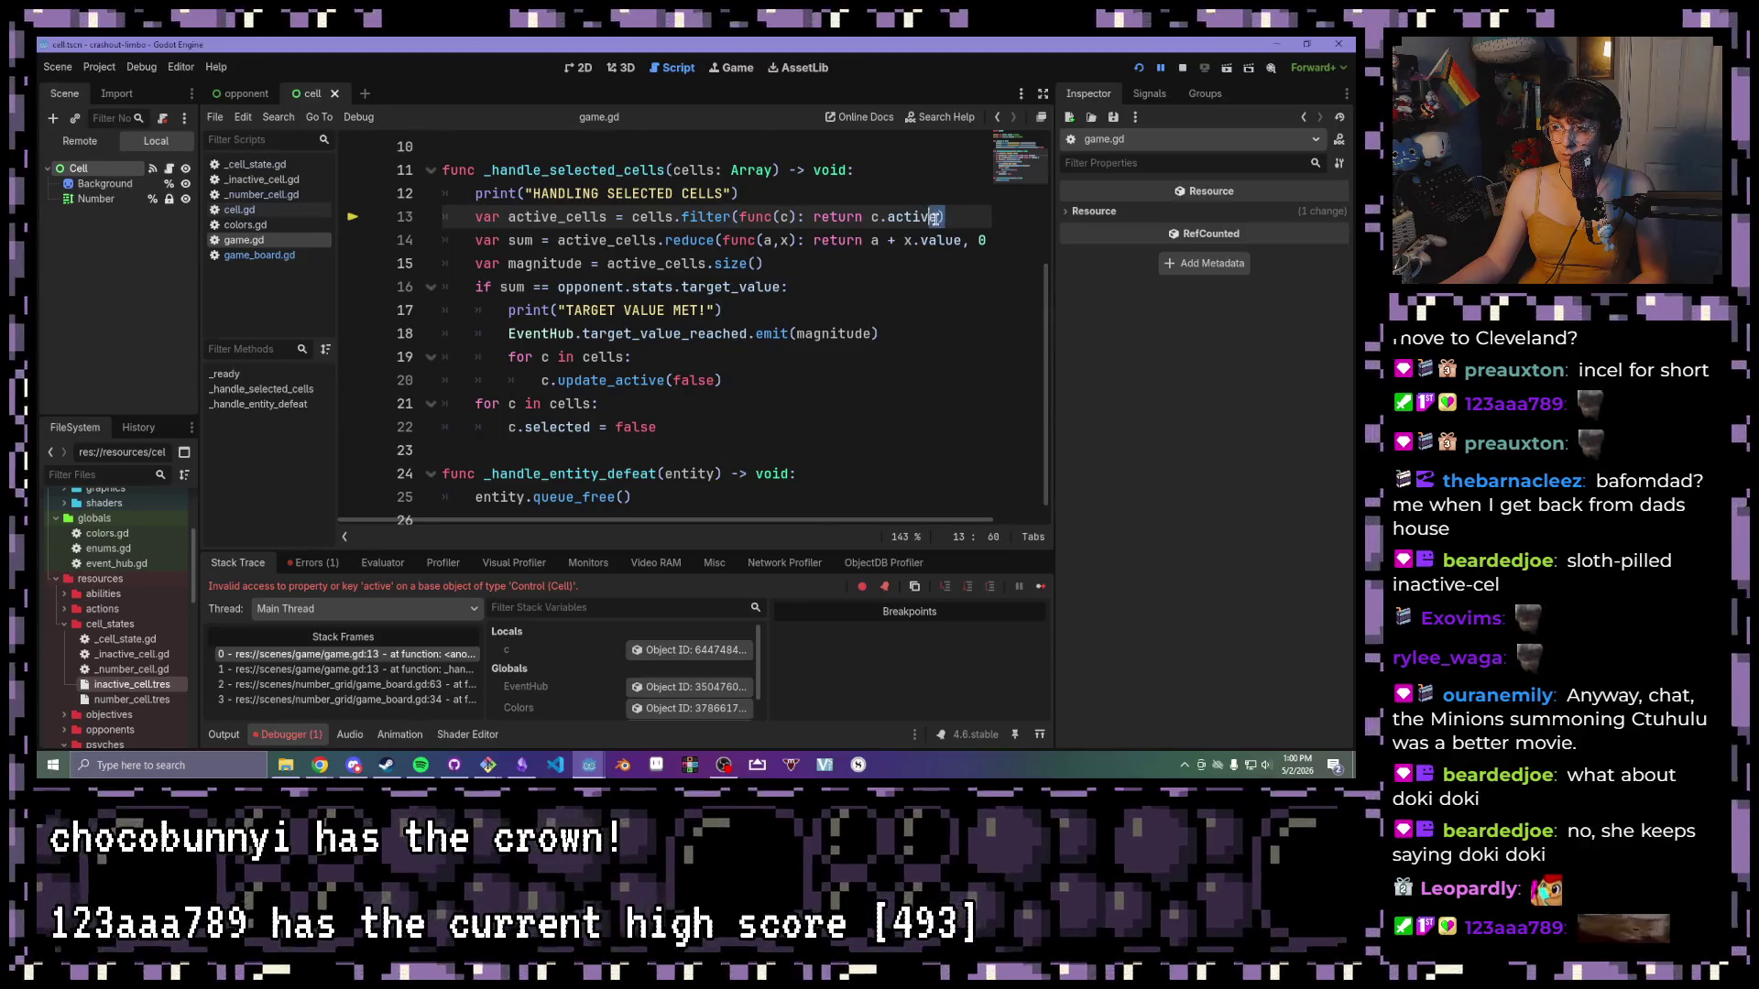
- Replace c.active on line 13 with c.cell_state is not InactiveCell, then relaunch the game
left_click_drag(943, 218, 886, 218)
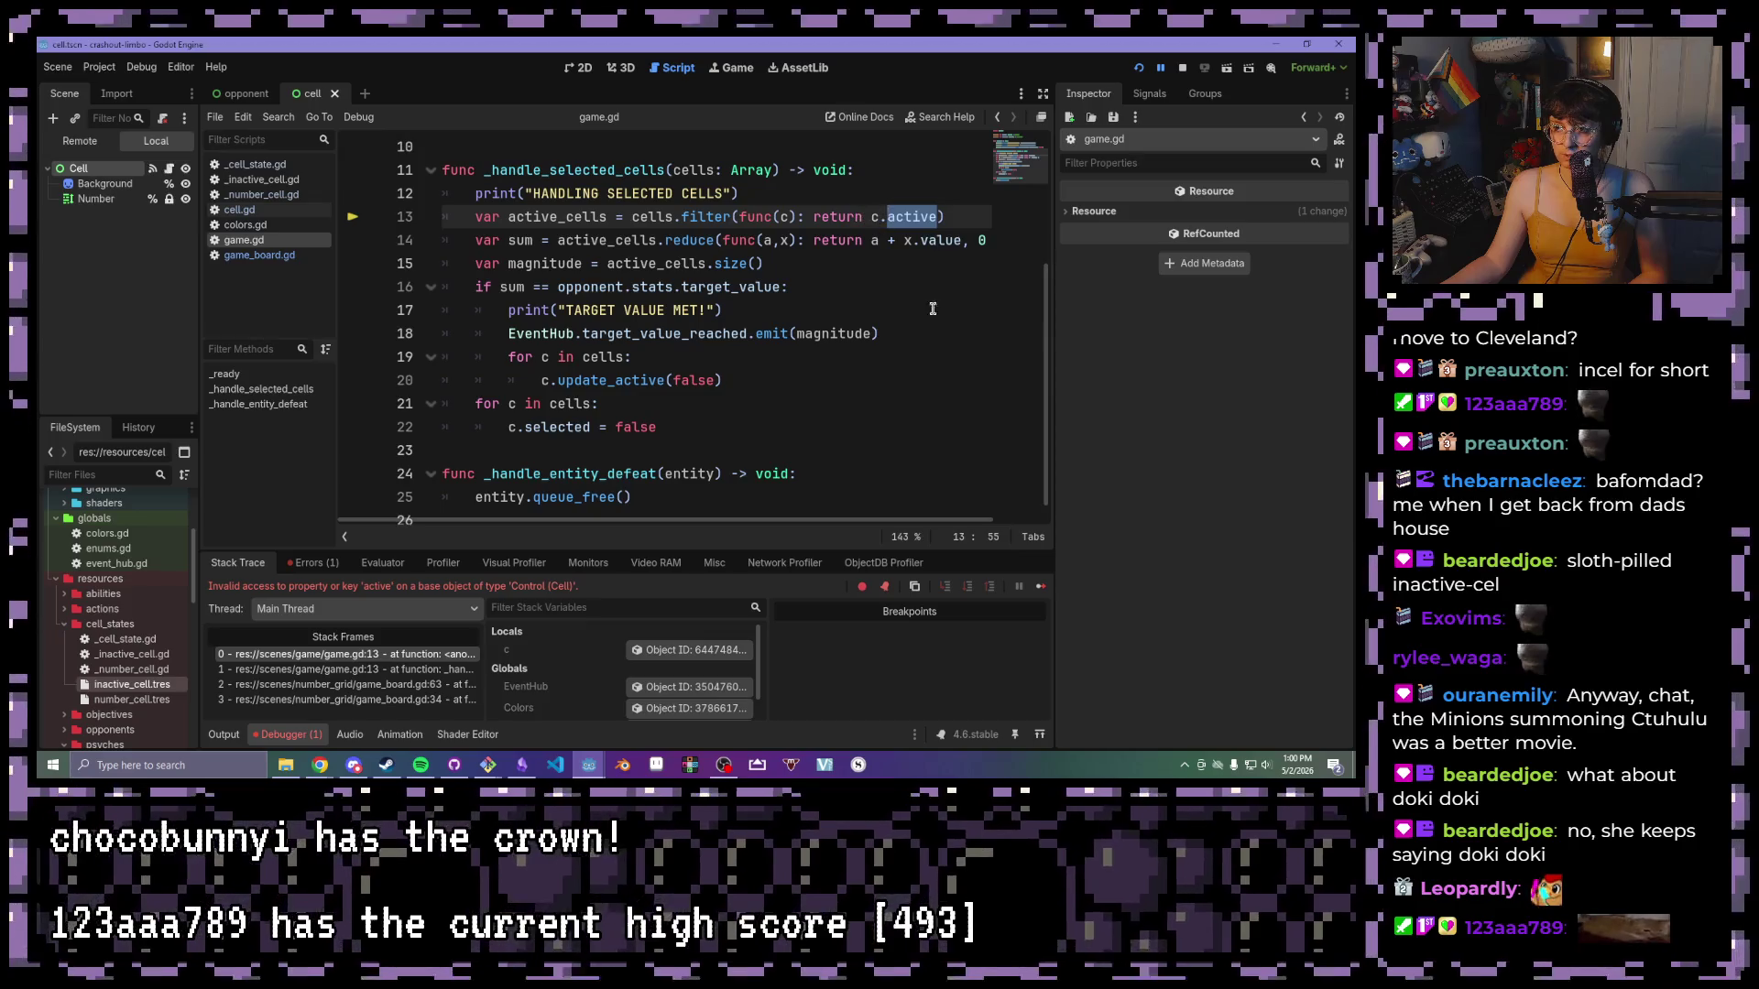
scroll(889, 513, "right", 3)
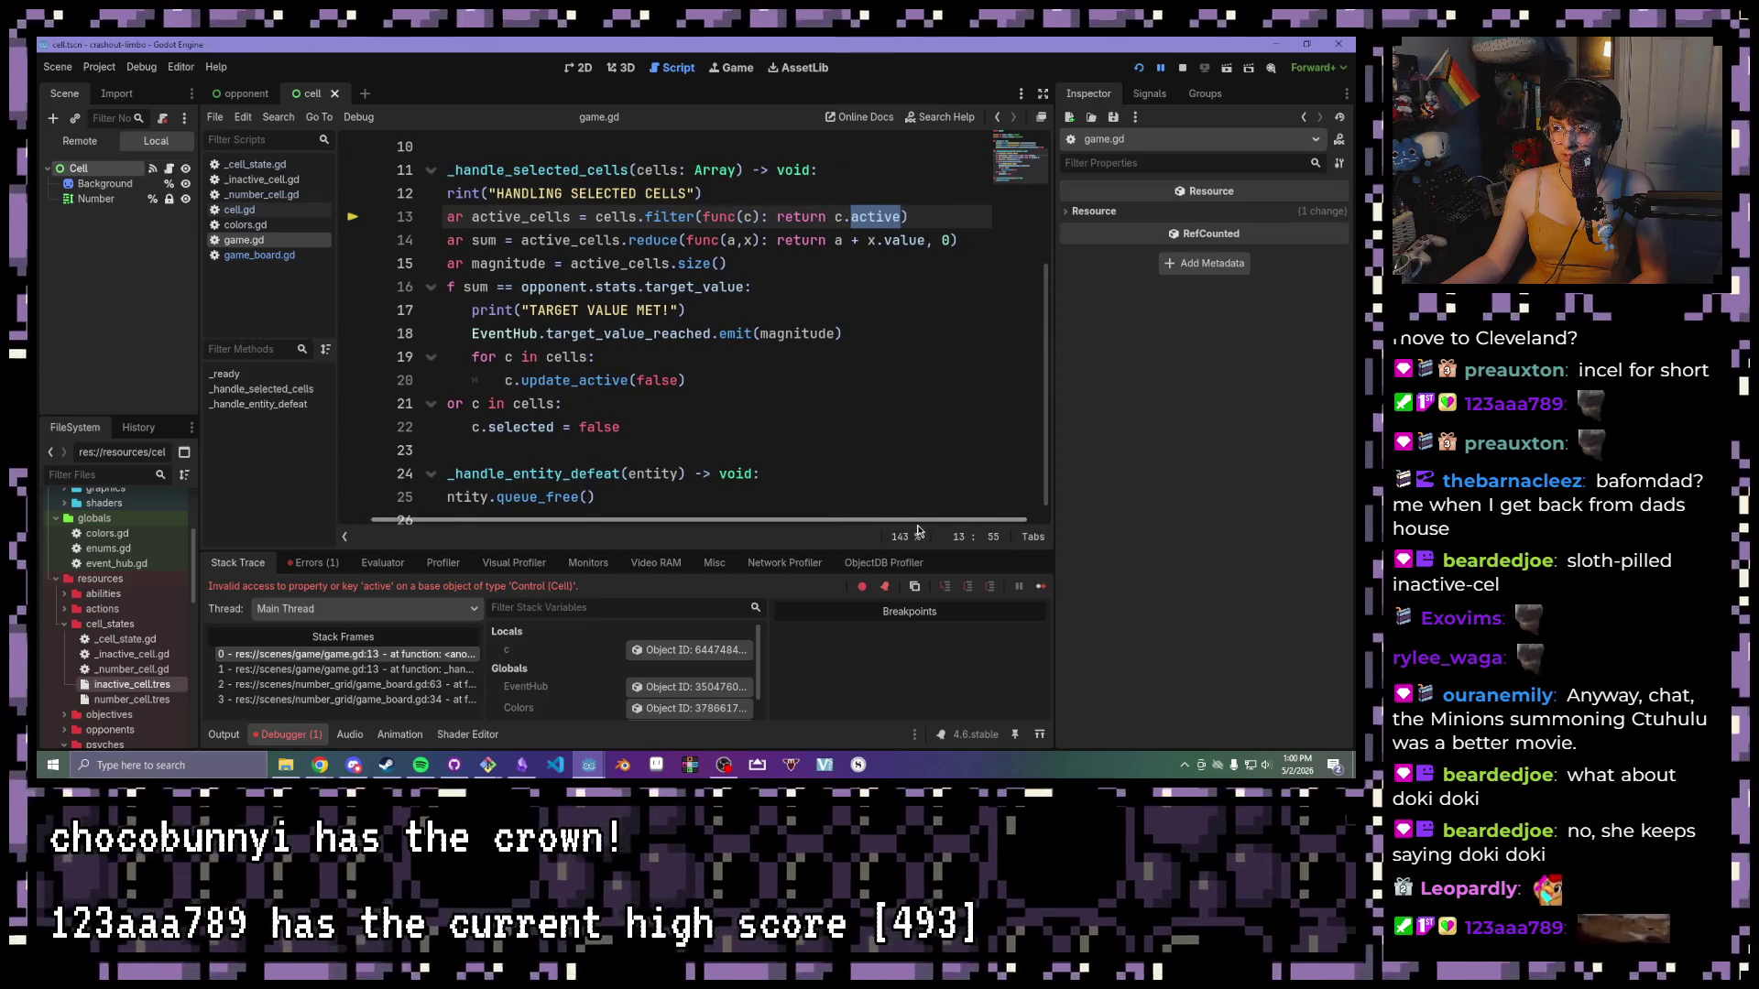
type("cell_state")
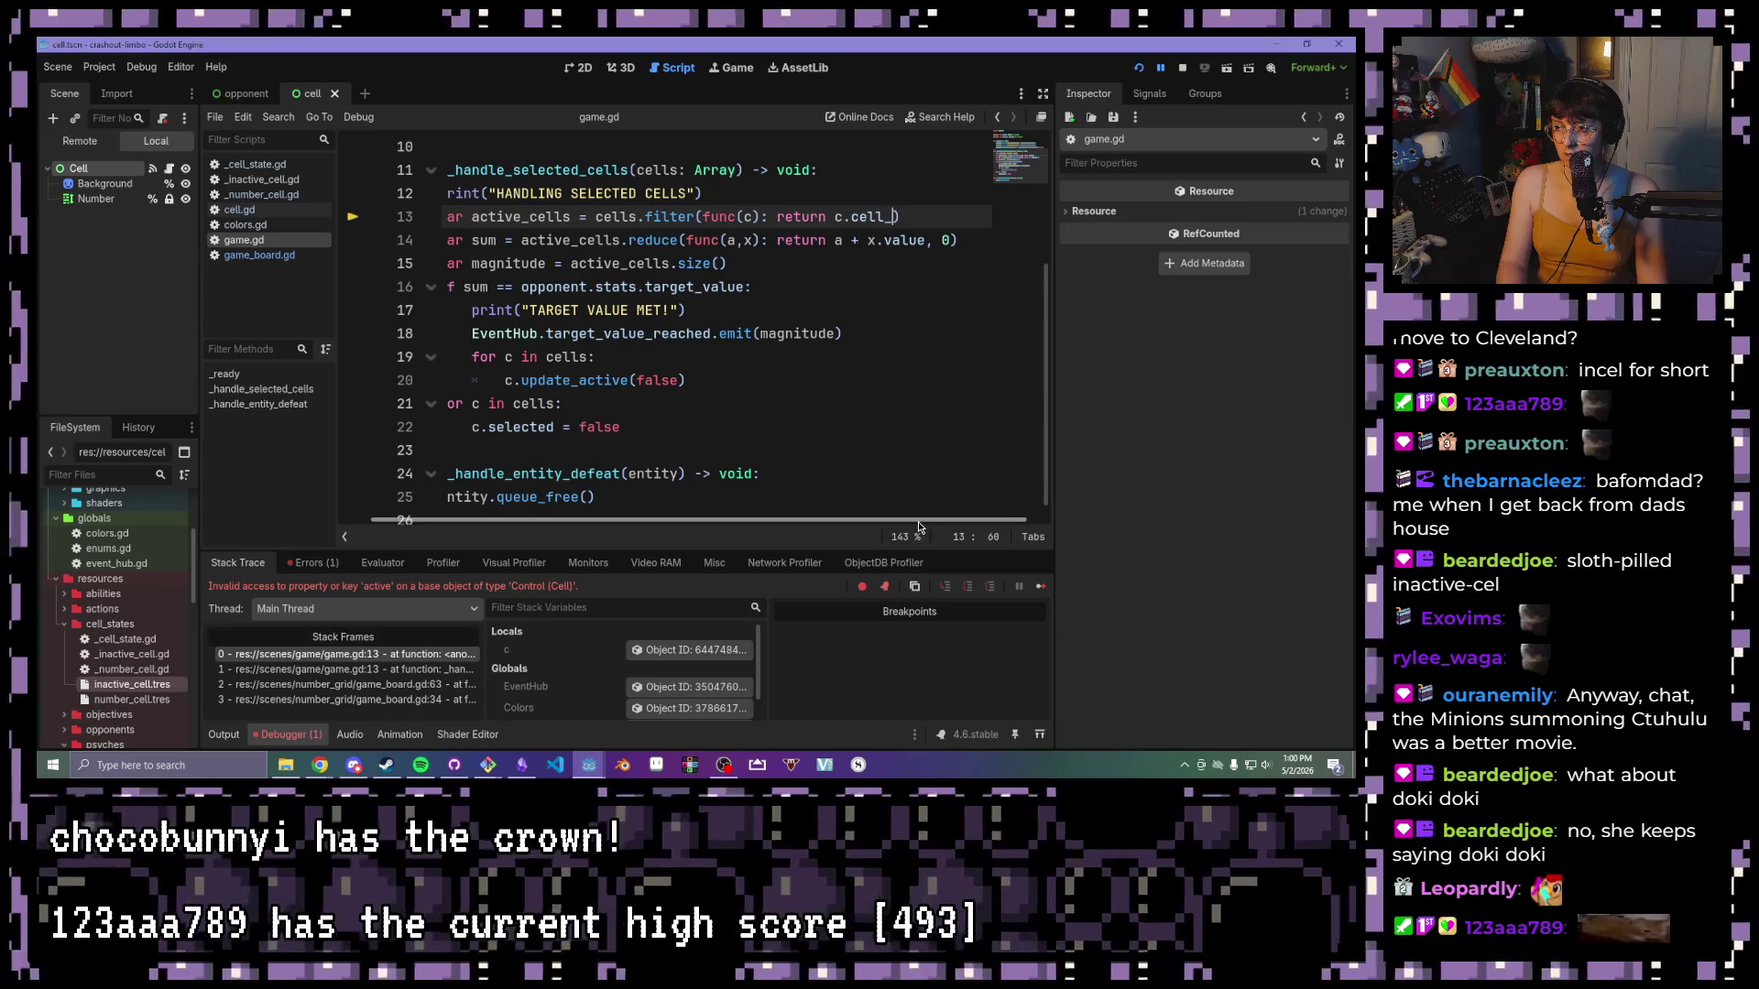
type(" is not ")
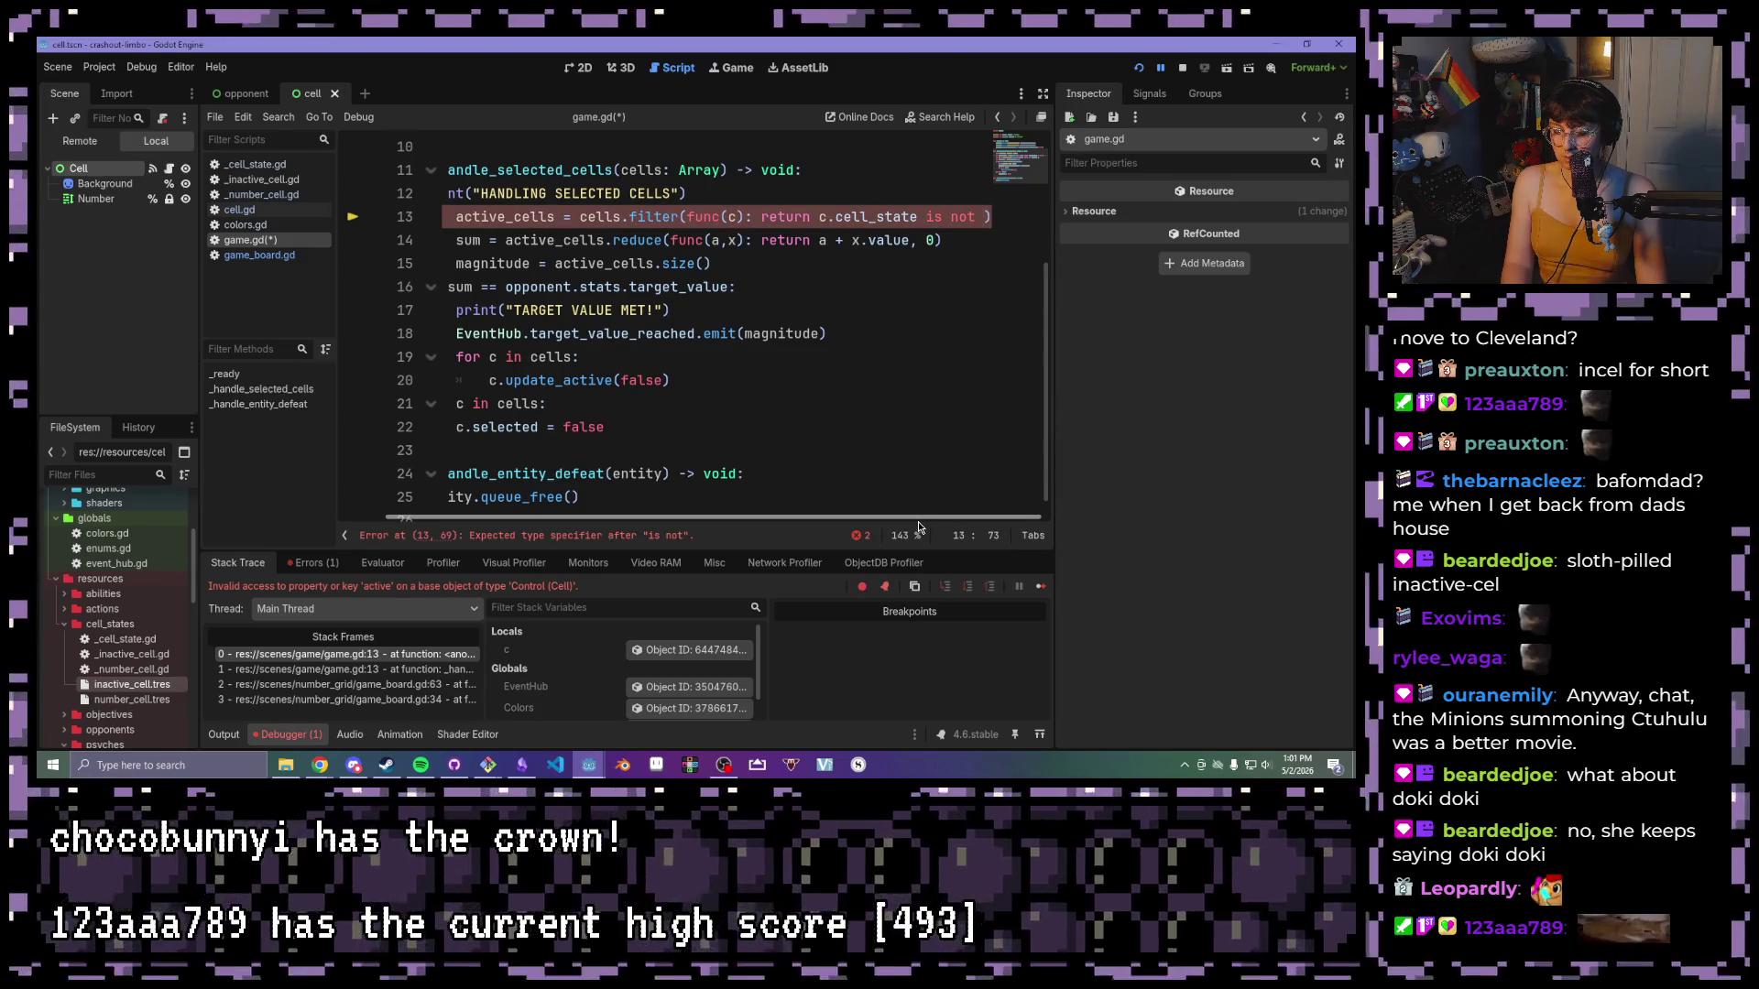
type("In")
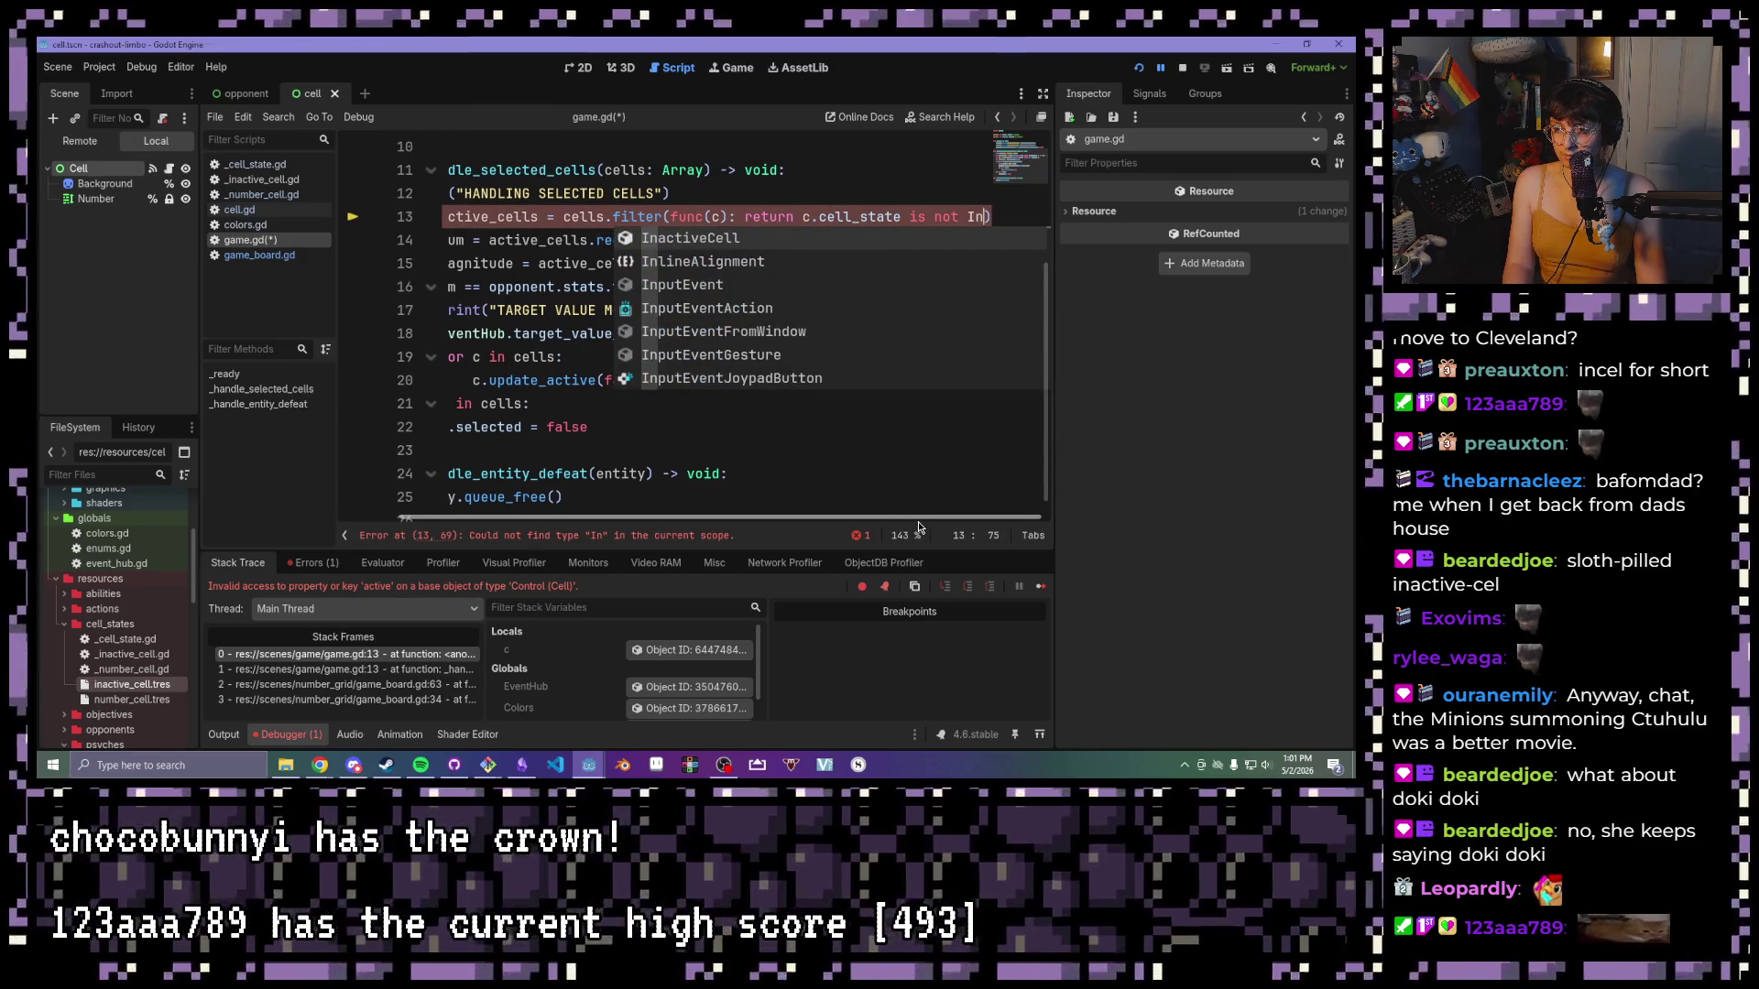
key("Return")
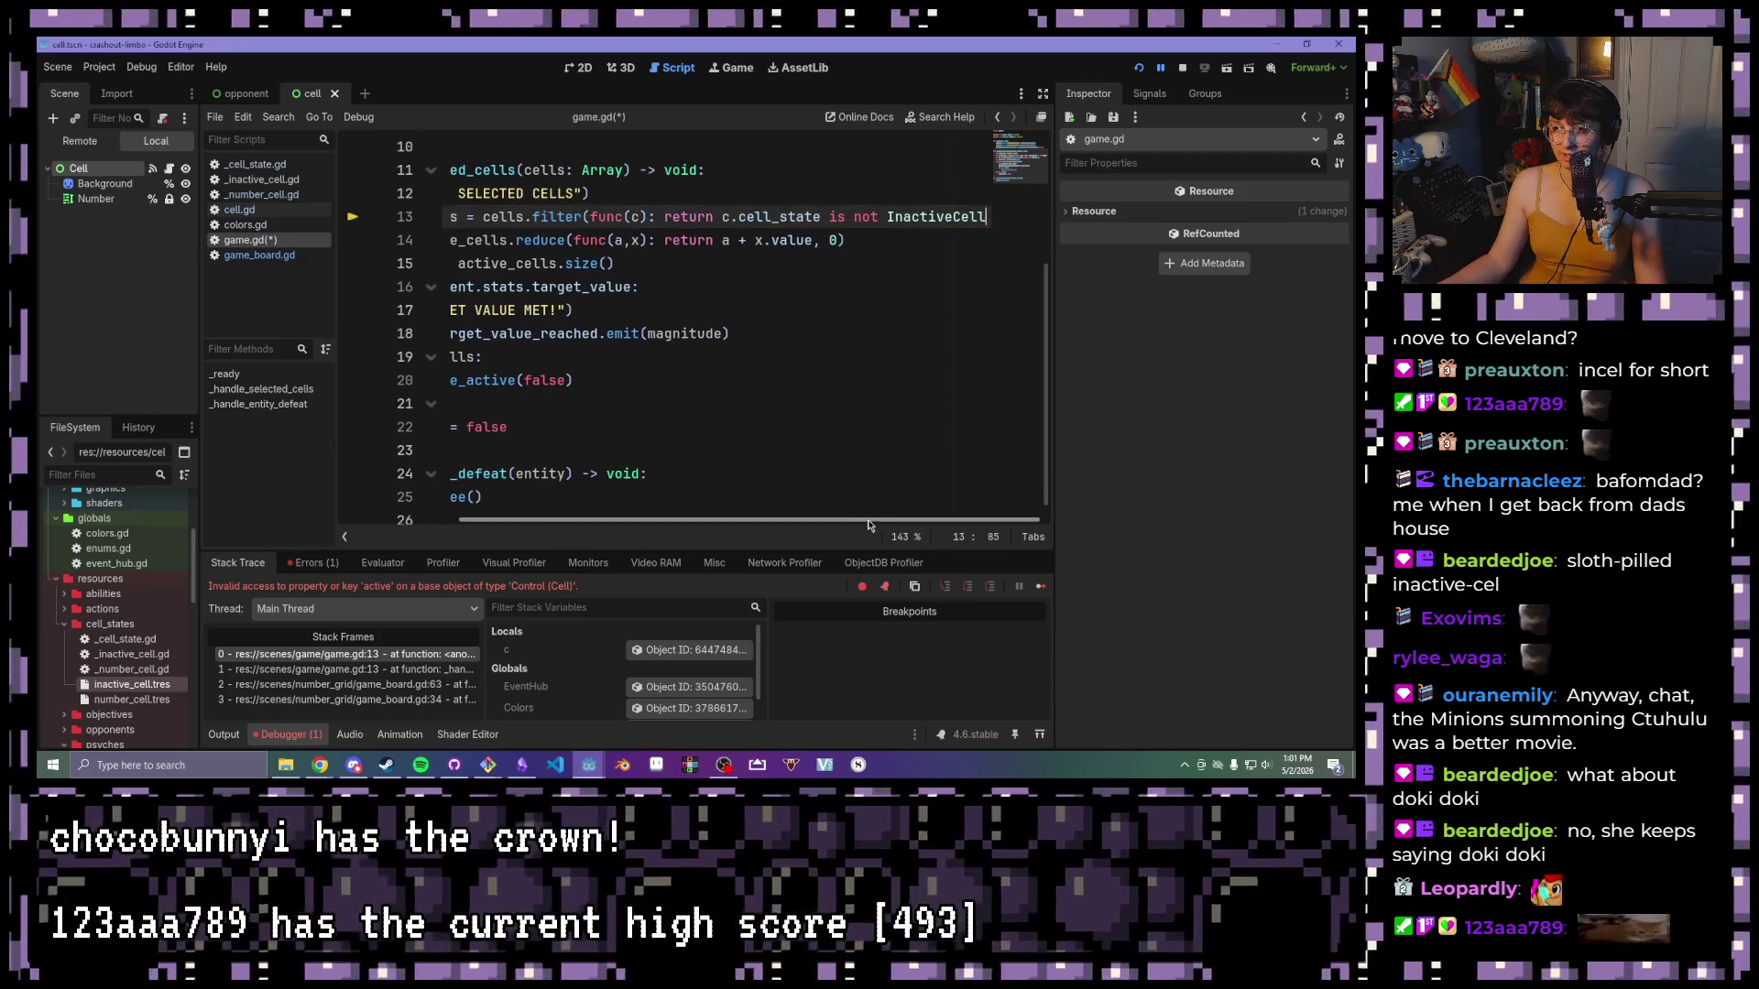
scroll(877, 525, "left", 3)
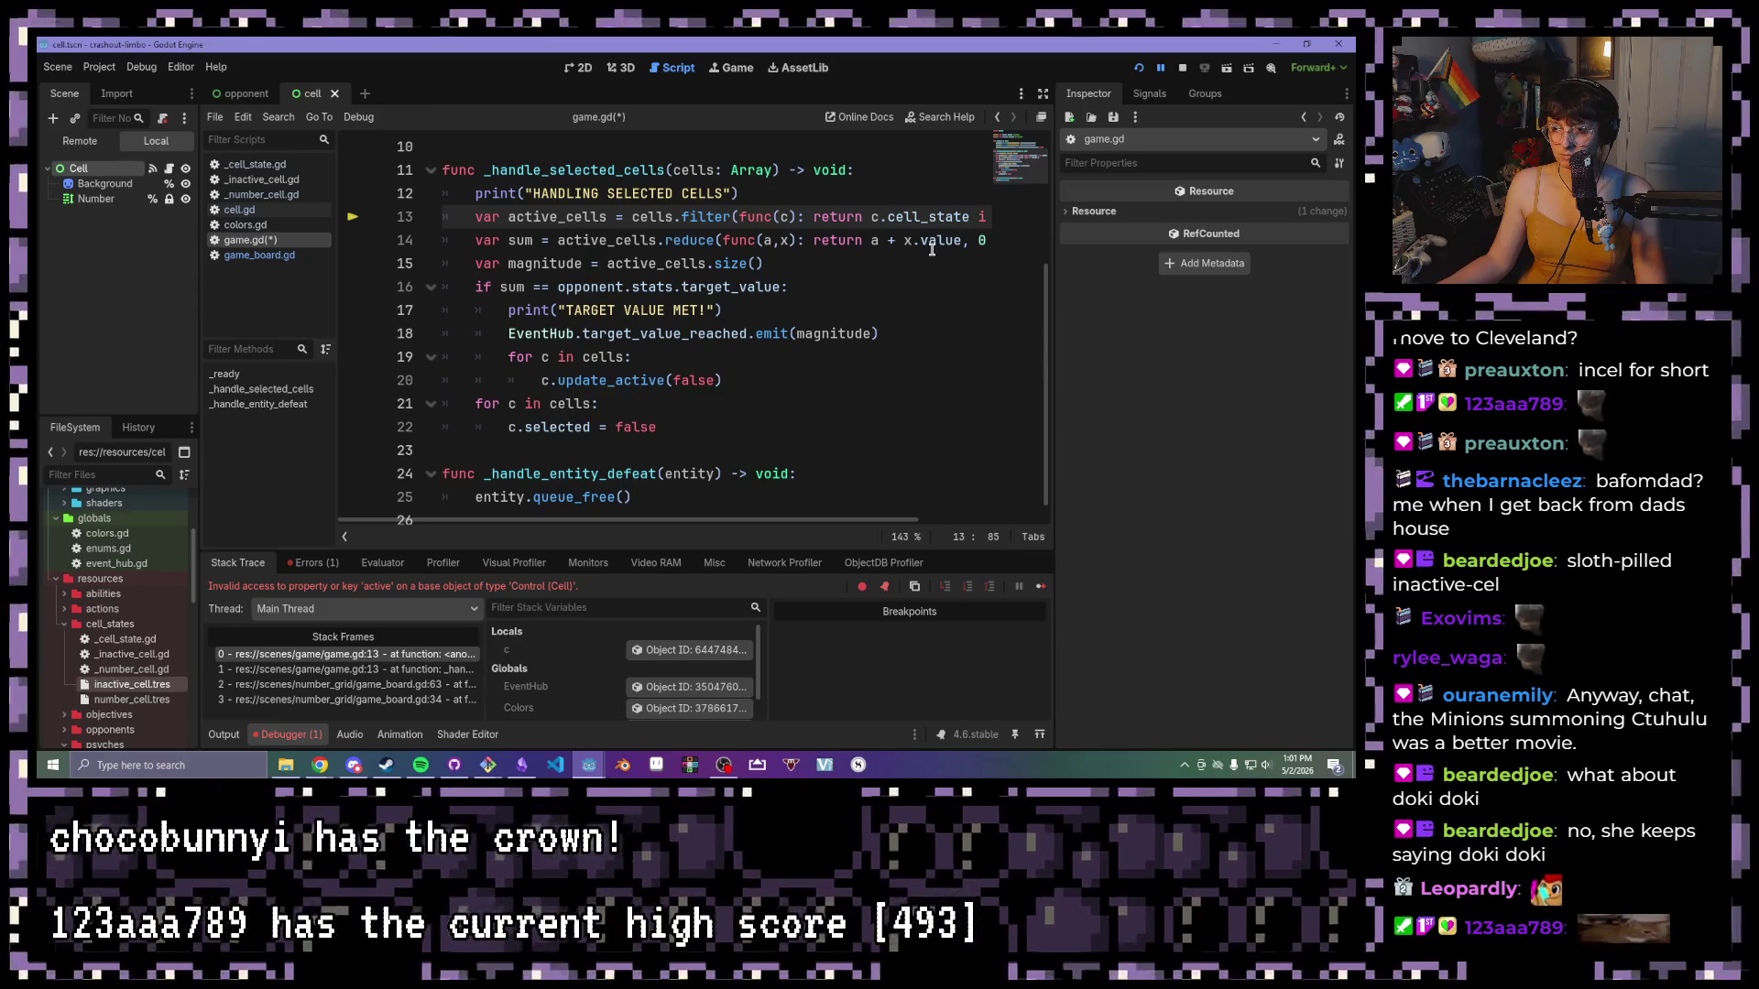
left_click(1141, 67)
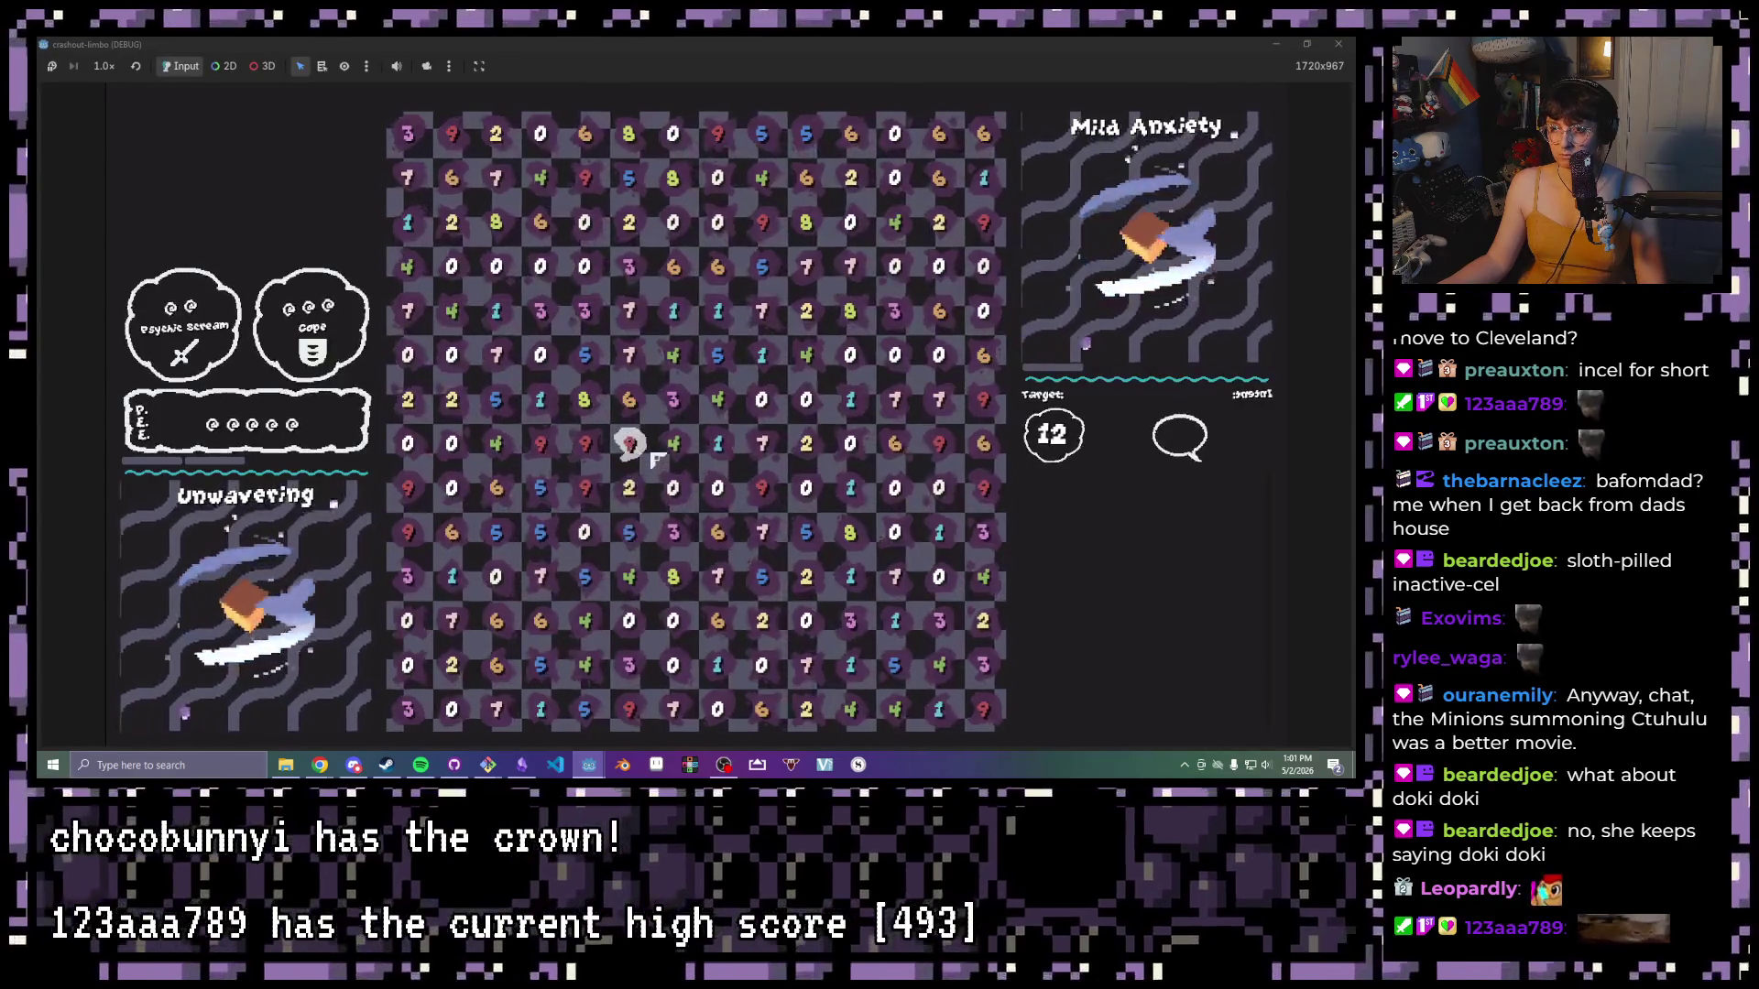
- Drag-select six grid cells, change x.value to x.cell_value in the sum, and add a line after the filter
left_click_drag(452, 222, 566, 290)
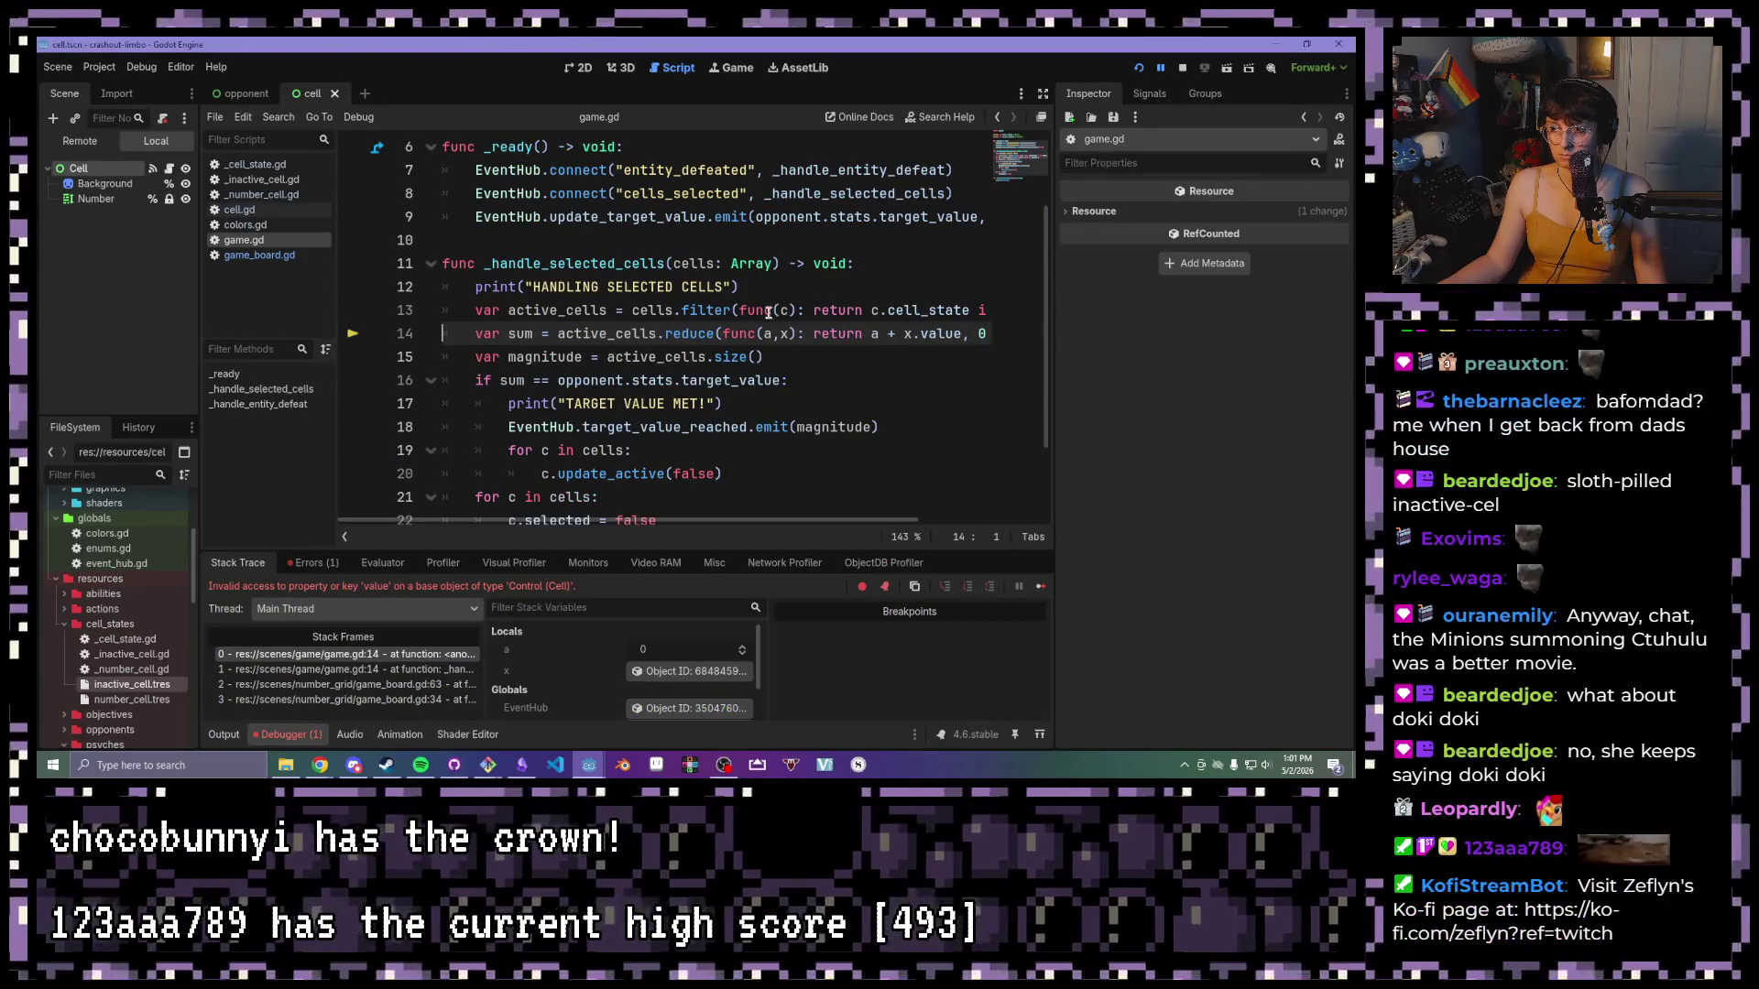
left_click(918, 333)
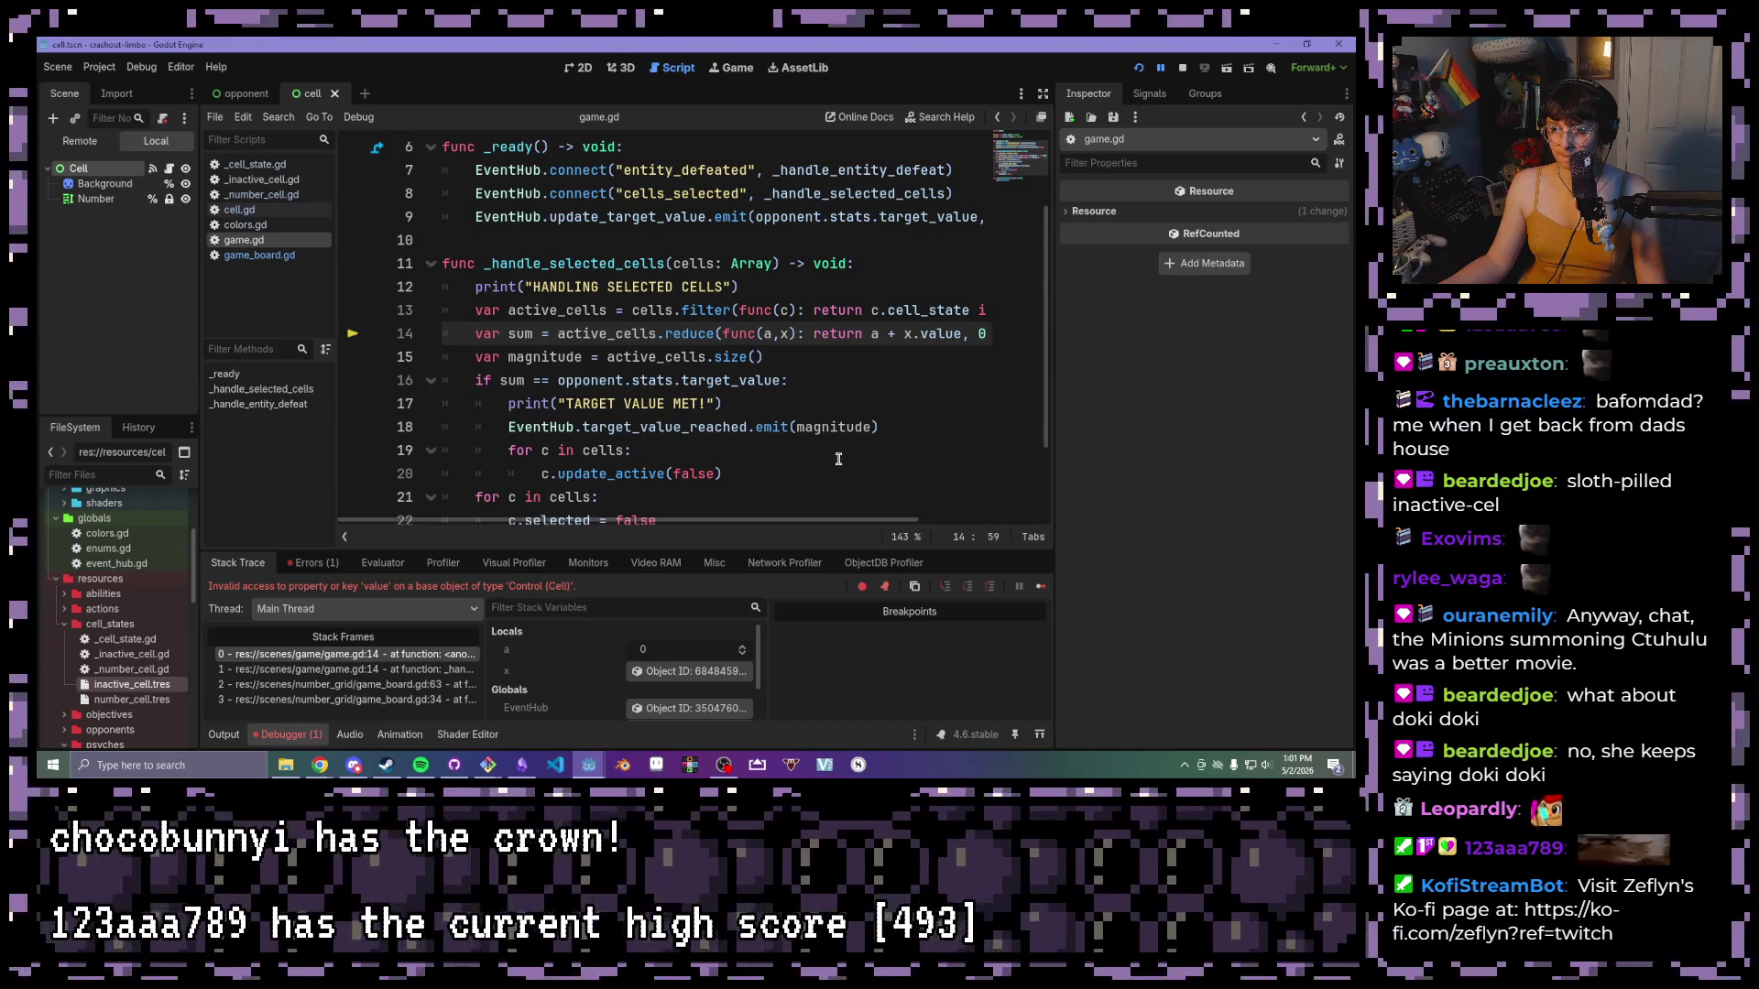
left_click_drag(837, 523, 903, 526)
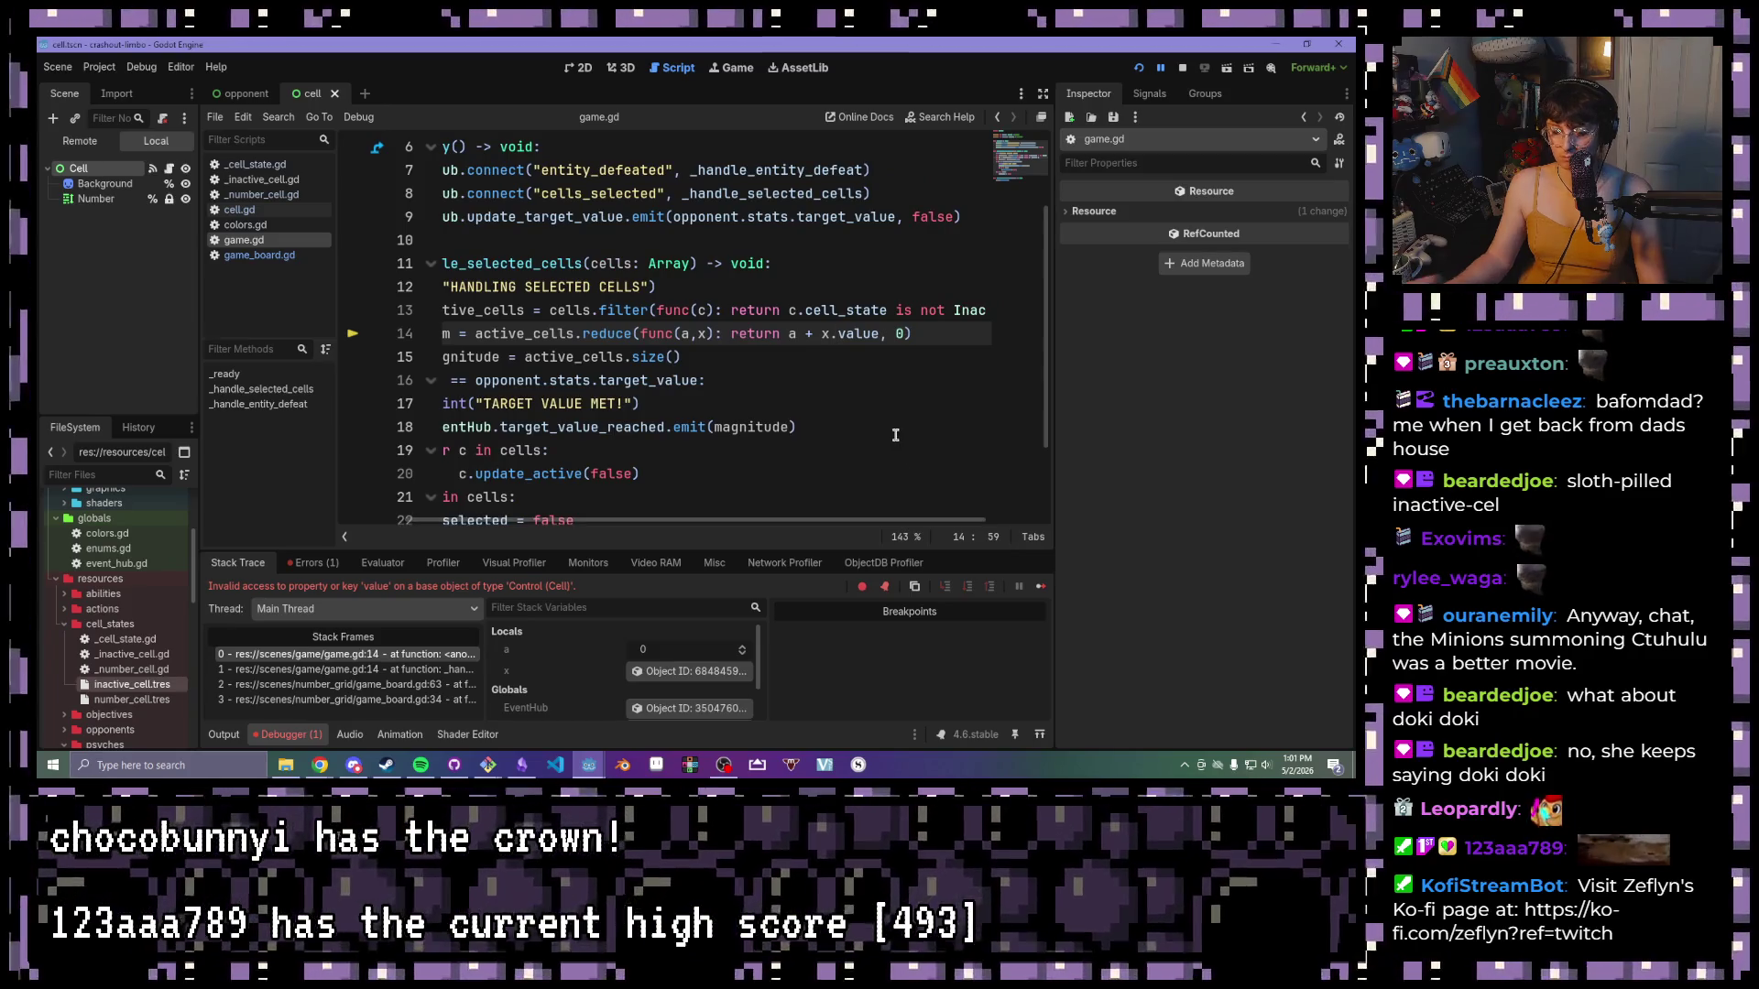
type("cell_")
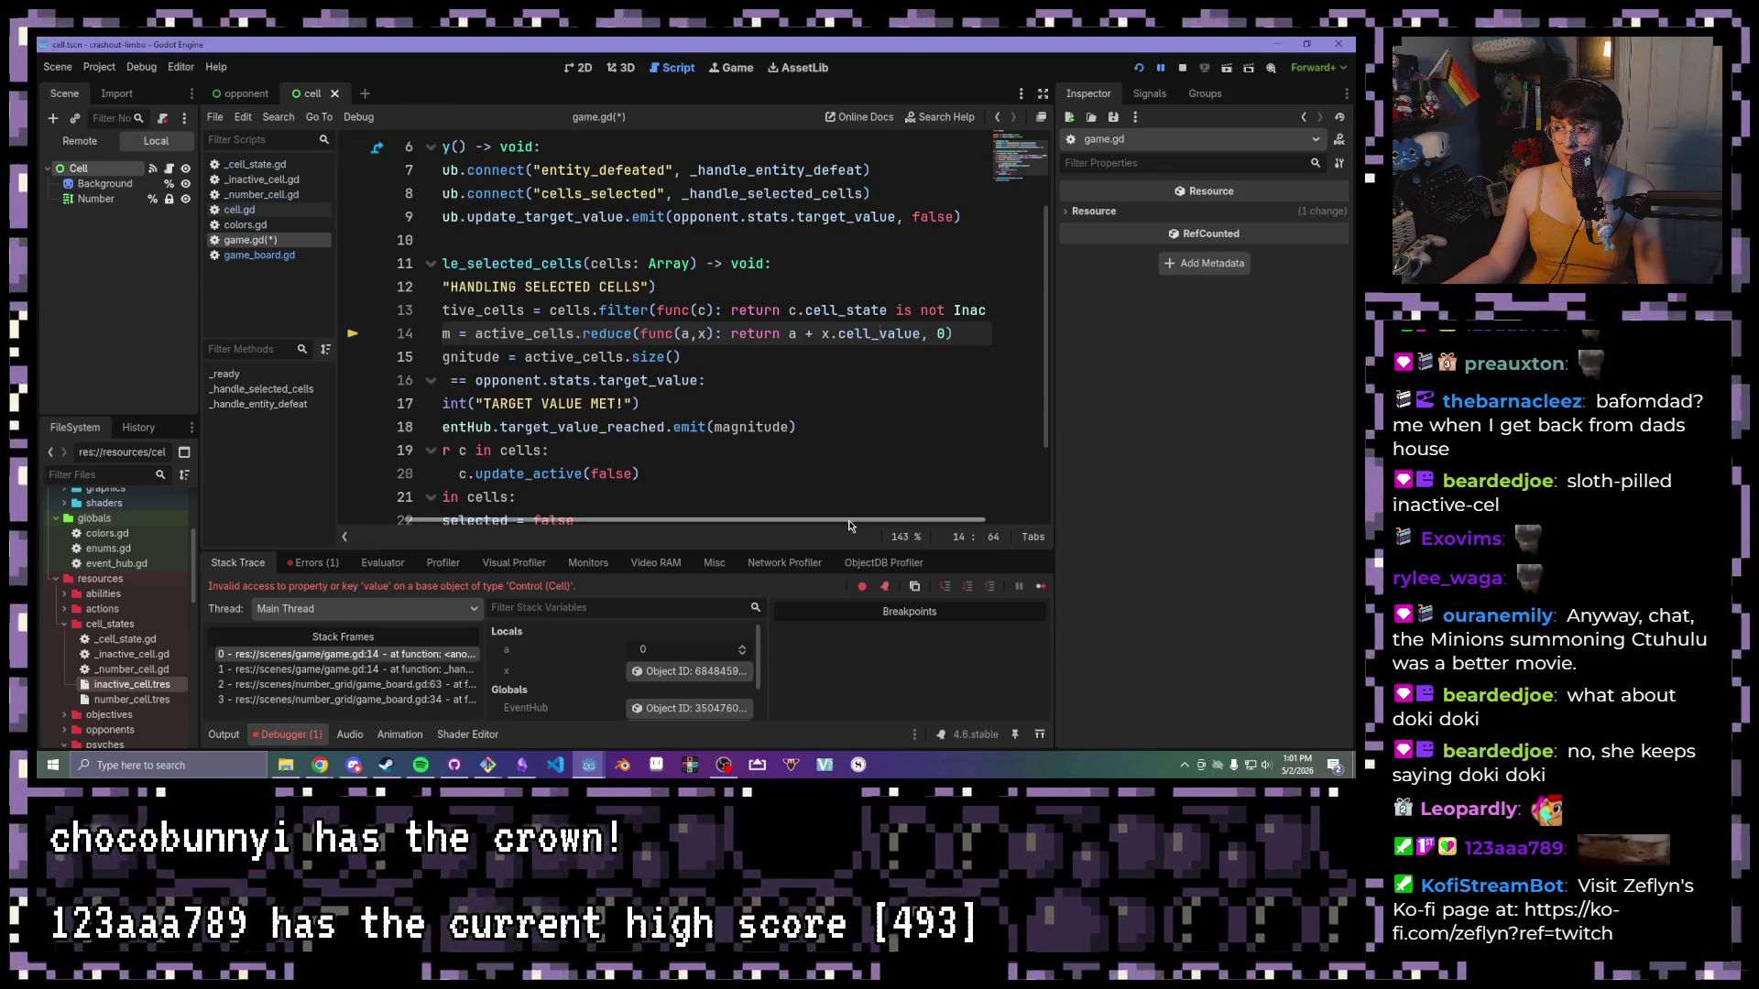
left_click_drag(860, 520, 903, 522)
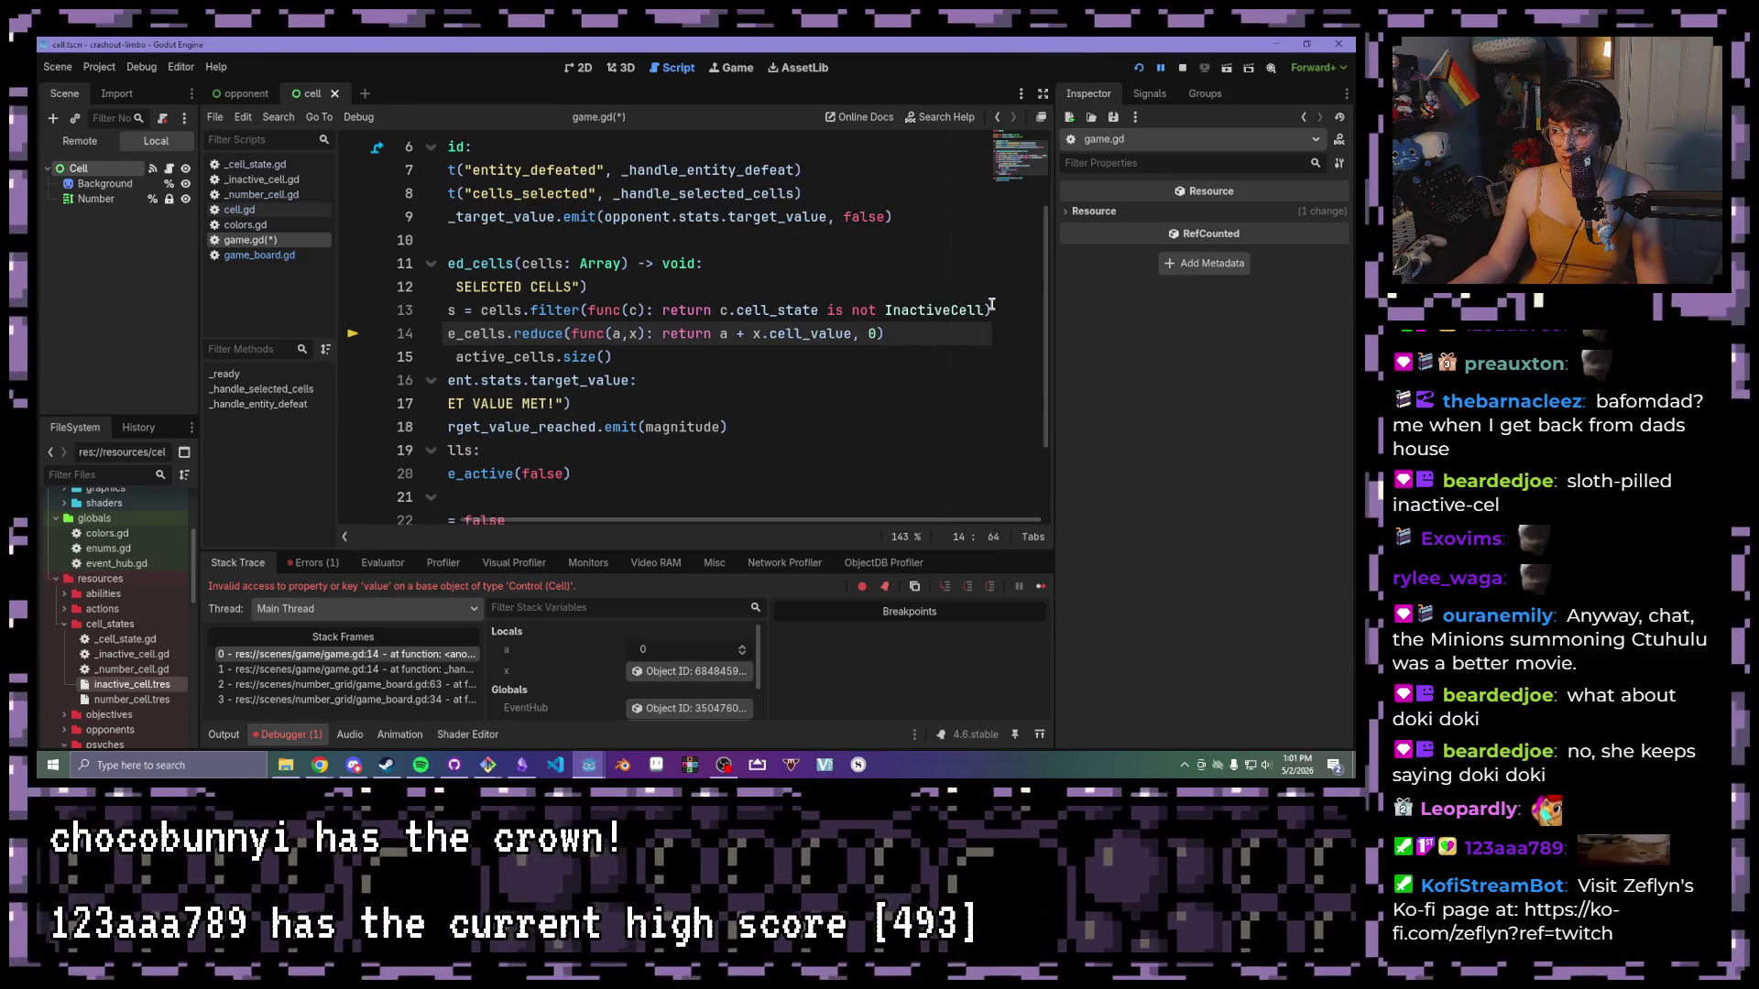
left_click(990, 310)
key("Return")
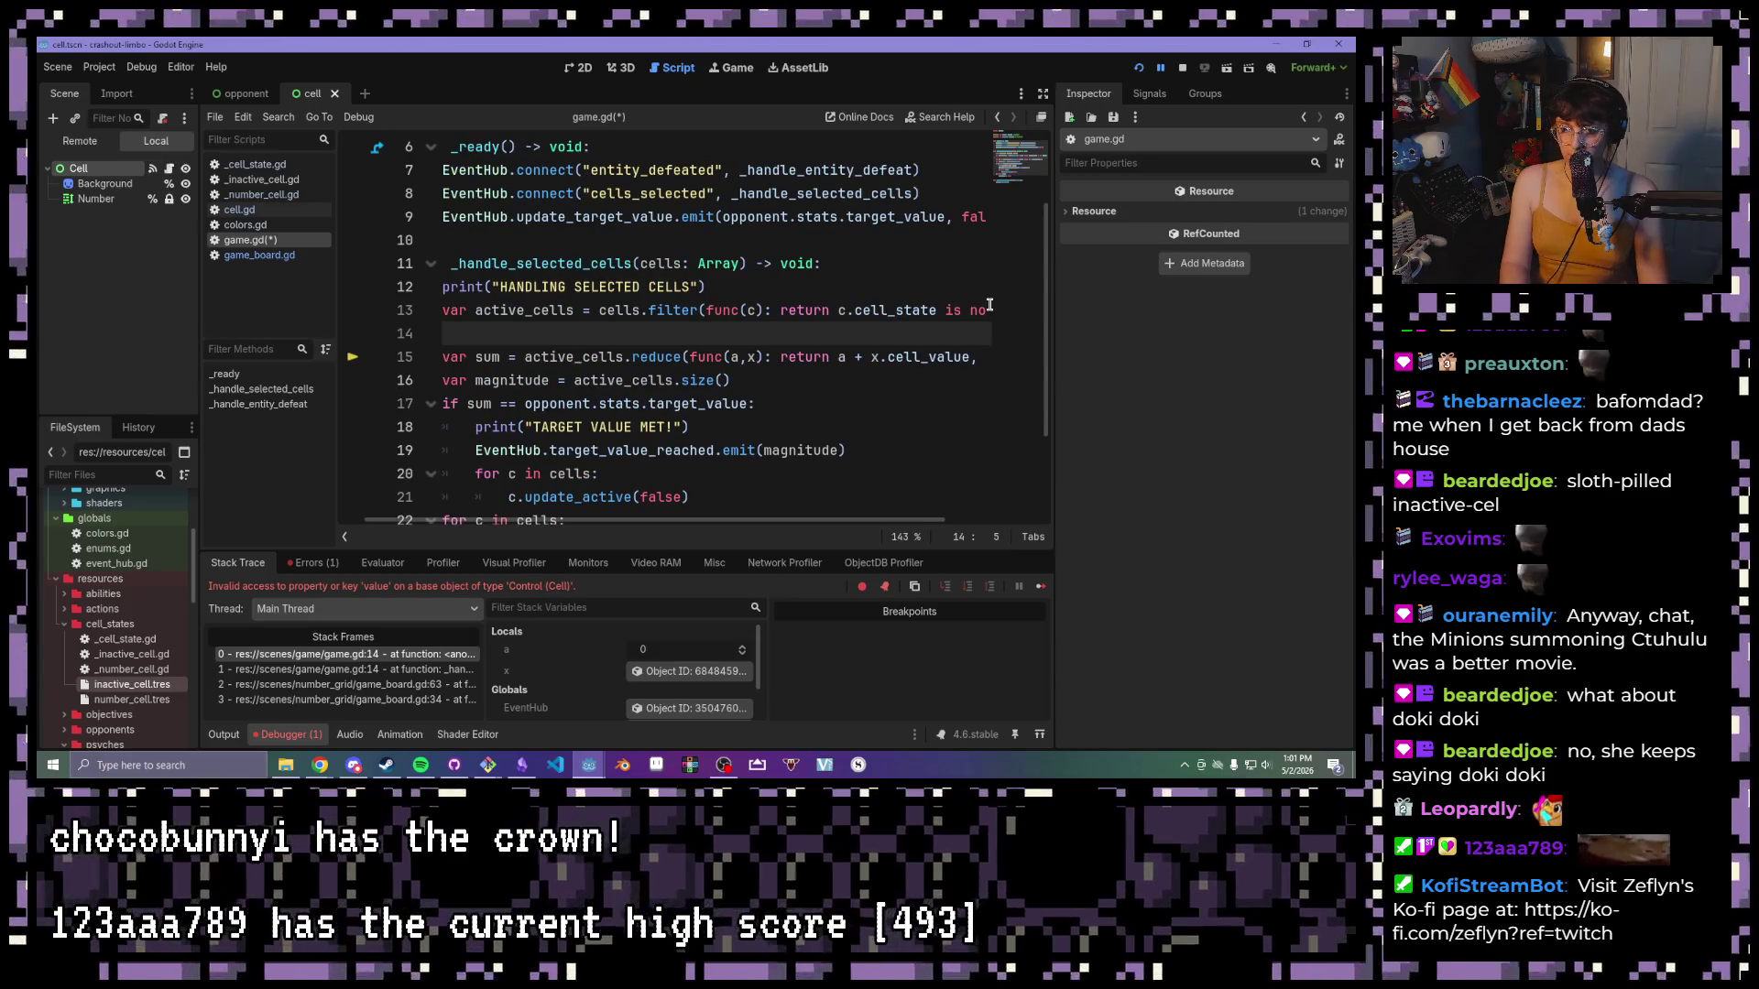
- Start the new line 14 as 'var number_cells =', replacing the unfinished 'if'
type("if")
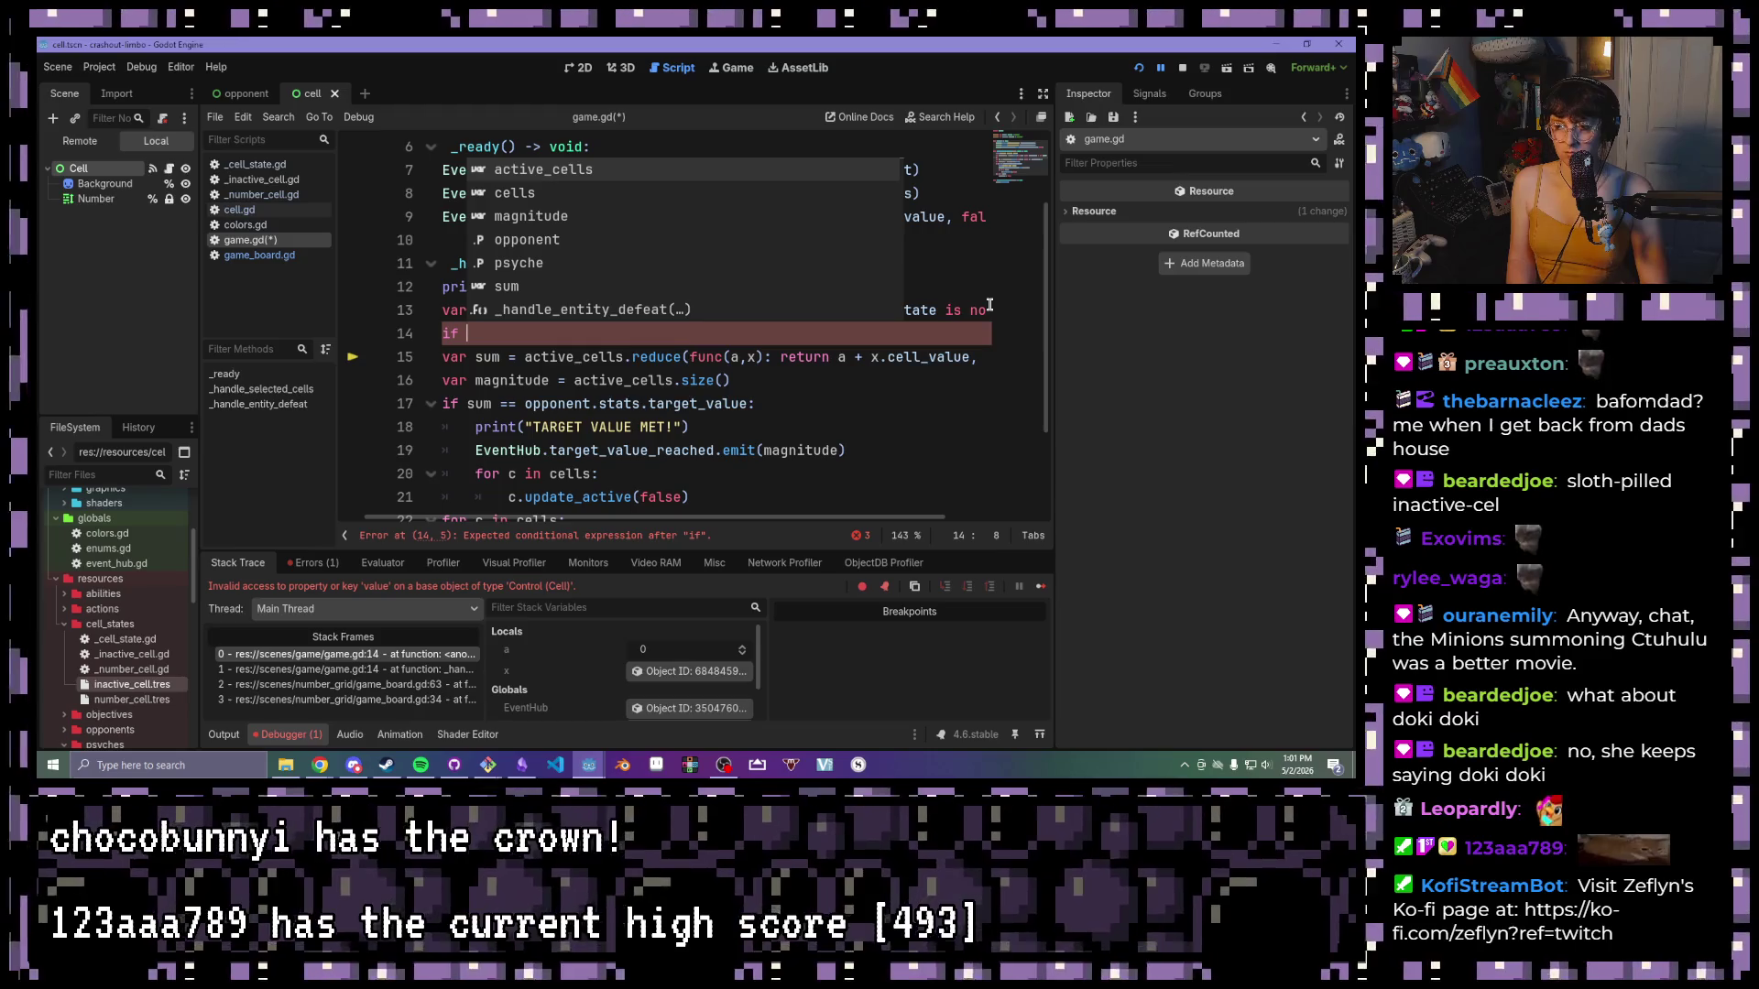
left_click(836, 356)
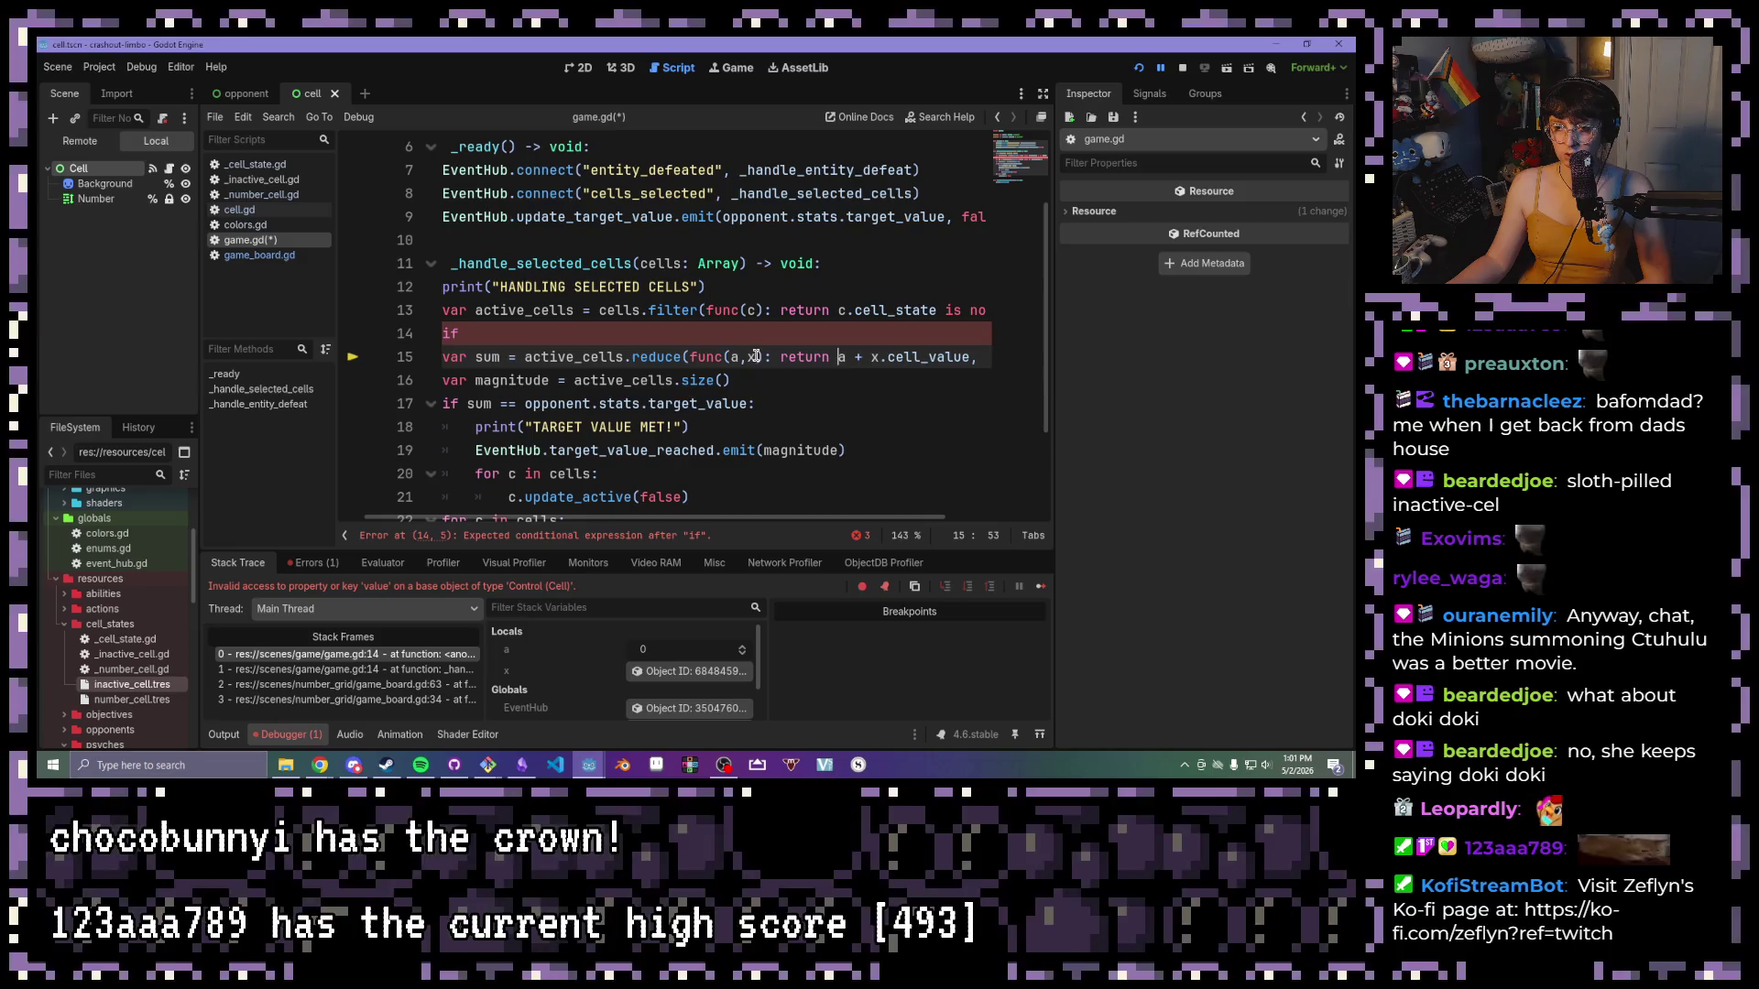
key("Up")
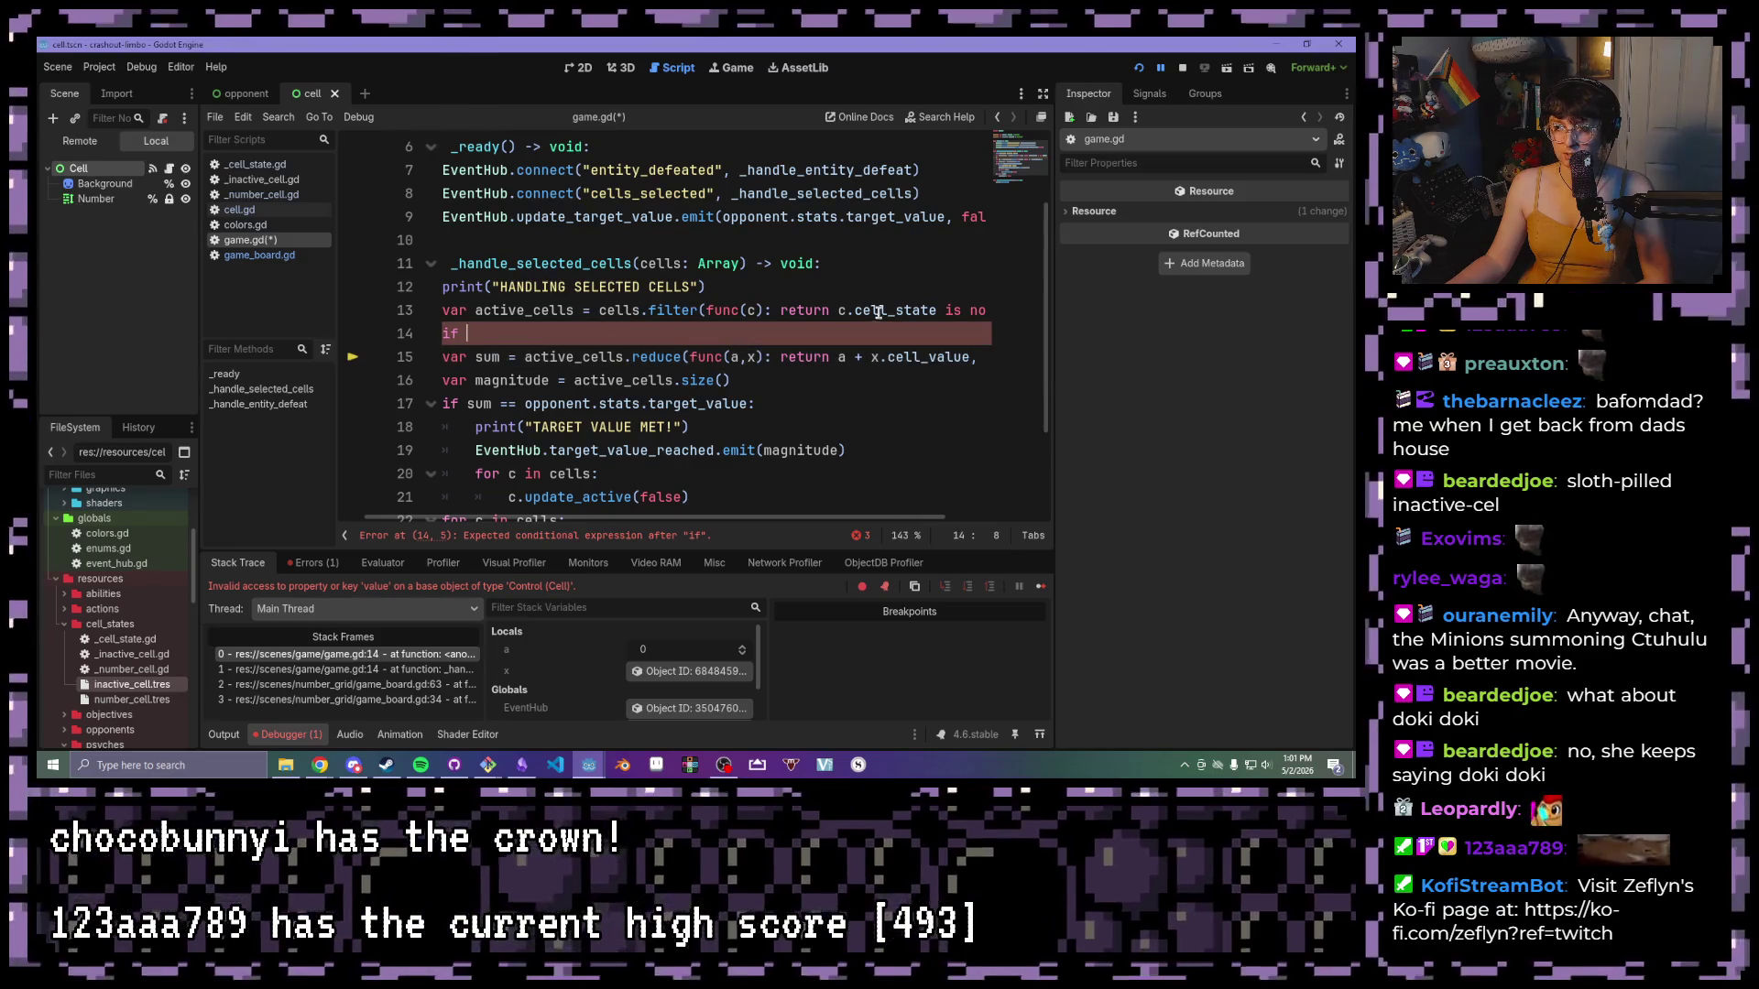
left_click(878, 311)
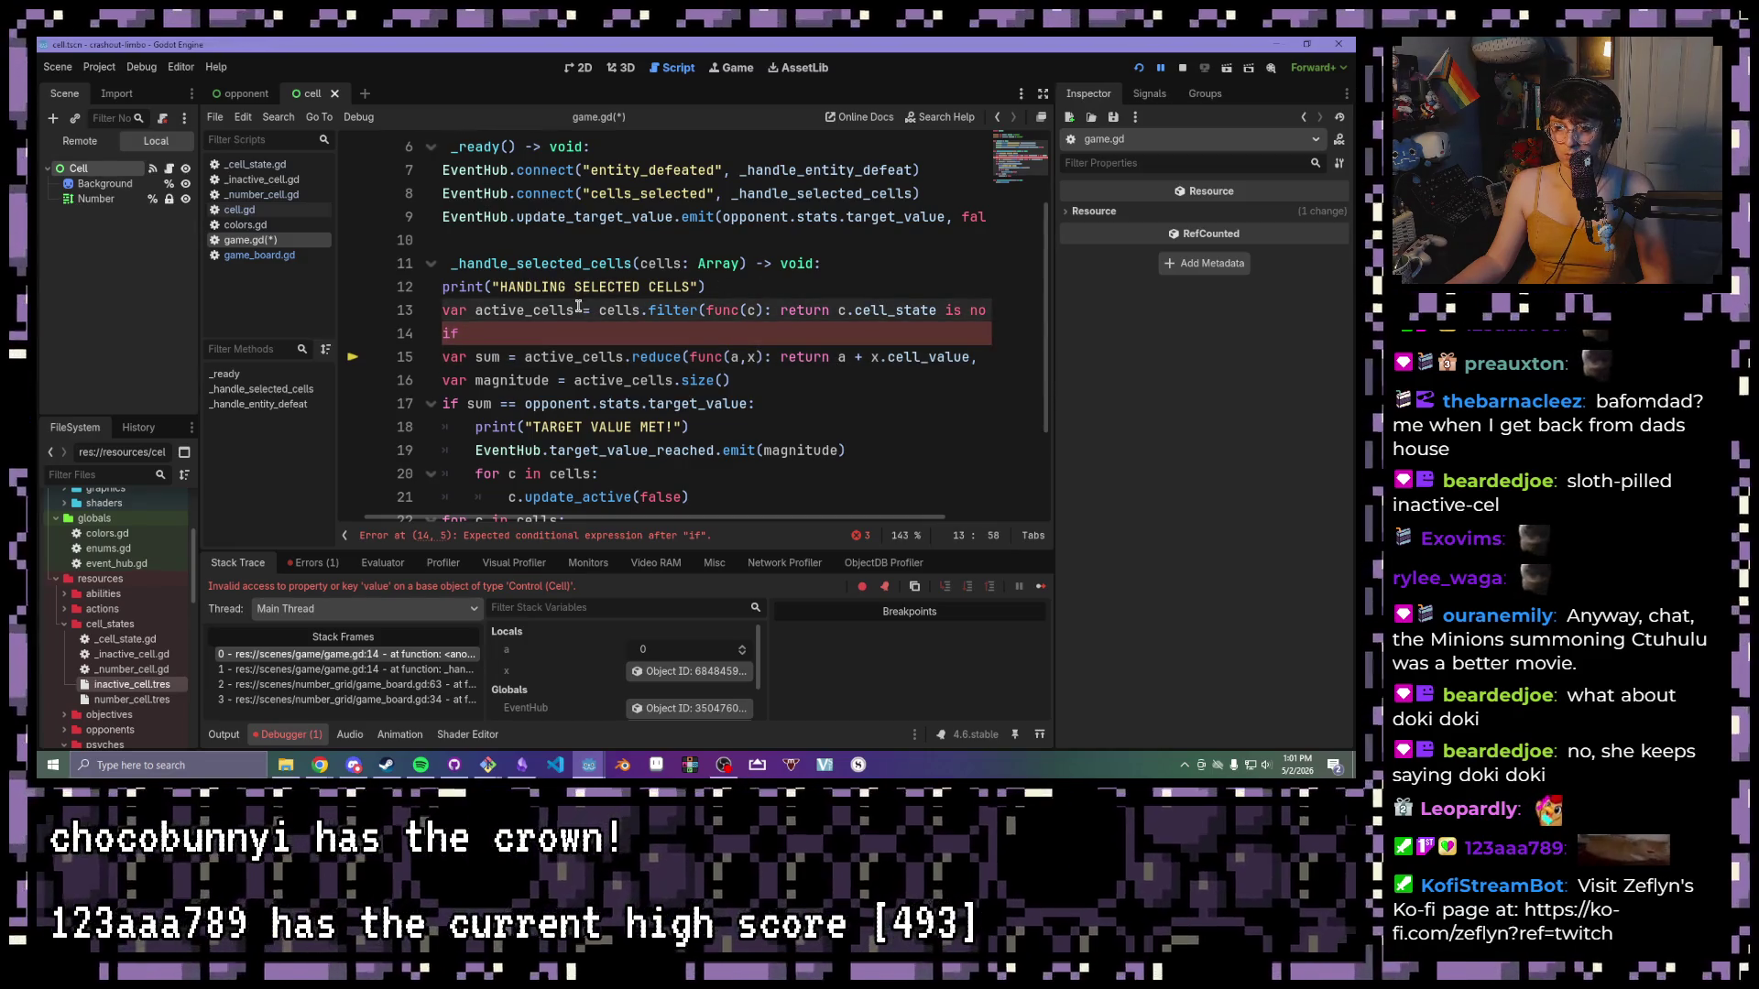
left_click(575, 309)
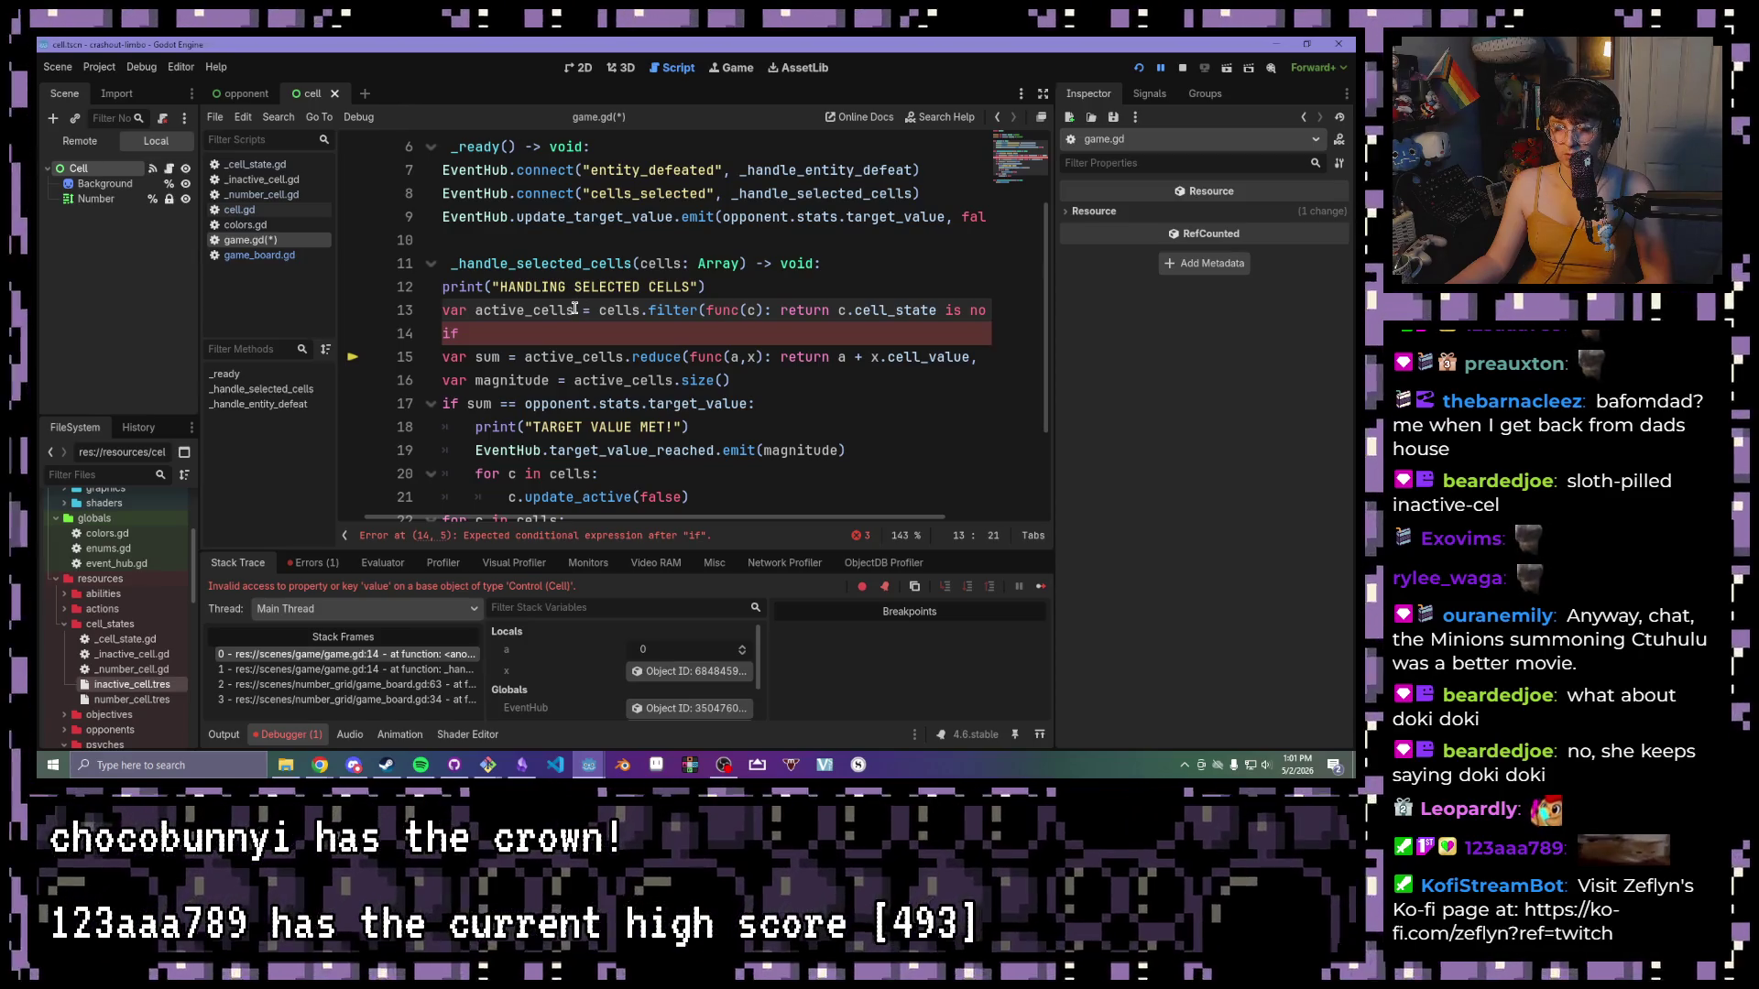
left_click_drag(459, 334, 444, 337)
type("var")
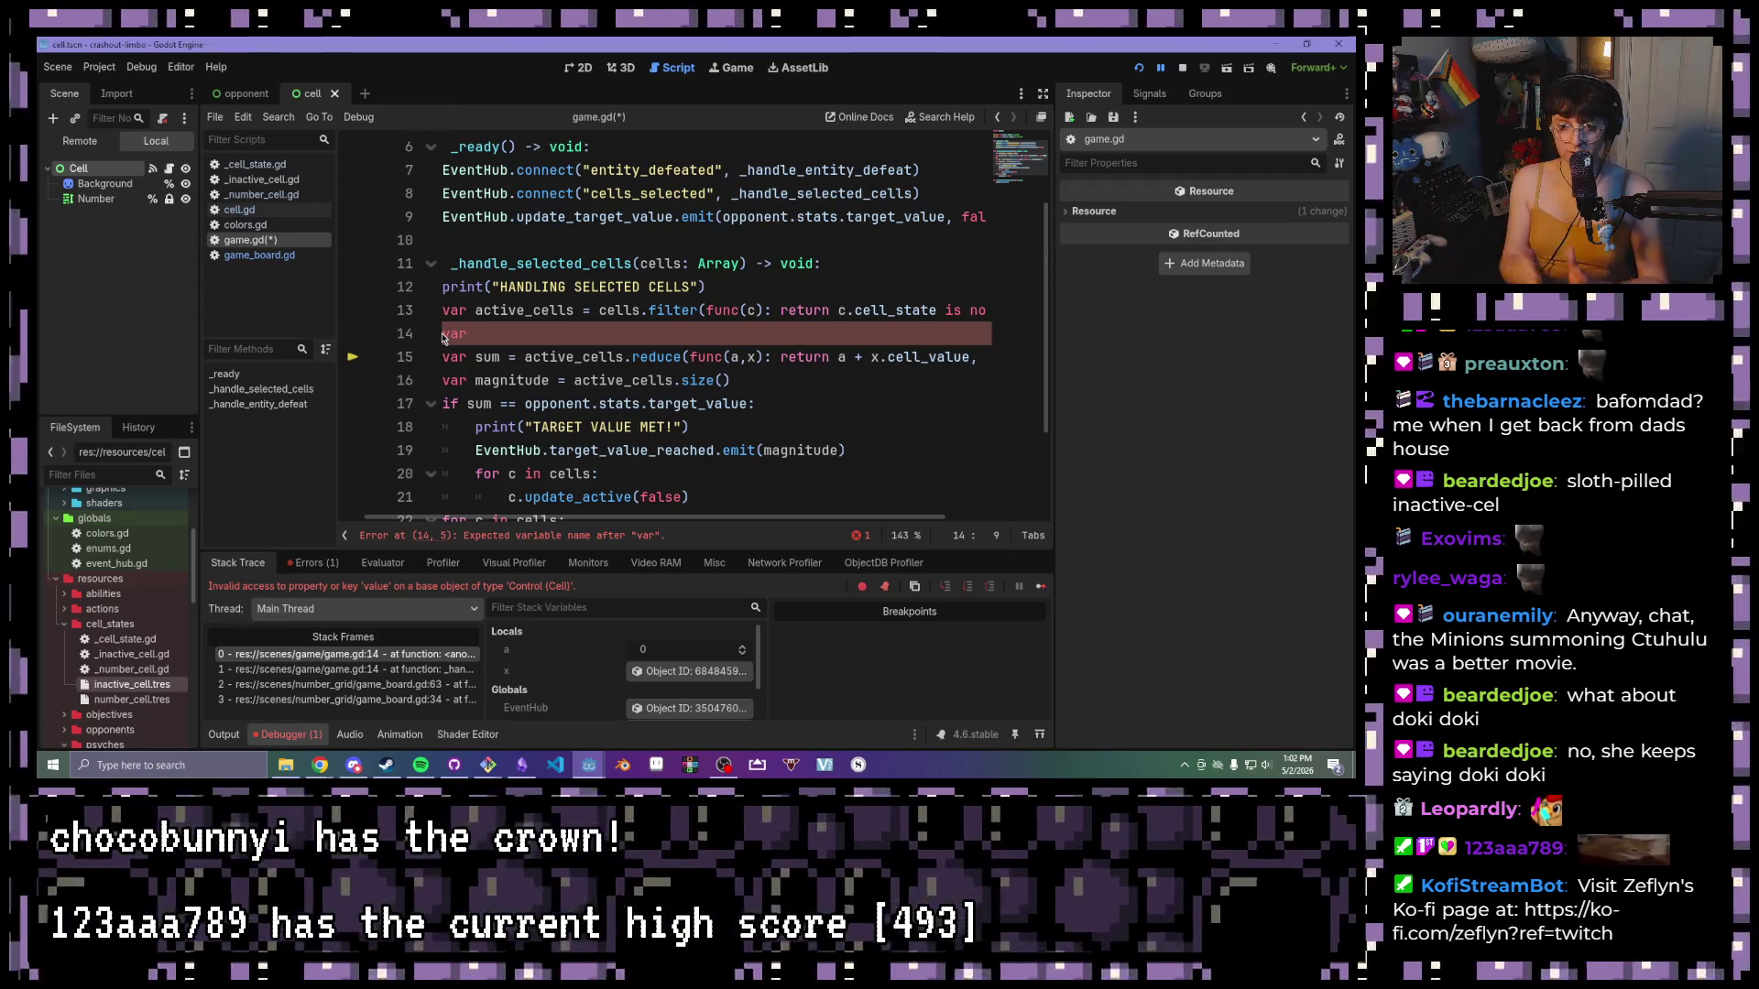
type("umber_cel")
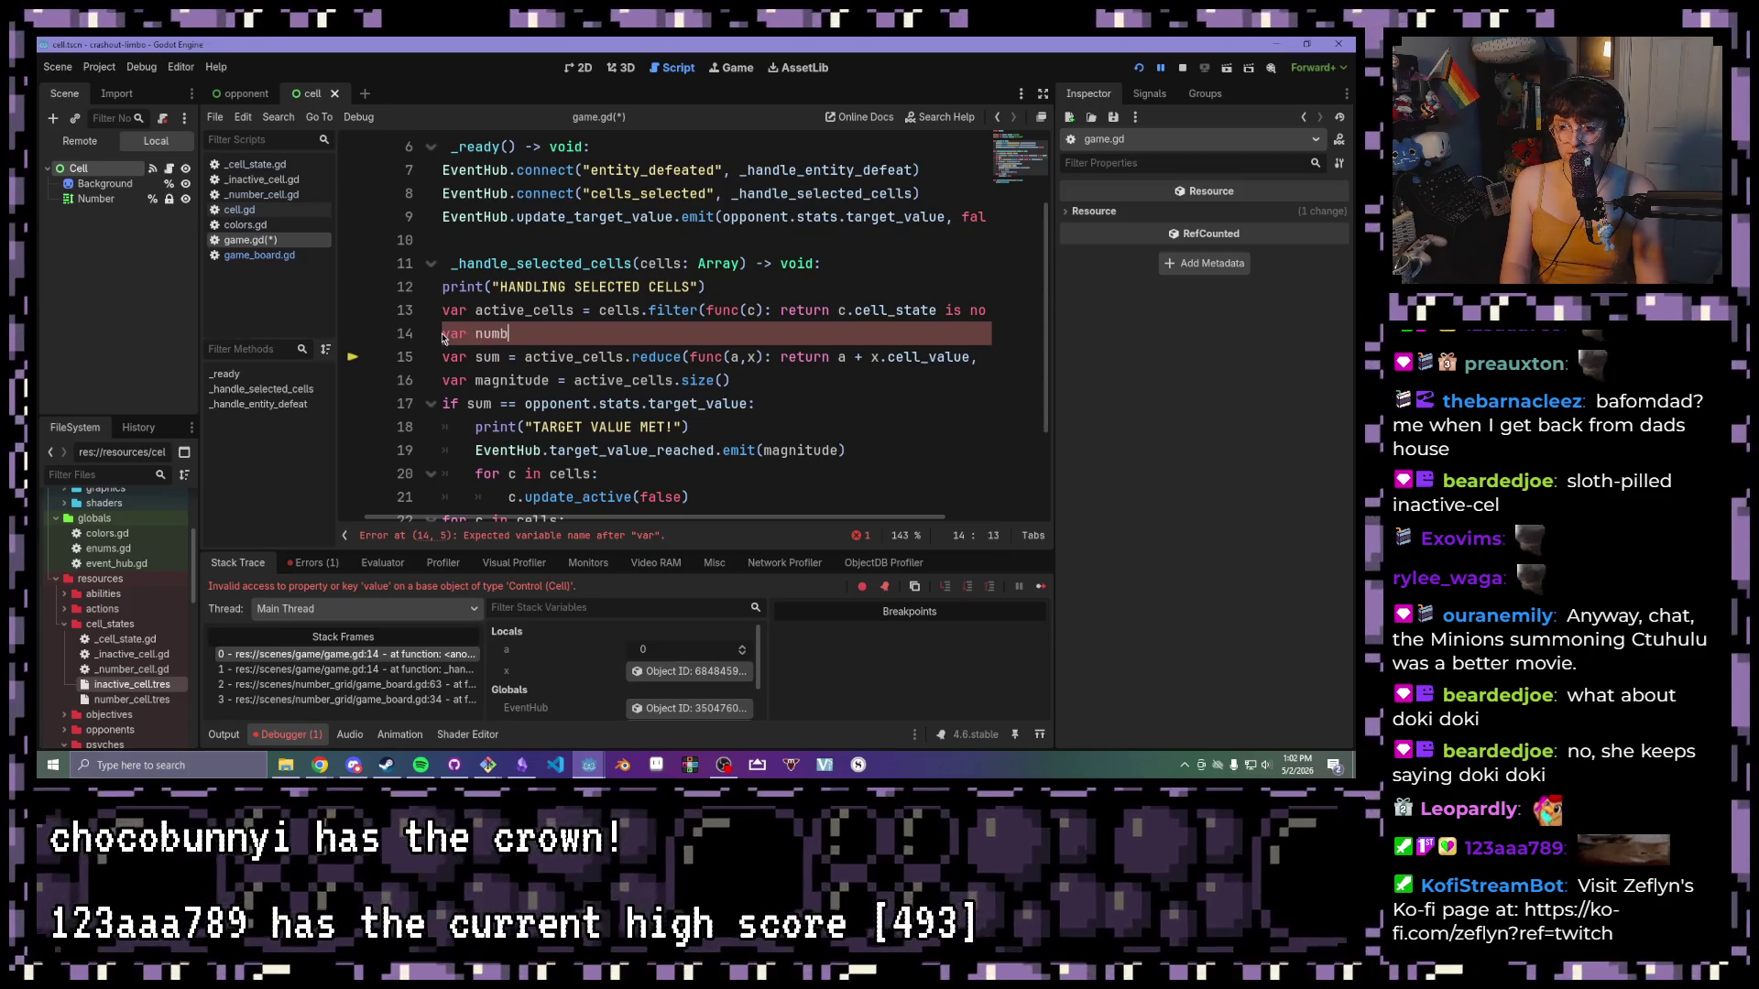
type("ls =")
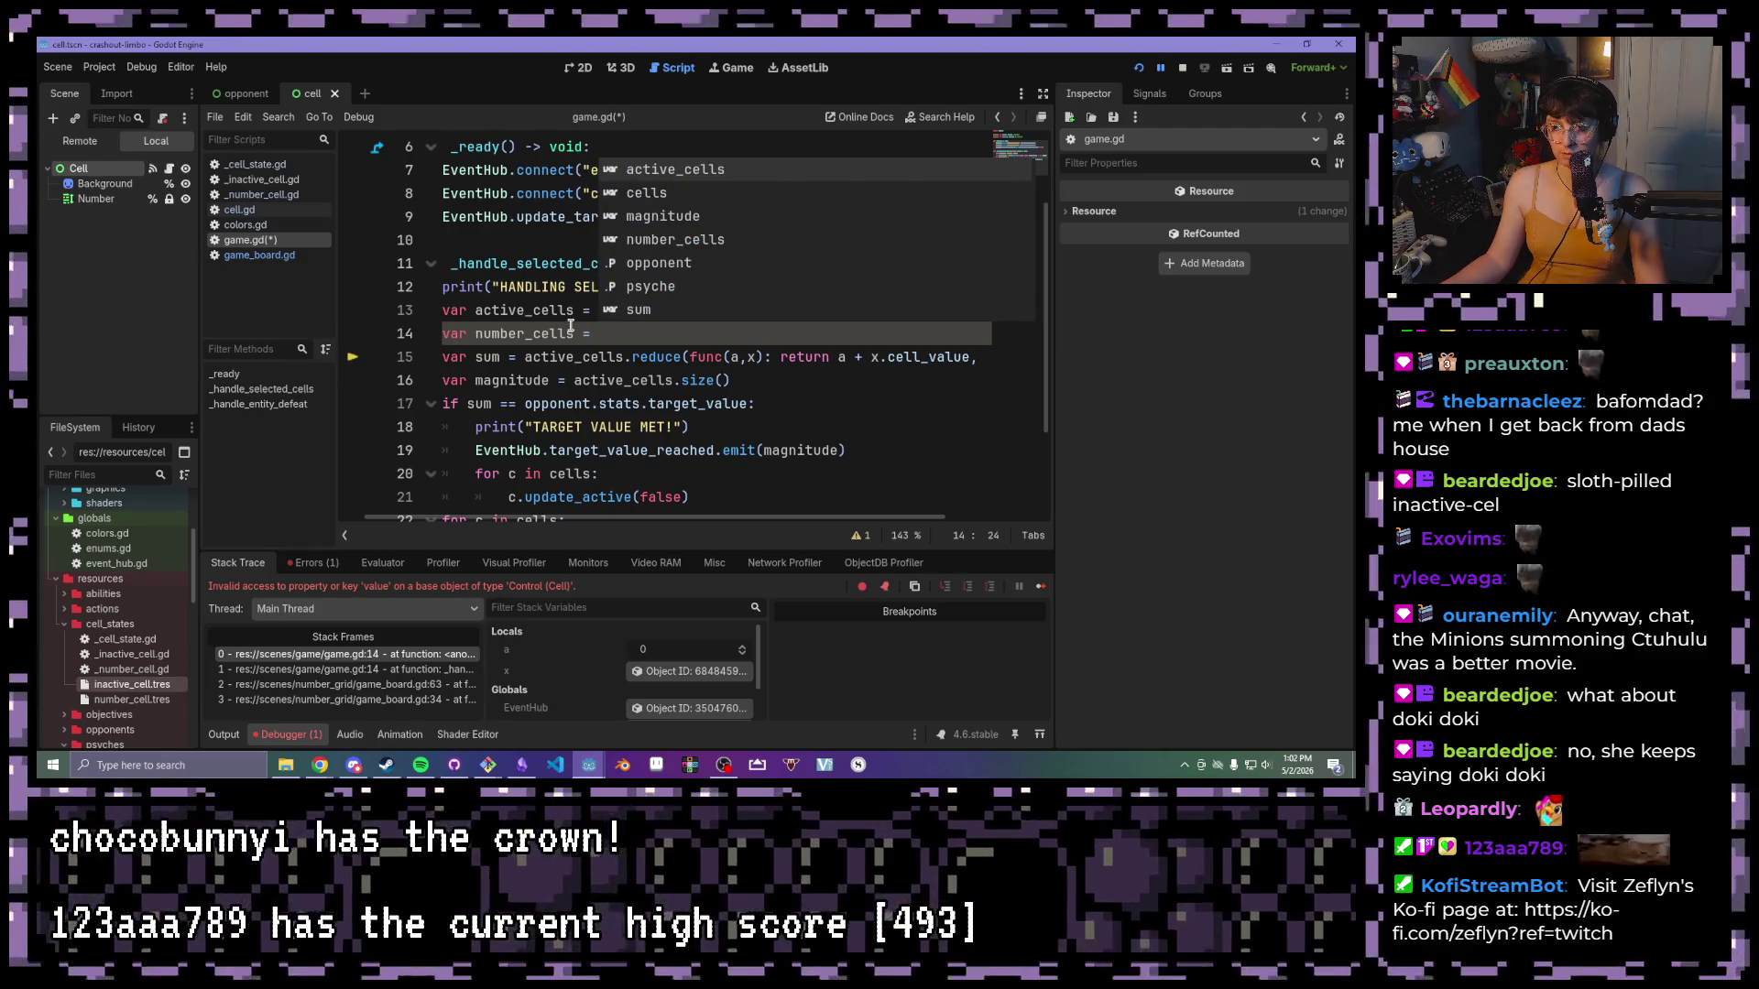
- Paste the copied filter expression after number_cells =, change InactiveCell to 'is NumberCell', and save game.gd
mouse_move(599, 310)
left_mouse_down()
mouse_move(1000, 338)
mouse_move(1027, 310)
left_mouse_up()
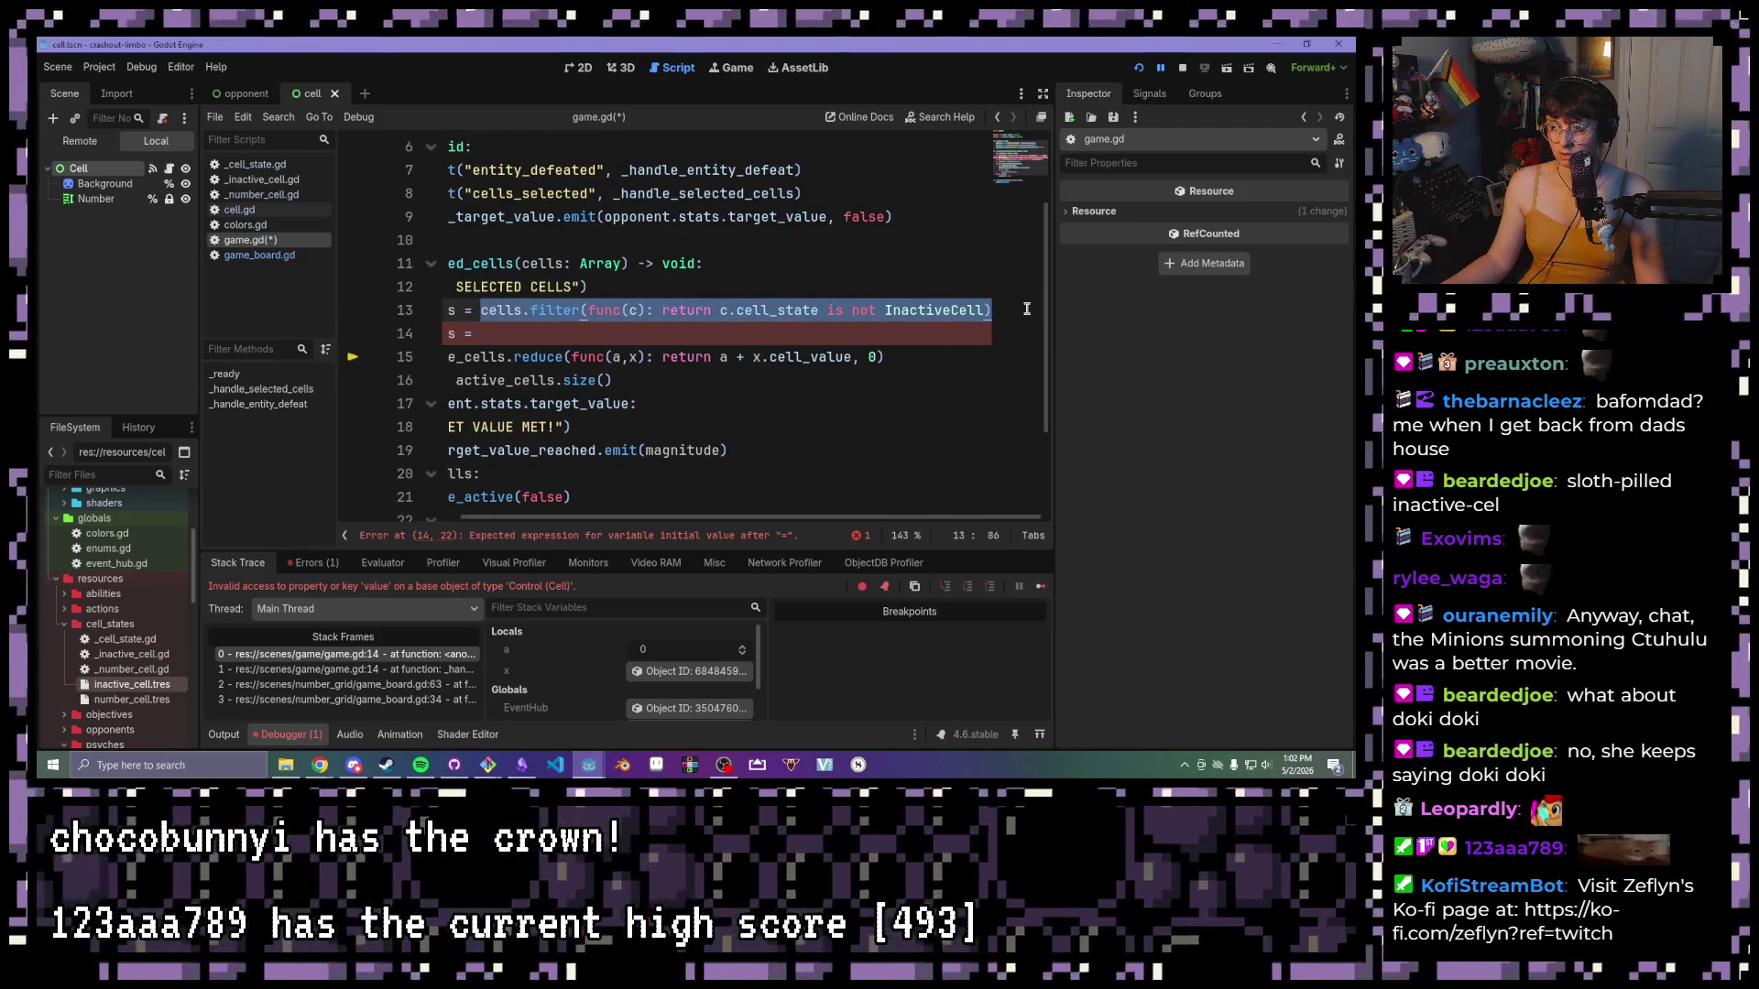
key("ctrl+c")
left_click(539, 323)
key("ctrl+v")
left_click(885, 334)
key("BackSpace")
key("BackSpace")
key("BackSpace")
key("BackSpace")
left_click_drag(919, 333, 853, 333)
type("Nu")
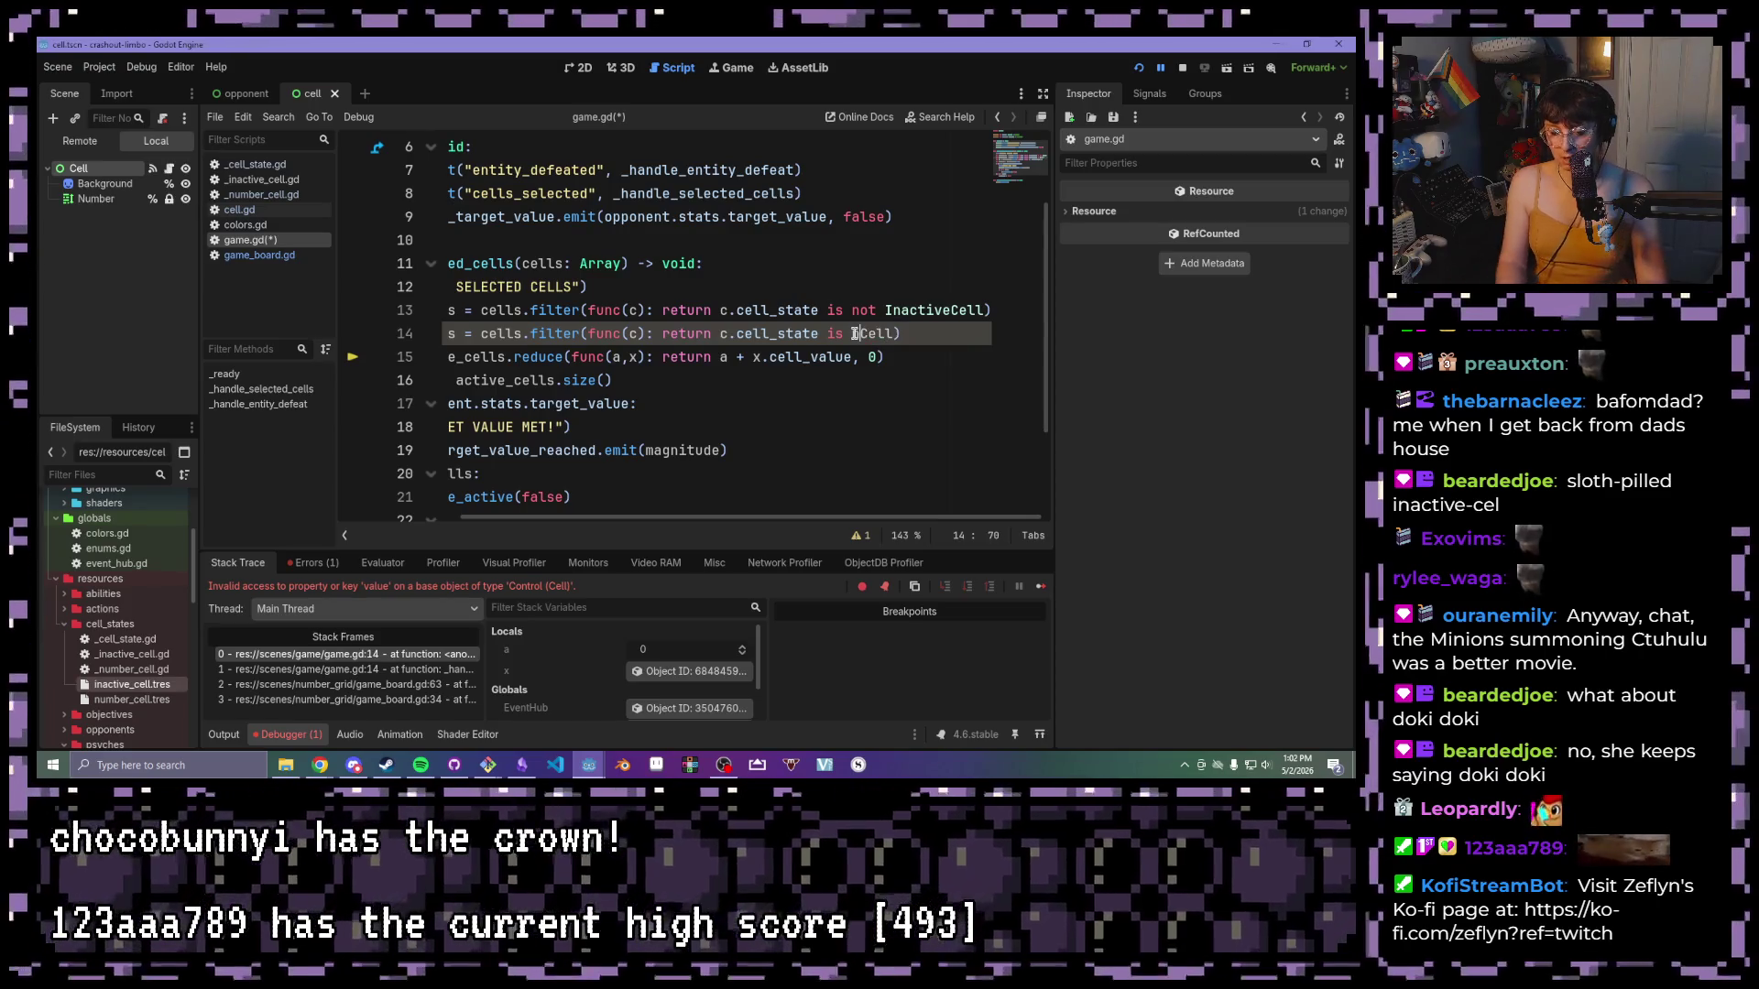
type("mber")
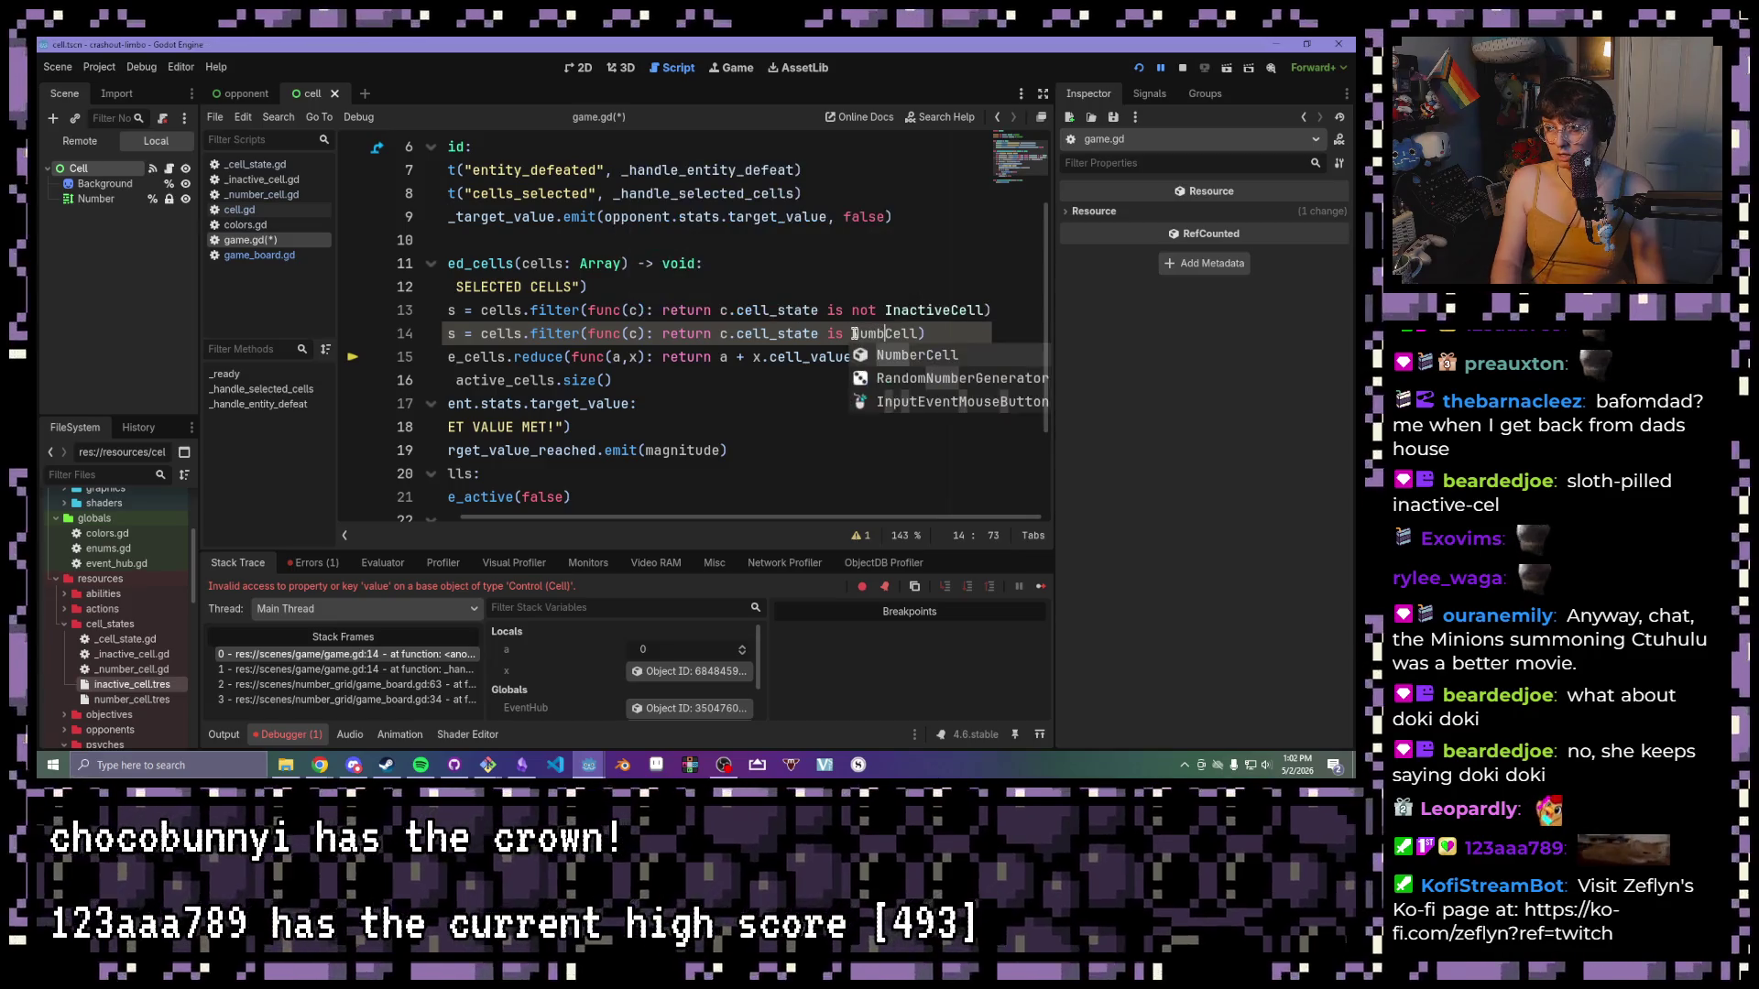
key("End")
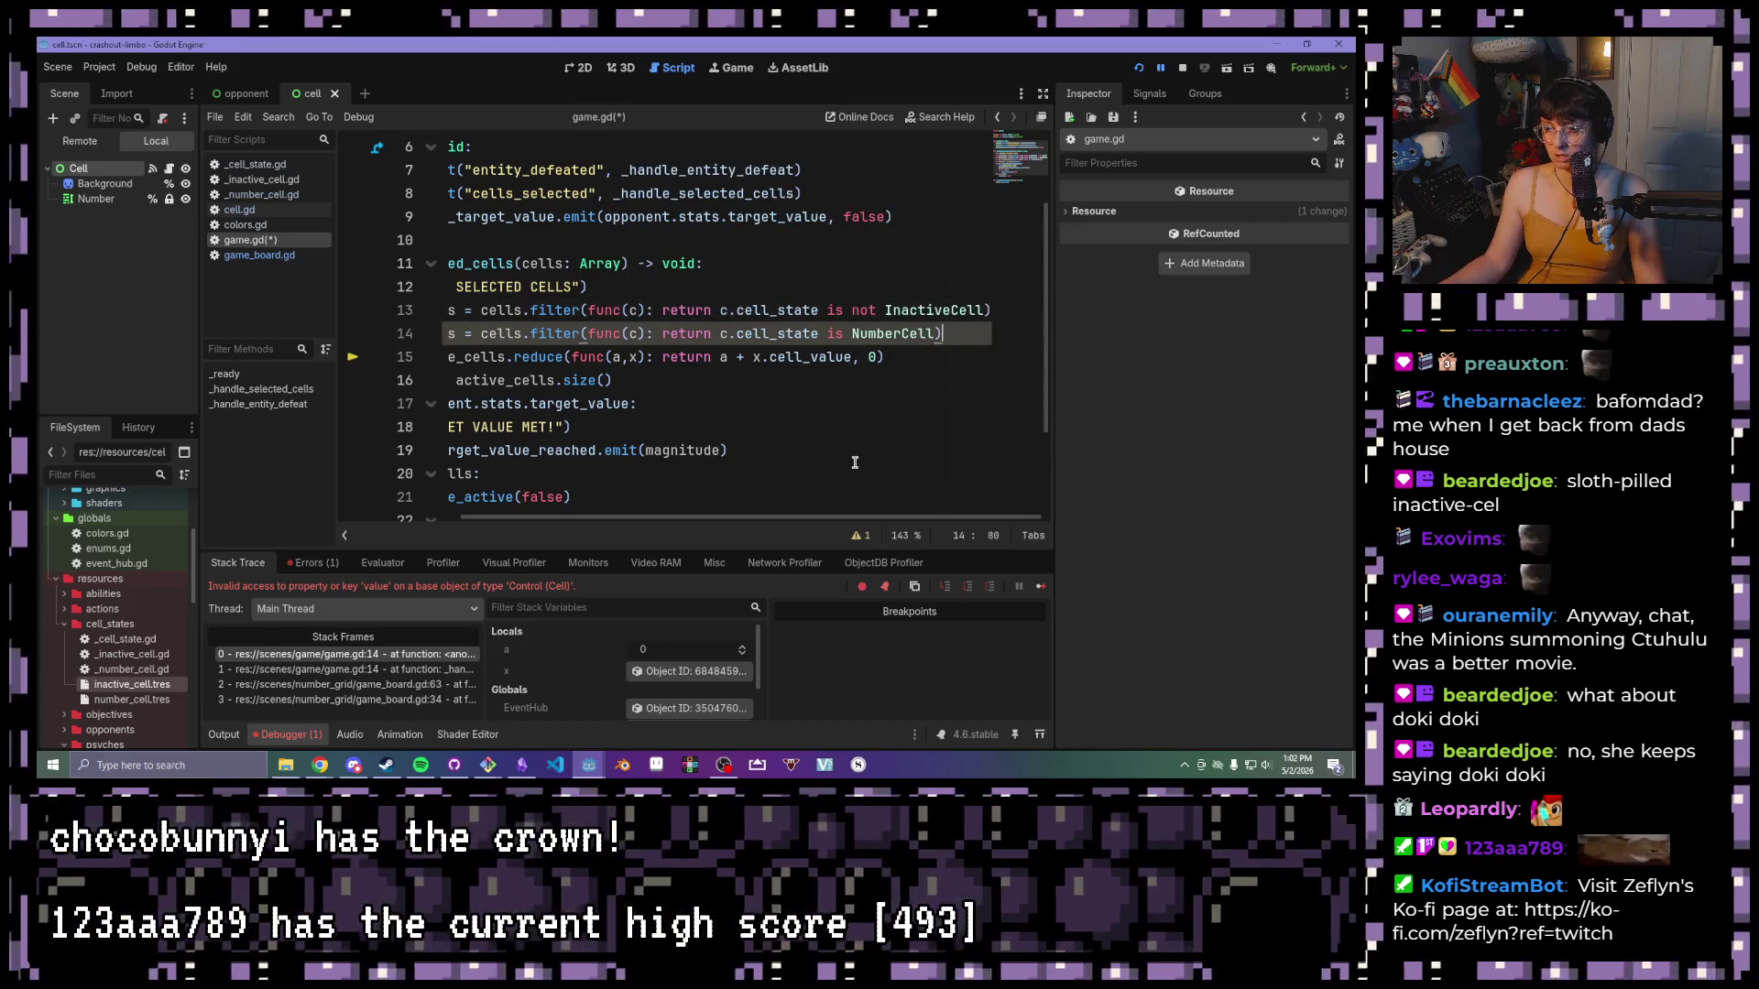
mouse_move(827, 519)
left_mouse_down()
mouse_move(756, 516)
mouse_move(720, 481)
left_mouse_up()
key("ctrl+s")
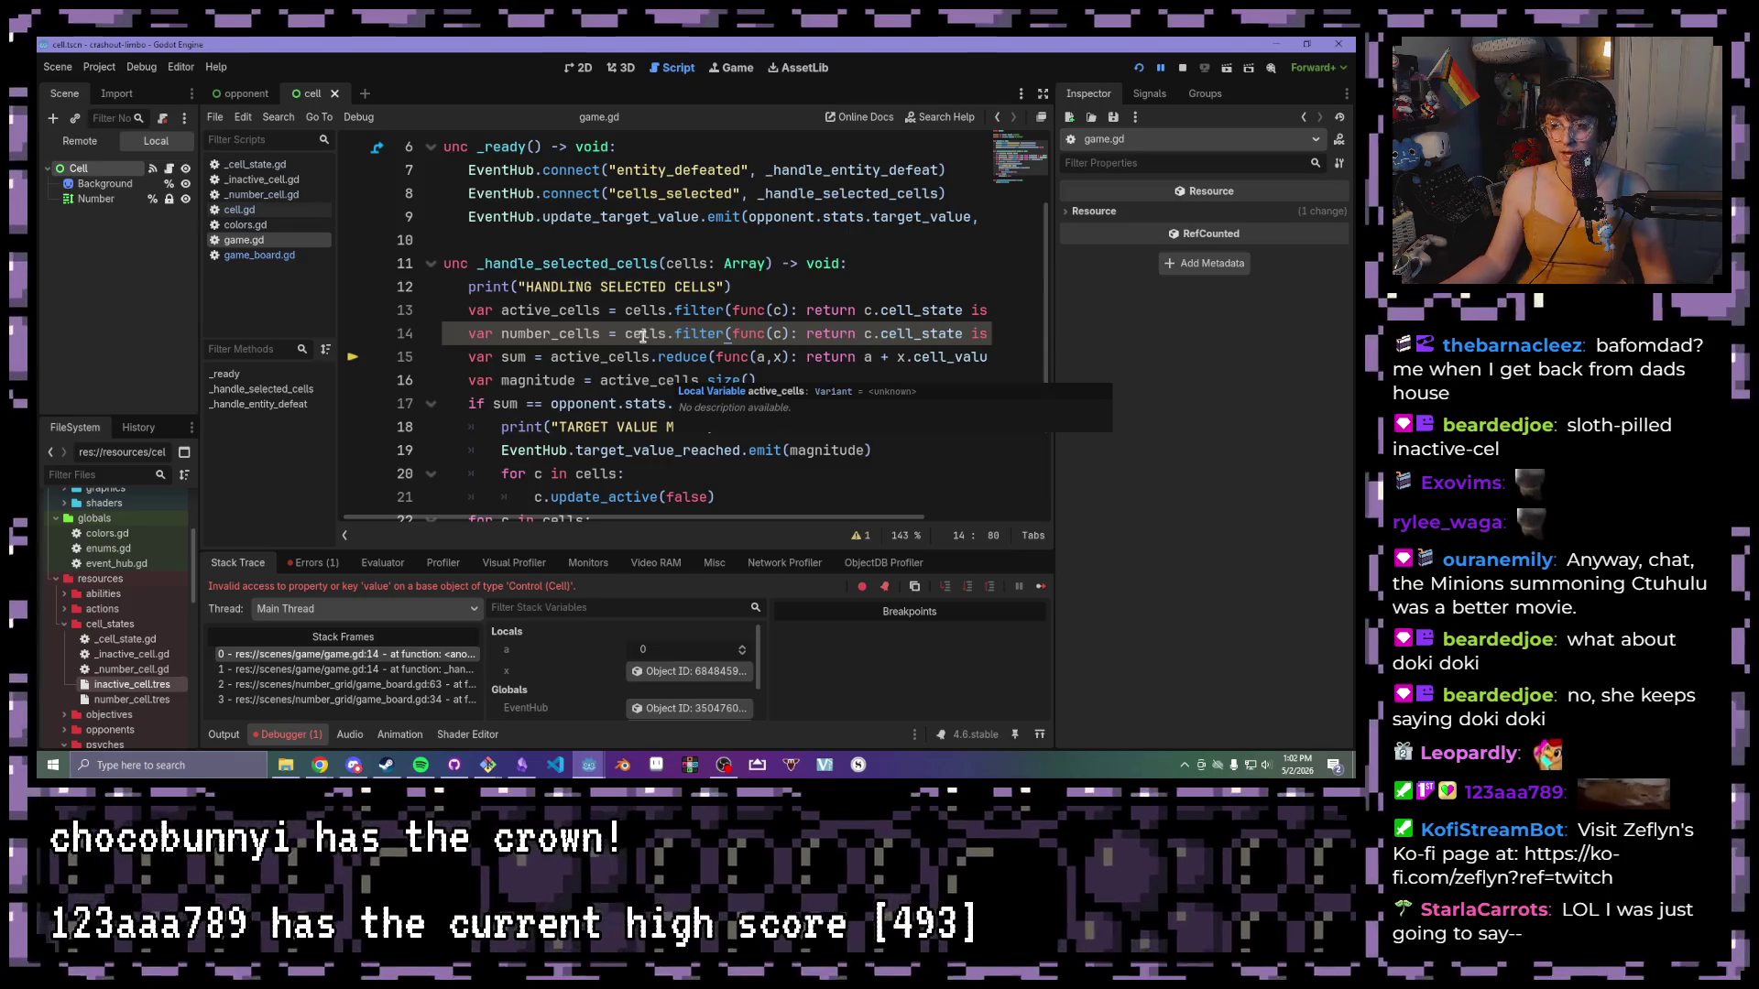
- Make the sum reduce over number_cells using x.cell_state.value, then save game.gd
left_click(666, 356)
left_click_drag(649, 357, 553, 354)
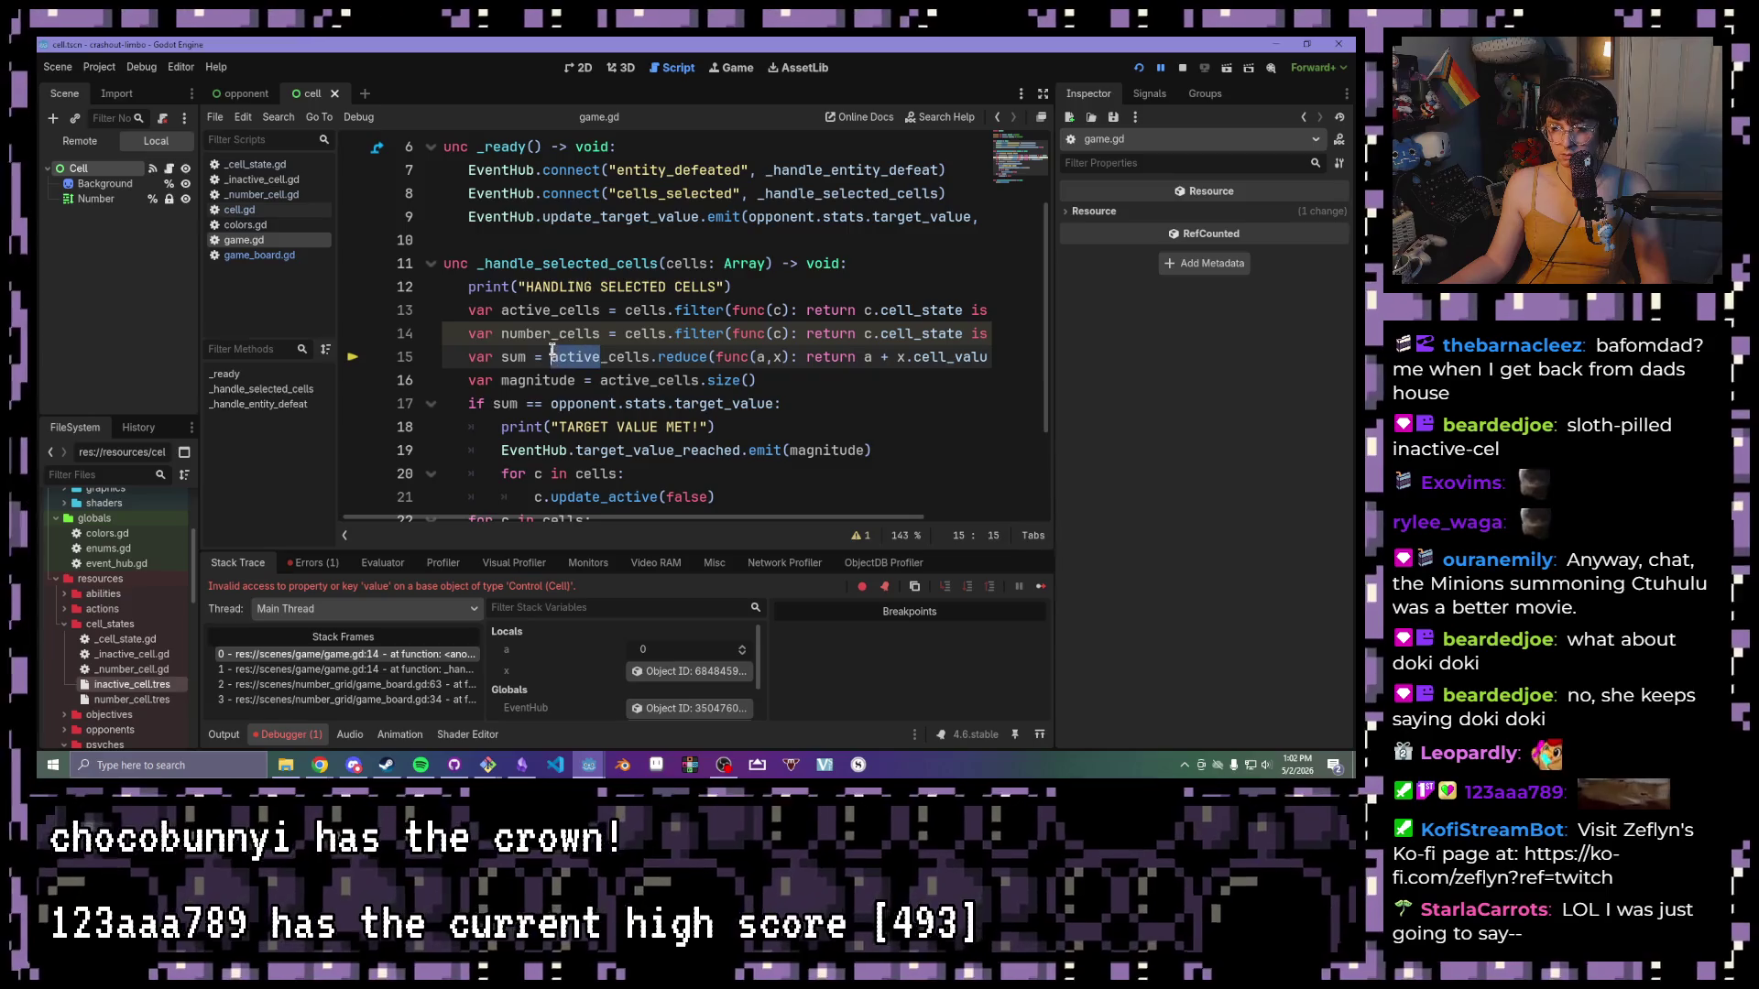
type("number")
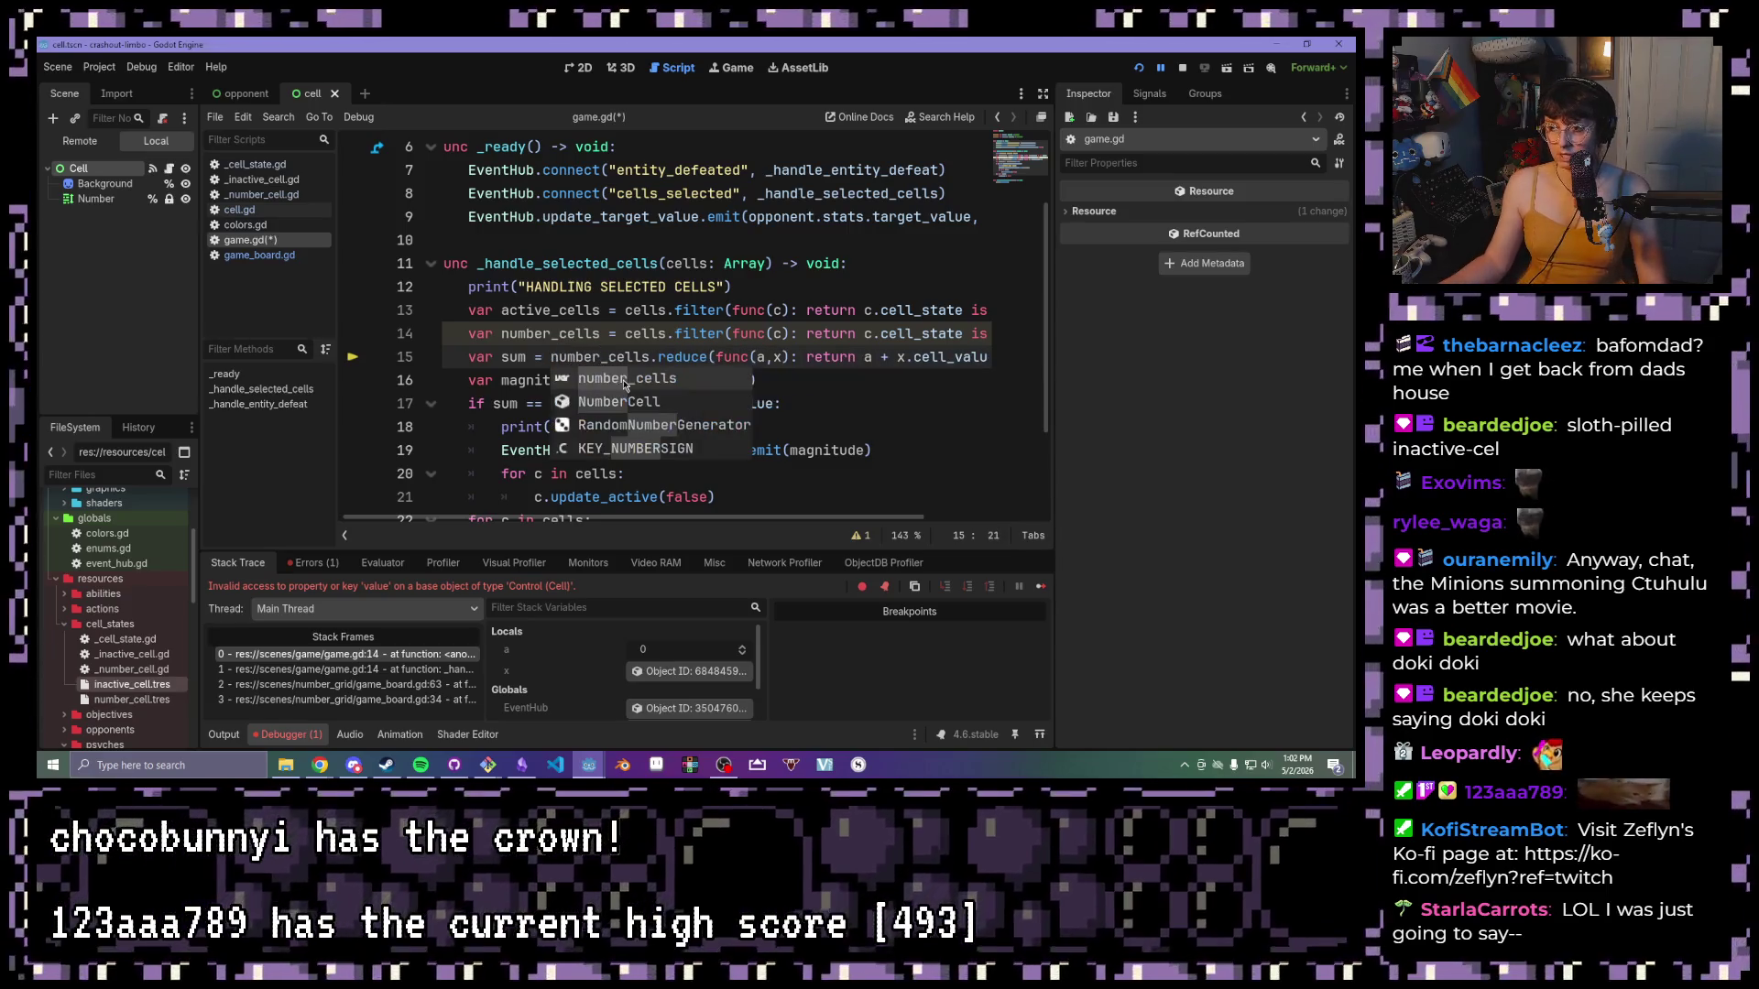
scroll(867, 356, "right", 3)
left_click(867, 356)
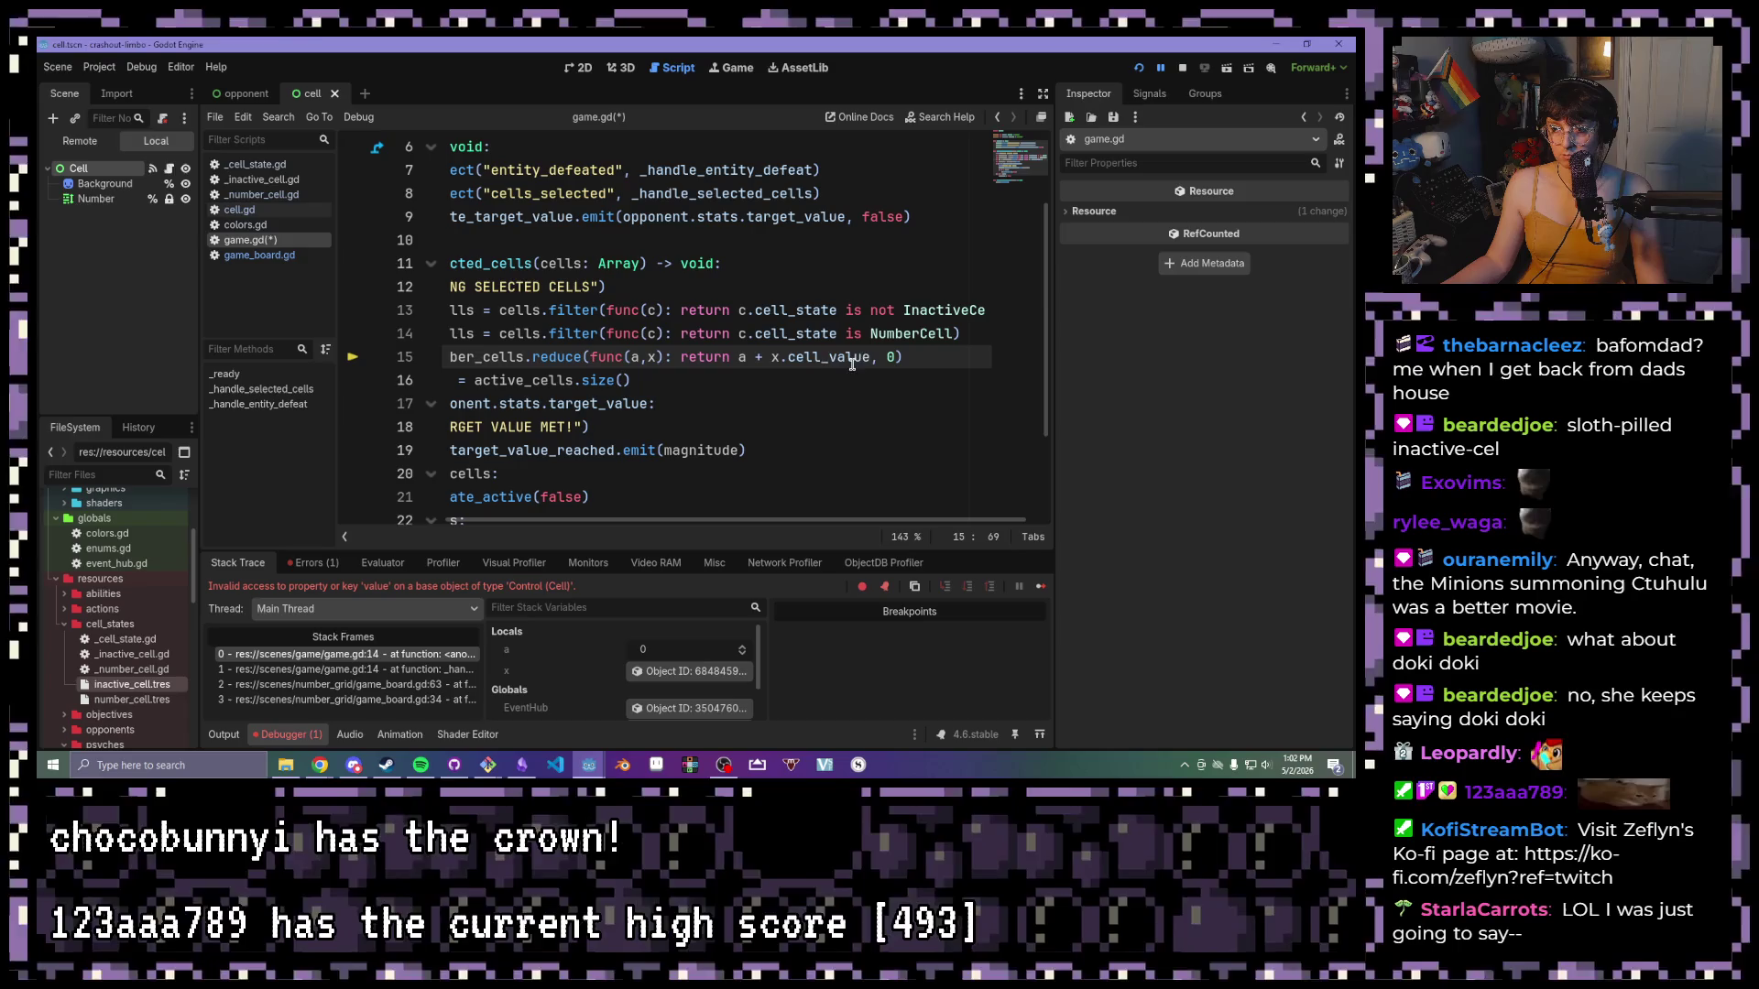
left_click_drag(871, 355, 827, 355)
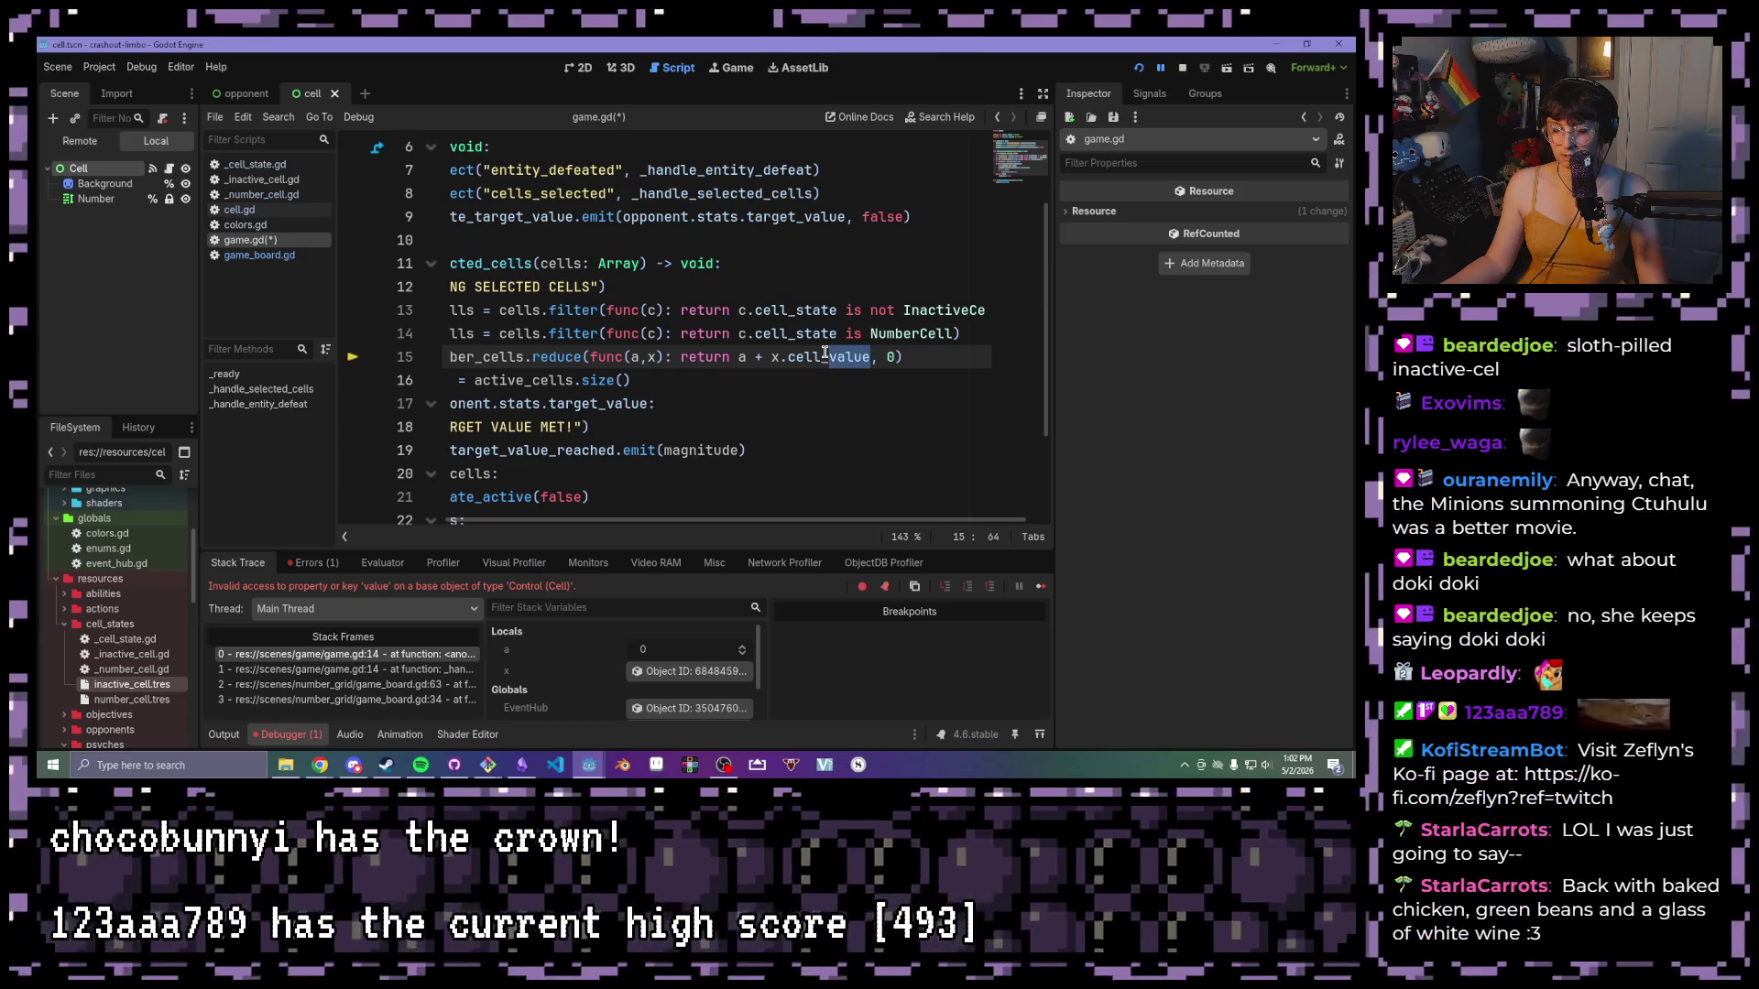
type("state.")
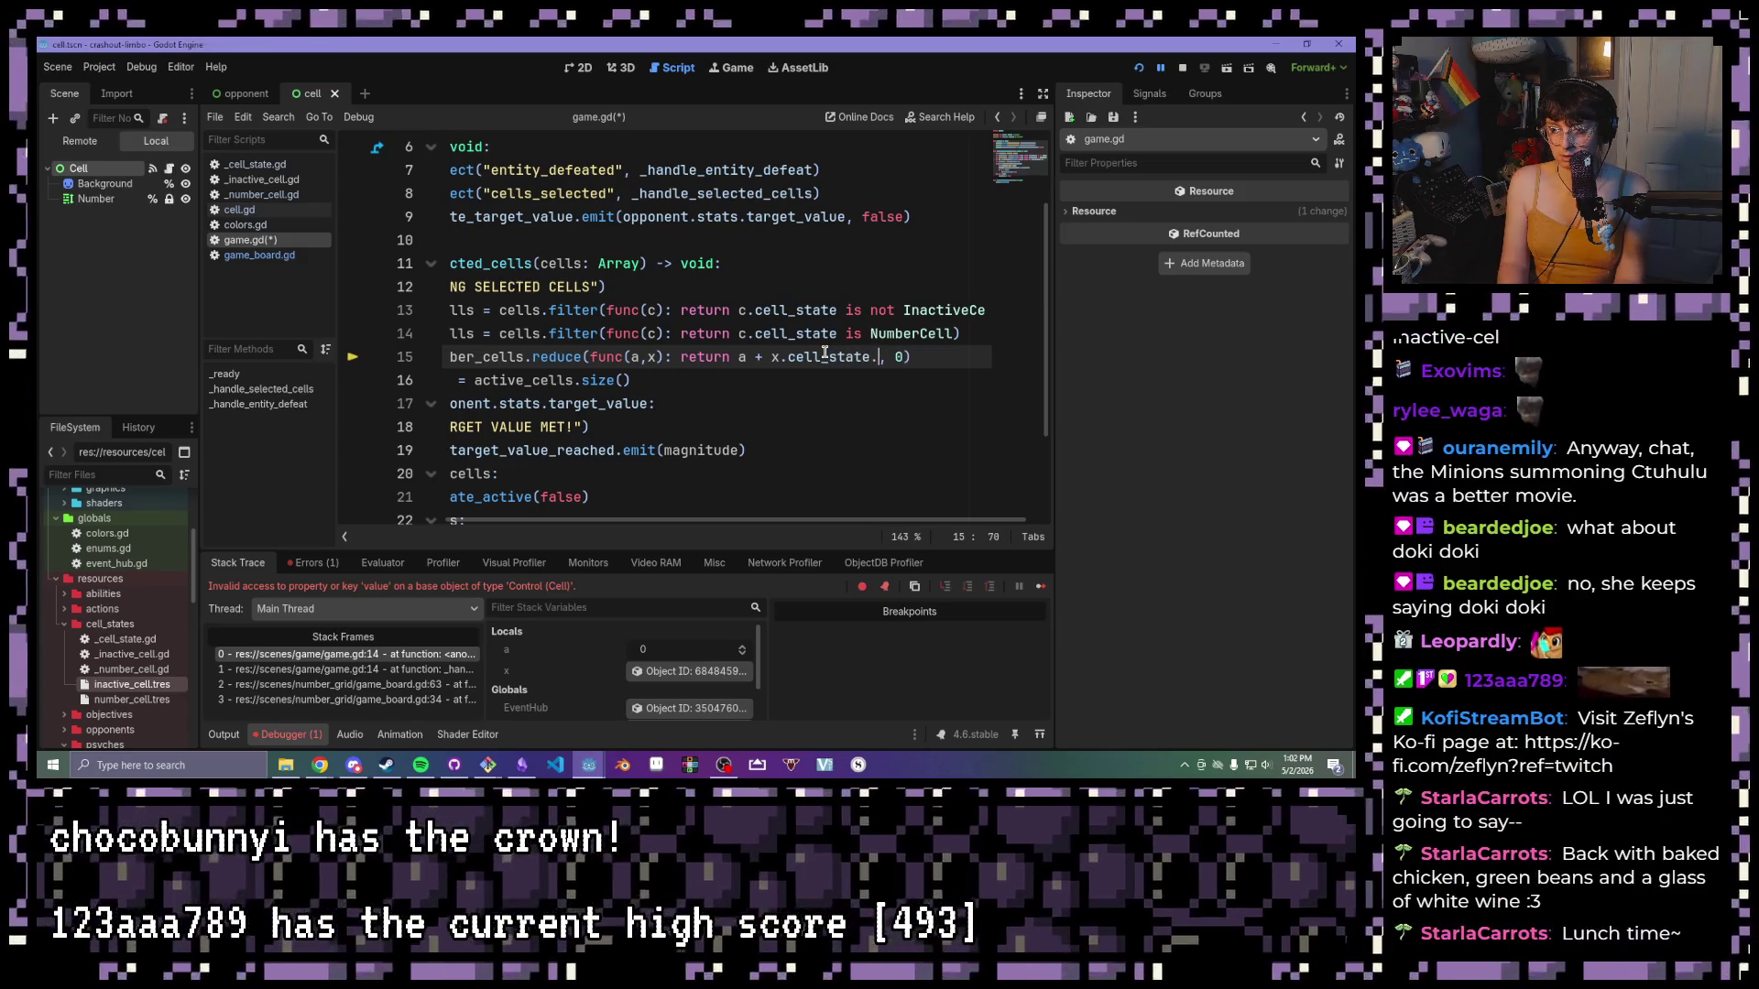
type("value")
key("ctrl+s")
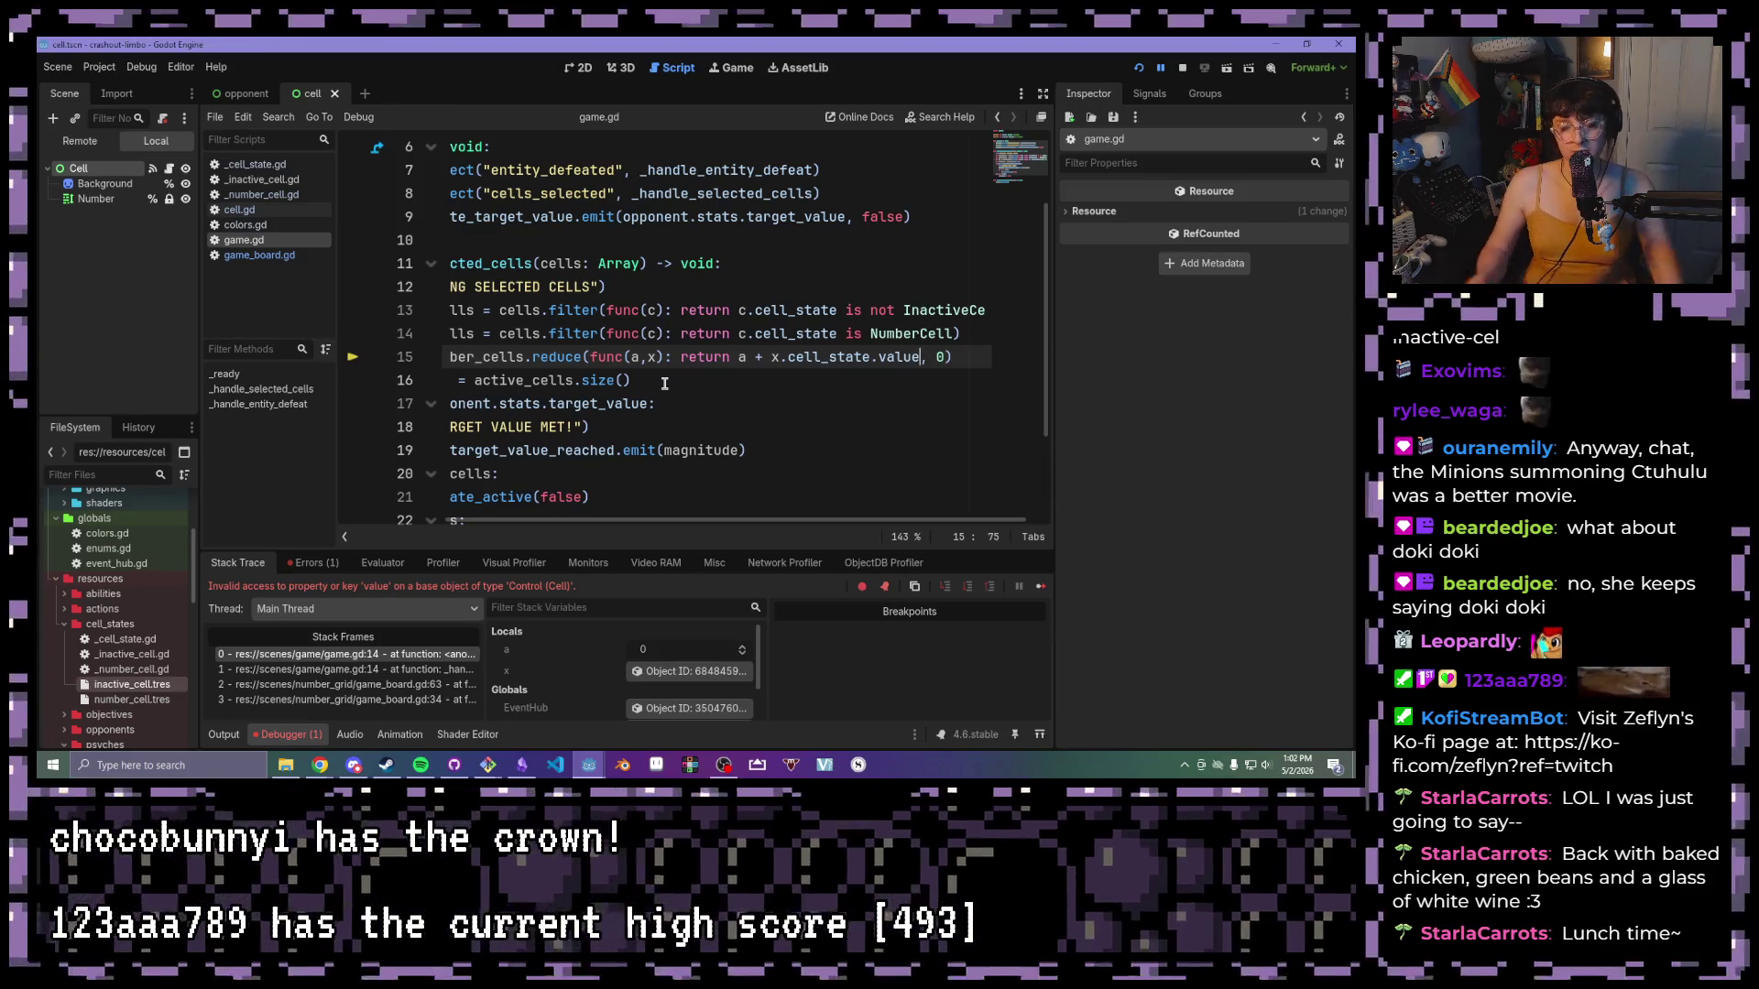
- Review the magnitude line 16 and the target-value check below the sum
scroll(756, 519, "left", 3)
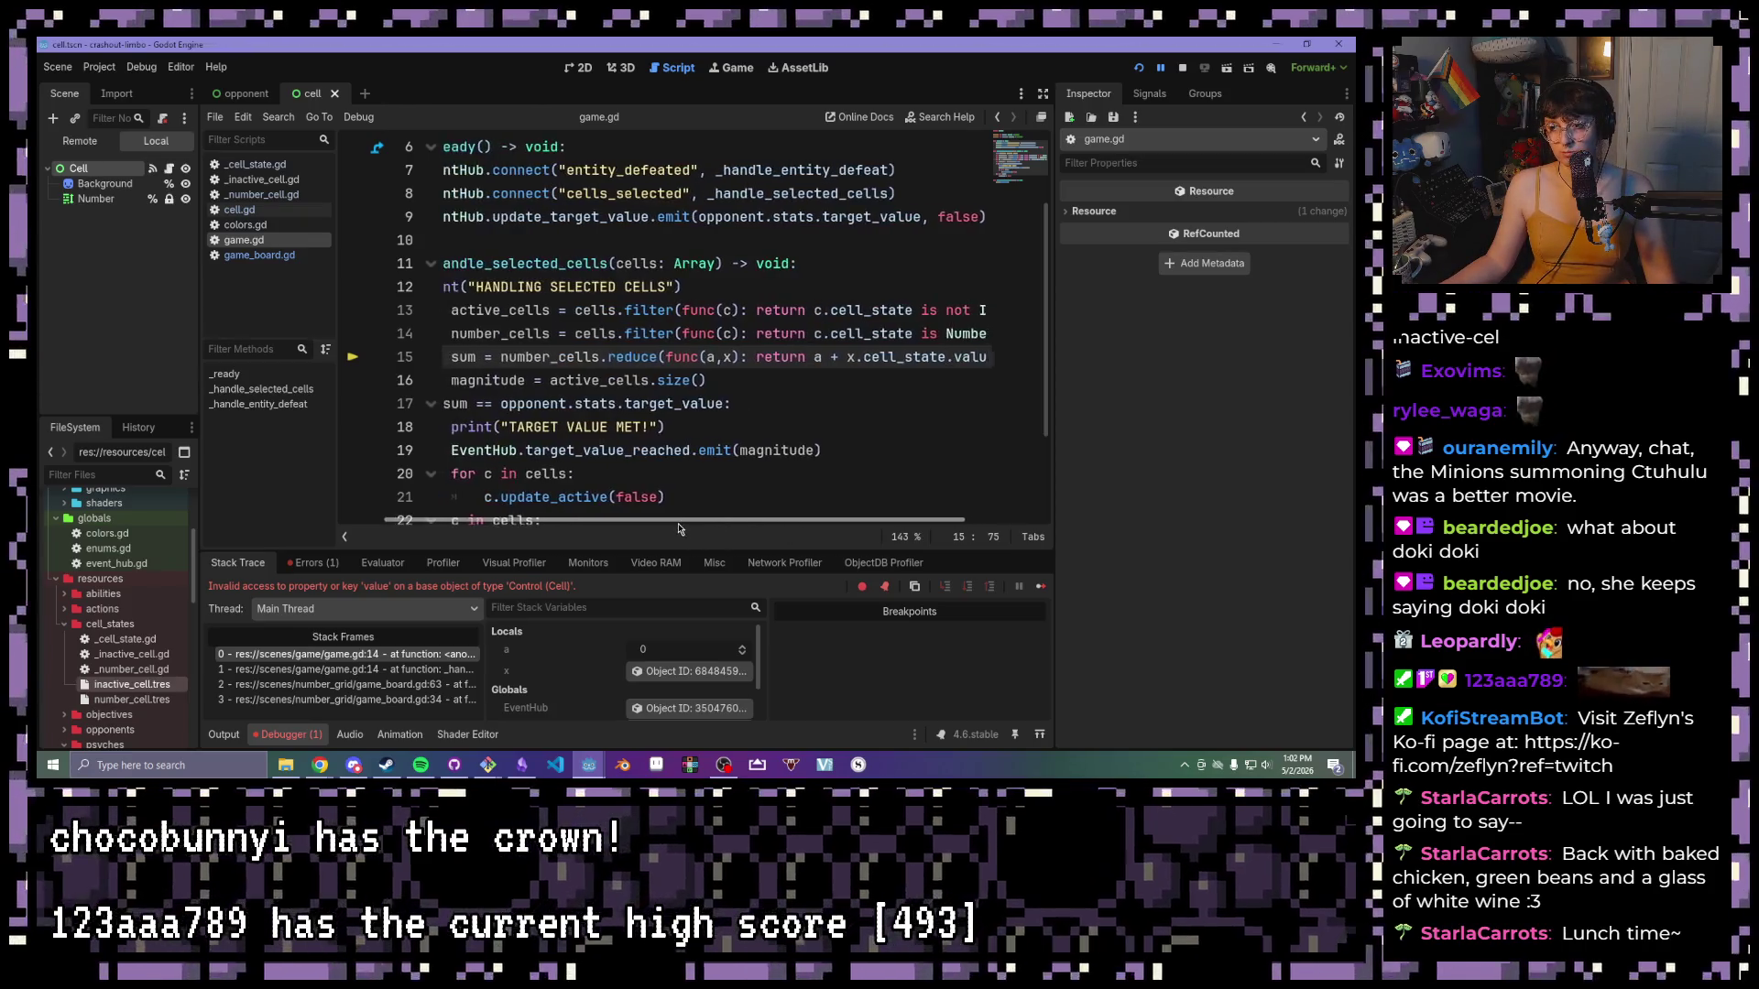
scroll(601, 437, "left", 1)
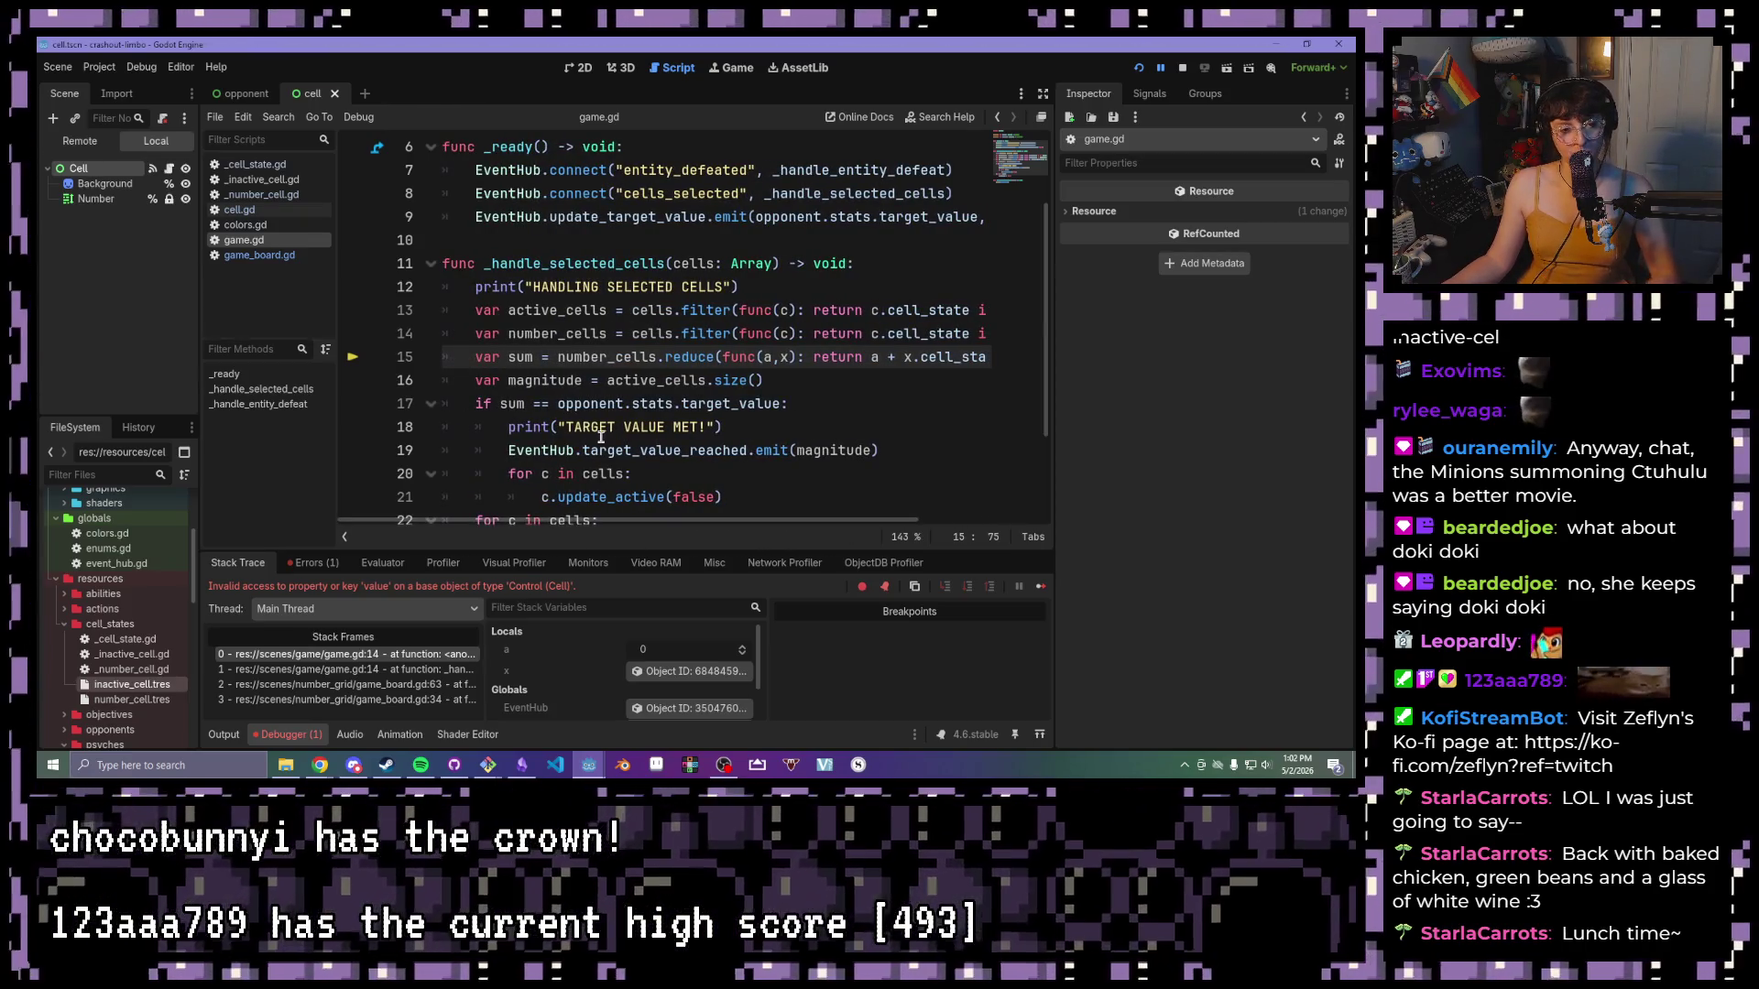
left_click(771, 383)
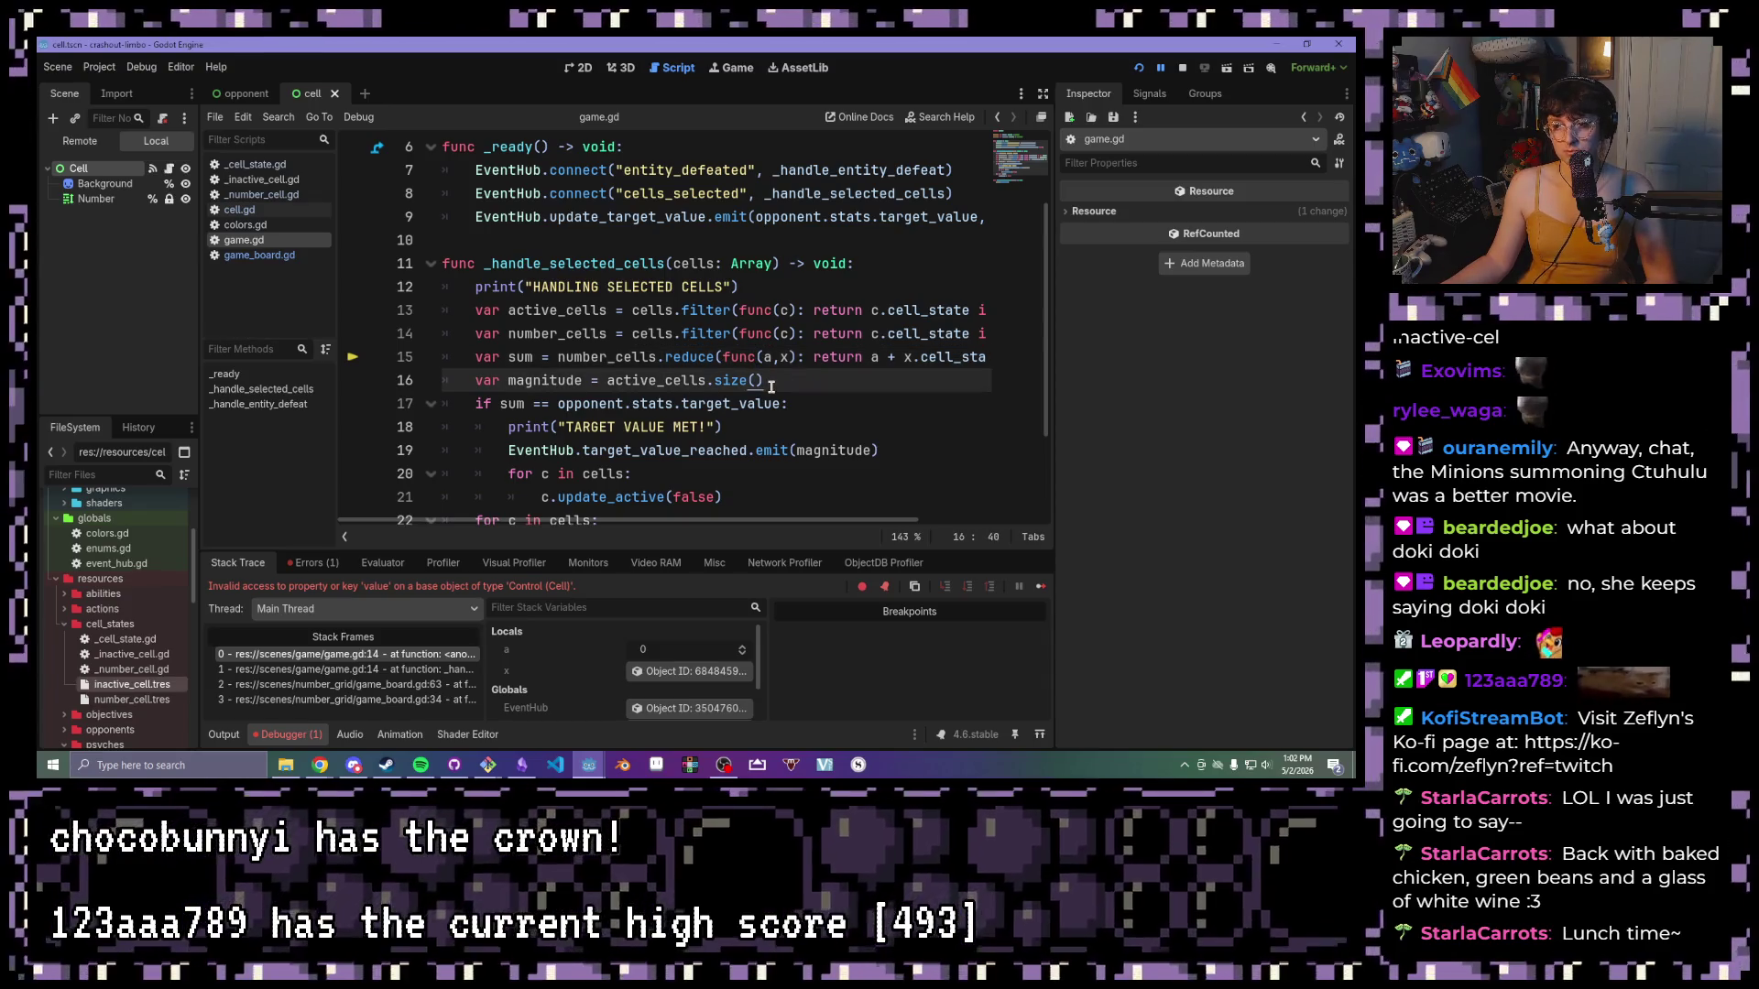
left_click_drag(796, 376, 476, 379)
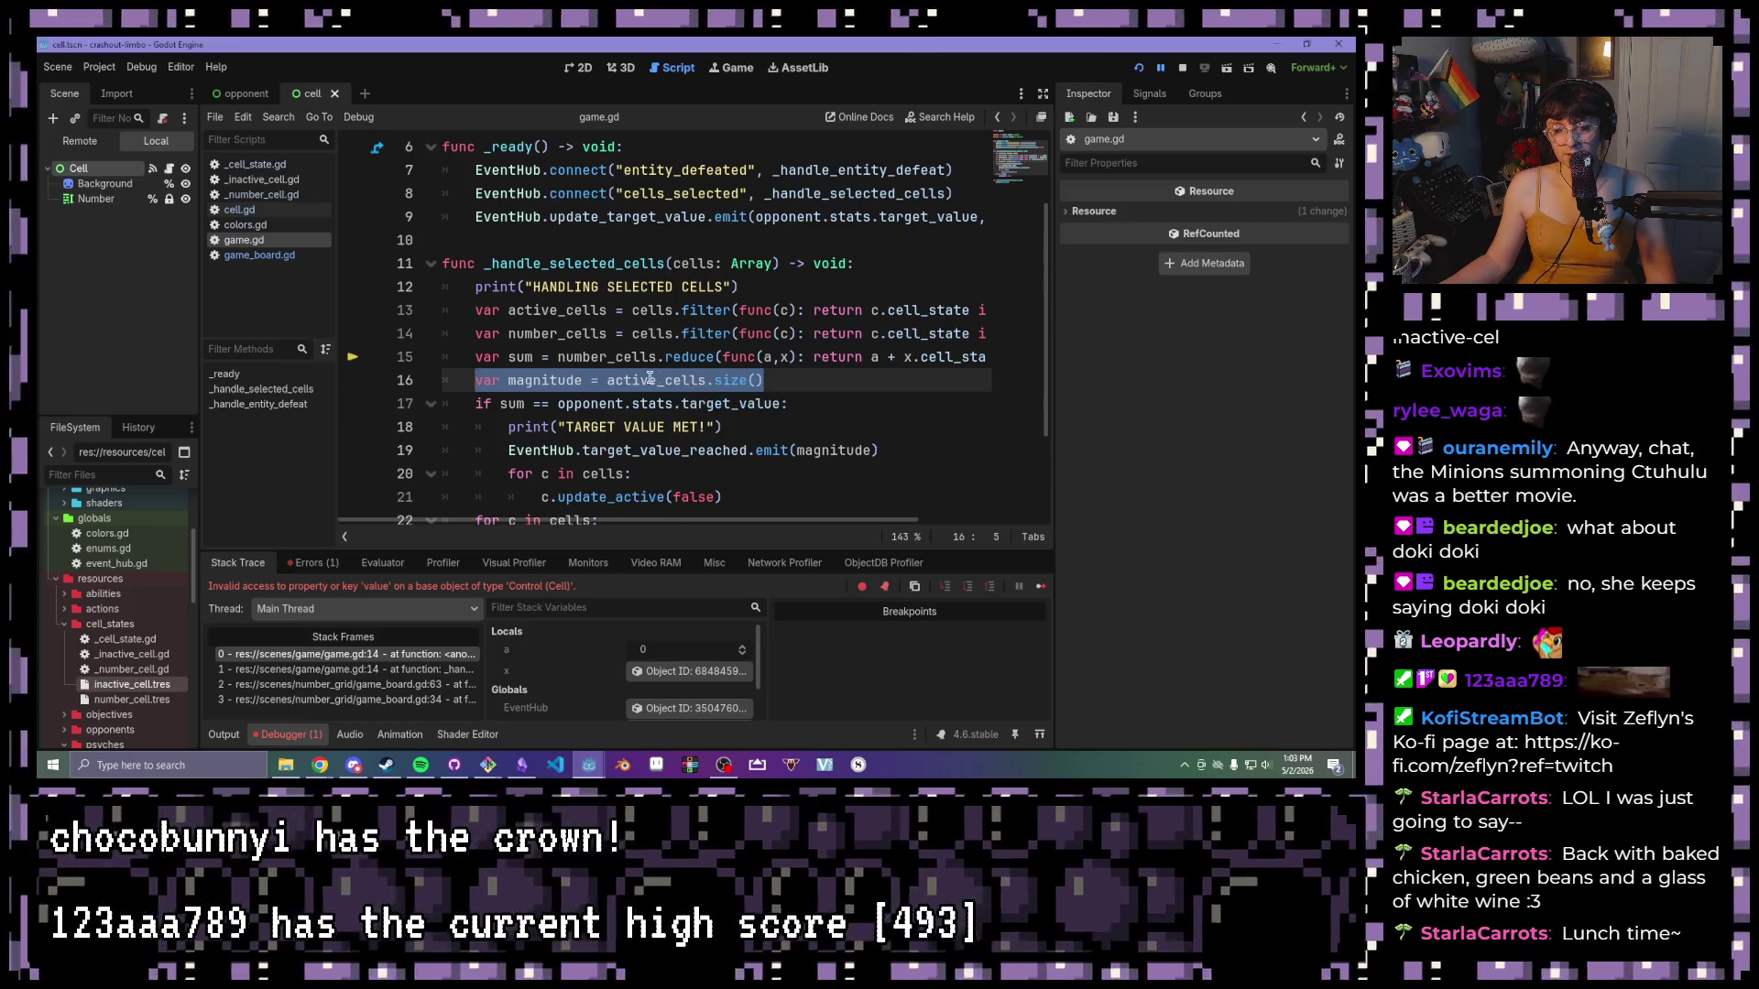
scroll(611, 379, "down", 1)
left_click(598, 333)
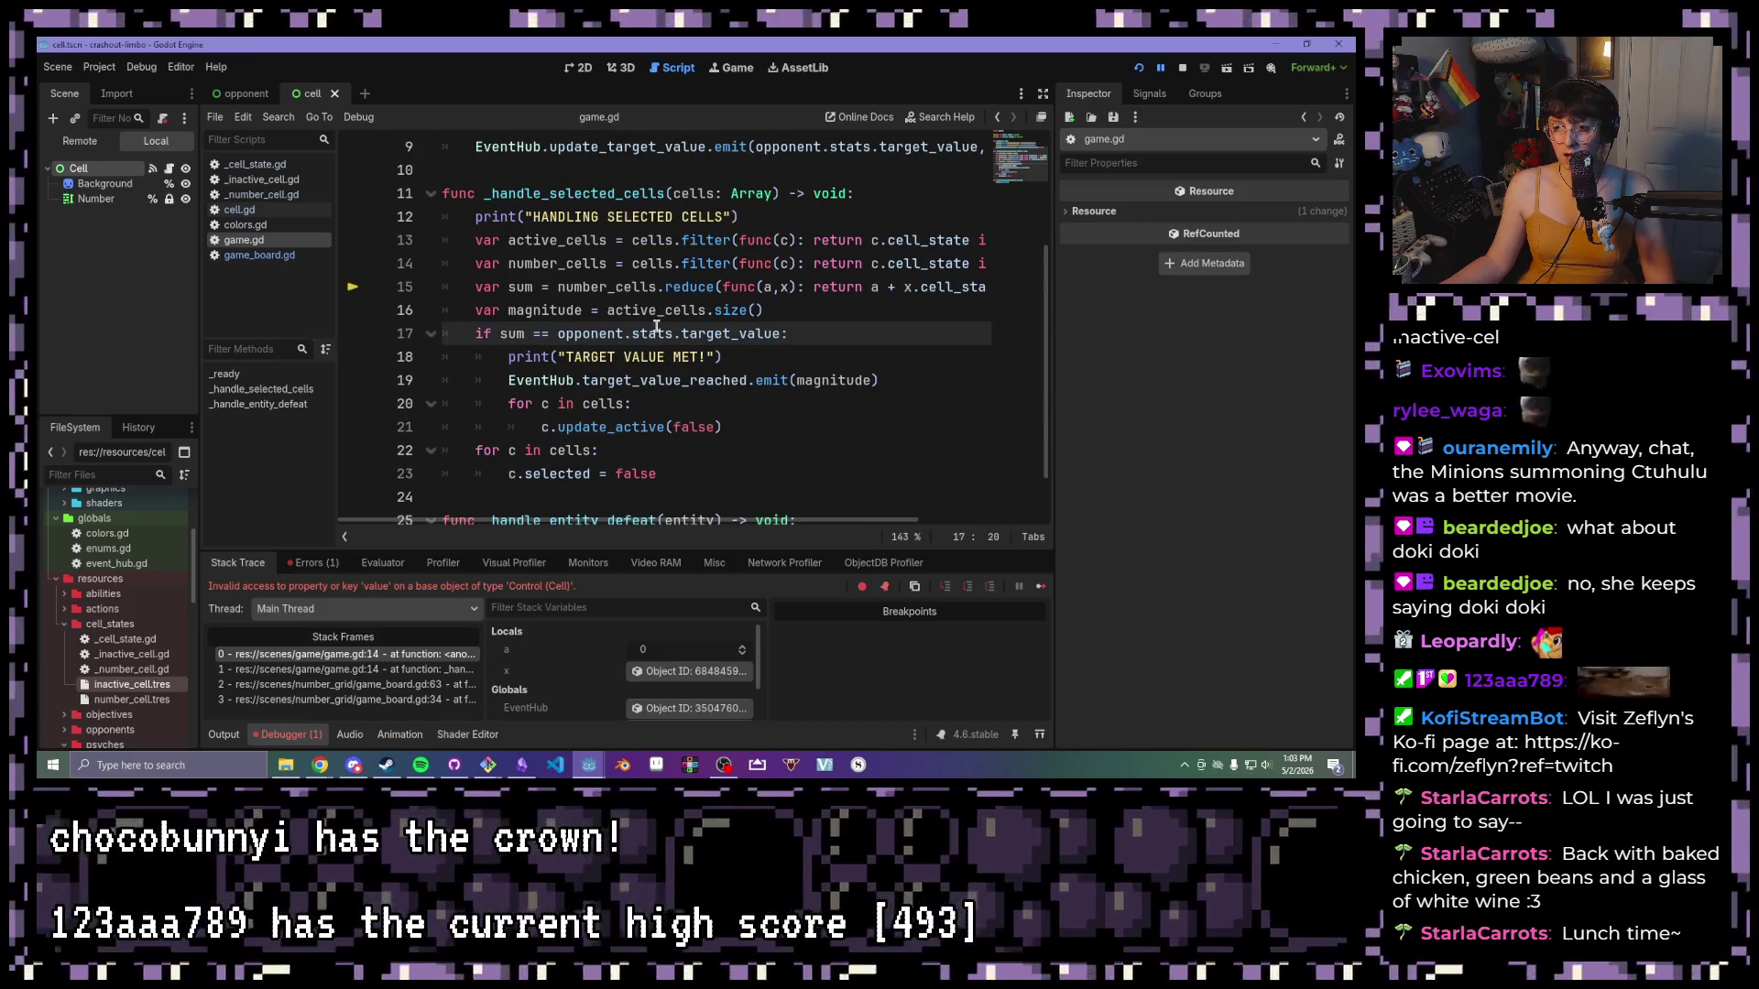
left_click(691, 290)
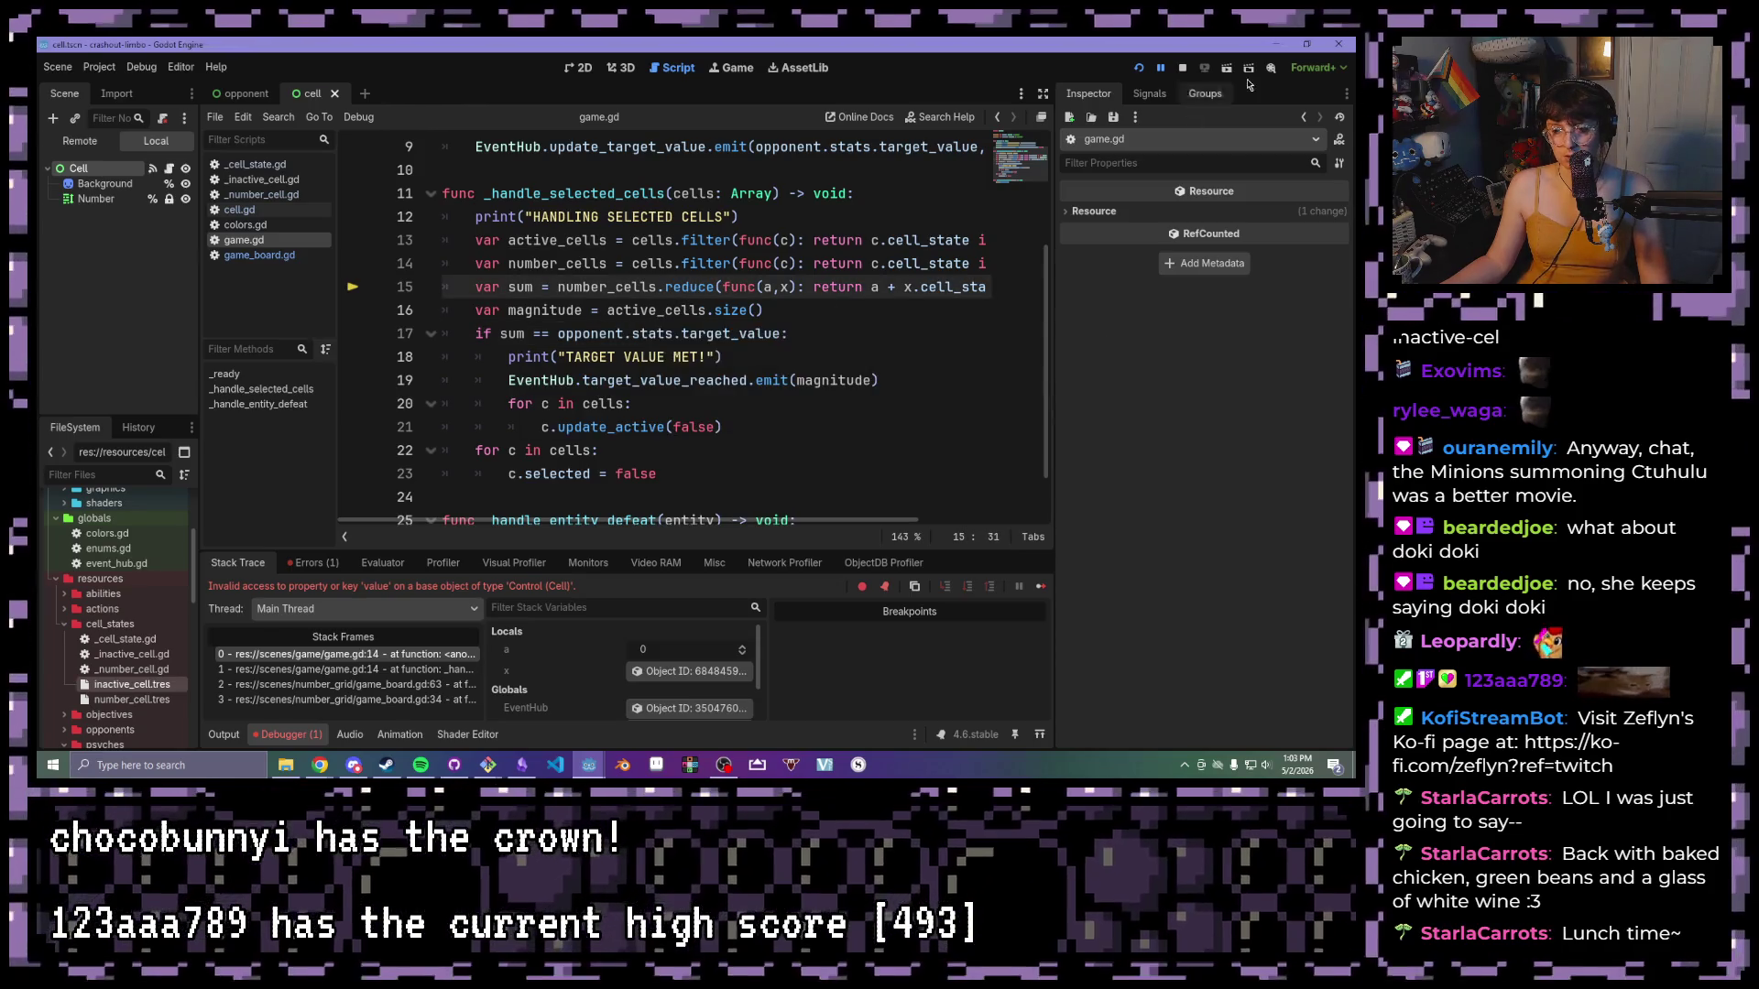
- Run the game, move its window aside to see the Output panel, then stop it
left_click(1140, 67)
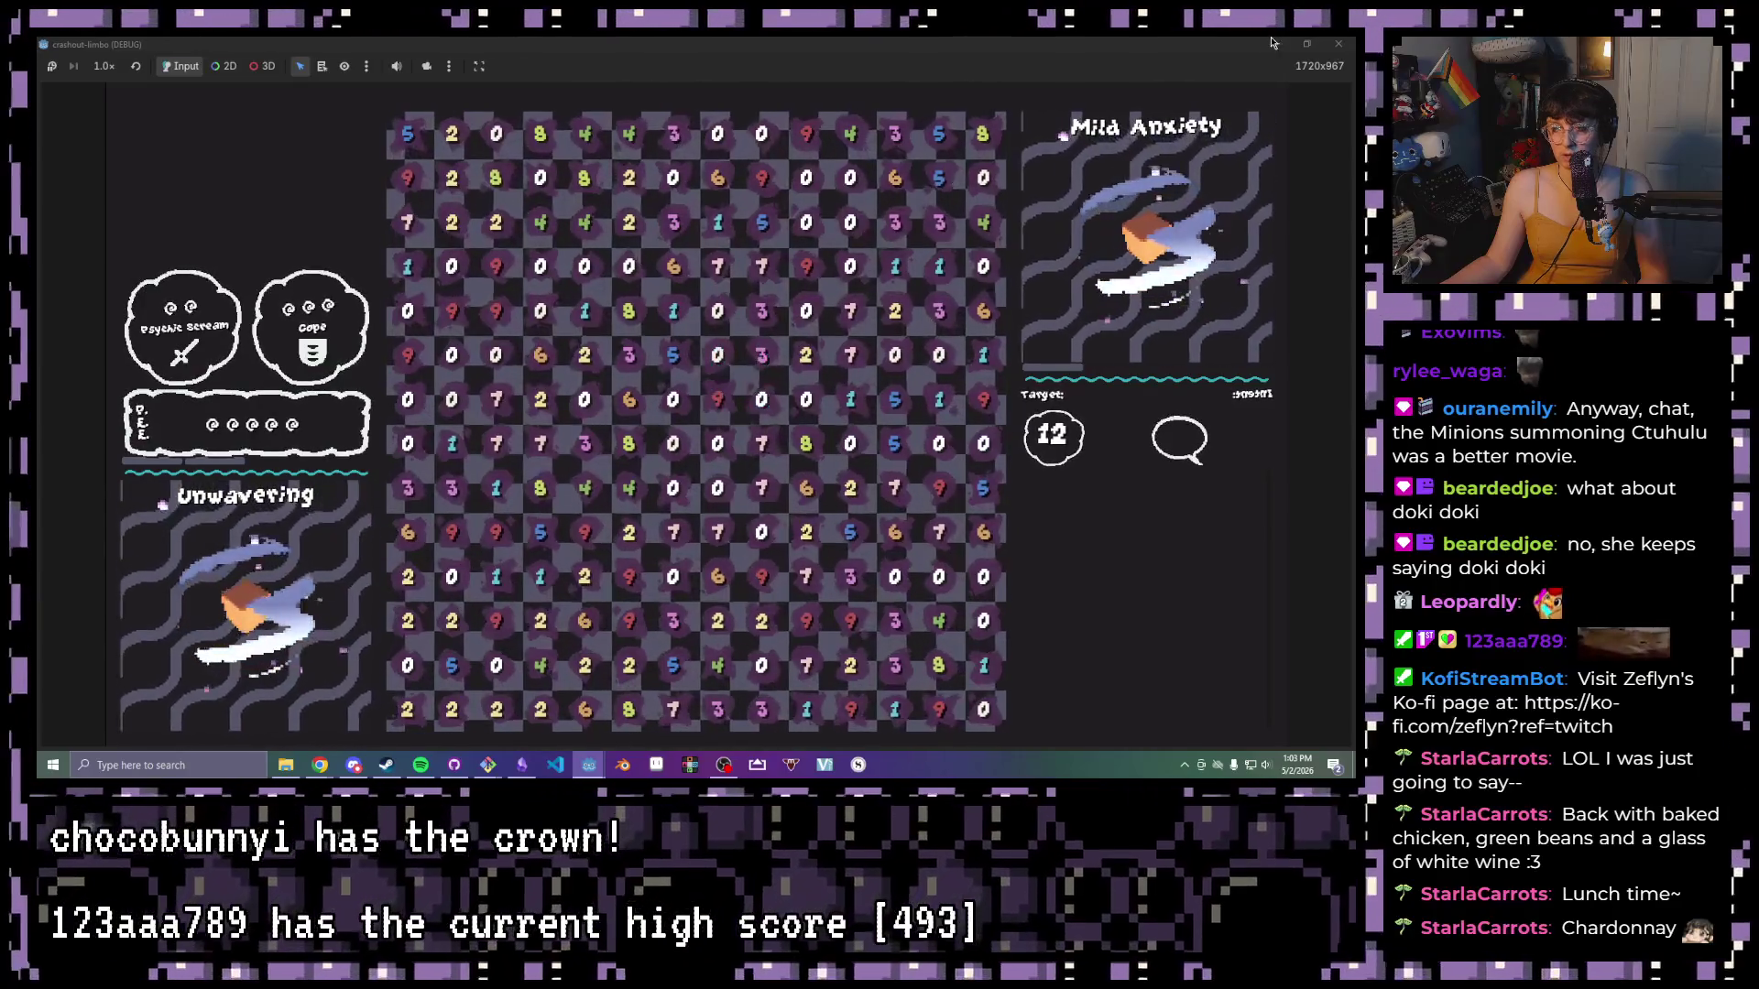
left_click(1302, 43)
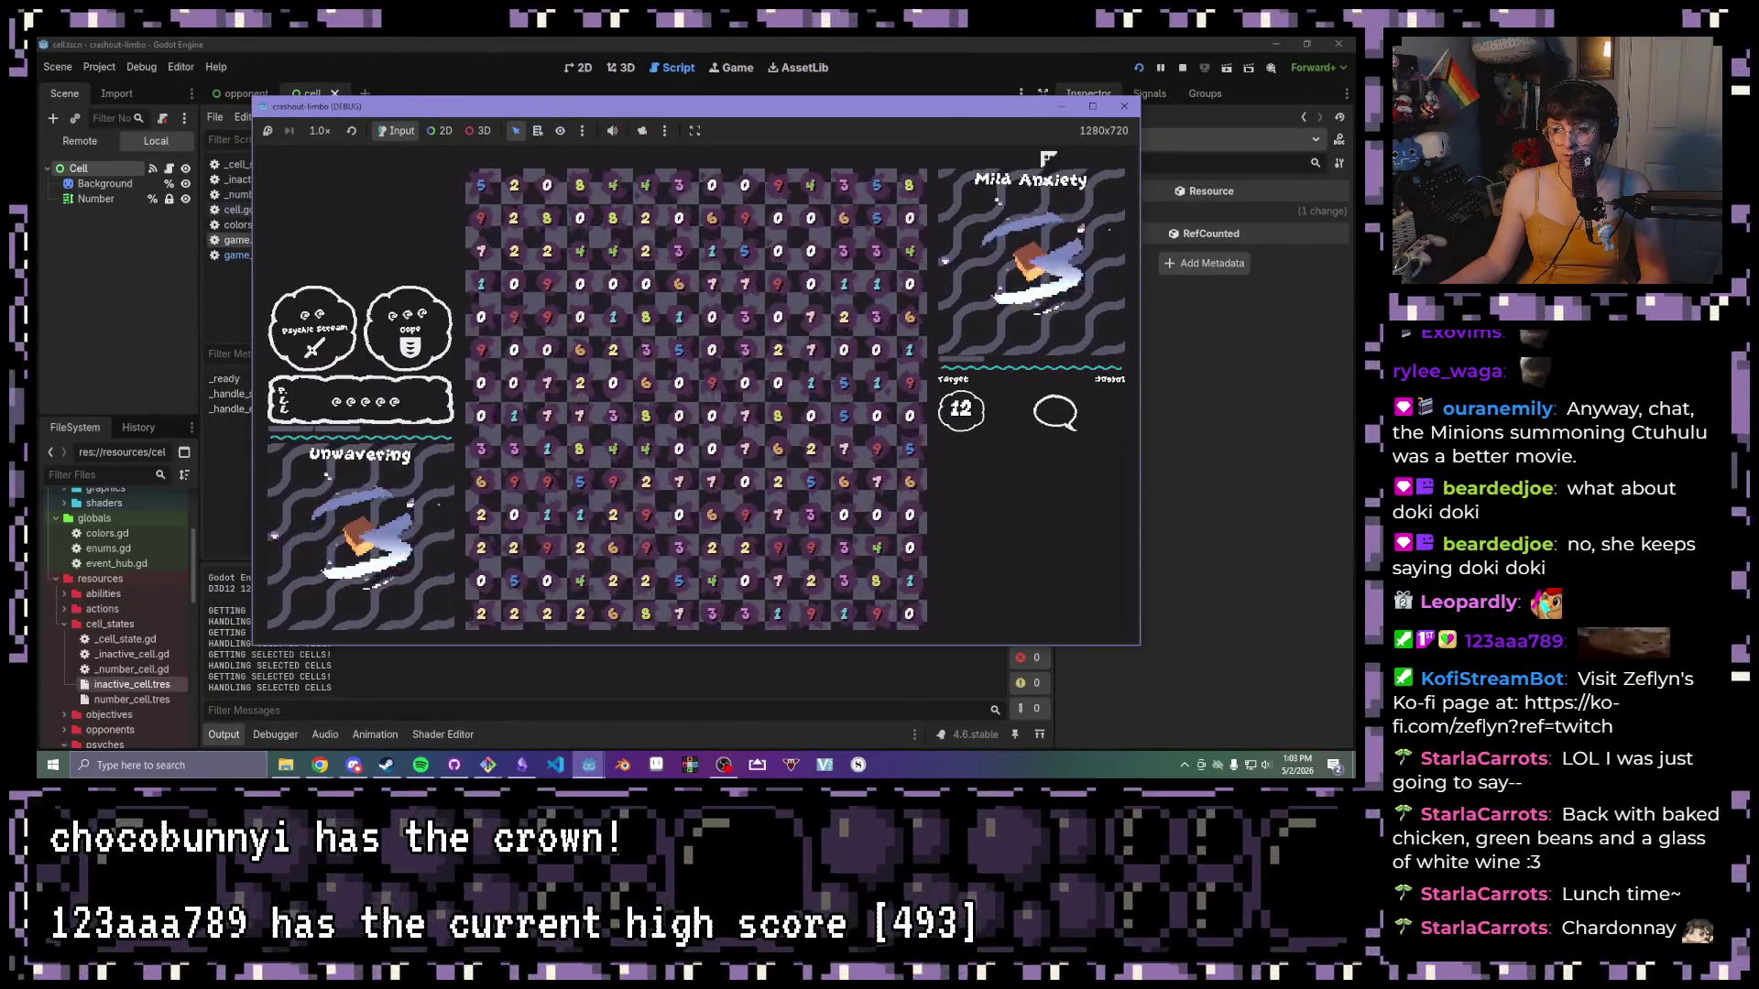
mouse_move(846, 75)
left_mouse_down()
mouse_move(1300, 264)
mouse_move(1310, 717)
mouse_move(985, 264)
mouse_move(898, 187)
mouse_move(905, 159)
left_mouse_up()
left_click(1181, 68)
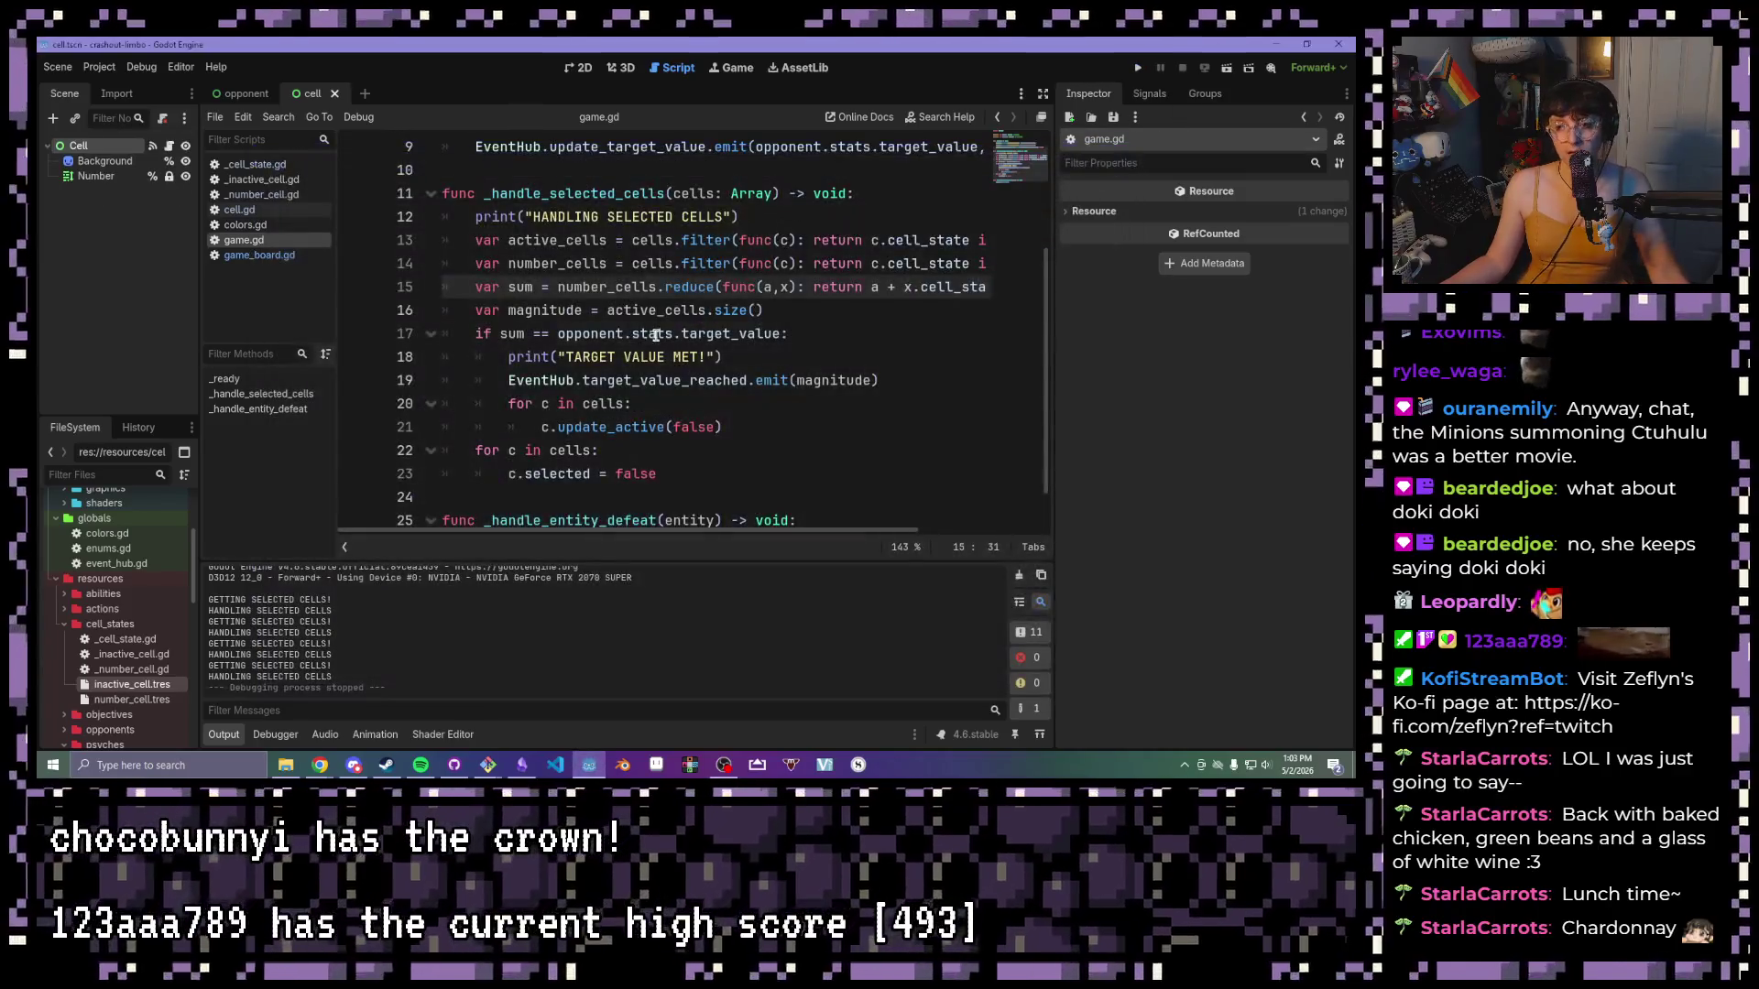
- Return to game.gd, placing the caret on line 17 and then at the end of line 14
left_click(710, 339)
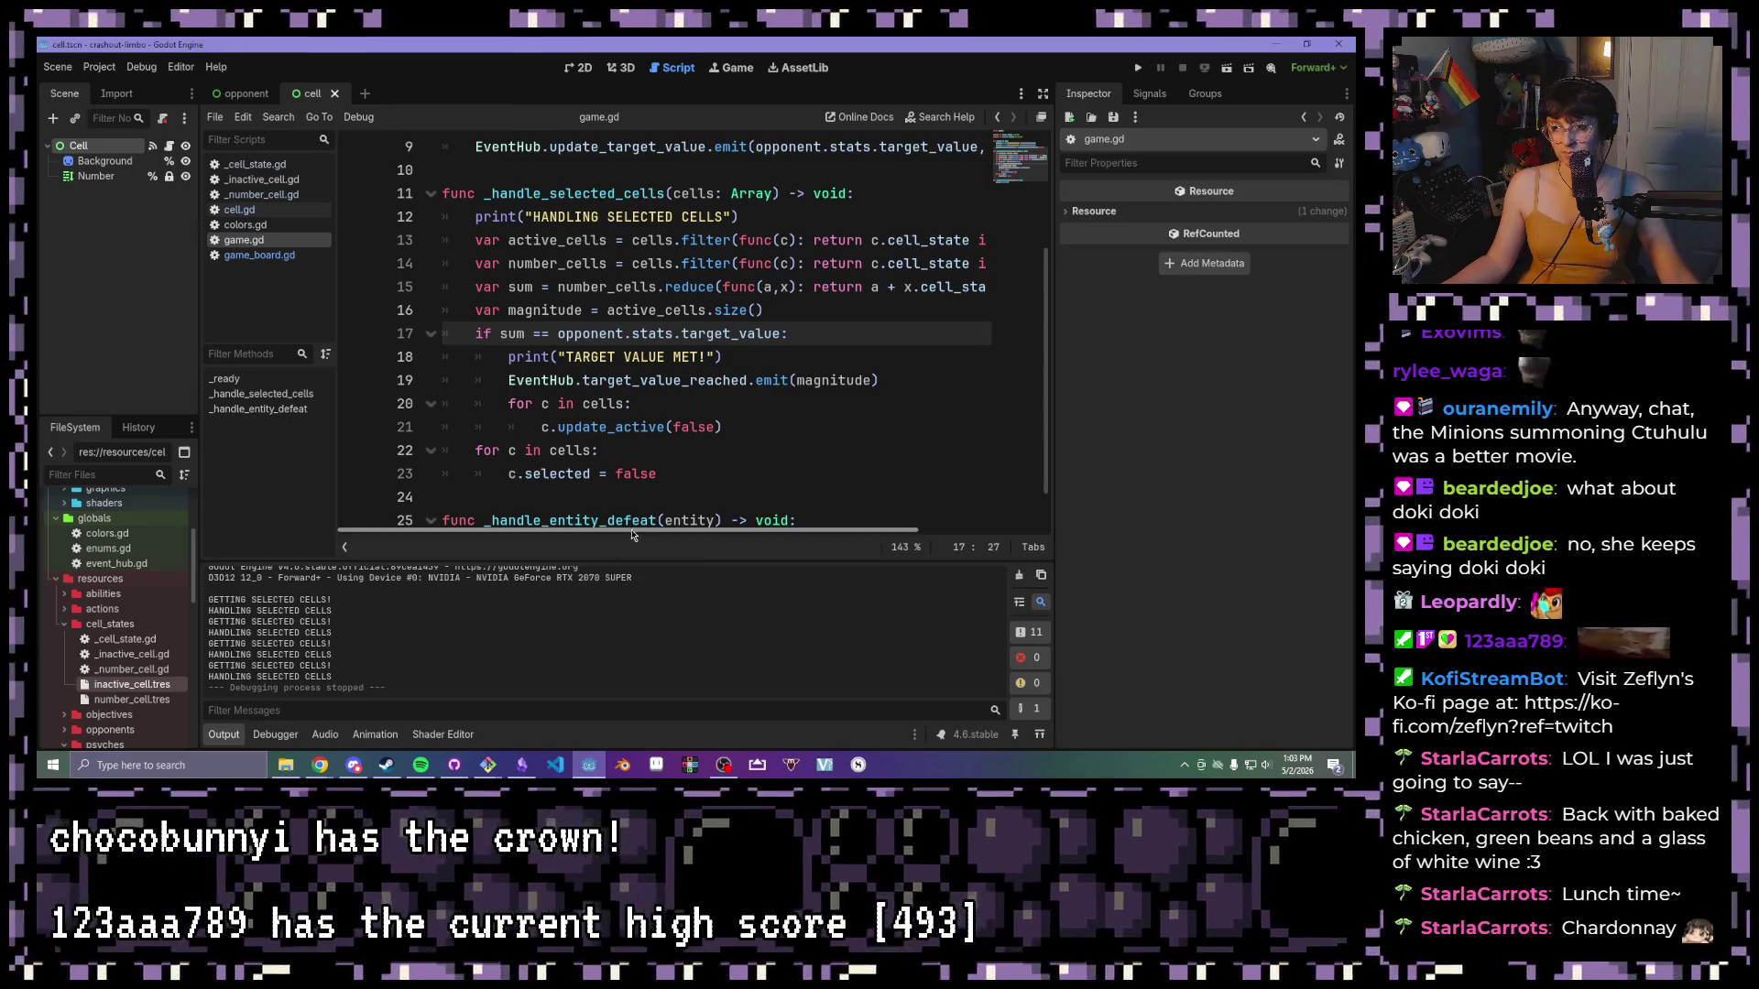
left_click_drag(643, 530, 778, 531)
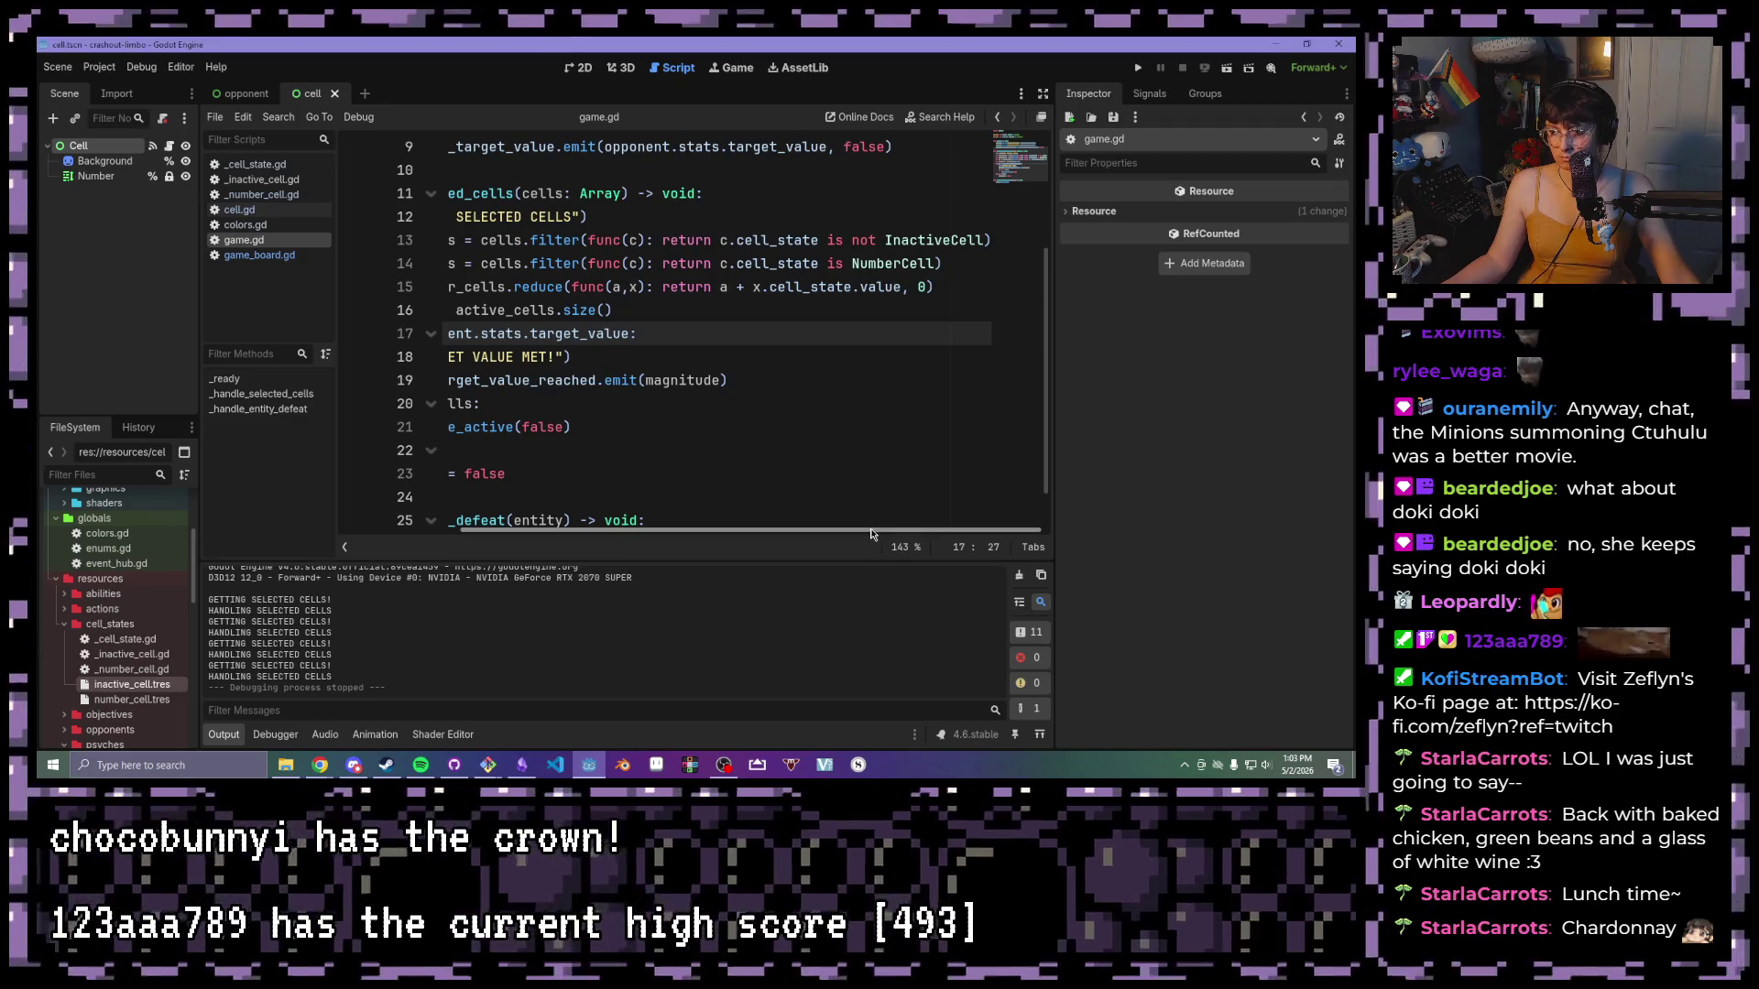
left_click(969, 262)
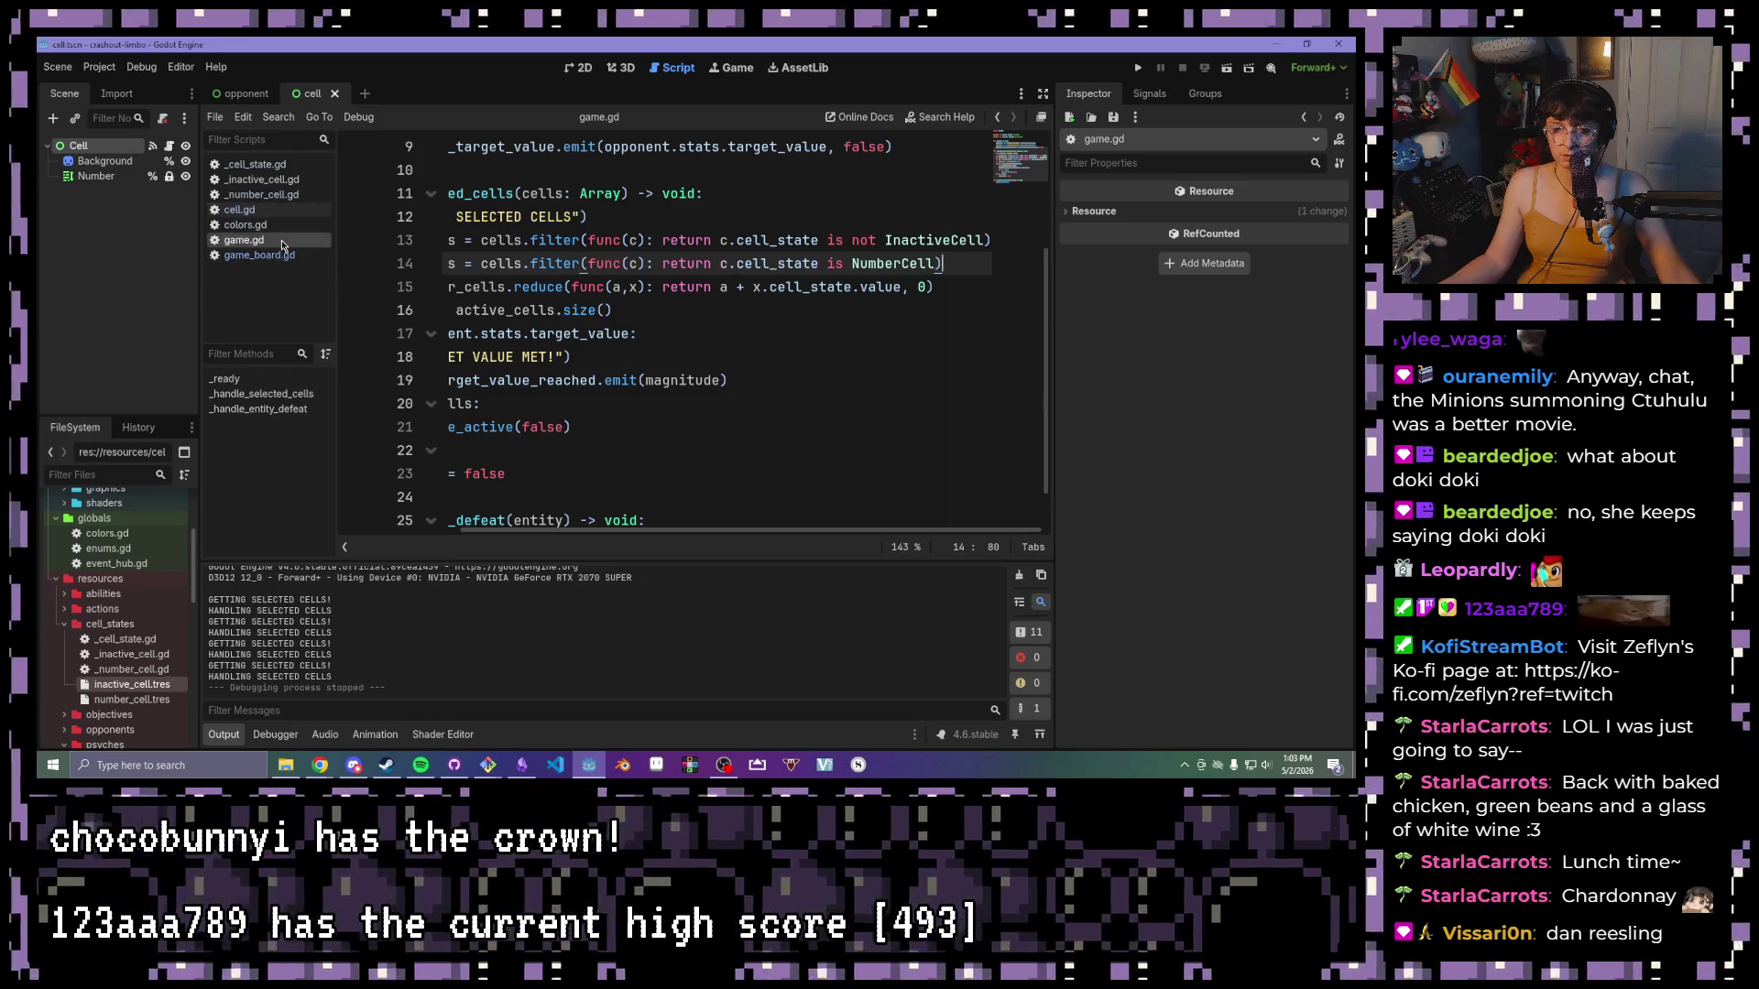
- Look through cell.gd, then go back to game_board.gd
left_click(247, 210)
scroll(737, 480, "up", 5)
scroll(737, 480, "up", 3)
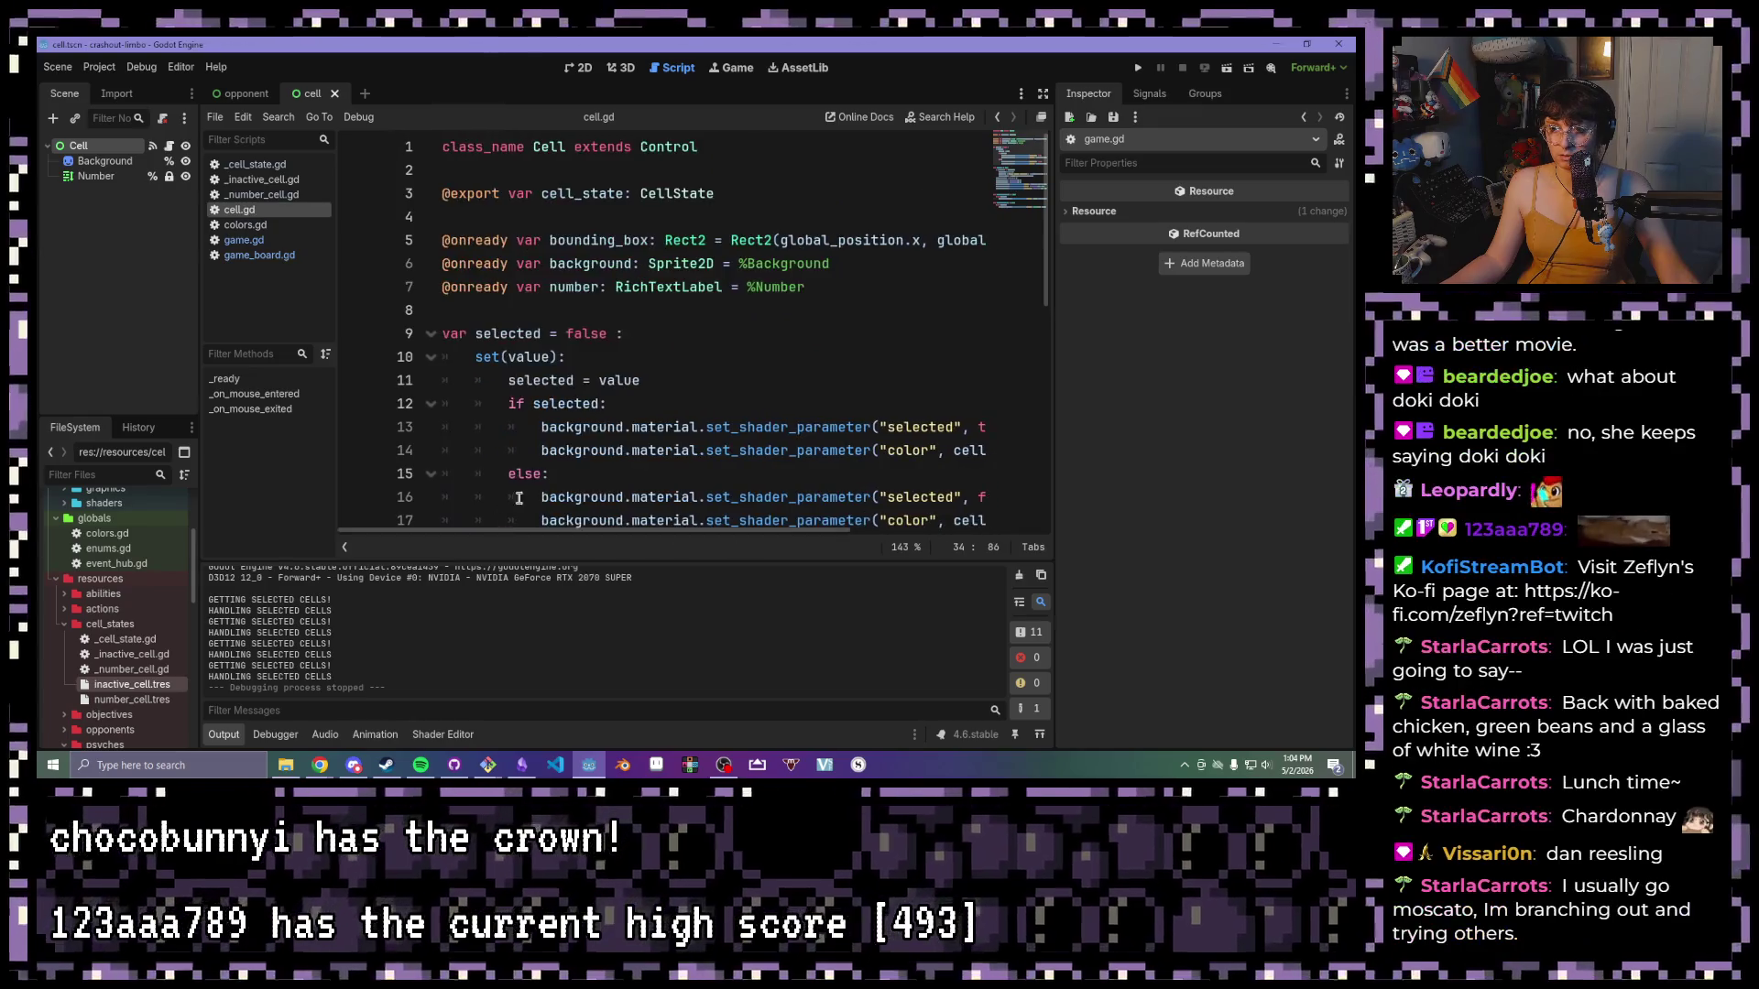
scroll(623, 304, "down", 2)
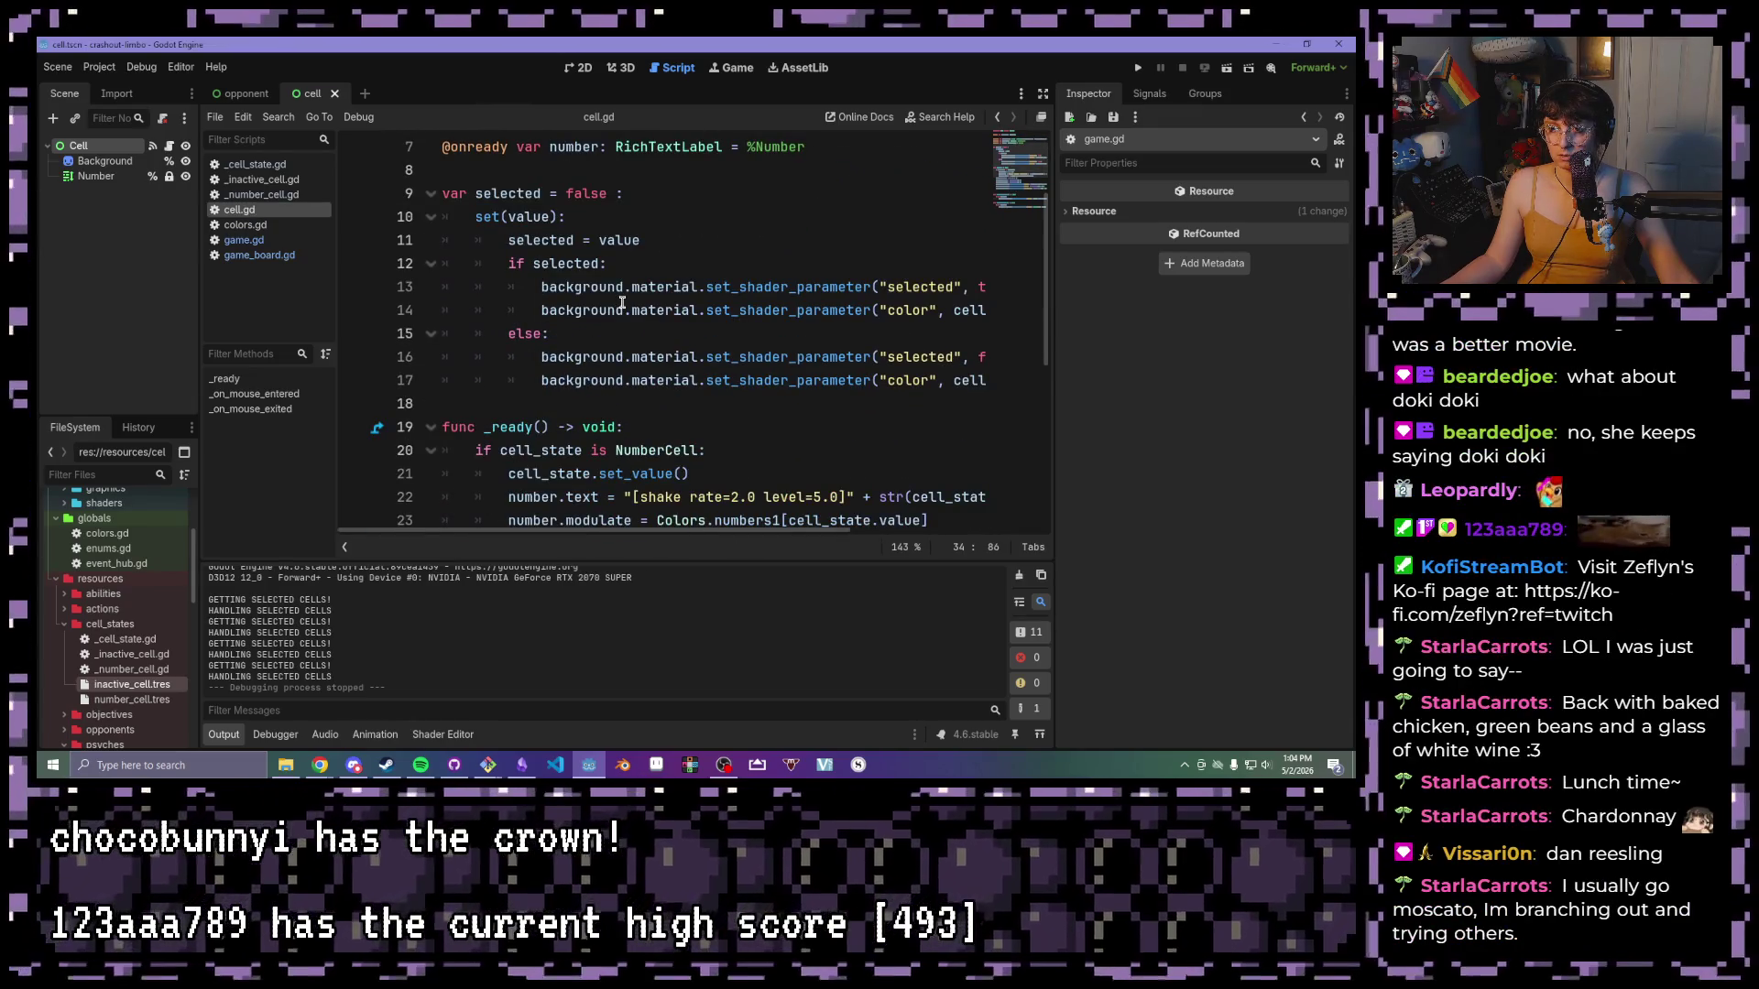
key("alt+Left")
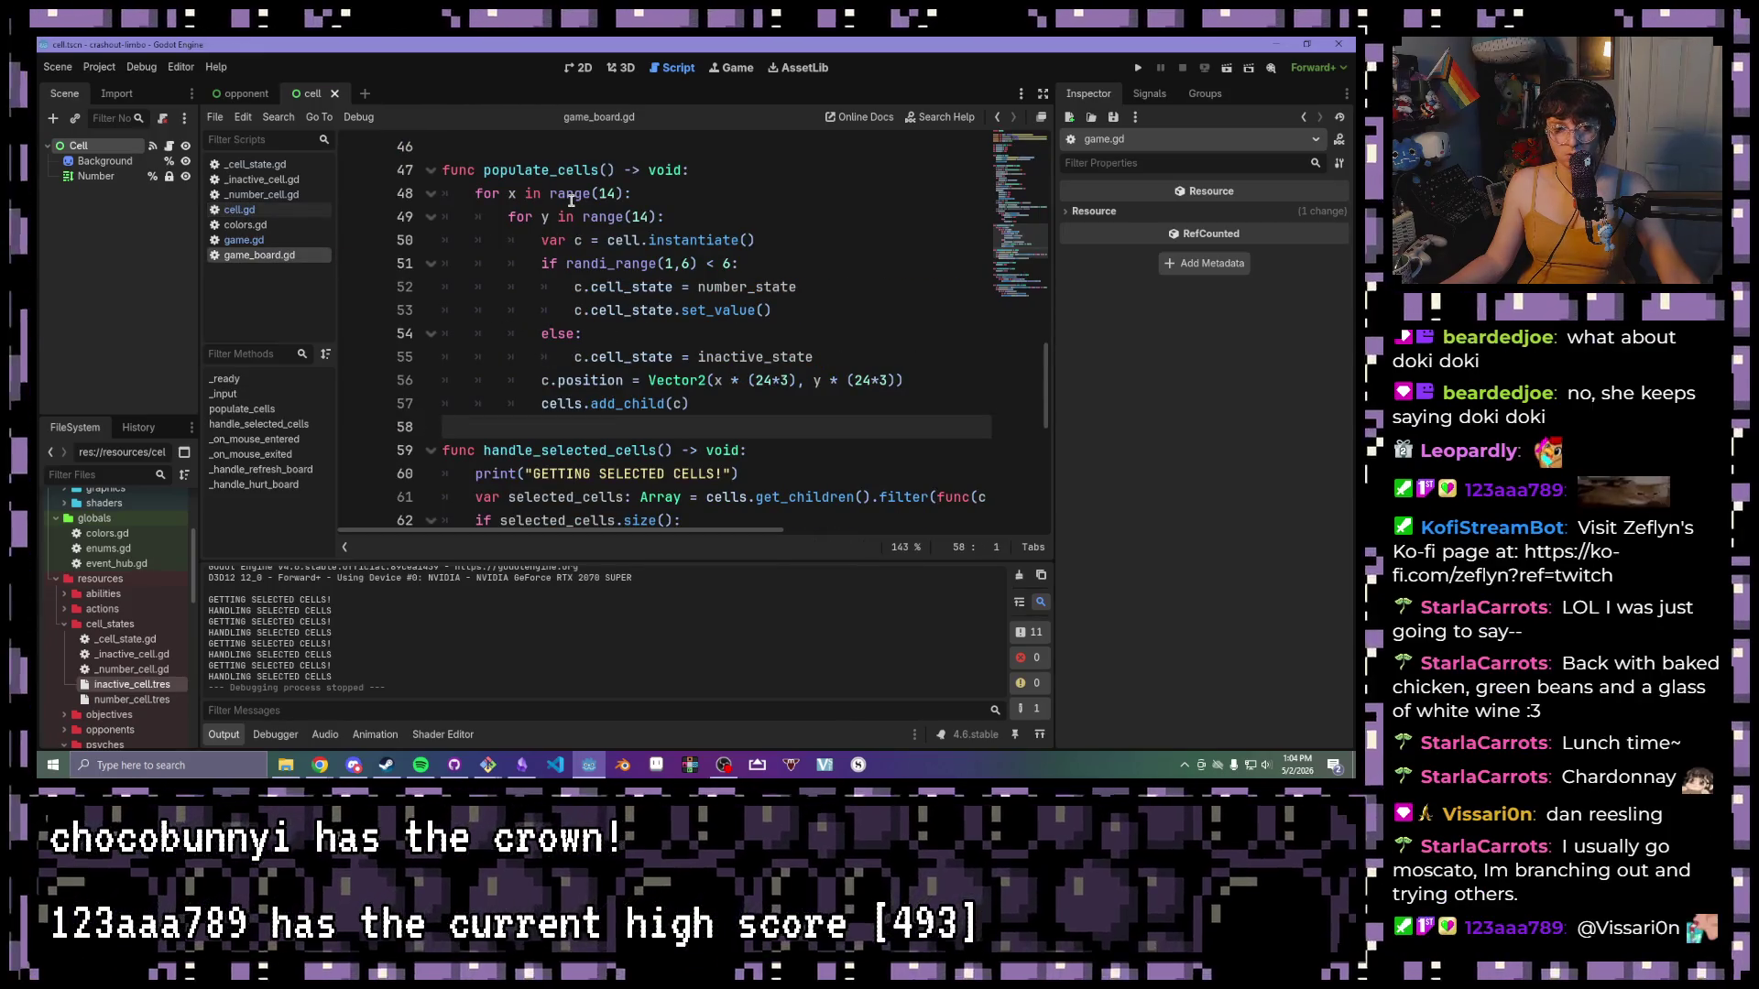
- Inspect populate_cells' randi_range check, number_state assignment and set_value call on lines 48–53
mouse_move(579, 202)
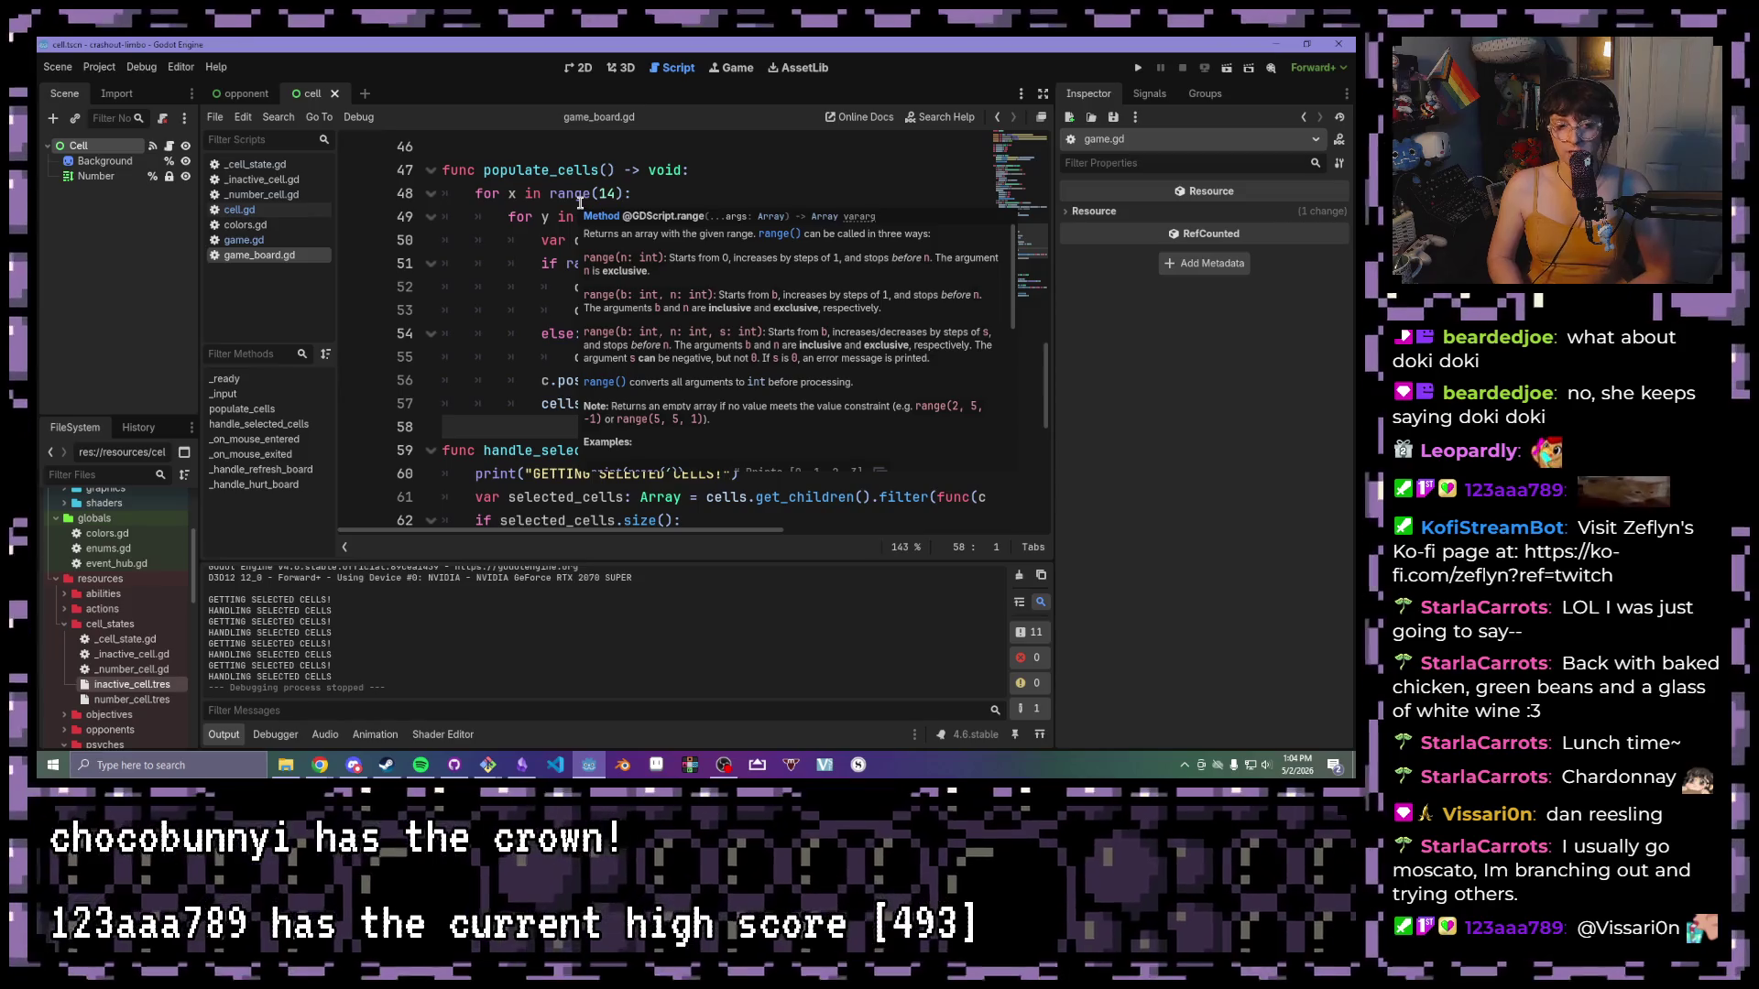
left_click(580, 201)
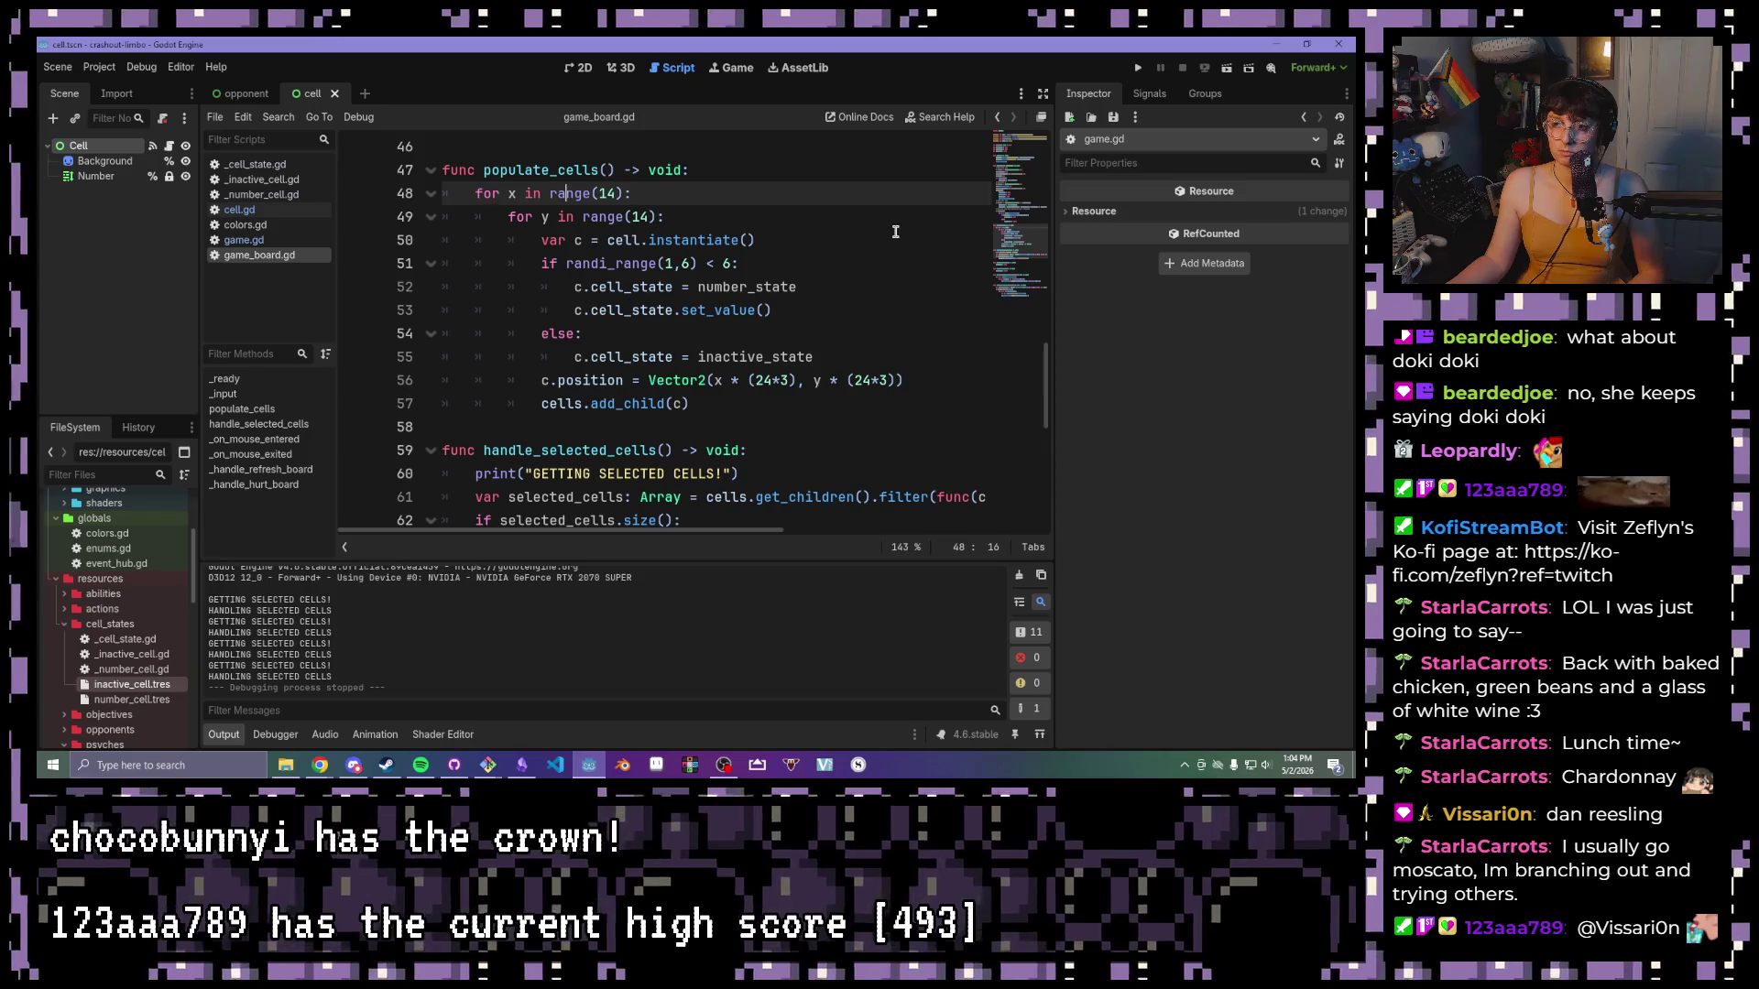
left_click(824, 310)
left_click(820, 287)
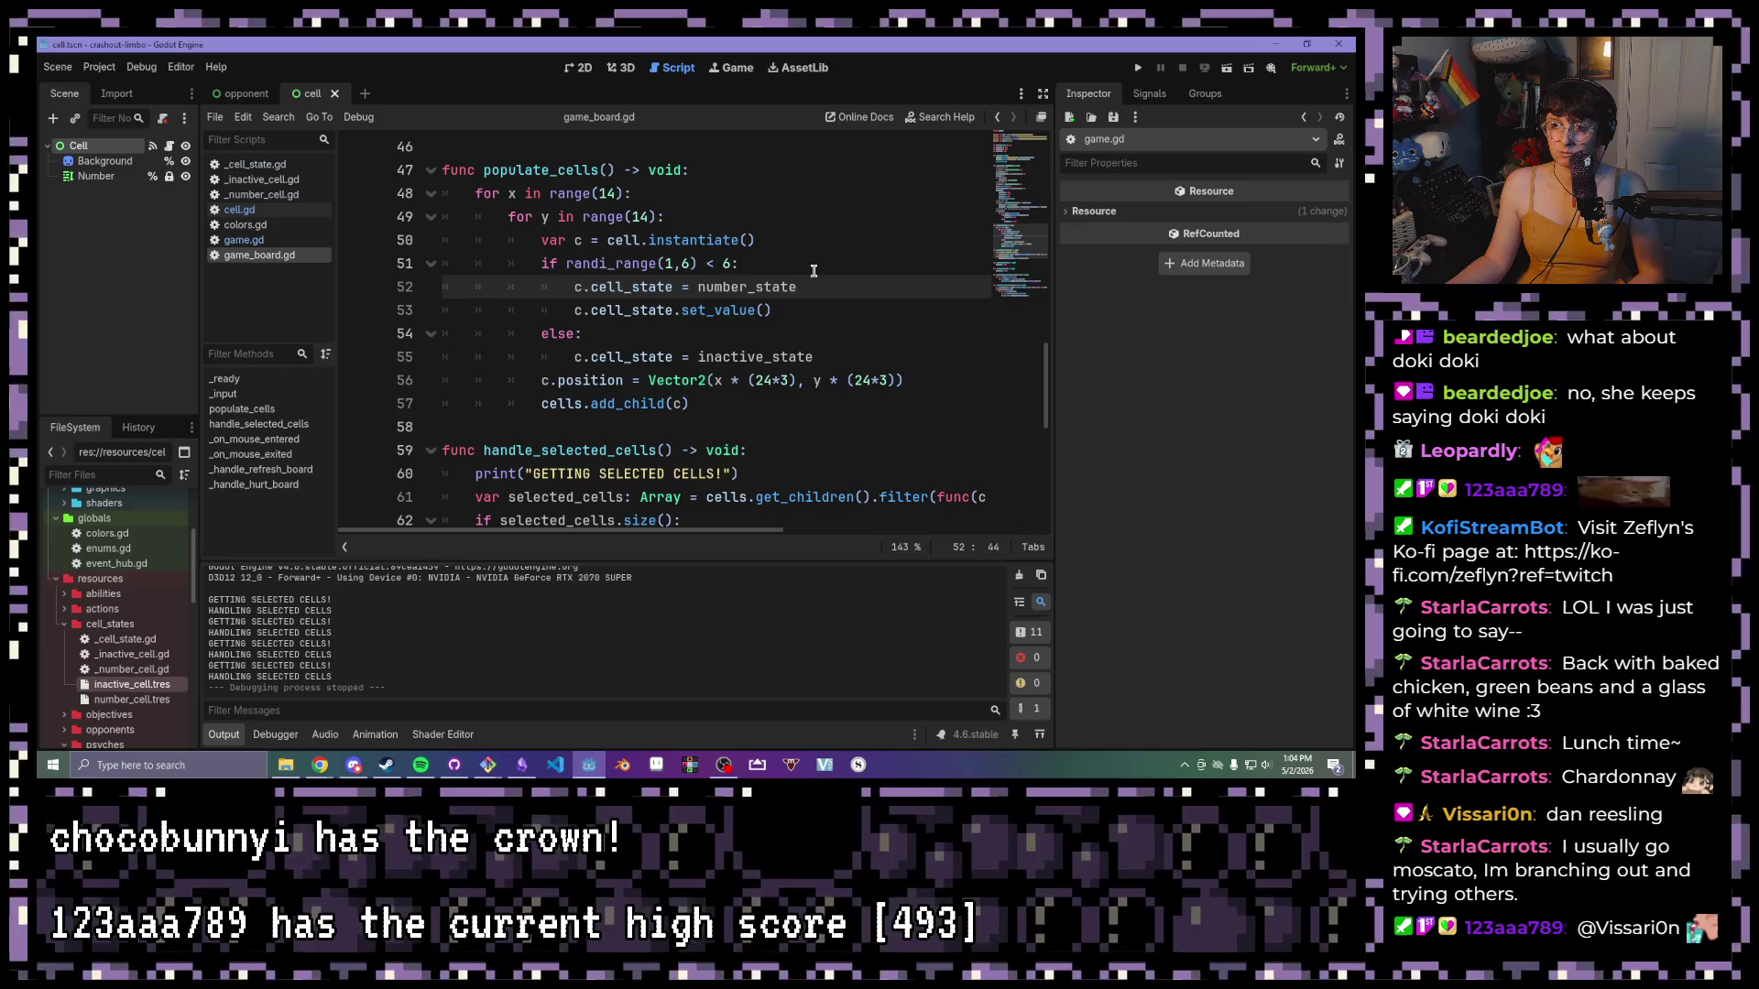
left_click(813, 271)
left_click(814, 279)
left_click(811, 266)
left_click(815, 285)
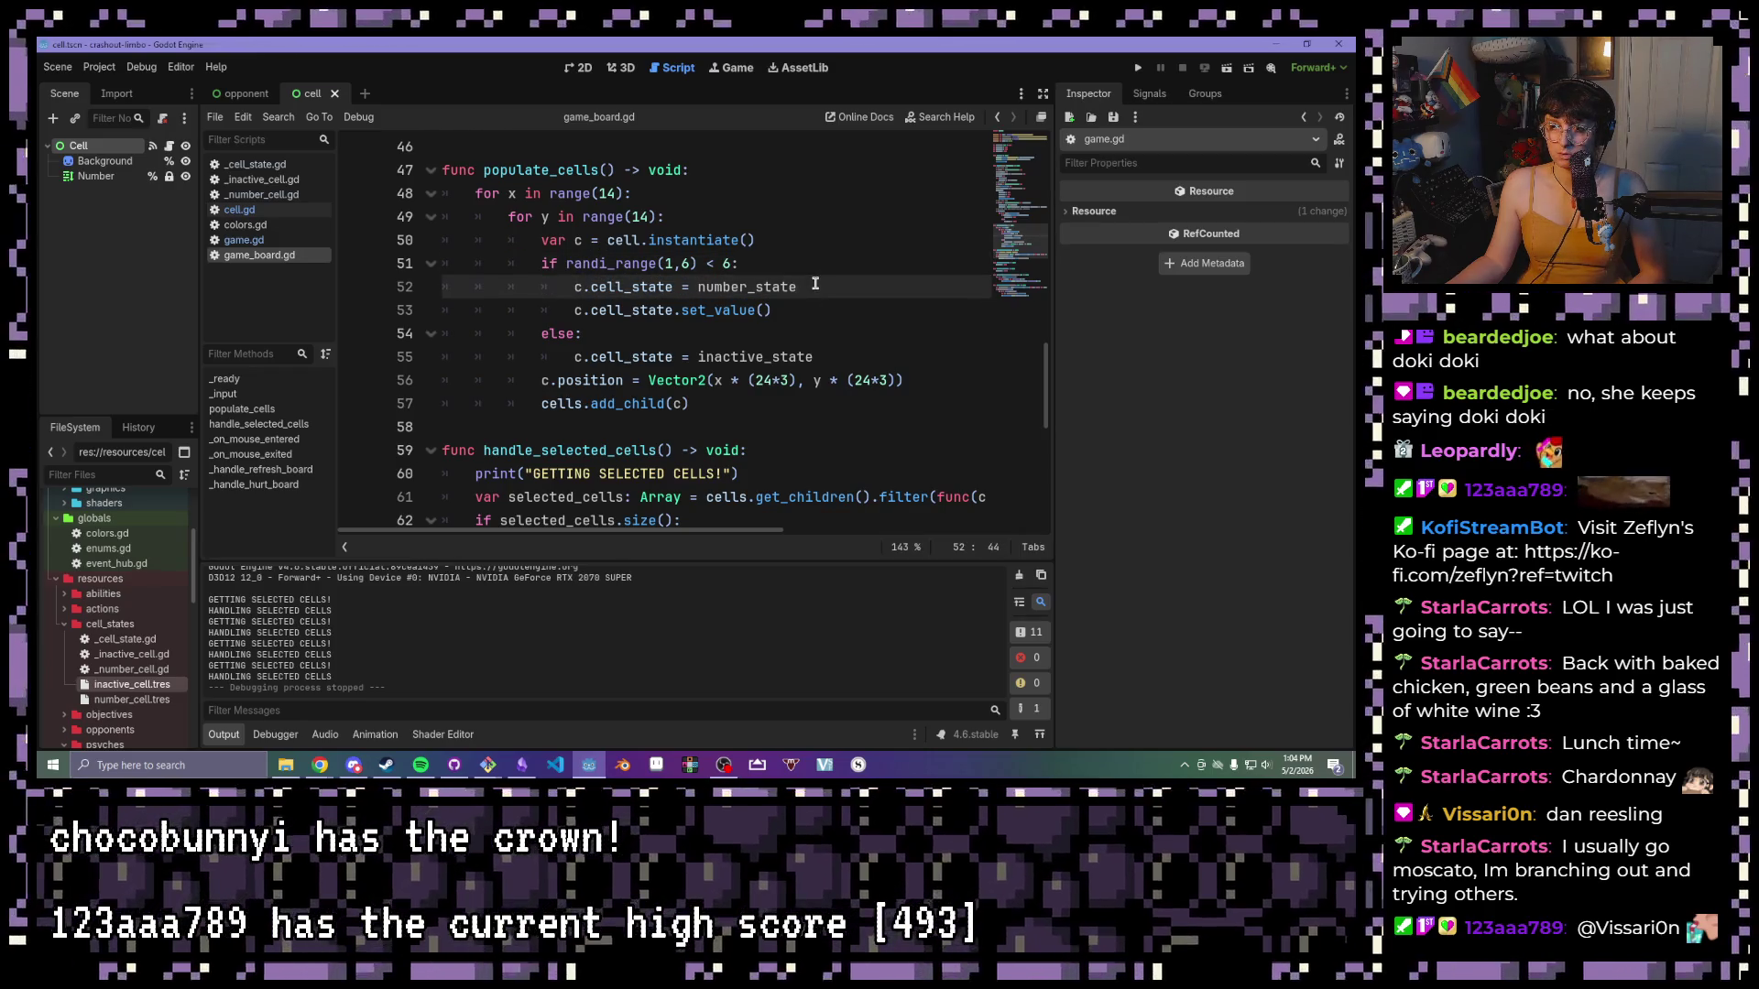
left_click(807, 310)
left_click_drag(806, 310, 565, 310)
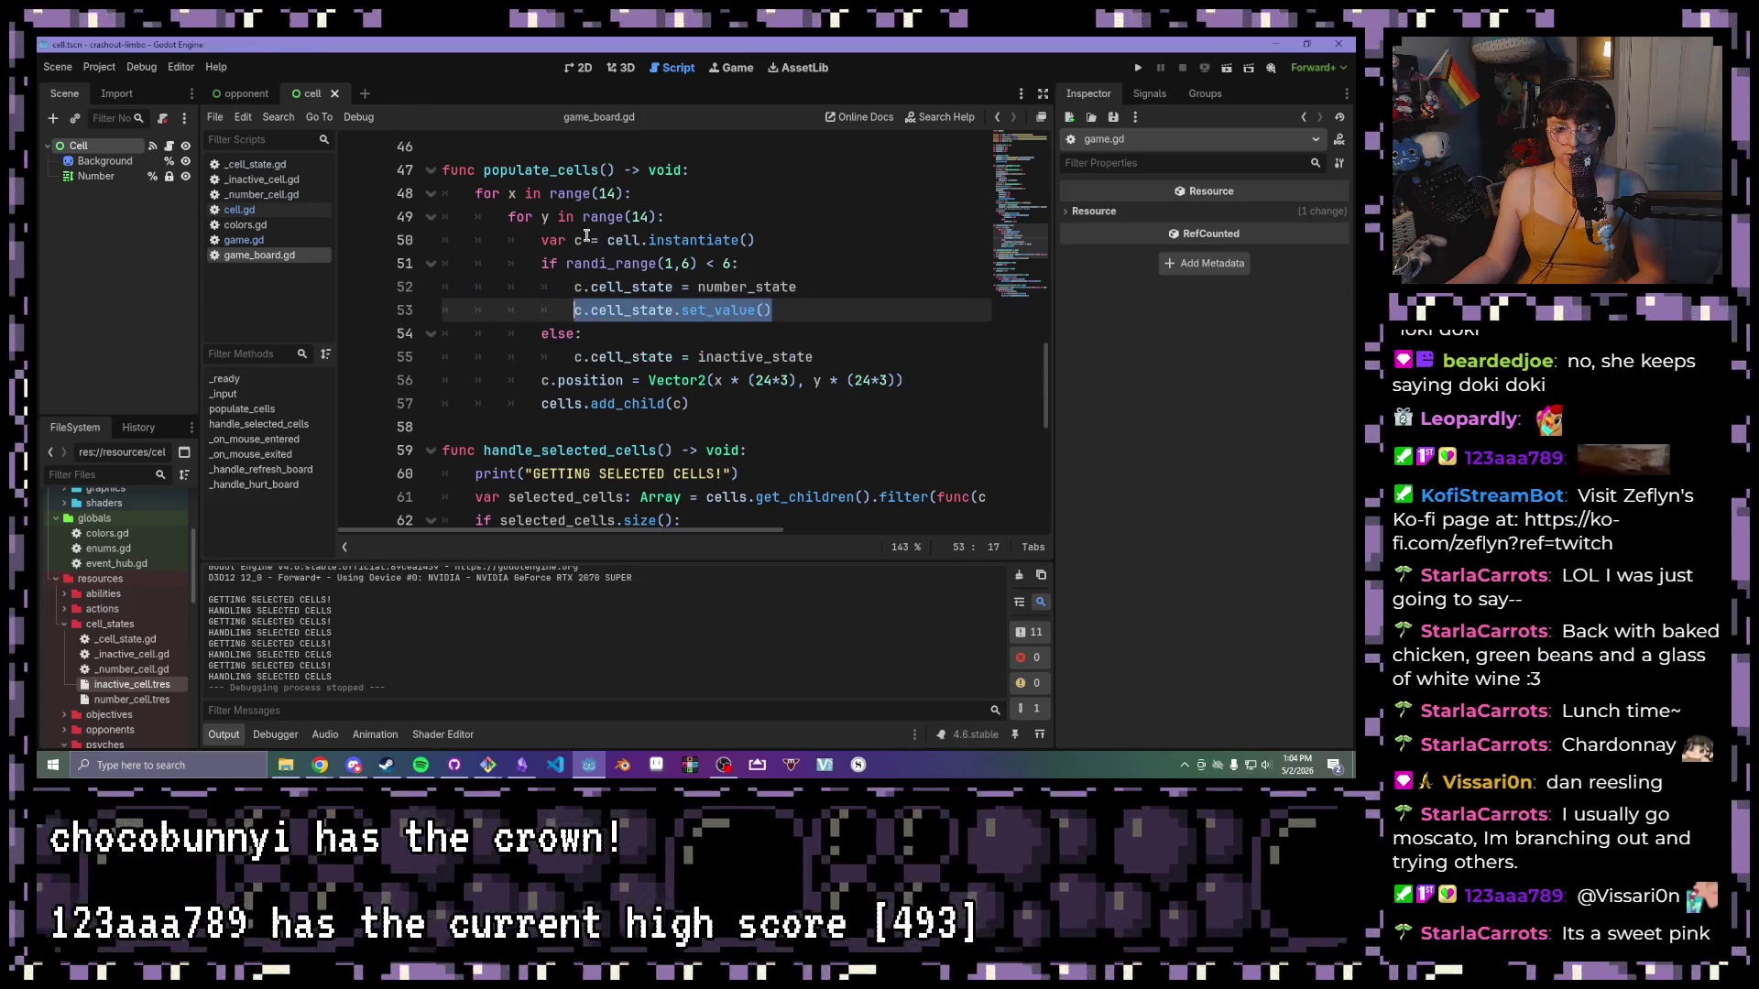
left_click(871, 337)
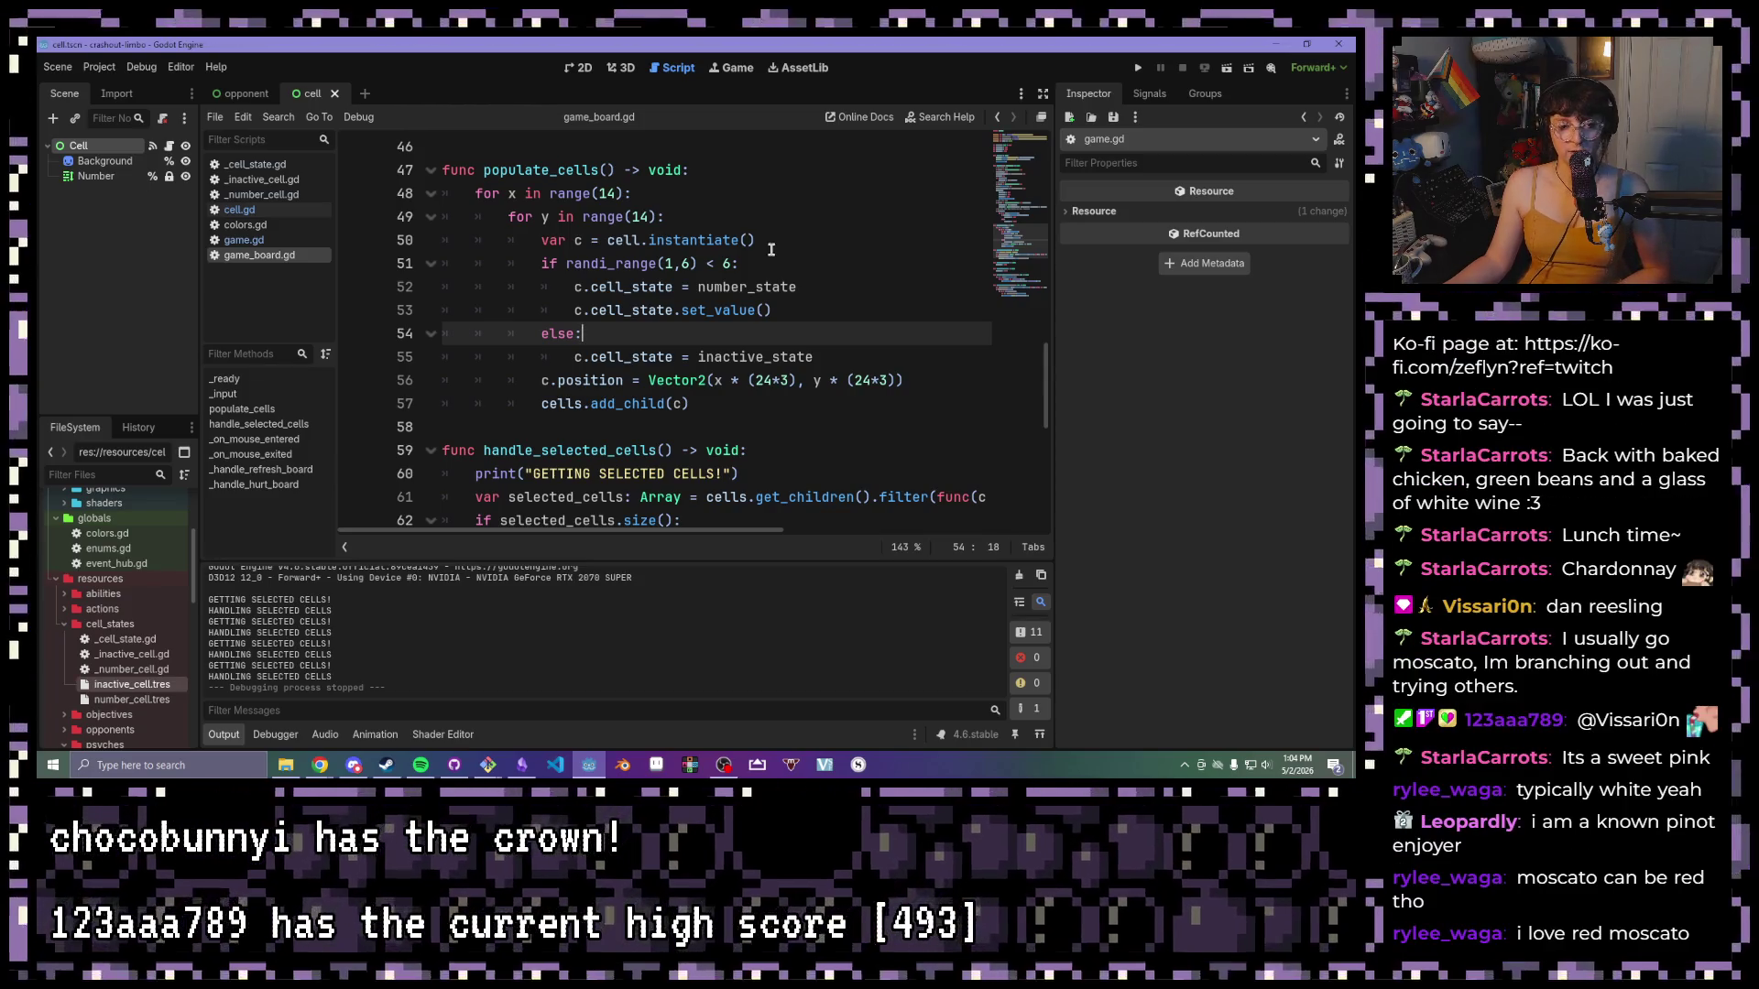
- Read the else branch near line 57, then run the game again
scroll(793, 315, "down", 1)
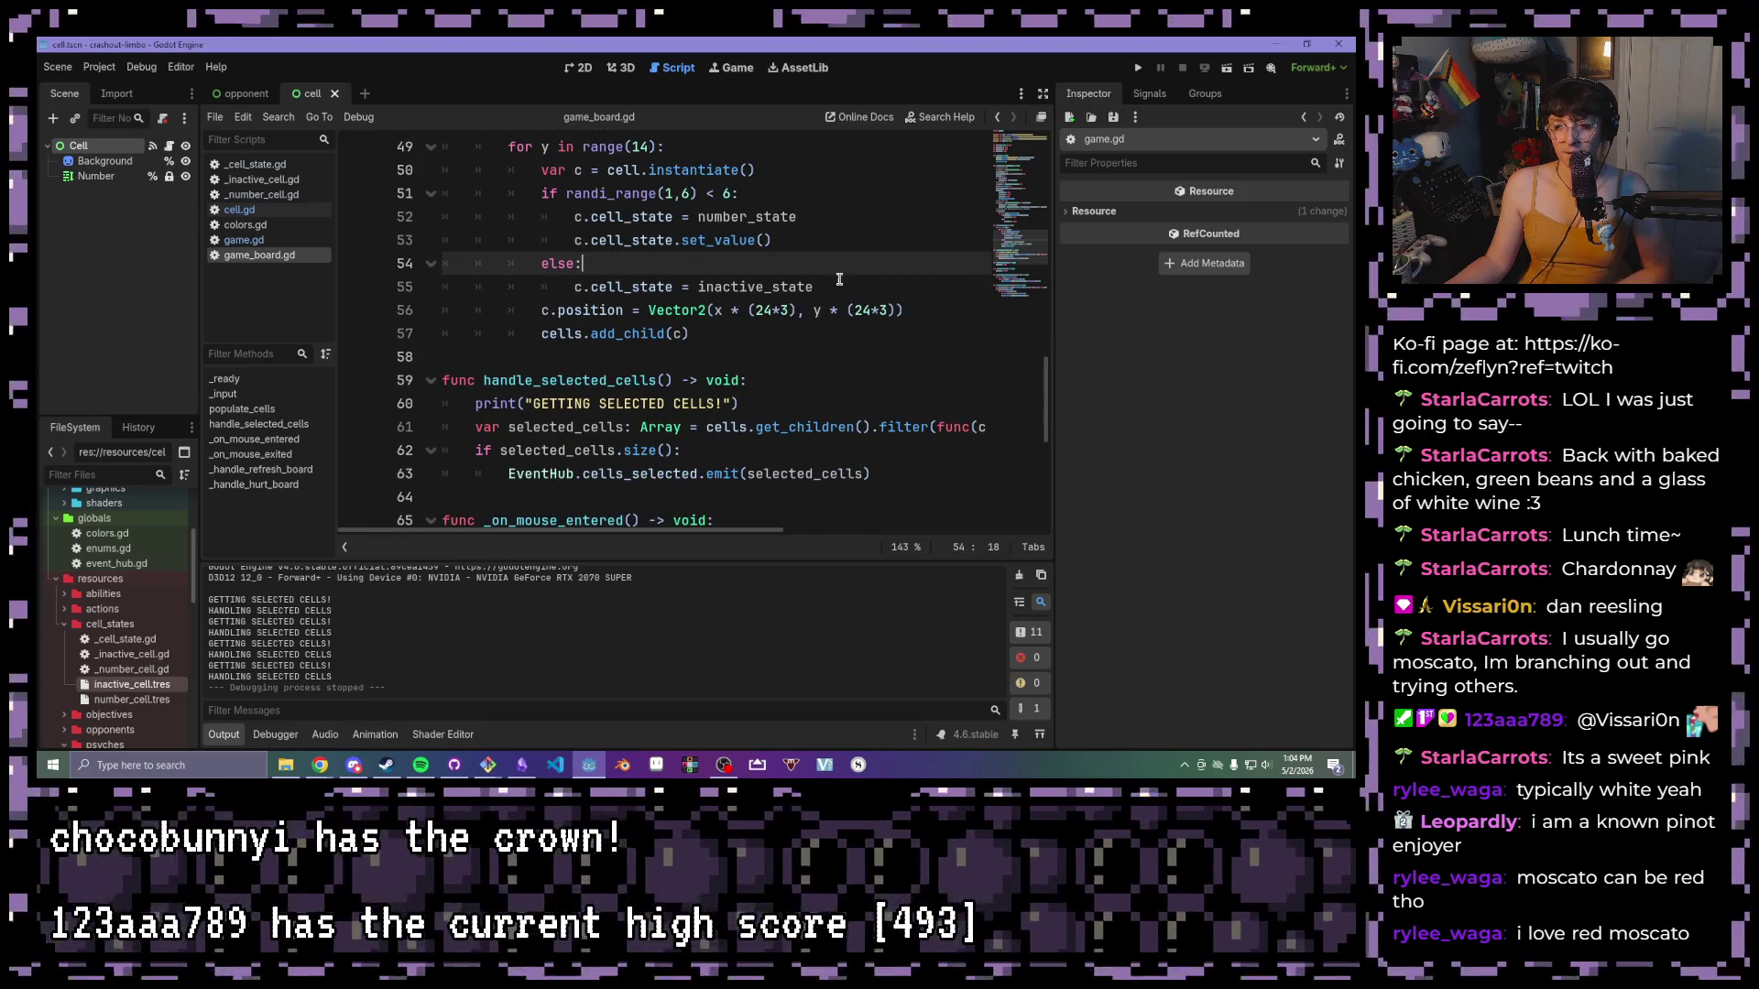
left_click(761, 326)
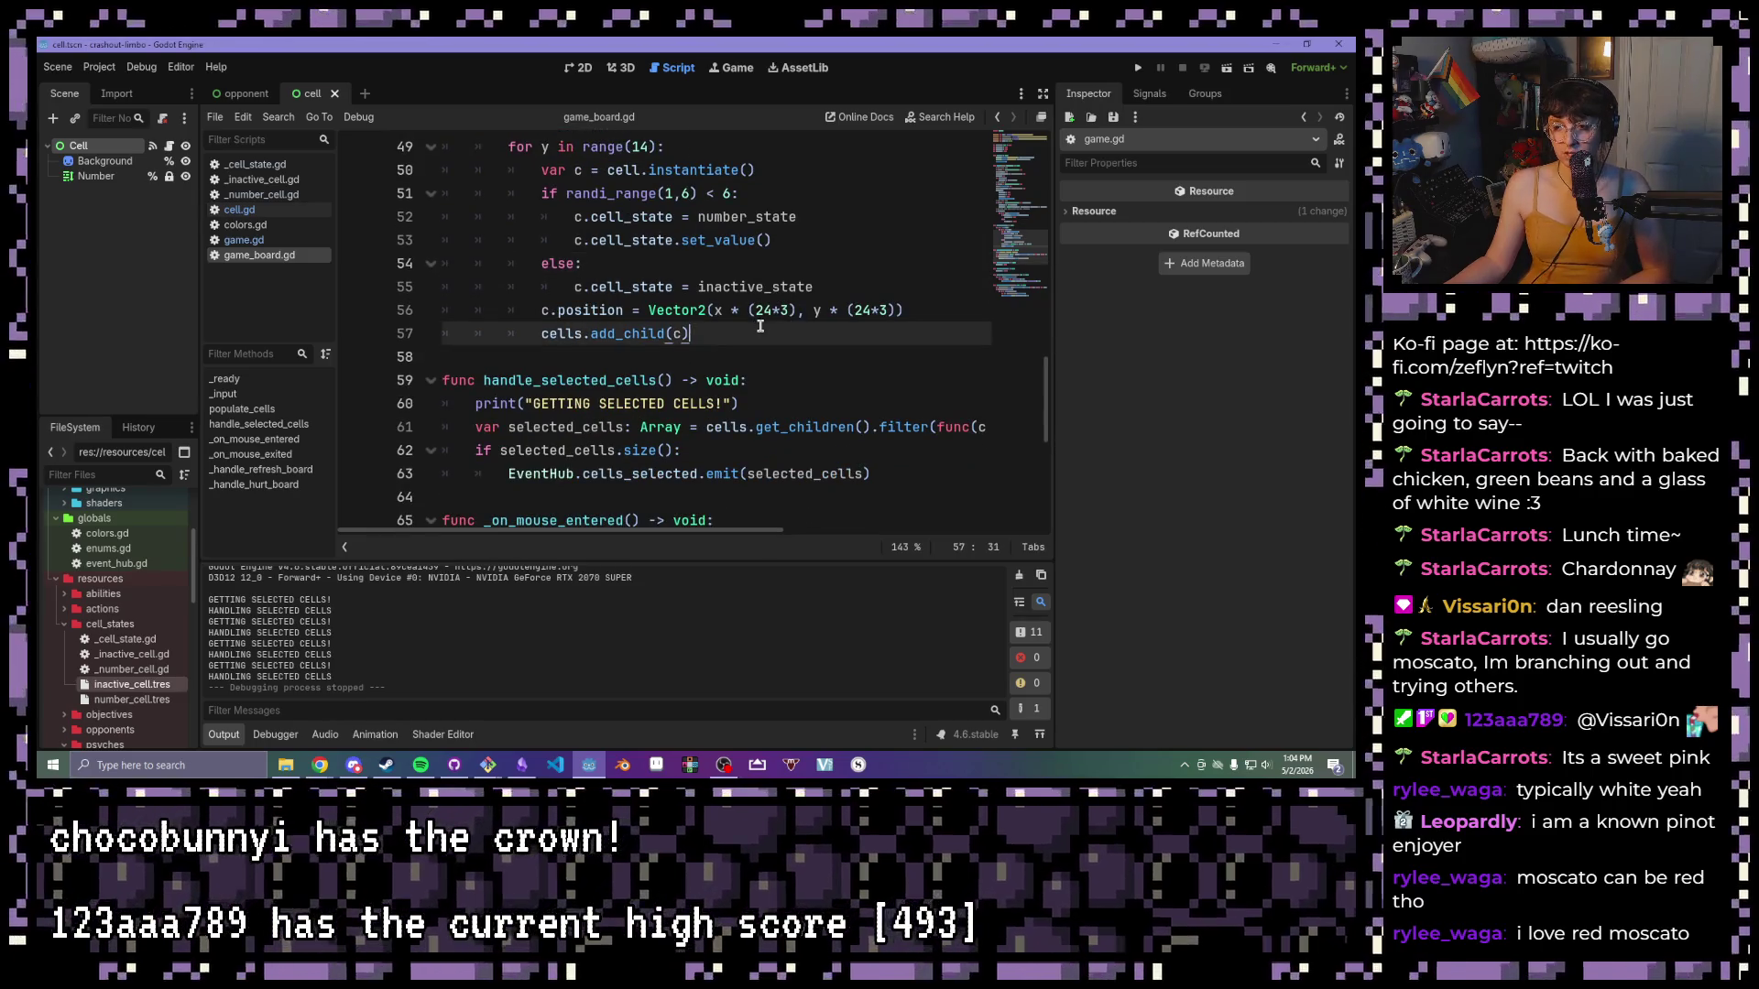
scroll(760, 326, "down", 1)
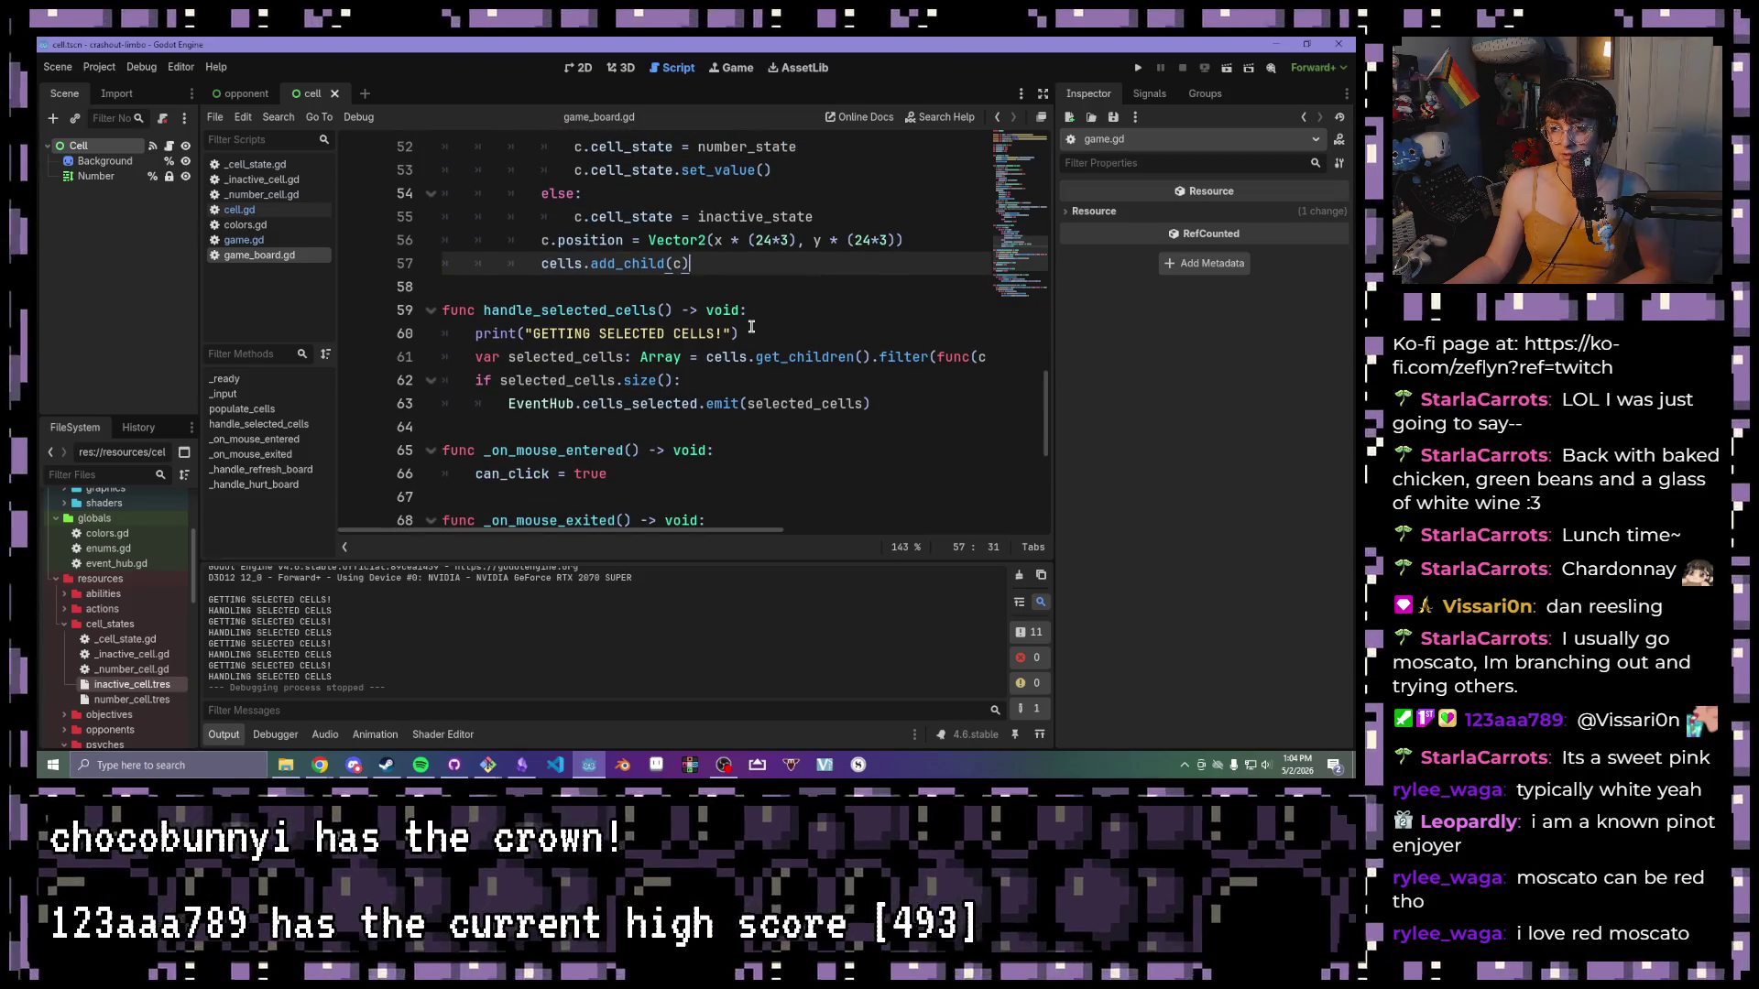
scroll(751, 327, "up", 1)
scroll(752, 326, "up", 1)
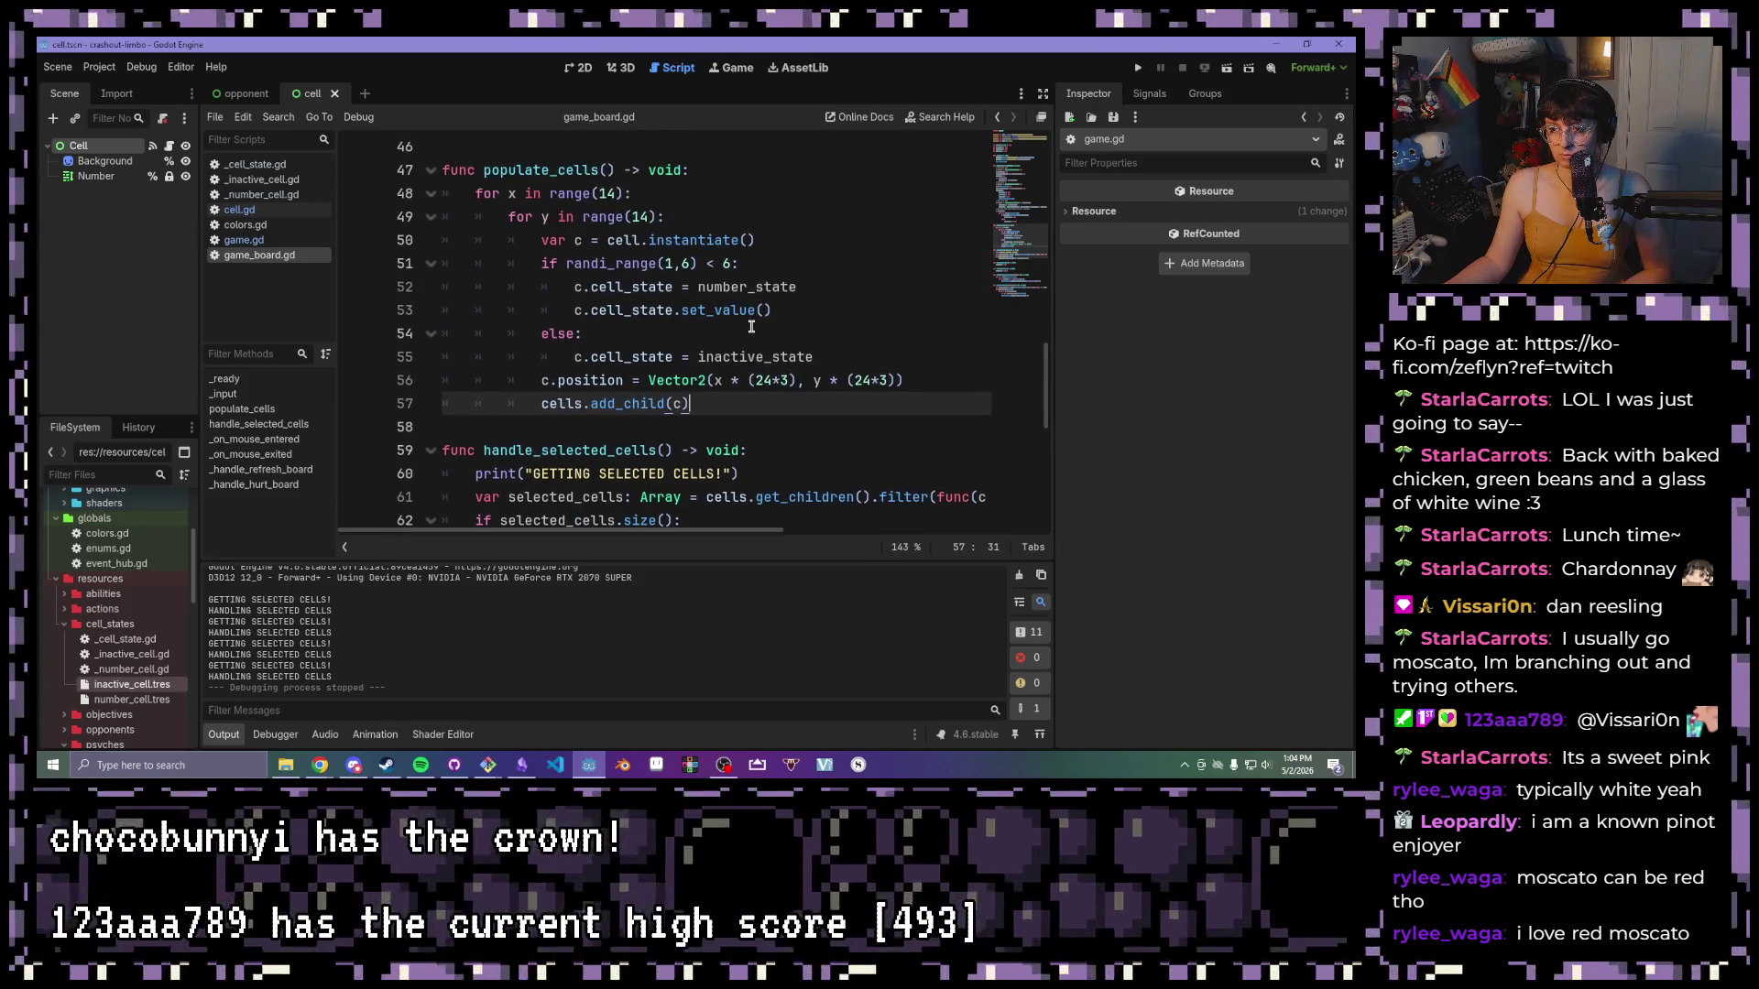
left_click(1136, 70)
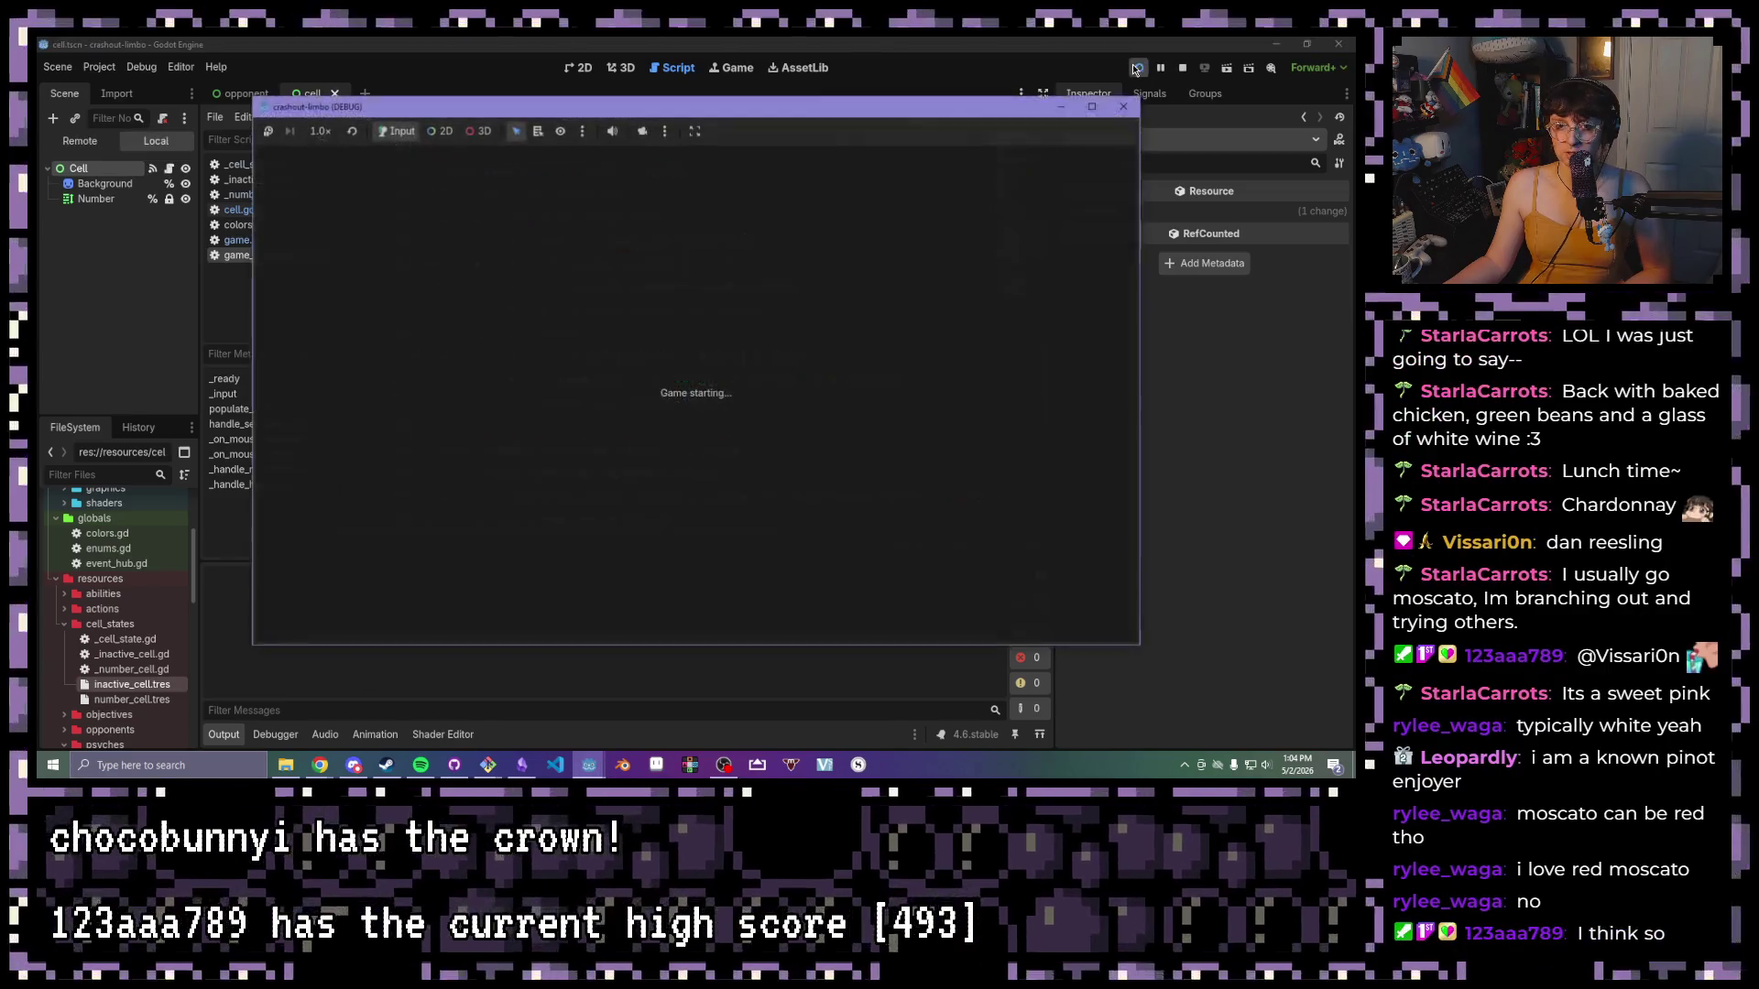
- In the Remote scene tree, expand Game > GameBoard > Cells and inspect the first Cell
left_click(87, 142)
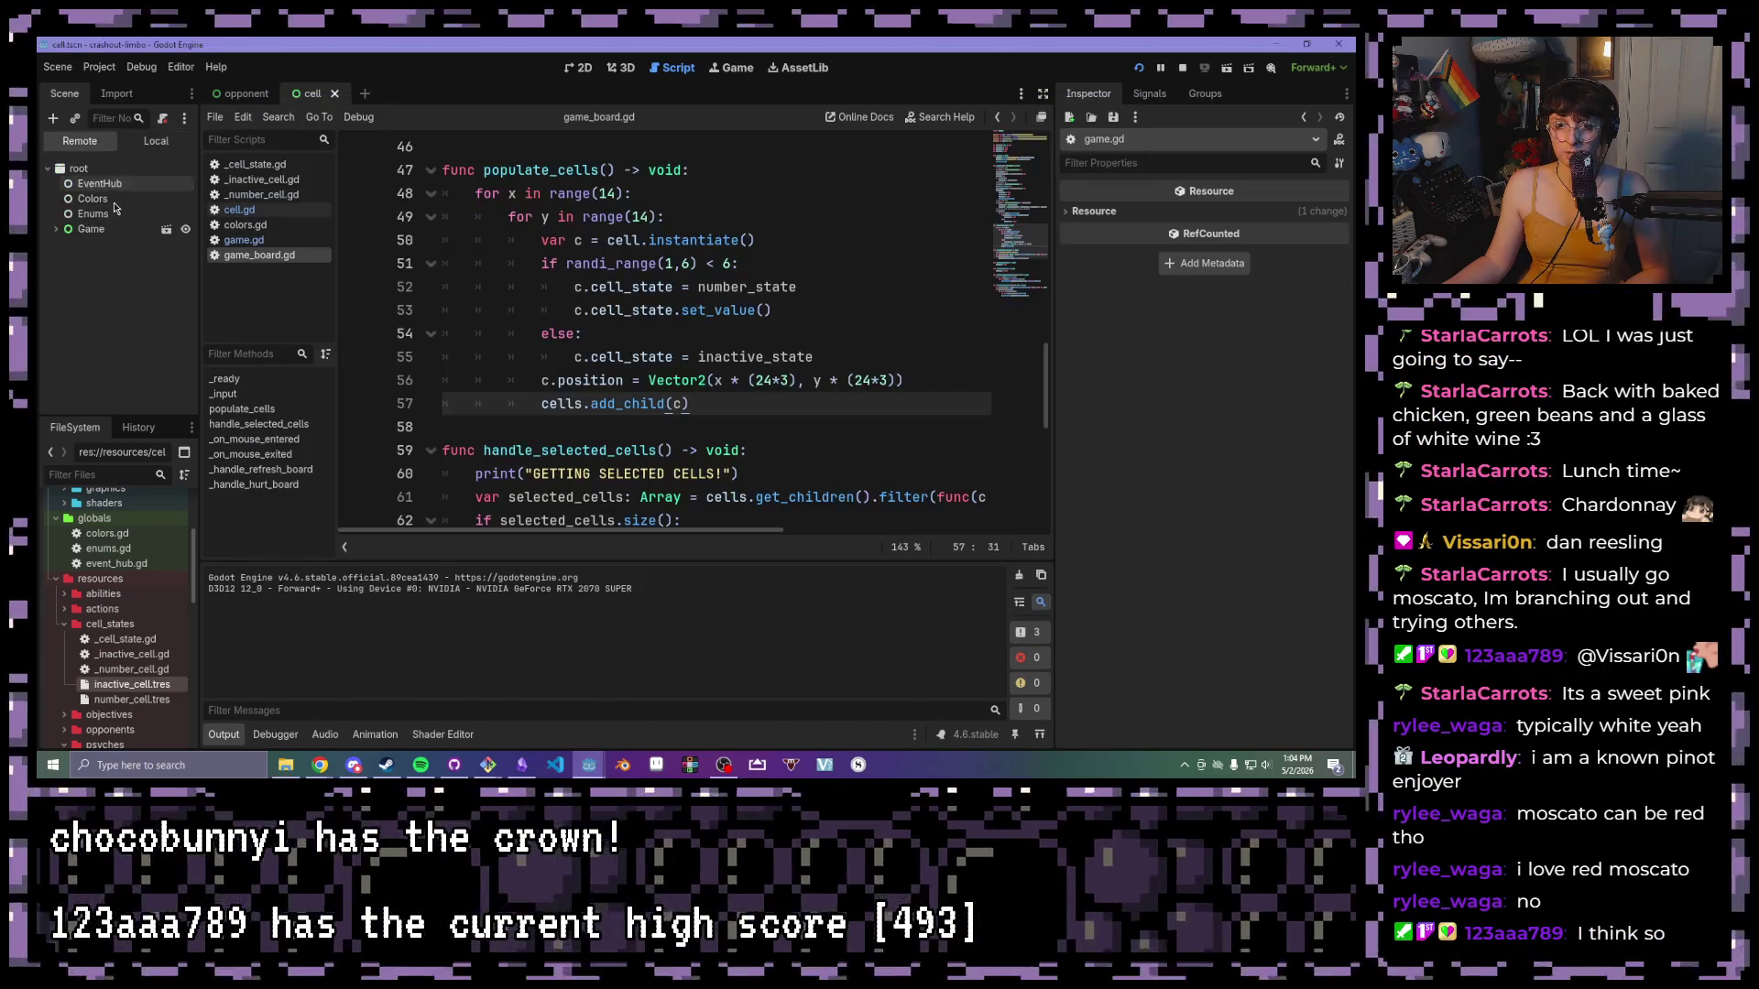
left_click(90, 229)
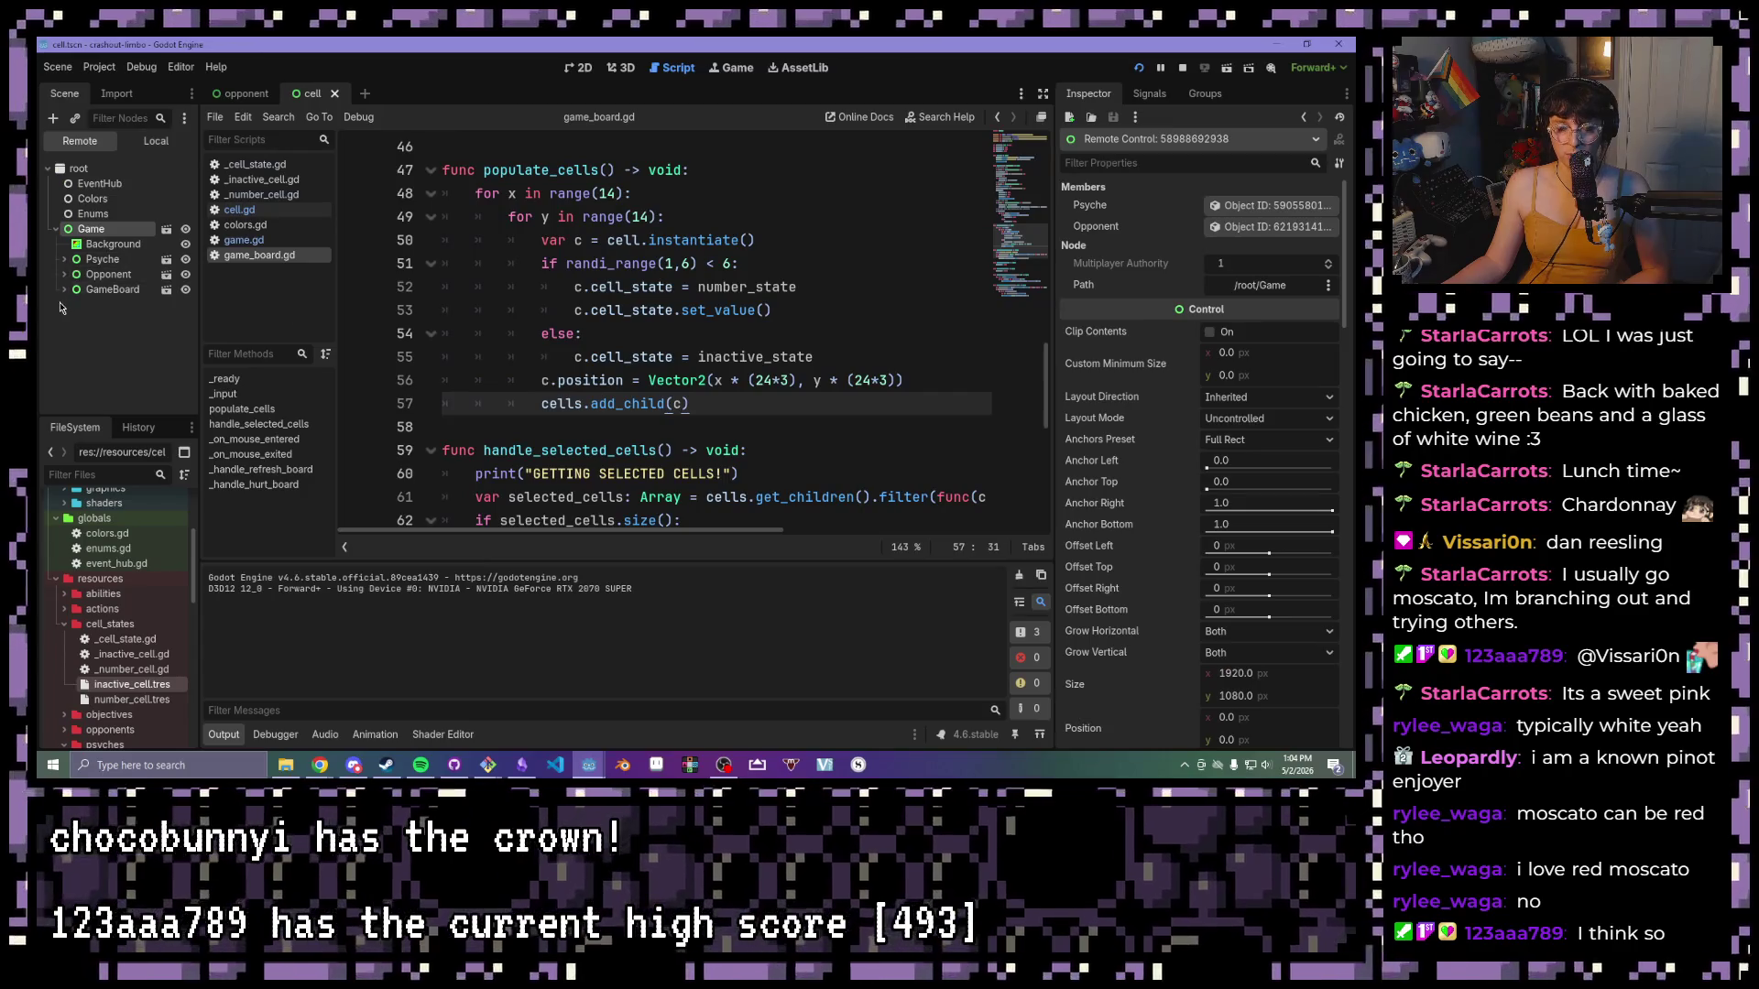
left_click(65, 289)
left_click(73, 319)
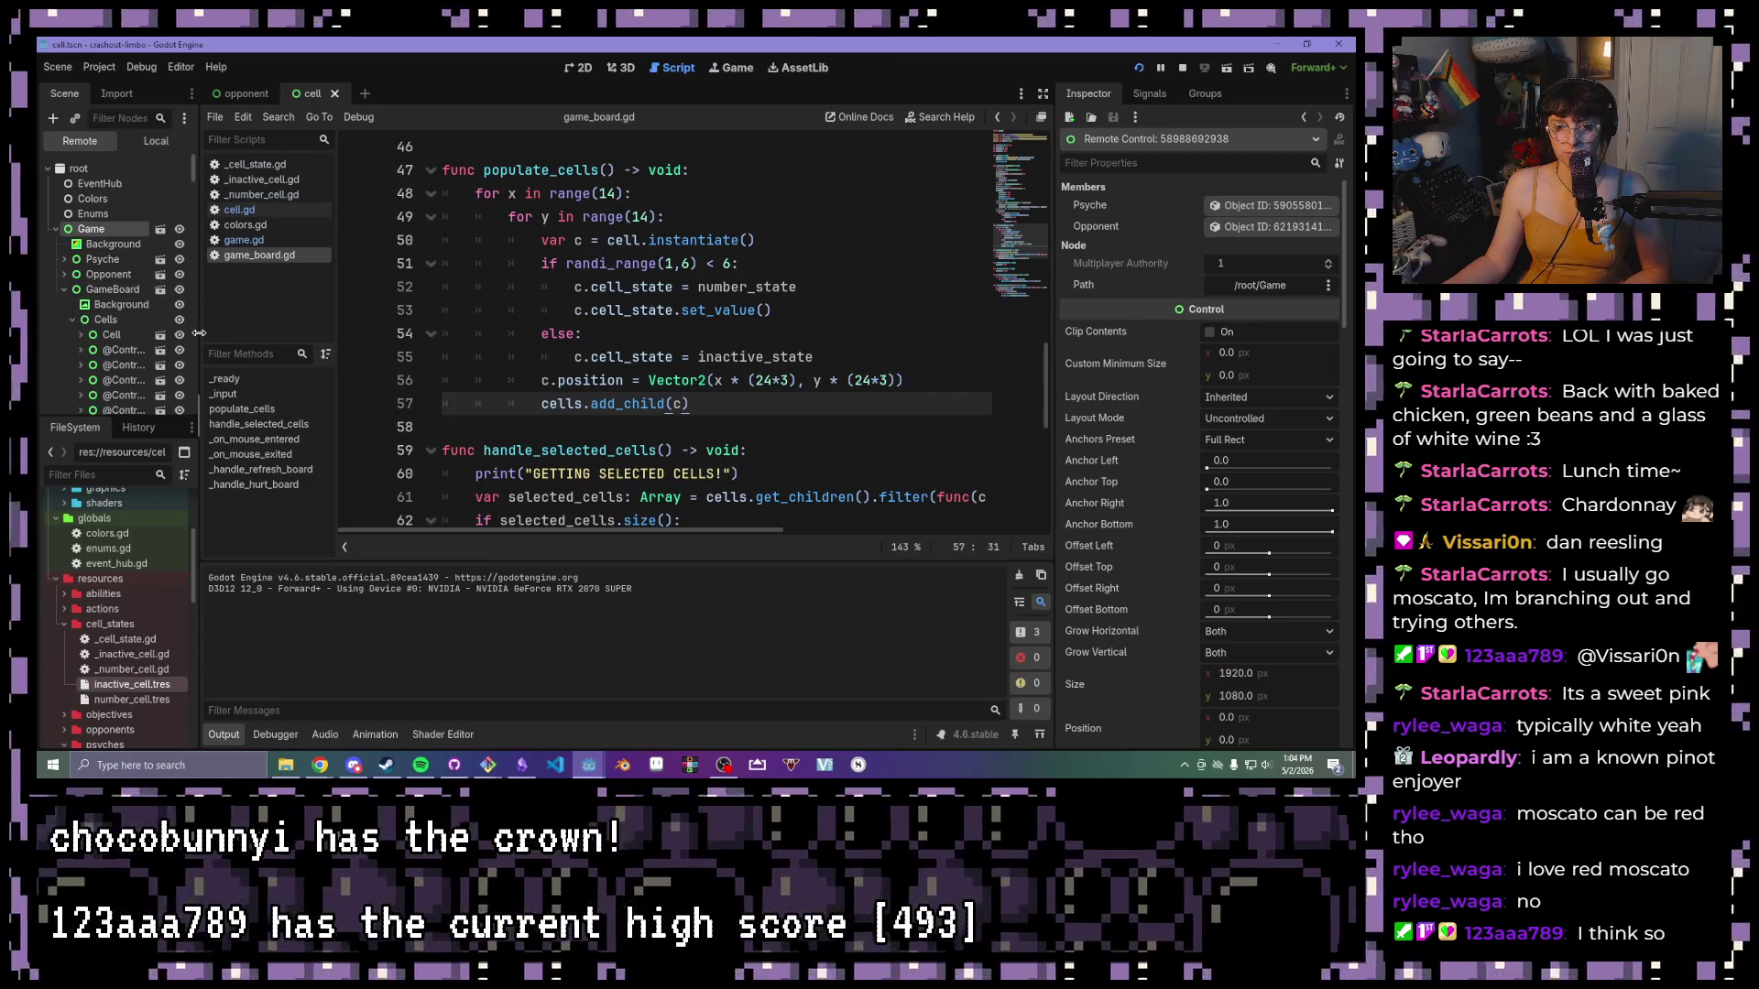
scroll(91, 335, "down", 1)
left_click(111, 305)
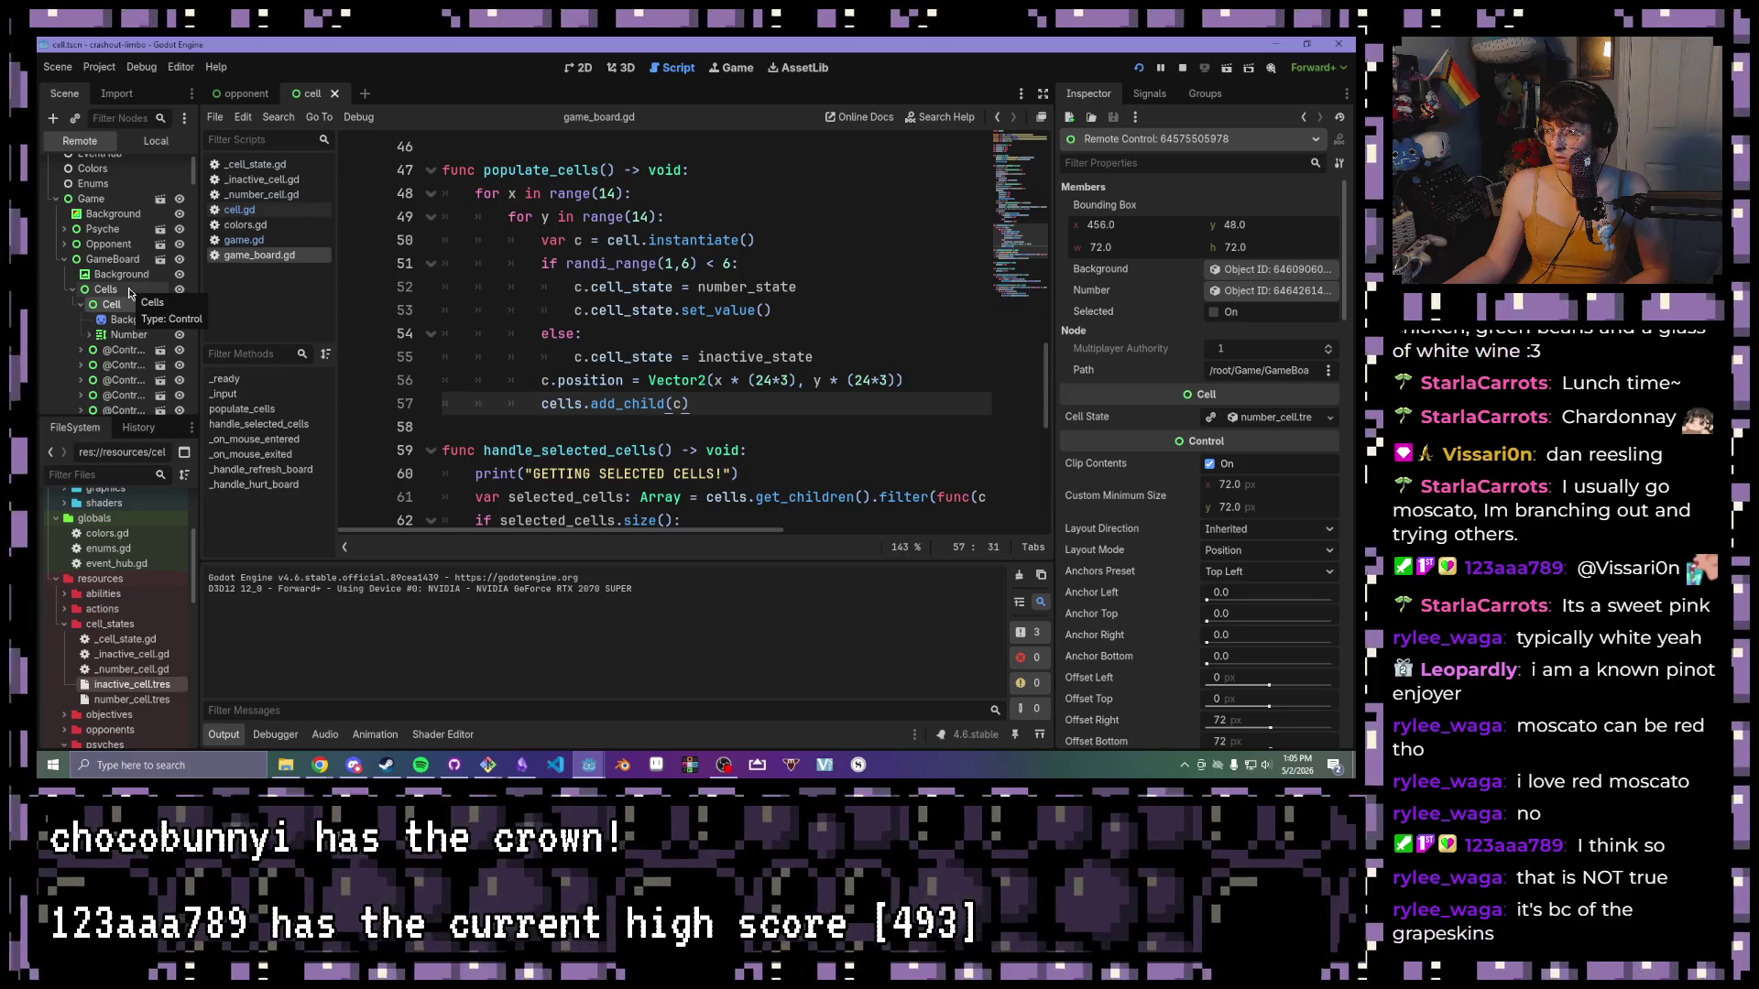
- Check the Cell State resource of several more grid cells in the Inspector
left_click(120, 350)
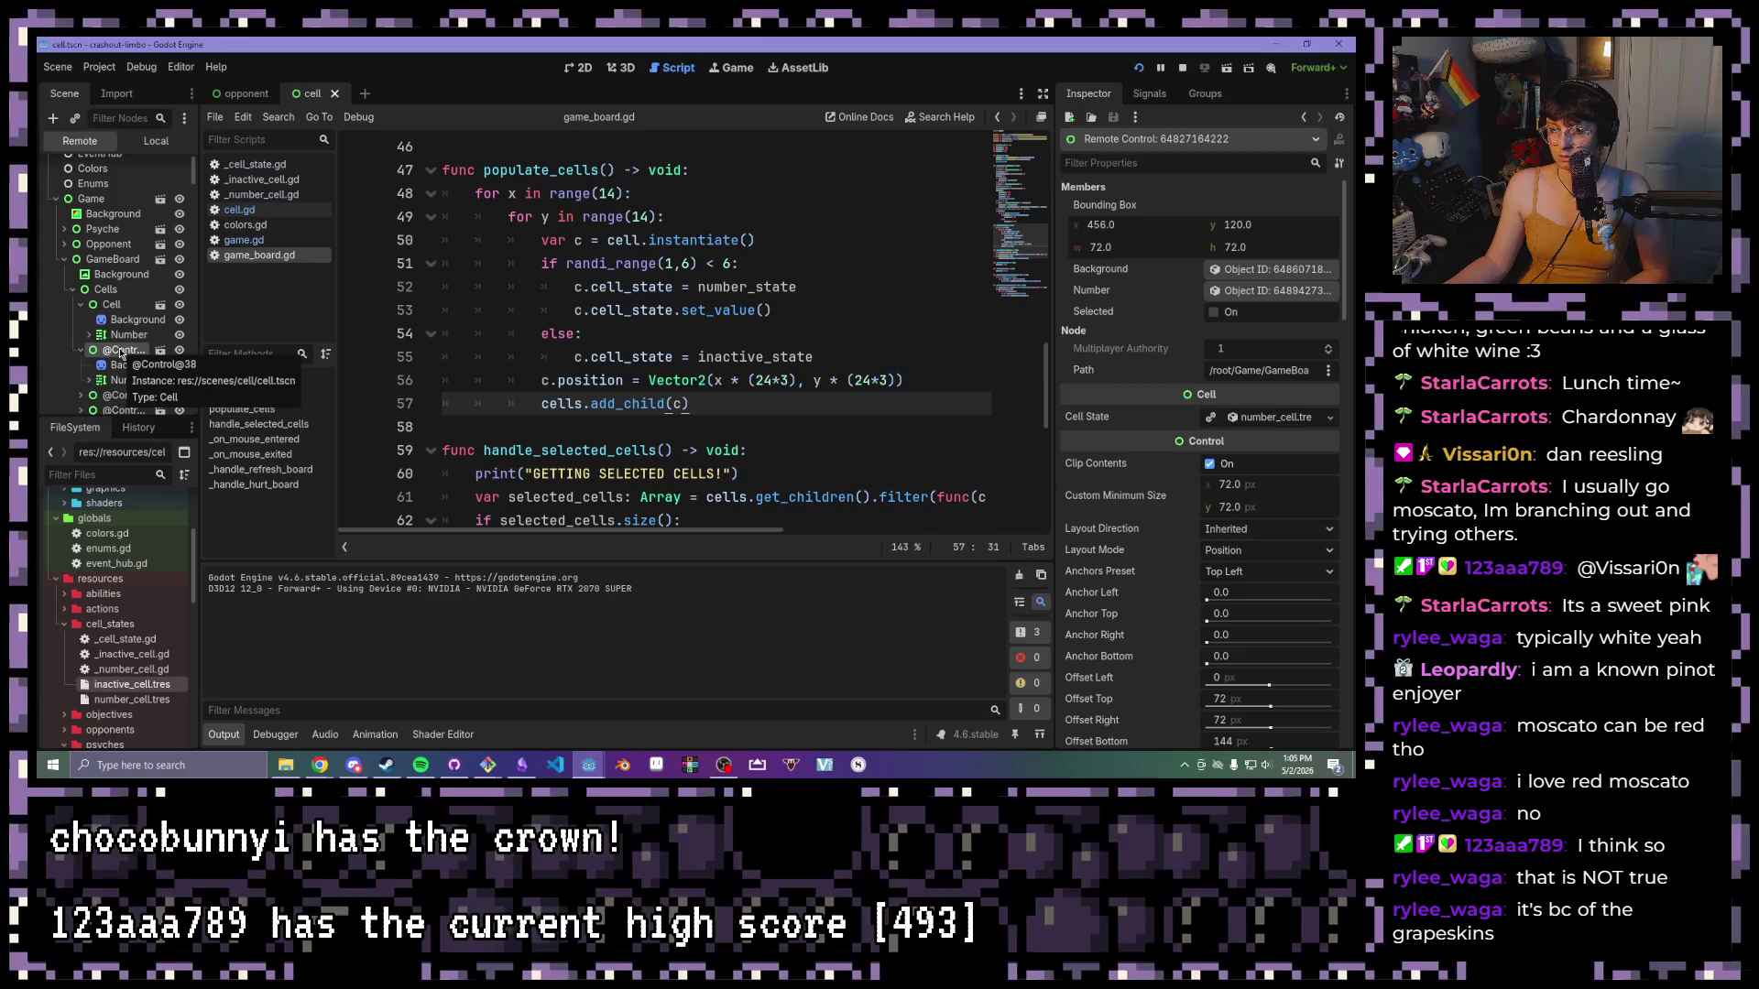
scroll(120, 358, "down", 2)
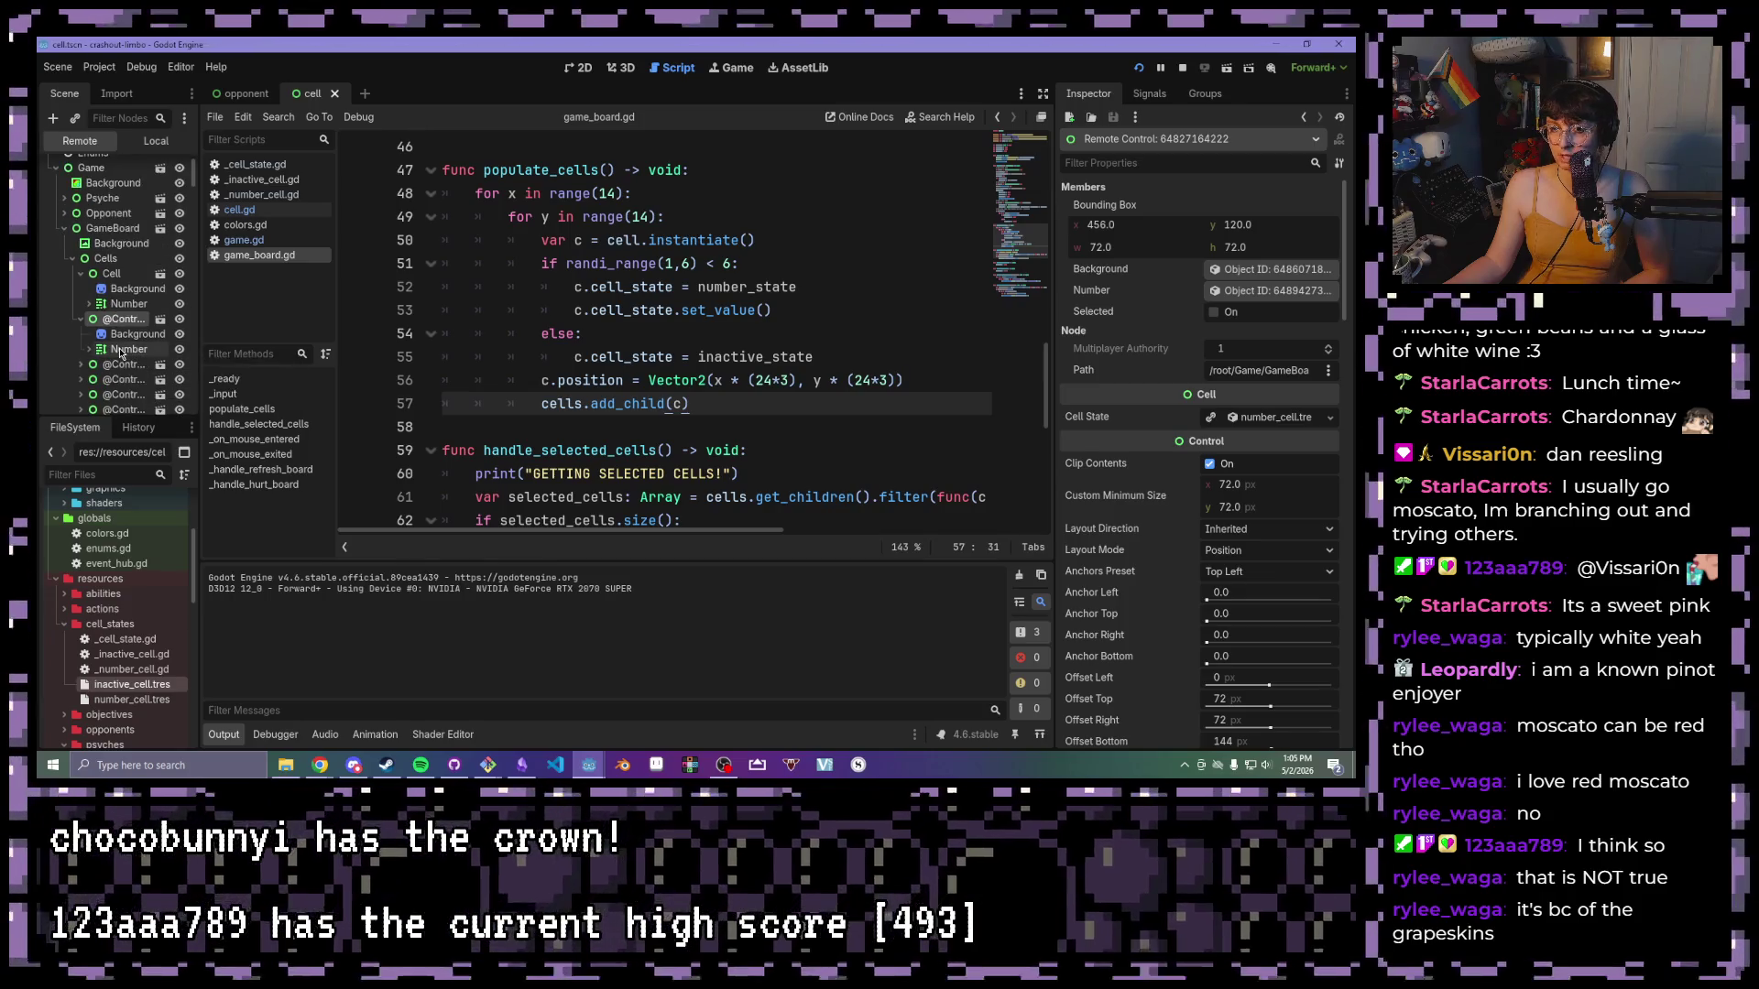
left_click(119, 363)
scroll(119, 375, "down", 3)
left_click(117, 380)
scroll(120, 357, "down", 1)
left_click(122, 333)
left_click(113, 381)
scroll(114, 383, "down", 1)
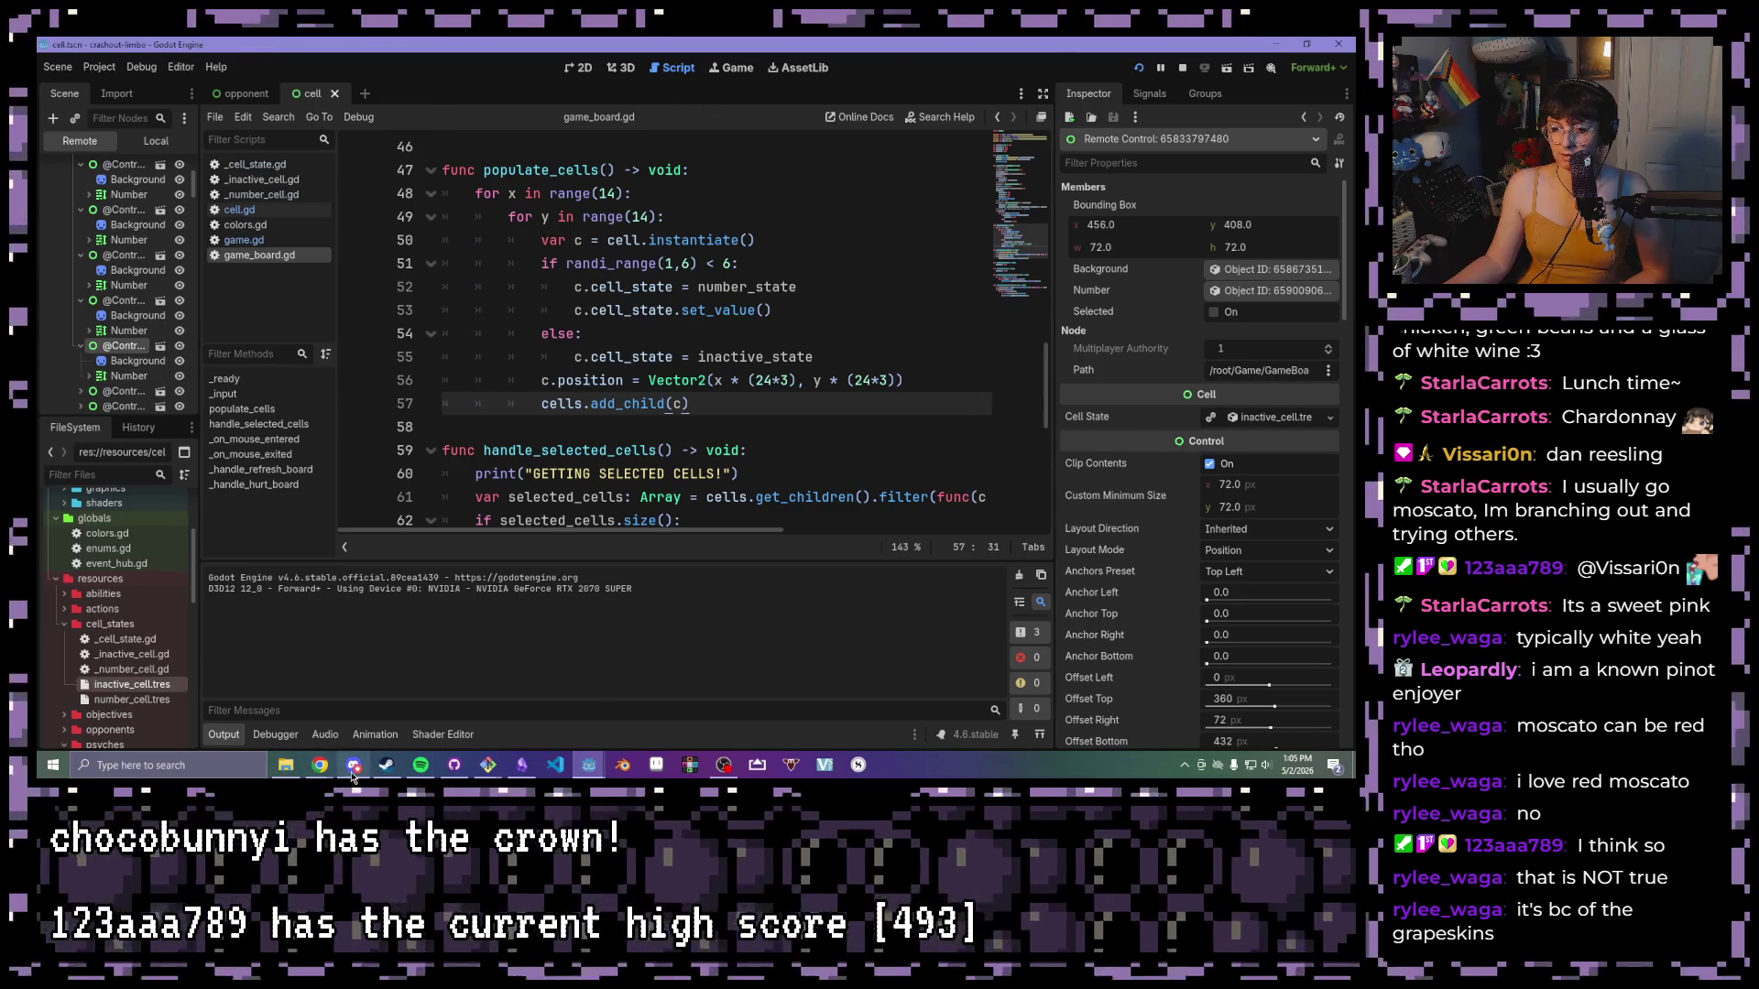
- Bring the running game window forward and close it to stop debugging
mouse_move(596, 773)
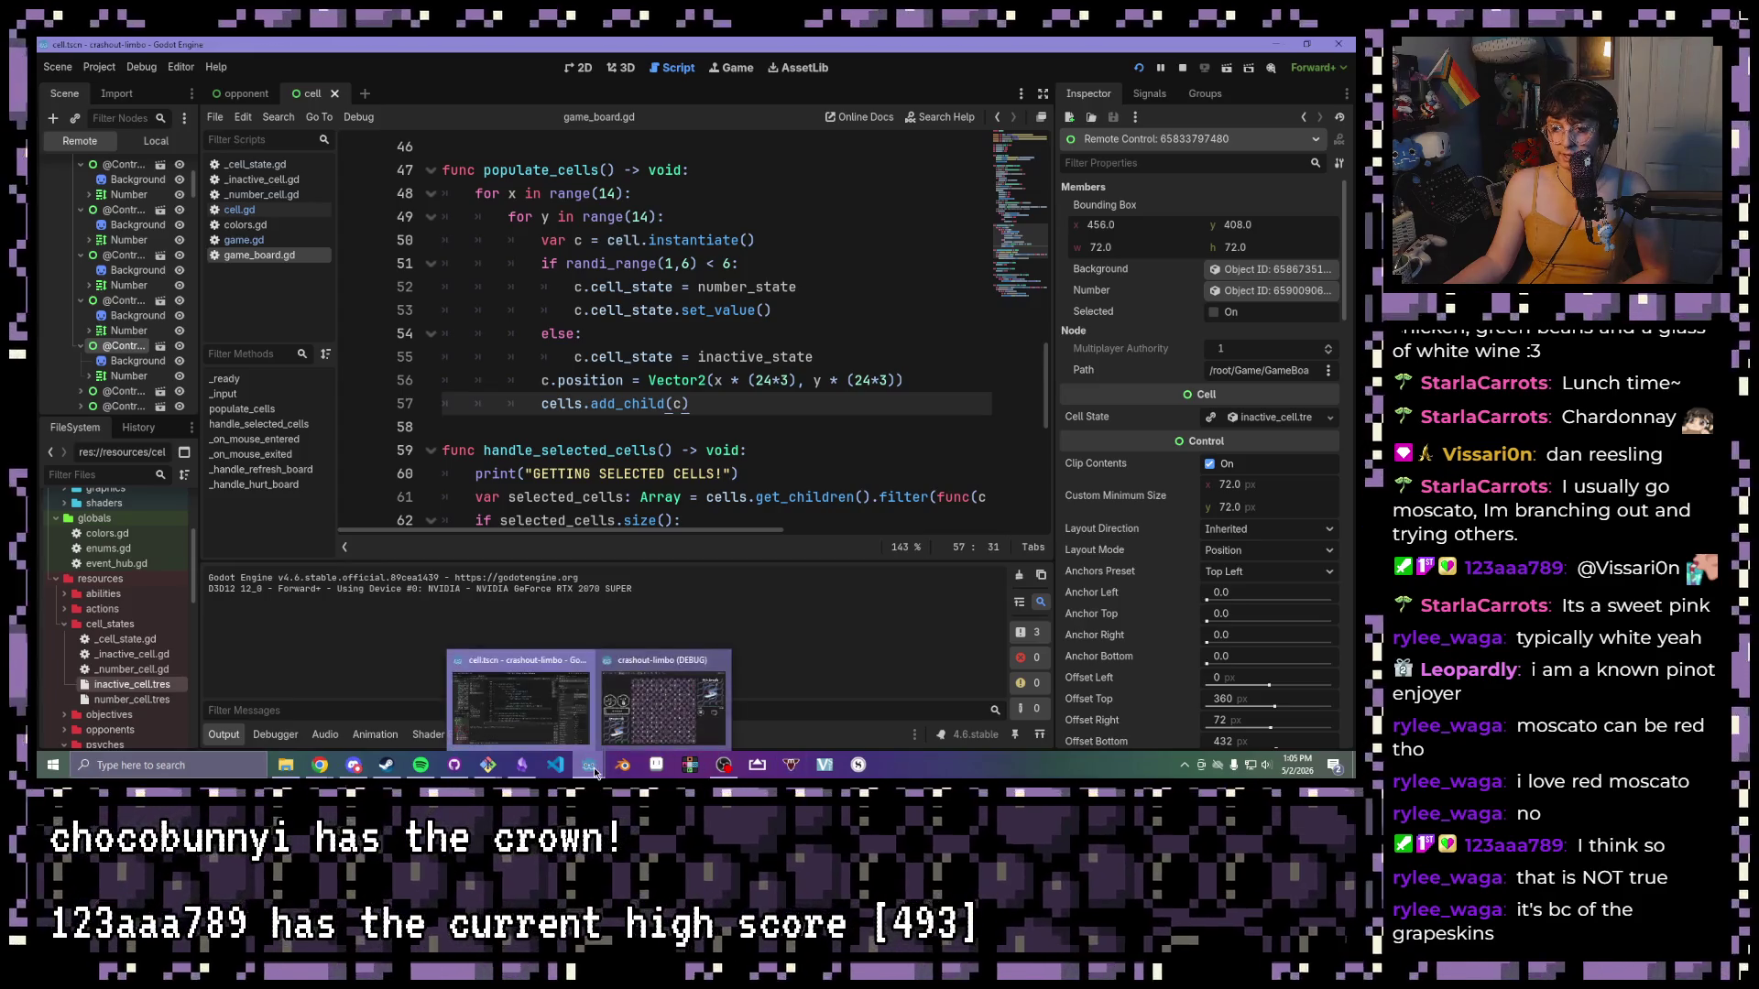
left_click(661, 710)
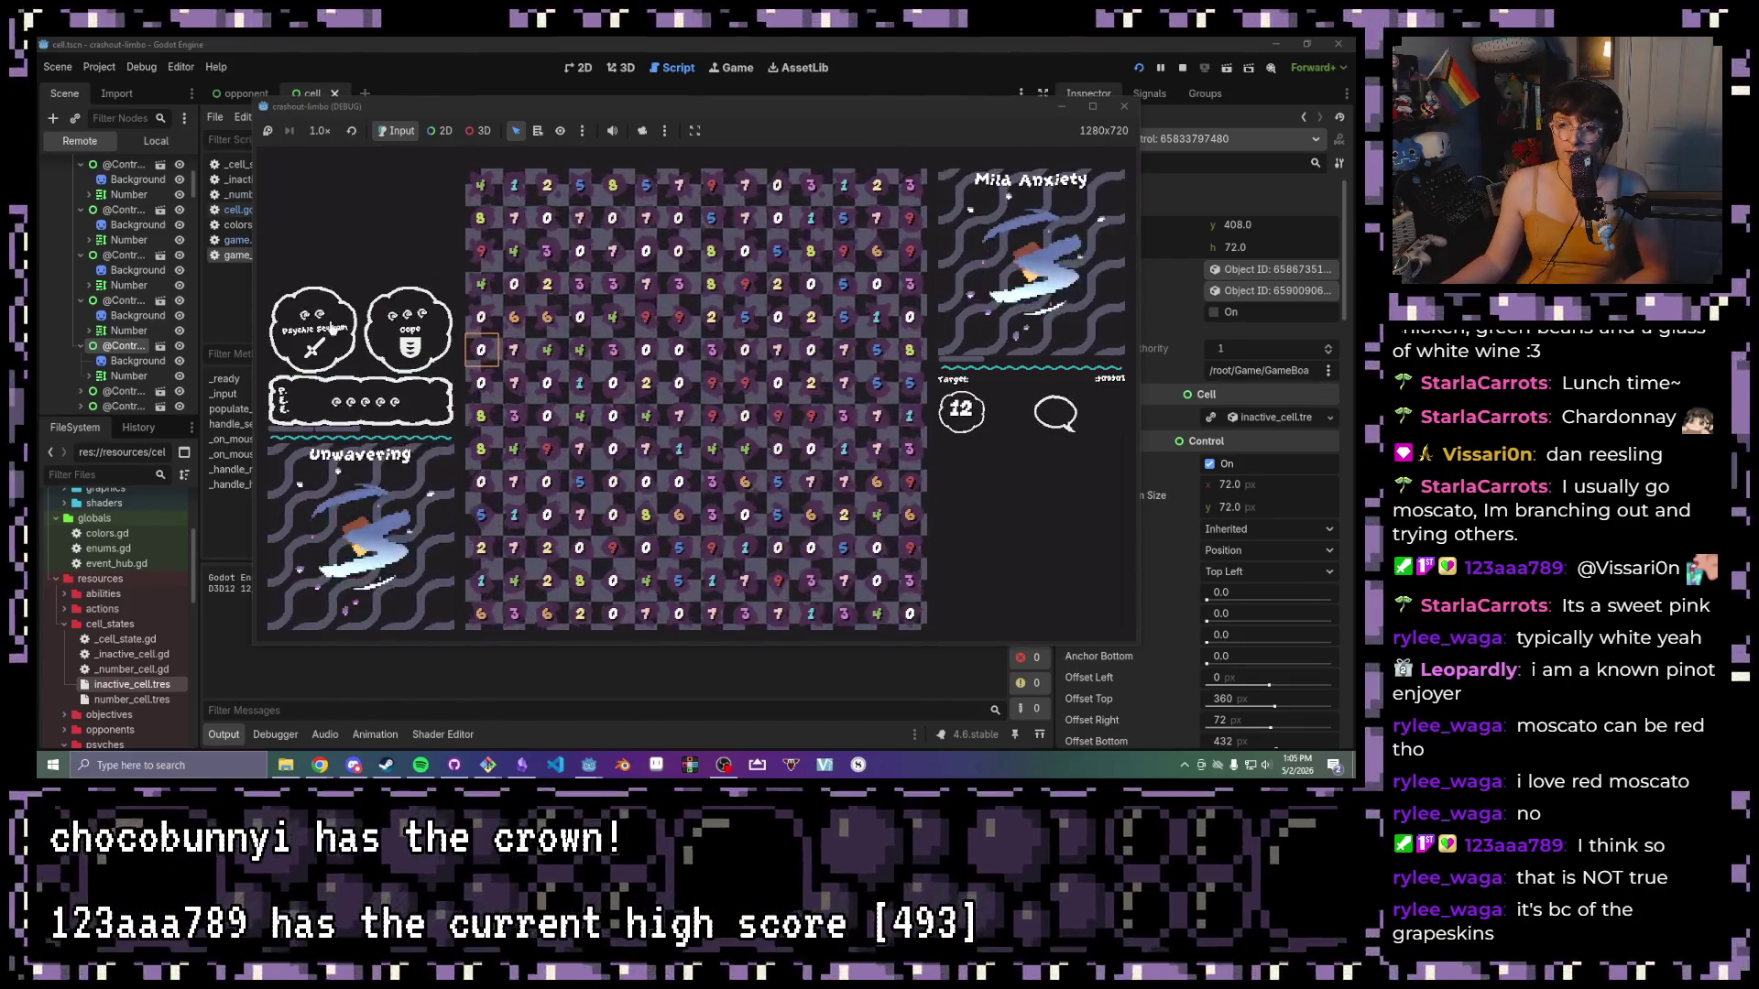
left_click(1124, 110)
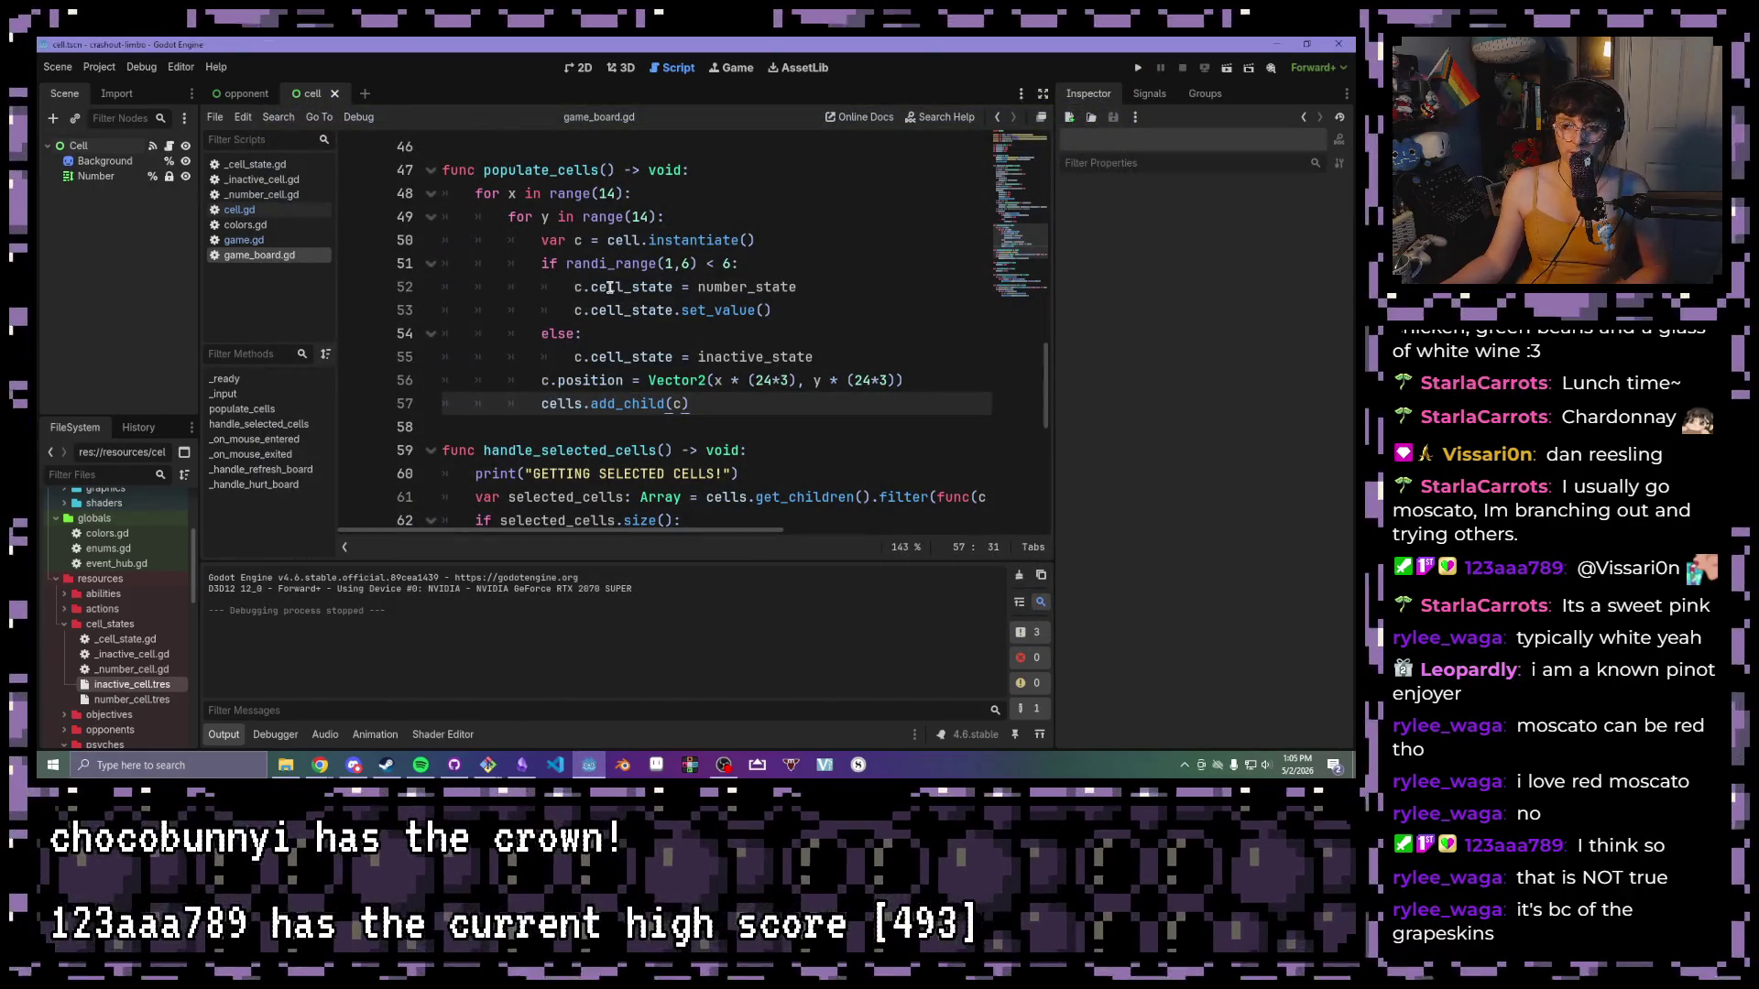
- Open cell.gd and find the NumberCell check in _ready
left_click(240, 210)
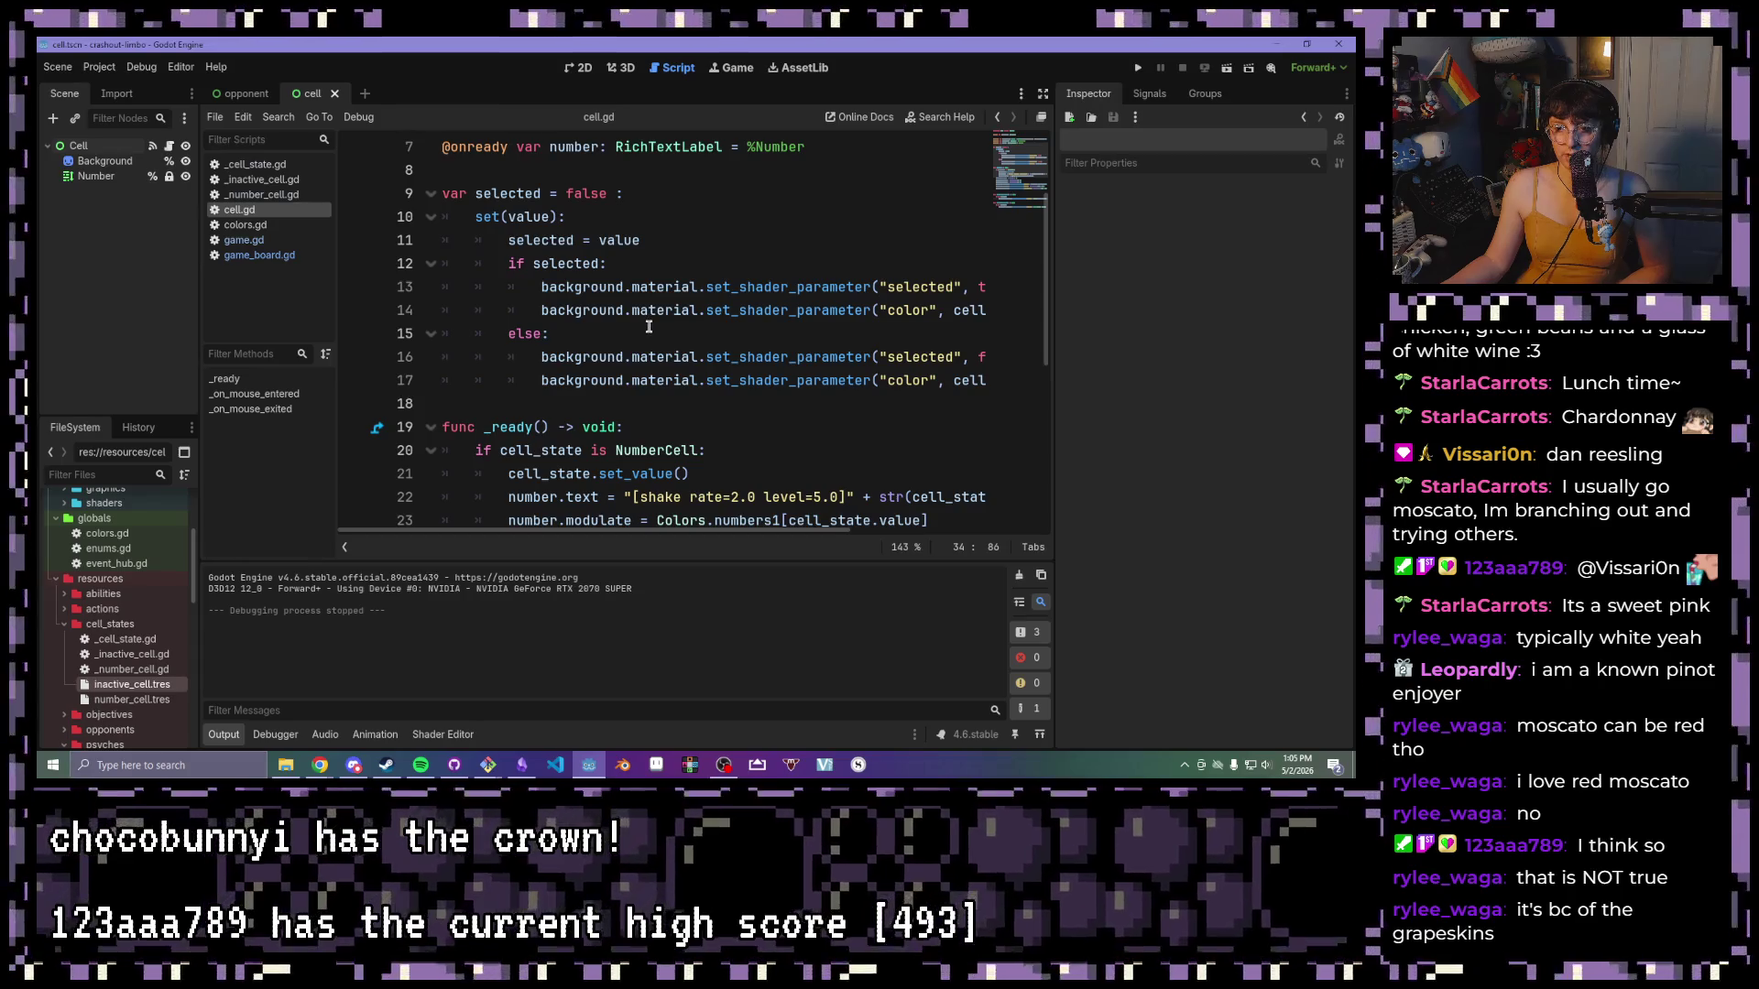
scroll(648, 326, "down", 2)
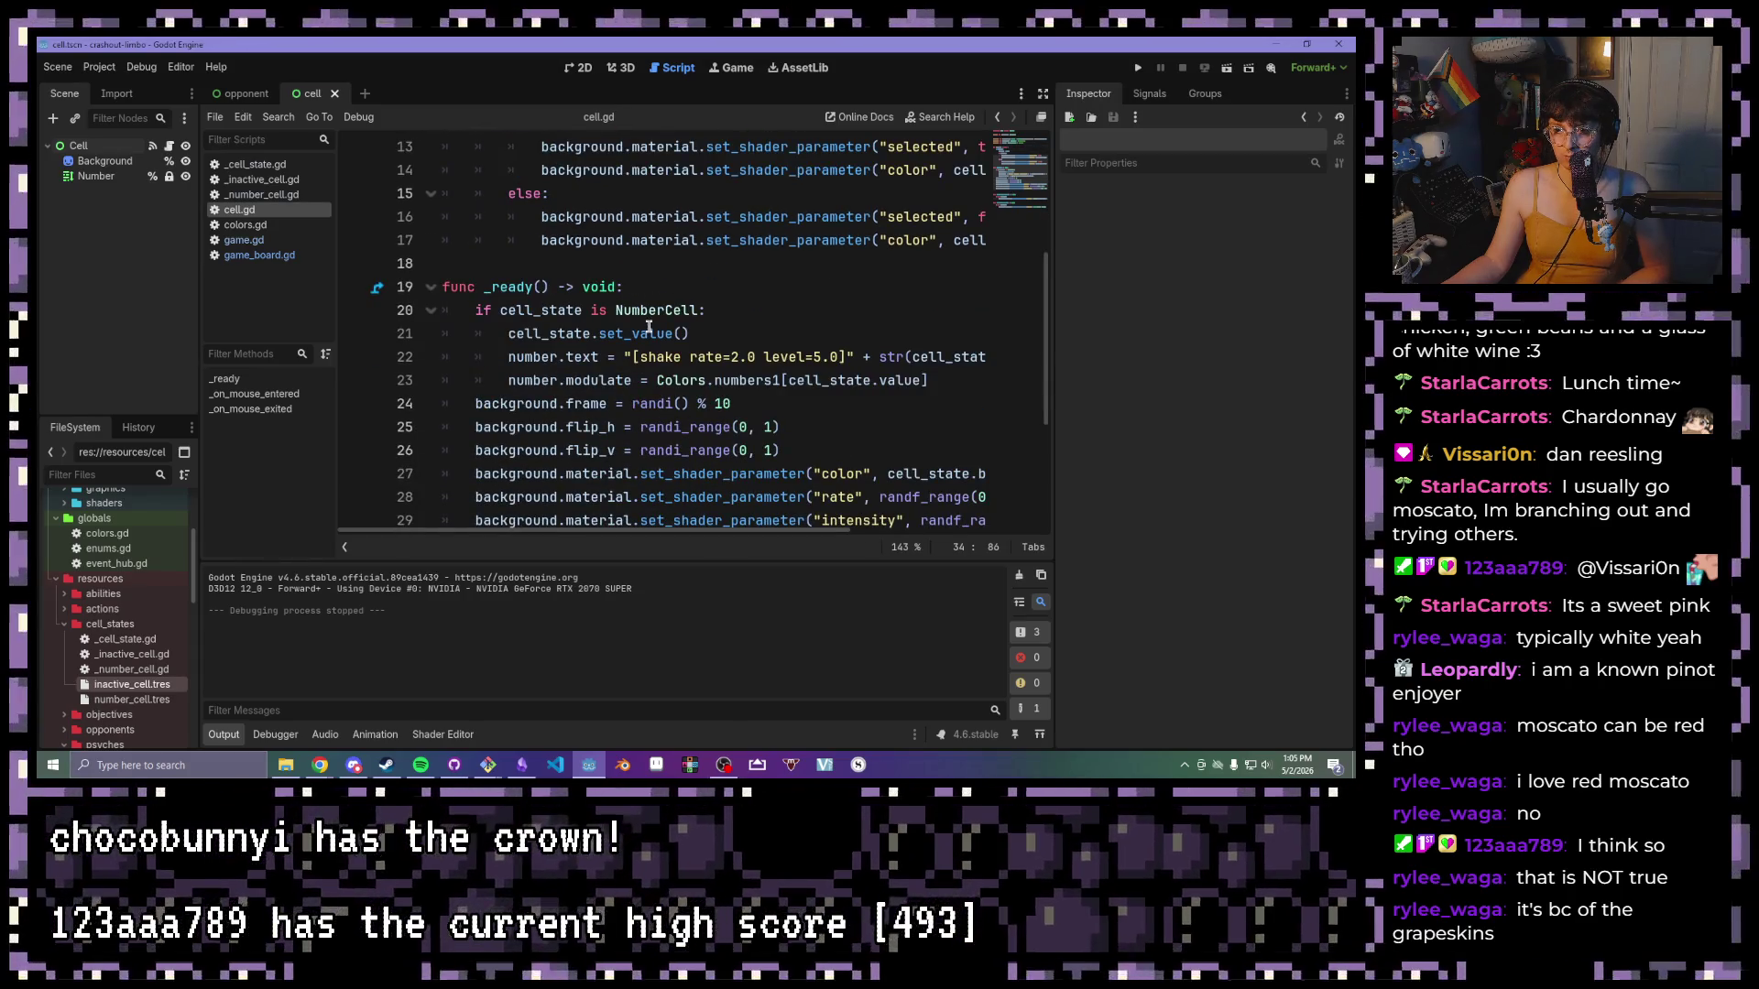
left_click_drag(476, 310, 690, 334)
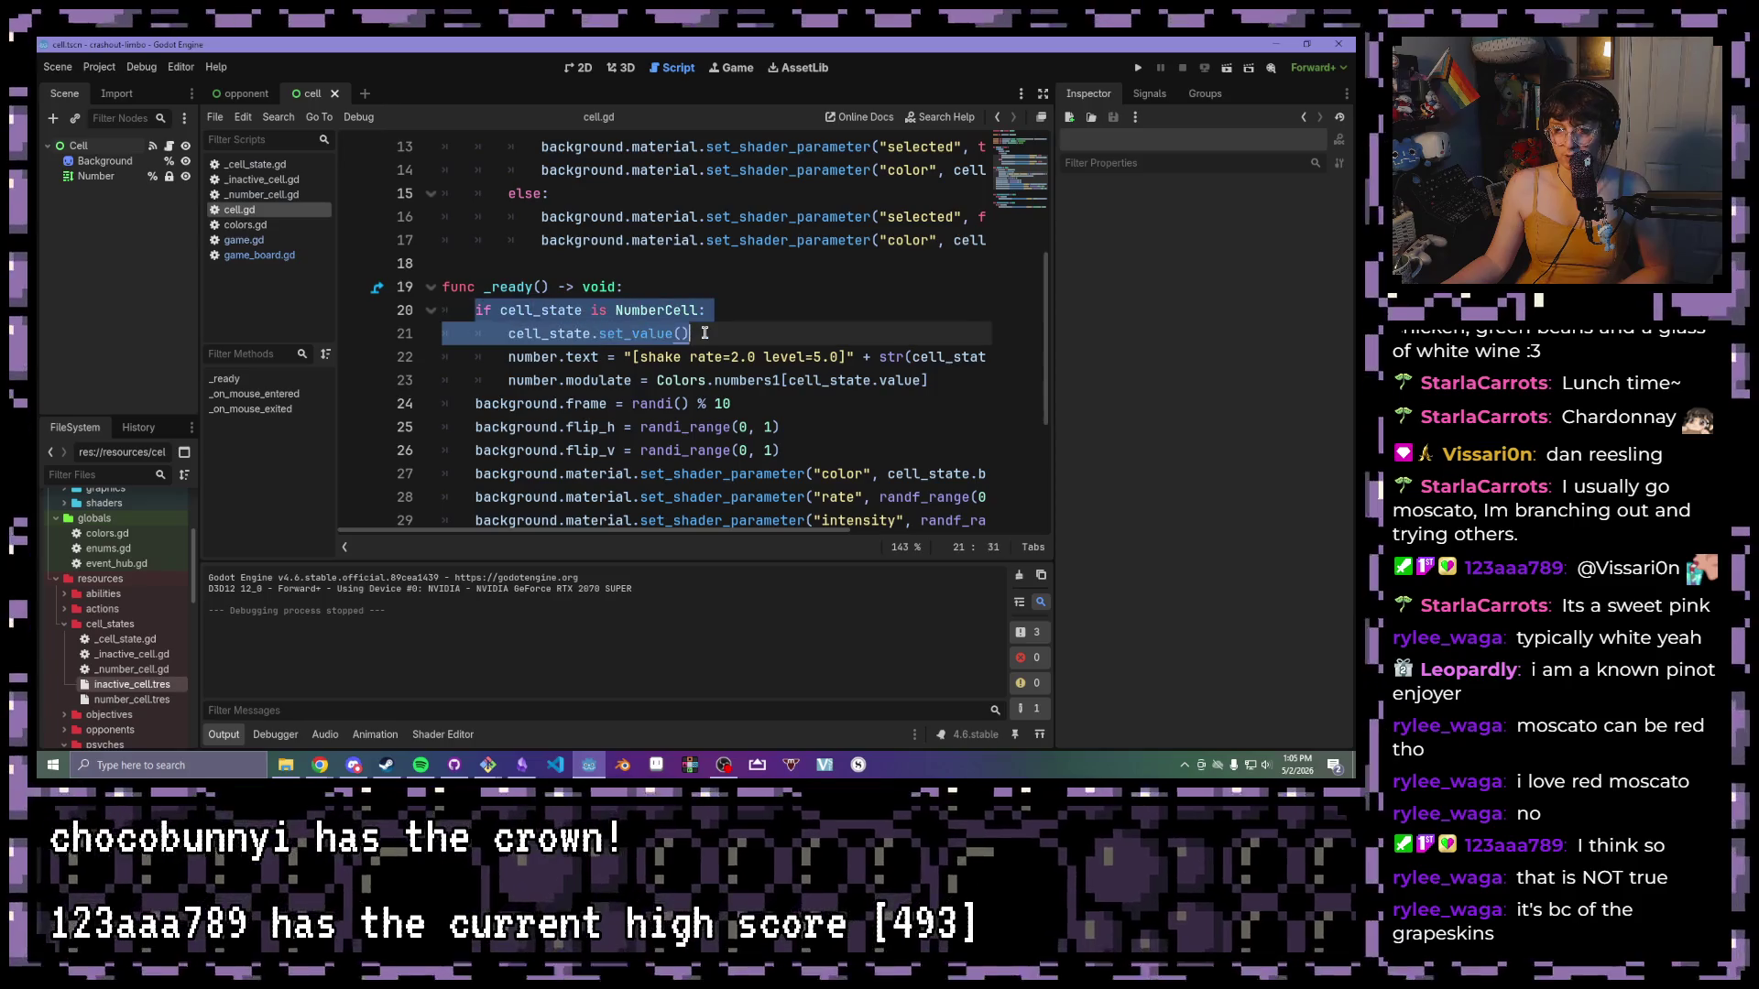
left_click(717, 326)
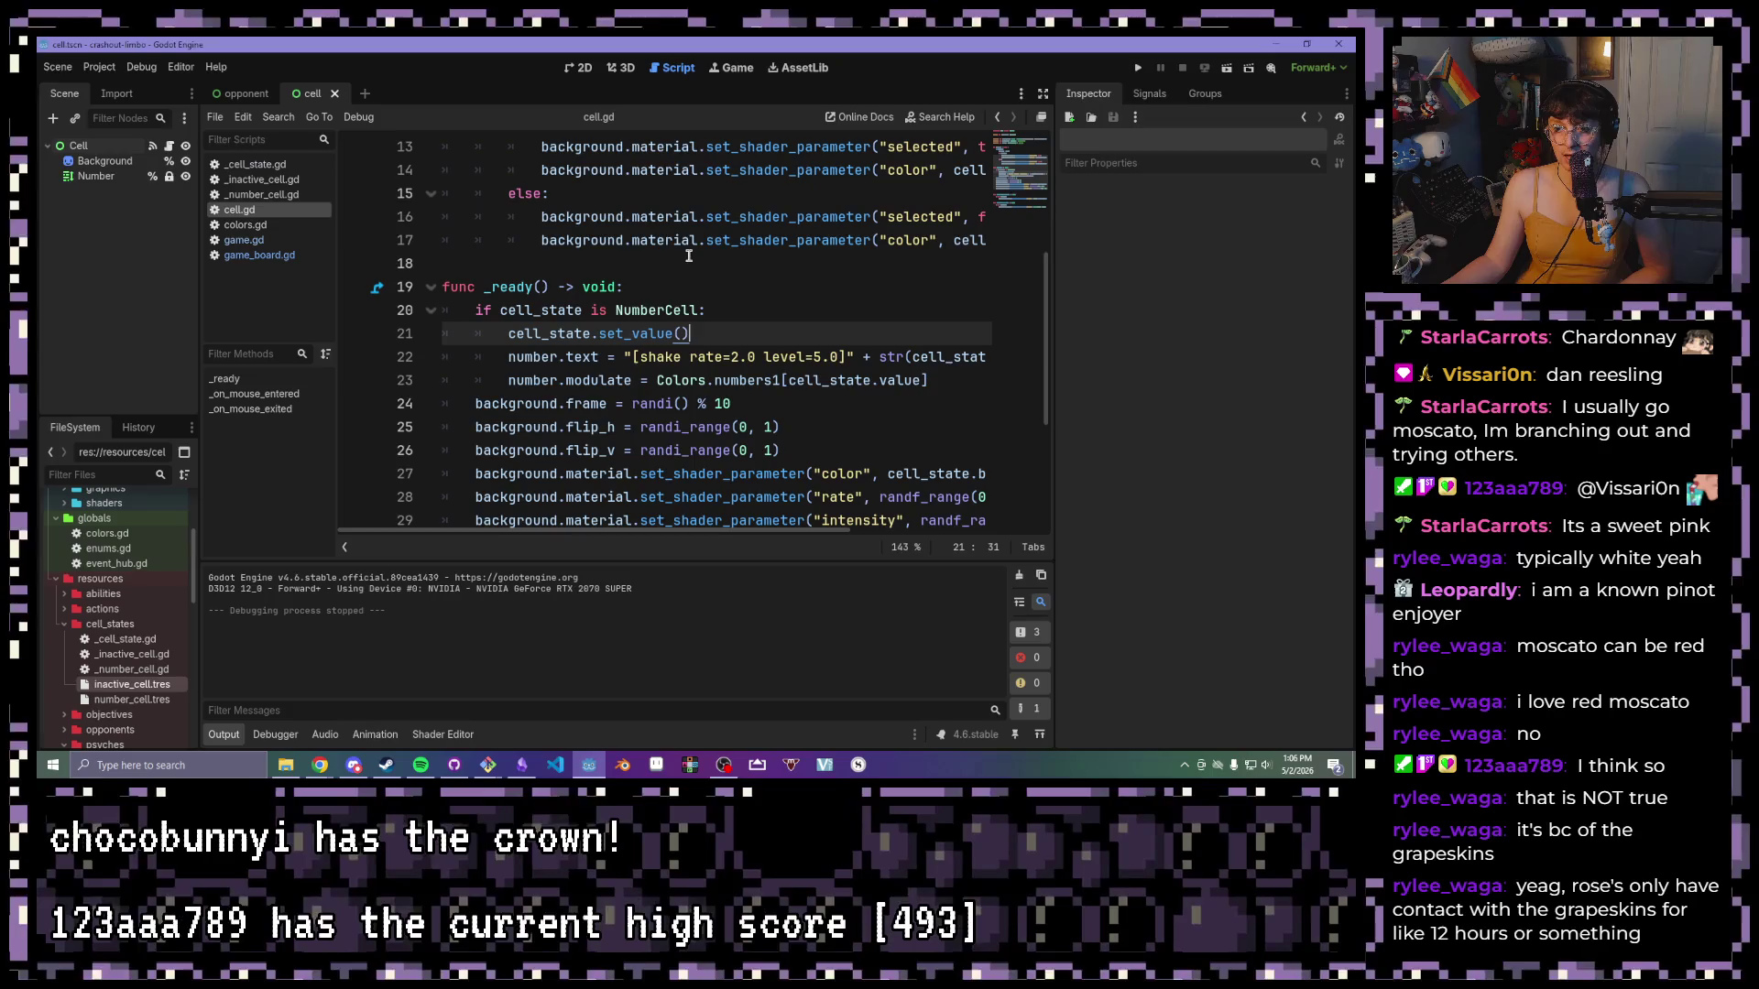
- Add an 'if cell_state is InactiveCell:' branch after line 23
left_click(941, 374)
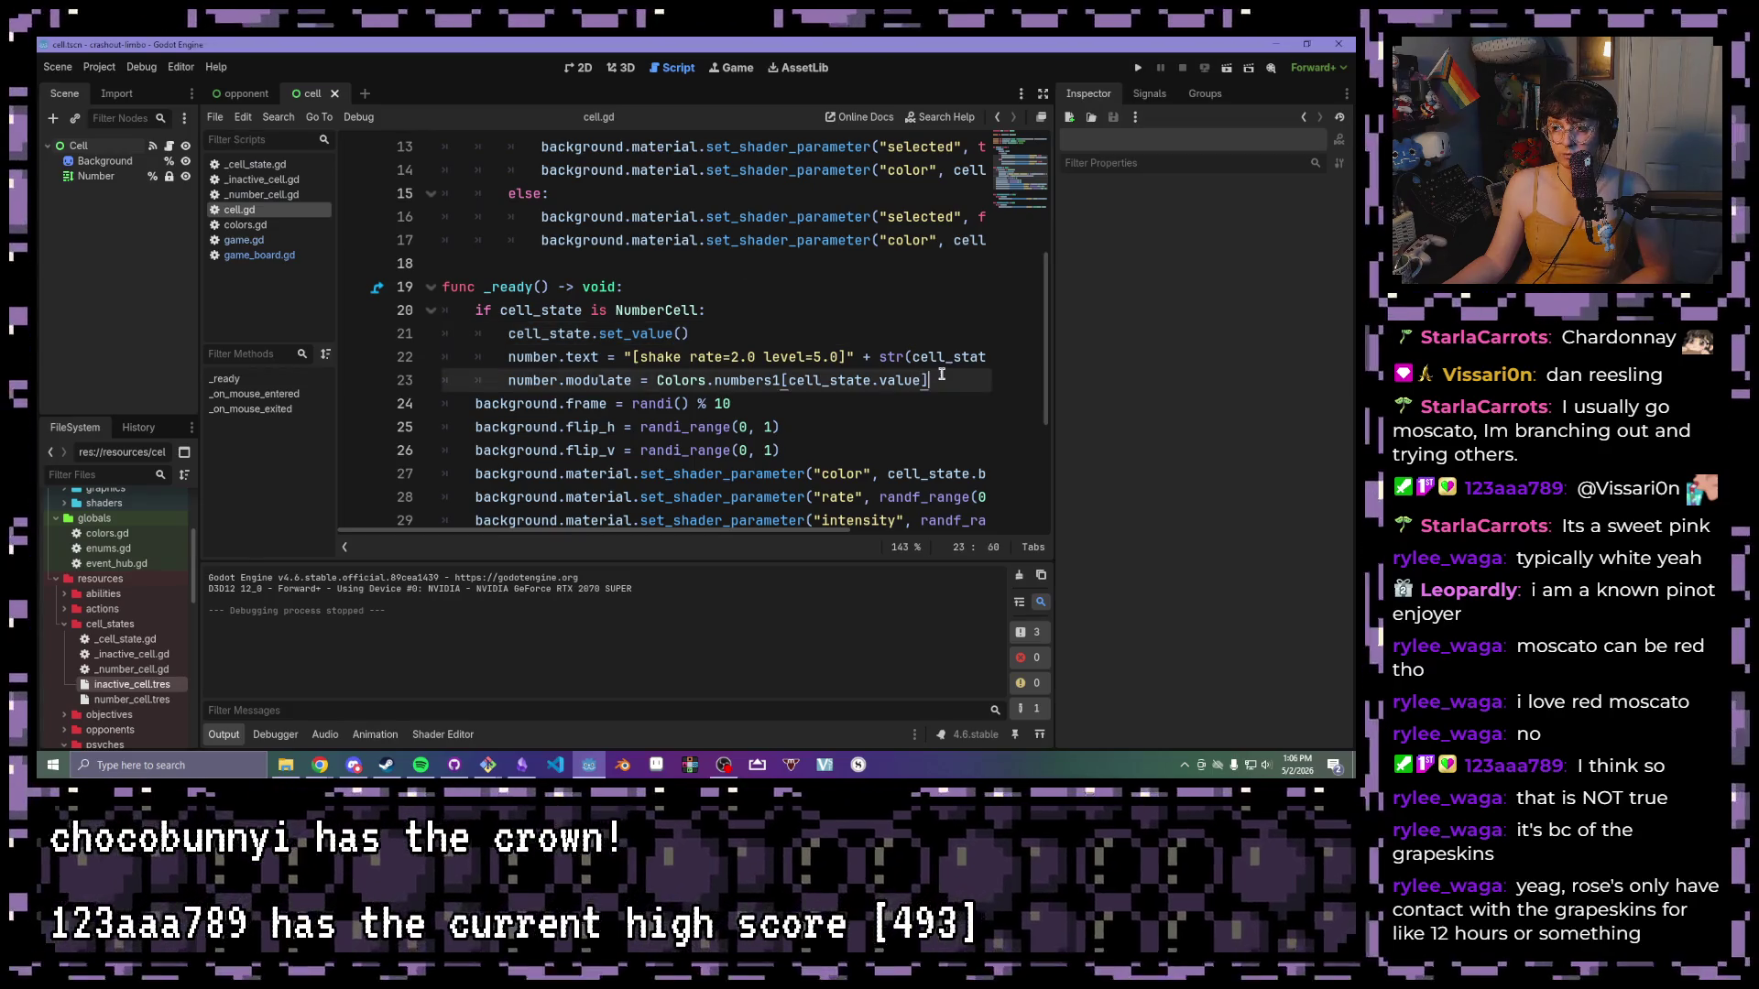
key("Return")
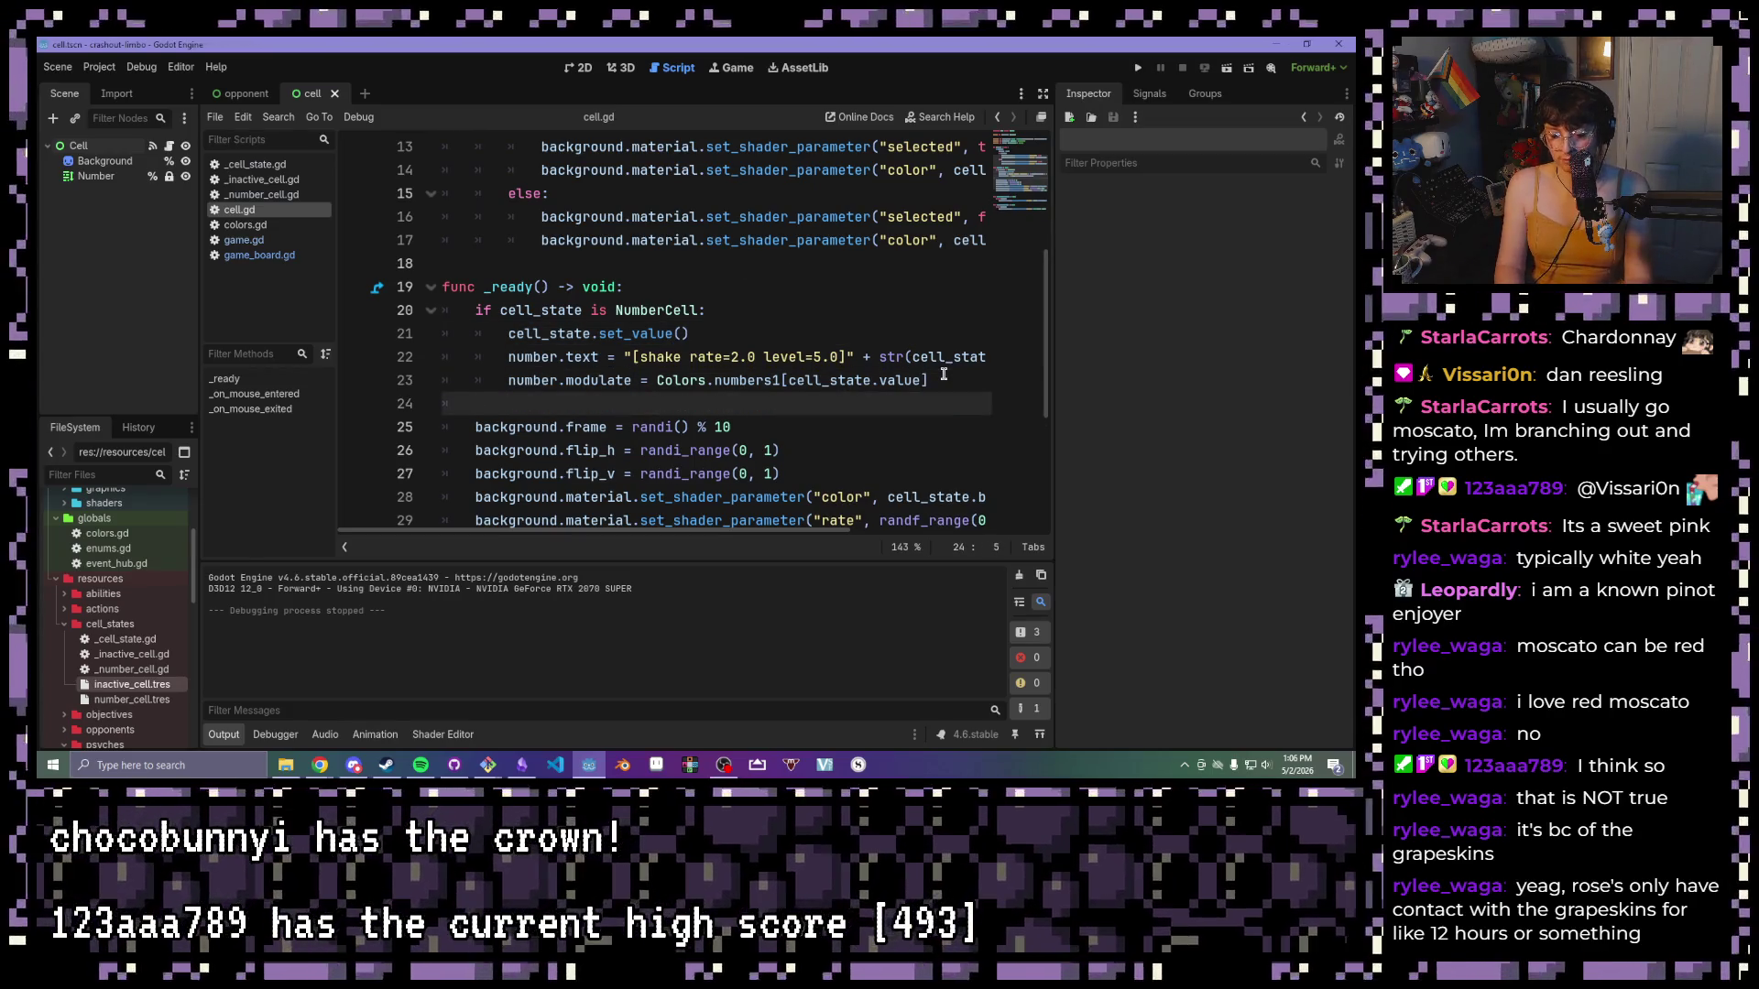
type("if cell_state is In")
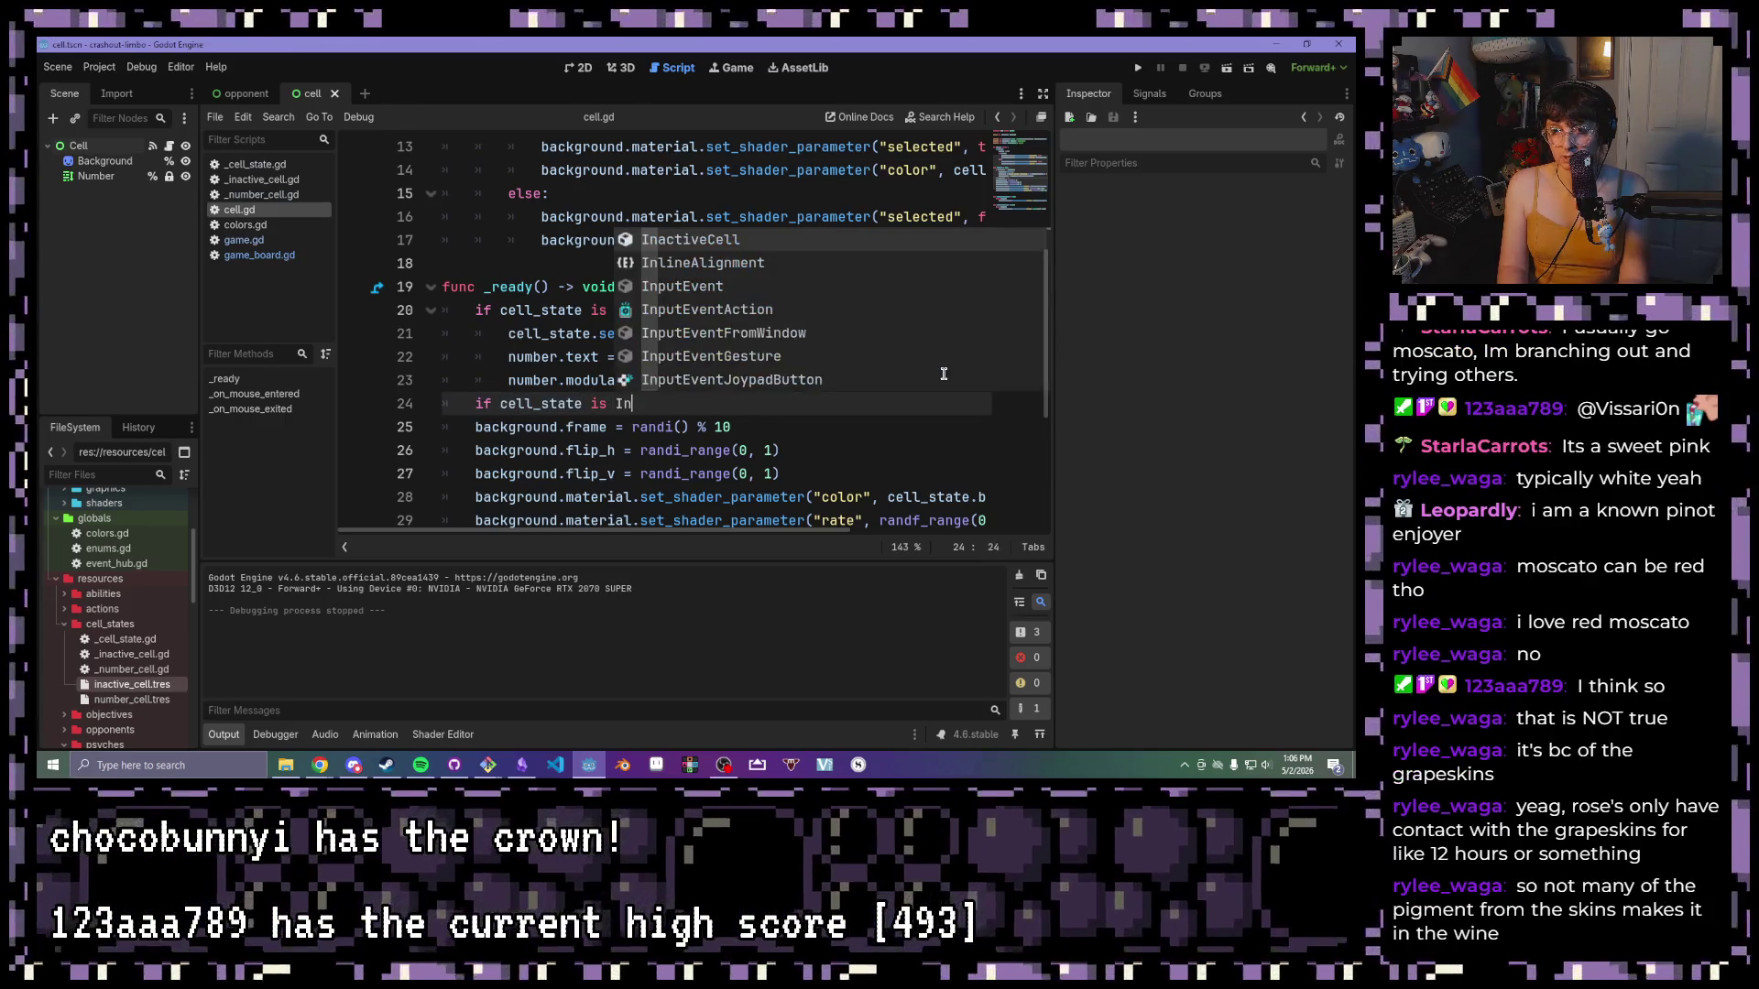
key("Return")
type(":")
key("Return")
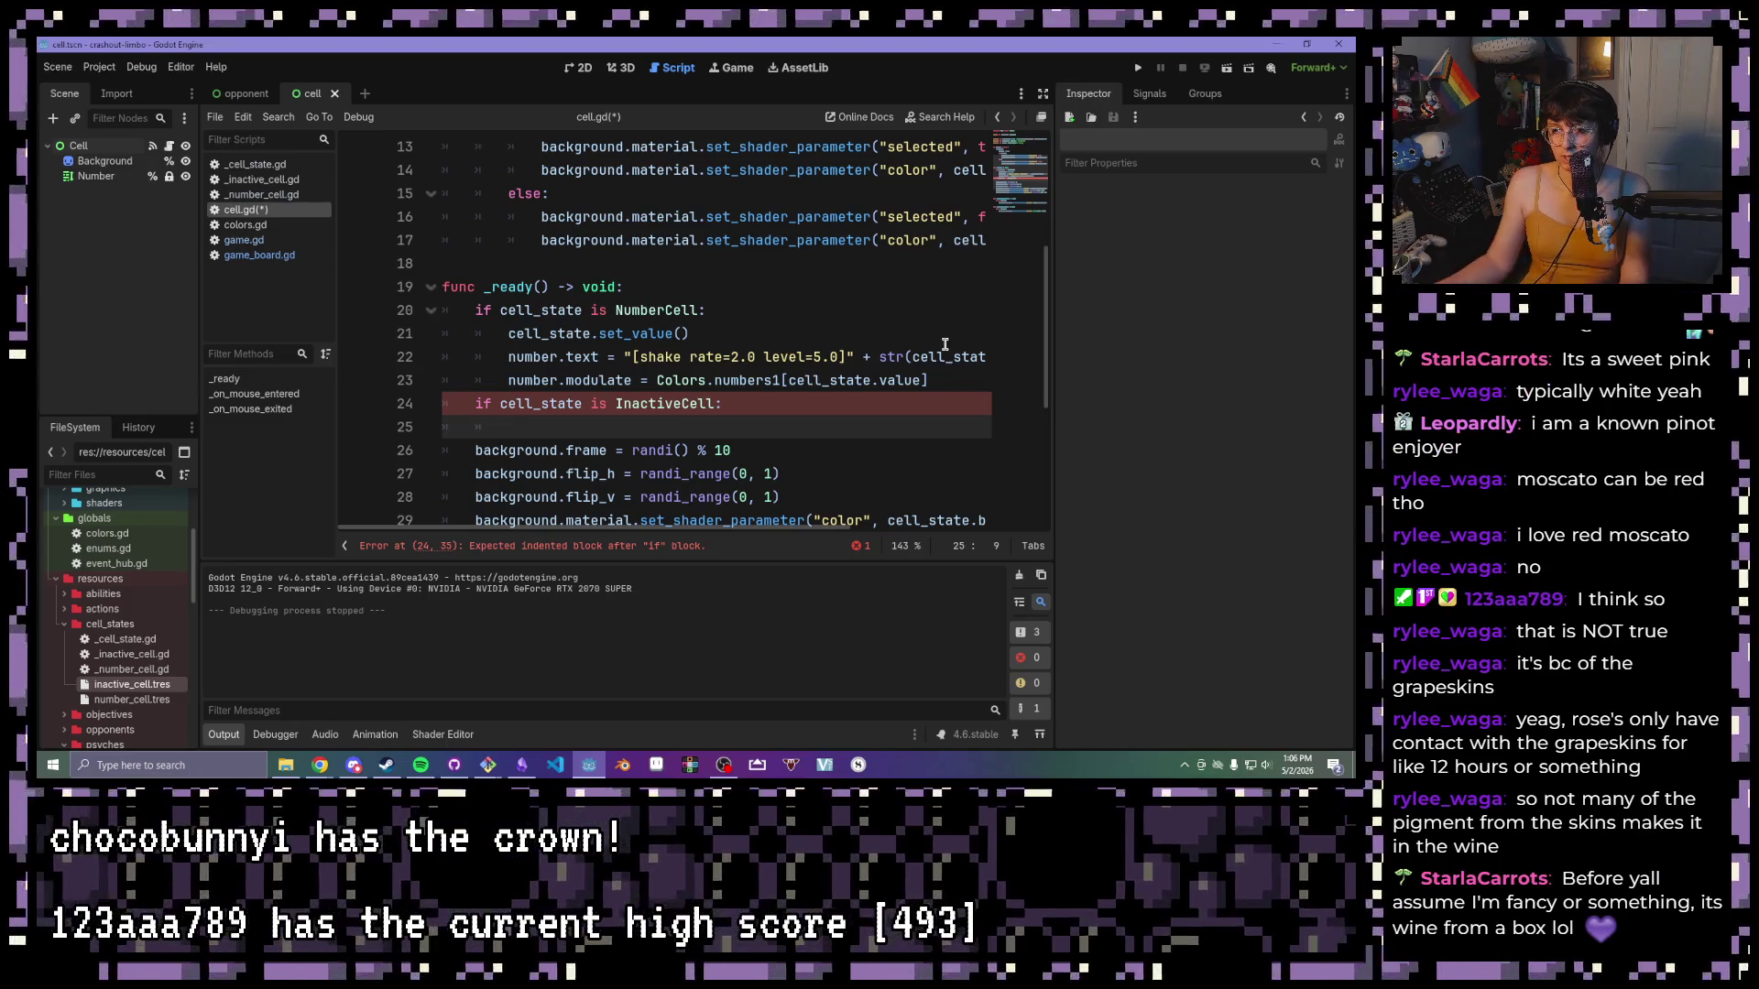
- Set number.visible = false inside the InactiveCell branch and save cell.gd
scroll(755, 318, "up", 4)
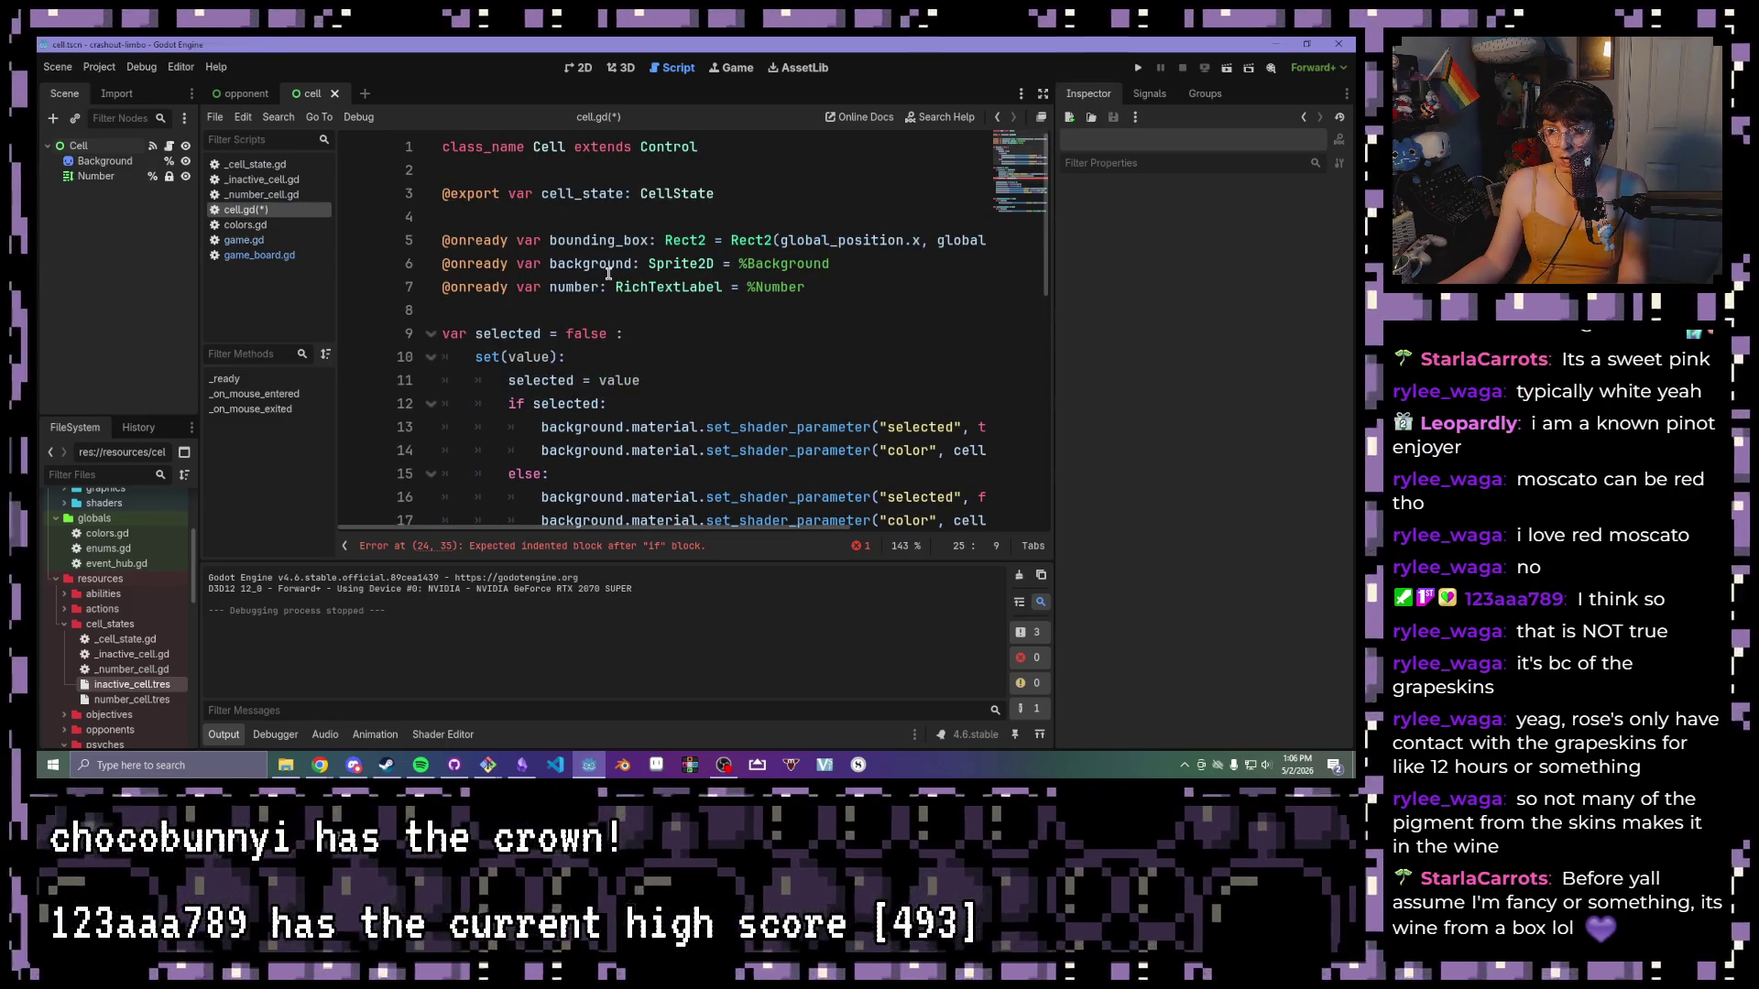
scroll(608, 273, "down", 4)
type("number,")
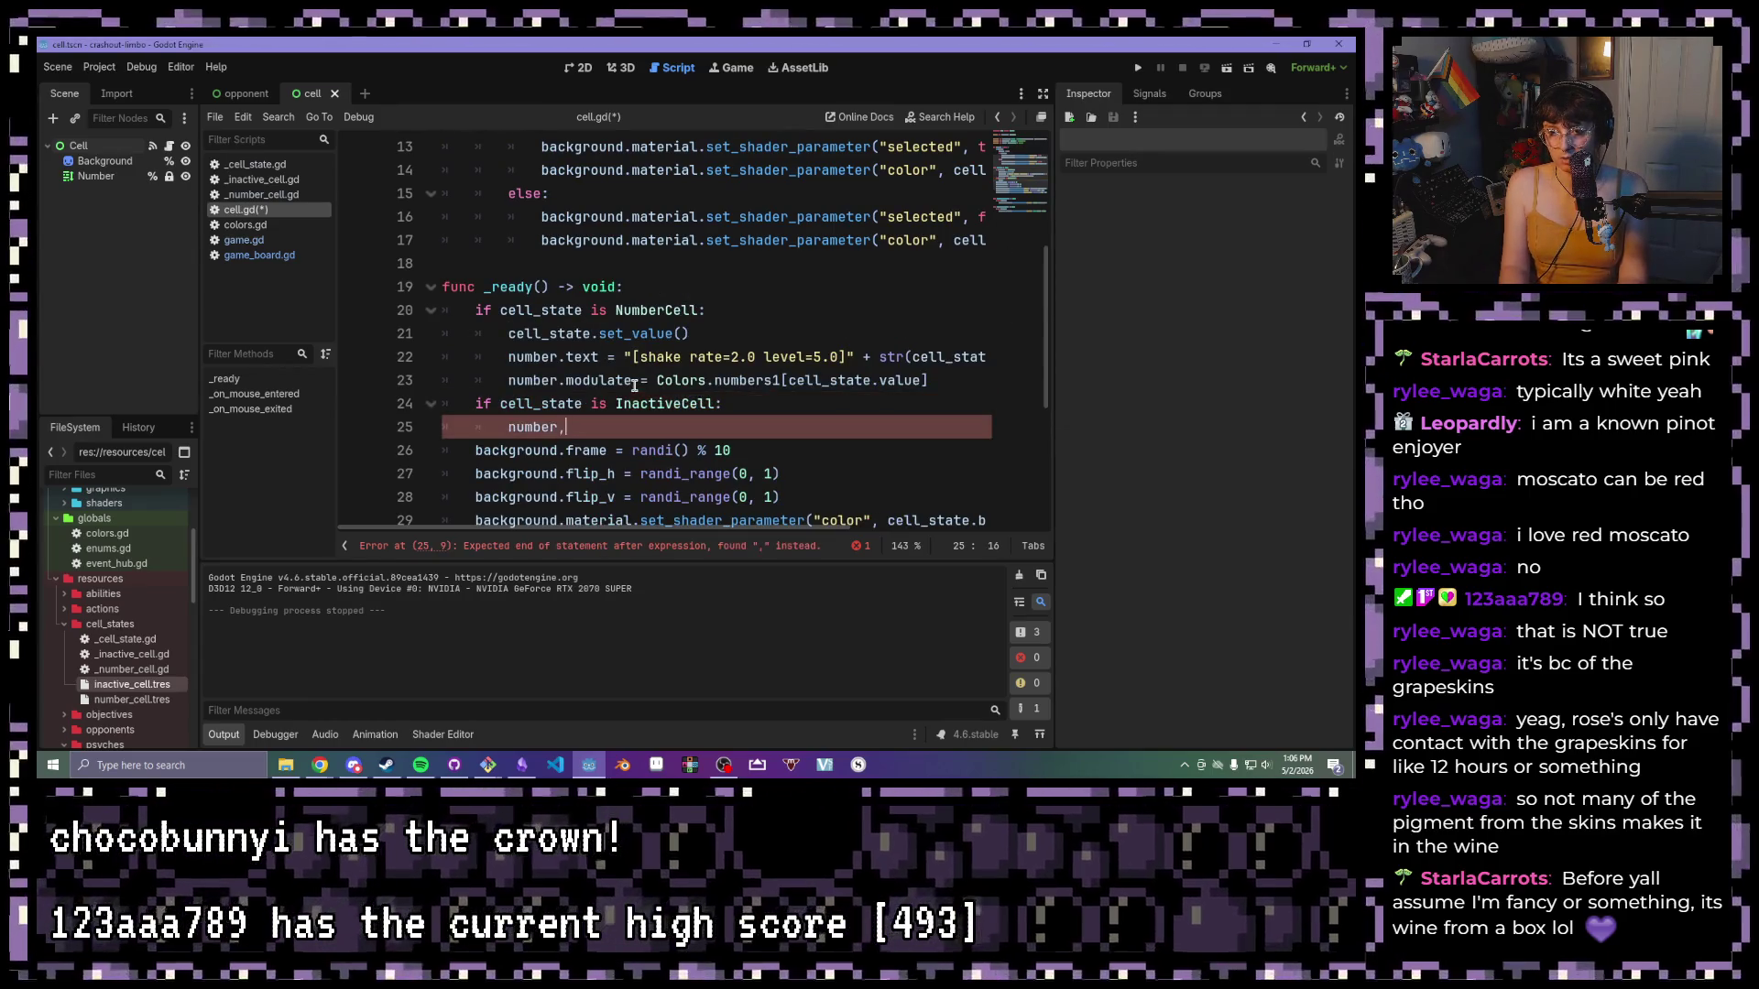
key("BackSpace")
type(".visib")
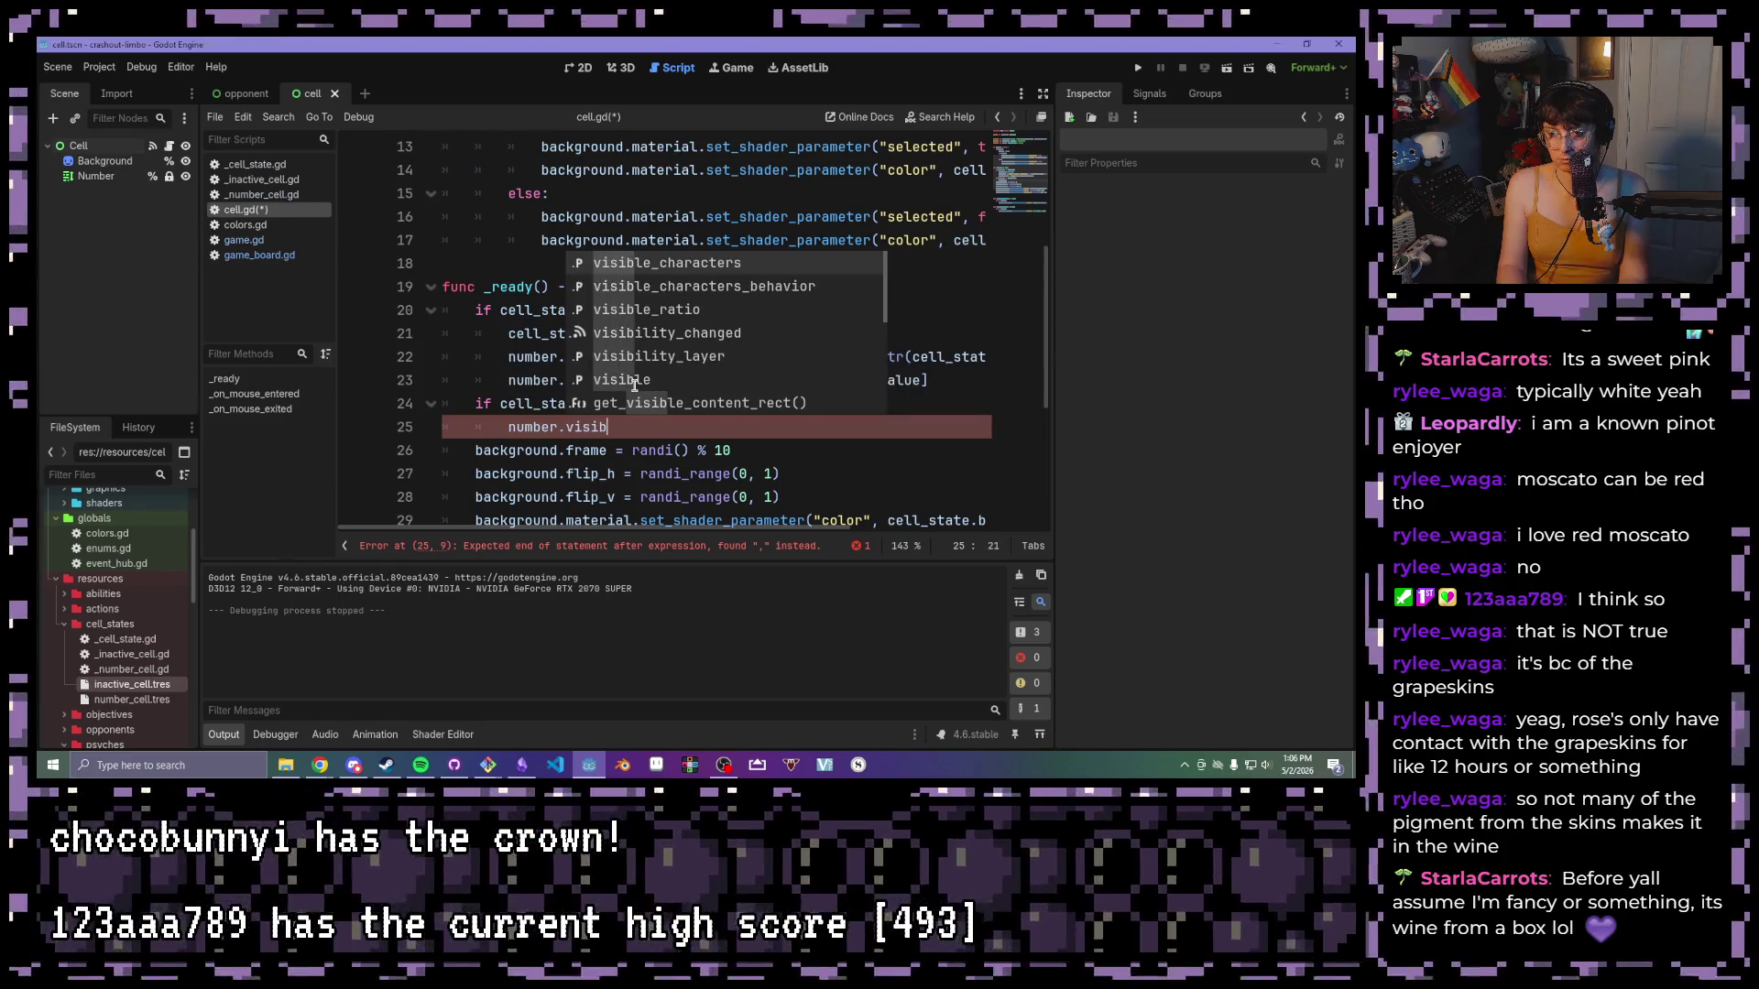
key("Return")
type("= fal")
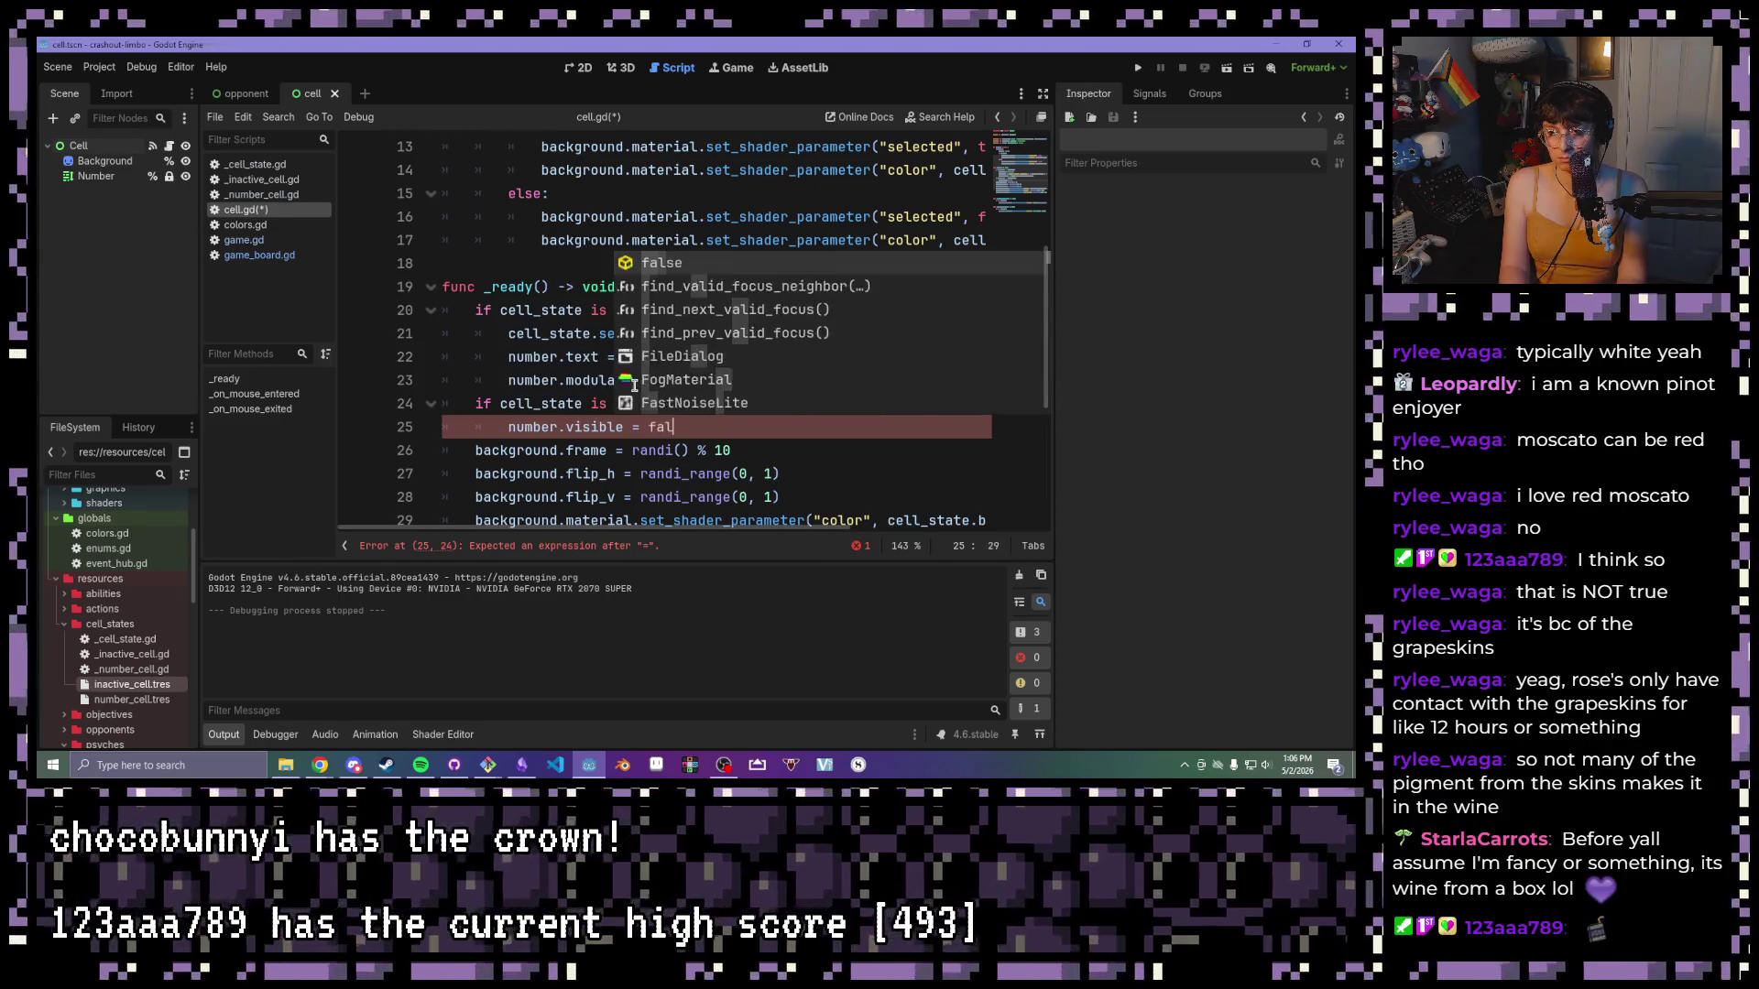
type("se")
key("ctrl+s")
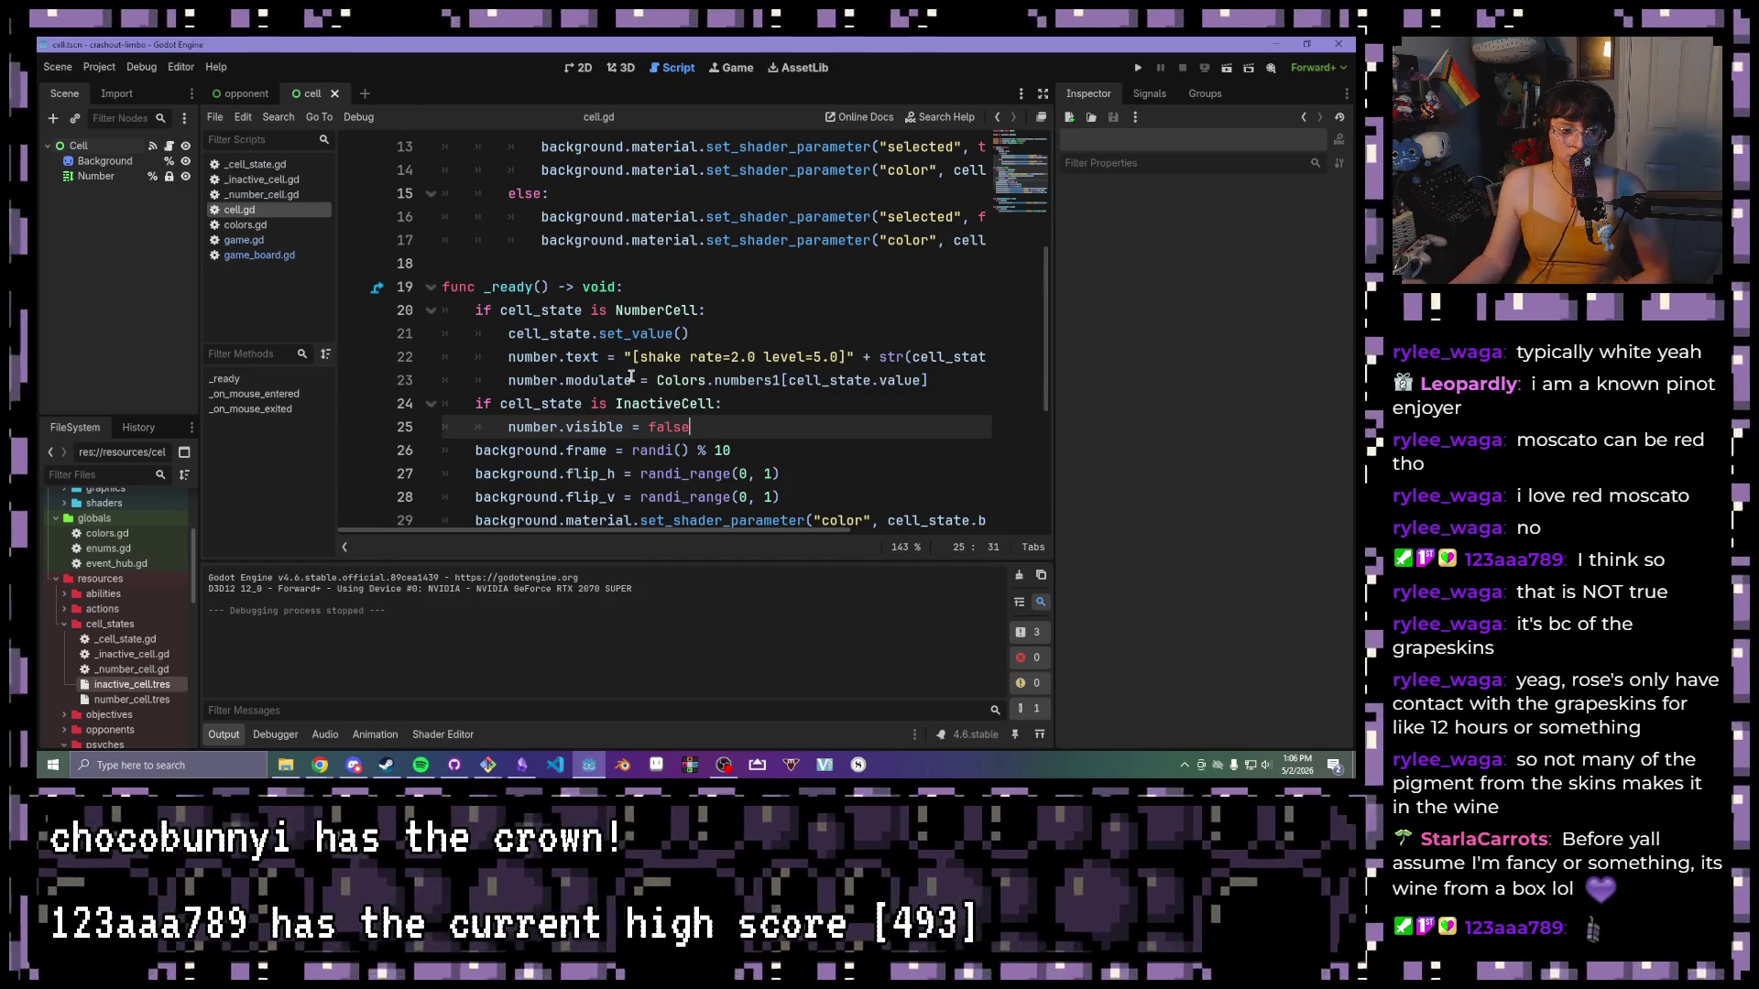
mouse_move(631, 375)
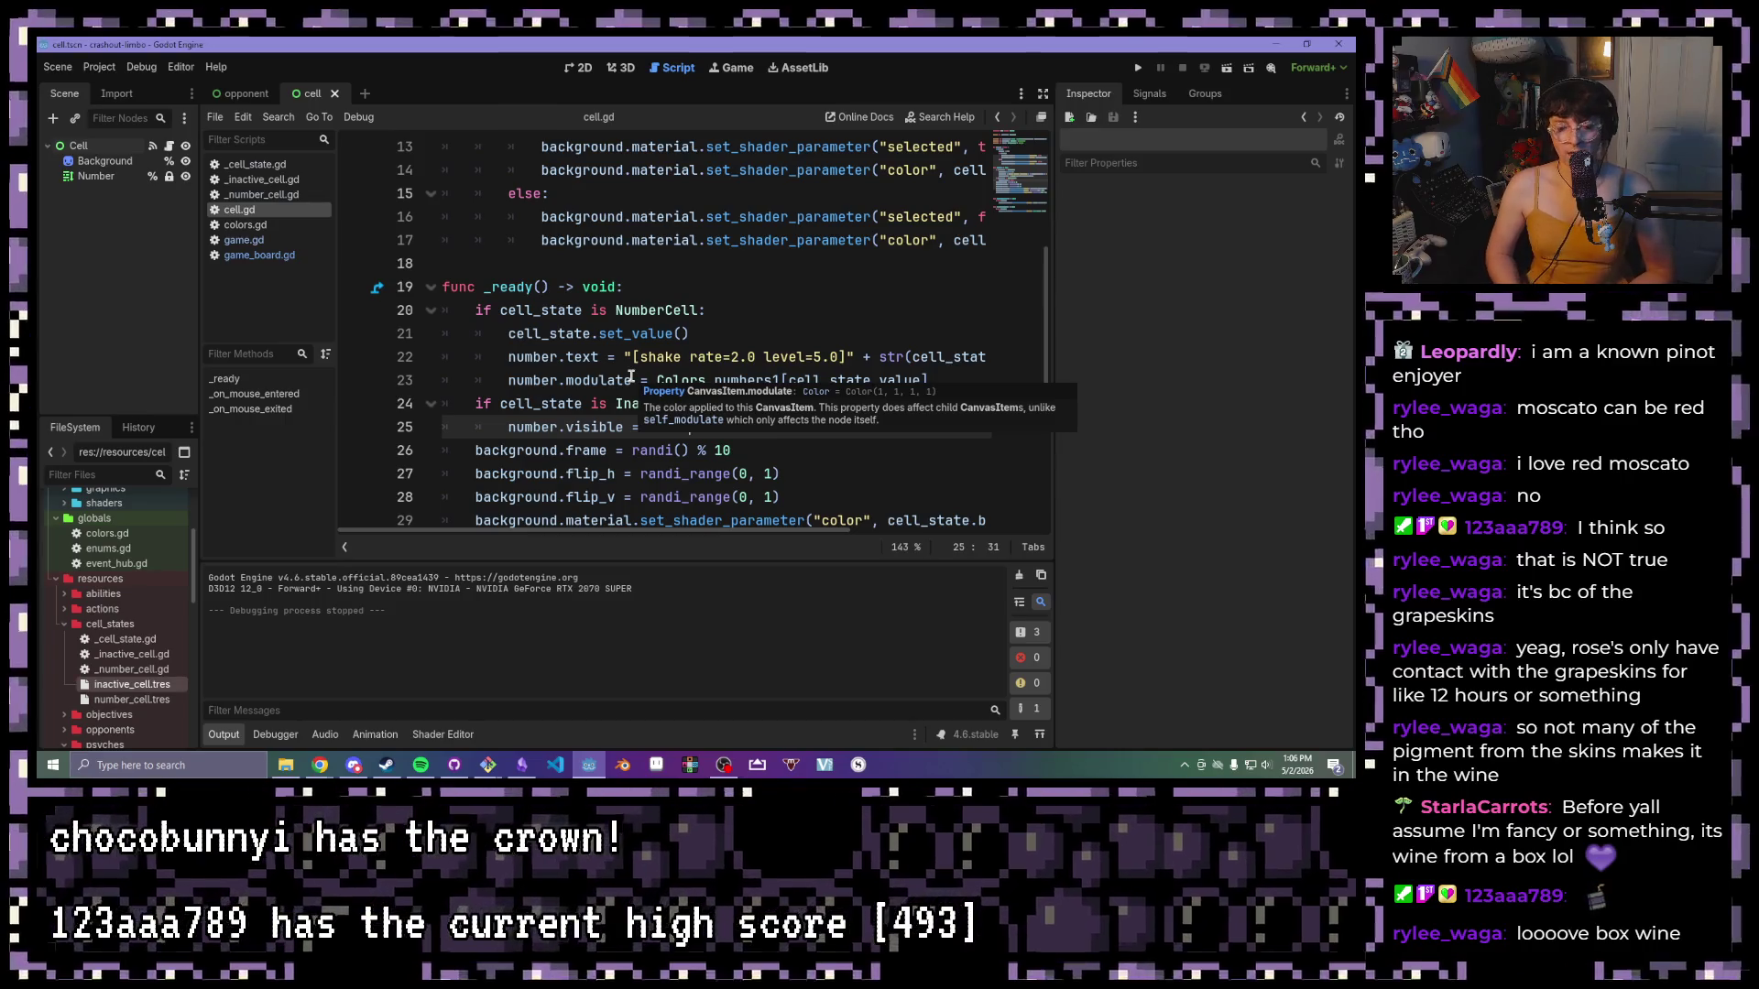
left_click(616, 310)
- Scroll down to the mouse hover handlers around lines 32–40 of cell.gd
scroll(703, 318, "down", 1)
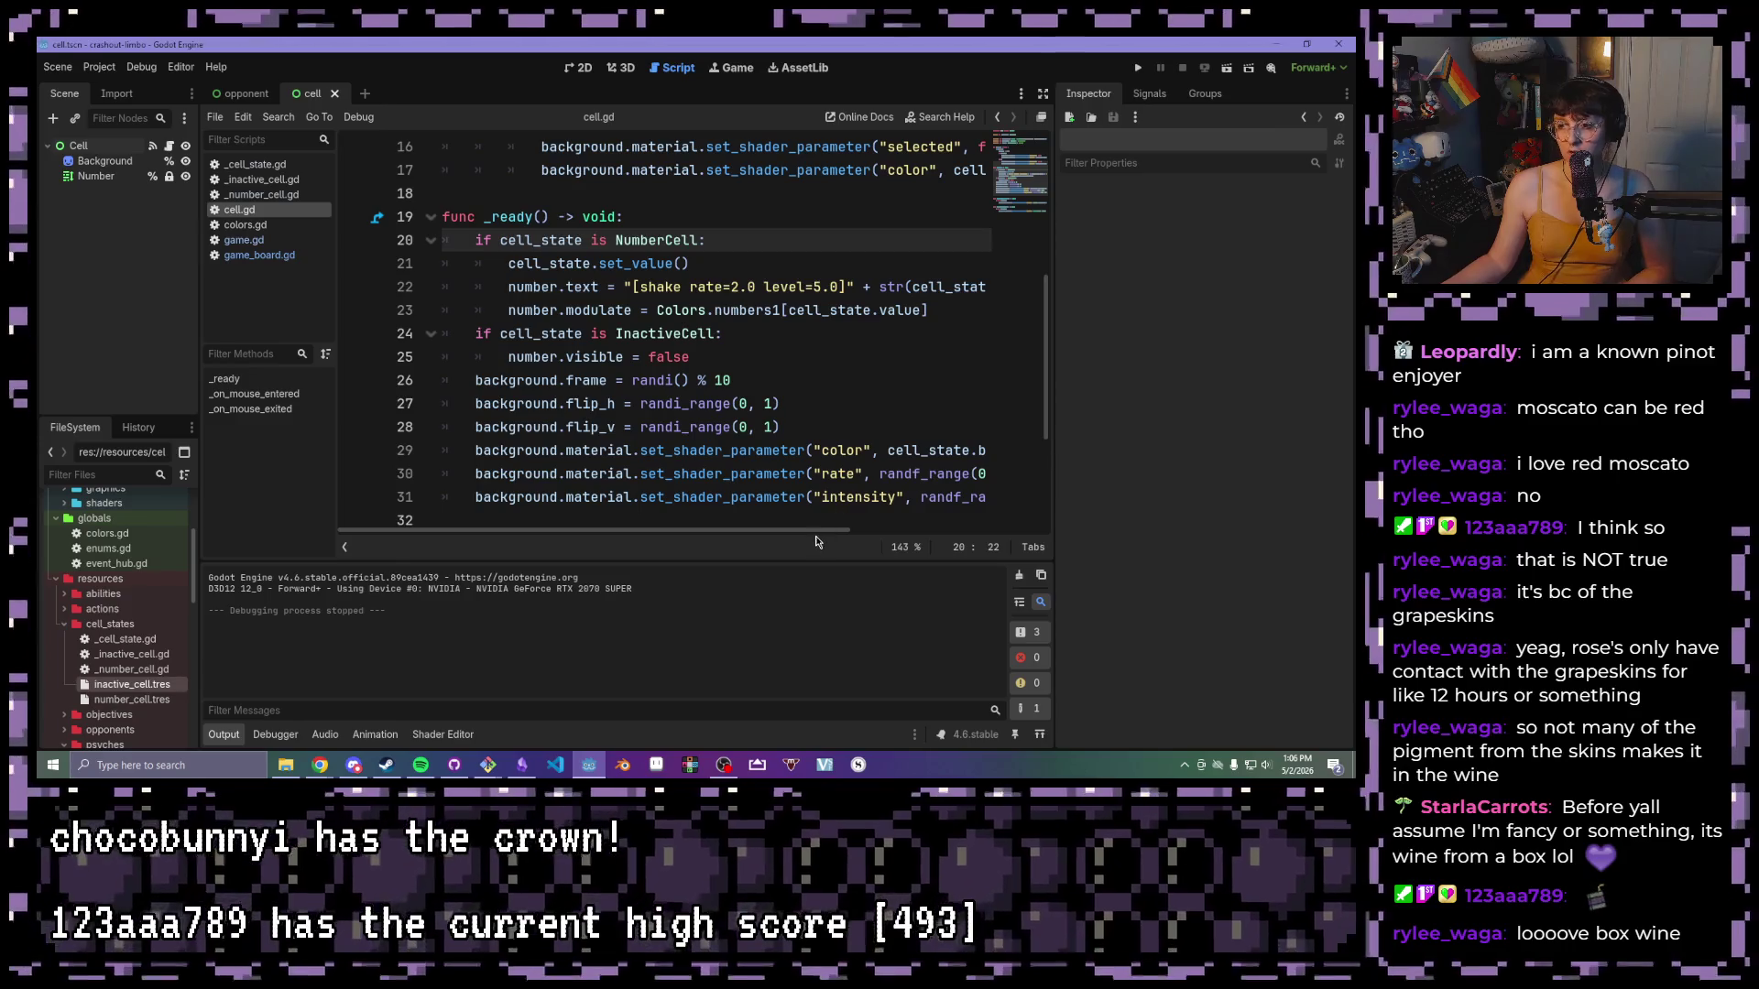
scroll(816, 543, "down", 3)
left_click(733, 302)
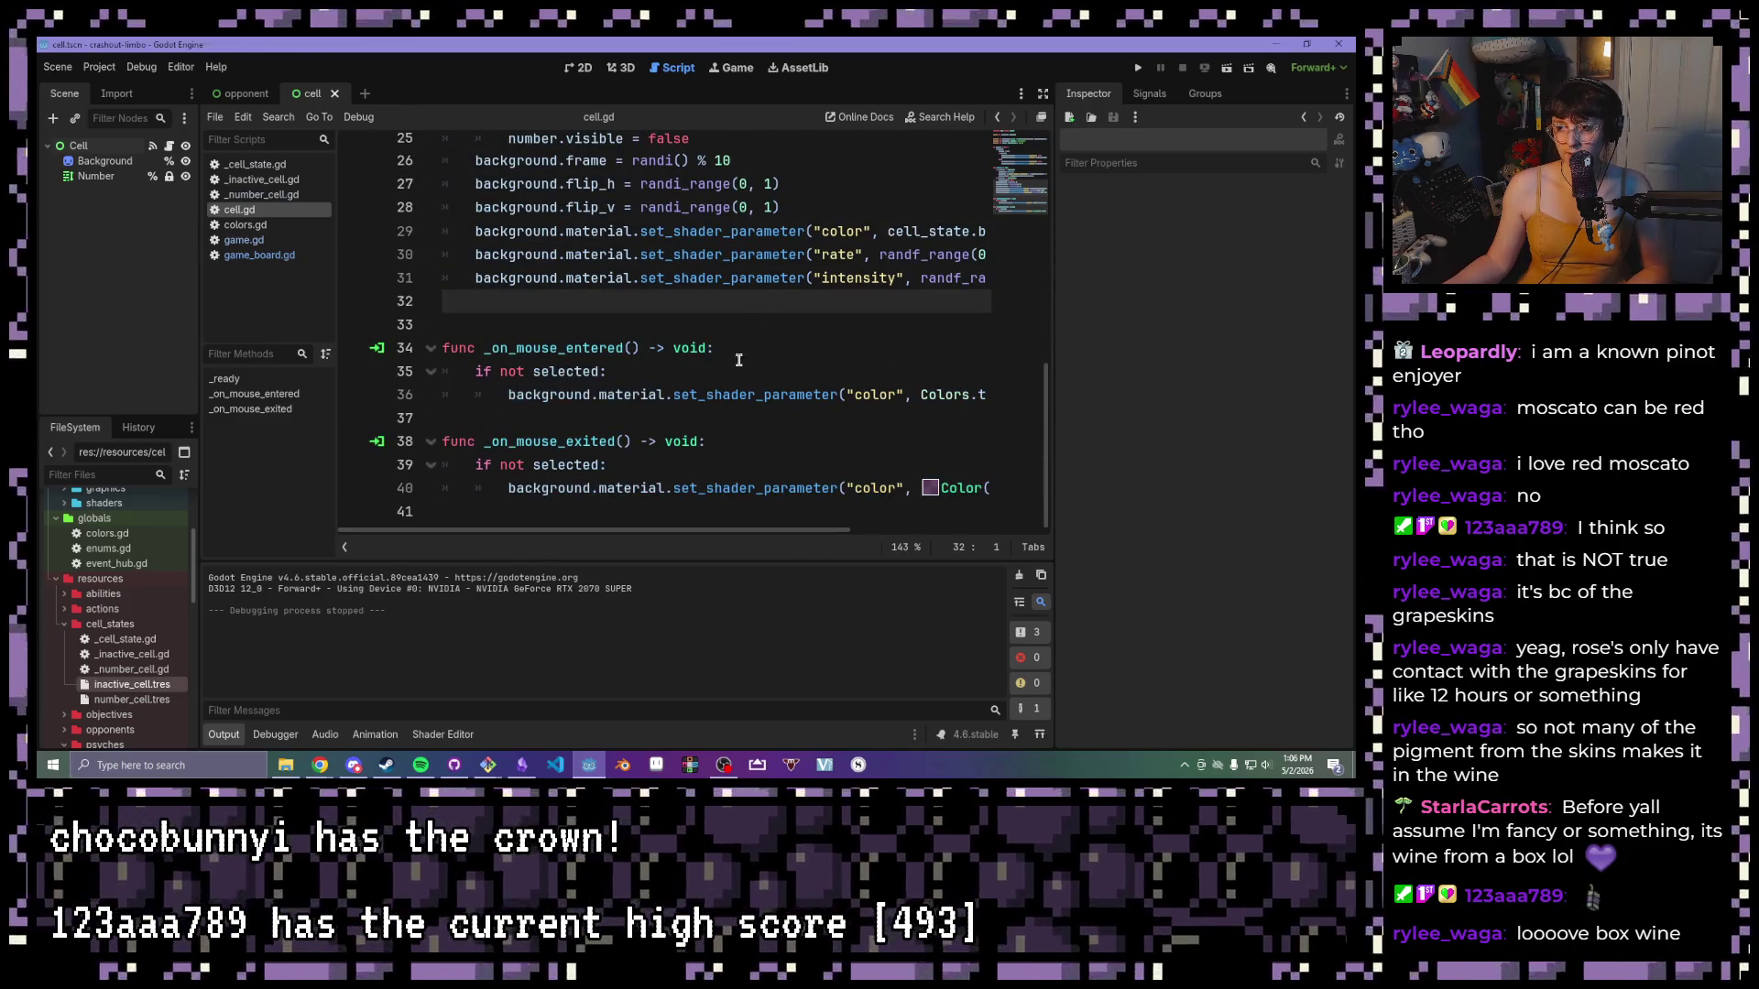
scroll(738, 360, "up", 1)
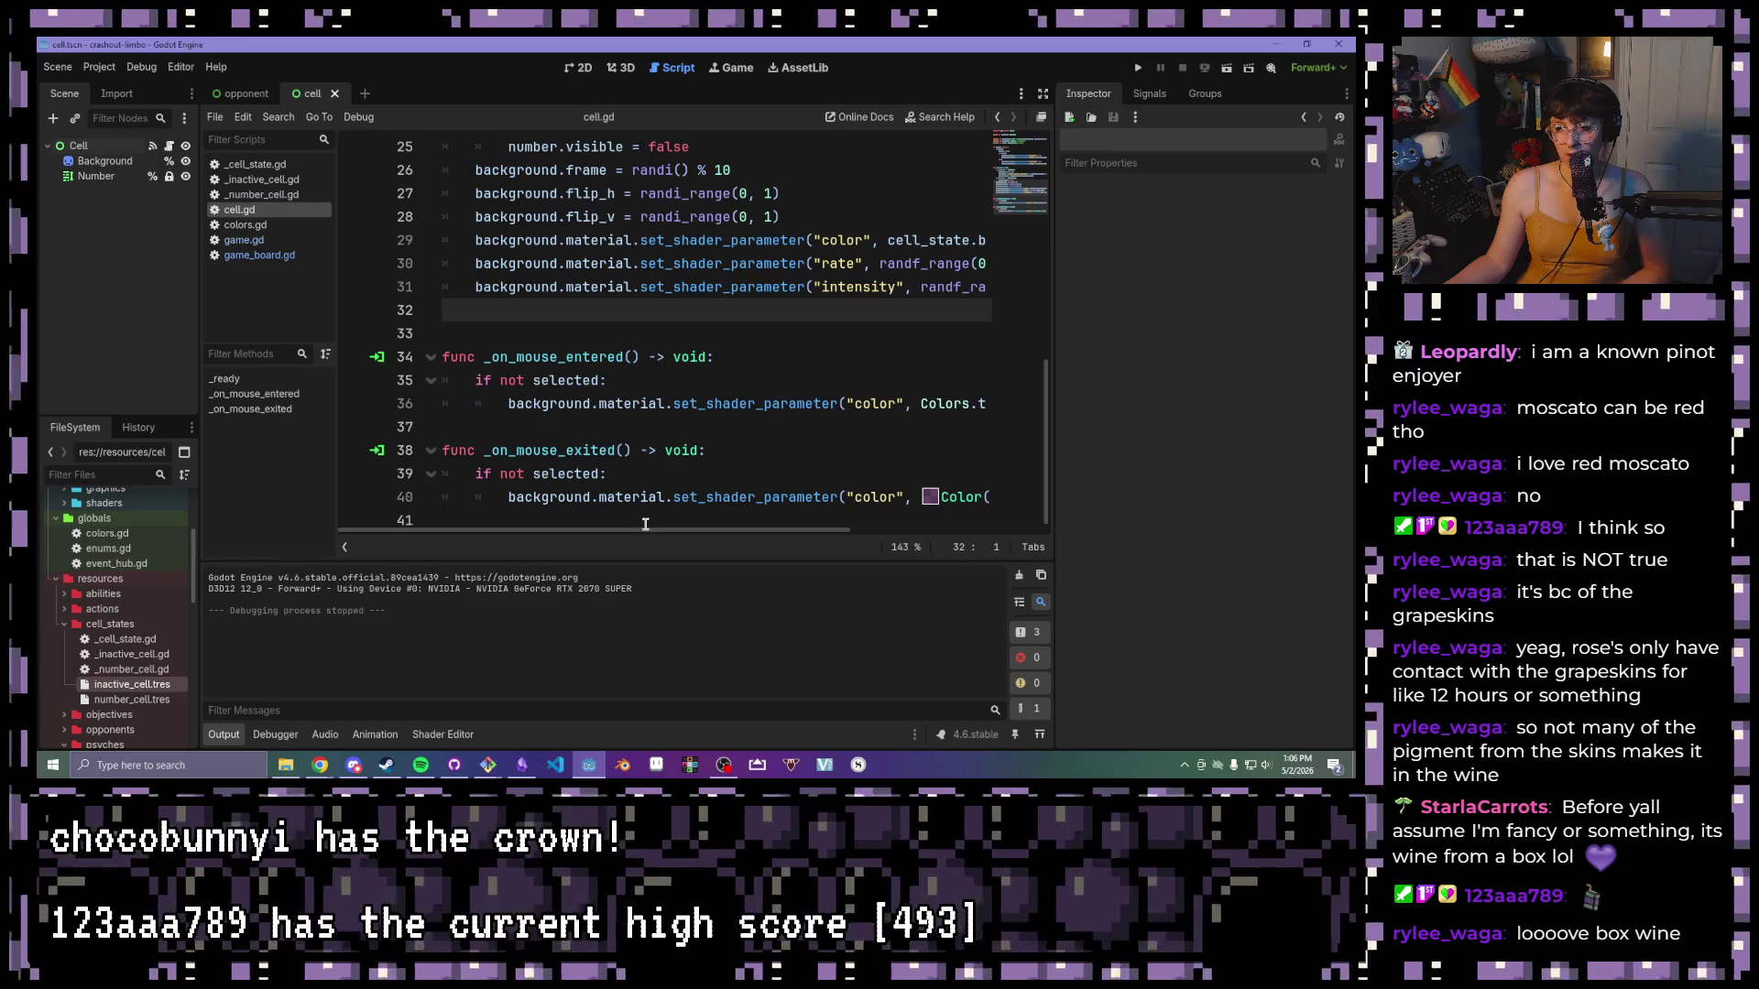
mouse_move(774, 532)
left_mouse_down()
mouse_move(943, 524)
mouse_move(939, 497)
mouse_move(651, 495)
left_mouse_up()
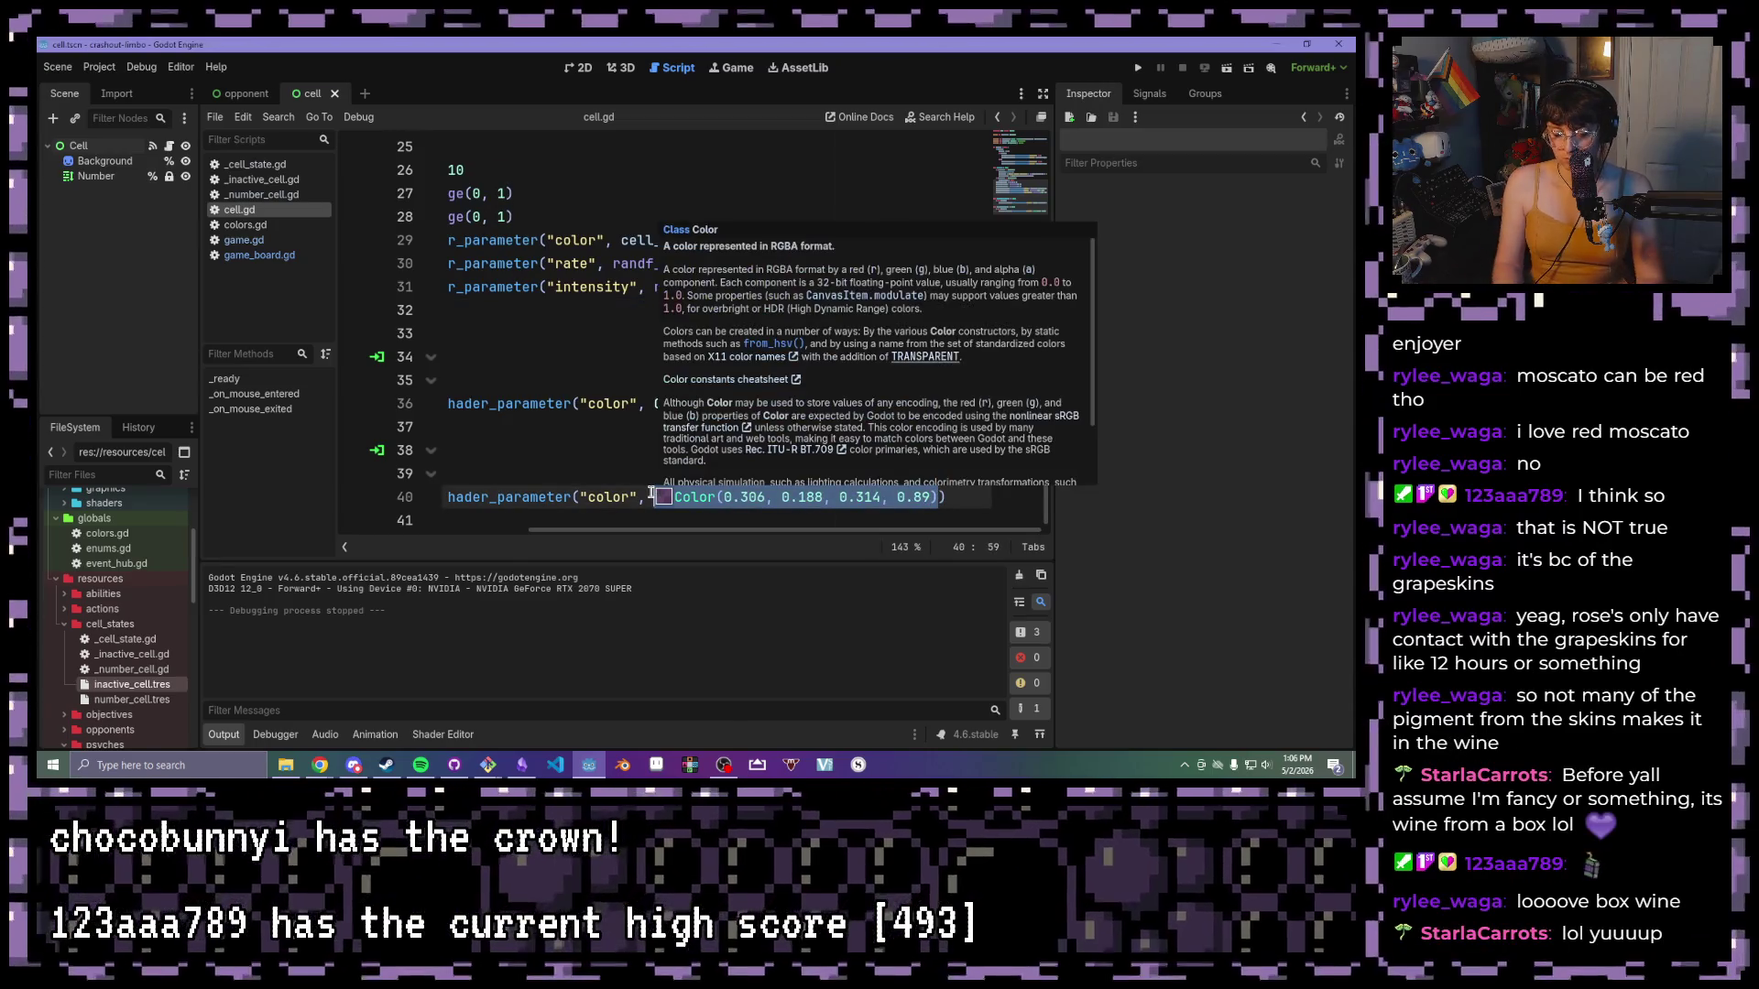
left_click(620, 464)
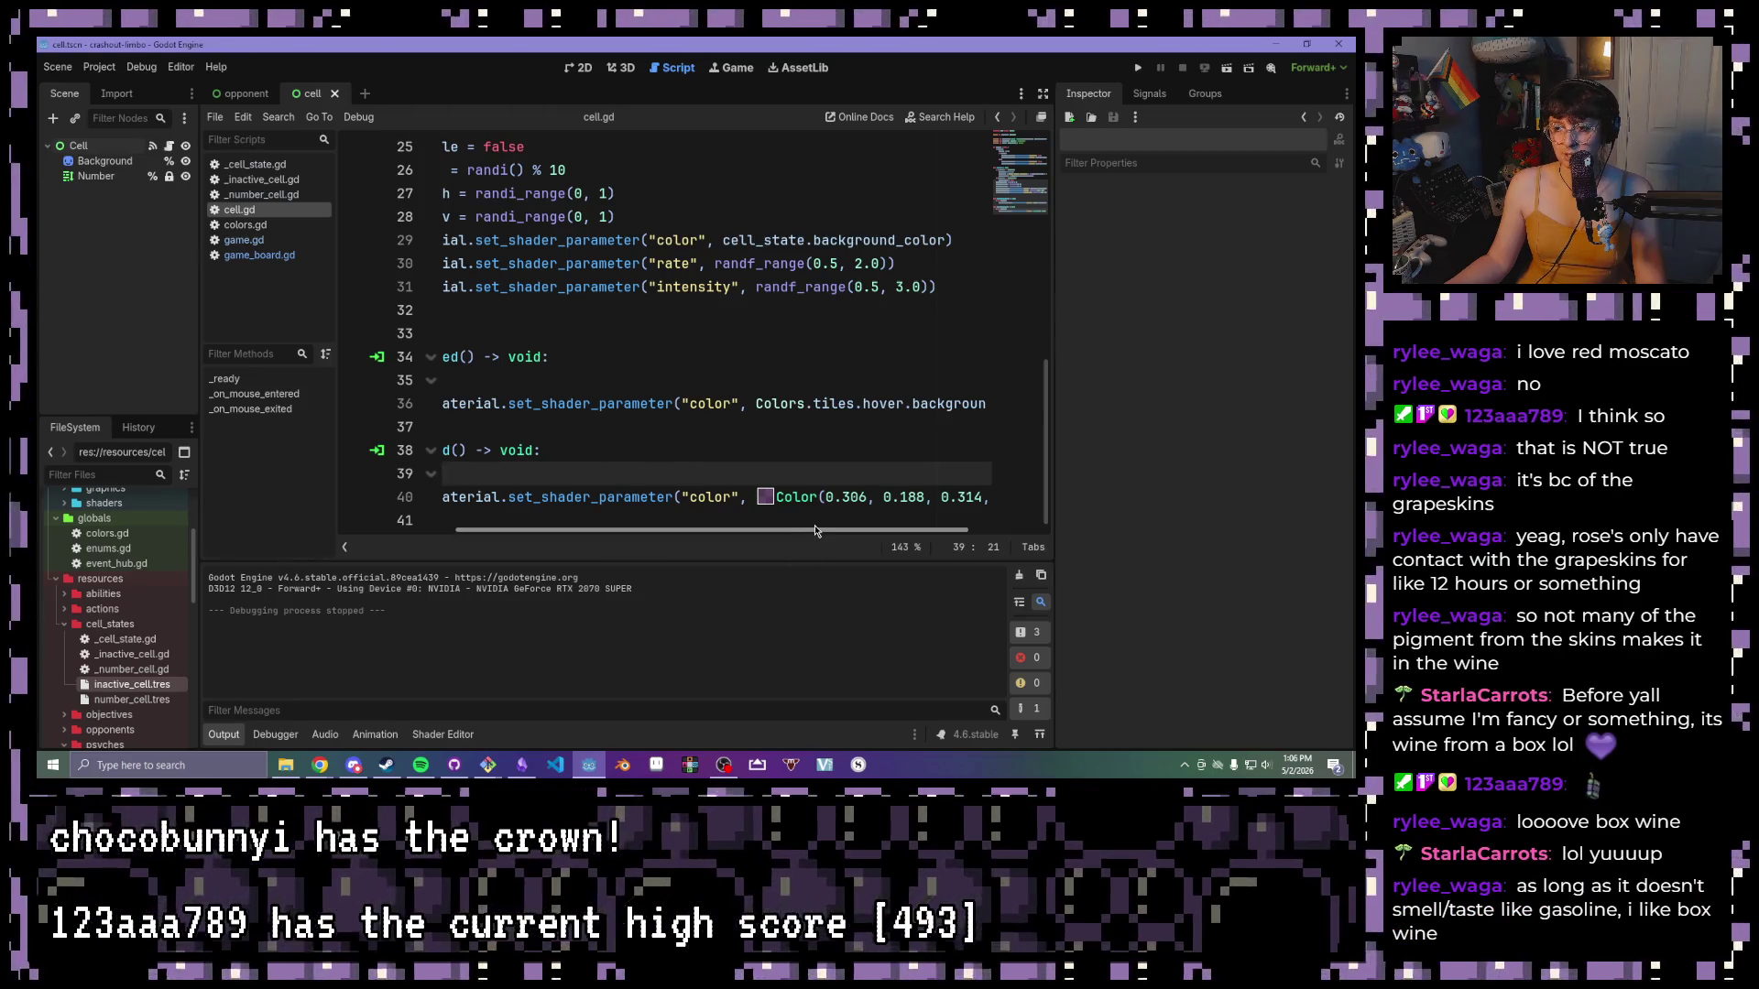
left_click_drag(815, 532, 889, 532)
- Replace the hardcoded hover colour on line 36 with cell_state.hover_color
left_click_drag(894, 404, 654, 404)
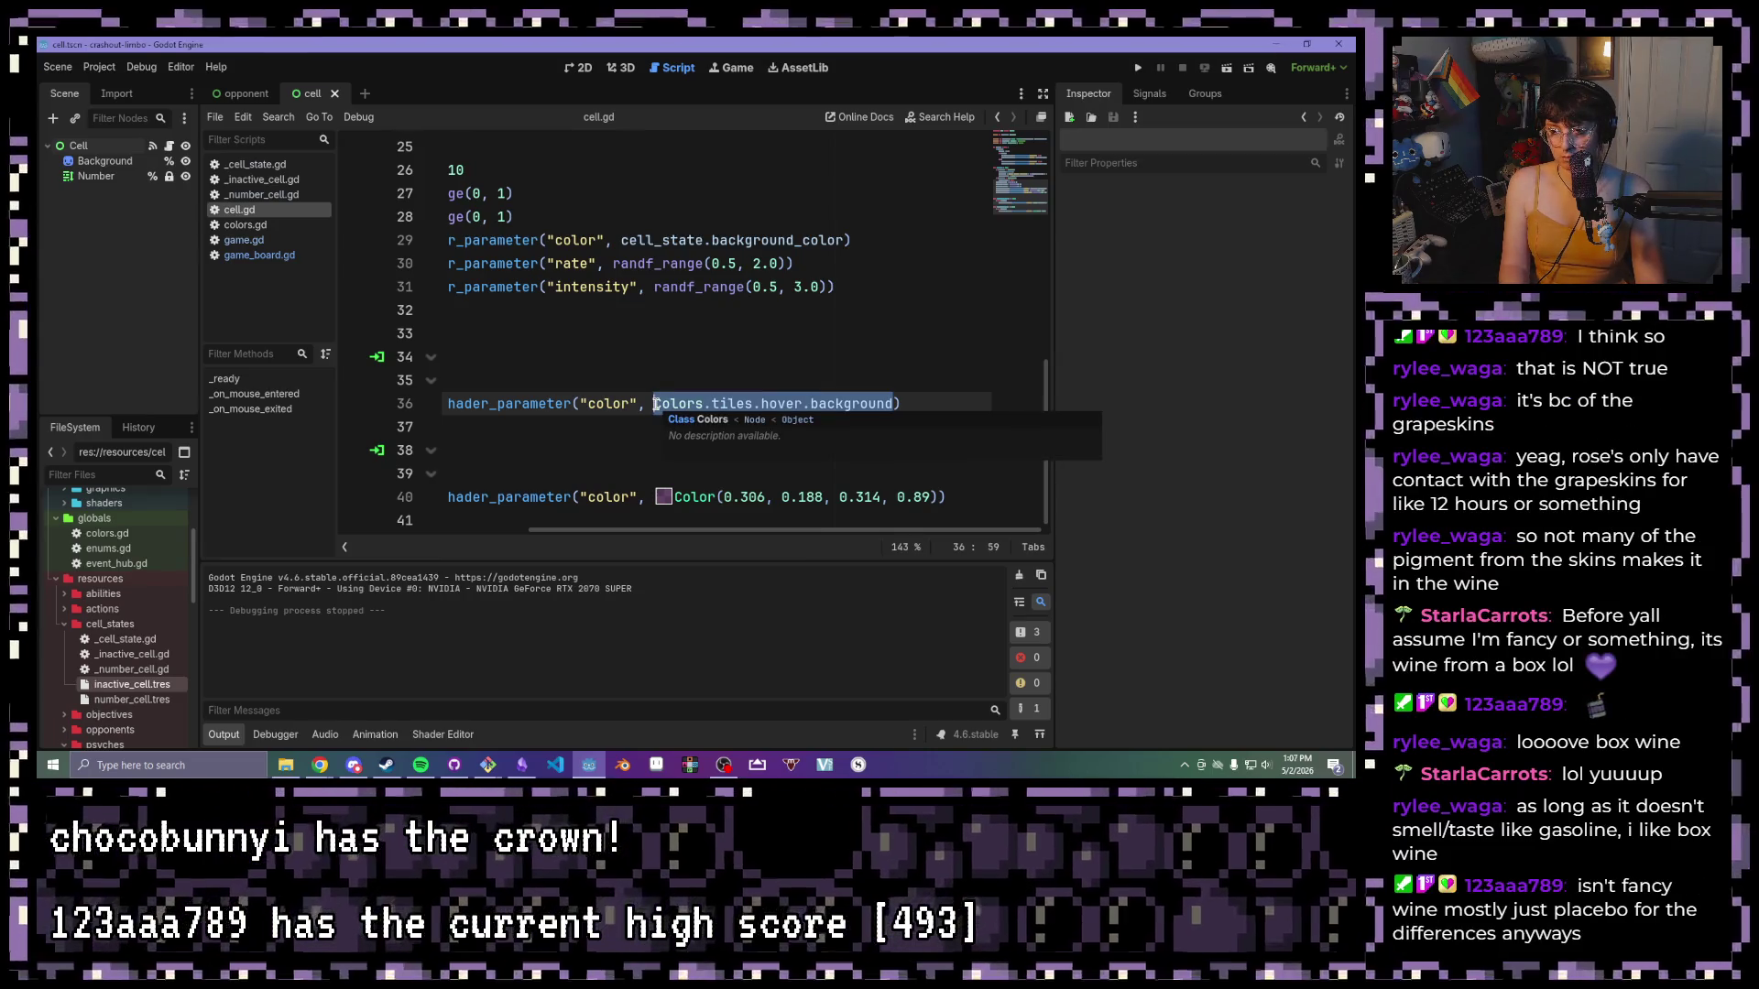
key("BackSpace")
type("cell_state.")
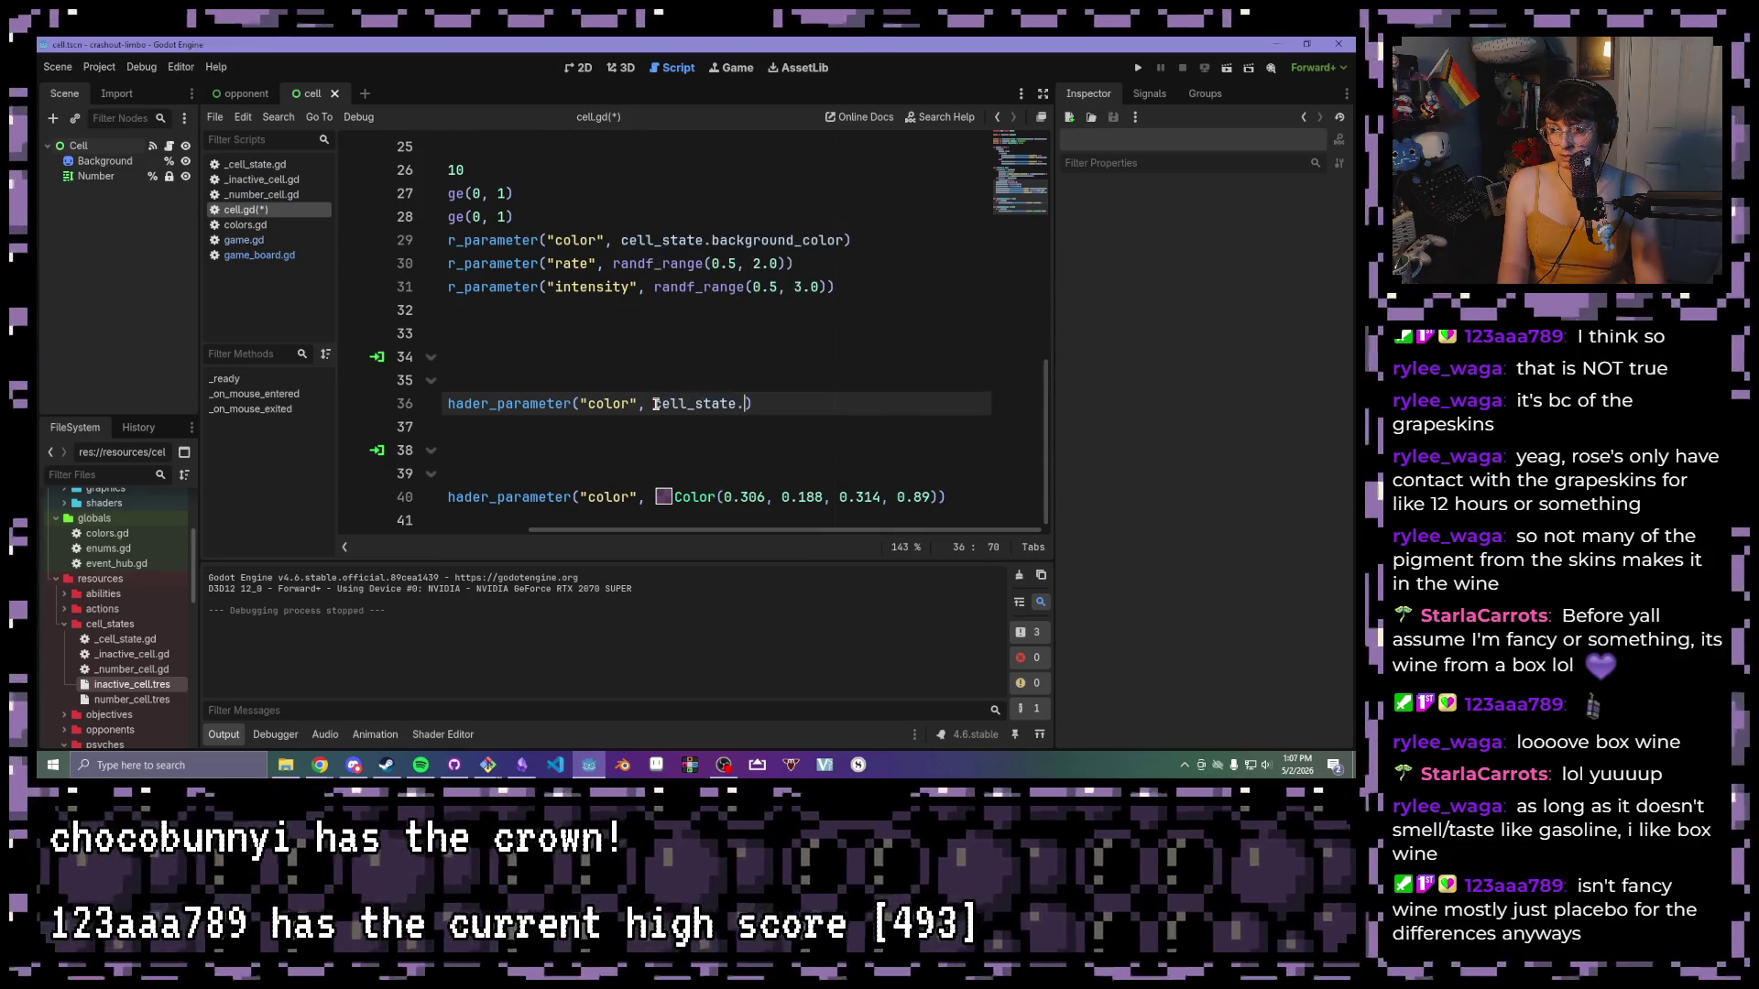
key("Down")
key("Return")
- Replace line 40's hardcoded Color with cell_state.background_color, save, and run the game
left_click_drag(936, 497, 656, 495)
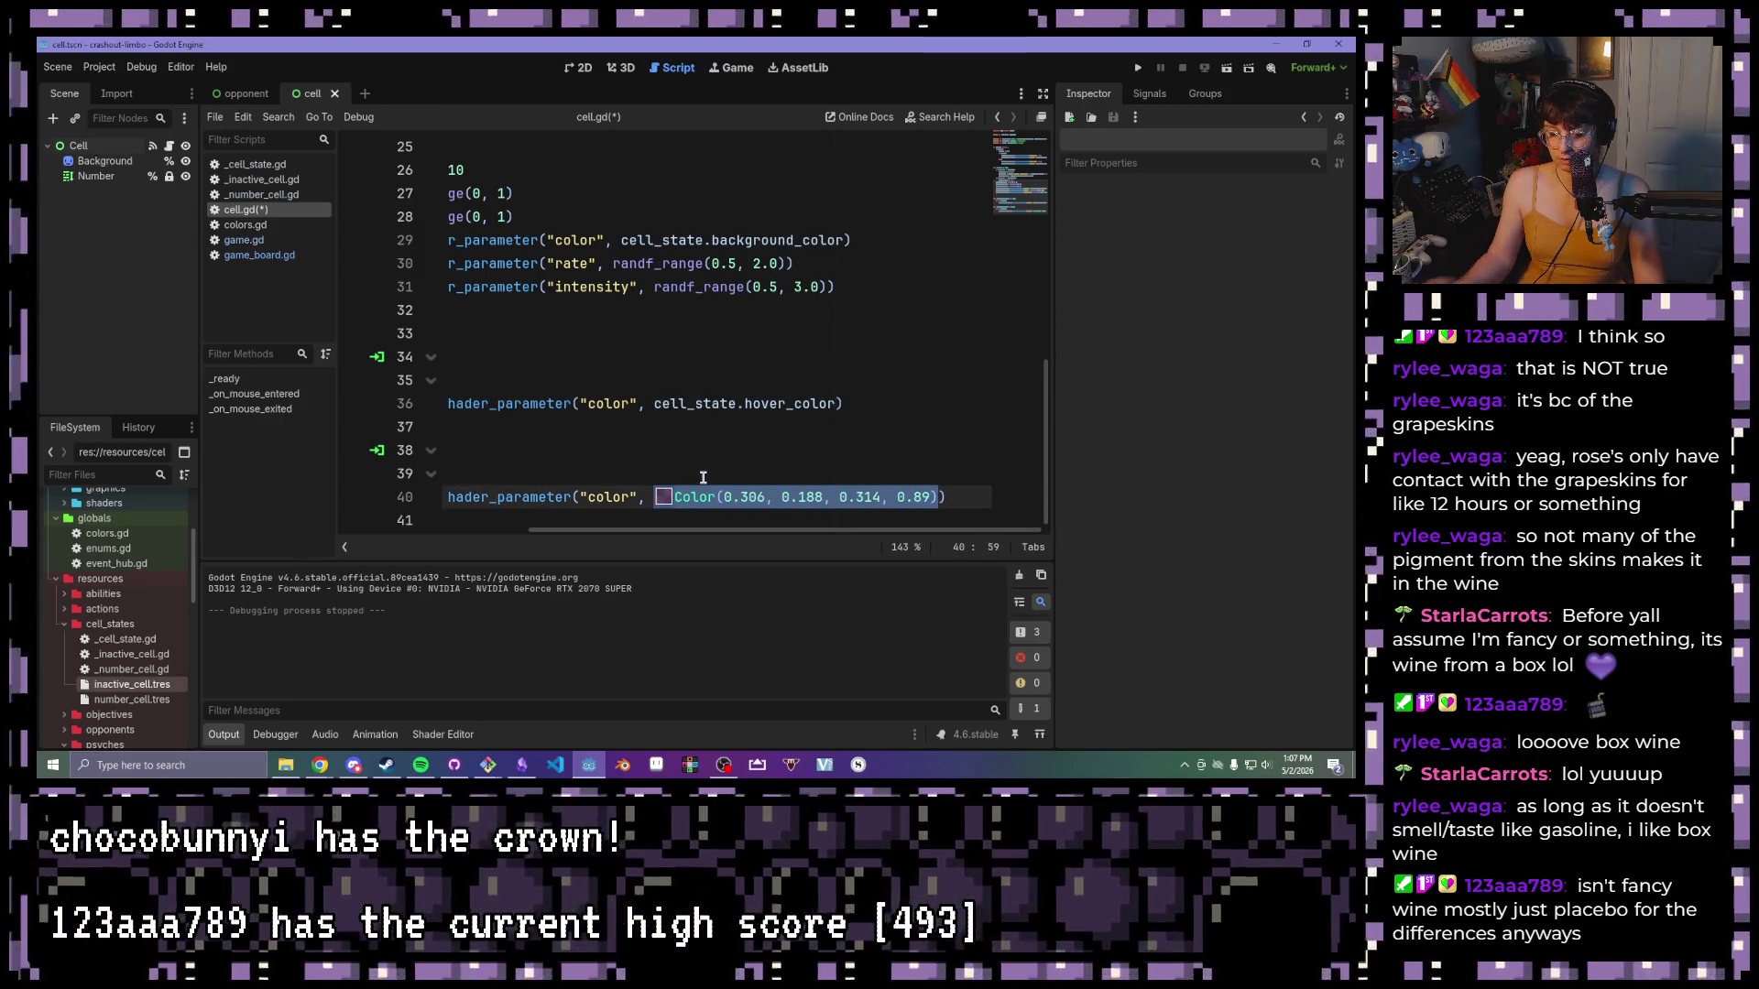
type("cell_state.b")
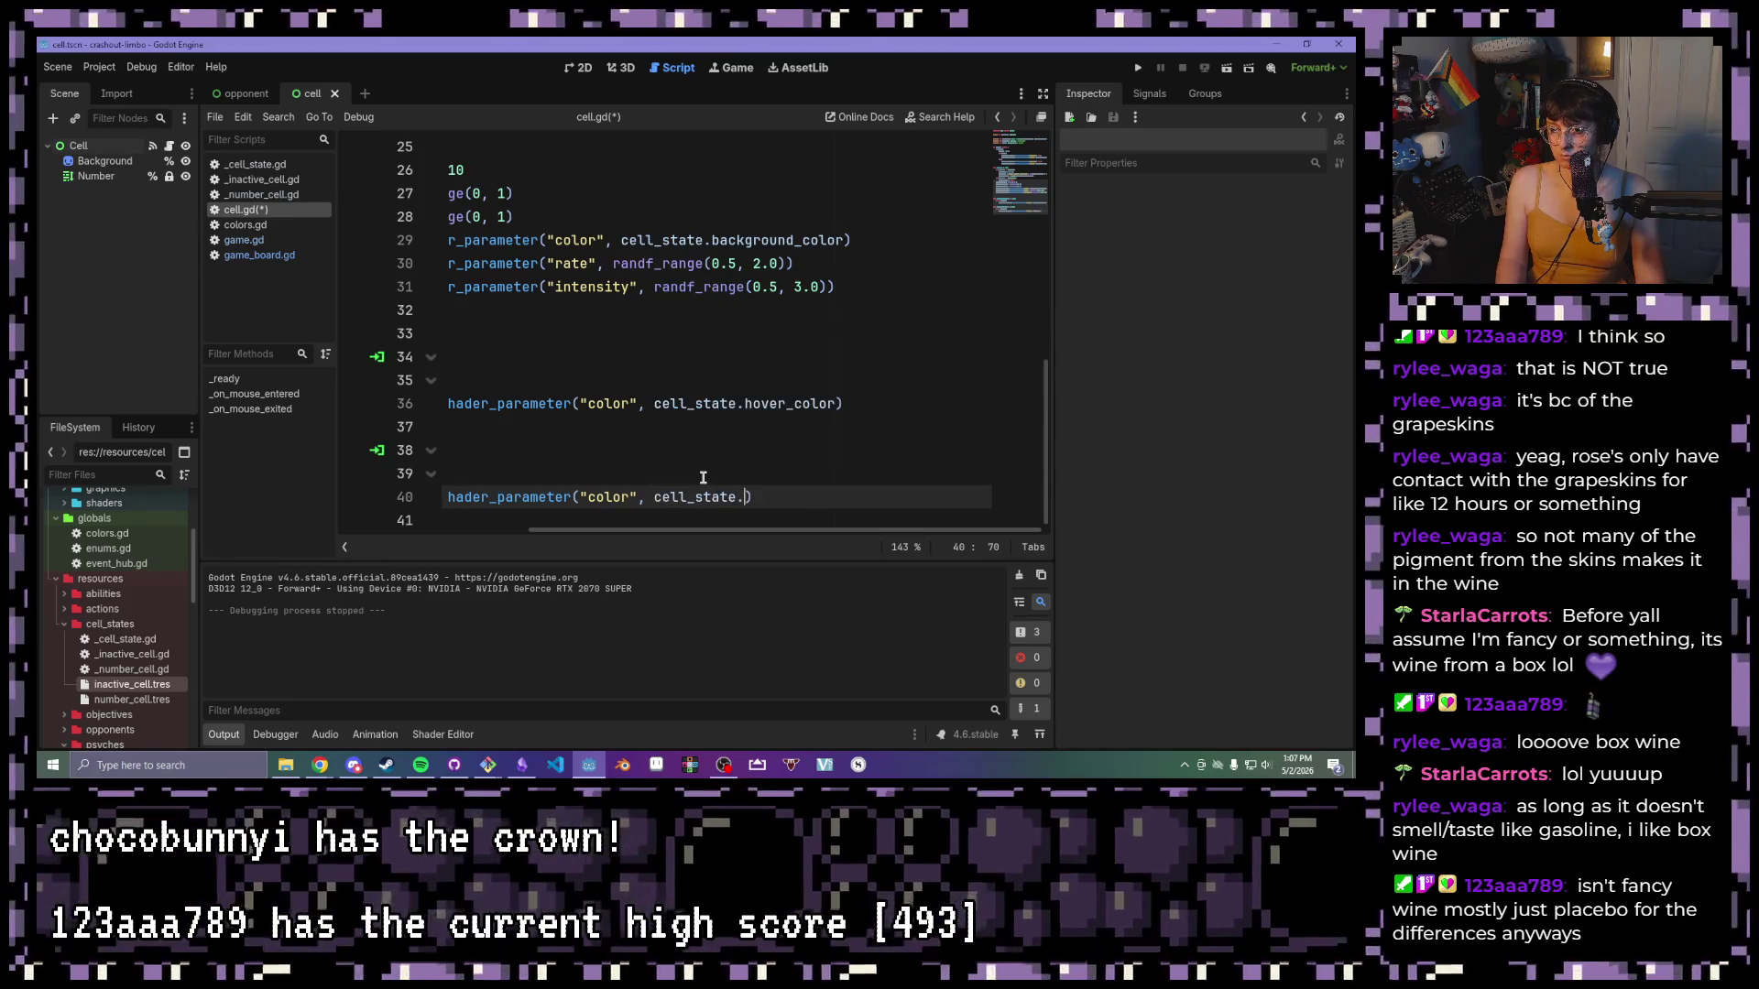
key("Return")
key("ctrl+s")
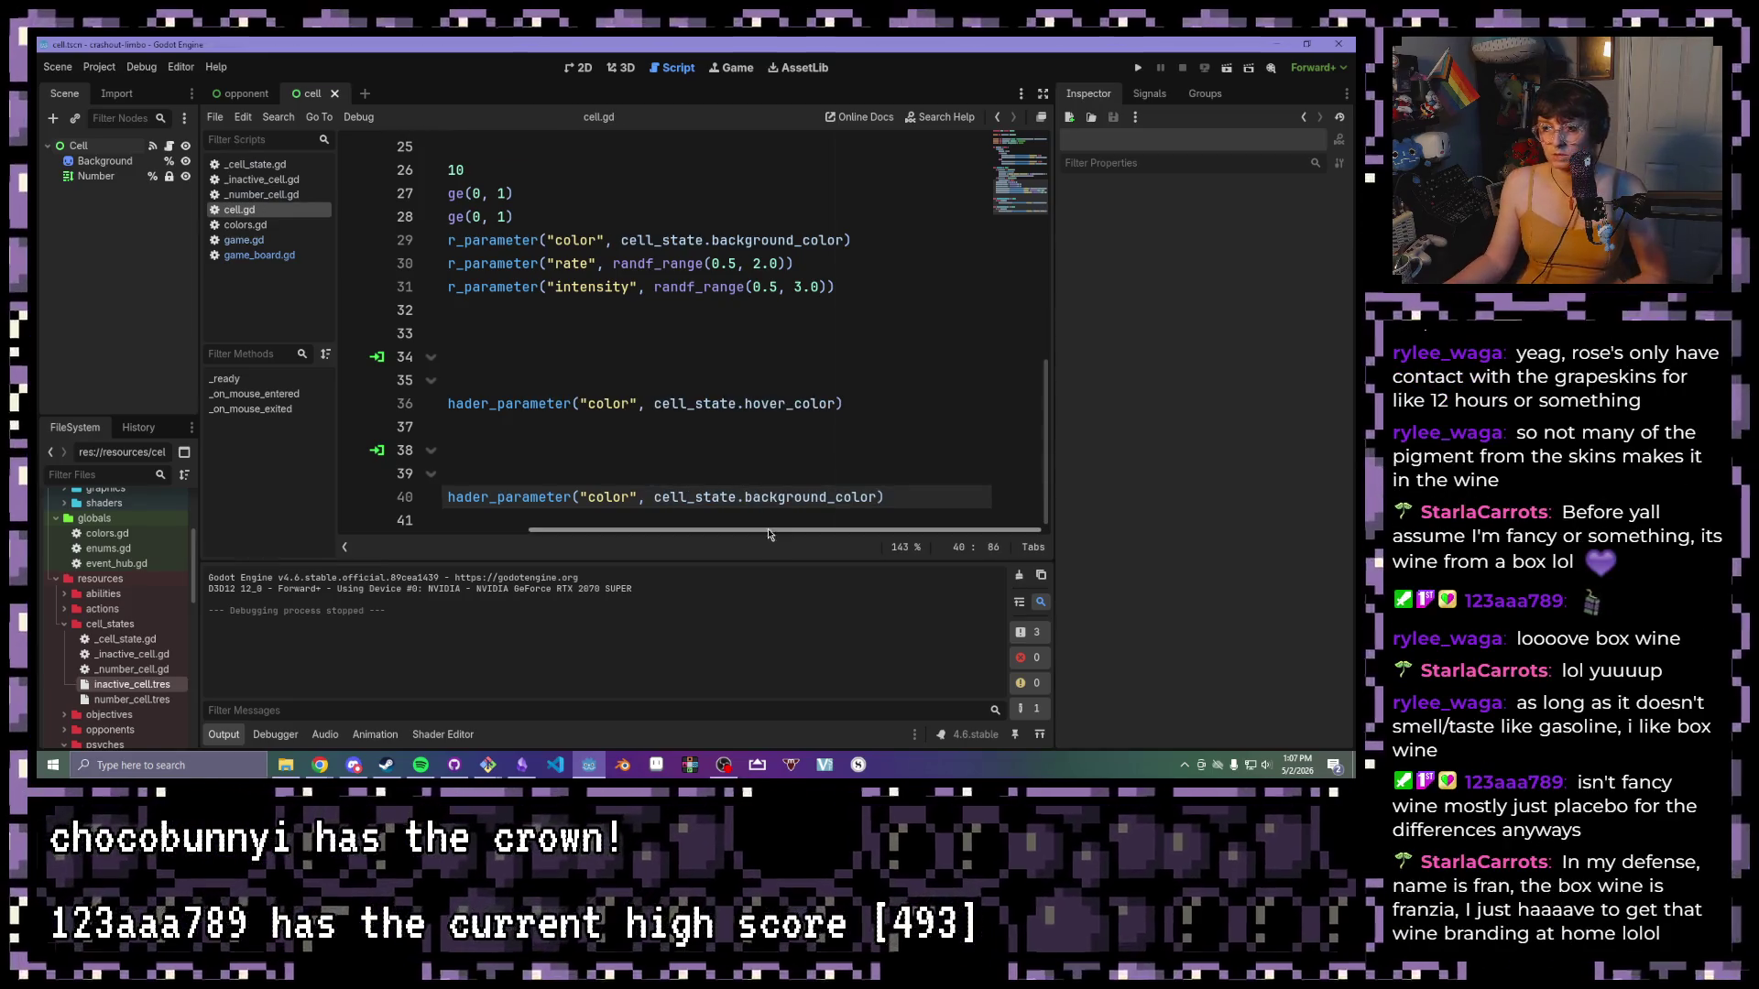
scroll(467, 510, "left", 5)
left_click(1139, 68)
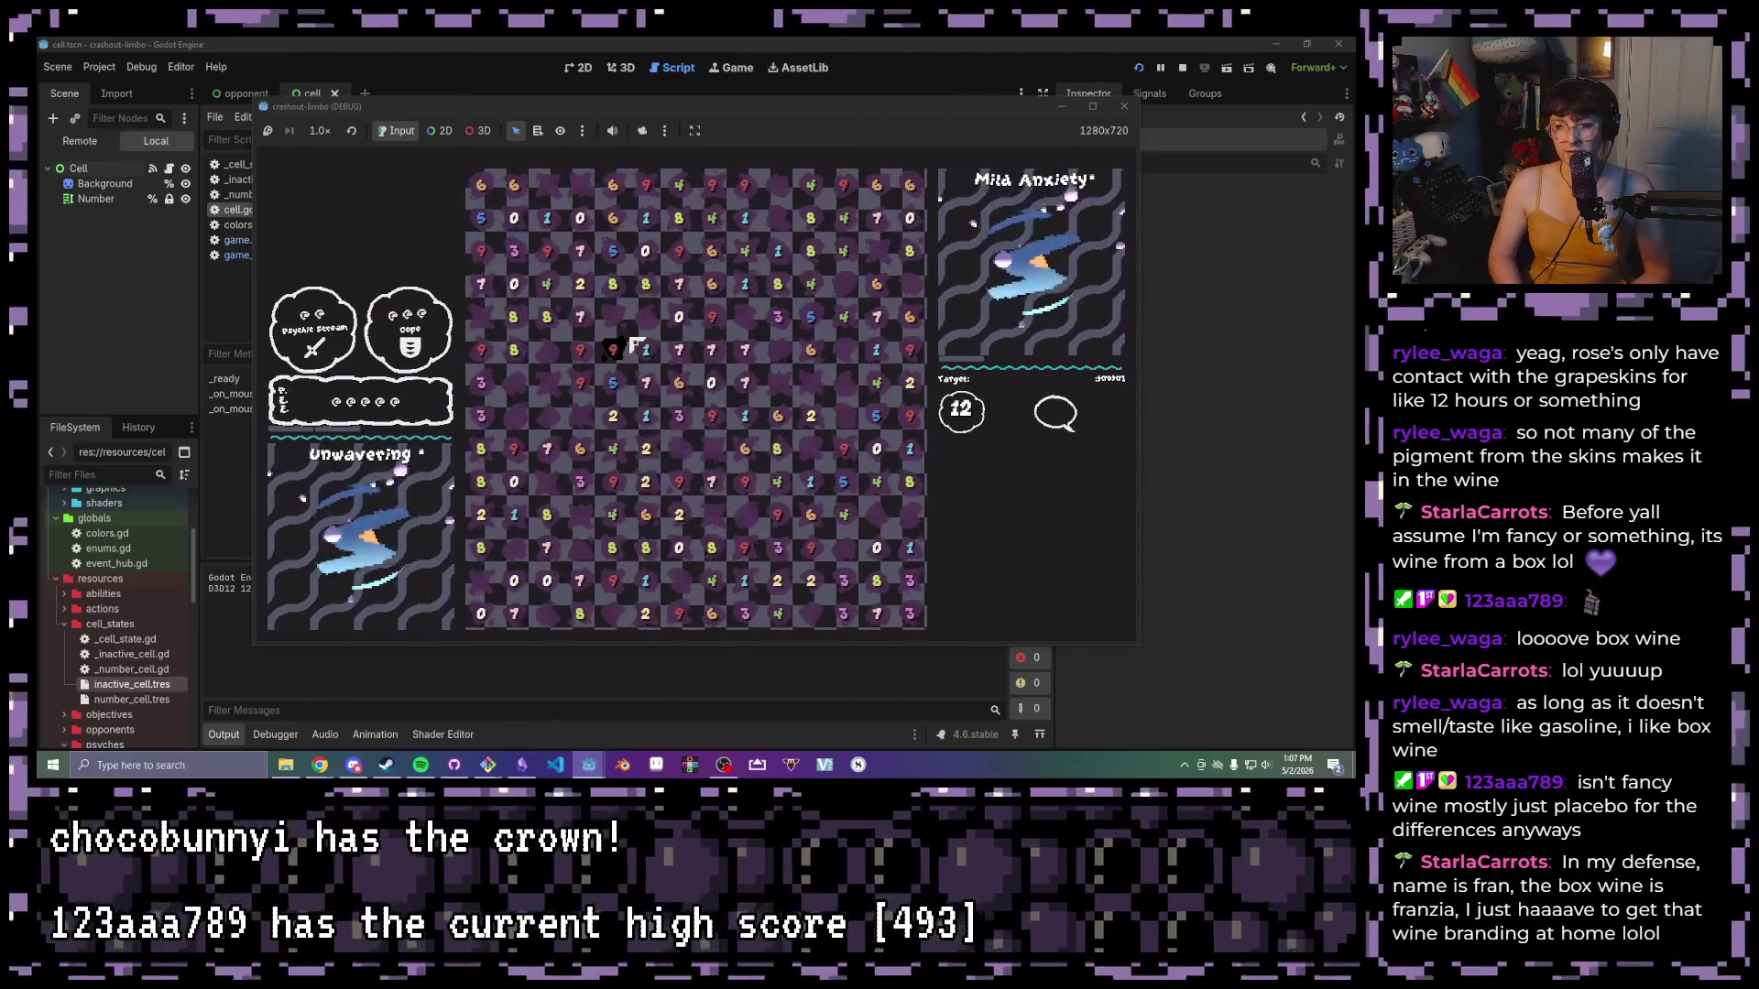
- Maximize the game window, drag-select a run of number cells to test the sum, then stop it
left_click(1095, 110)
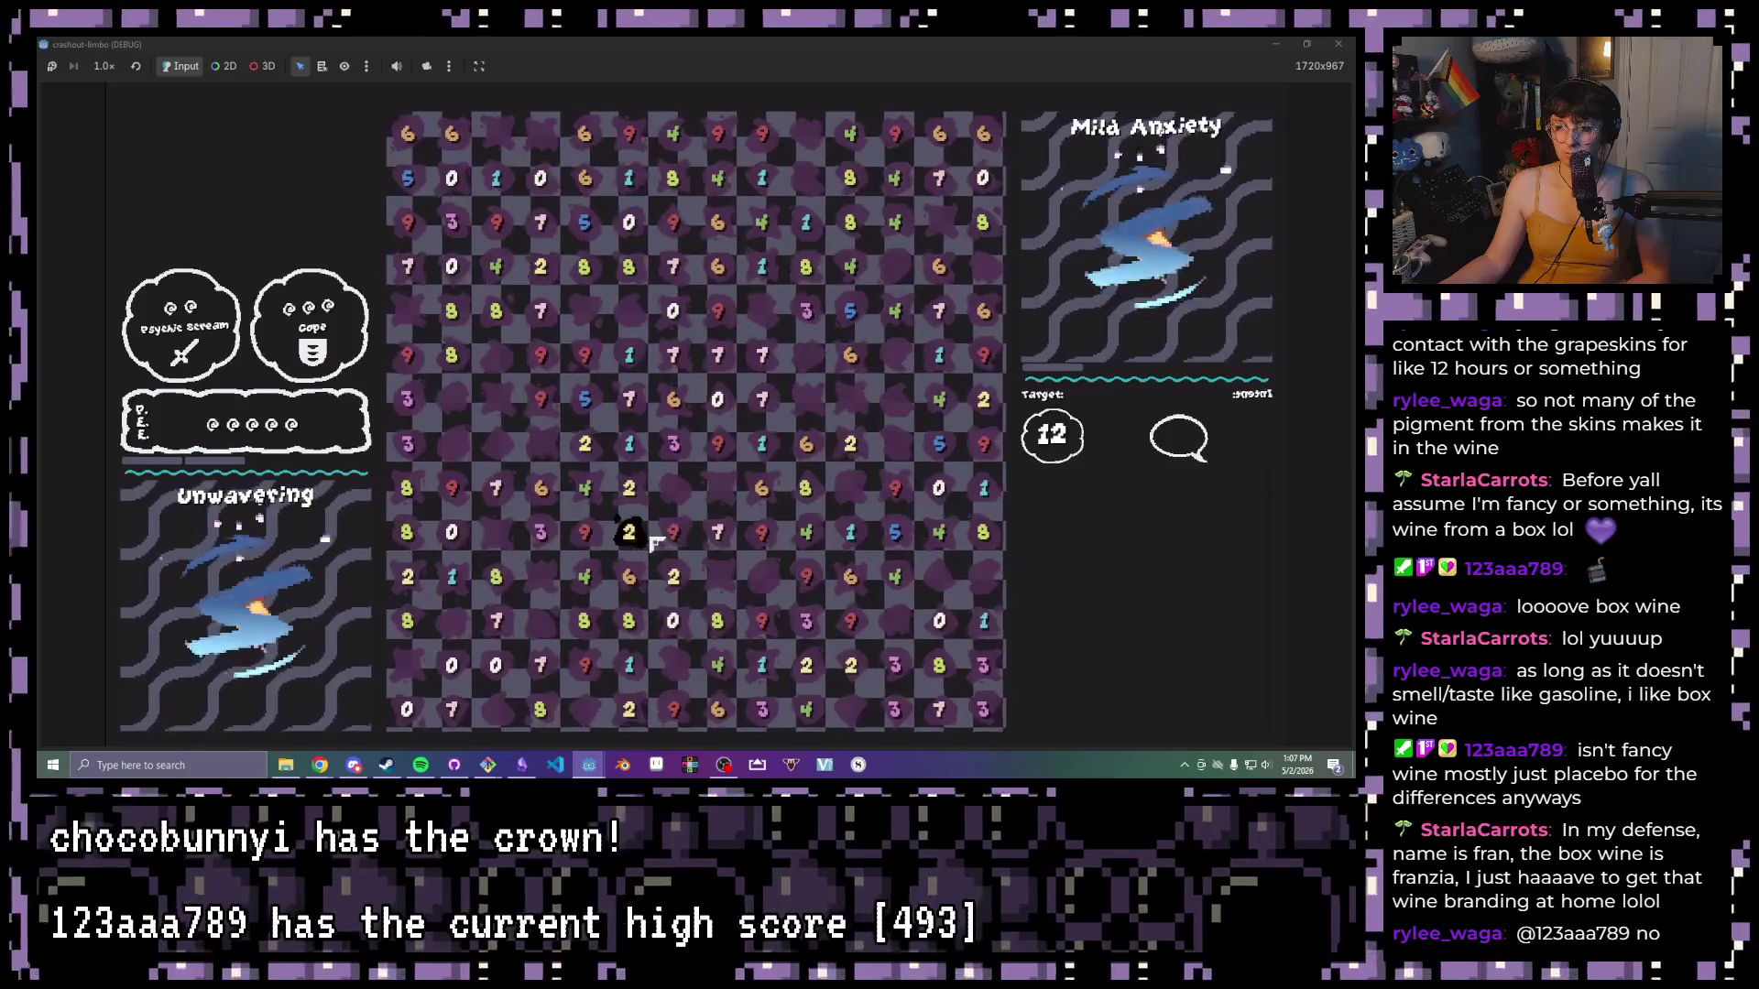
left_click_drag(630, 577, 676, 579)
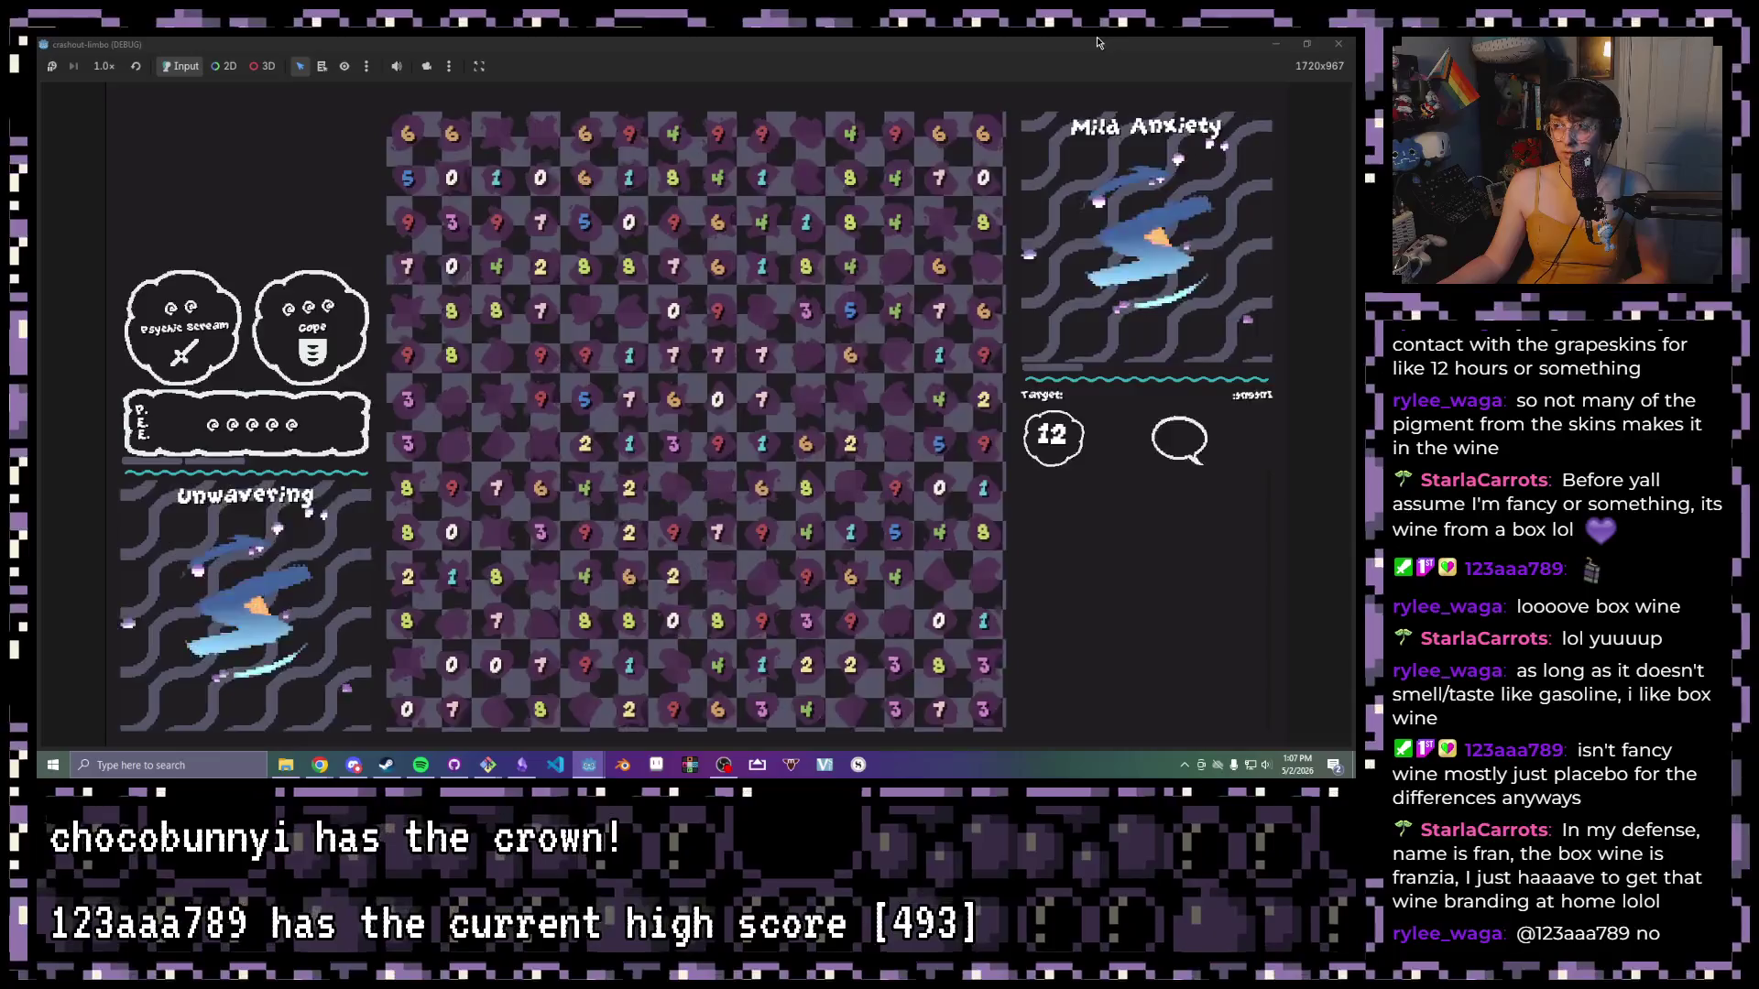
left_click_drag(1090, 44, 1100, 137)
double_click(1099, 138)
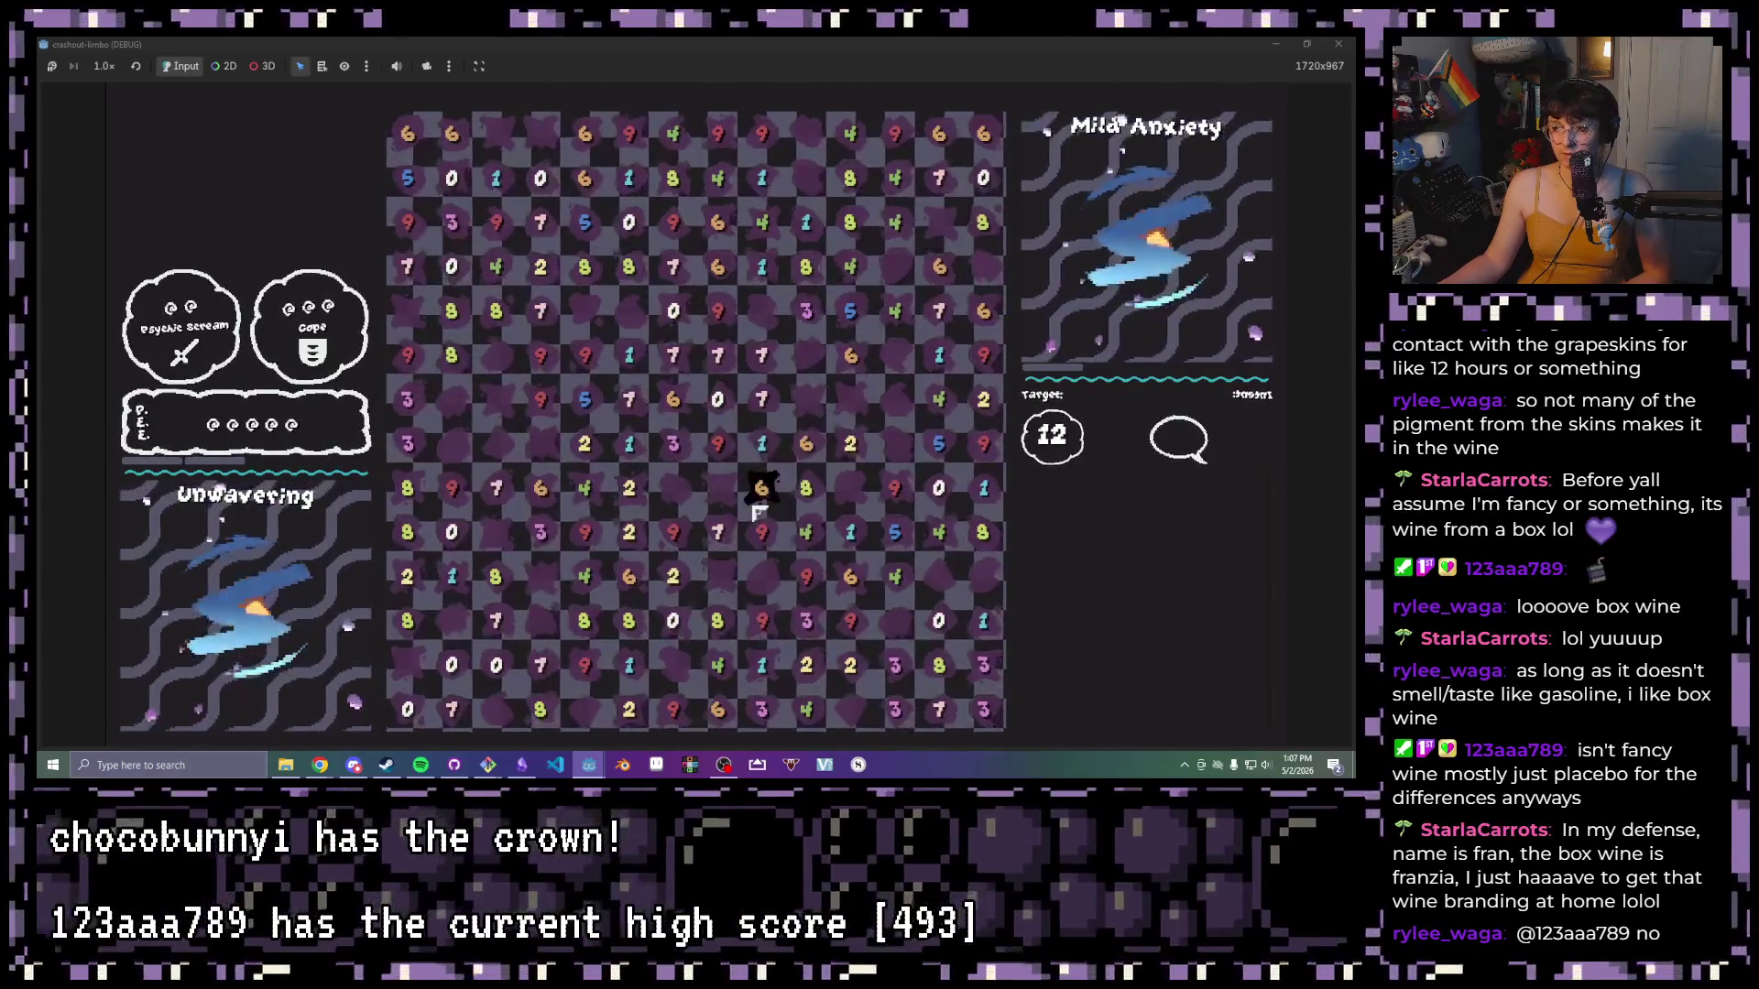
left_click(1356, 43)
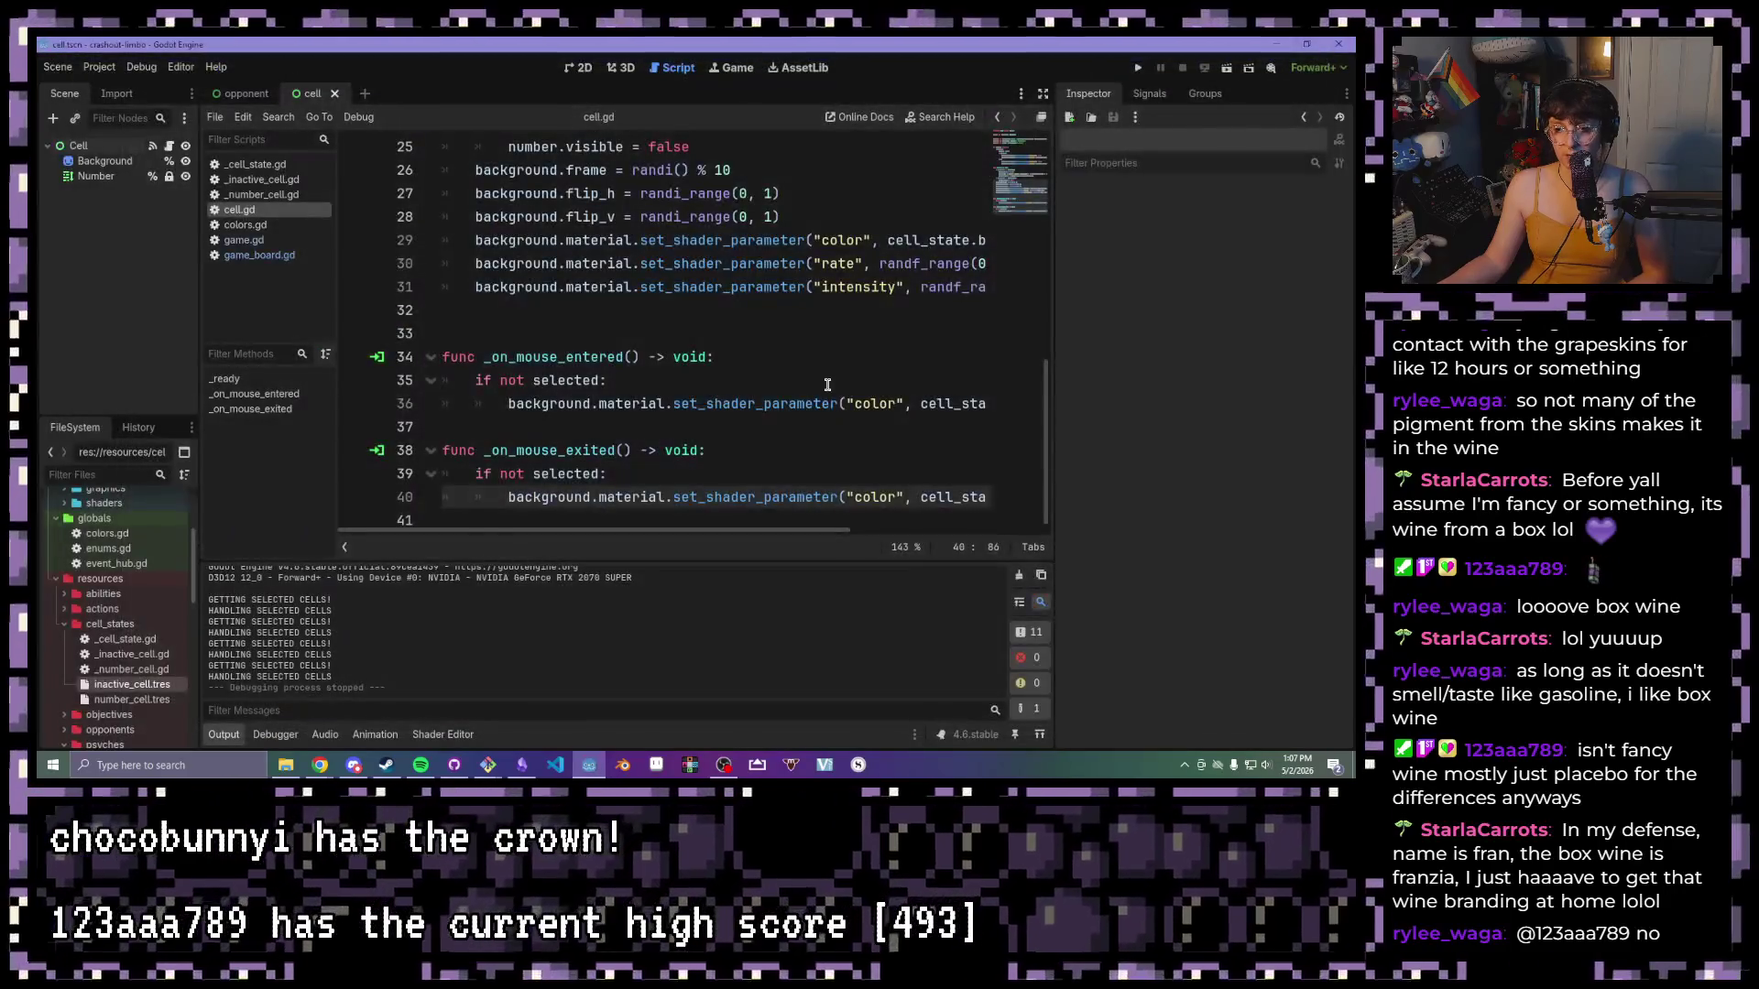
- Open game_board.gd and read through _input, populate_cells and handle_selected_cells, down to the cells_selected emit line
left_click(259, 255)
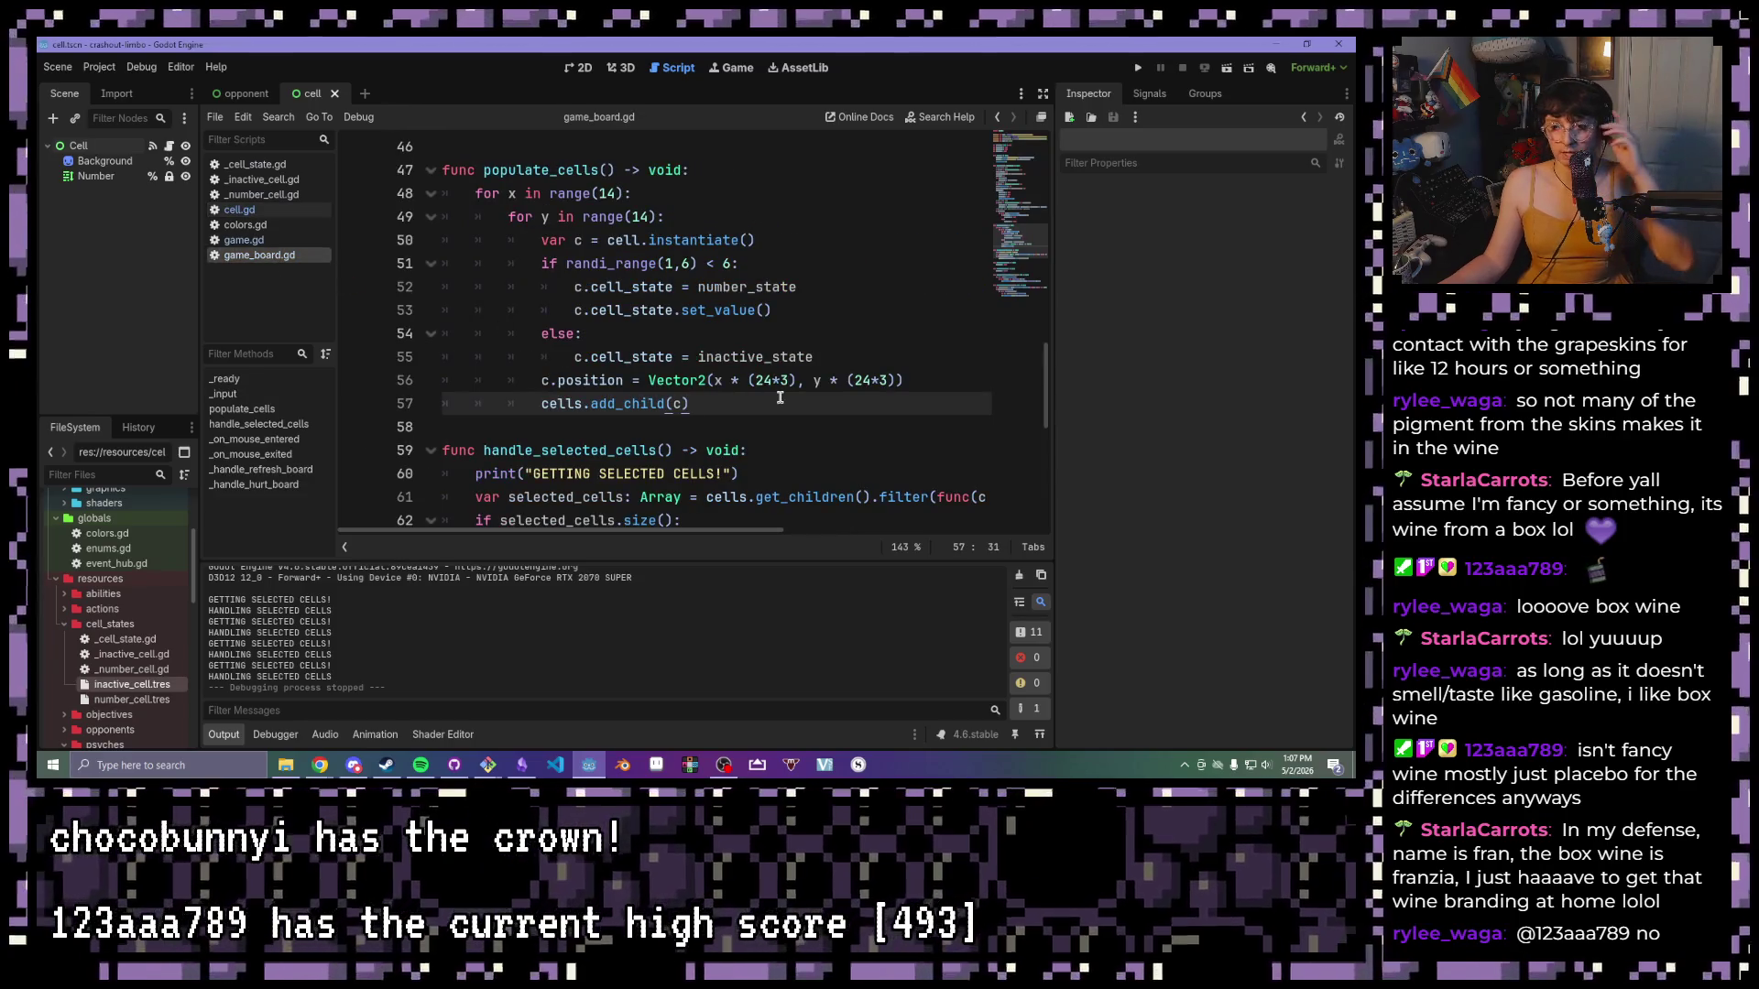
scroll(674, 366, "down", 2)
scroll(682, 368, "up", 10)
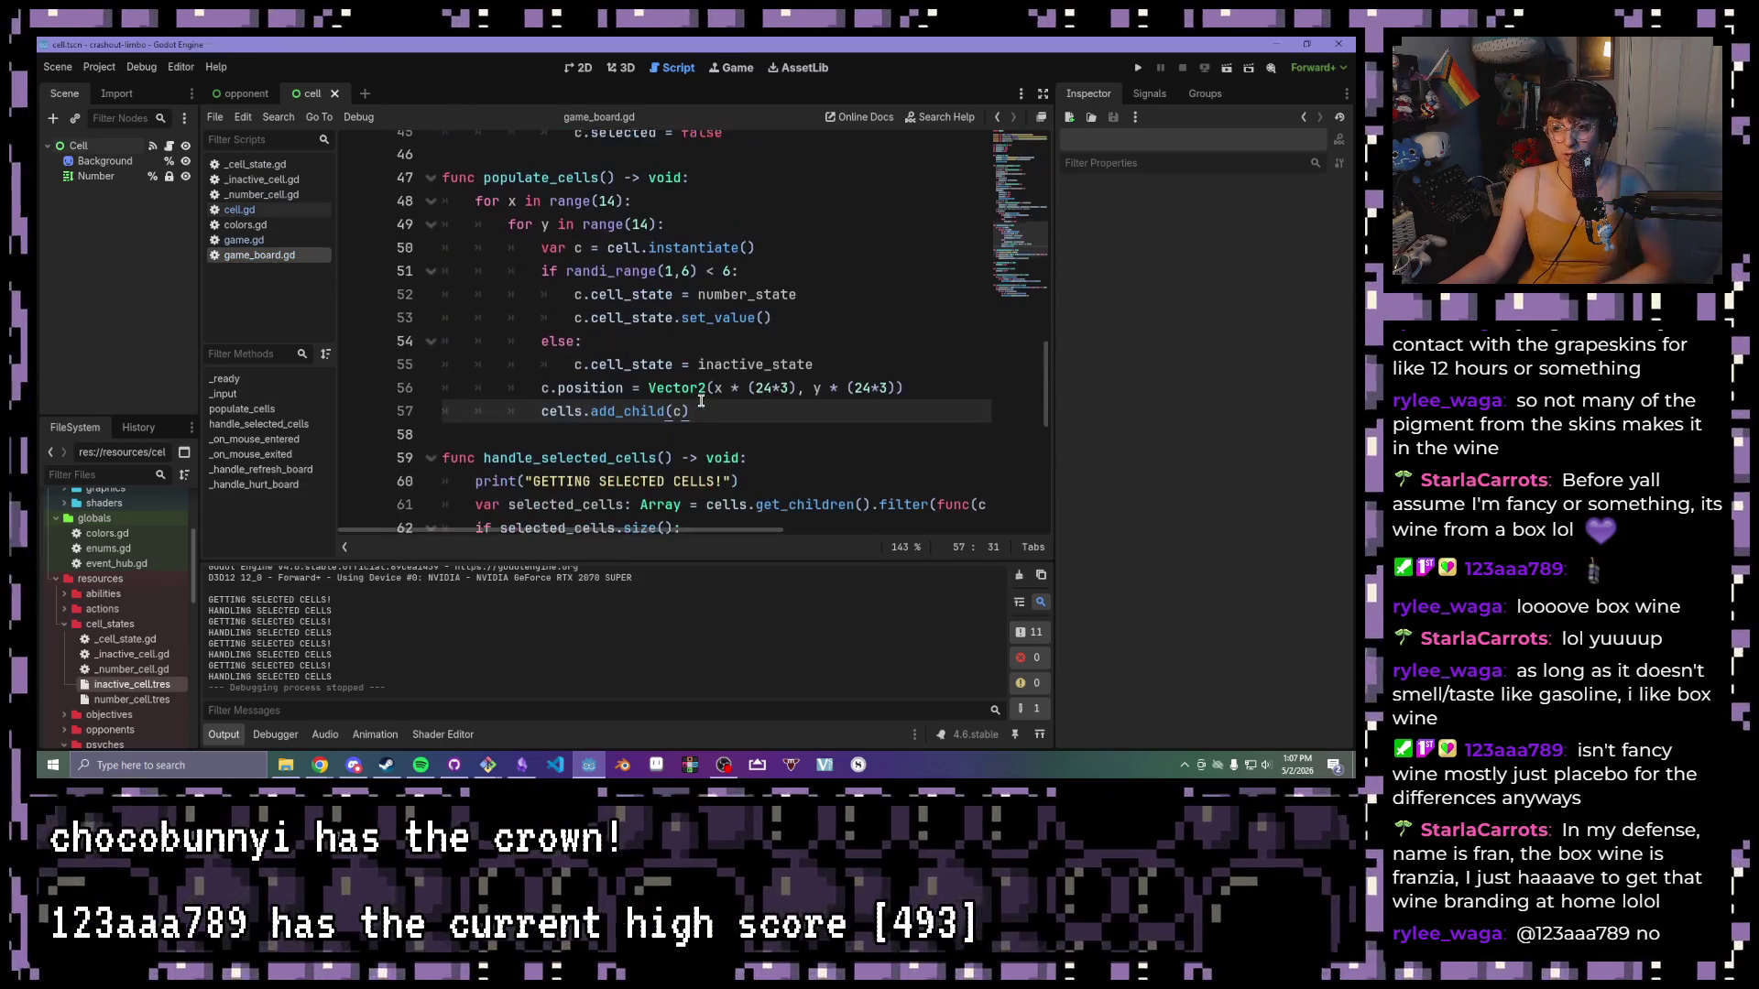
scroll(700, 398, "up", 3)
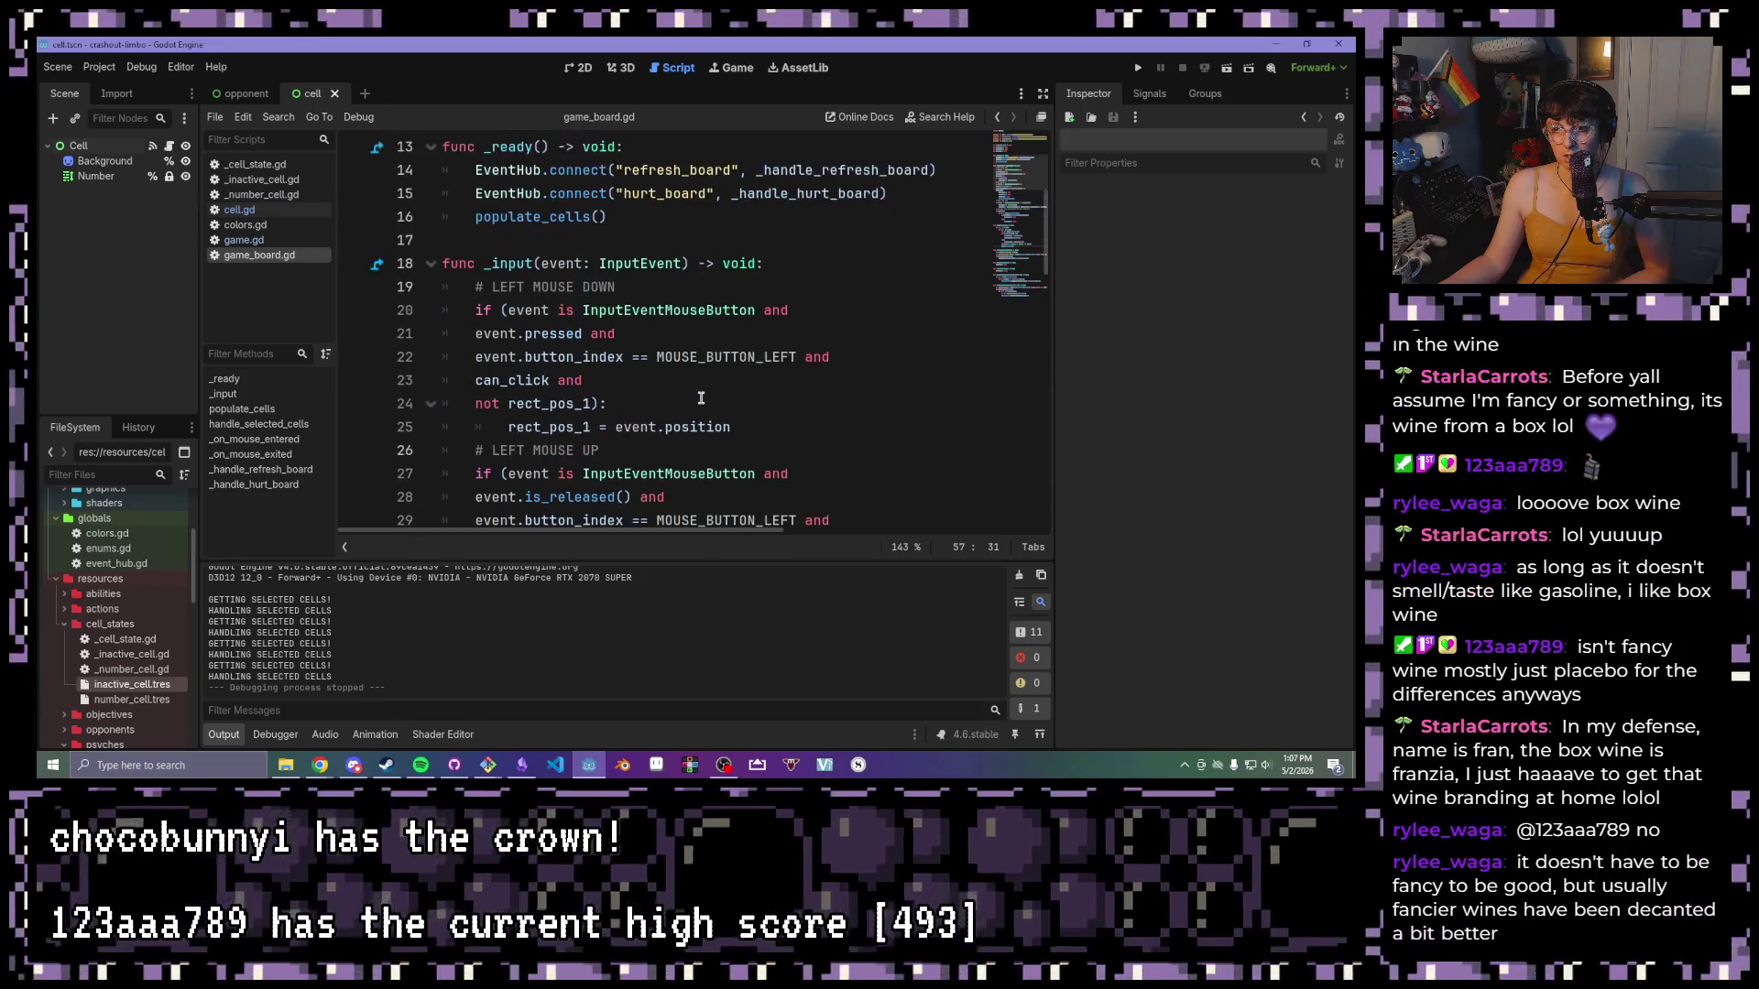
scroll(701, 398, "down", 3)
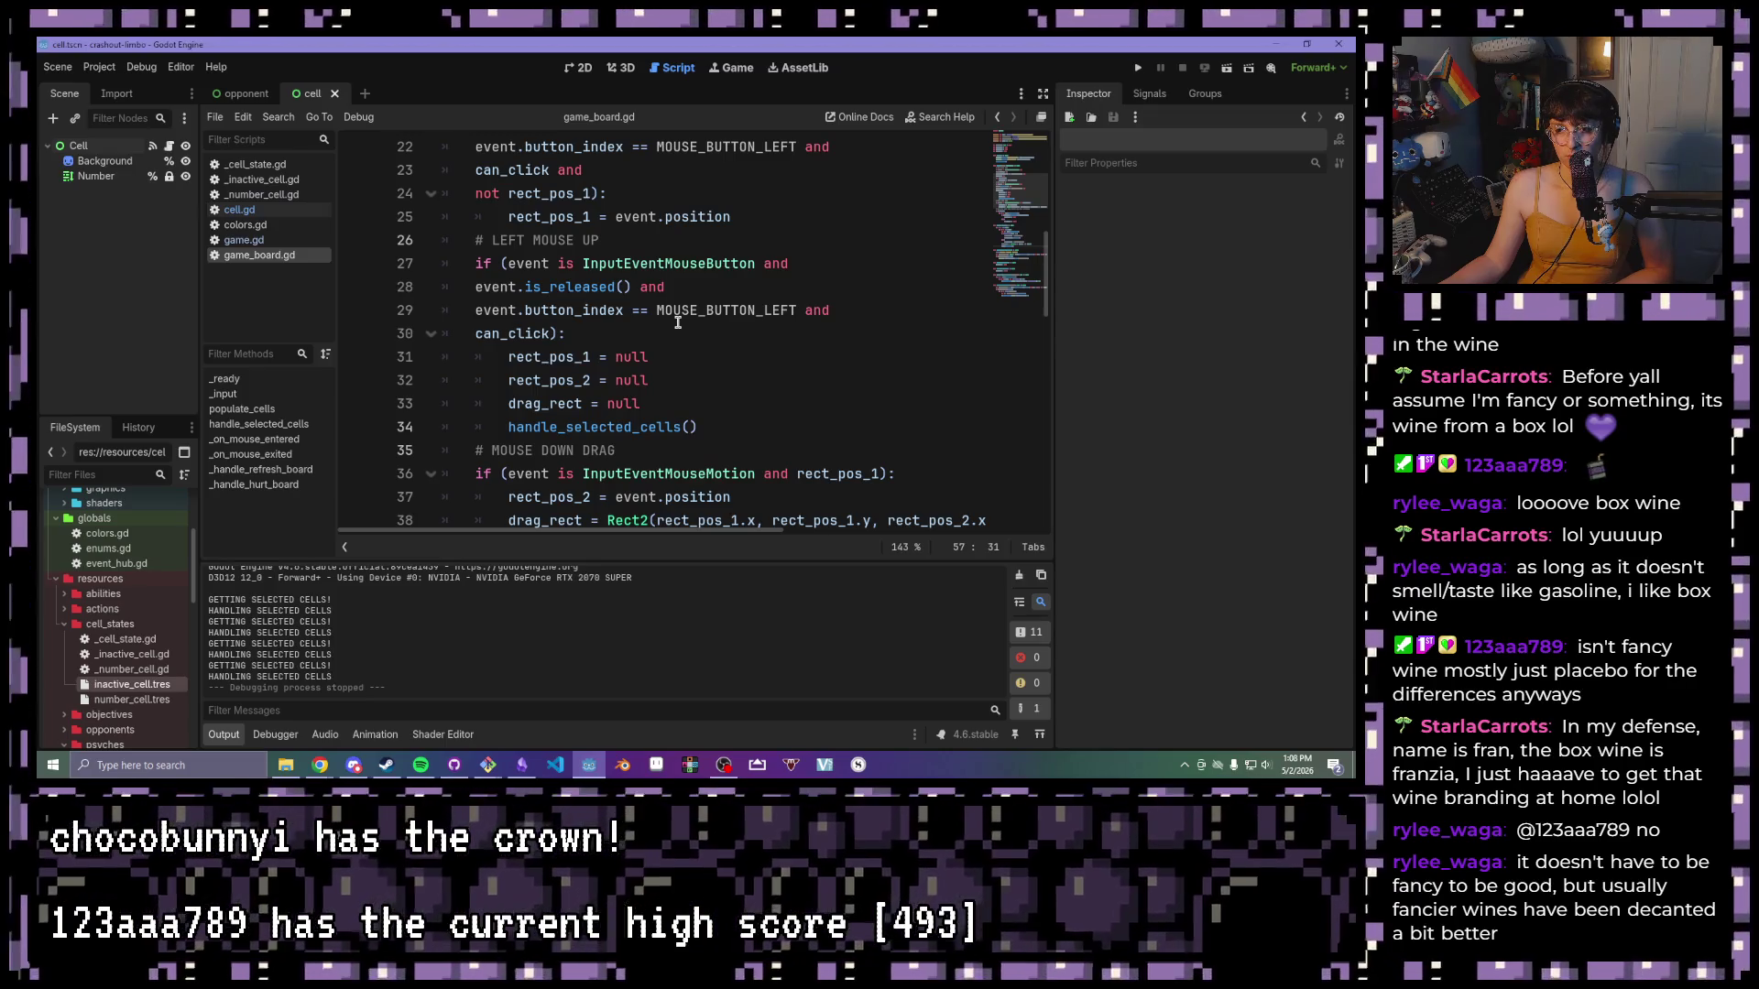
scroll(678, 323, "down", 1)
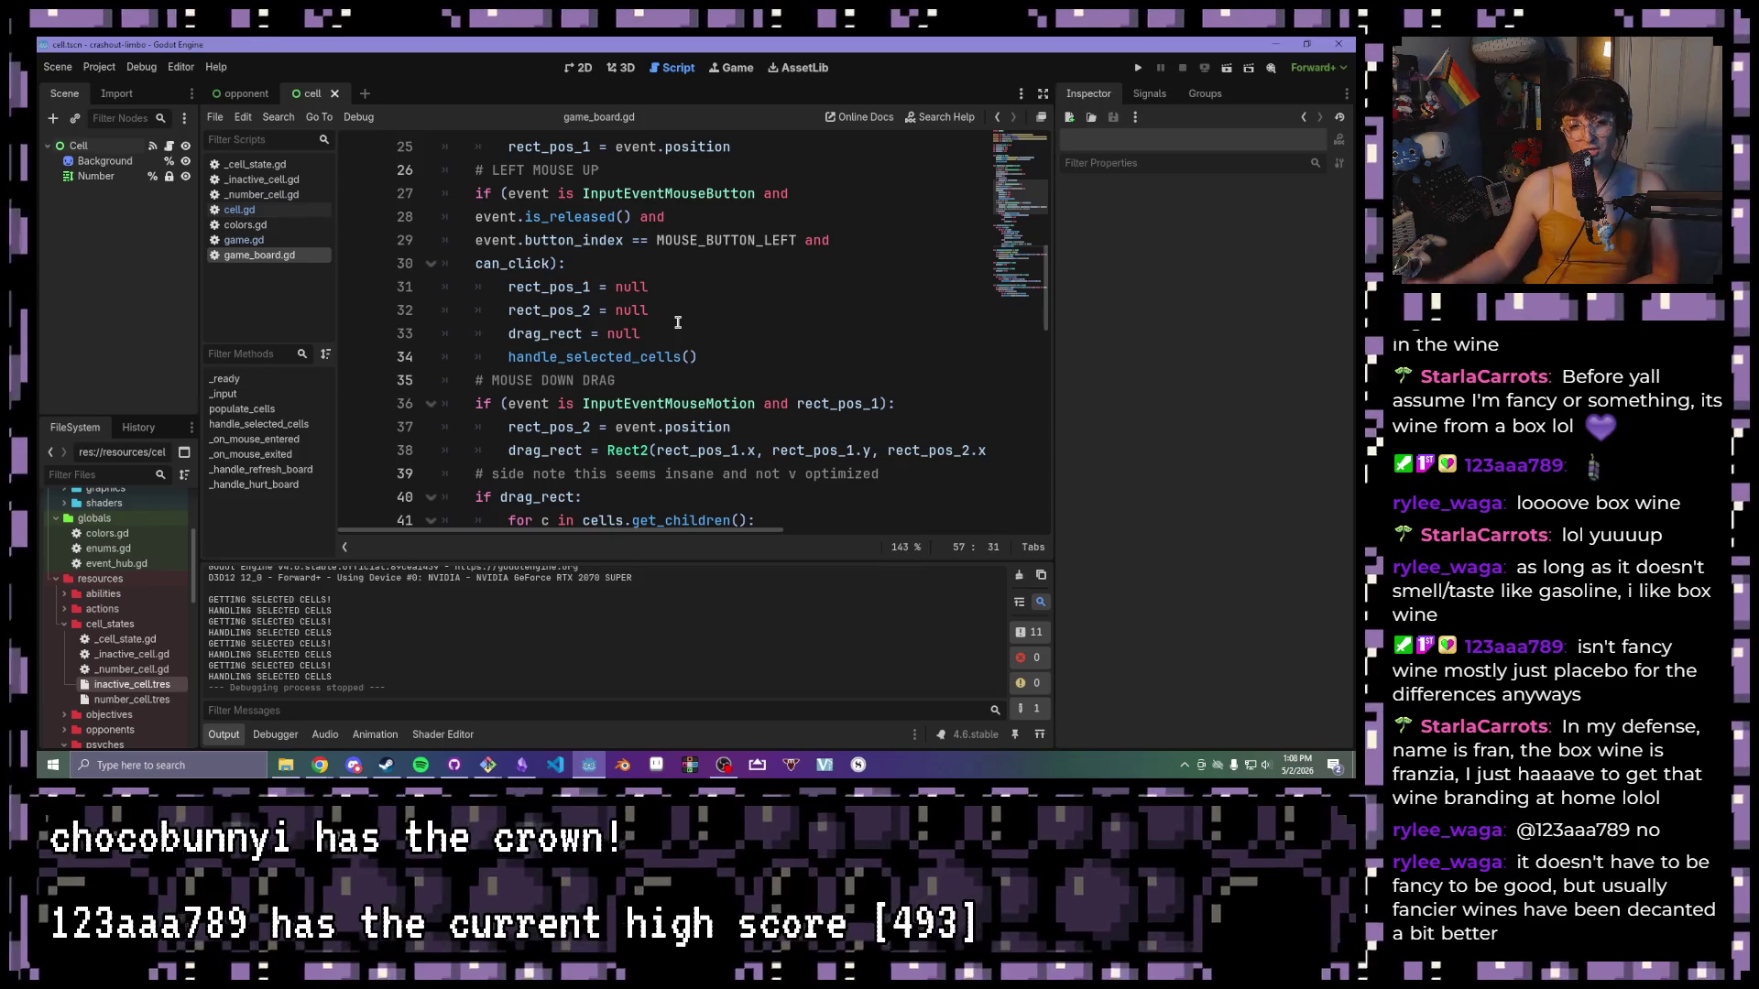
scroll(710, 400, "down", 2)
scroll(768, 380, "down", 4)
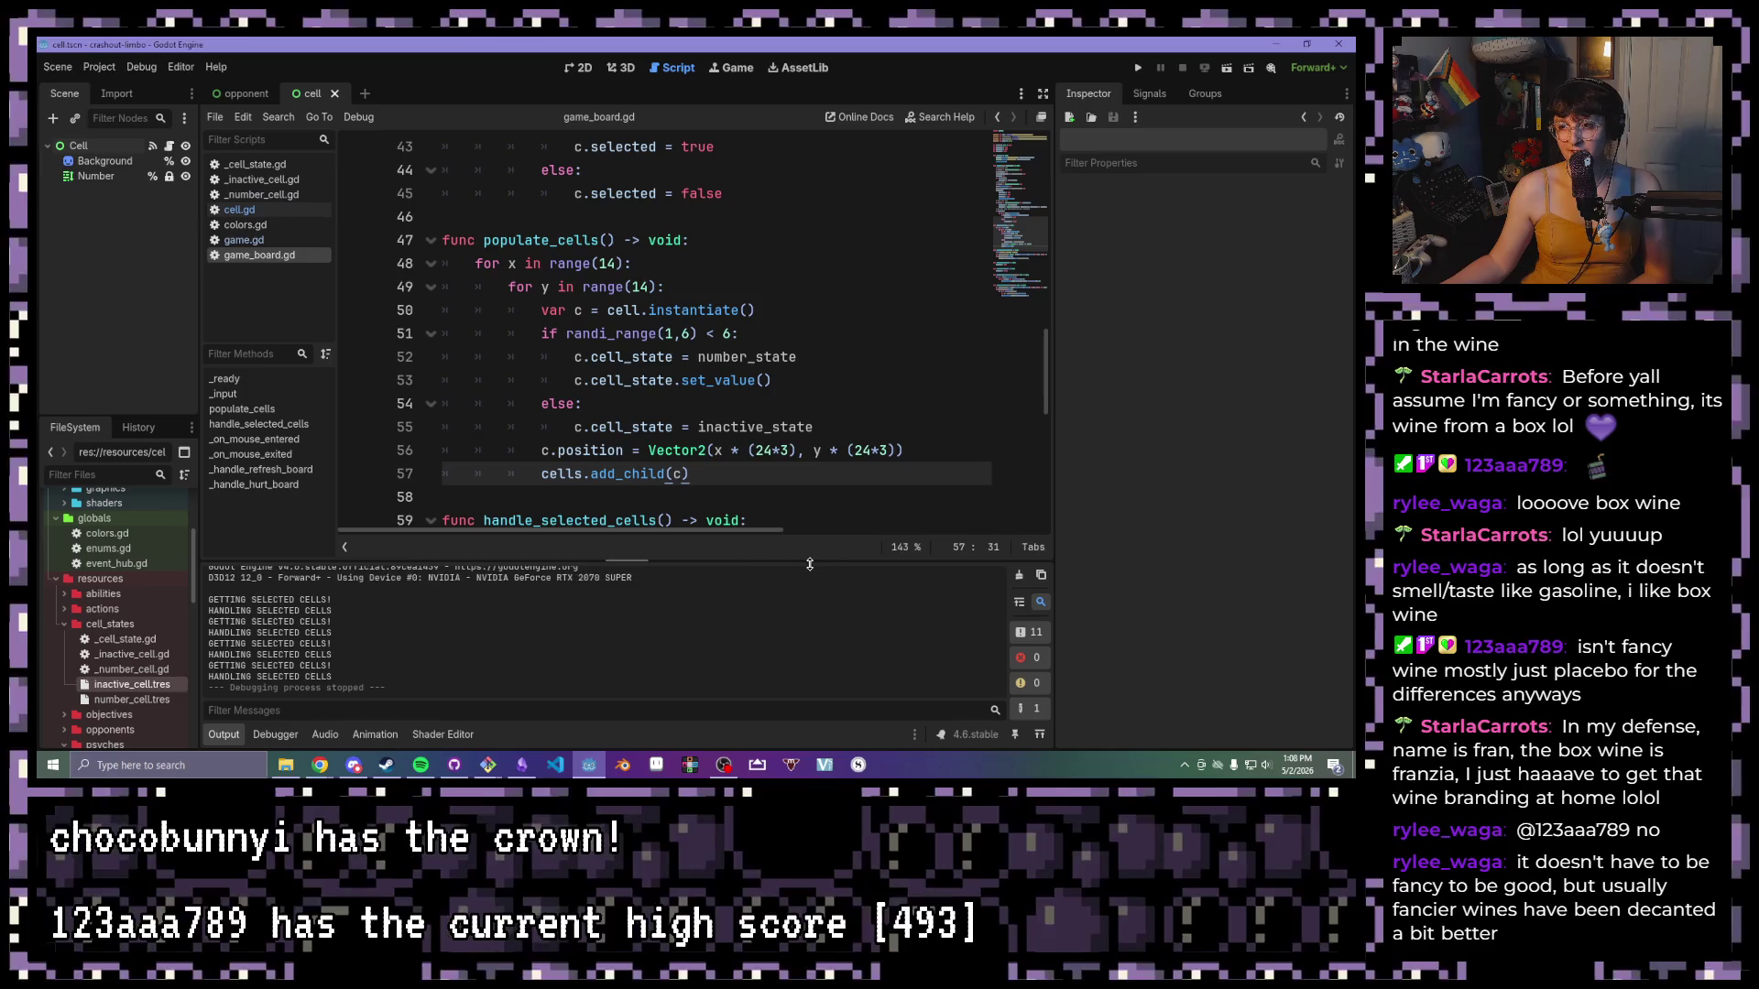
scroll(717, 346, "down", 1)
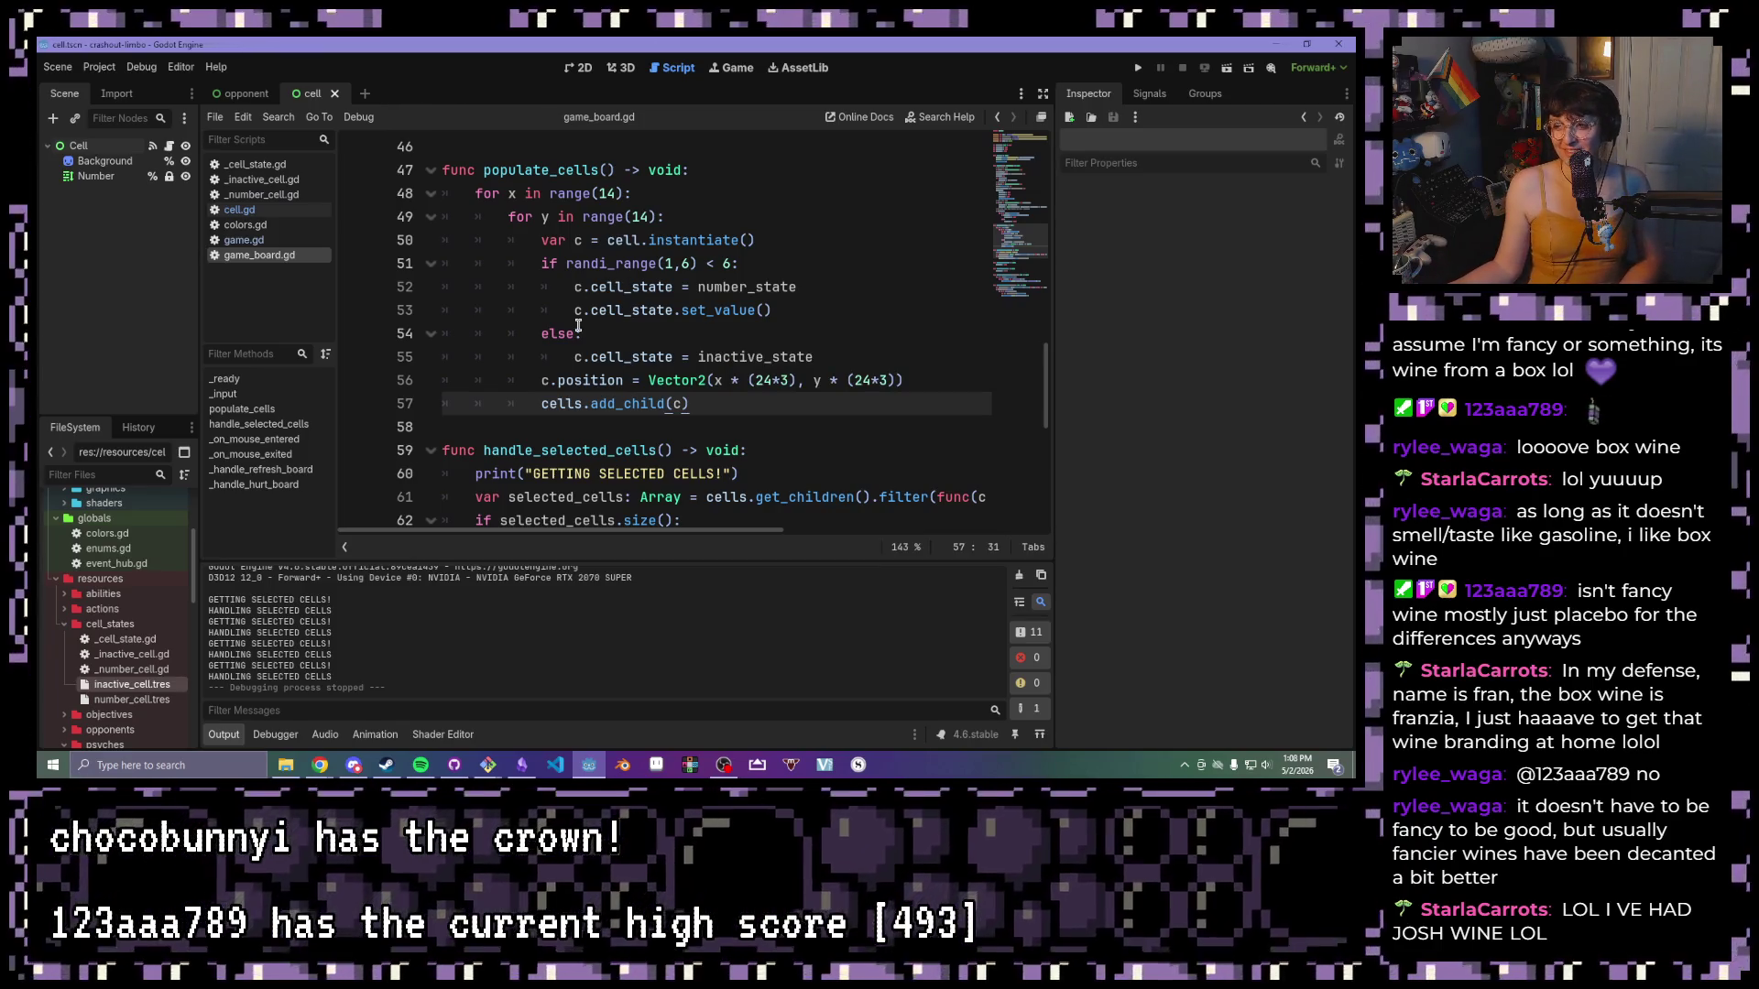
key("XF86AudioLowerVolume")
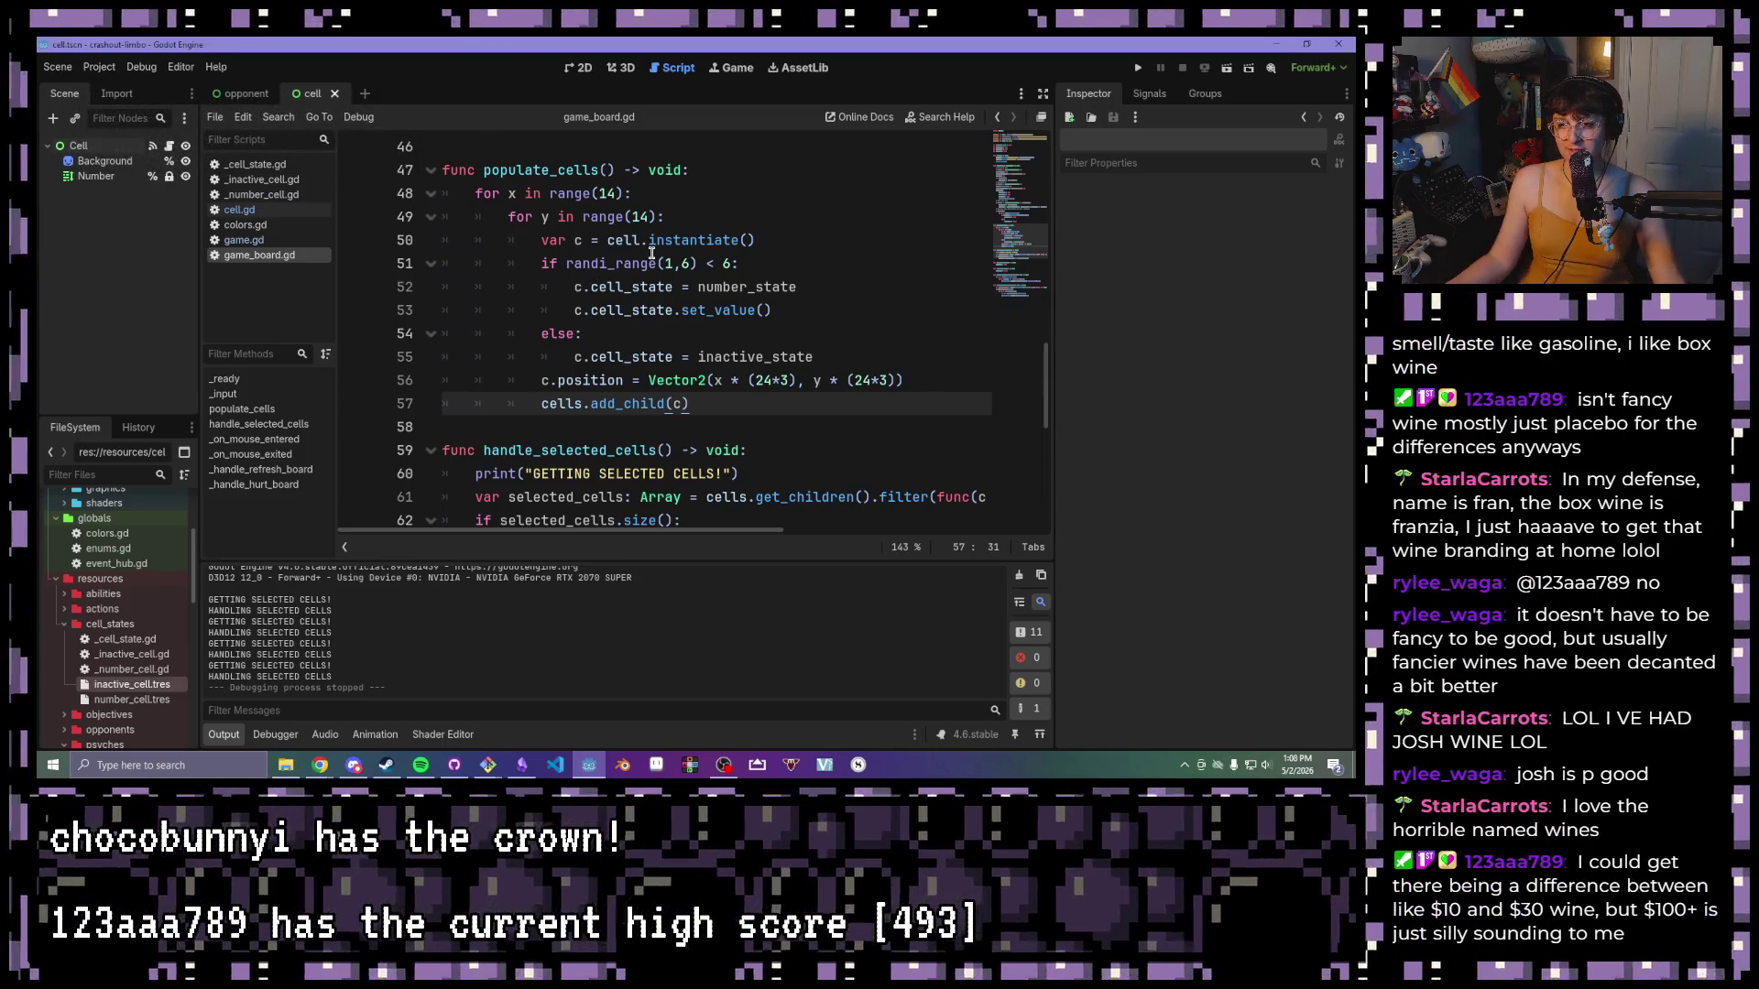
scroll(642, 238, "down", 2)
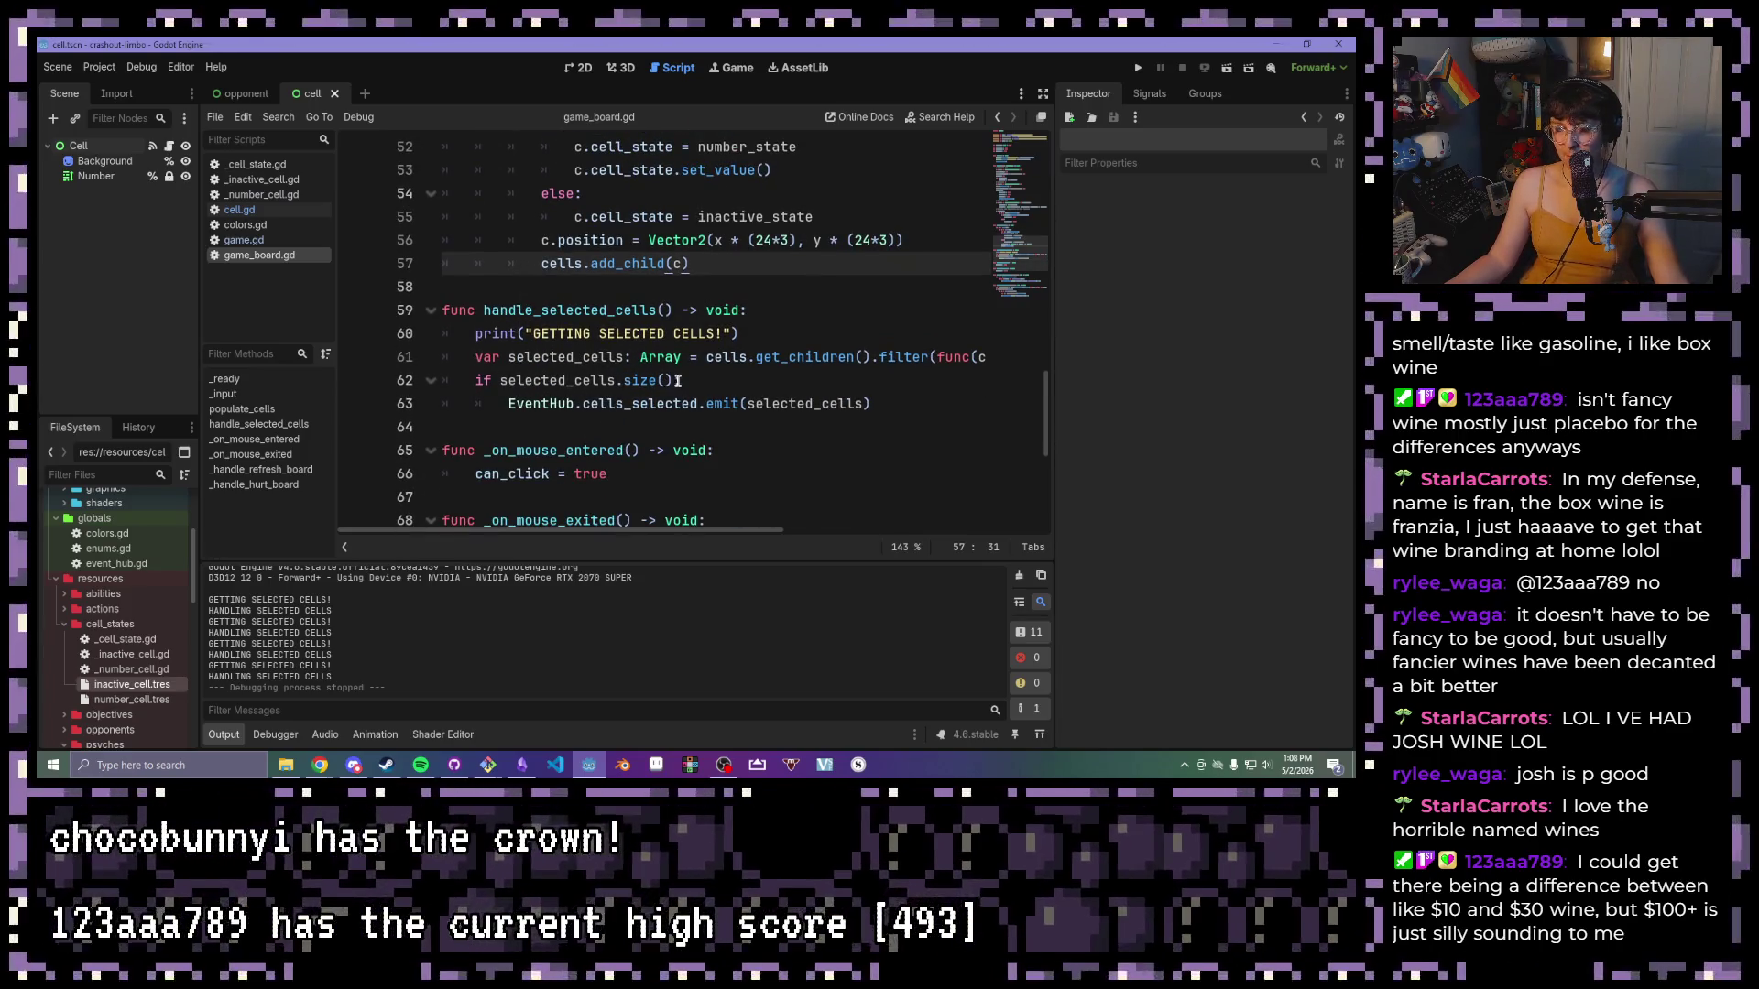
left_click(764, 400)
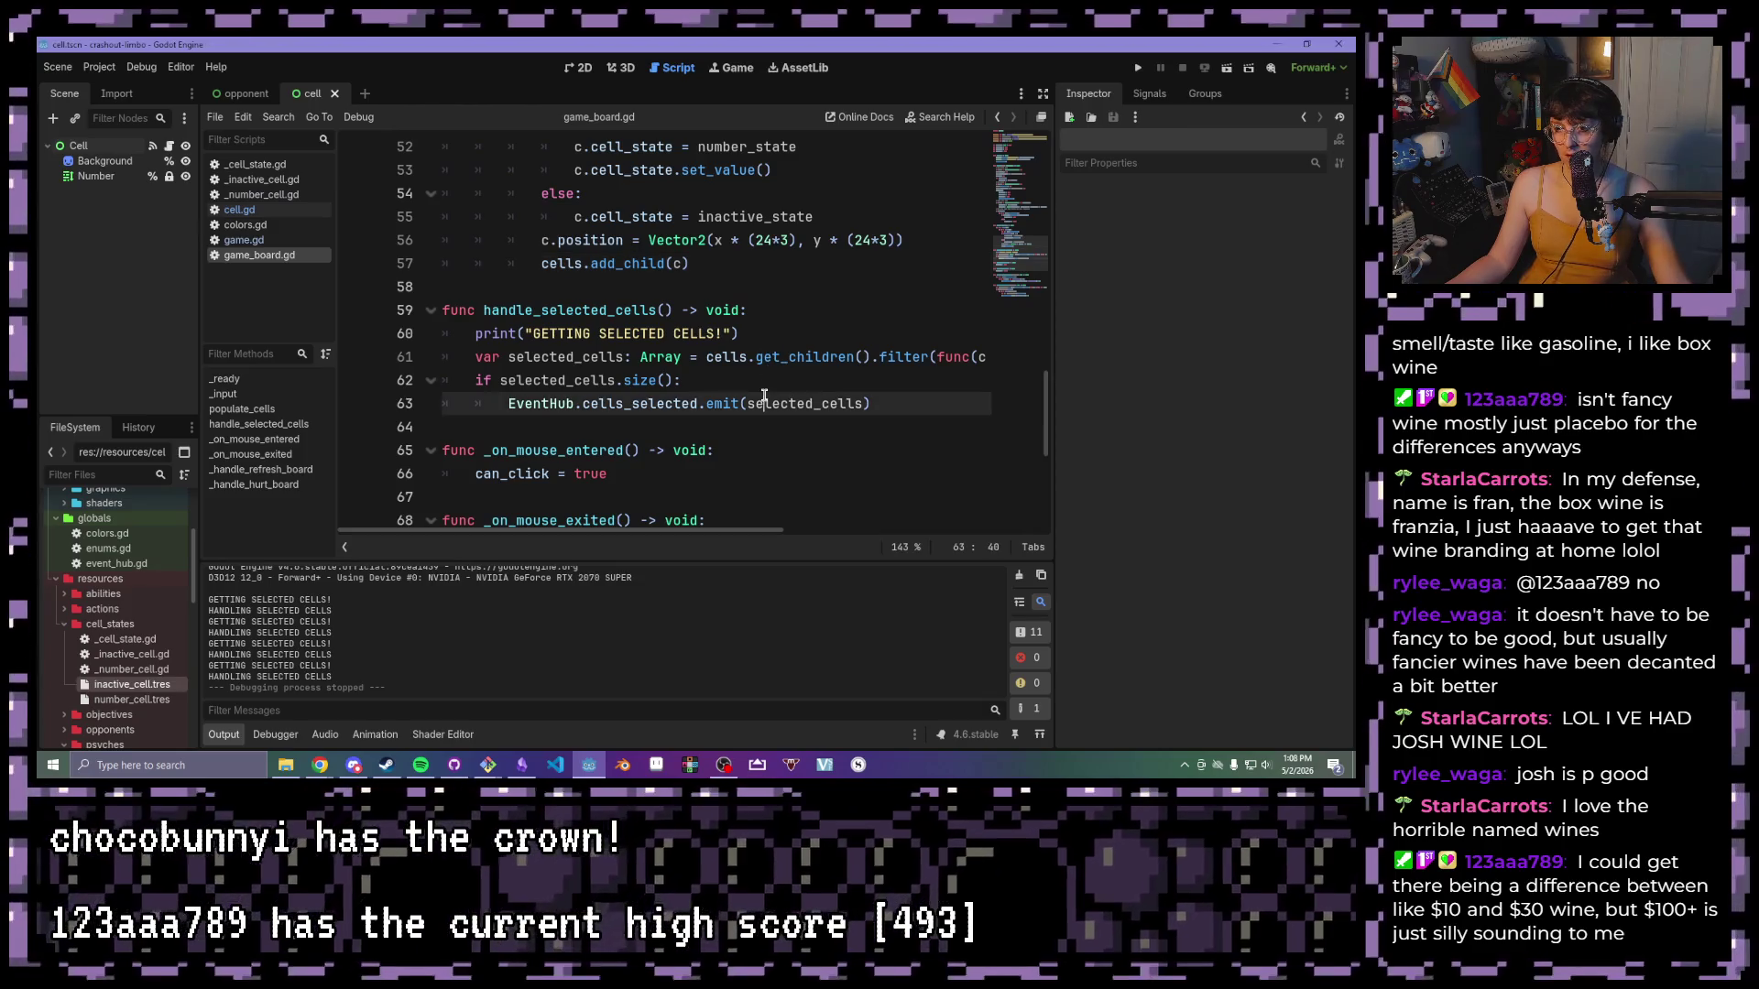
- Add and remove a blank line after the filter line in handle_selected_cells
left_click(771, 370)
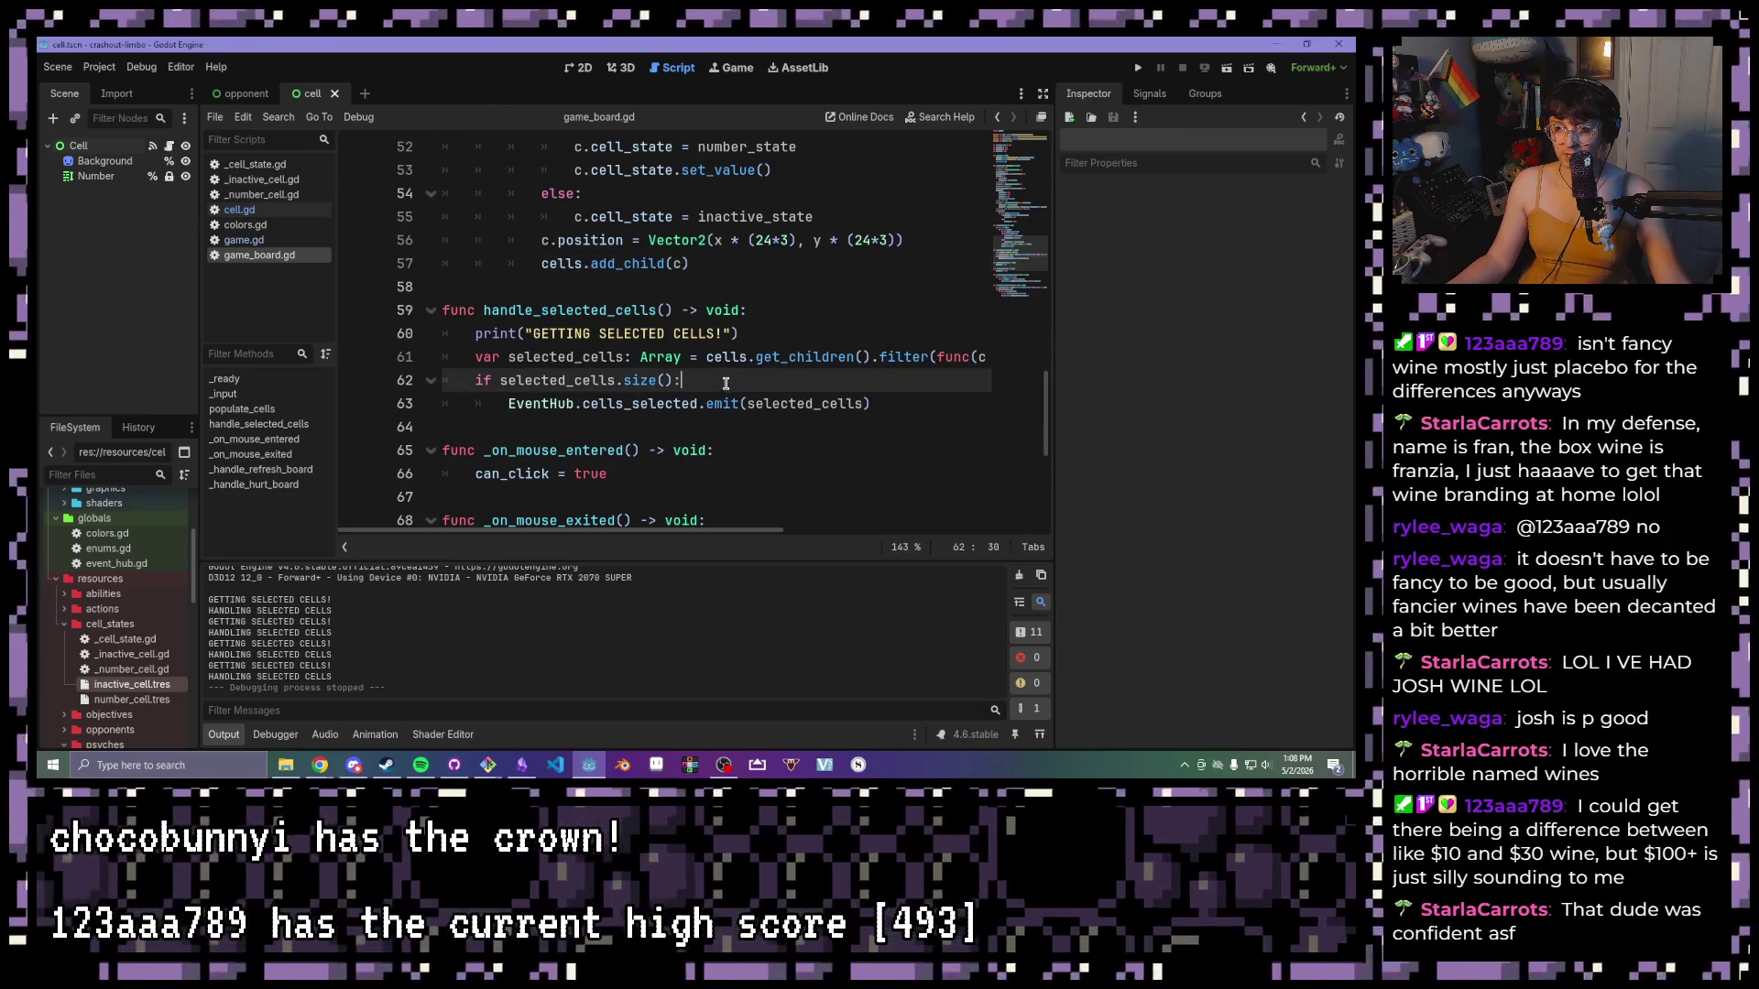
left_click_drag(762, 529, 962, 530)
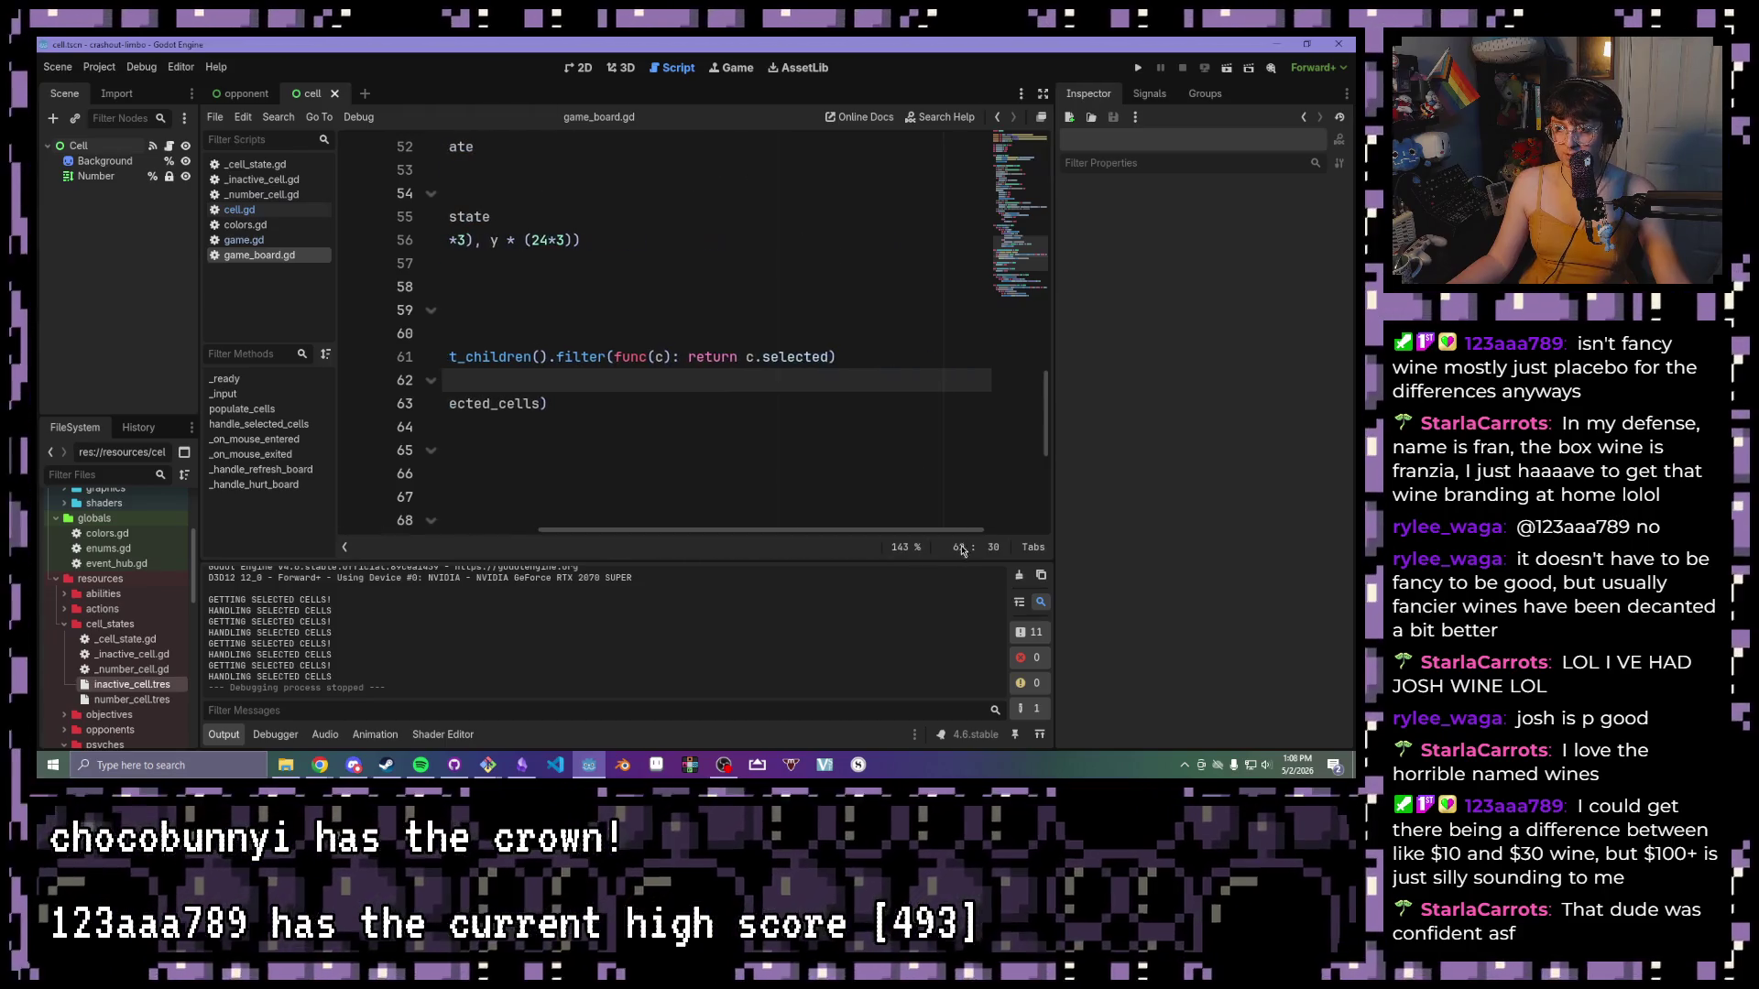
left_click(908, 357)
key("Return")
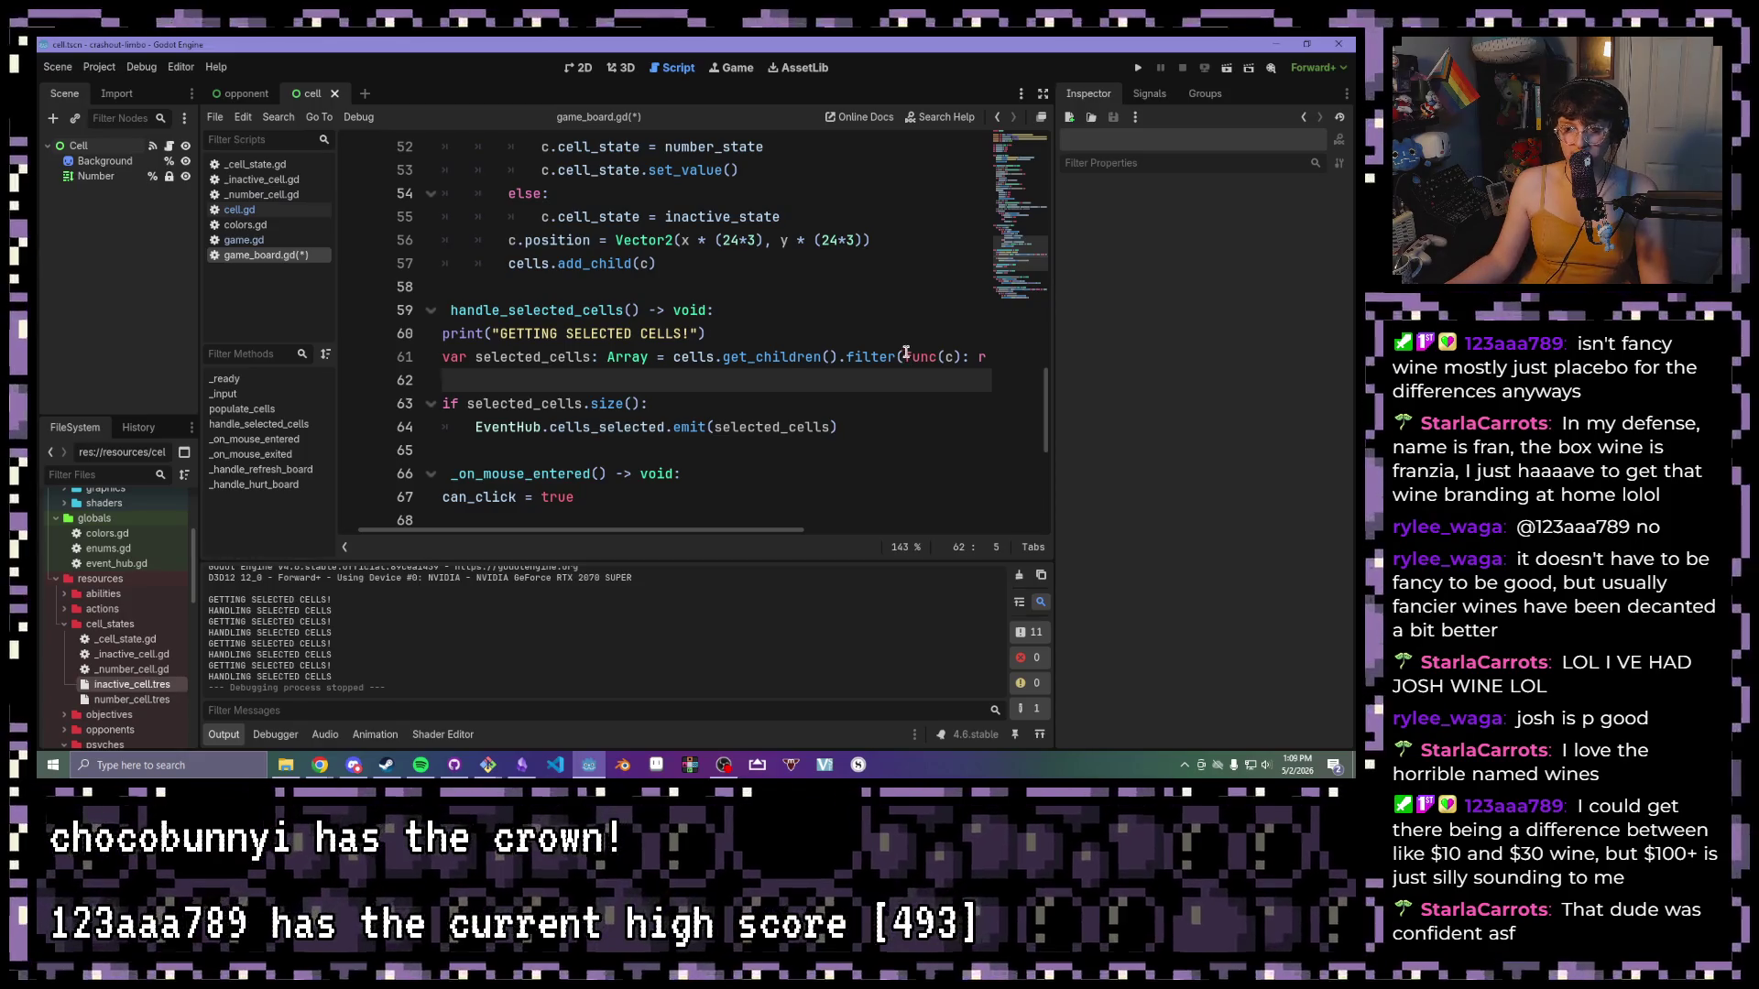
key("BackSpace")
key("BackSpace")
key("BackSpace")
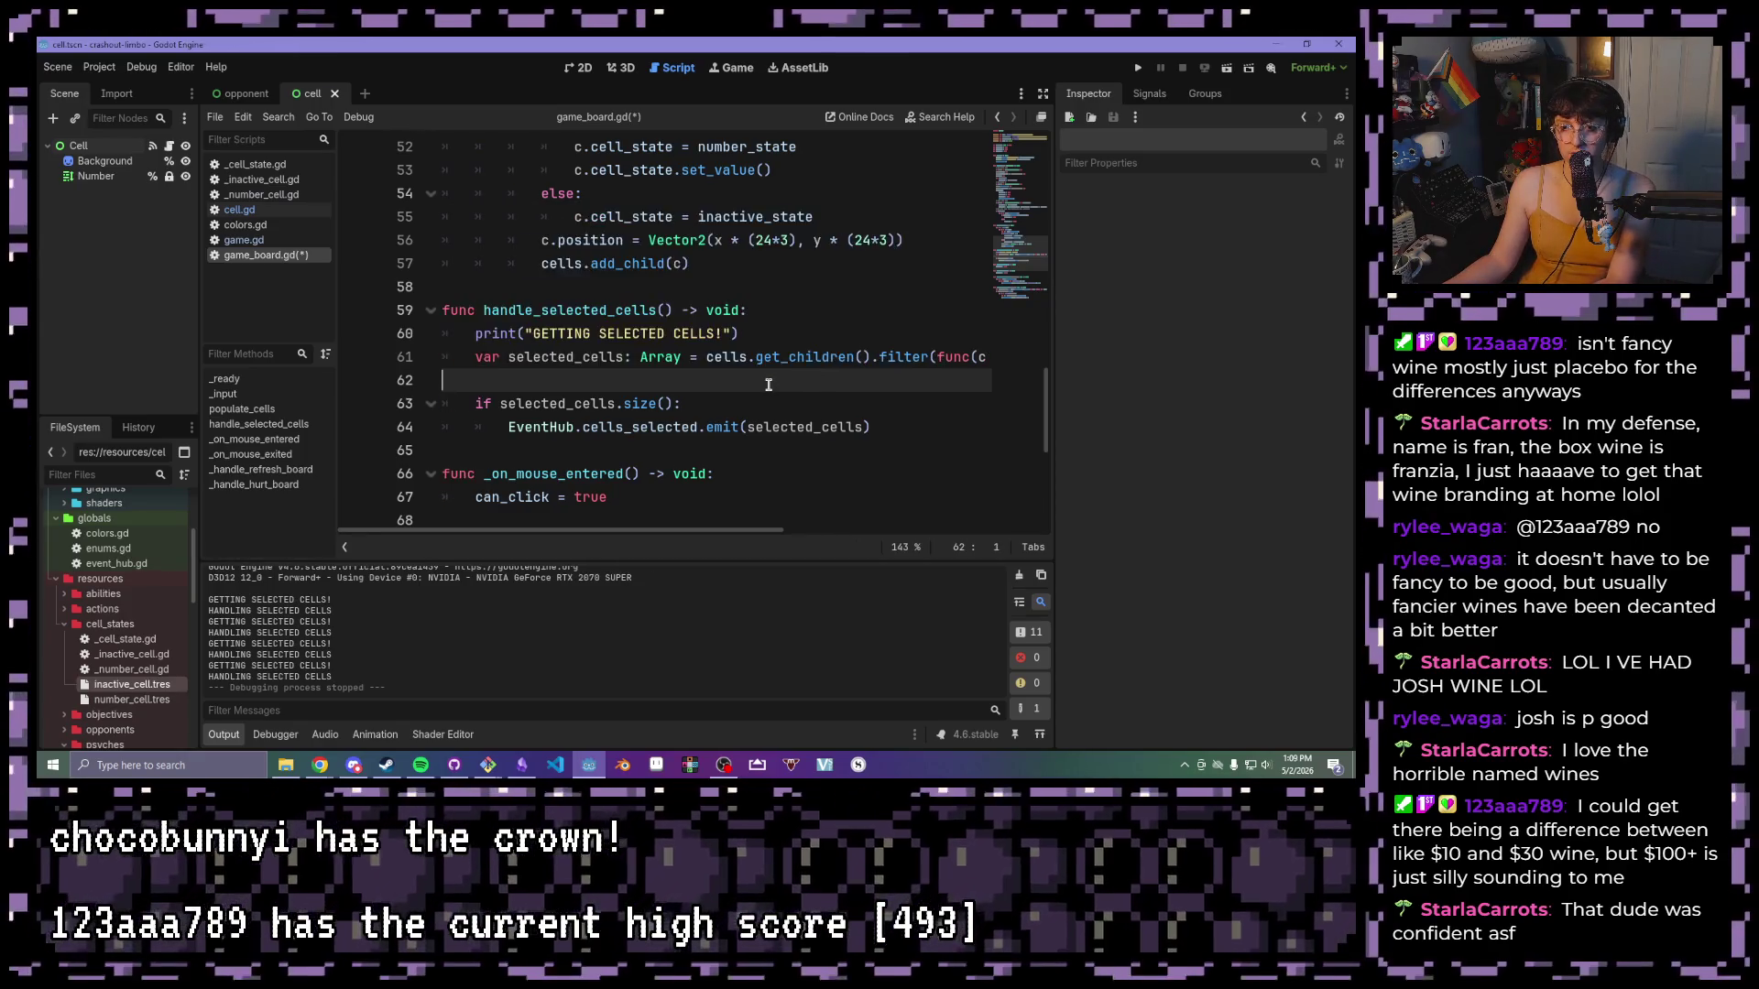
left_click_drag(678, 530, 543, 531)
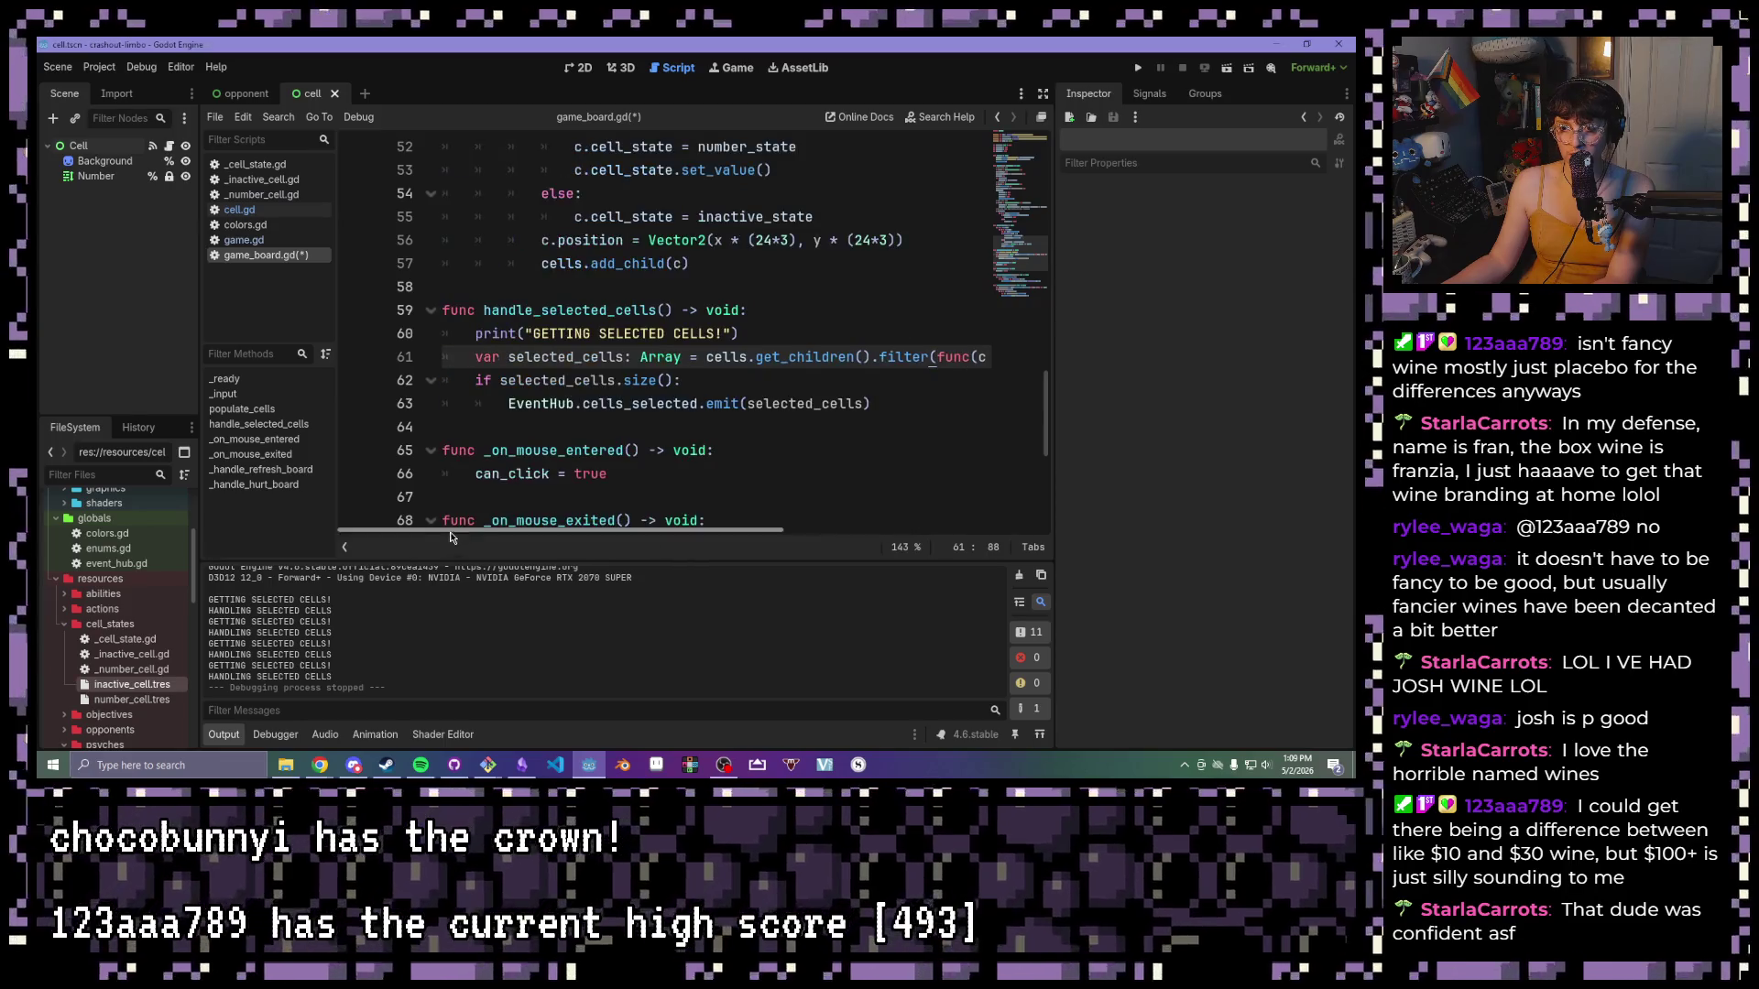
- Save game_board.gd and switch to game.gd's _handle_selected_cells handler
key("ctrl+s")
left_click(243, 240)
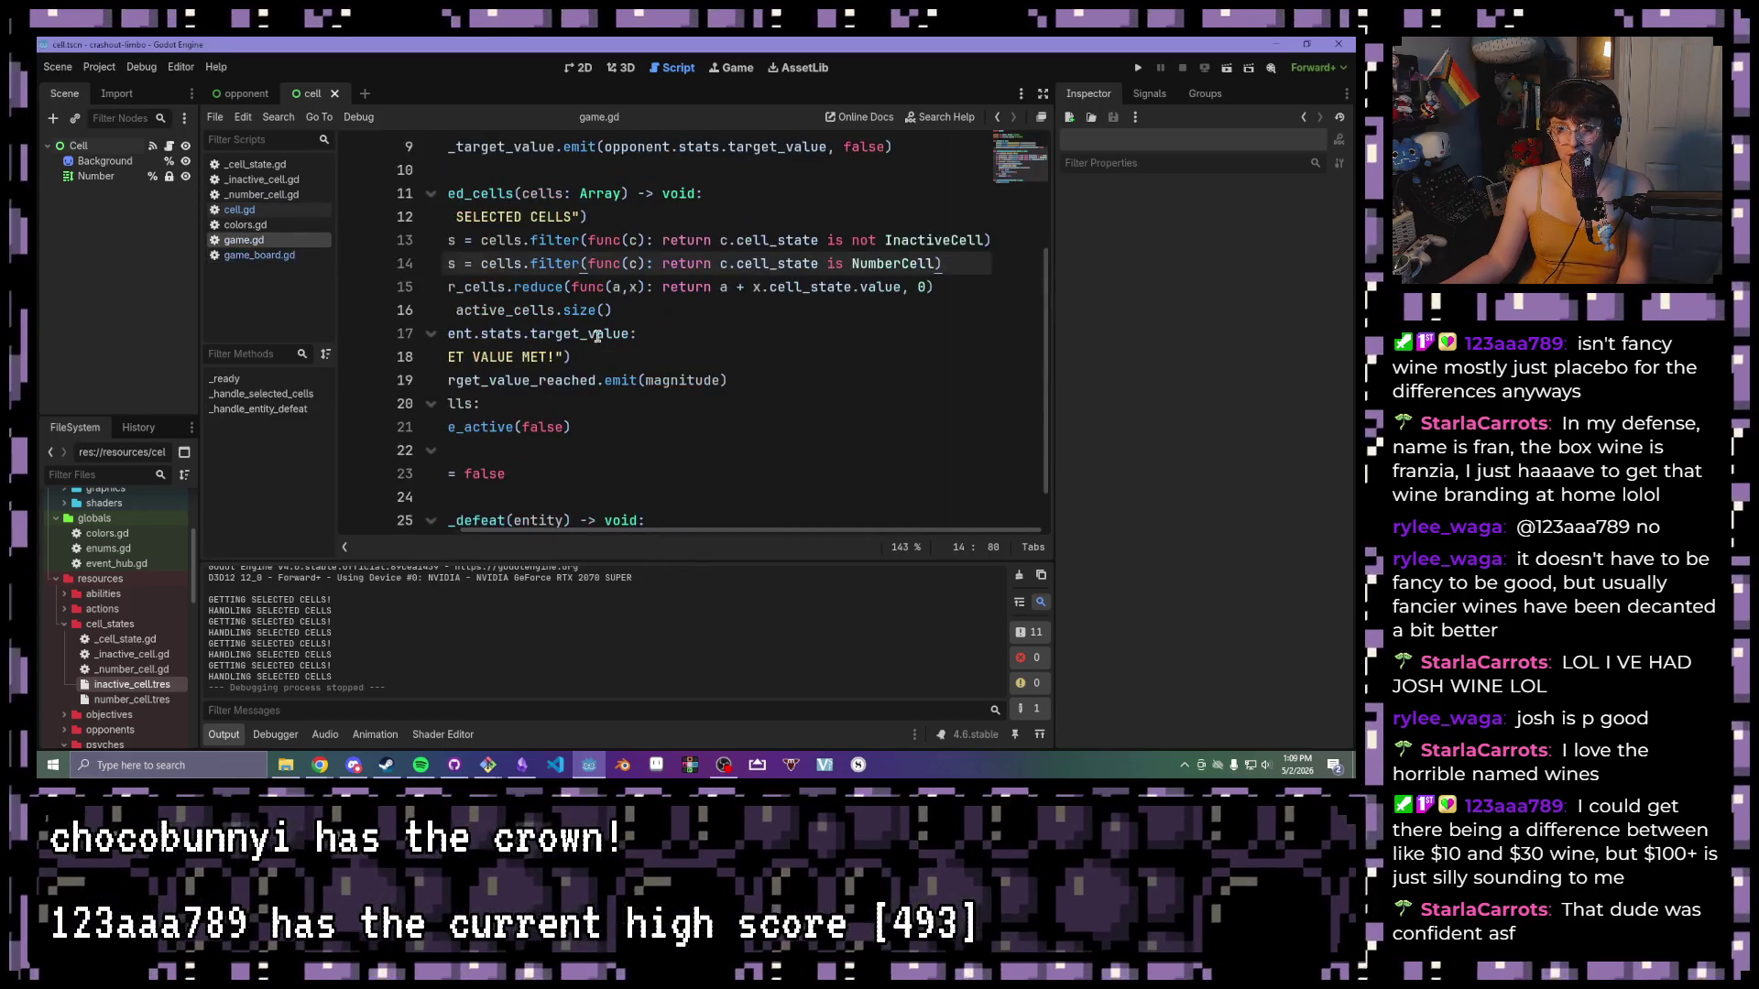
left_click_drag(711, 523, 590, 523)
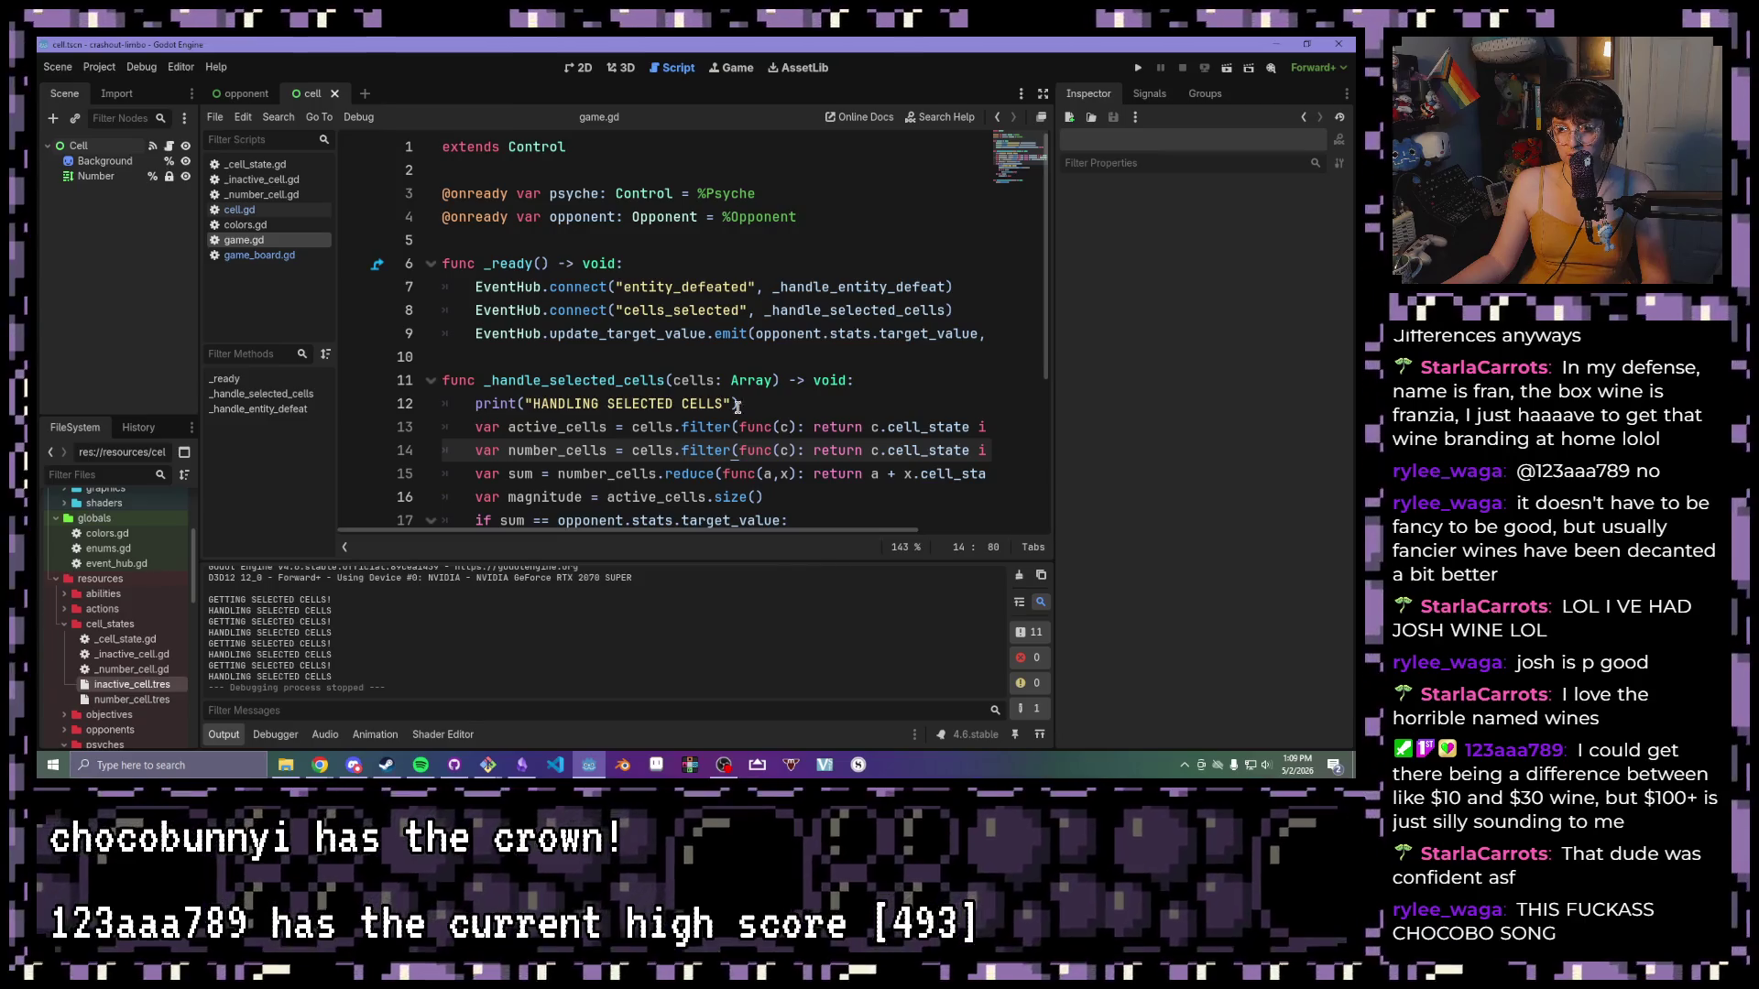
- Add line 13 printing 'SIZE OF SELECTED CELLS: {0}' with str(cells.size()), then save and run
left_click(808, 401)
key("Return")
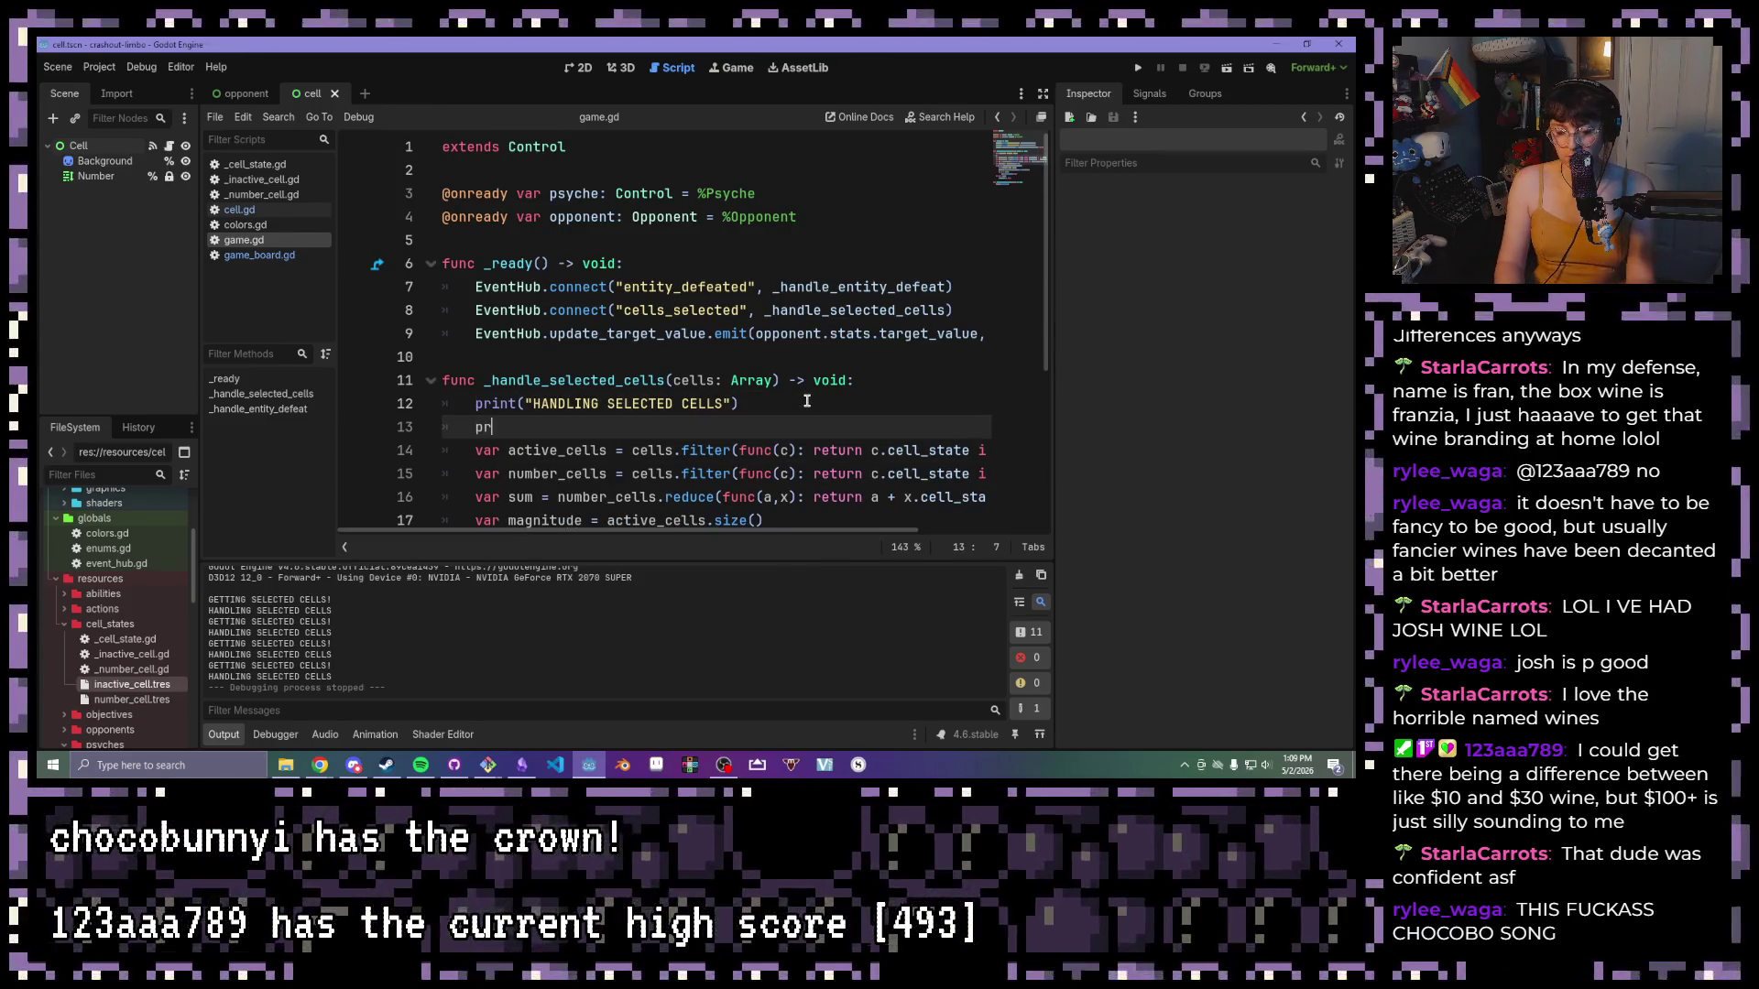
type("int(\"SIZ")
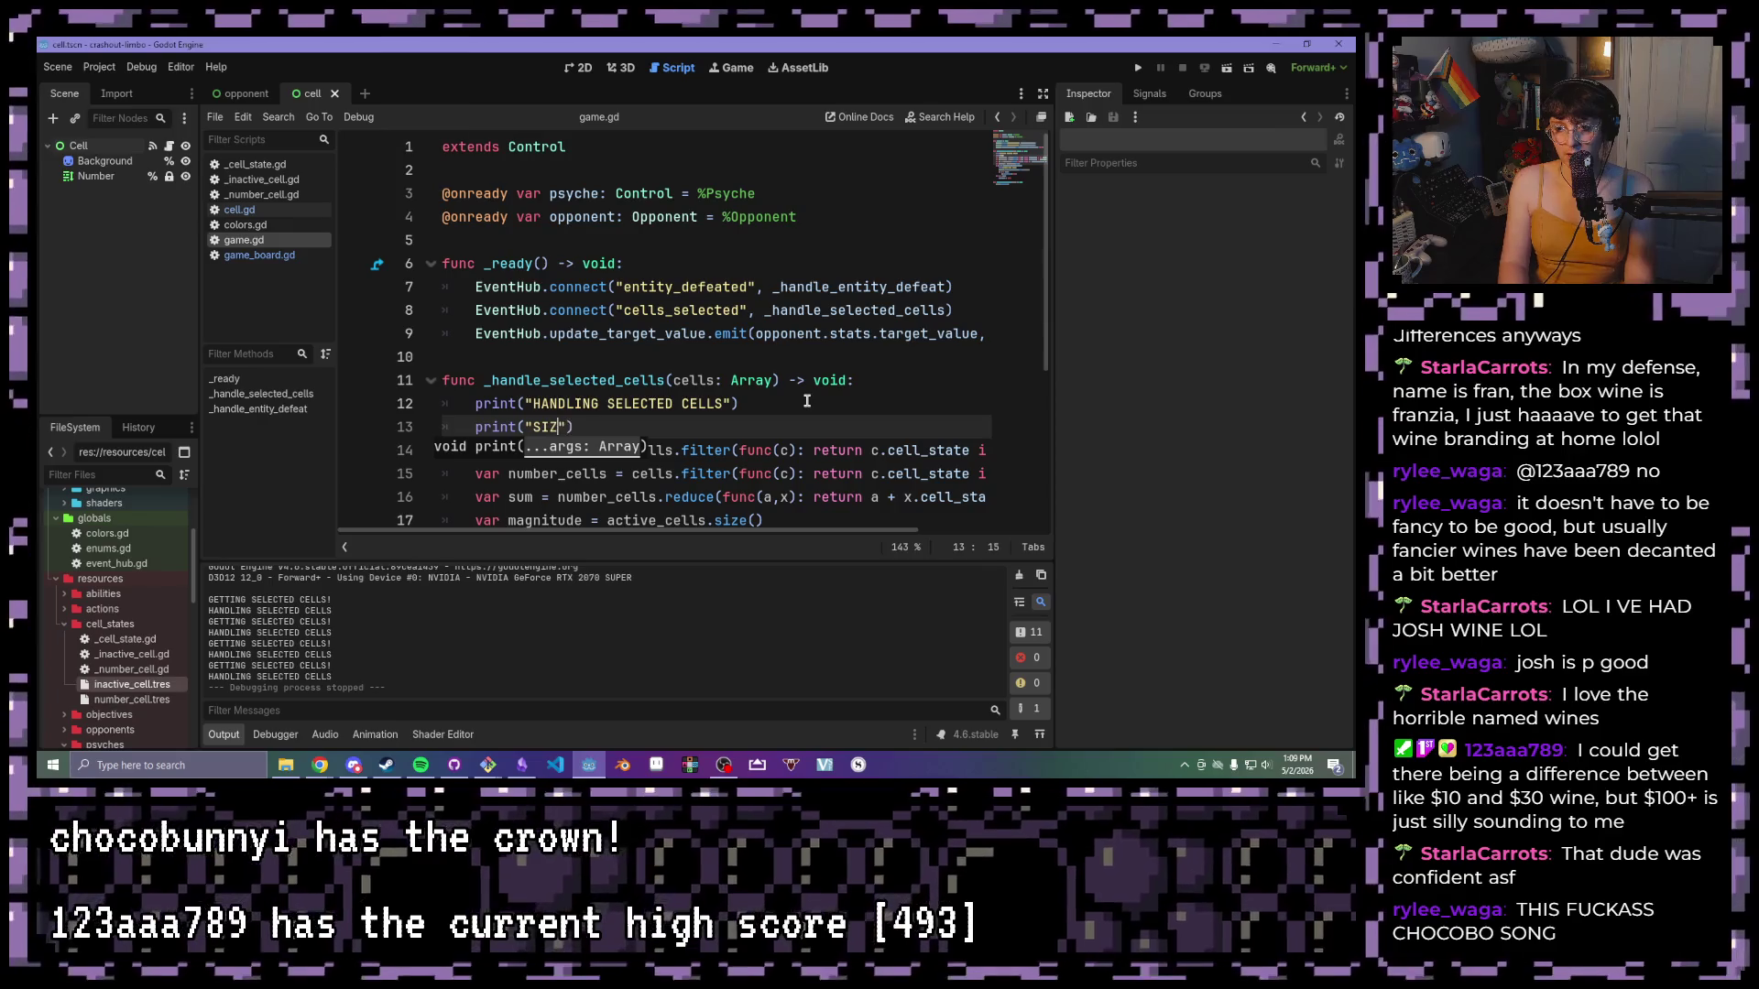
type("E OF SELECTED CELLS: {")
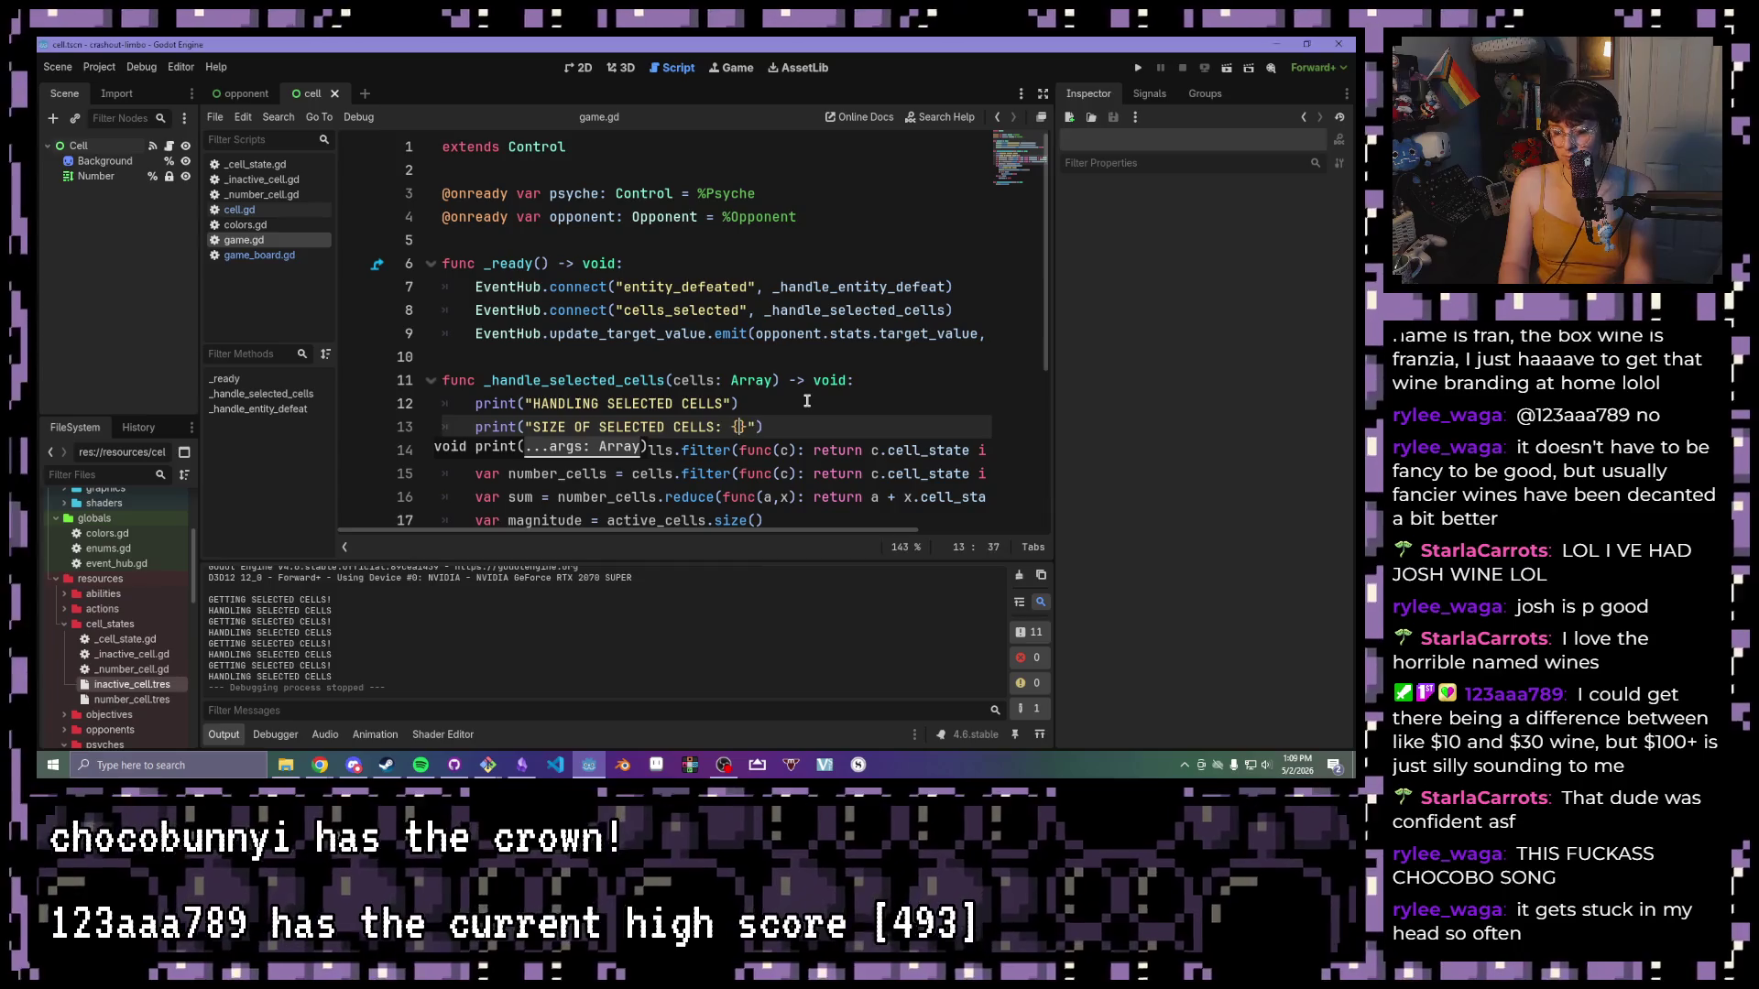
type("0}\"")
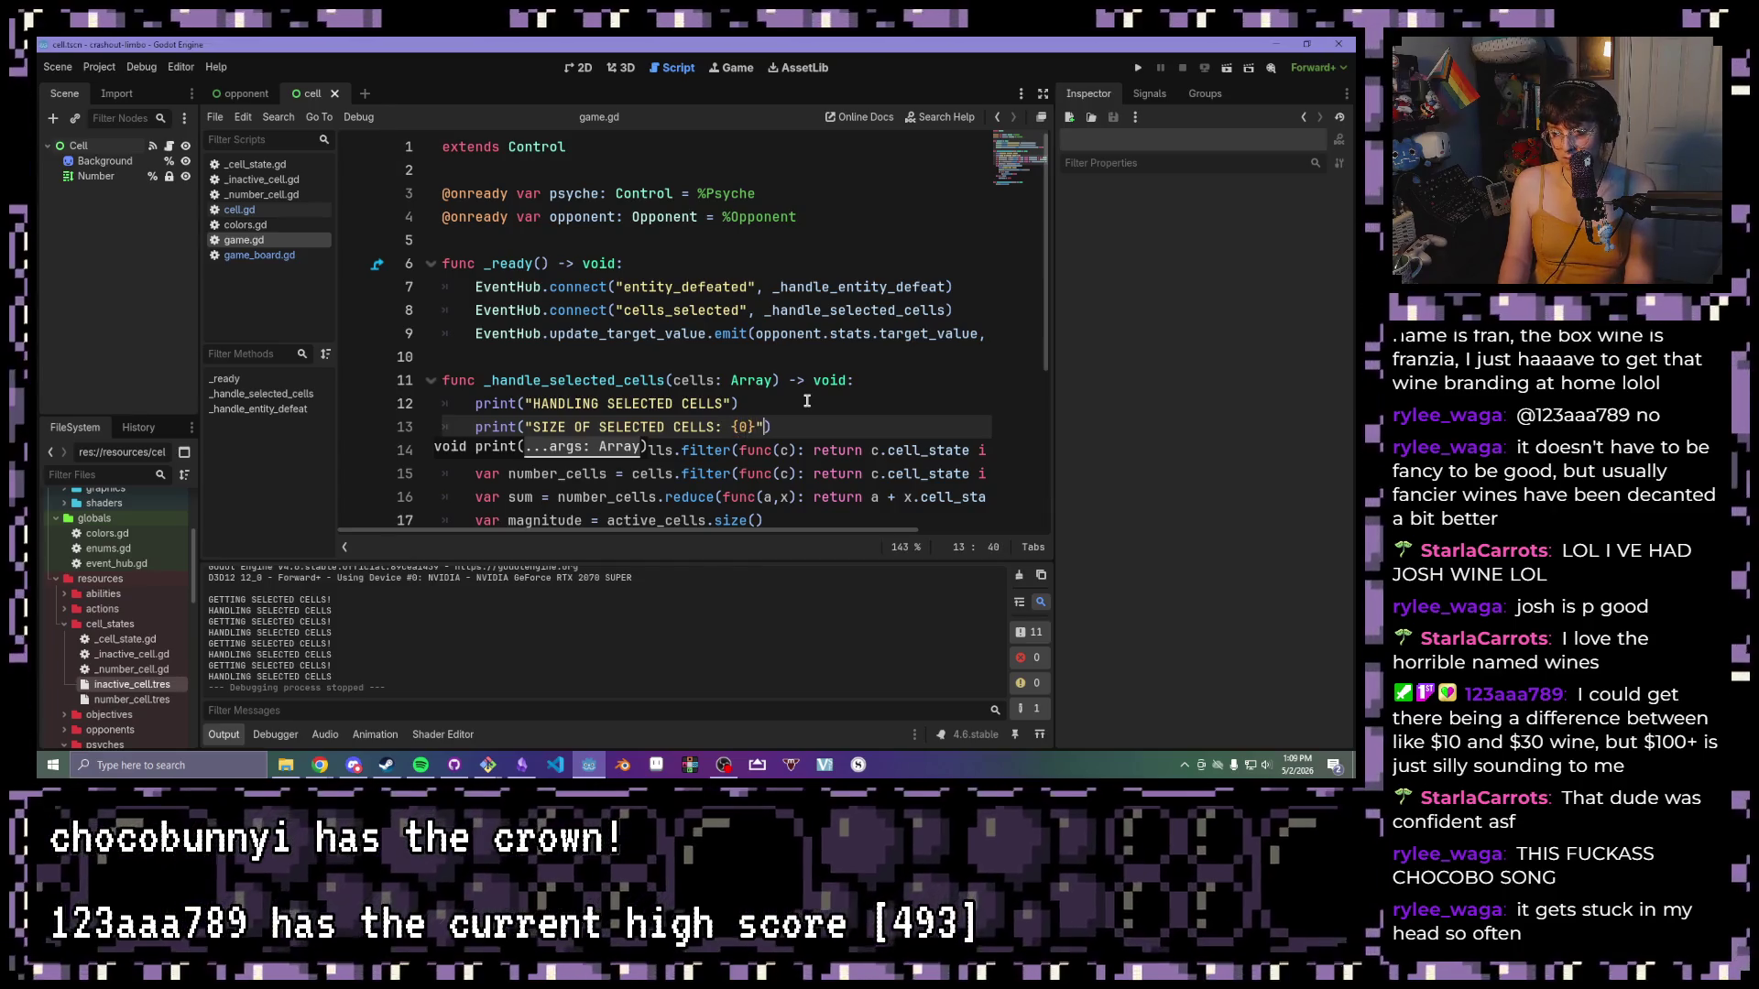
type(".format([c")
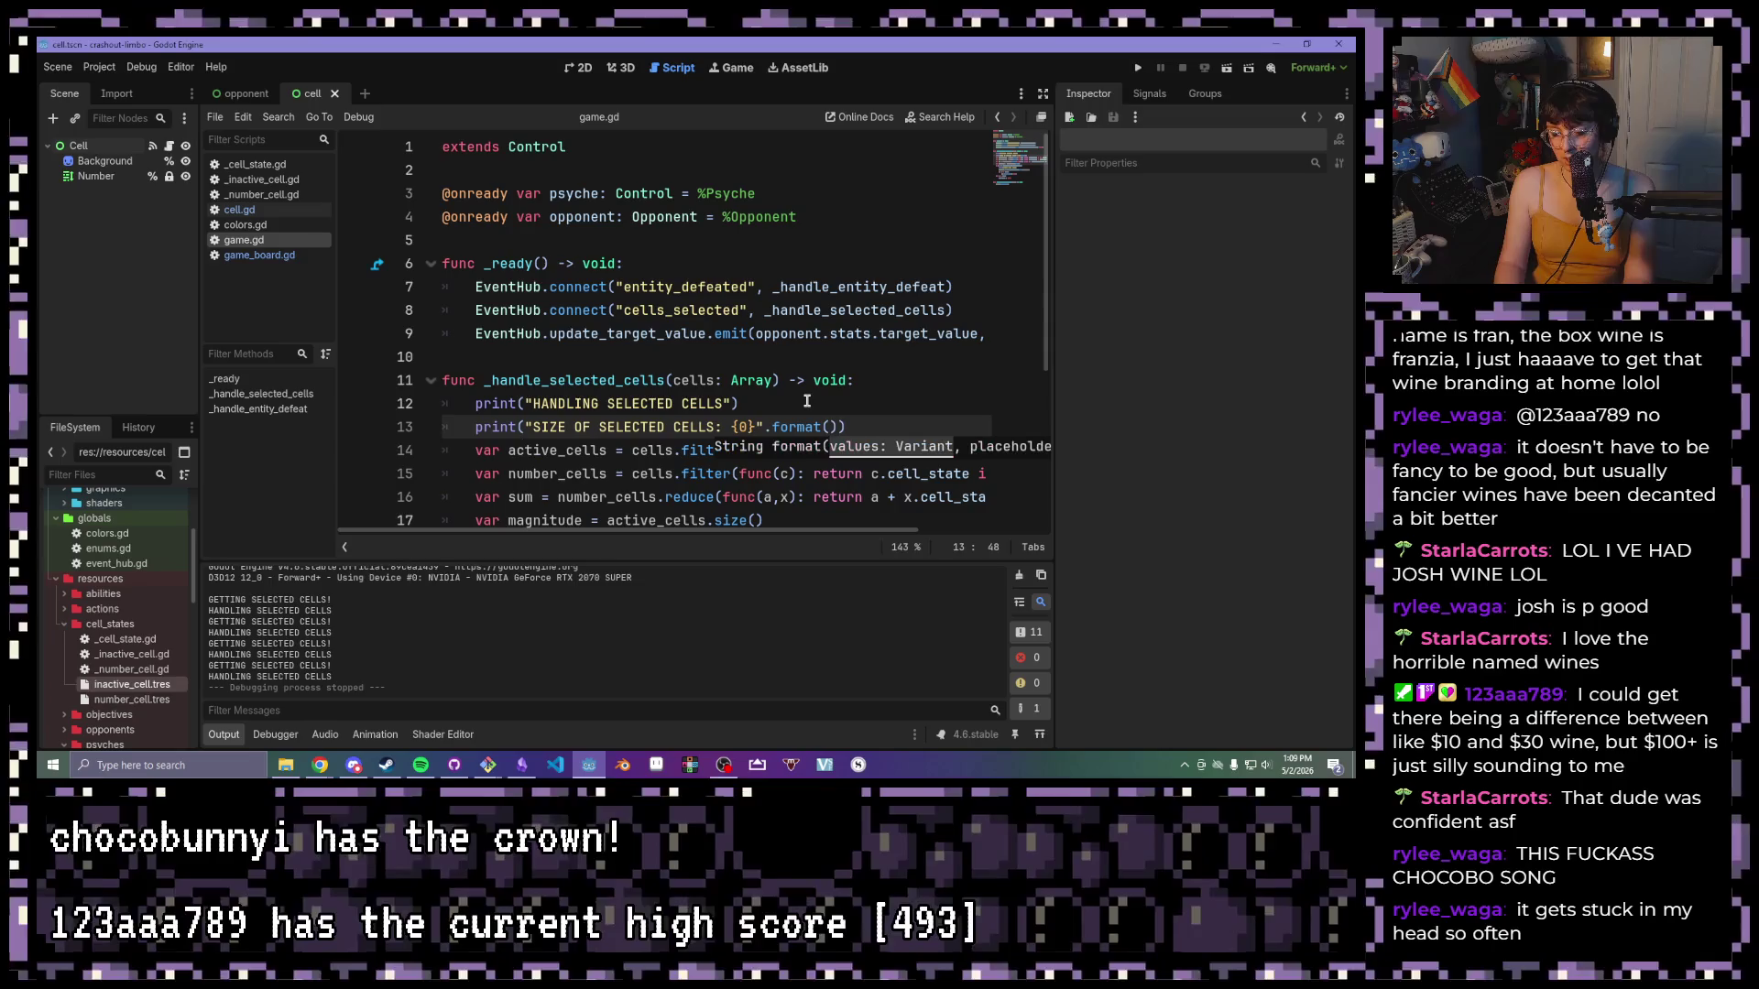
type("ells.")
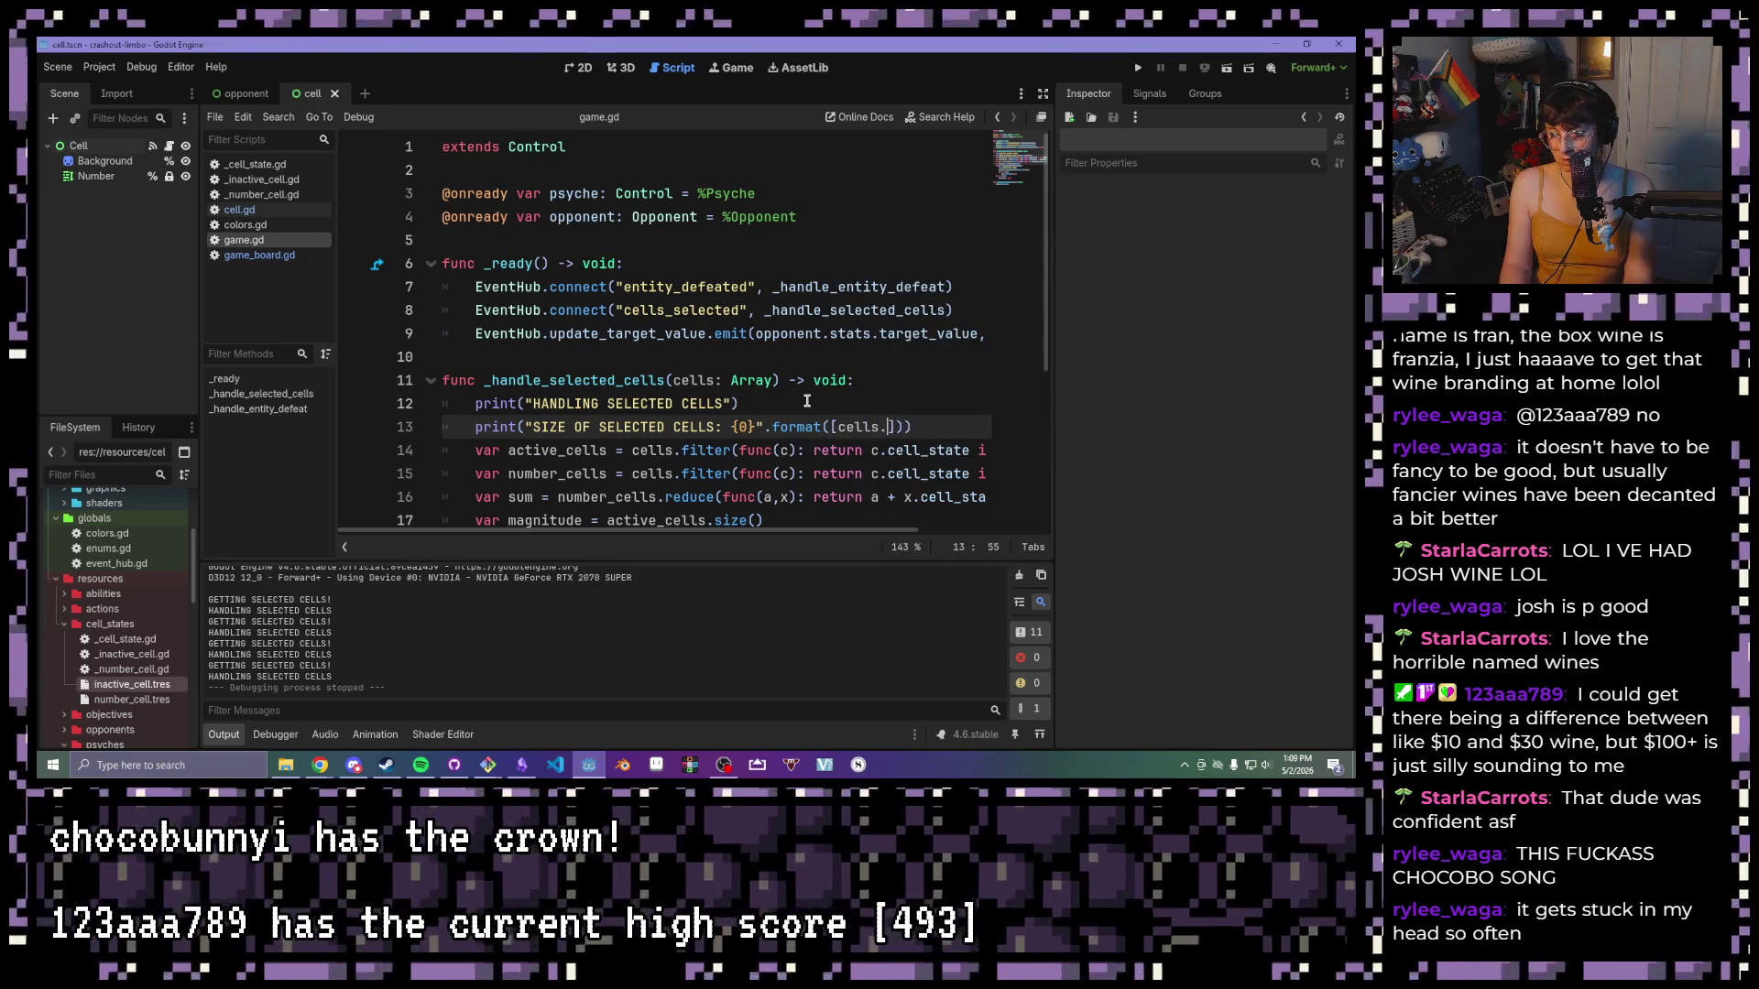
type("size(")
left_click(836, 427)
type("str(")
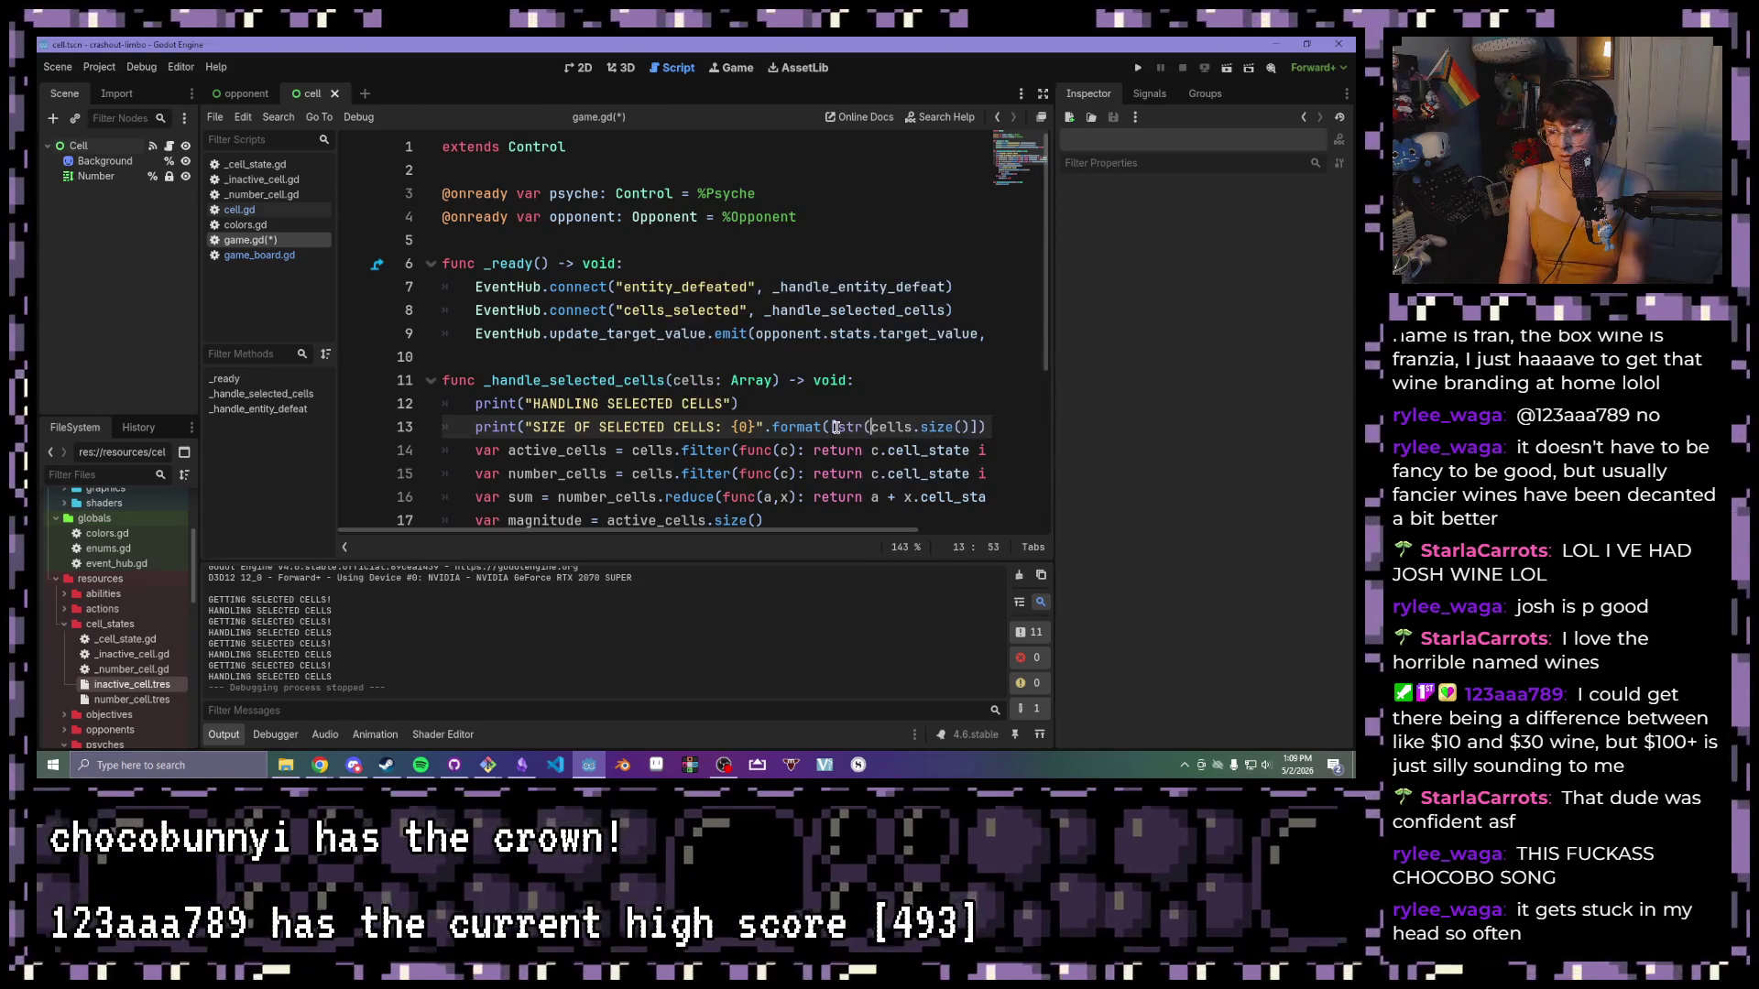
key("Right")
key("Right")
key("Right")
type(")")
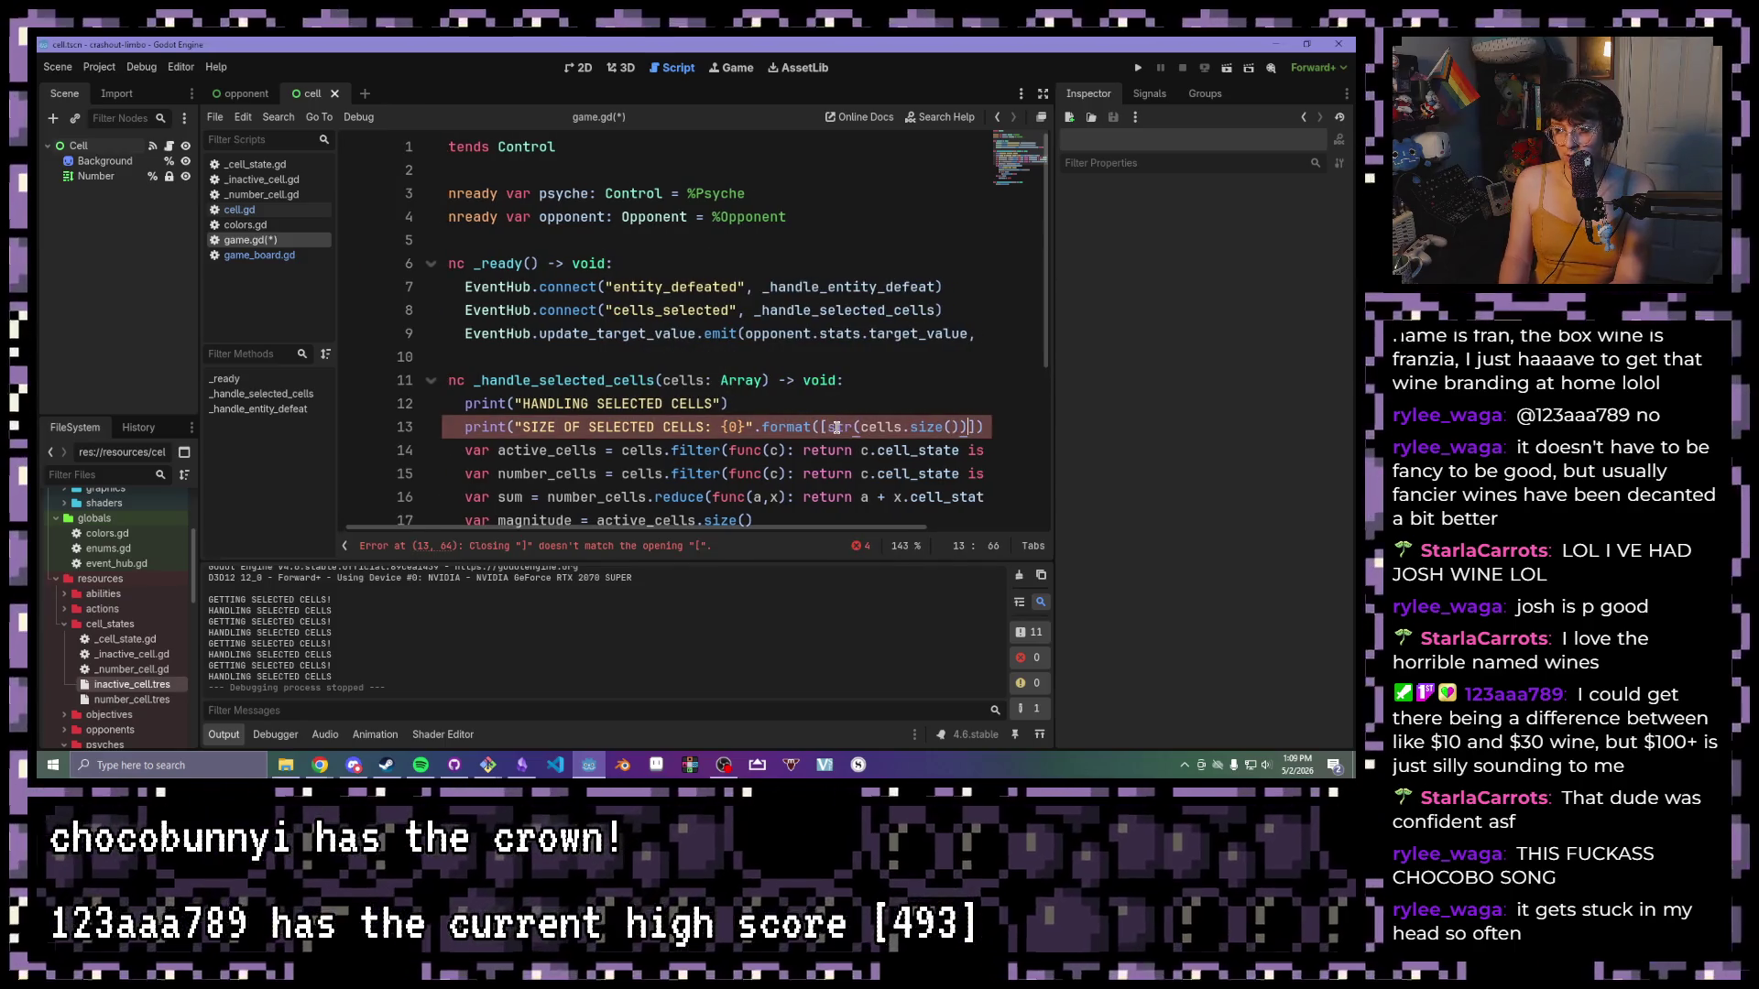
left_click(780, 427)
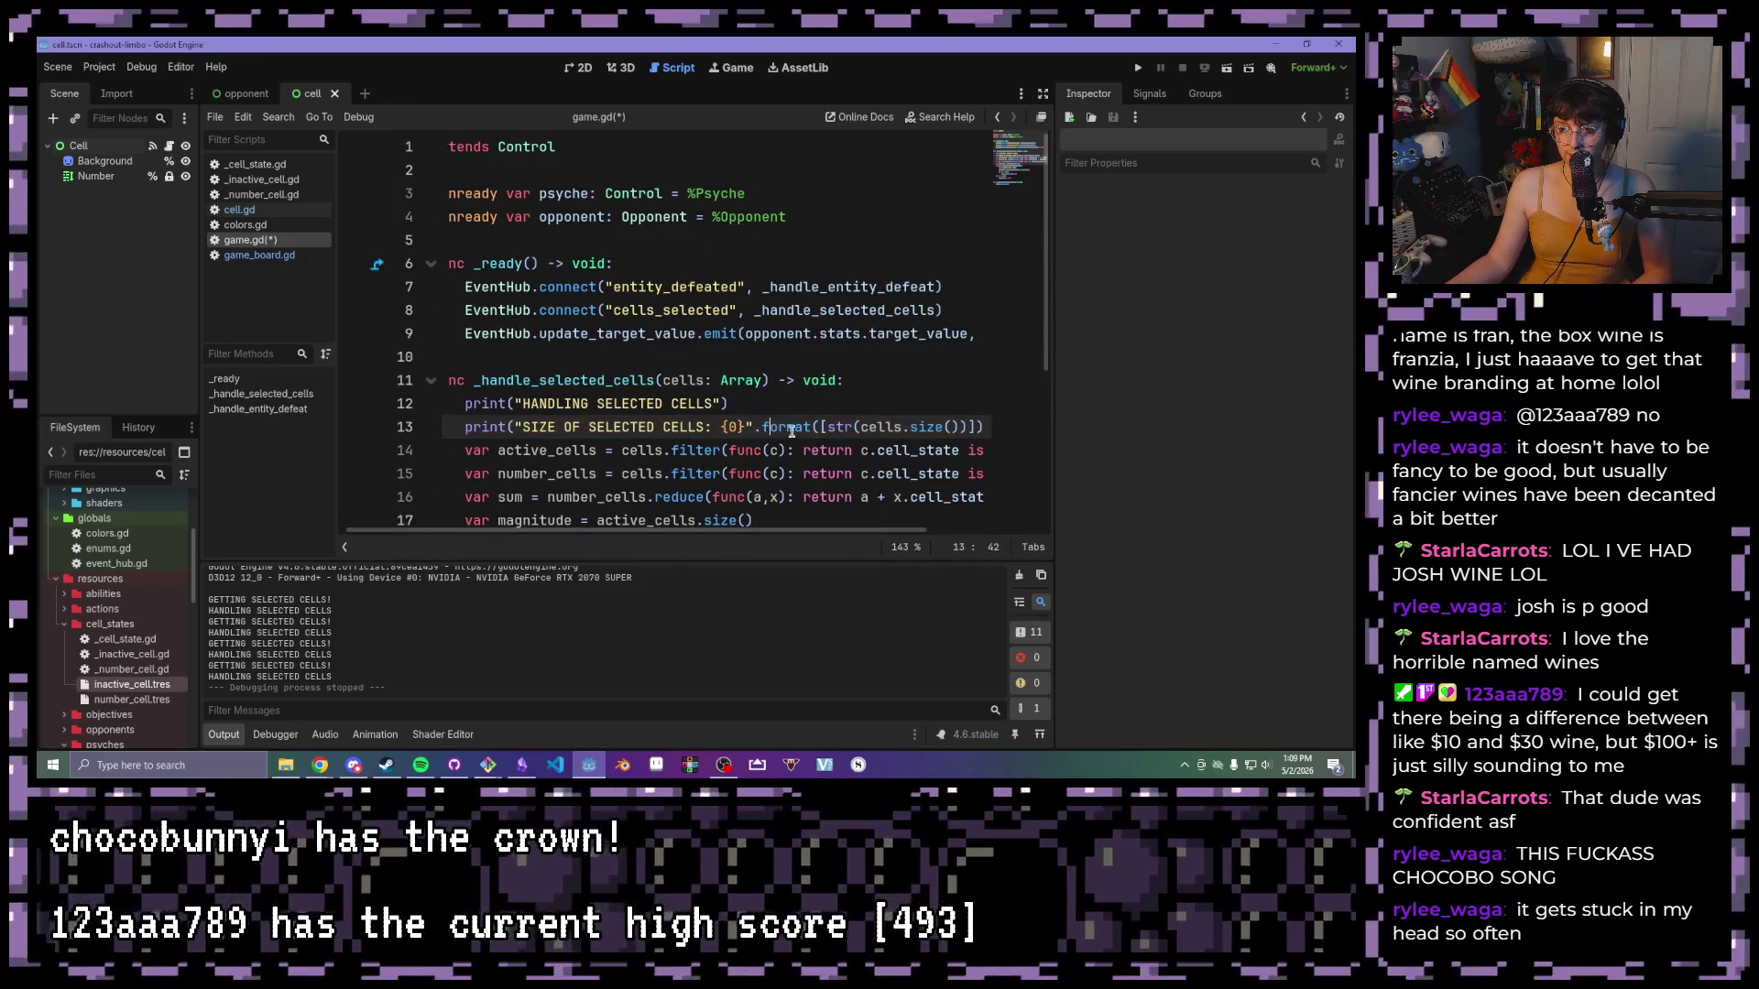
key("ctrl+s")
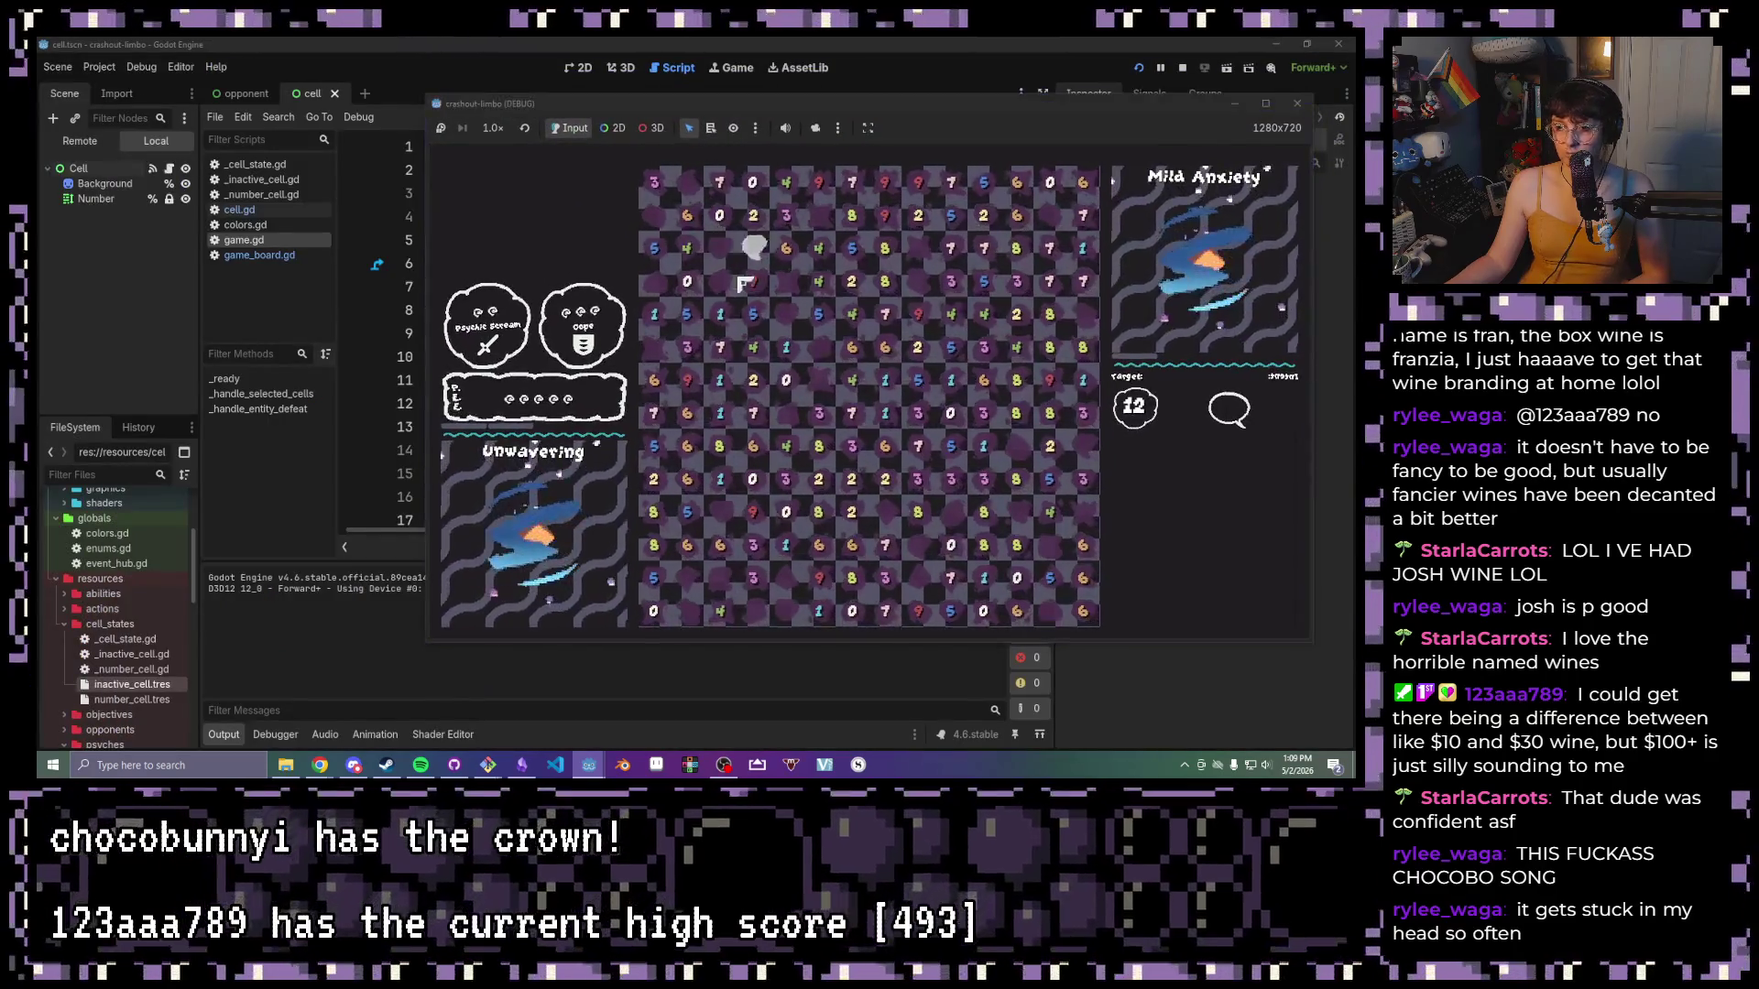
- Select three board cells, confirm the log shows 3 selected cells, and close the game
left_click_drag(654, 314, 720, 314)
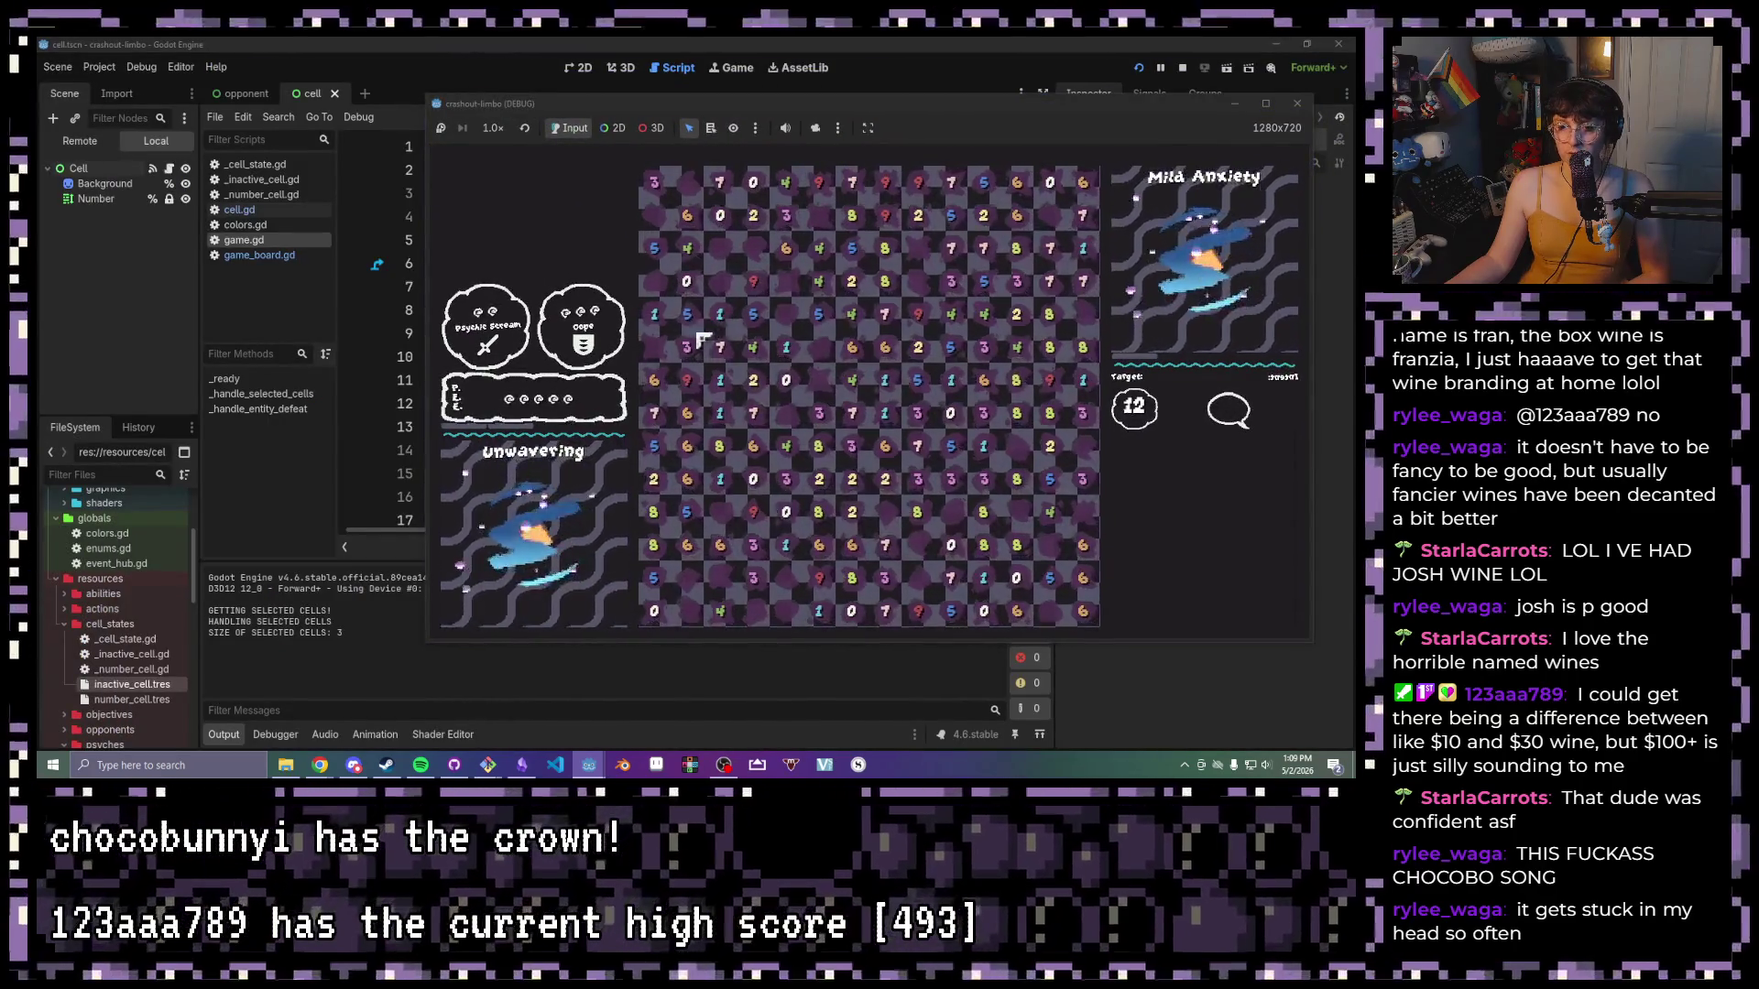
left_click(1295, 108)
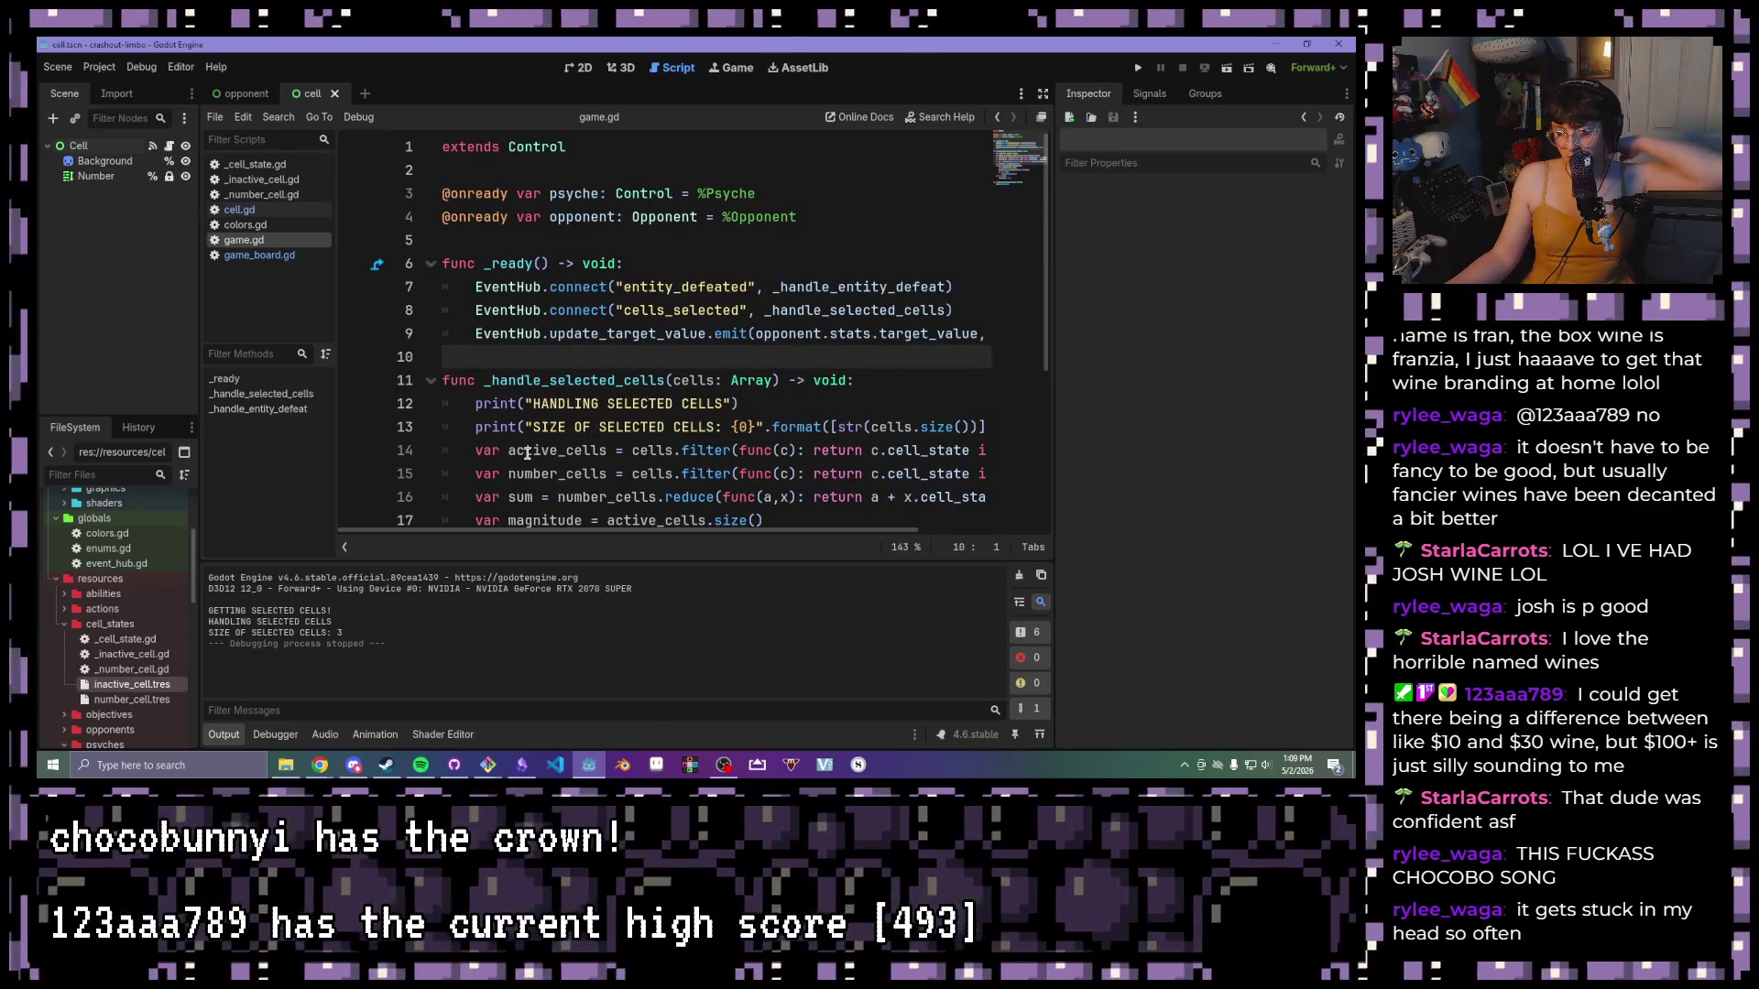
- Start a new line right after the active_cells filter line
scroll(577, 504, "down", 1)
left_click_drag(604, 530, 729, 539)
left_click(859, 403)
left_click(859, 380)
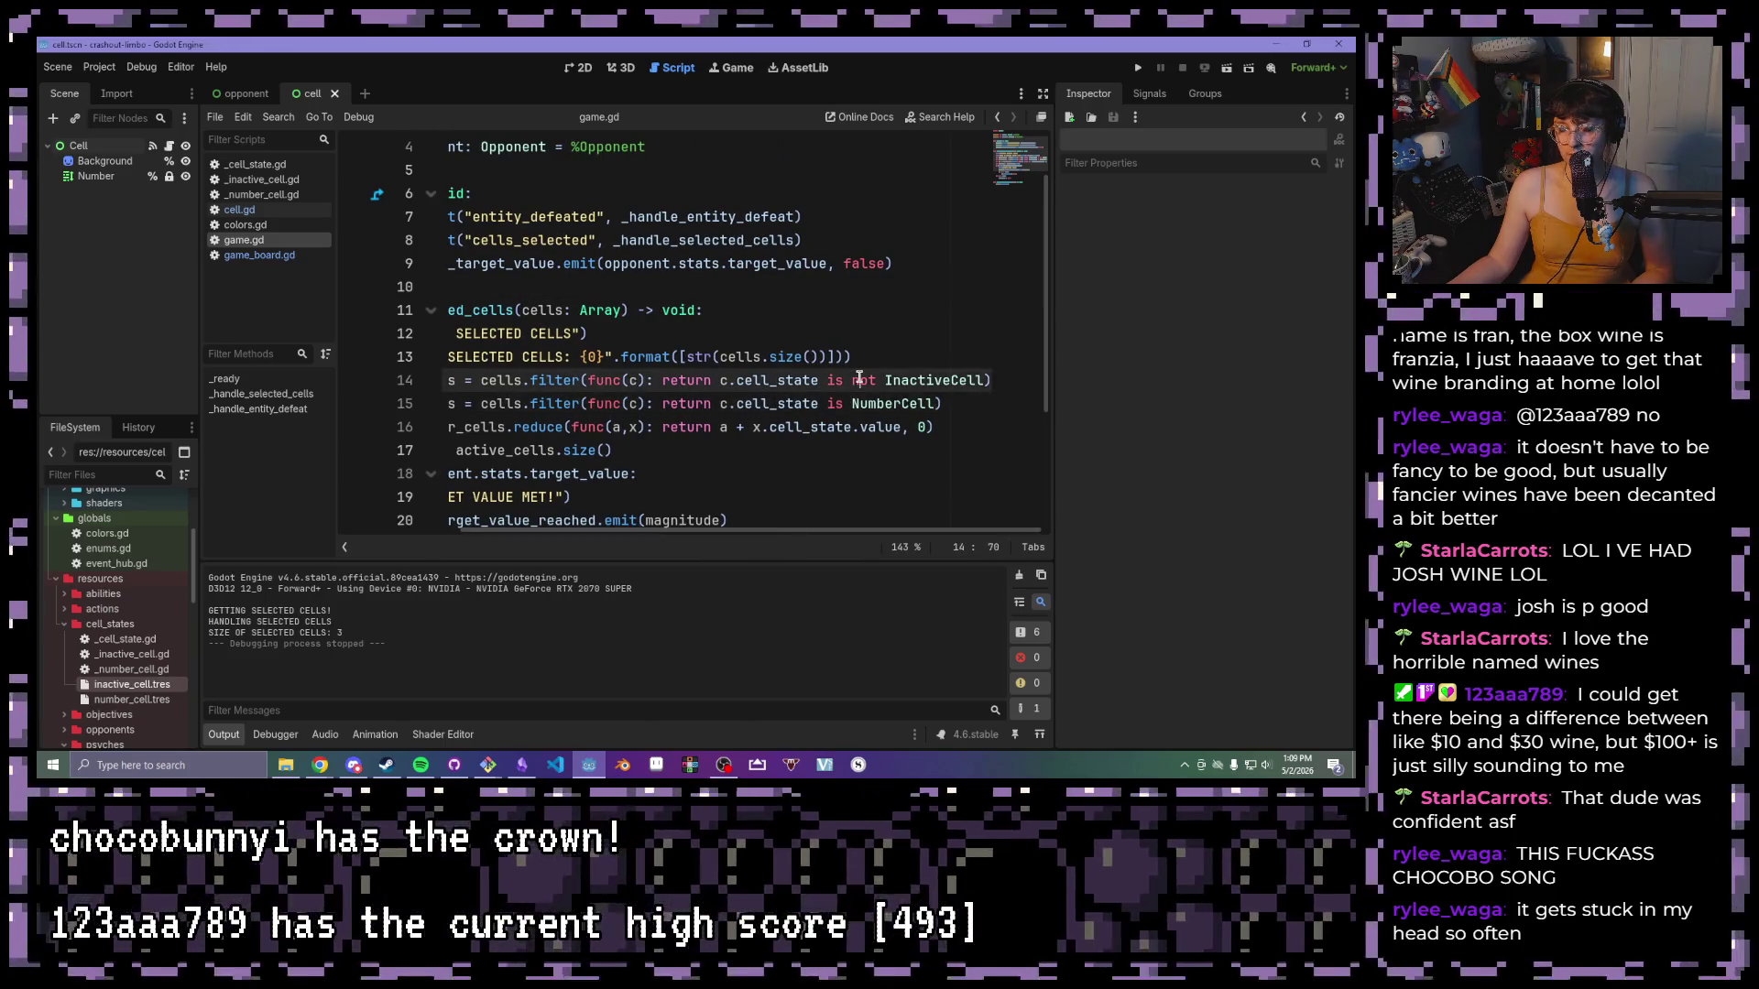
mouse_move(709, 538)
left_mouse_down()
mouse_move(584, 533)
mouse_move(612, 532)
left_mouse_up()
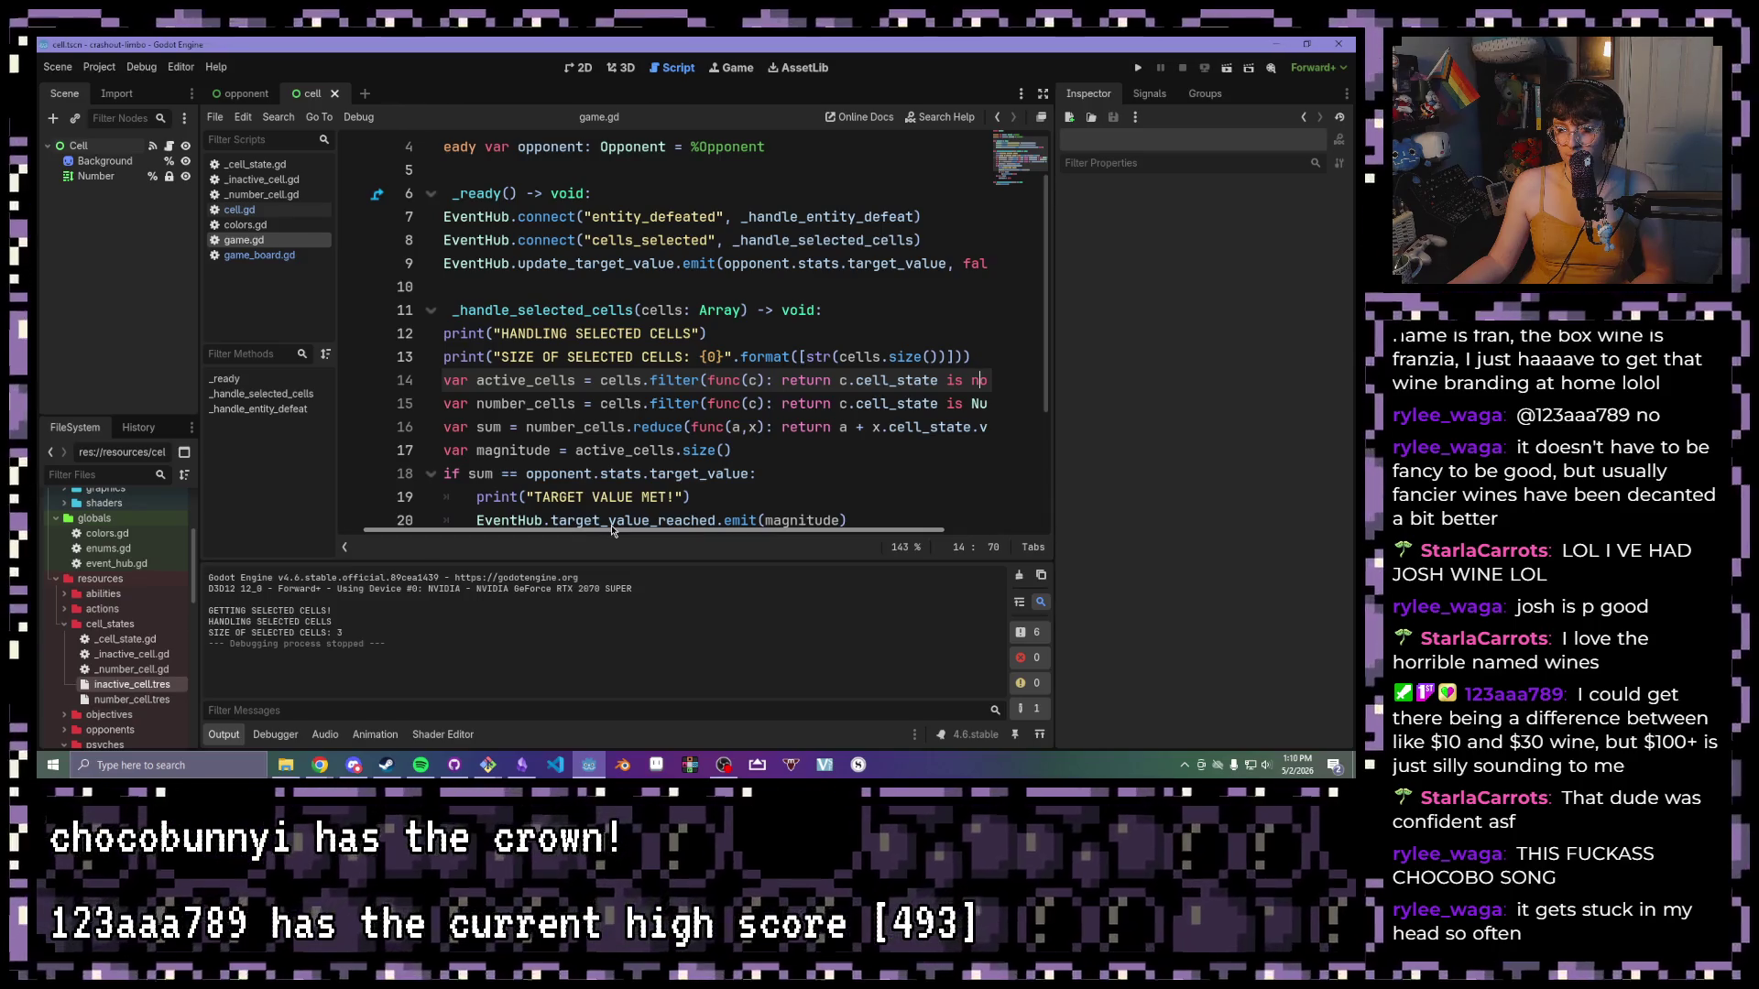
left_click_drag(612, 531, 715, 531)
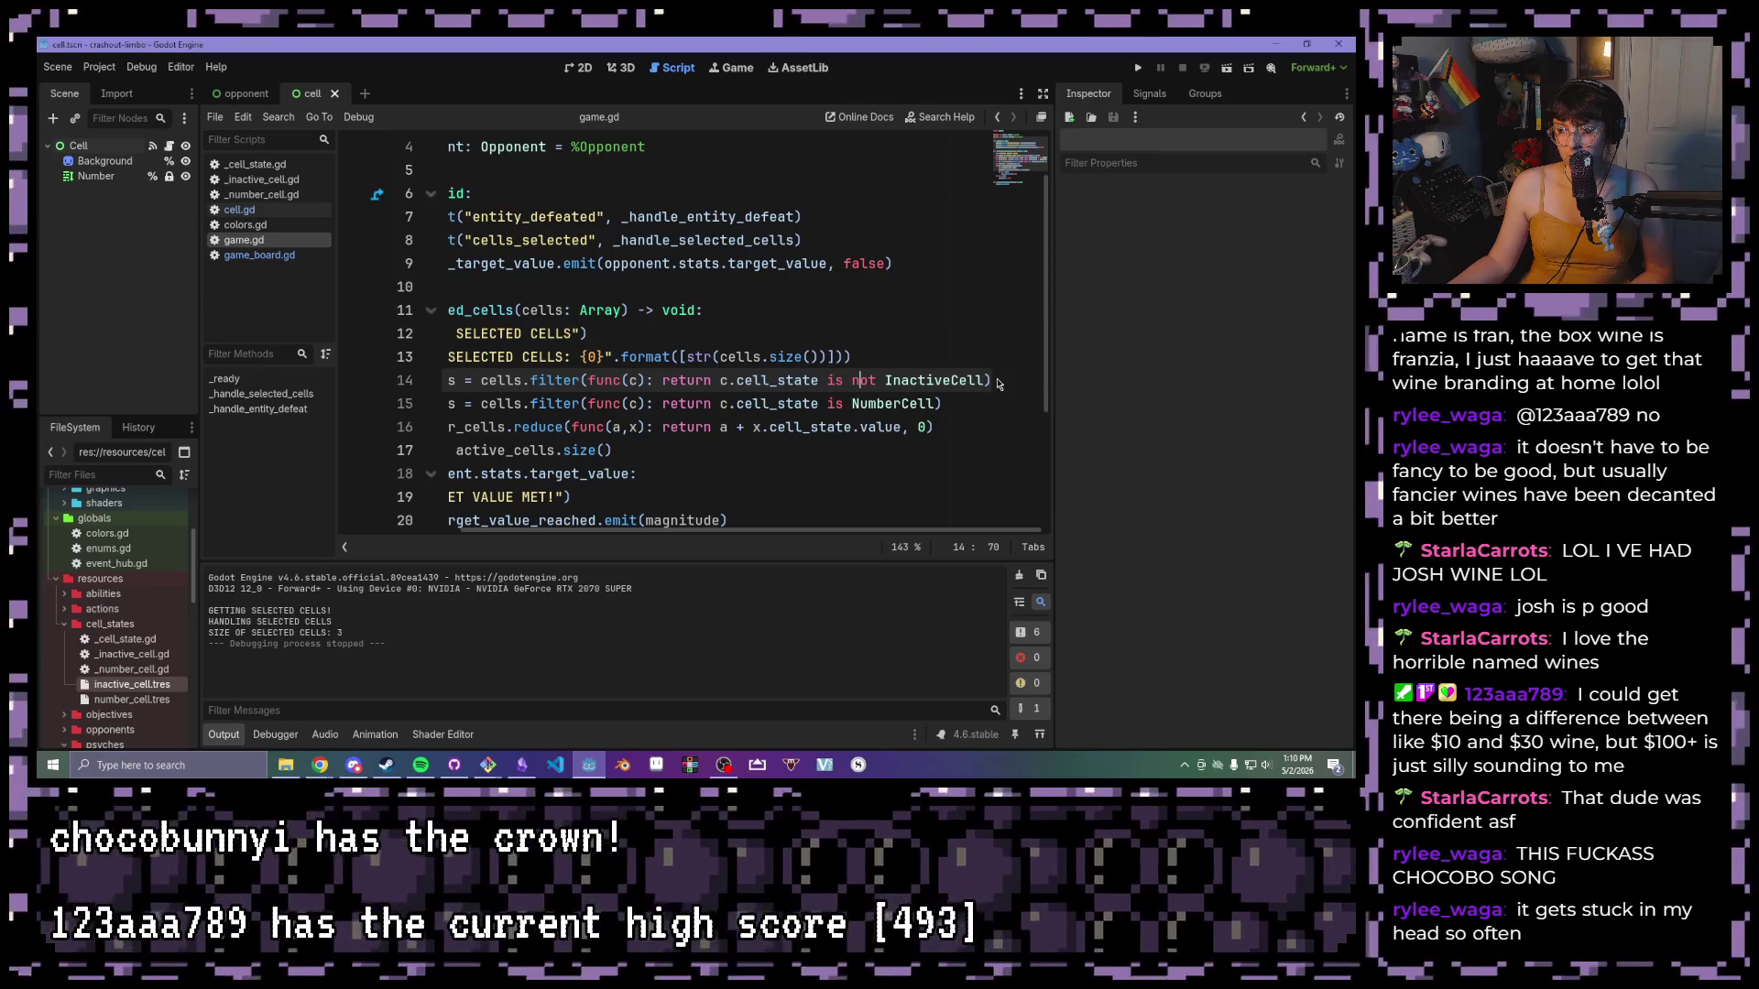
key("Return")
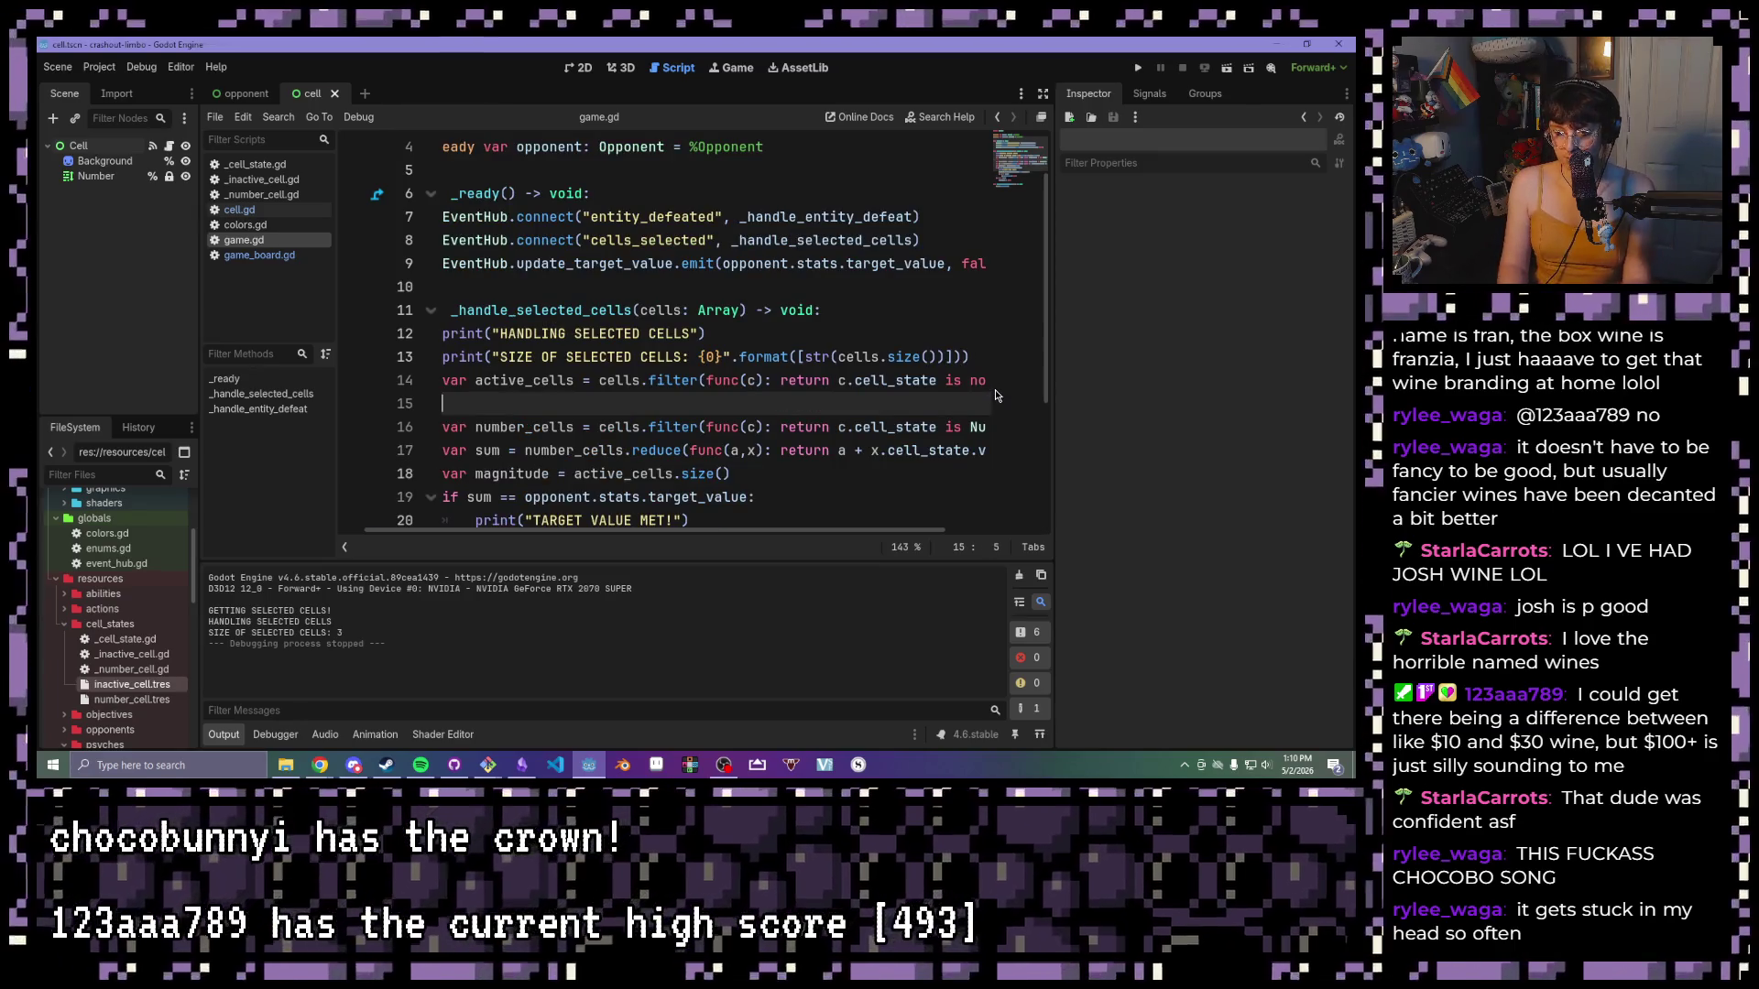
- Write print("NUMBER OF ACTIVE CELLS: {0}".format([active_cells.size() with autocomplete
type("rint(\"N")
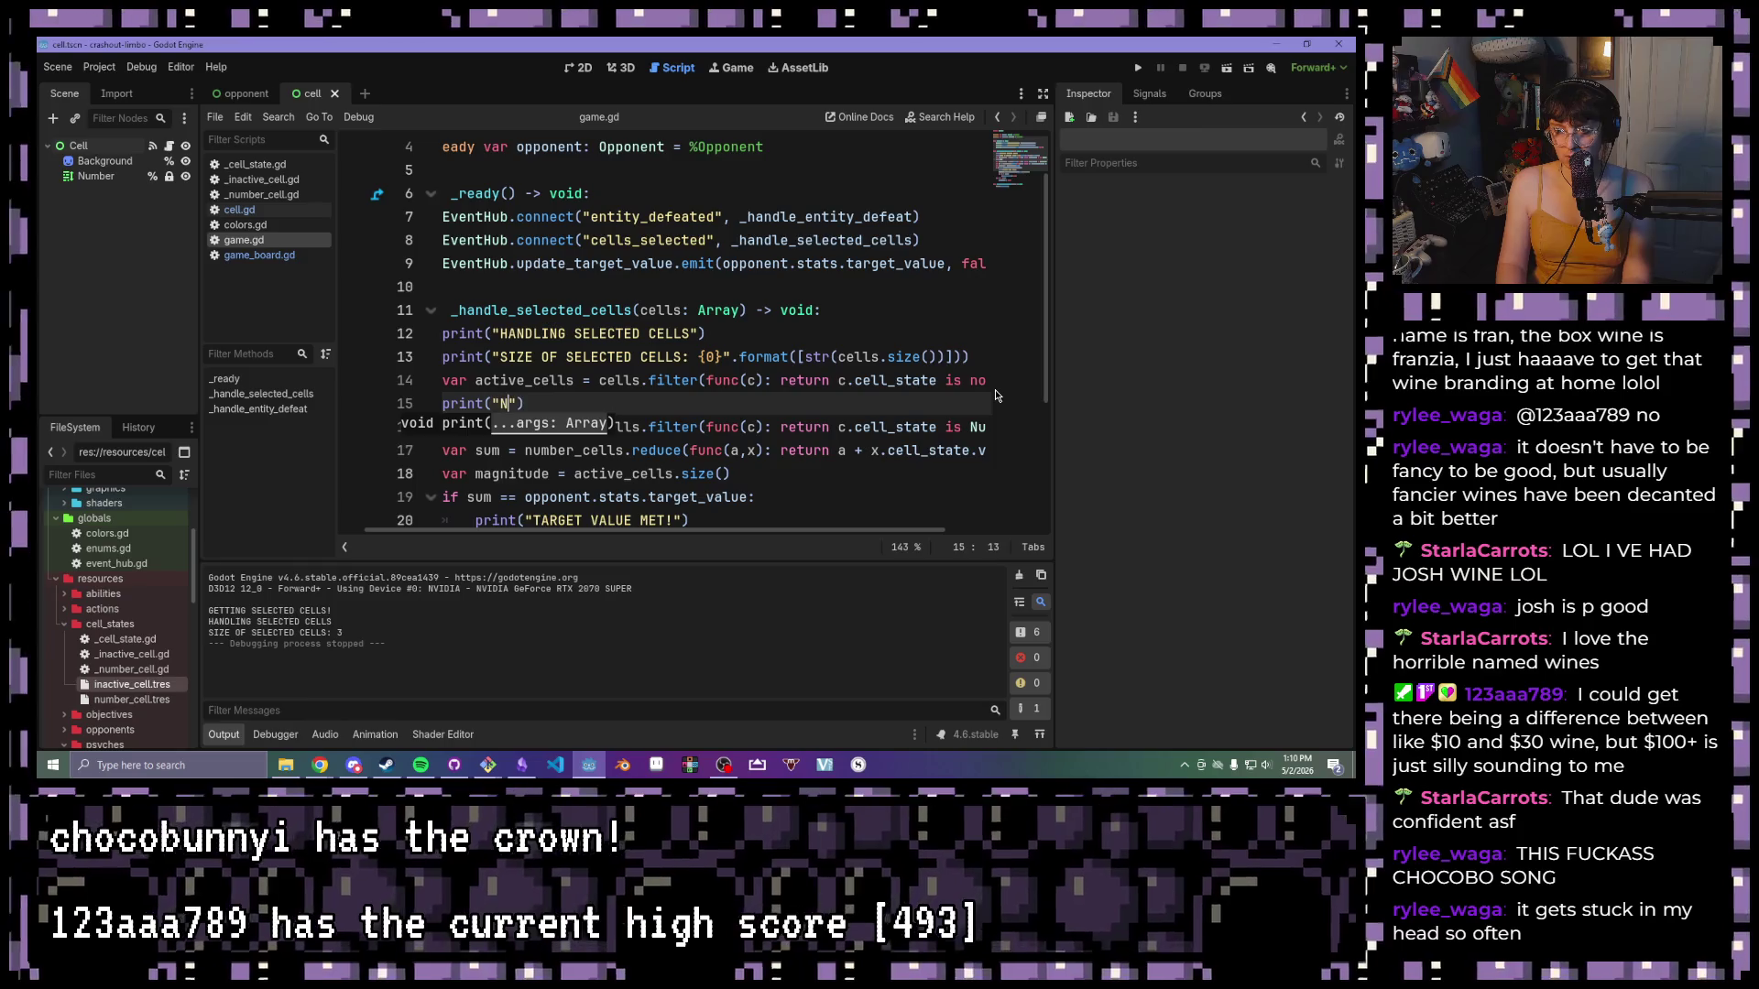
type("UMBER OF ACTI")
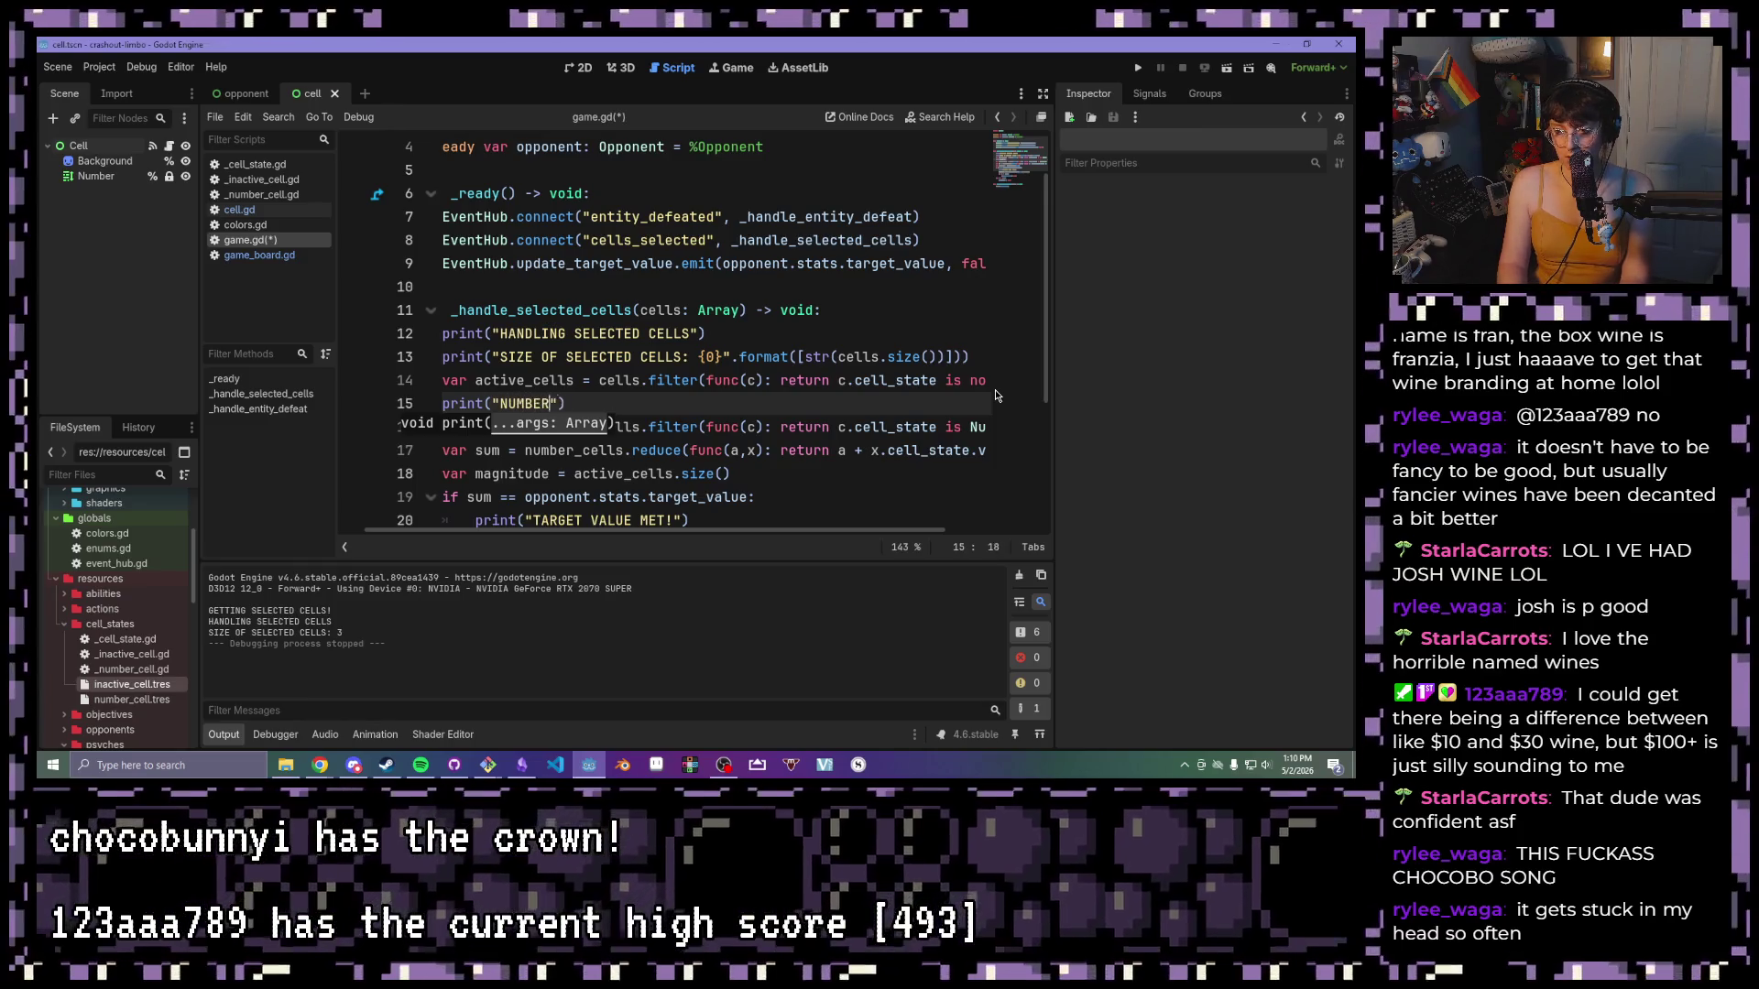
type("VE CELLS: {}")
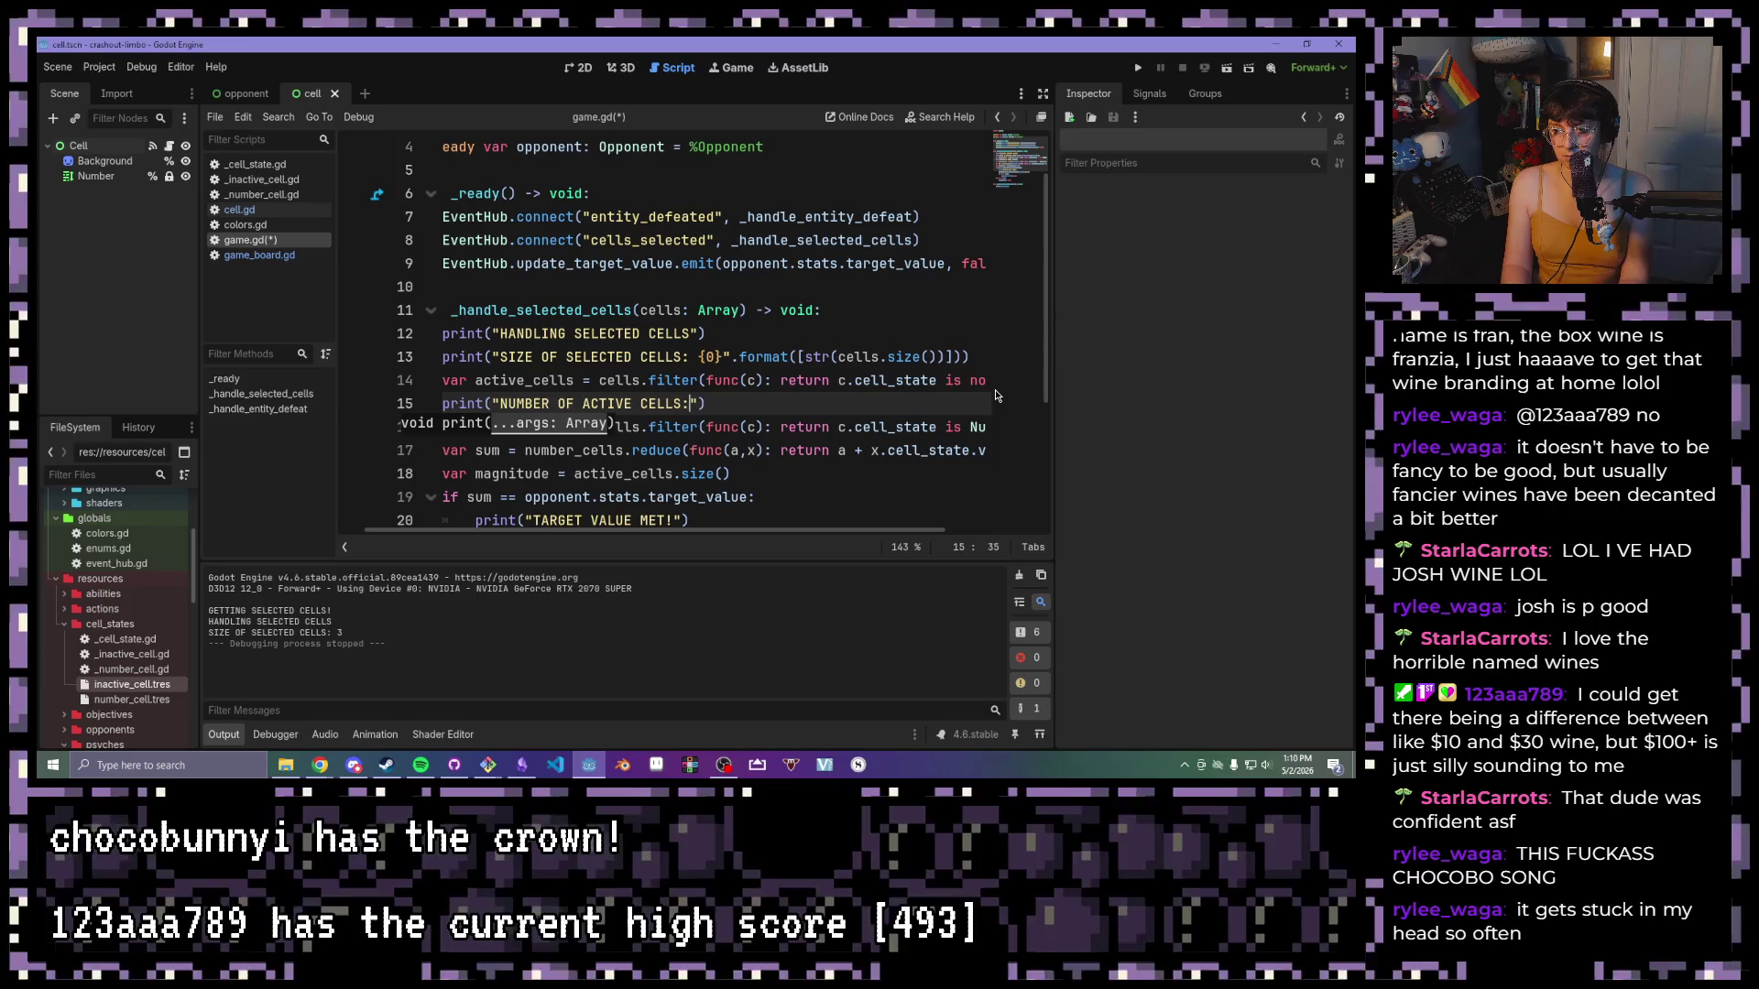
key("Left")
type("0")
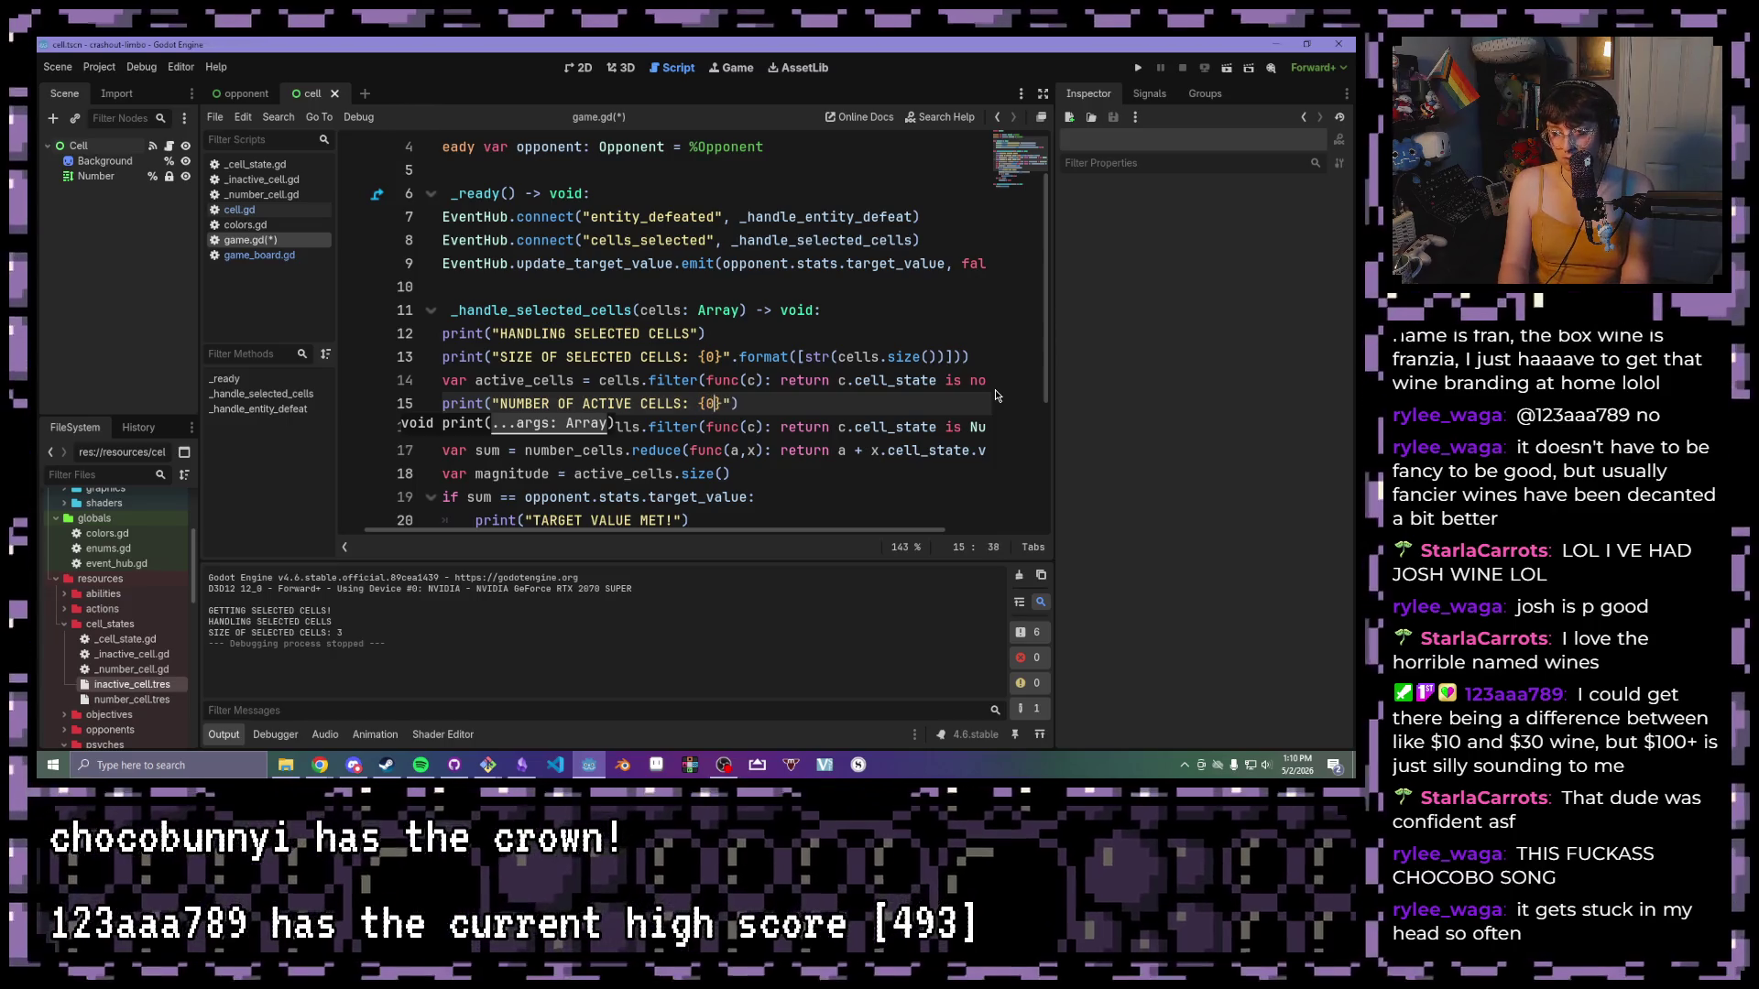
key("Right")
key("Right")
type(".format([")
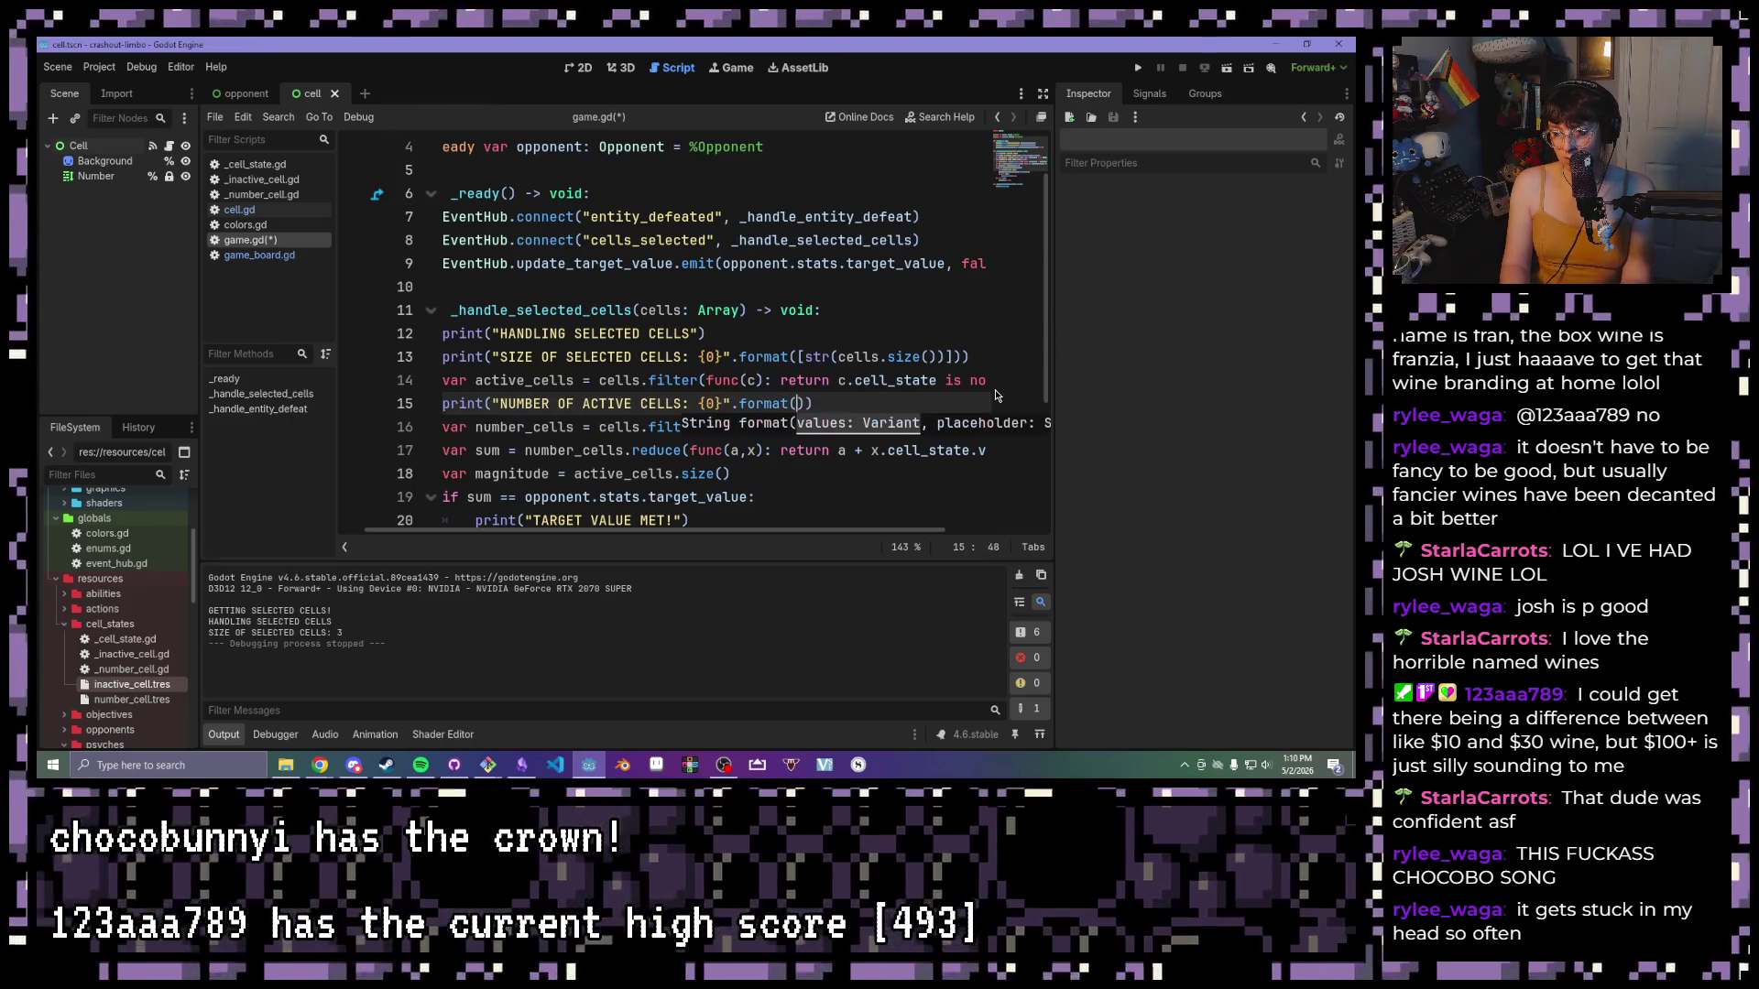
type("active_")
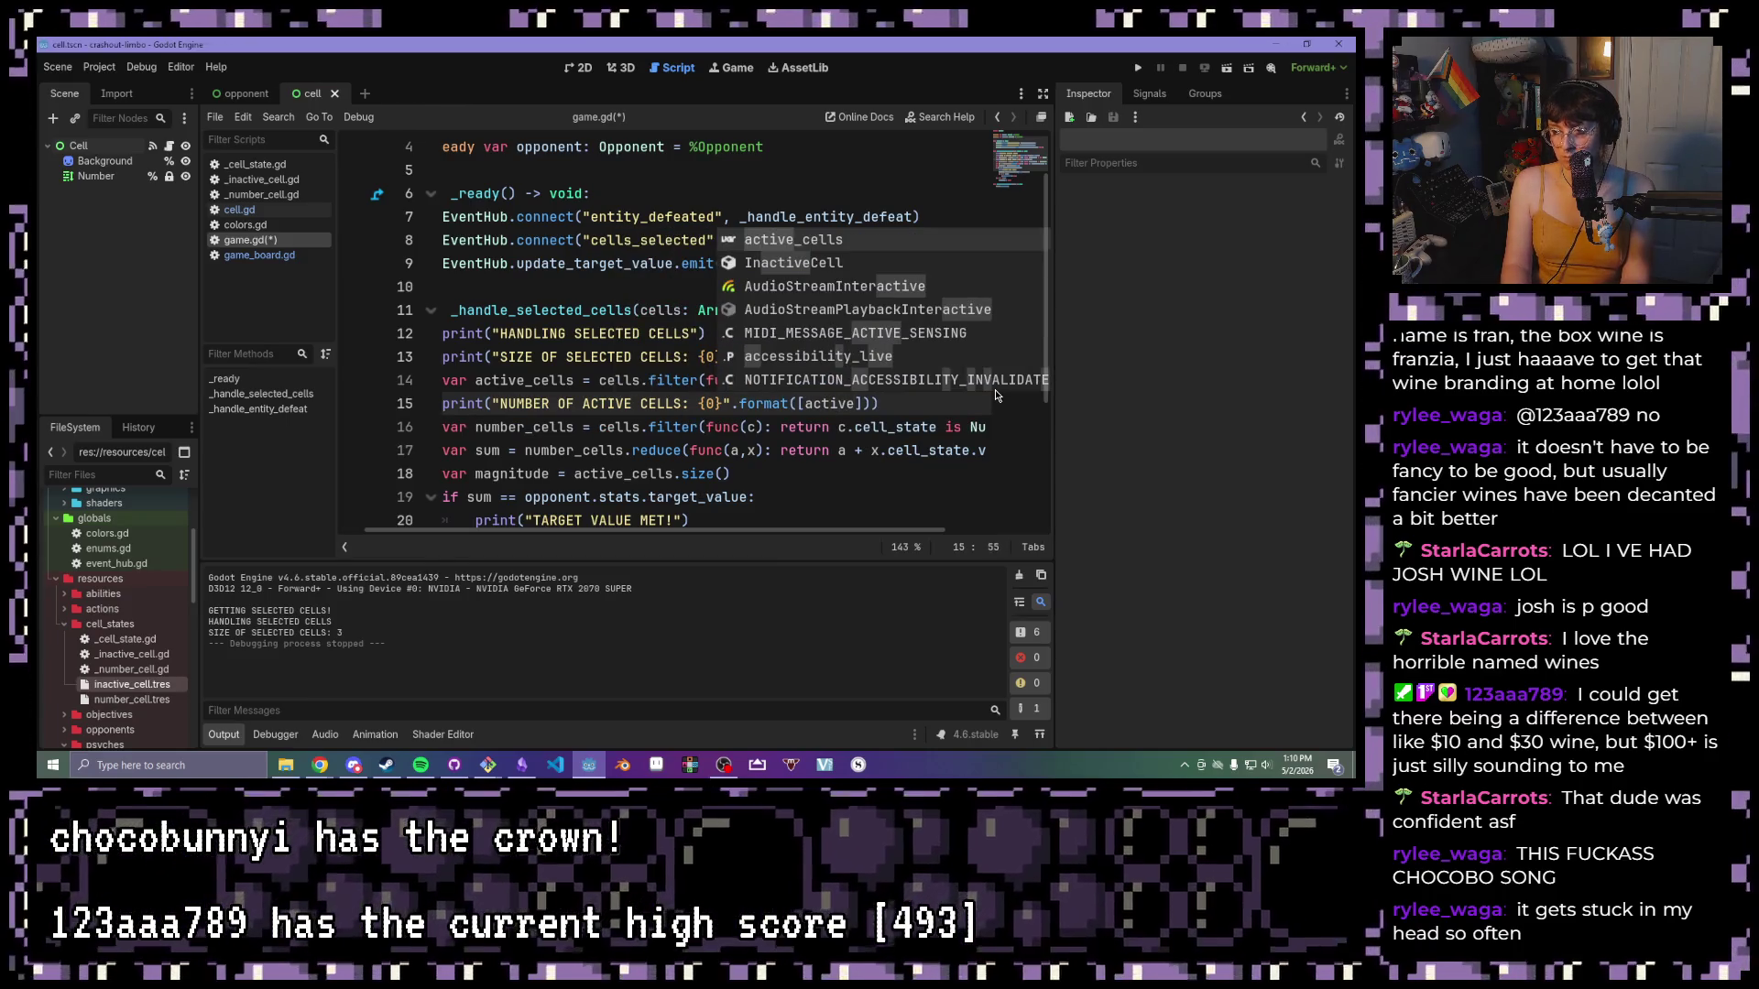
key("Return")
type(".si")
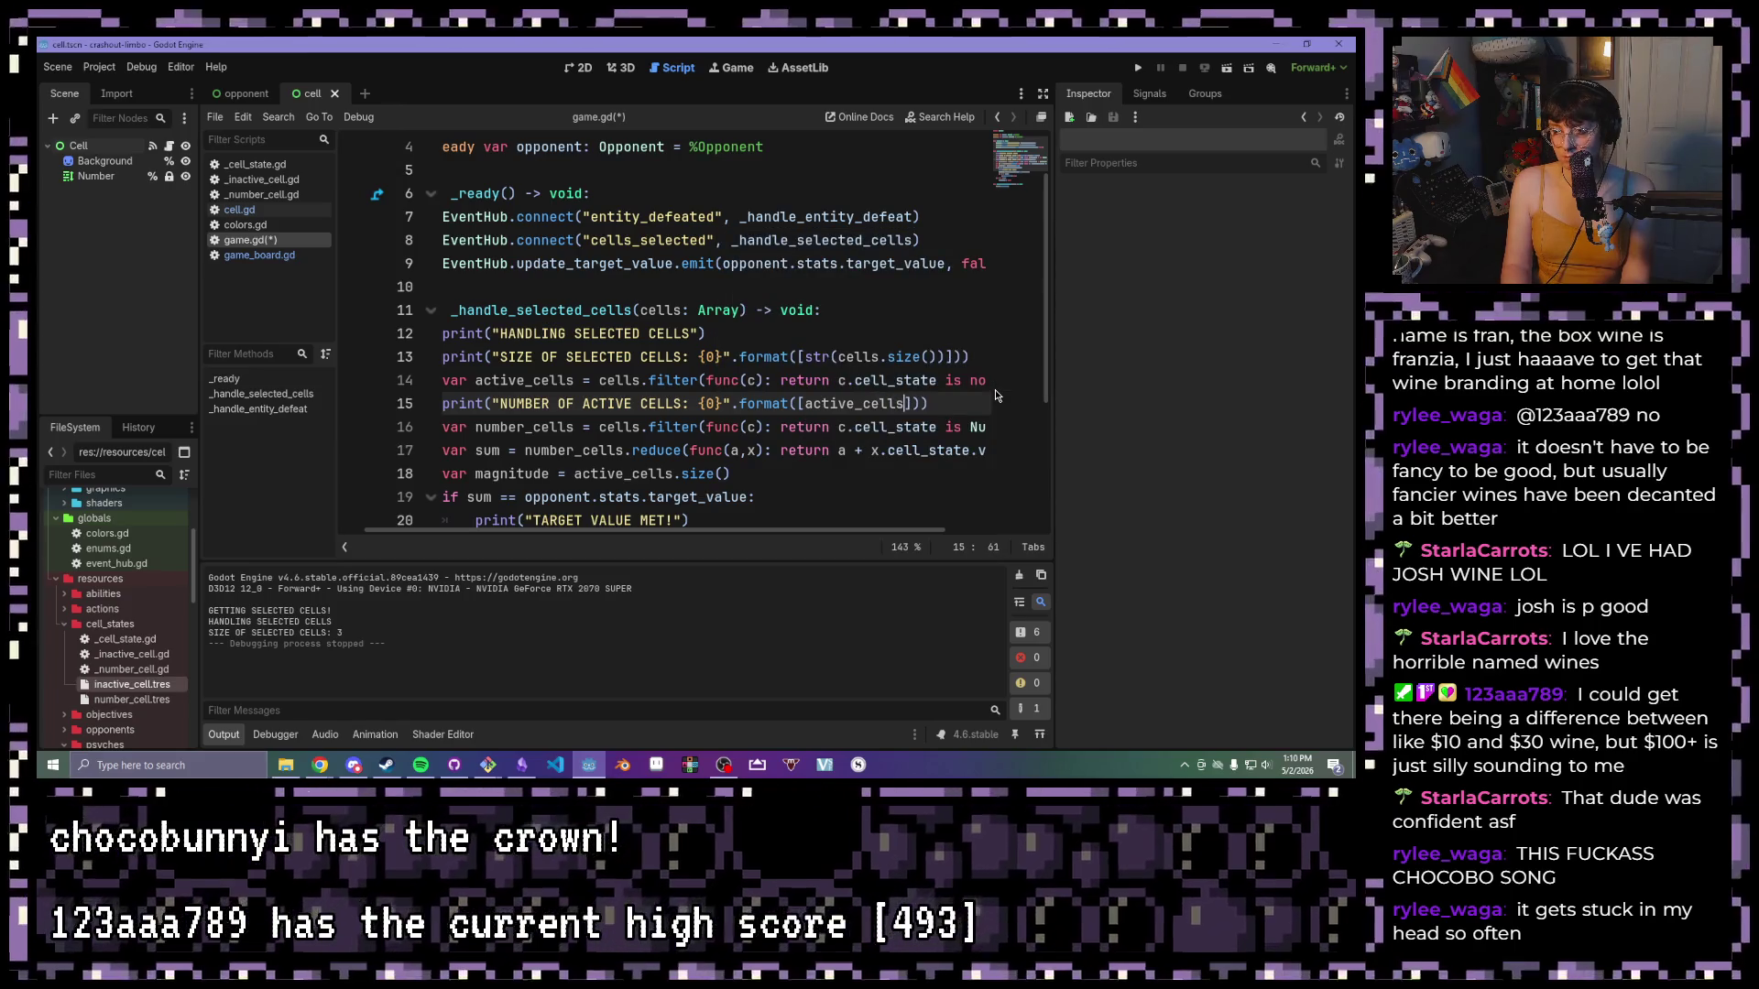
key("Return")
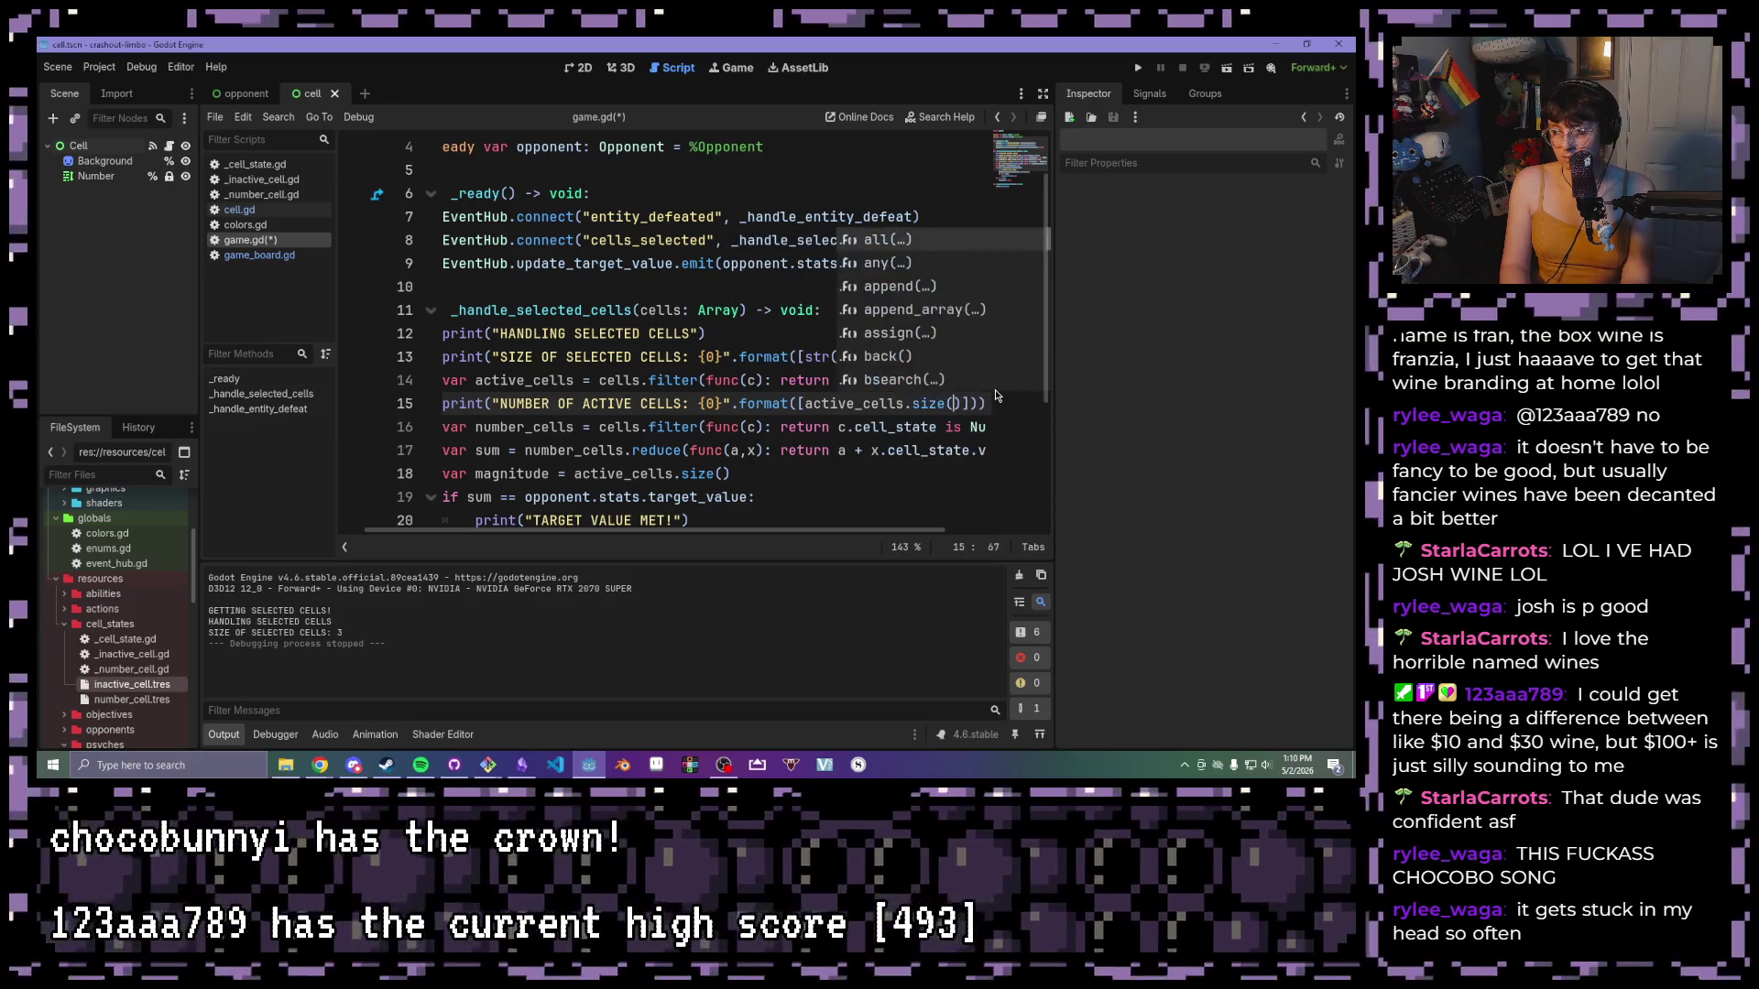
- Wrap active_cells.size() in str() and fix the closing brackets on line 15
left_click(803, 404)
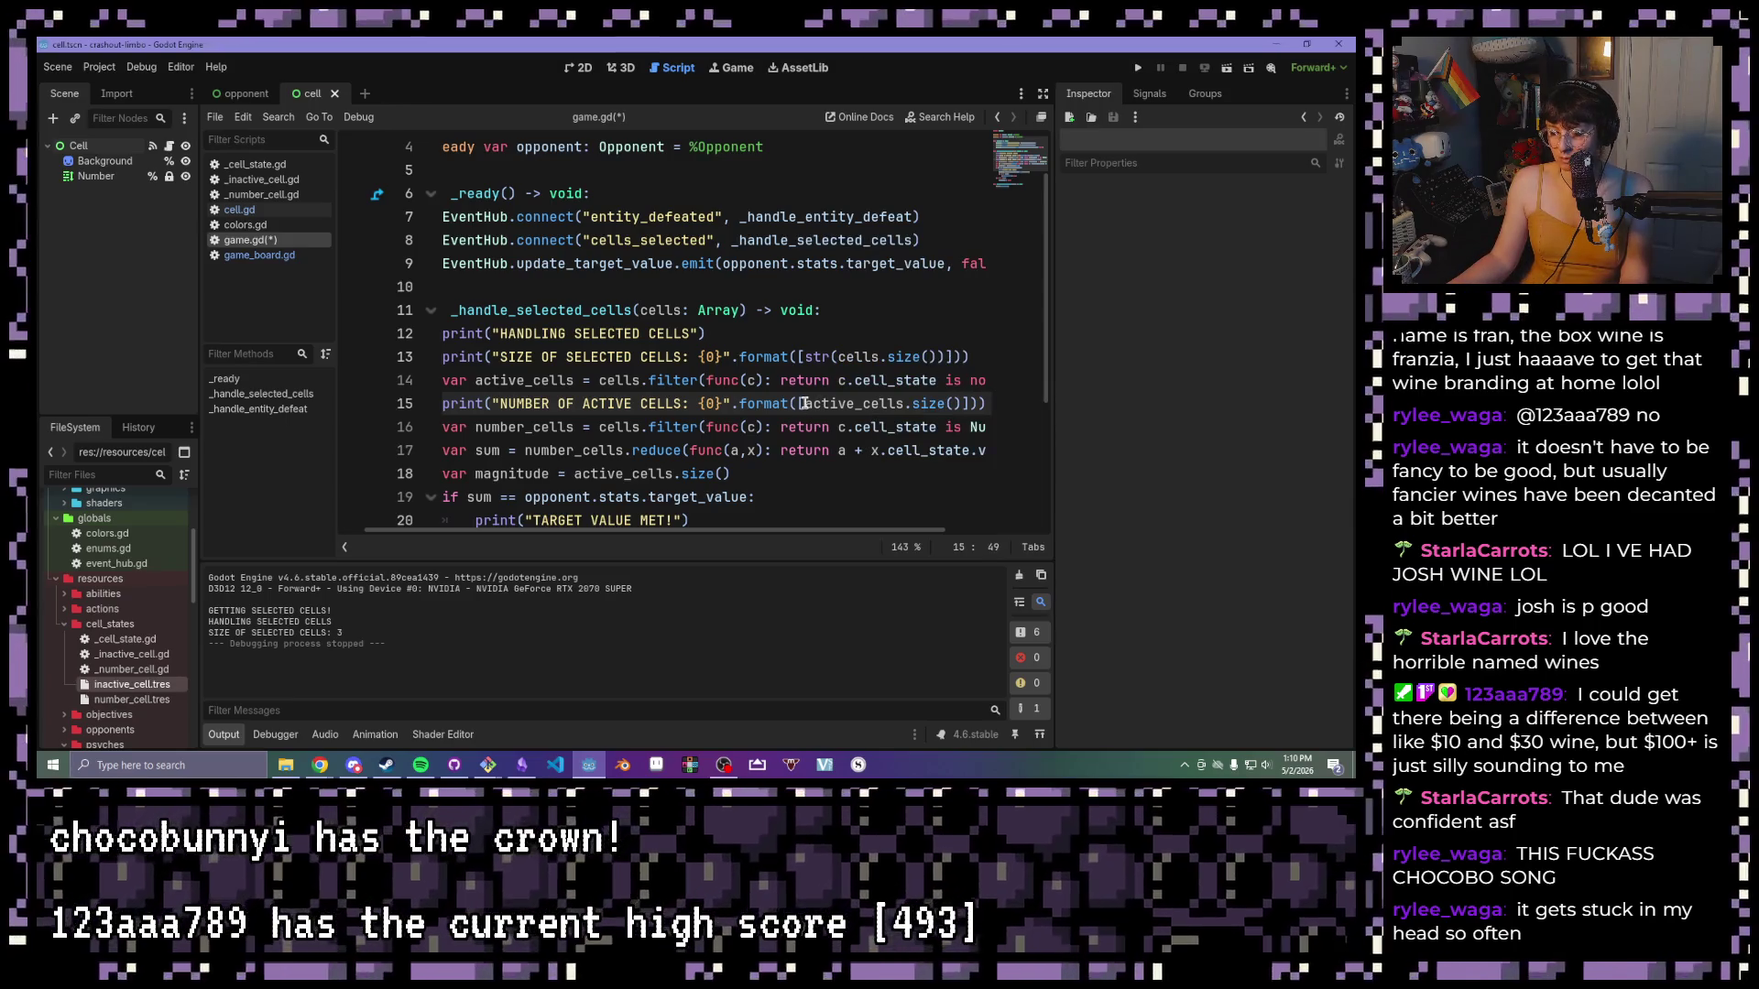
type("str")
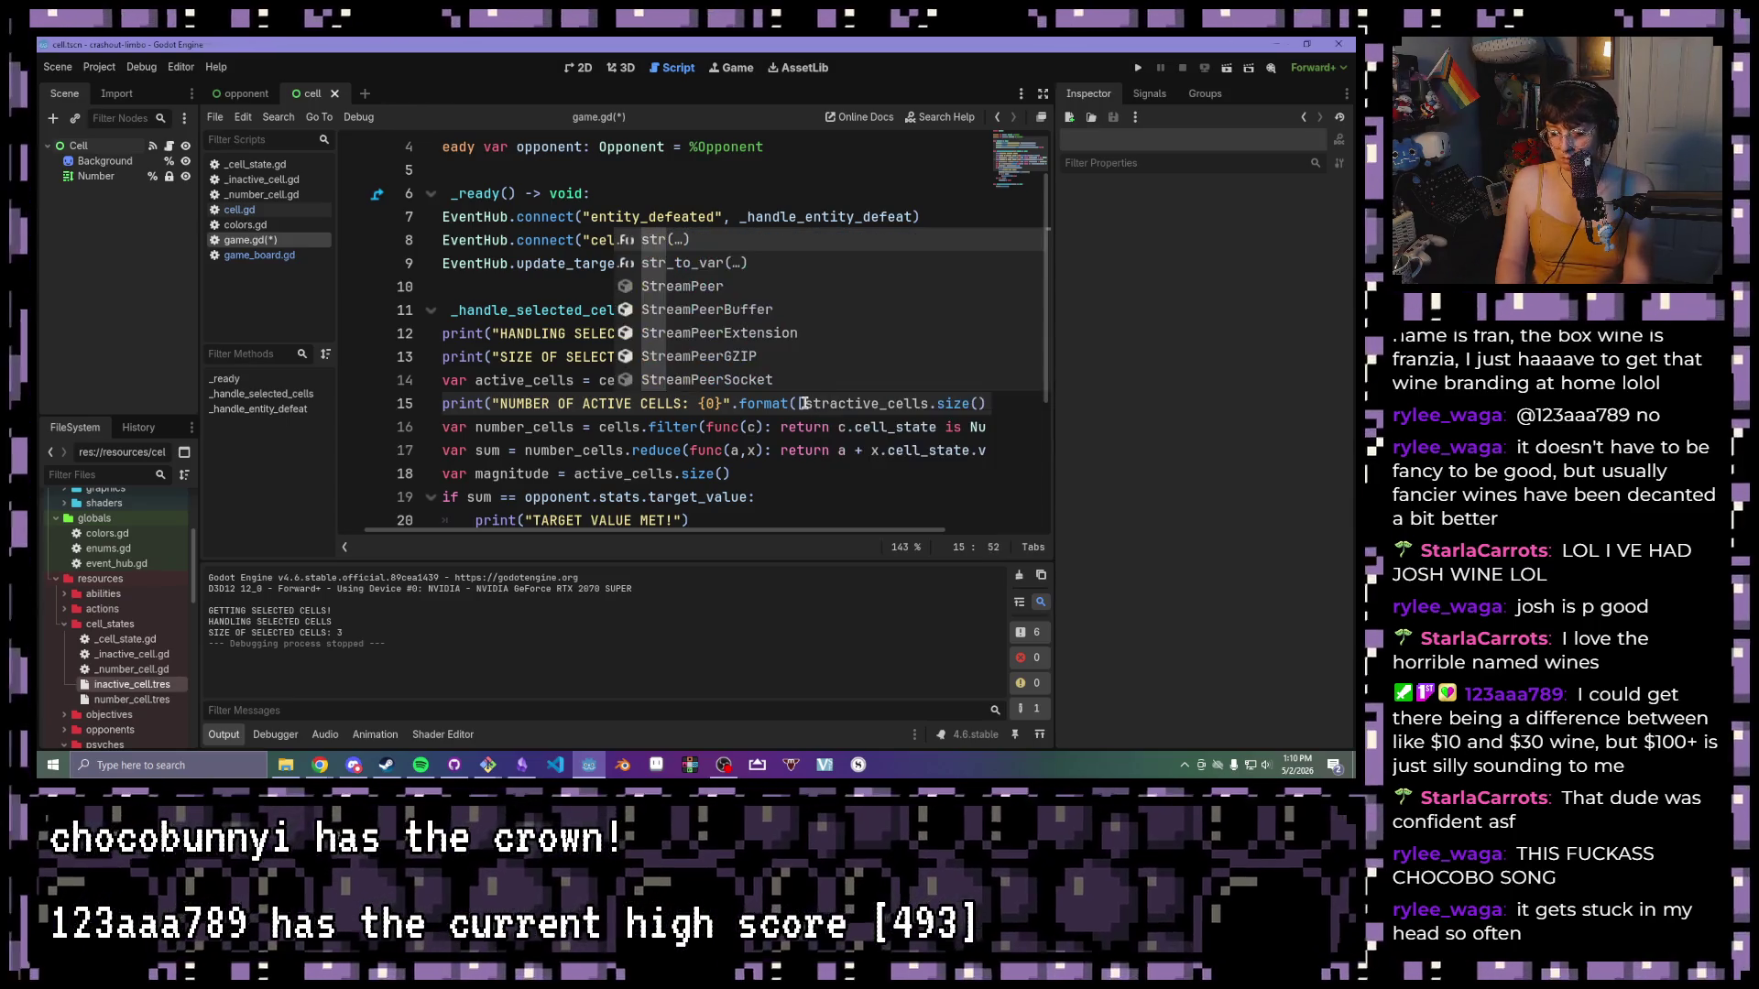
type("(")
key("End")
type(")])")
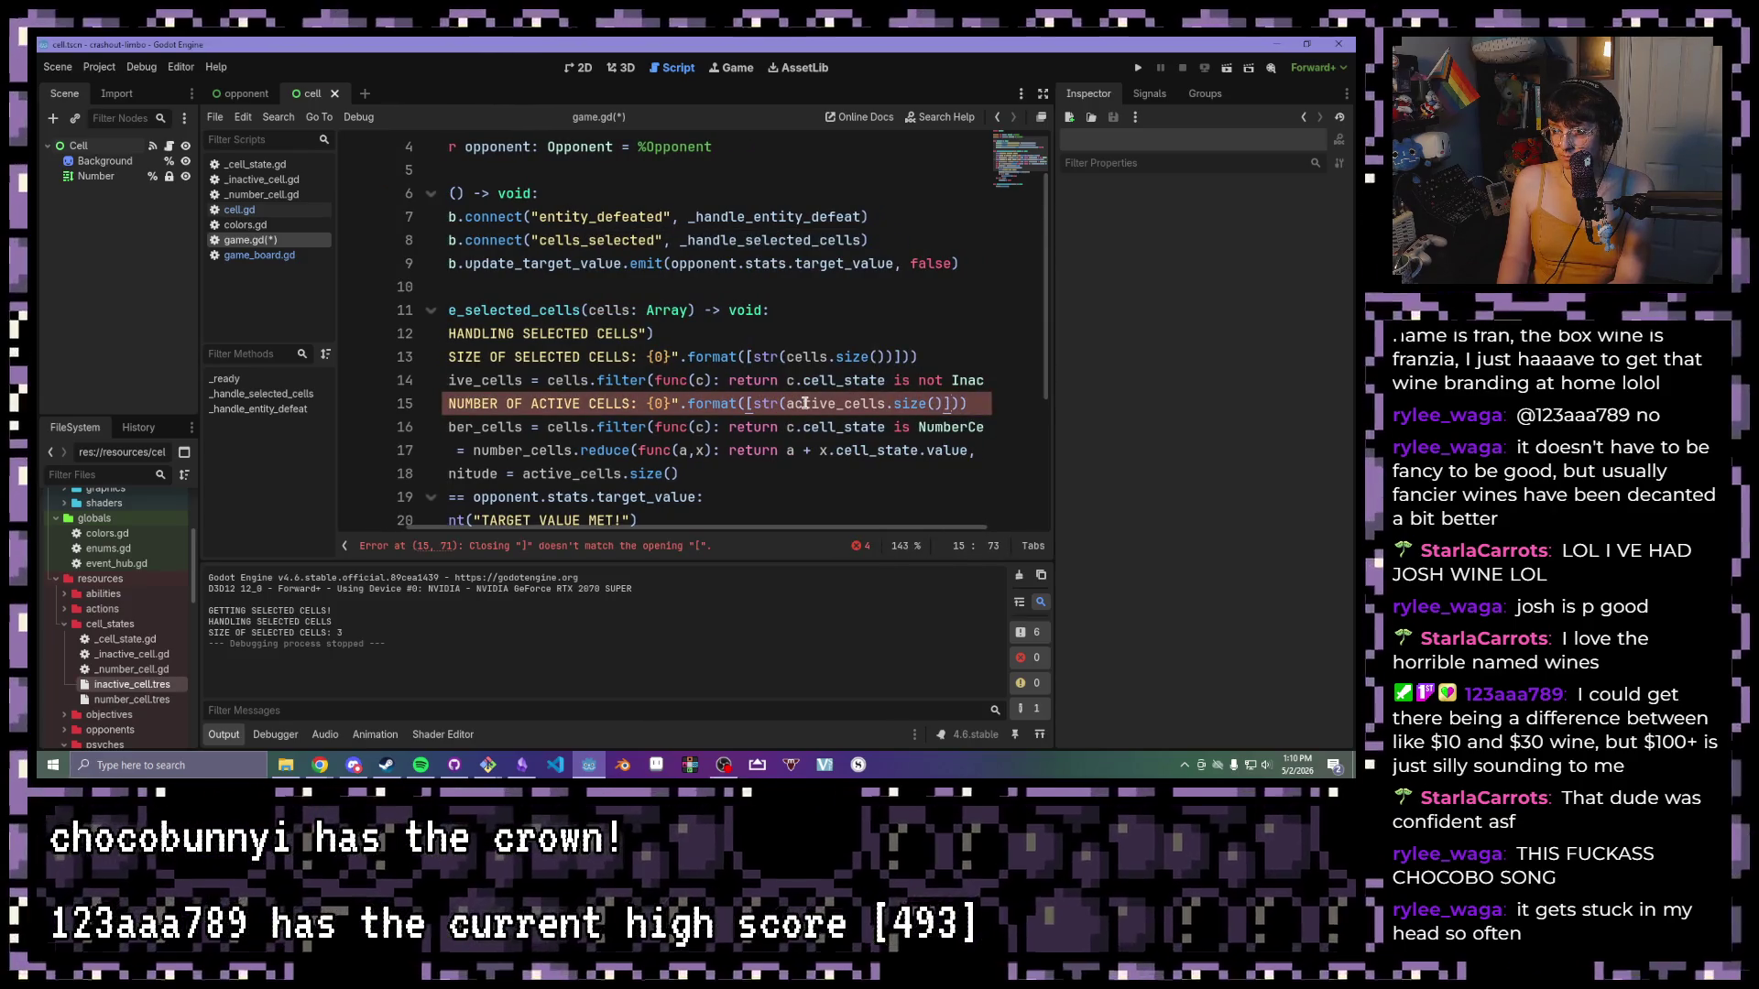
key("Down")
key("Up")
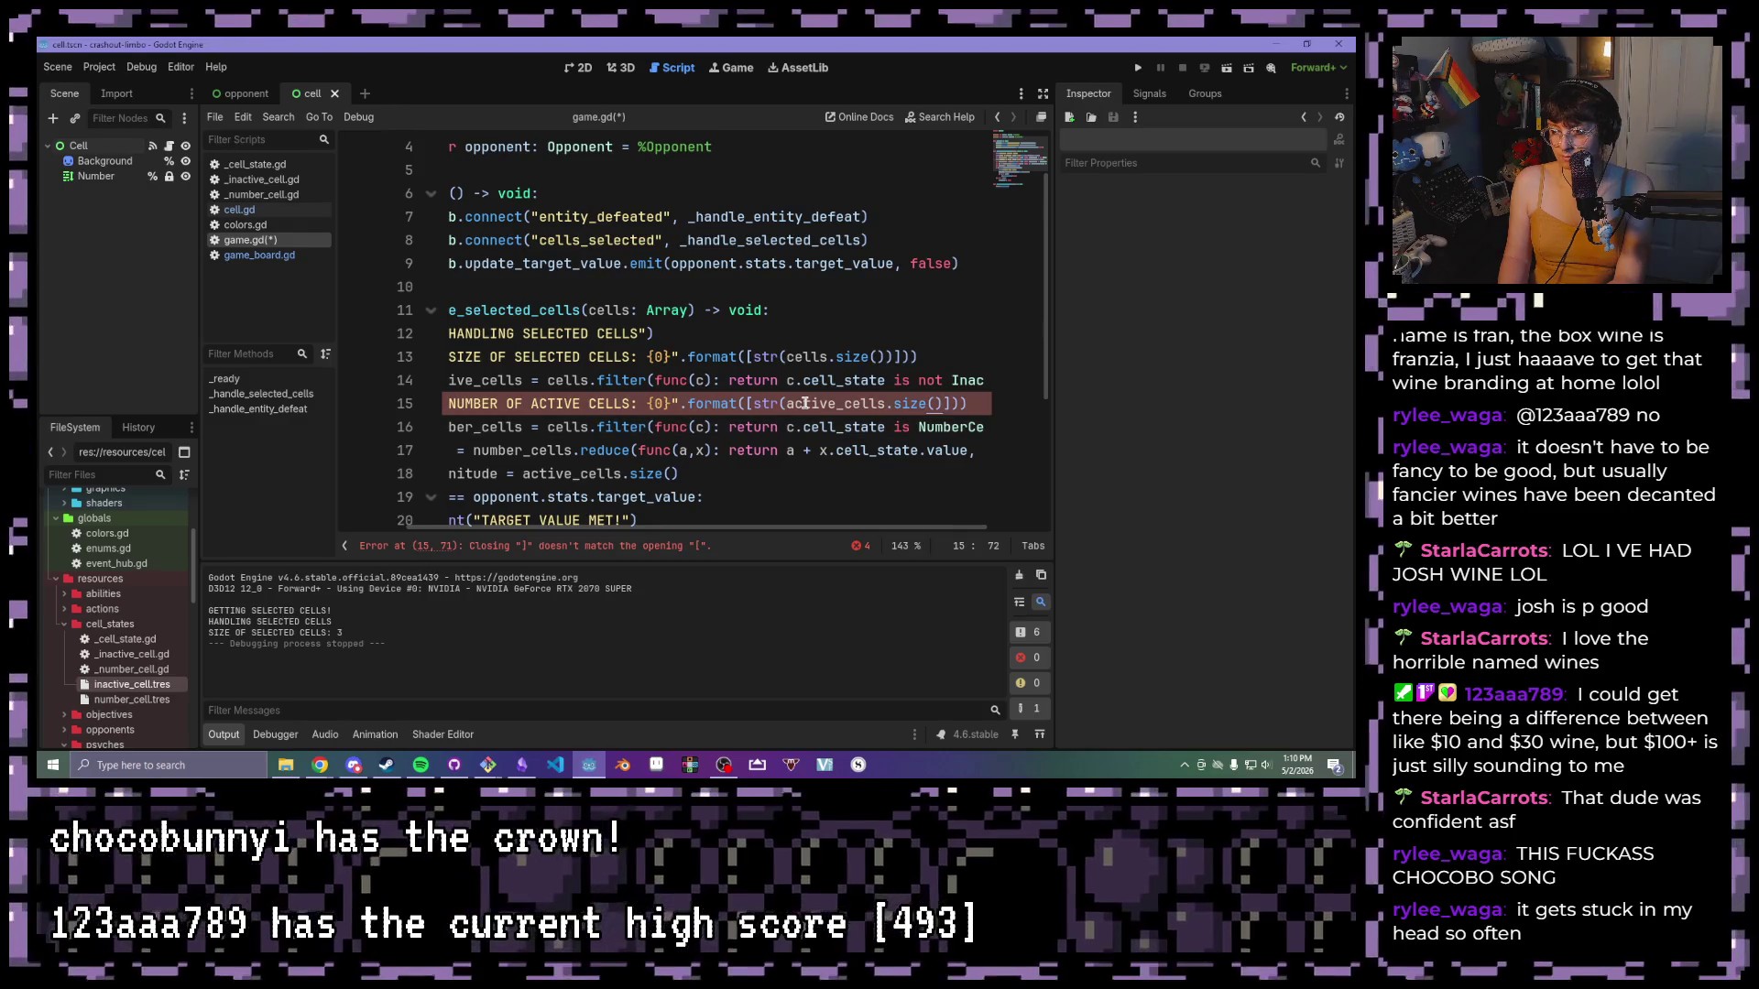
type(")")
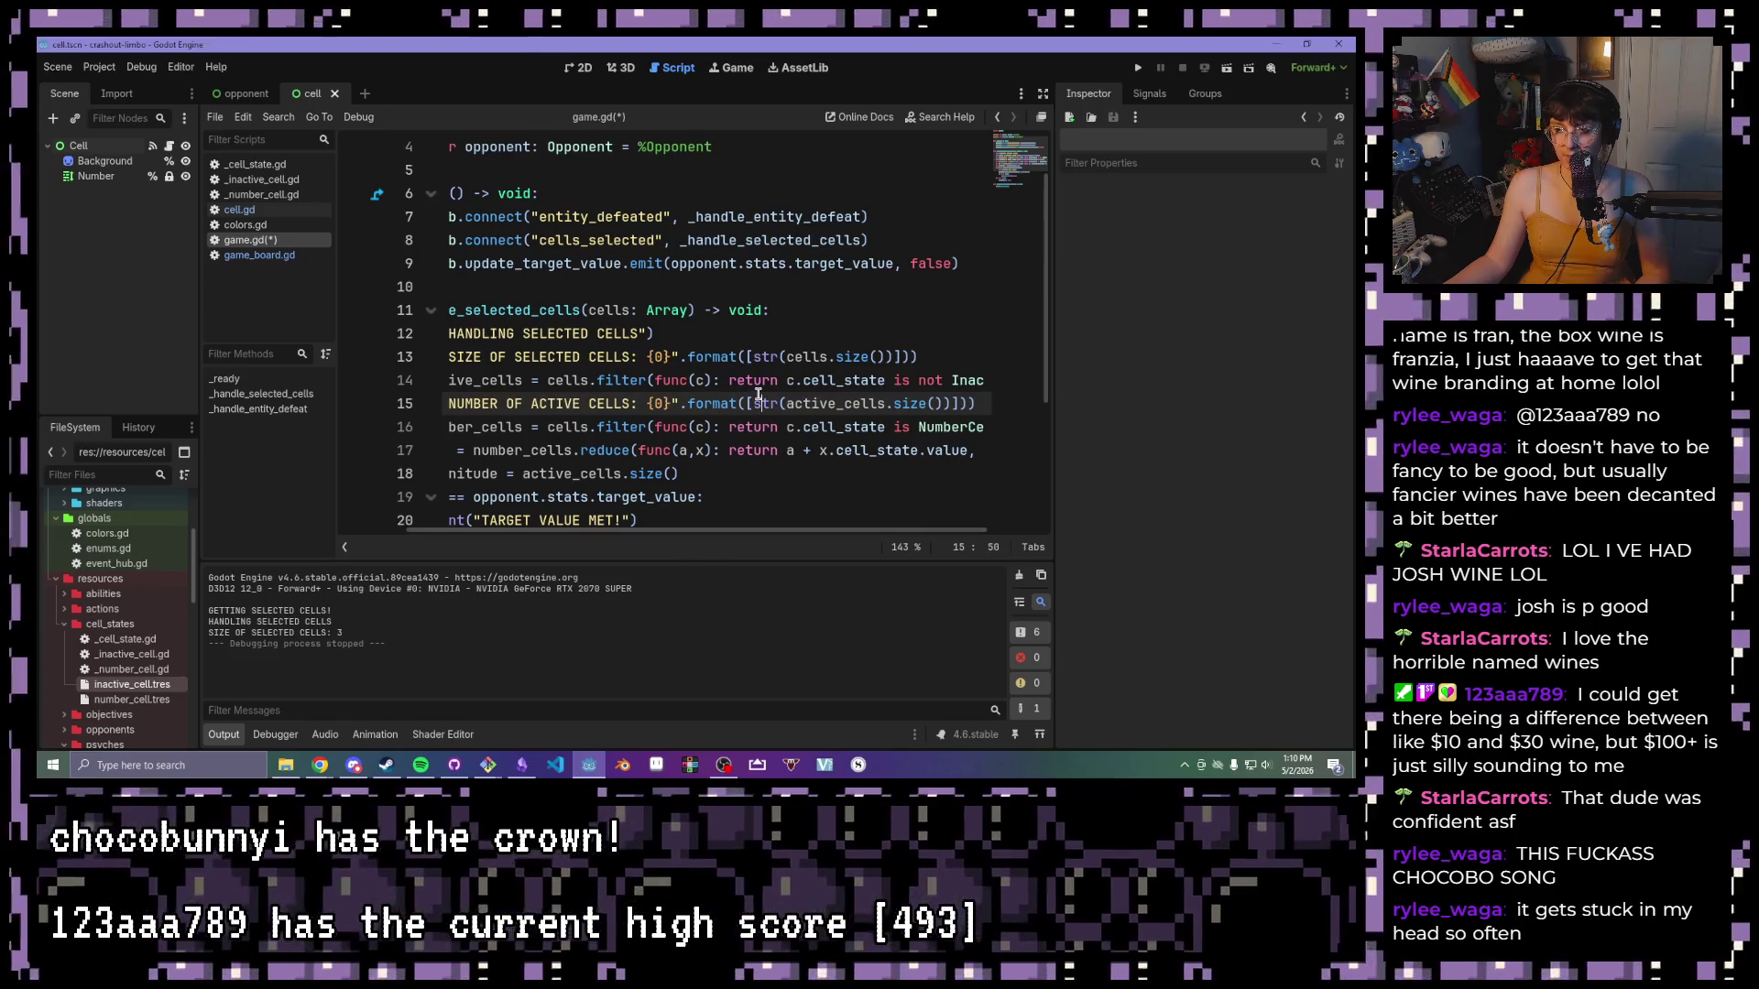
- Select the finished active-cells print line on line 15
left_click_drag(741, 404, 988, 411)
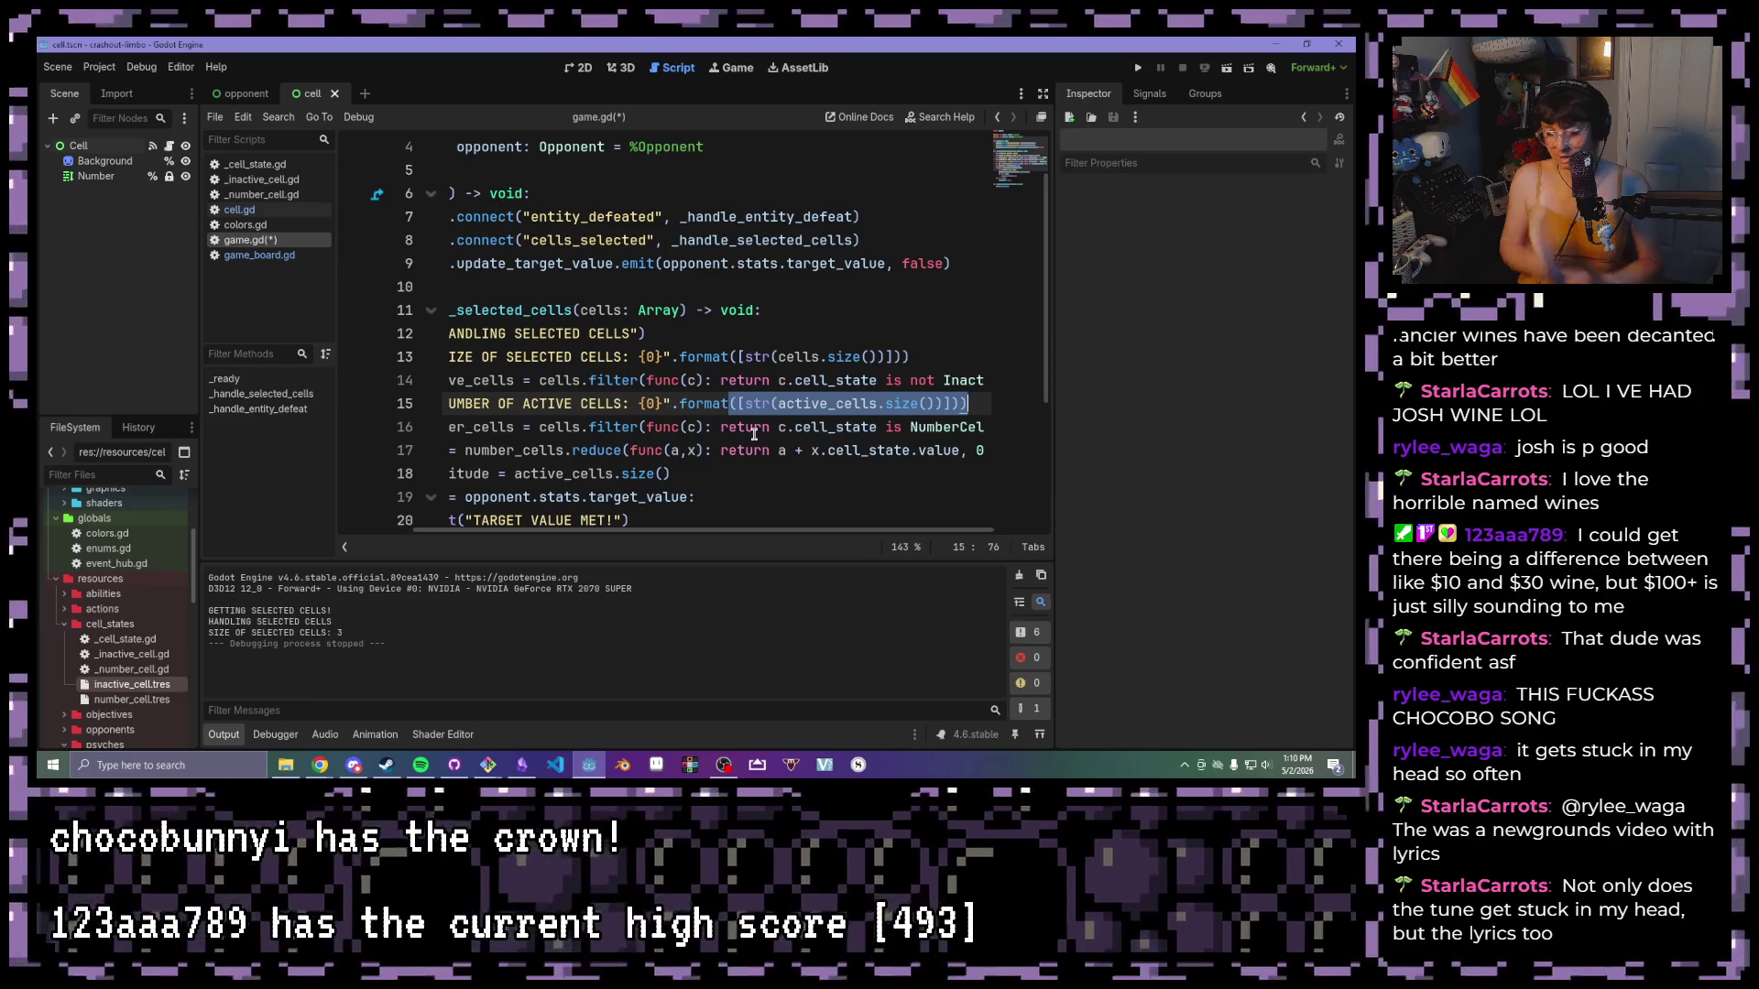
left_click(740, 403)
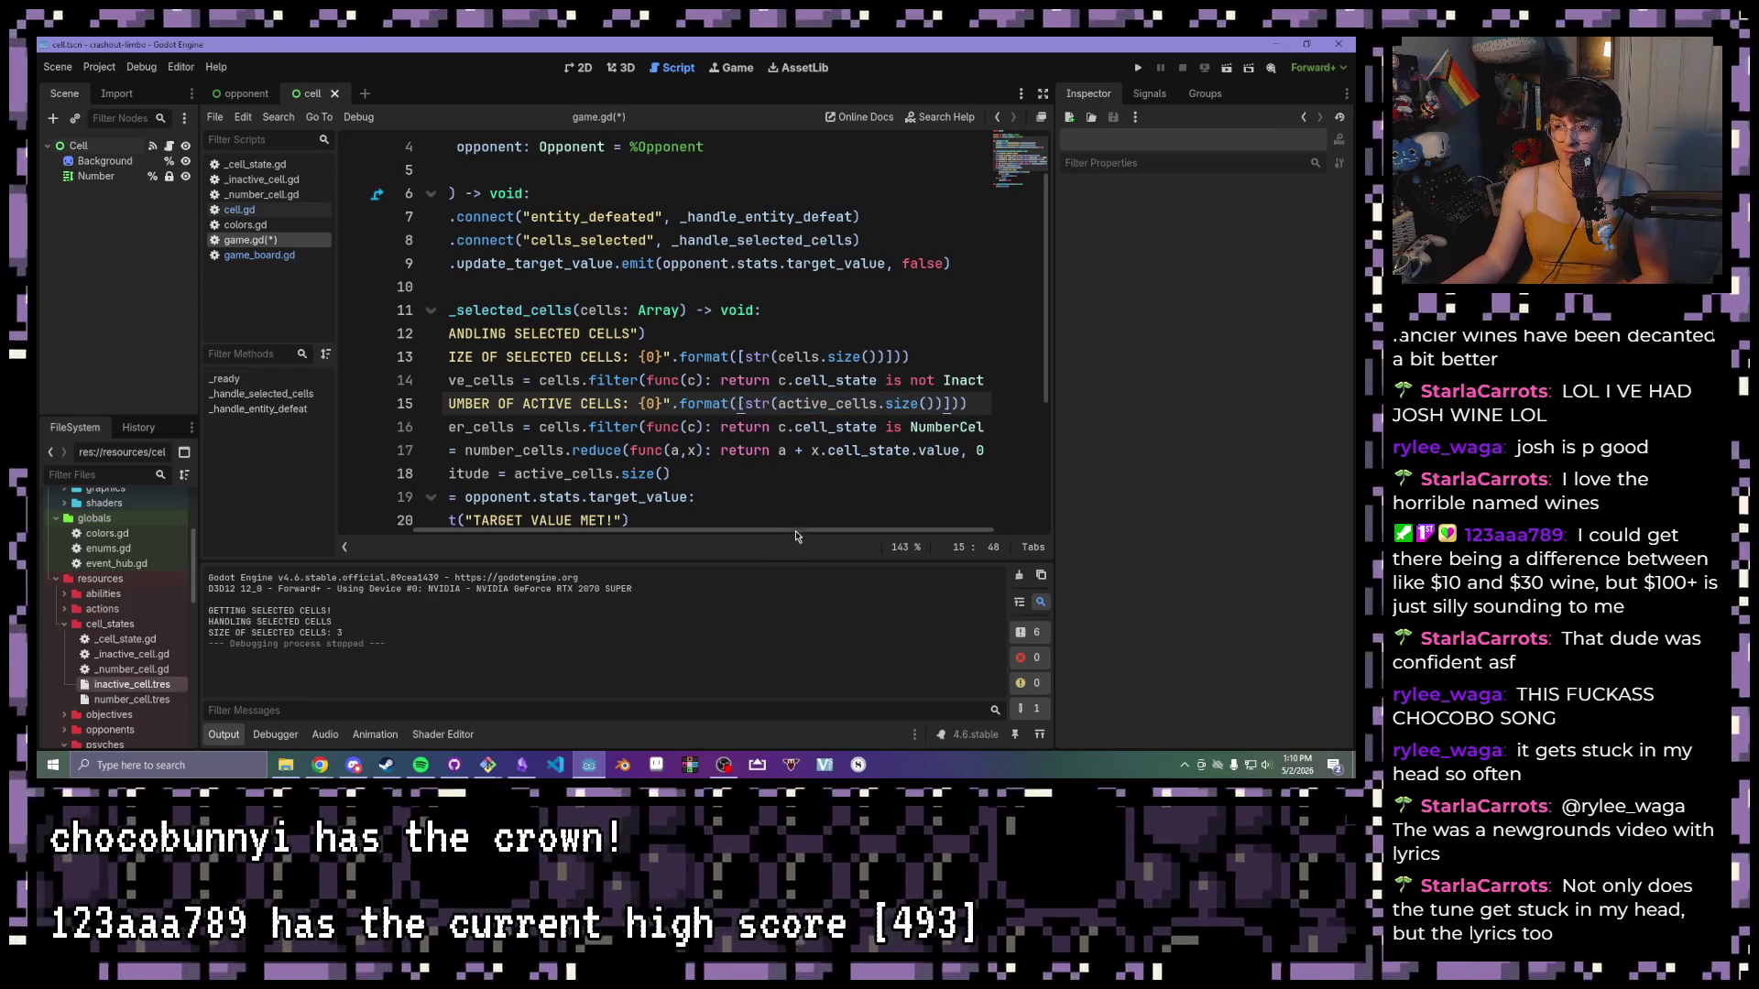
left_click_drag(802, 530, 635, 530)
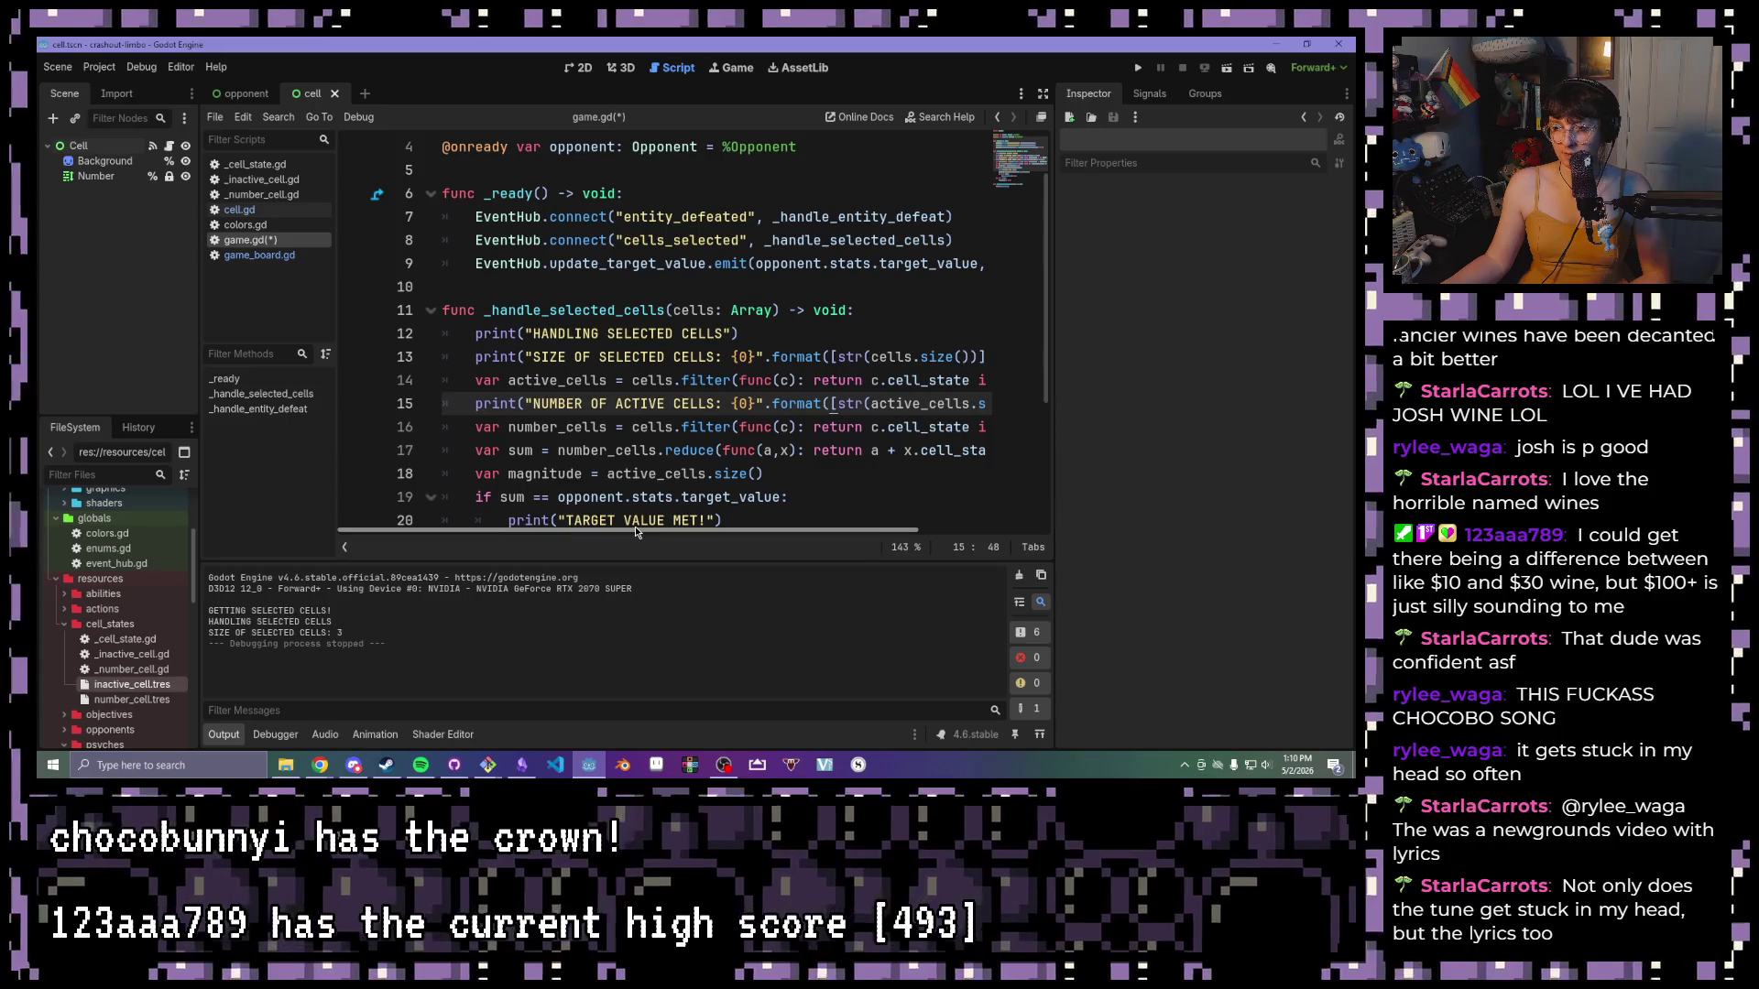
key("End")
left_click(362, 388, "shift")
left_click(473, 404, "shift")
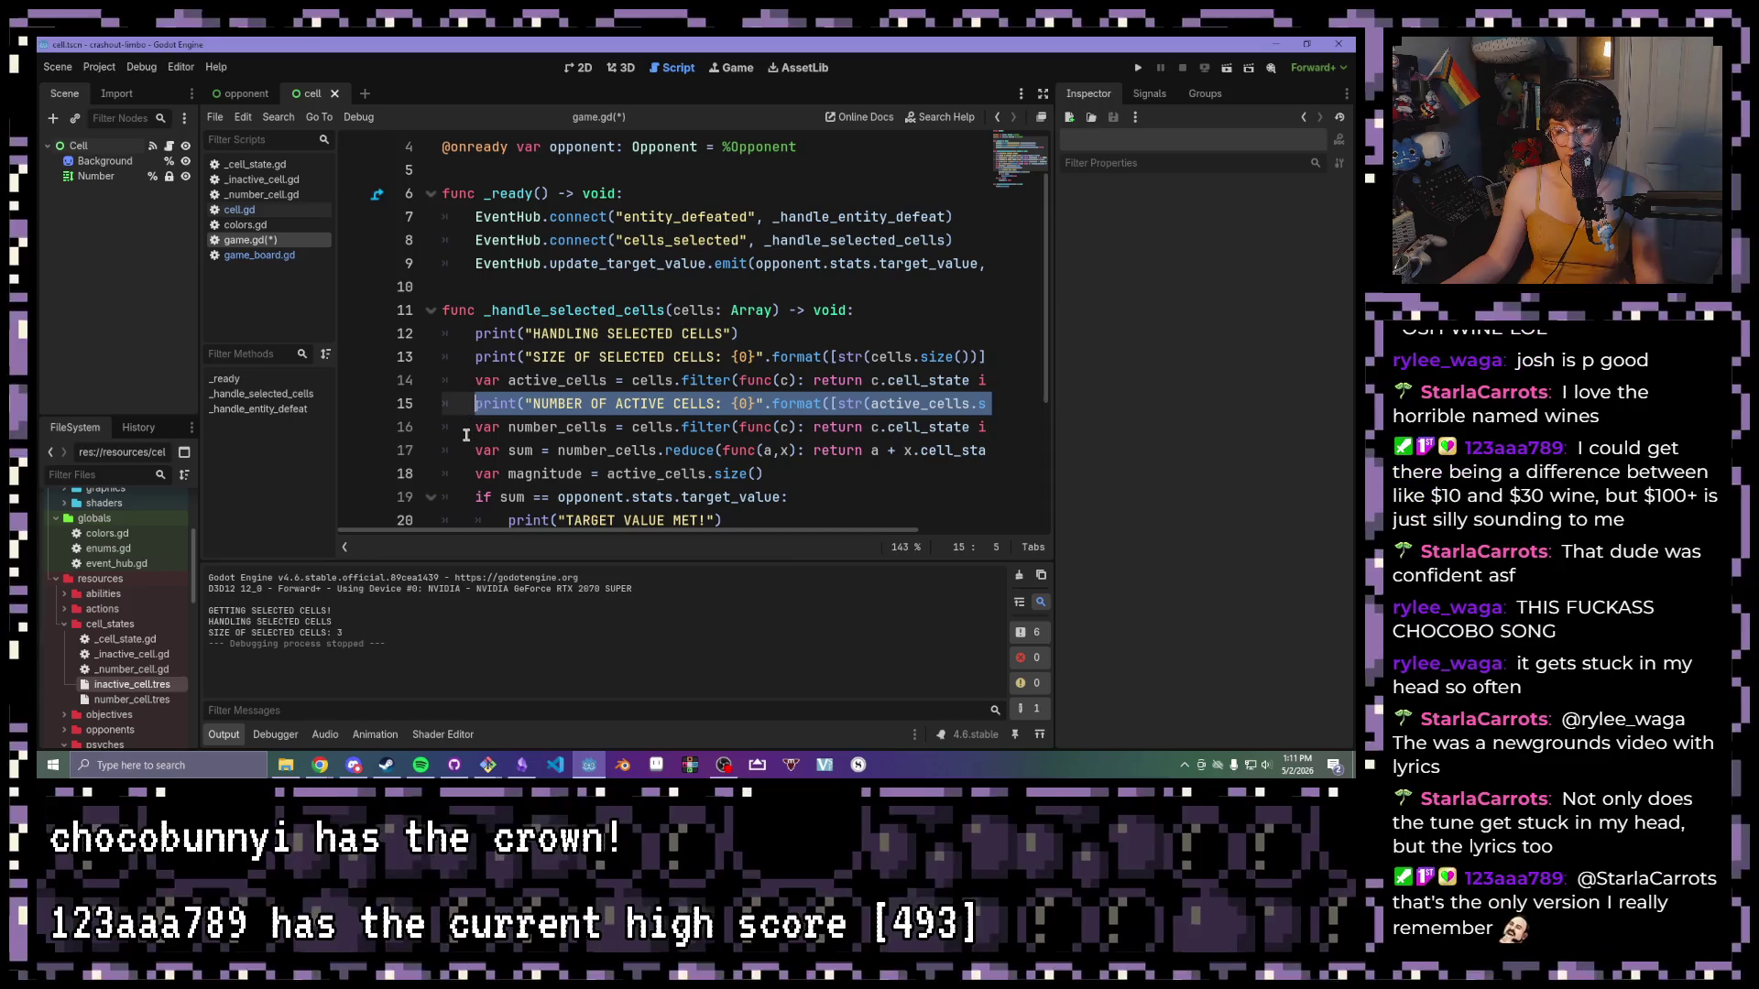
- Duplicate the active-cells print line as new line 17
left_click_drag(830, 530, 954, 530)
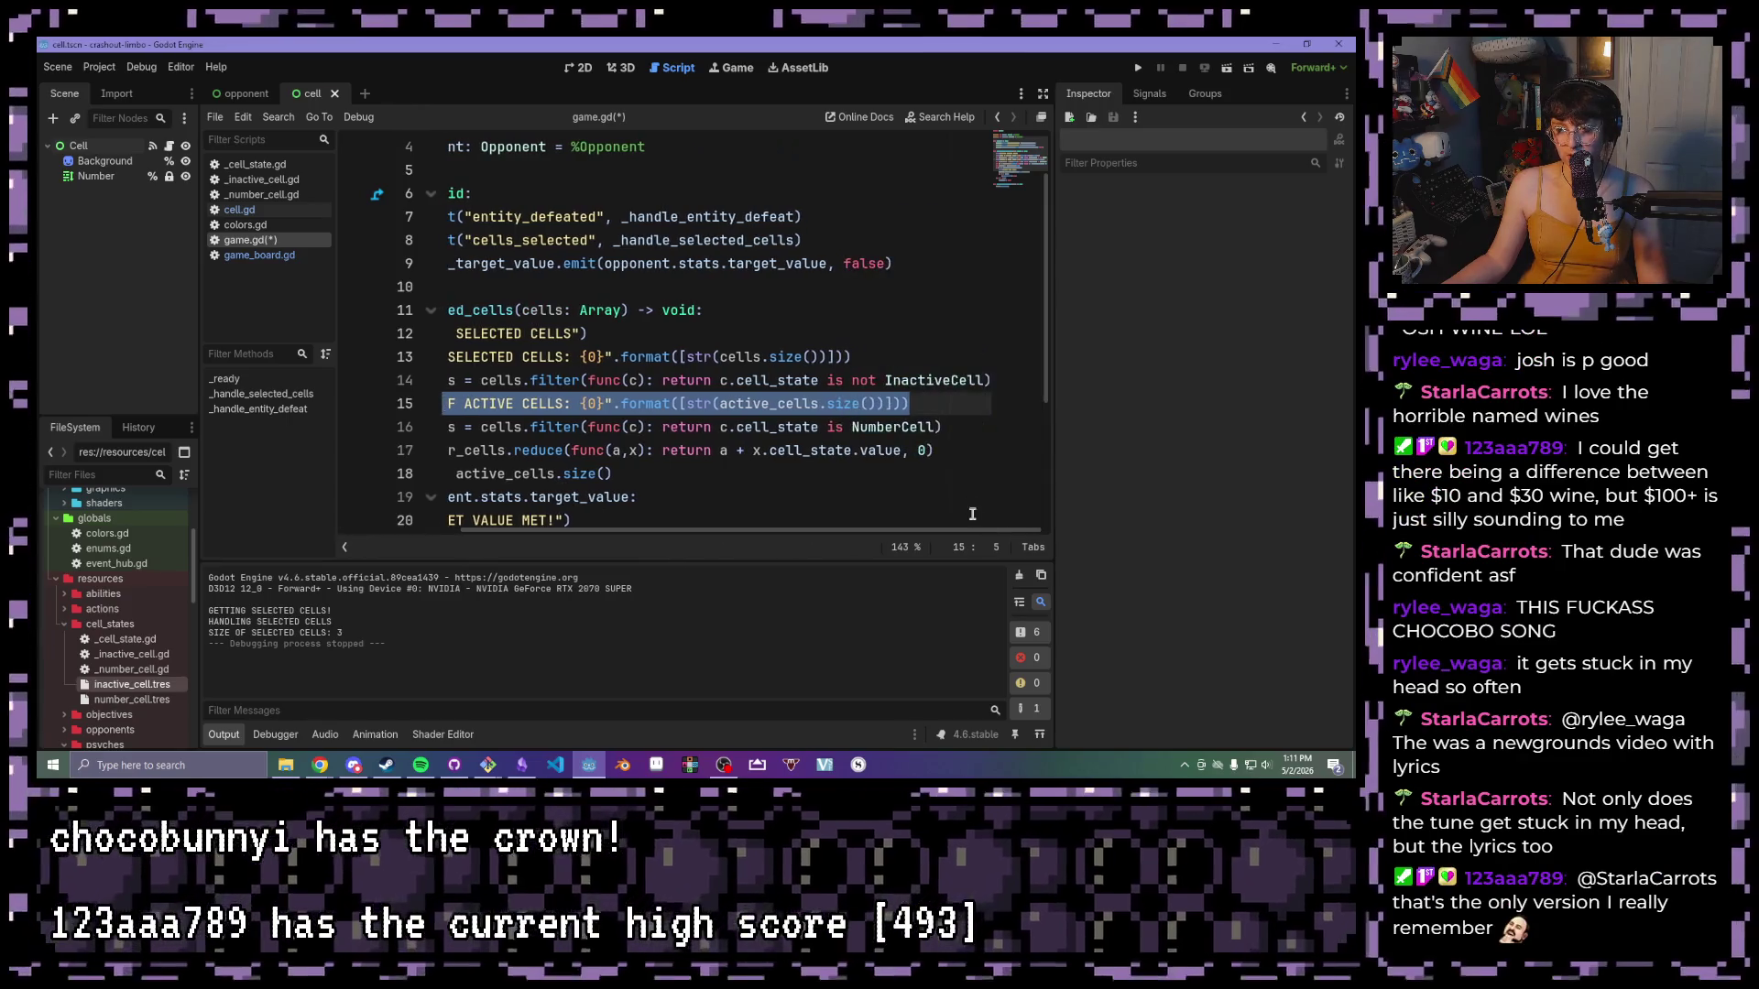
left_click(972, 427)
key("Return")
type("print(\"NUMBER OF ACTIVE CELLS: {0}\".format([str(active_cells.size())]))")
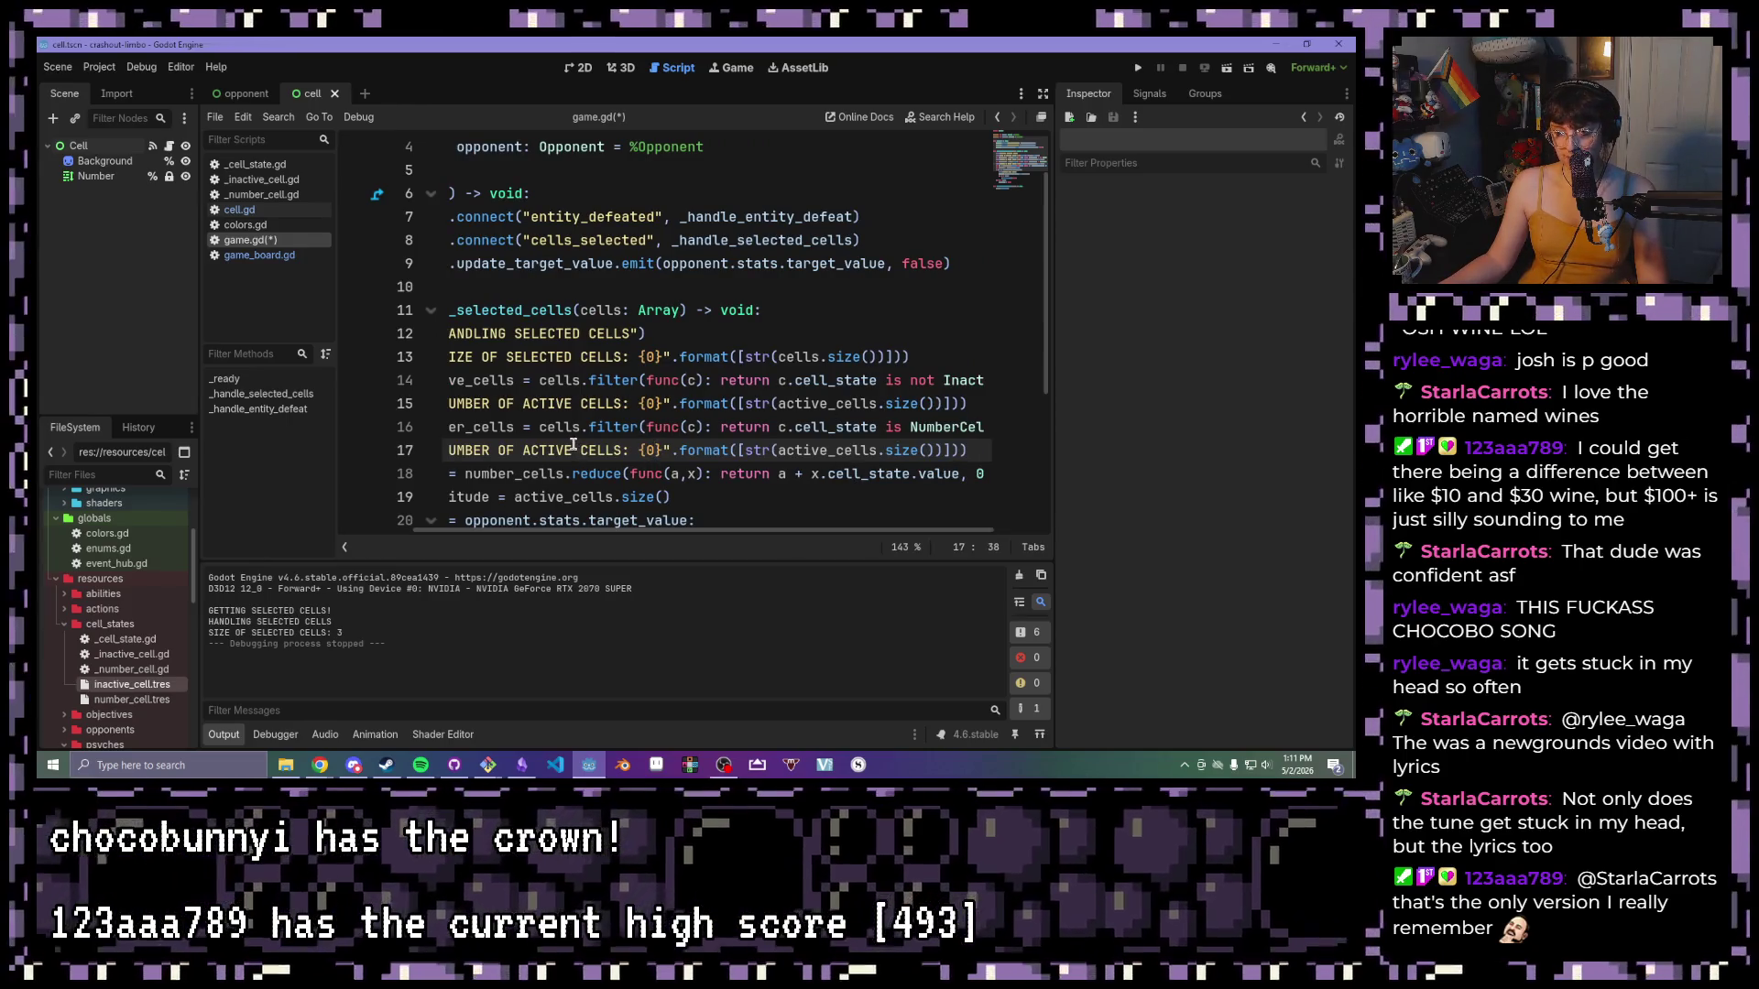
- Change line 17 to print 'NUMBER OF NUMBER CELLS' with str(number_cells.size())
left_click_drag(574, 450, 518, 450)
type("NUMBER")
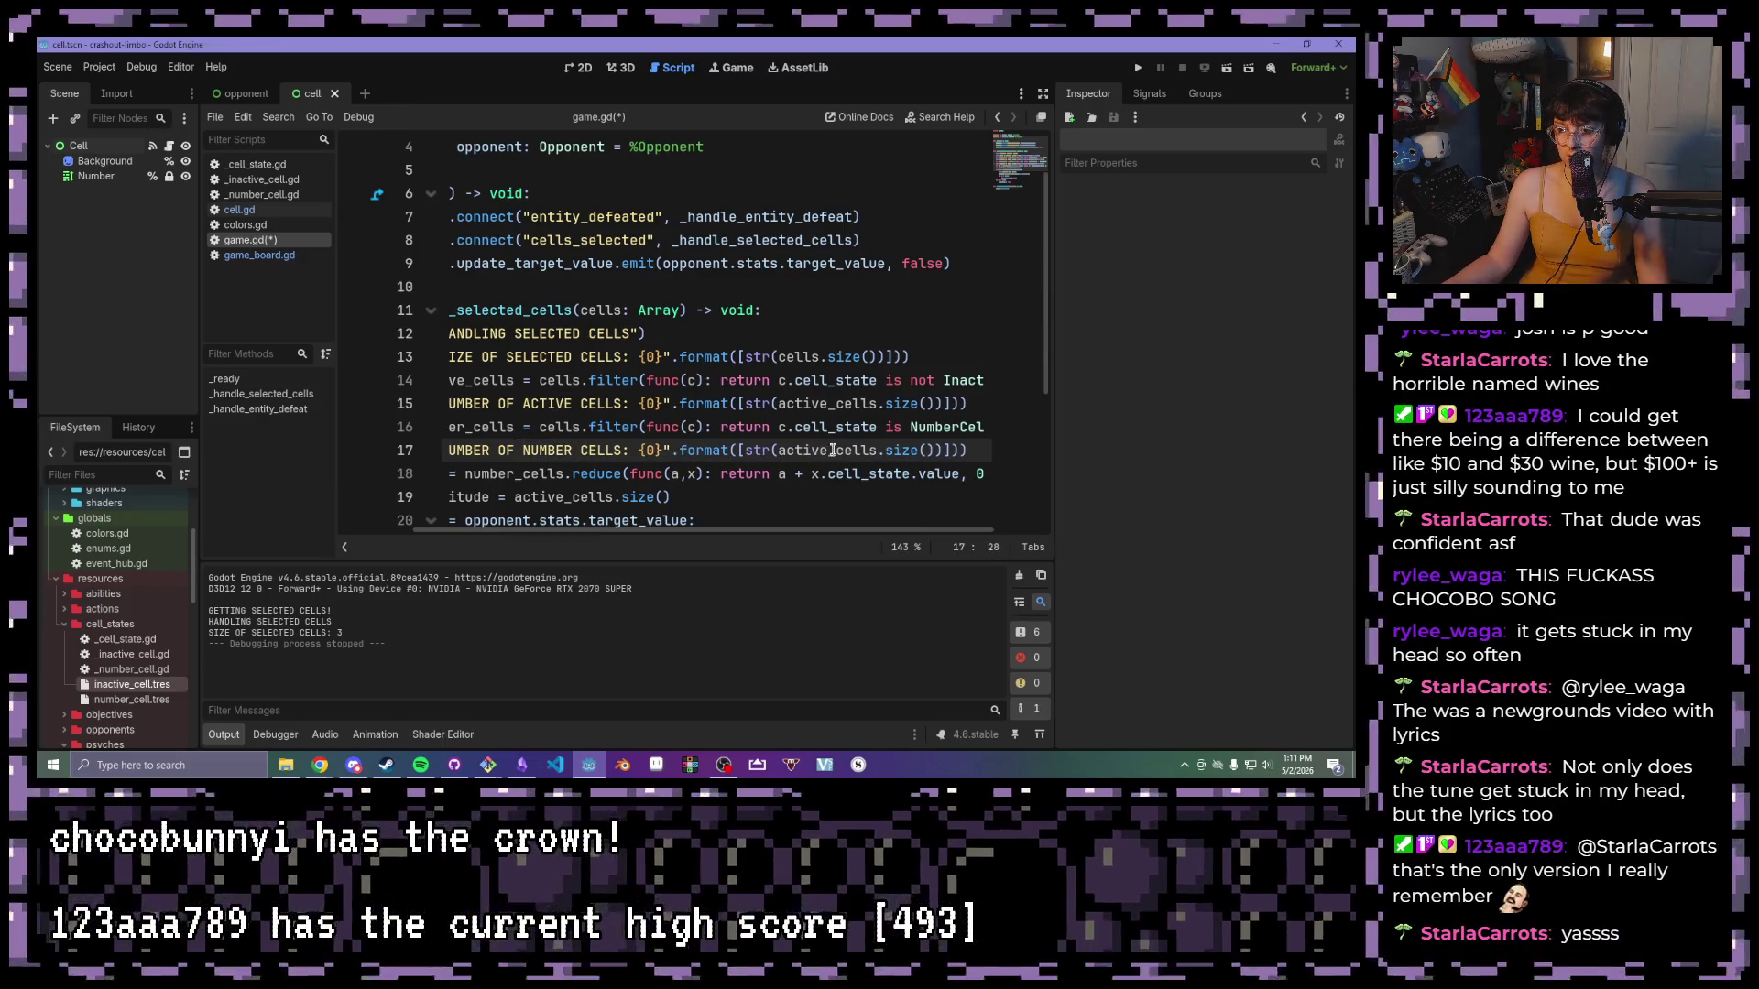
left_click_drag(827, 450, 772, 454)
type("numb")
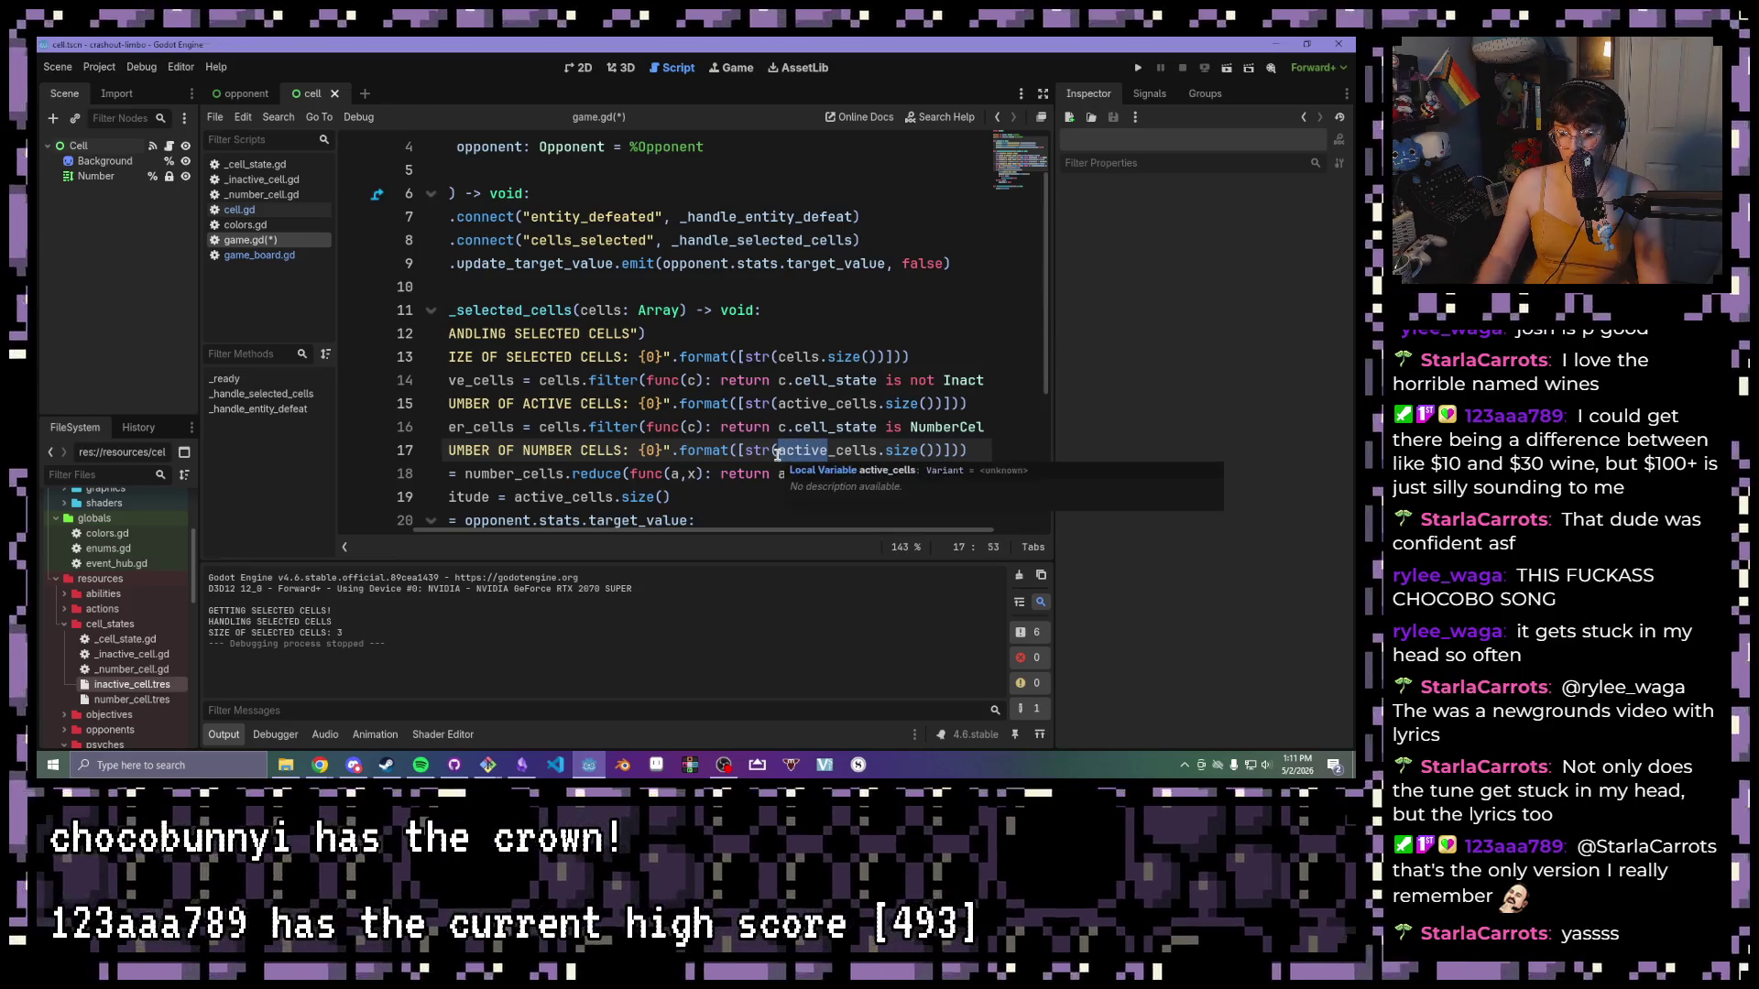
type("er")
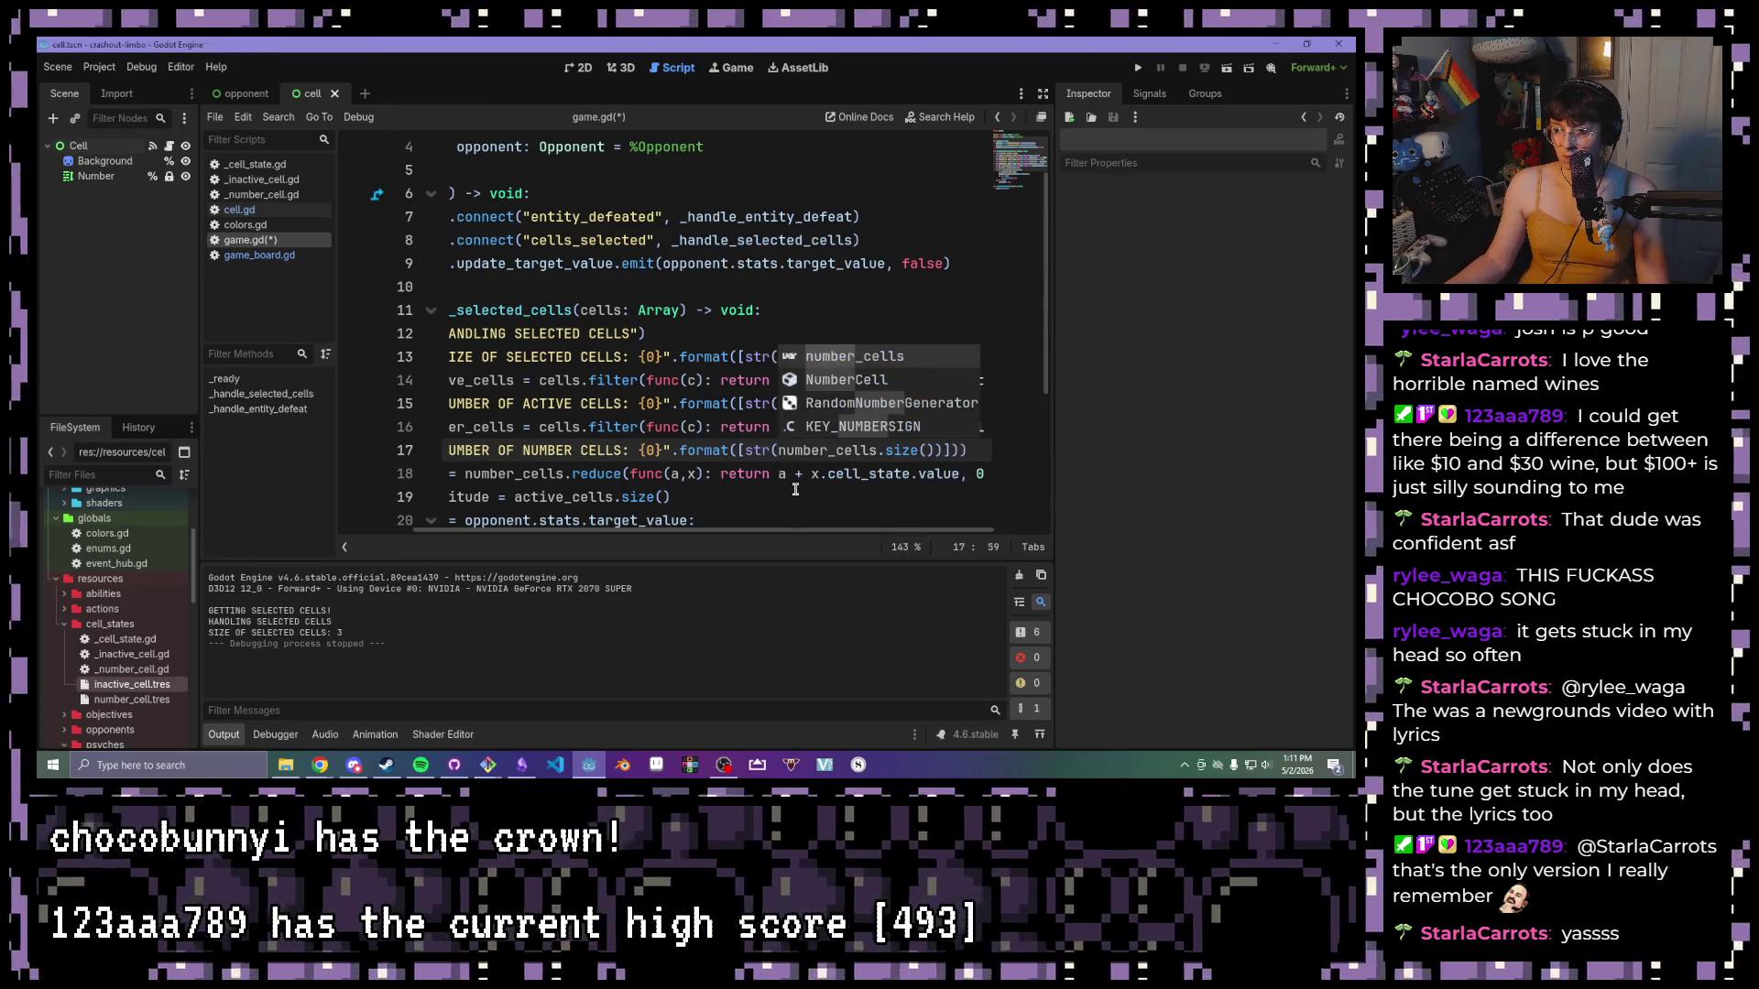
left_click_drag(792, 530, 695, 530)
- Review the sum calculation on line 18 and run the game with F5
left_click_drag(509, 474, 600, 474)
left_click(719, 474)
left_click_drag(870, 531, 962, 531)
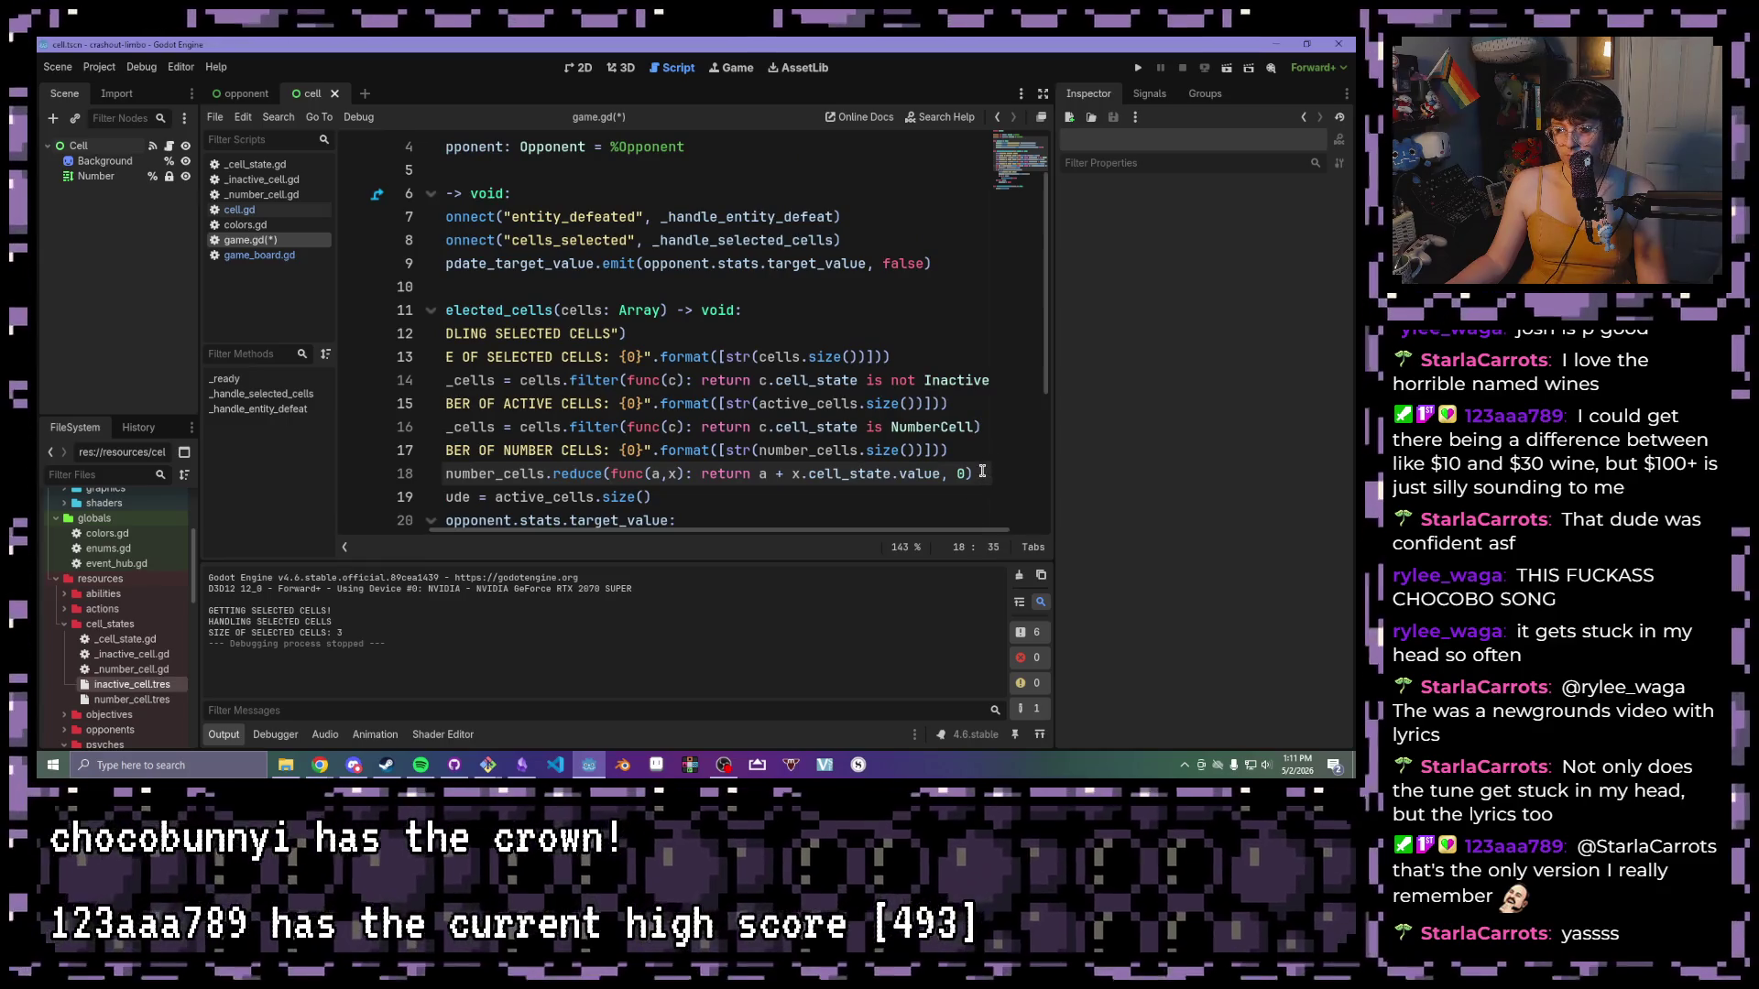
key("F5")
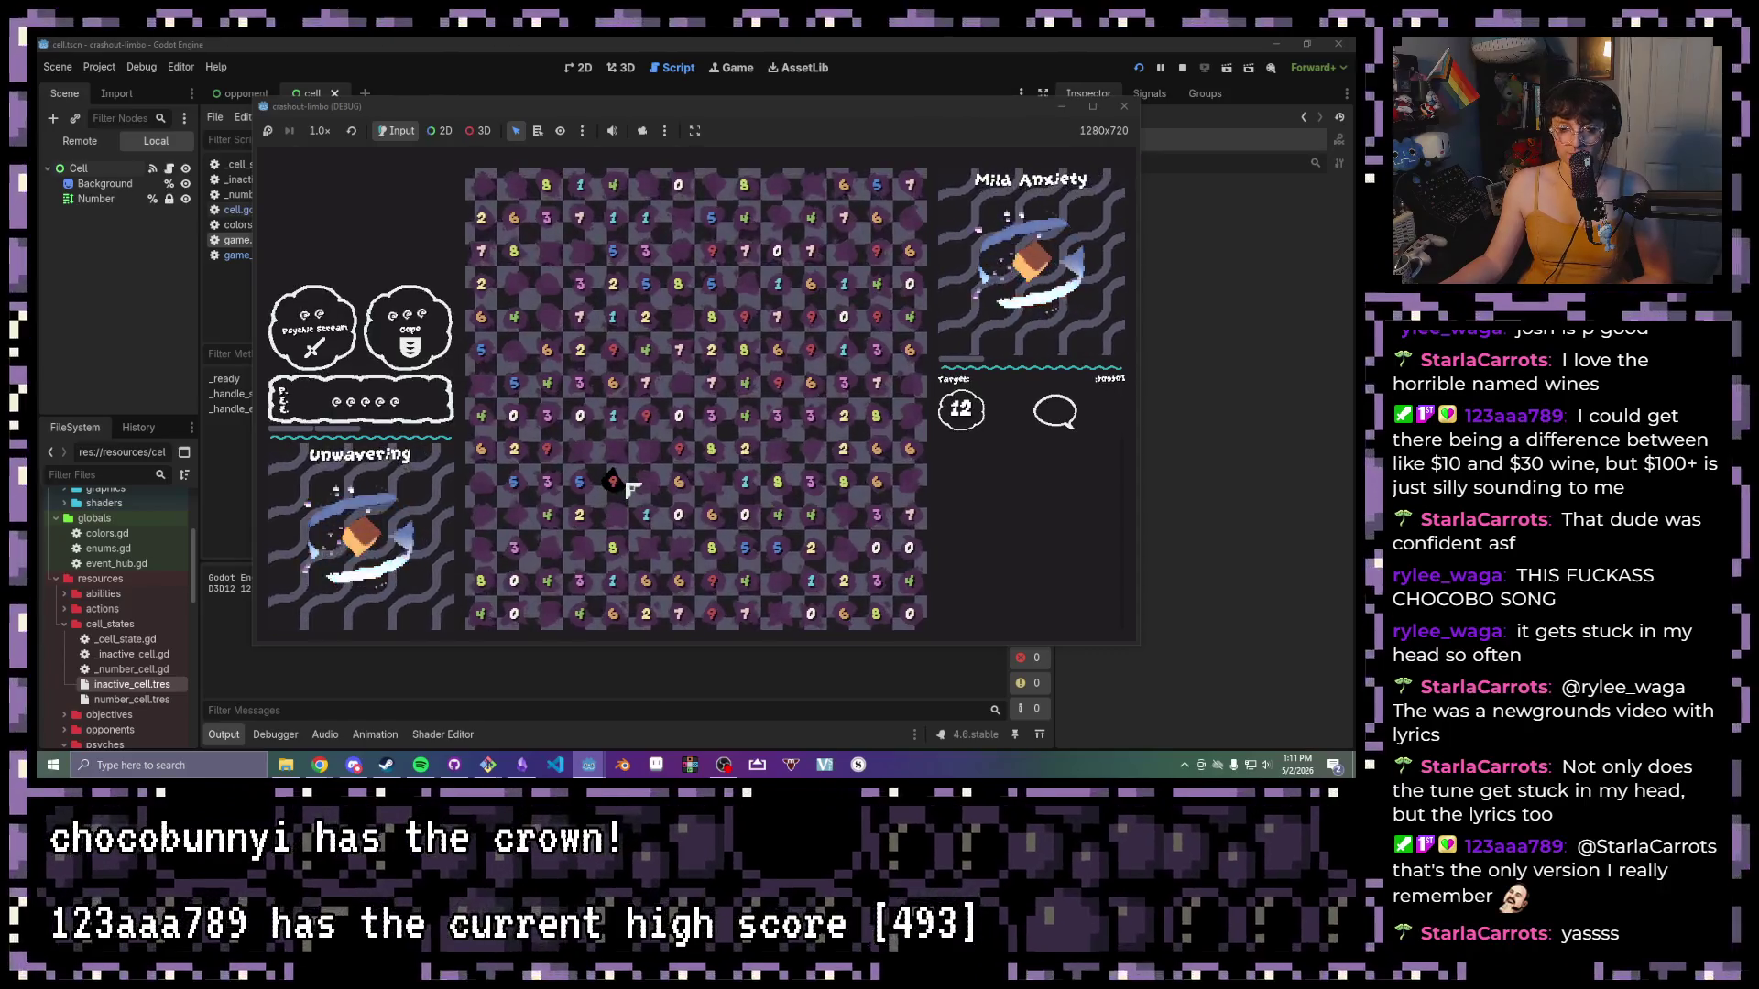
- Select board cells so the log shows selected, active and number counts of 2, then stop with F8
left_click_drag(586, 106, 814, 123)
left_click_drag(845, 499, 860, 447)
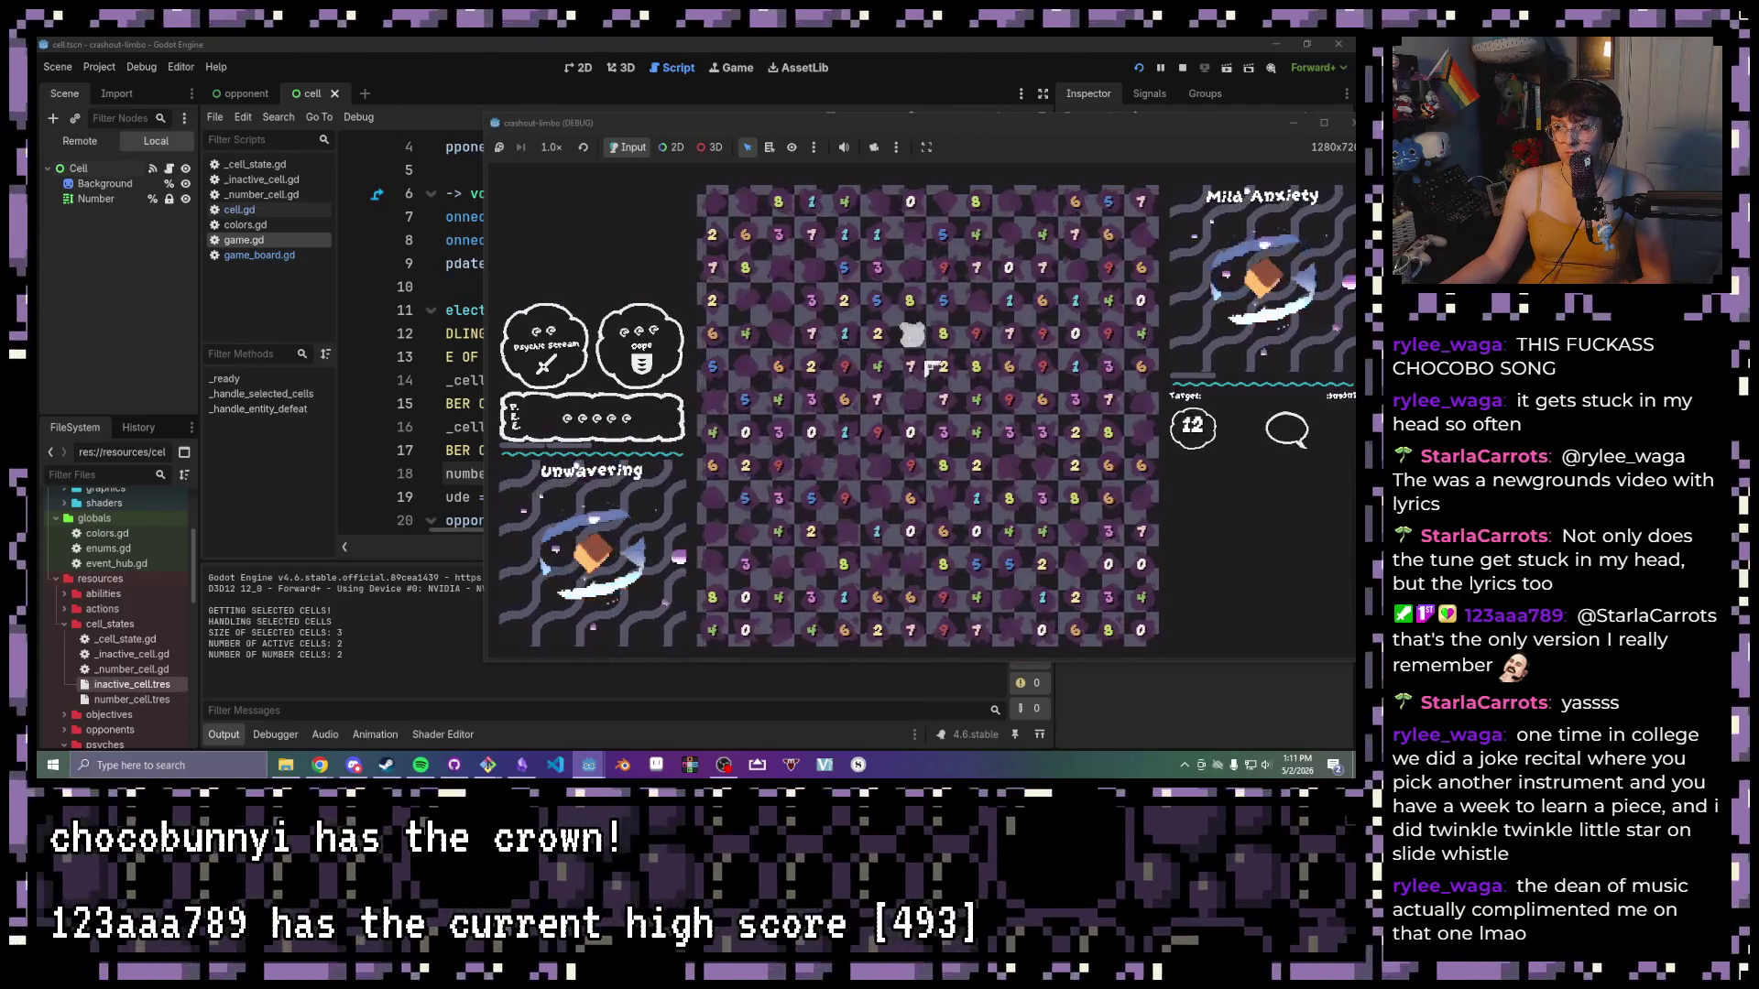
left_click_drag(988, 273, 992, 240)
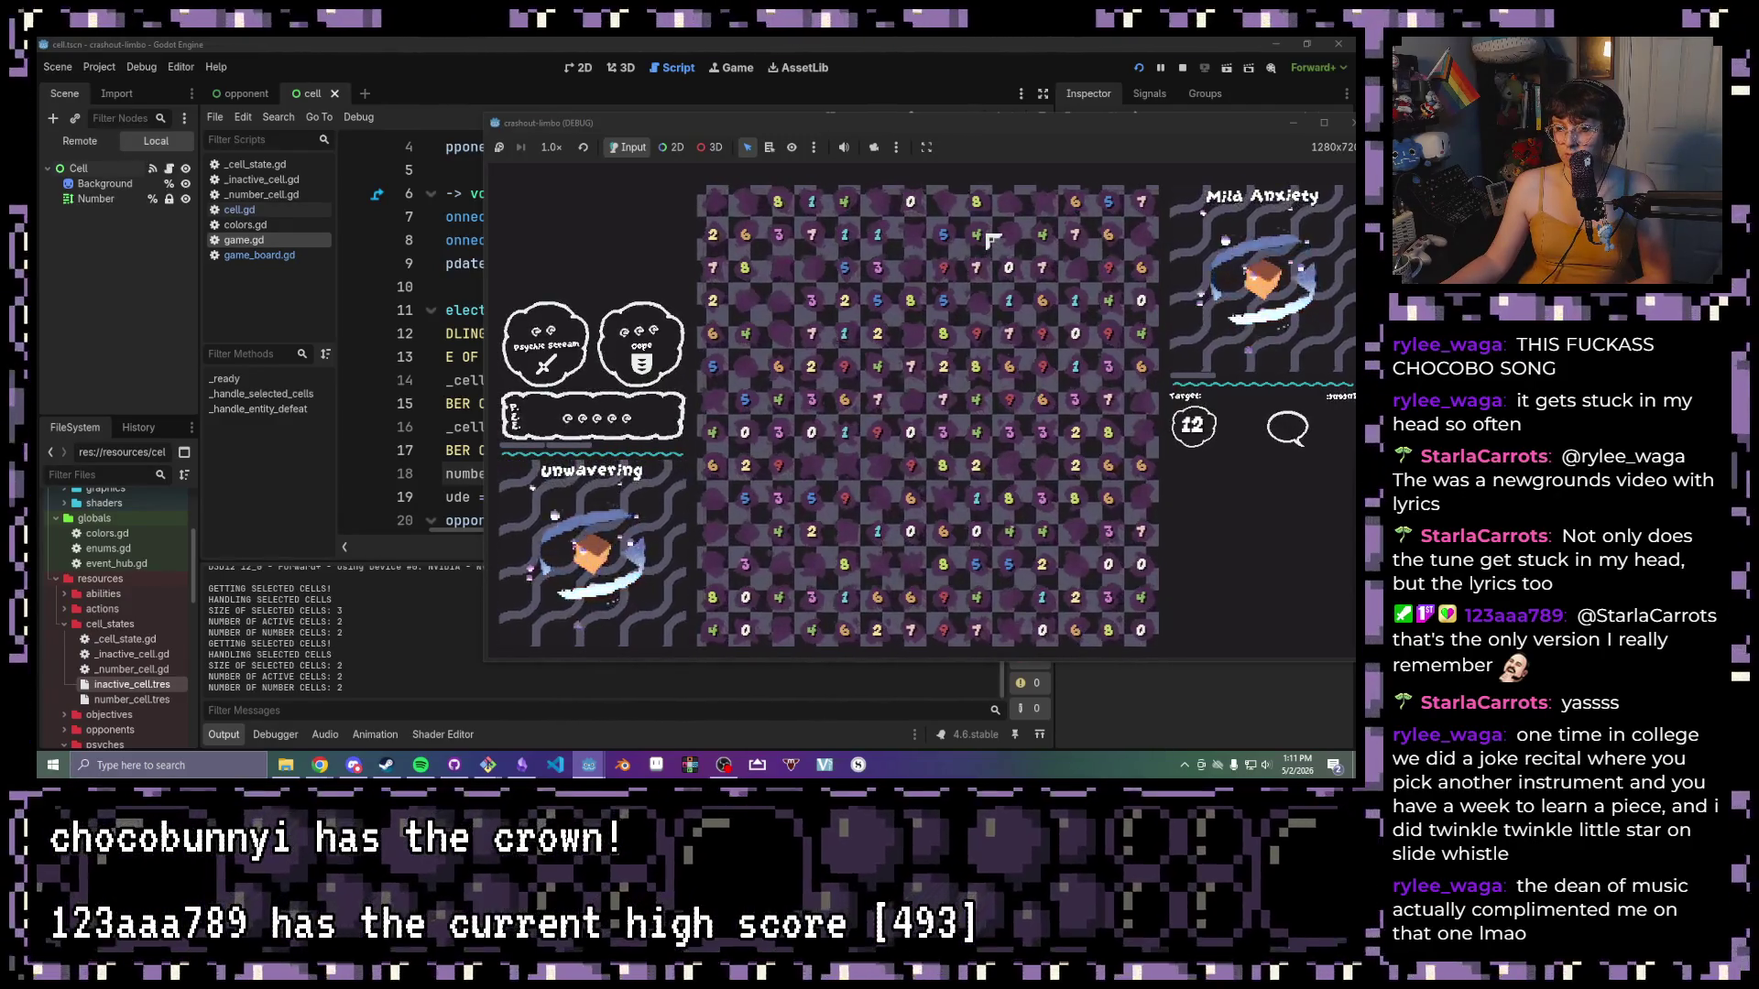
left_click_drag(1009, 334, 1045, 280)
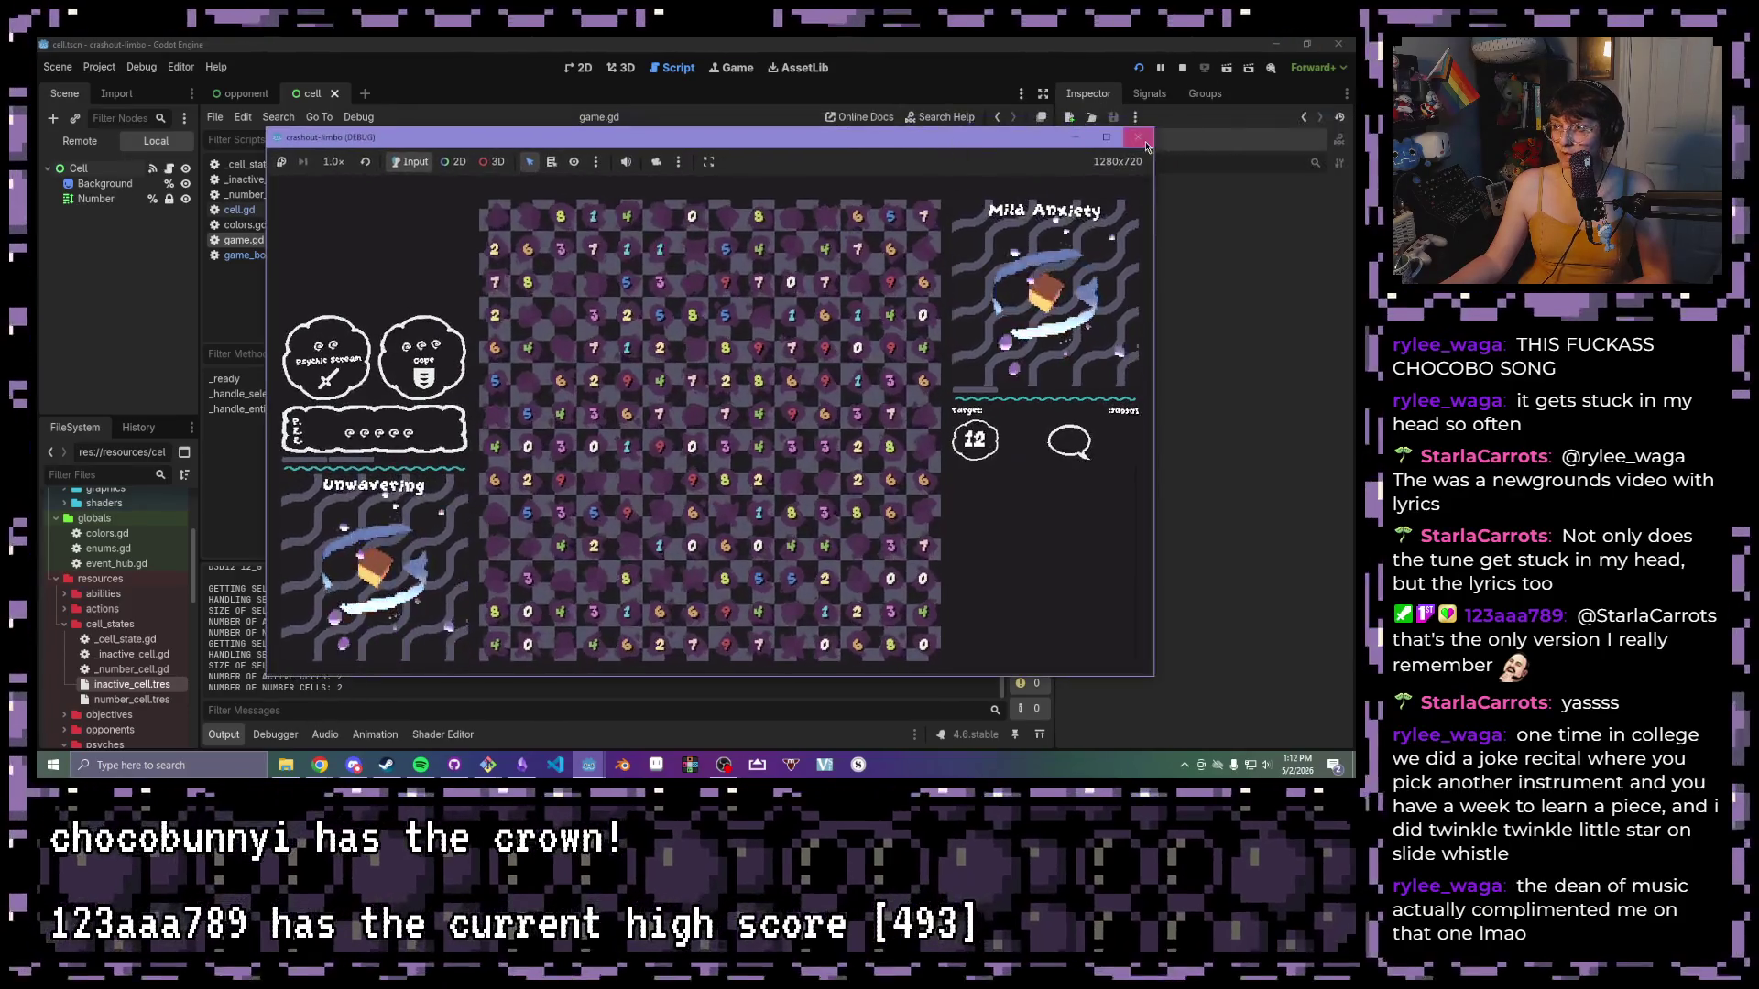
key("F8")
mouse_move(600, 530)
left_mouse_down()
mouse_move(526, 538)
mouse_move(549, 502)
mouse_move(632, 477)
mouse_move(660, 538)
mouse_move(732, 545)
left_mouse_up()
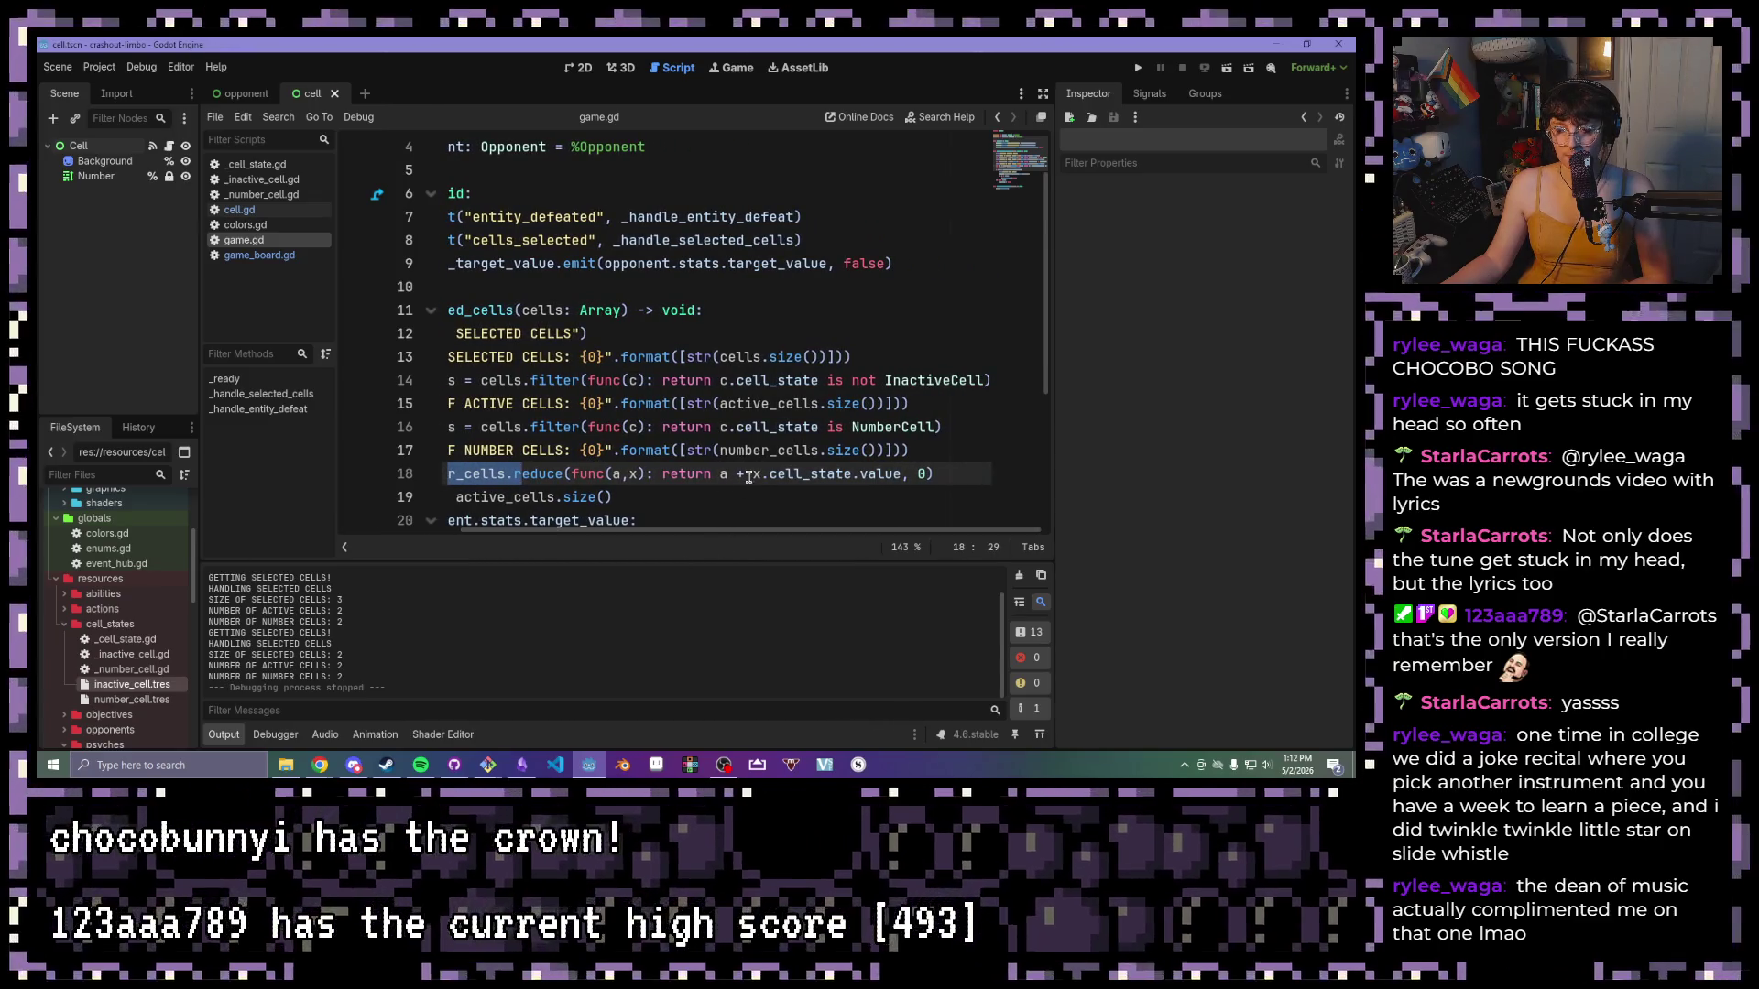
- Add print("SUM OF NUMBER CELLS: {0}".format([str(sum)])) after the sum line and save
left_click(864, 473)
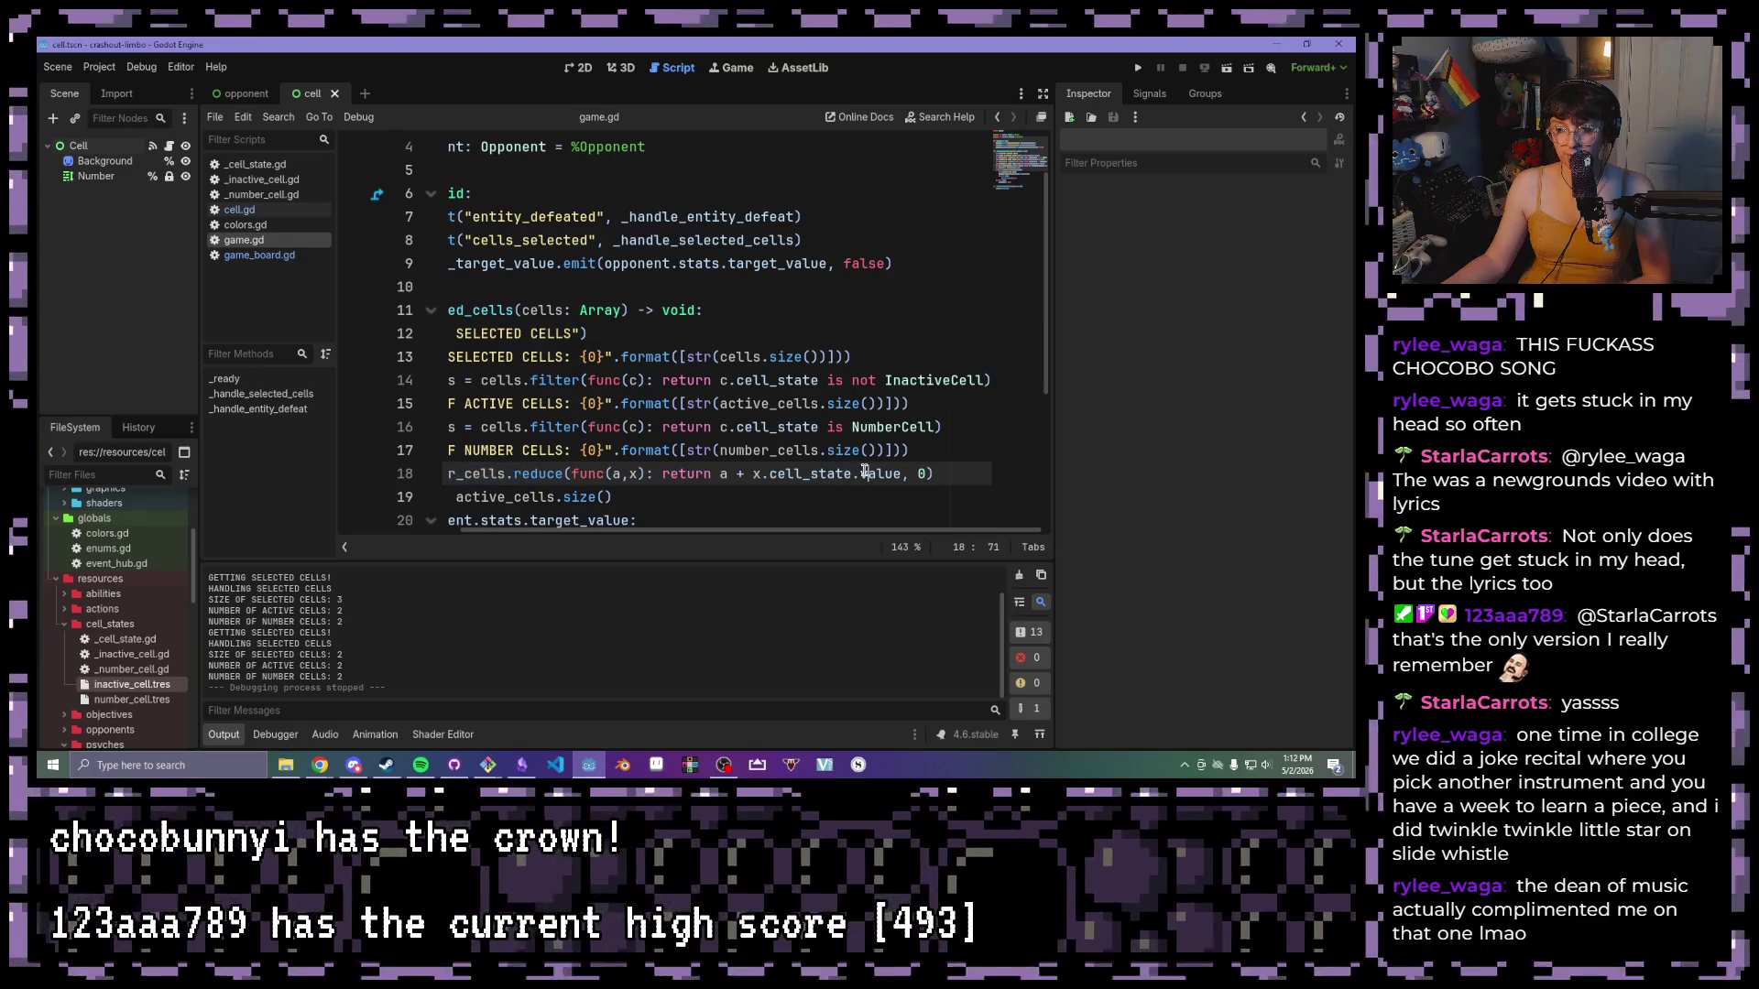
key("Return")
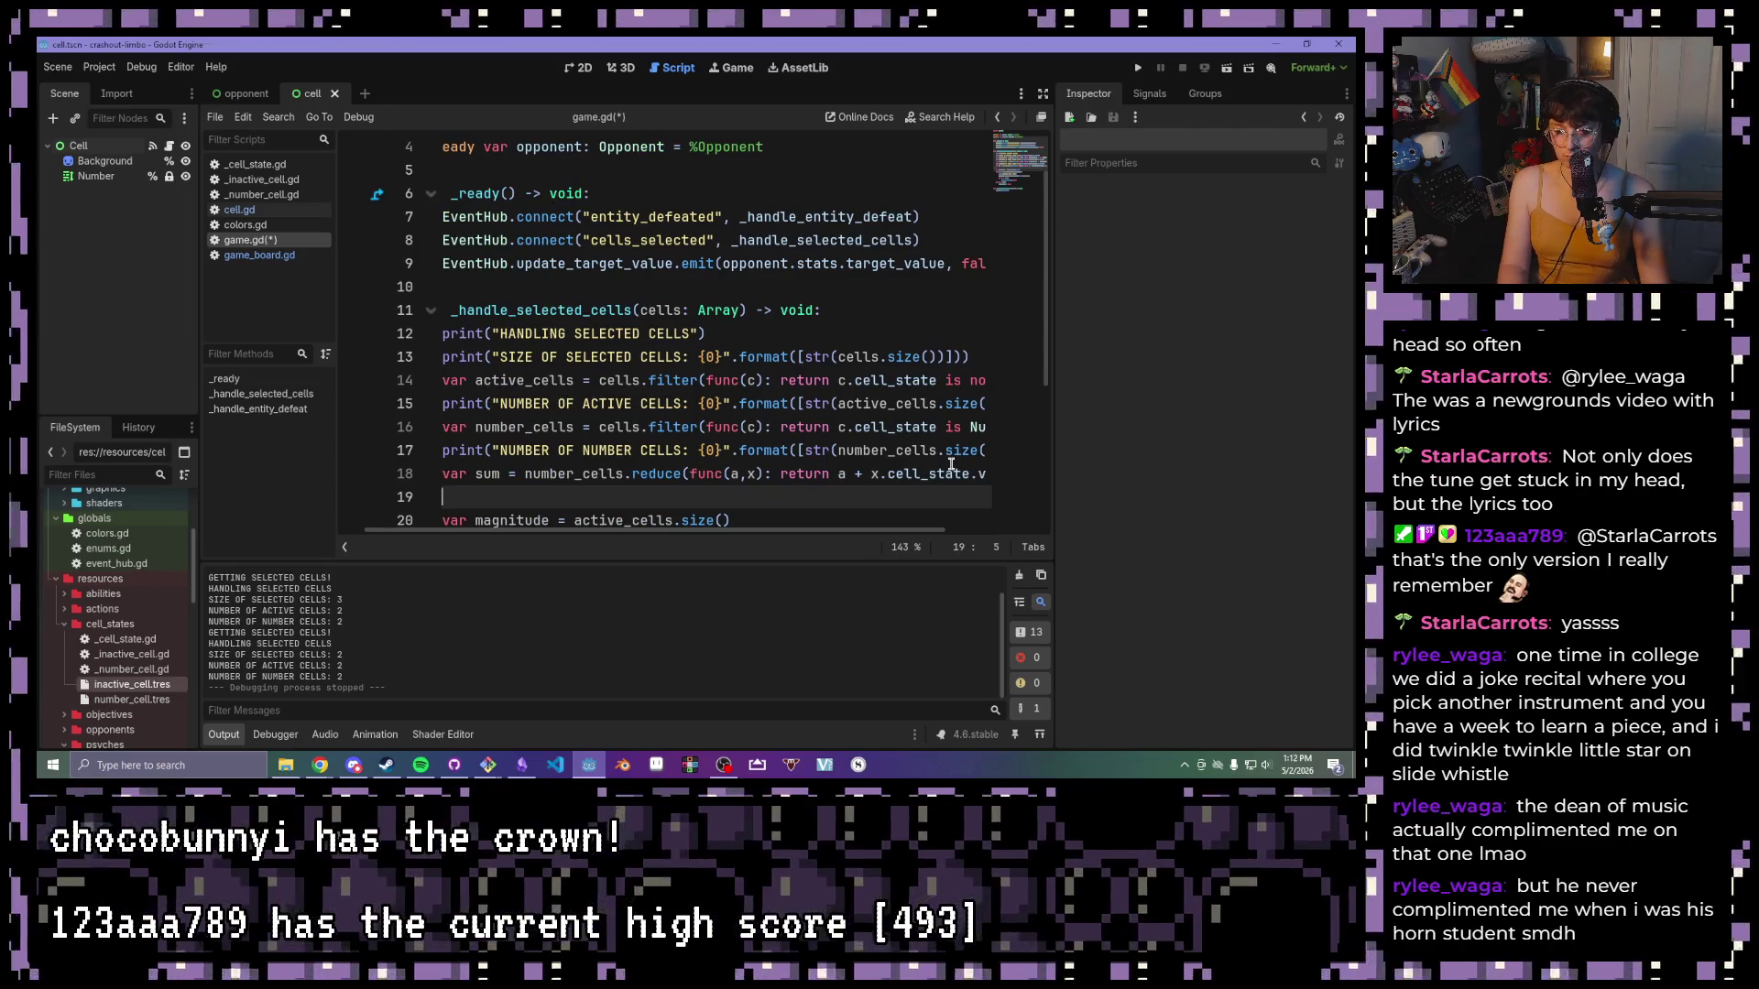
type("t(\"SUM")
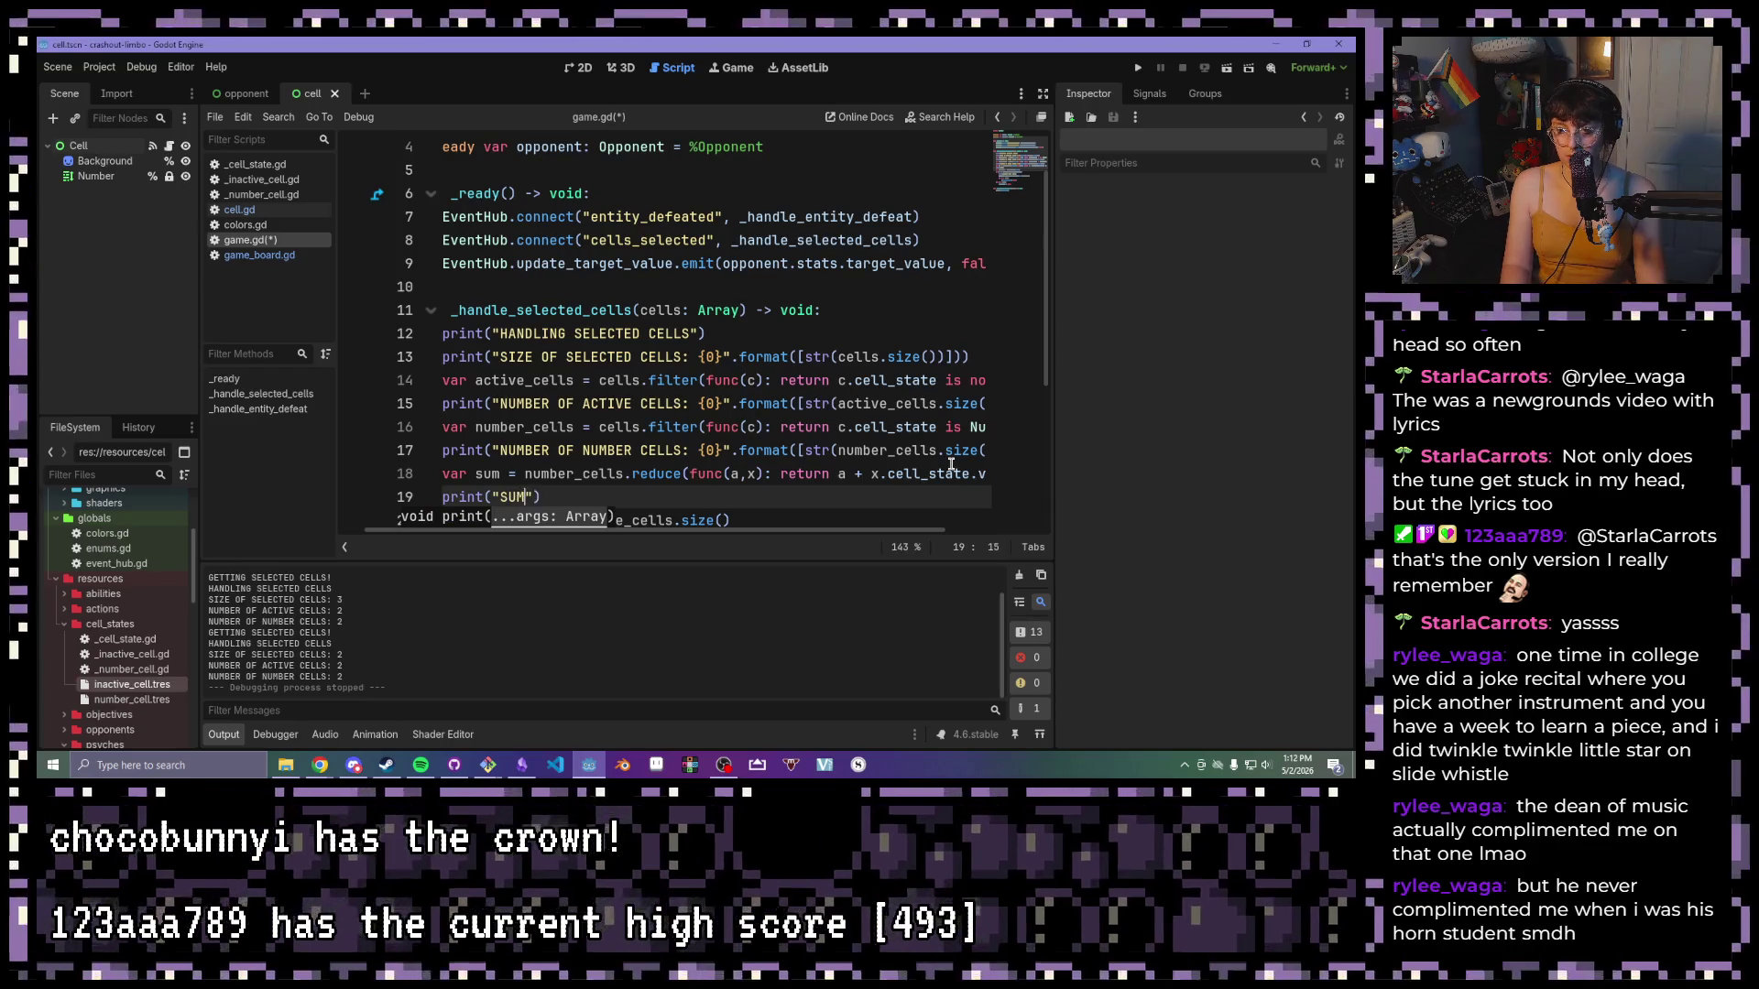
type(" OF NUMBER CEL")
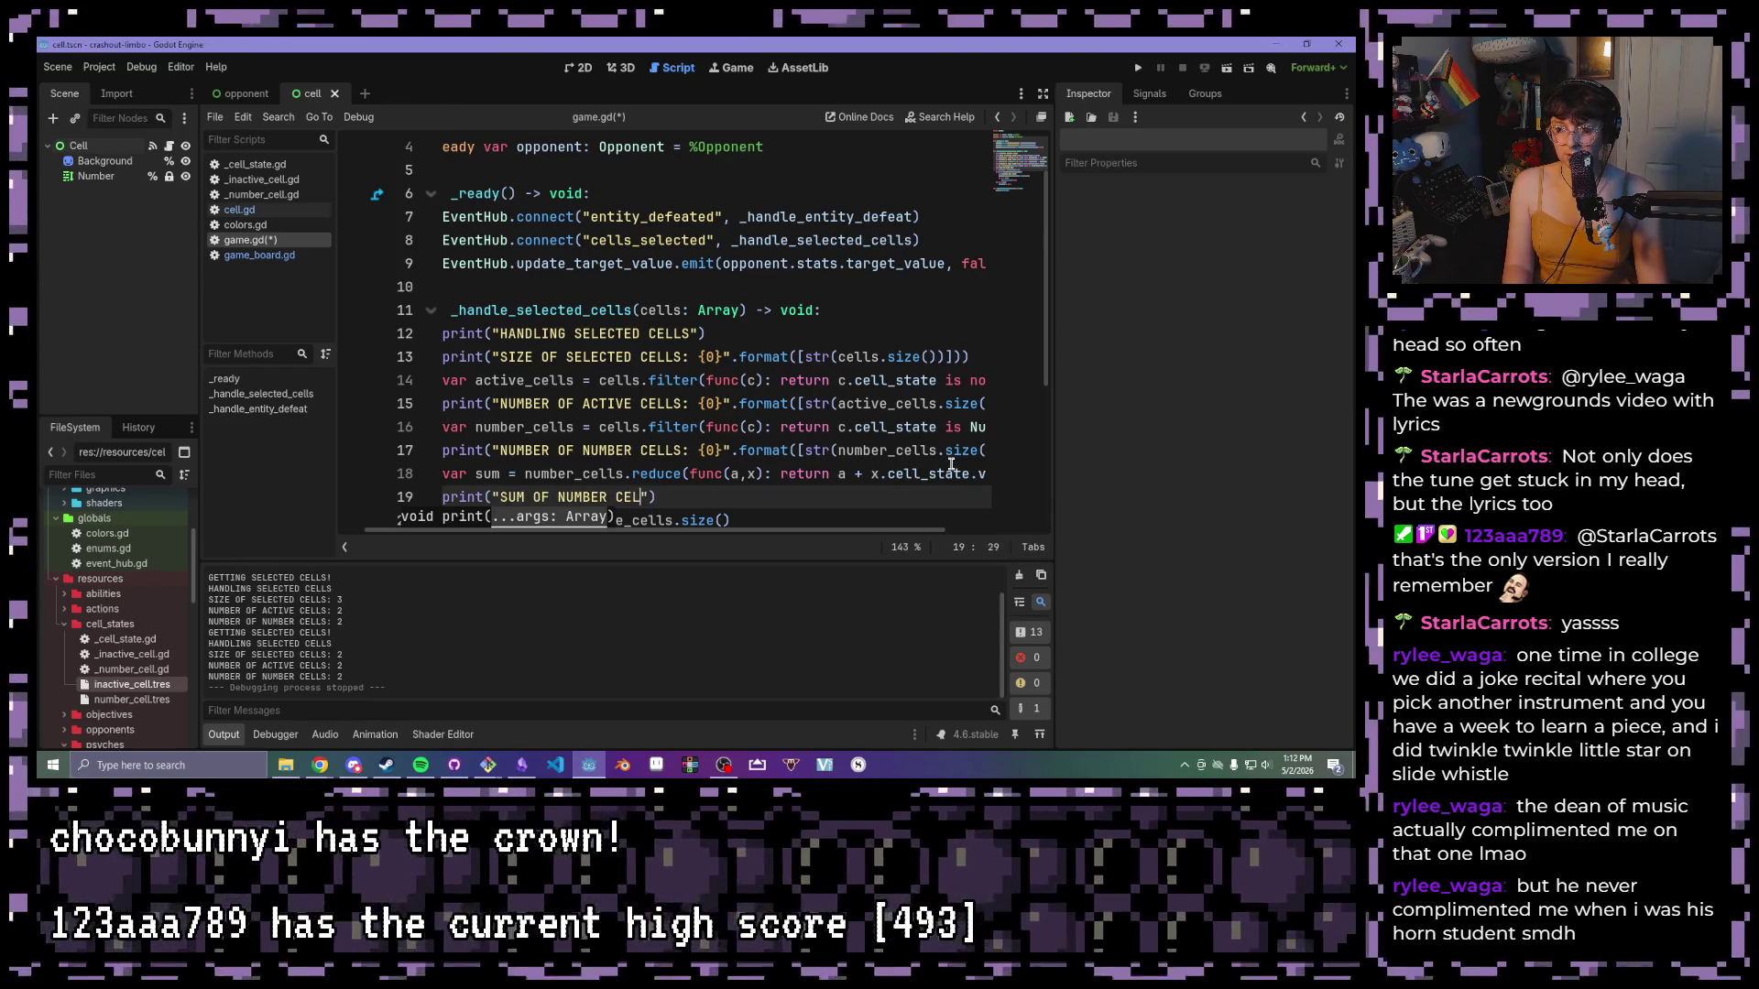
type("{}")
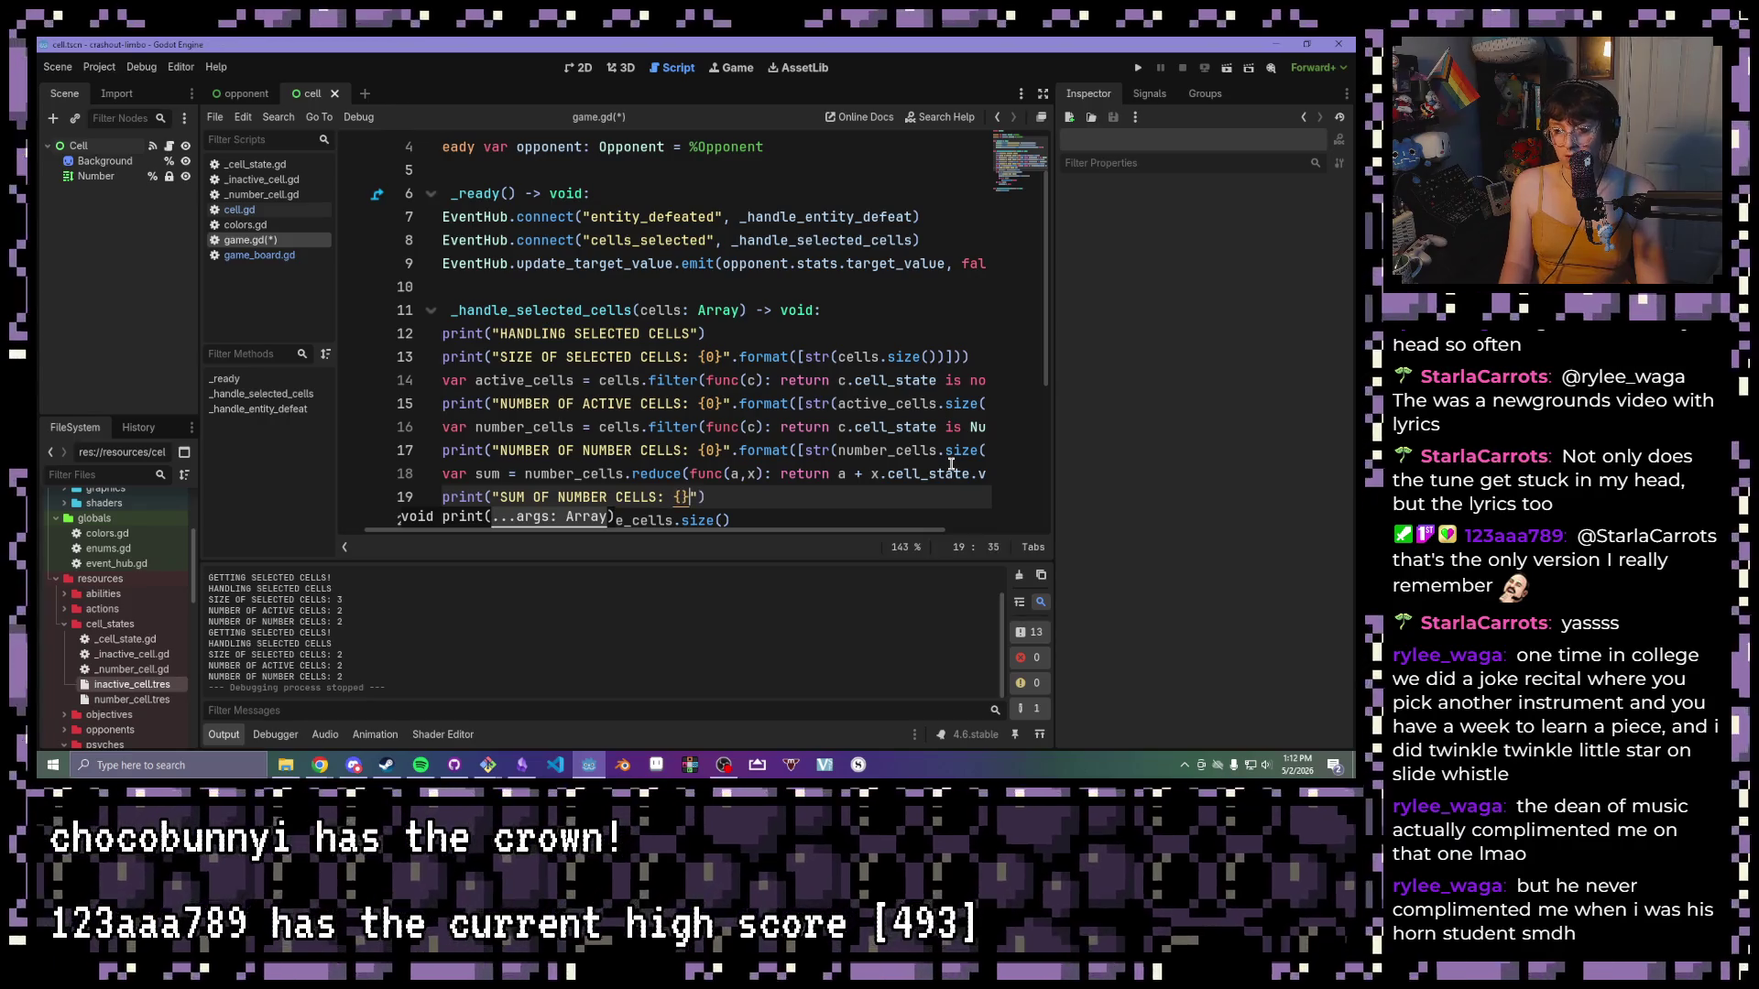
type("0")
key("Right")
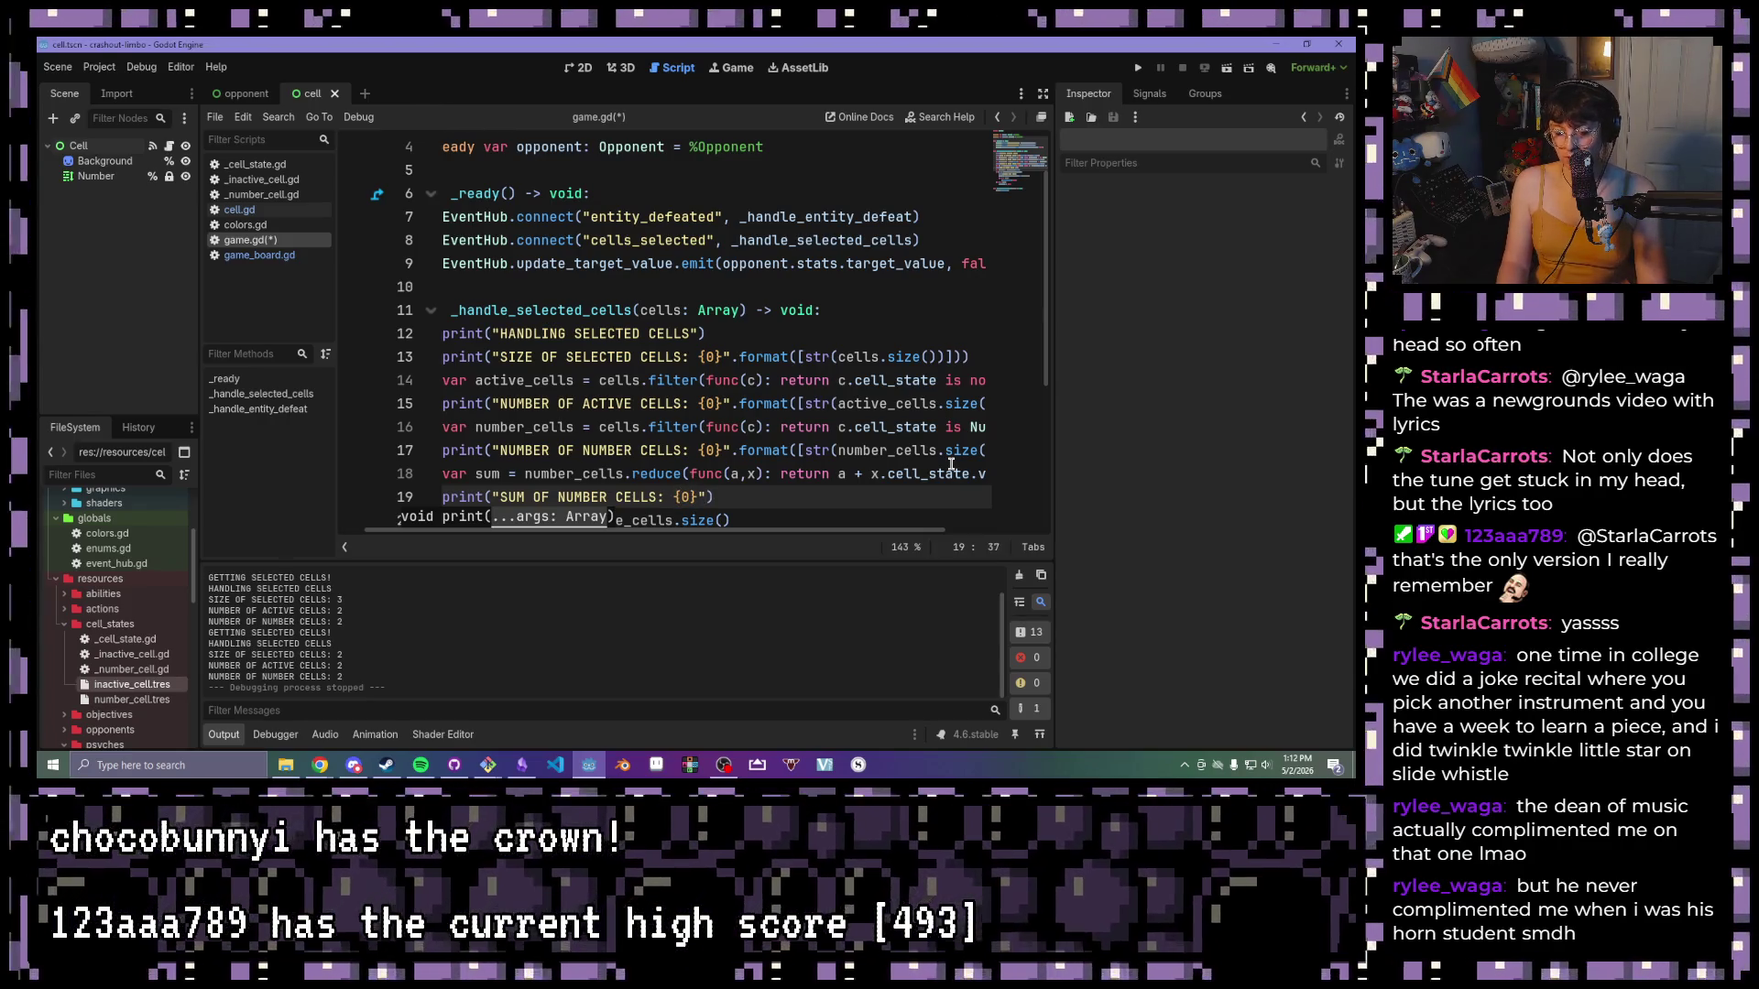
type(".forma")
type("t([")
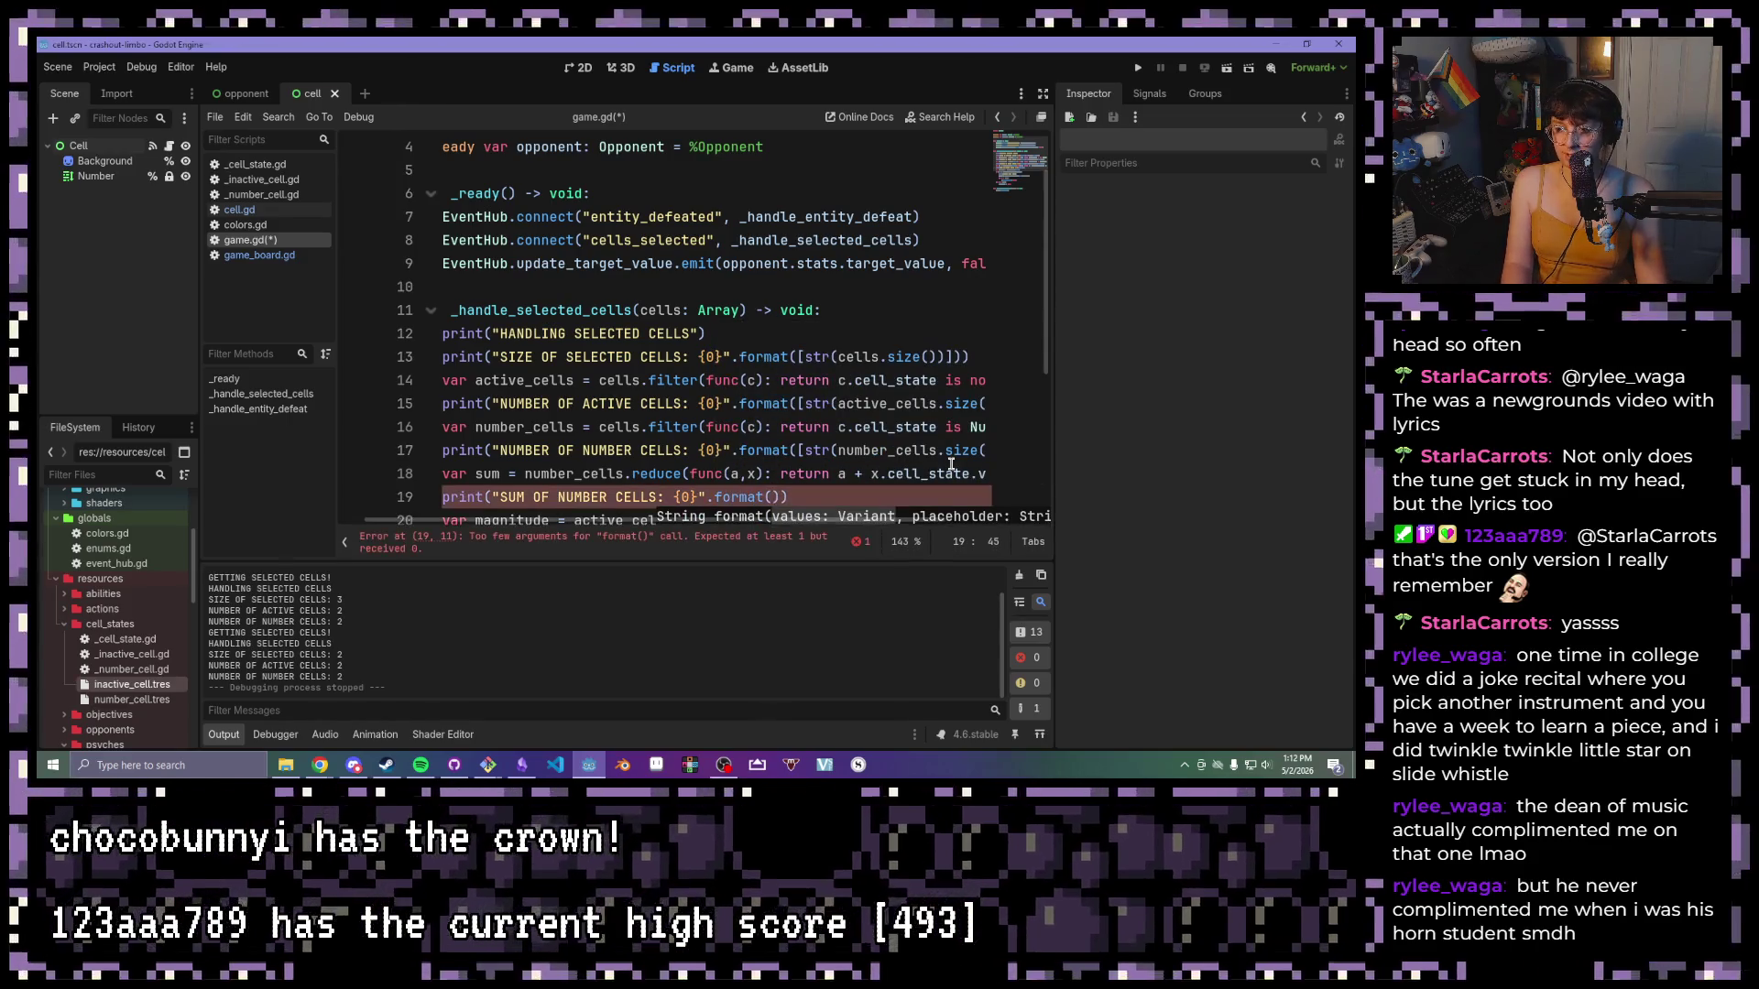
type("str(s")
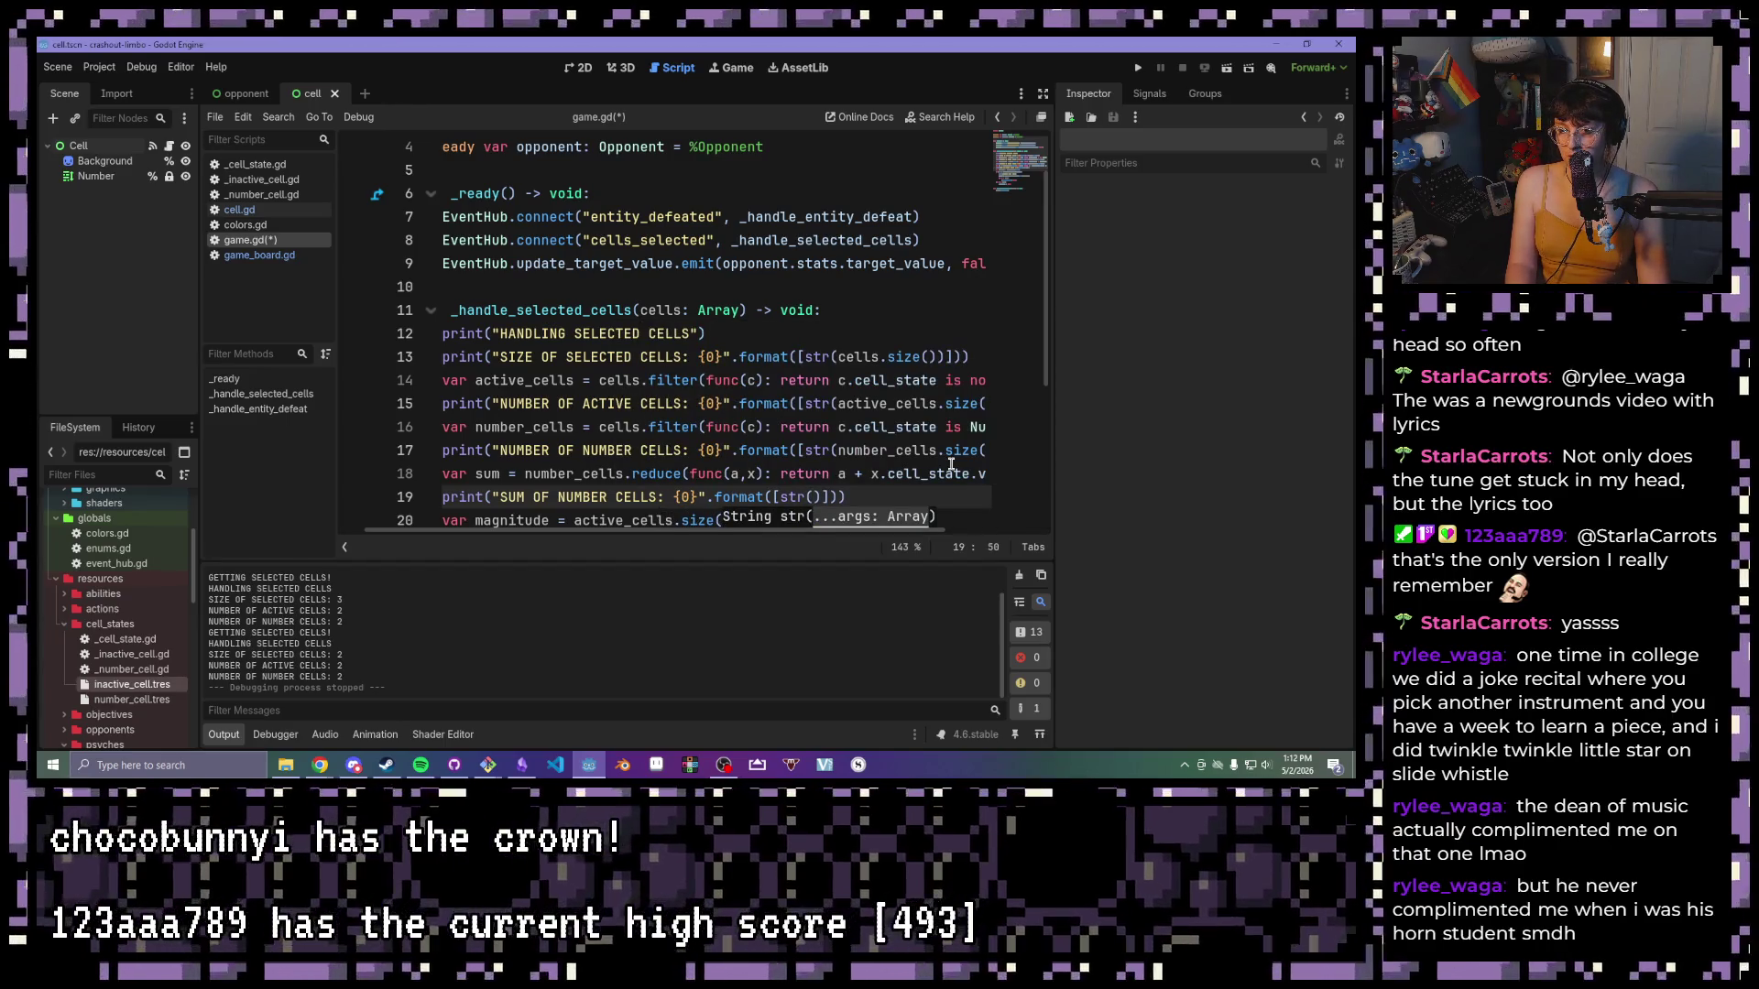
type("um")
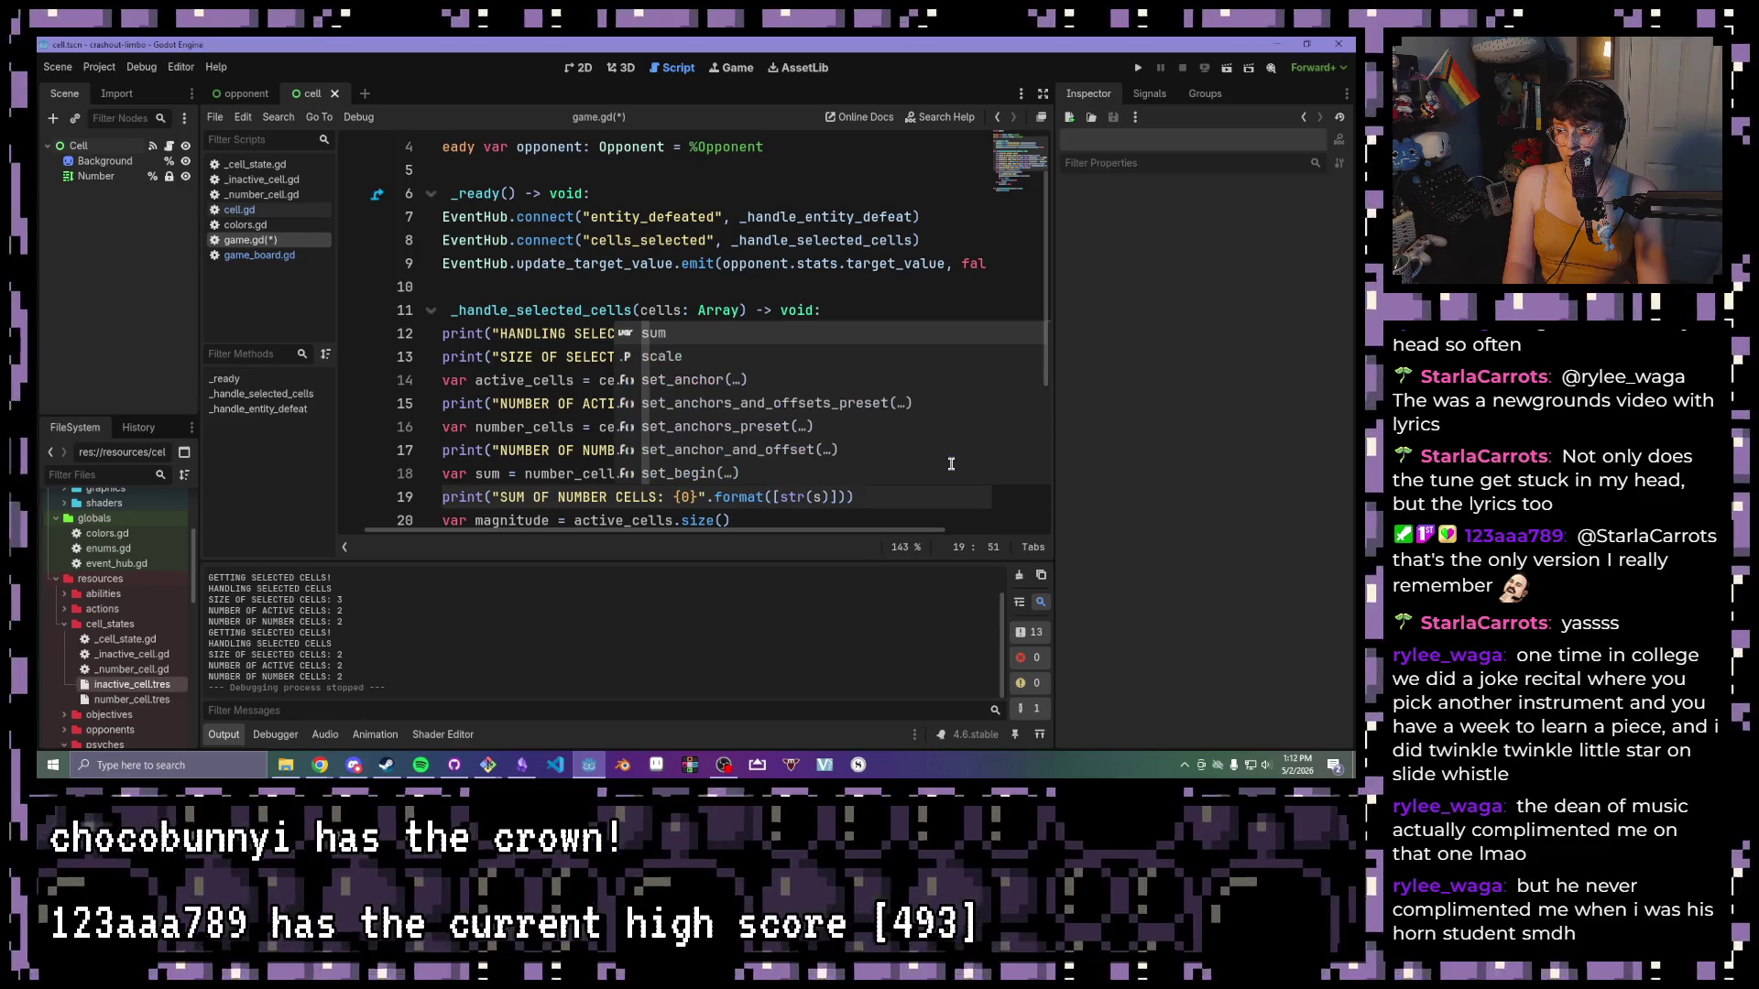
key("ctrl+s")
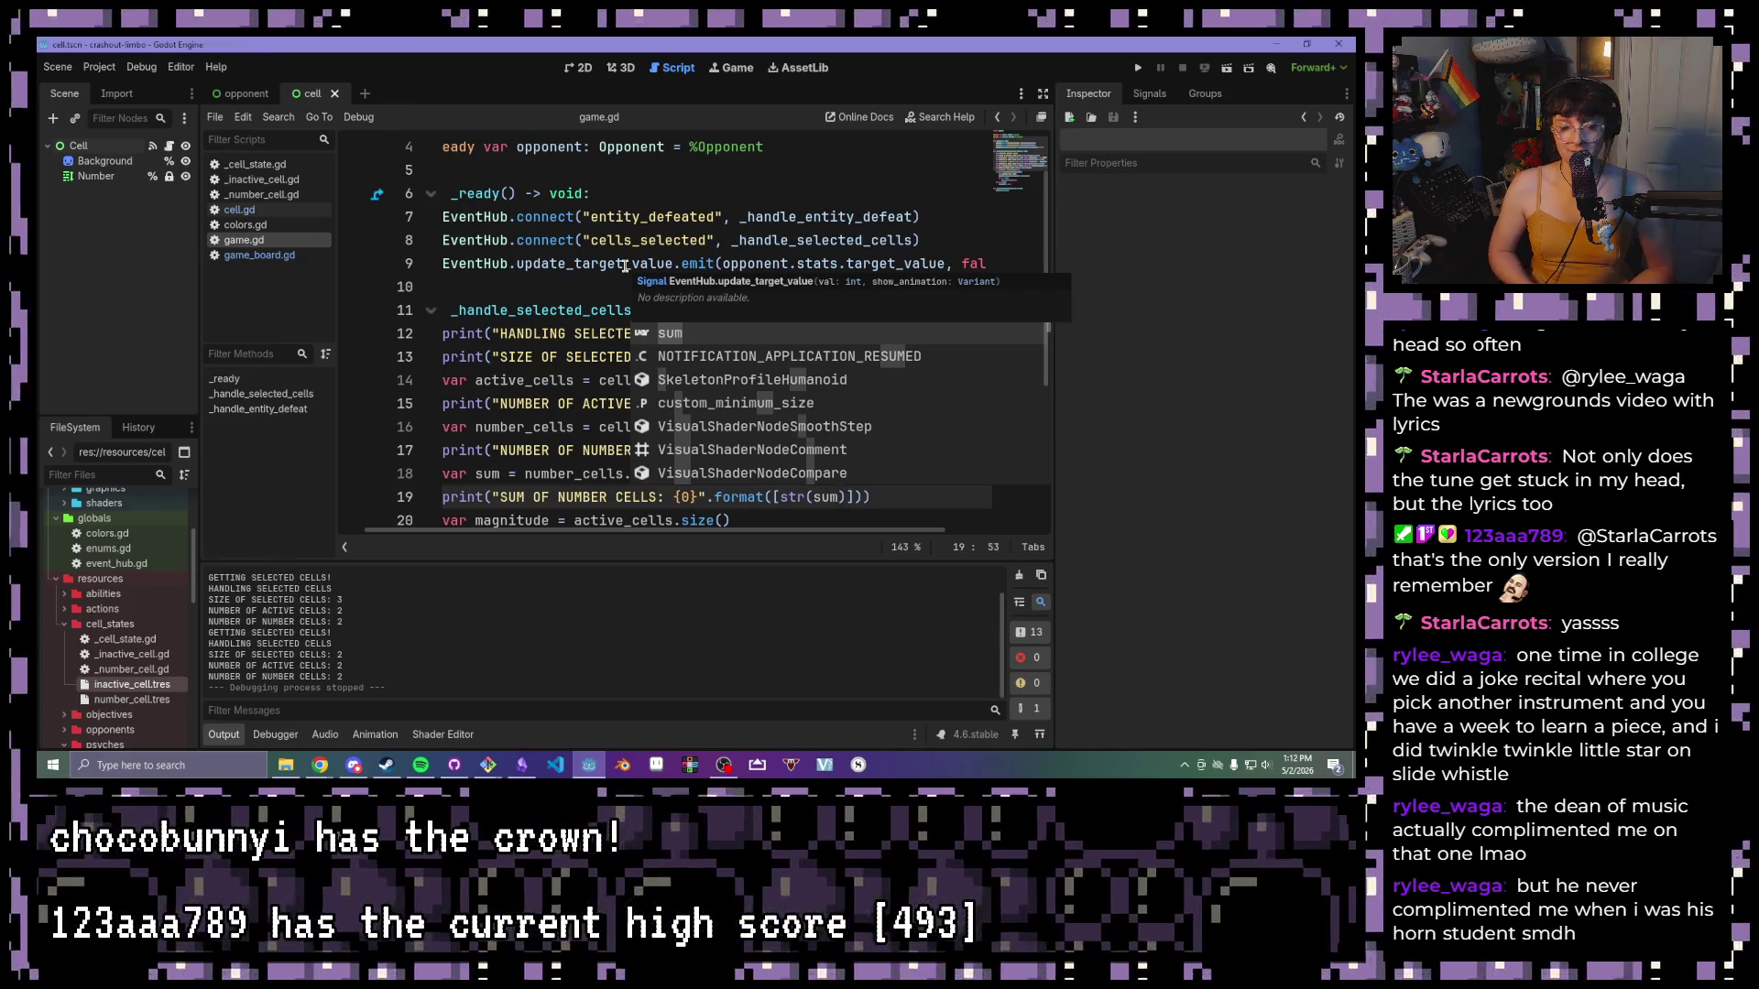
- Save the scene and run the game again
left_click(572, 264)
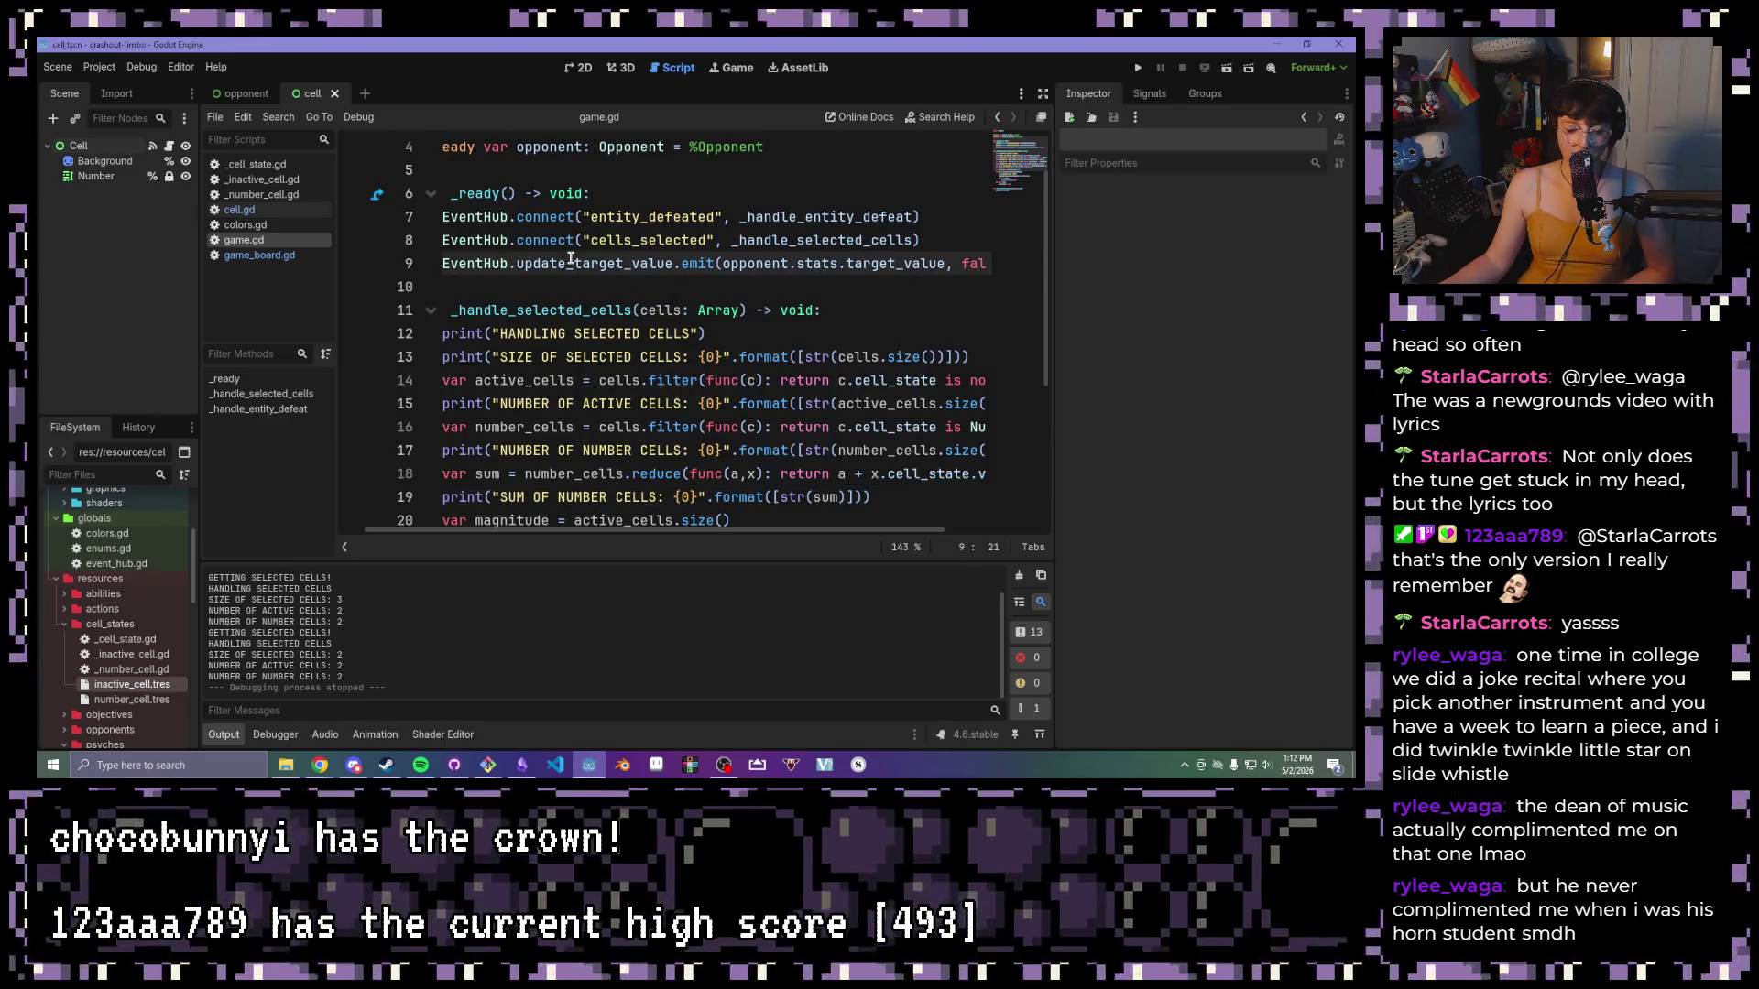
key("ctrl+s")
scroll(684, 338, "down", 1)
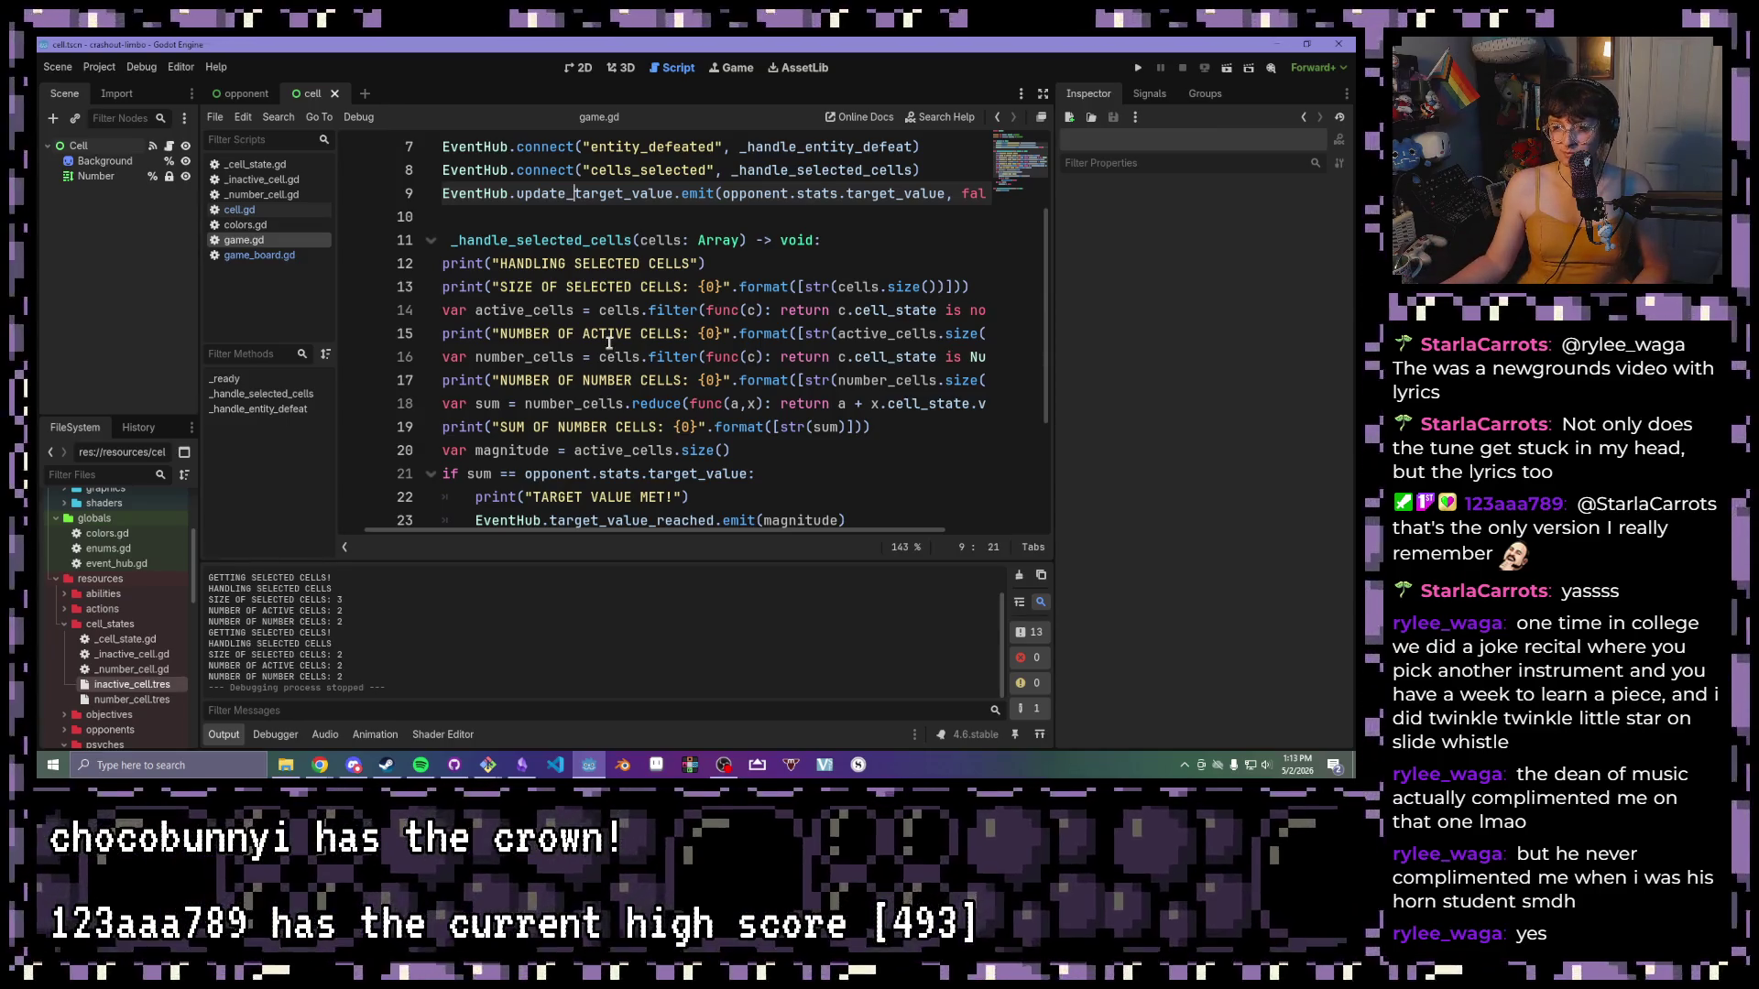
left_click(1139, 69)
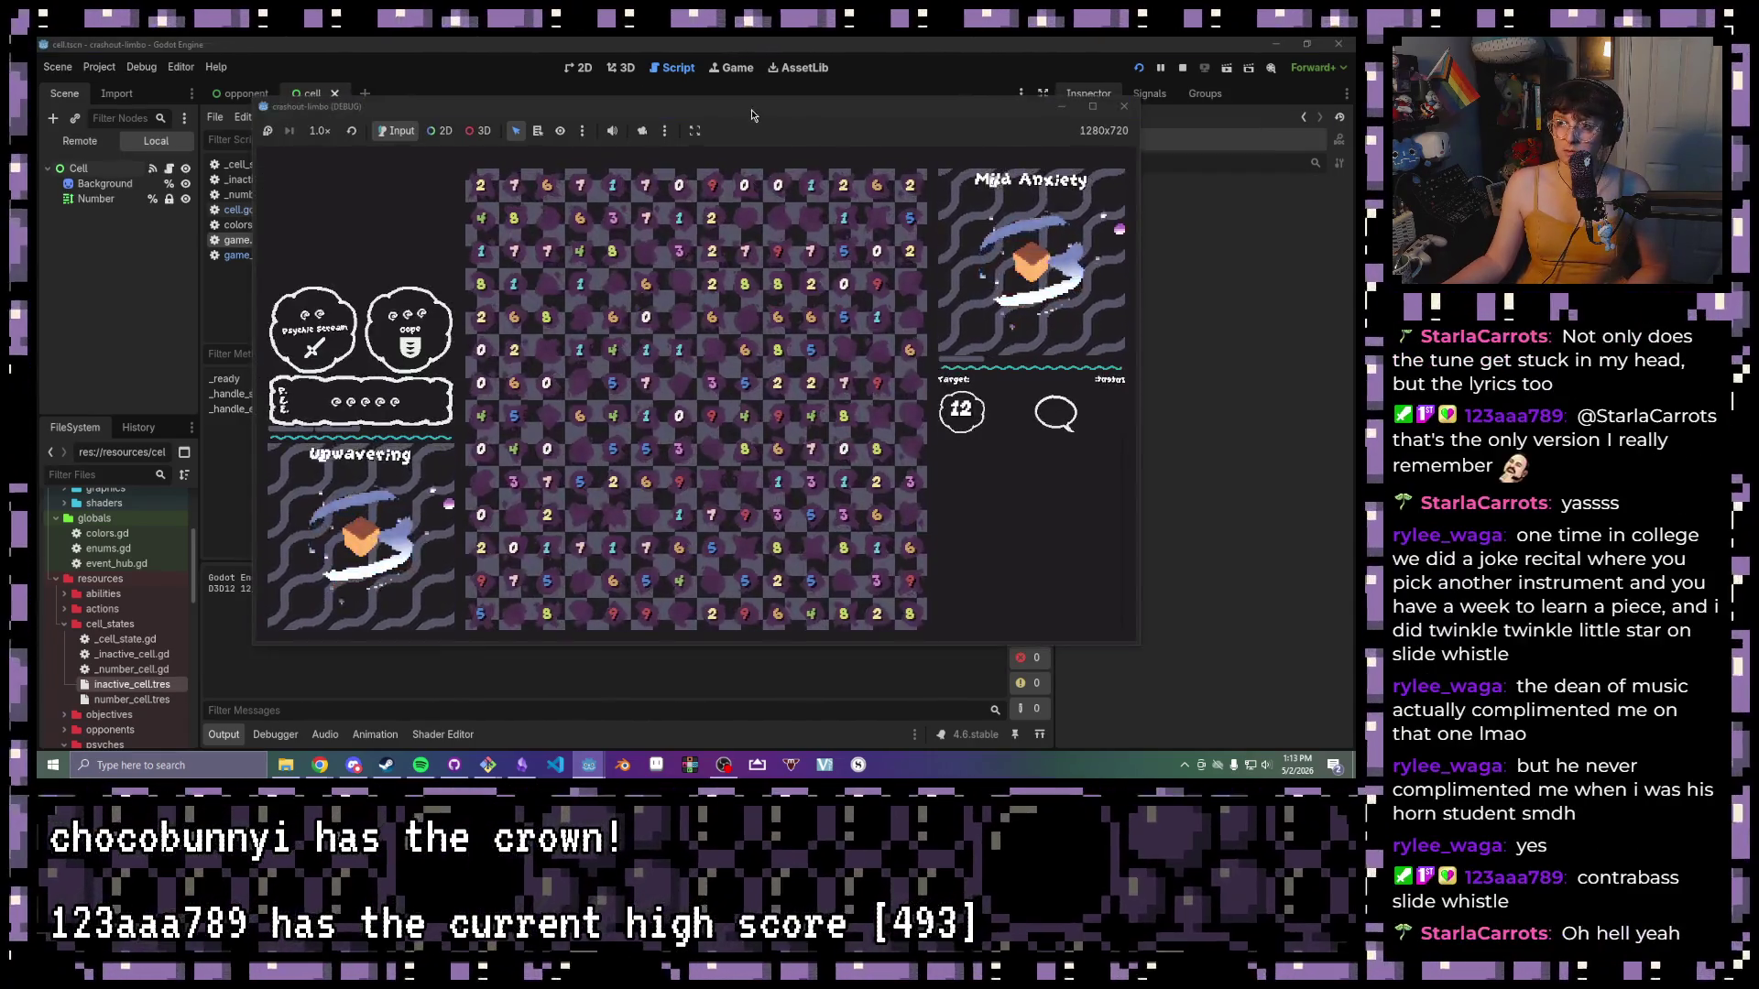
- Submit six cells and check the log line 'SUM OF NUMBER CELLS: 24'
mouse_move(751, 114)
left_mouse_down()
mouse_move(859, 114)
mouse_move(810, 98)
left_mouse_up()
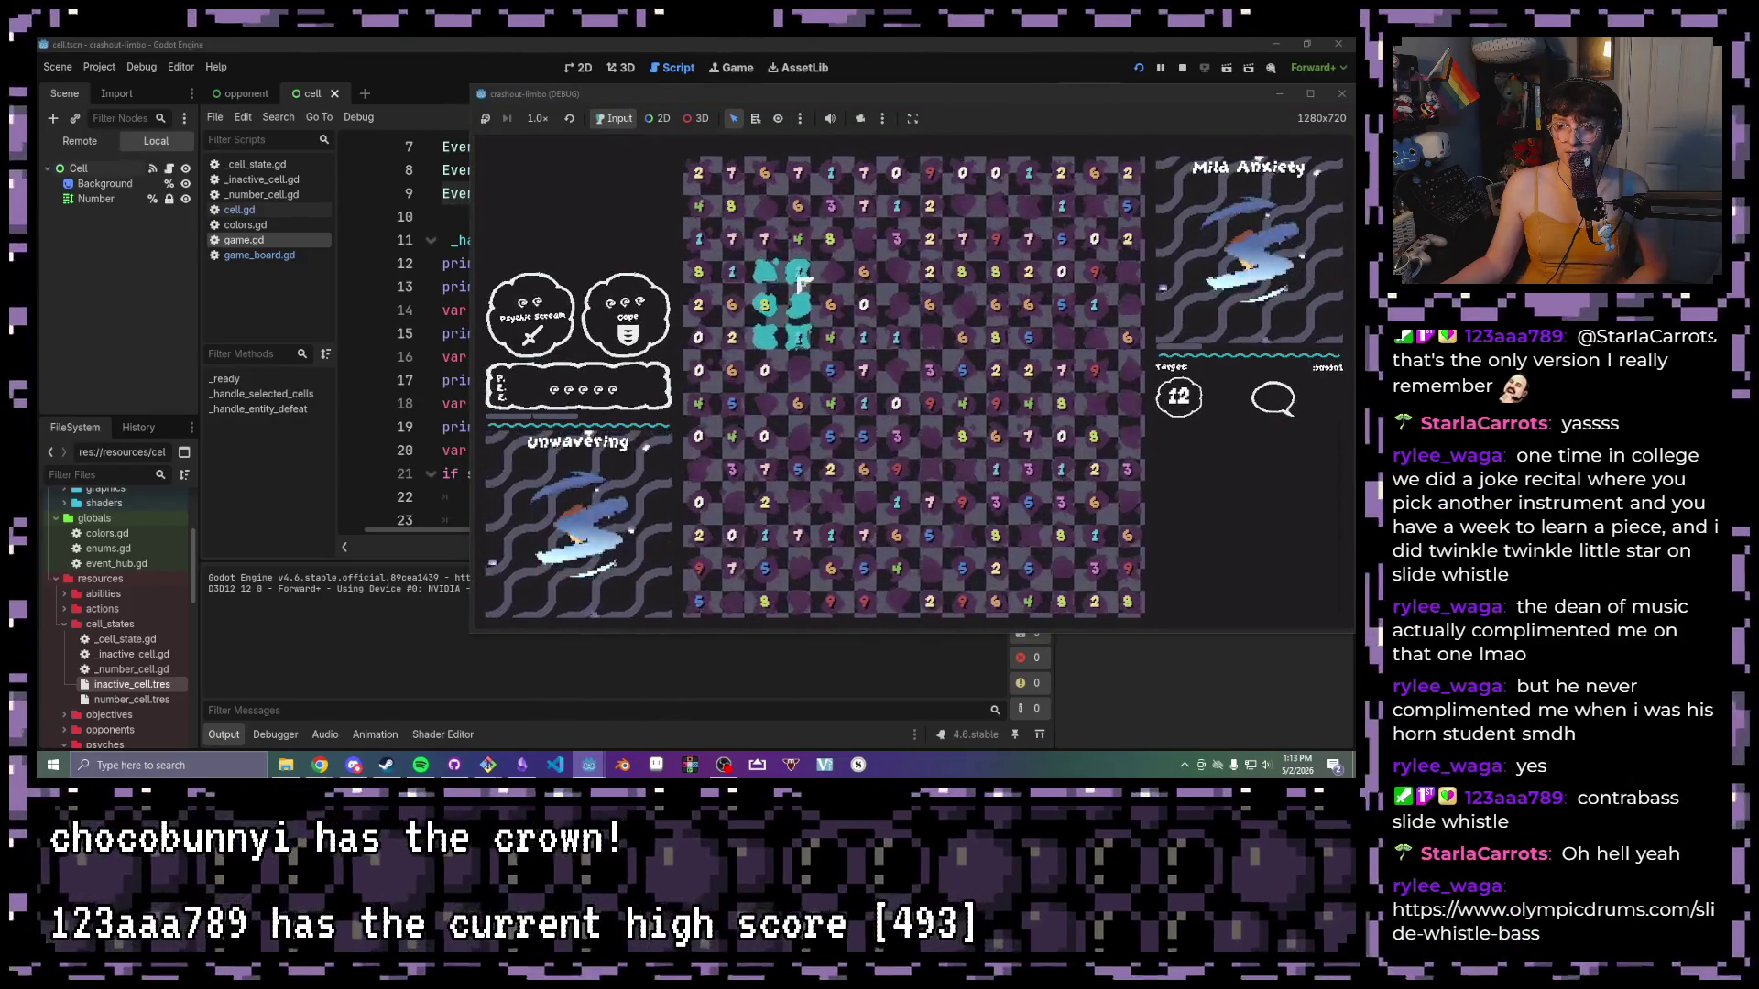
left_click_drag(802, 284, 801, 286)
left_click_drag(330, 676, 220, 670)
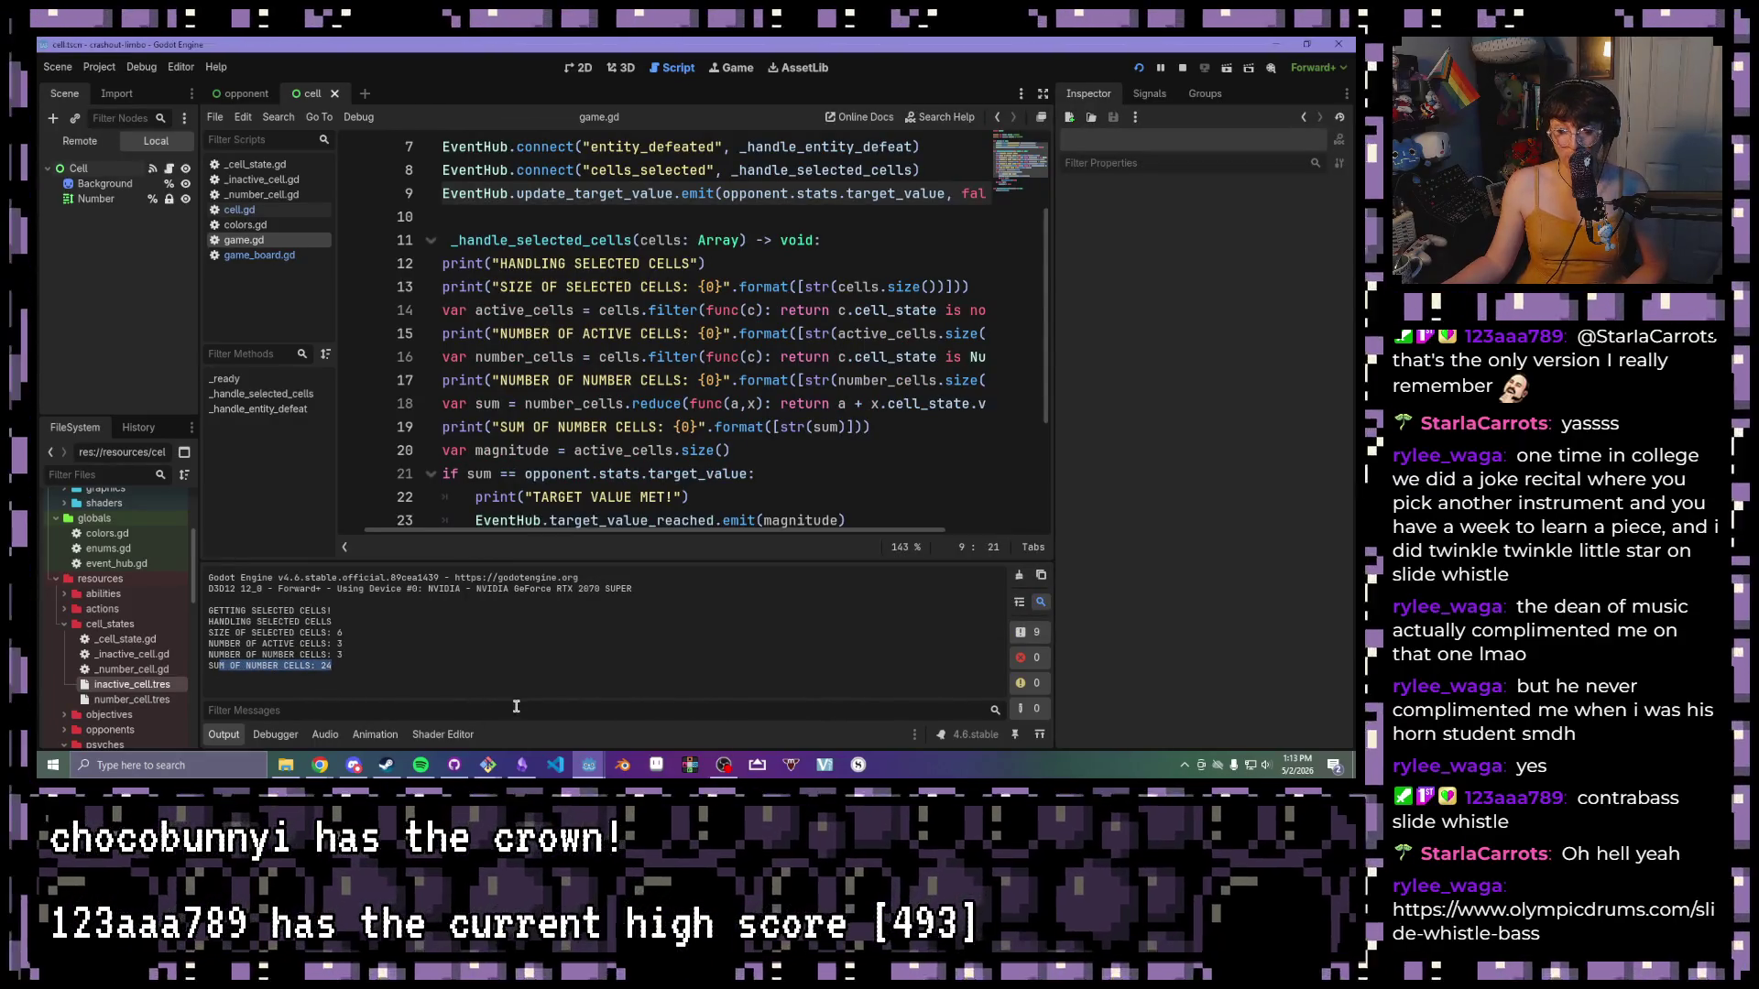
mouse_move(587, 779)
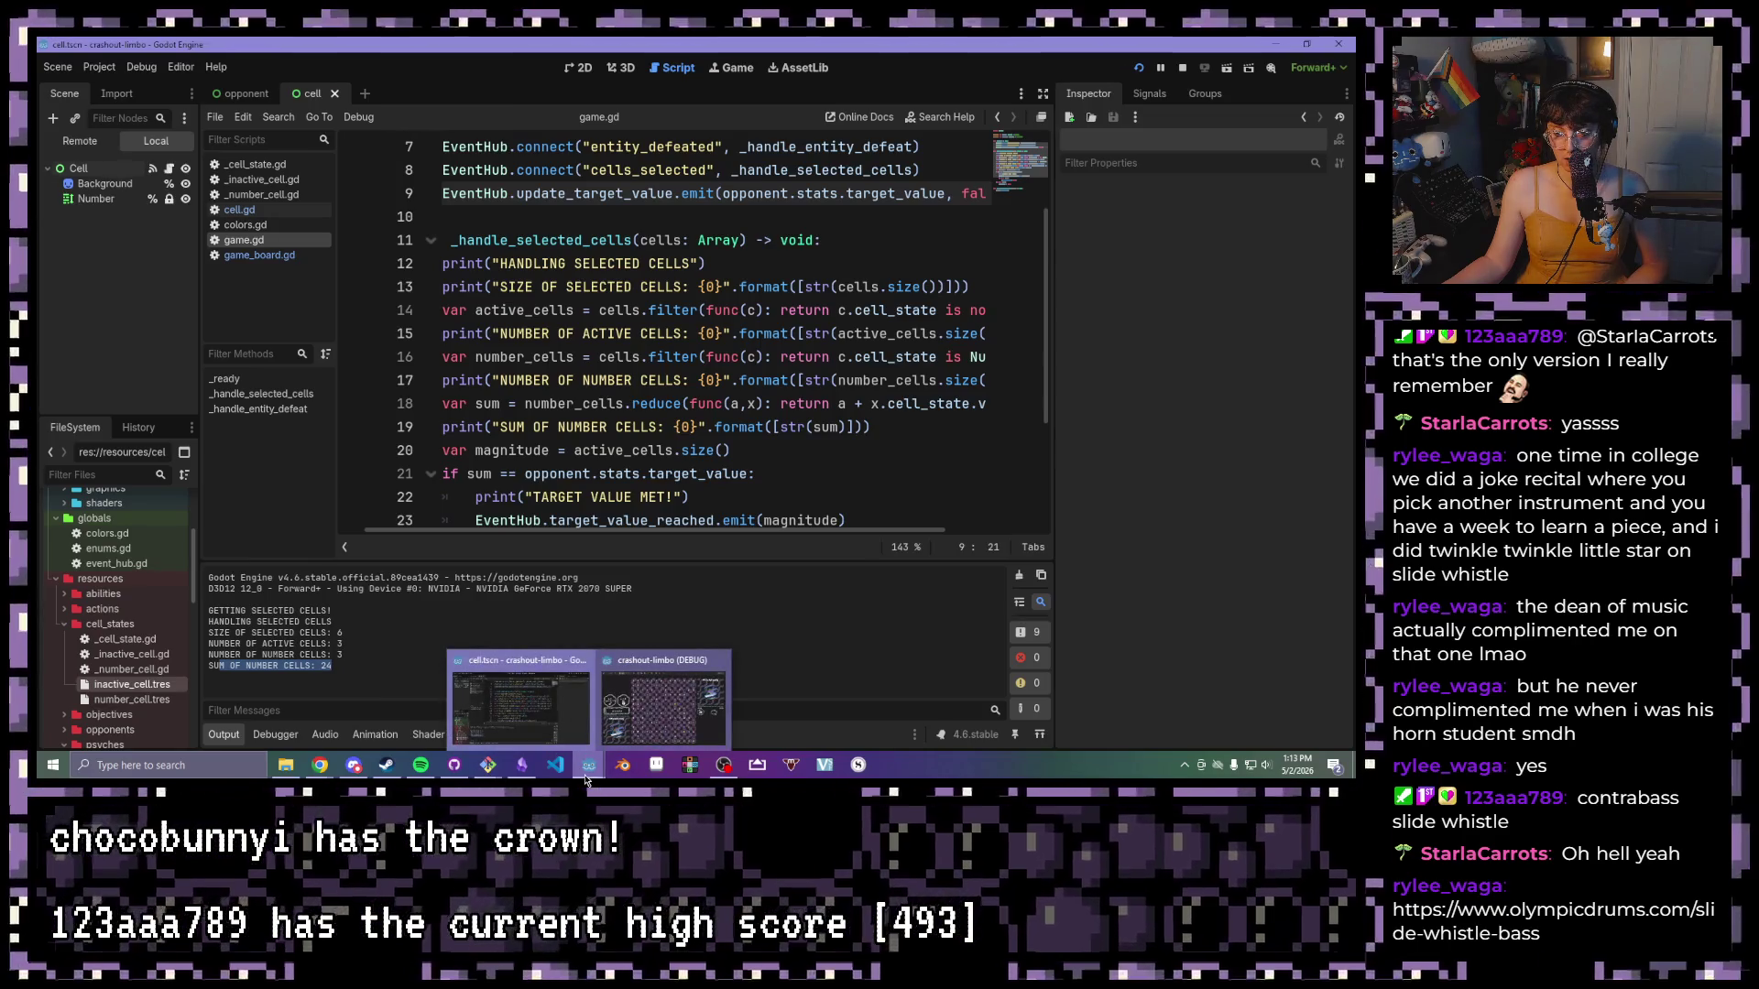
mouse_move(653, 722)
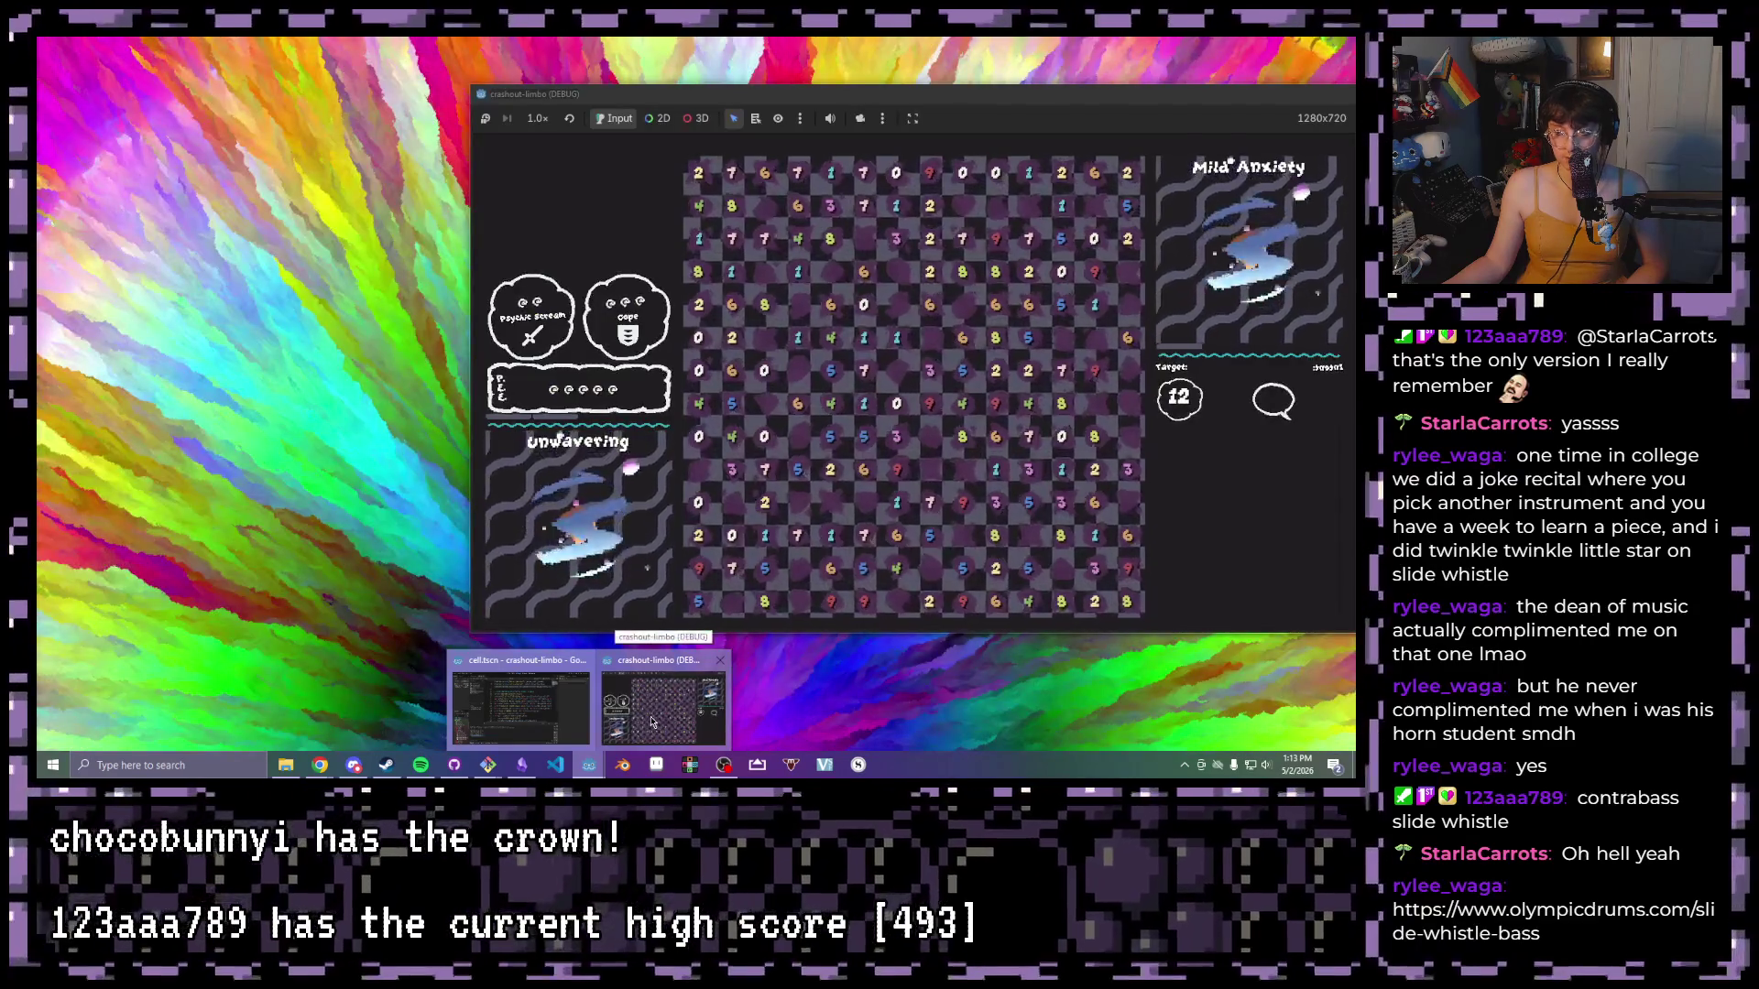
mouse_move(523, 726)
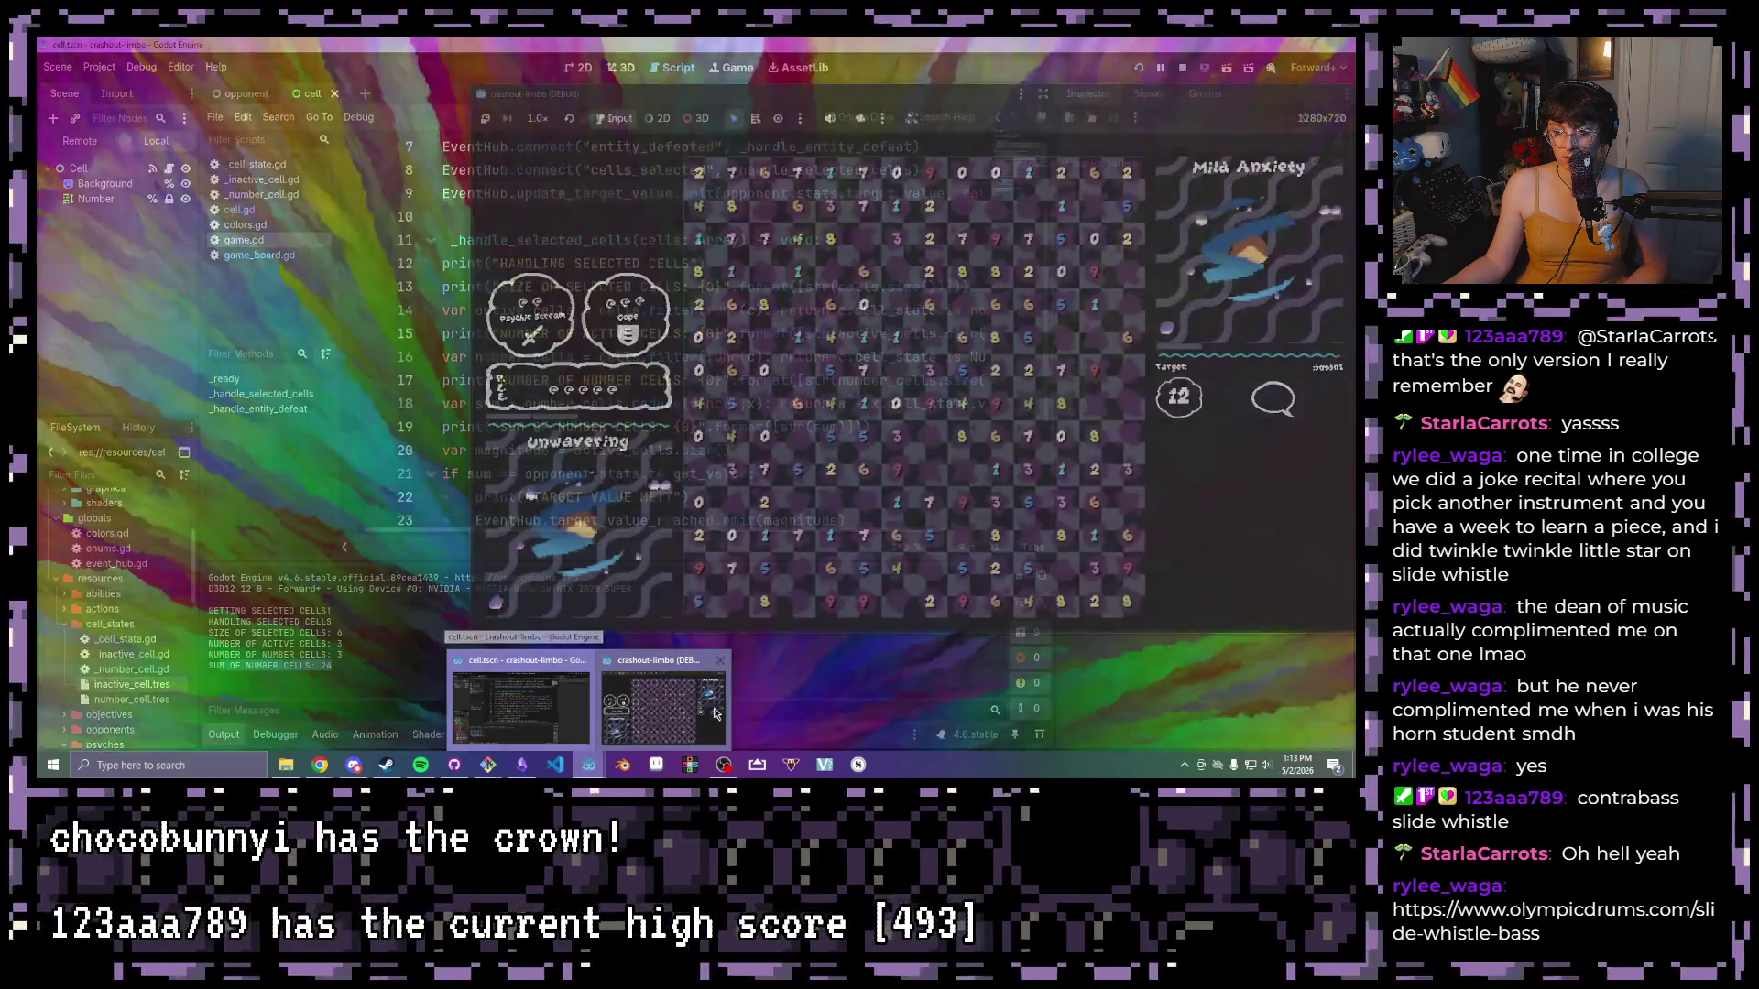
left_click(659, 707)
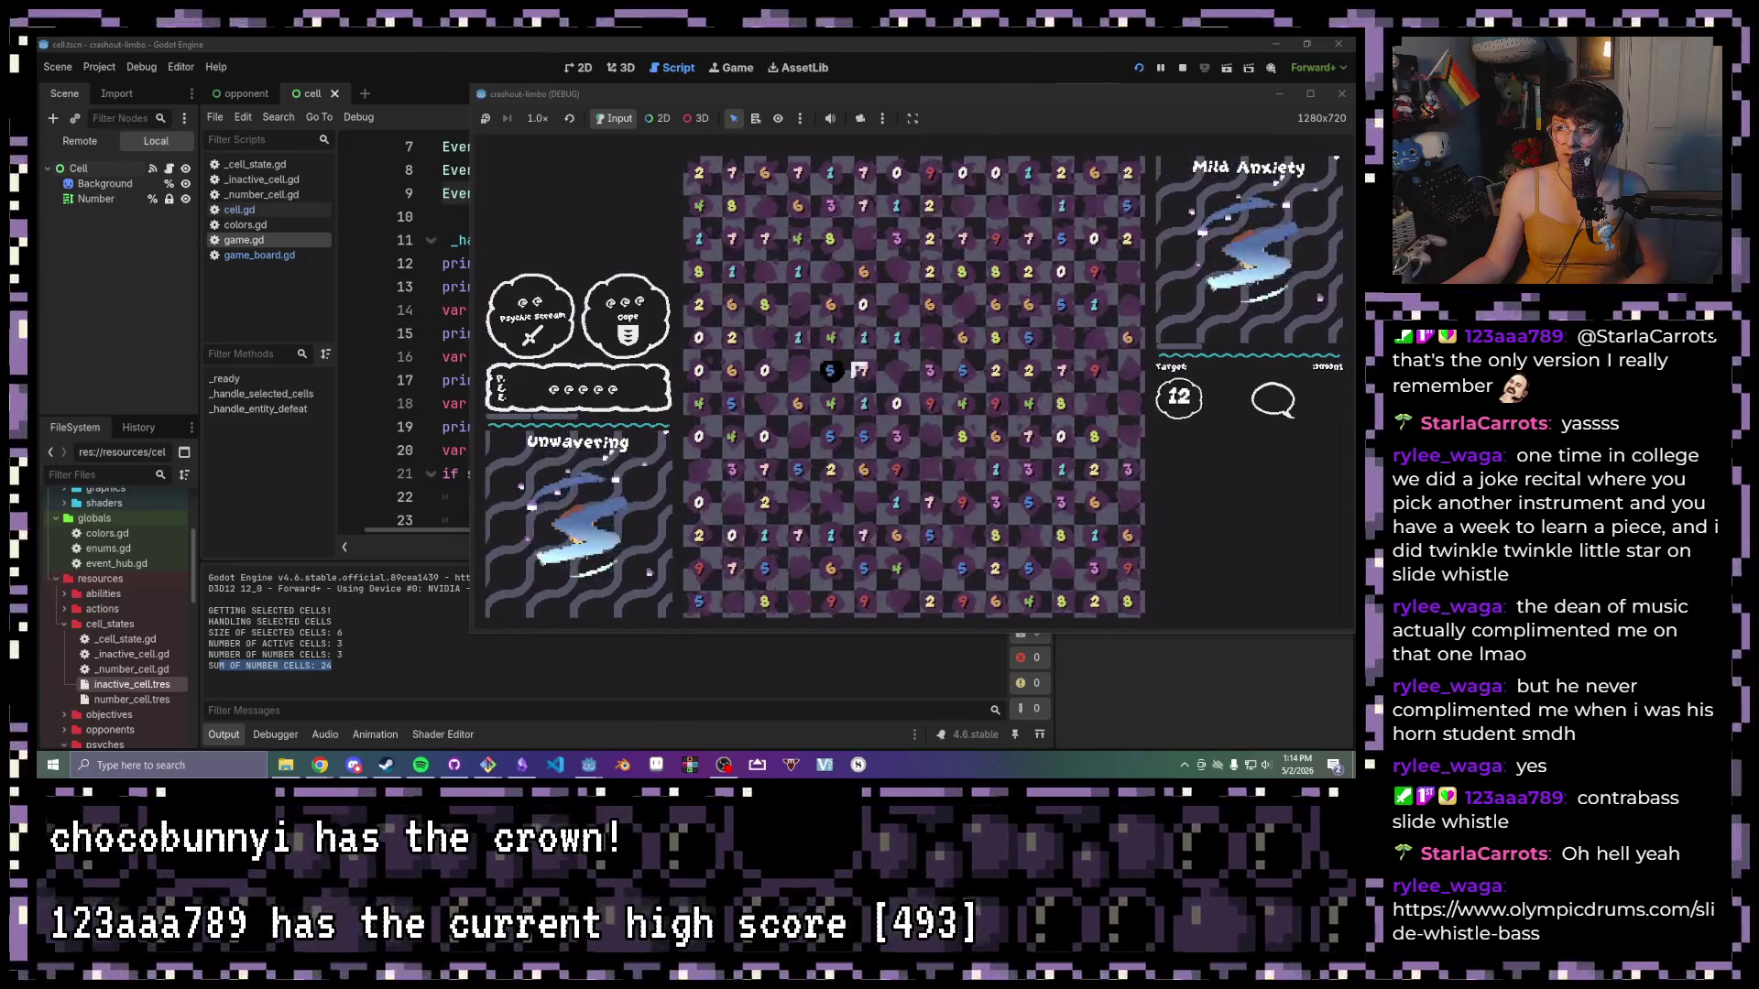
- Select three cells, then two, then a column of seven, logging 4 number cells summing to 32
left_click_drag(858, 371, 868, 404)
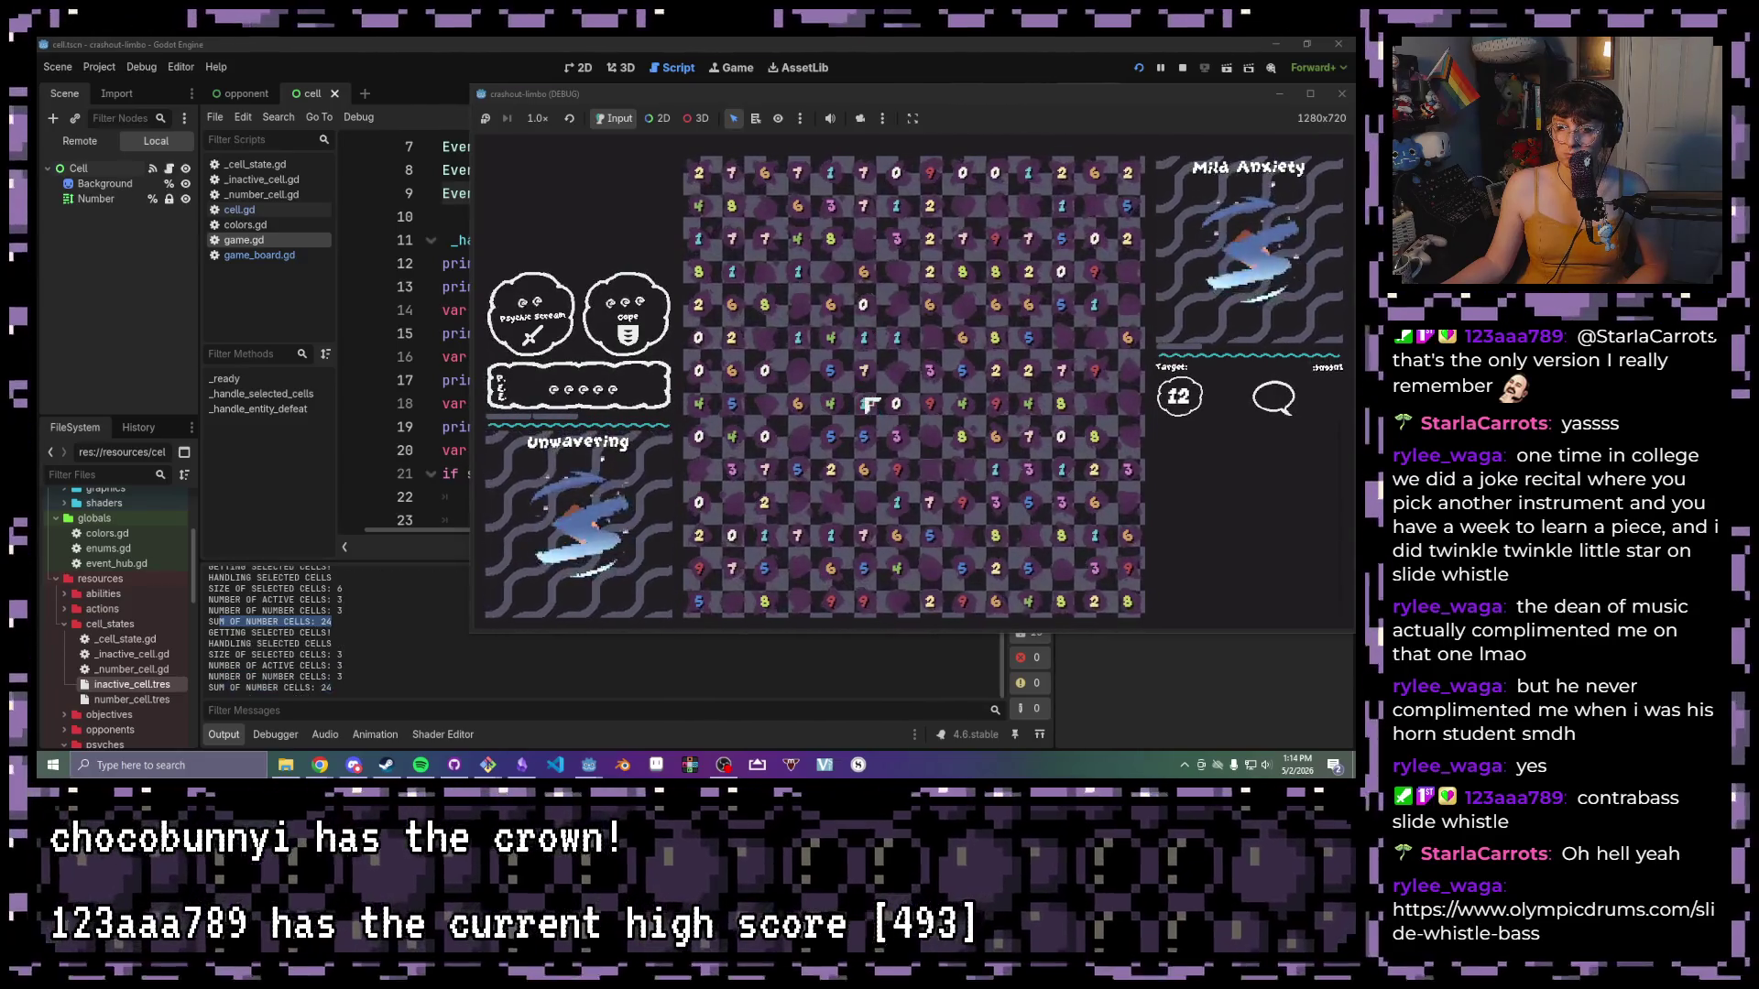
left_click_drag(863, 338, 897, 341)
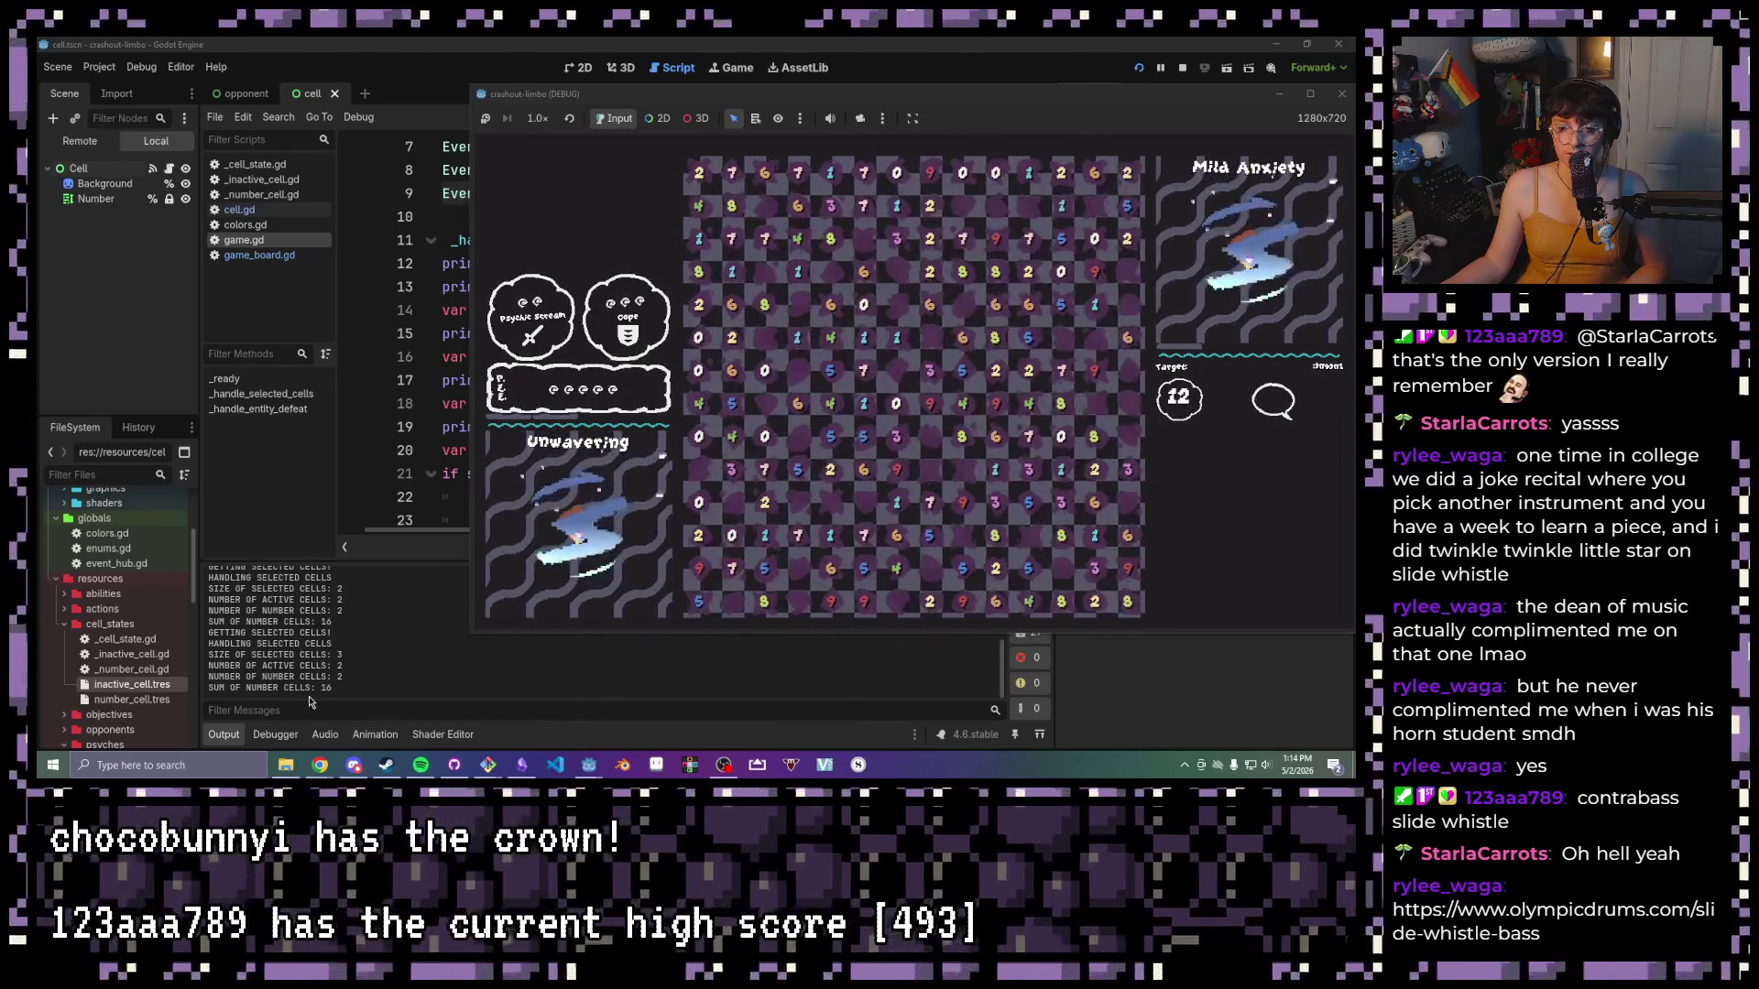
left_click_drag(799, 535, 816, 331)
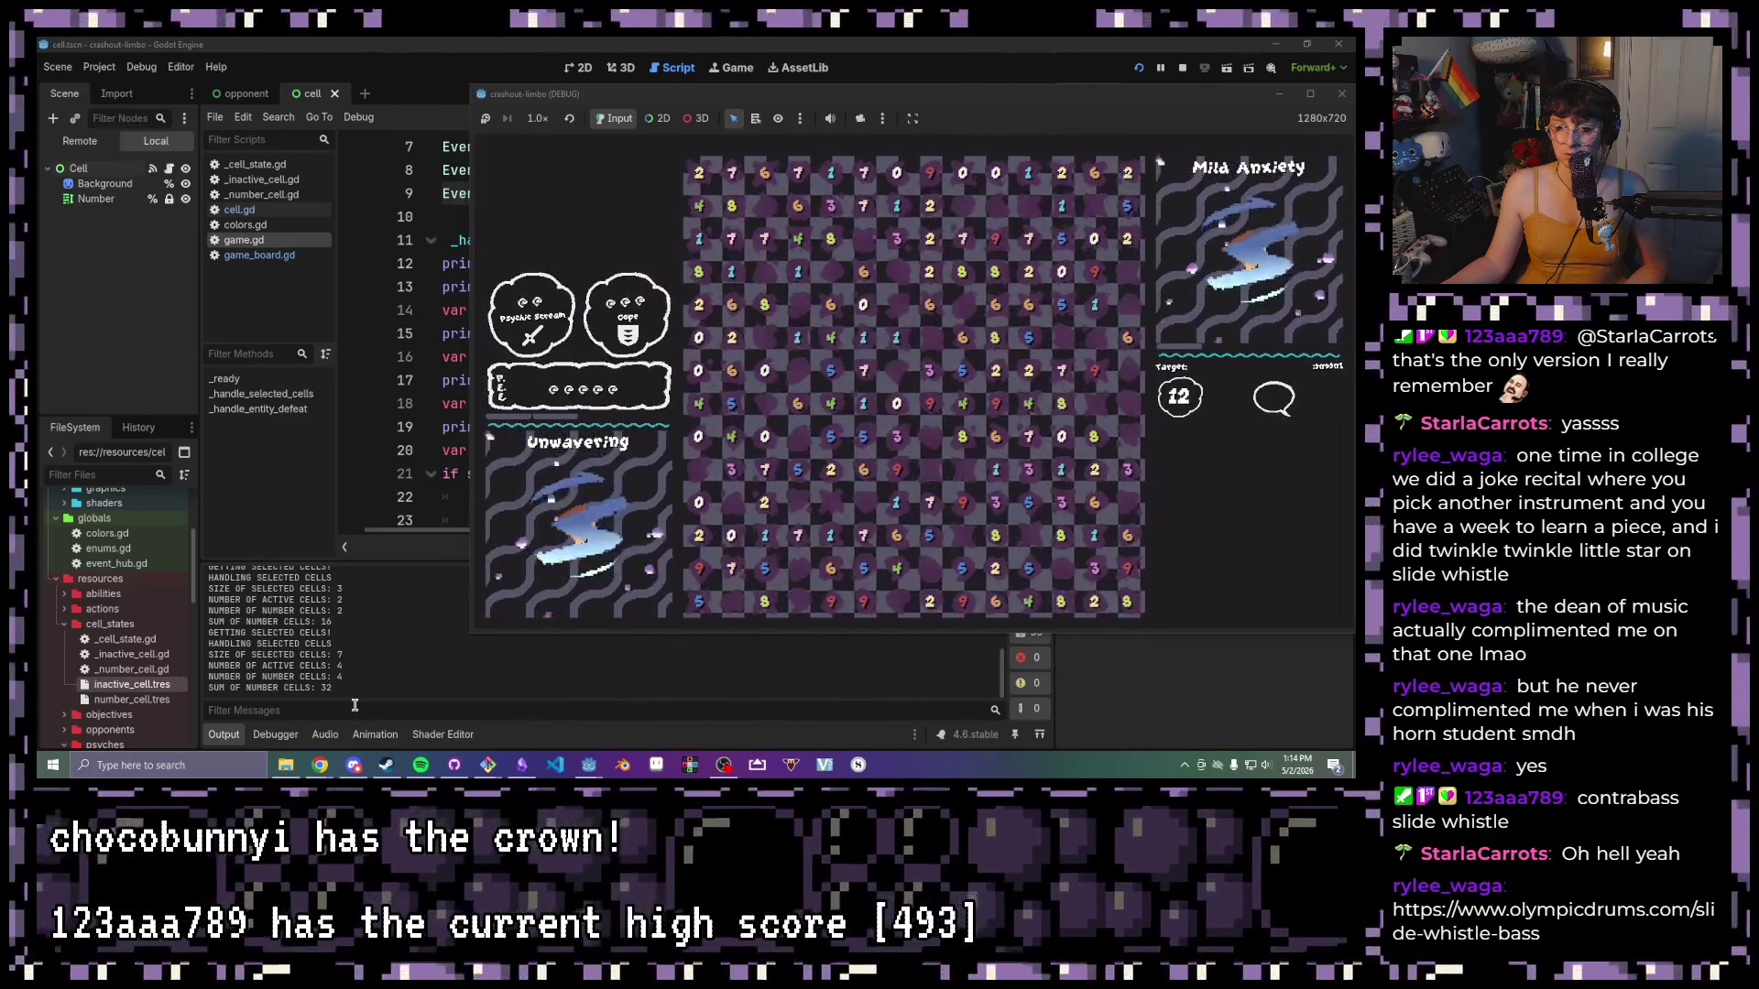
left_click(80, 140)
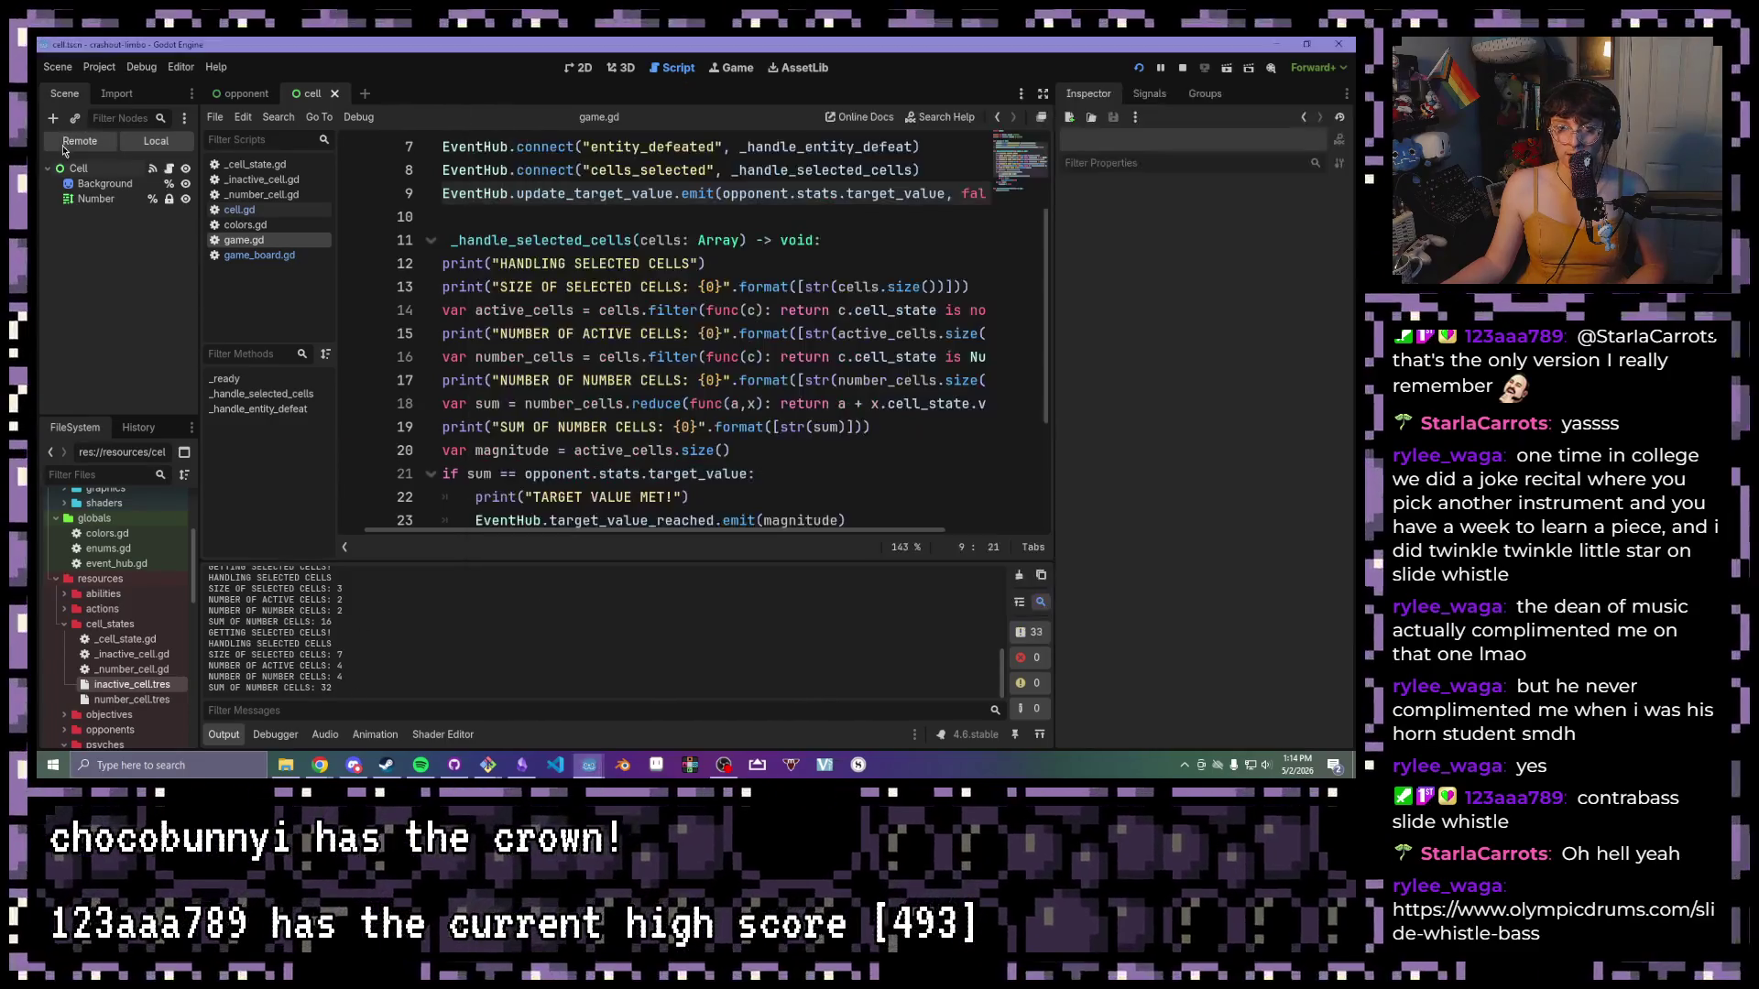
- Expand Game > GameBoard > Cells in the Remote tree and inspect a cell's Cell State
double_click(89, 231)
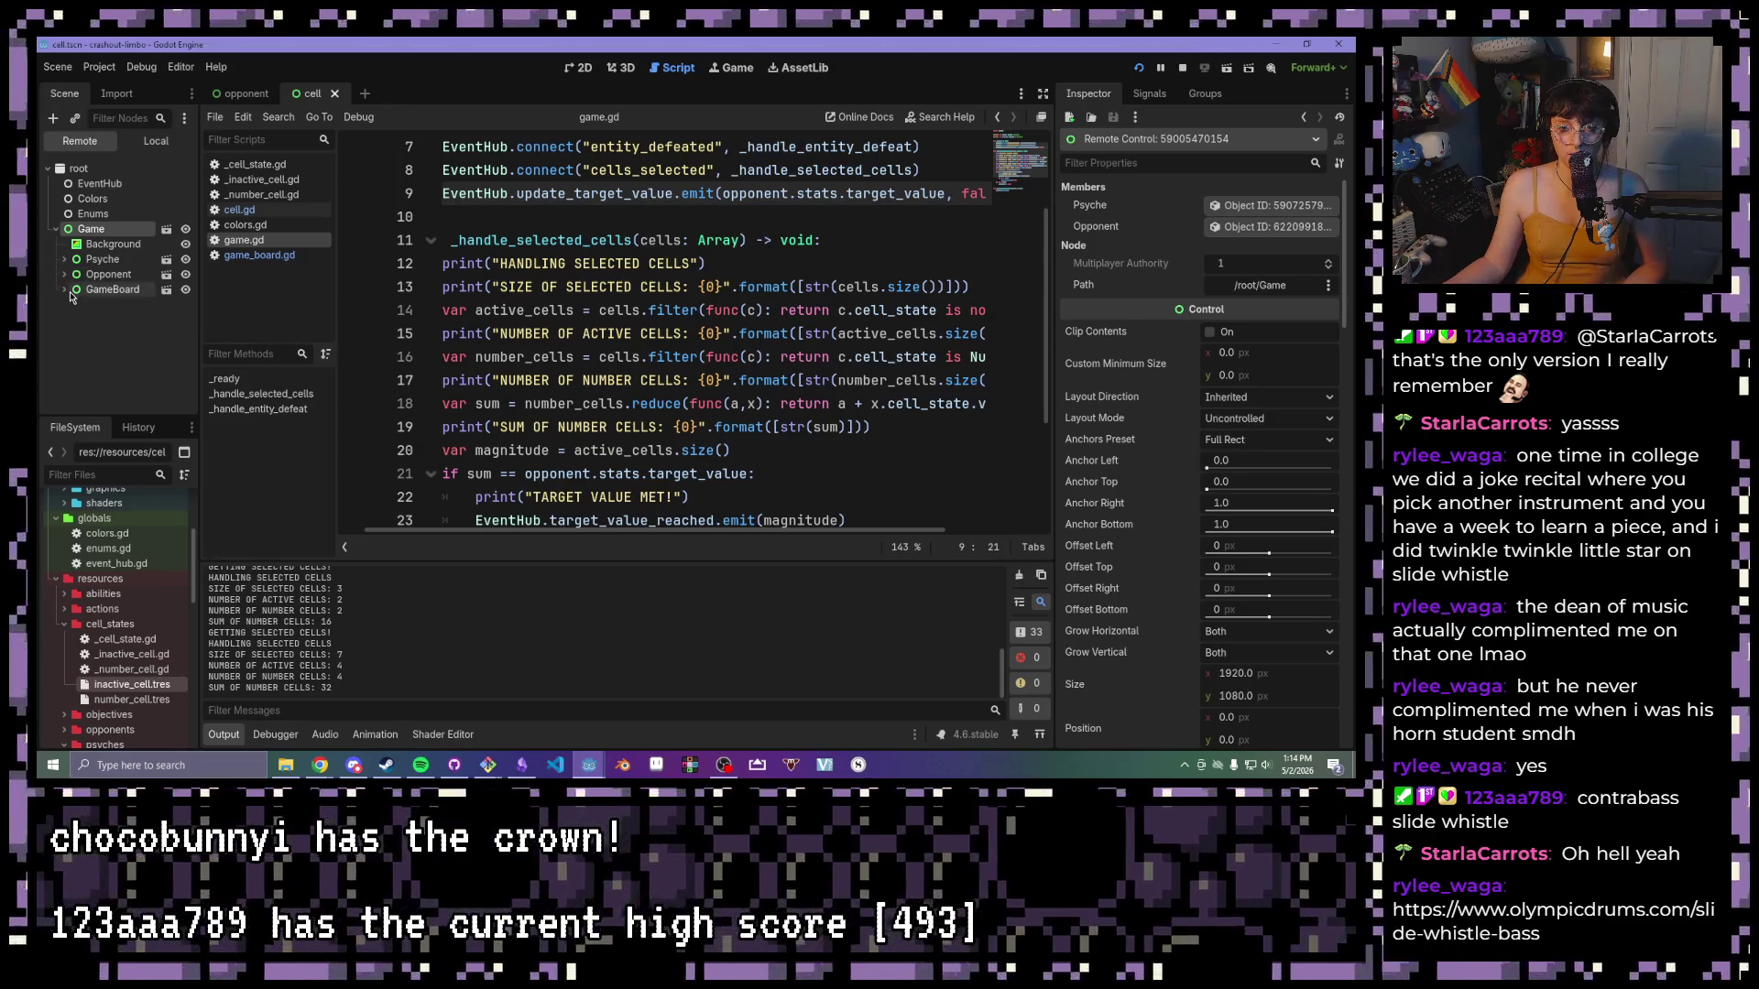
left_click(65, 290)
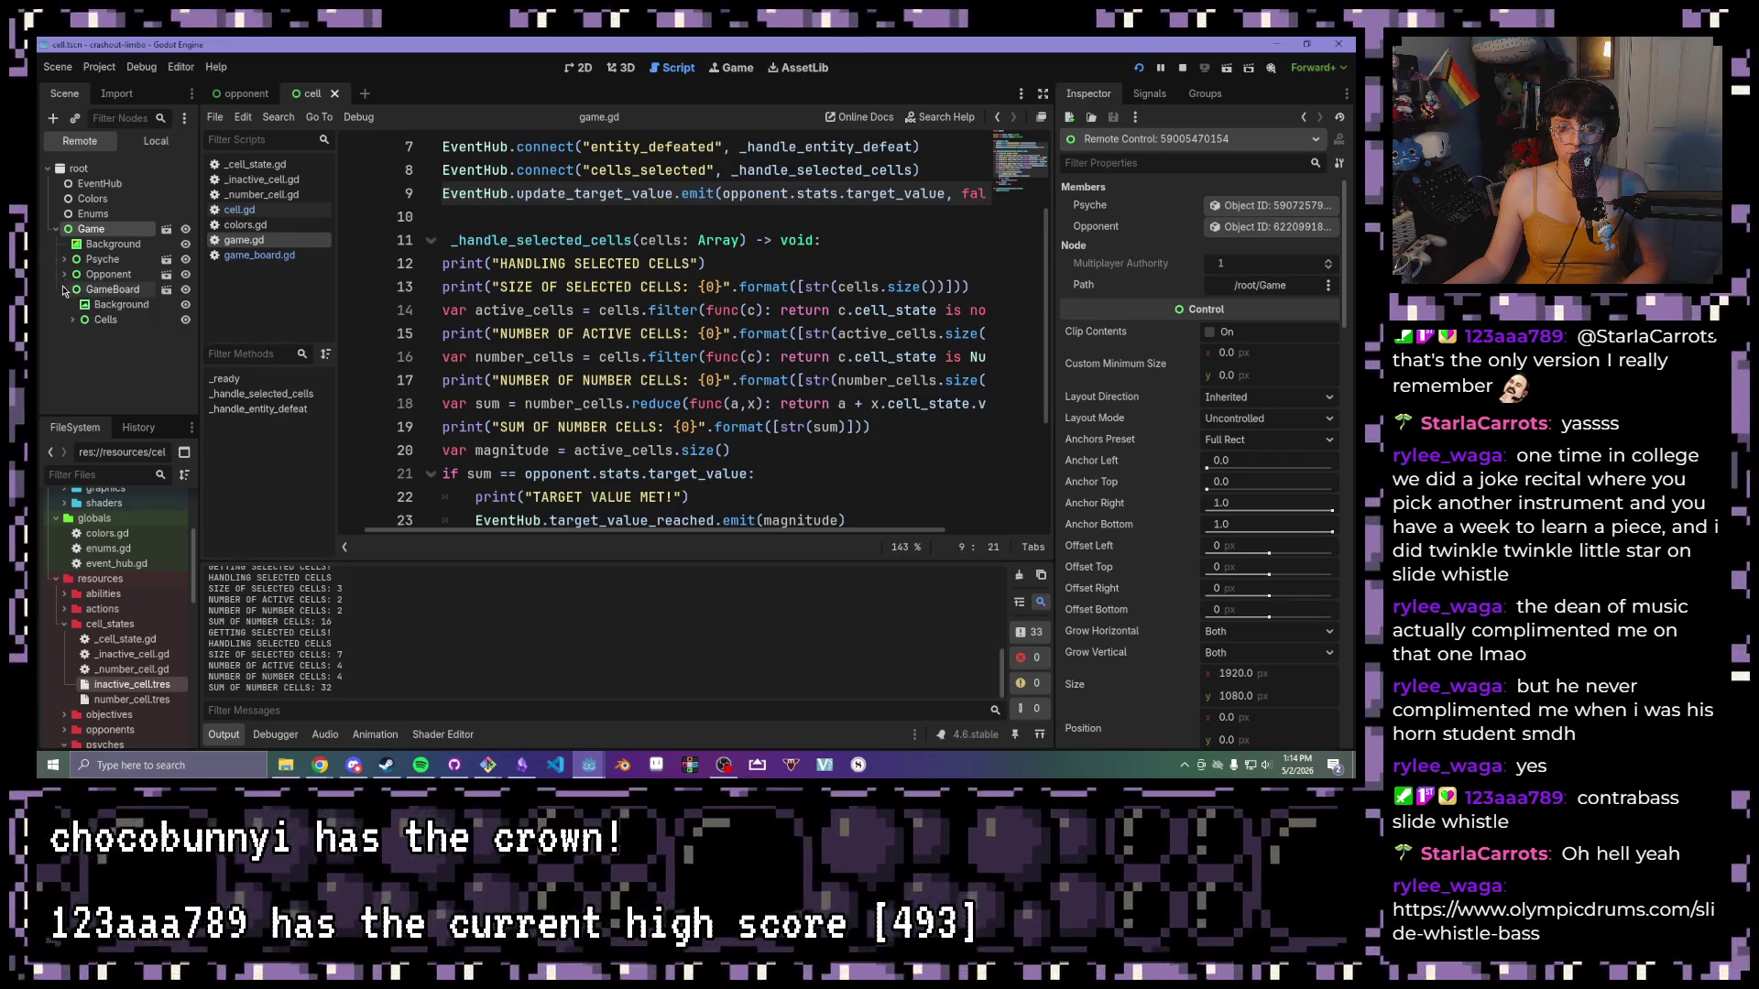
double_click(87, 322)
double_click(122, 352)
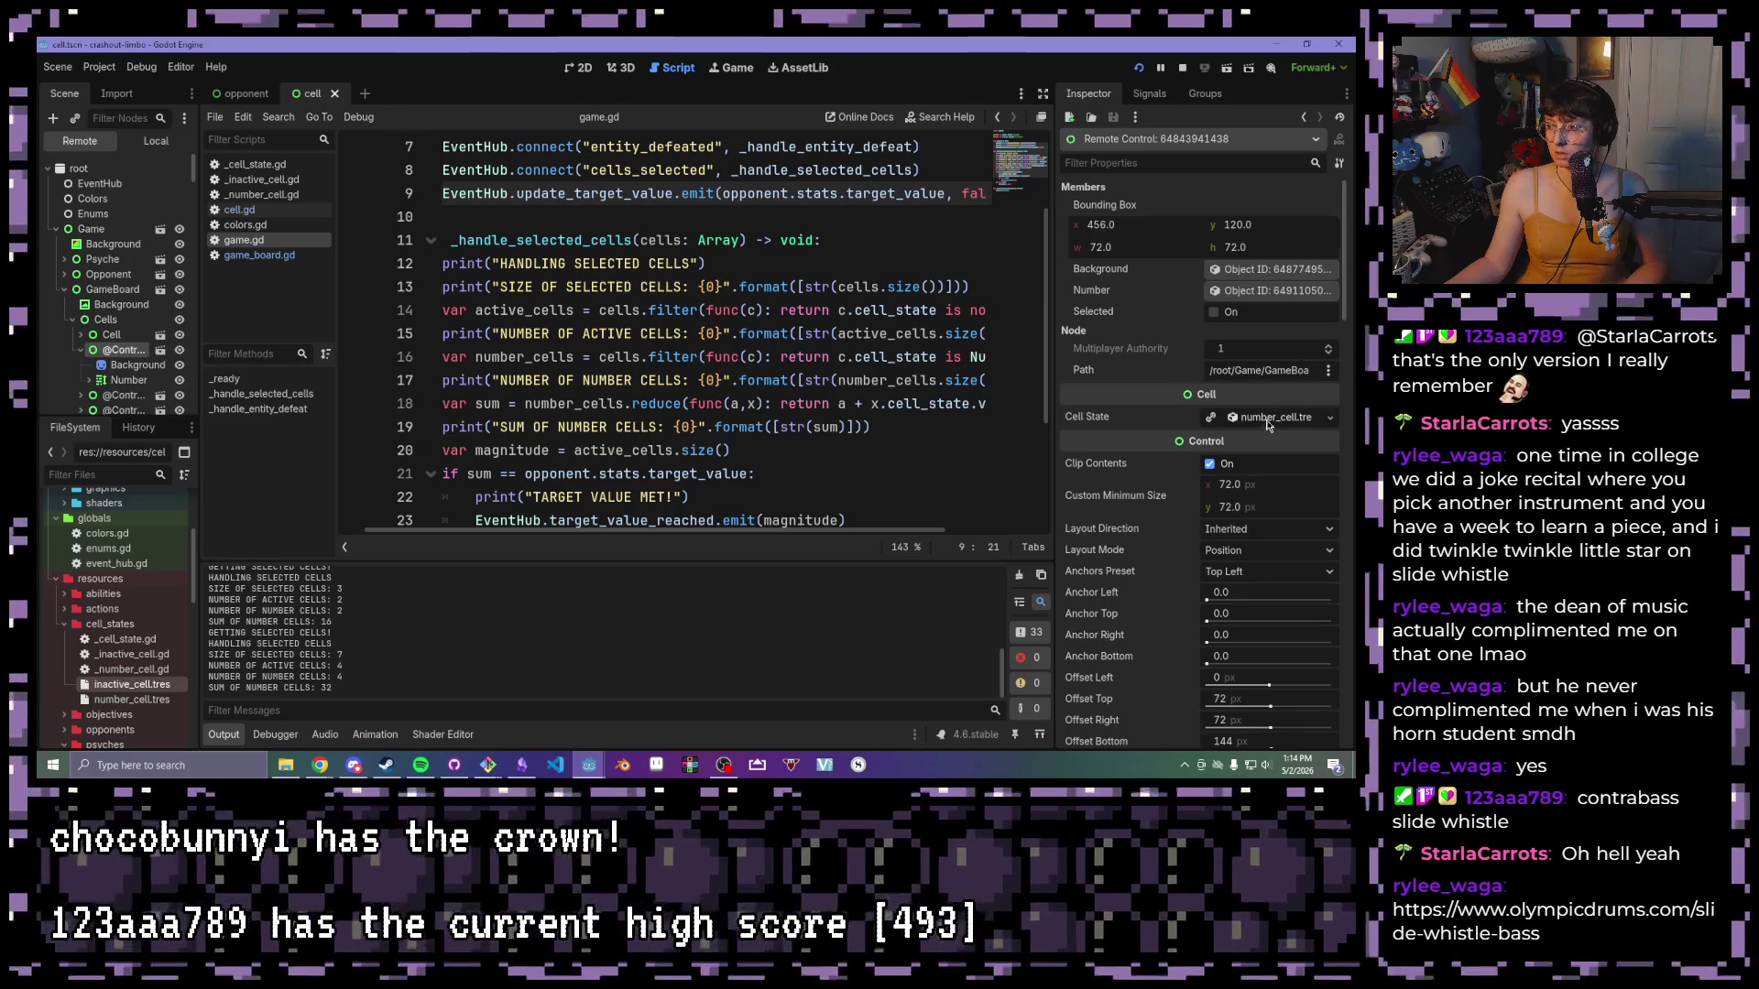
left_click(1268, 421)
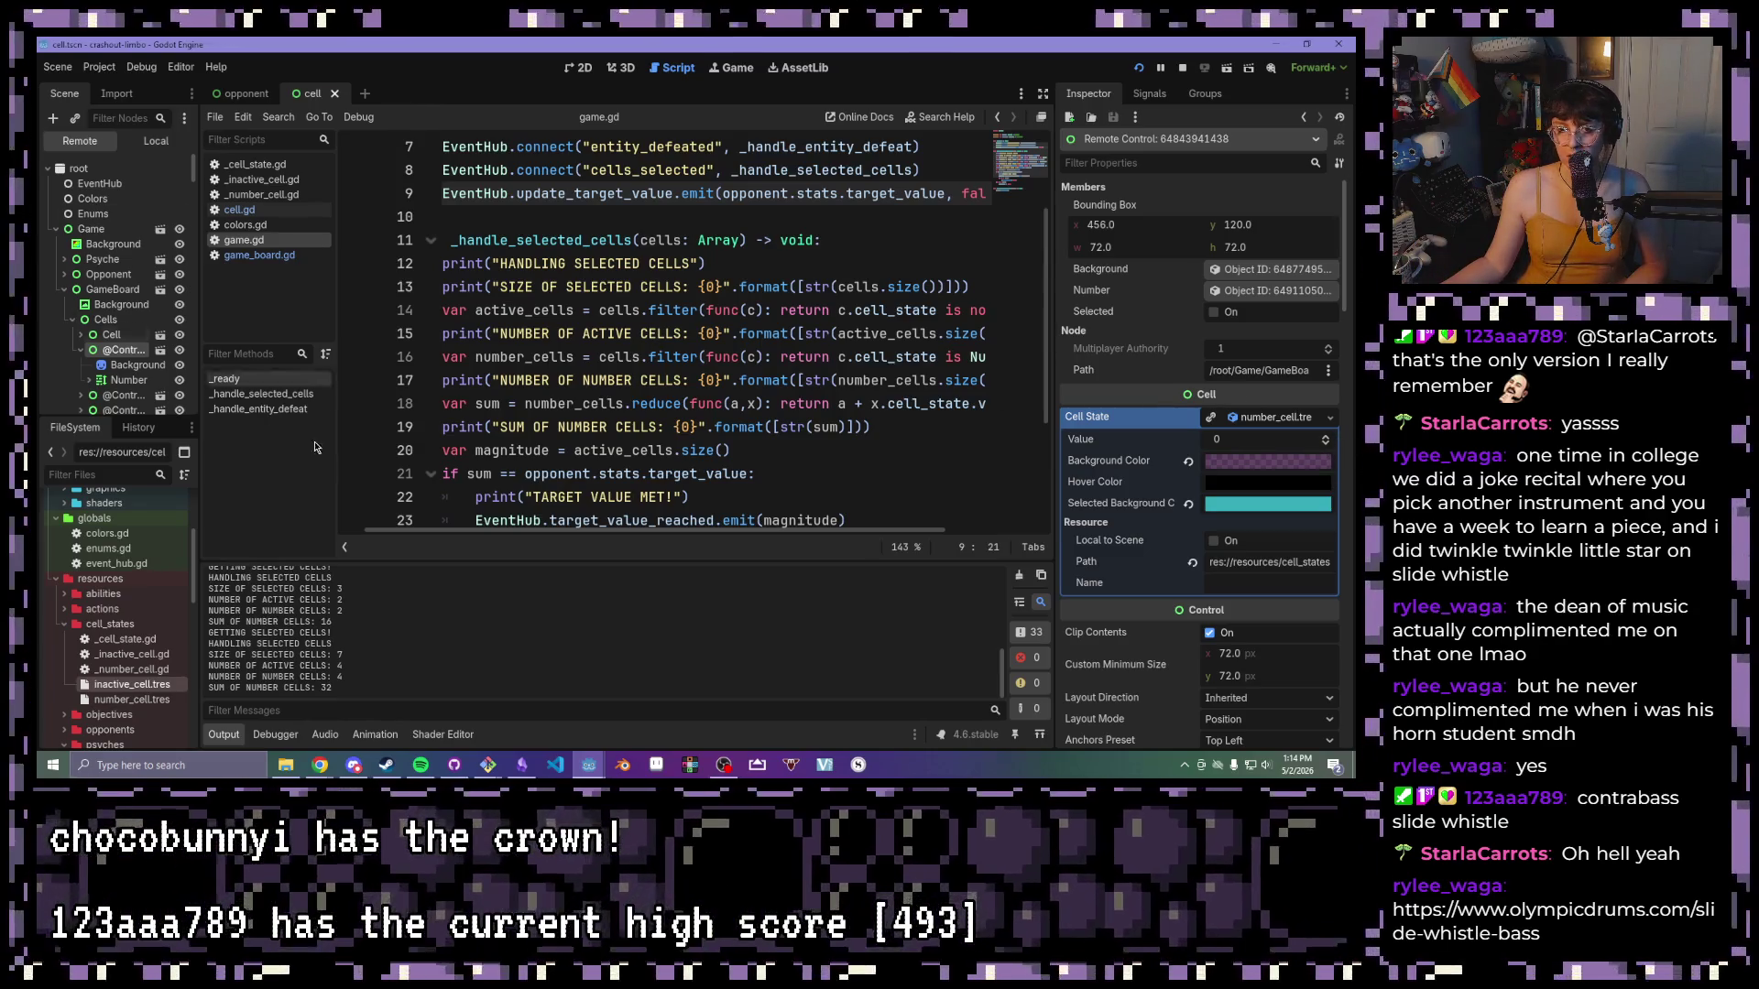
- Inspect a second cell's Cell State and open number_cell.tres, a NumberCell with Value 0
left_click(142, 396)
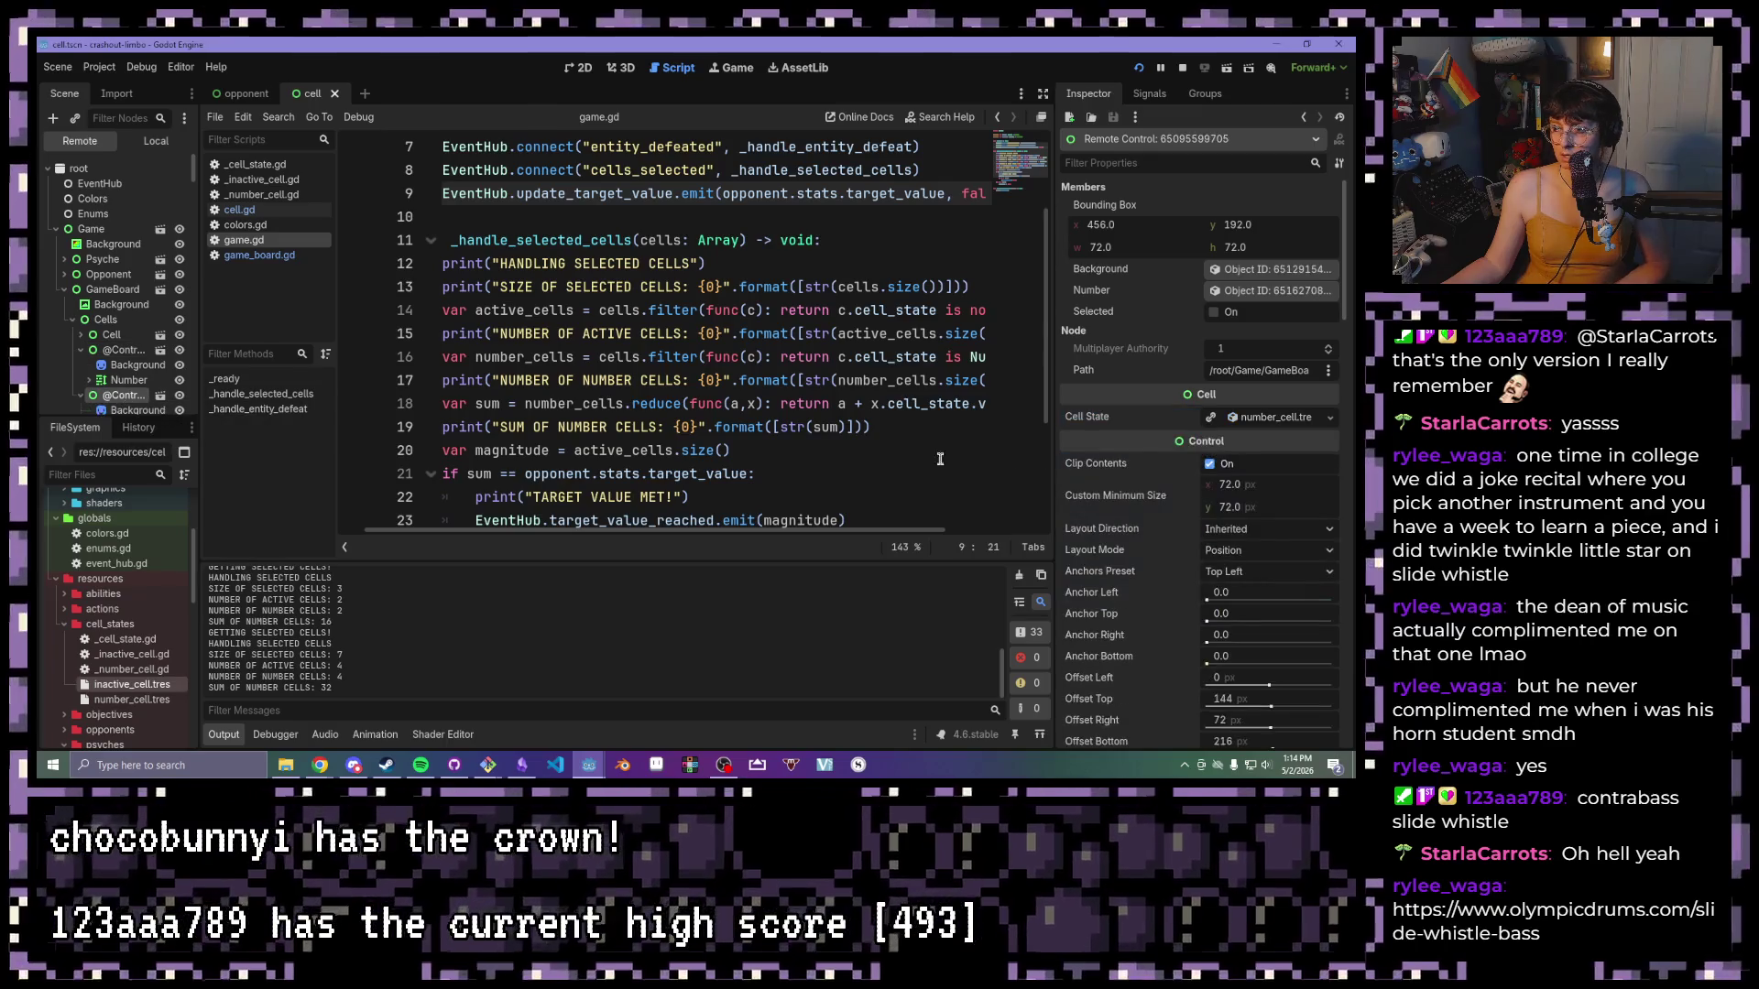
left_click(1269, 417)
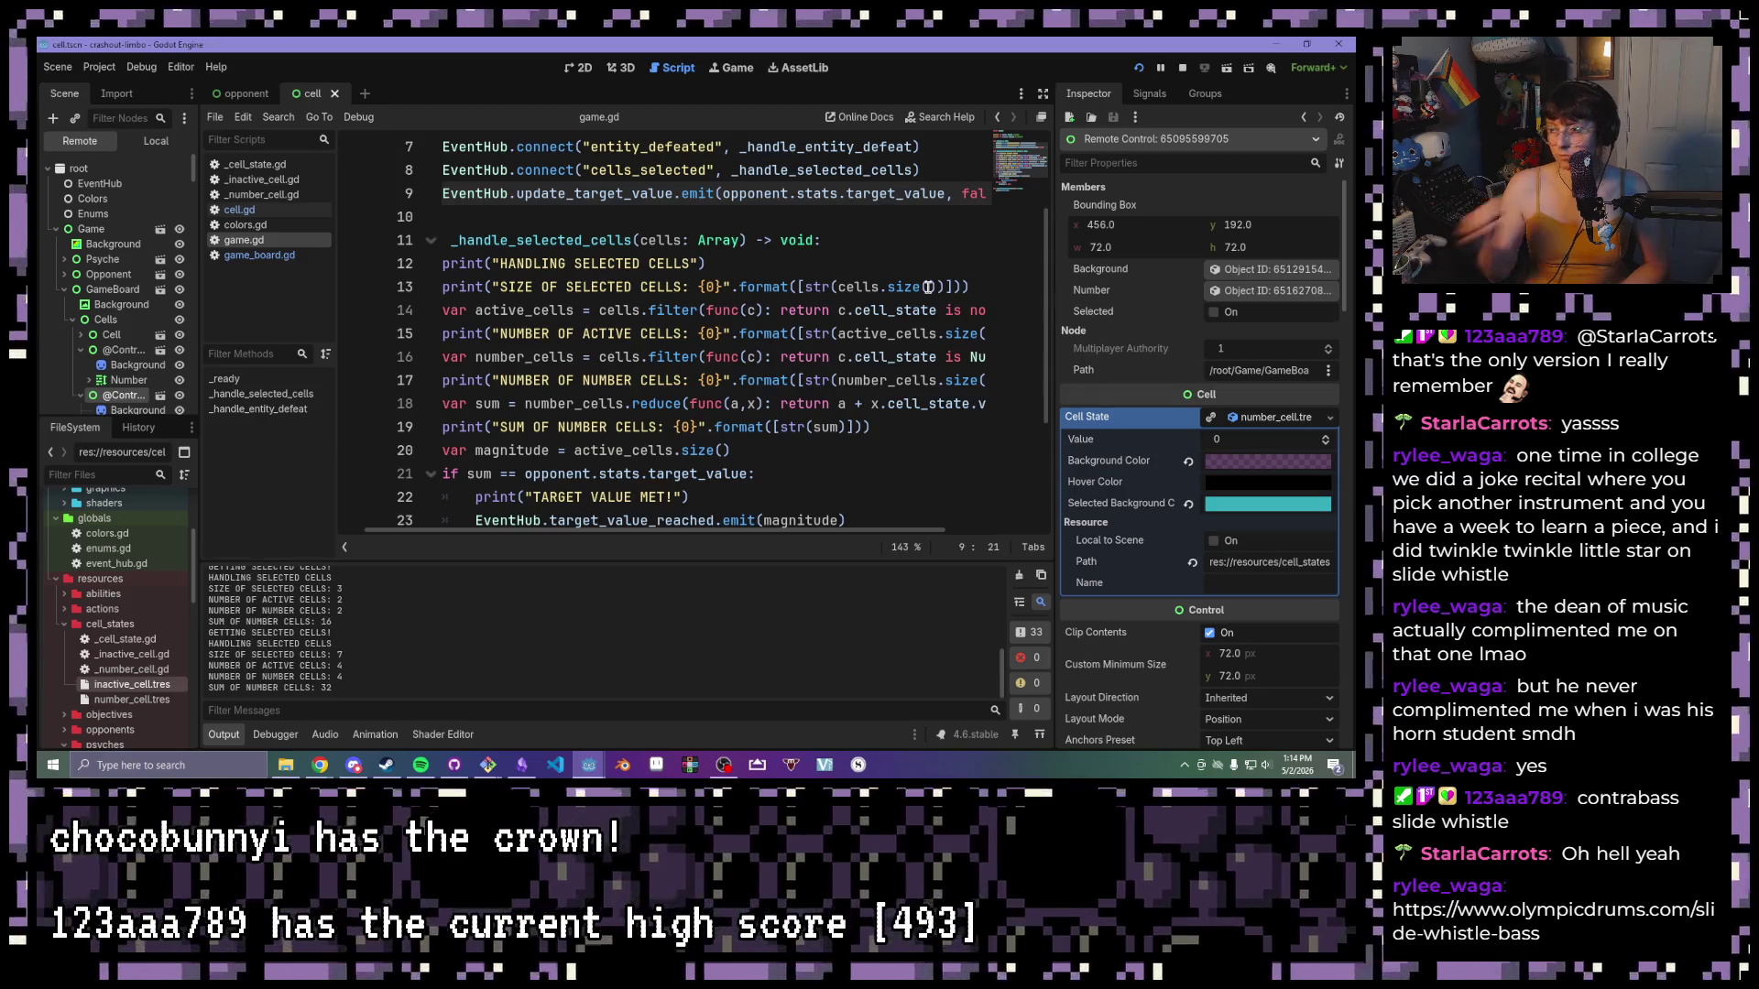
scroll(544, 371, "up", 2)
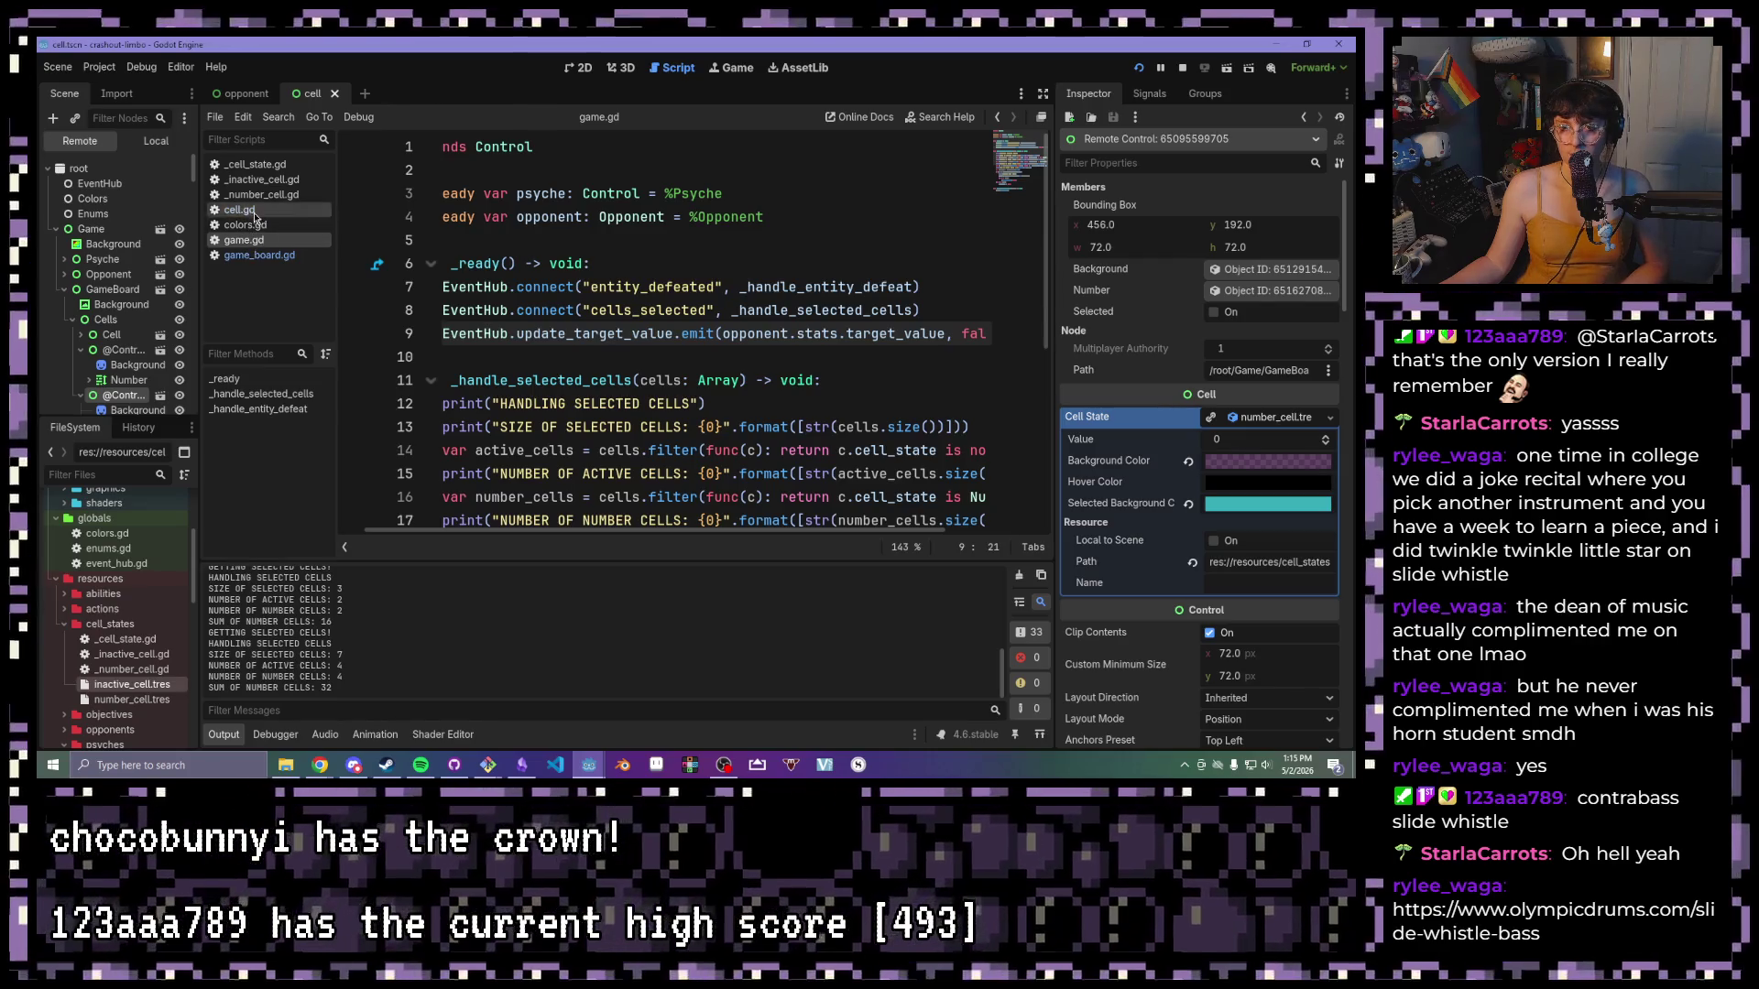
left_click(131, 699)
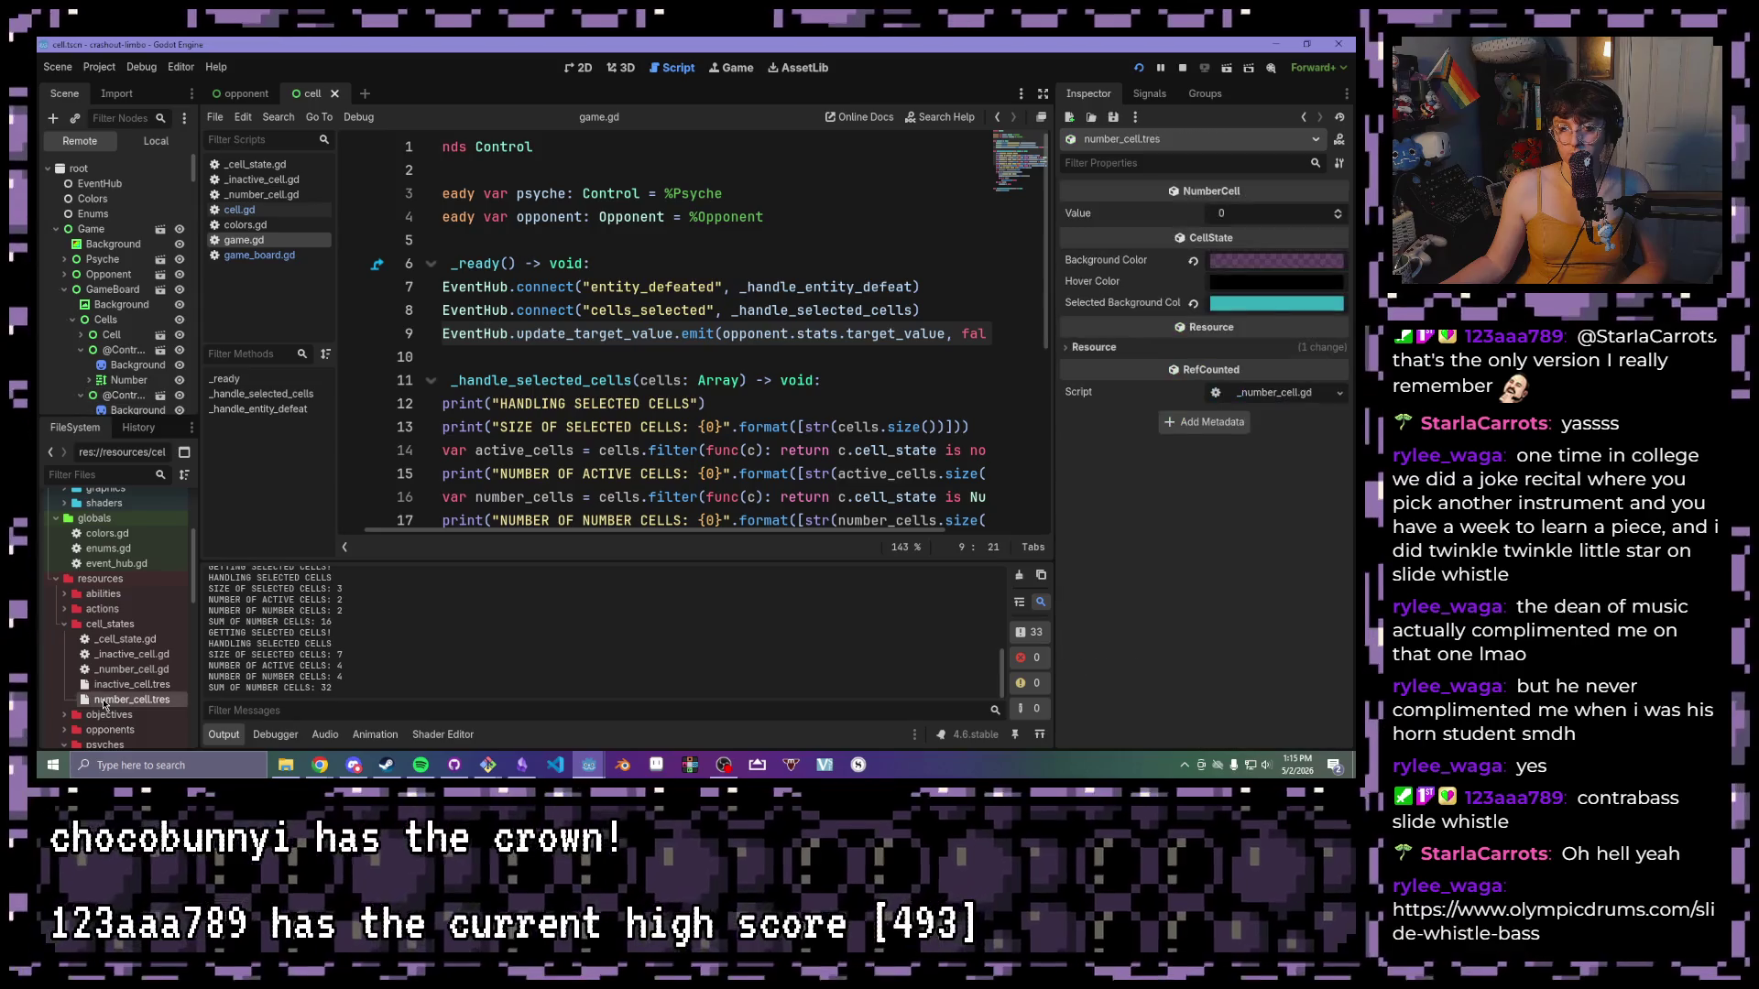
- Turn on Local to Scene for number_cell.tres under its Resource settings and relaunch the game
double_click(131, 669)
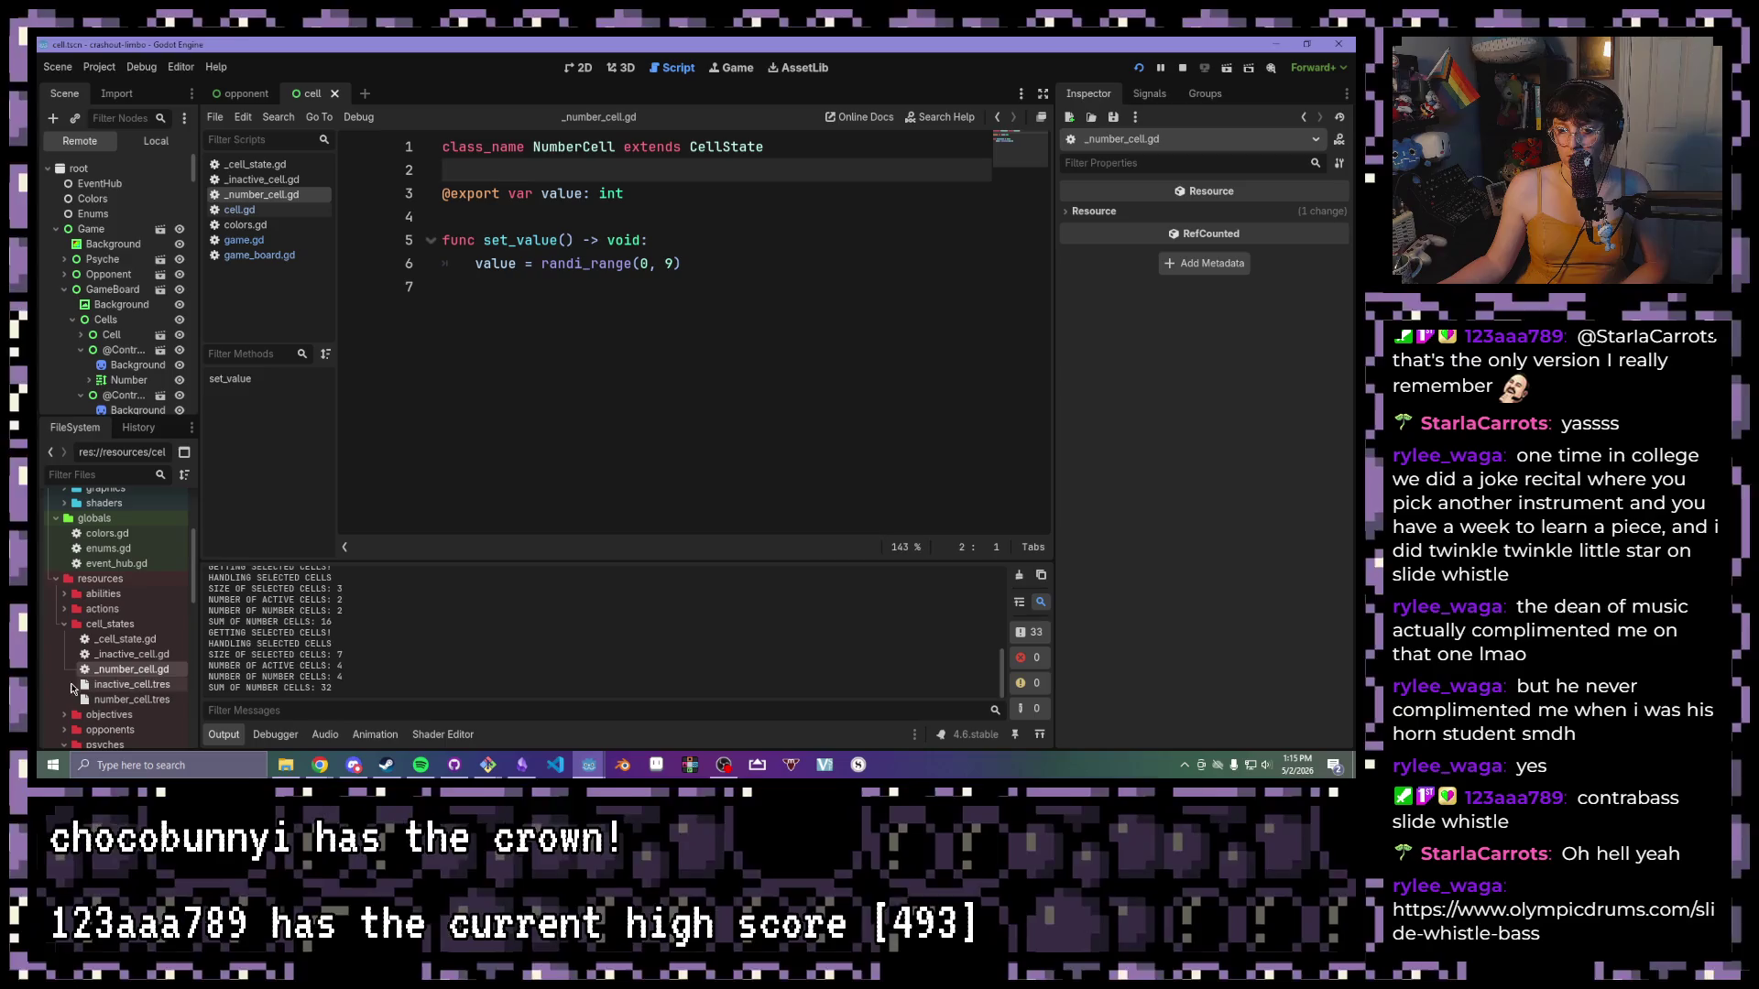
left_click(131, 699)
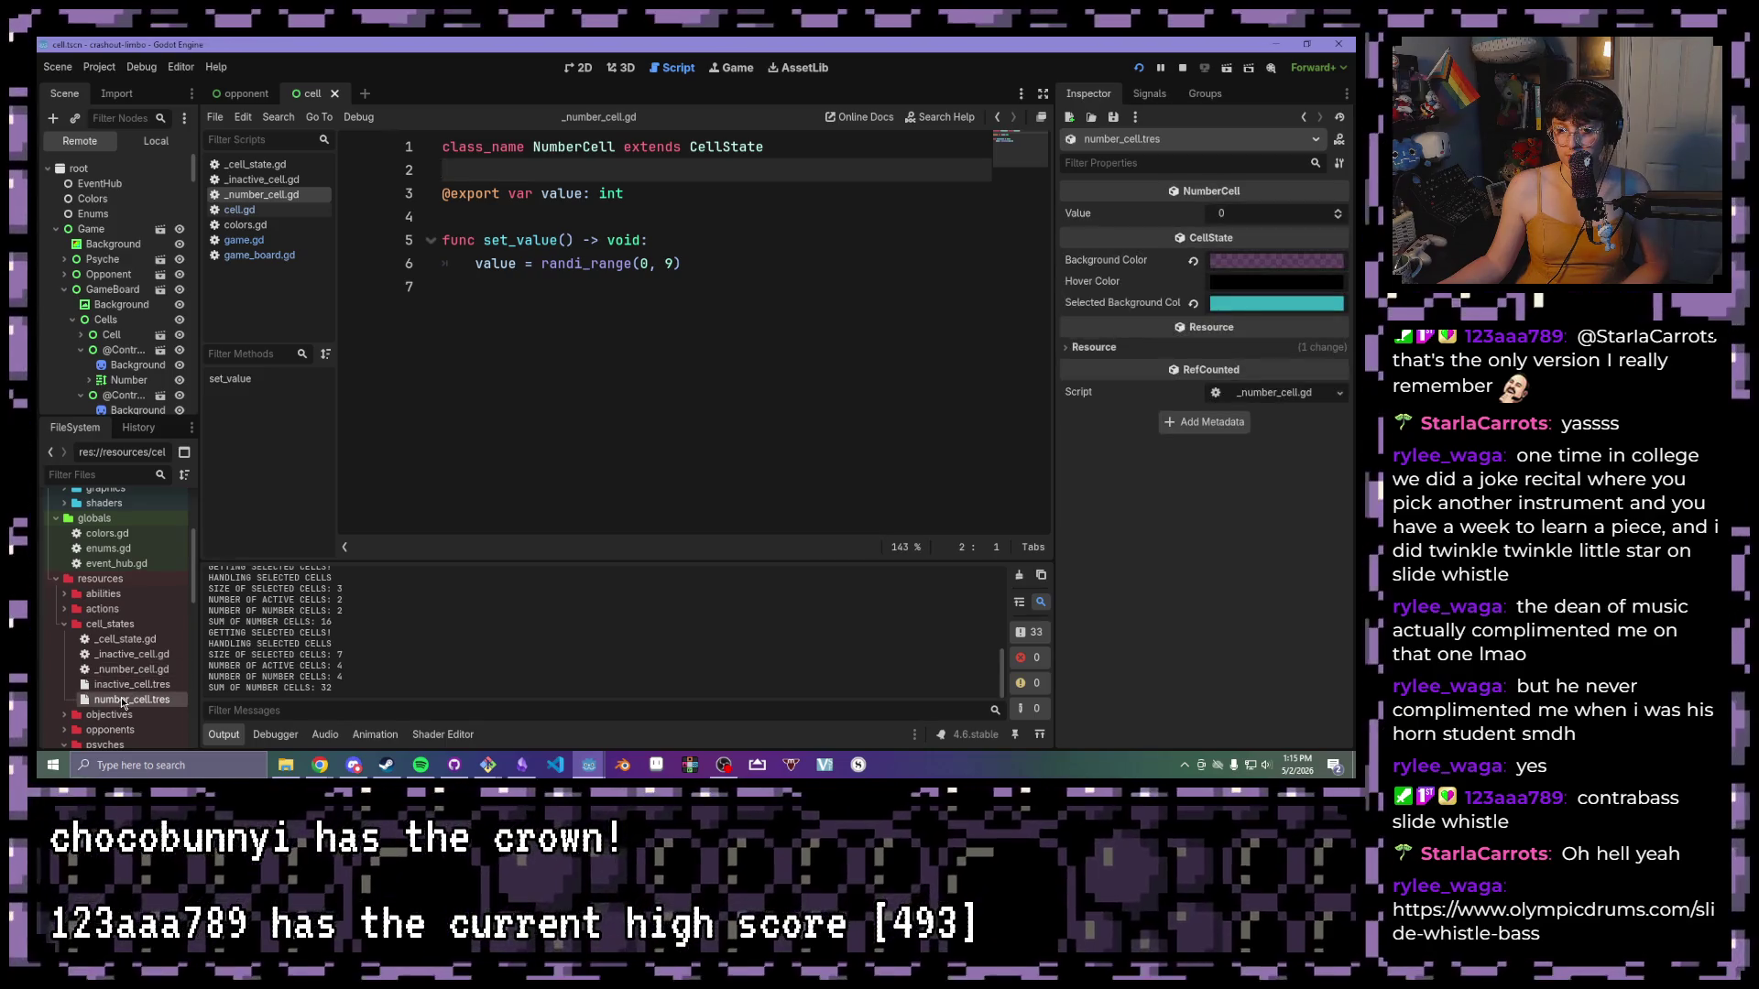
left_click(1192, 349)
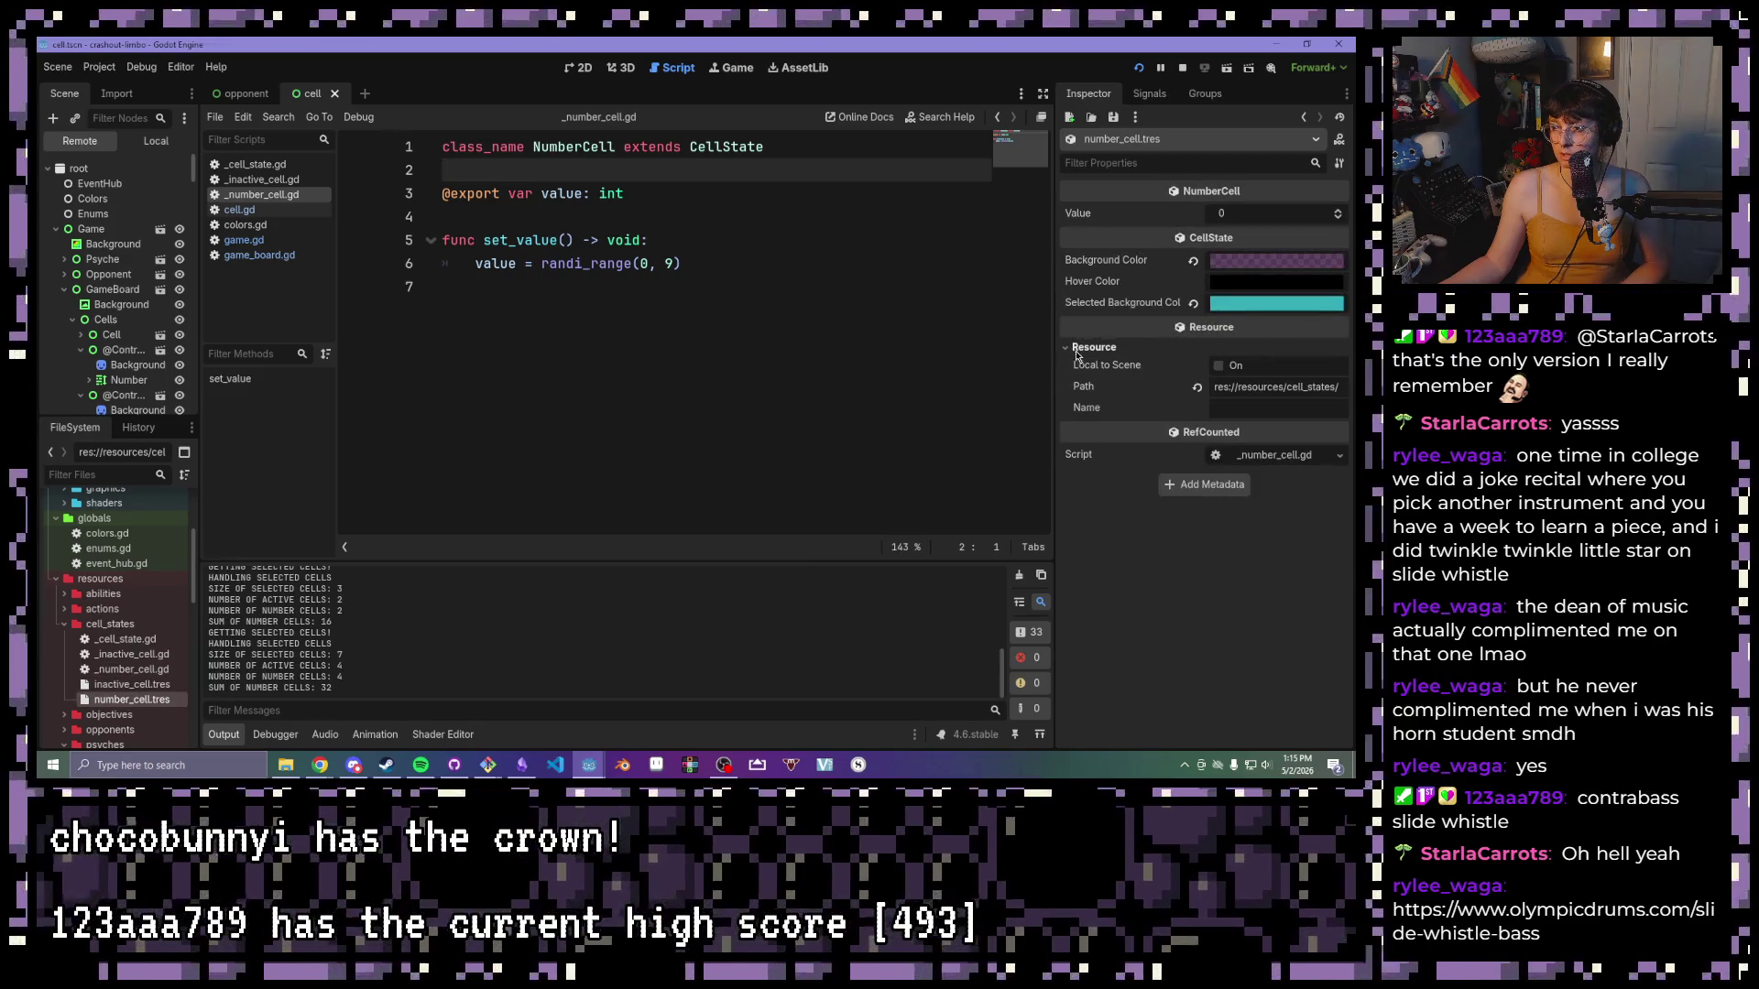
left_click(1218, 365)
left_click(973, 383)
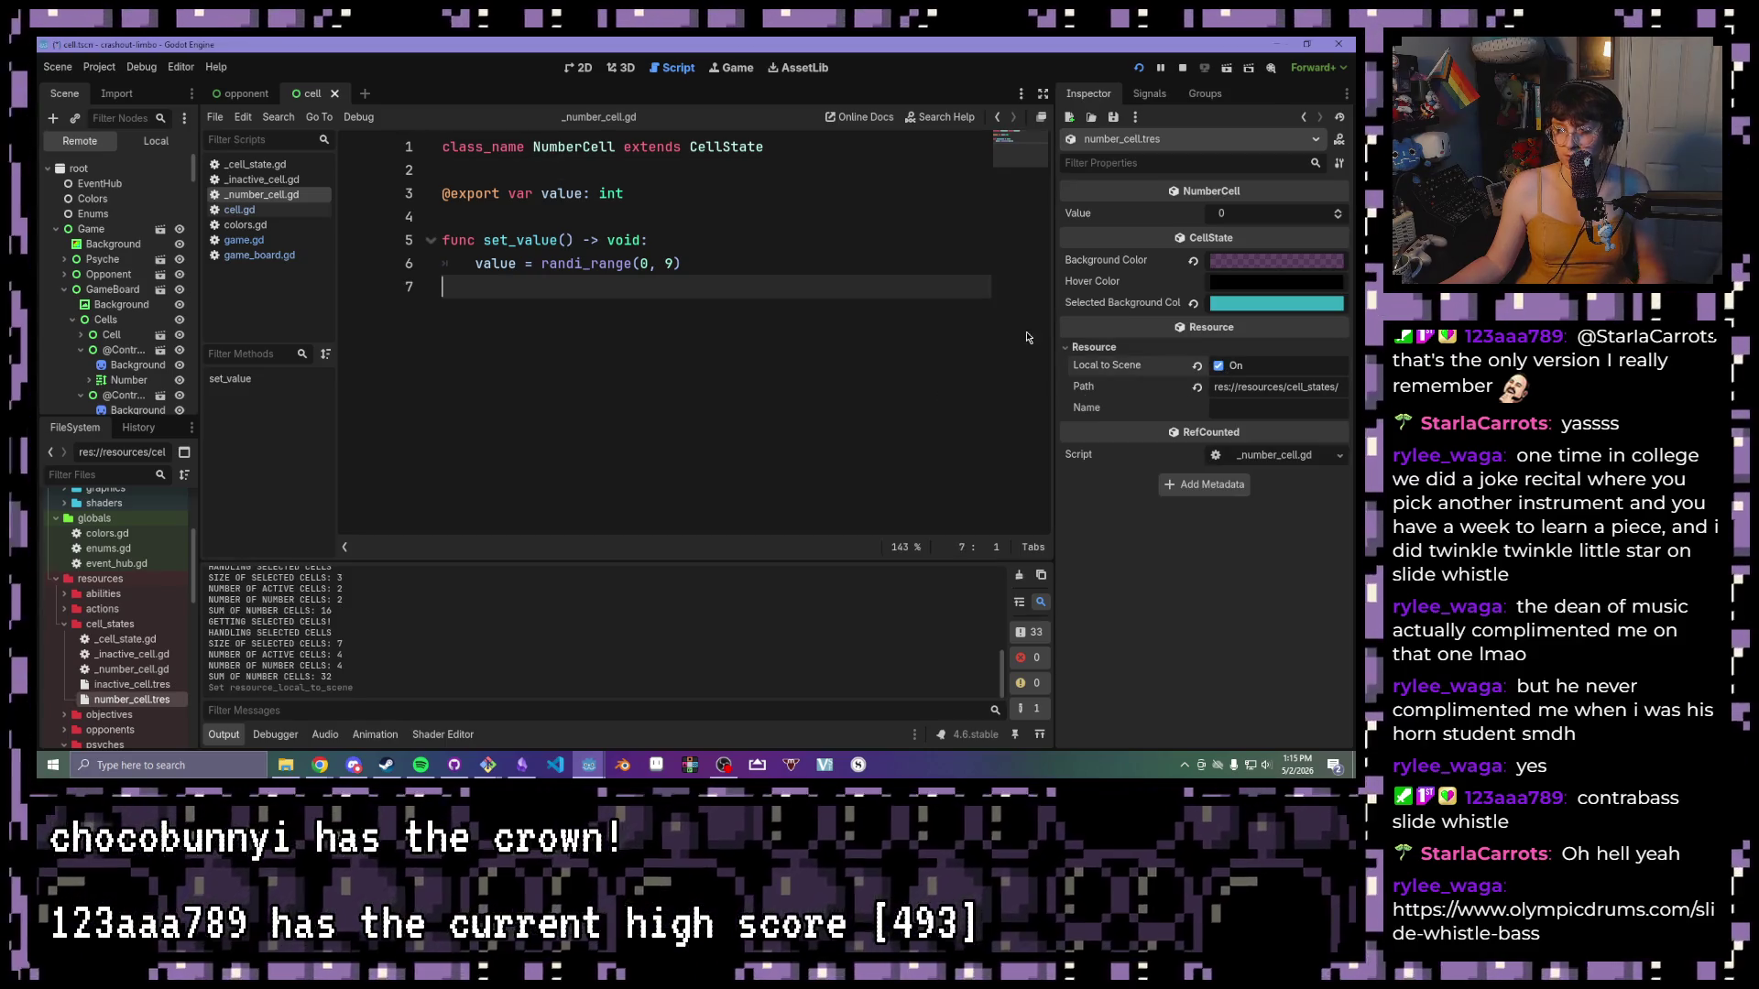
left_click(1152, 64)
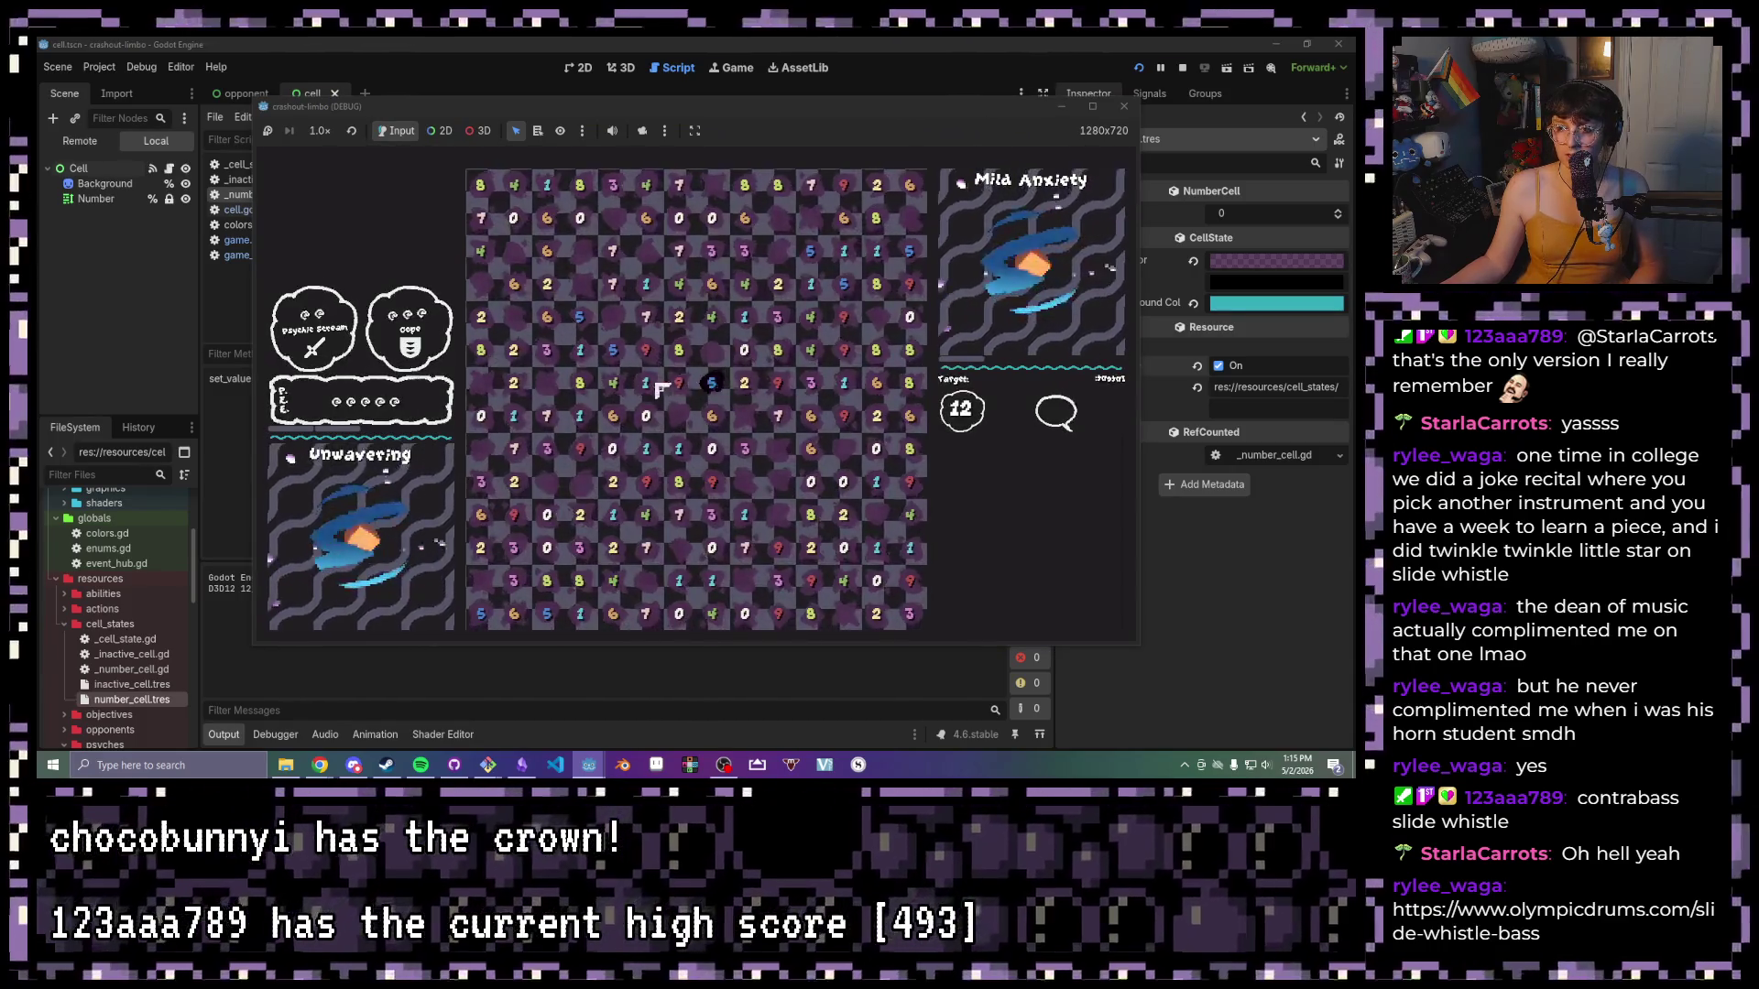
- Drag across two adjacent number cells to log a sum of 6, then close the game window
left_click_drag(676, 385, 683, 455)
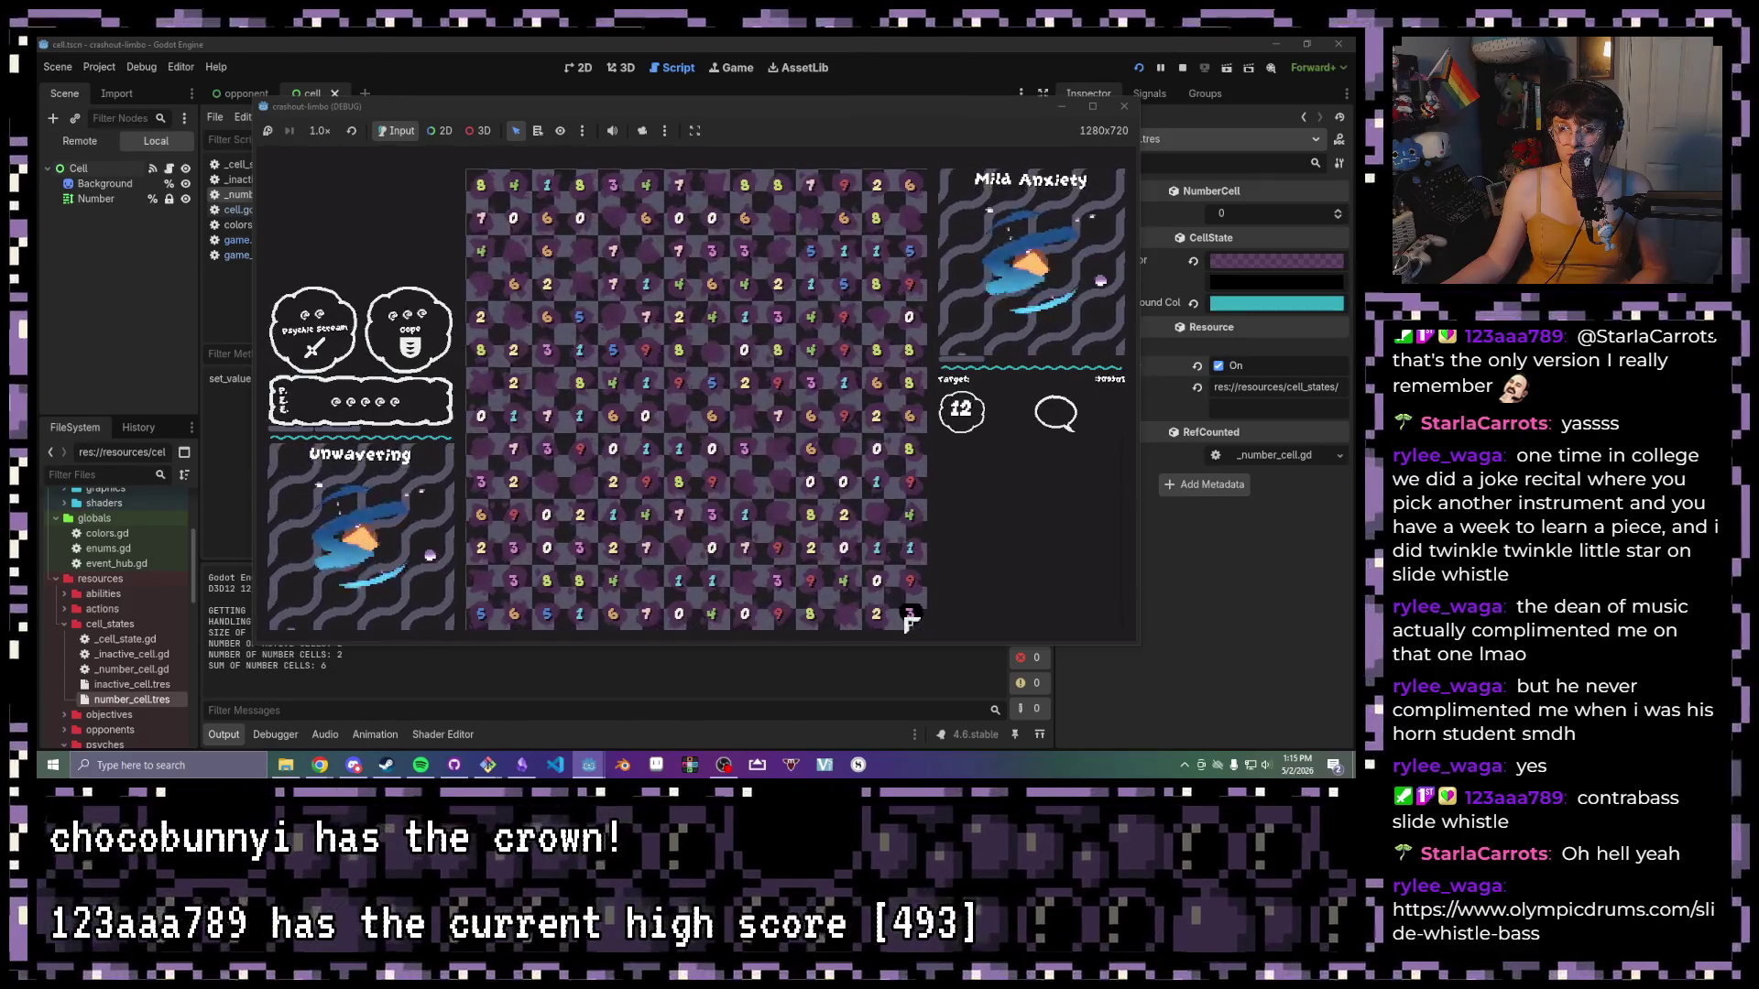
left_click(116, 303)
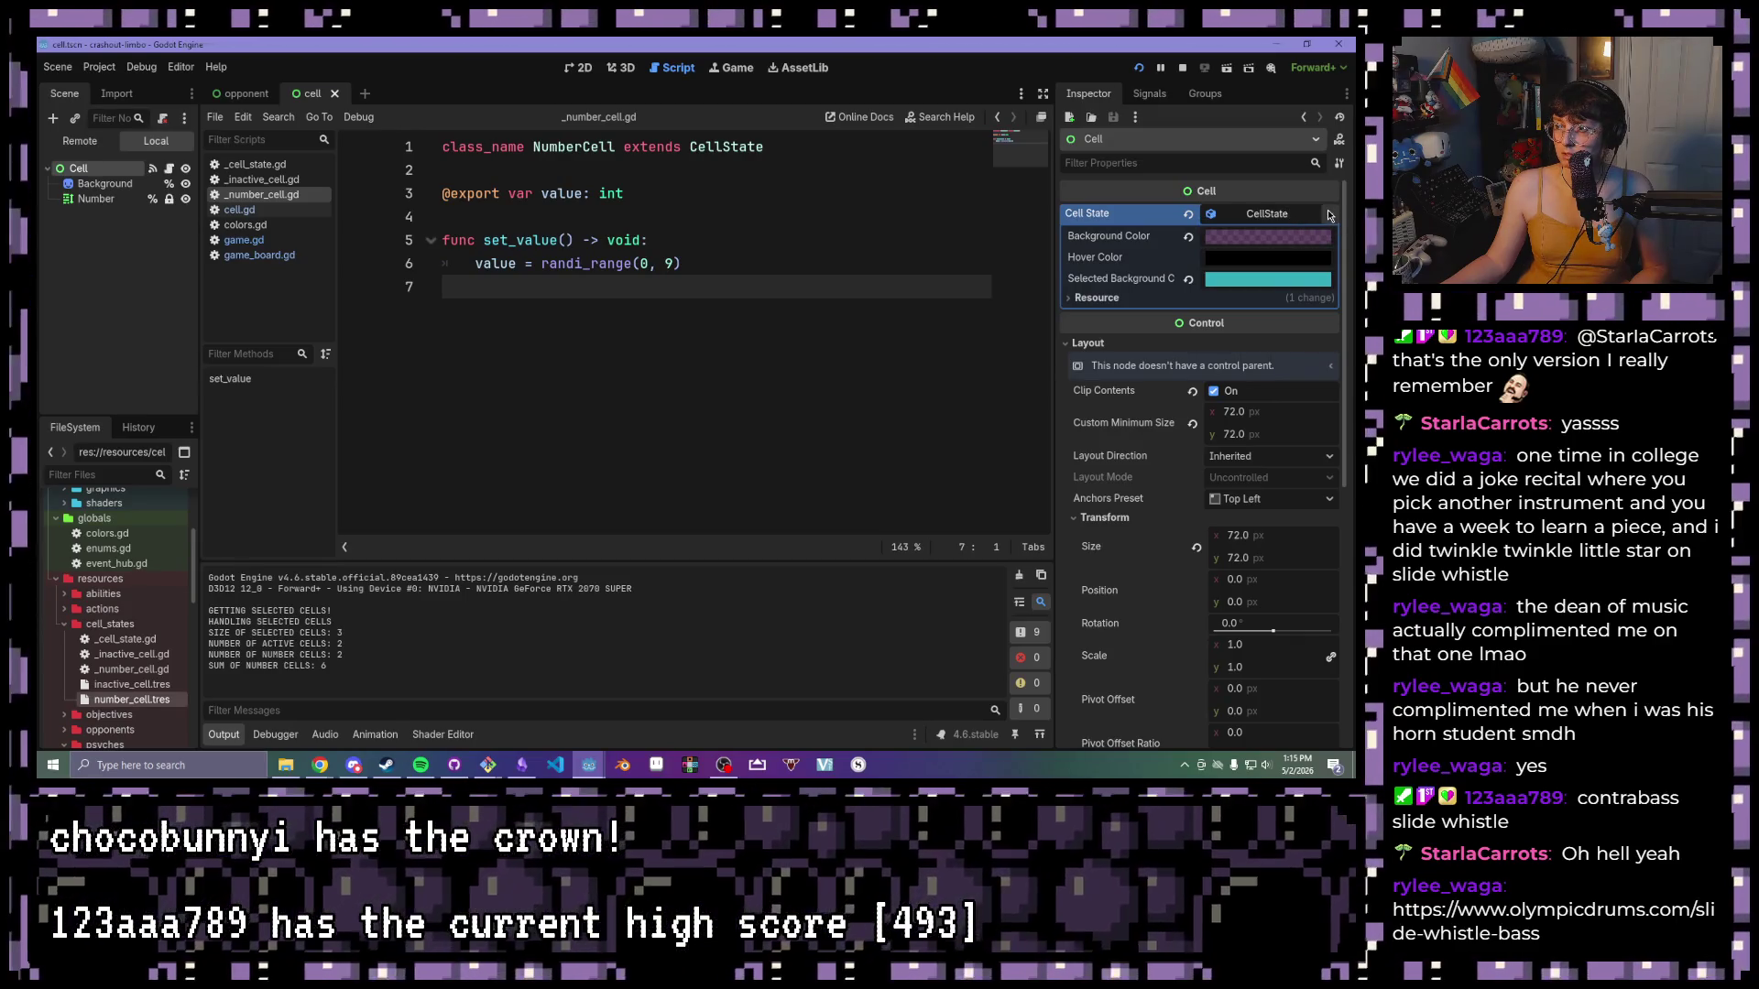
- Clear the Cell scene's Cell State property to empty and relaunch the game
left_click(1329, 216)
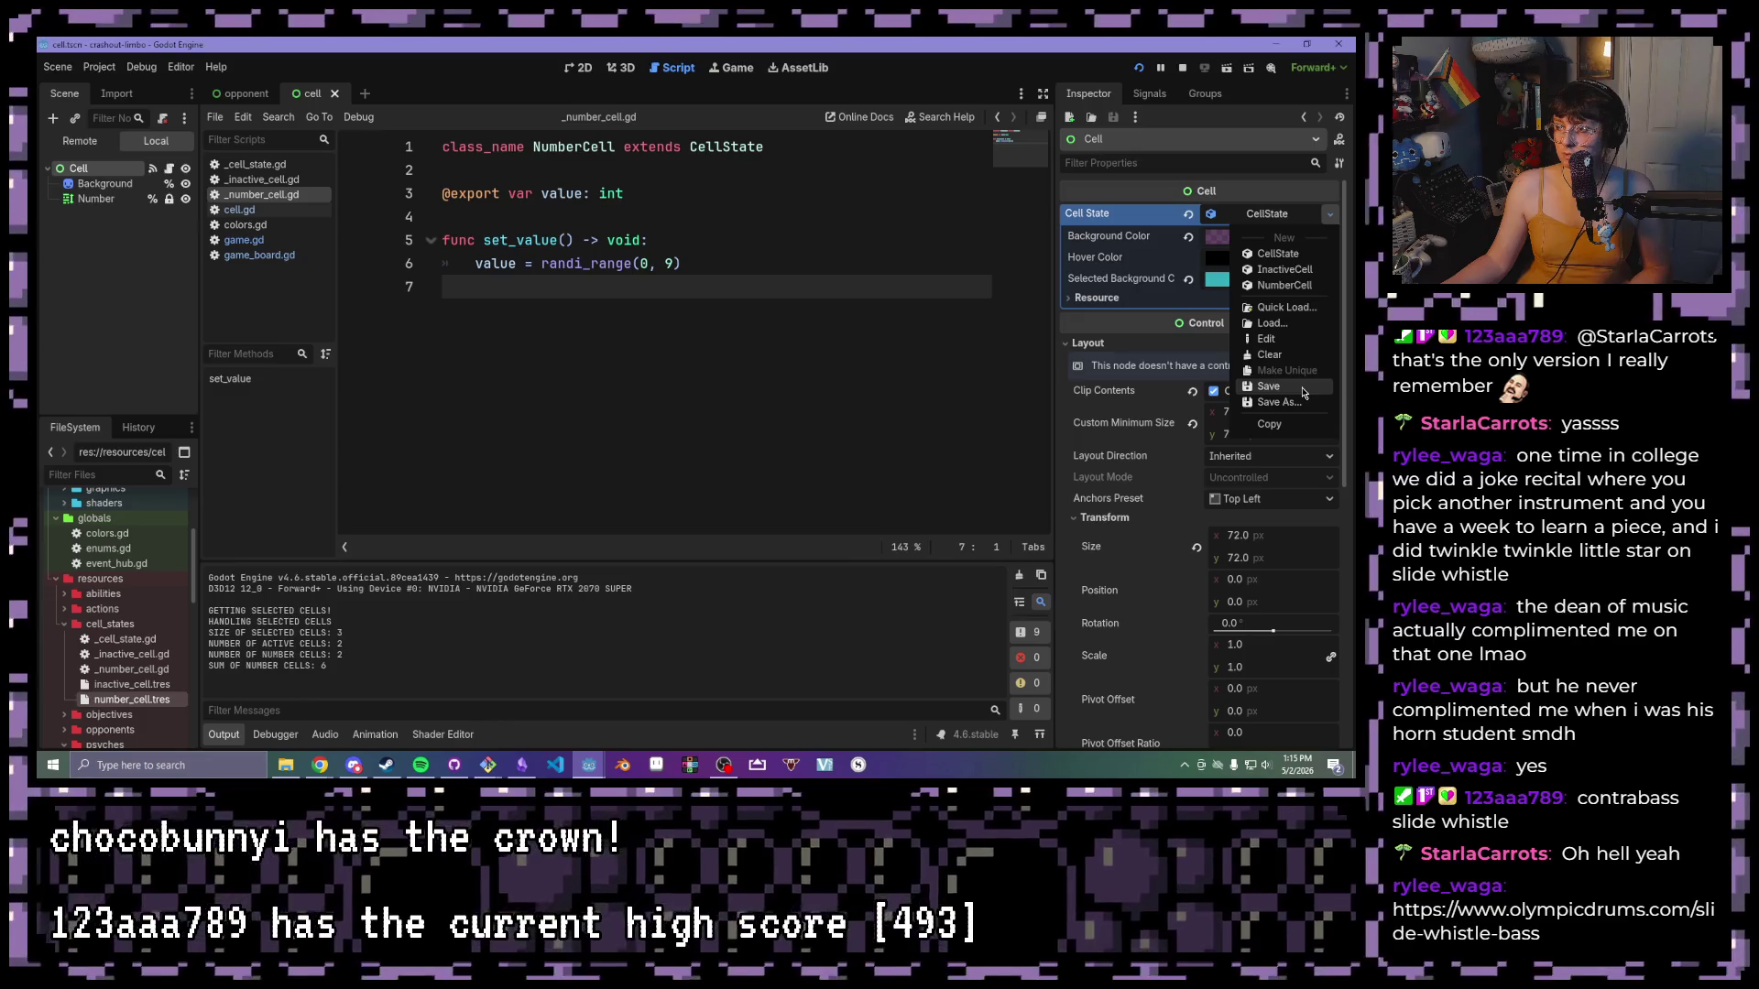
left_click(1118, 183)
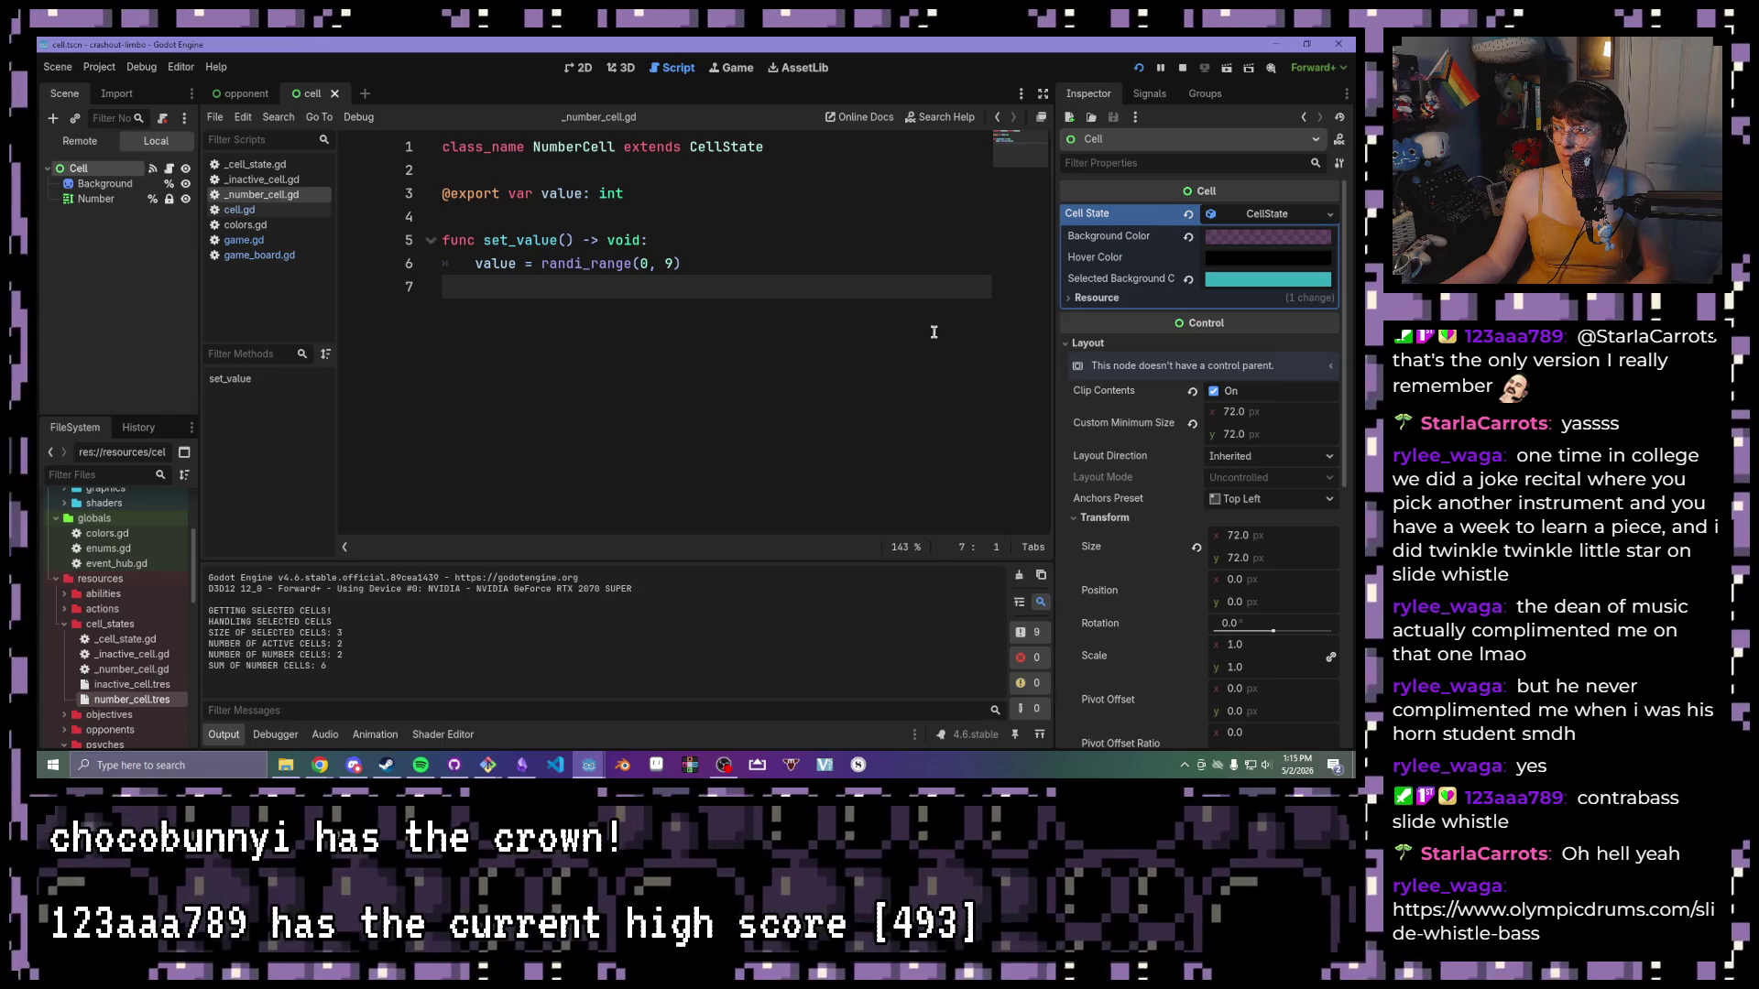
left_click(1329, 213)
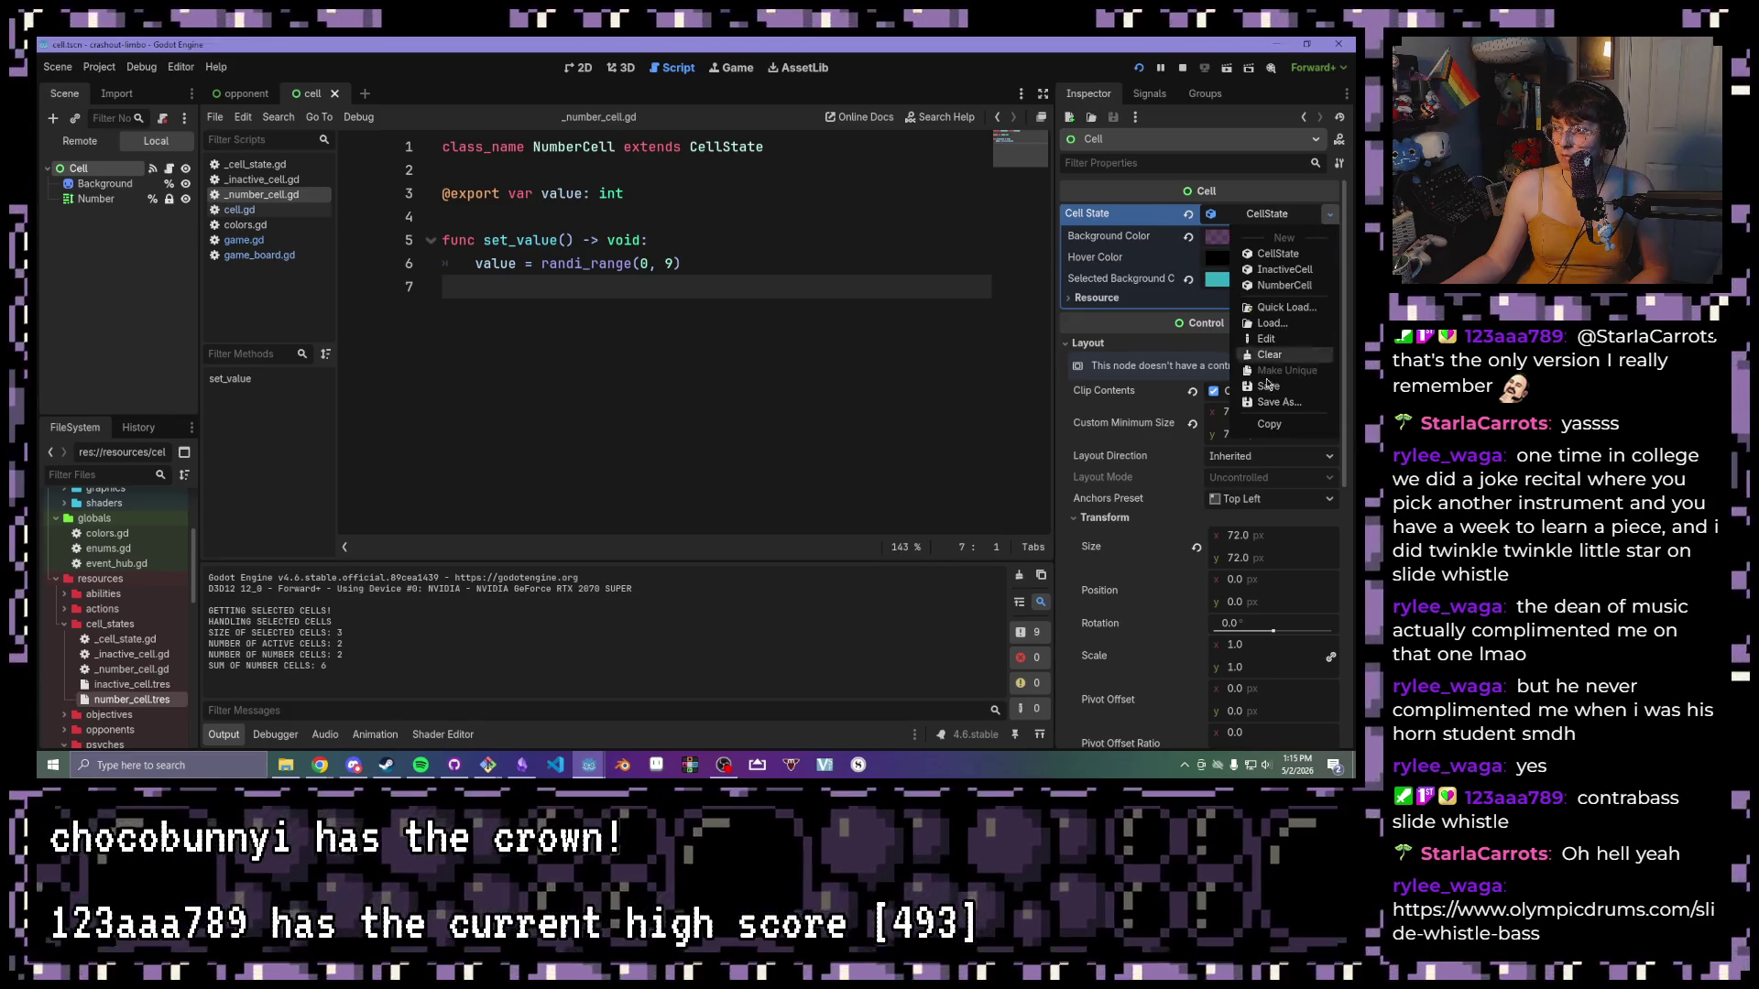
left_click(1269, 355)
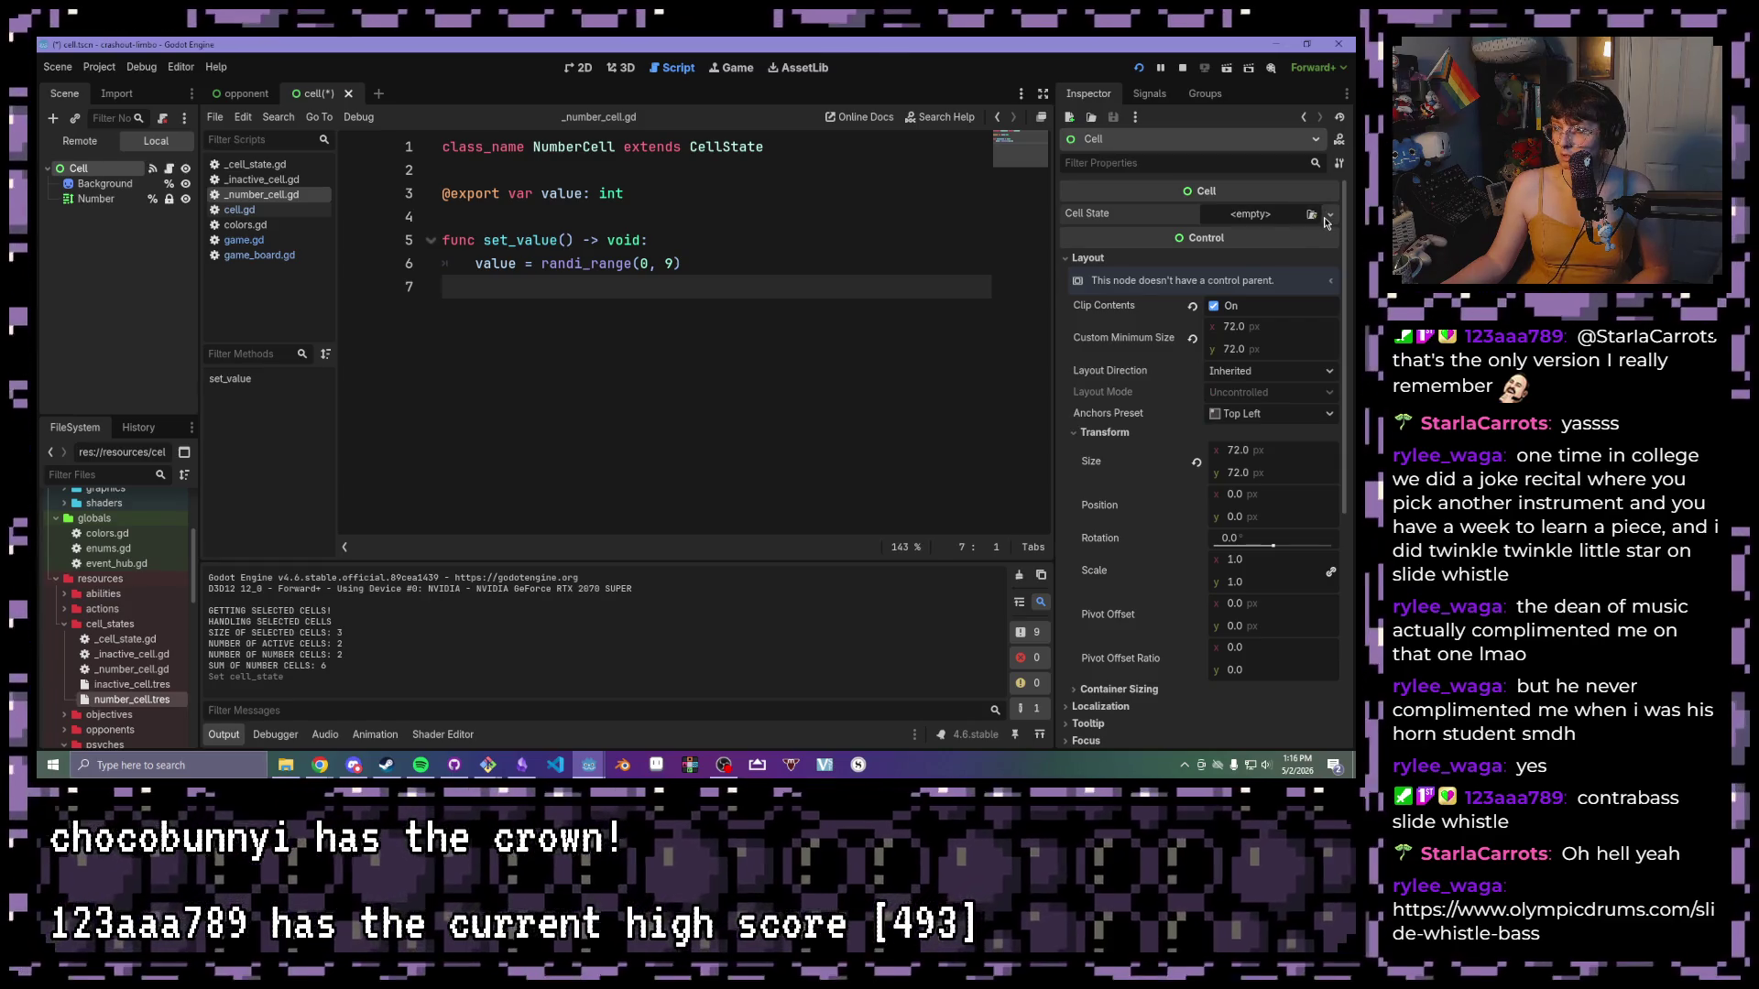
left_click(1263, 220)
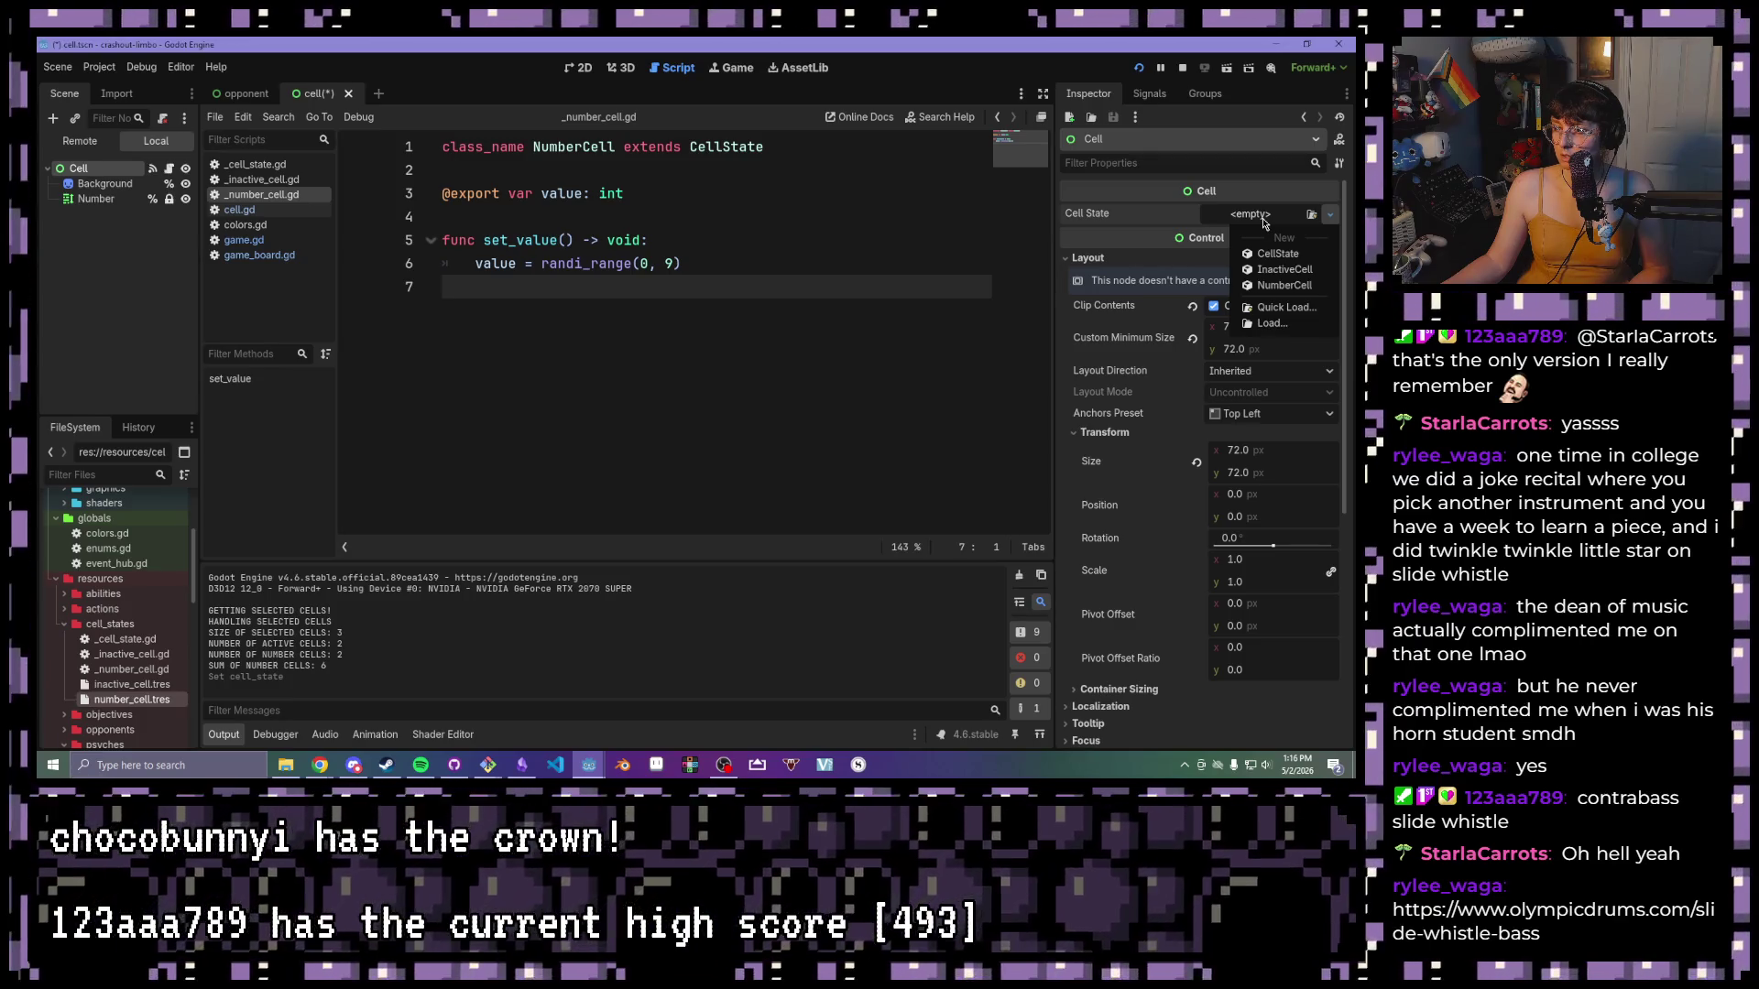
left_click(1139, 67)
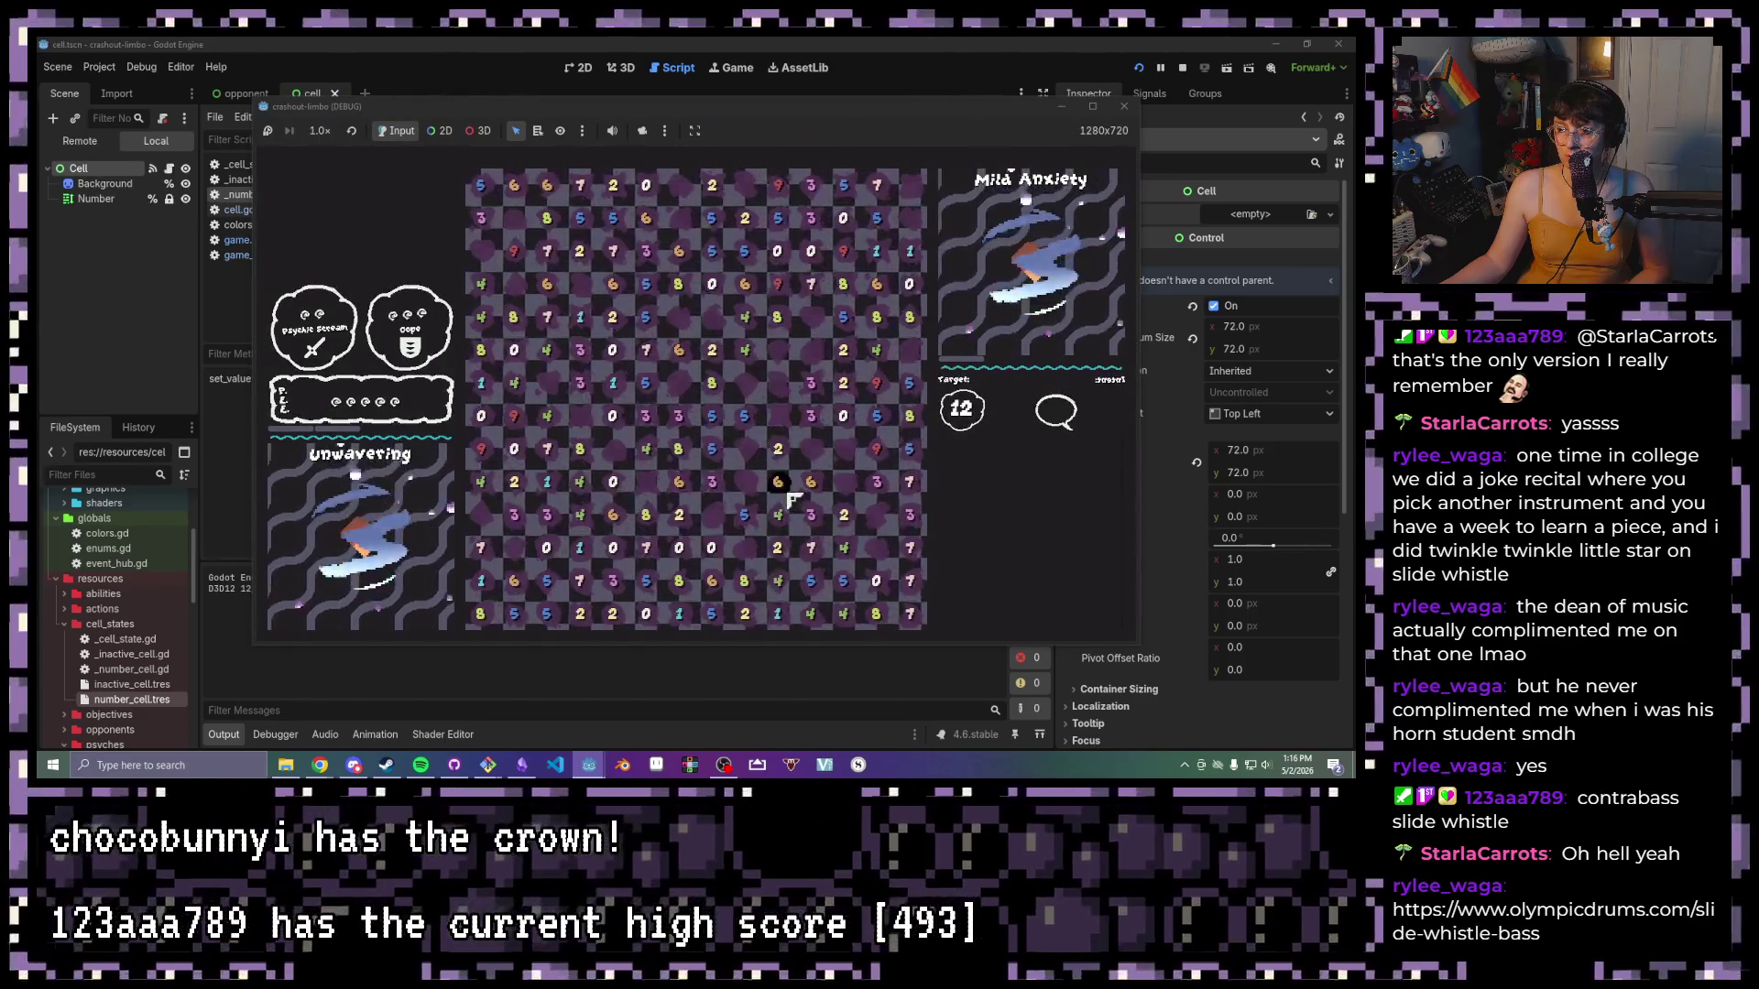
left_click(788, 495)
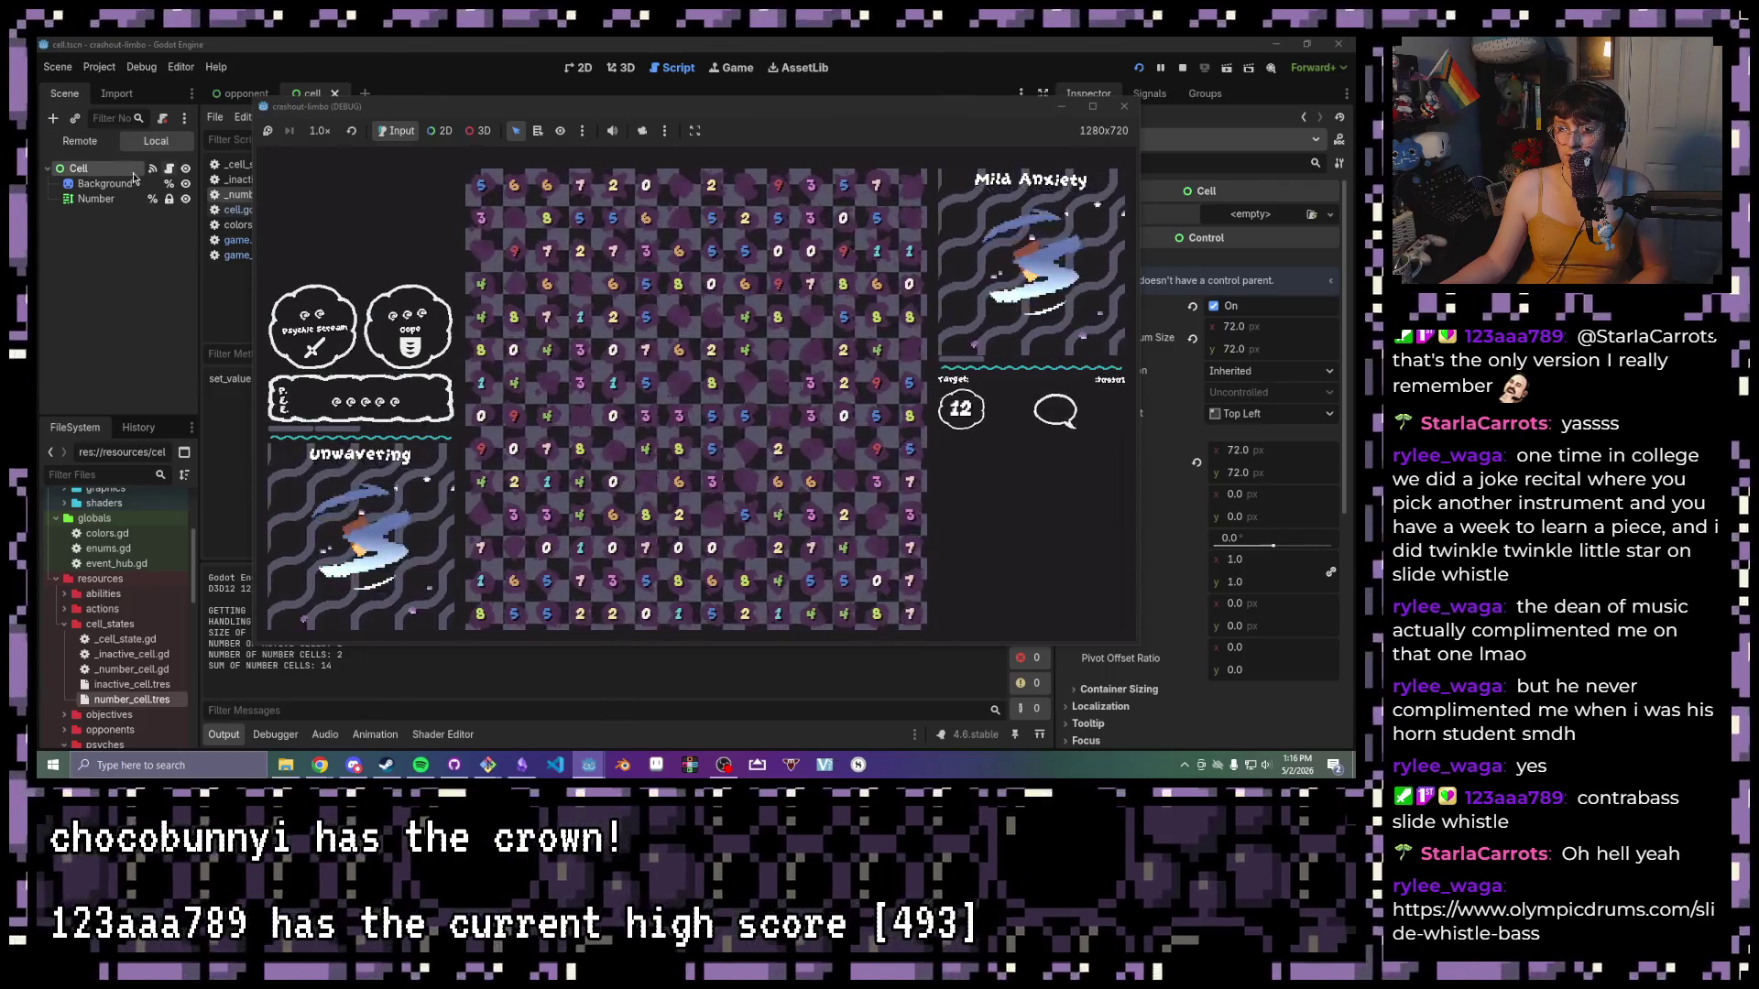
left_click(80, 140)
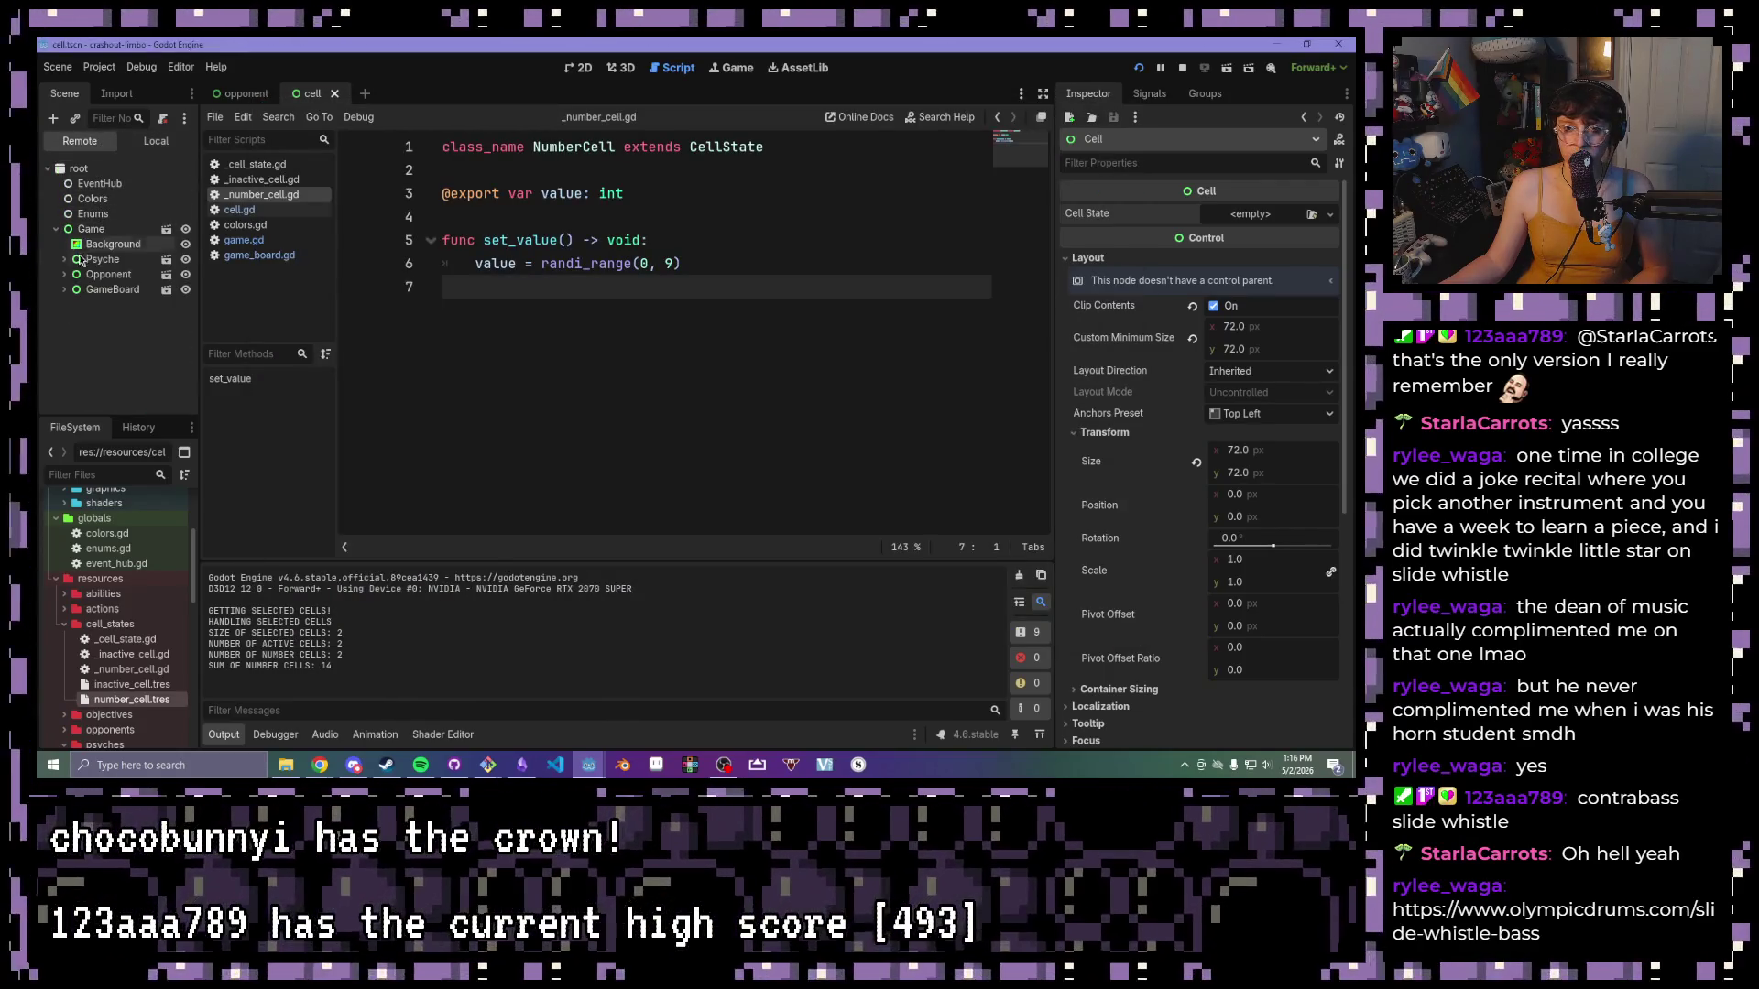
left_click(100, 290)
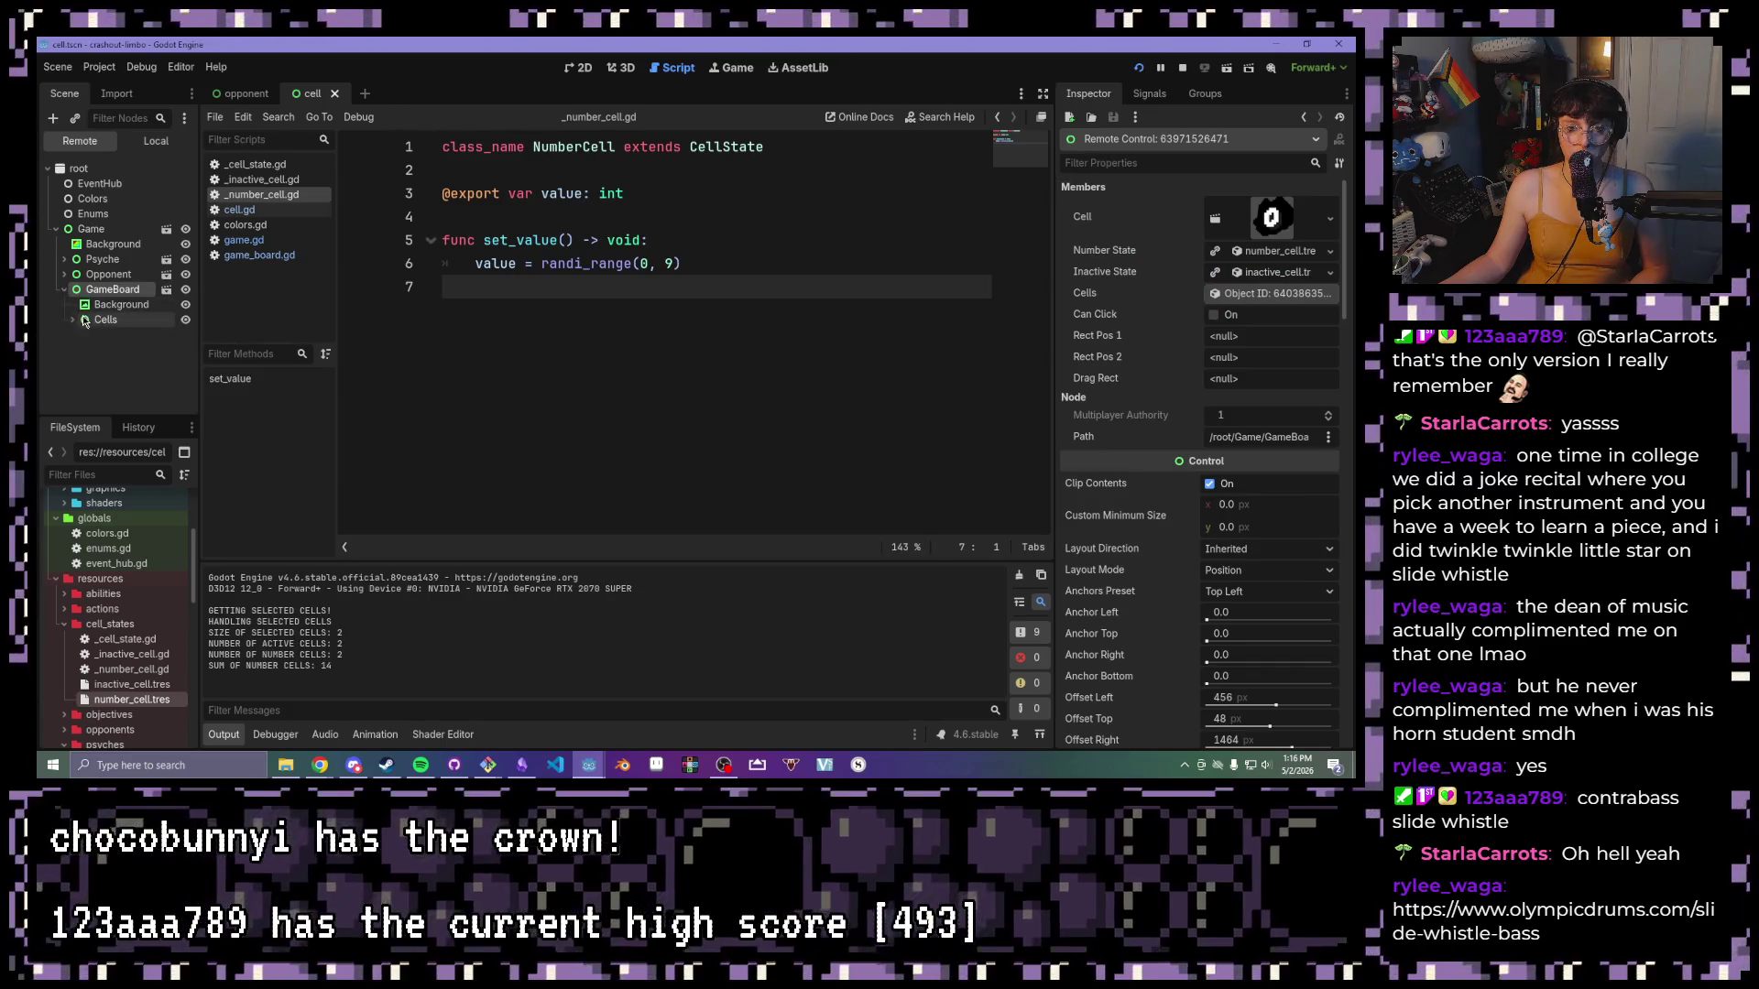
left_click(82, 319)
left_click(72, 319)
scroll(110, 367, "down", 5)
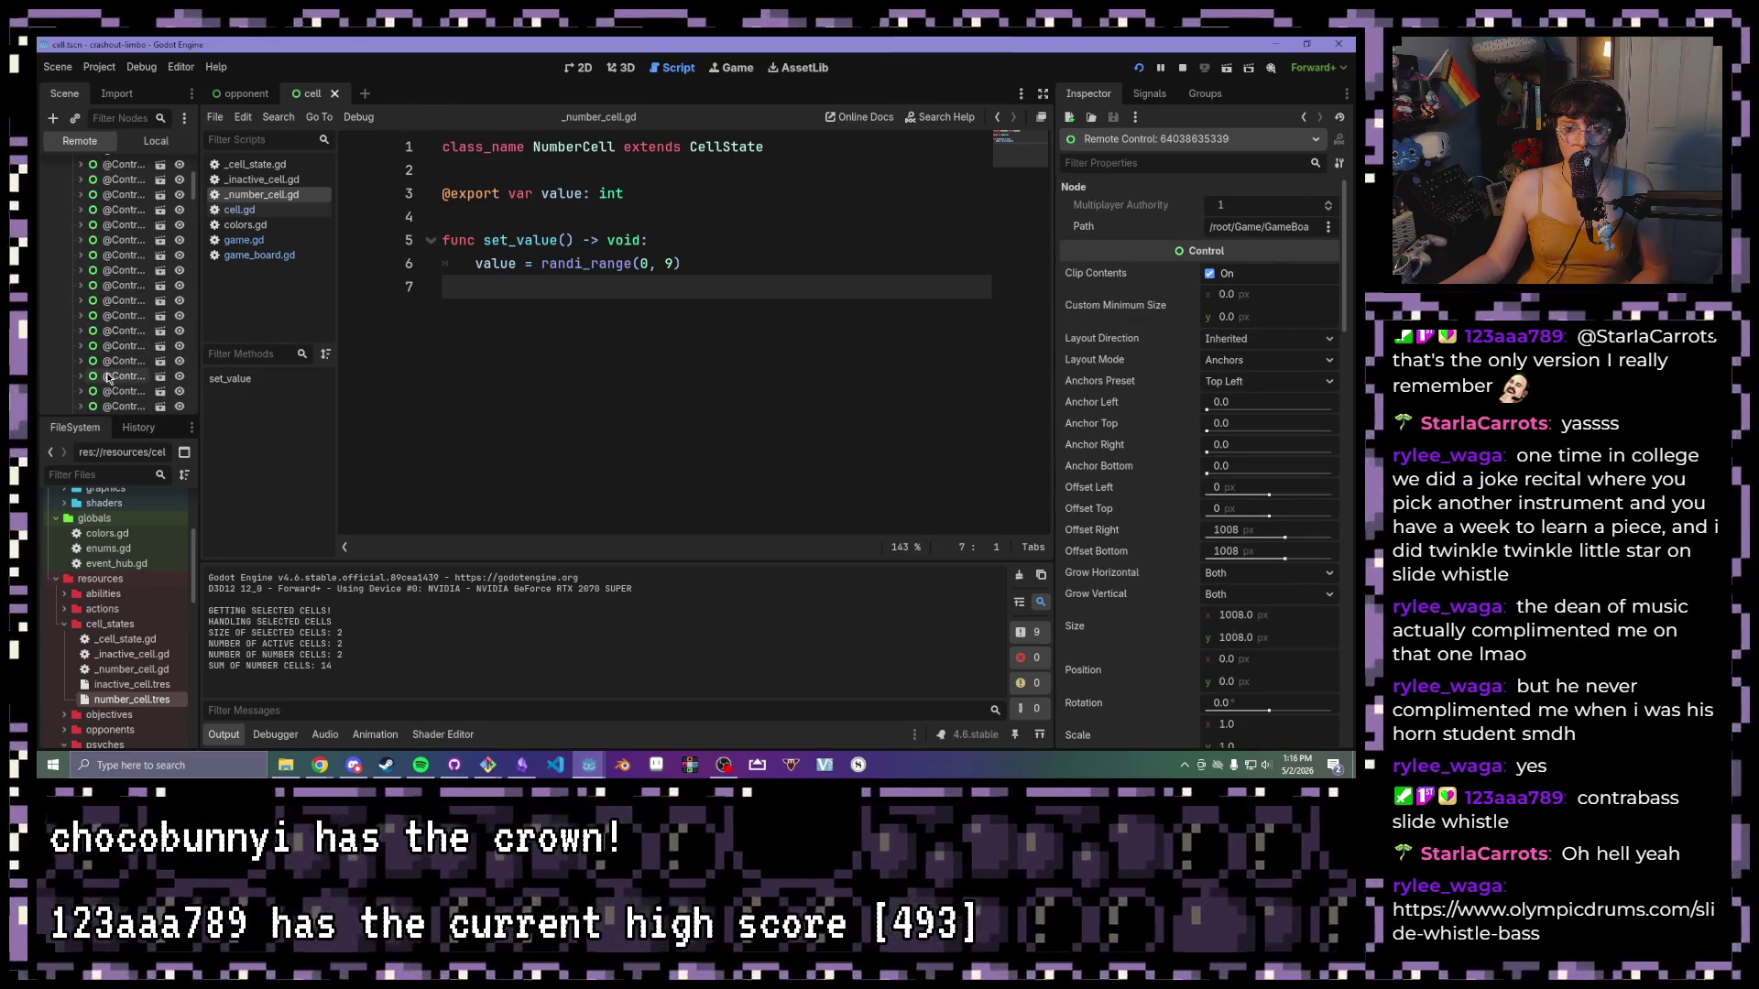
left_click(110, 377)
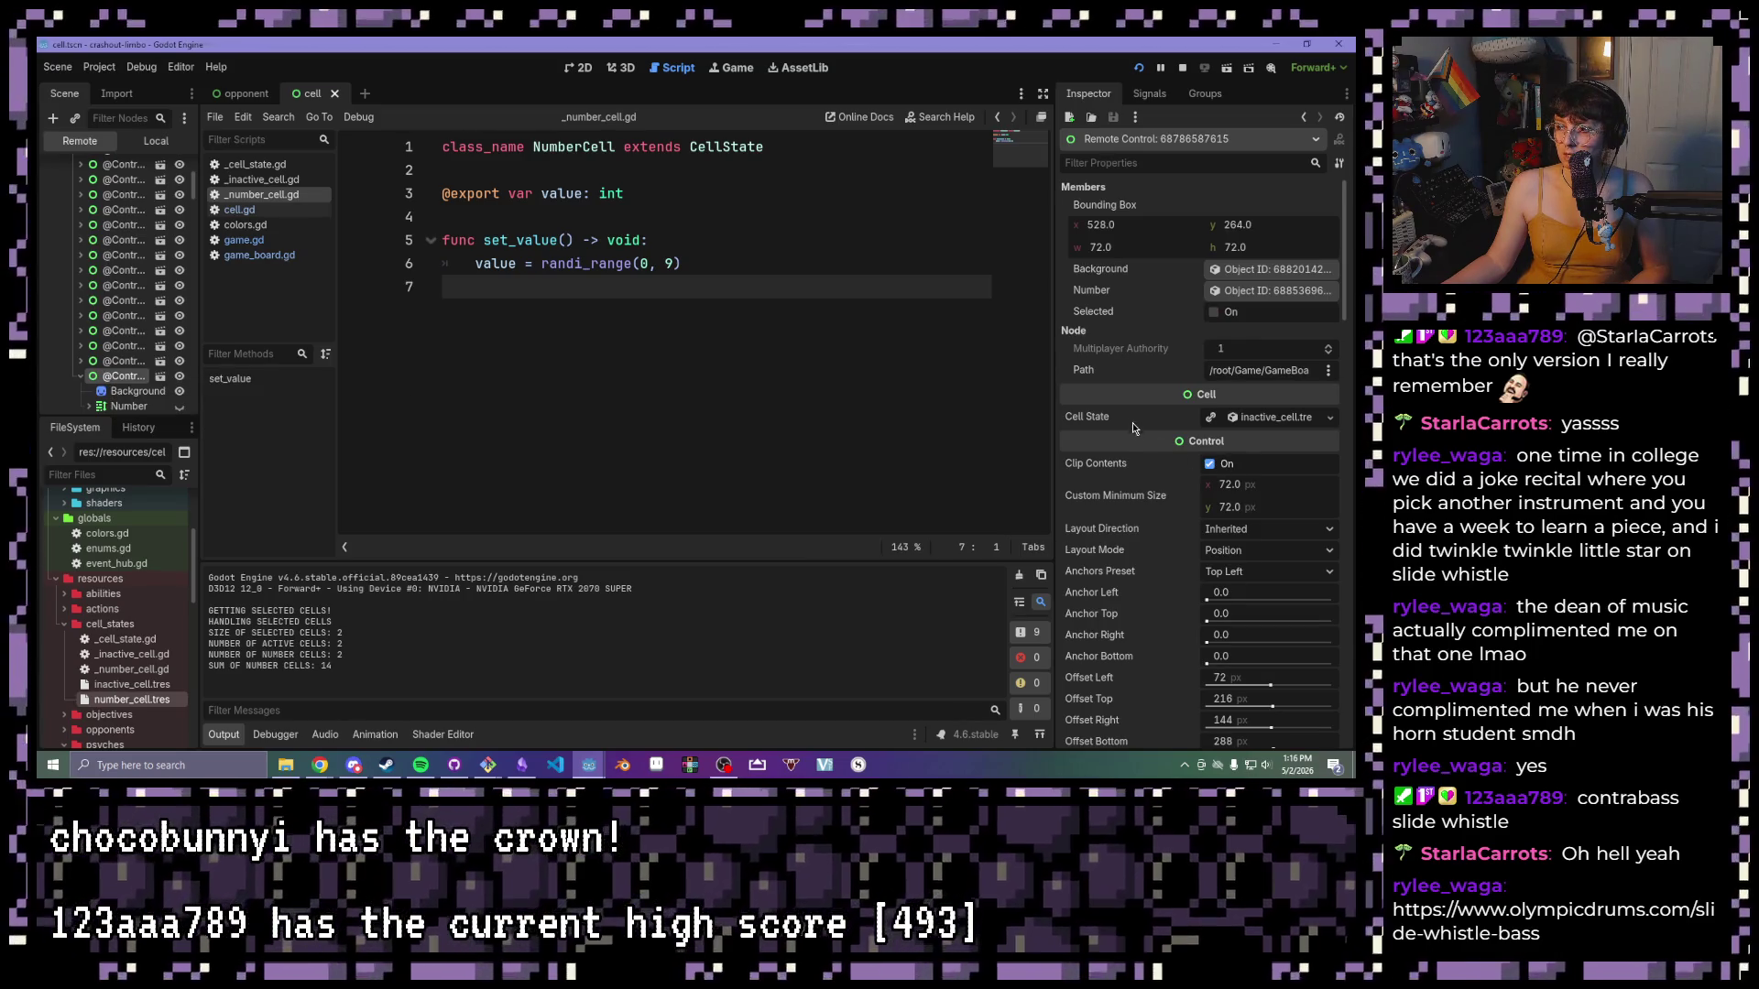
left_click(123, 361)
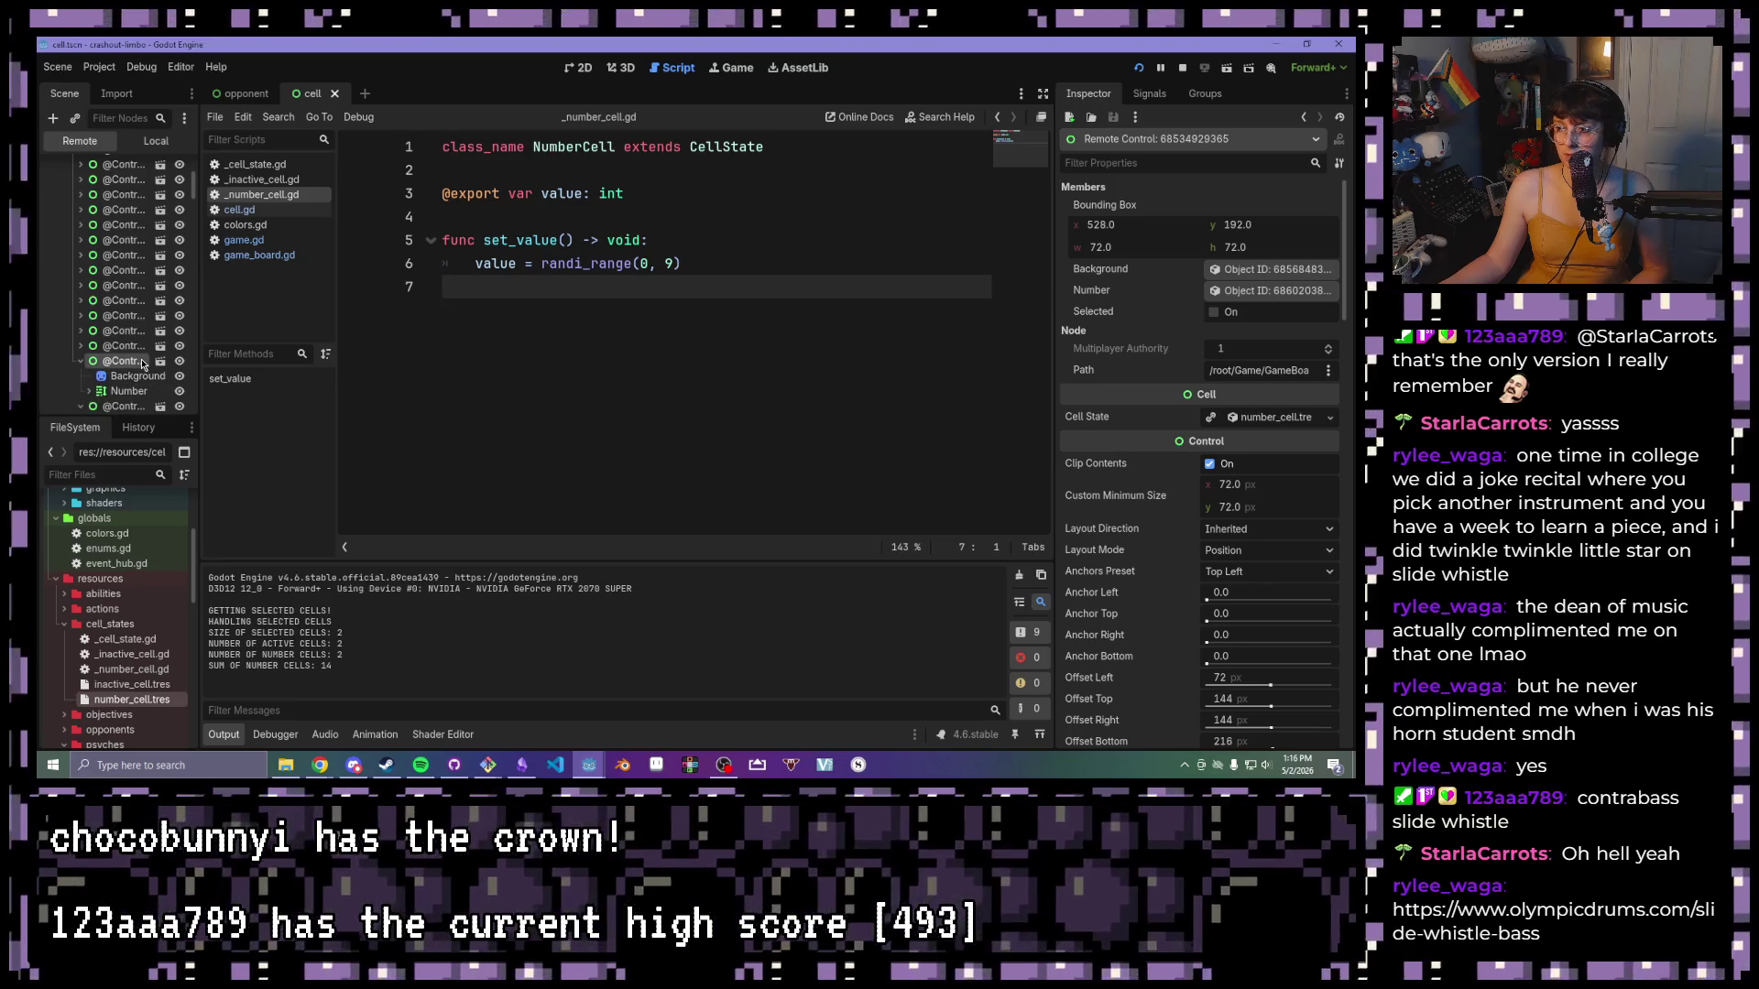
left_click(1257, 417)
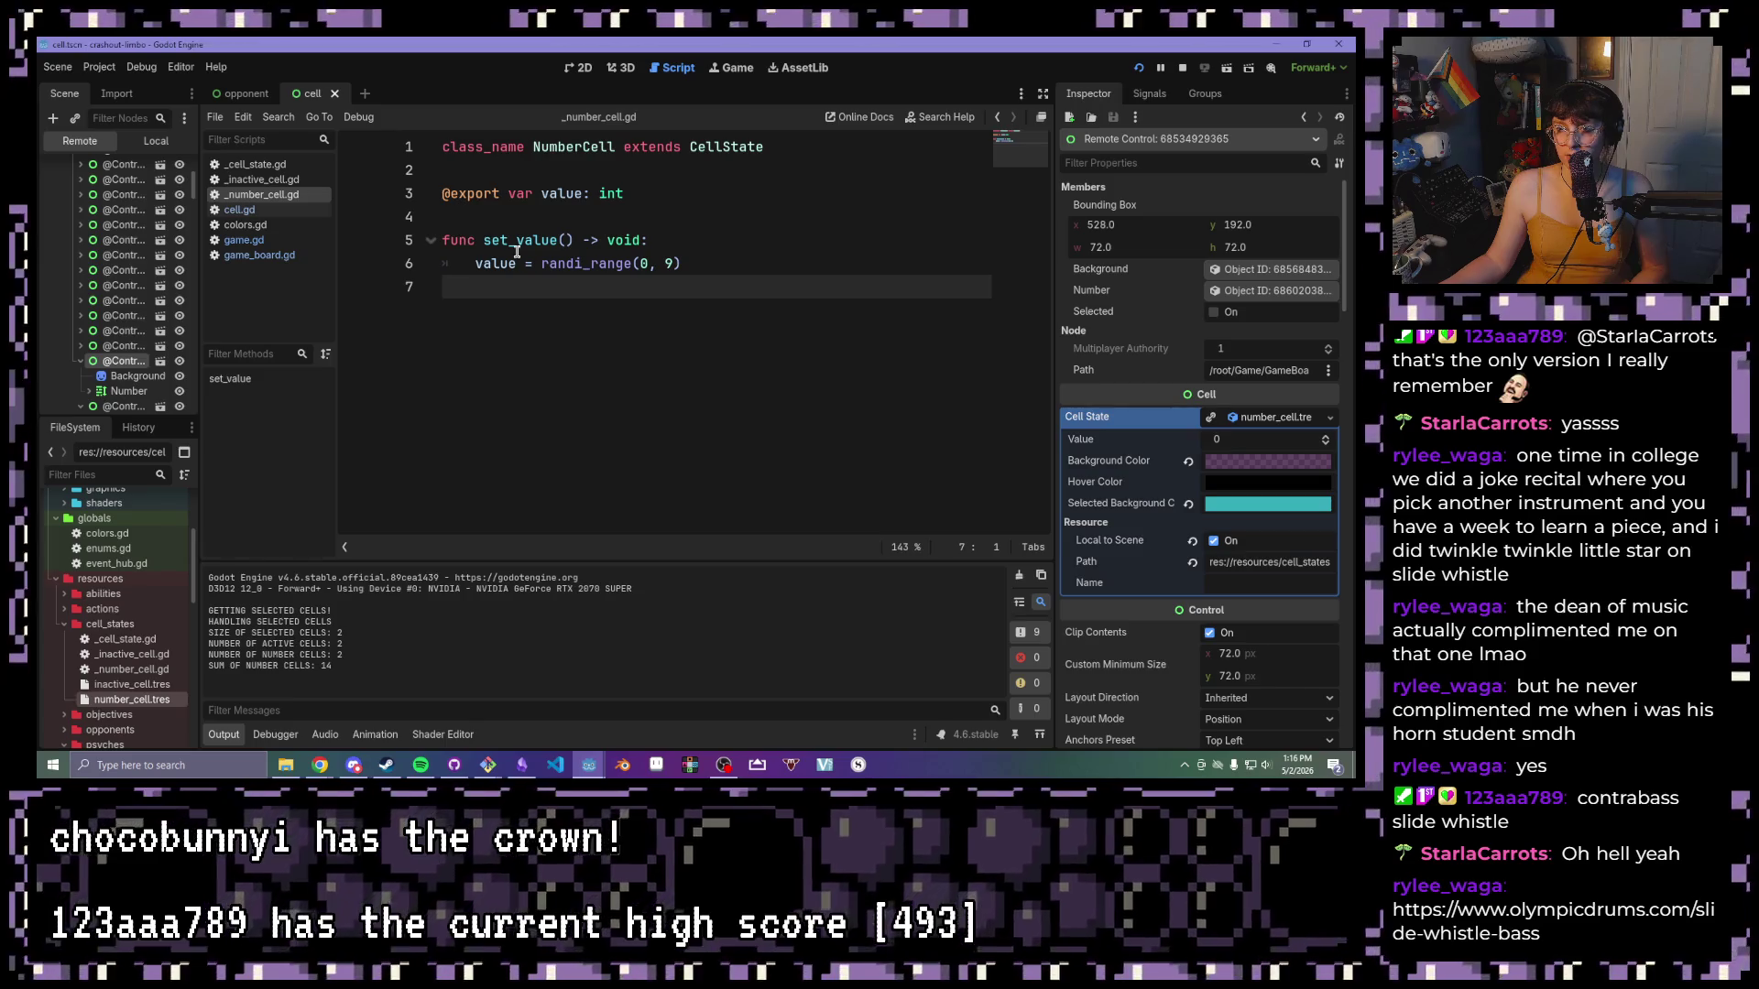
scroll(104, 369, "down", 3)
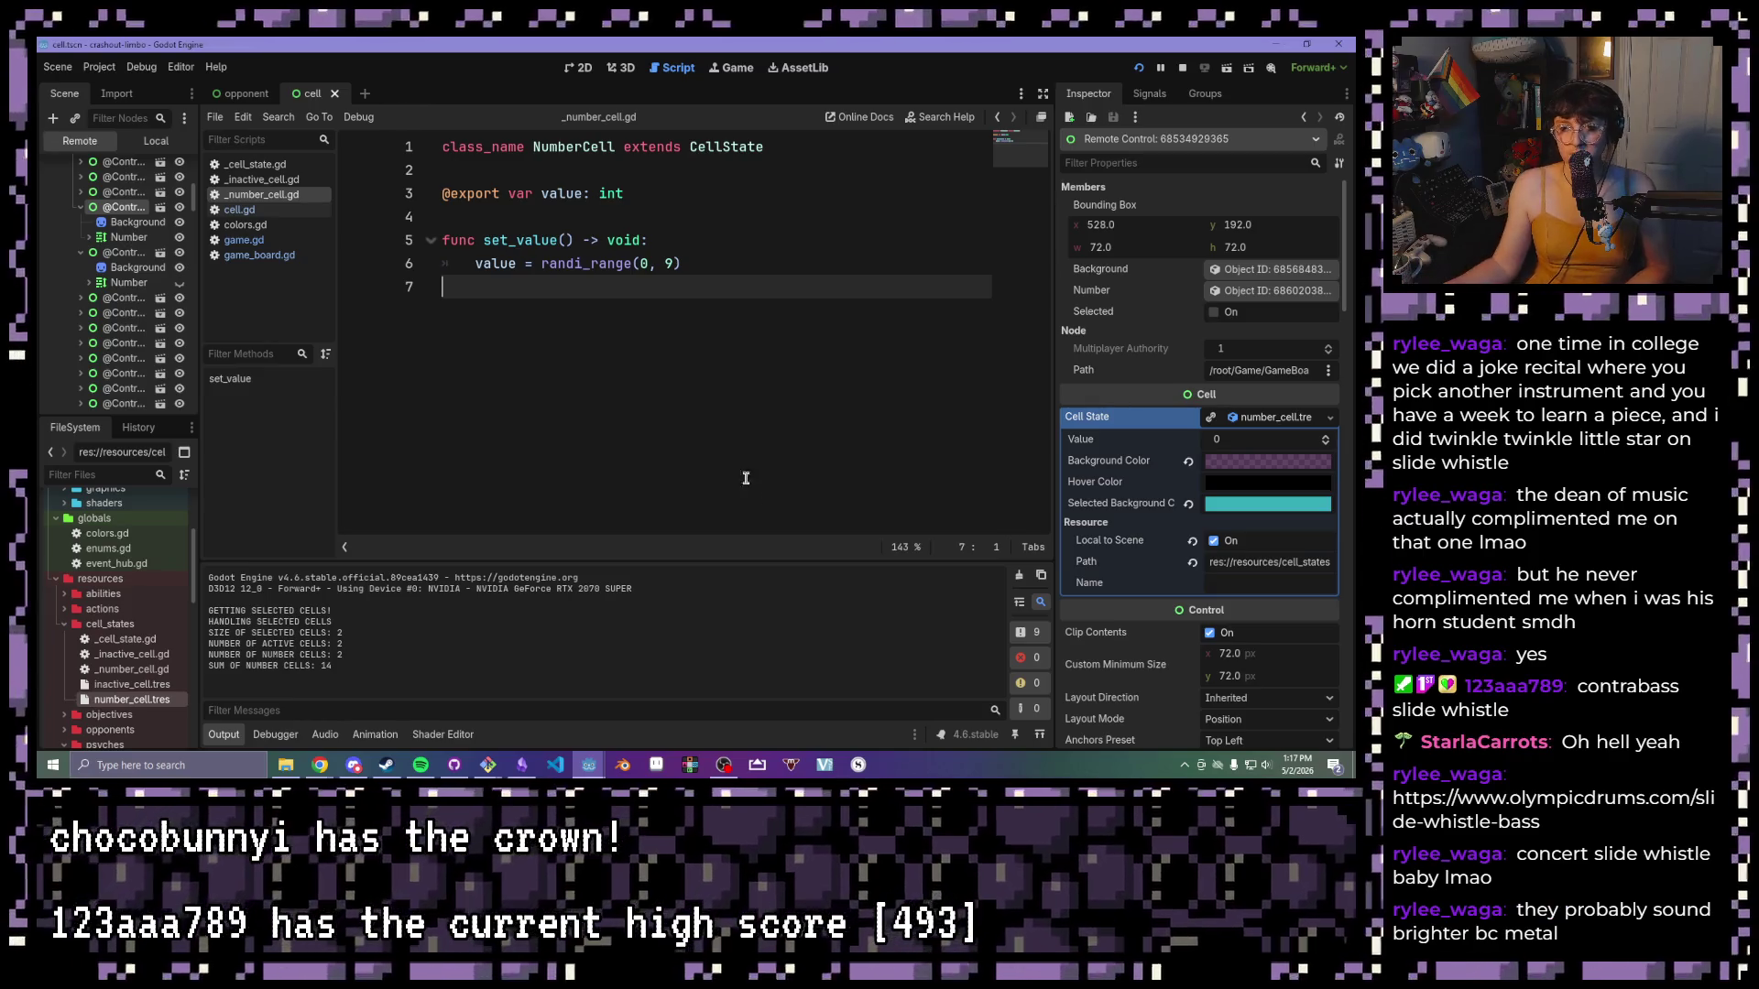
- Review game.gd and game_board.gd, scrolling game.gd to its selected-cells handler
left_click(244, 240)
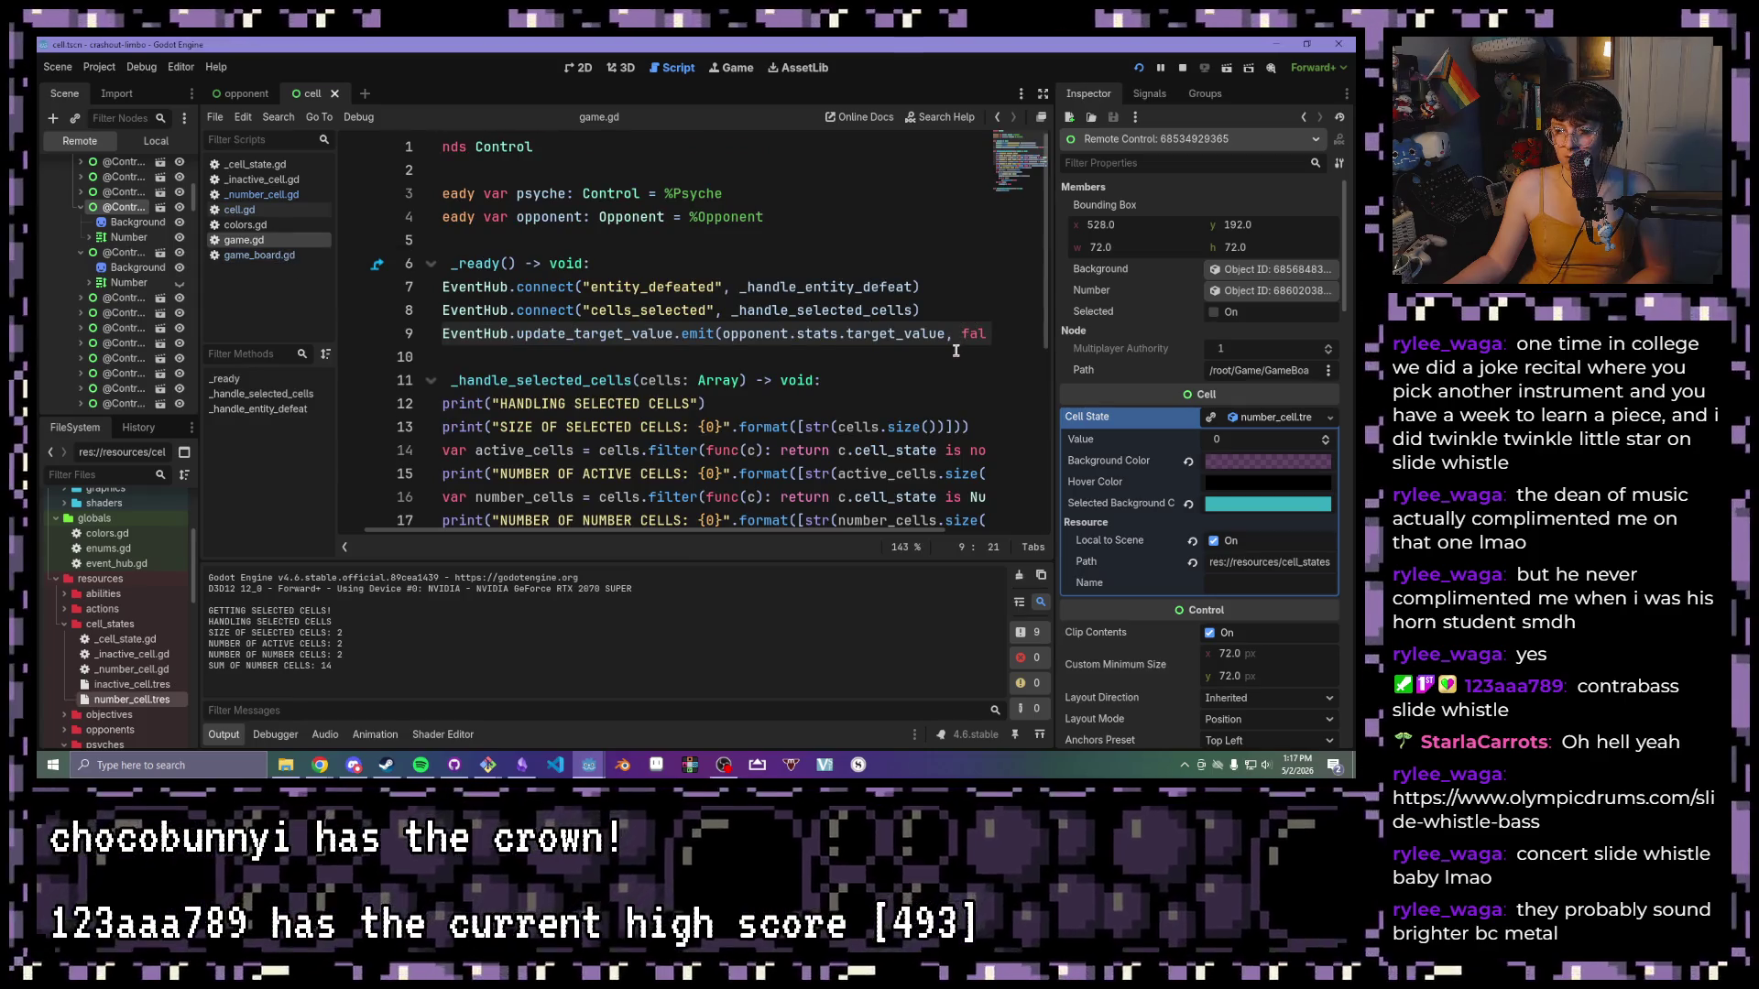
scroll(956, 351, "down", 4)
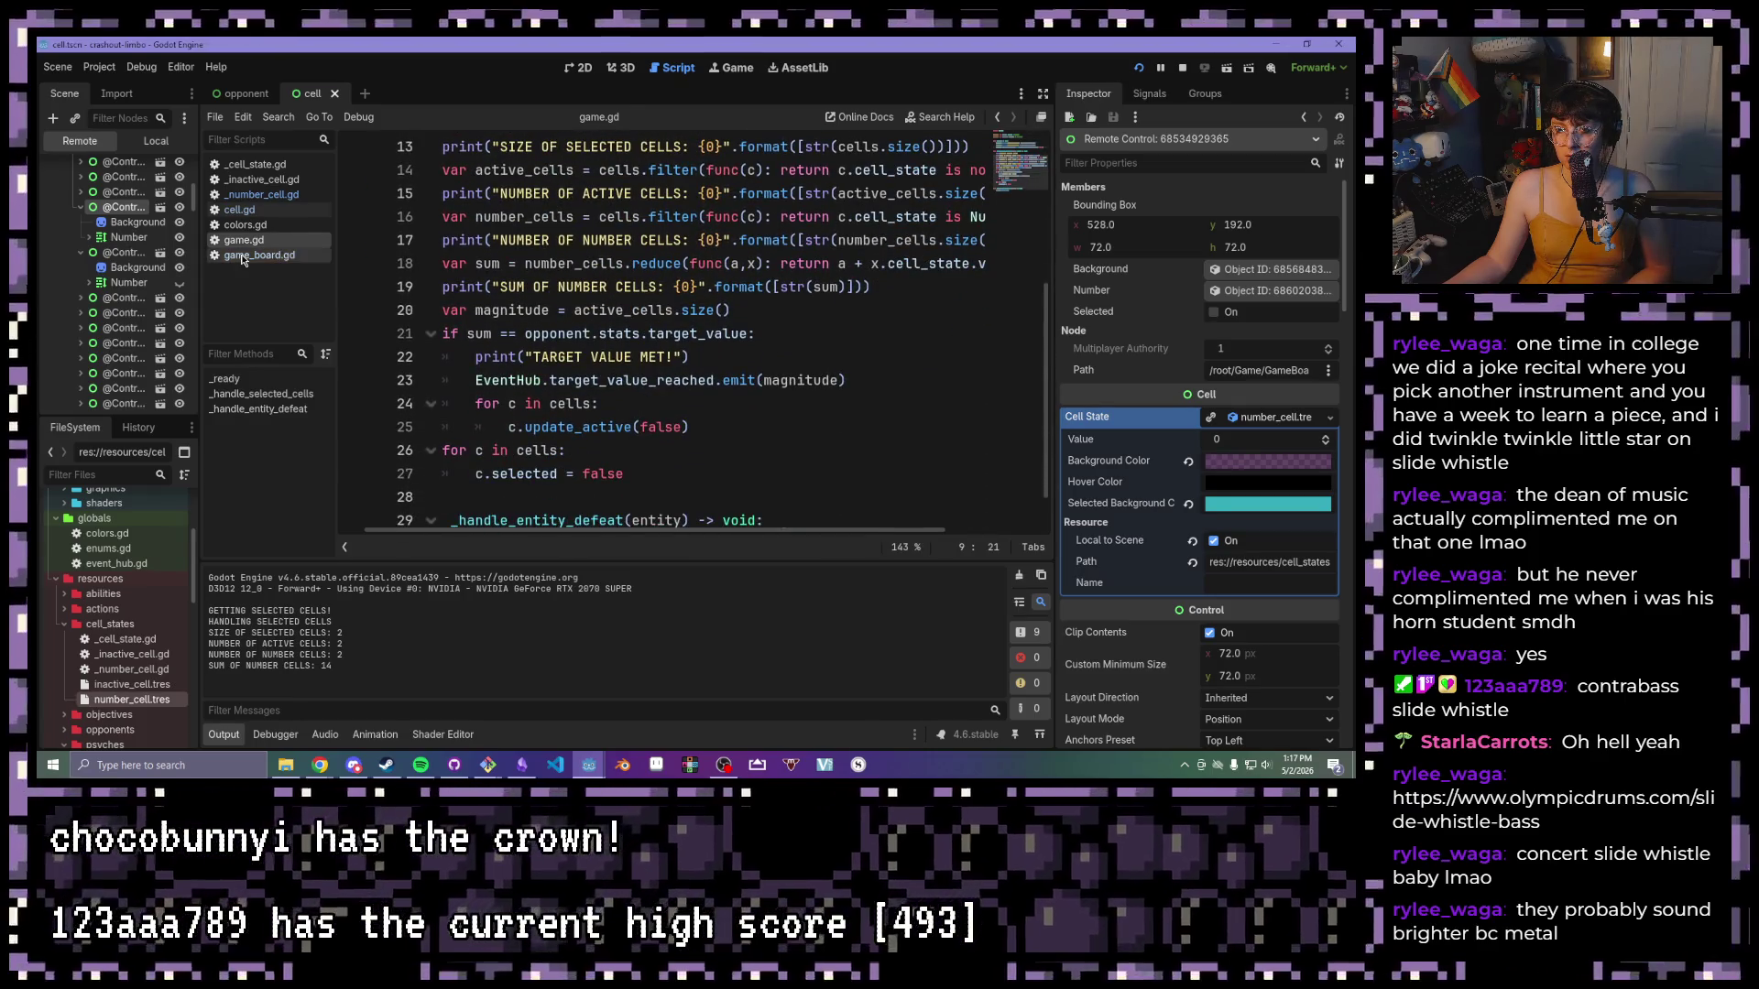
left_click(259, 255)
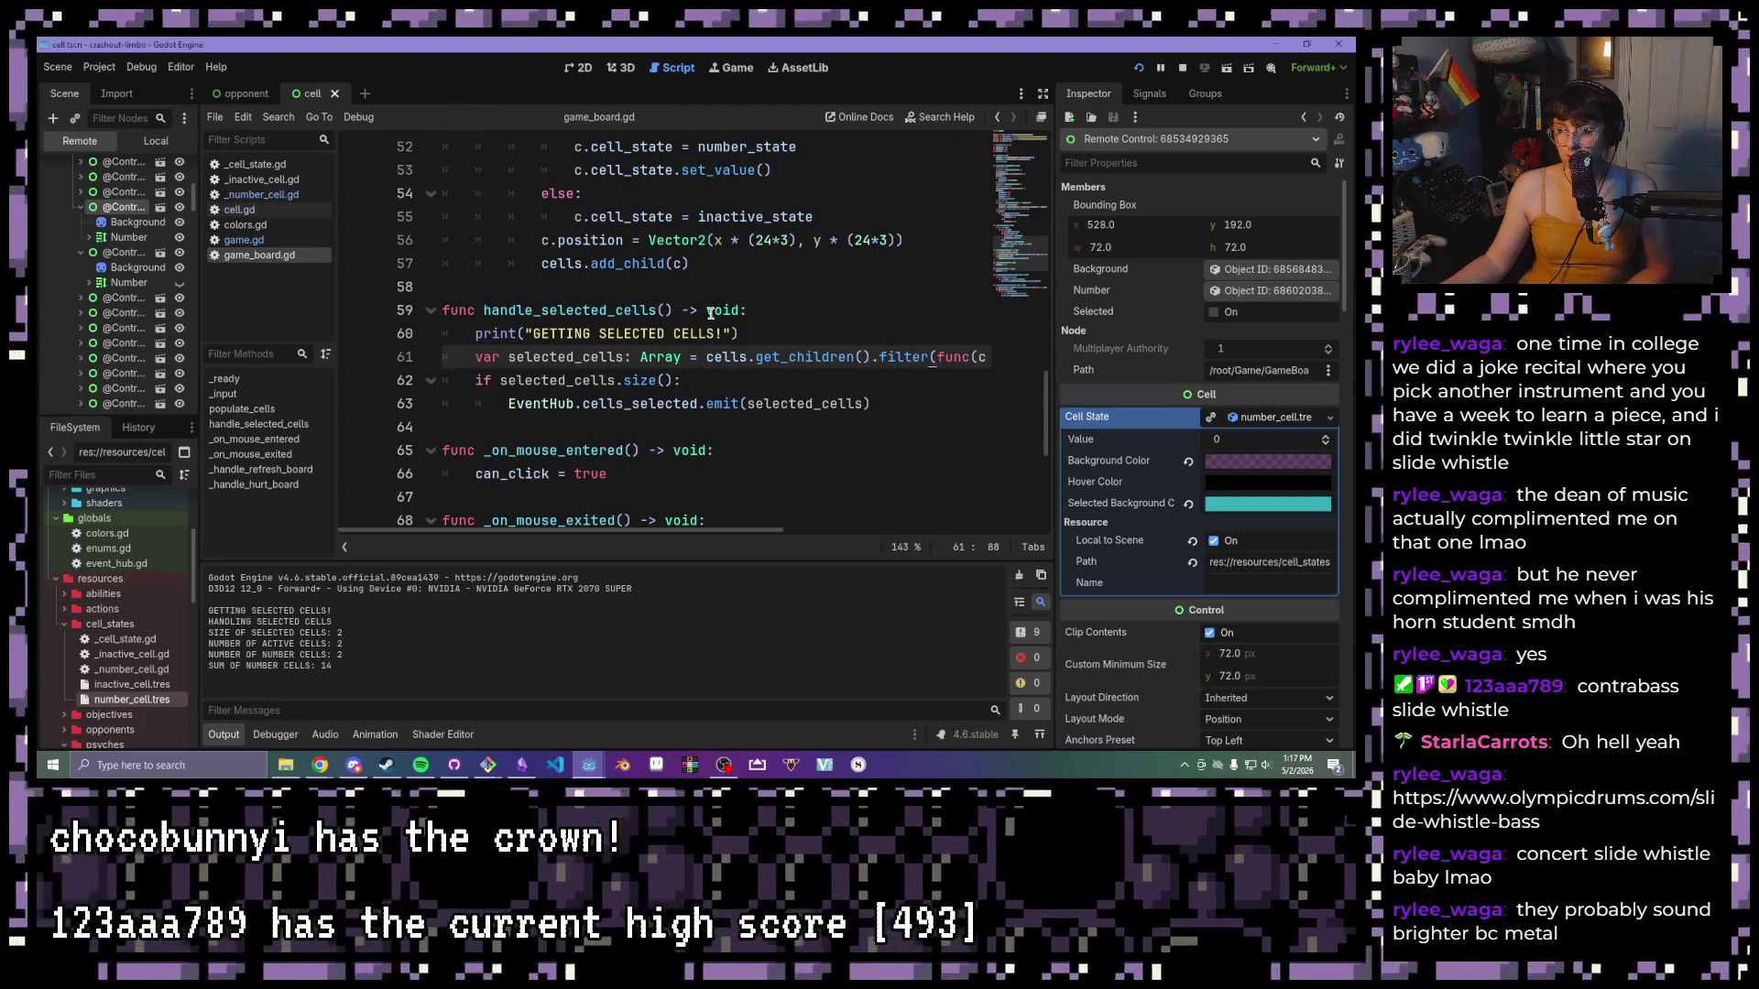
left_click(245, 240)
scroll(728, 298, "up", 2)
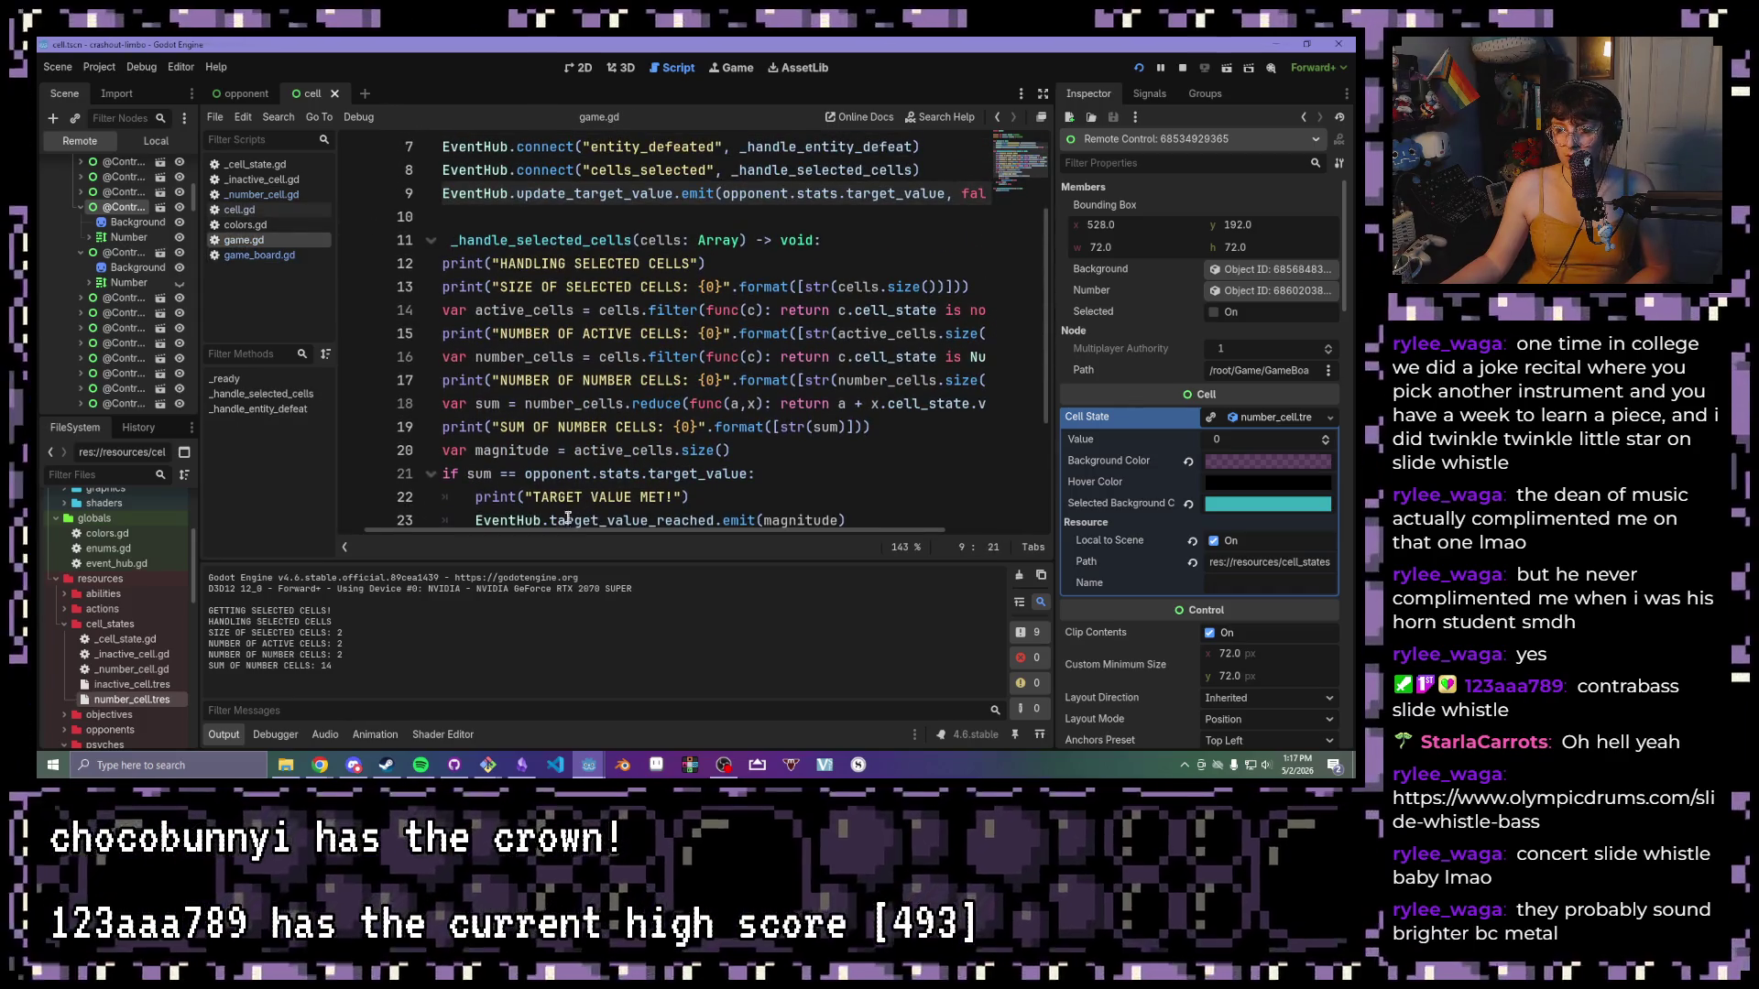
scroll(561, 530, "right", 1)
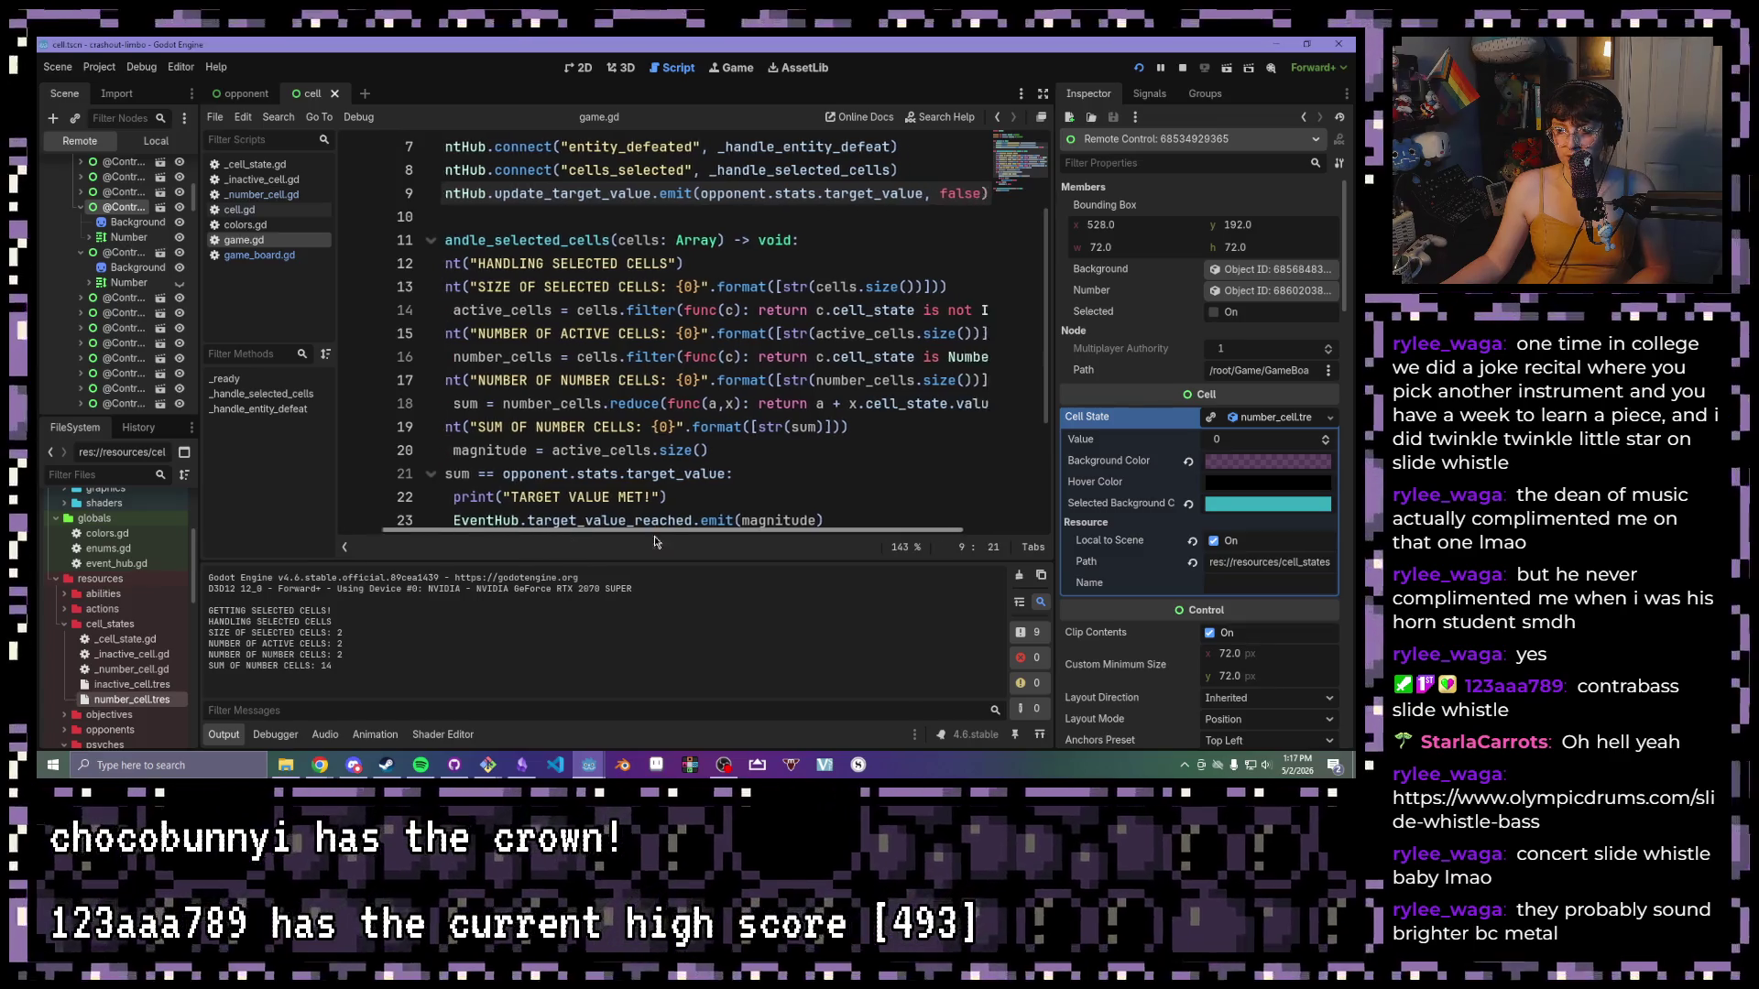
scroll(695, 537, "right", 1)
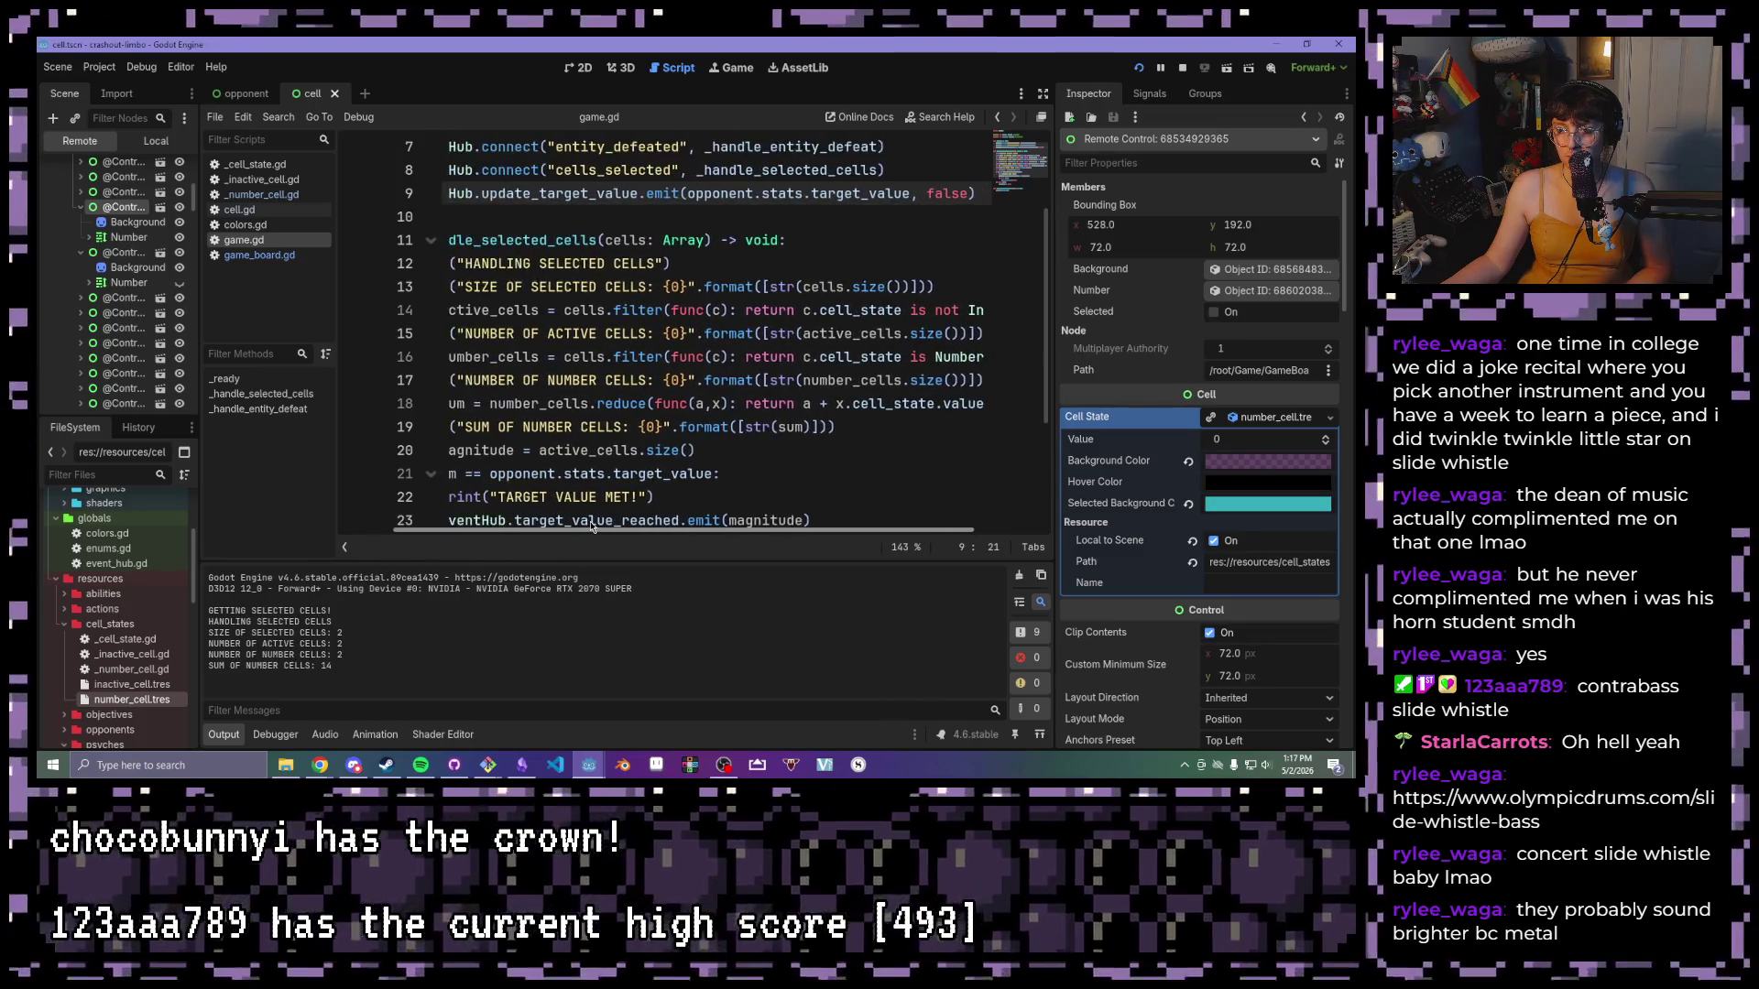
left_click_drag(592, 529, 550, 529)
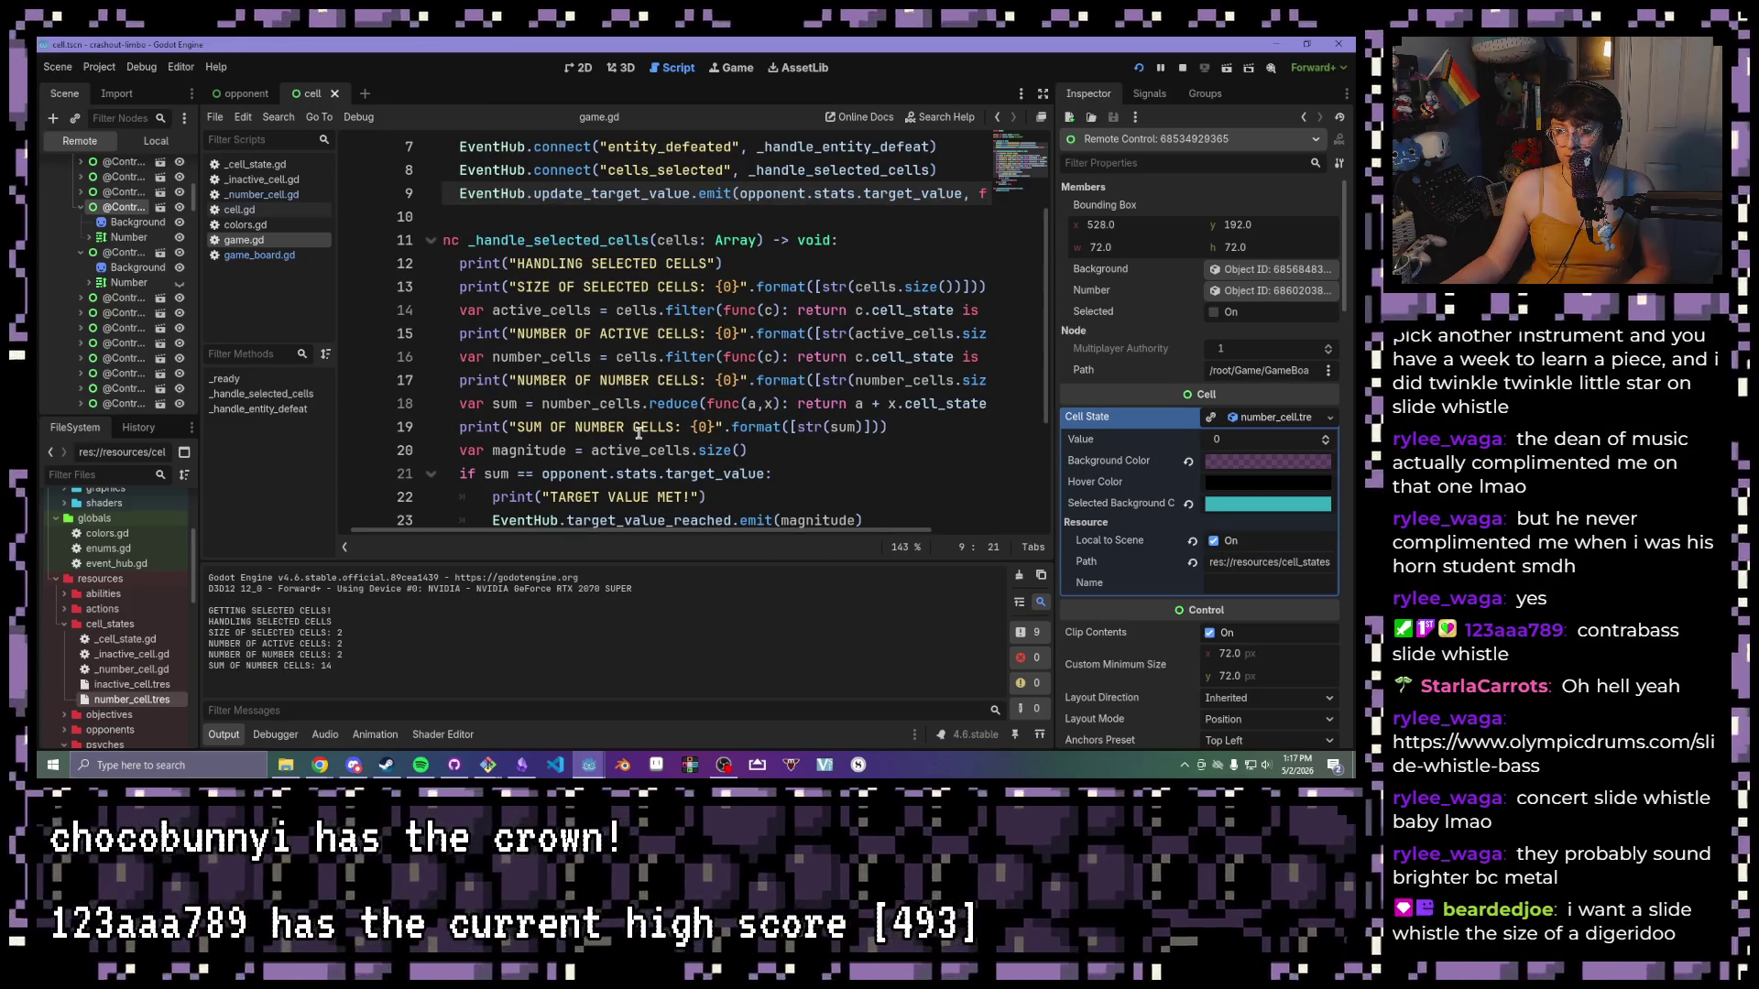
scroll(642, 432, "down", 1)
scroll(789, 531, "right", 3)
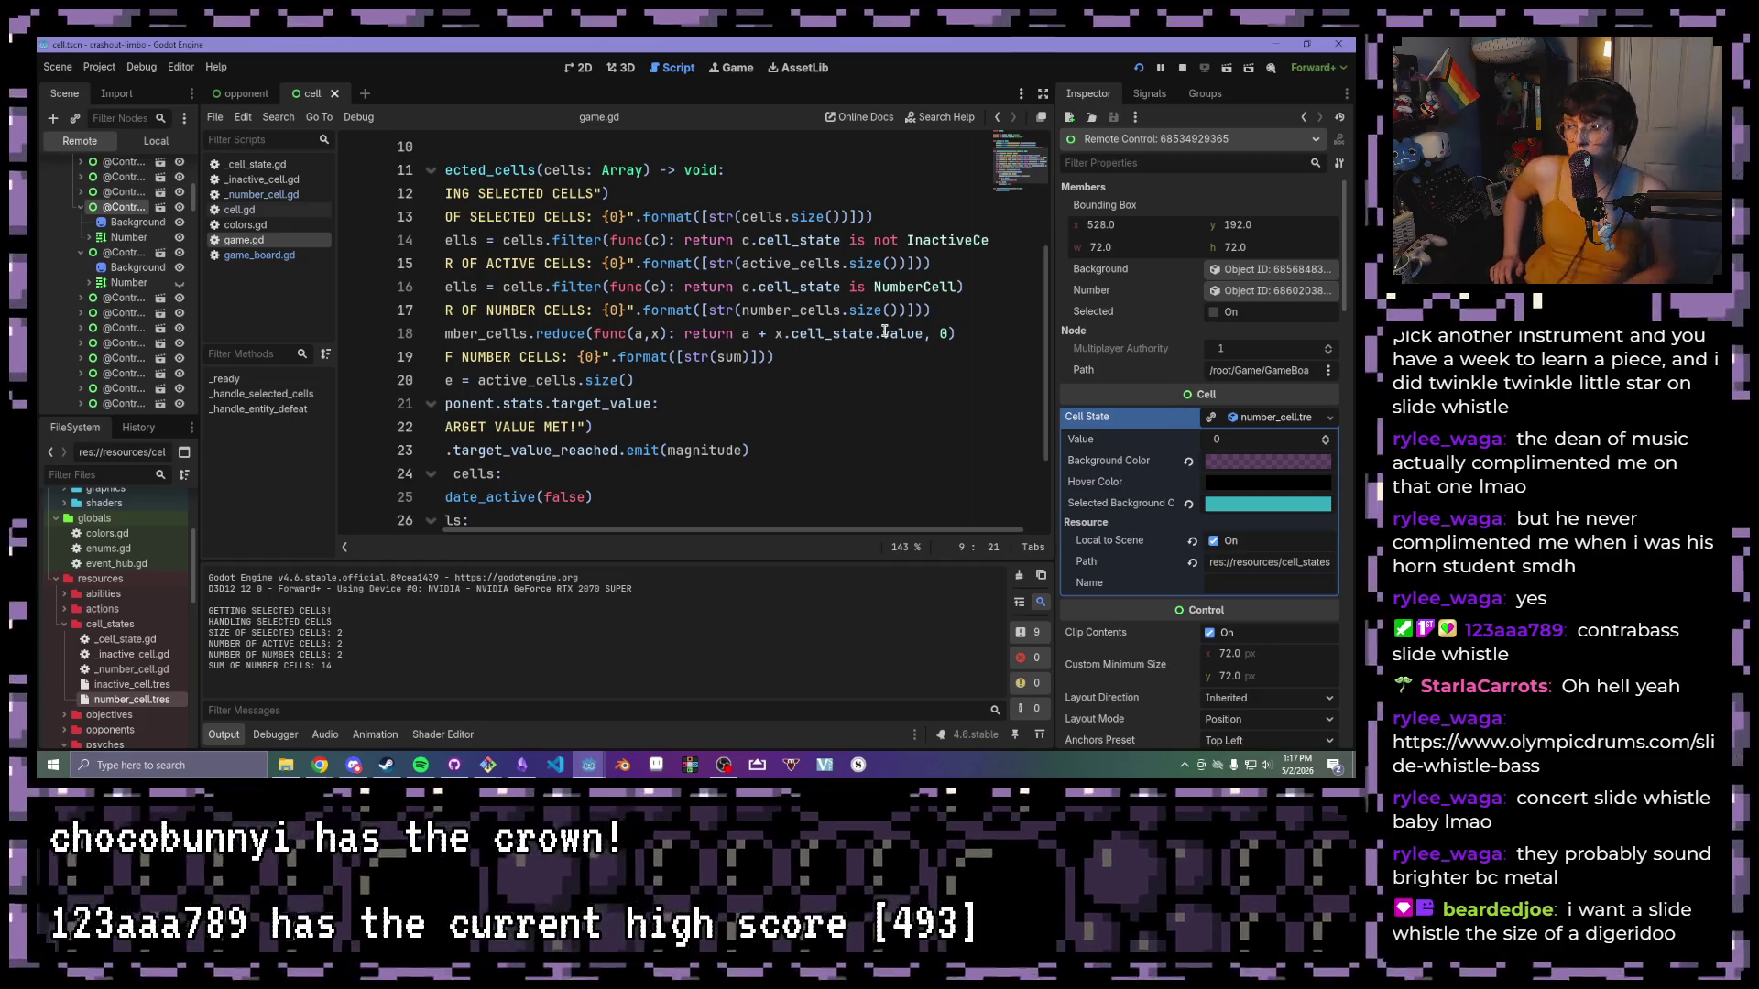
scroll(750, 527, "left", 5)
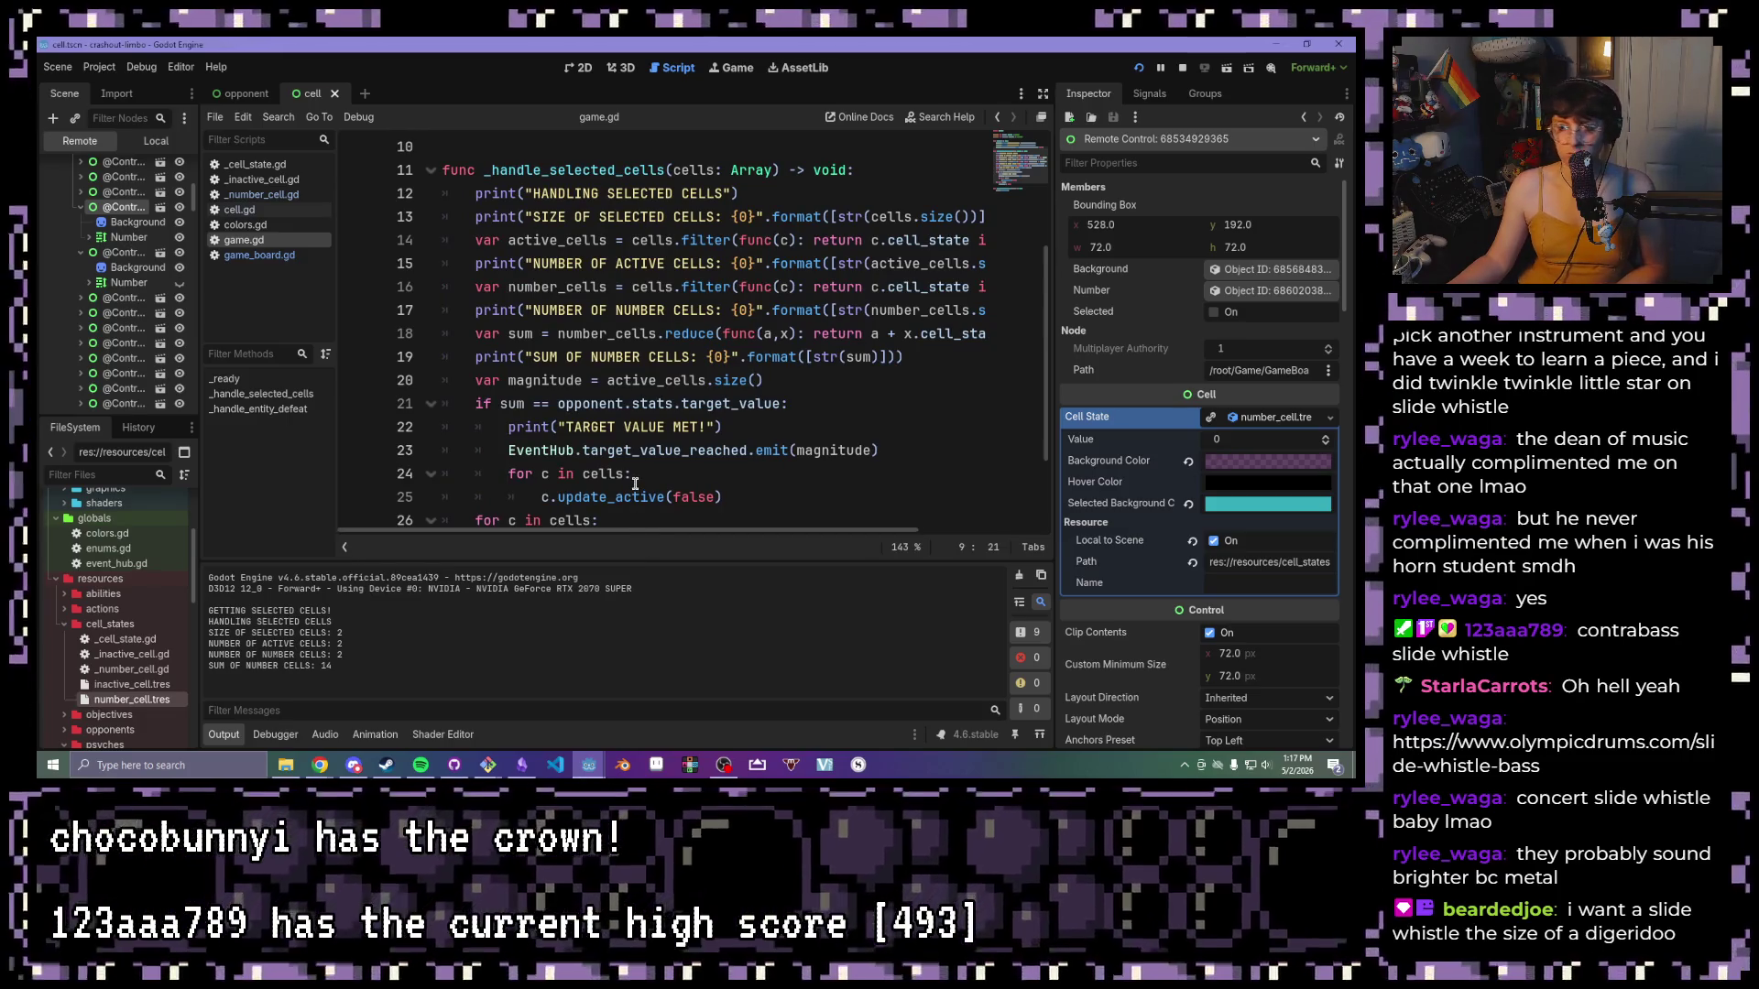
scroll(652, 535, "right", 3)
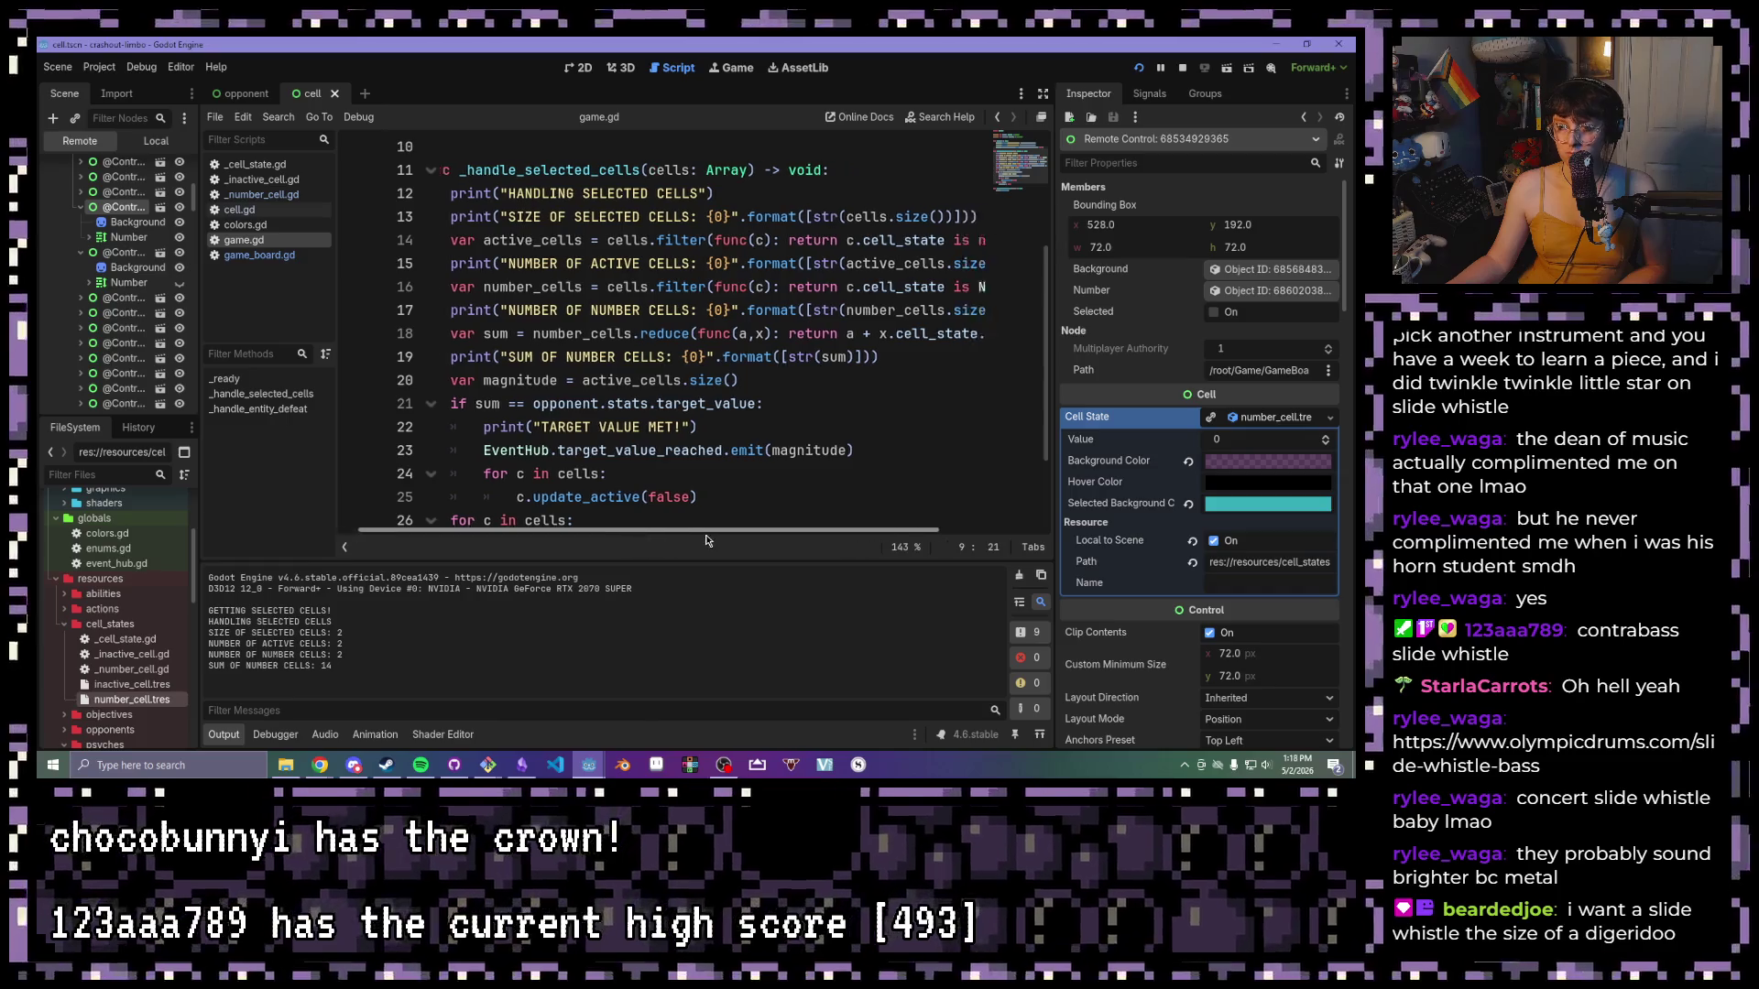
scroll(889, 541, "right", 2)
- After line 17, add a loop printing "NUMBER: {0}" with each number cell's value, then run with F5
left_click(944, 310)
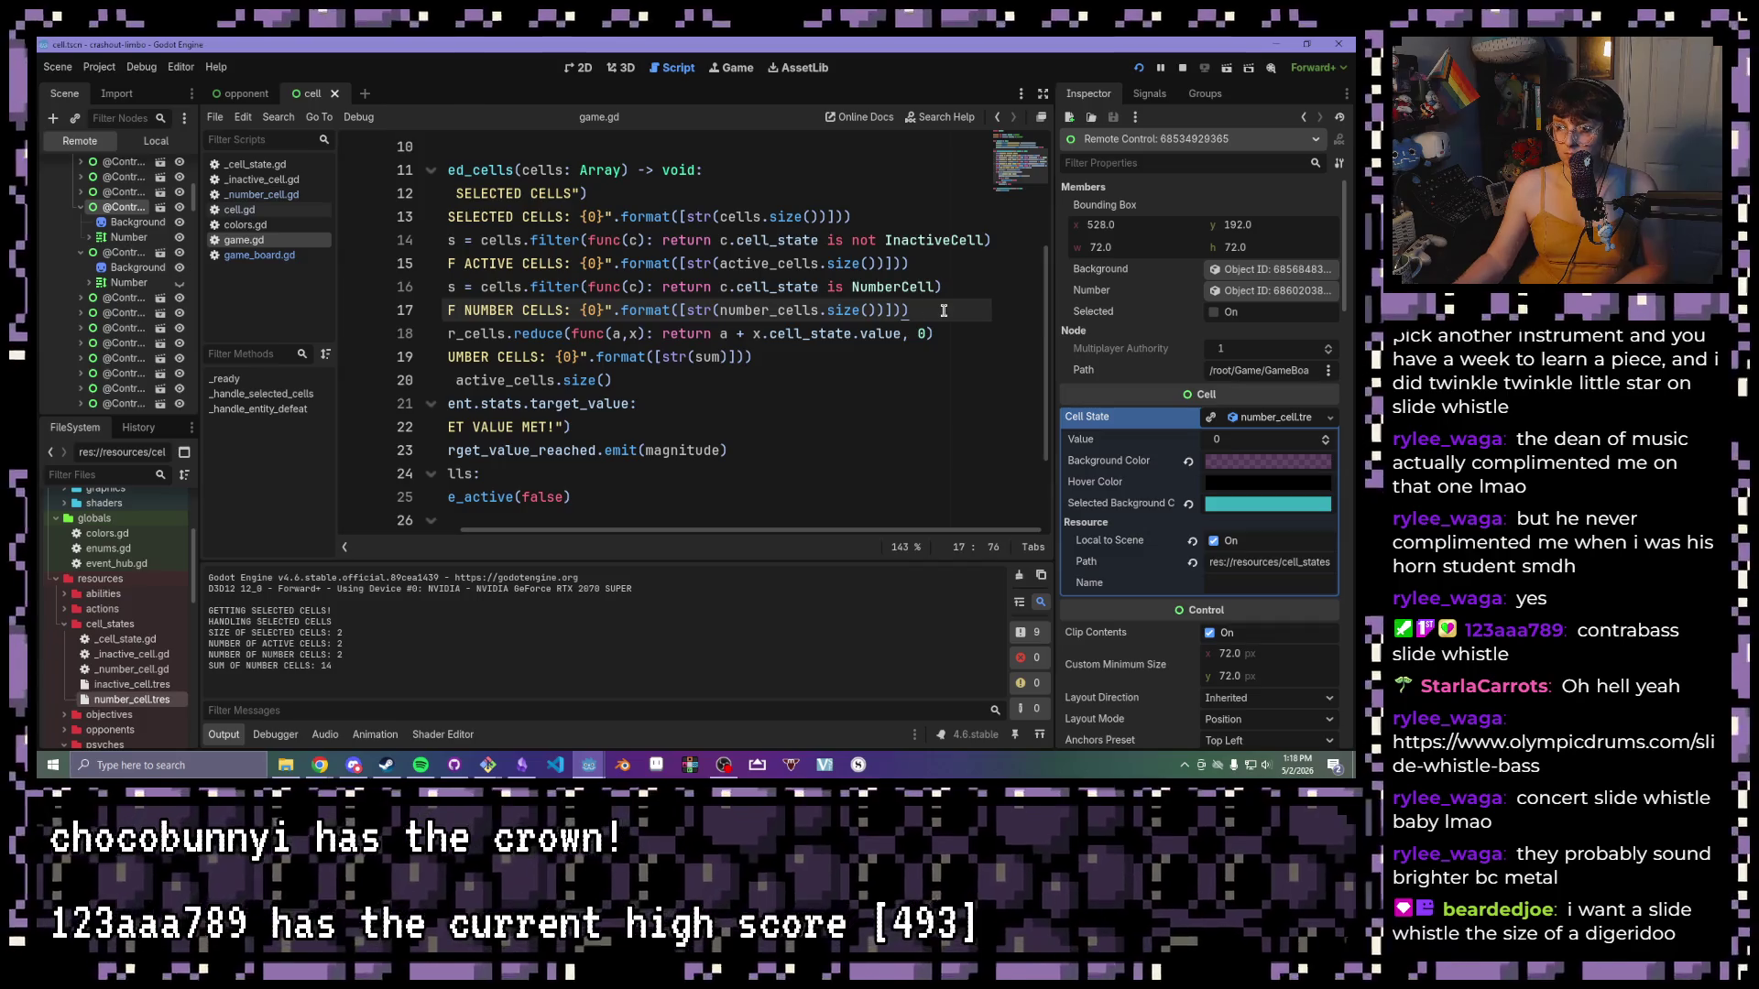
key("Return")
type("for ")
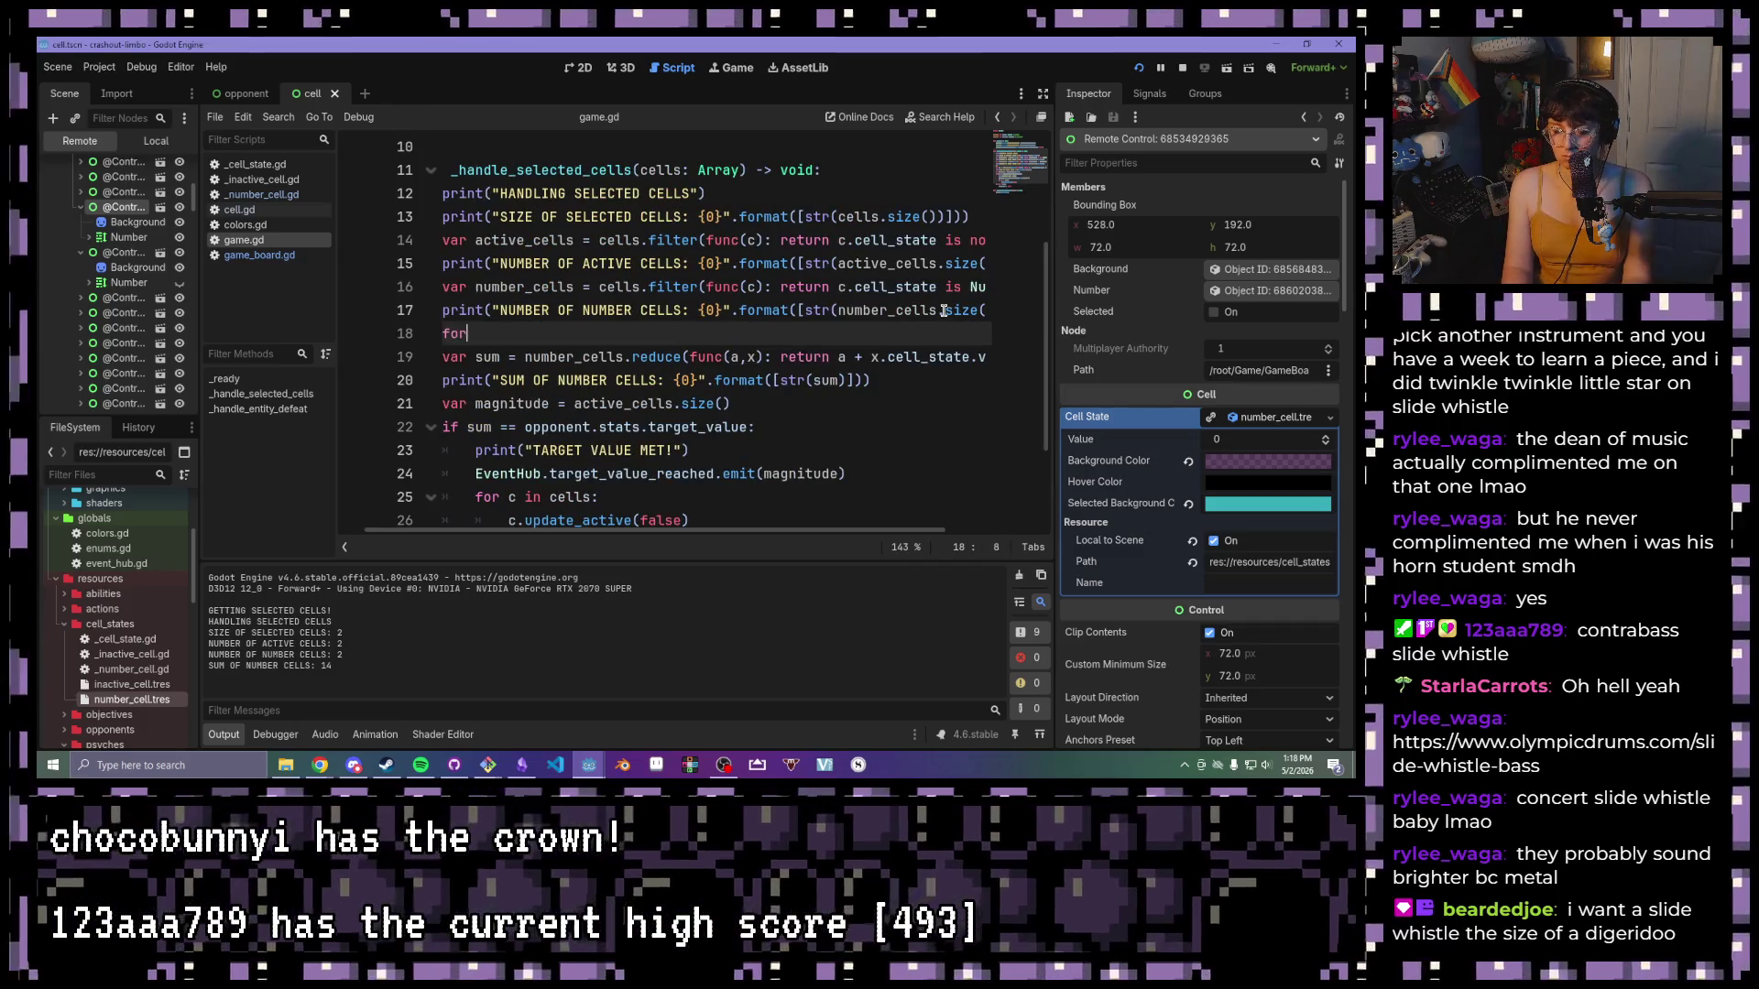
type("p in")
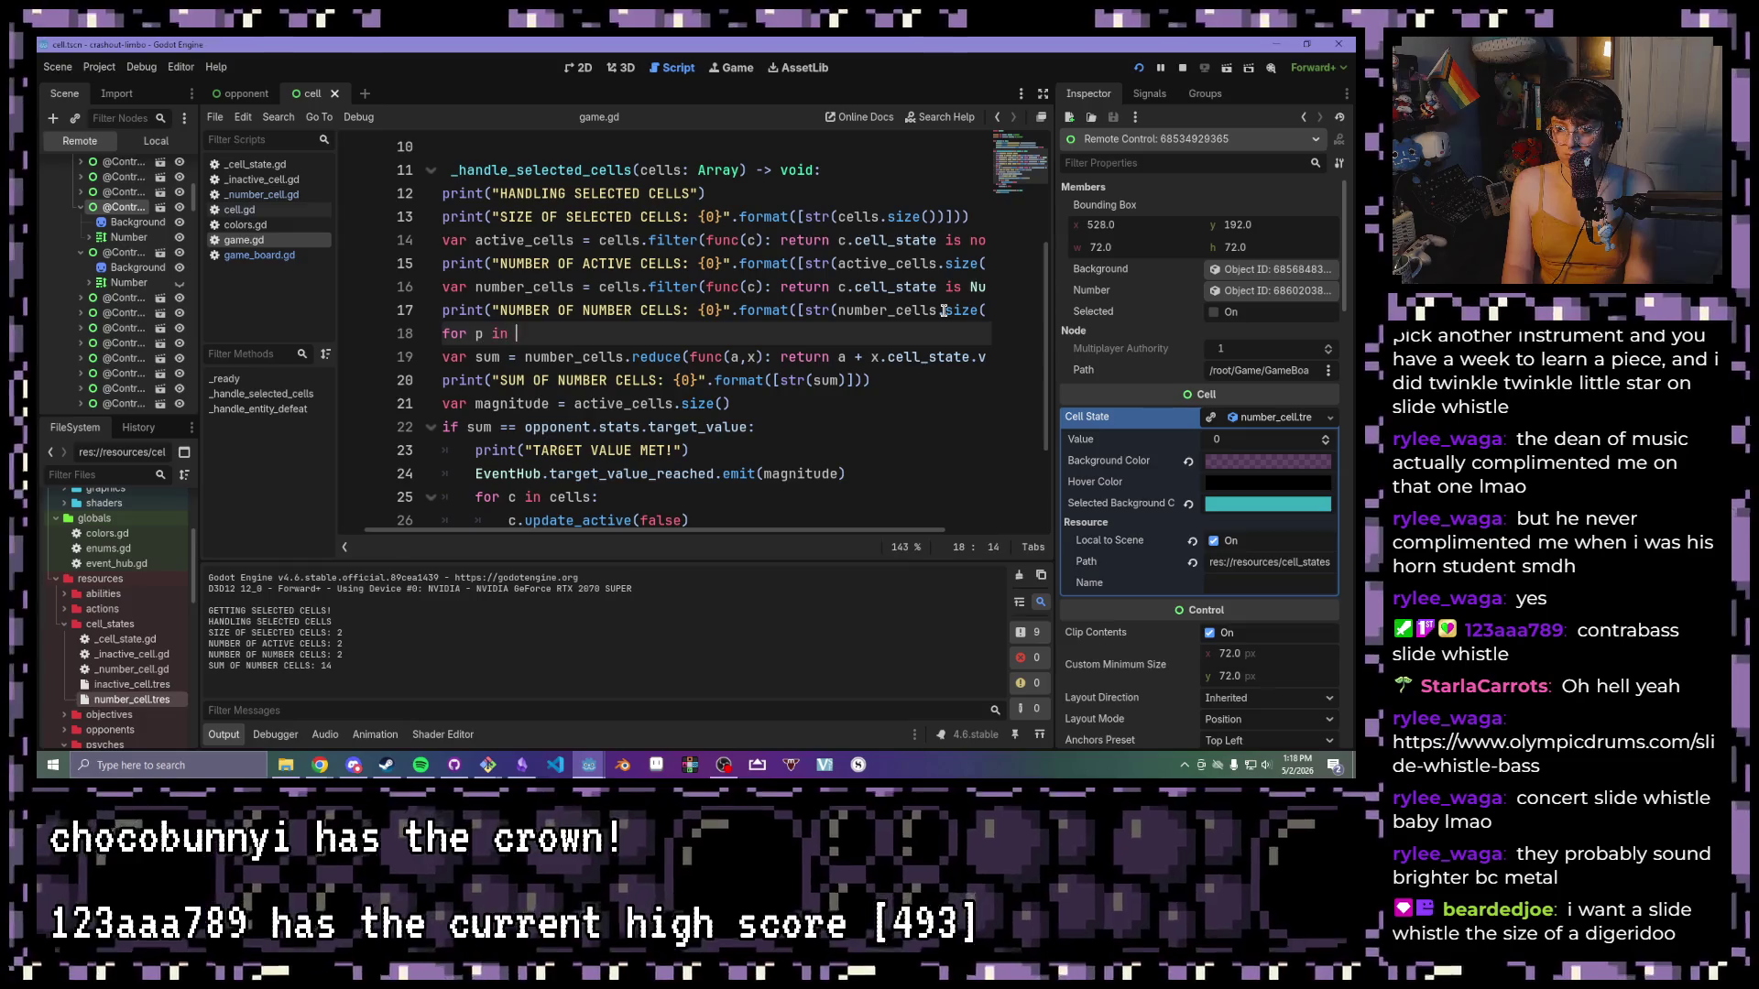
key("BackSpace")
key("BackSpace")
key("BackSpace")
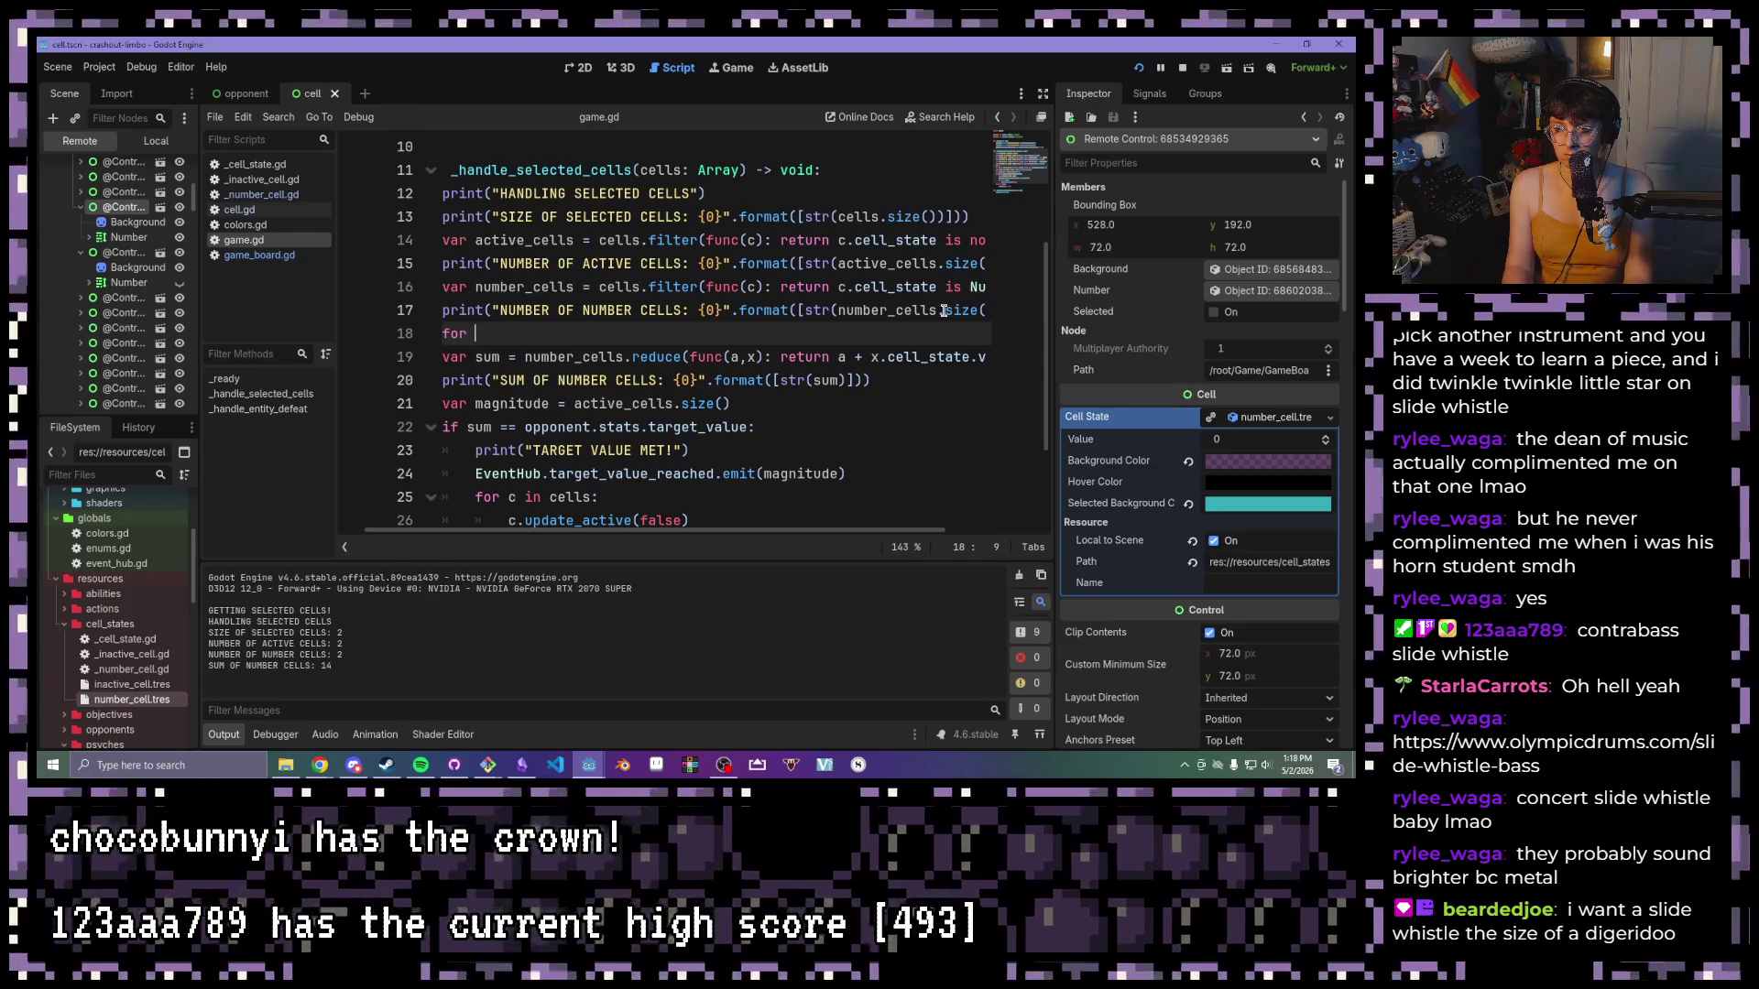
type("n in number_cells")
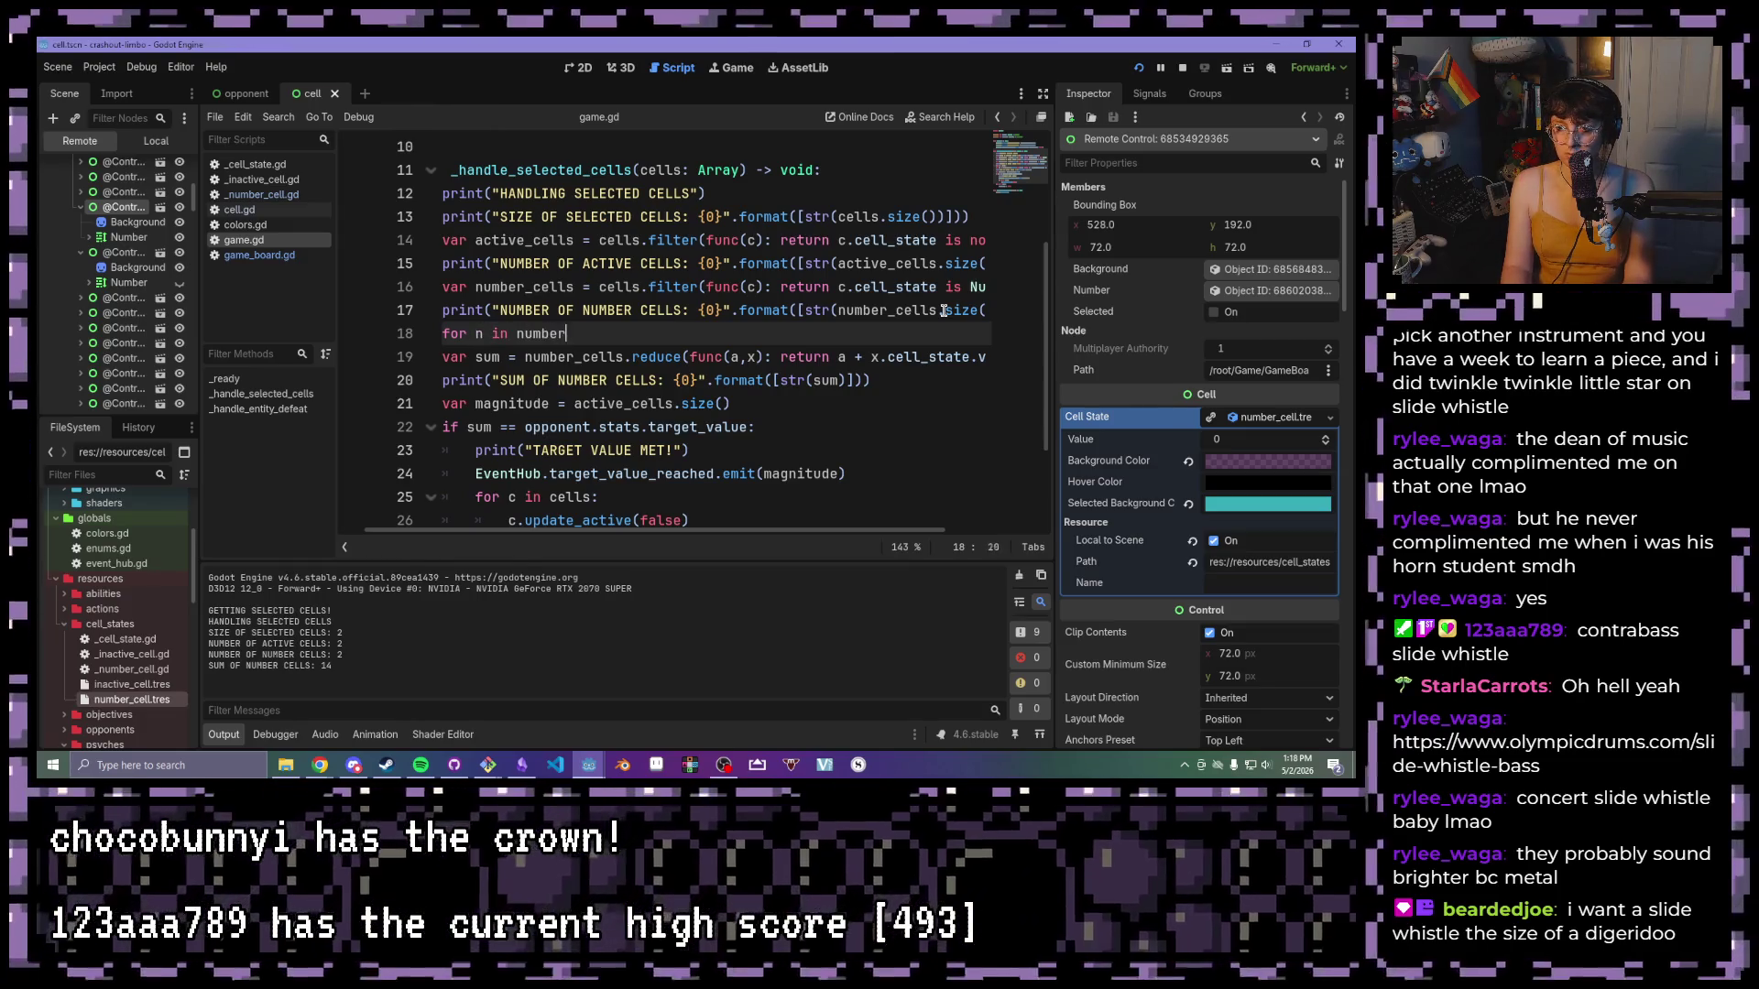
type(":")
key("Return")
type("print(\"")
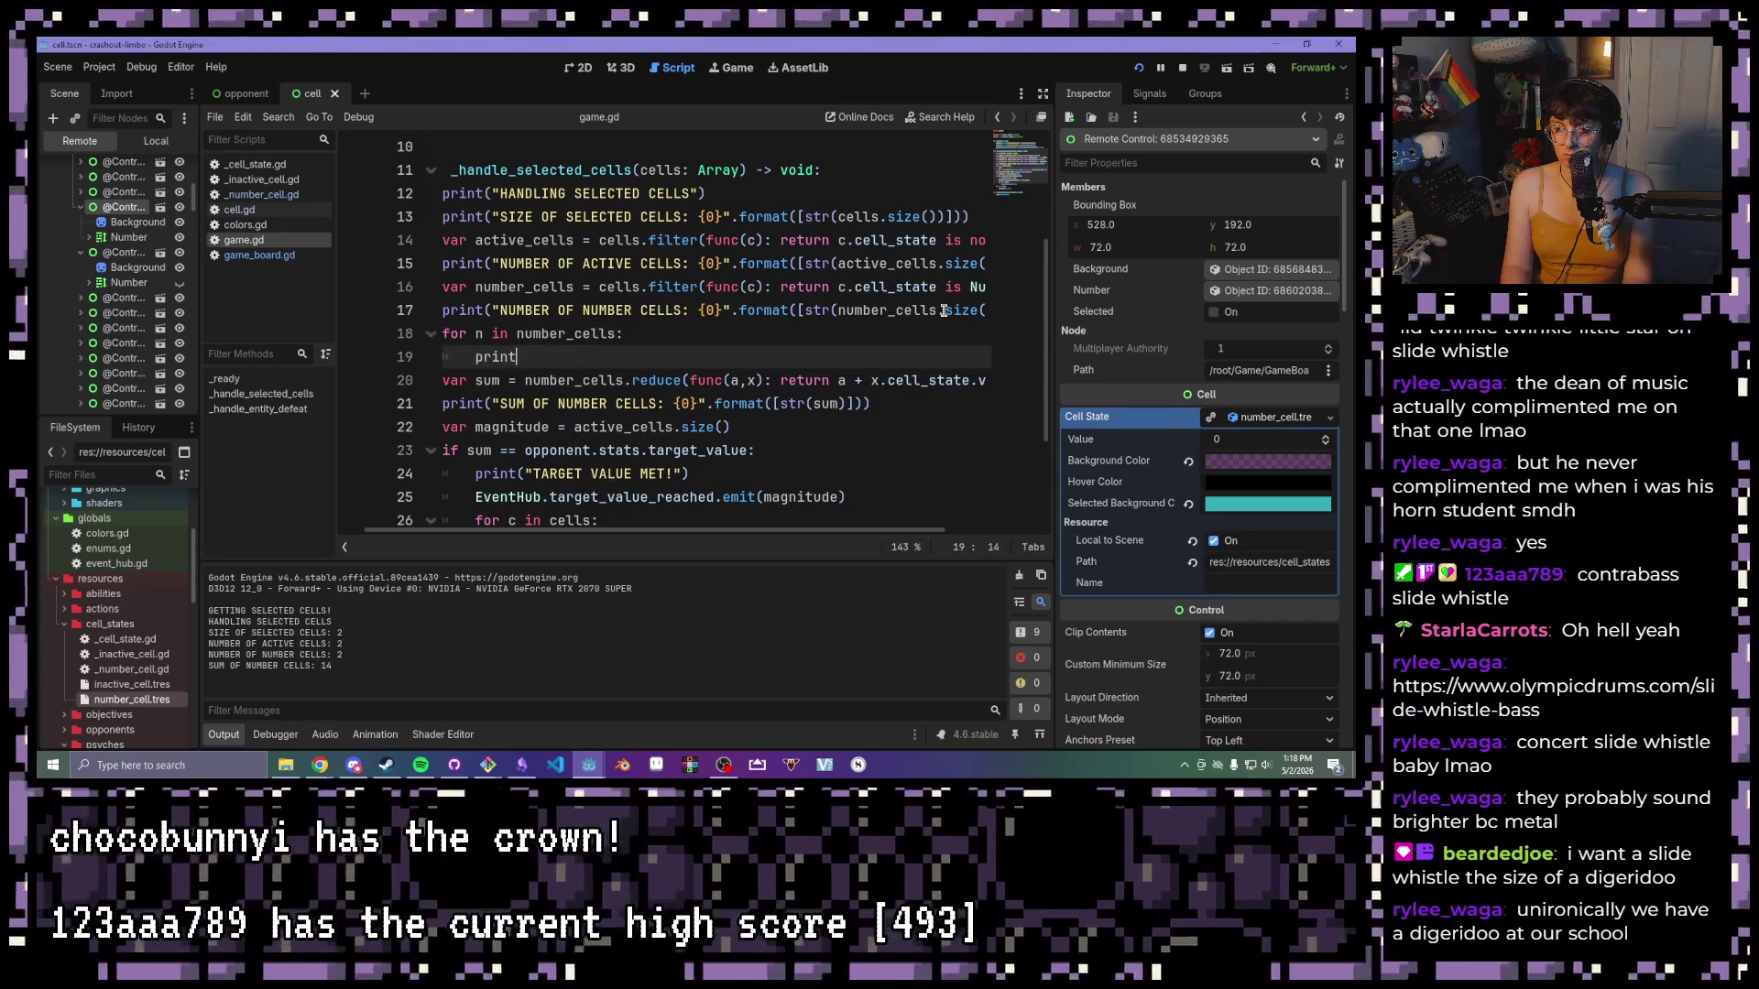
type("NUB")
key("BackSpace")
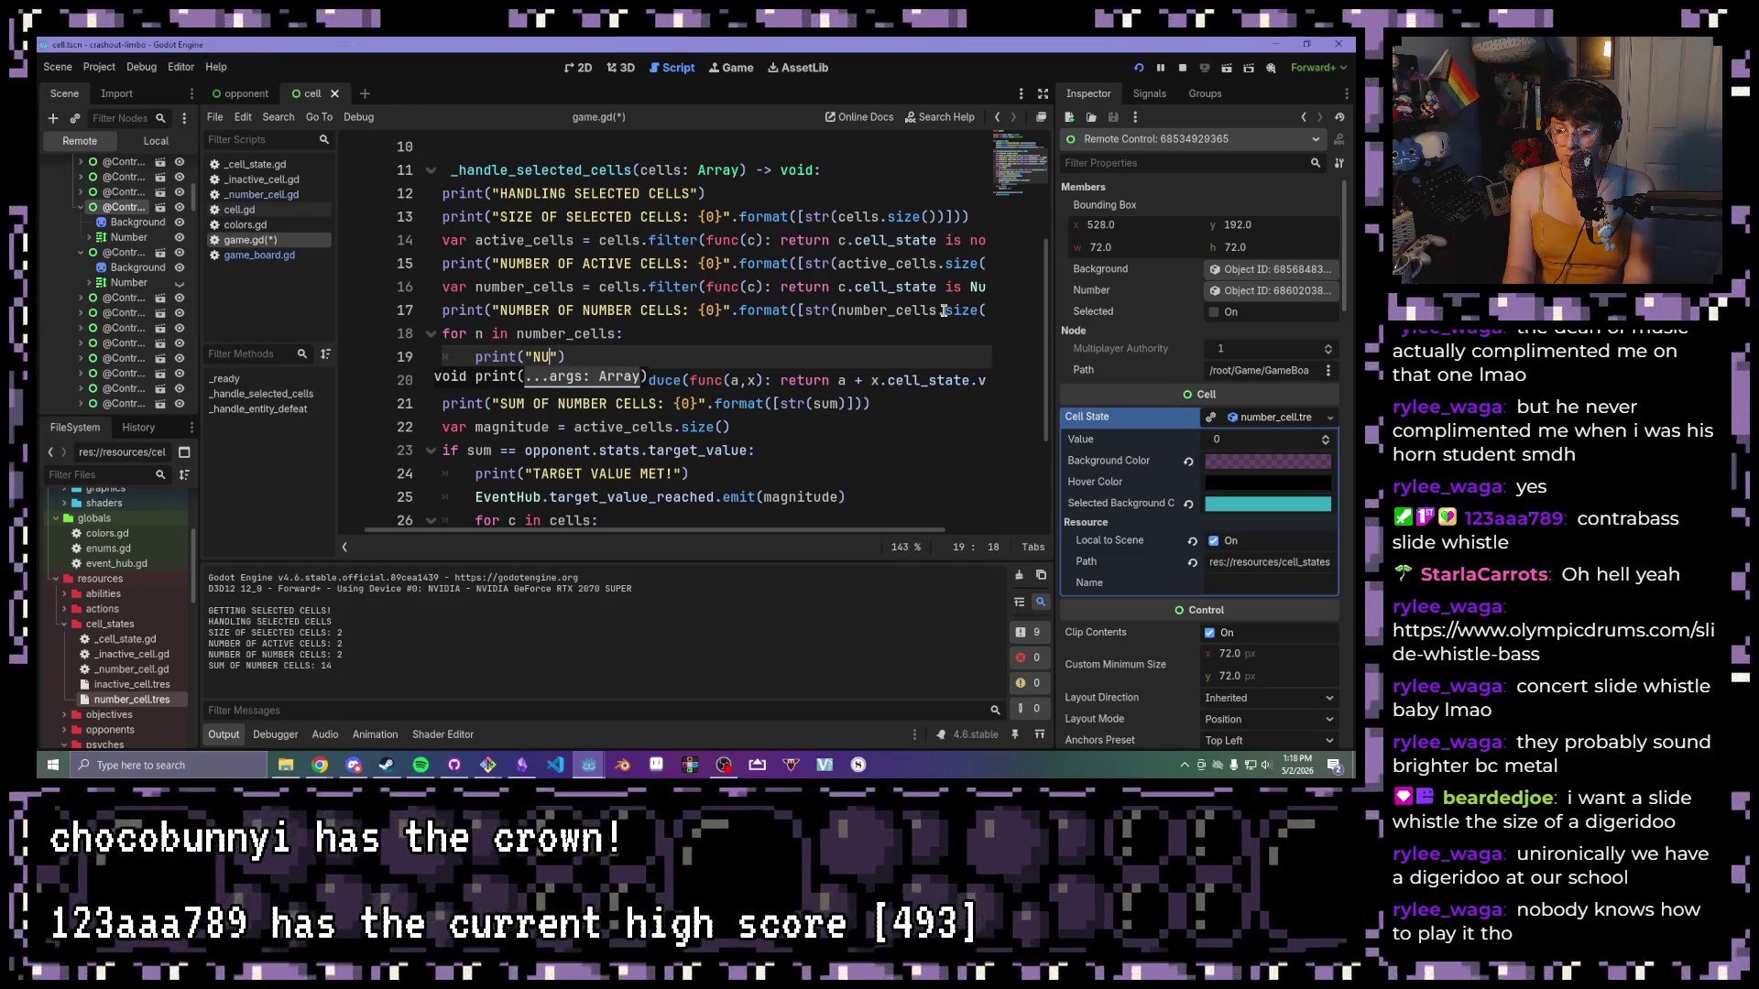
type("MBER: {}")
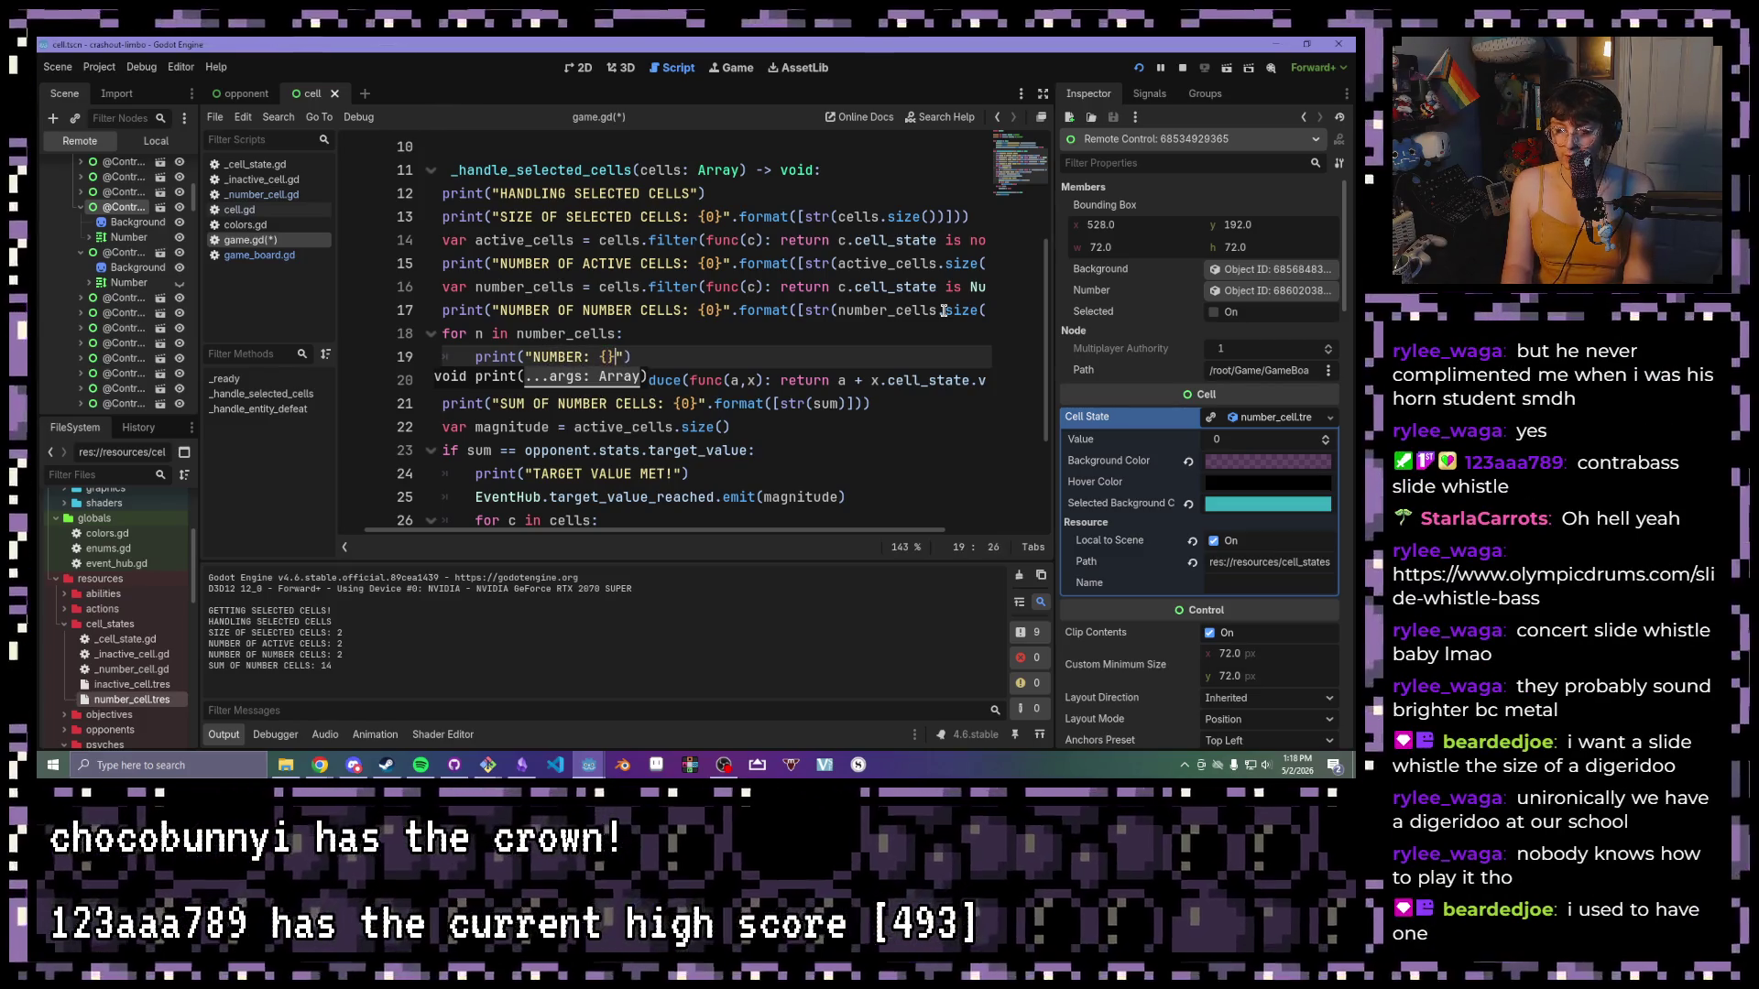
type("0}")
type(".format(")
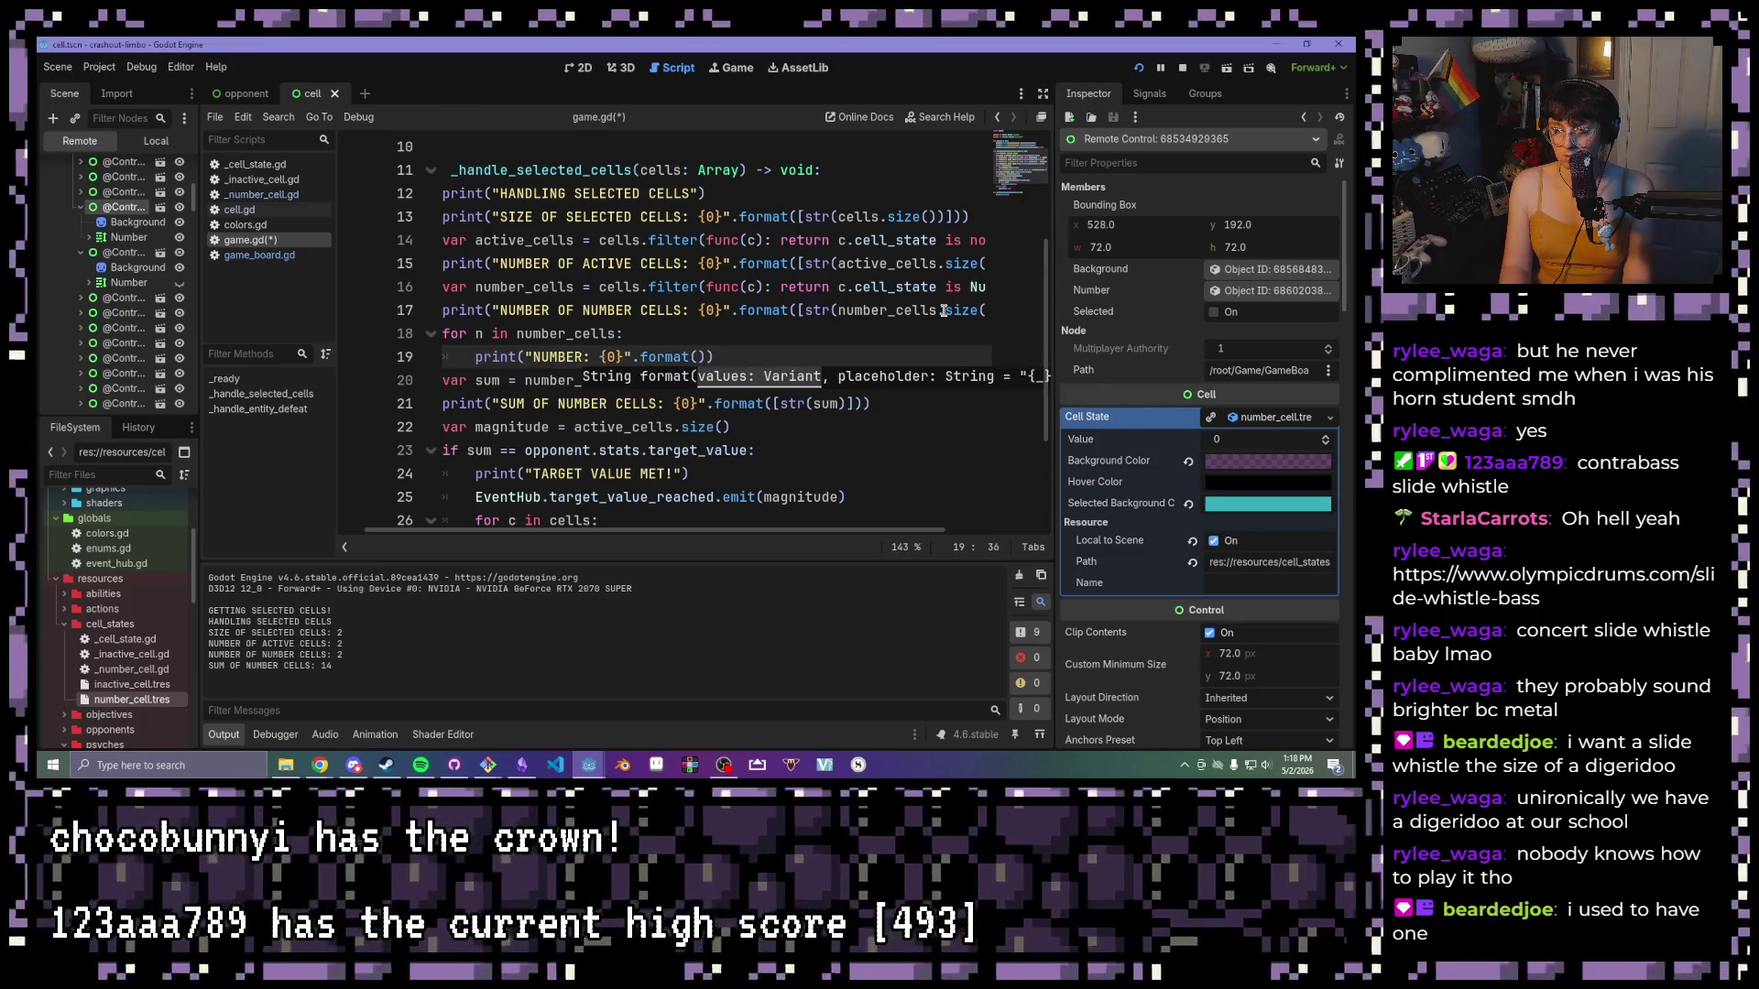
type("[")
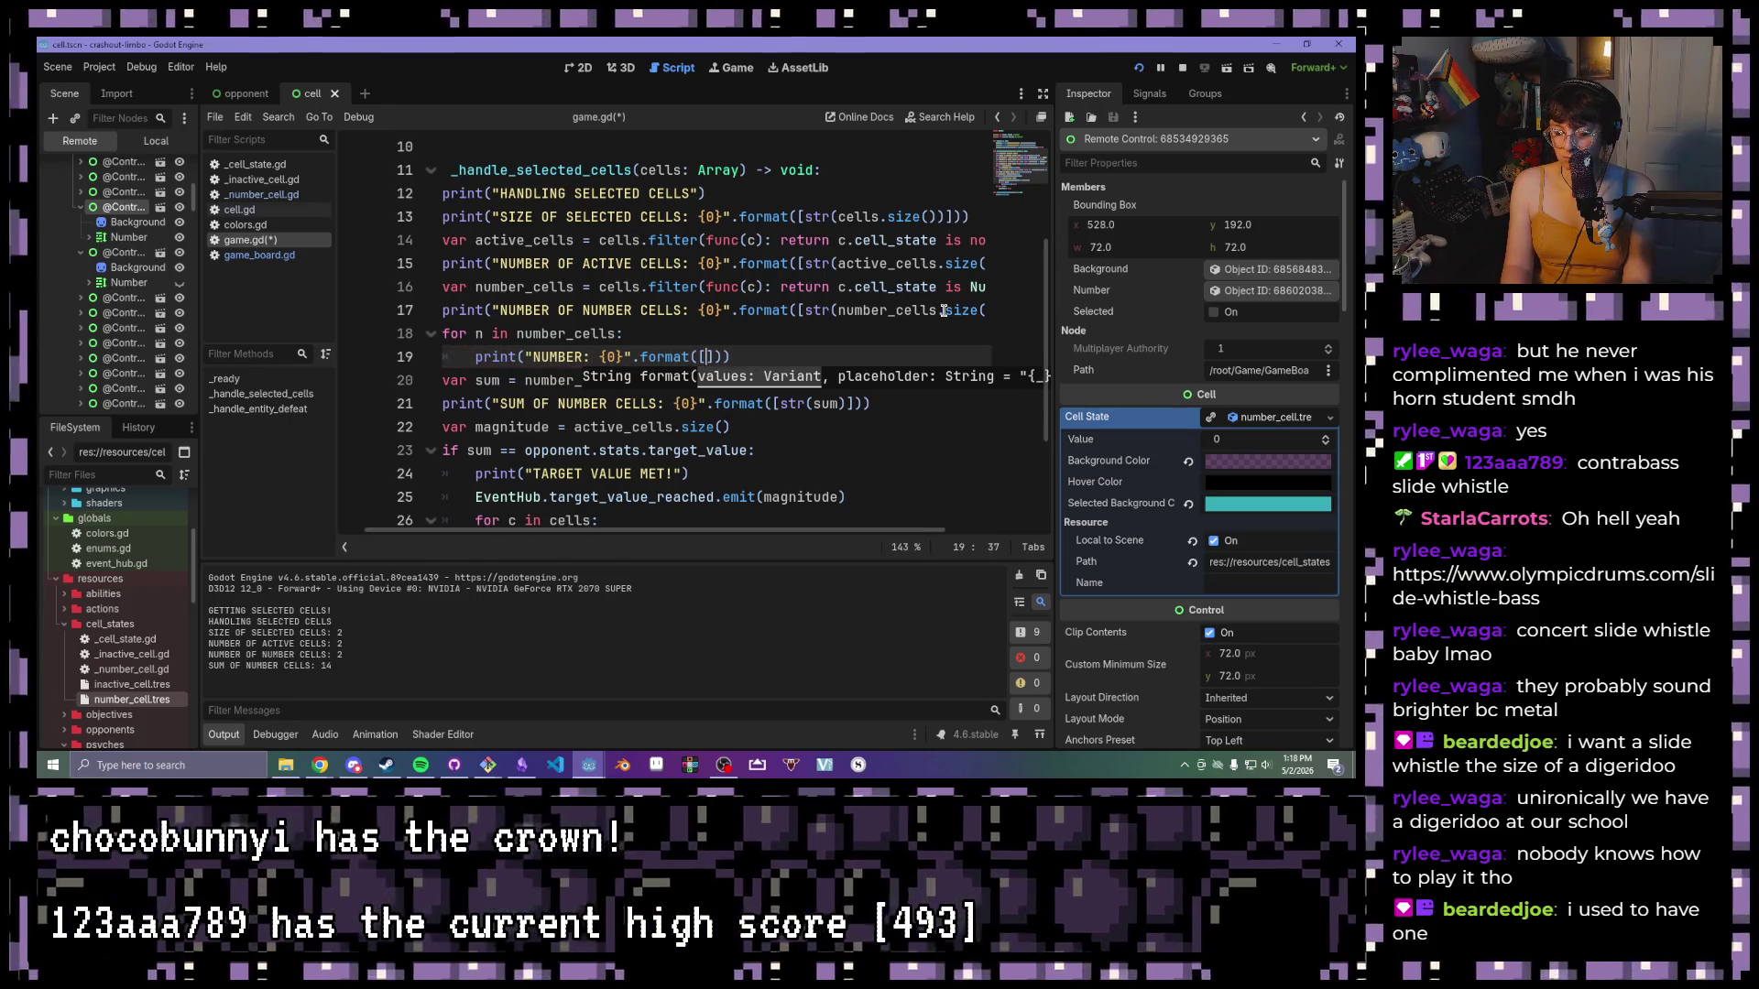
type("n.cell_state.")
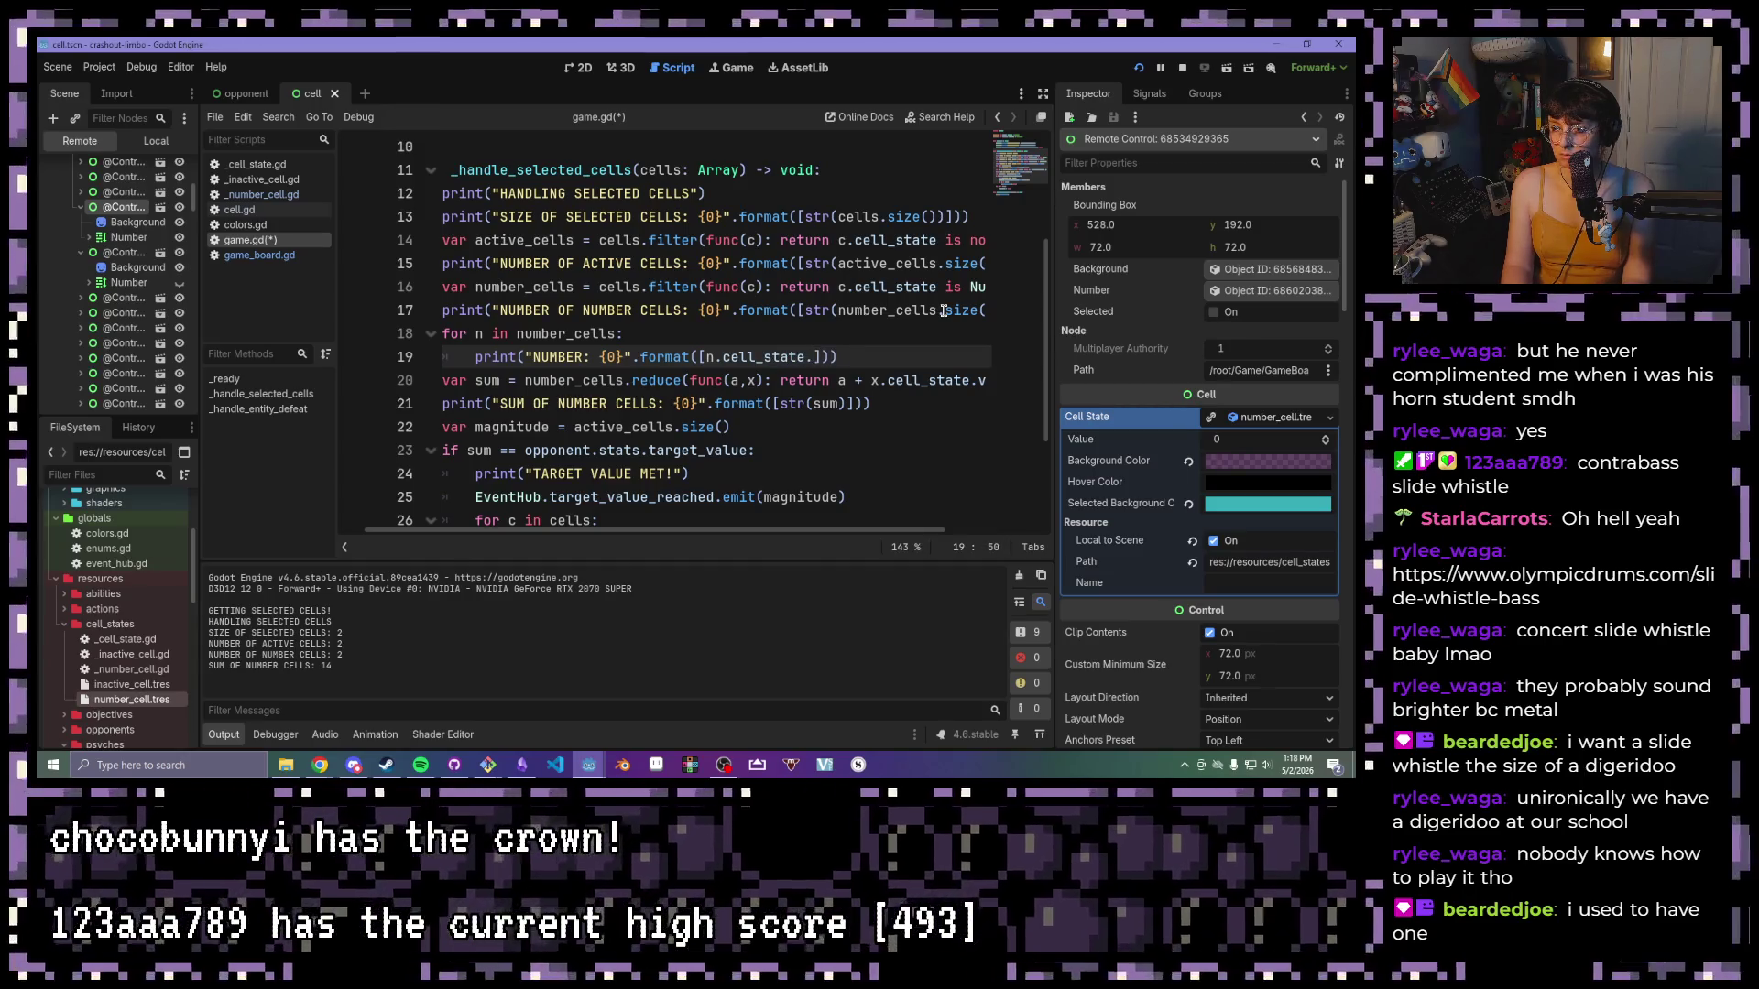
type("bal")
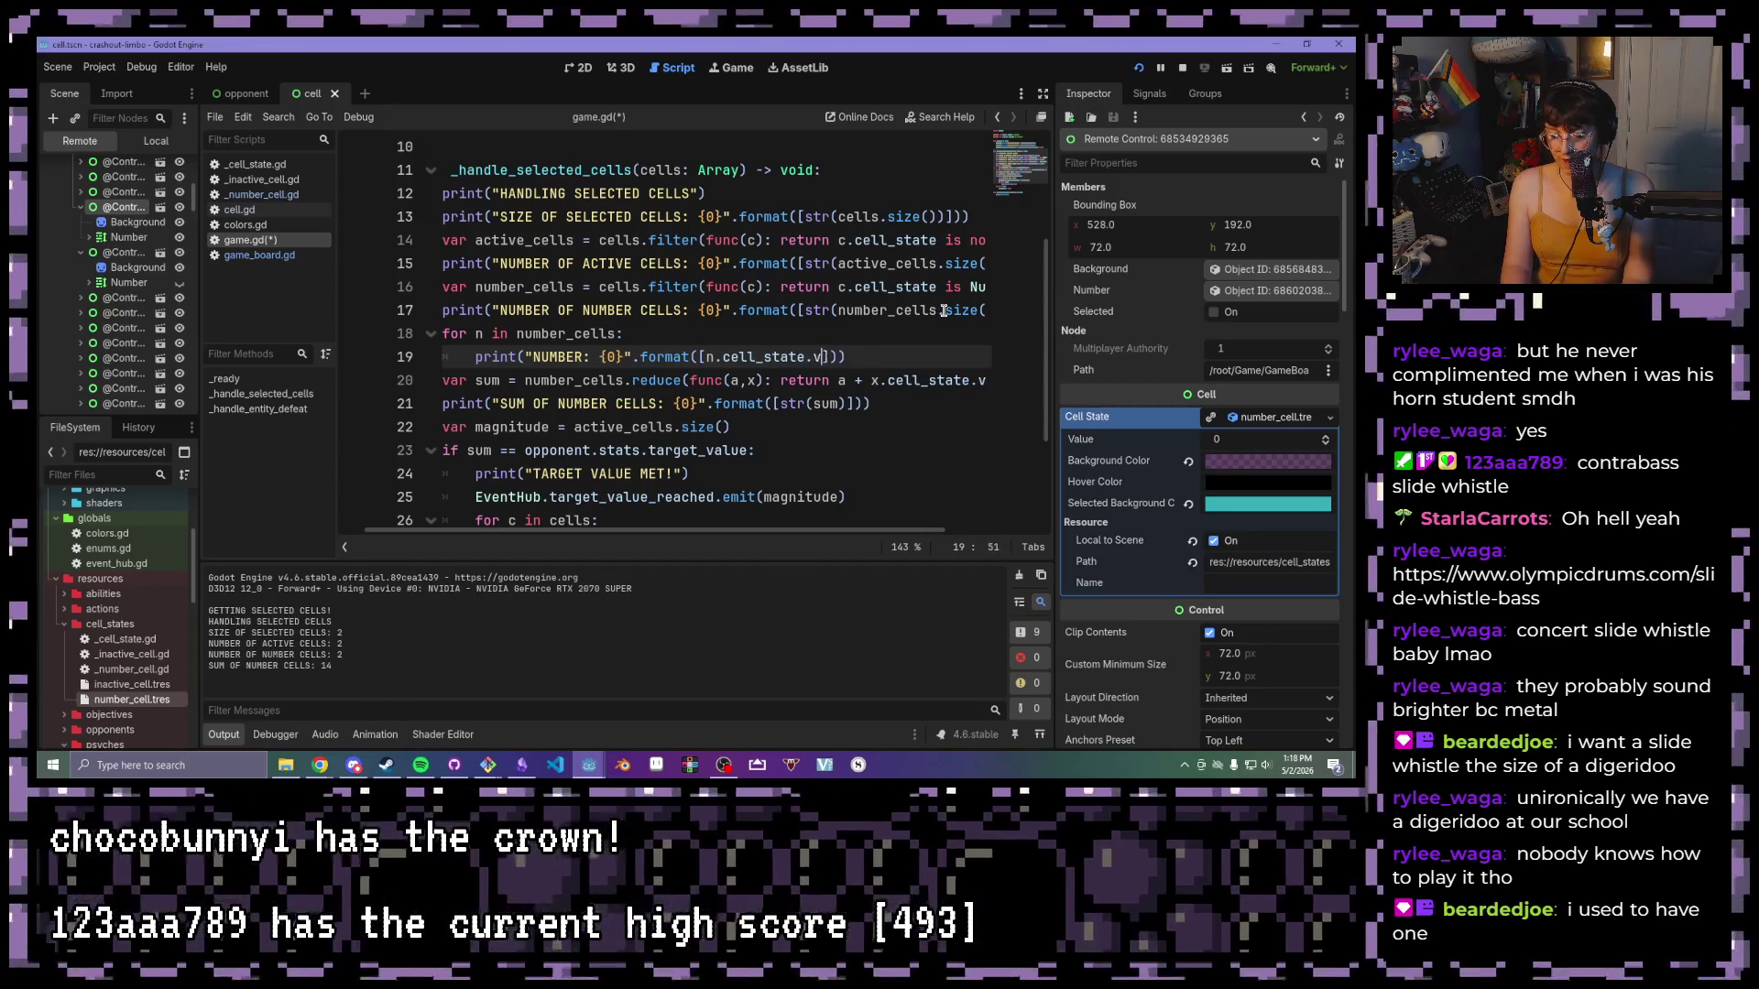
key("F5")
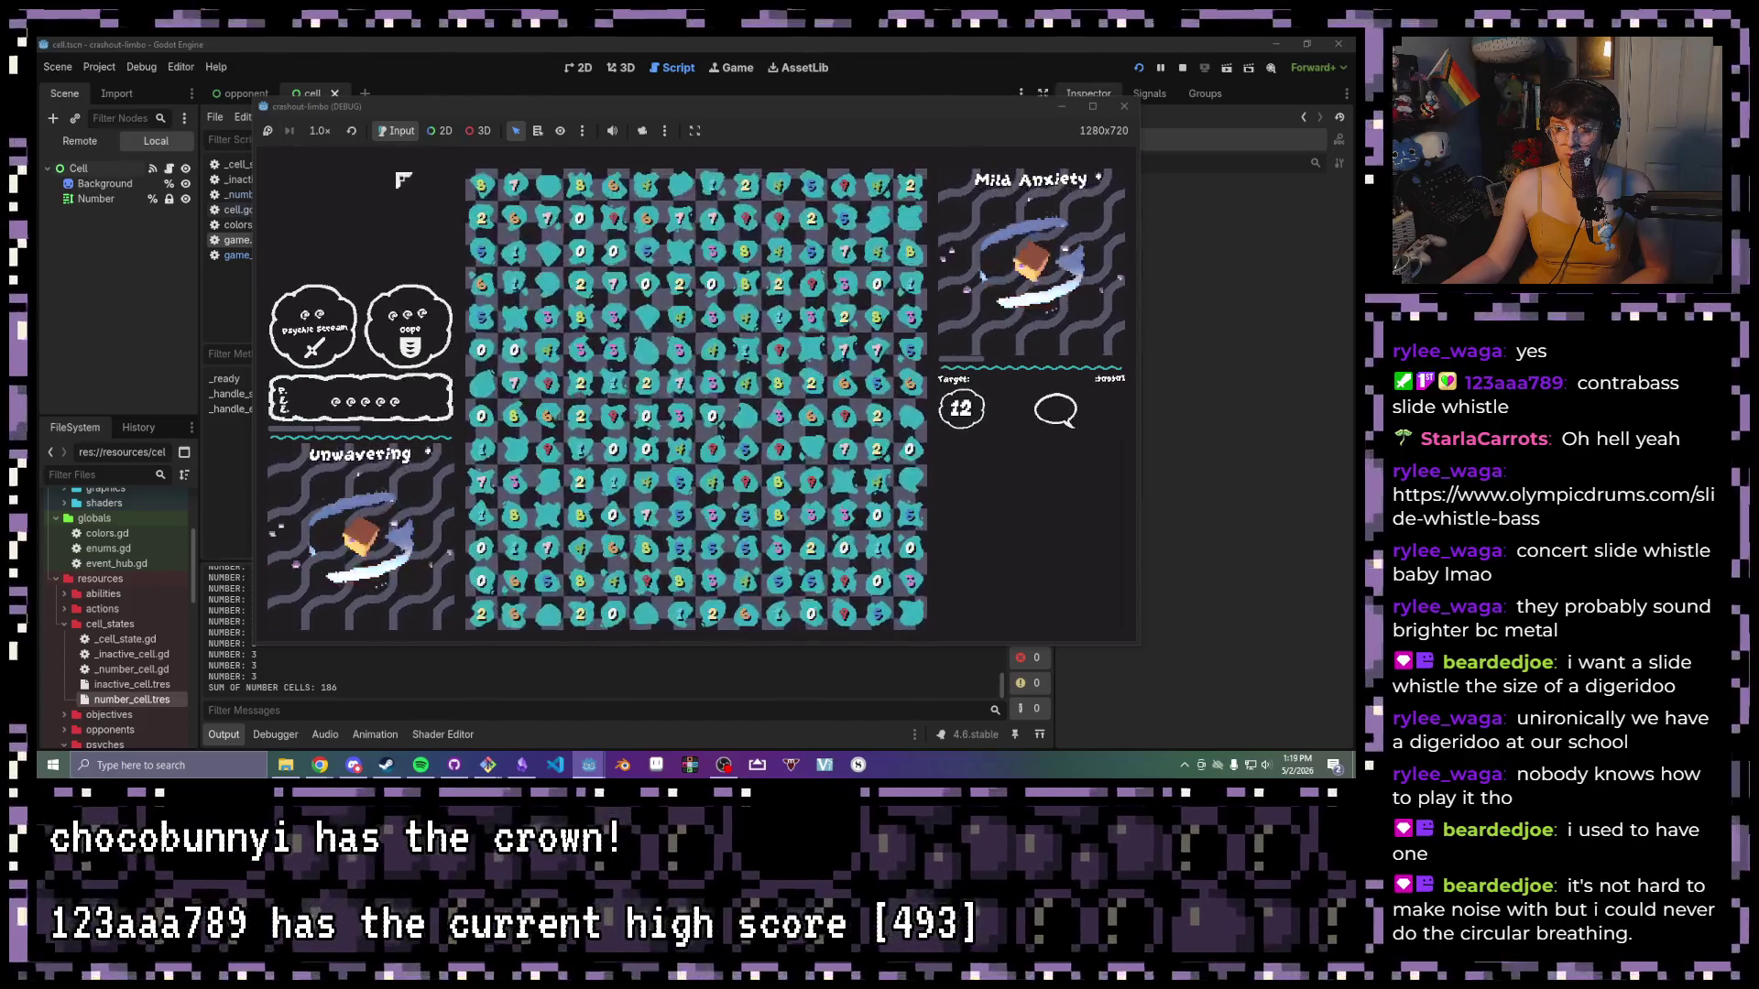
- Submit a large cell selection that logs a sum of 519, stop the game, and select number_cell.tres
left_click(478, 186)
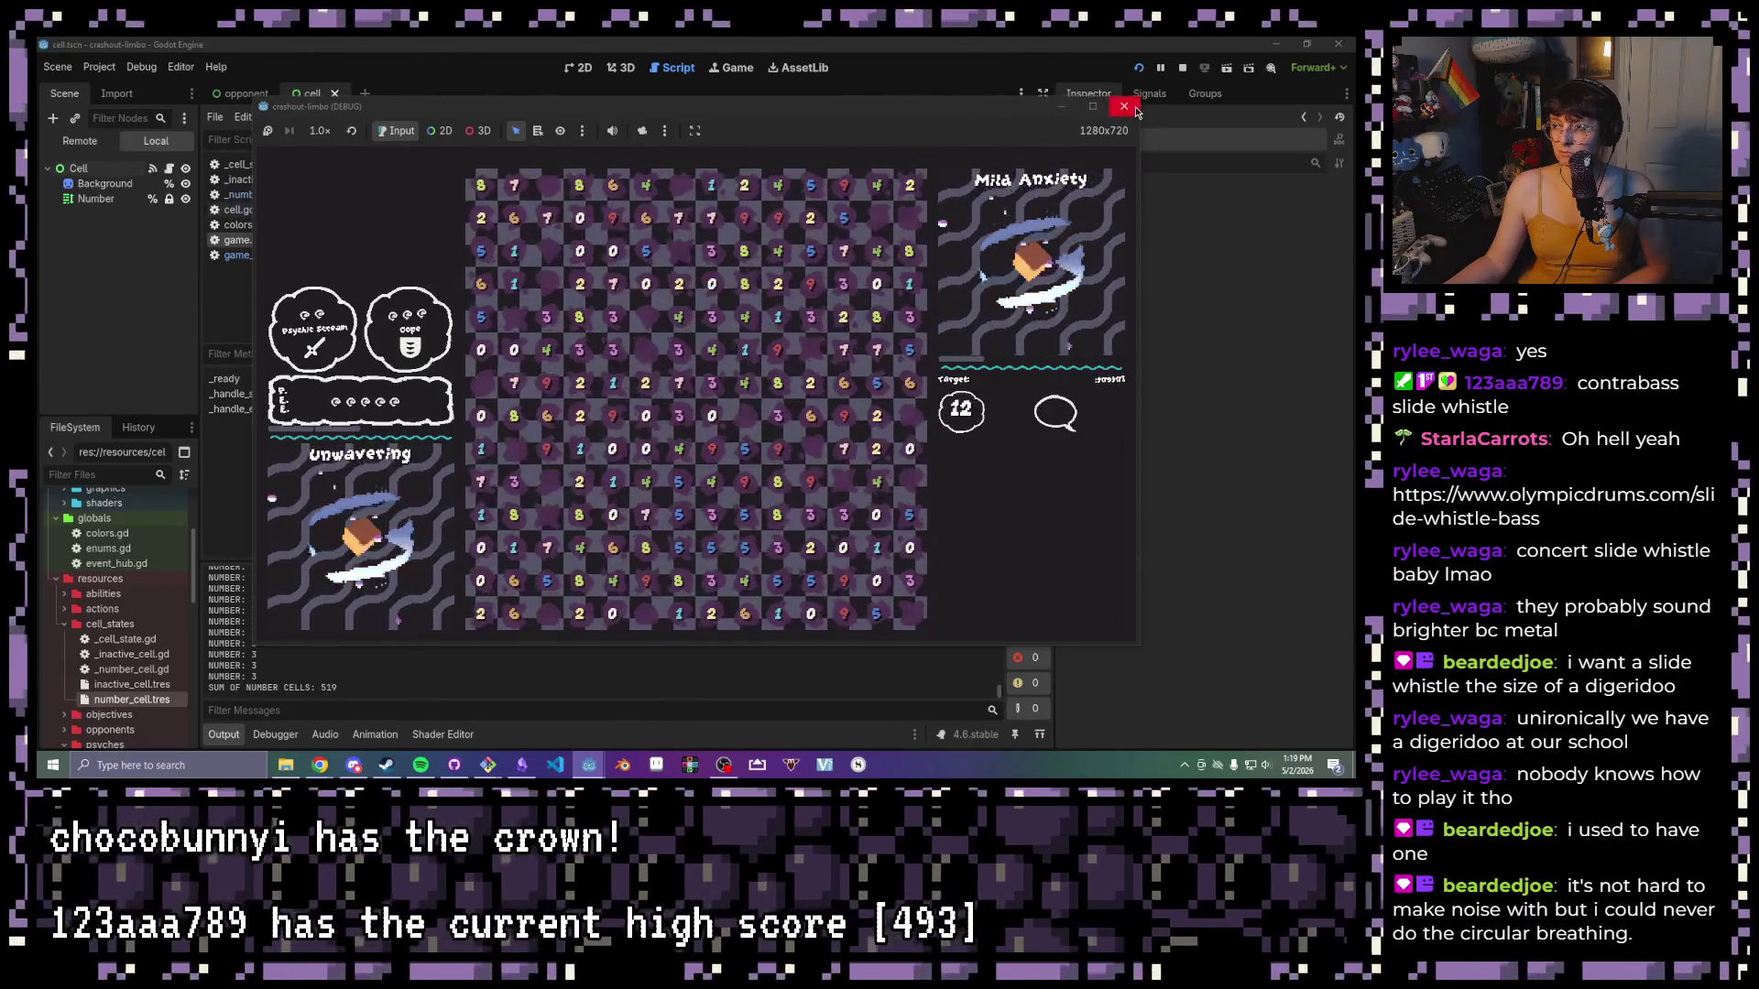
left_click(1125, 107)
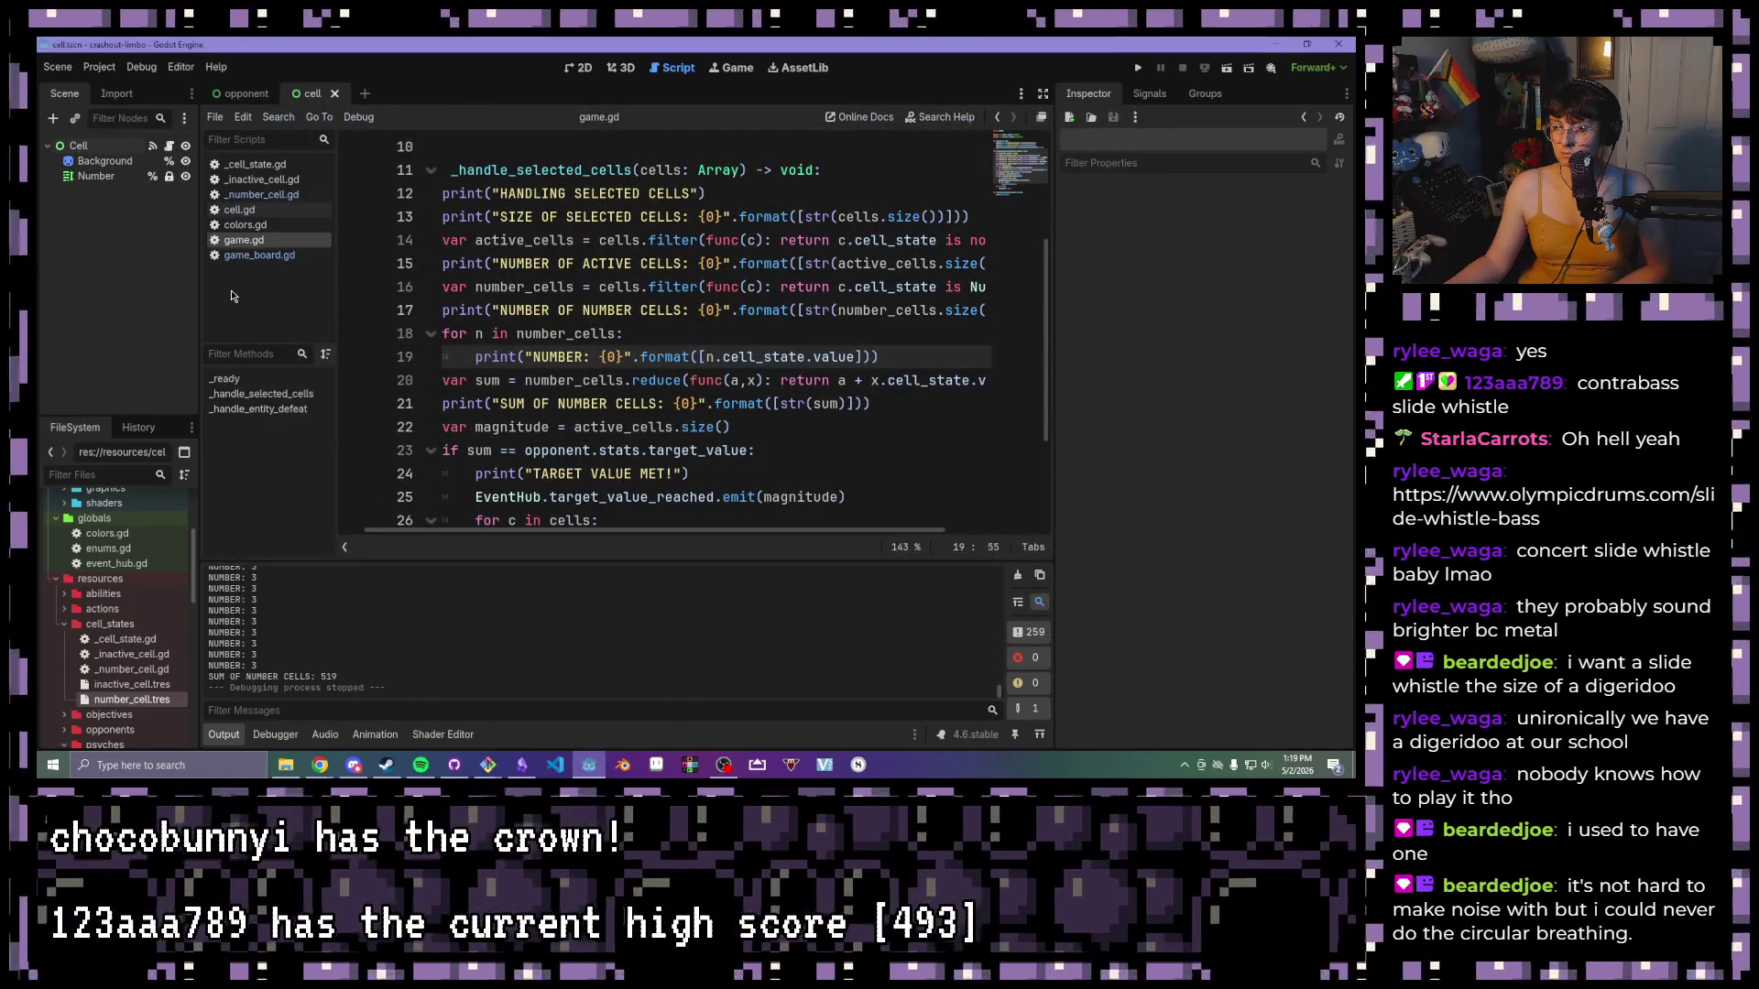
left_click(134, 700)
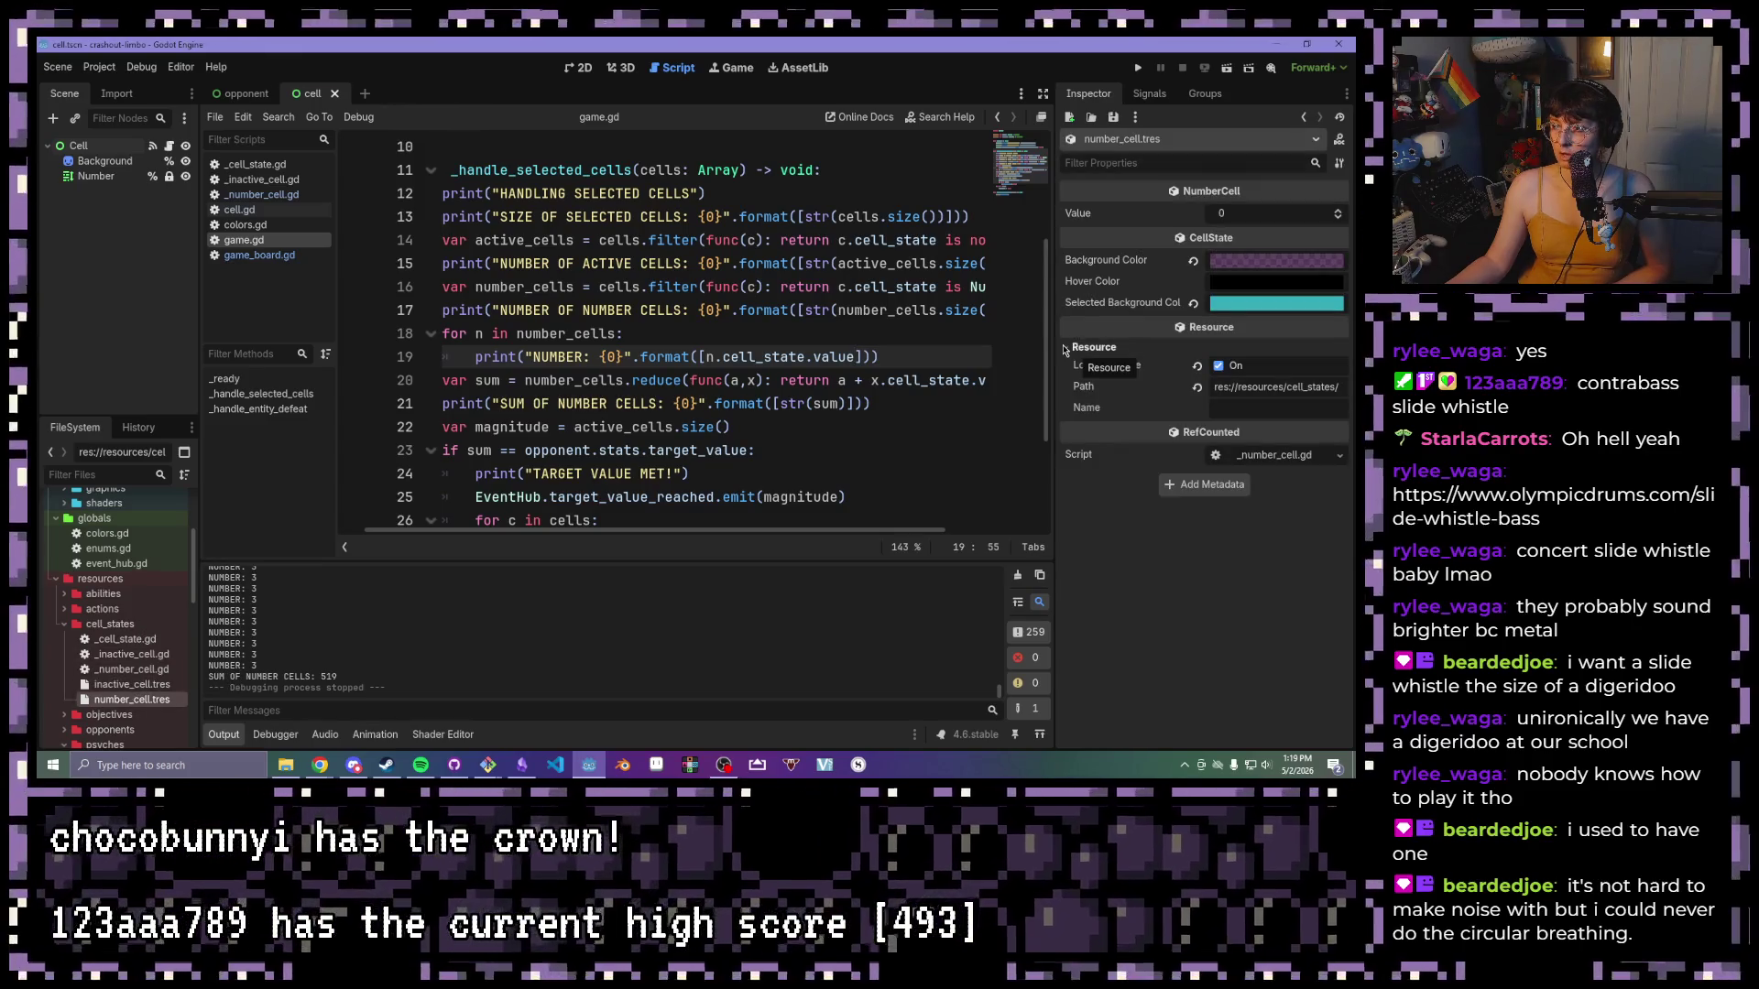
- Glance at inactive_cell.tres, then open cell.gd and scroll up to its _ready() function
left_click(133, 686)
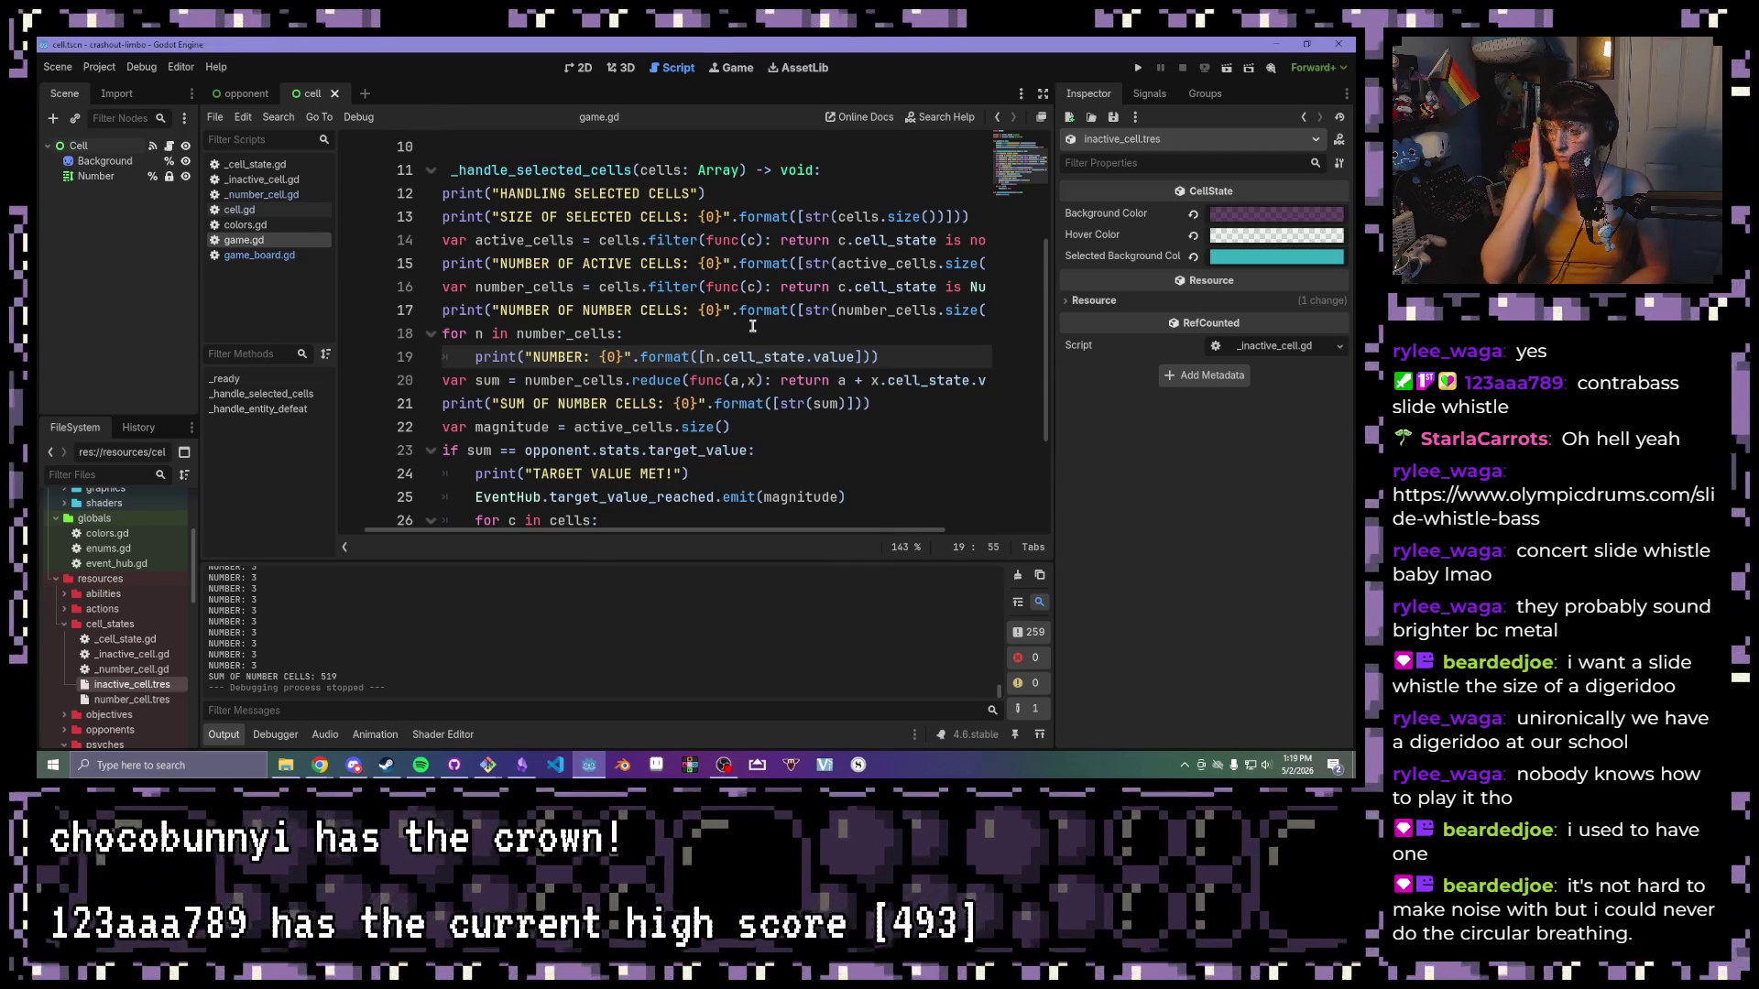
scroll(752, 326, "up", 3)
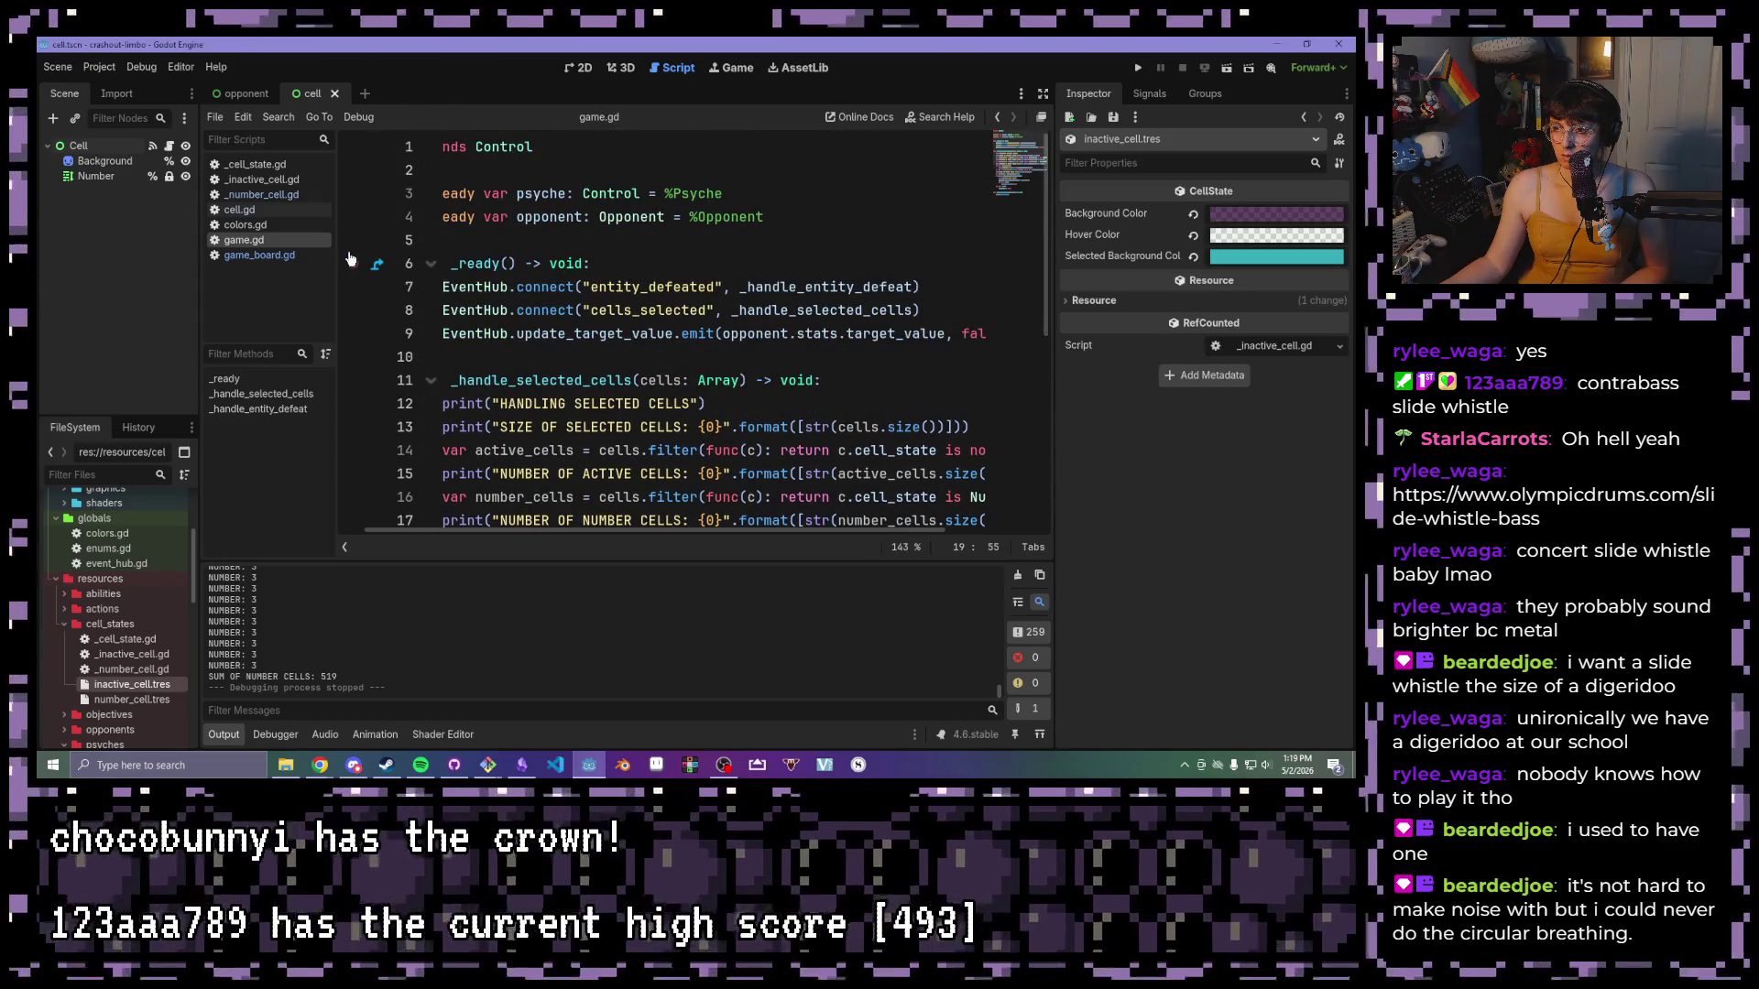
scroll(456, 271, "down", 5)
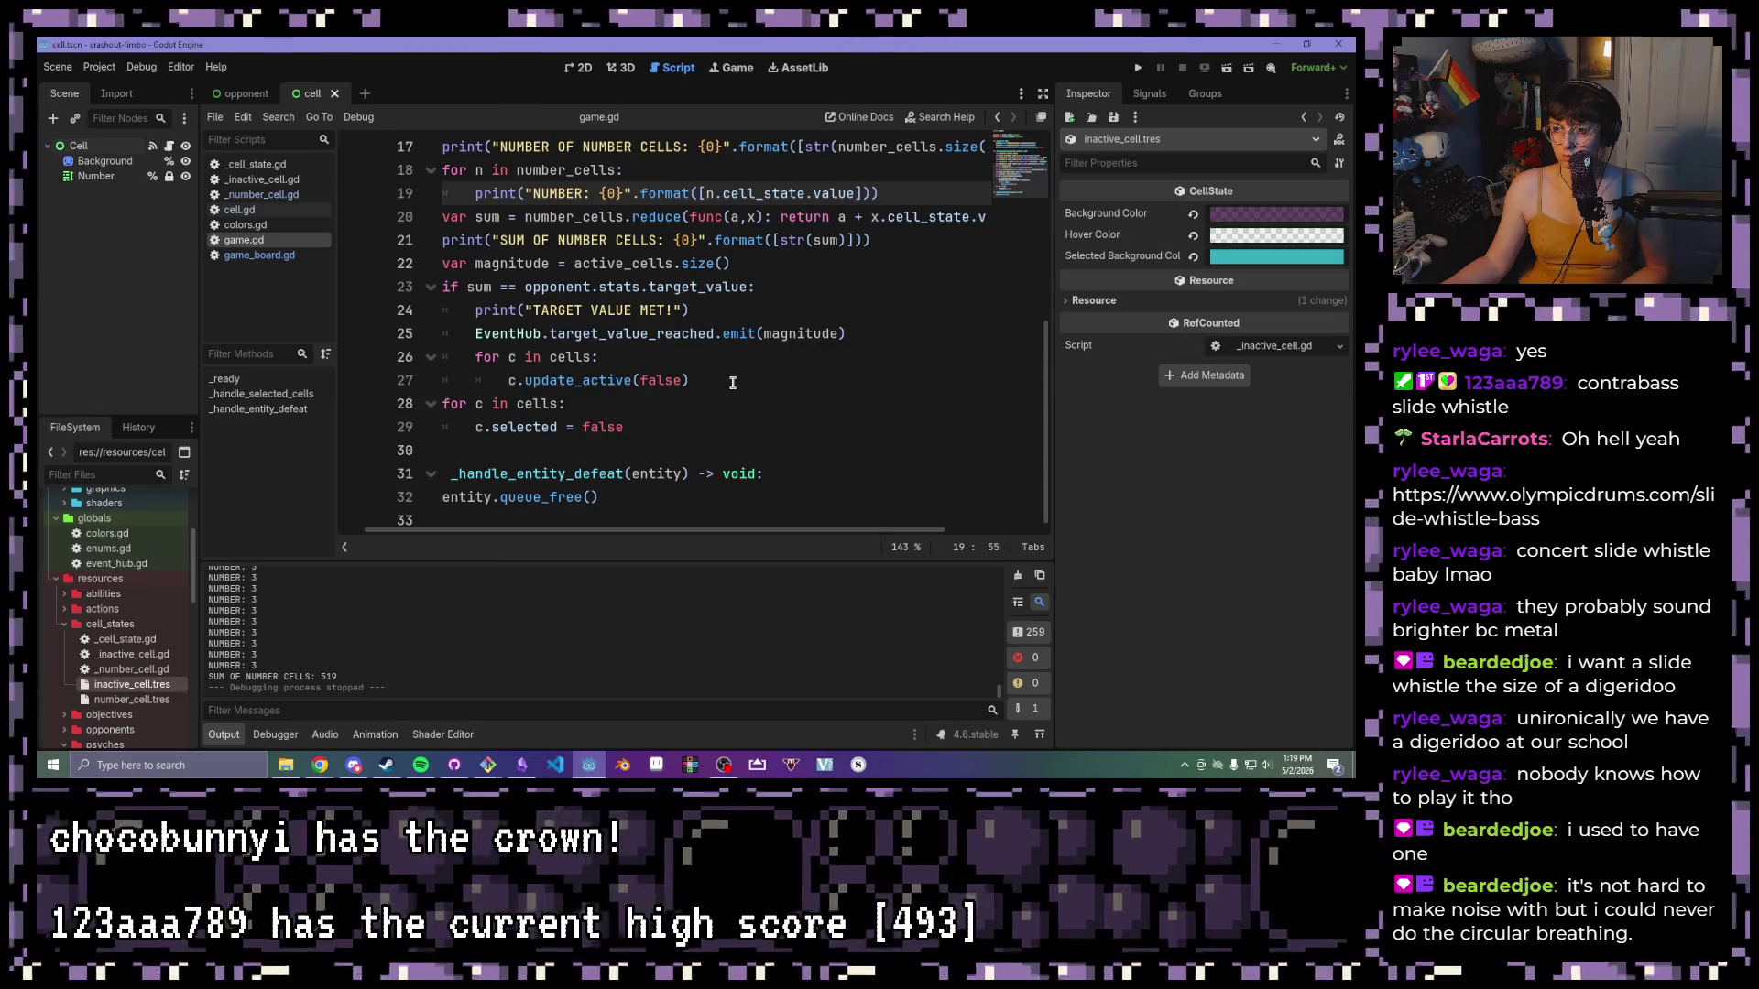
scroll(696, 330, "up", 3)
left_click(240, 210)
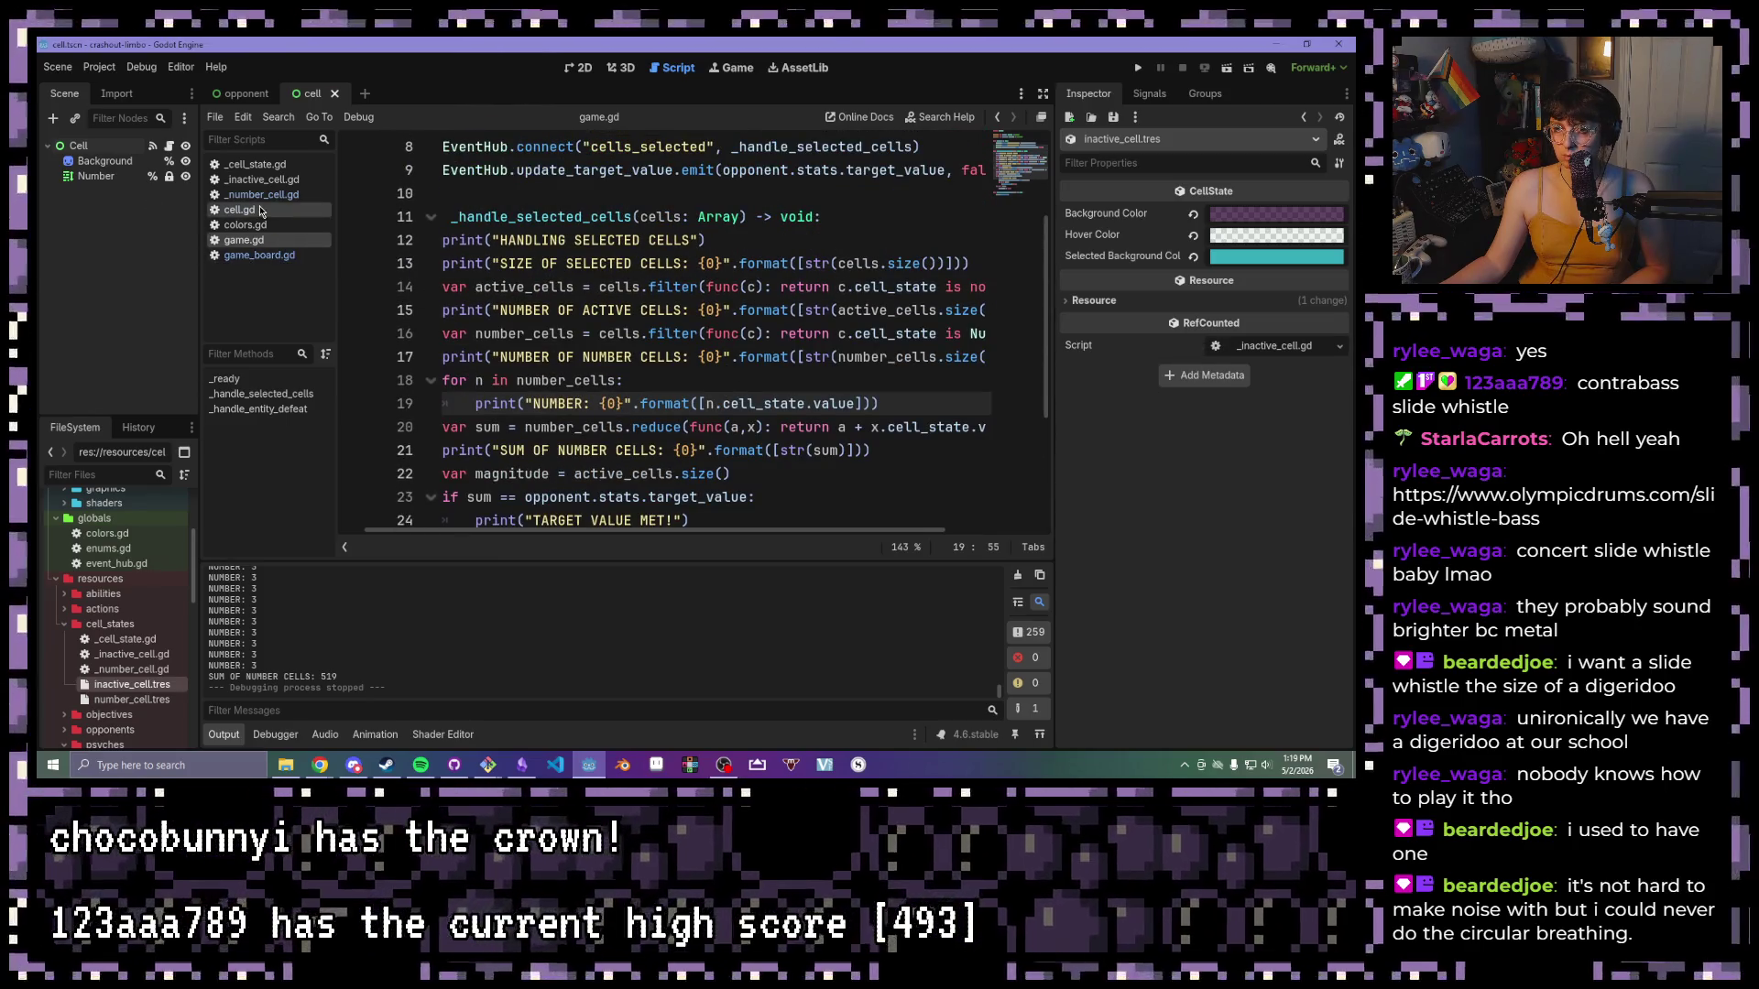
scroll(719, 317, "up", 3)
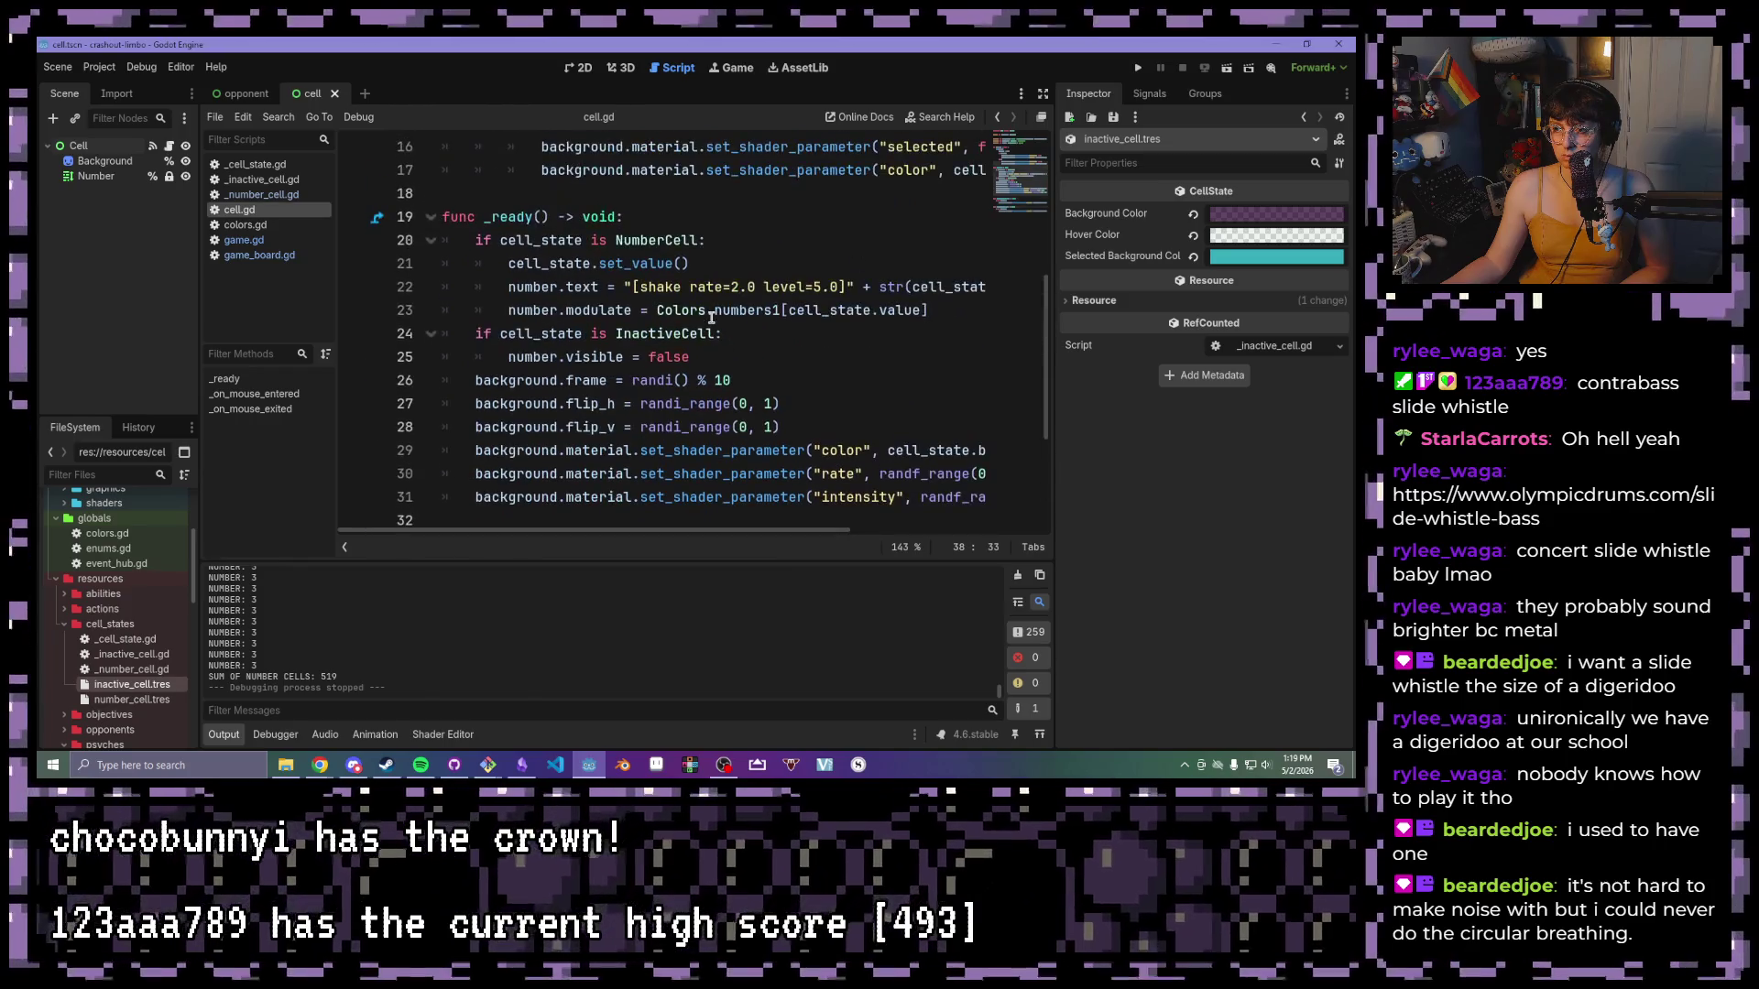
- Run the game and select cells starting at the 7 cell to log SUM OF NUMBER CELLS: 18, then close it
left_click(1138, 68)
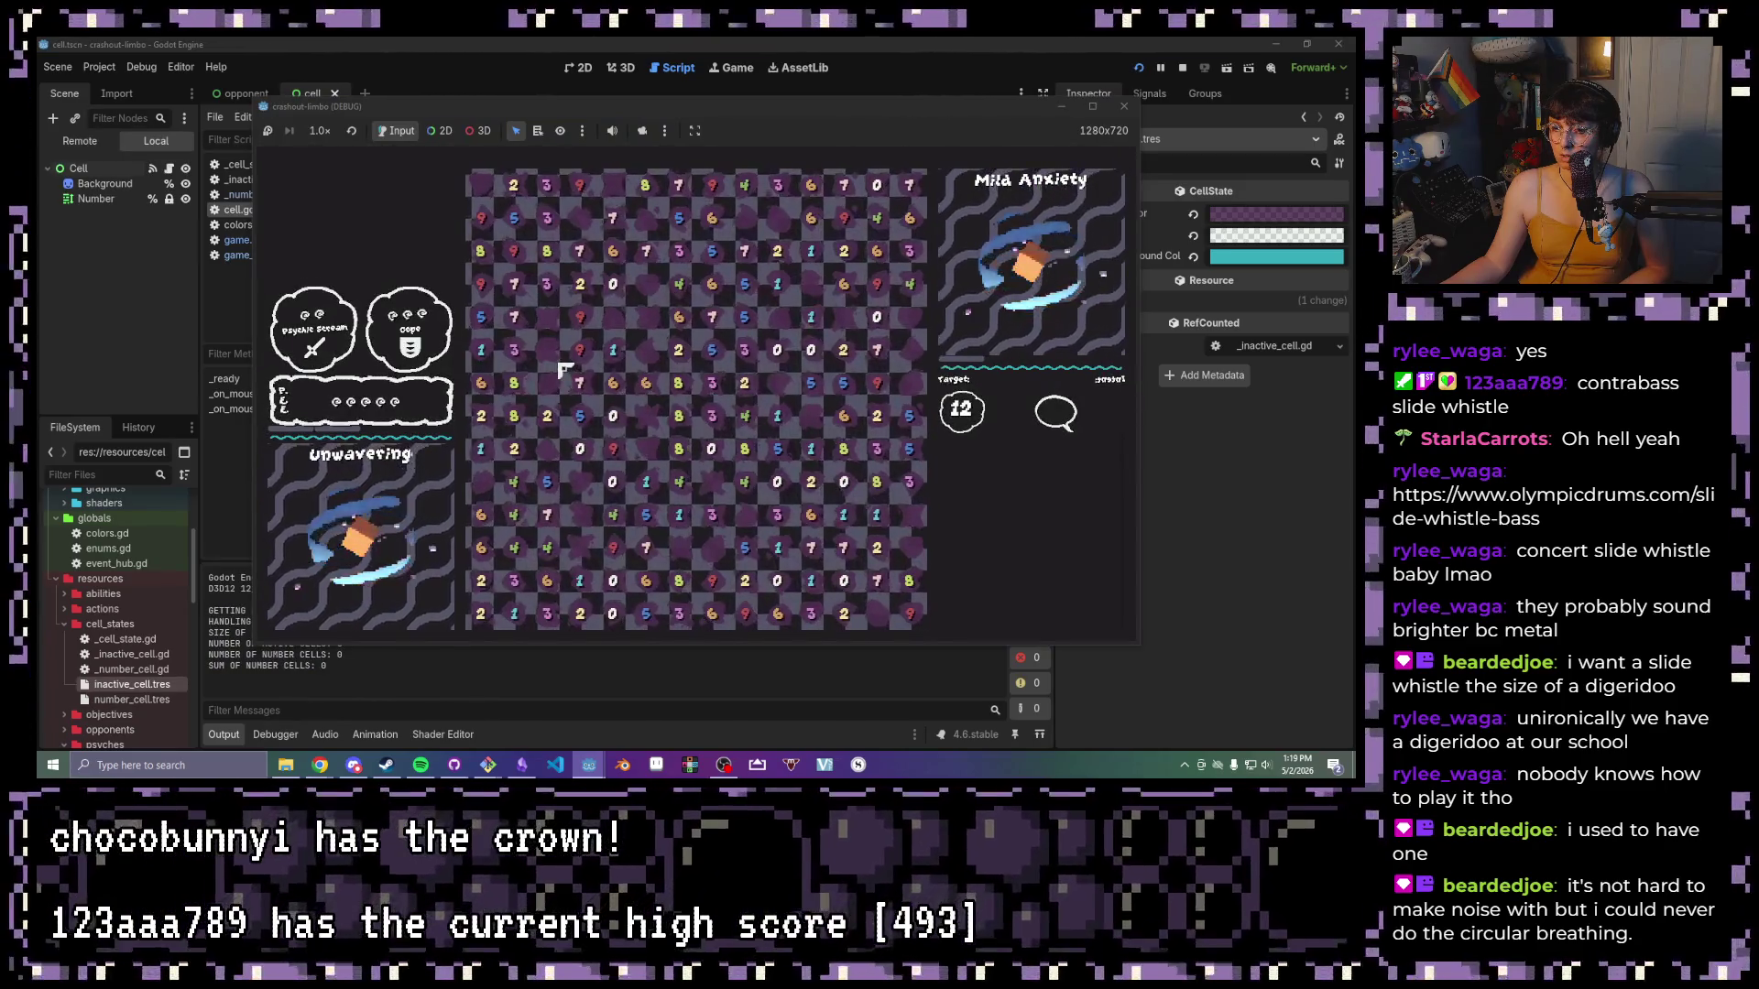
left_click(516, 321)
left_click(580, 317)
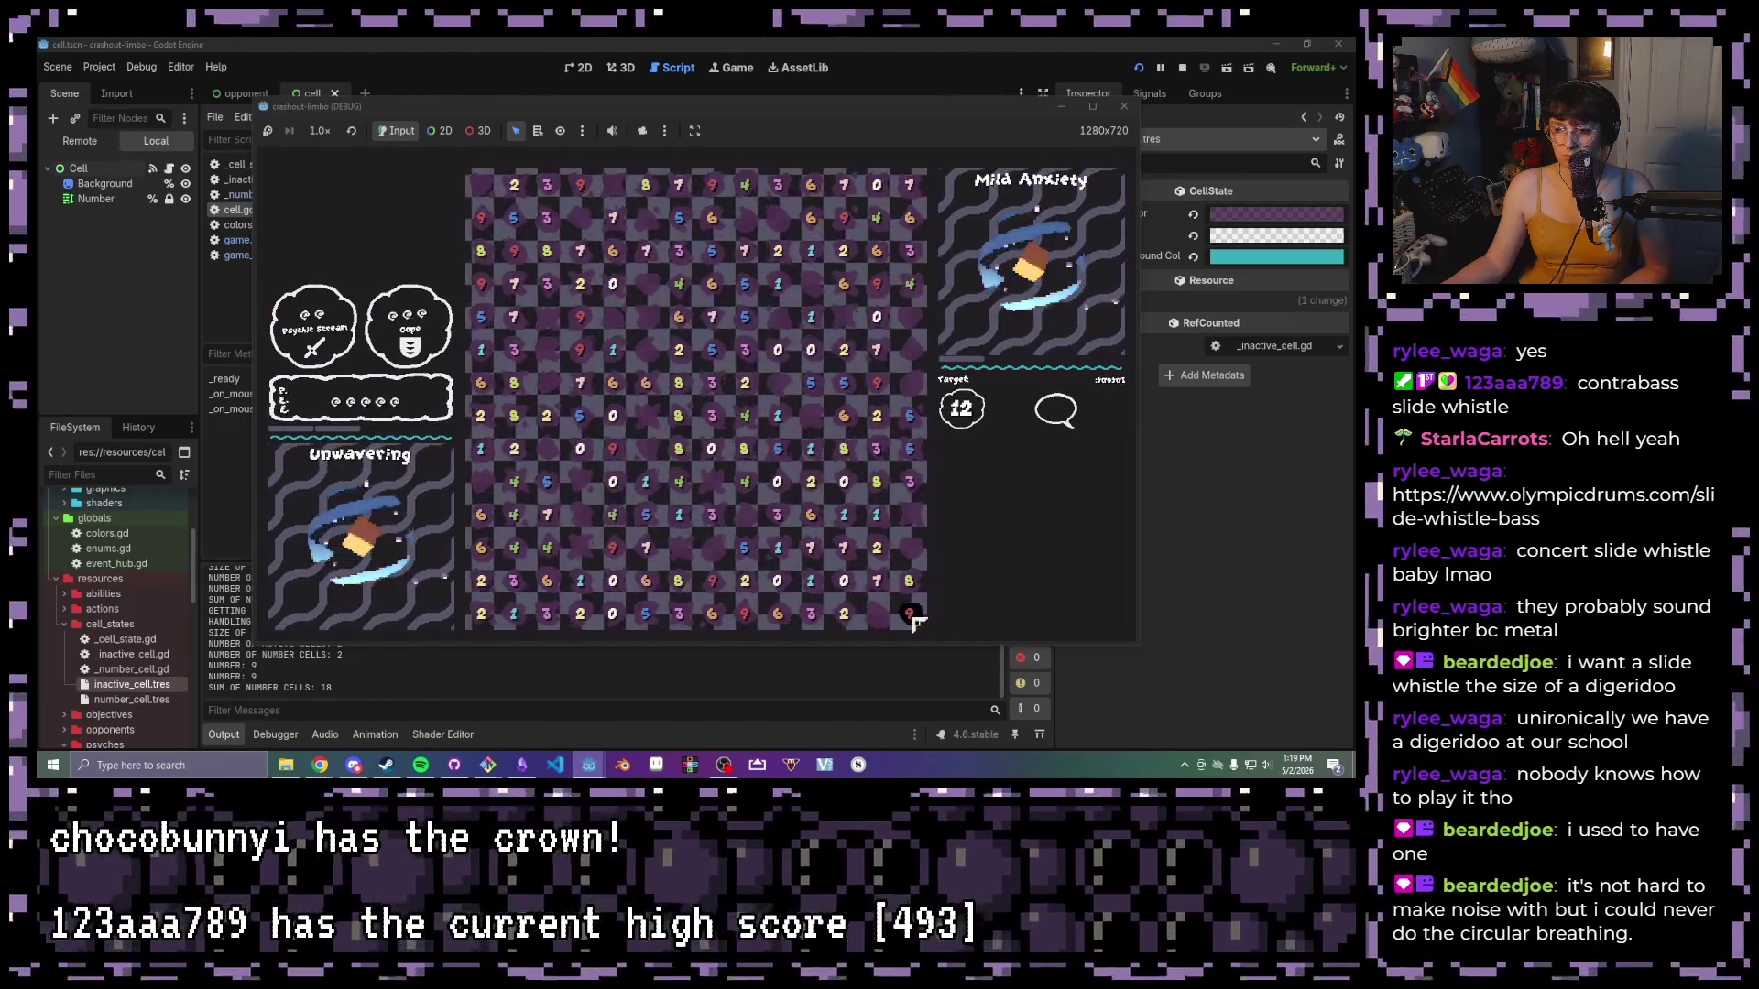
left_click(1125, 106)
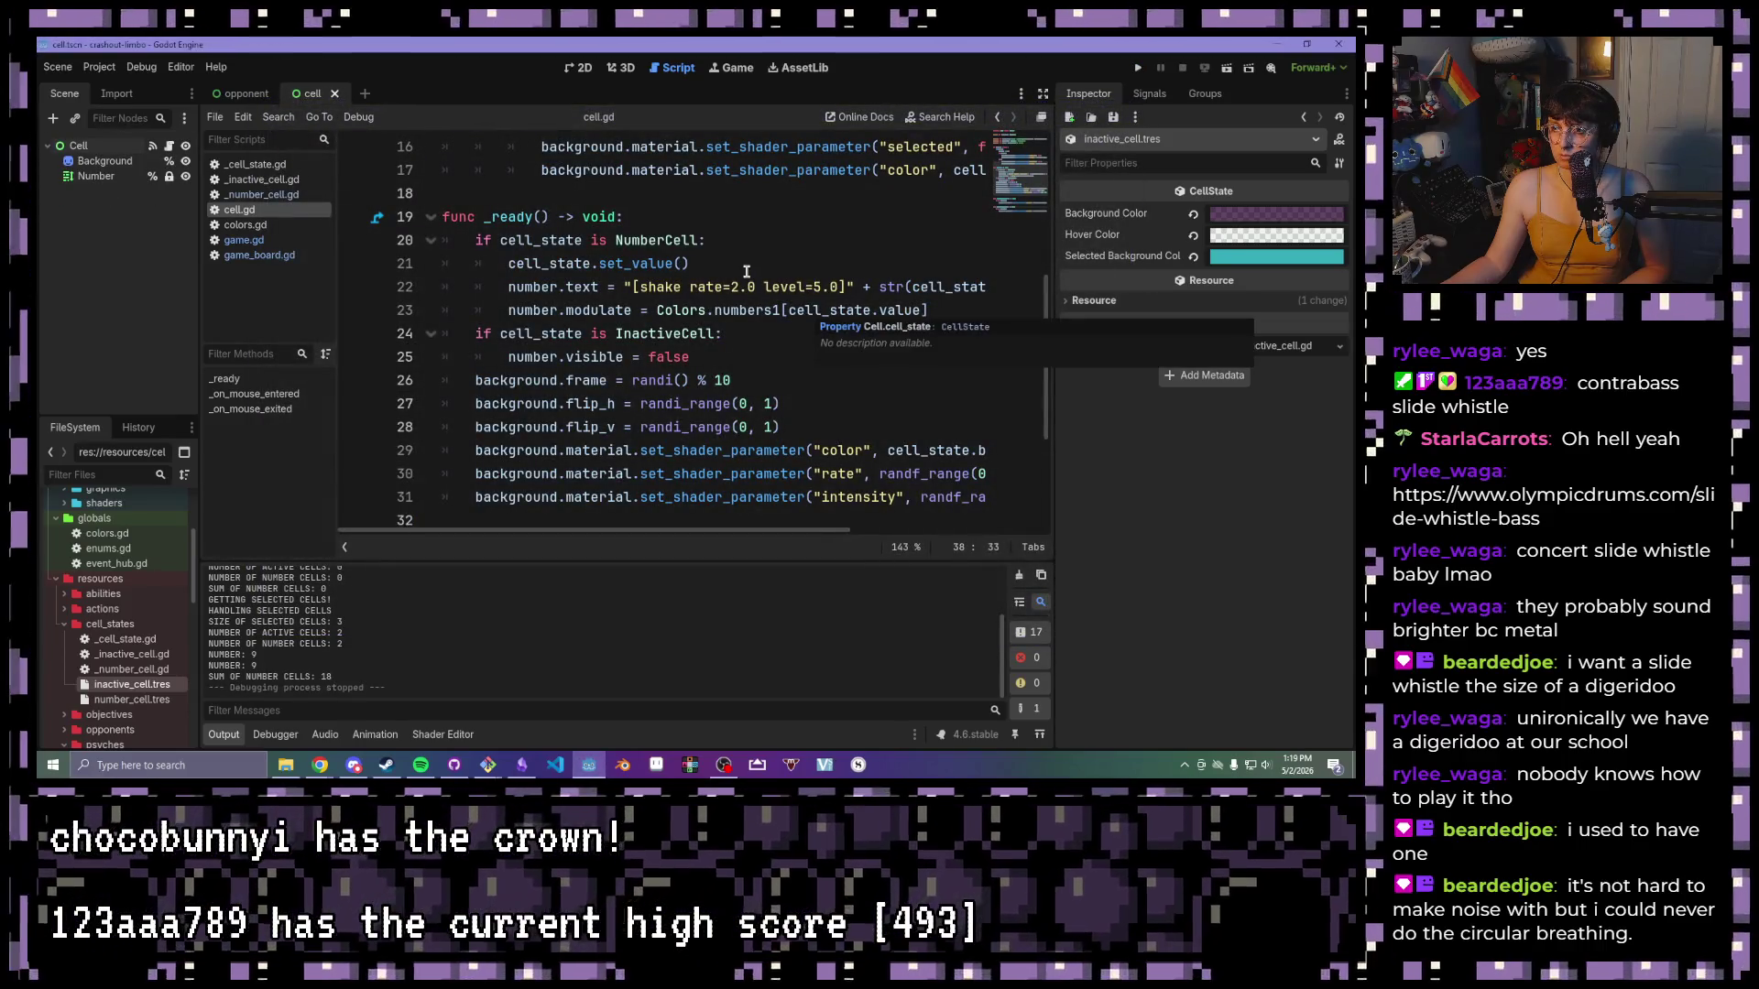
- Place the caret on cell.gd's set_value line and select the Cell root node
left_click(746, 266)
scroll(747, 272, "up", 1)
scroll(742, 274, "up", 2)
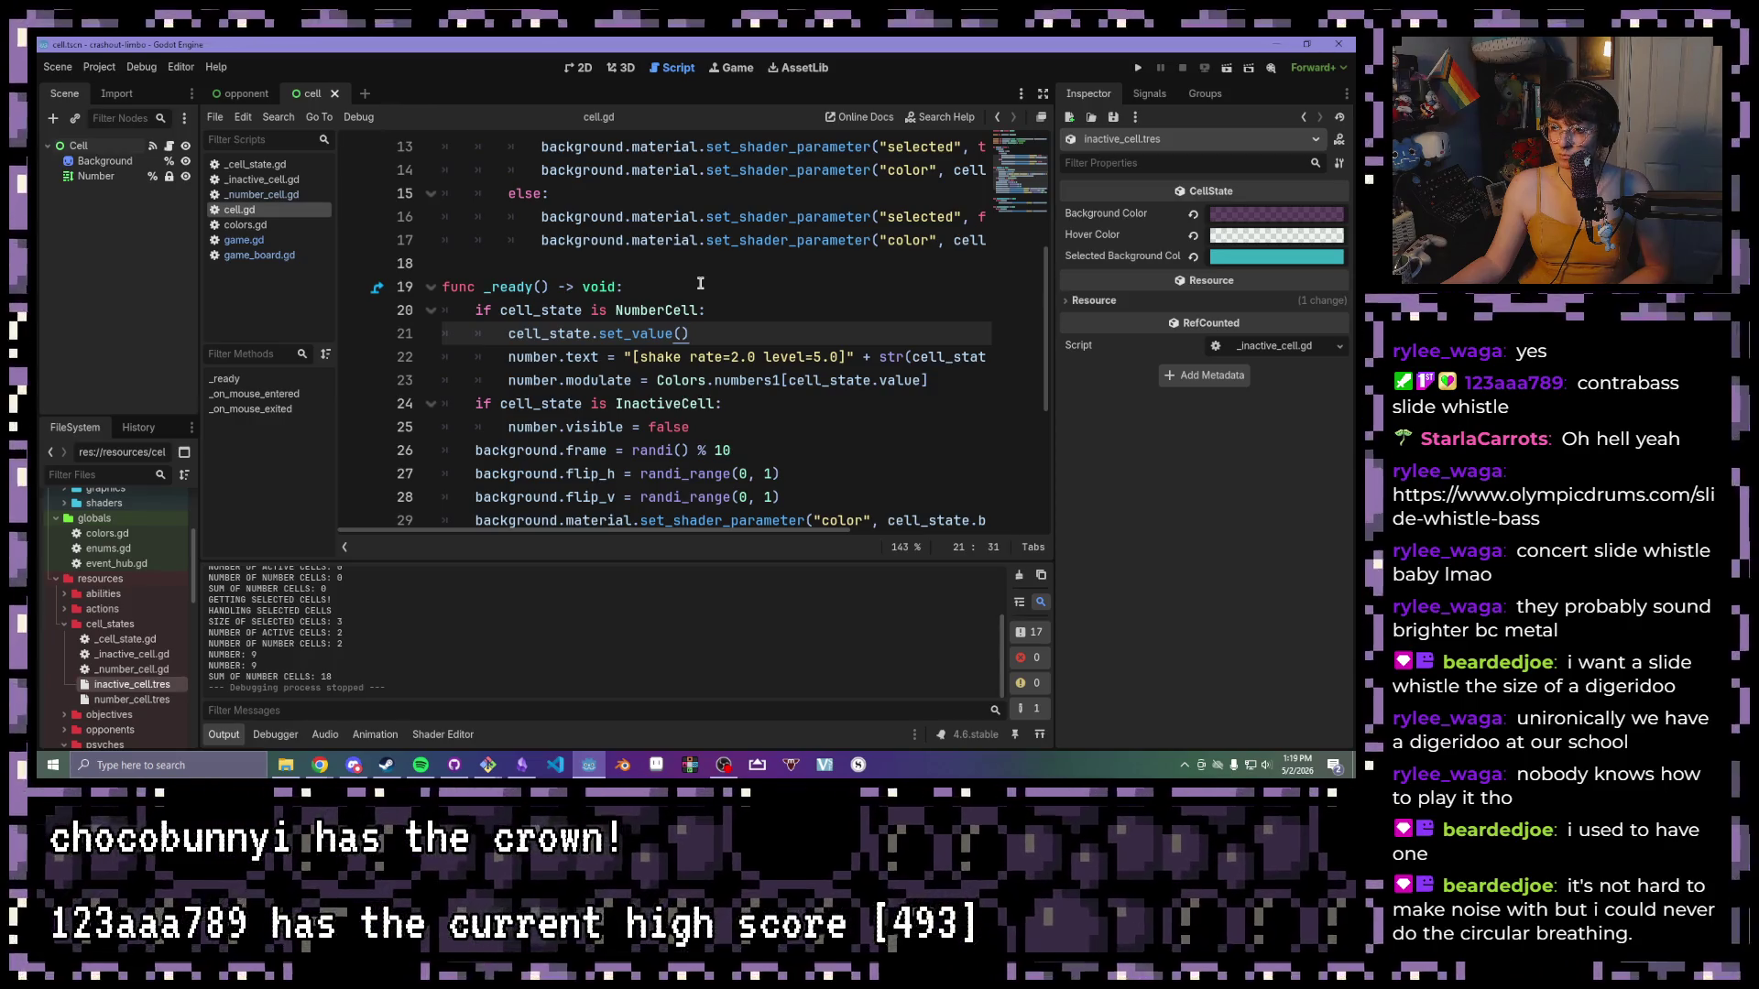
left_click(79, 145)
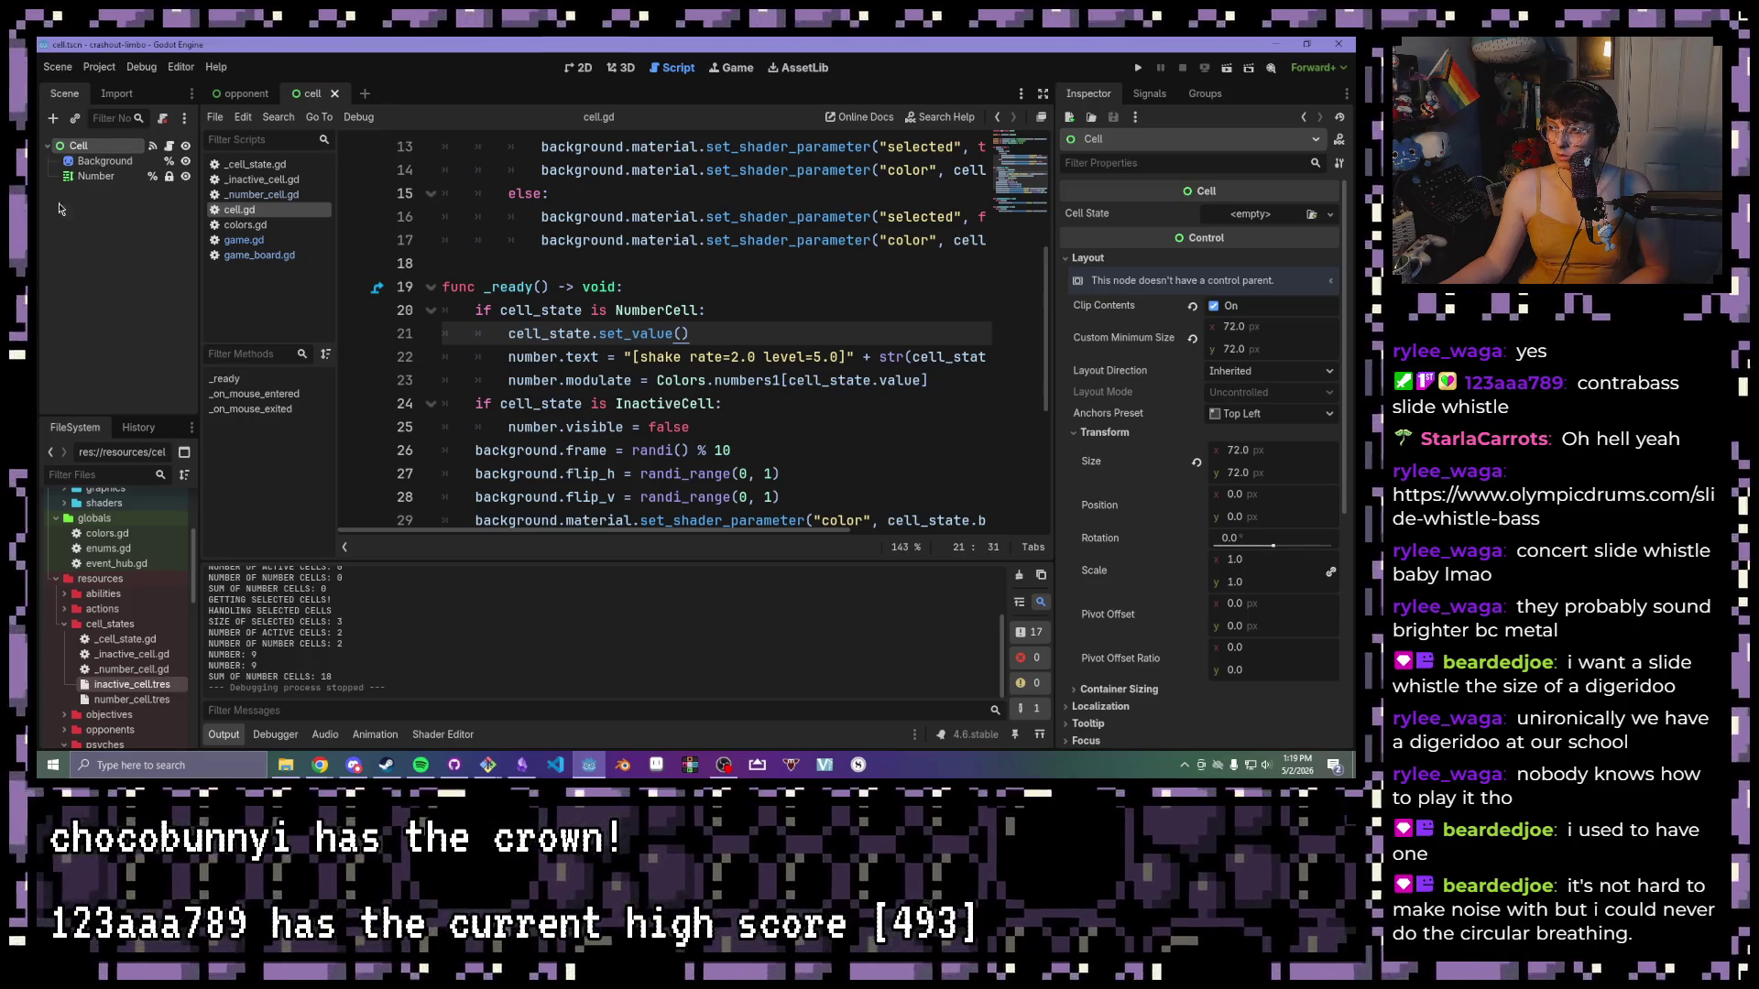
- Quick Load number_cell.tres into the Cell node's Cell State property
left_click(1337, 219)
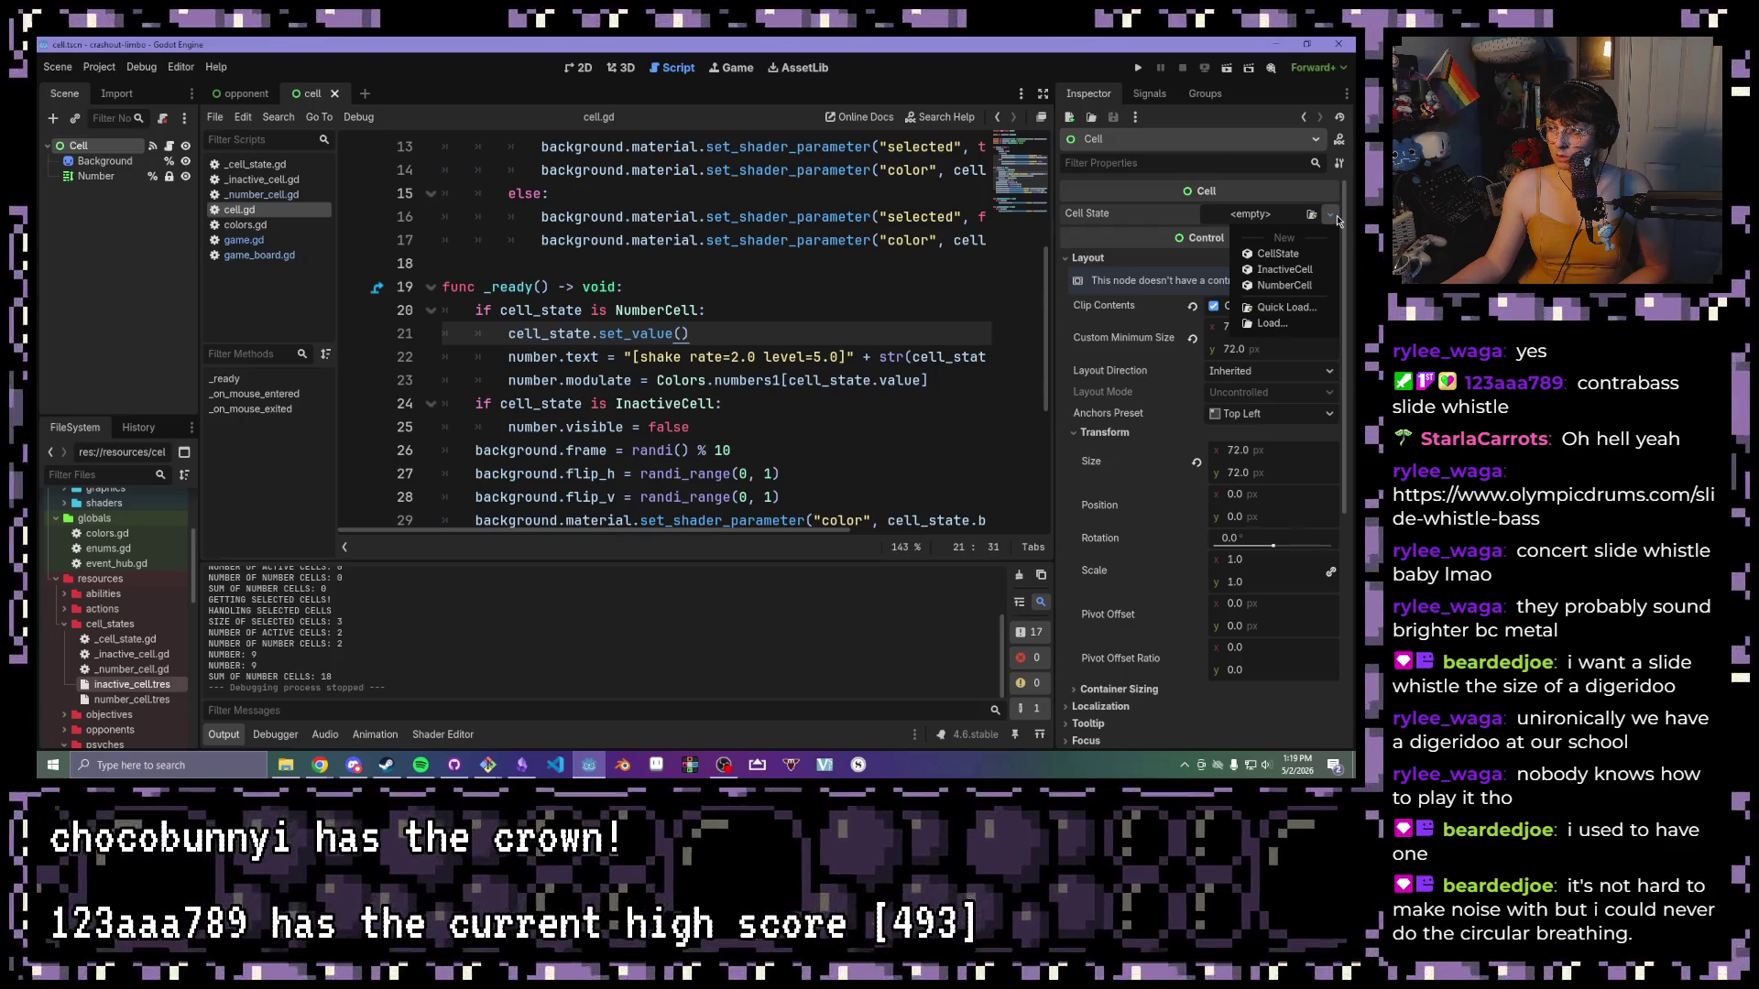
left_click(1337, 219)
left_click(1337, 219)
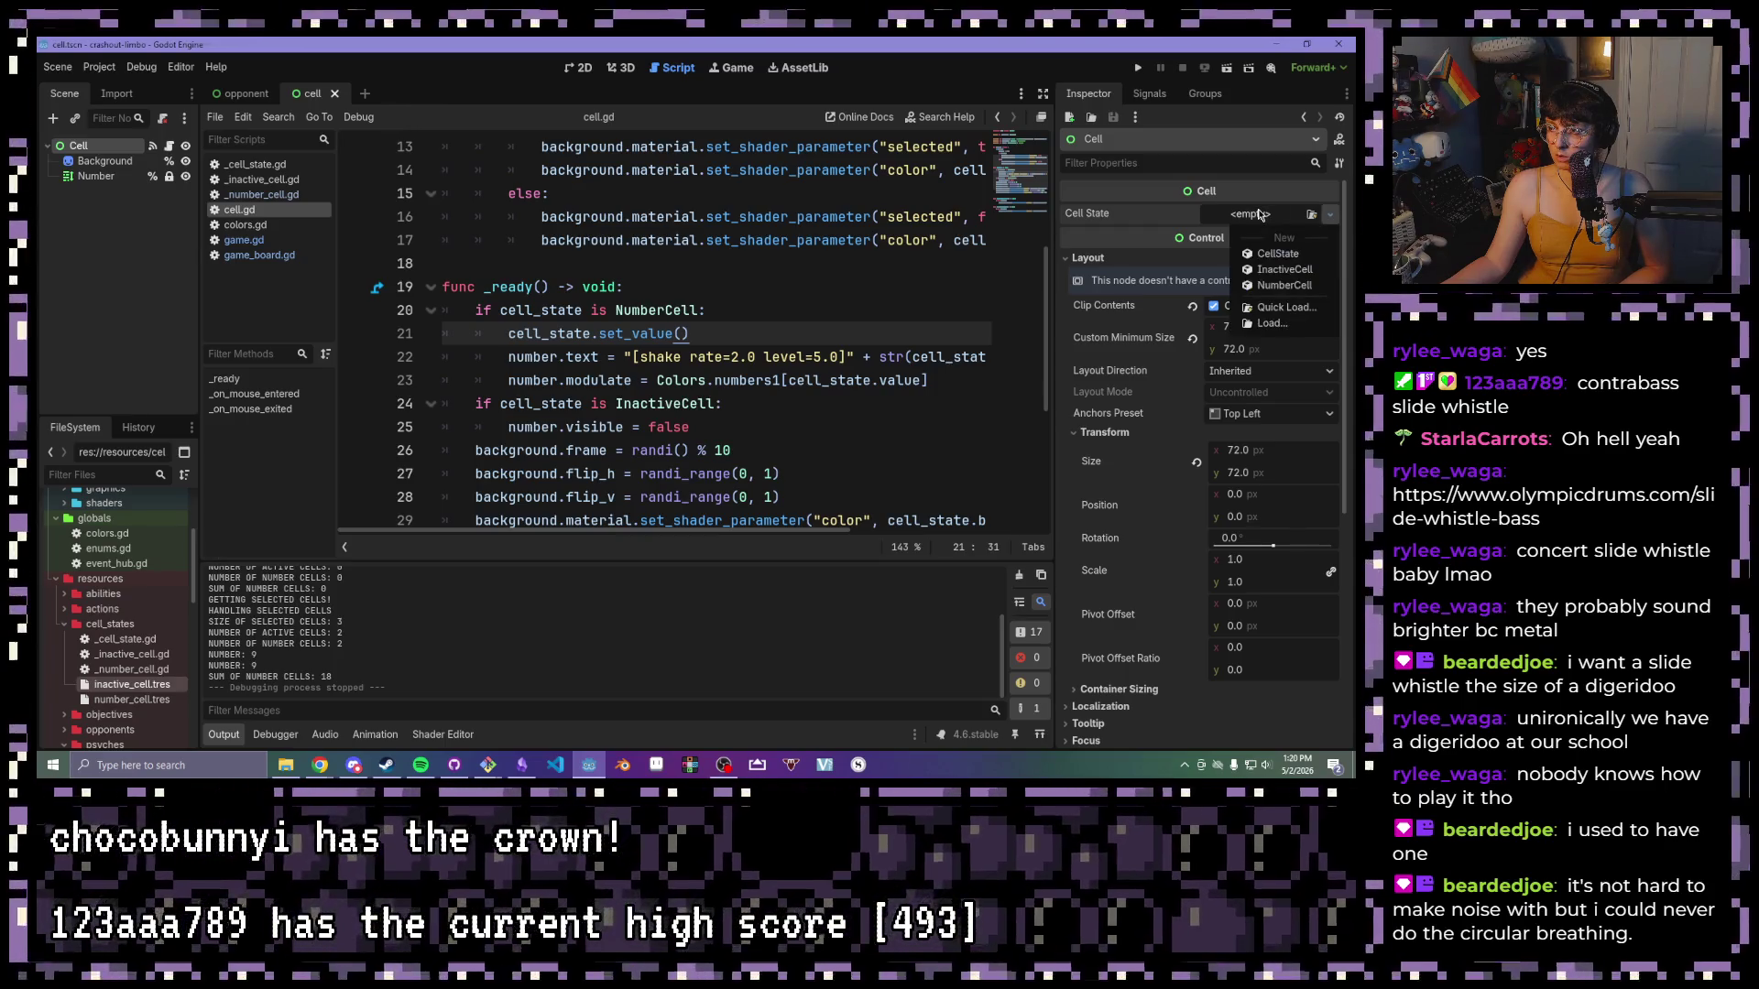
left_click(1314, 218)
scroll(697, 330, "up", 4)
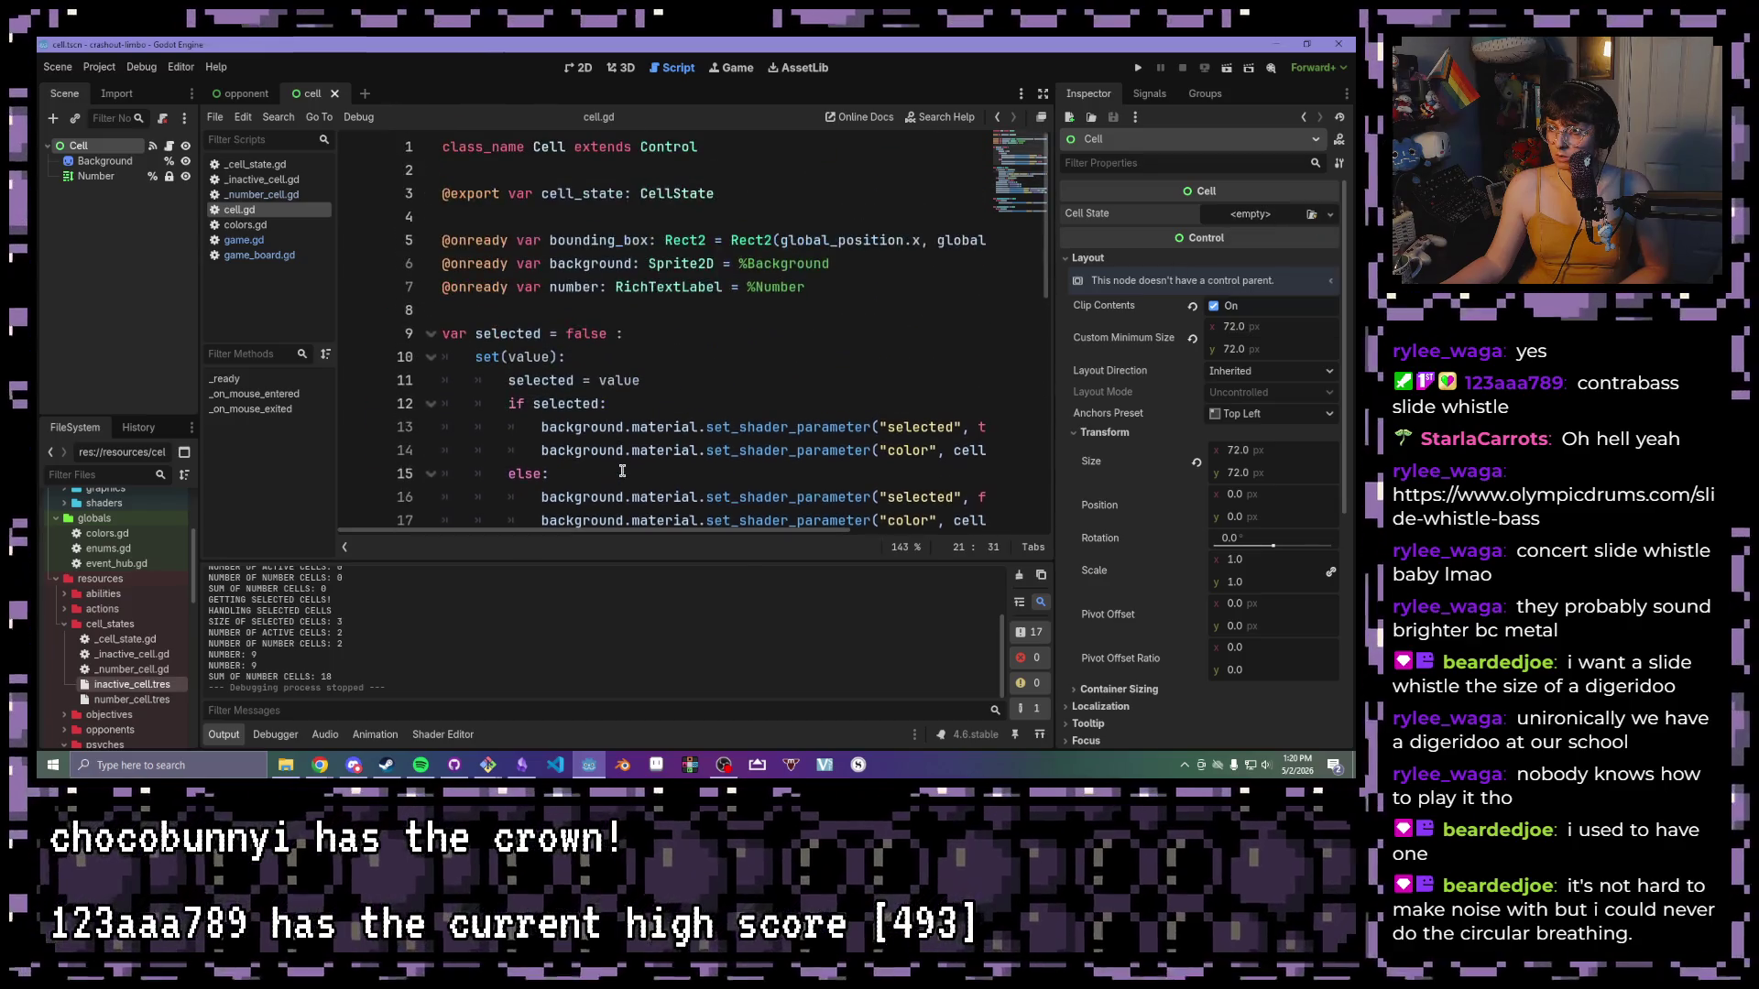
left_click(1312, 214)
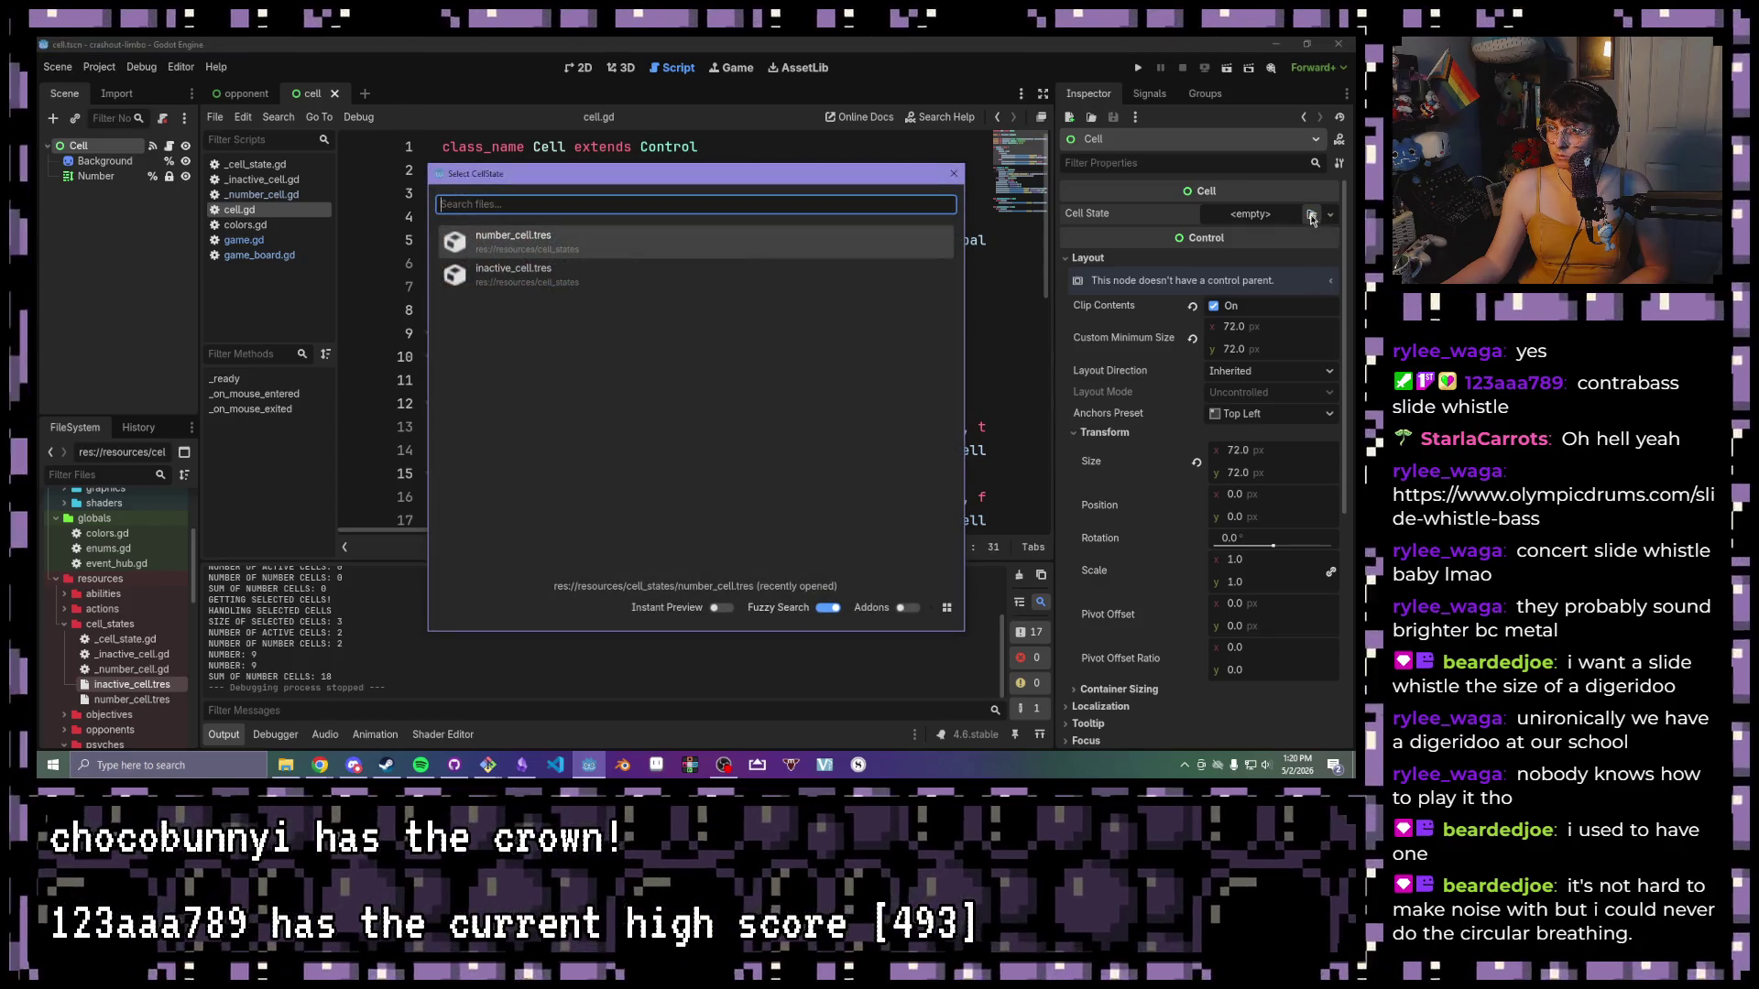
double_click(563, 241)
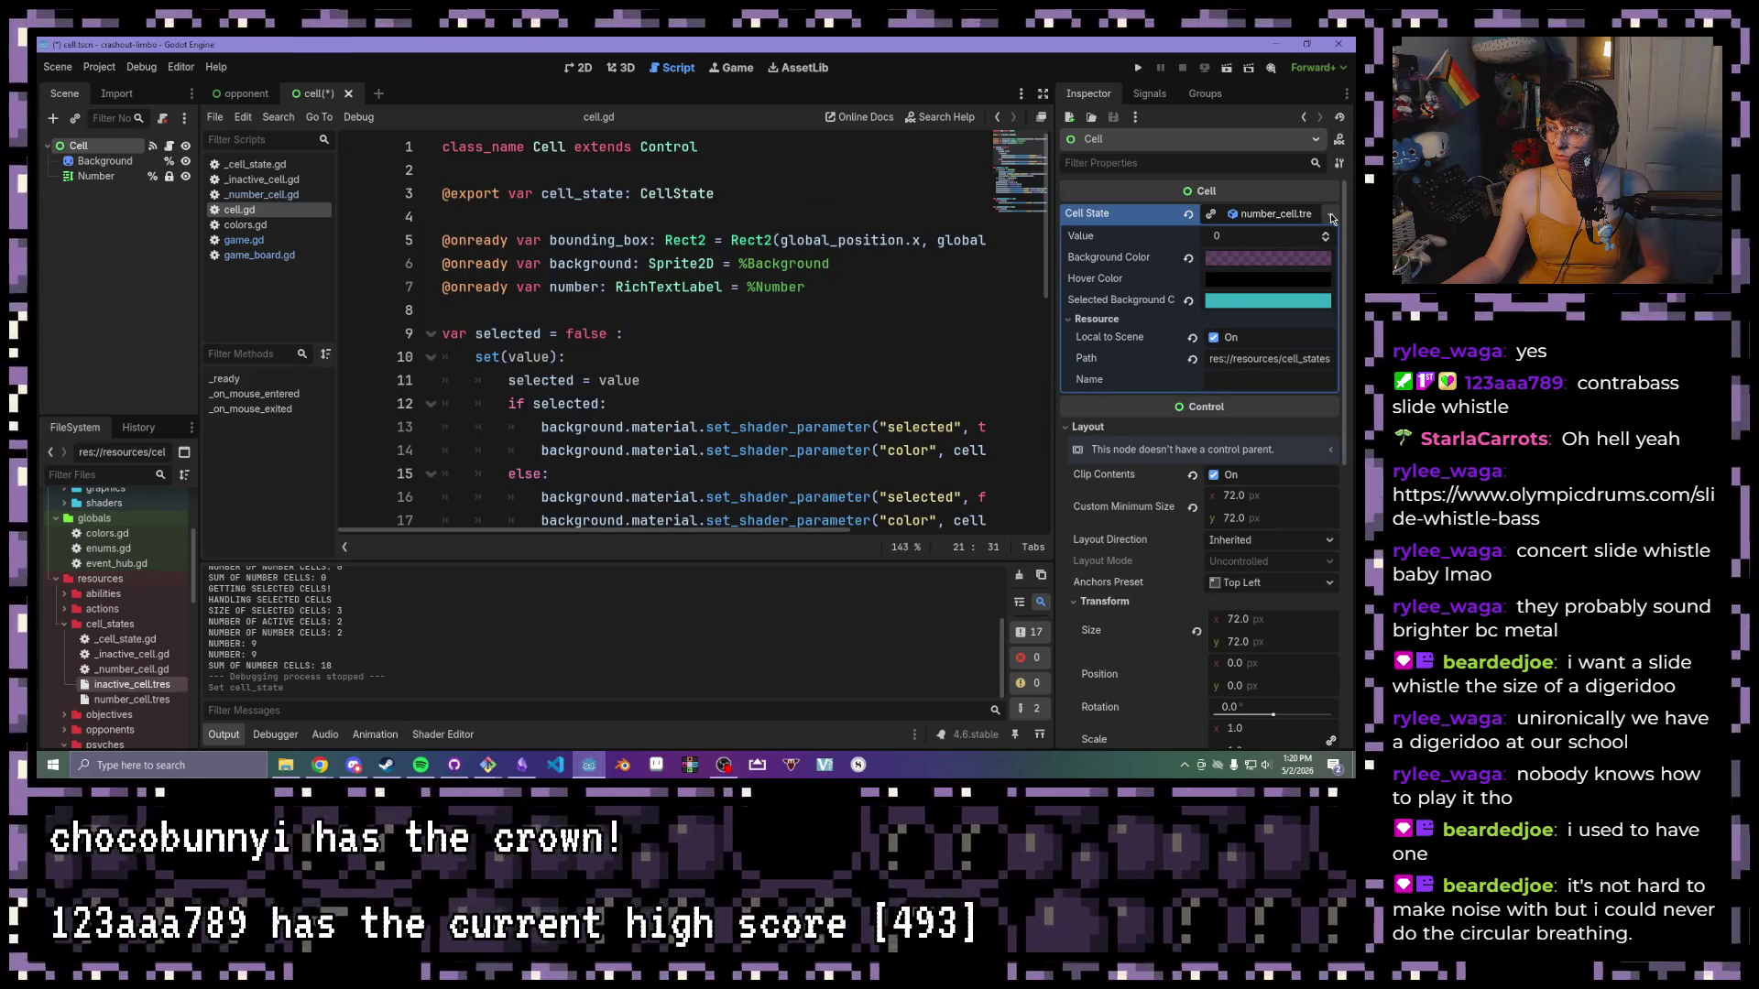
- Make the assigned Cell State resource unique and run the game with F5
left_click(1330, 214)
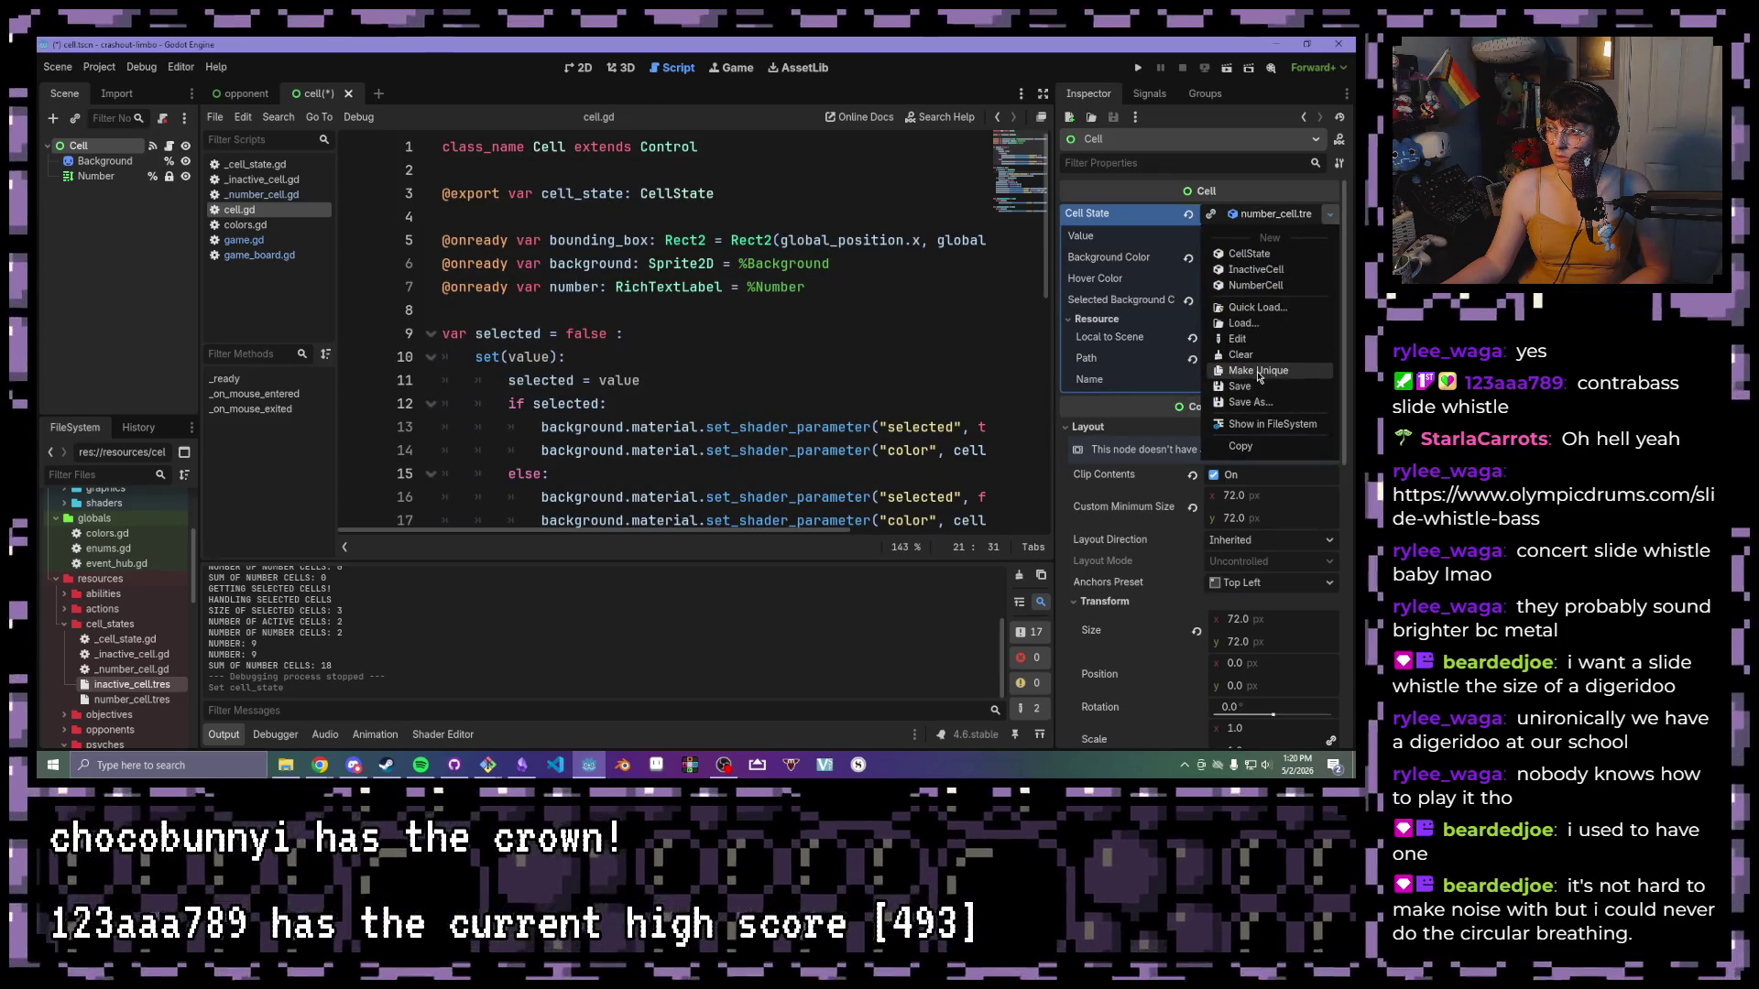
left_click(1257, 371)
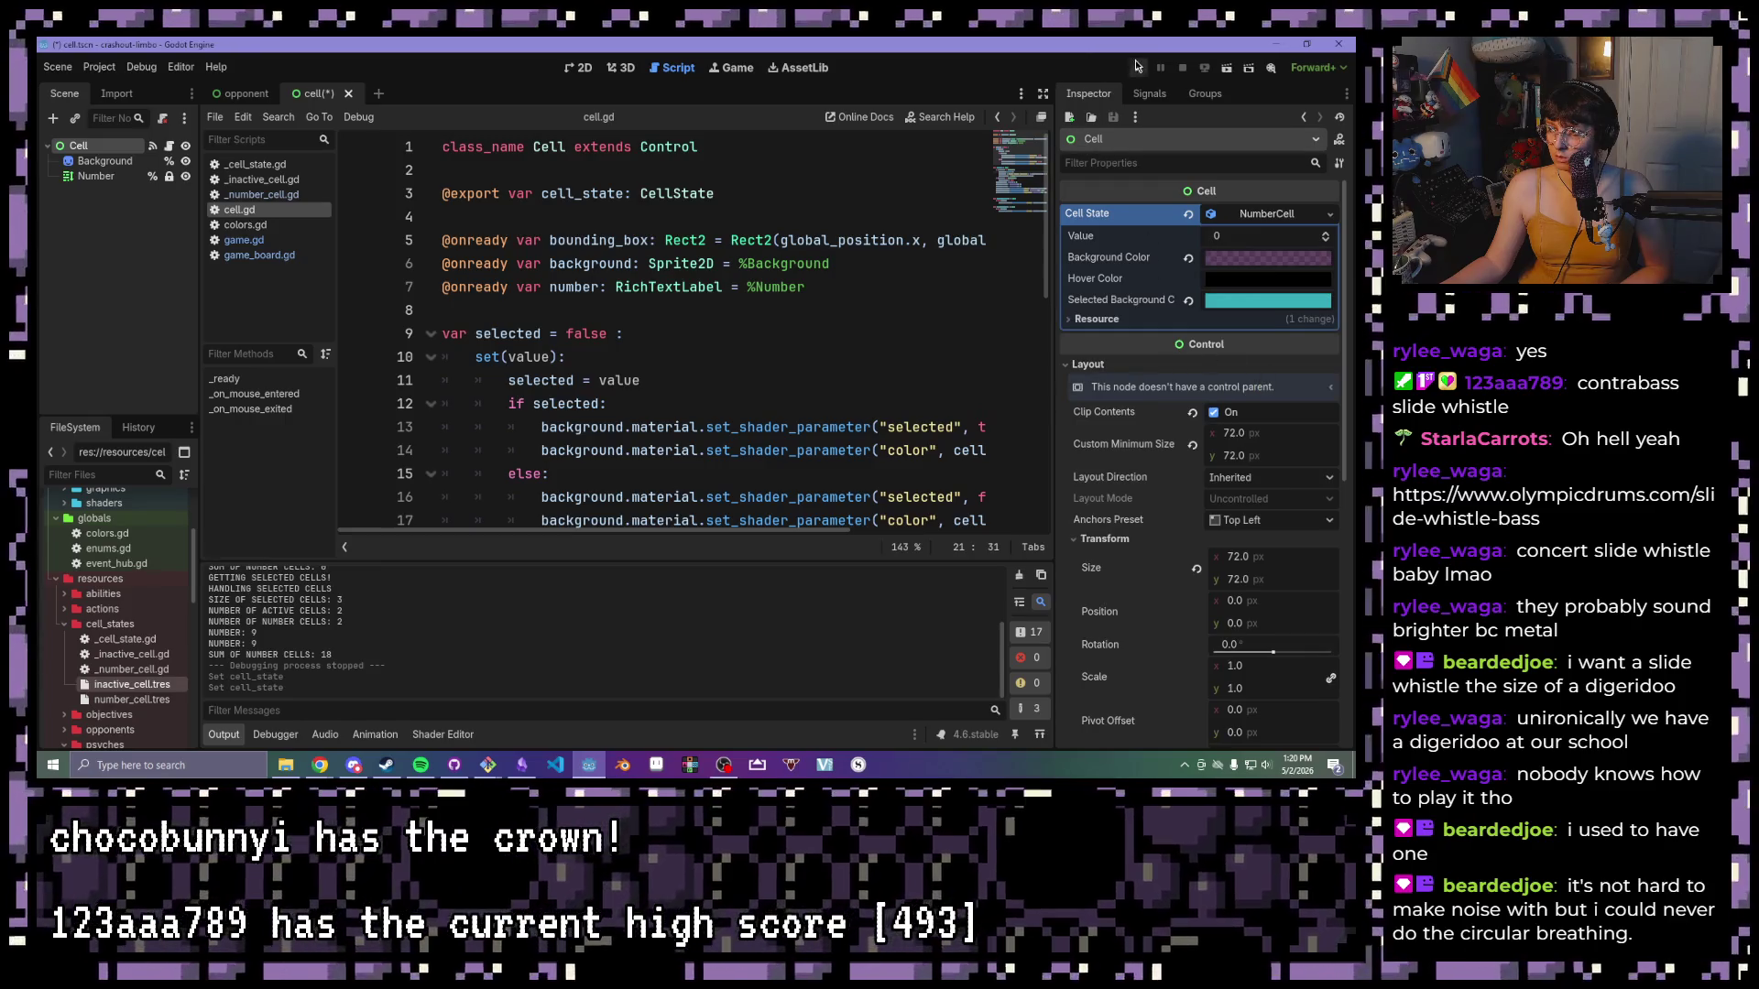
key("F5")
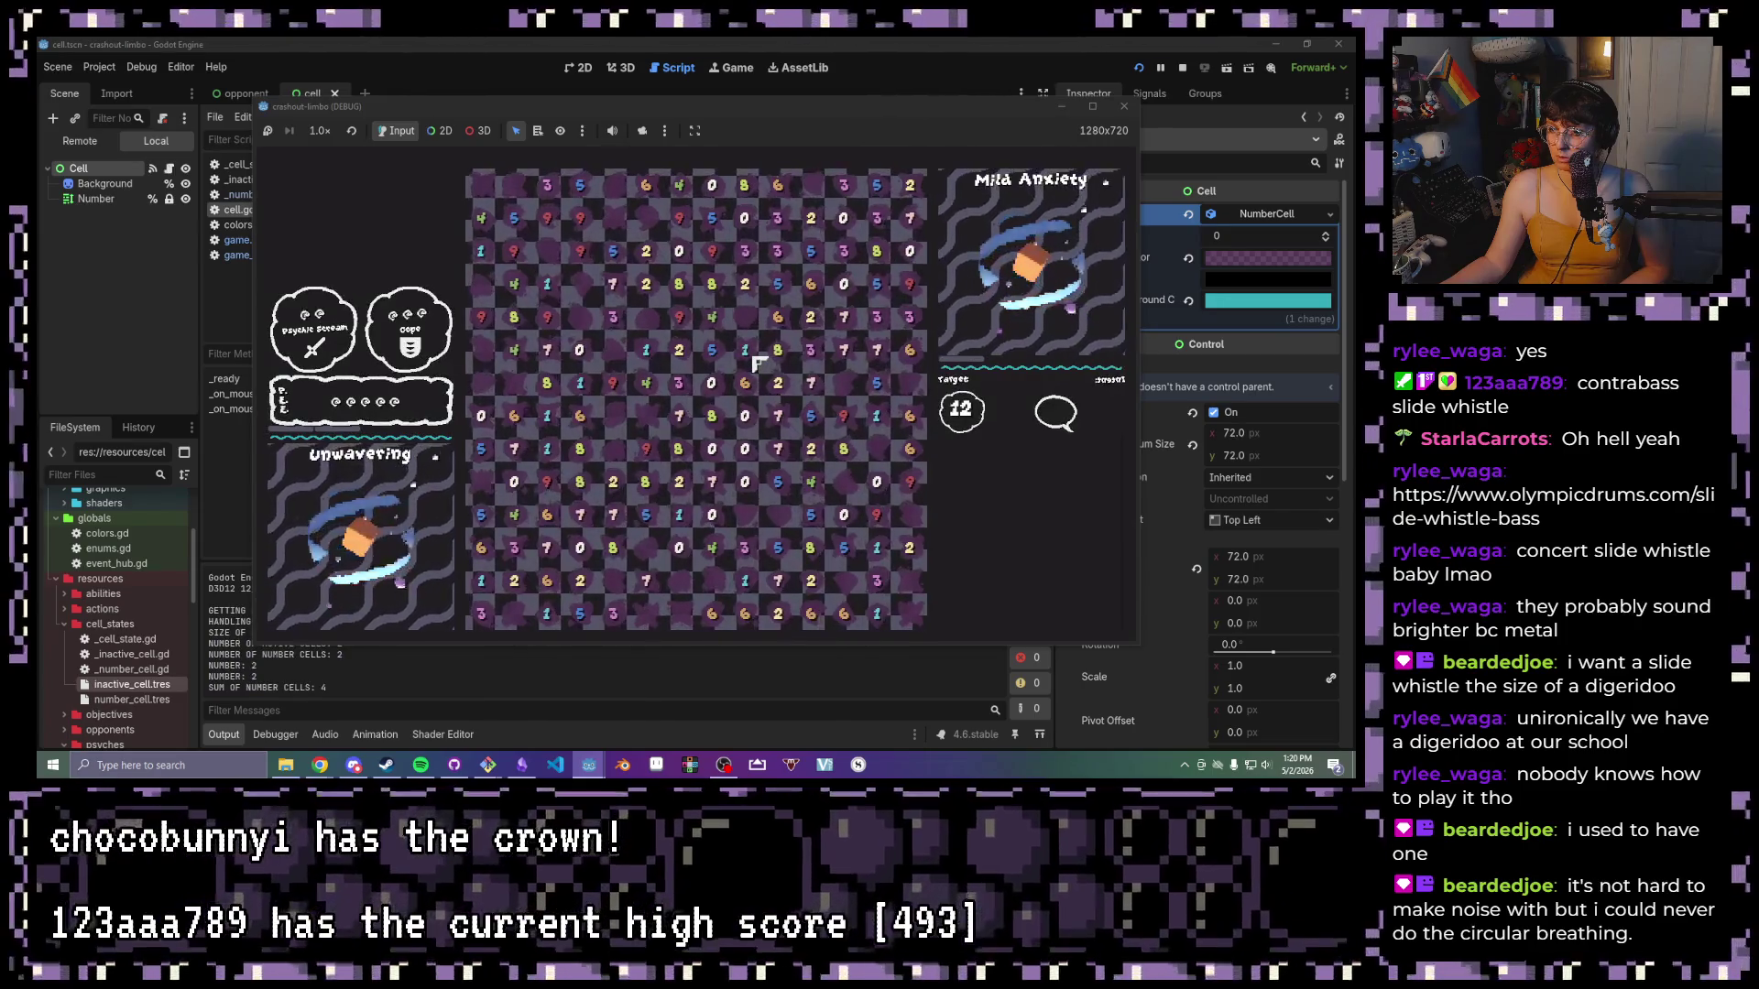
- Make a large board selection logging SUM OF NUMBER CELLS: 238, stop with F8, and place the caret on line 9
left_click(918, 611)
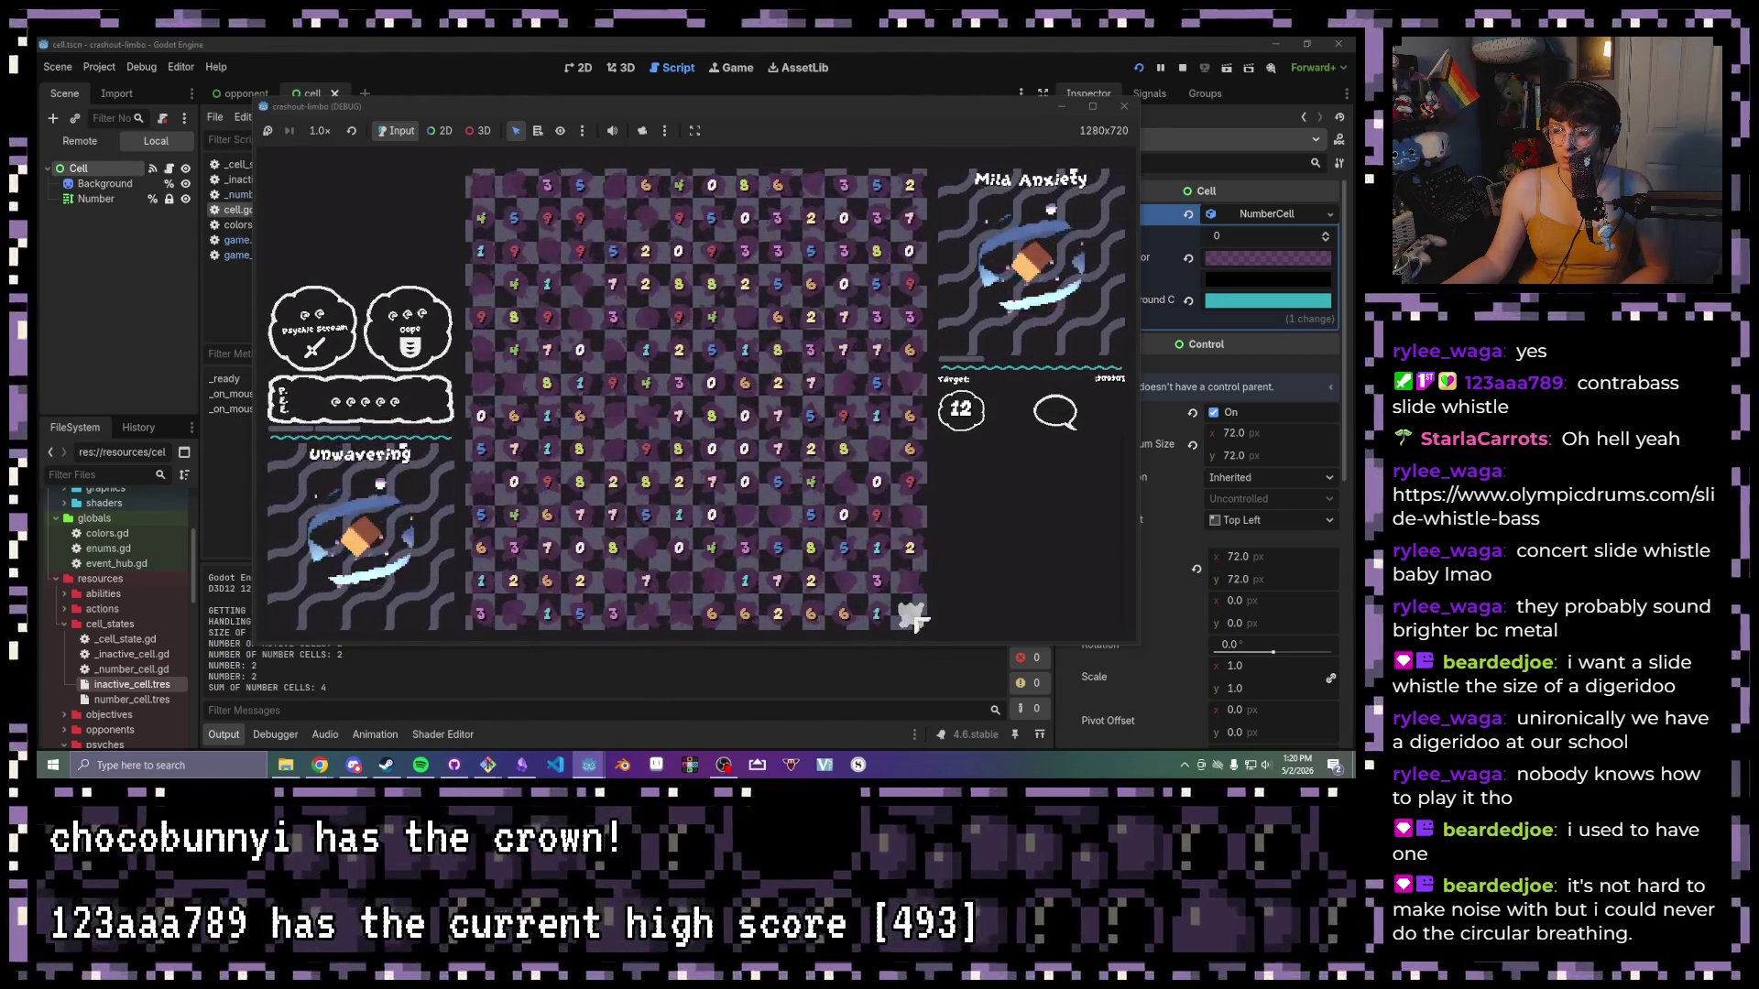
left_click(912, 613)
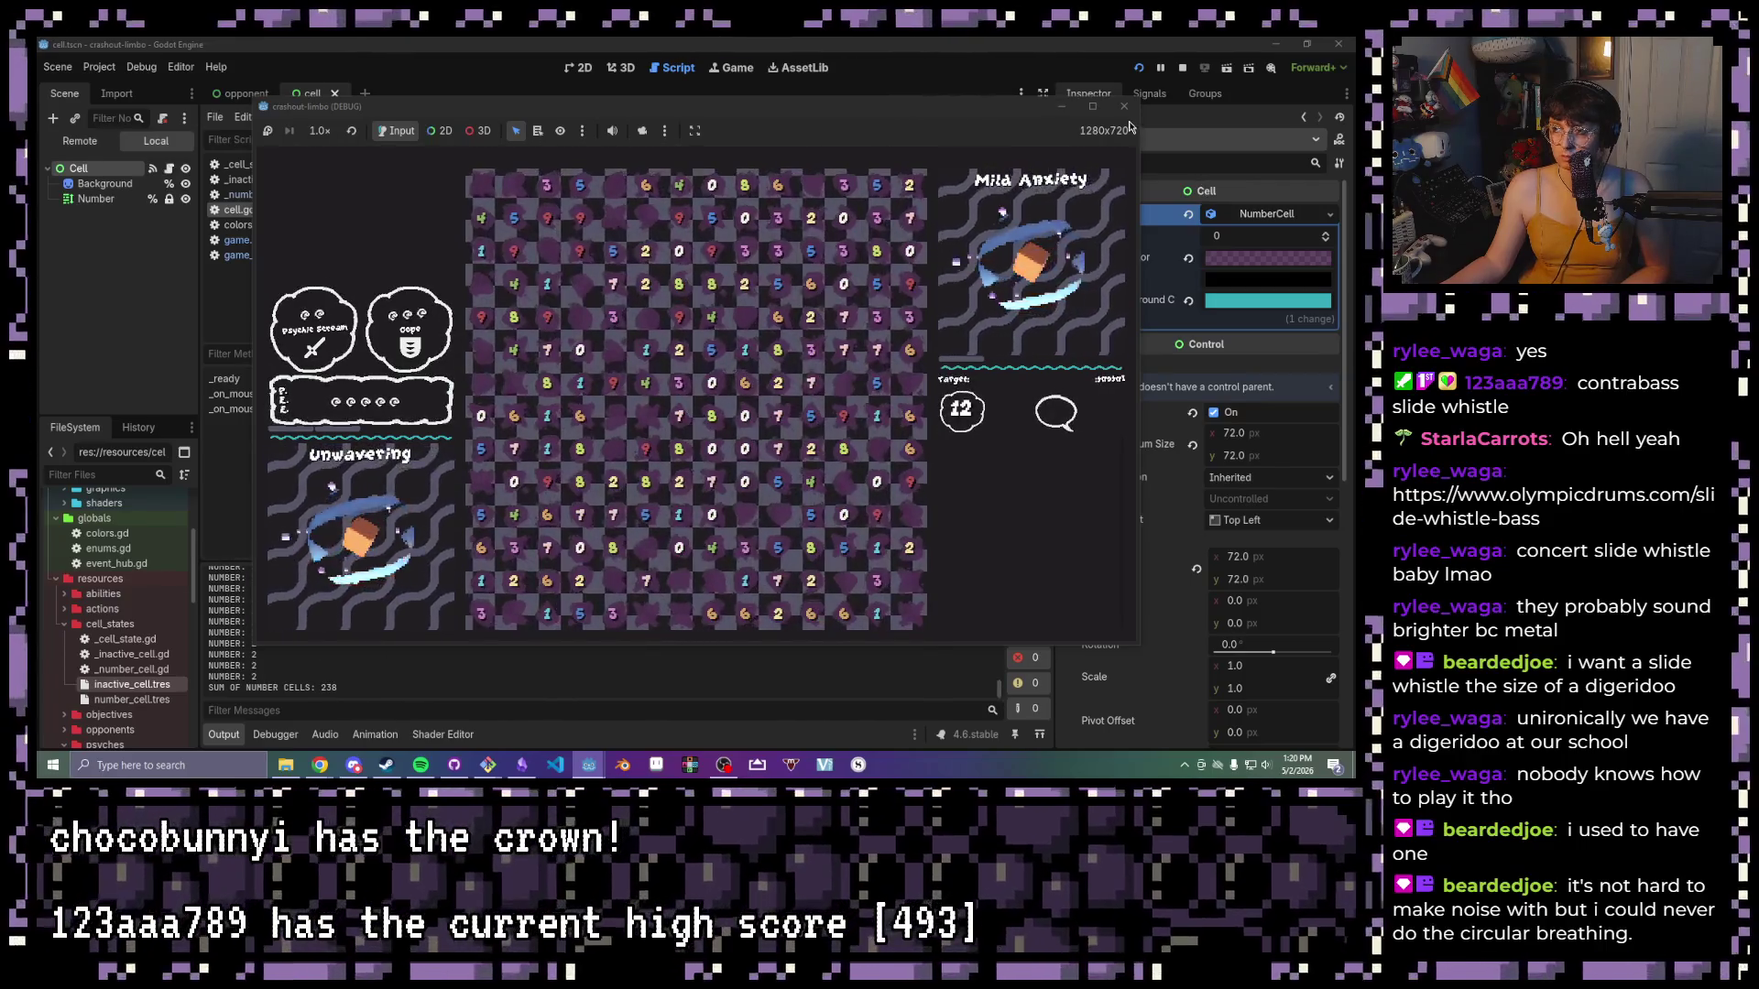
key("F8")
left_click(900, 328)
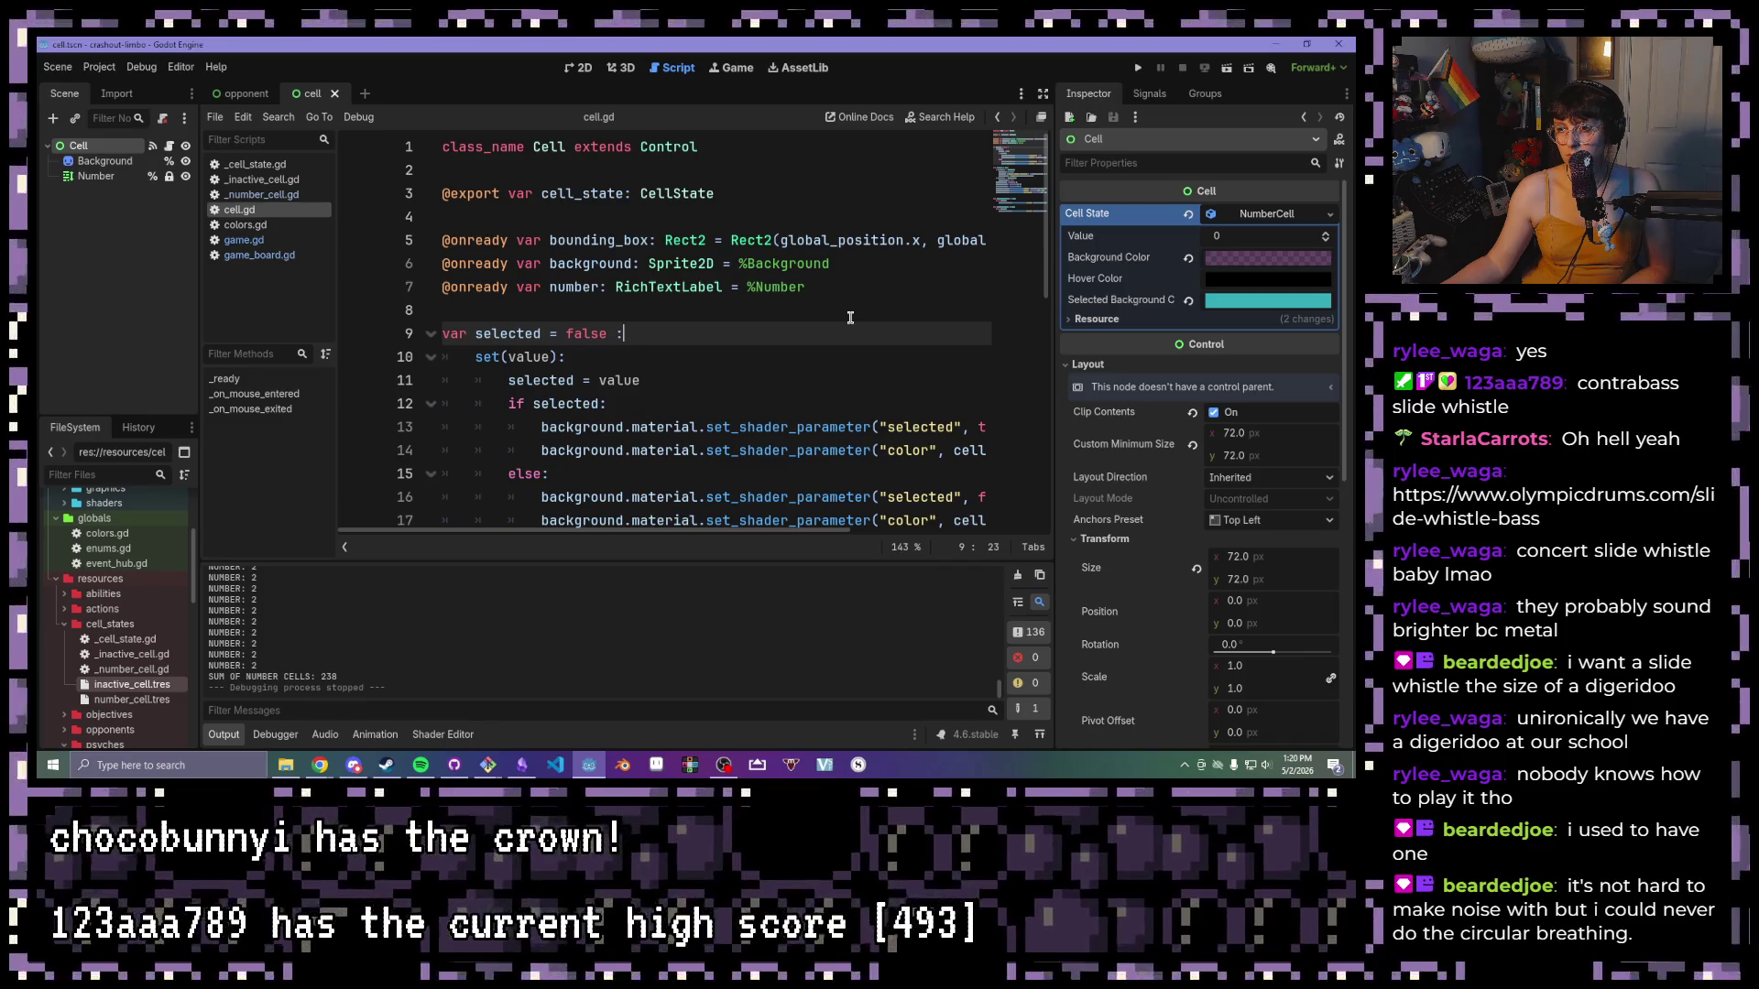
double_click(65, 150)
- Cancel the Cell node rename and clear its Cell State through the right-click menu
key("Escape")
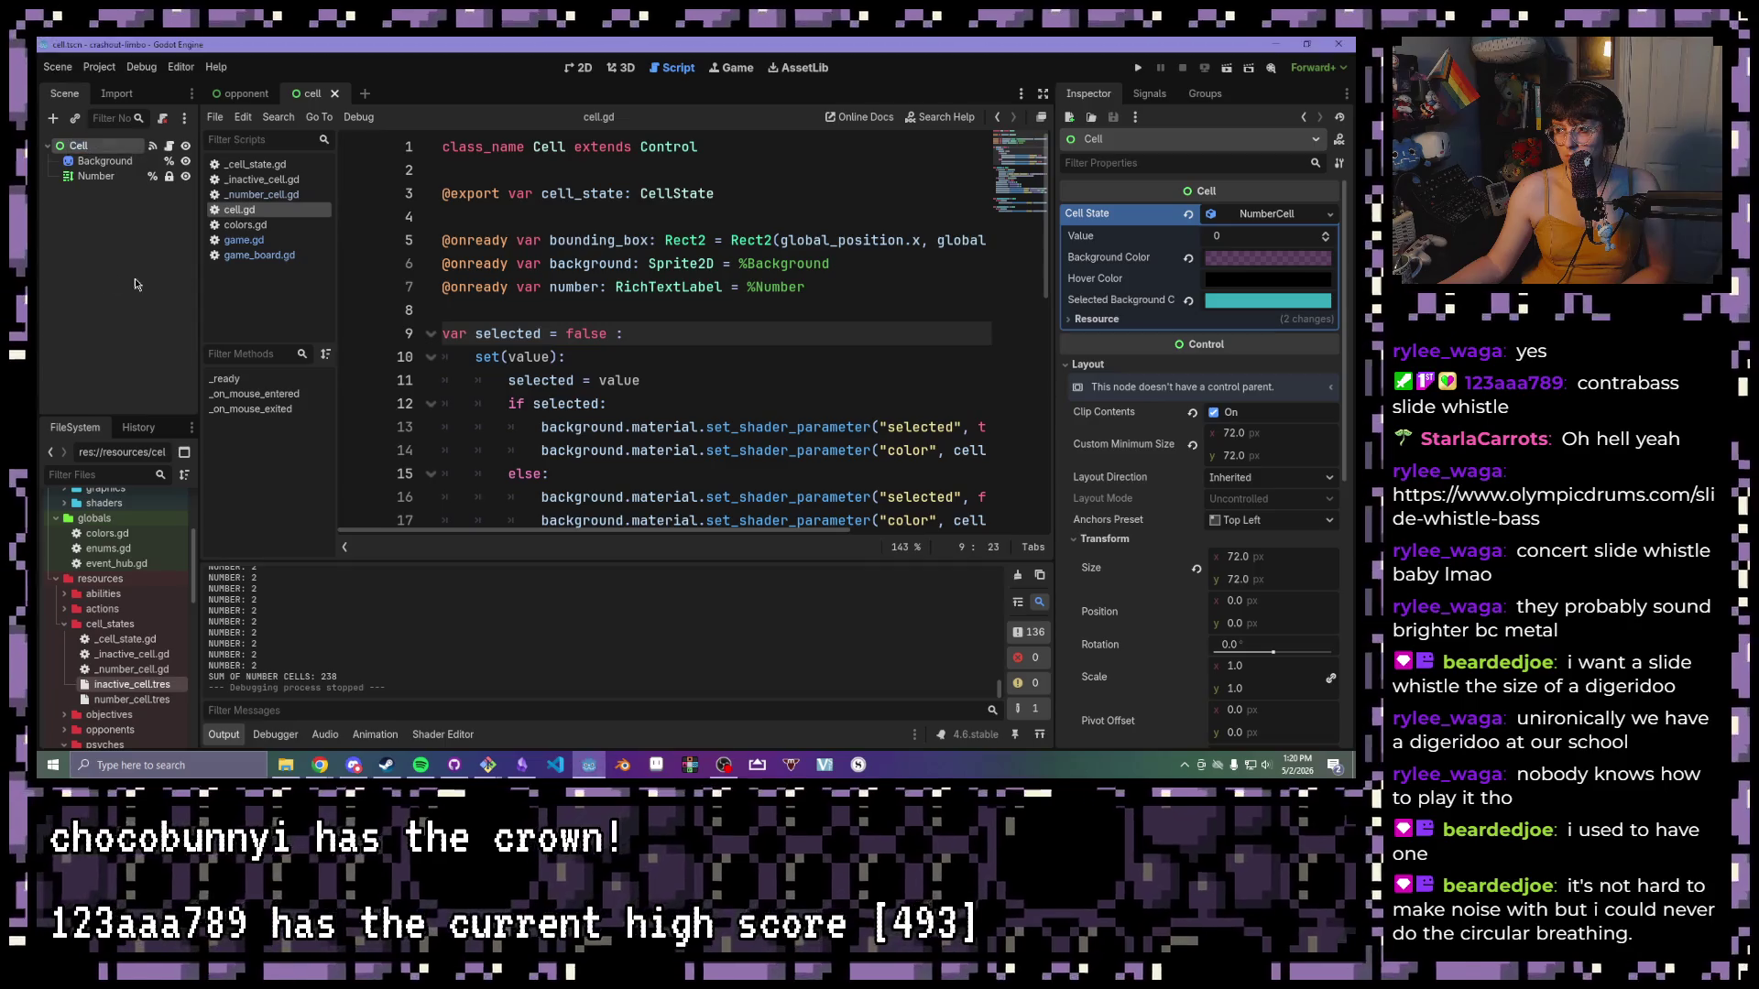
right_click(1283, 216)
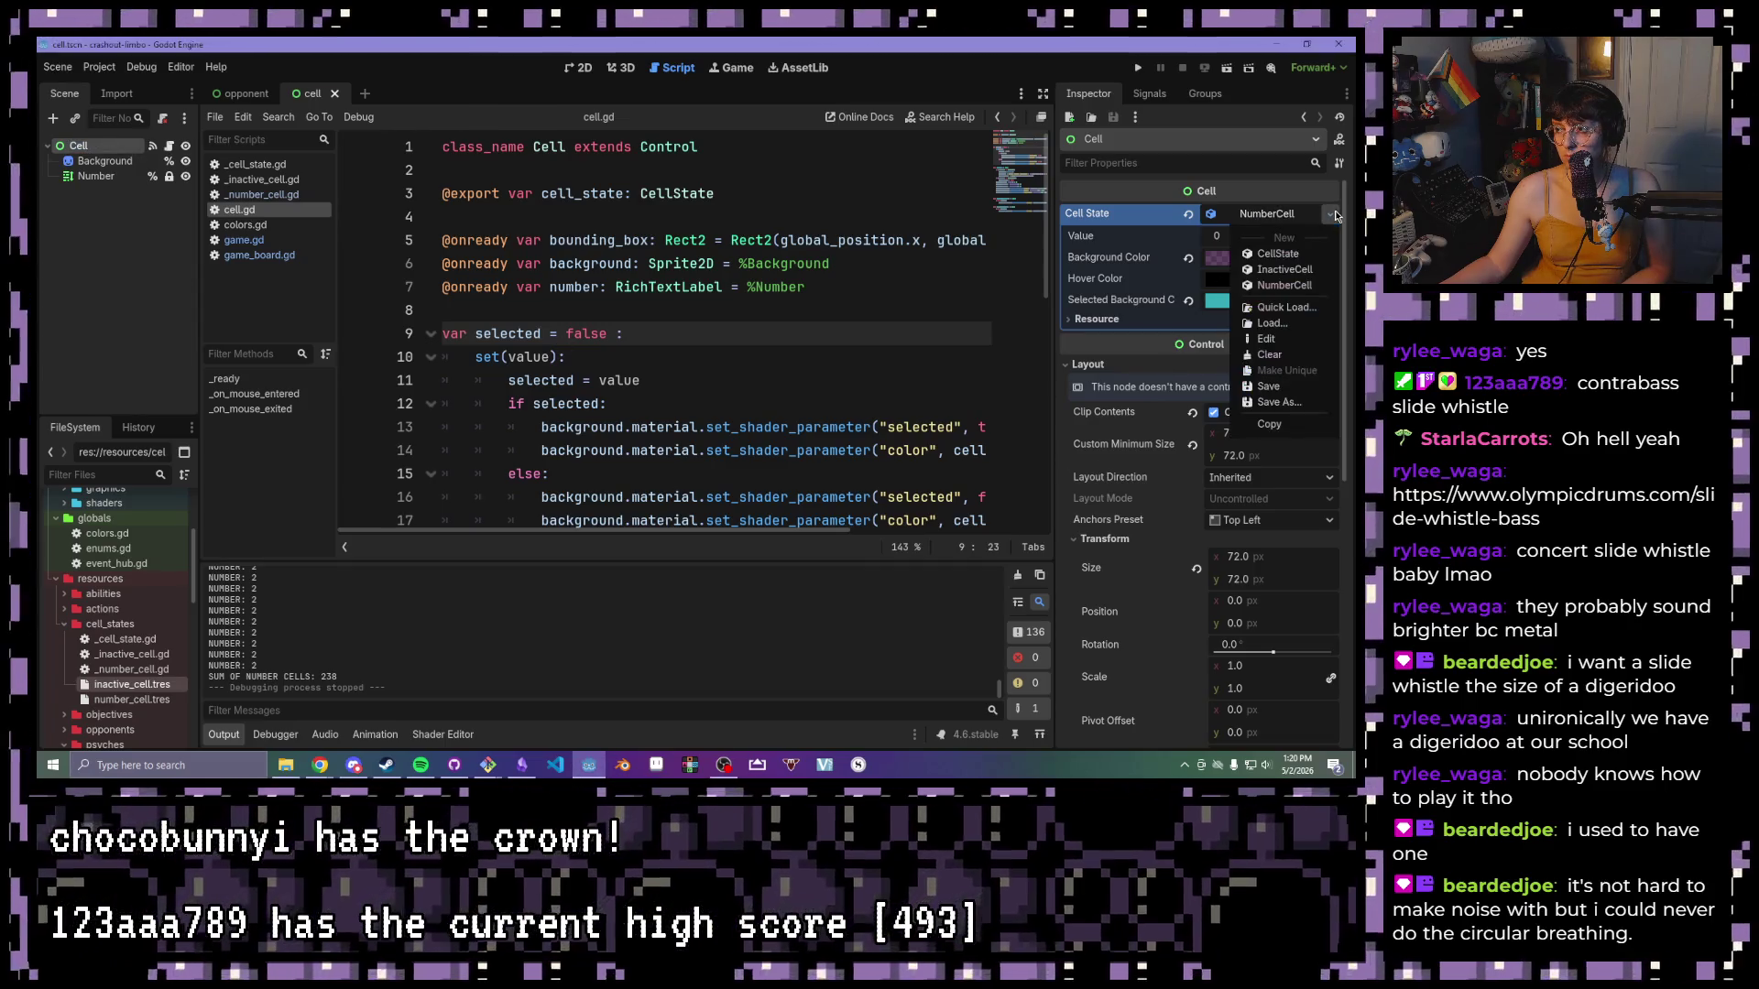
left_click(1278, 358)
left_click(1246, 218)
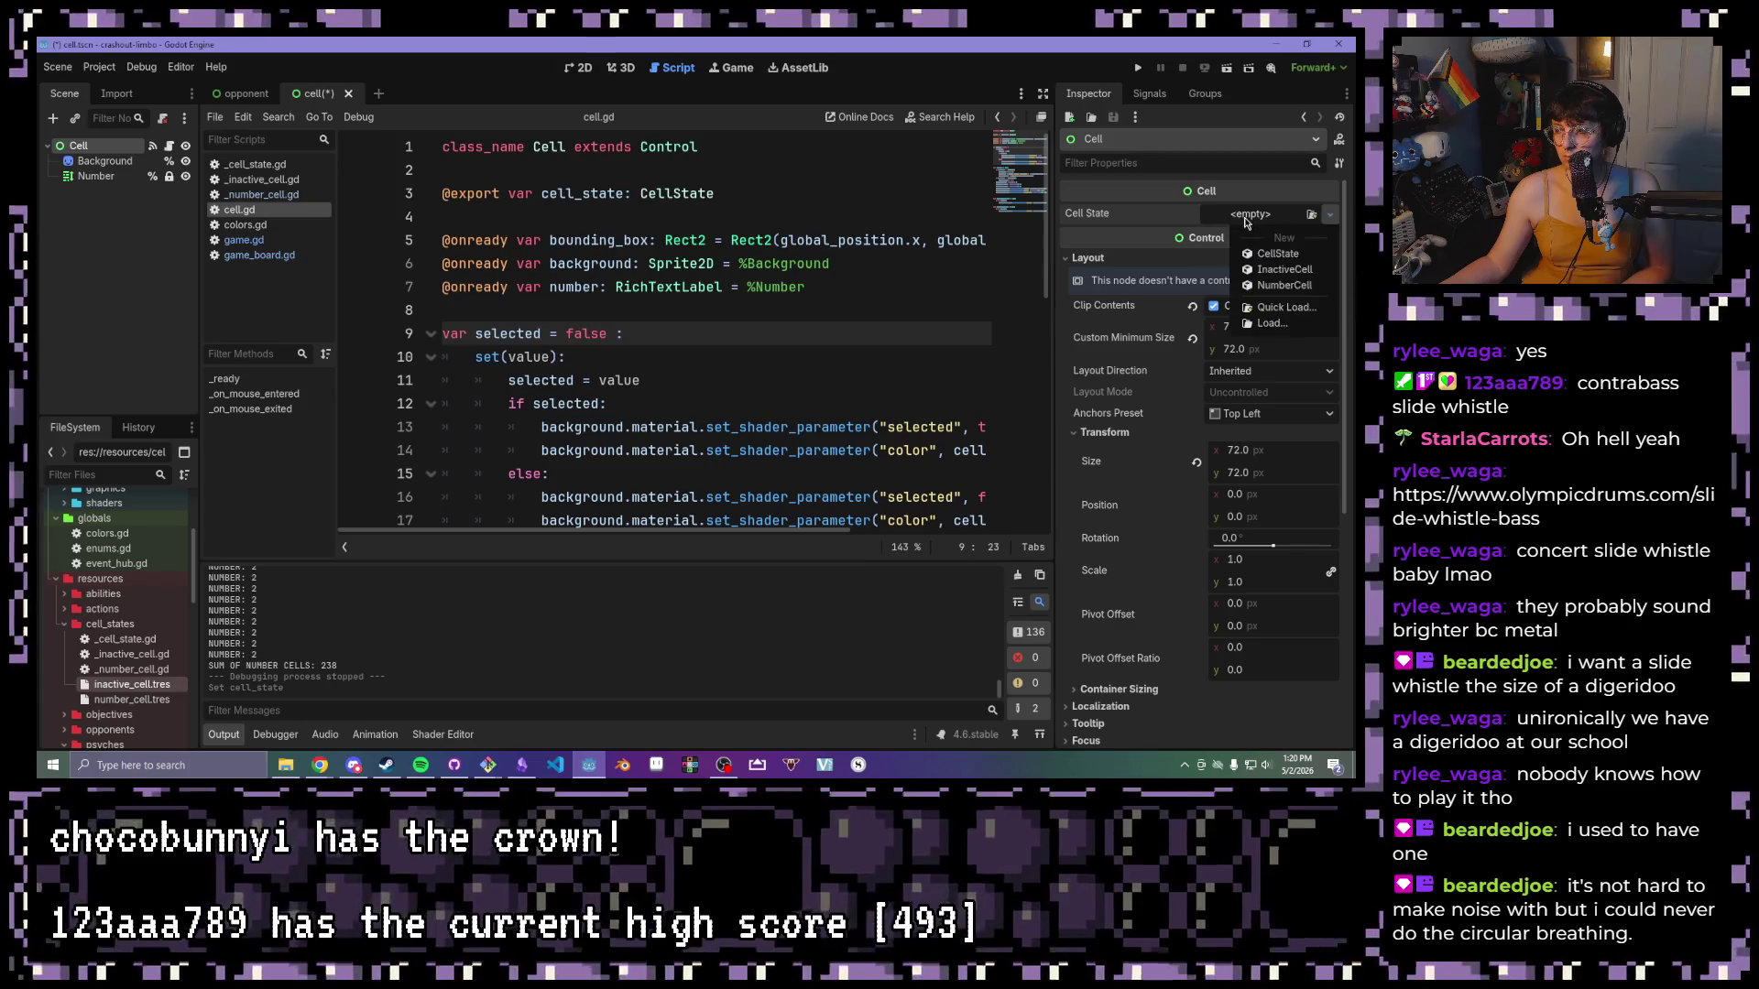
left_click(1172, 213)
- Place the caret on line 10 of cell.gd and scroll down through the script
left_click(721, 362)
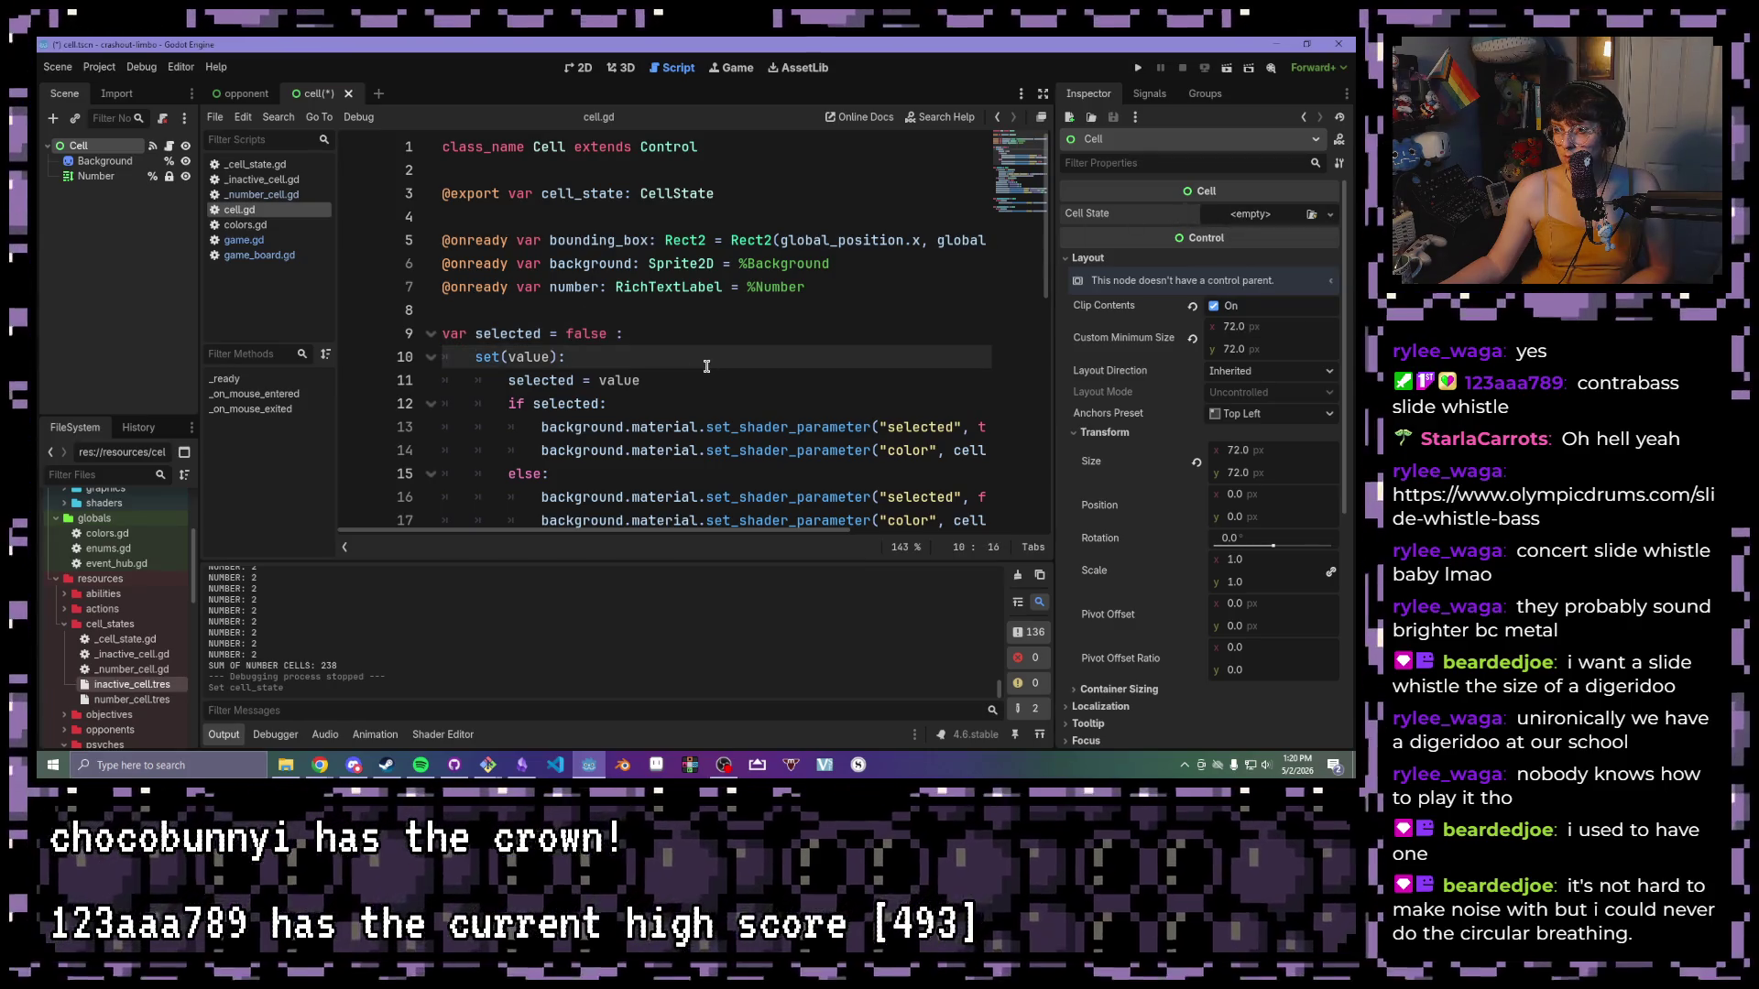
scroll(700, 388, "down", 2)
scroll(699, 388, "down", 3)
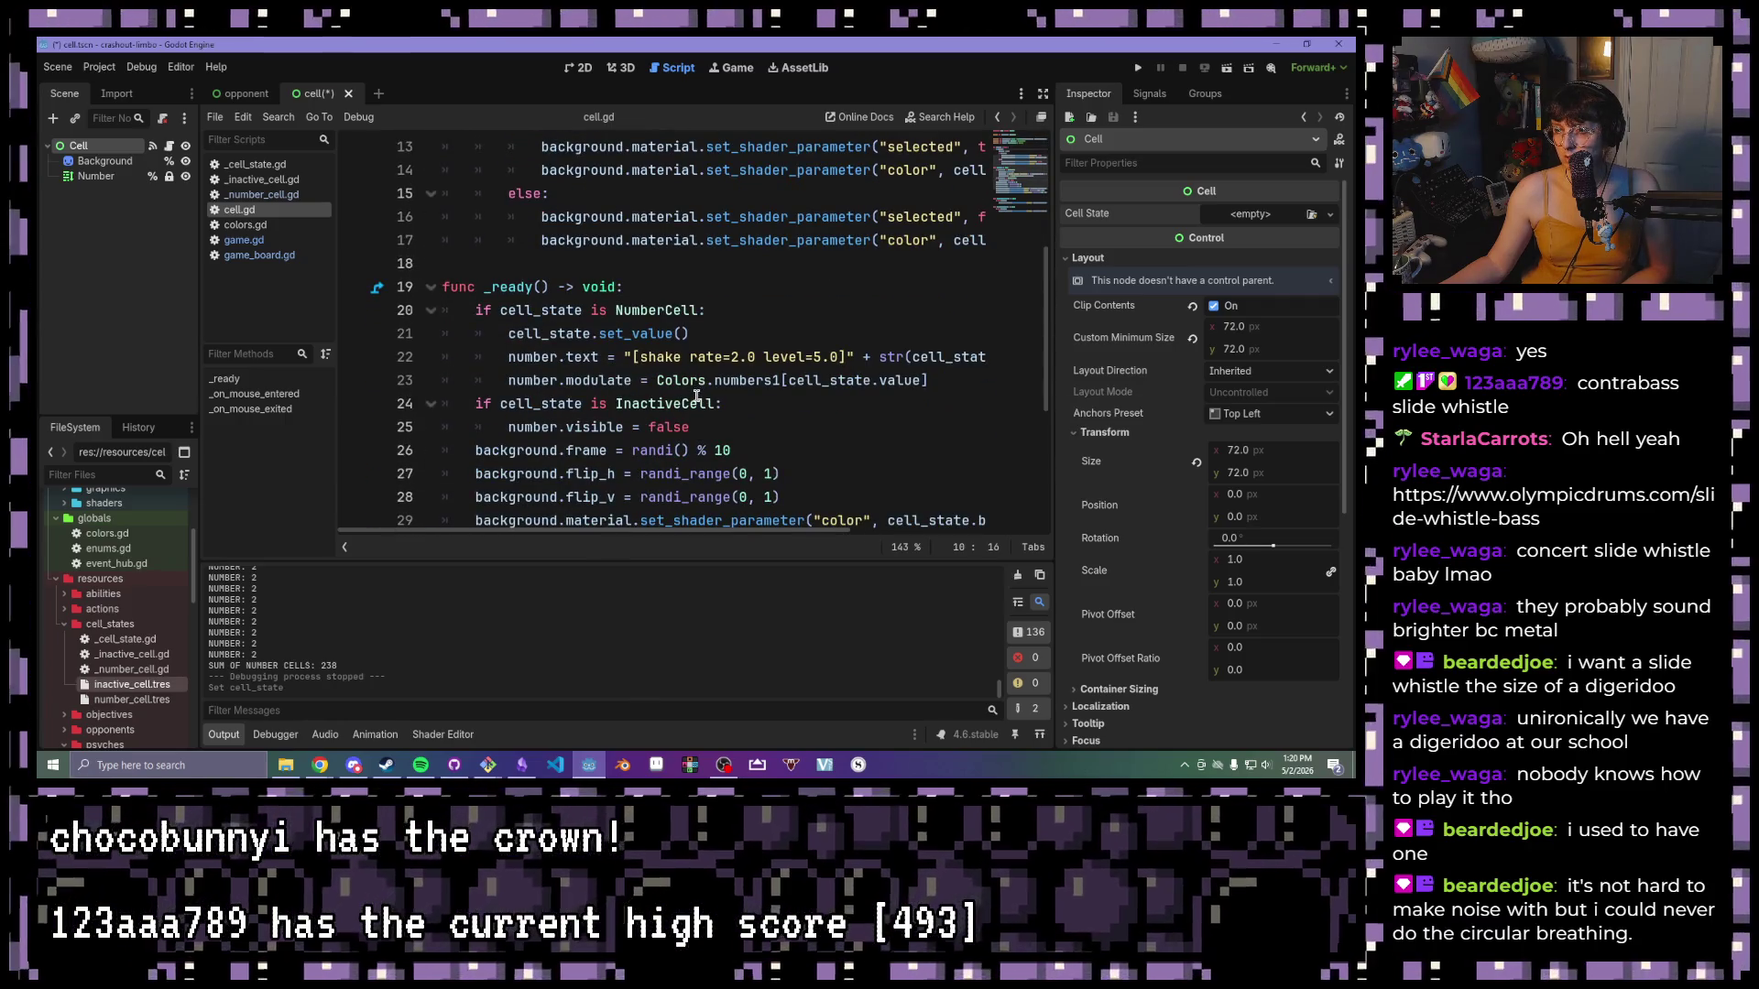
scroll(682, 427, "down", 2)
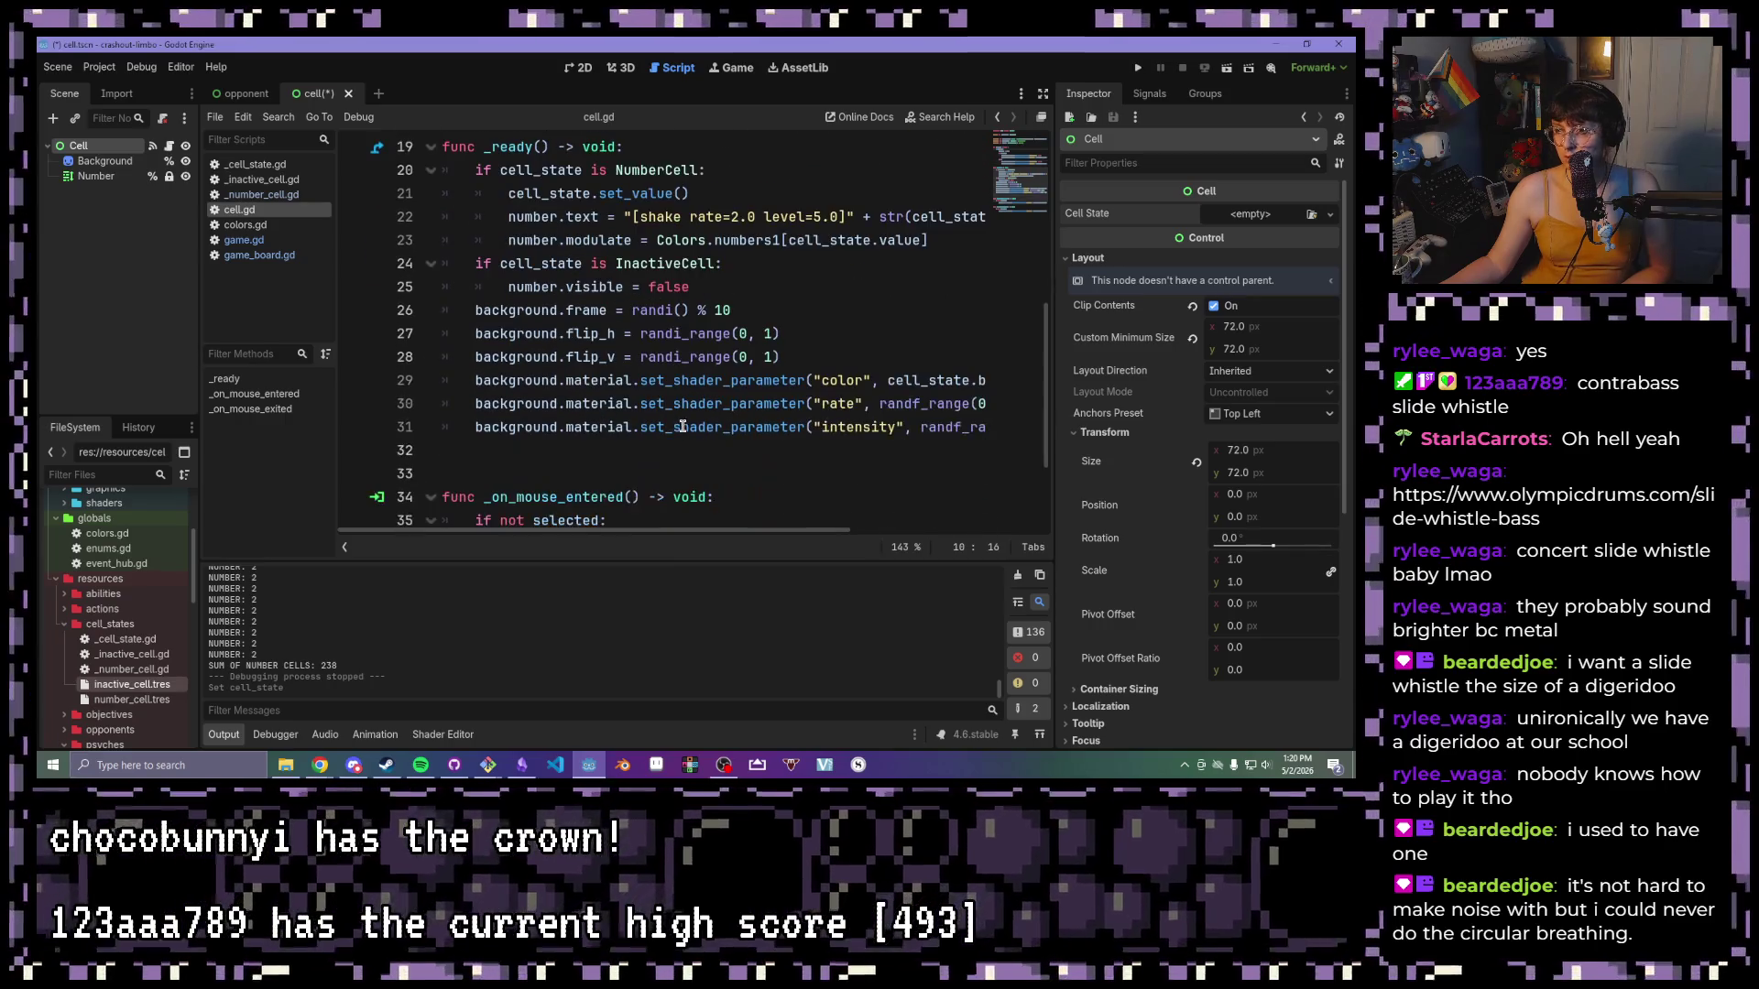
scroll(675, 444, "down", 1)
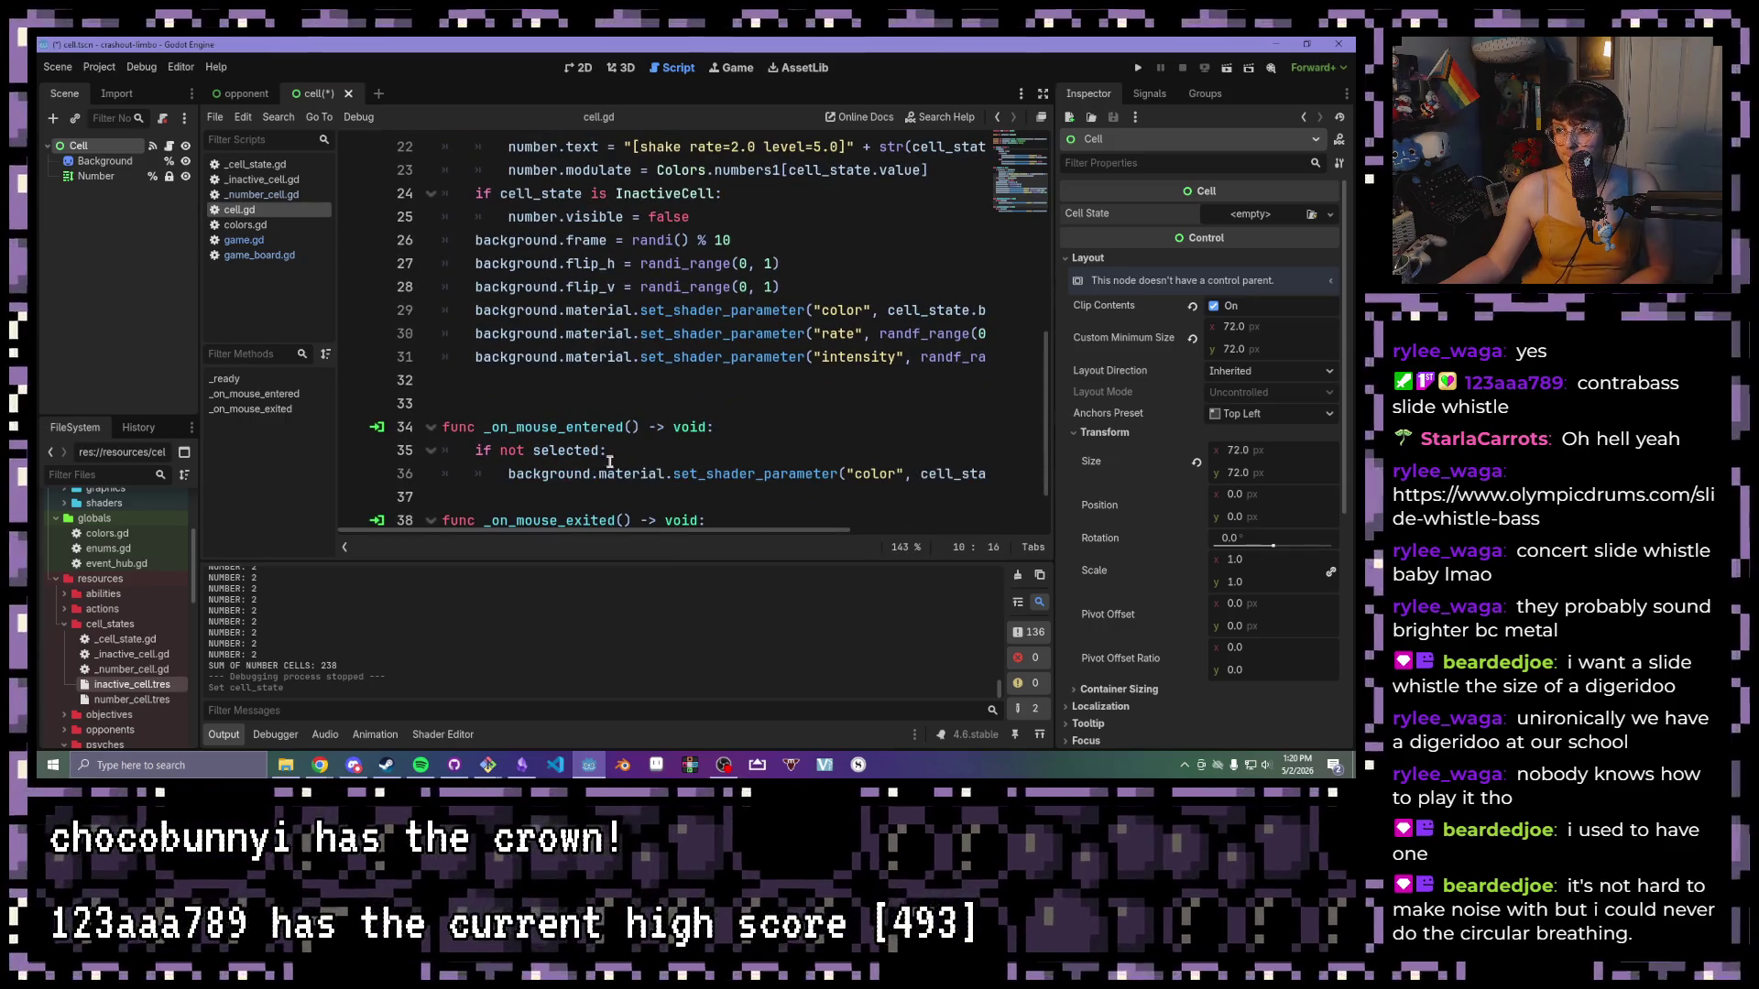
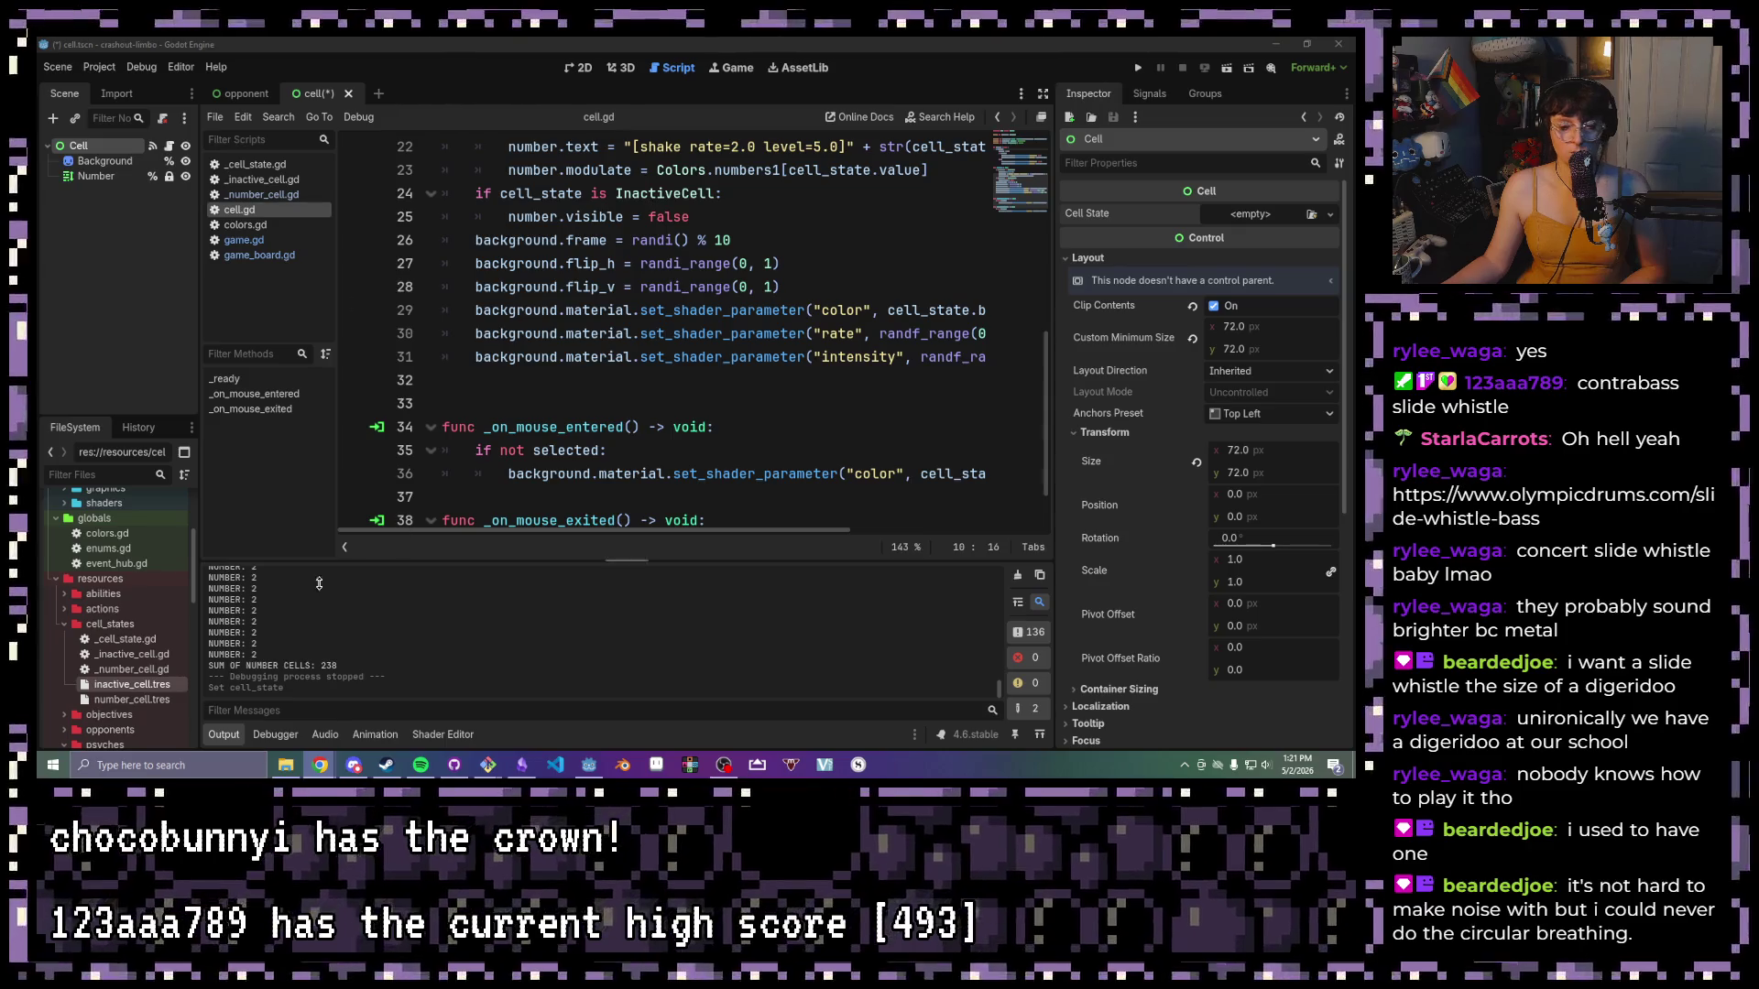
- Enable Local to Scene on inactive_cell.tres to match number_cell.tres, then open _number_cell.gd
left_click(143, 698)
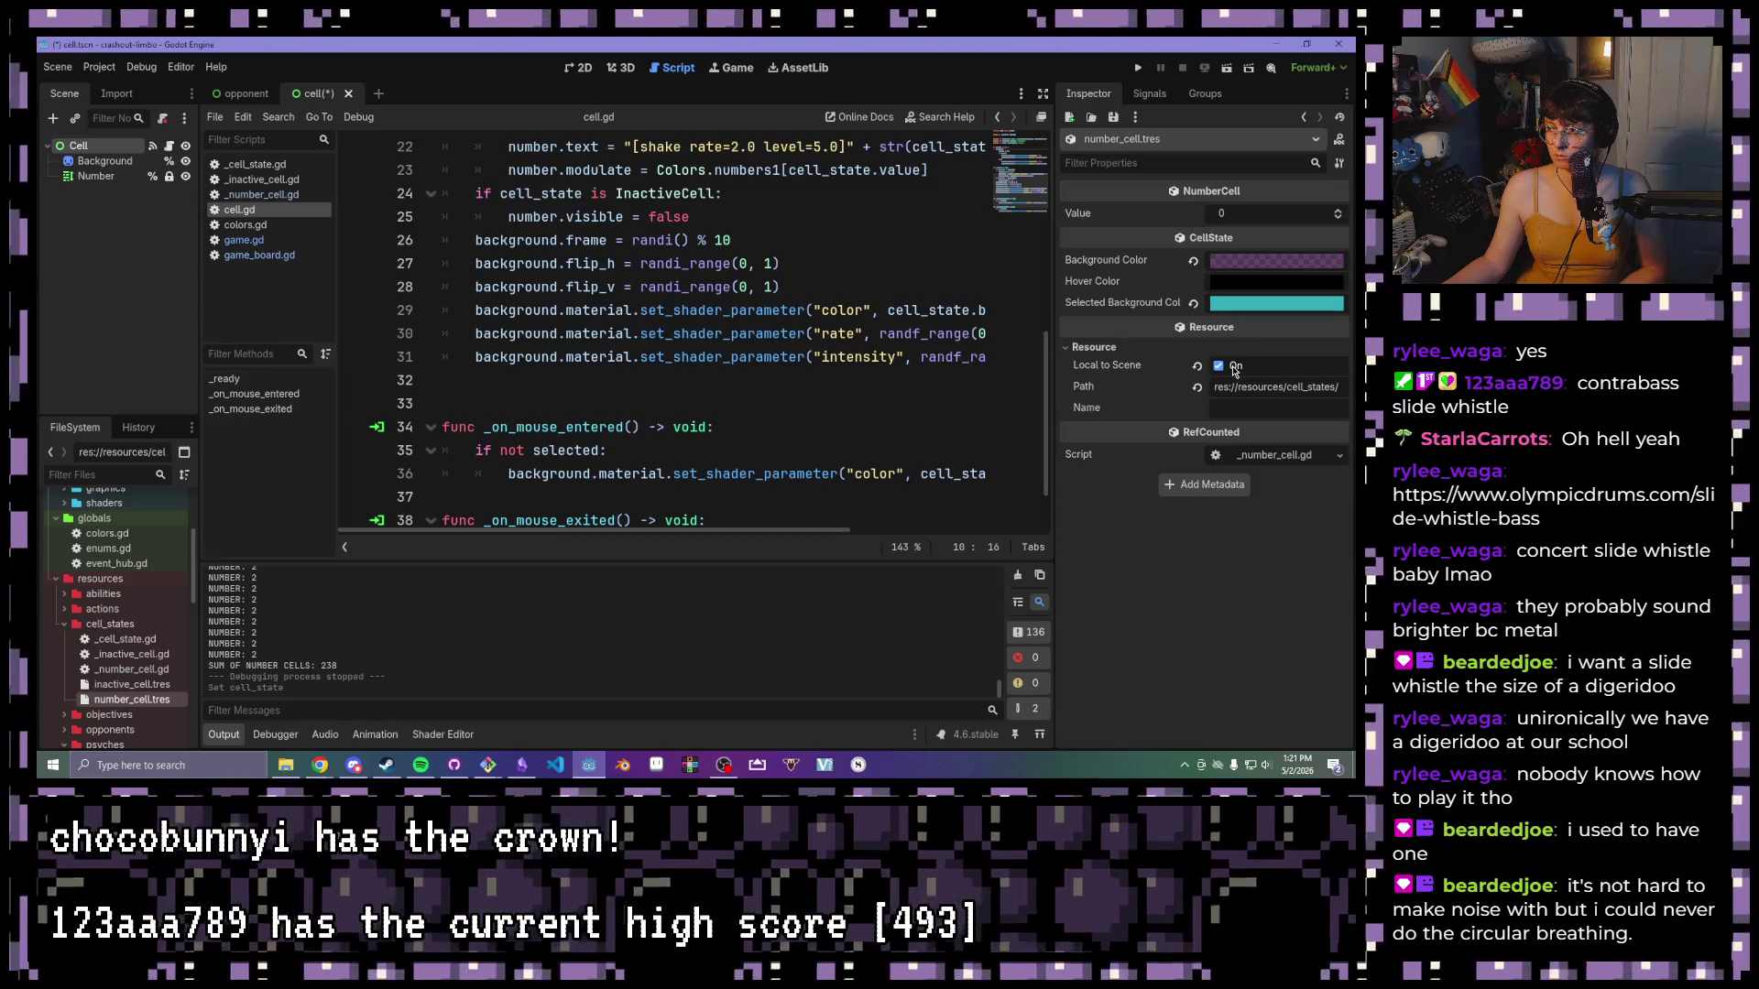
key("Up")
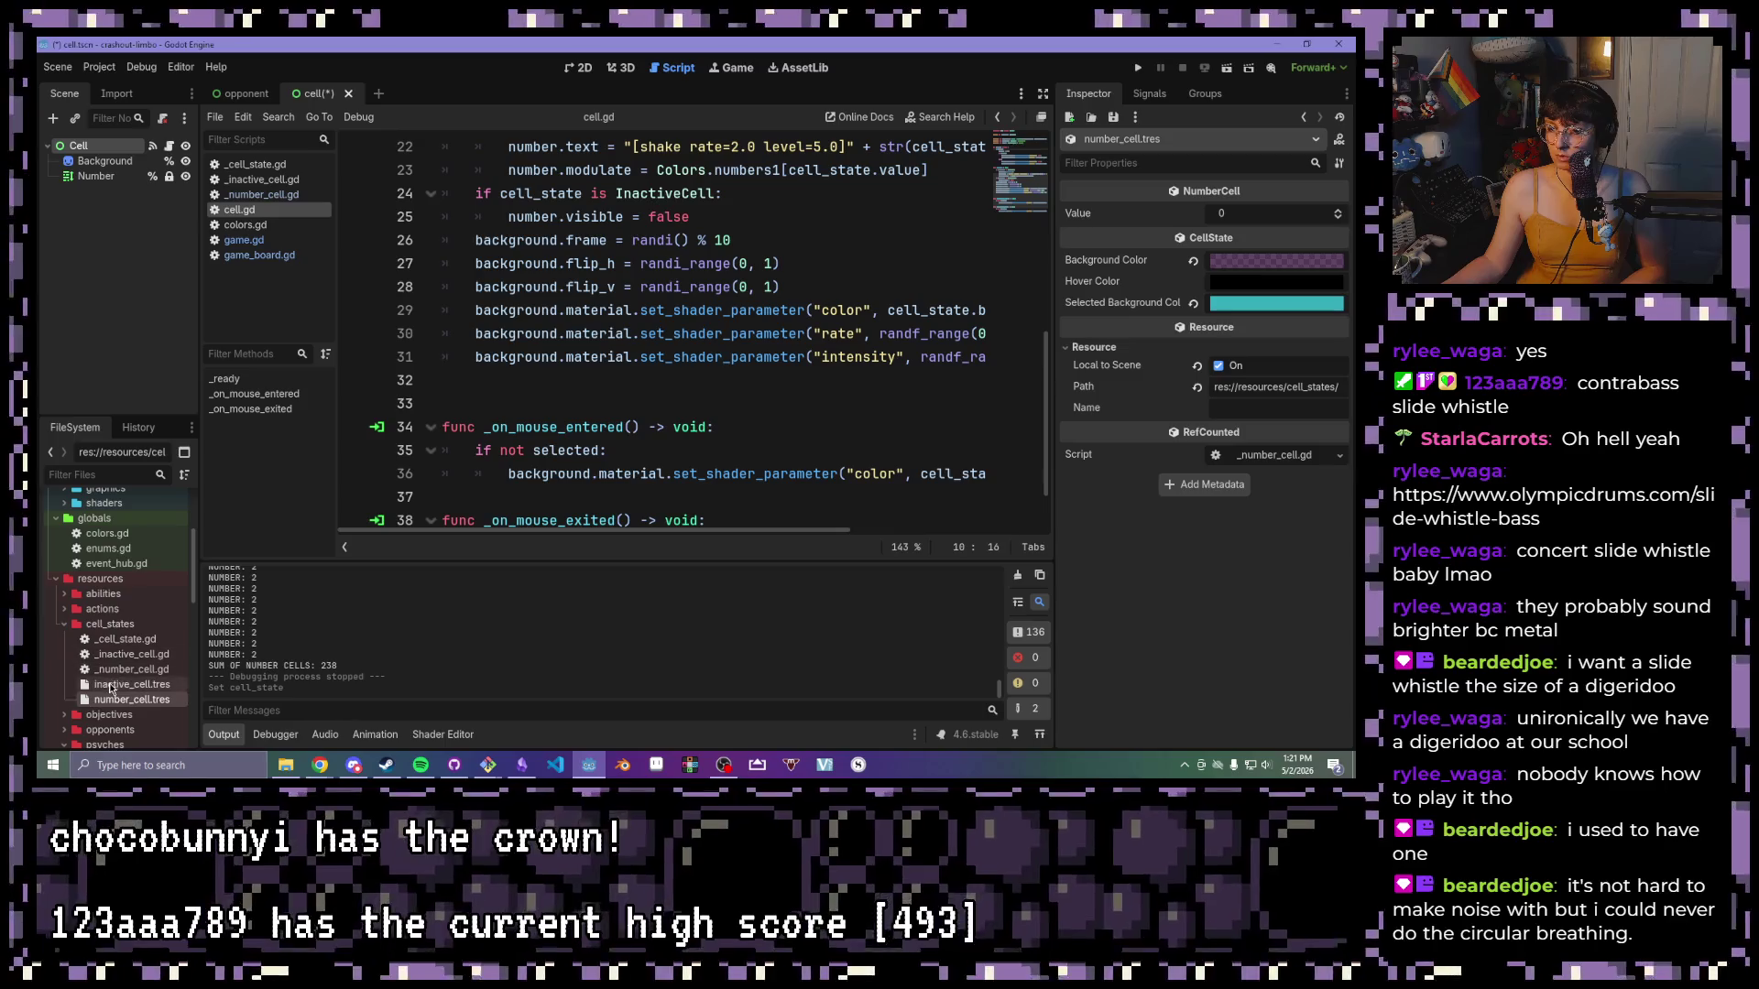
left_click(1095, 300)
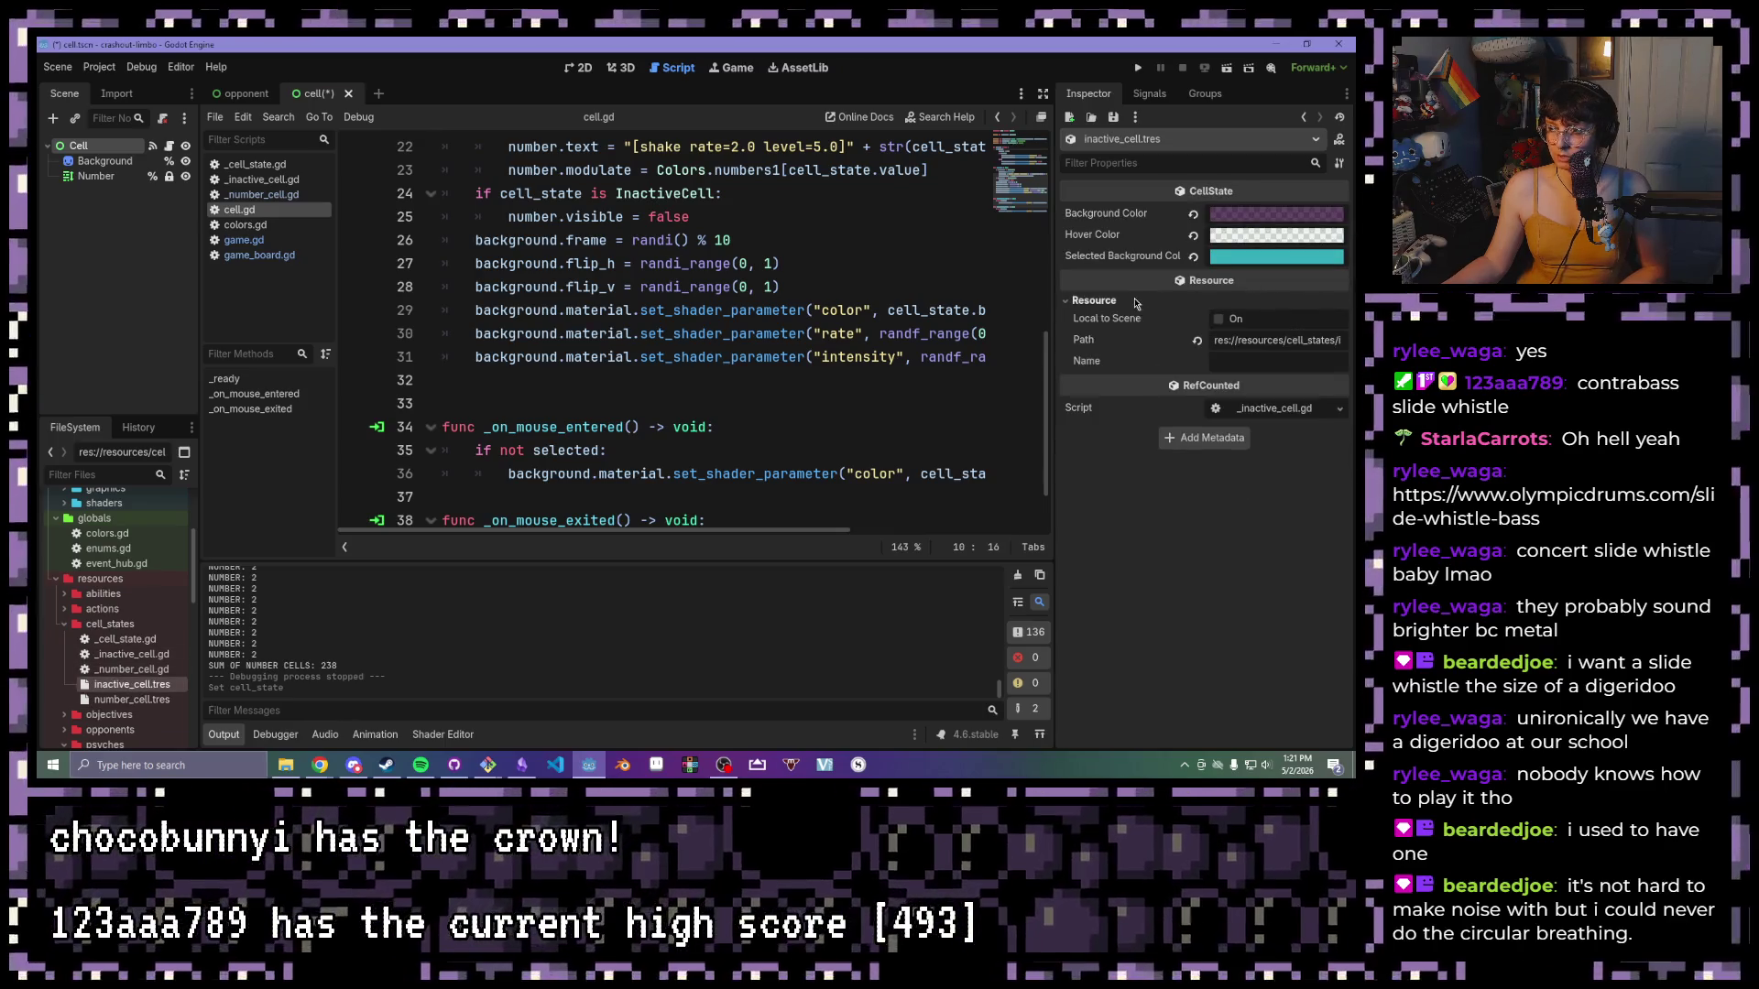
left_click(1218, 319)
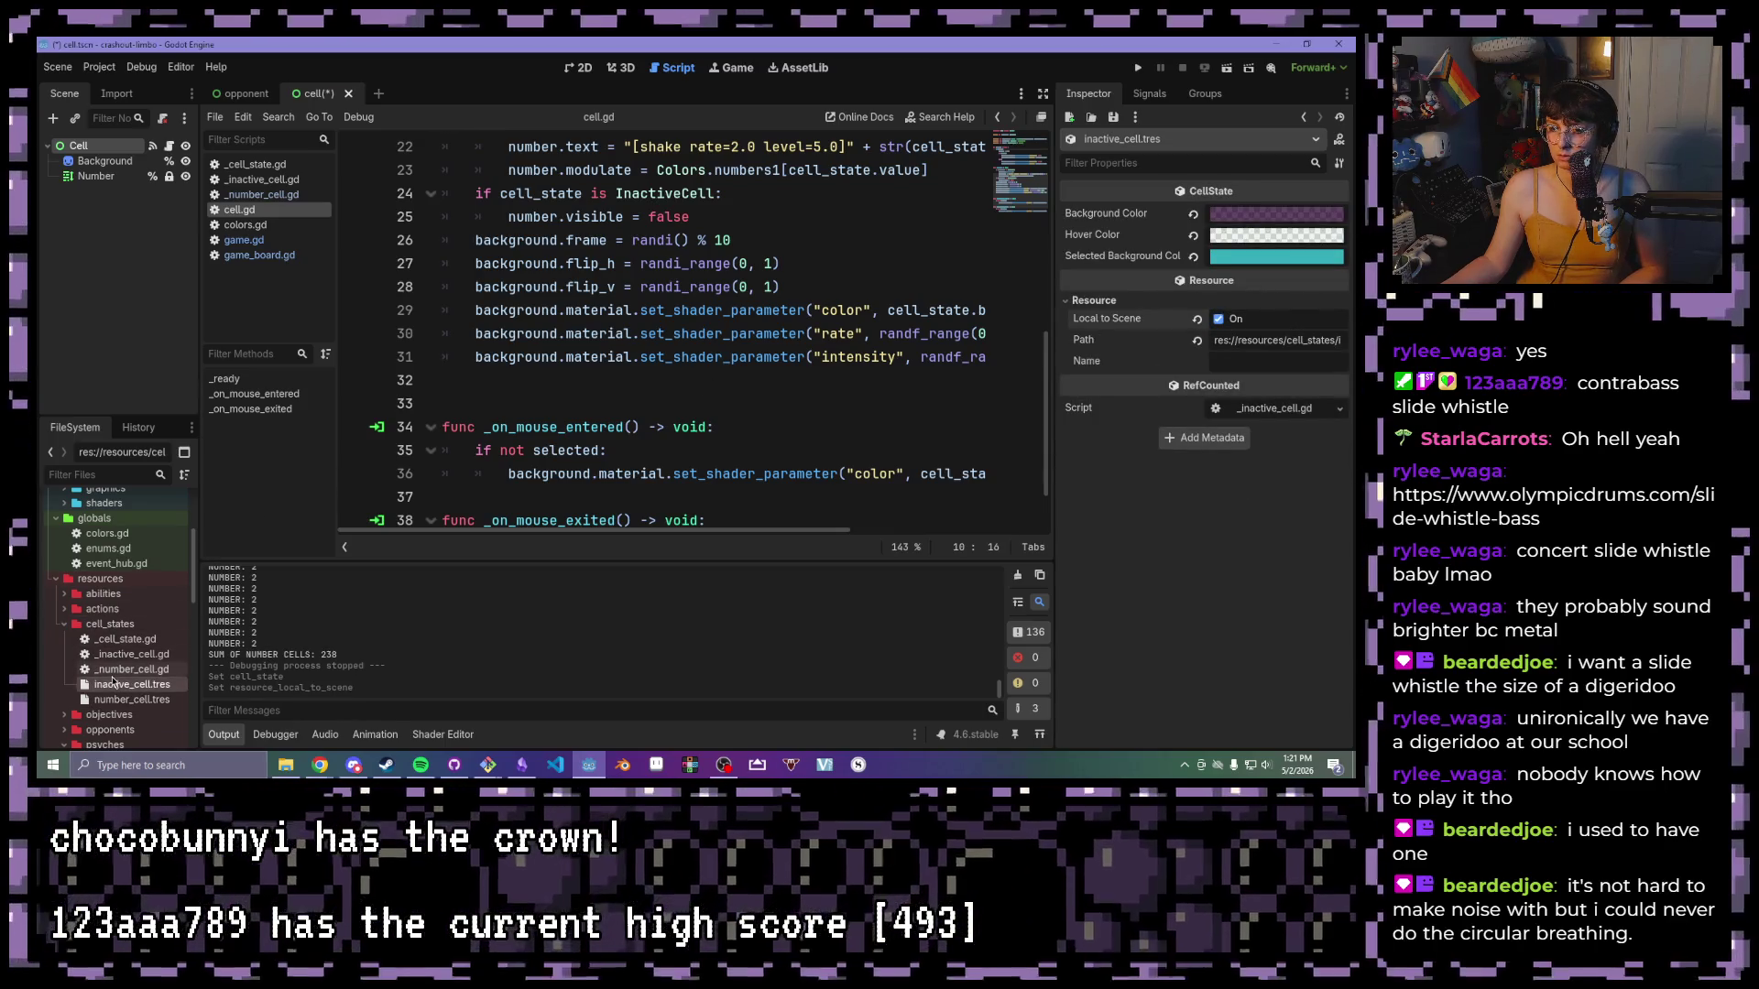
double_click(113, 672)
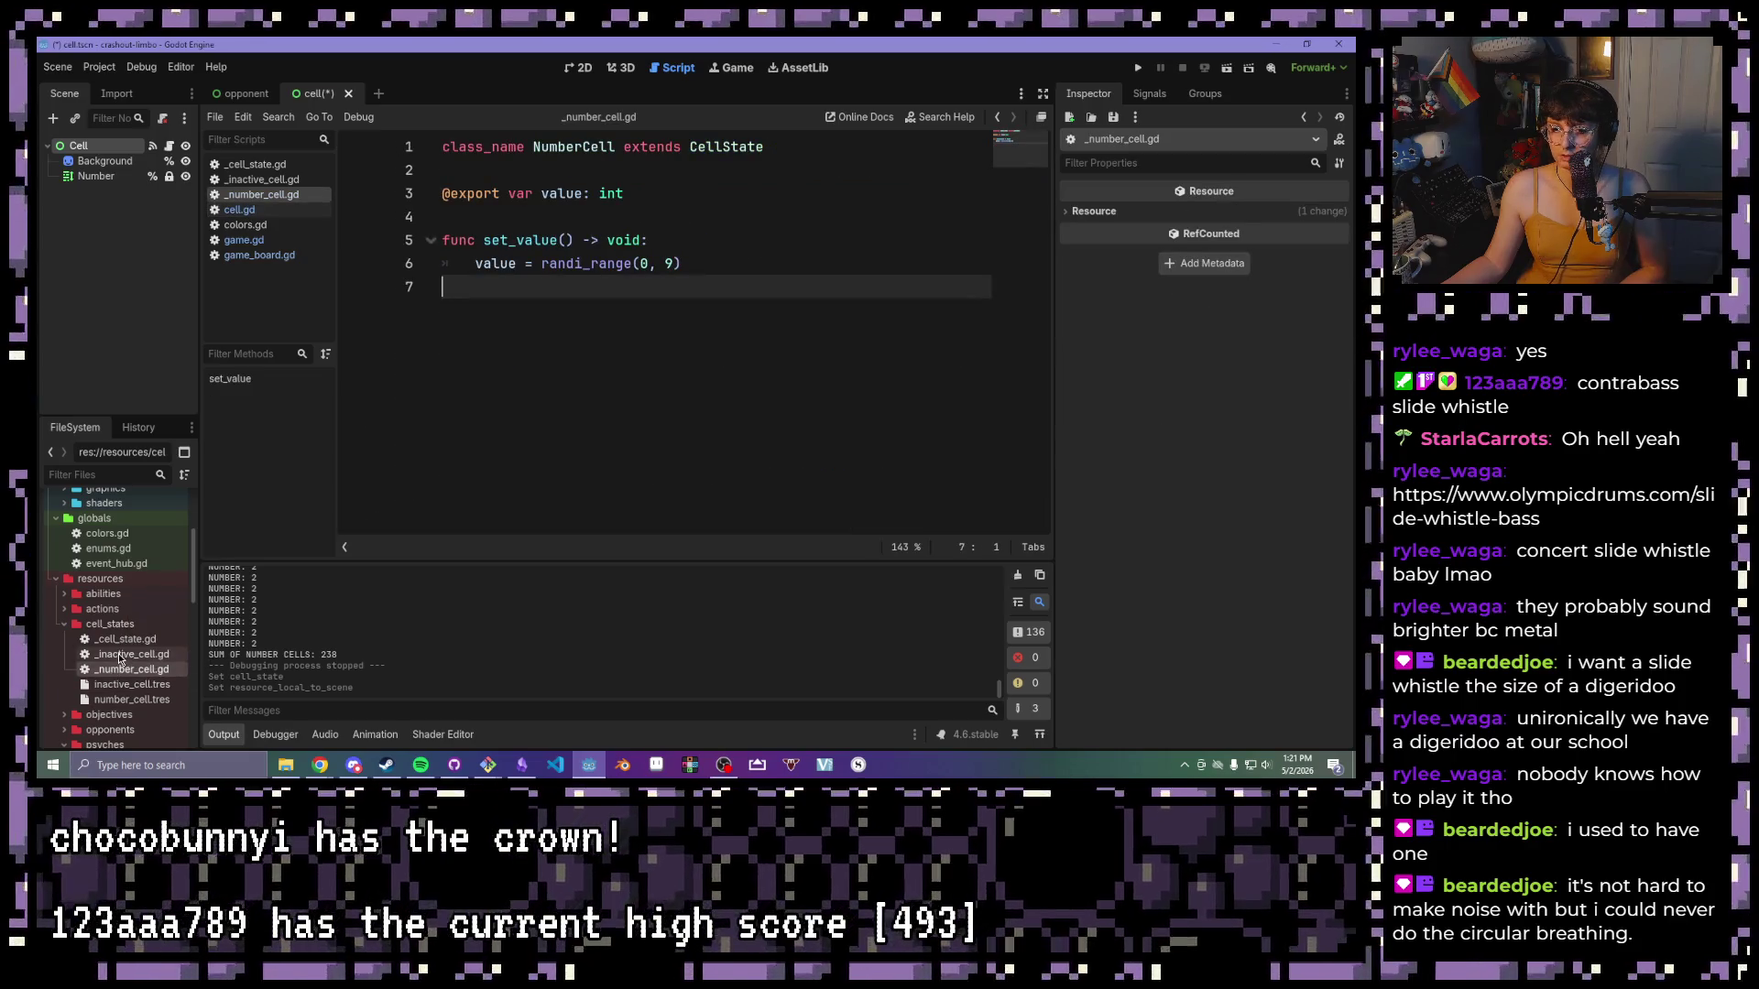
- Open _cell_state.gd, run the game, drag-select a pair of 8 cells, then stop it
double_click(124, 640)
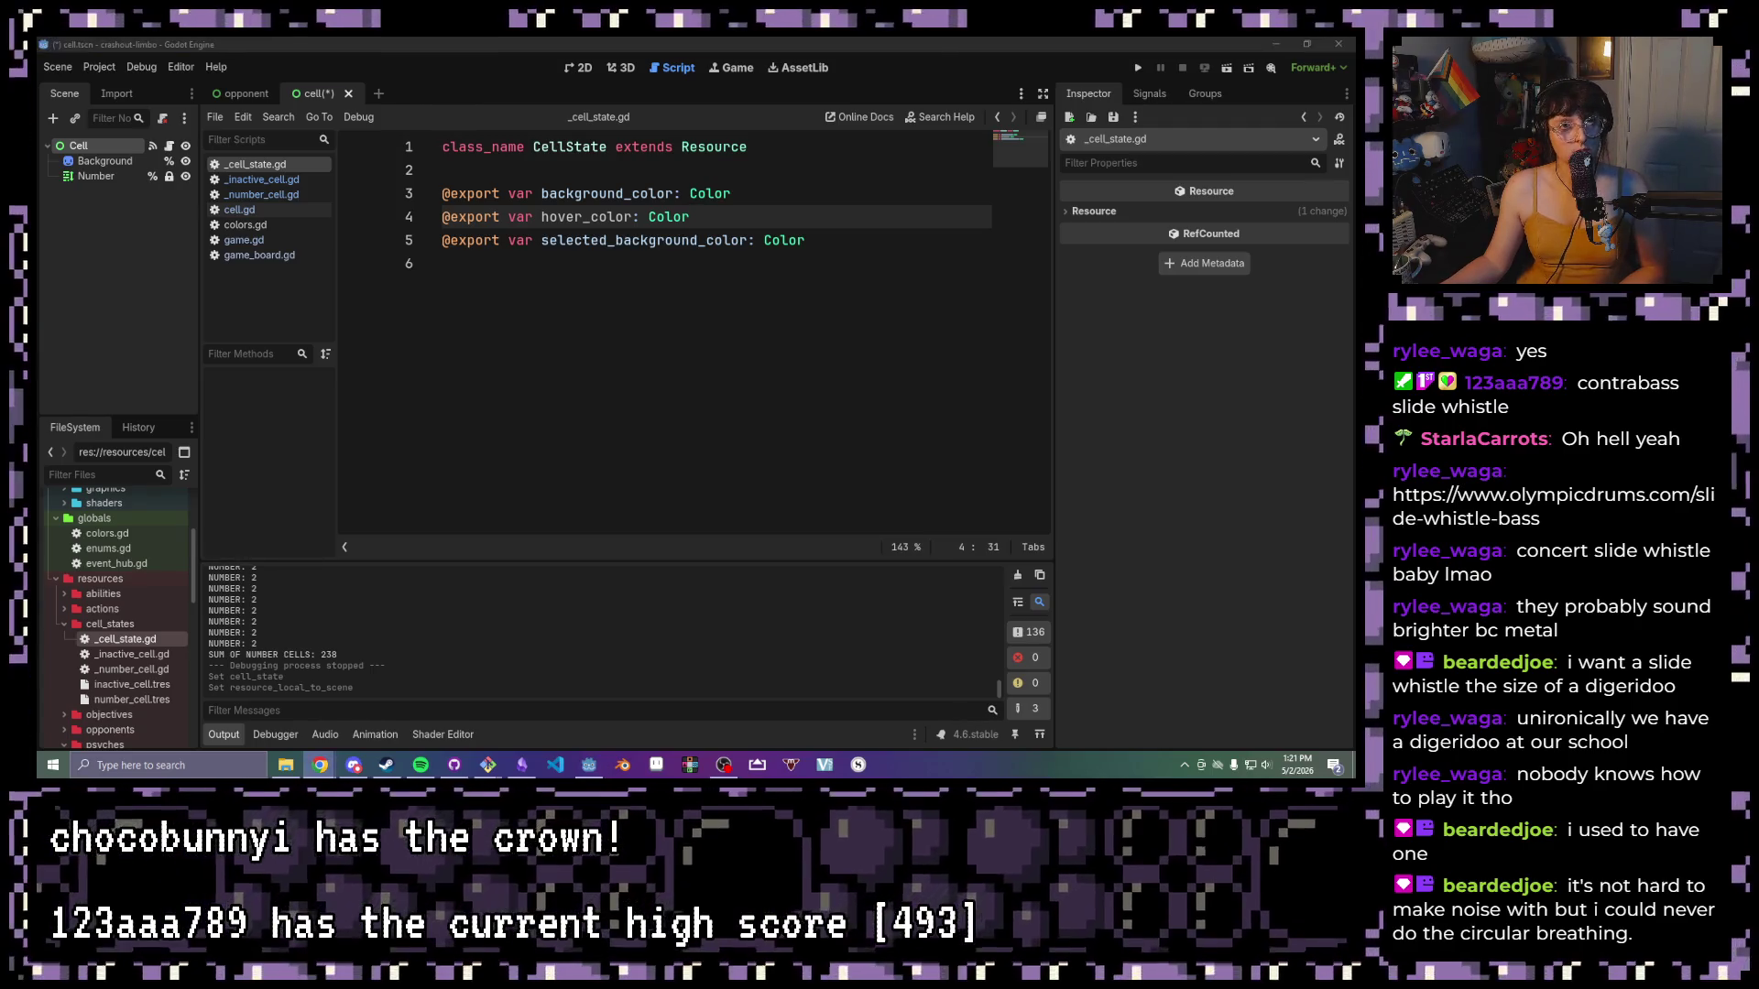
left_click(524, 303)
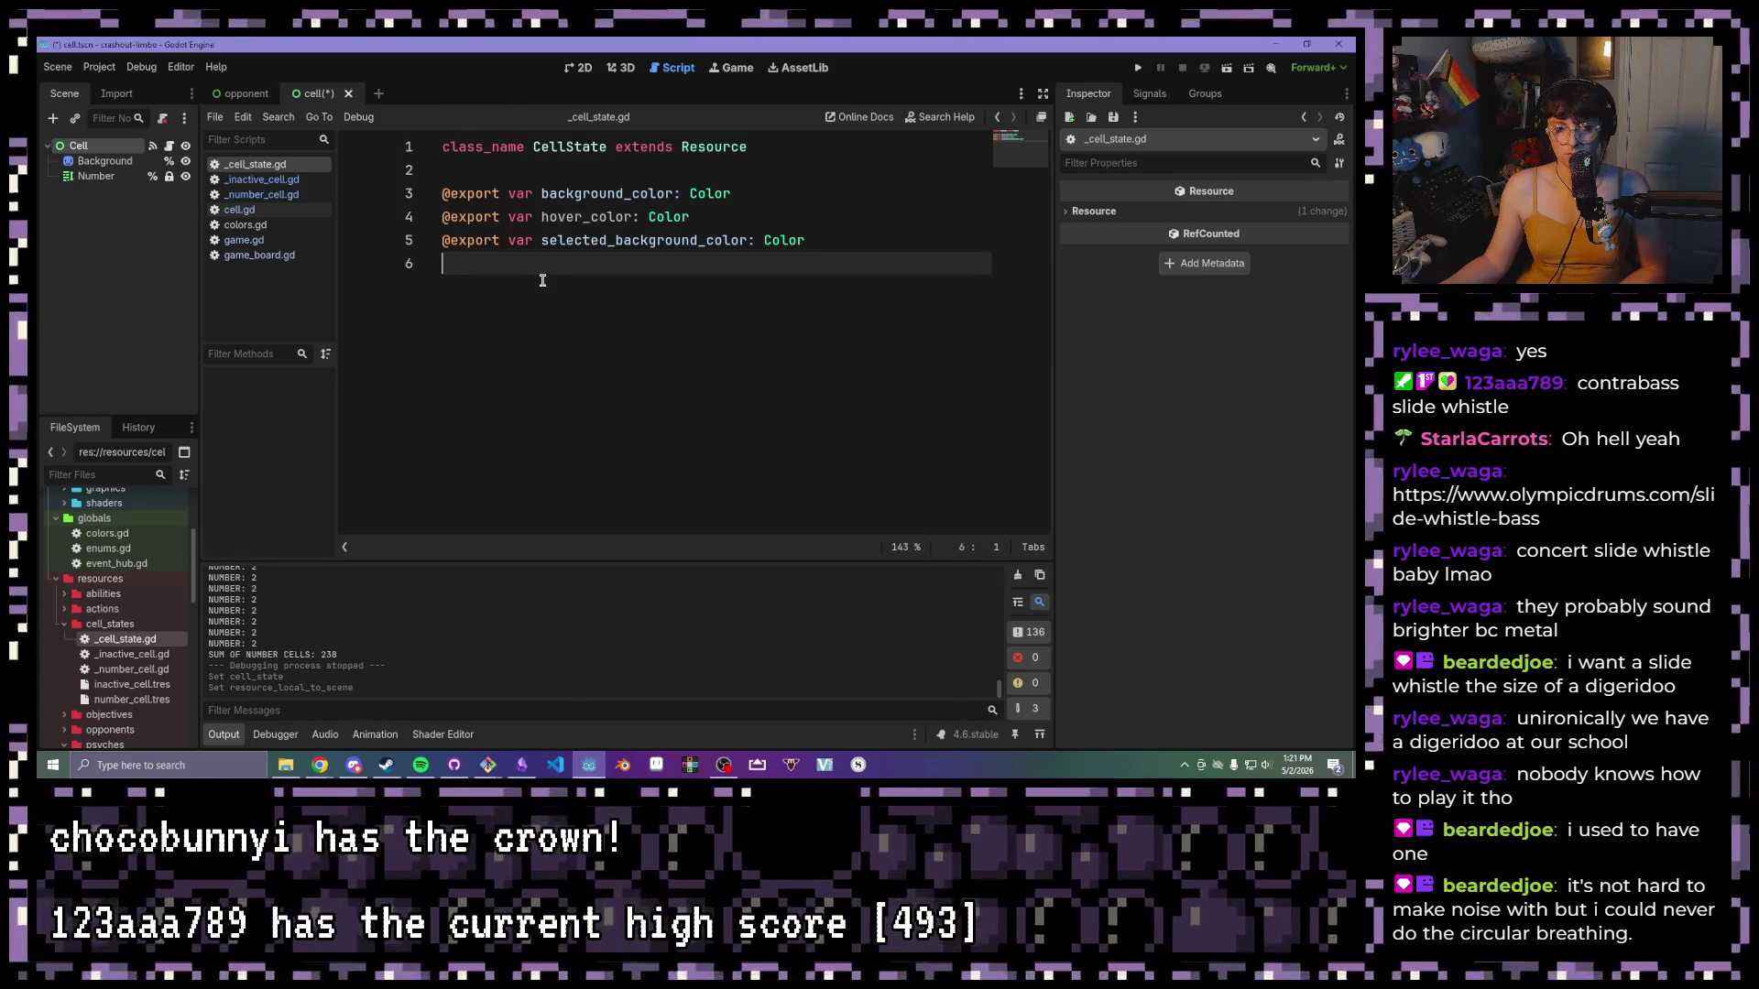
left_click(1138, 67)
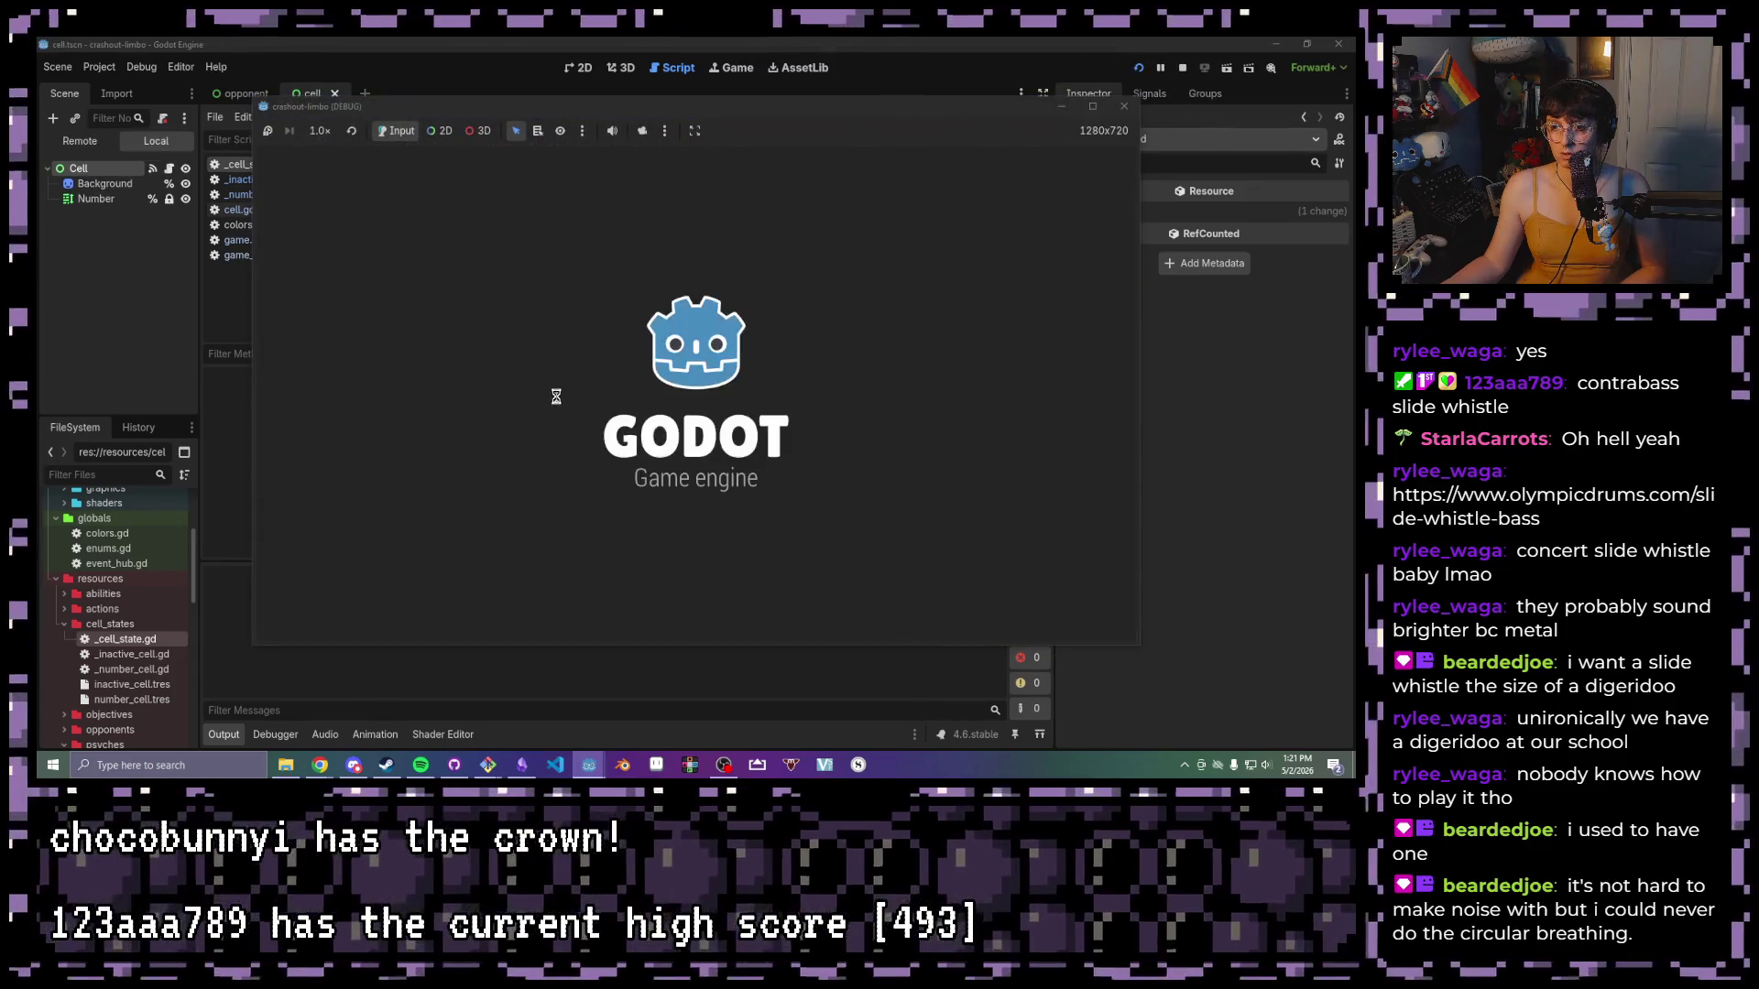
mouse_move(570, 400)
left_mouse_down()
mouse_move(581, 420)
mouse_move(628, 419)
left_mouse_up()
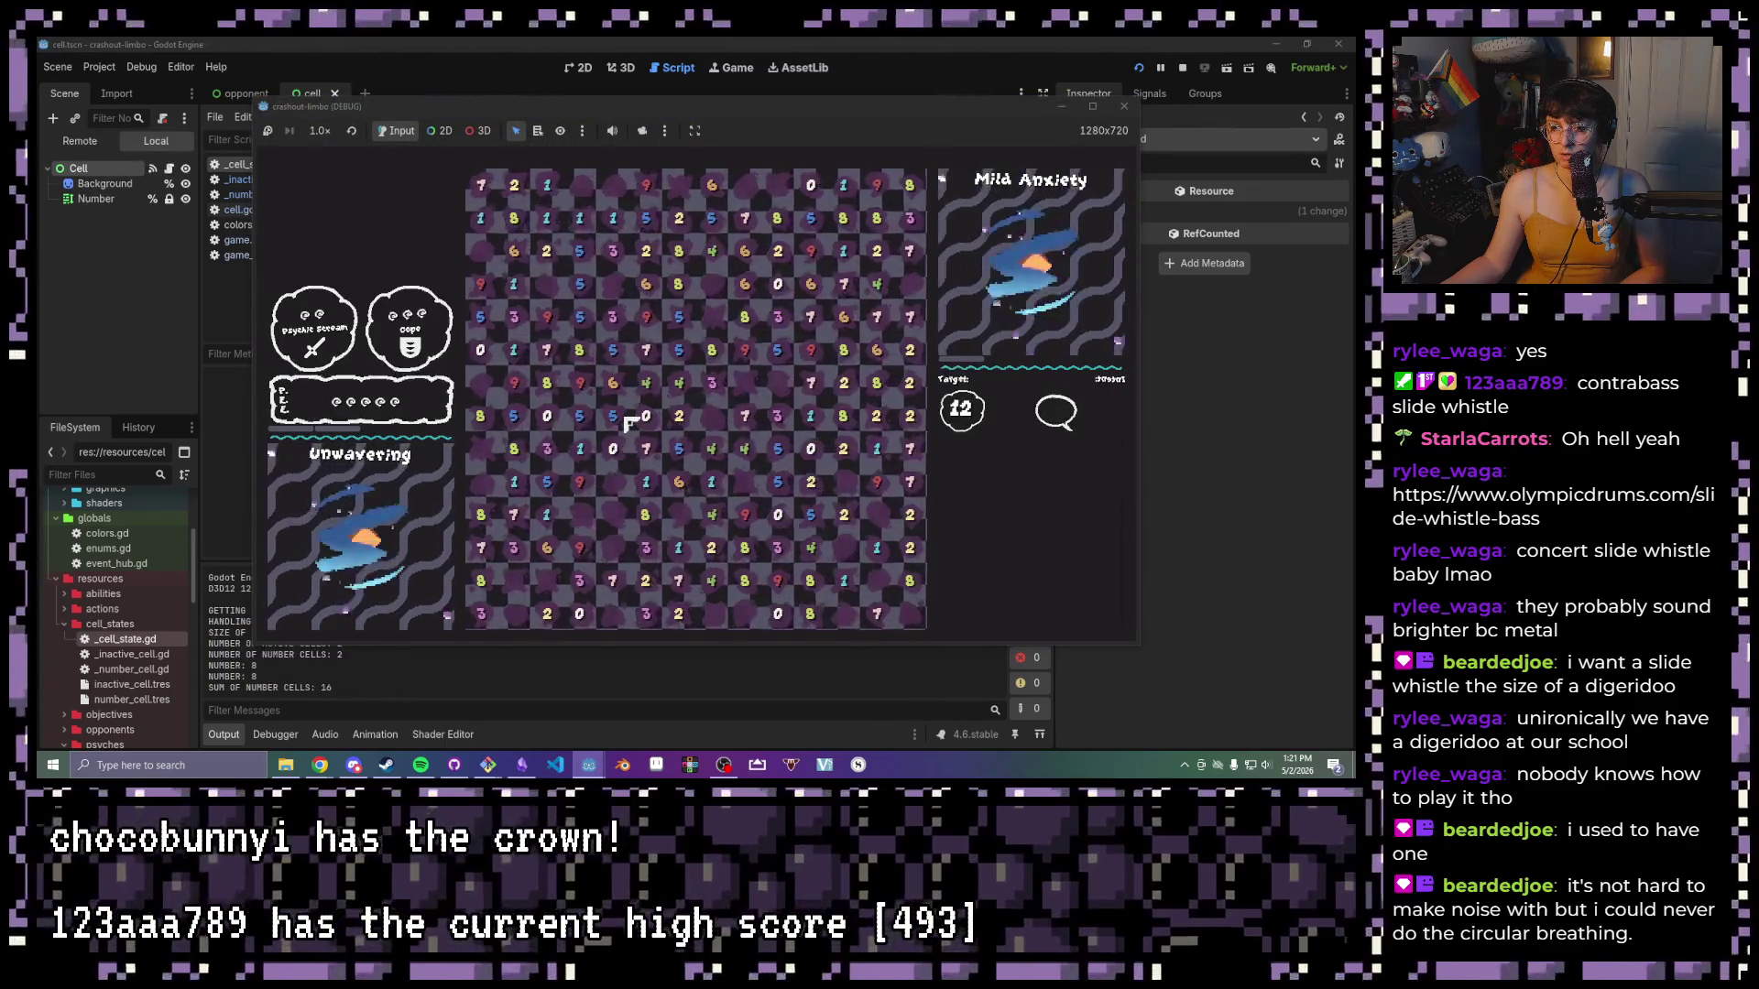
left_click(1127, 109)
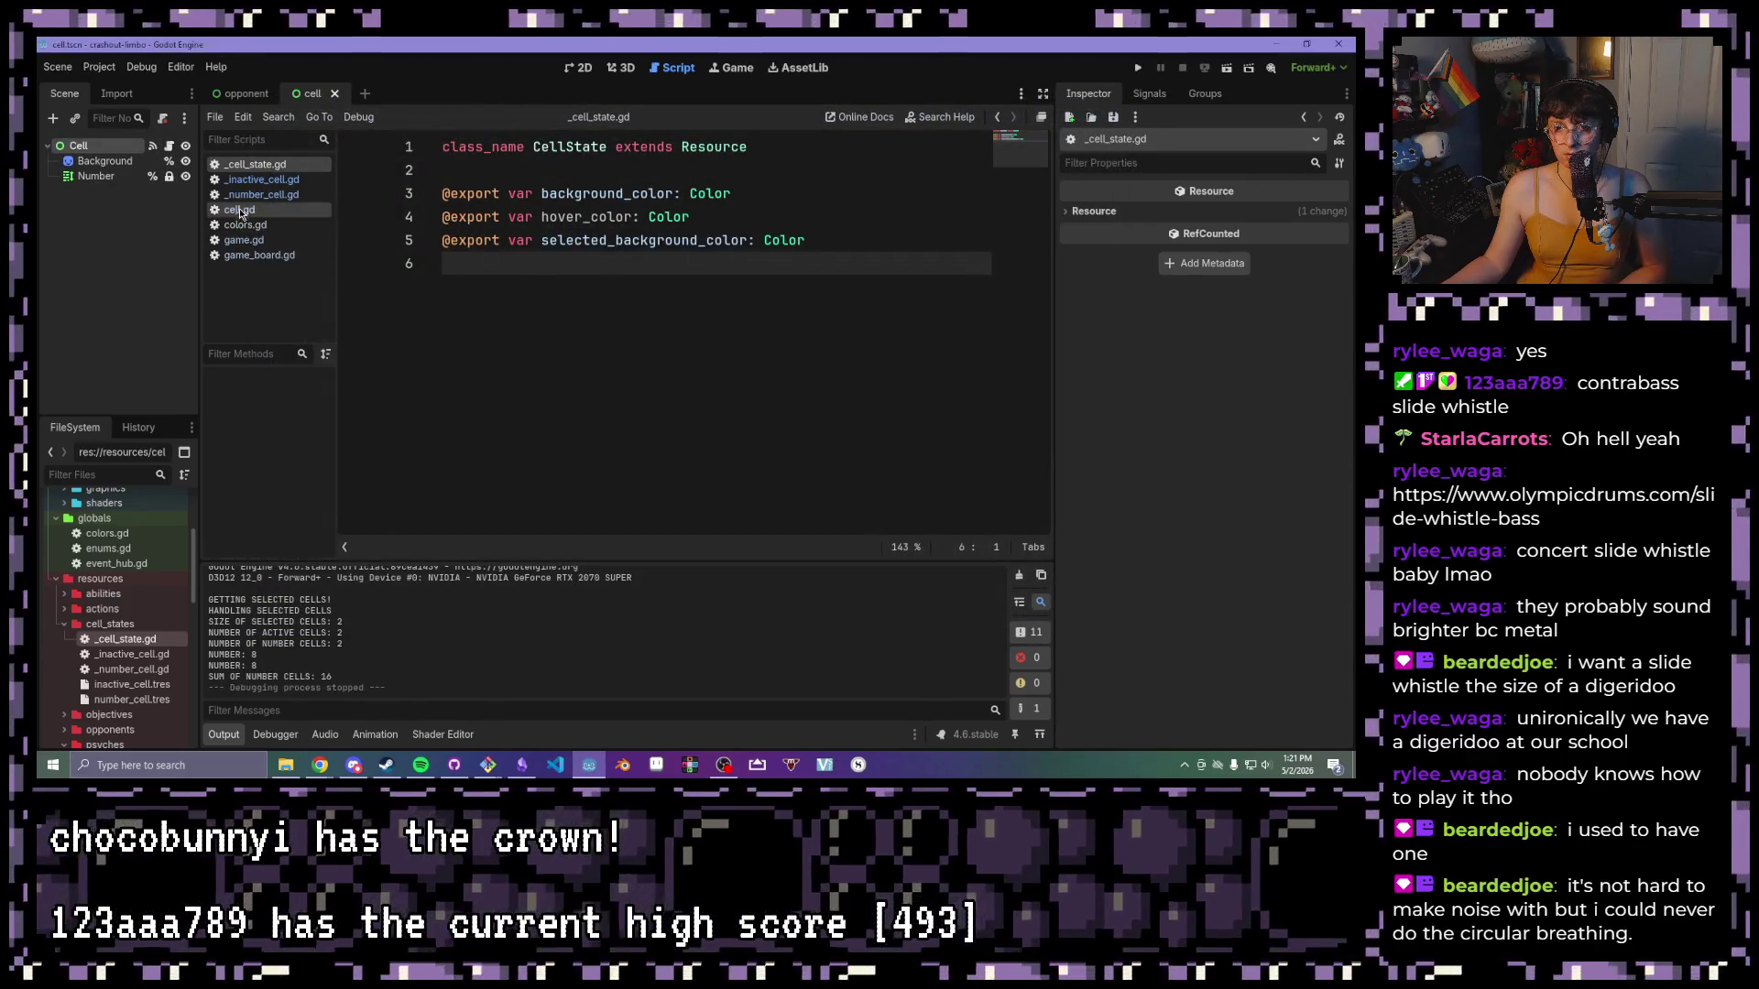
- Open game_board.gd and review lines 52–53 in populate_cells that set the number cell state
left_click(257, 255)
scroll(552, 367, "up", 6)
scroll(552, 367, "down", 3)
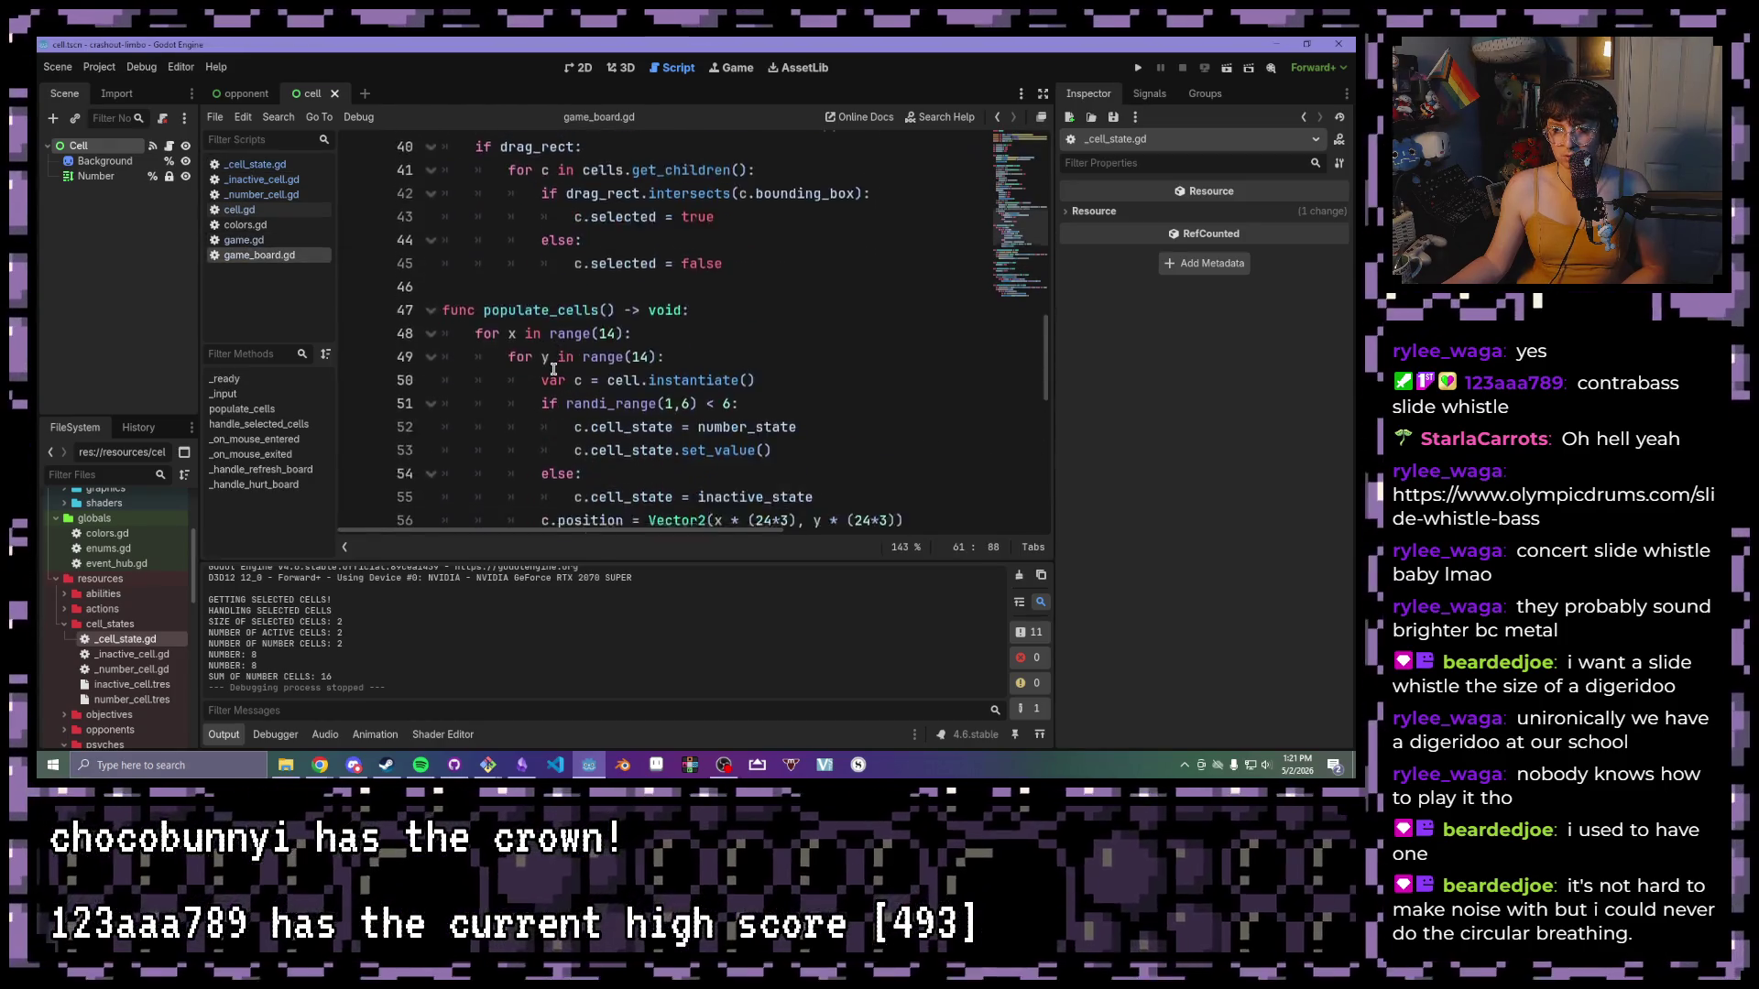
mouse_move(847, 381)
left_mouse_down()
mouse_move(449, 380)
mouse_move(527, 348)
left_mouse_up()
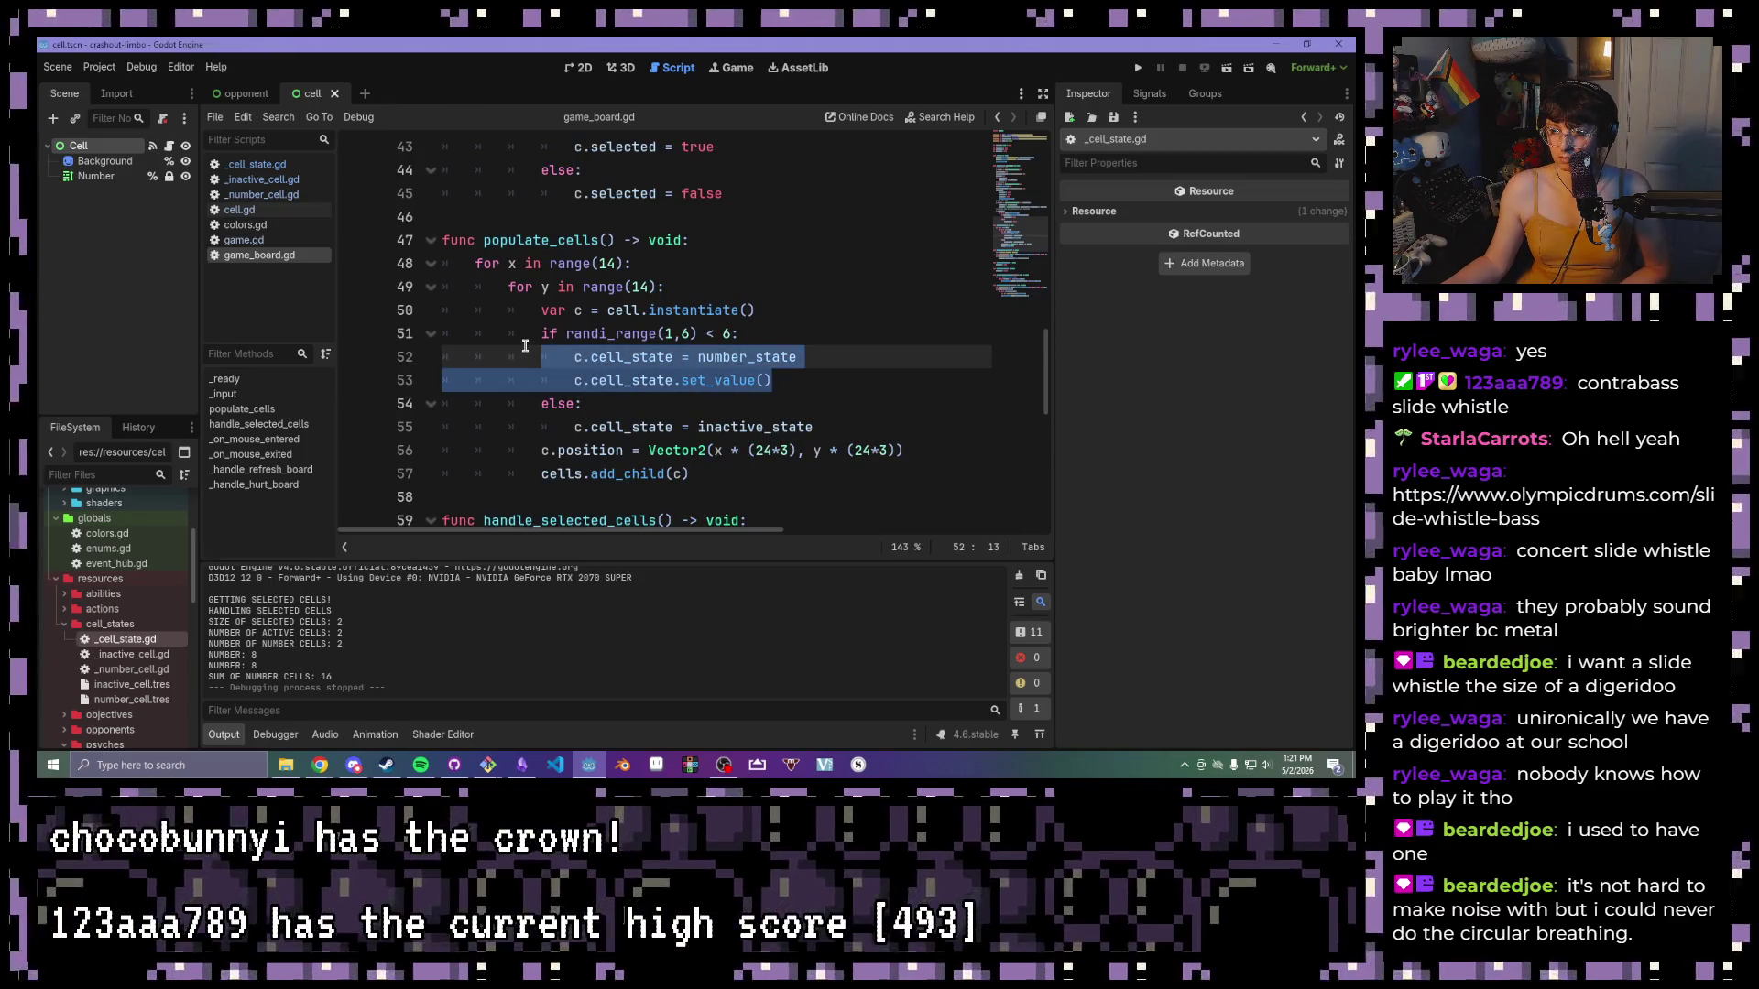
scroll(525, 345, "up", 14)
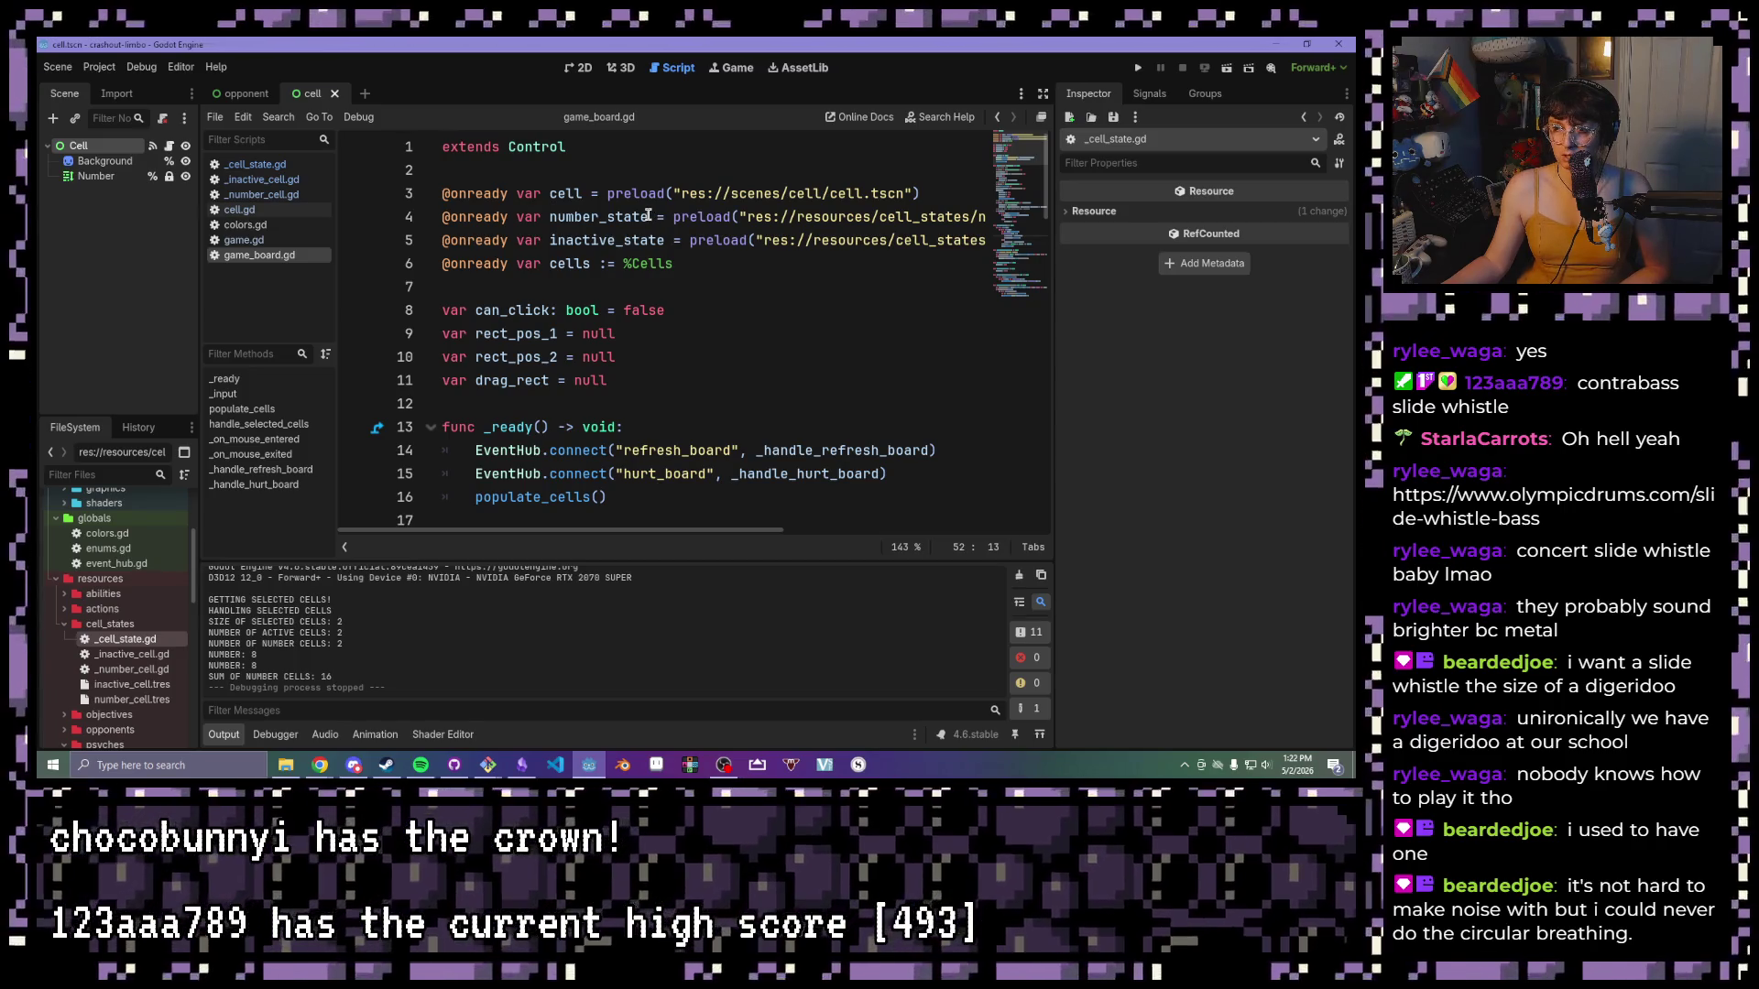
mouse_move(664, 530)
left_mouse_down()
mouse_move(900, 533)
mouse_move(608, 541)
left_mouse_up()
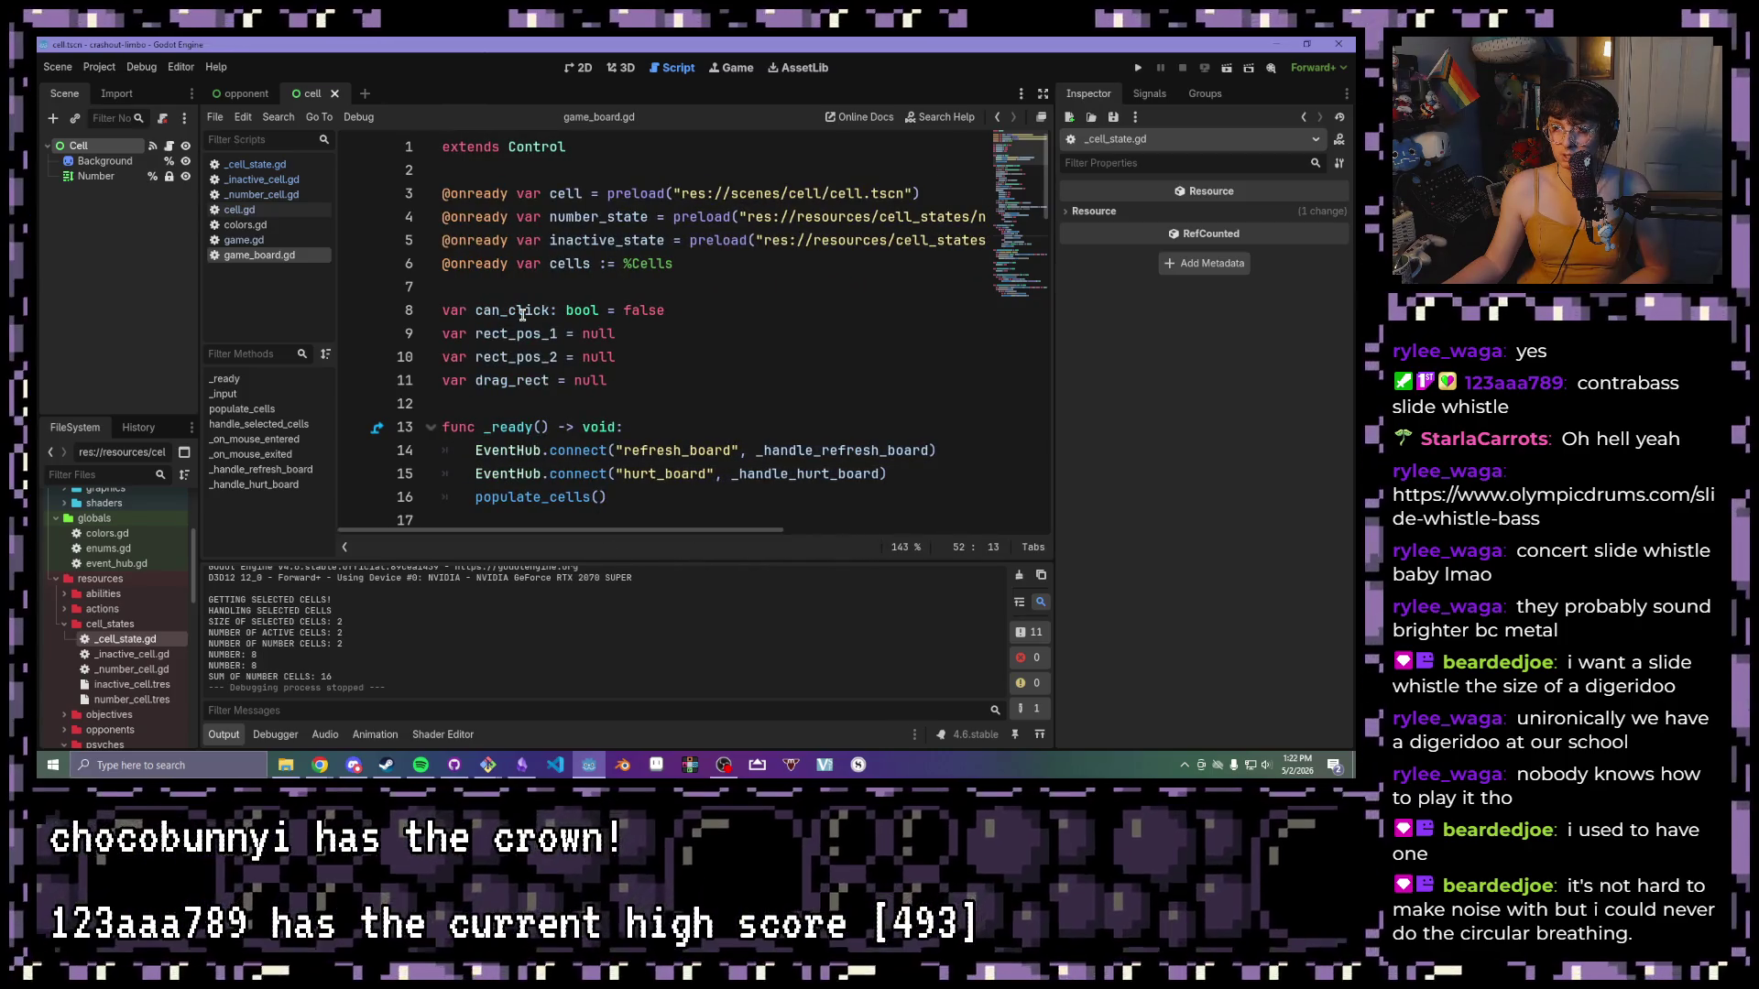
scroll(521, 310, "down", 12)
scroll(527, 317, "down", 1)
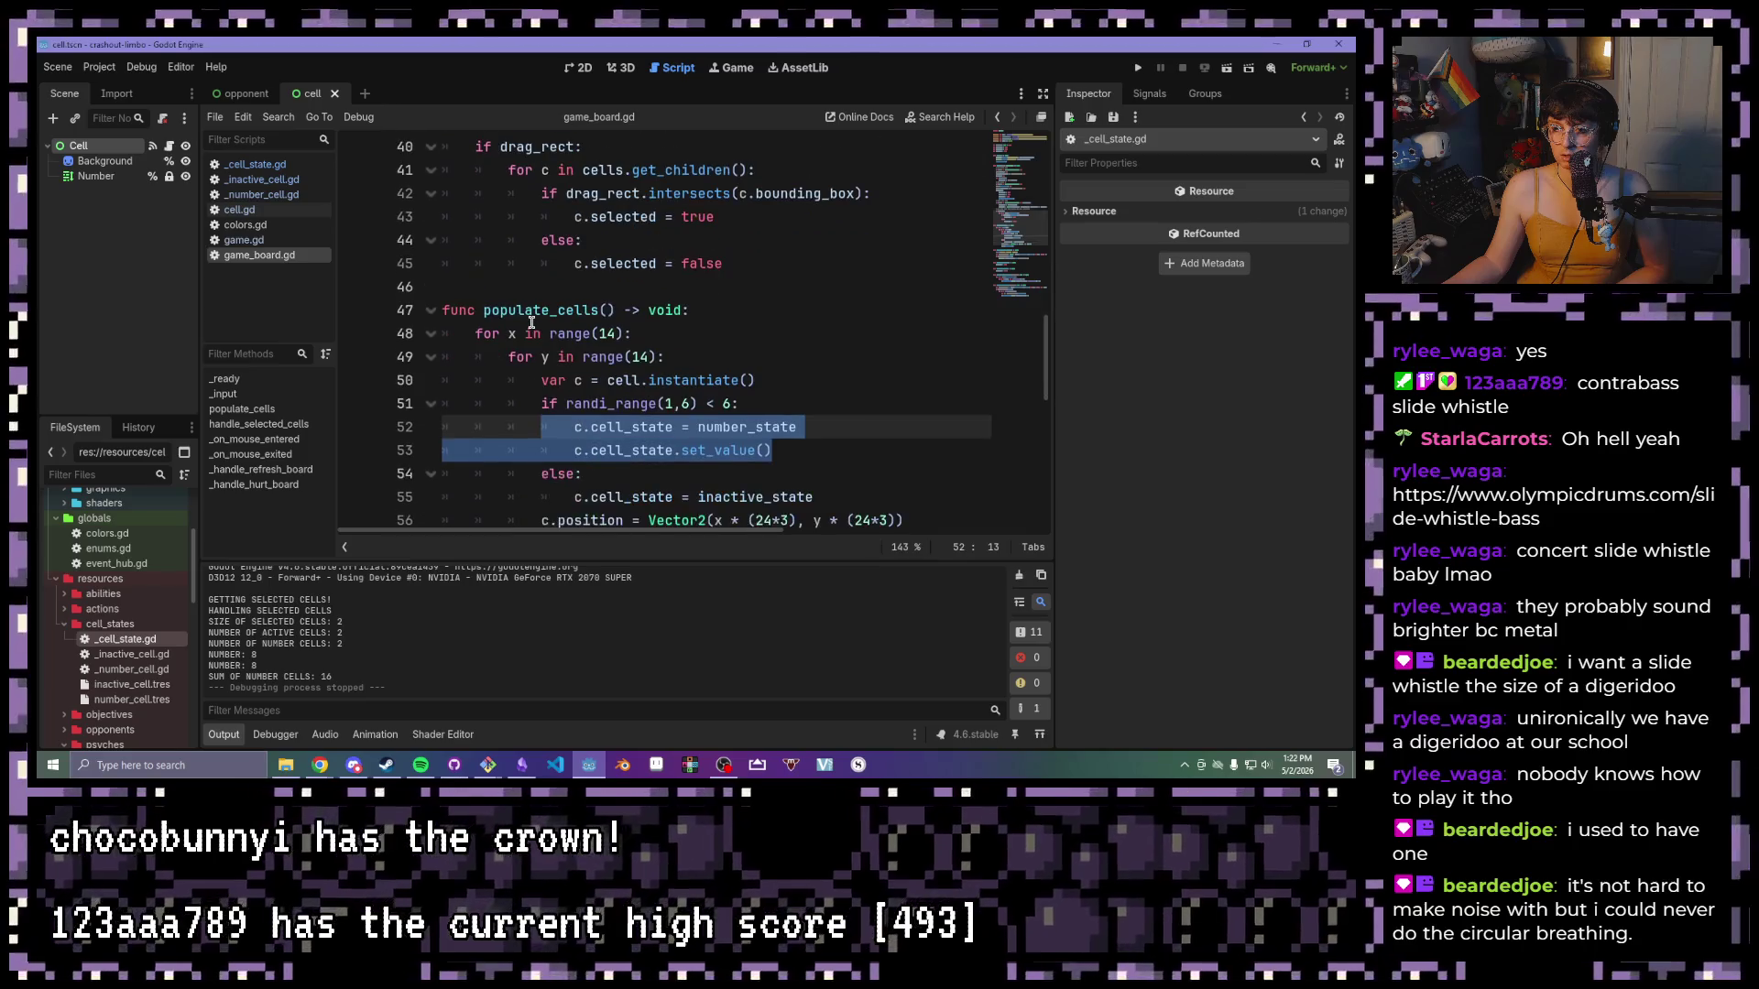
scroll(581, 393, "down", 1)
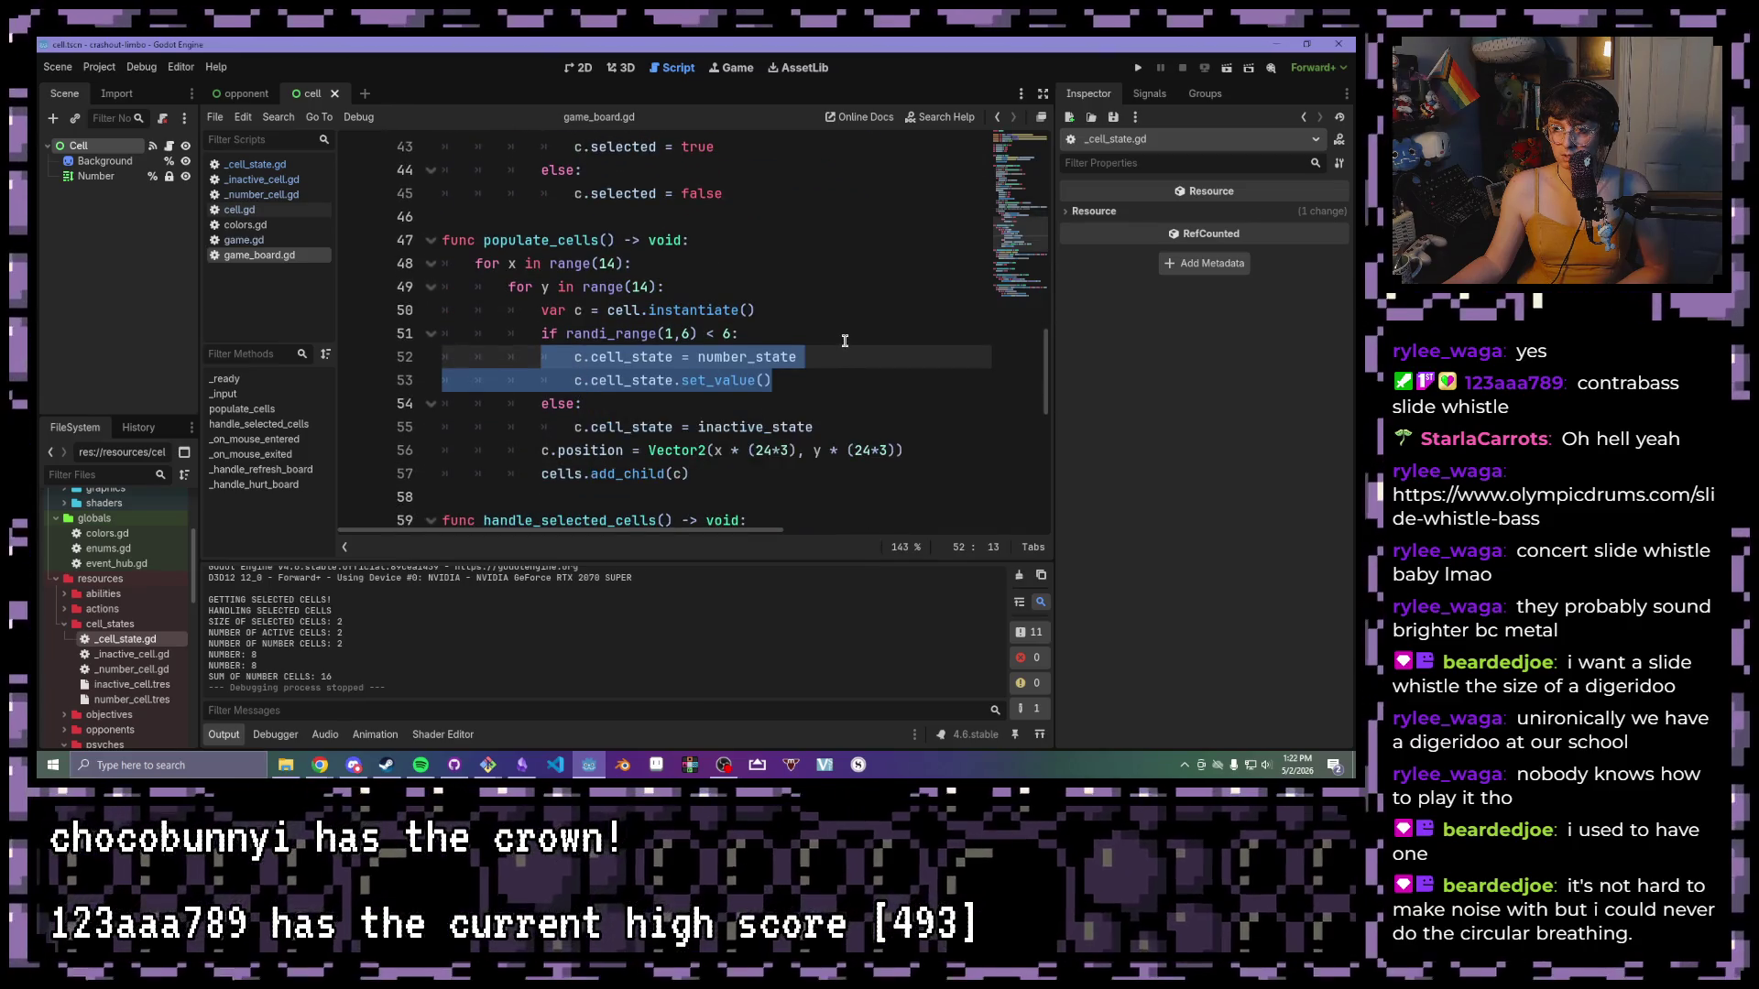
- Append .new() to number_state on line 52 and rerun the game
left_click(845, 341)
left_click(844, 357)
type(".")
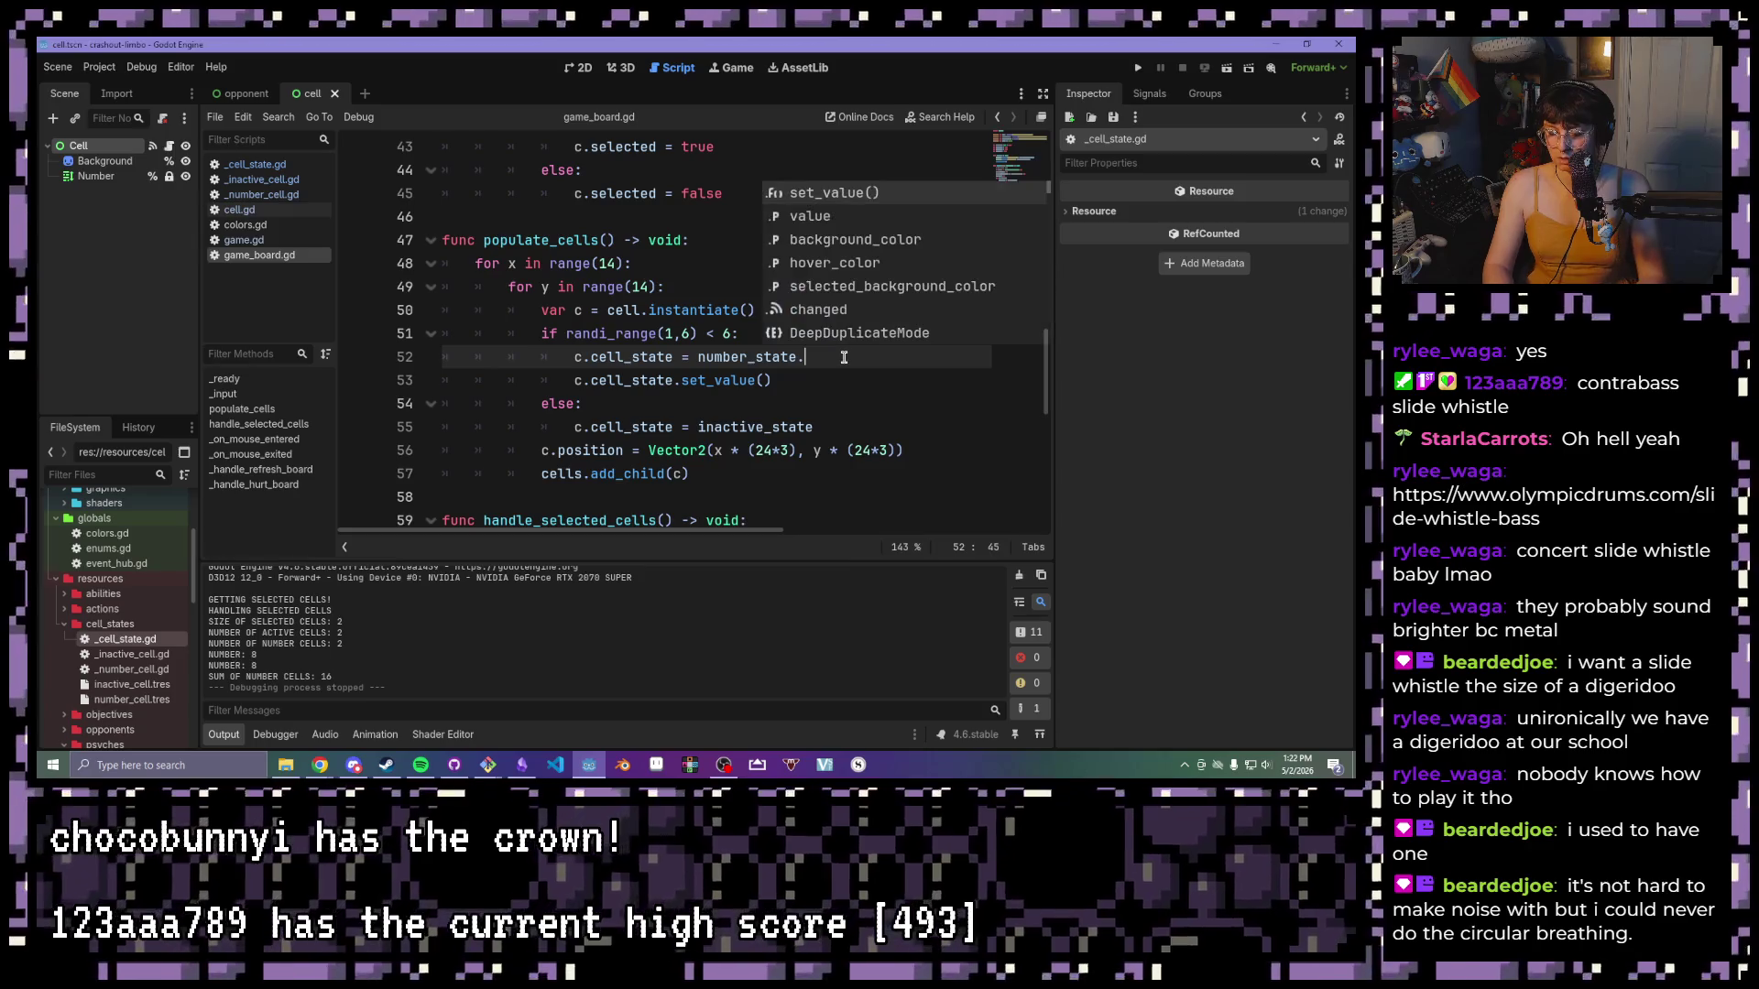
type("in")
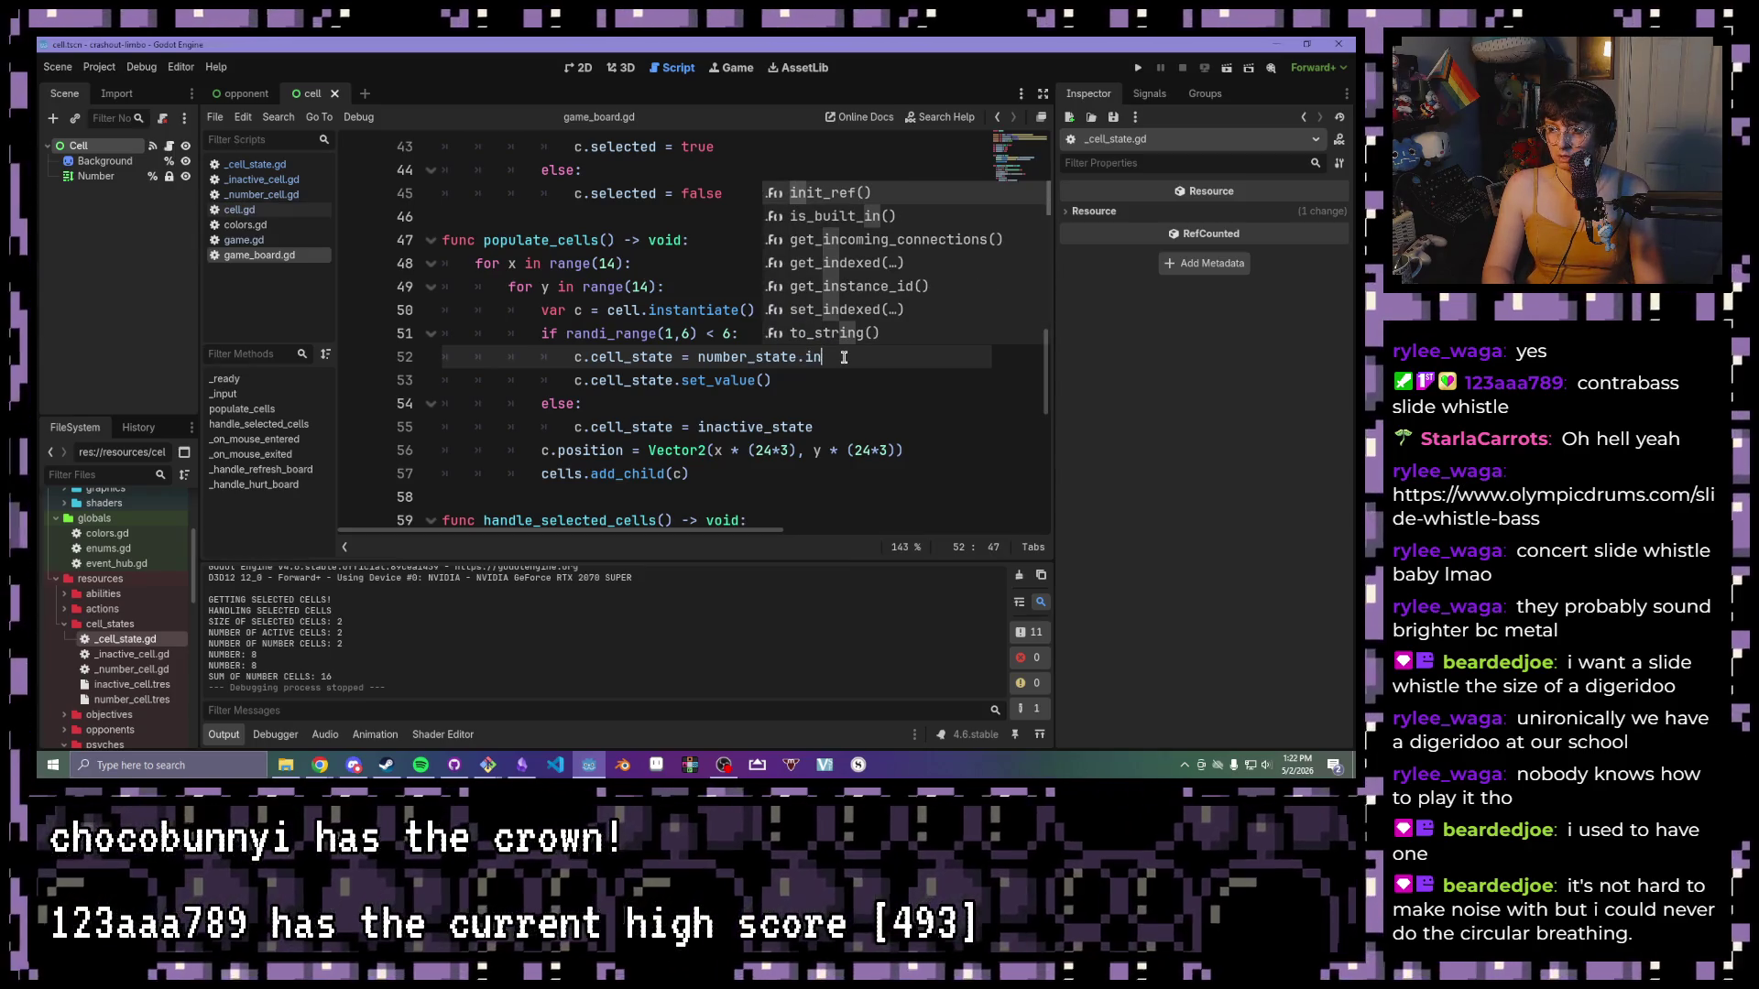
type("stan")
key("BackSpace")
key("BackSpace")
key("BackSpace")
type("n")
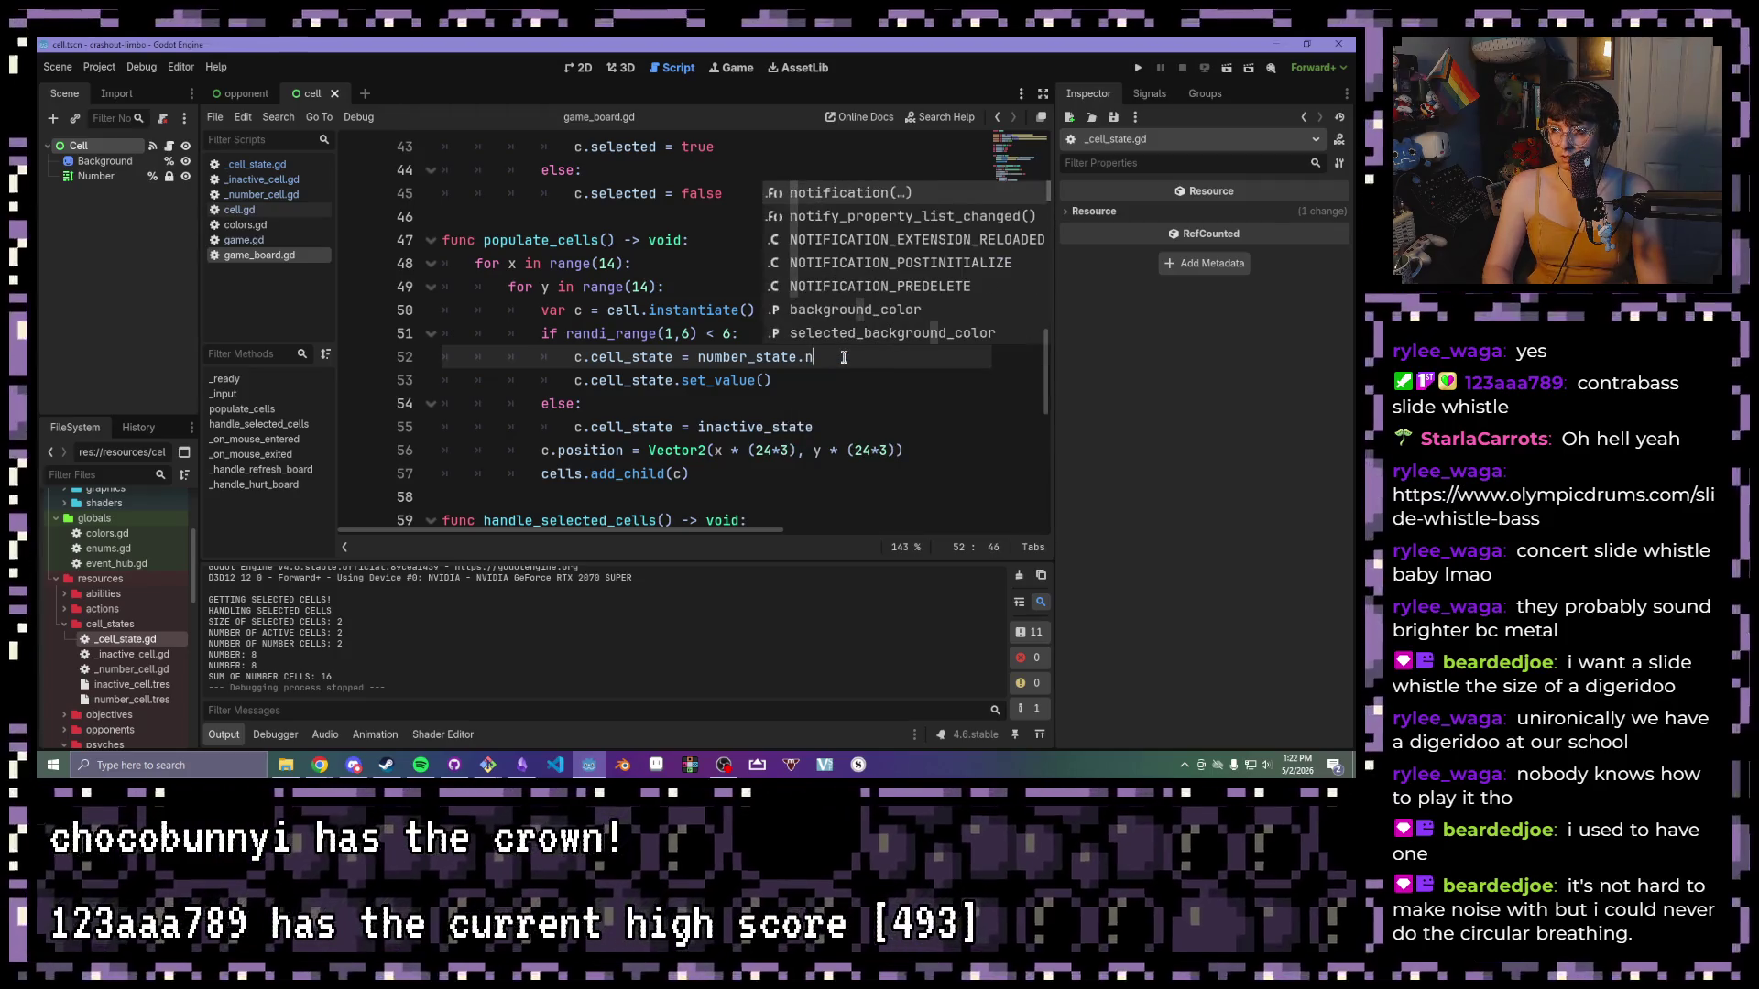
type("ew()")
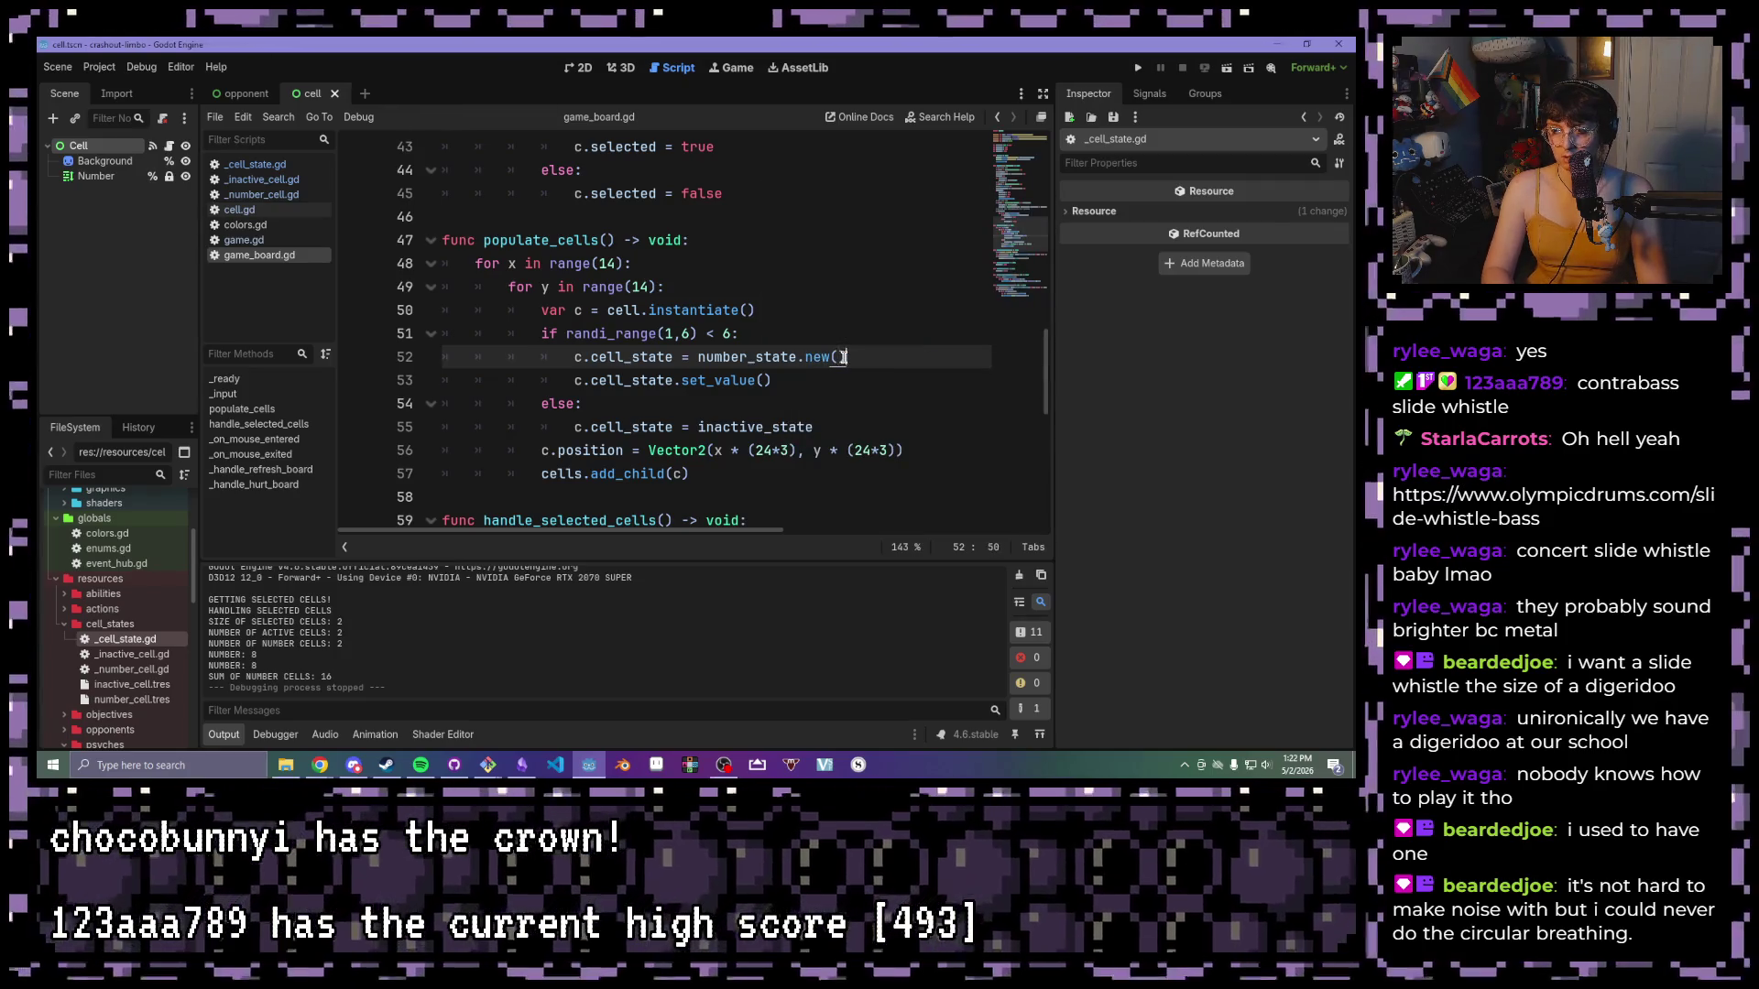
left_click(1137, 68)
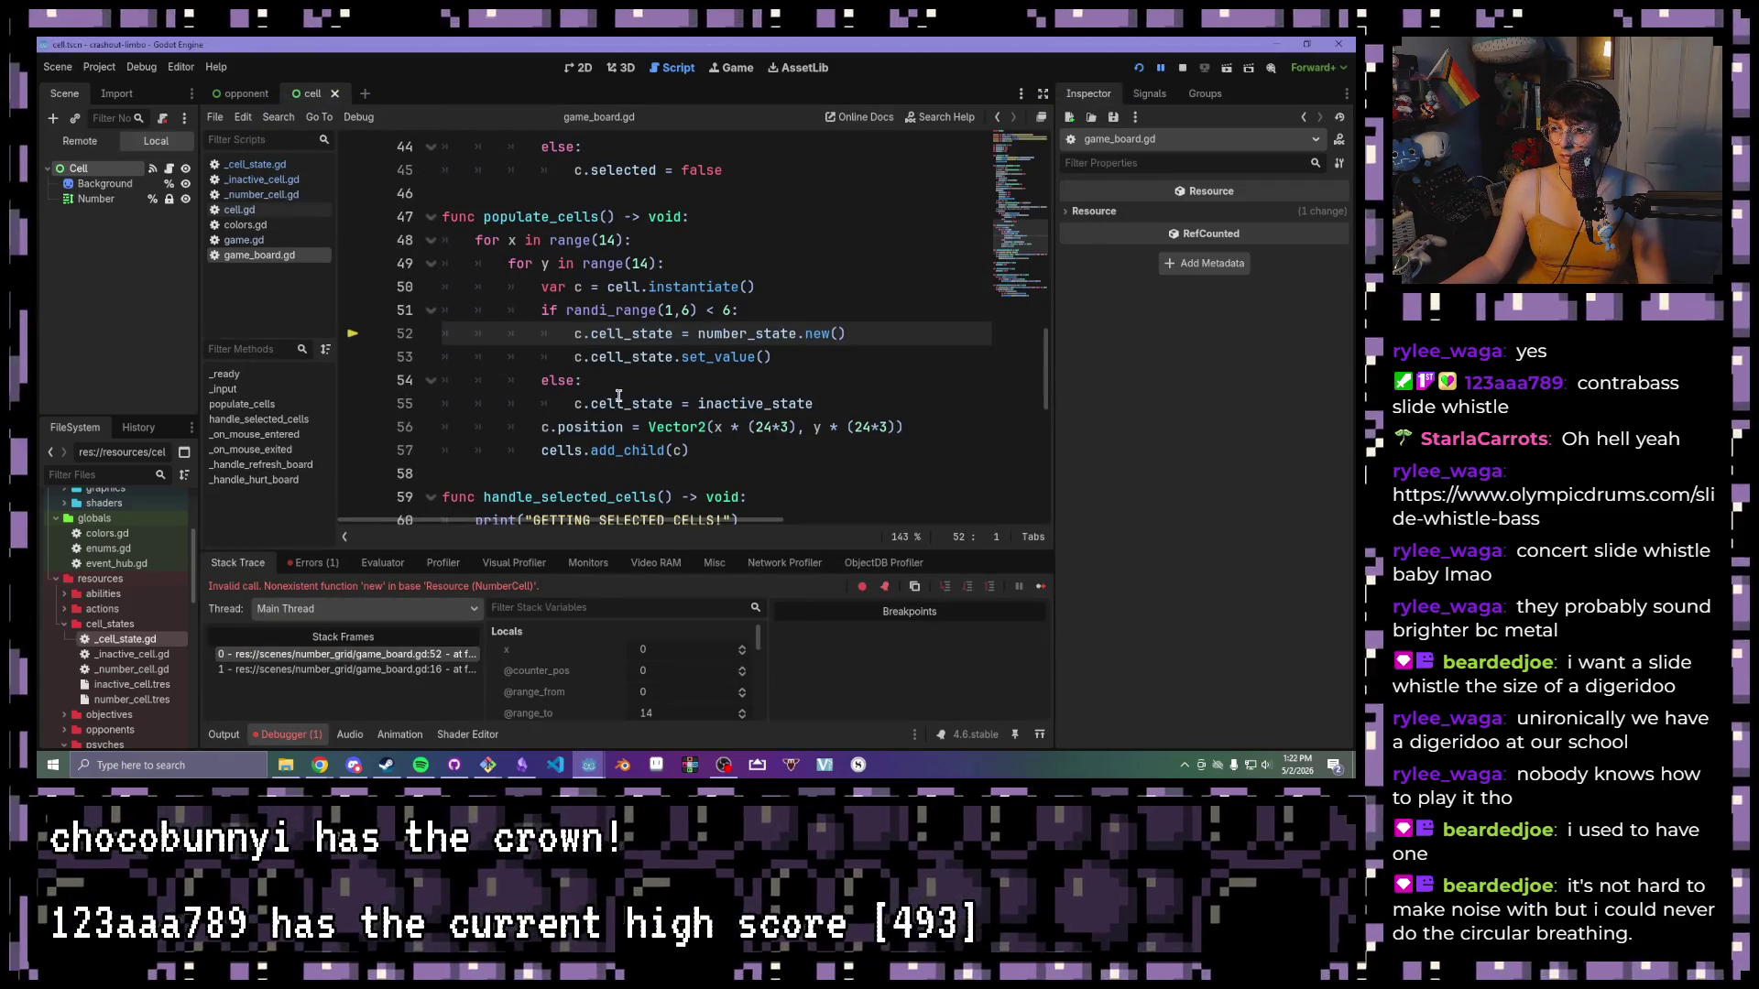
- Replace new() with instantiate() on line 52, save, and rerun the game
left_click_drag(853, 333, 805, 334)
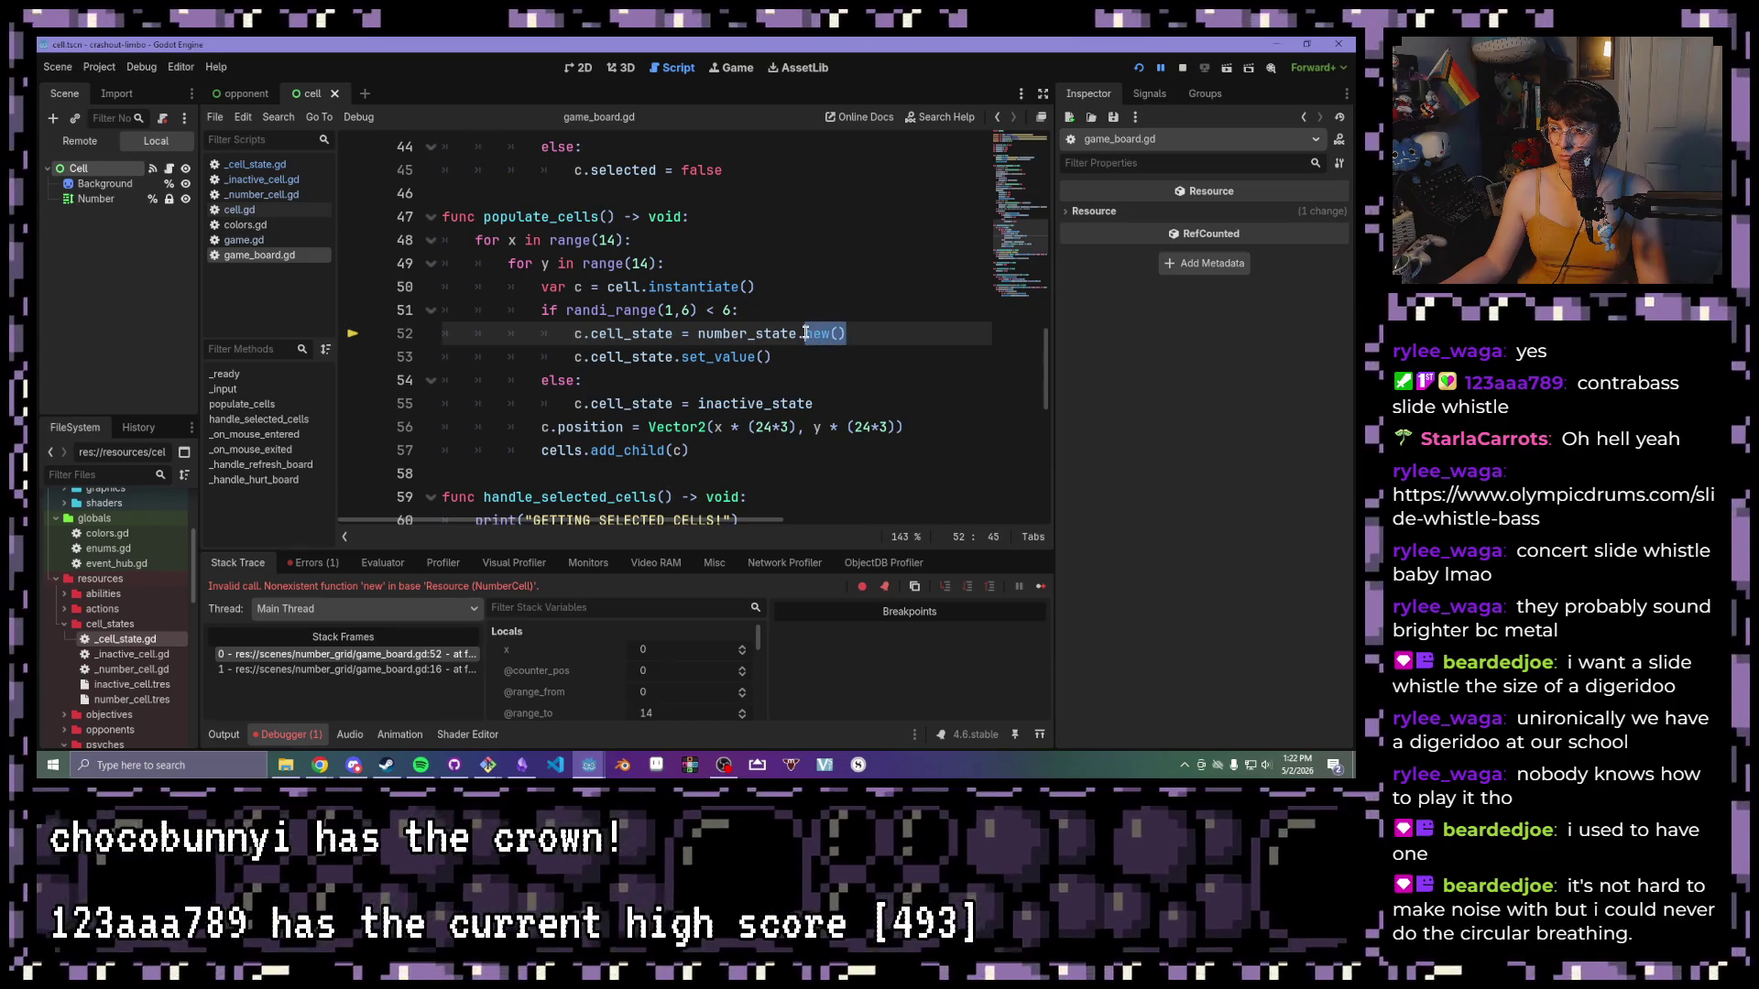
type("instan")
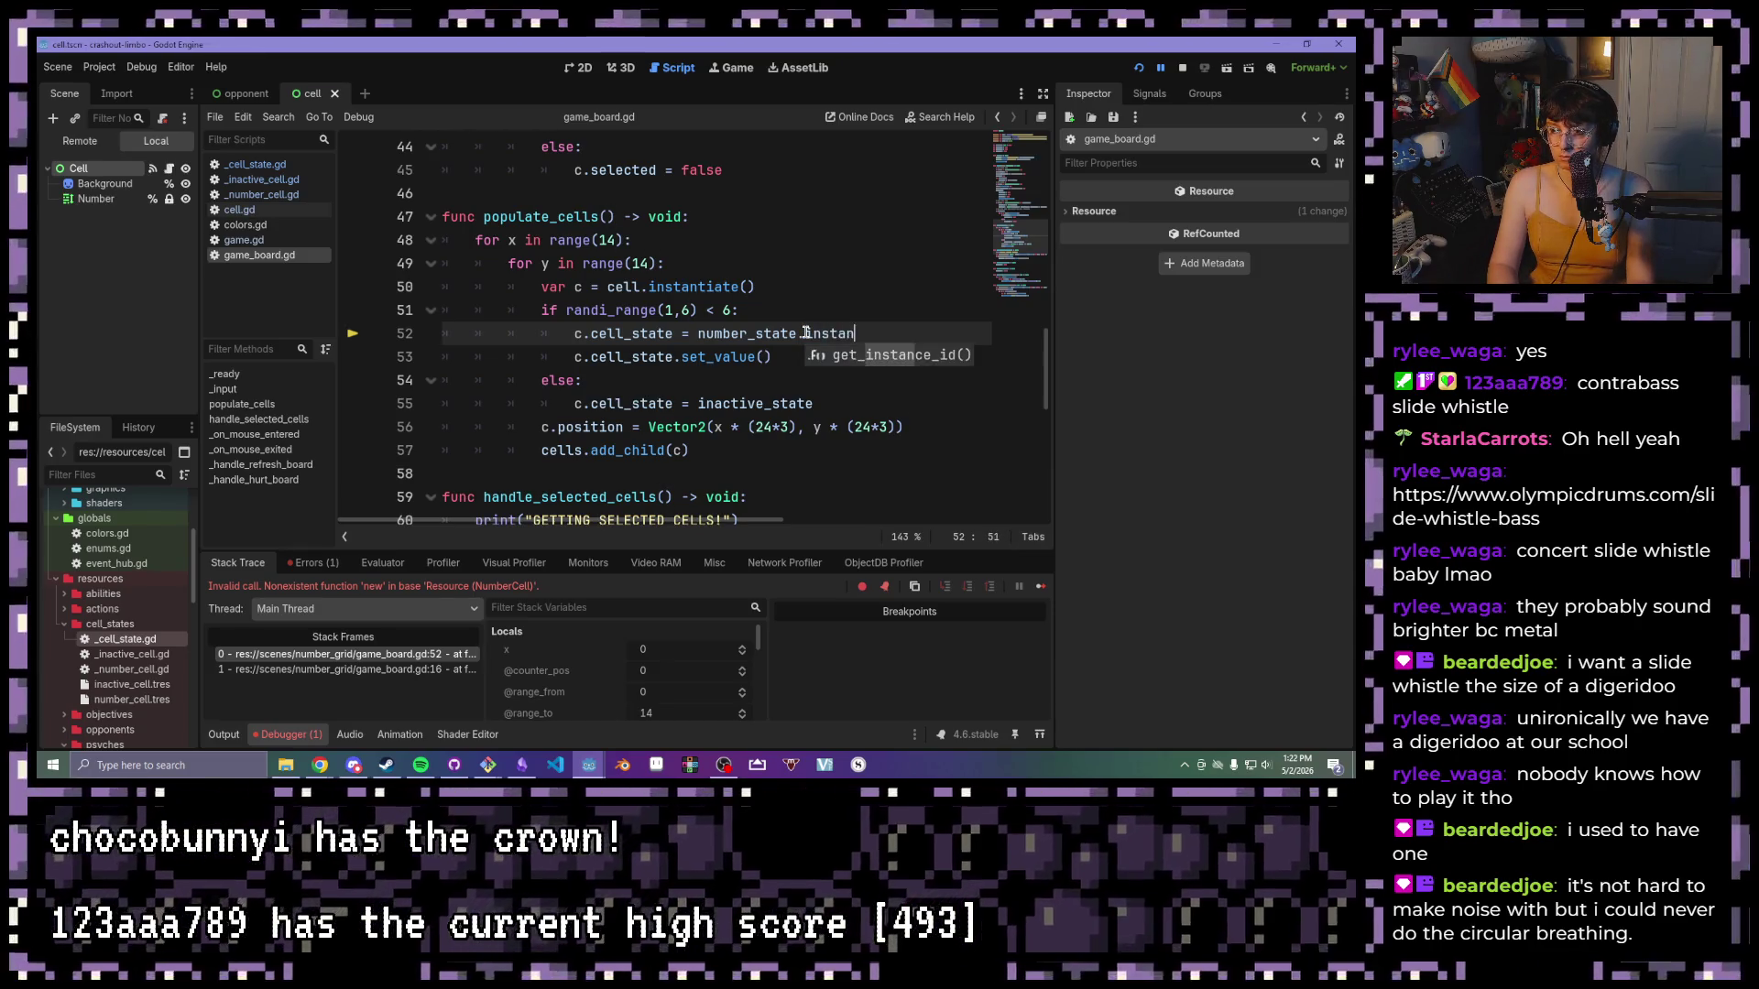
type("tiate(")
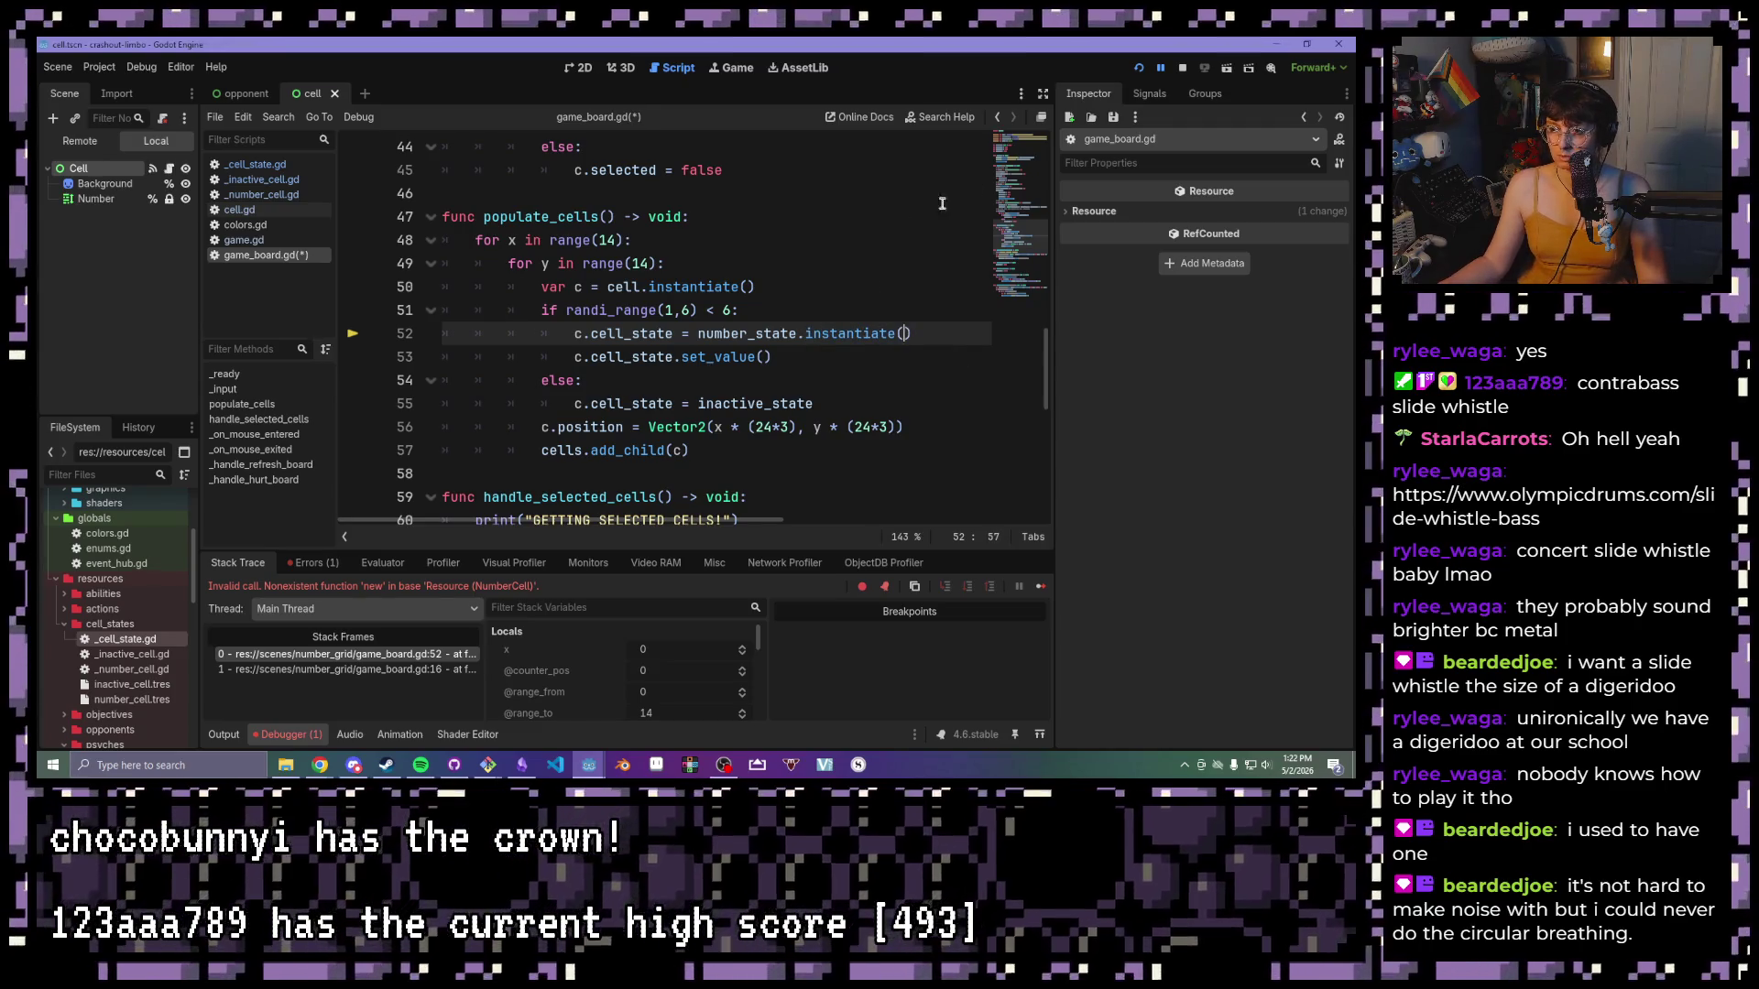
left_click(1139, 70)
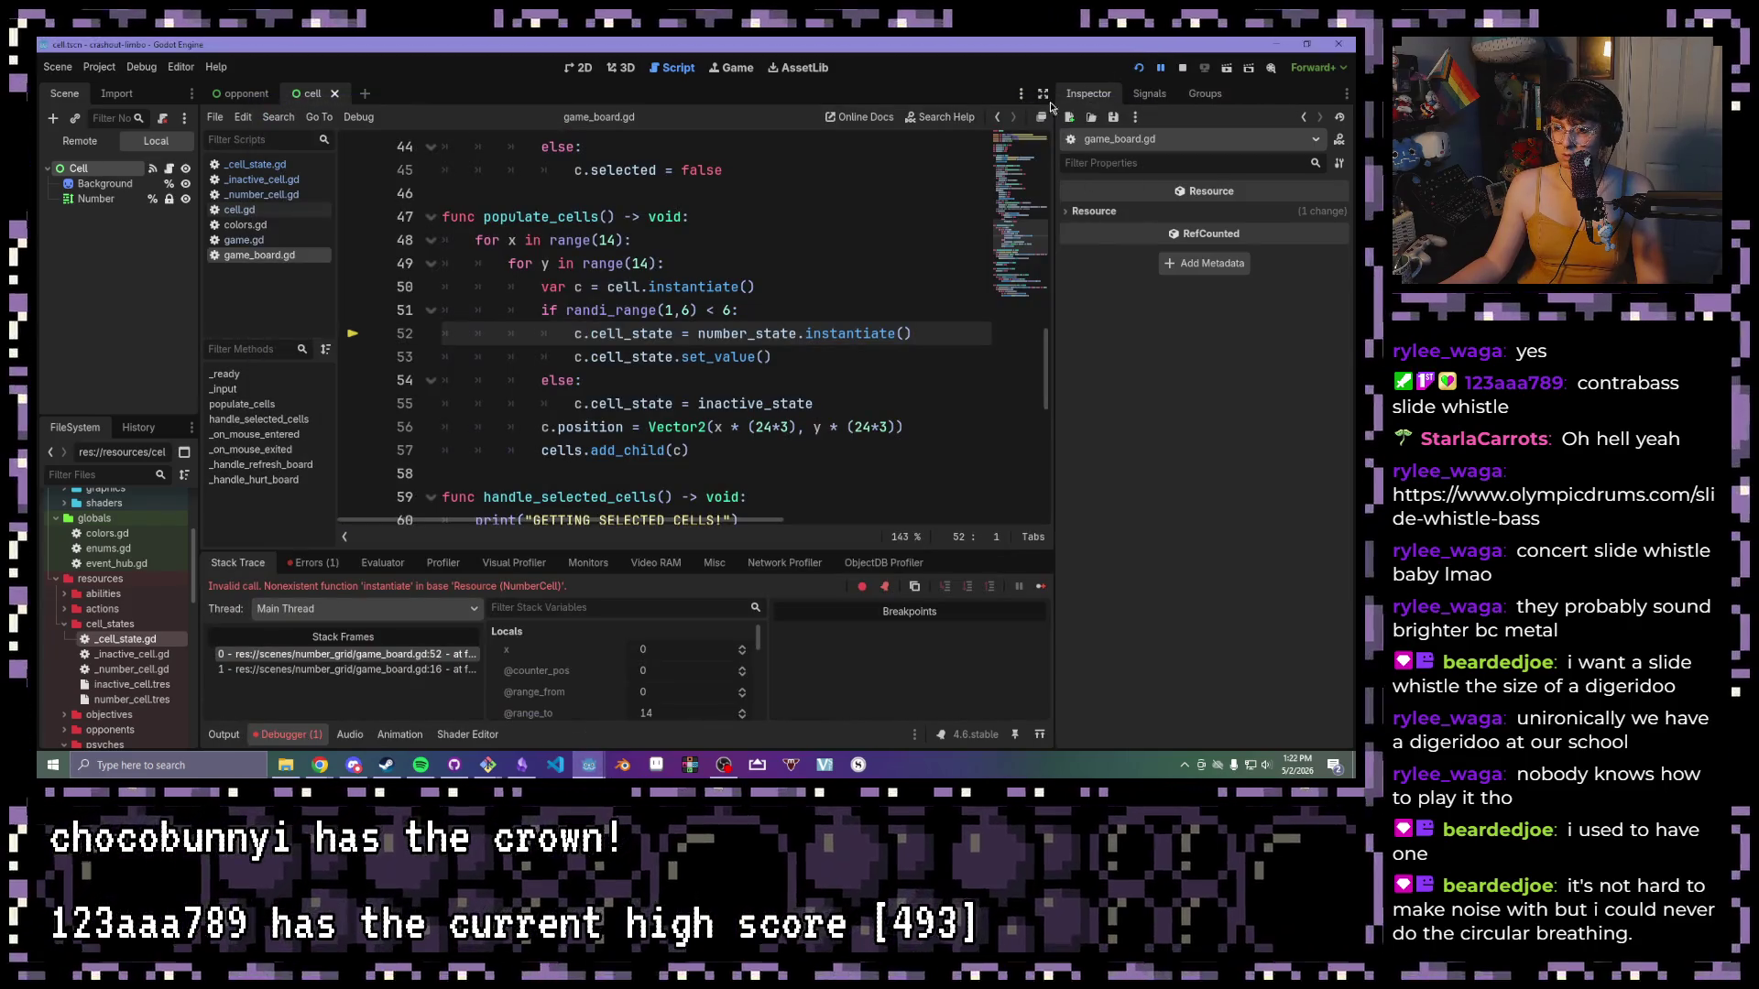
- Delete .instantiate() so line 52 assigns plain number_state again
left_click(711, 358)
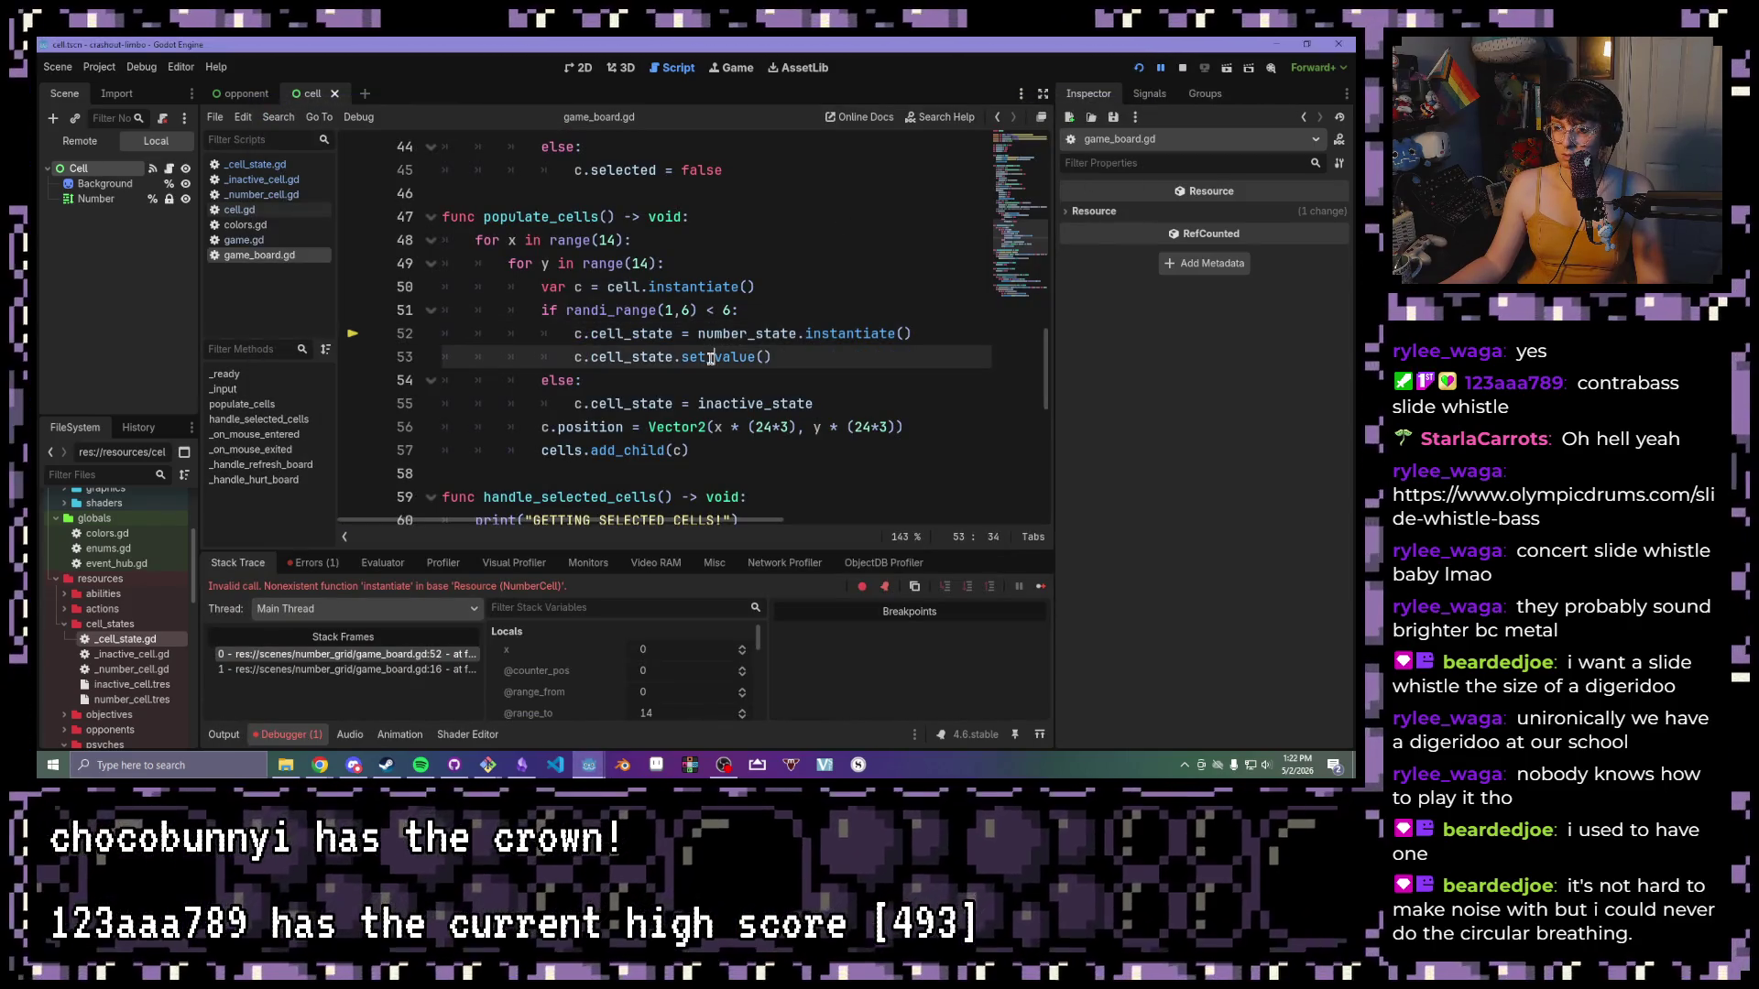
left_click_drag(944, 331, 807, 333)
key("BackSpace")
key("BackSpace")
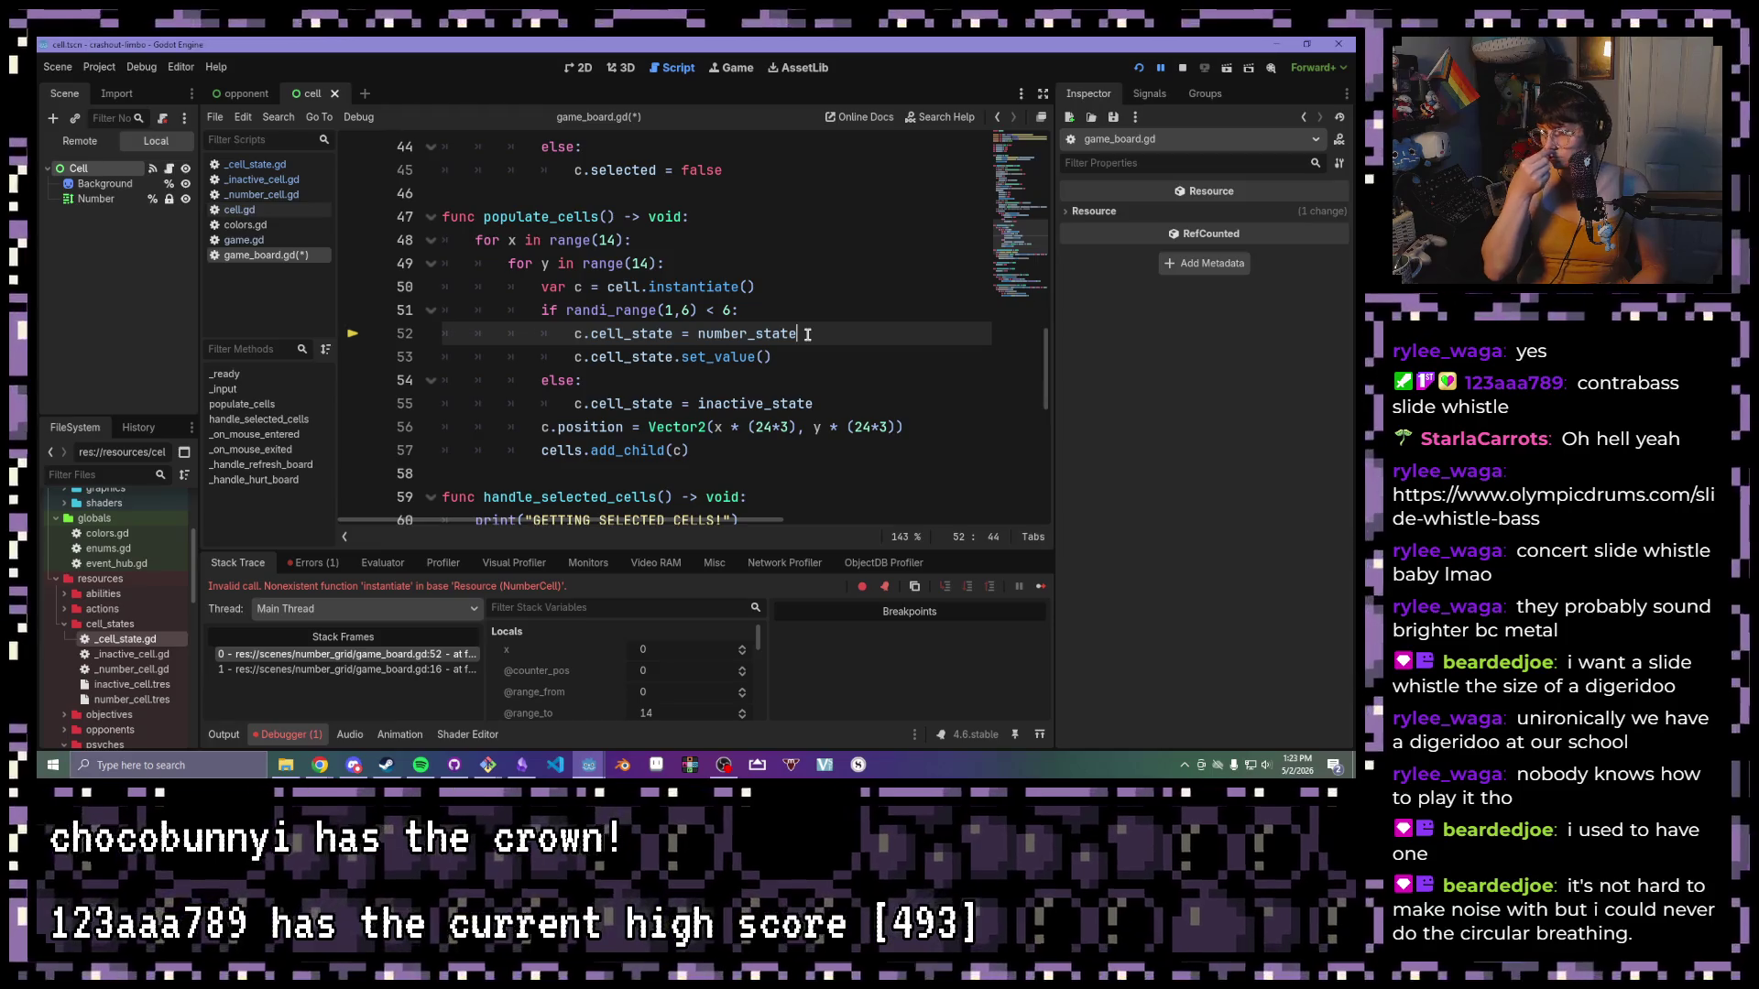
left_click(808, 350)
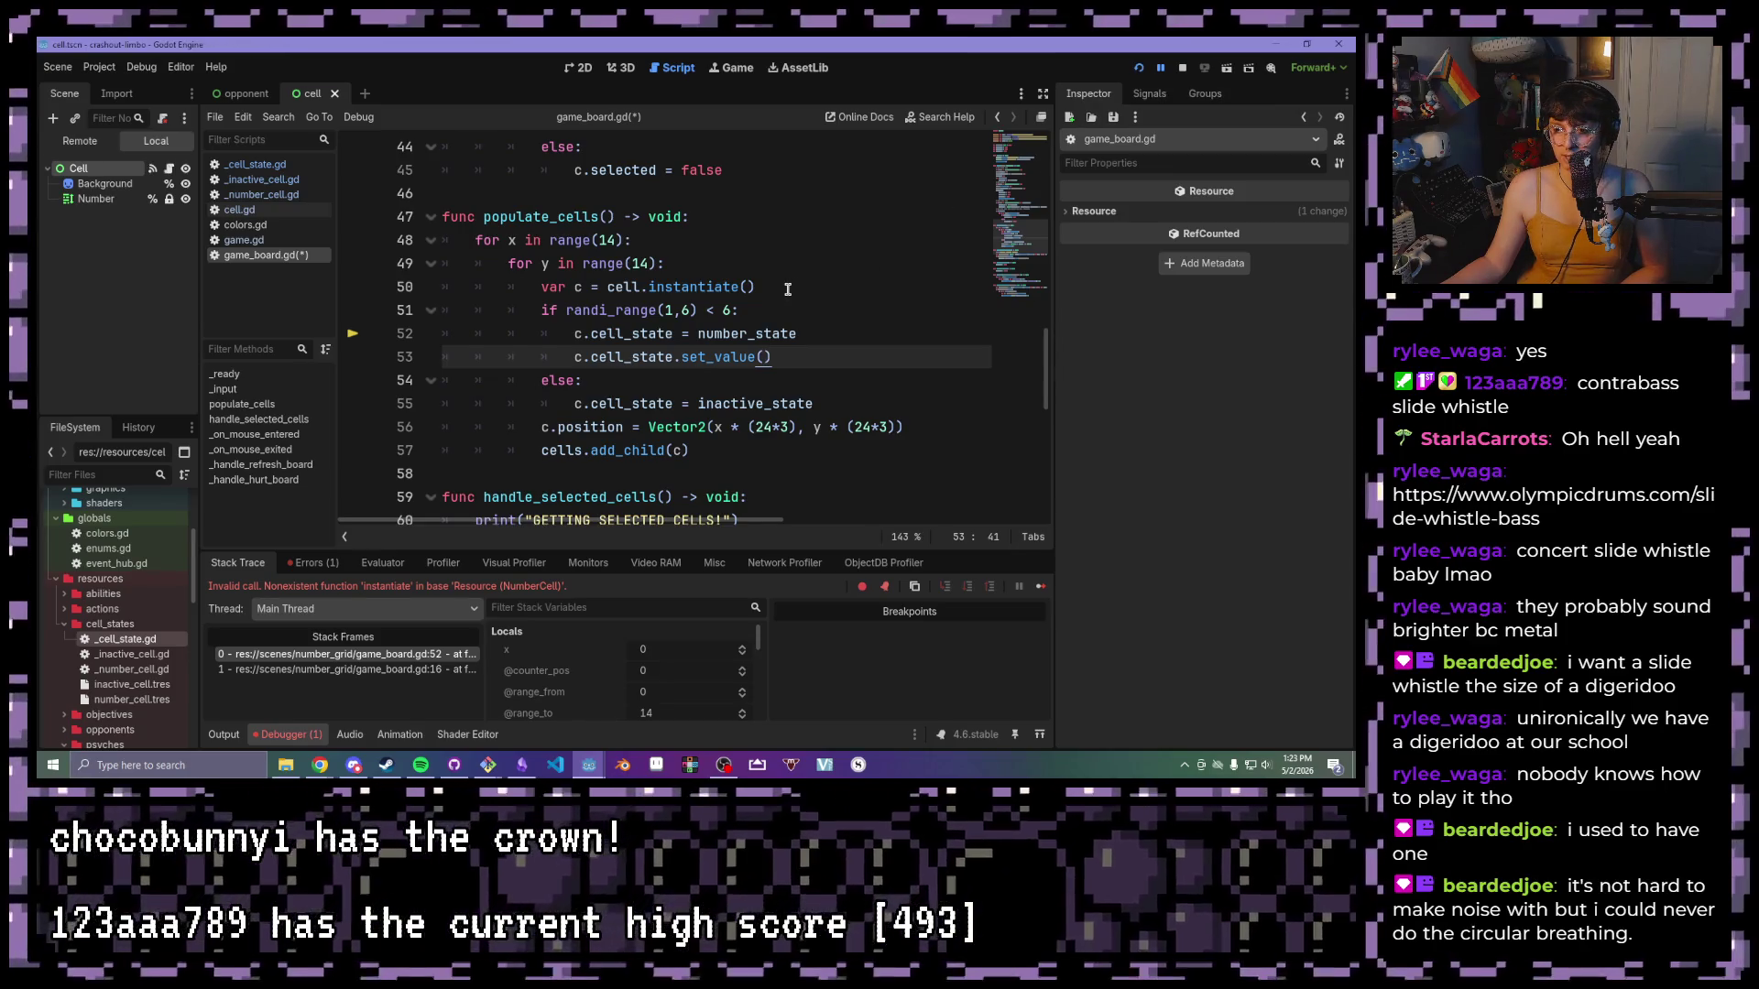
scroll(788, 289, "down", 1)
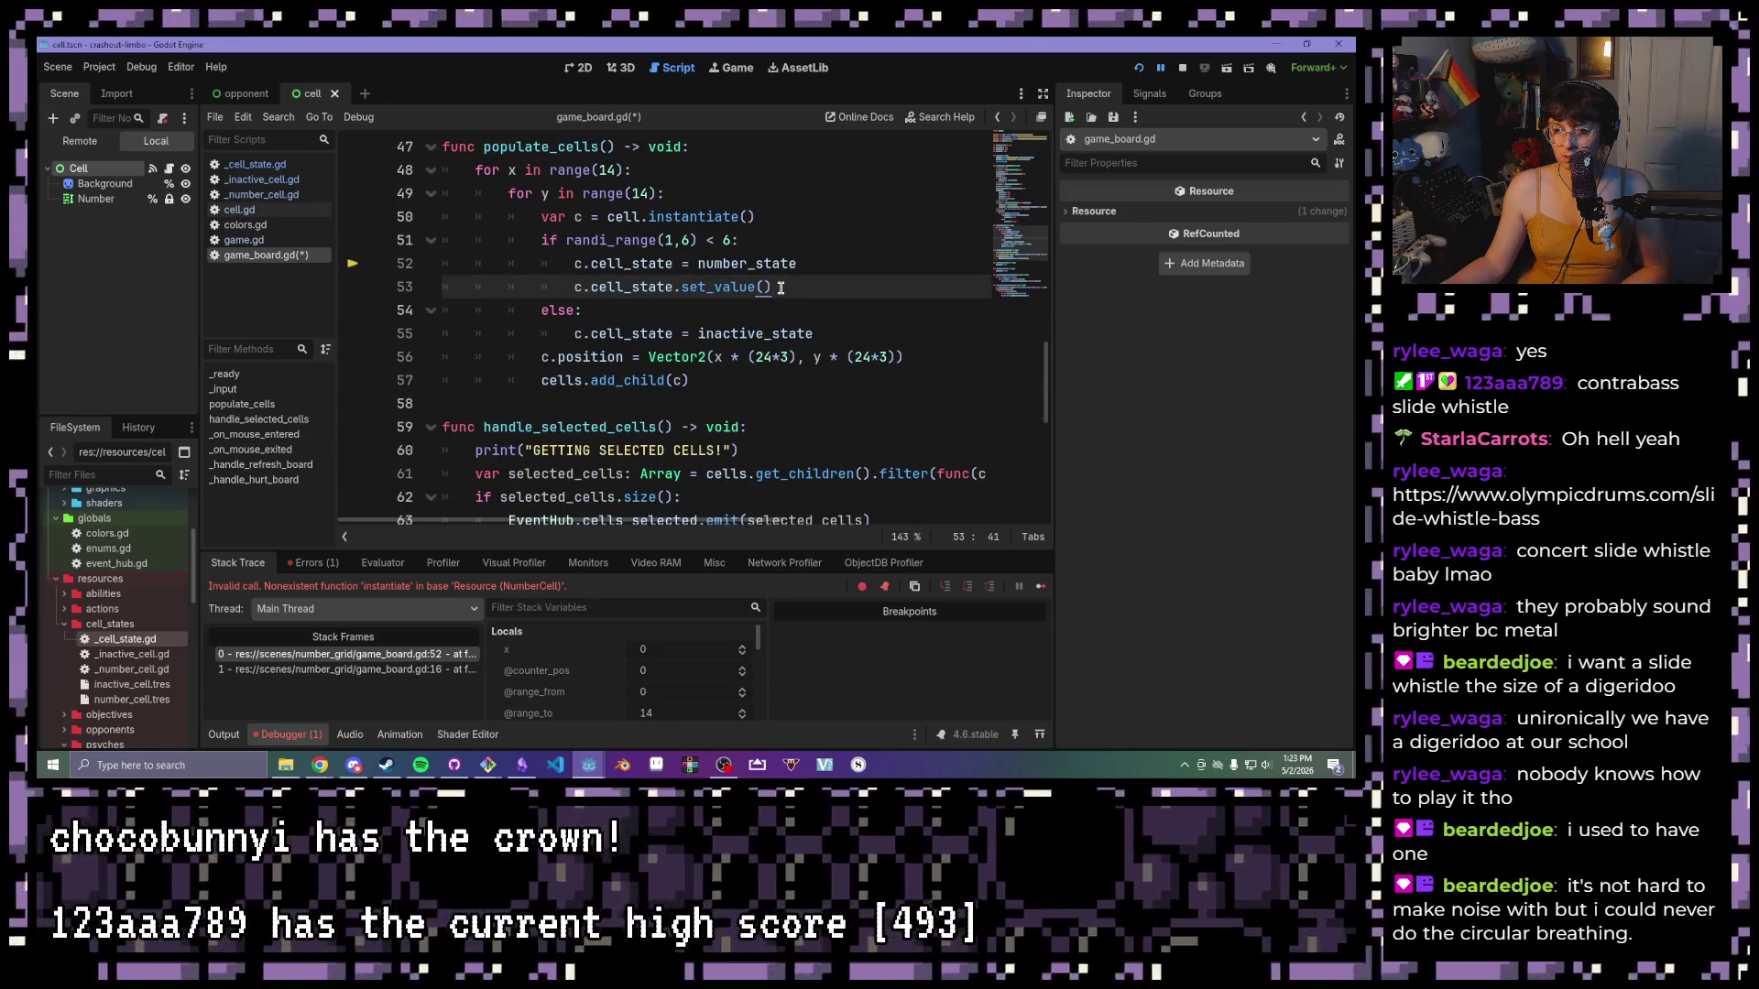
scroll(779, 287, "up", 11)
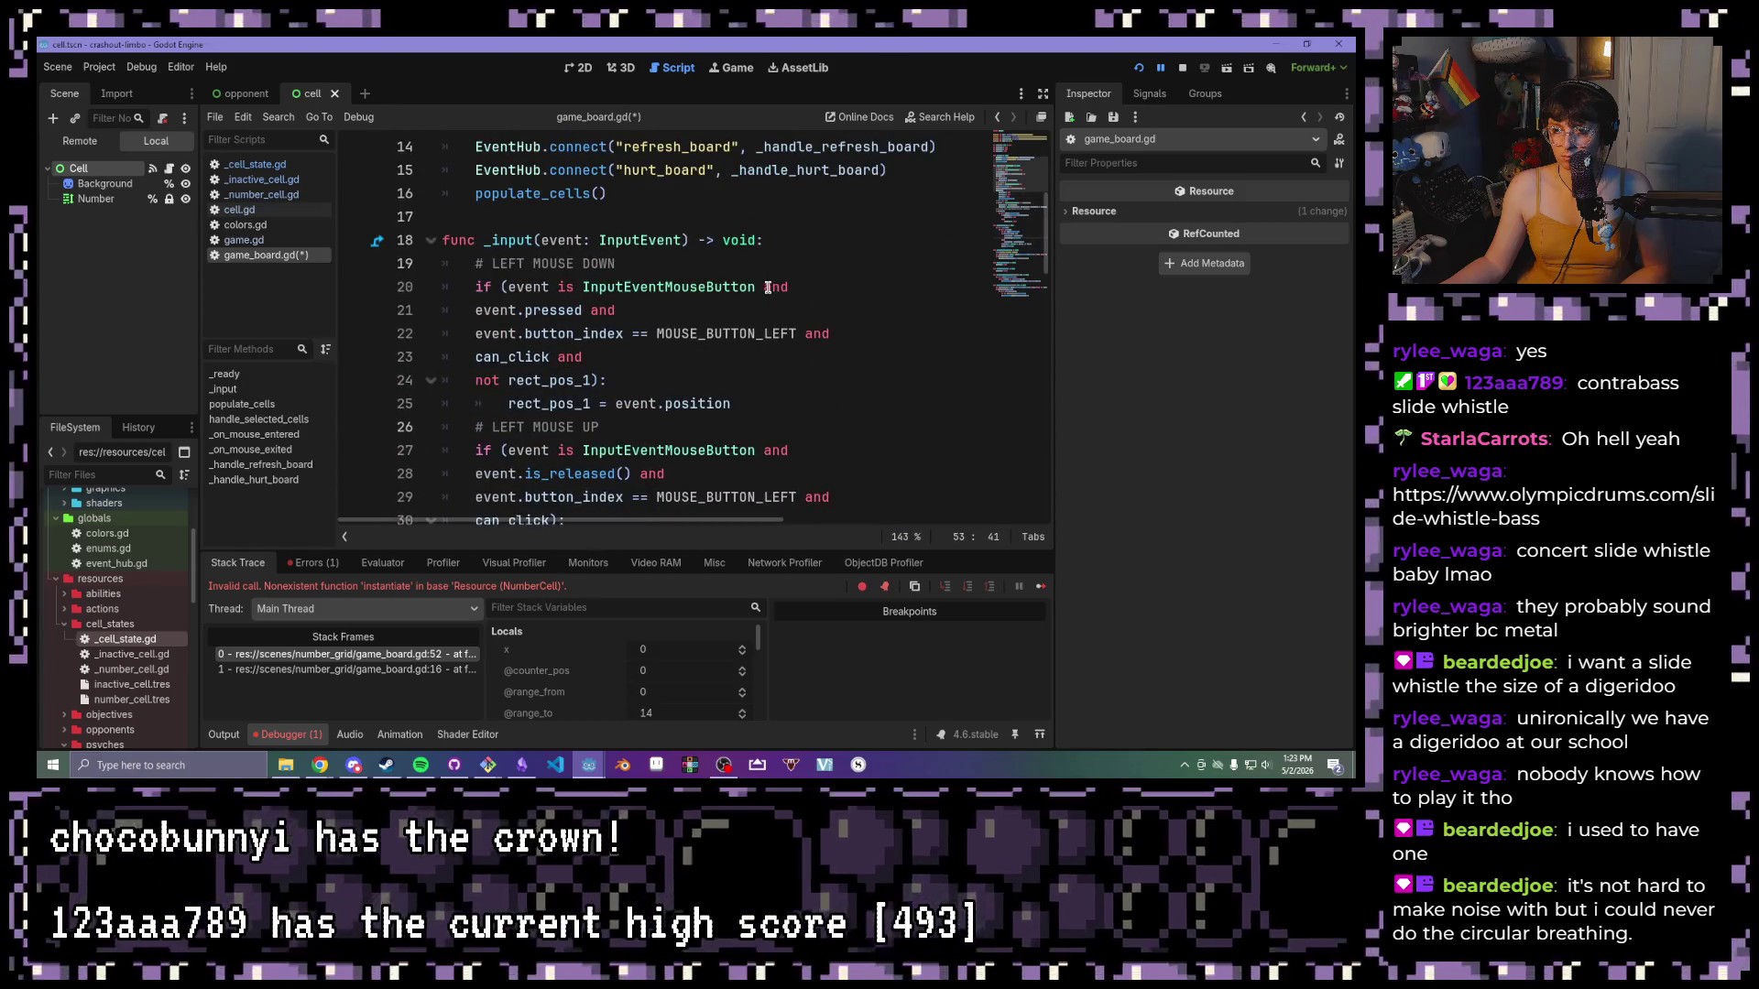
scroll(770, 288, "up", 4)
scroll(768, 287, "down", 13)
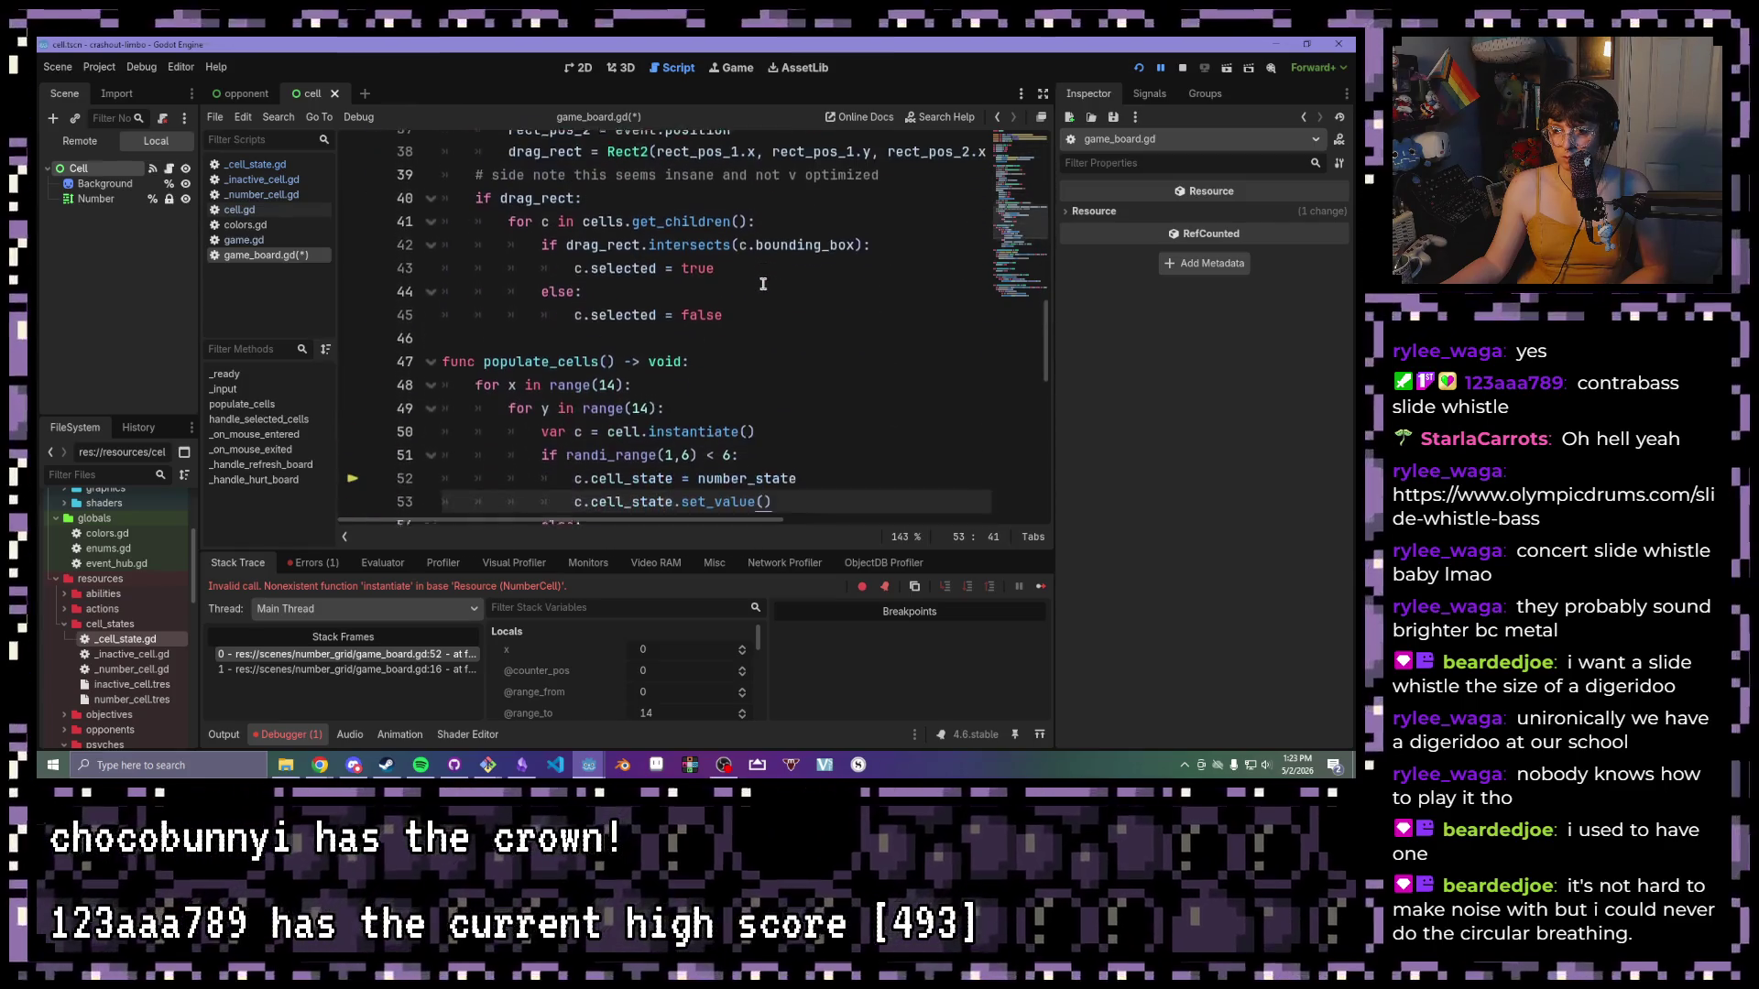
scroll(756, 285, "down", 4)
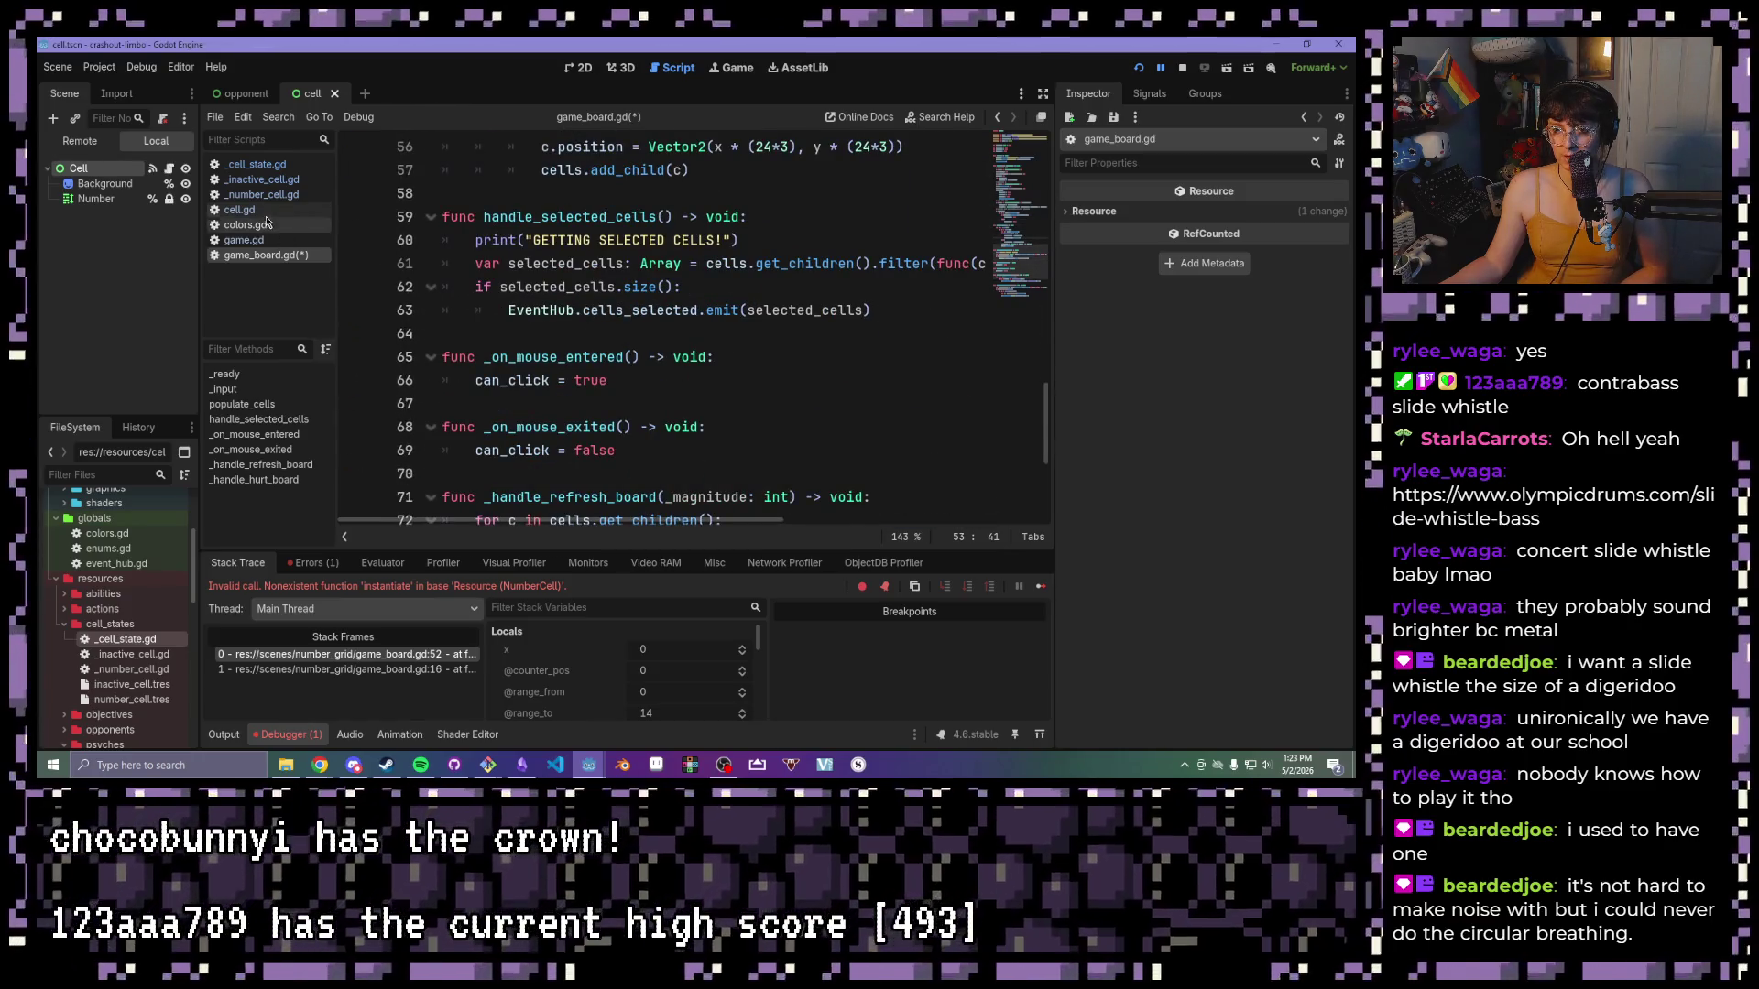
left_click(239, 210)
scroll(610, 255, "up", 3)
scroll(610, 256, "up", 4)
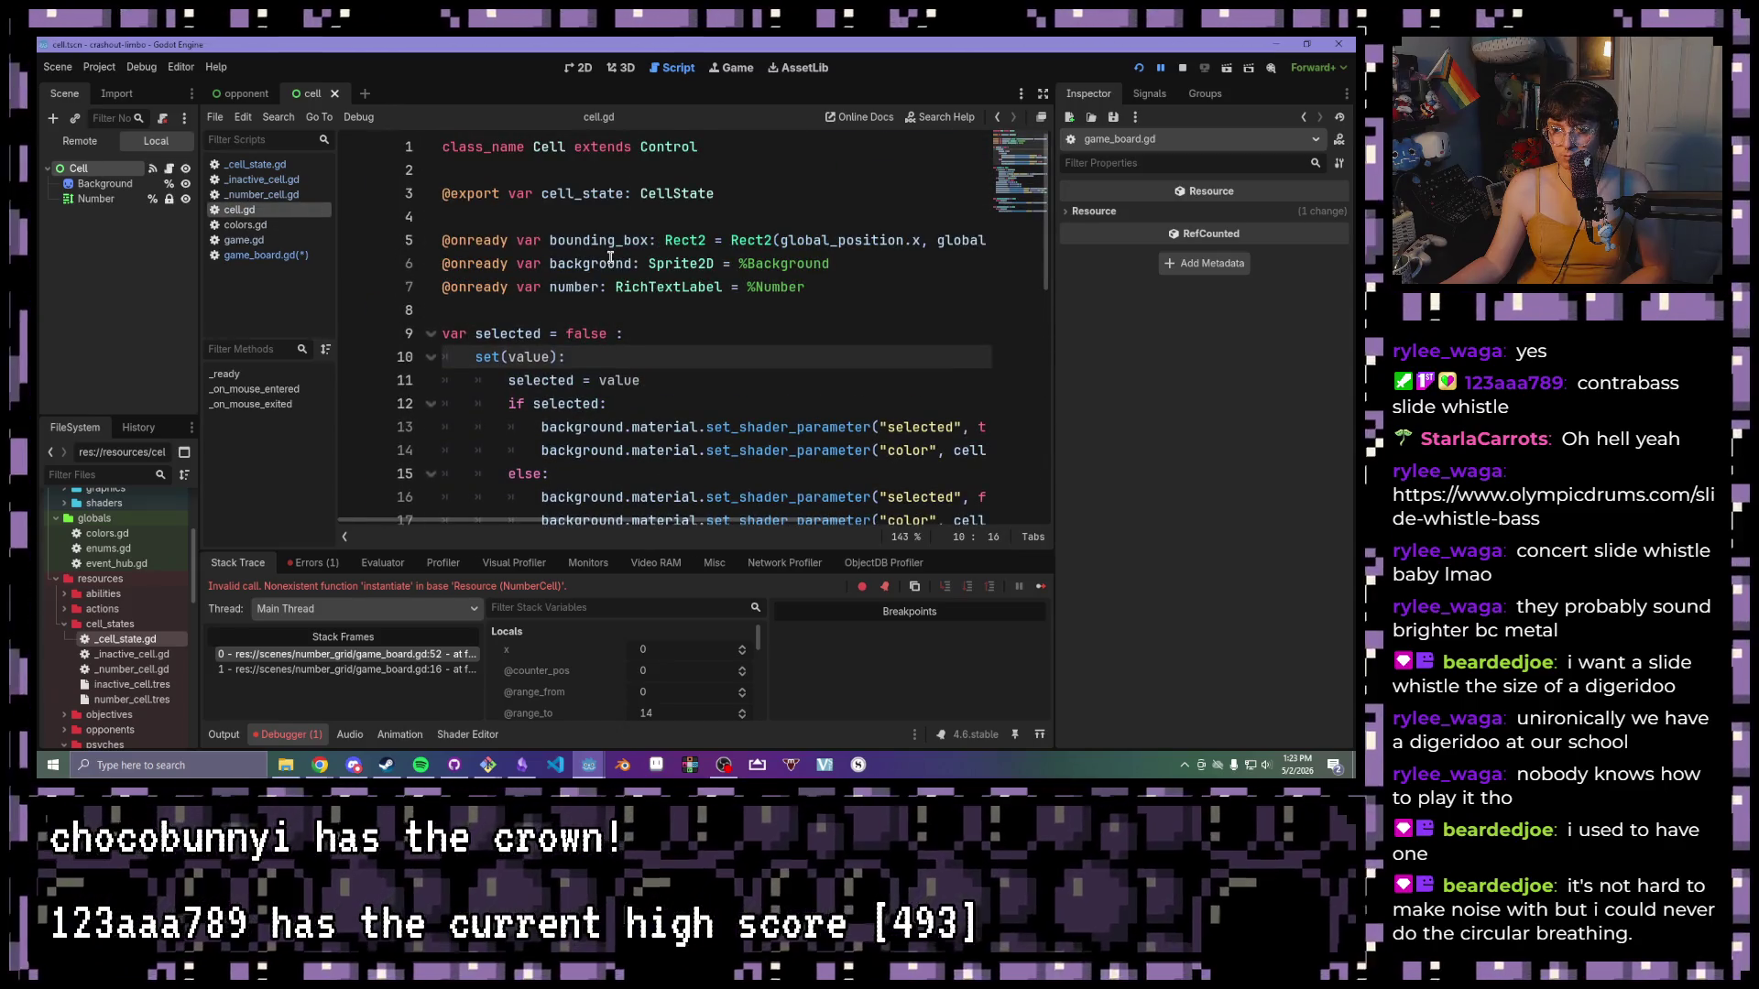
scroll(572, 261, "down", 1)
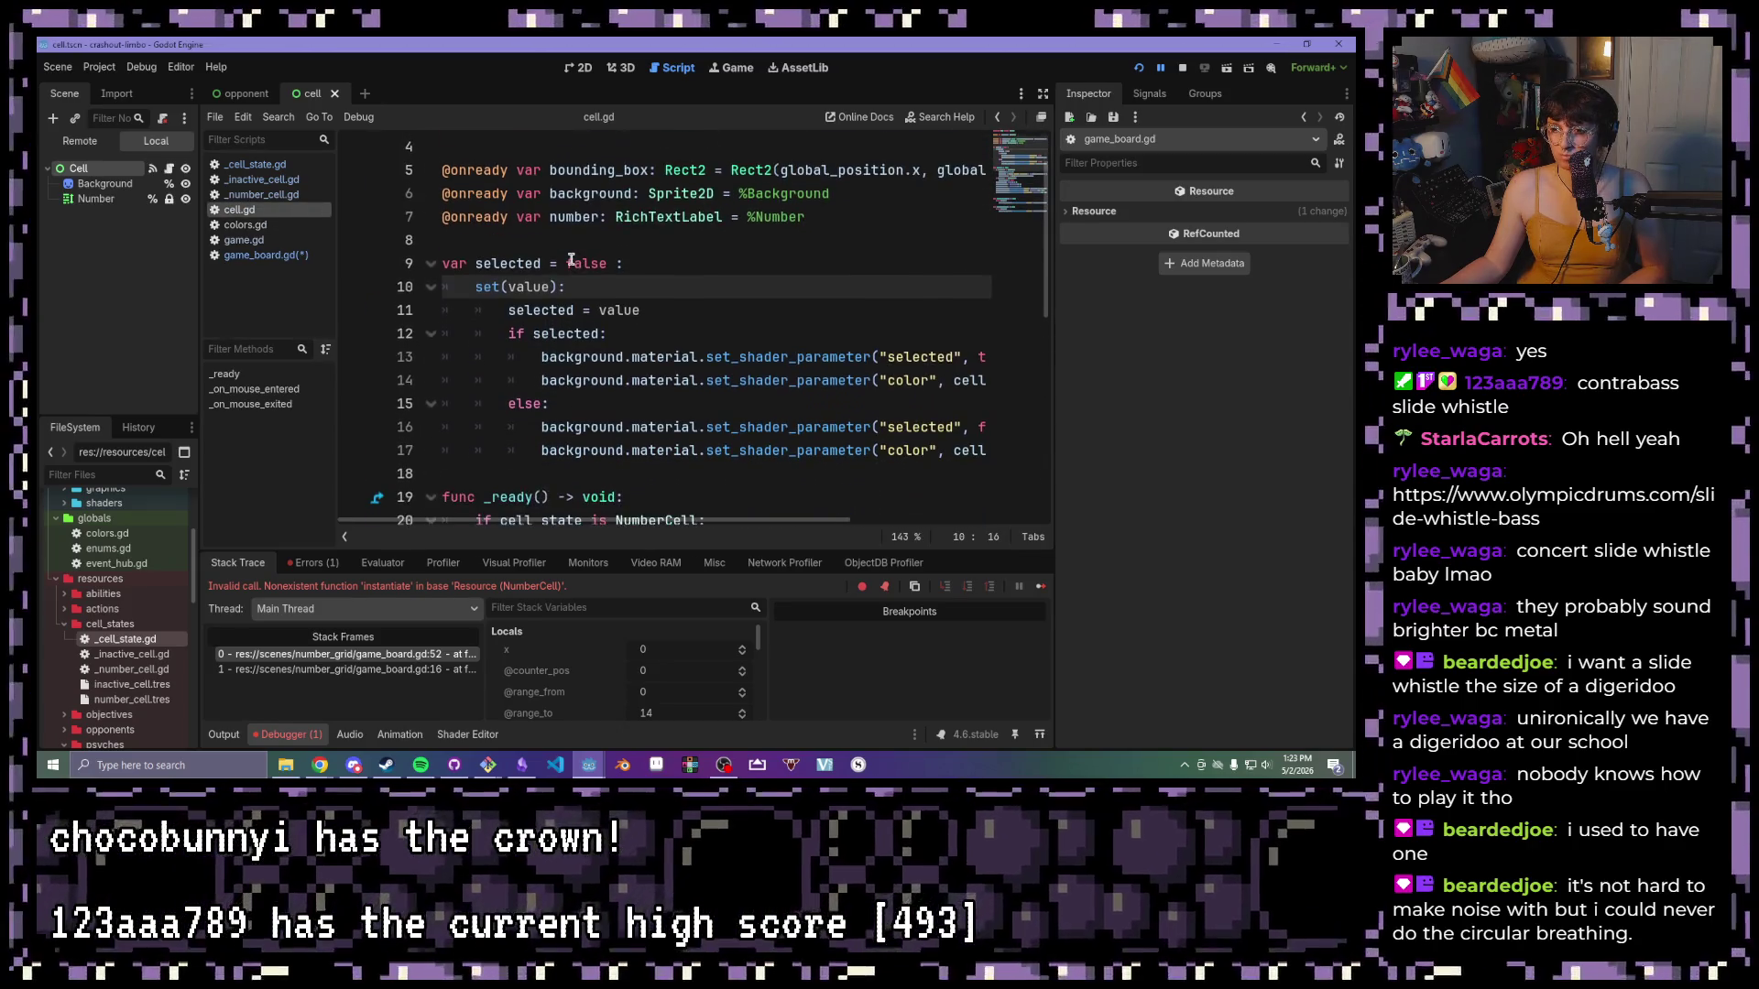
scroll(572, 260, "down", 2)
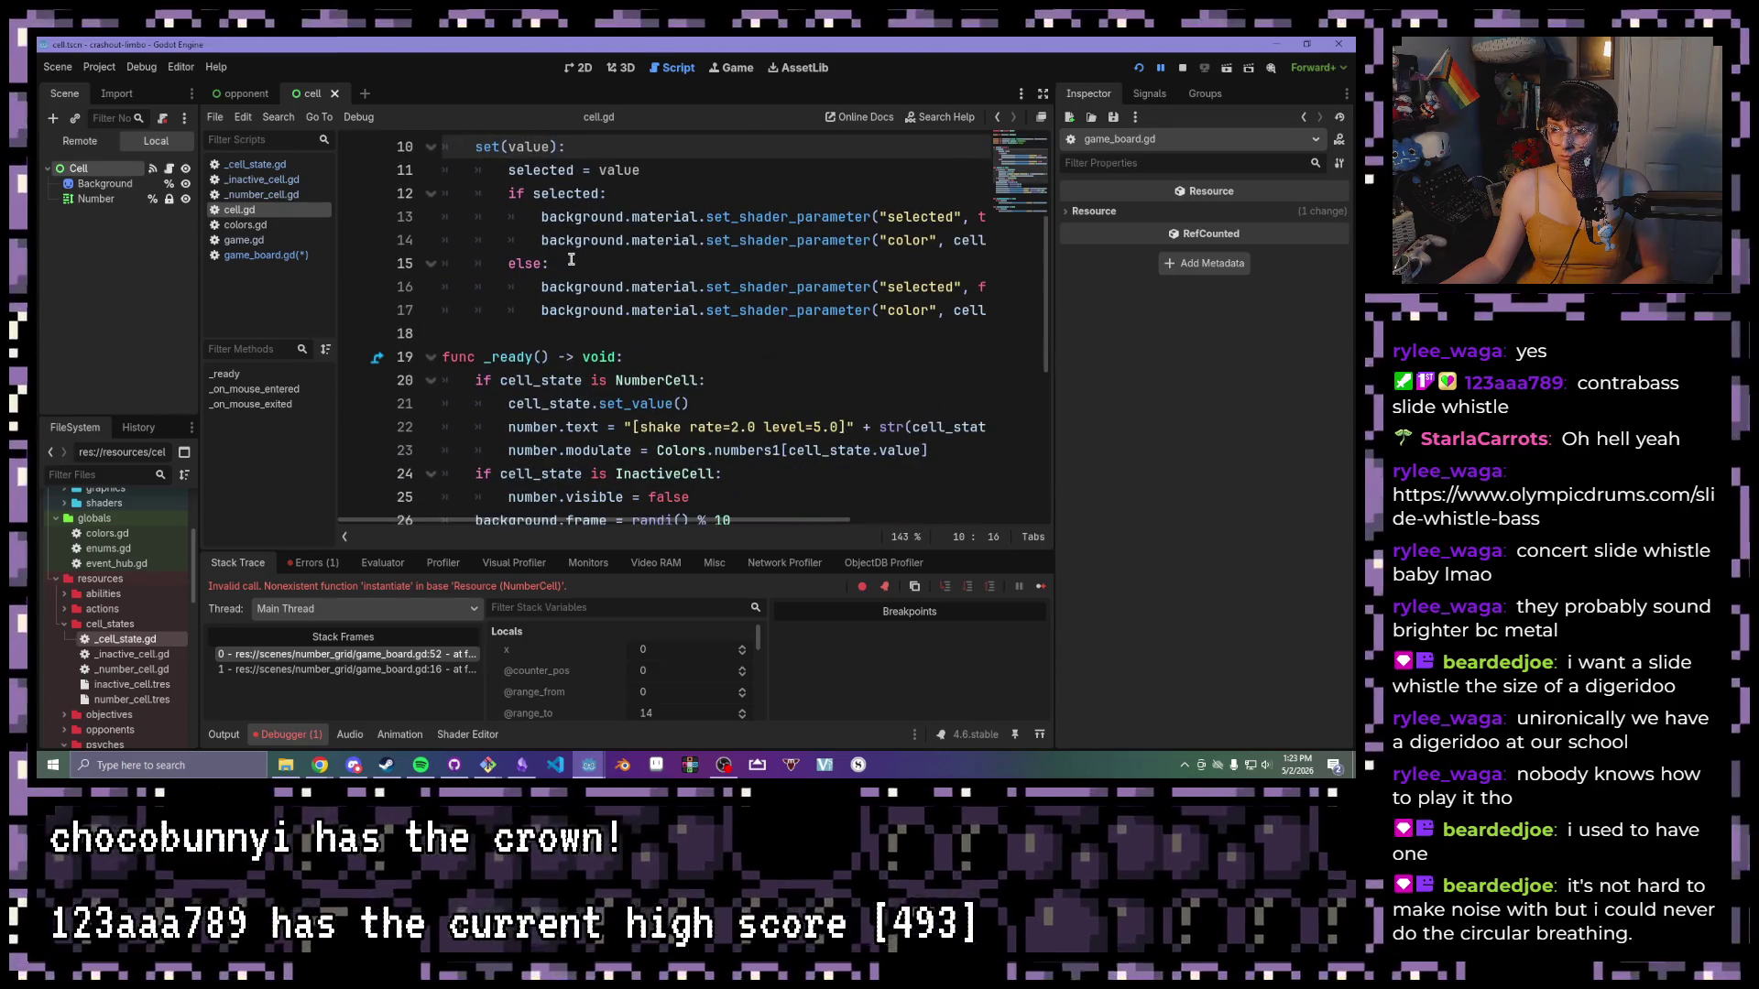
left_click(515, 433)
mouse_move(515, 433)
left_mouse_down()
mouse_move(984, 428)
mouse_move(911, 428)
left_mouse_up()
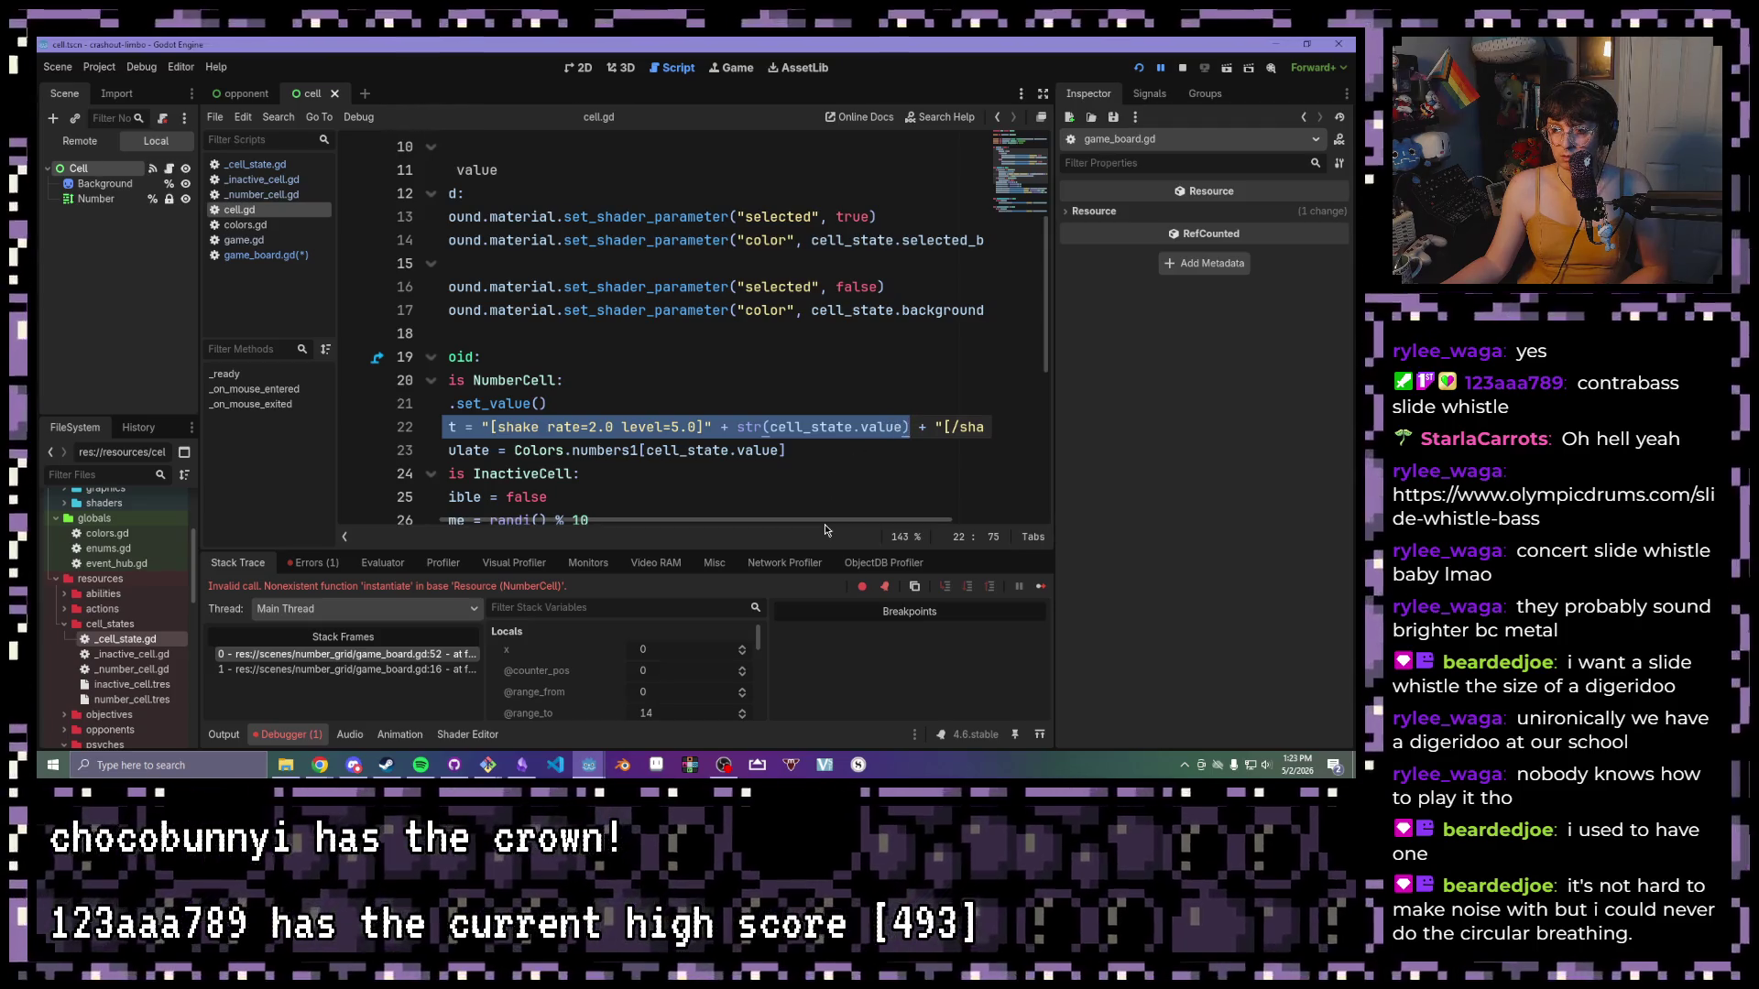
left_click_drag(723, 519, 571, 522)
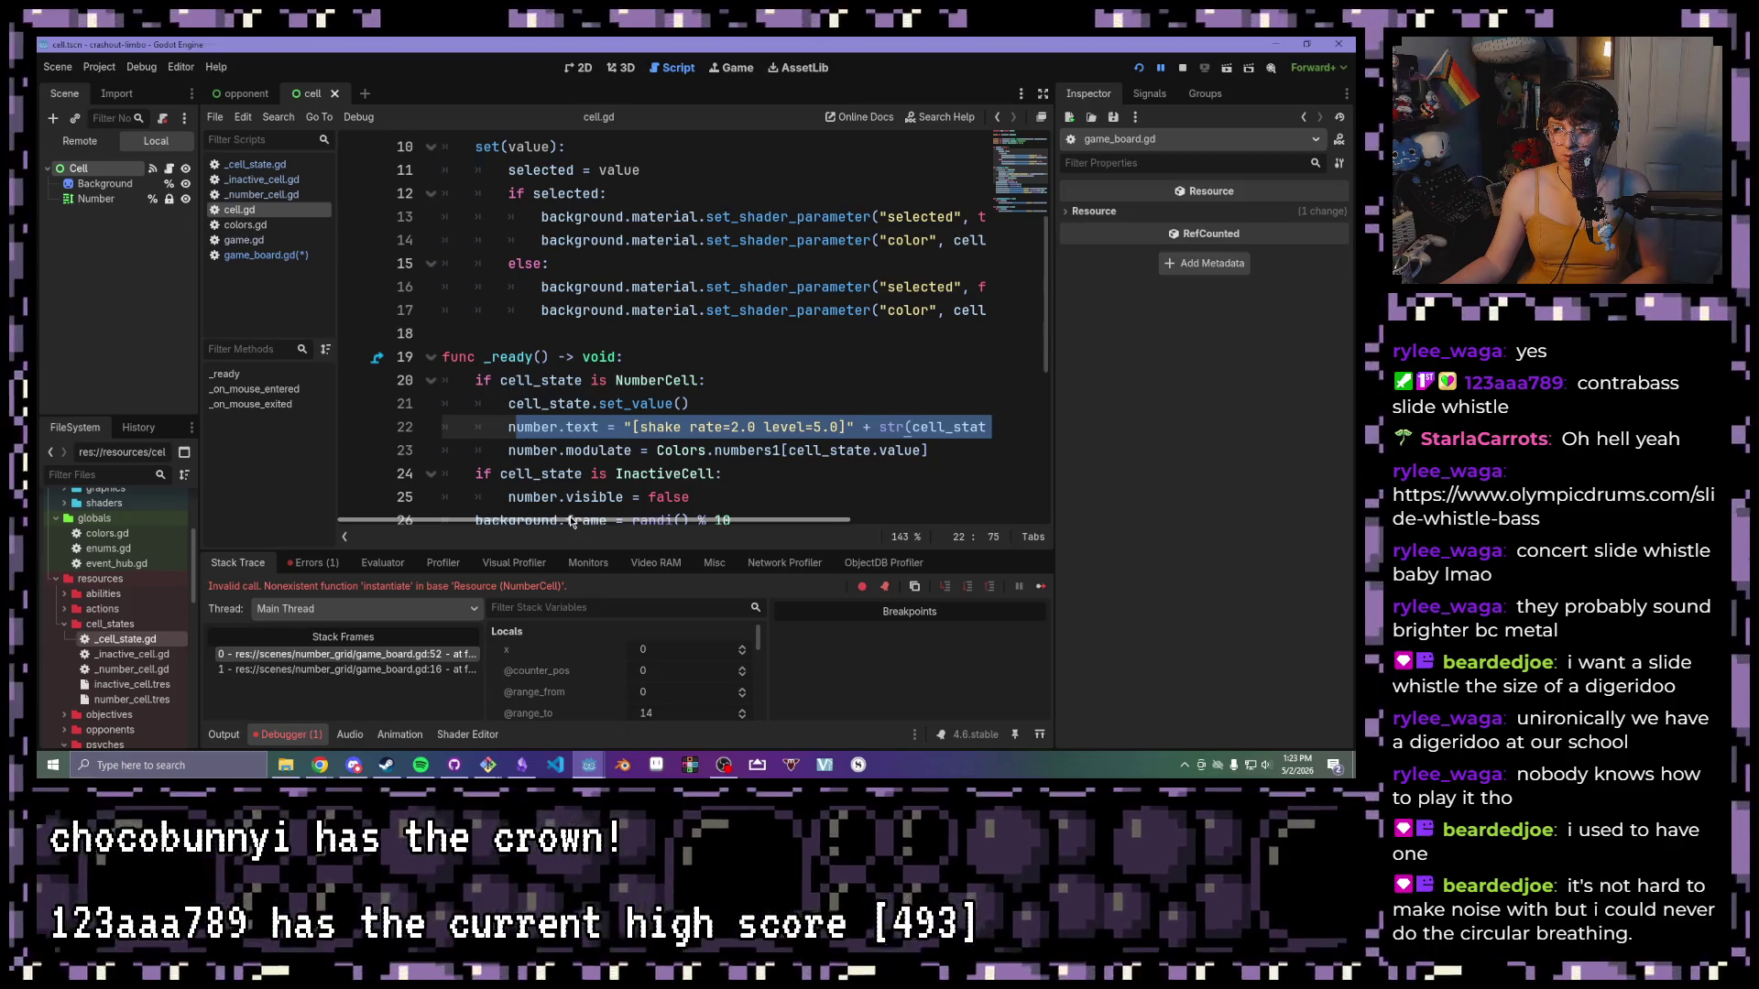
scroll(558, 470, "down", 1)
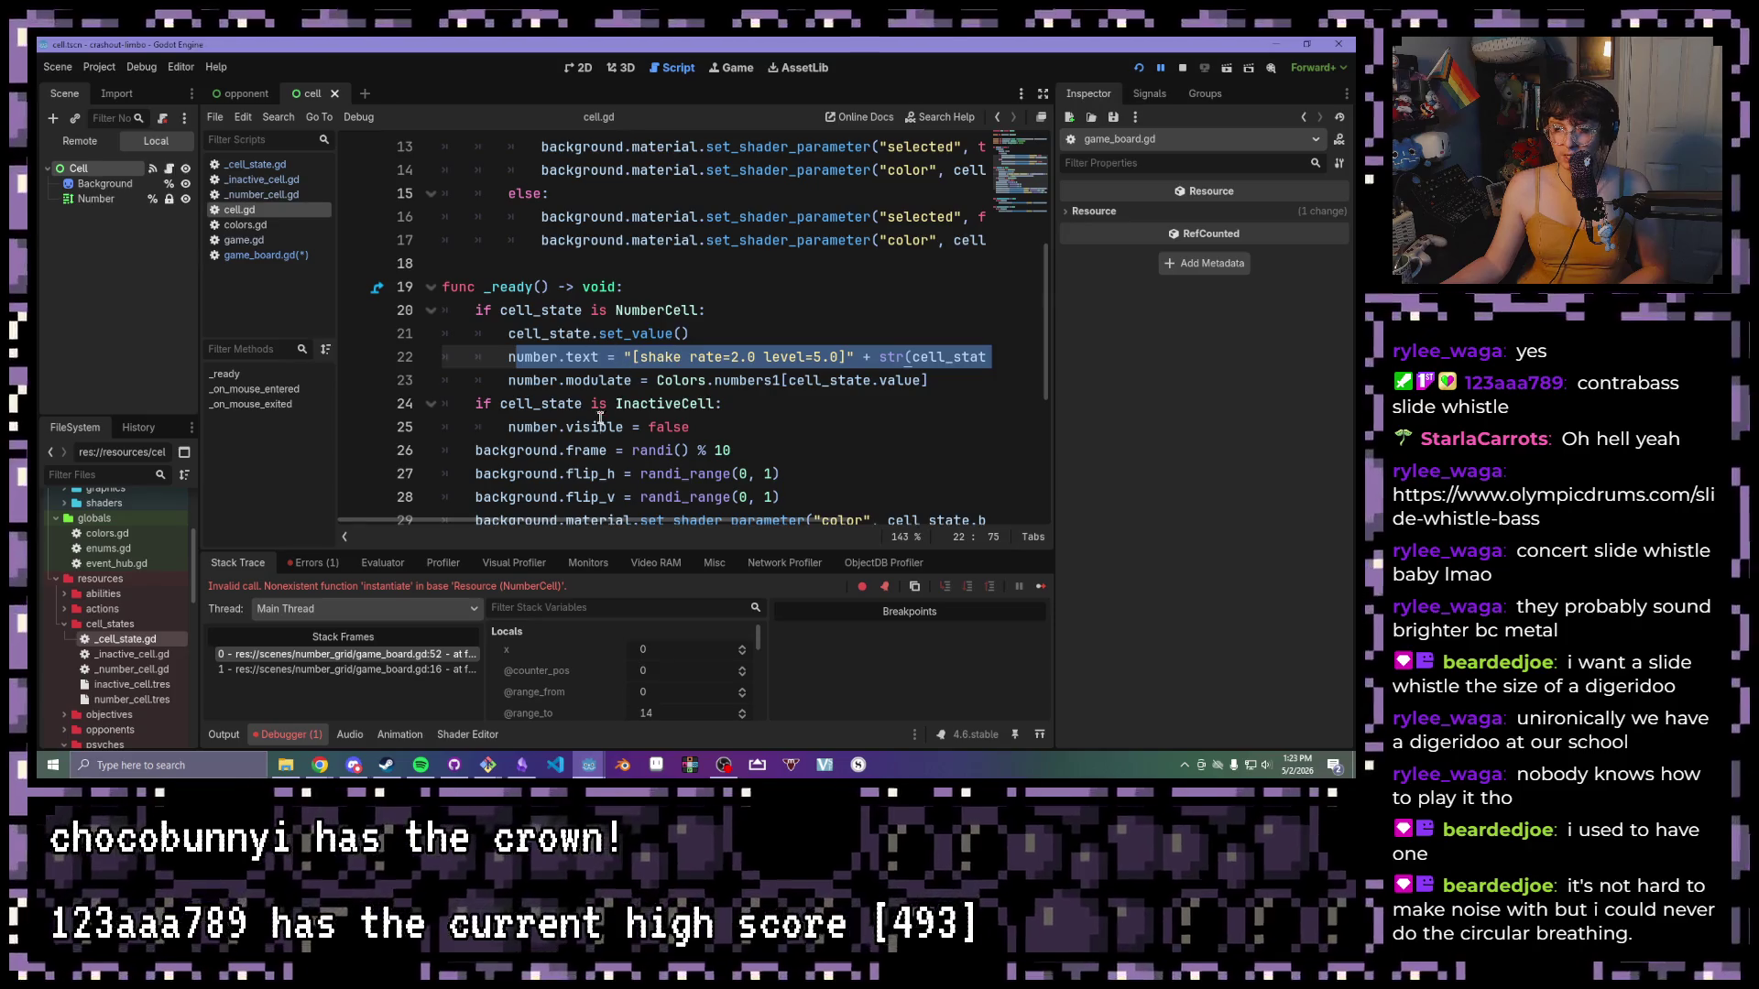
mouse_move(717, 333)
left_mouse_down()
mouse_move(498, 330)
mouse_move(880, 357)
mouse_move(697, 335)
mouse_move(487, 341)
mouse_move(916, 377)
mouse_move(996, 353)
left_mouse_up()
left_click(497, 357)
left_click_drag(861, 520, 753, 529)
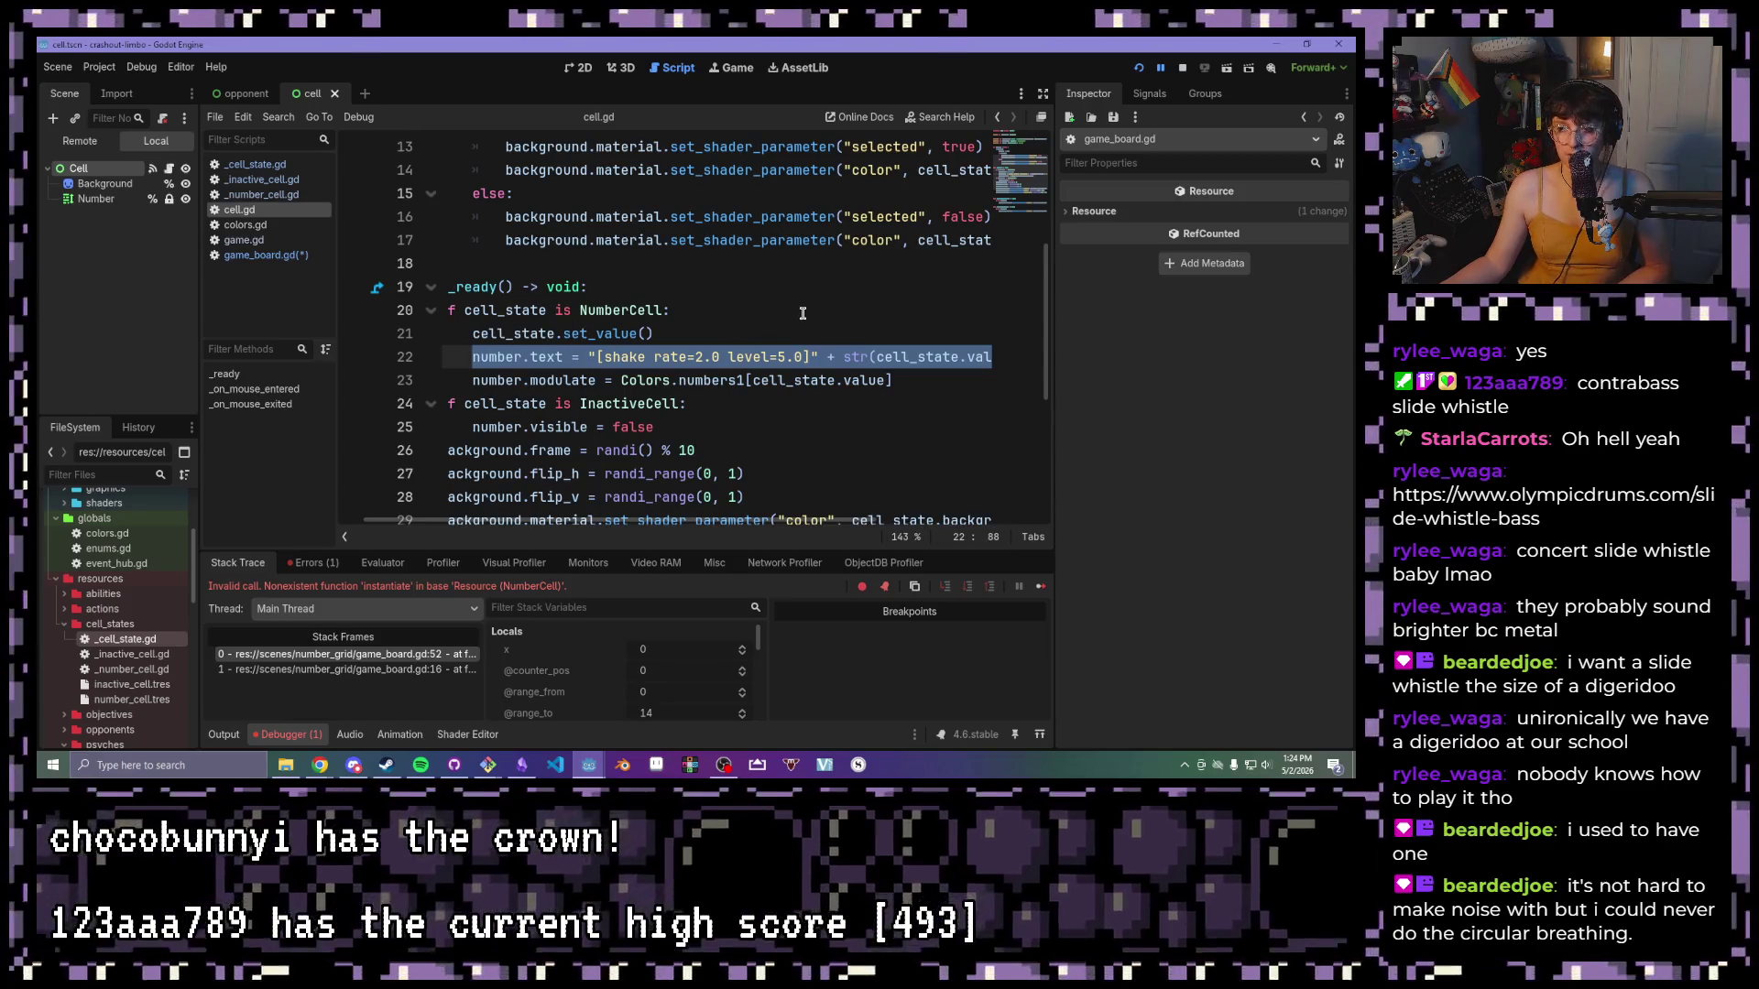
scroll(794, 529, "left", 1)
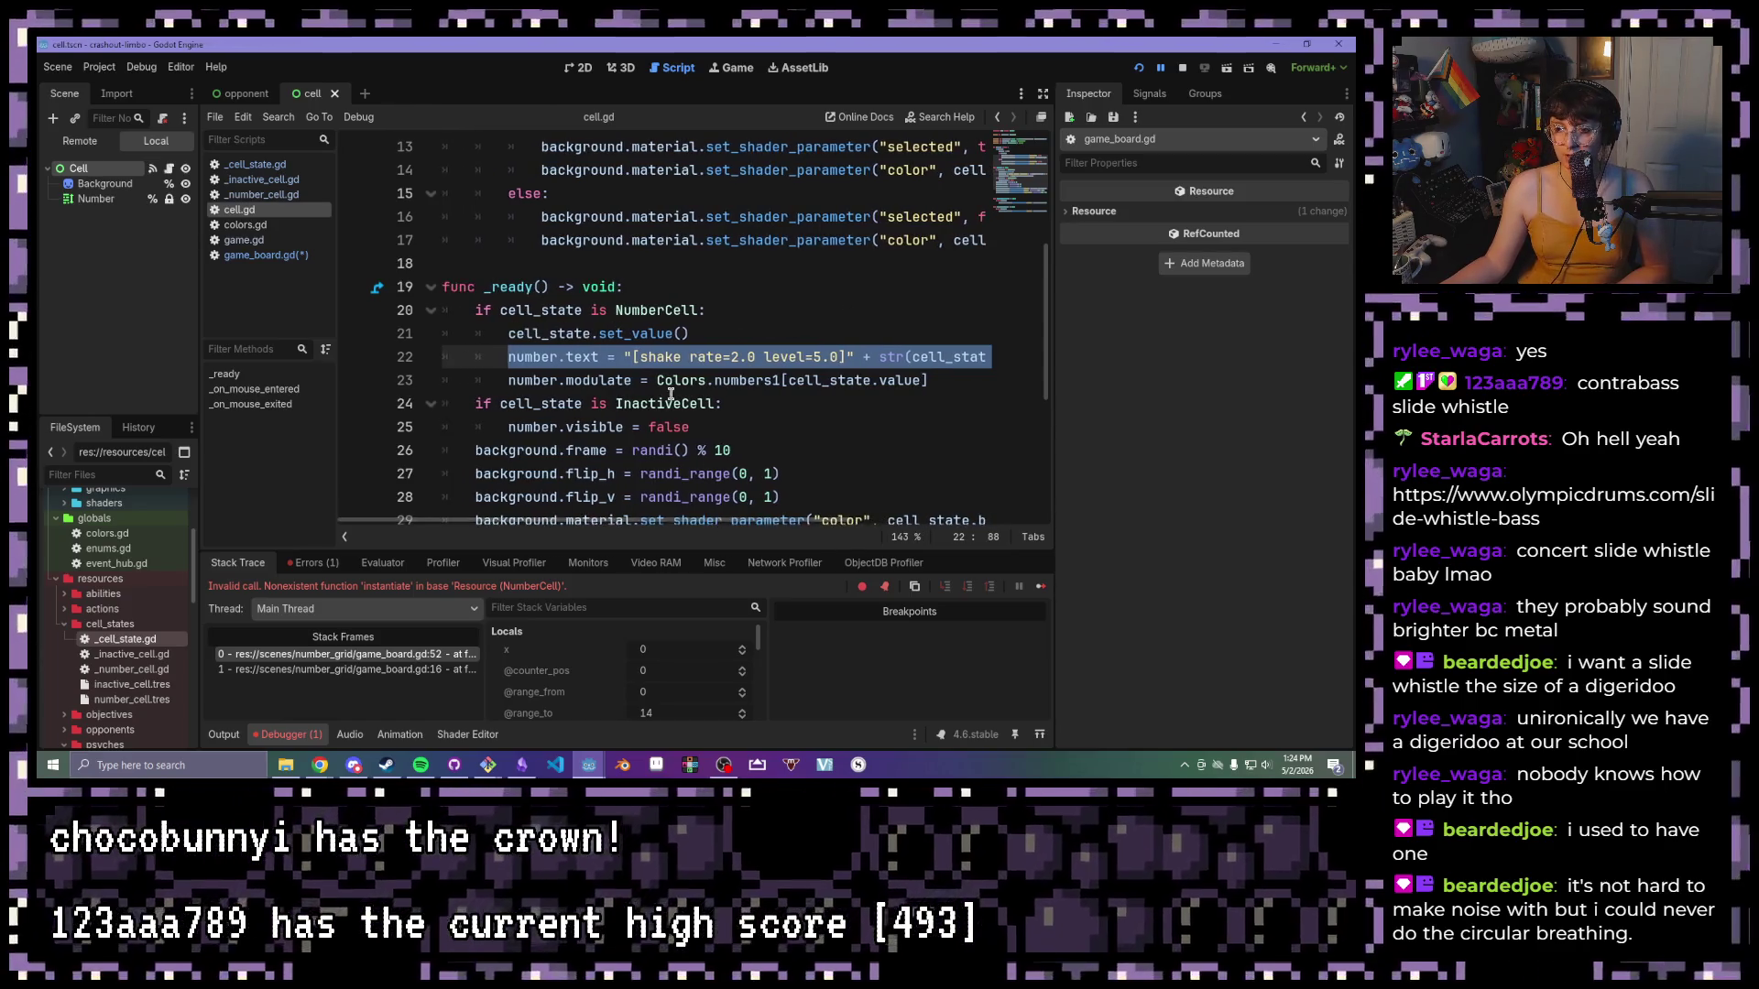
scroll(651, 370, "down", 1)
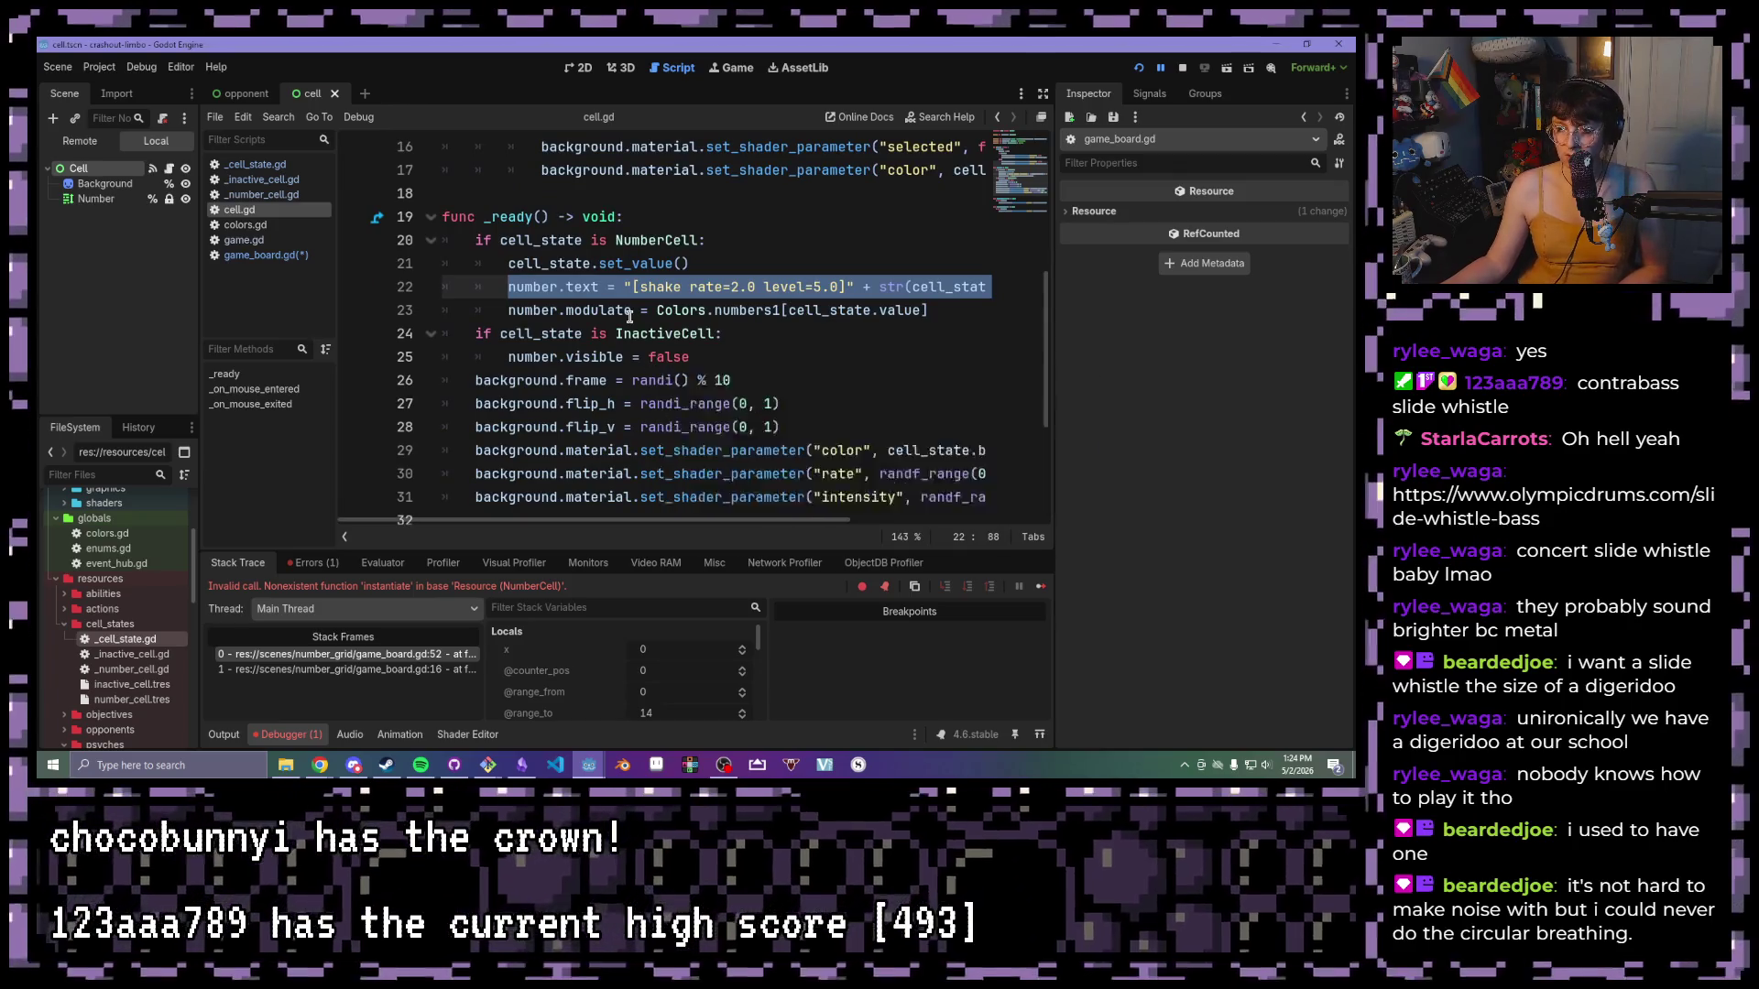
scroll(632, 321, "down", 2)
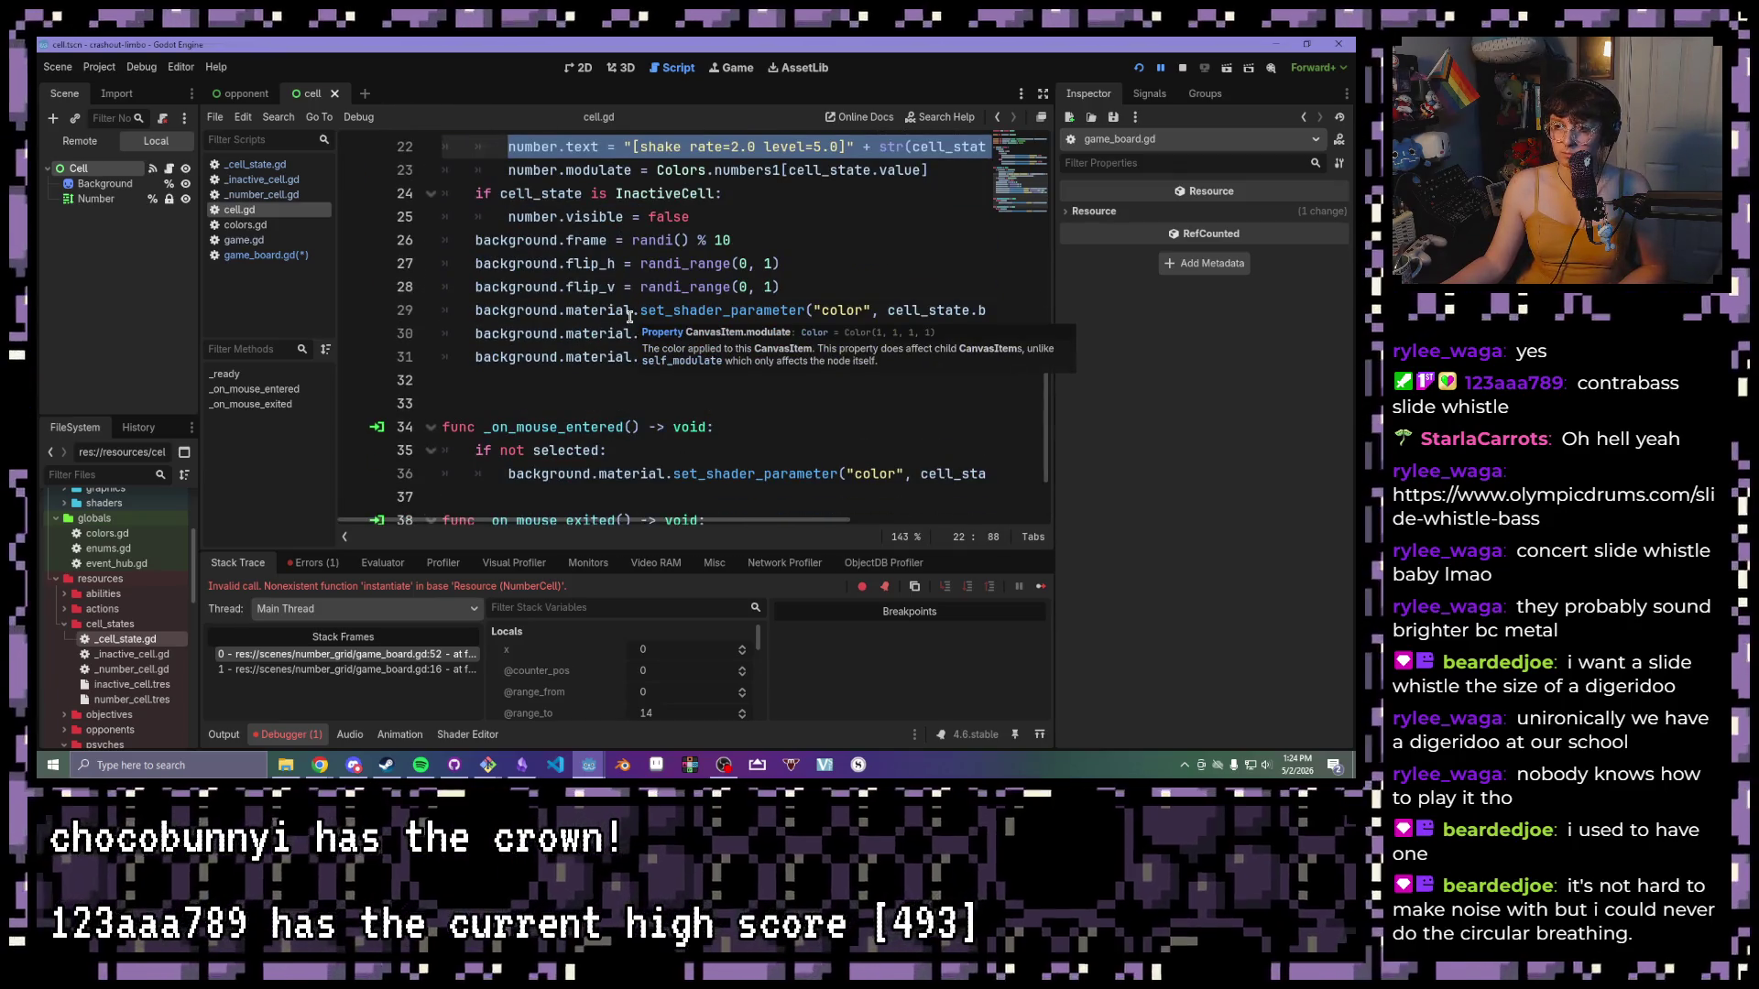
scroll(629, 316, "up", 2)
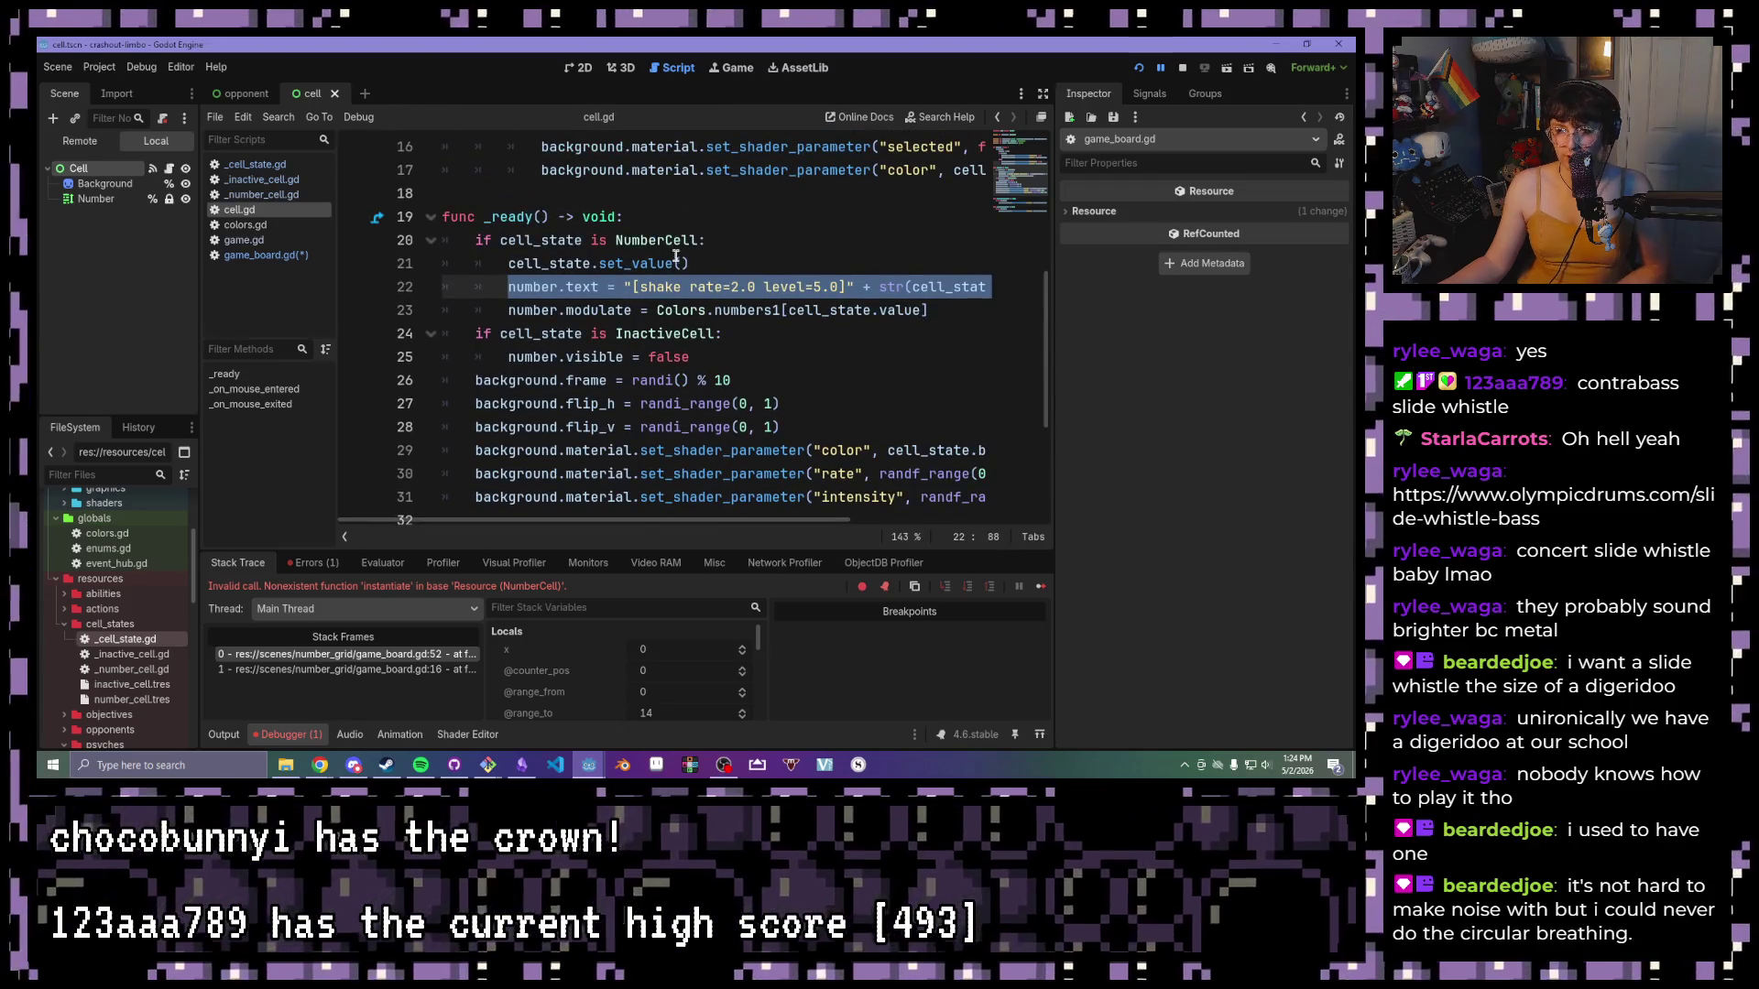
left_click_drag(803, 522, 973, 522)
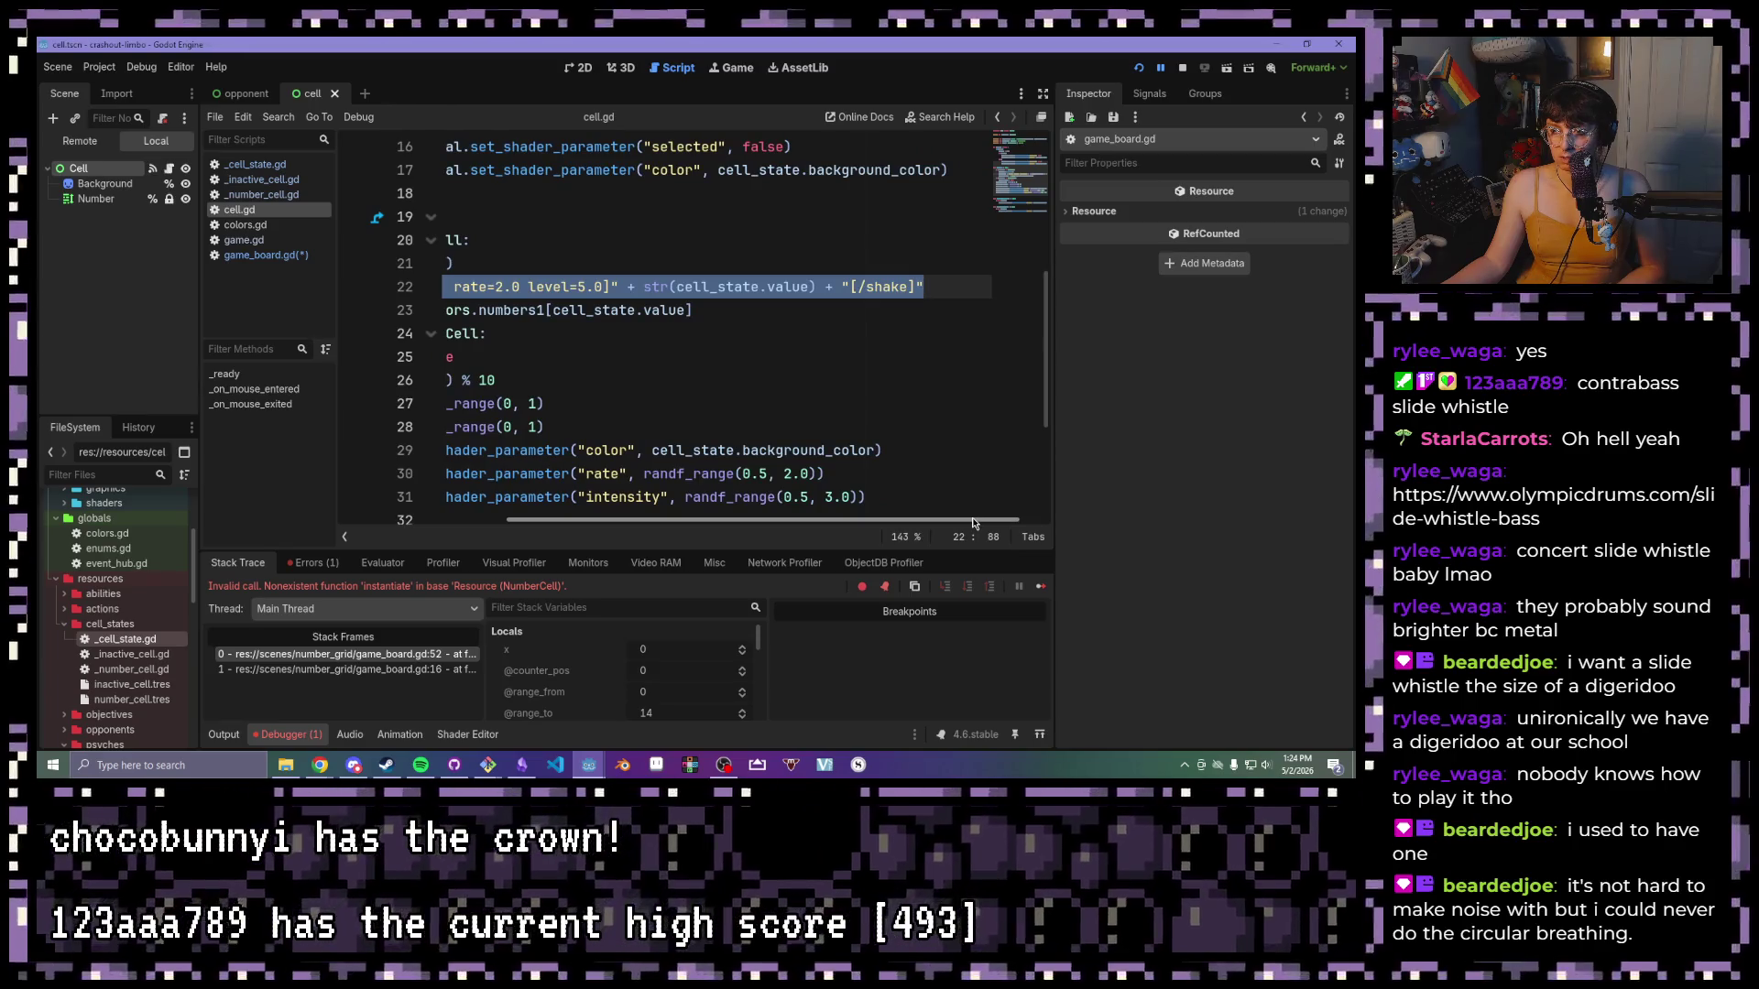
left_click_drag(973, 523, 864, 510)
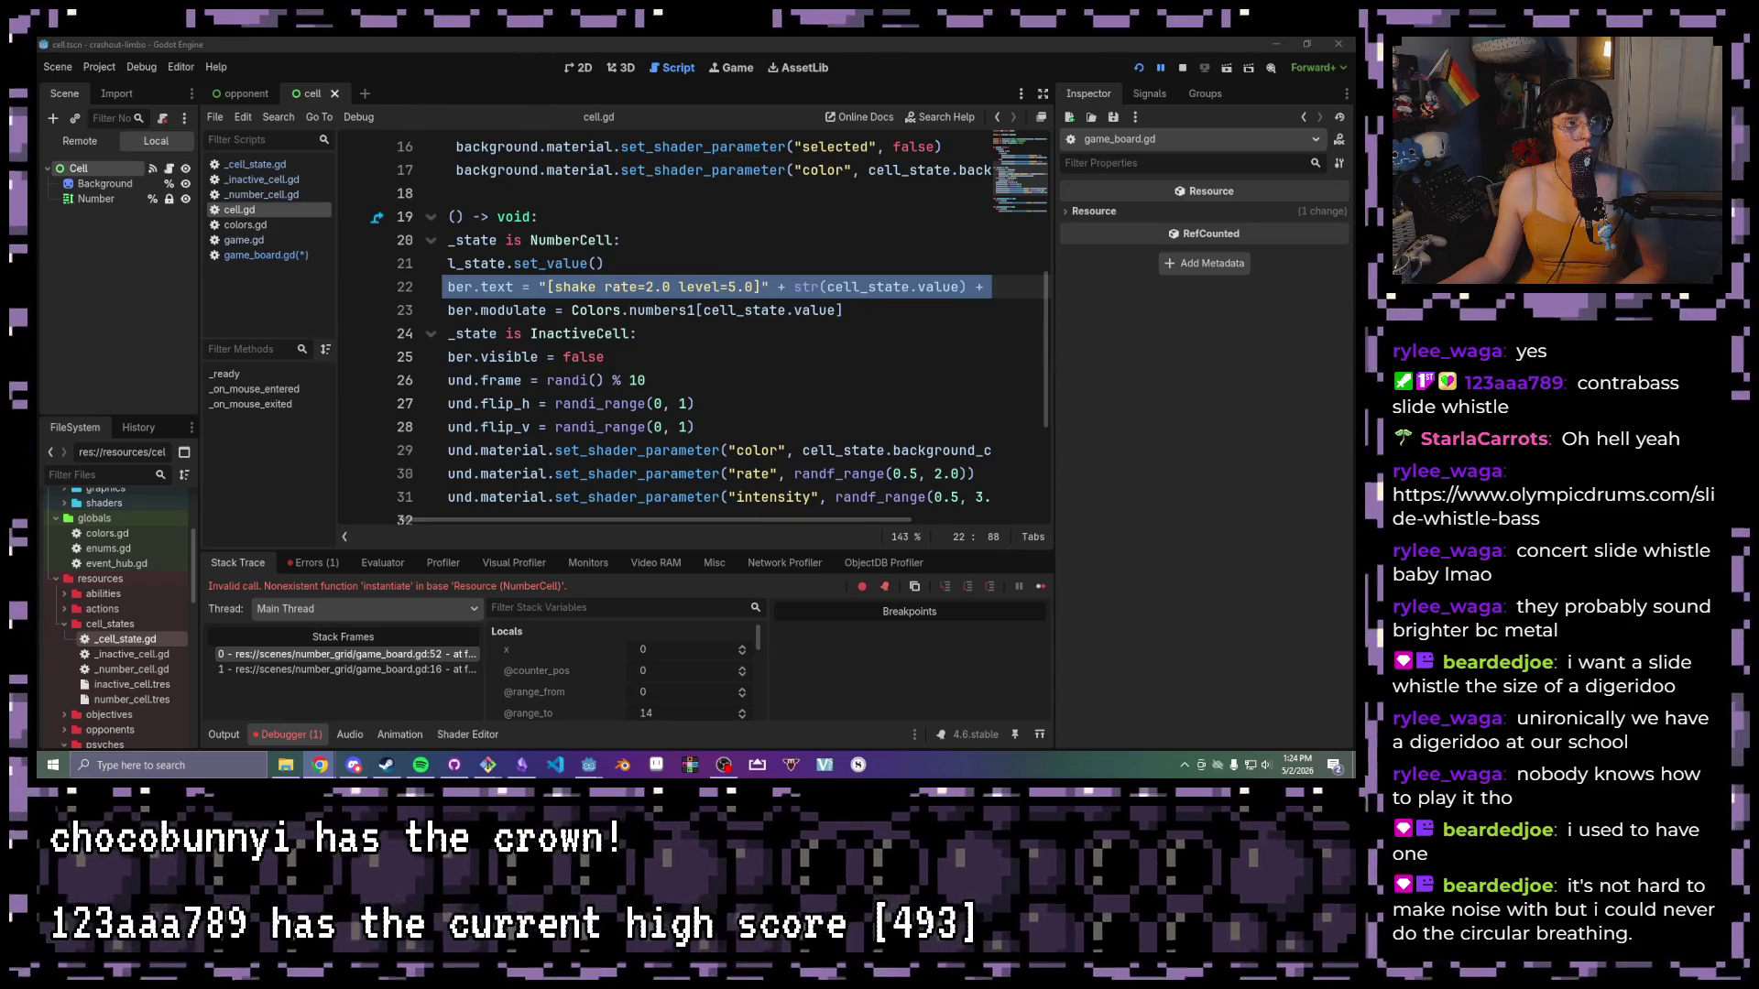
left_click(772, 447)
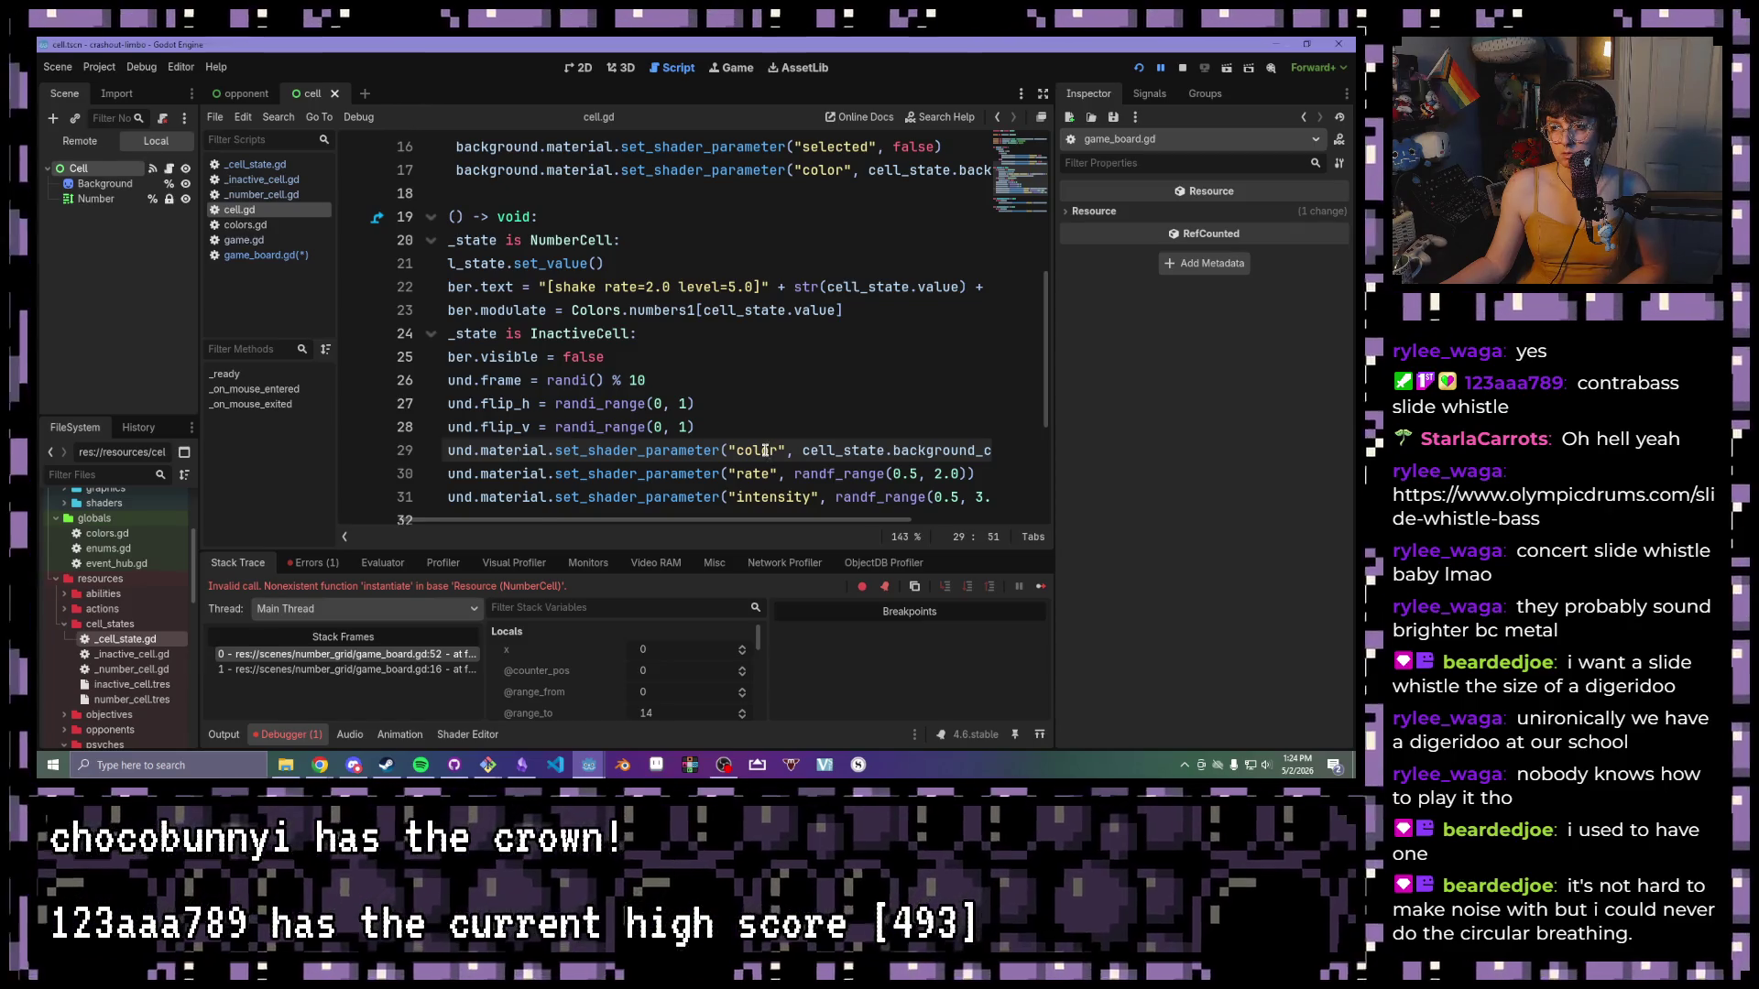
scroll(765, 450, "up", 1)
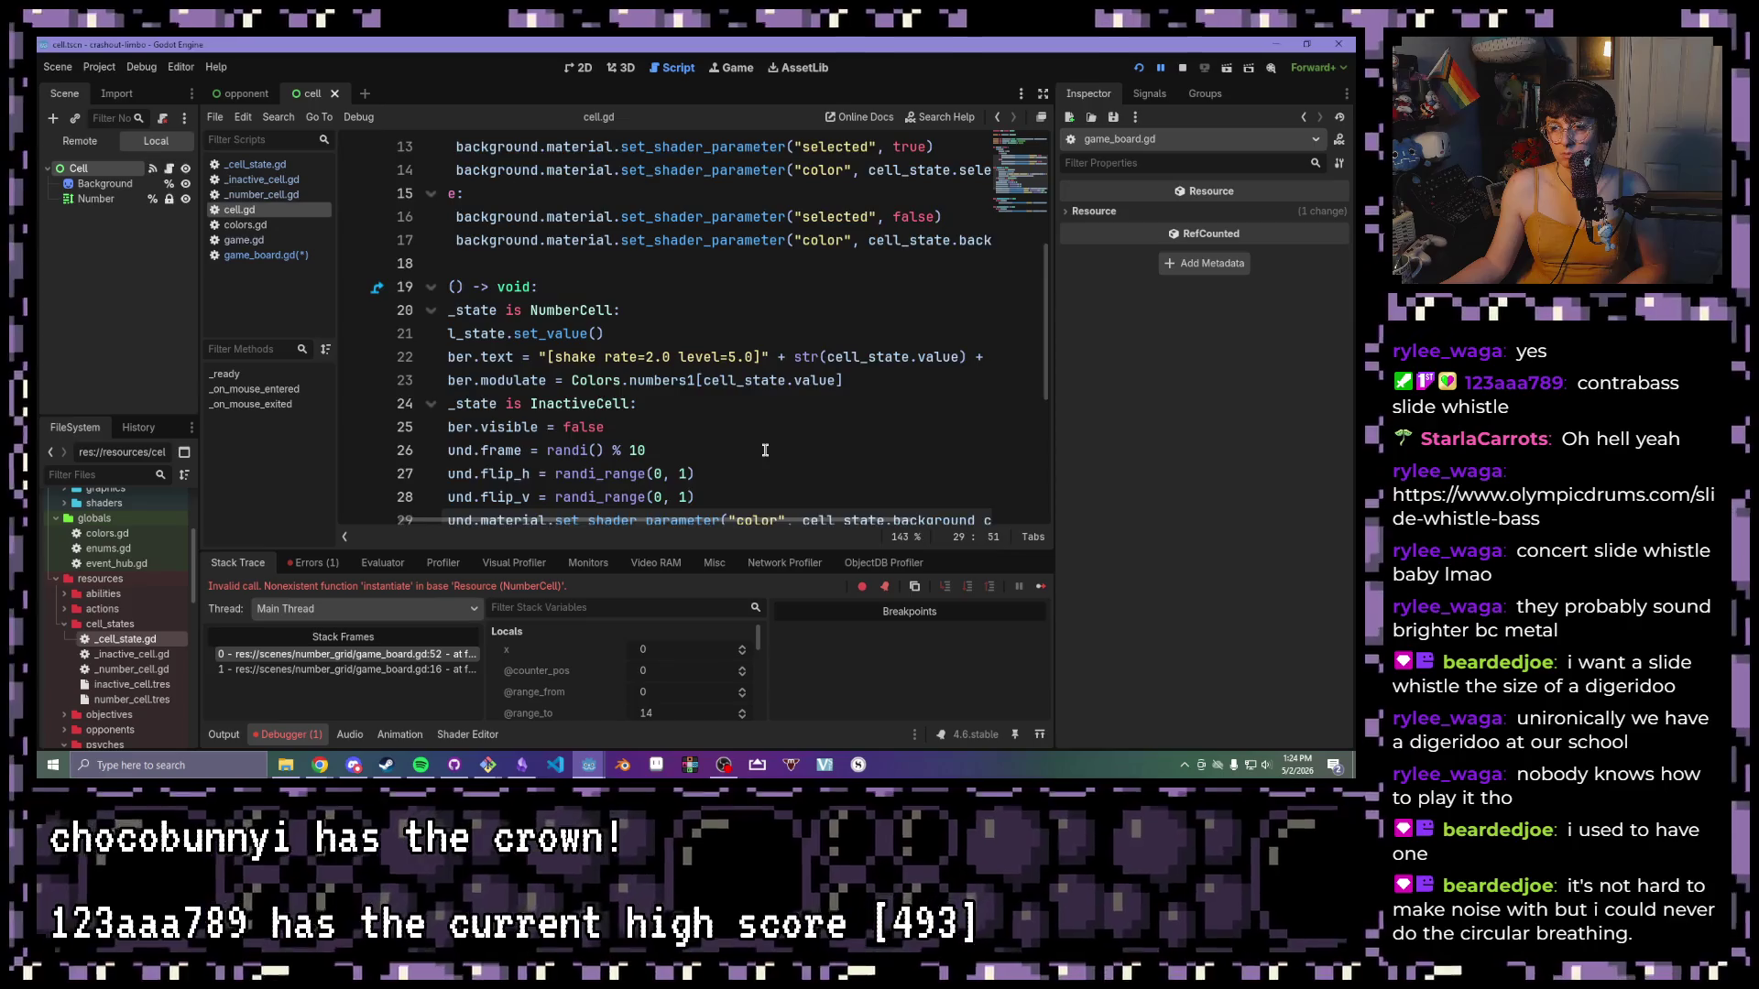
scroll(765, 450, "up", 2)
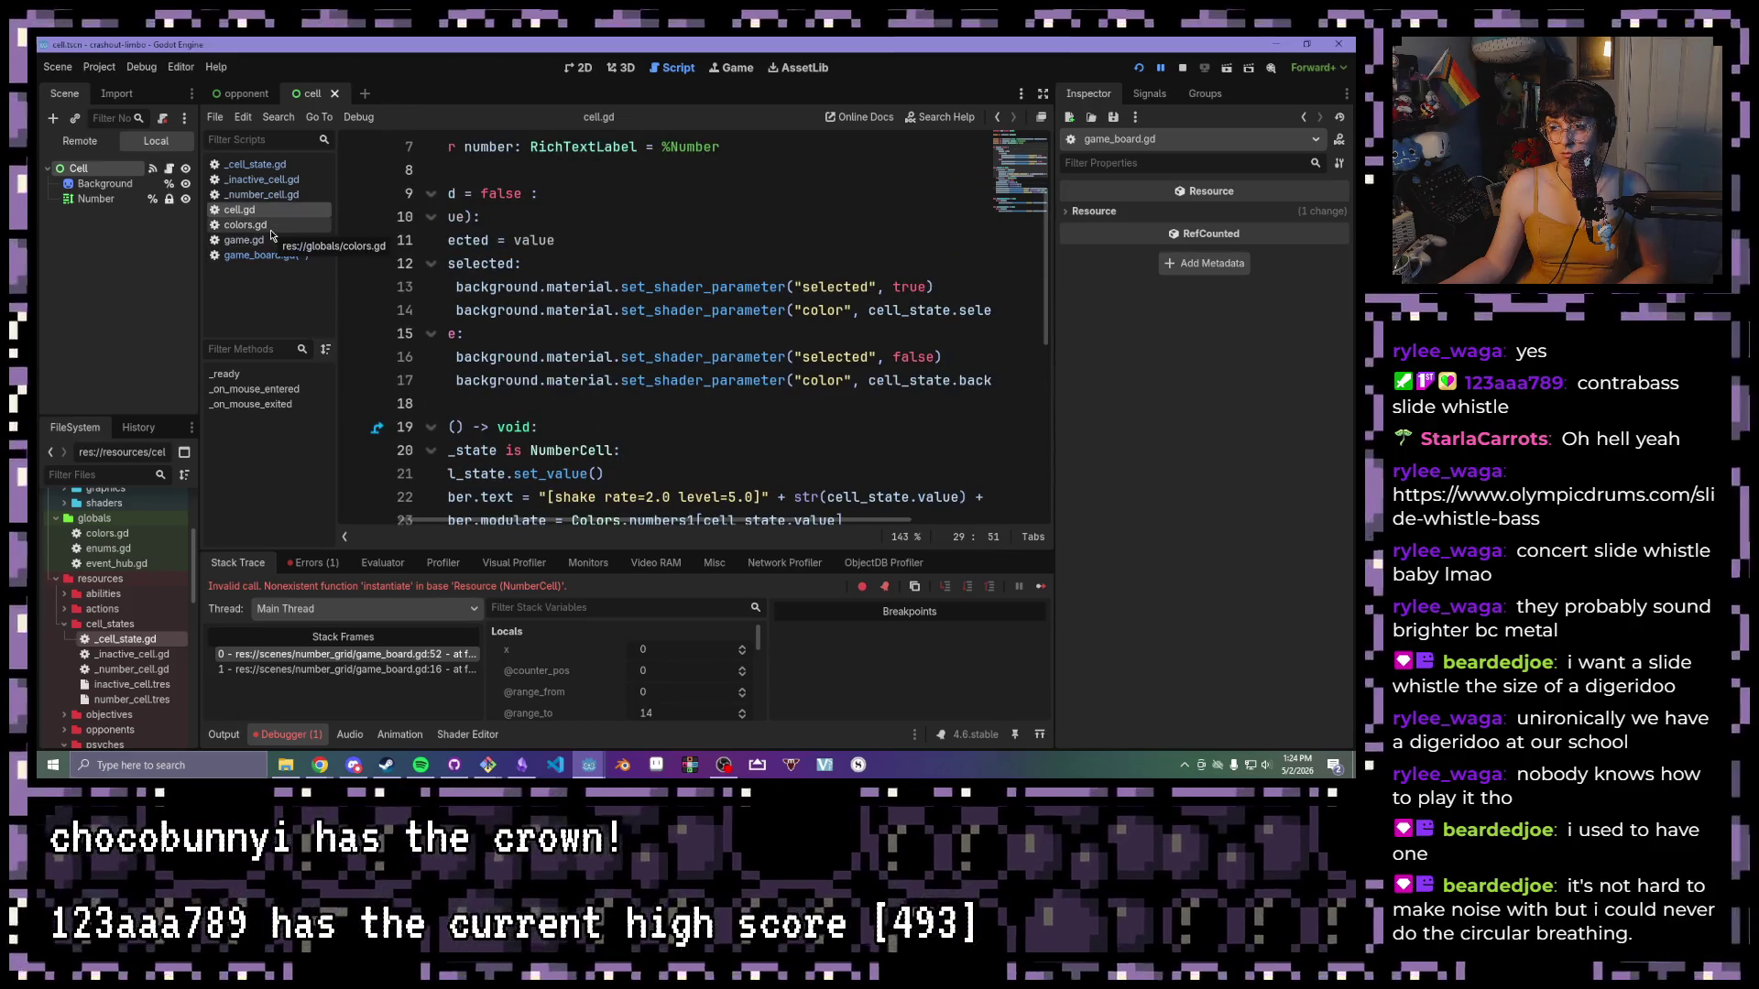
left_click(261, 255)
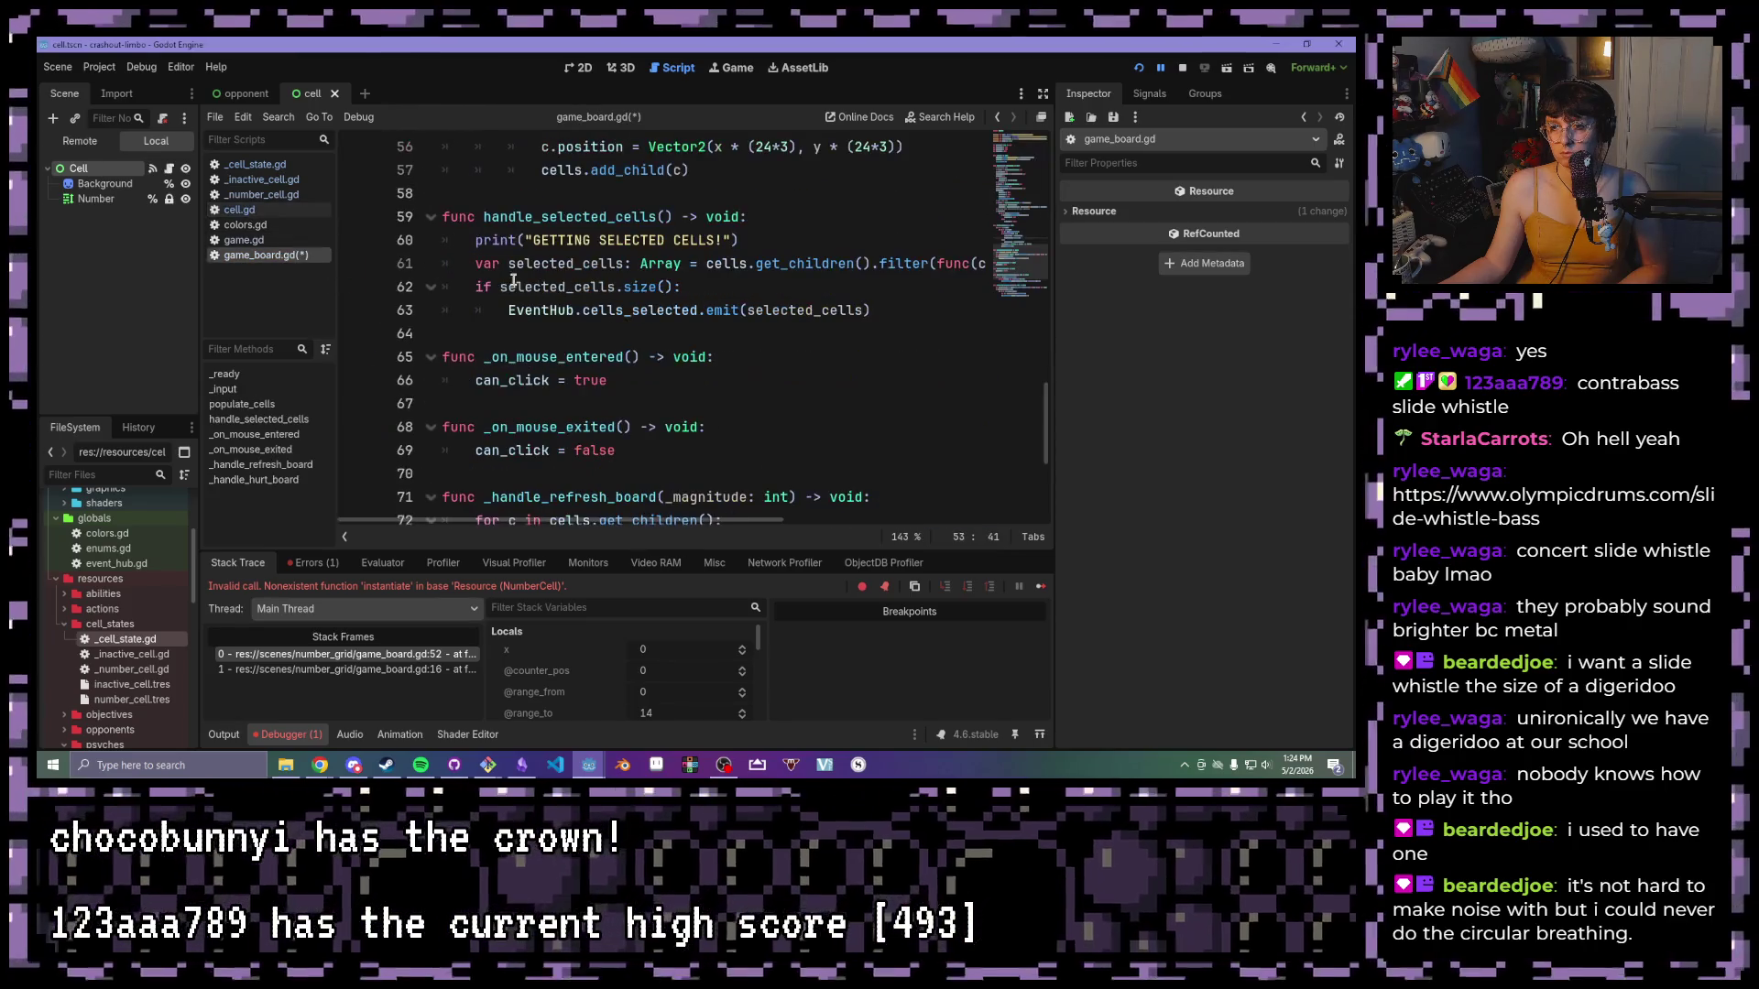
- Append .duplicate() to number_state on line 52, save game_board.gd, and run the game
scroll(826, 363, "up", 3)
scroll(825, 364, "up", 1)
left_click(888, 335)
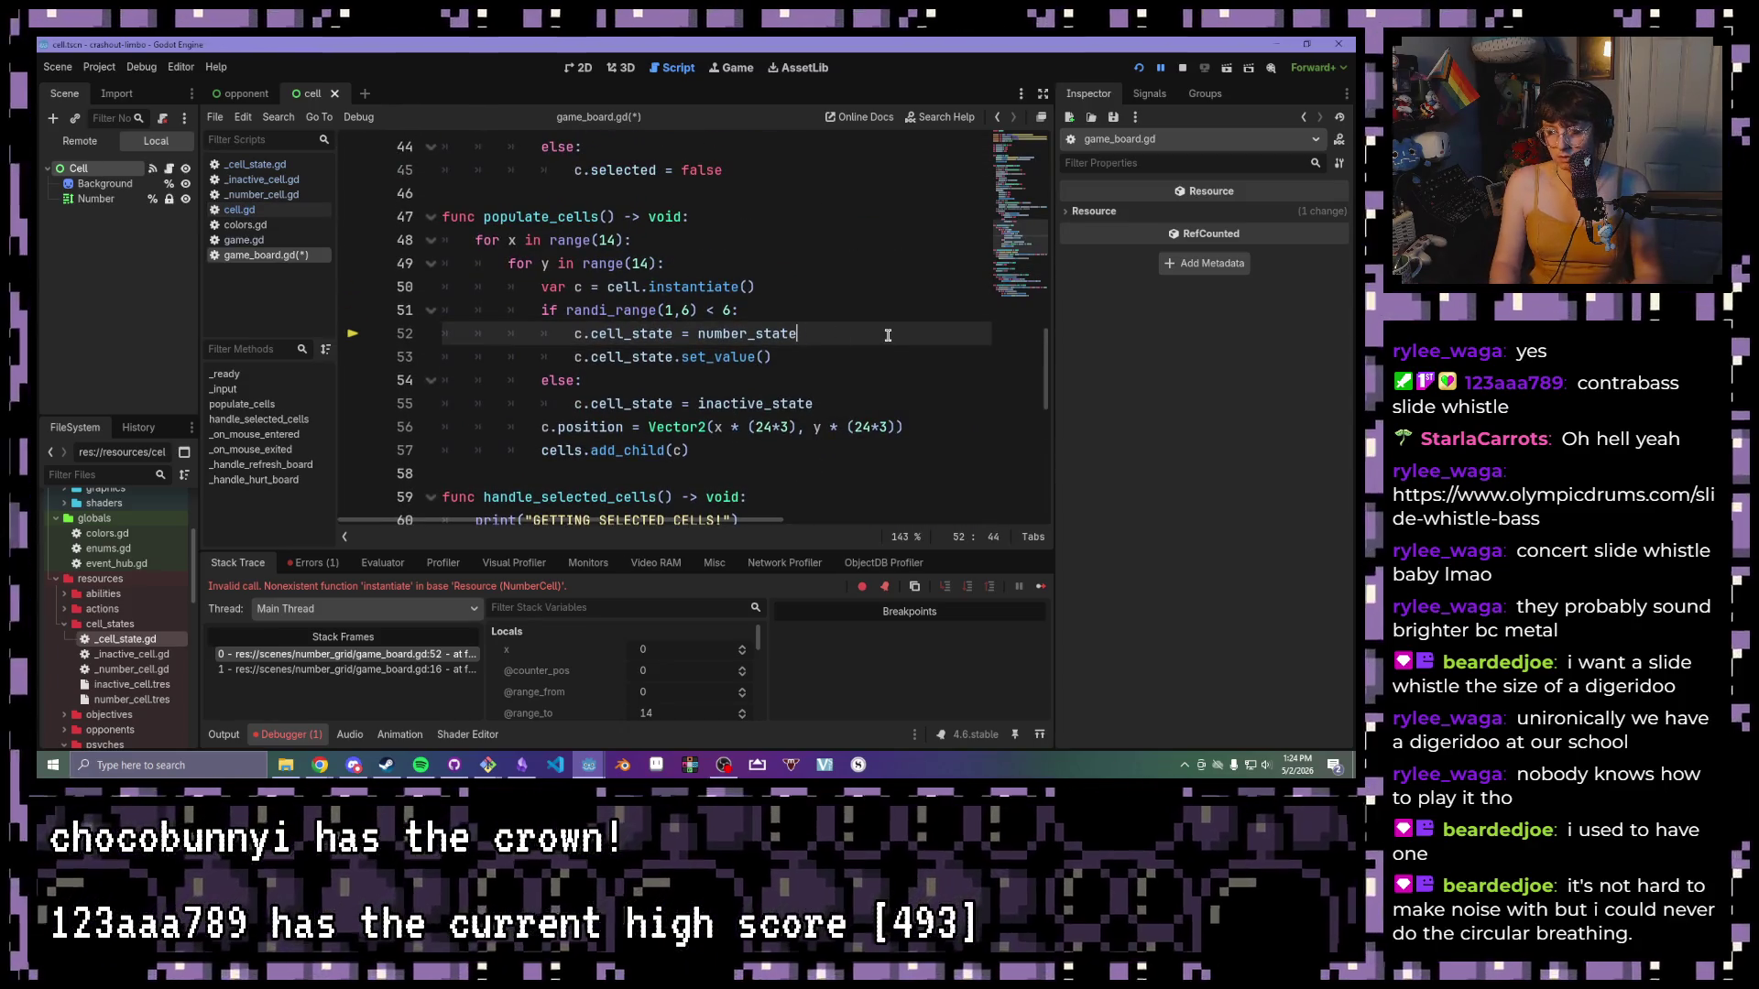
type(".dupl")
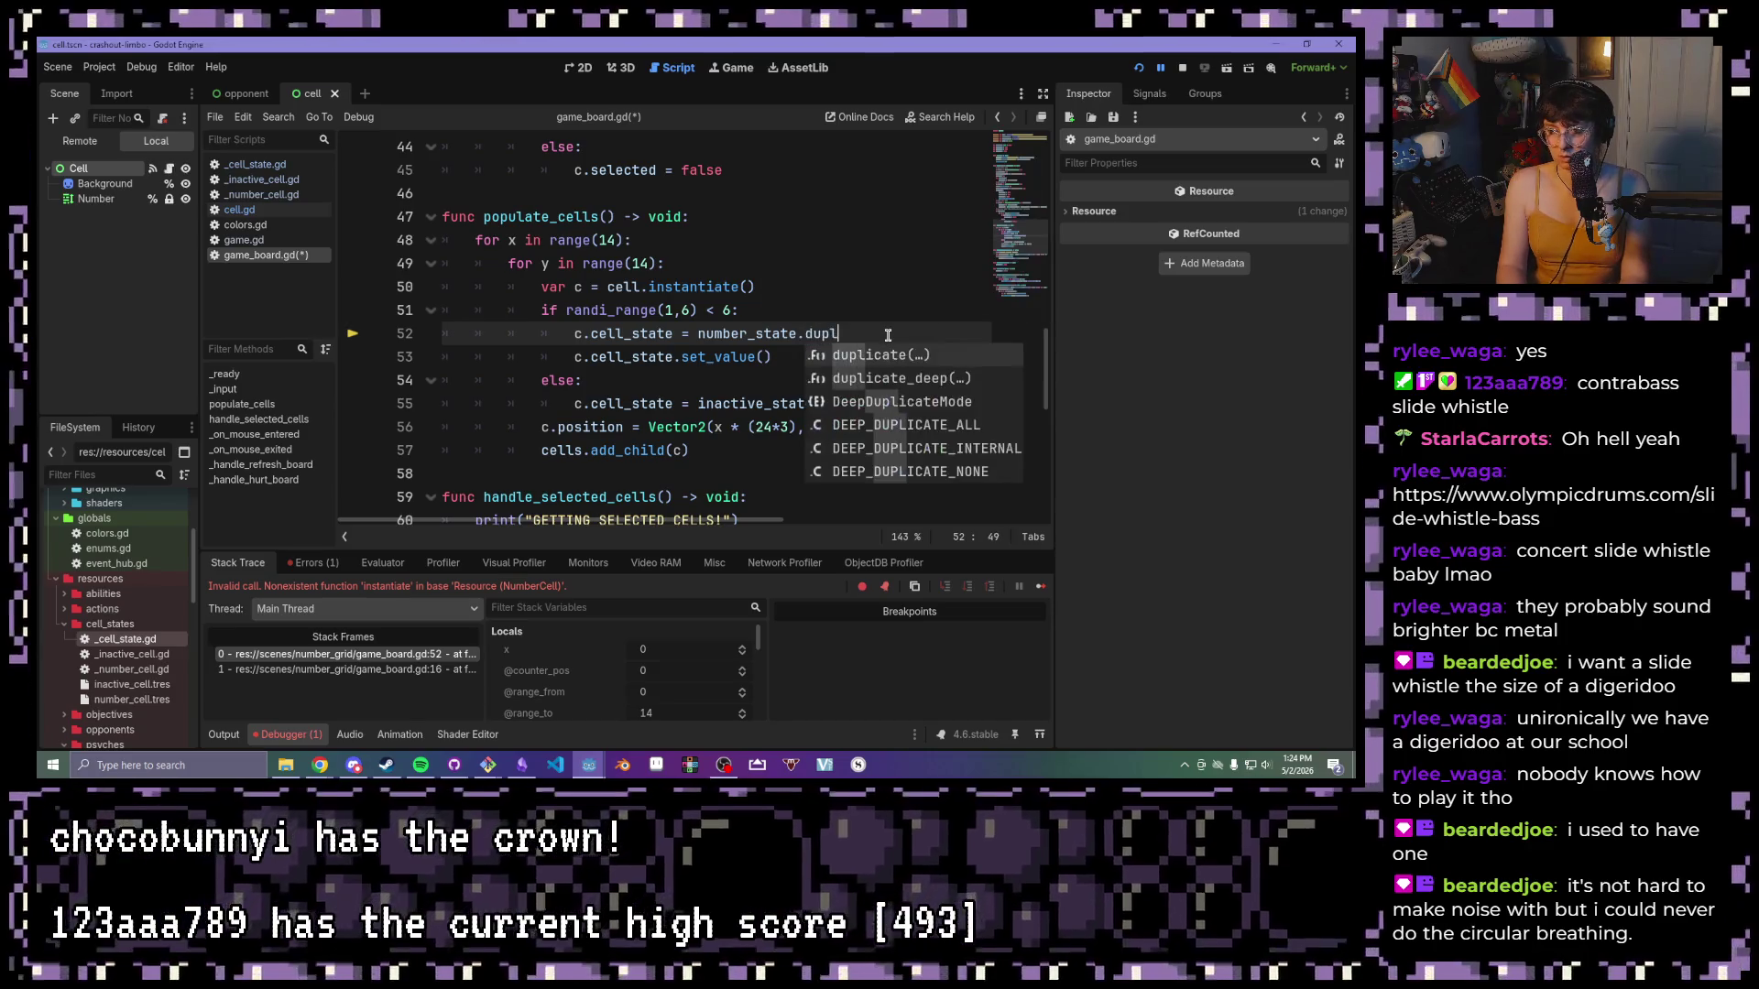
key("Return")
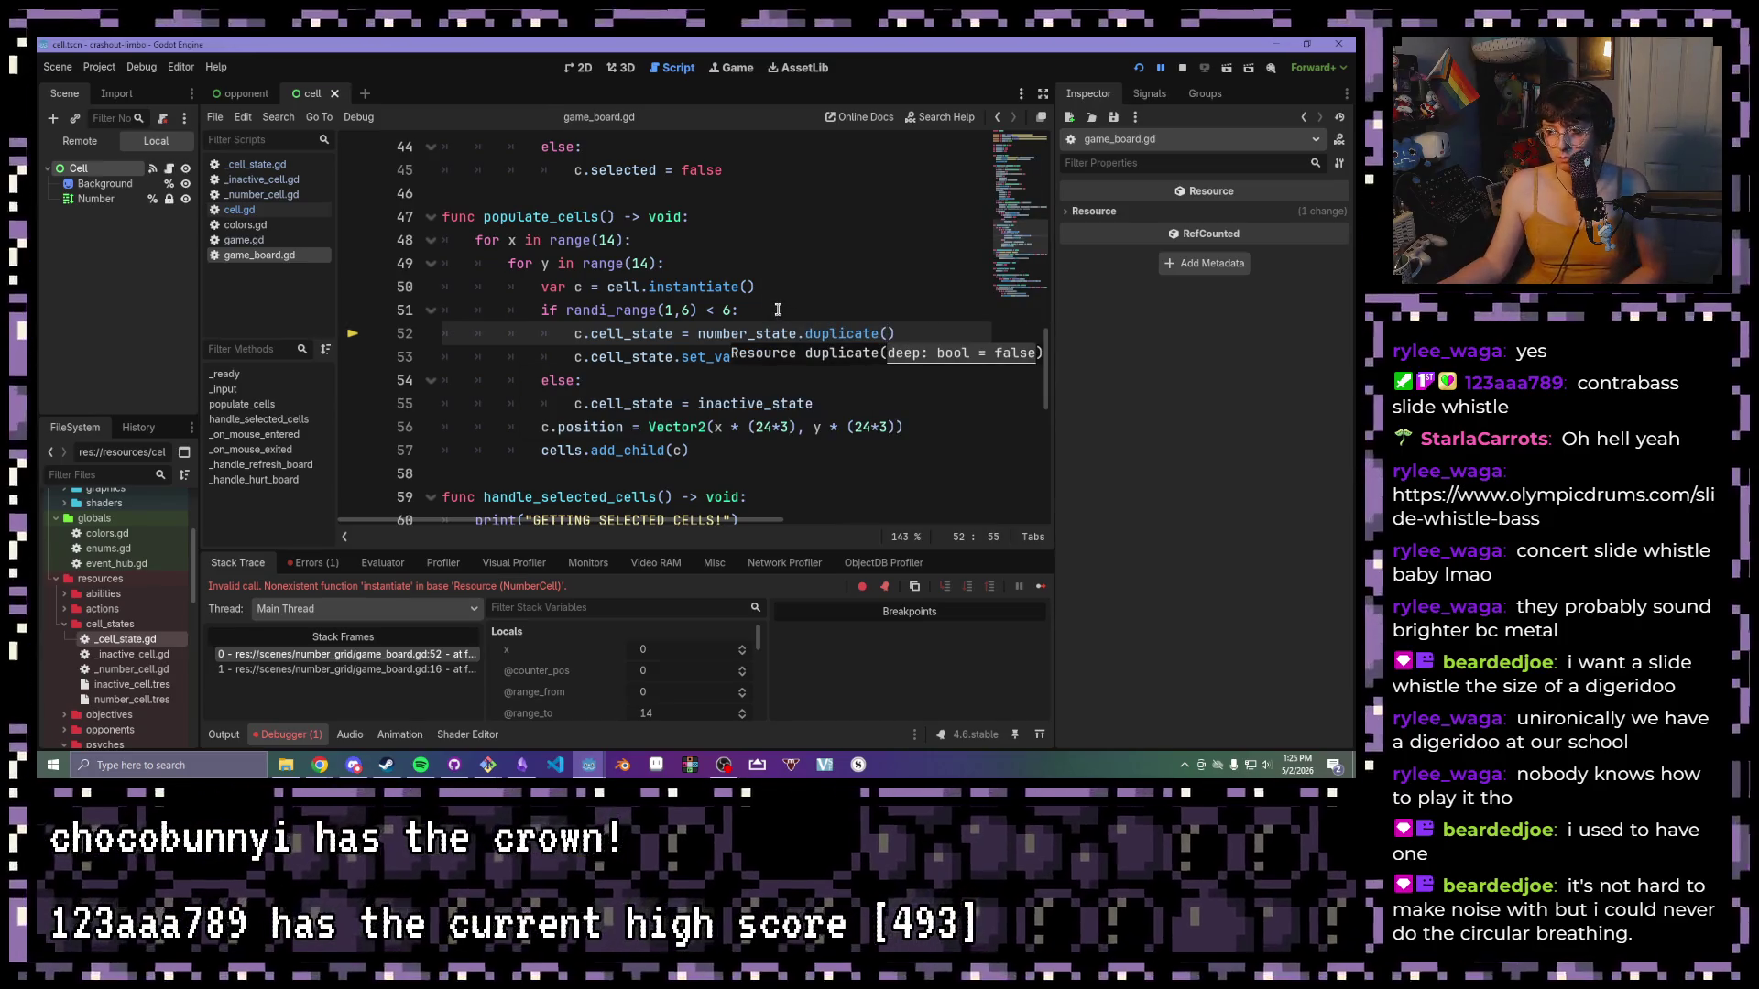
key("ctrl+s")
key("Up")
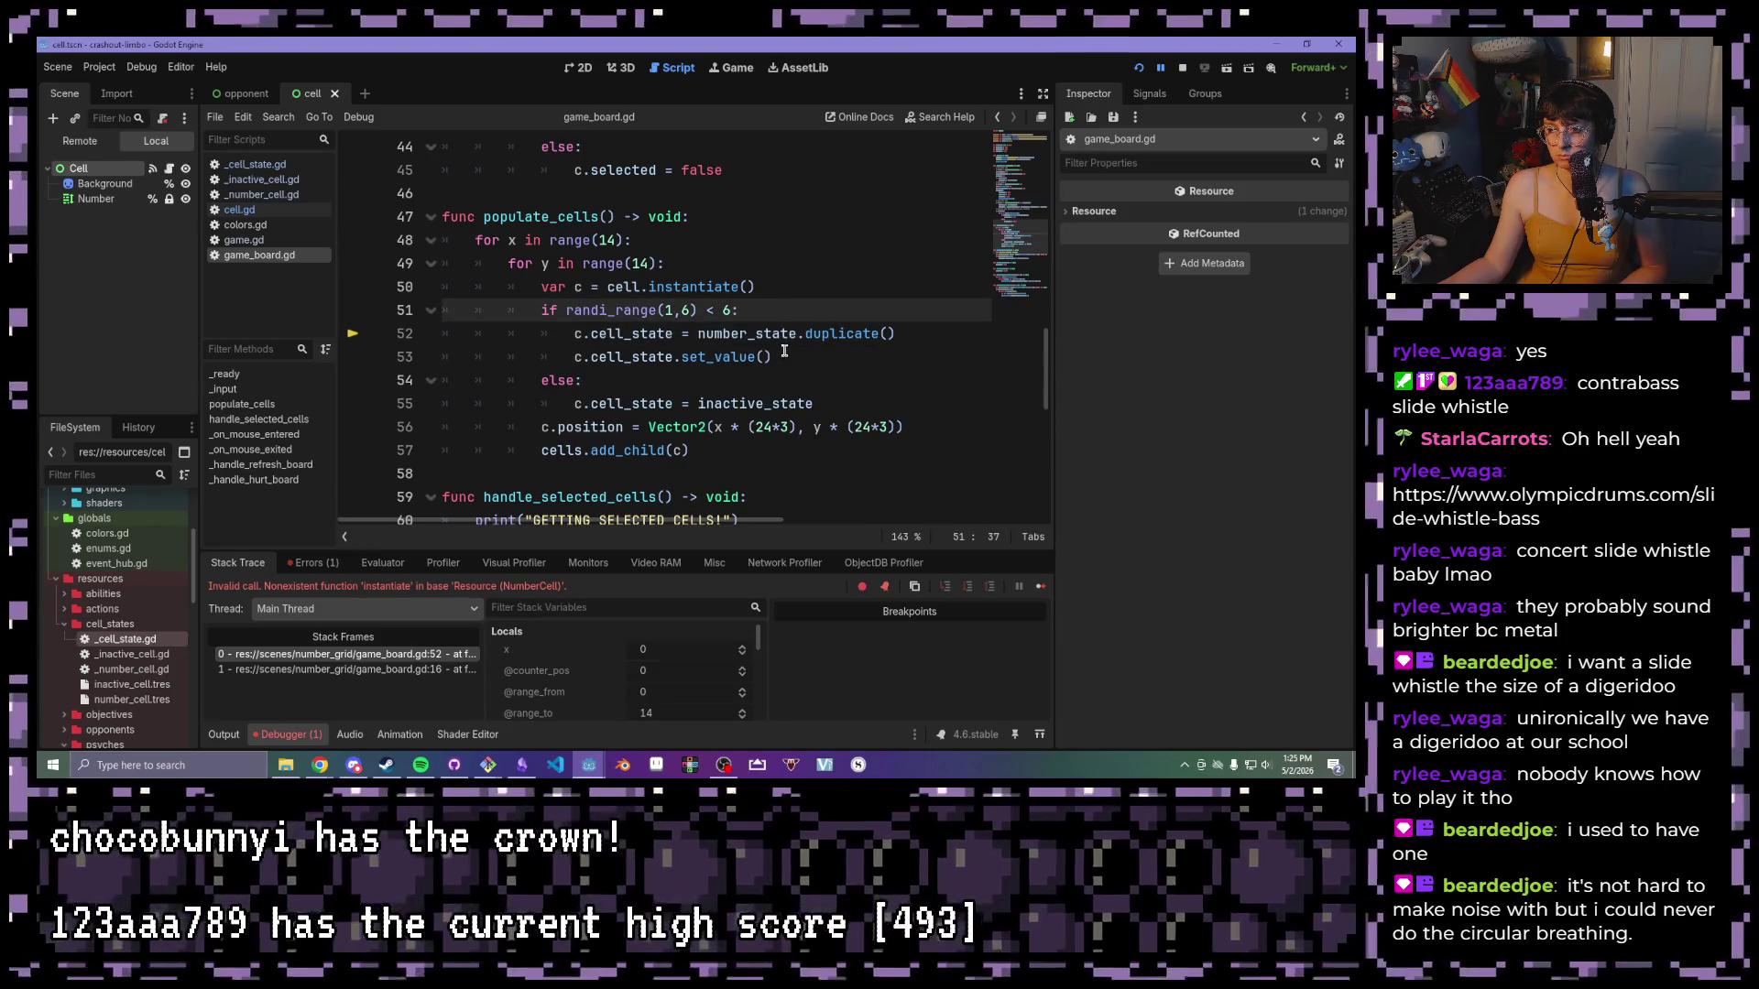
left_click(1139, 69)
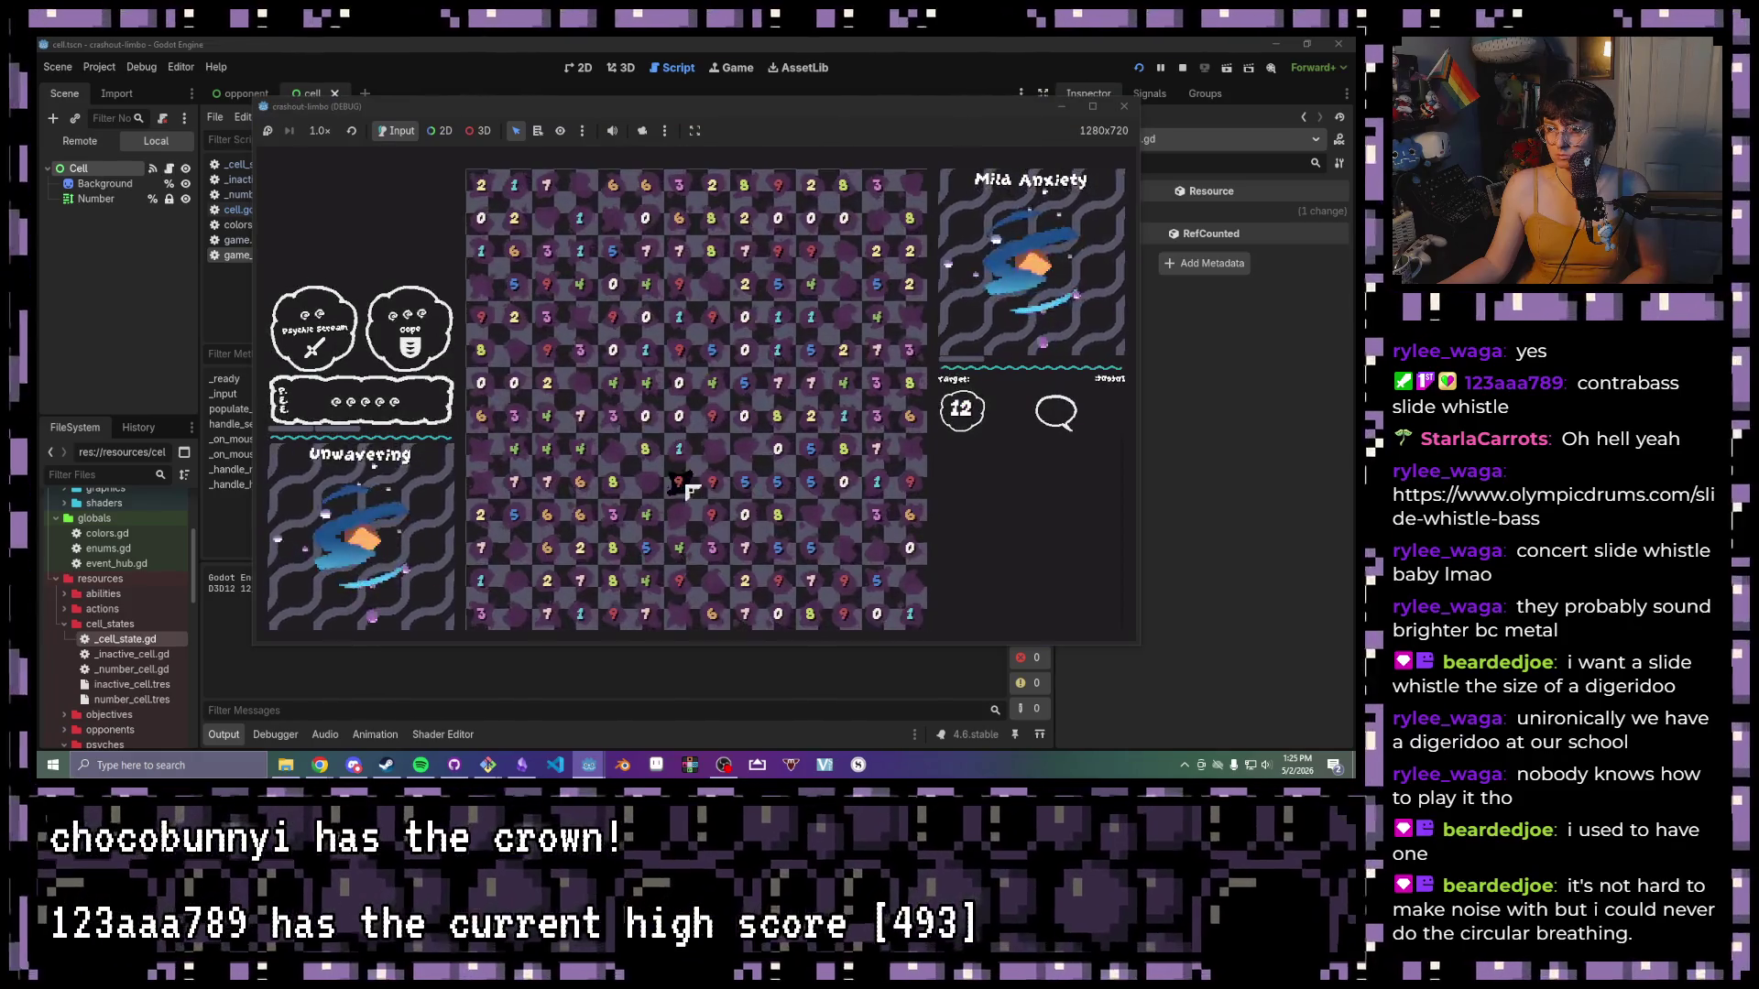
- Select number-cell groups on the board until reaching sum 12 triggers the update_active error
left_click(685, 466)
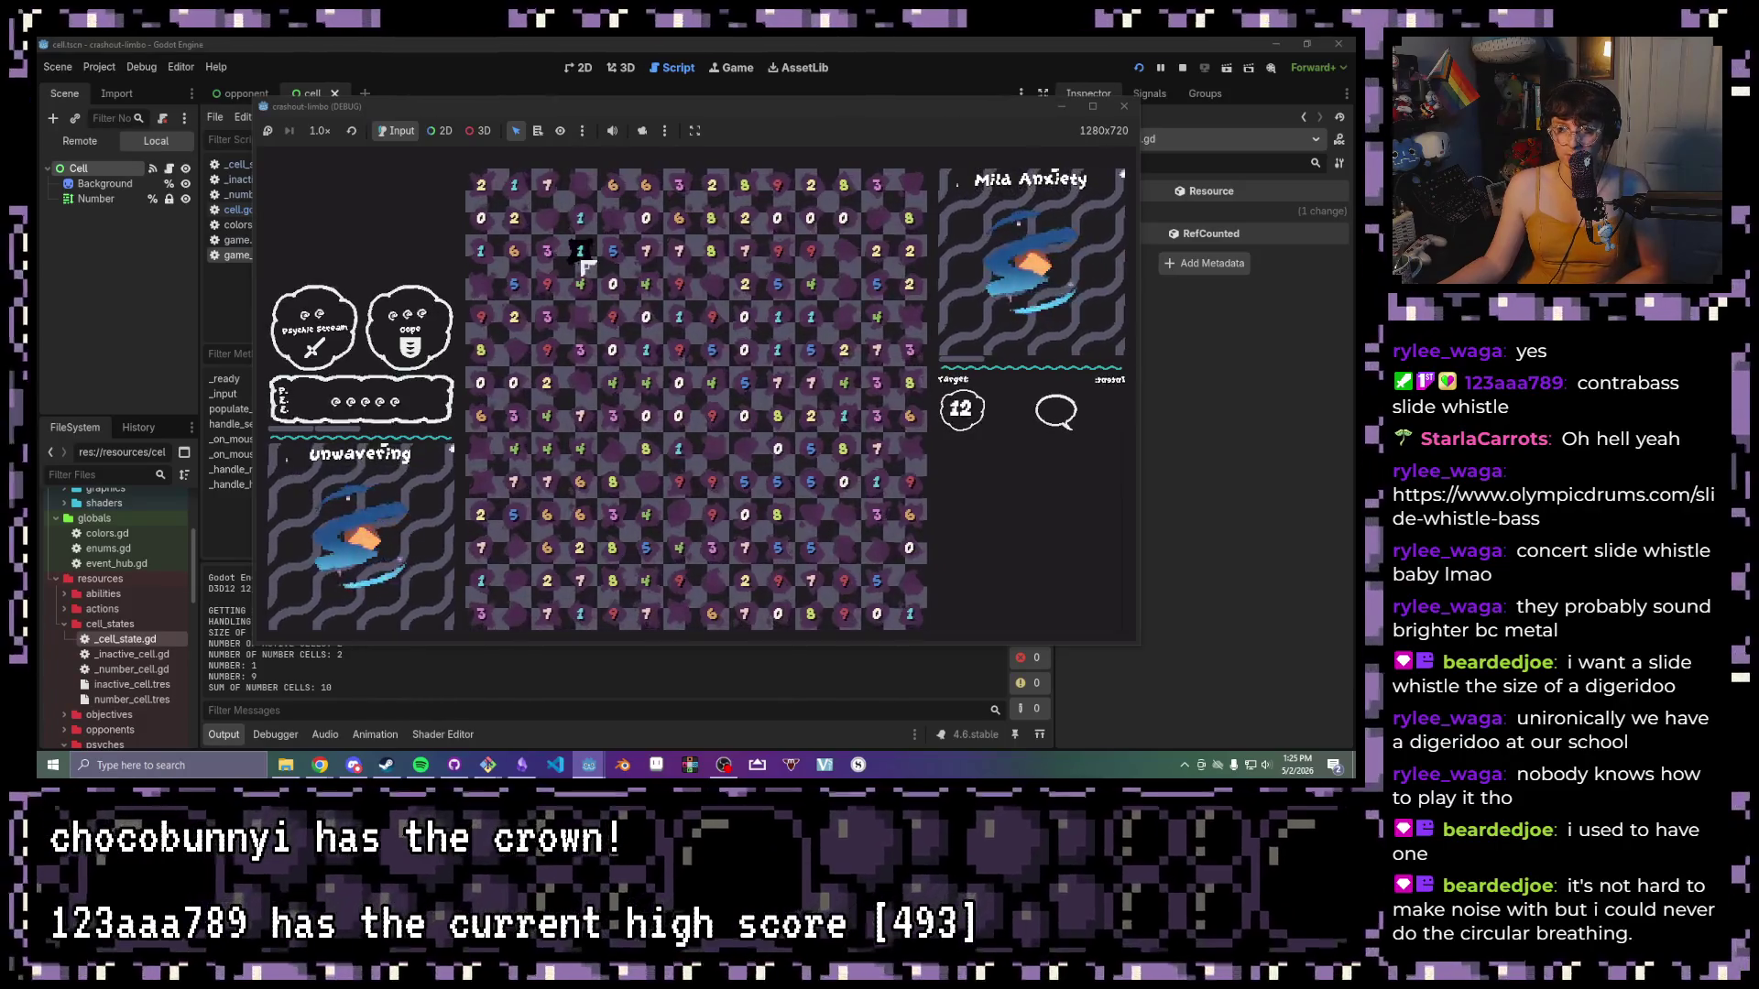
left_click(569, 286)
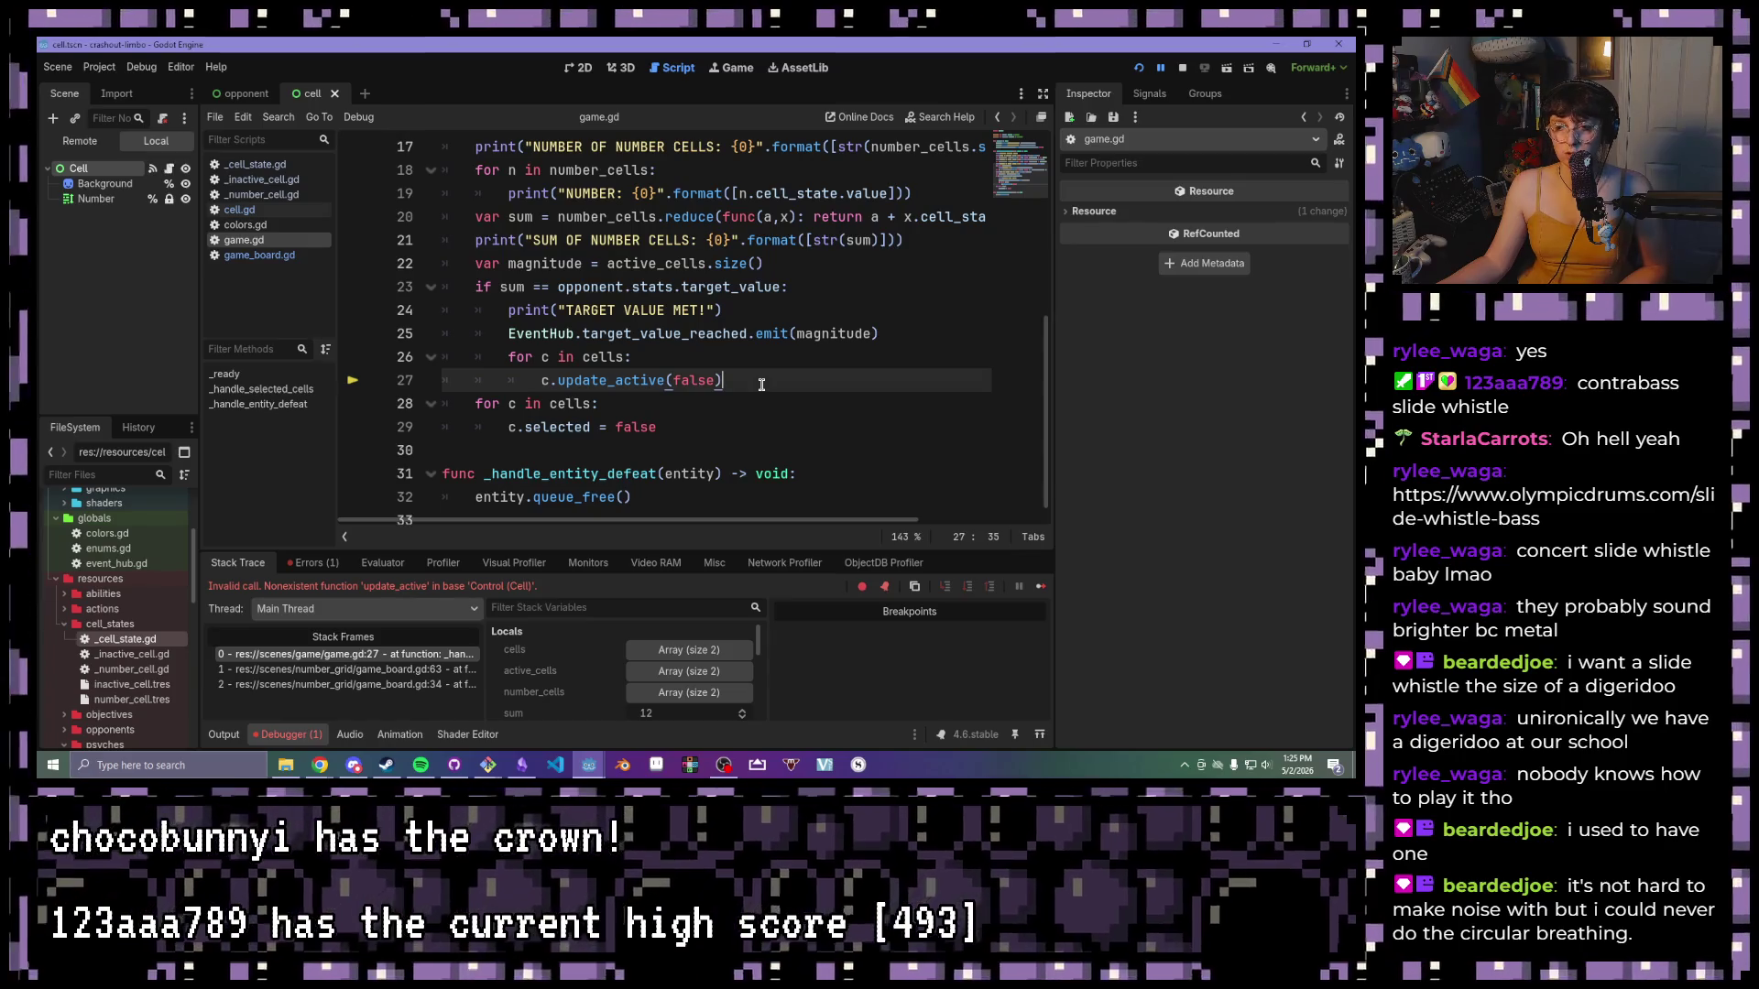
- Inspect the update_active(false) call on game.gd line 27, then switch to cell.gd and game_board.gd
left_click_drag(724, 381, 557, 379)
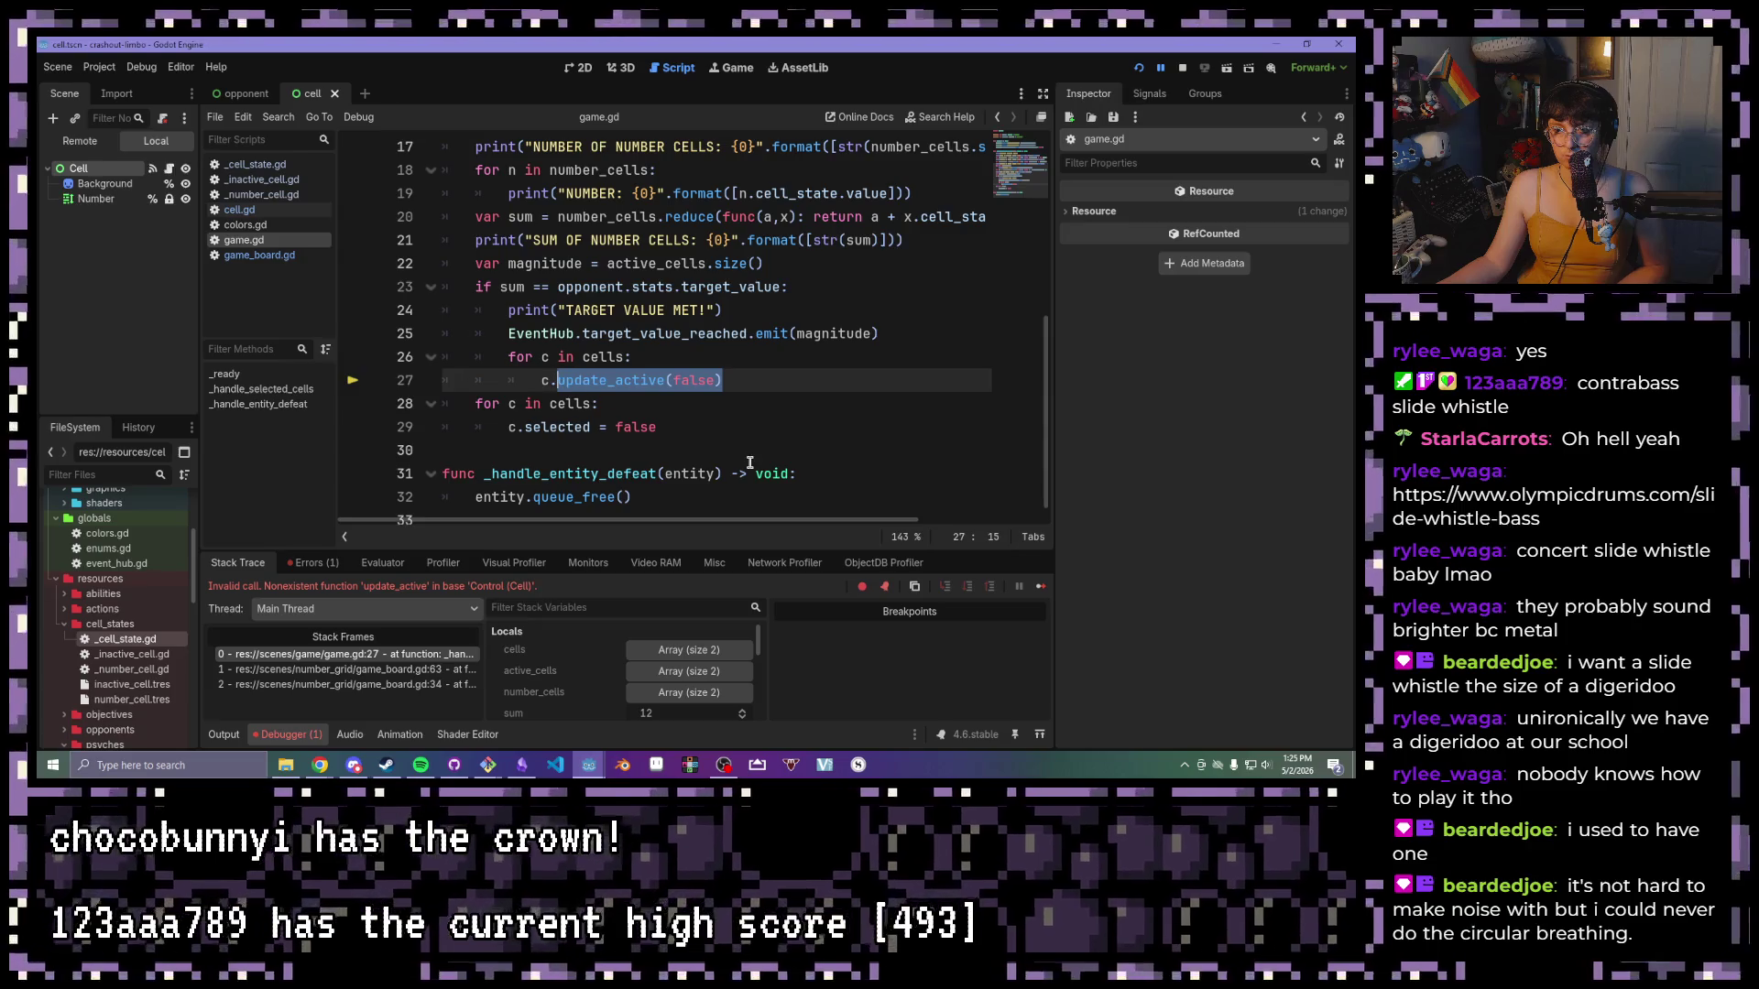
scroll(747, 462, "up", 5)
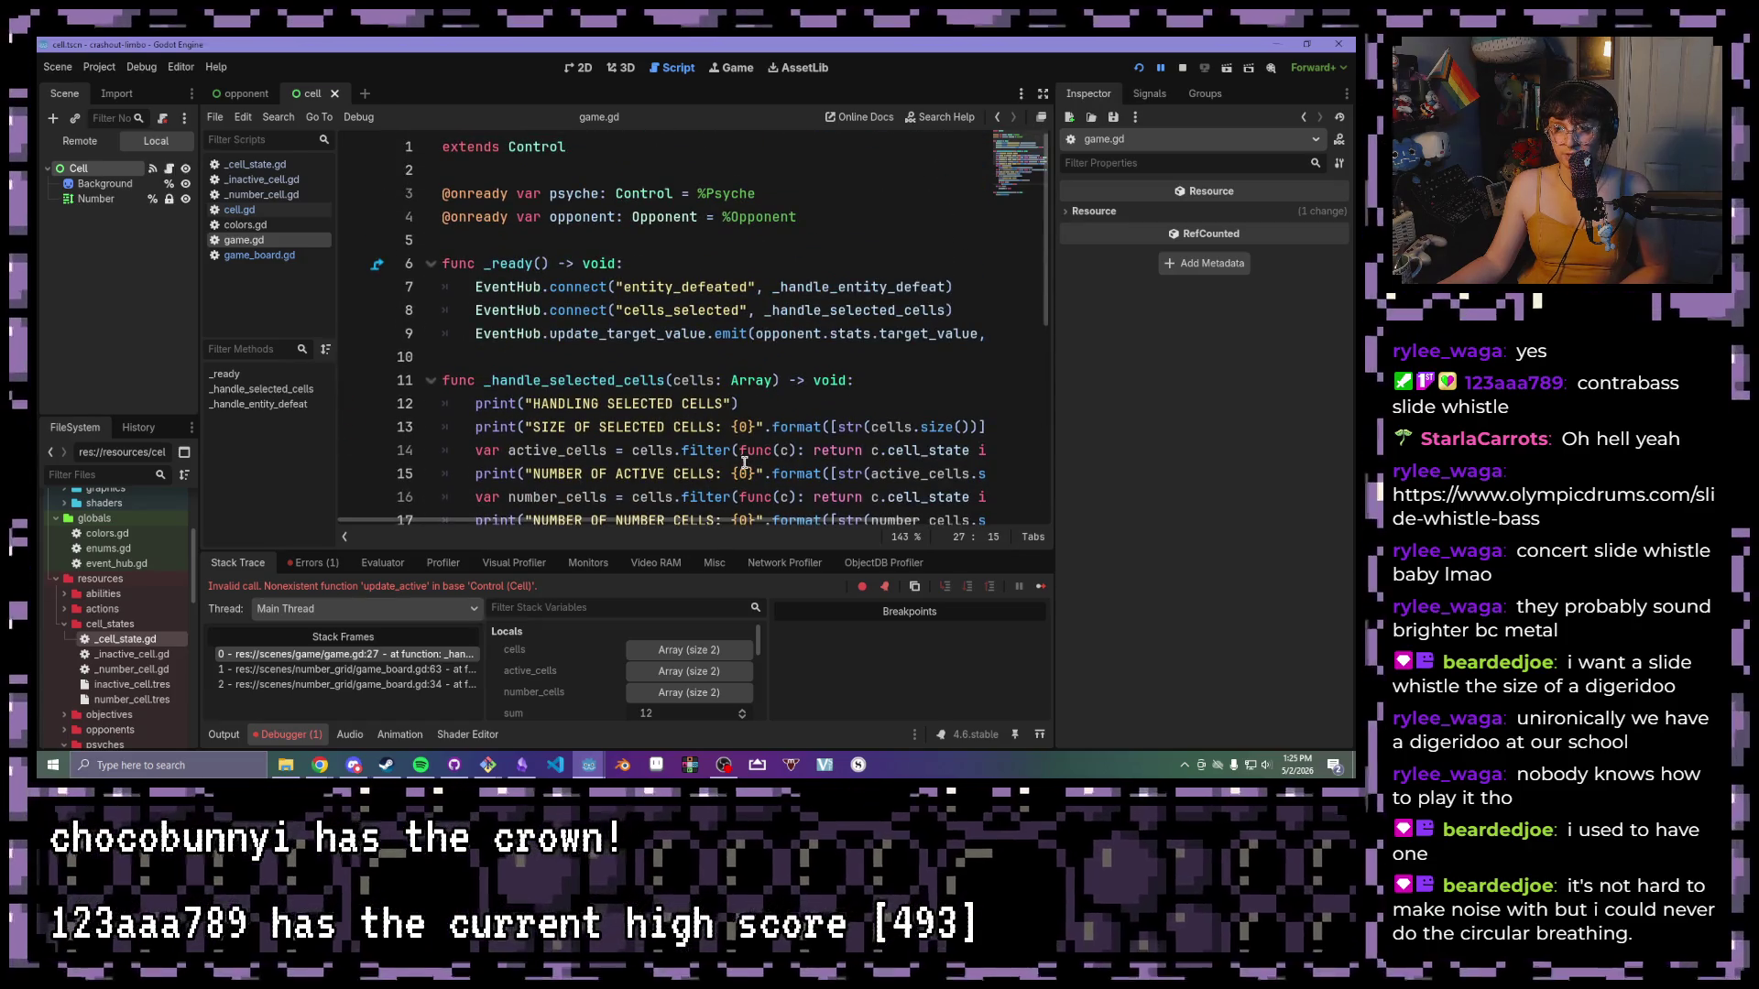
scroll(742, 462, "down", 4)
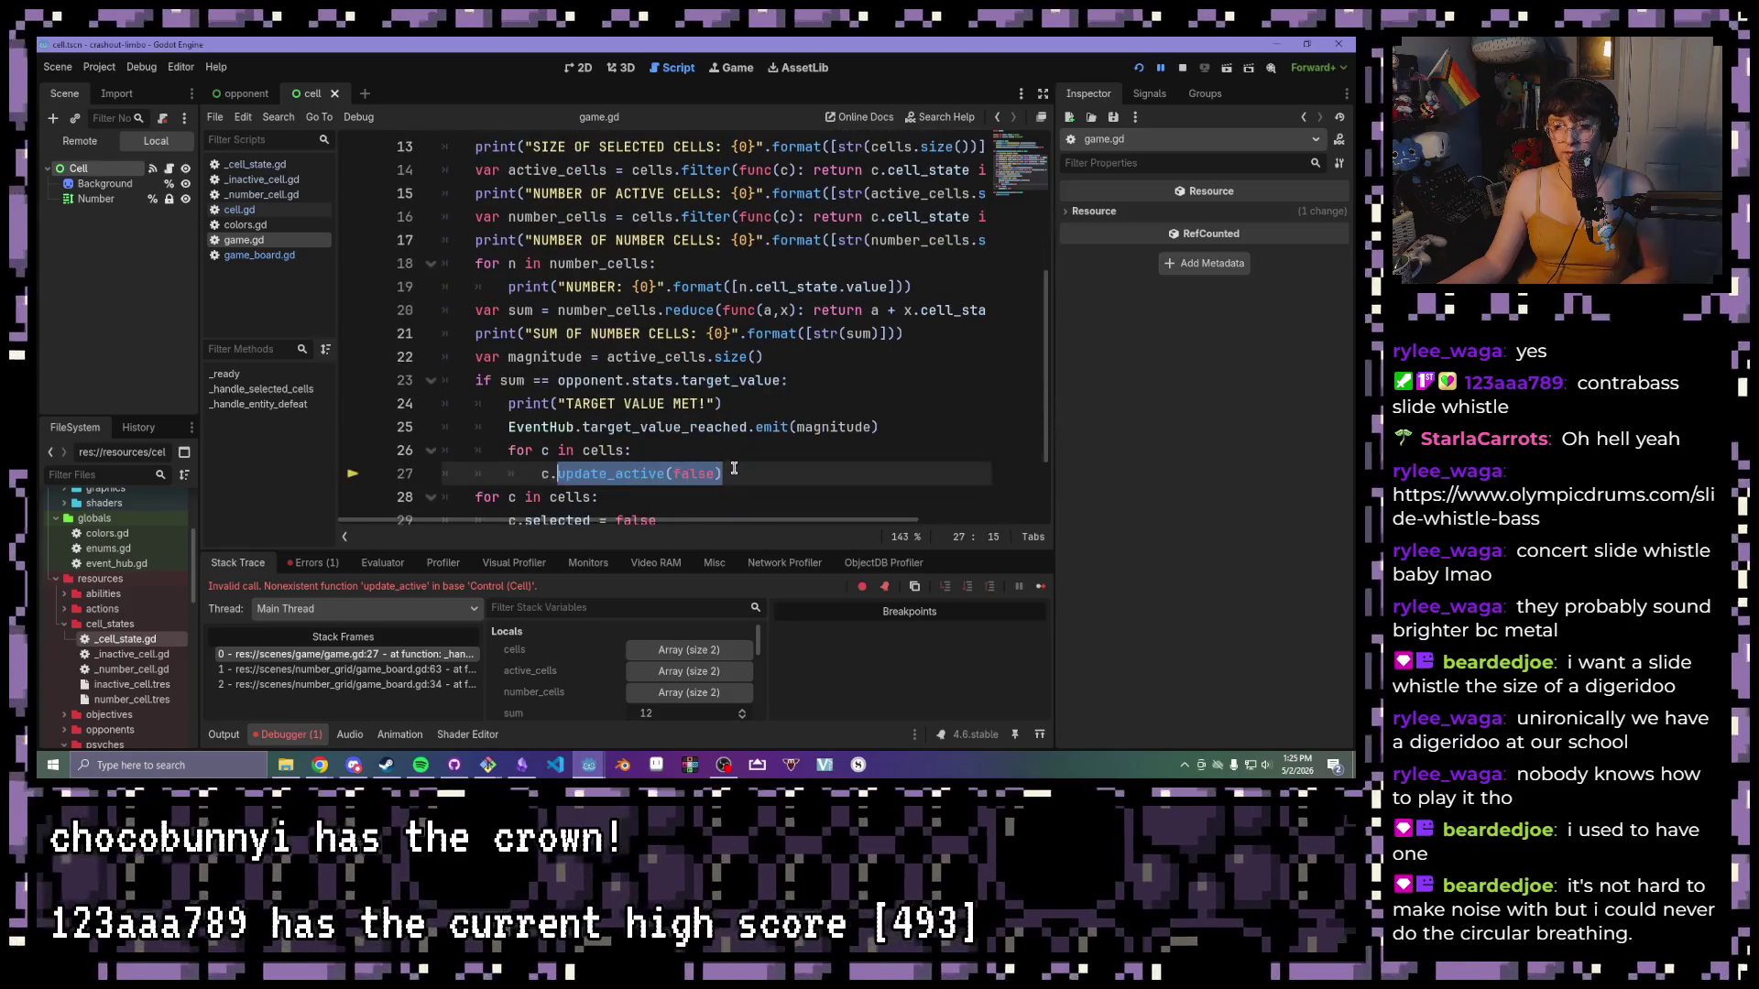
scroll(877, 392, "down", 1)
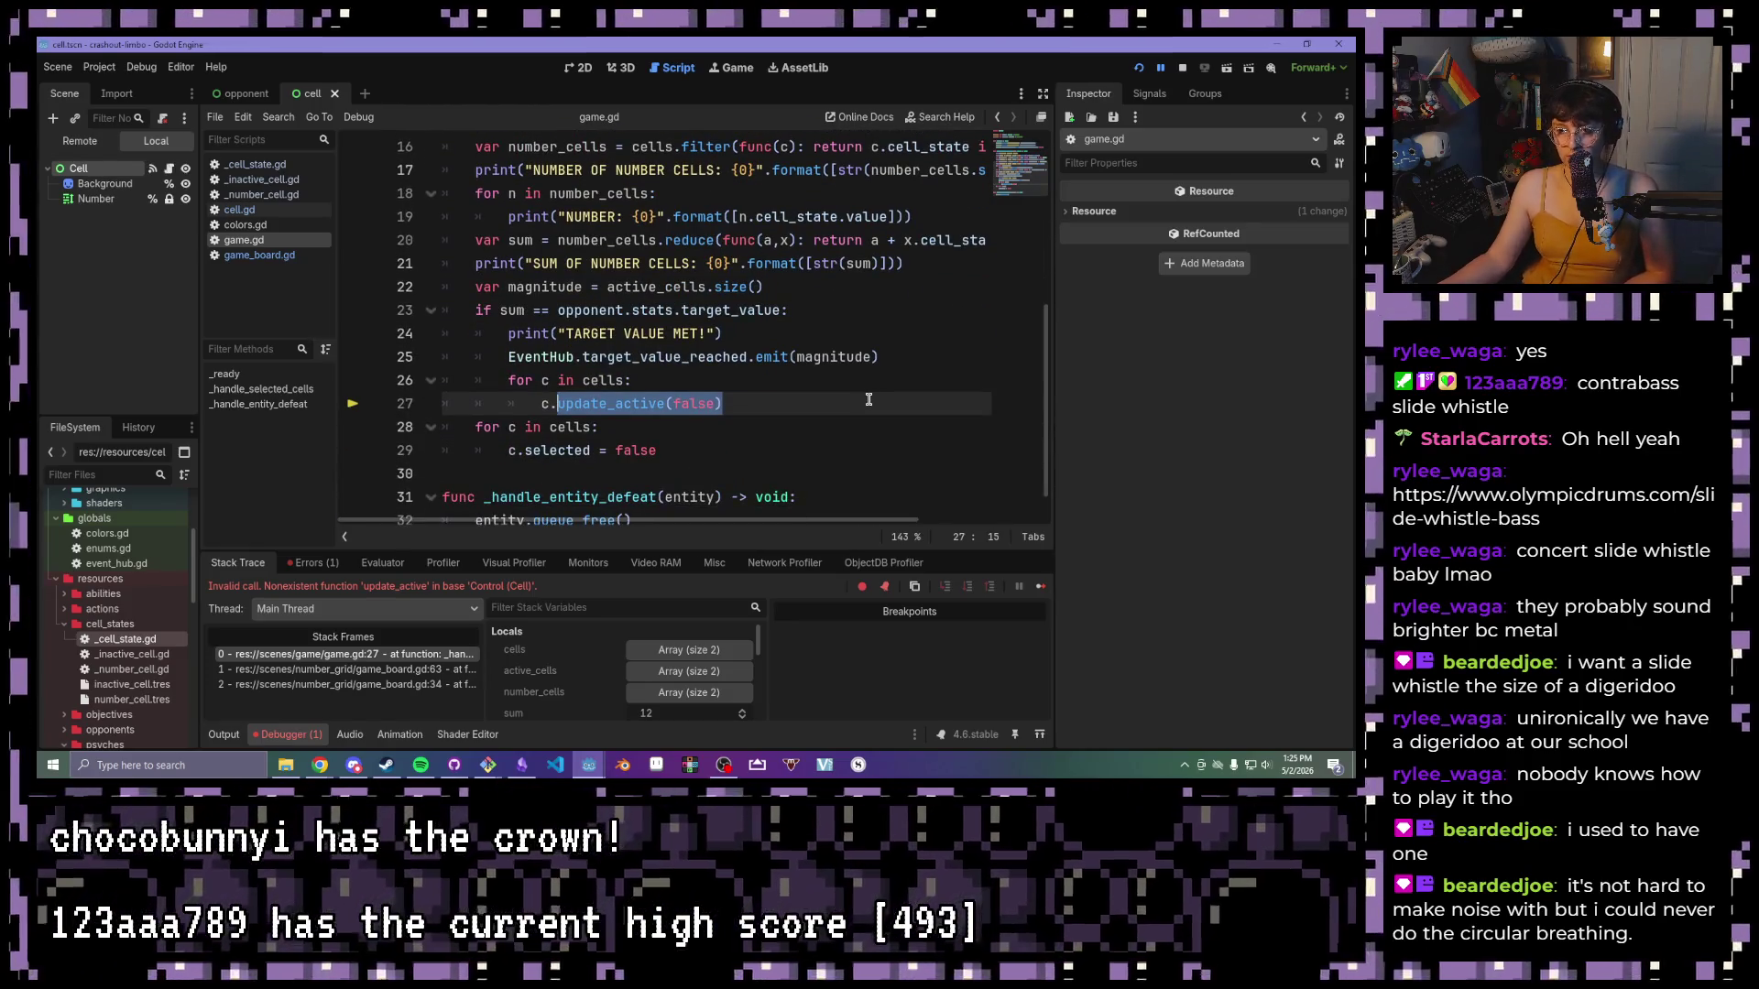
left_click(775, 405)
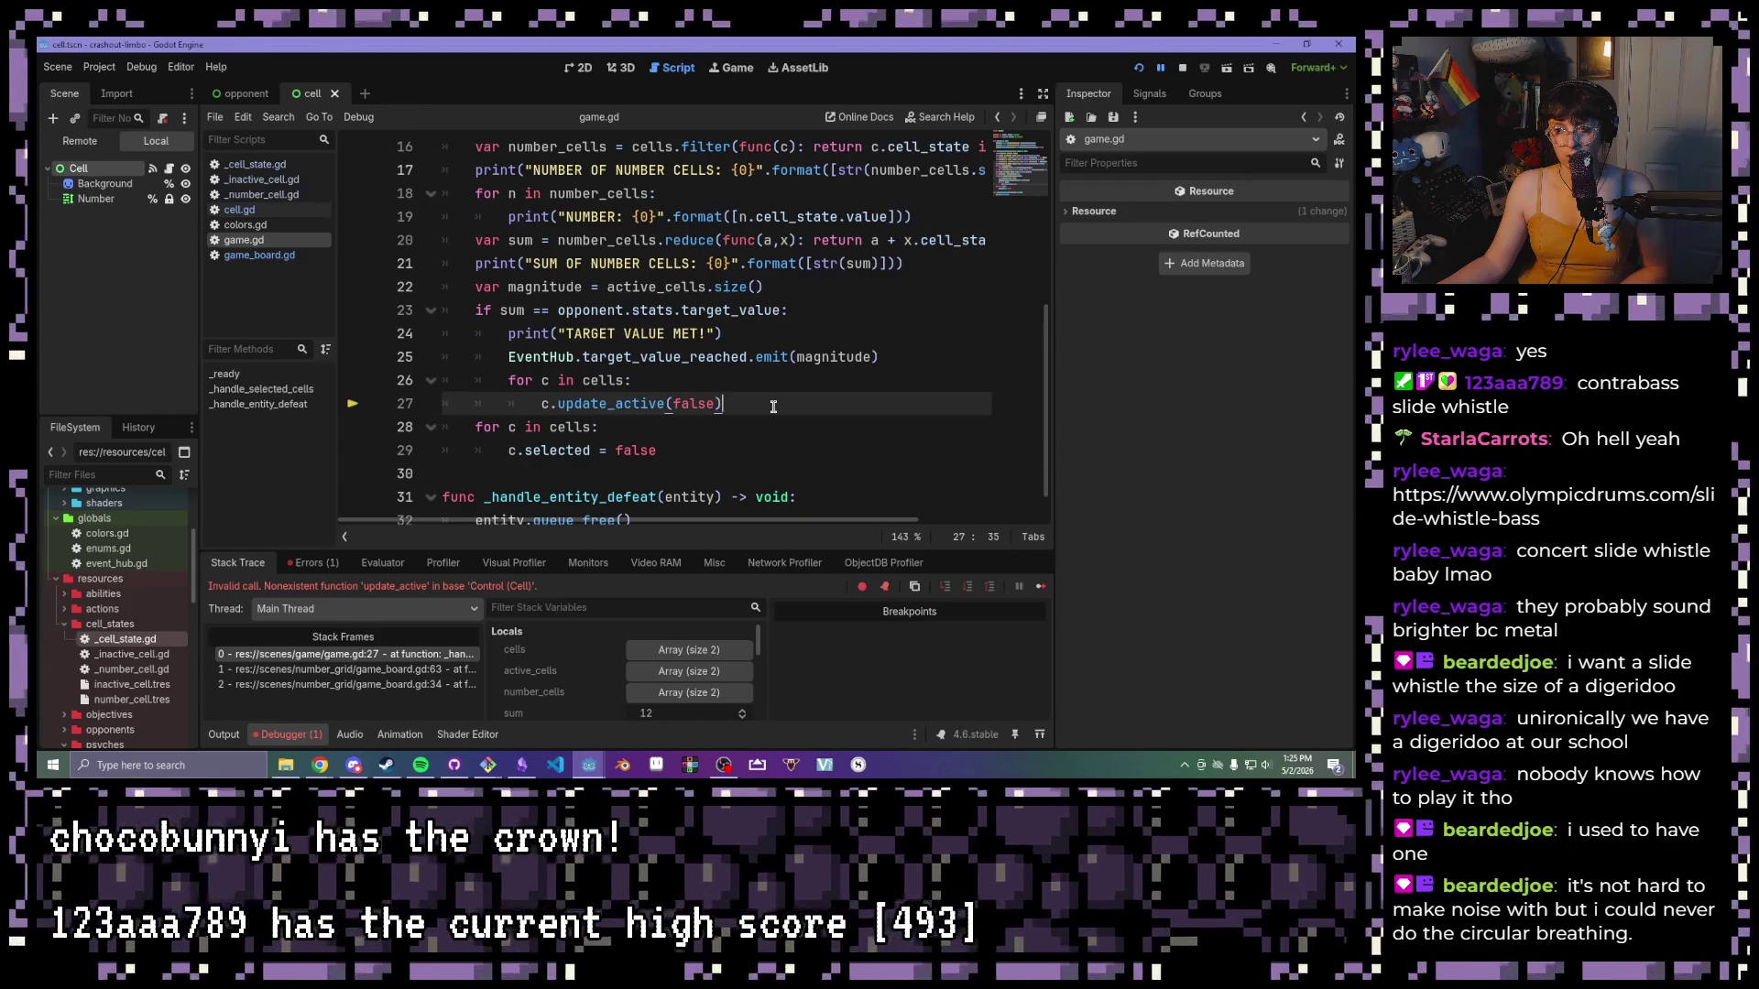
left_click(240, 209)
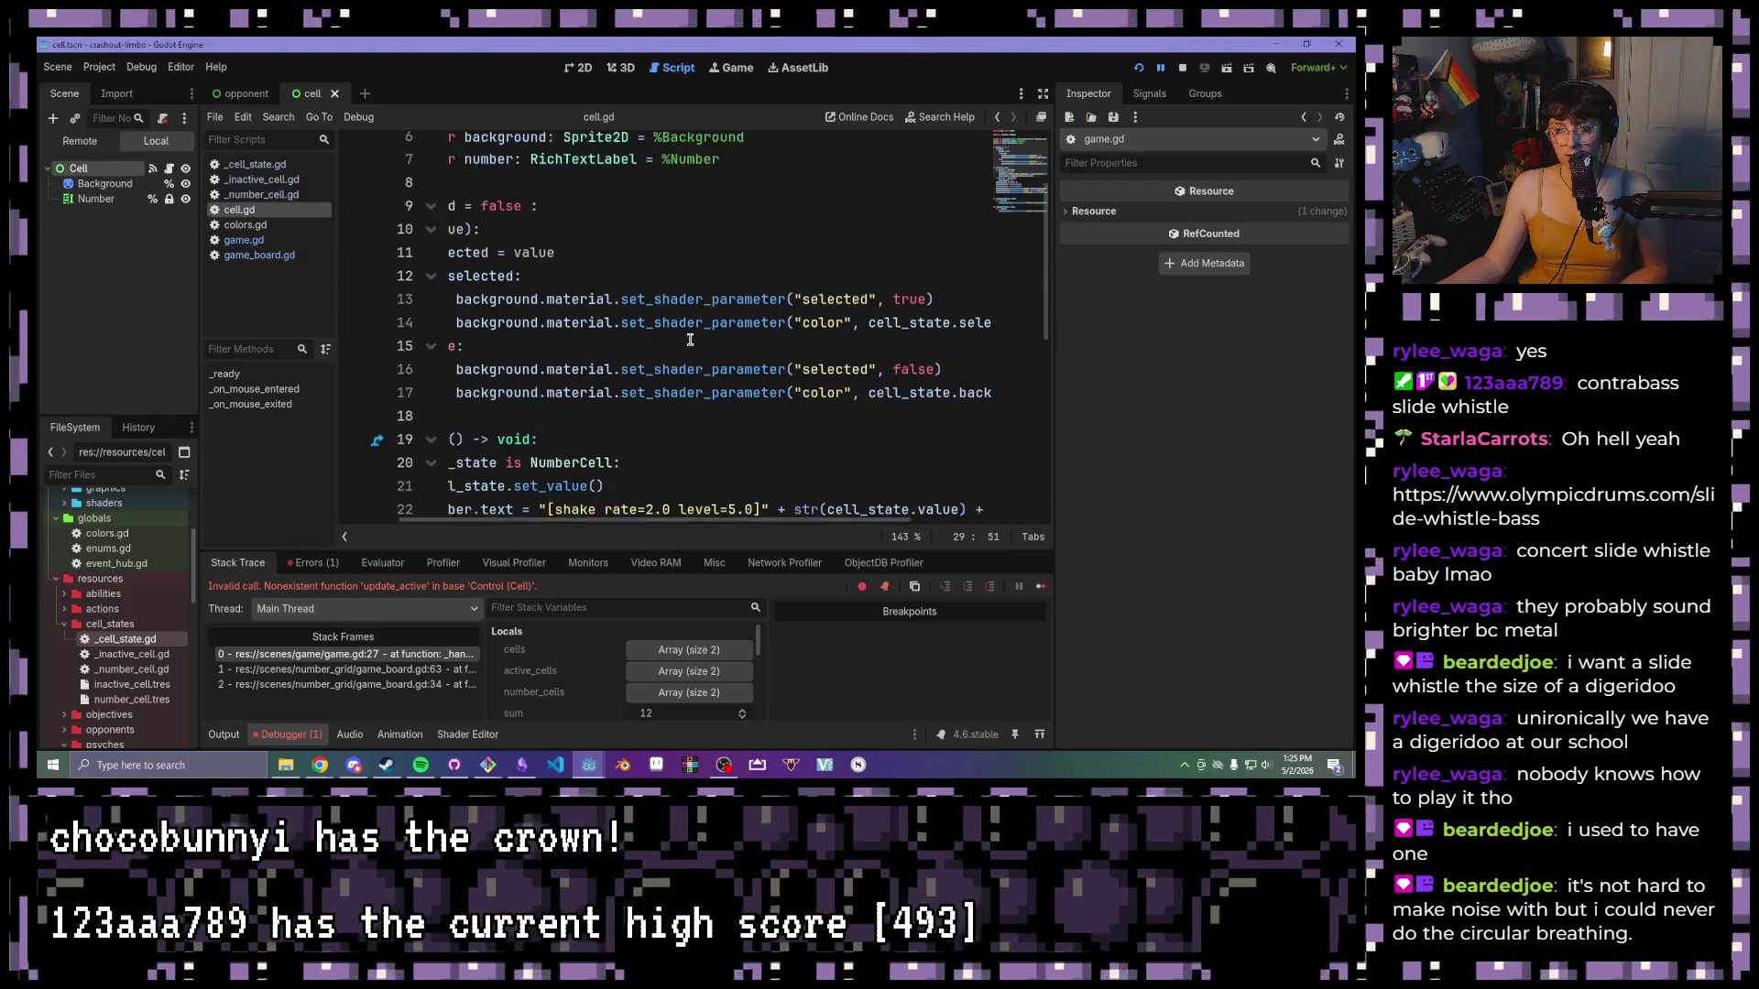
left_click(263, 253)
- Scroll game_board.gd to the top and bring up Create New for the globals folder
scroll(682, 366, "up", 14)
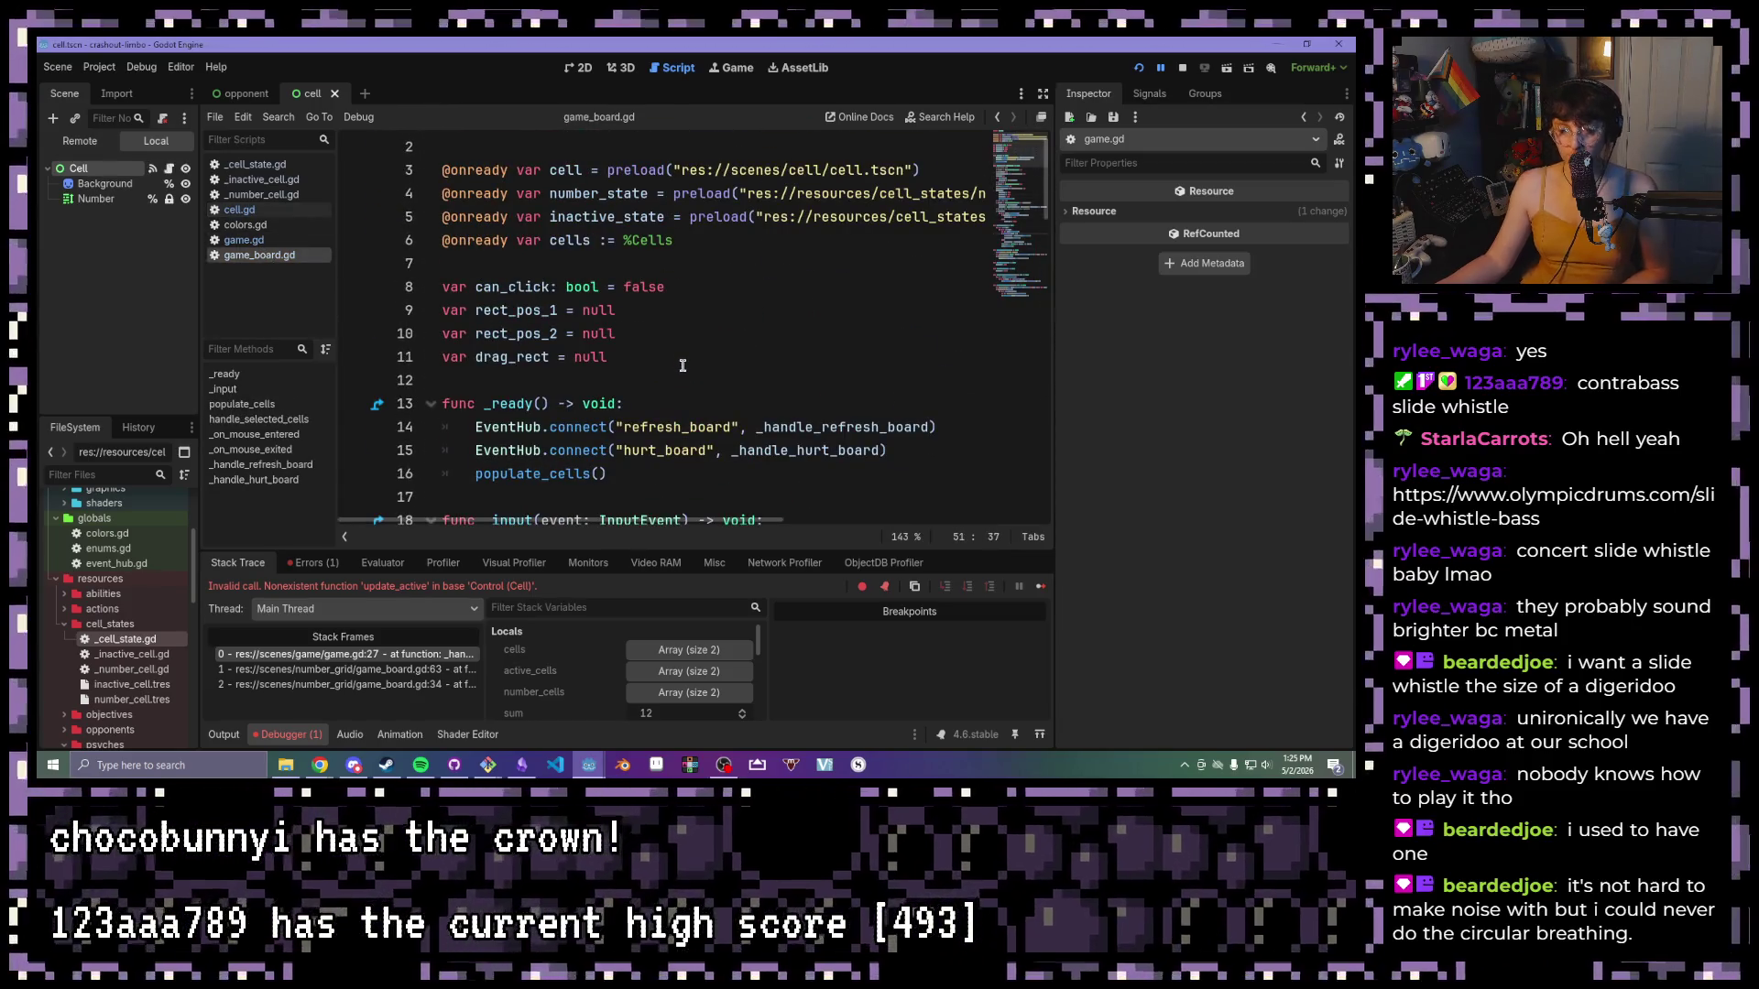
scroll(683, 365, "up", 1)
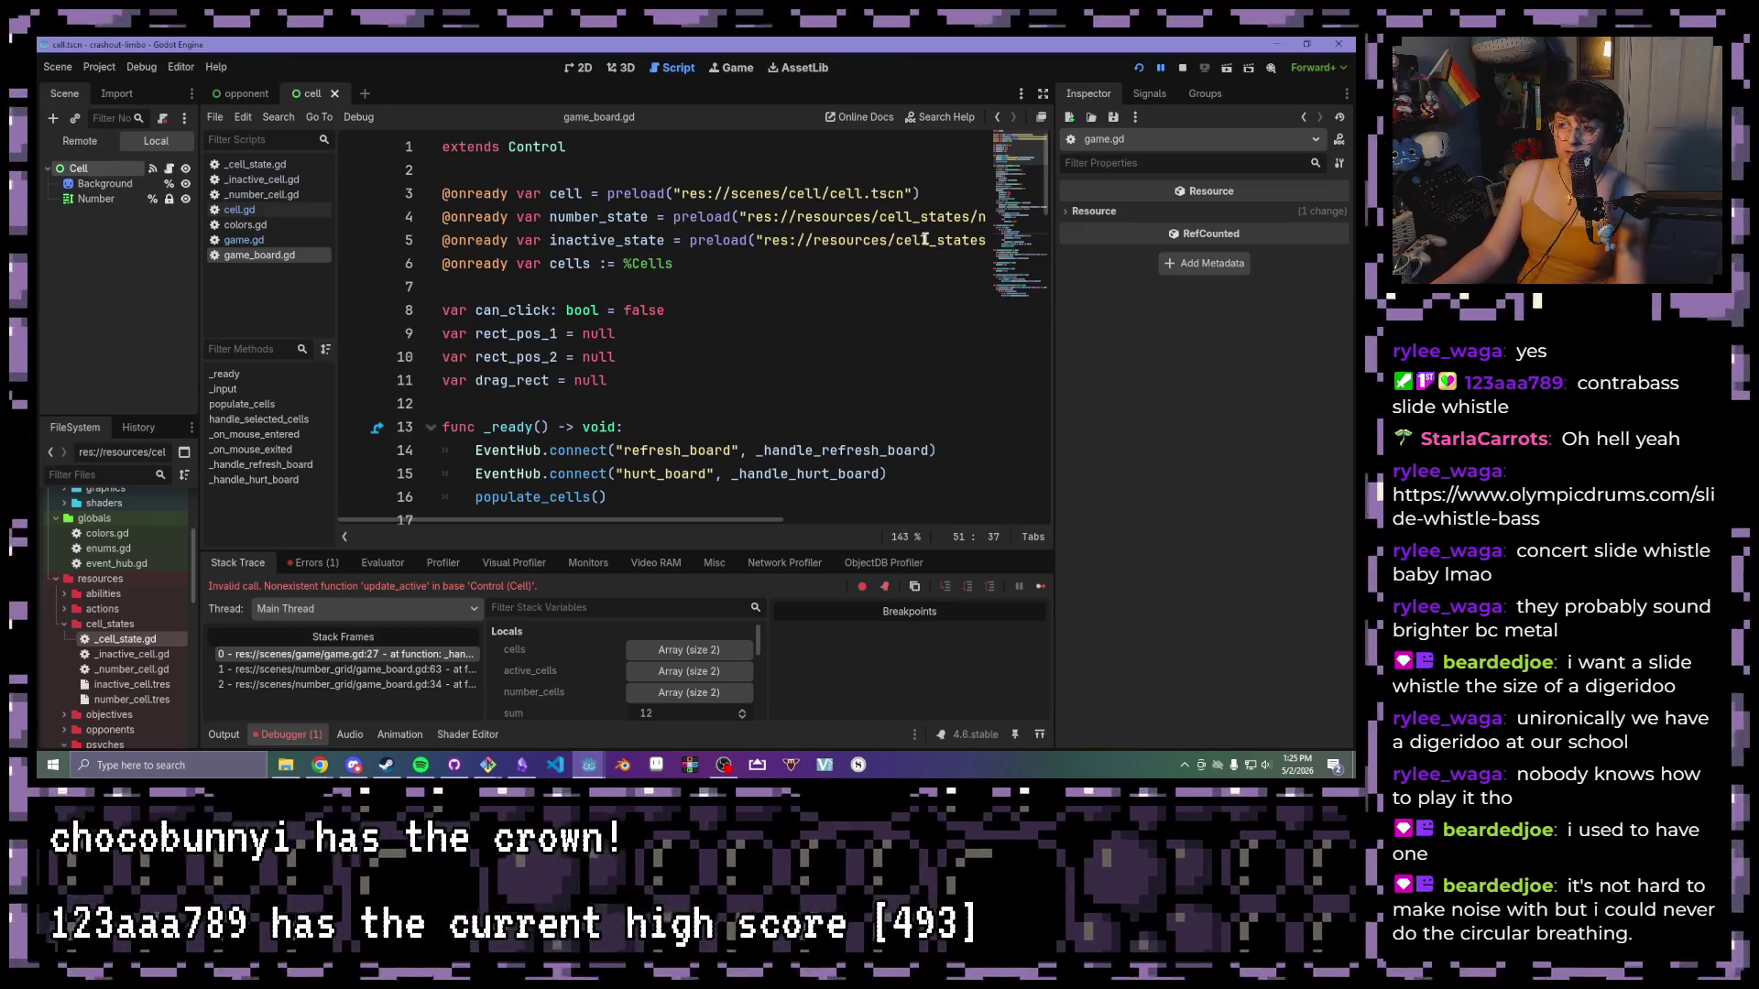
mouse_move(698, 241)
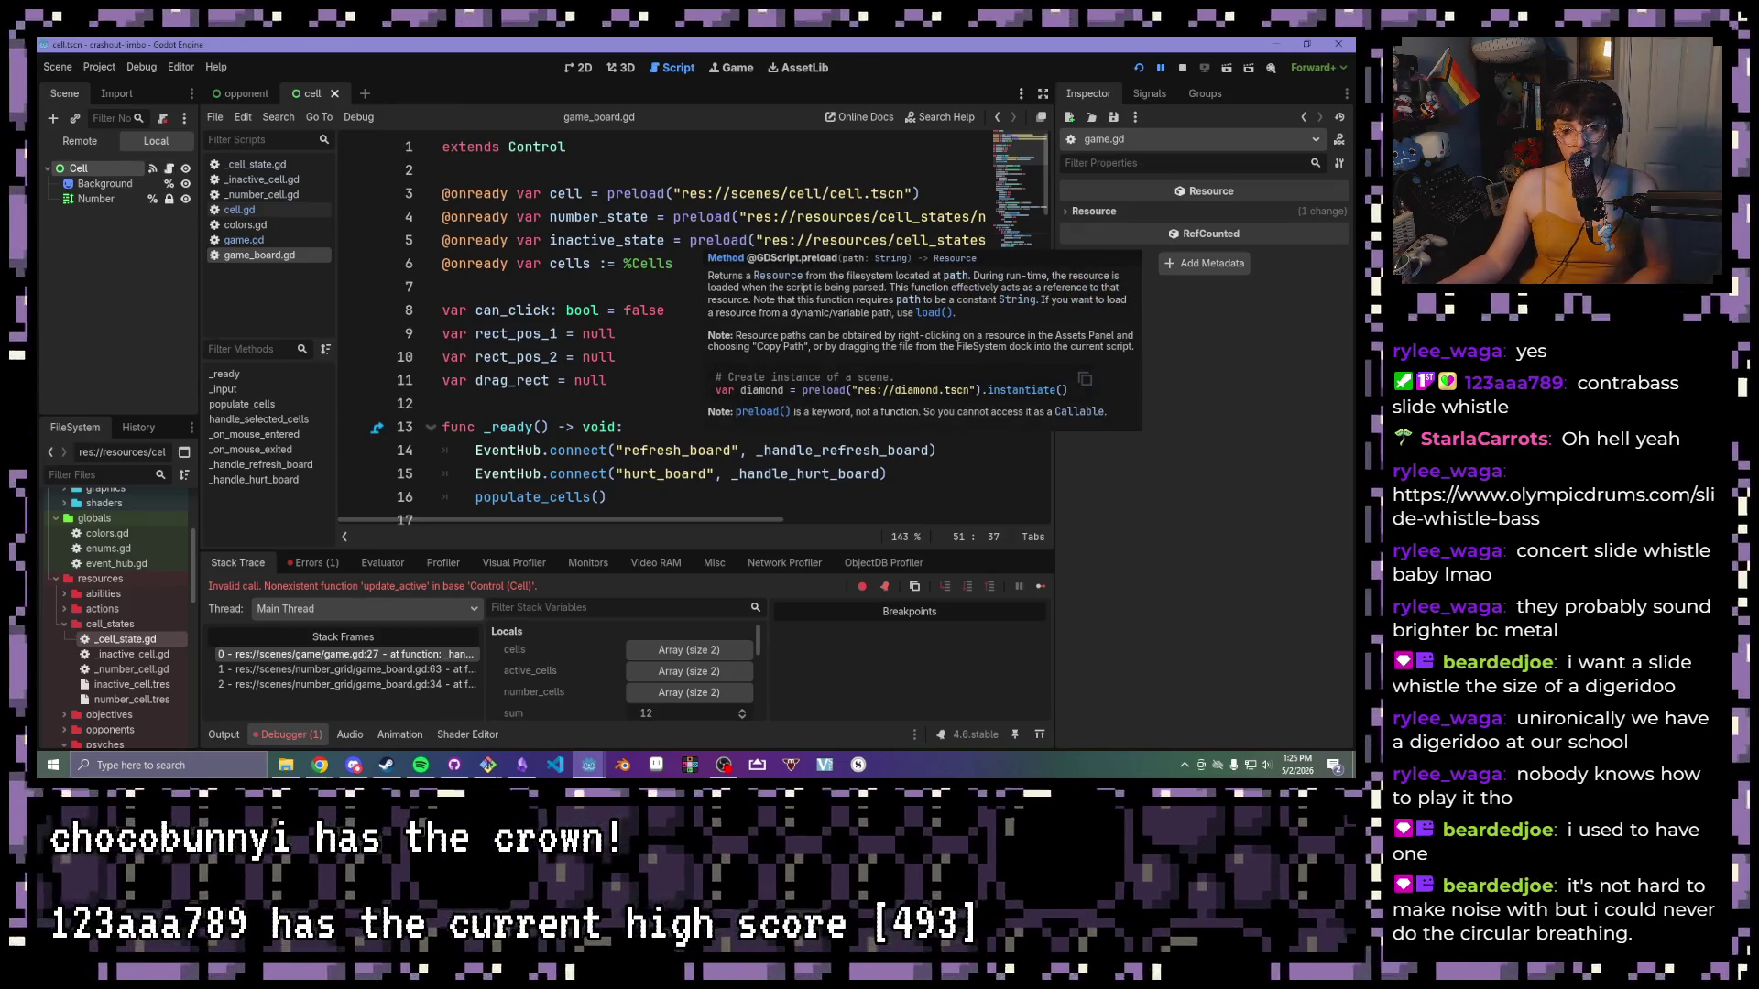
right_click(100, 518)
mouse_move(148, 508)
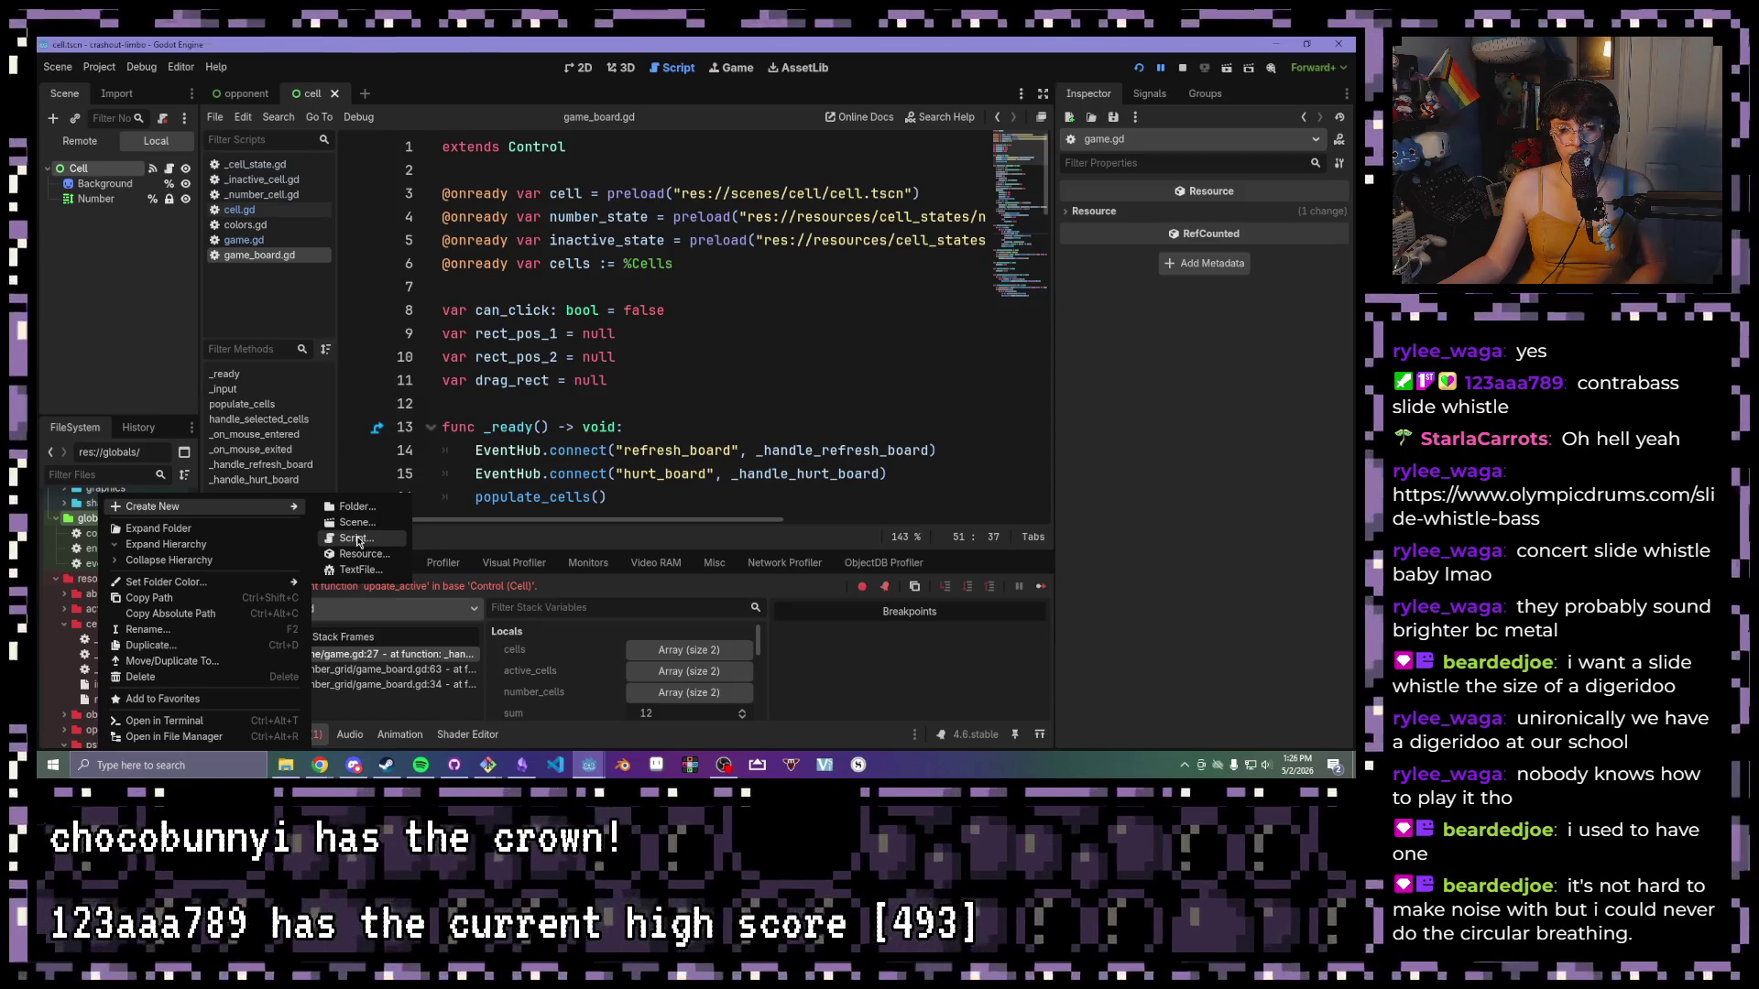
- Create the script res://globals/cell_states.gd and place the caret on its extends line
left_click(357, 540)
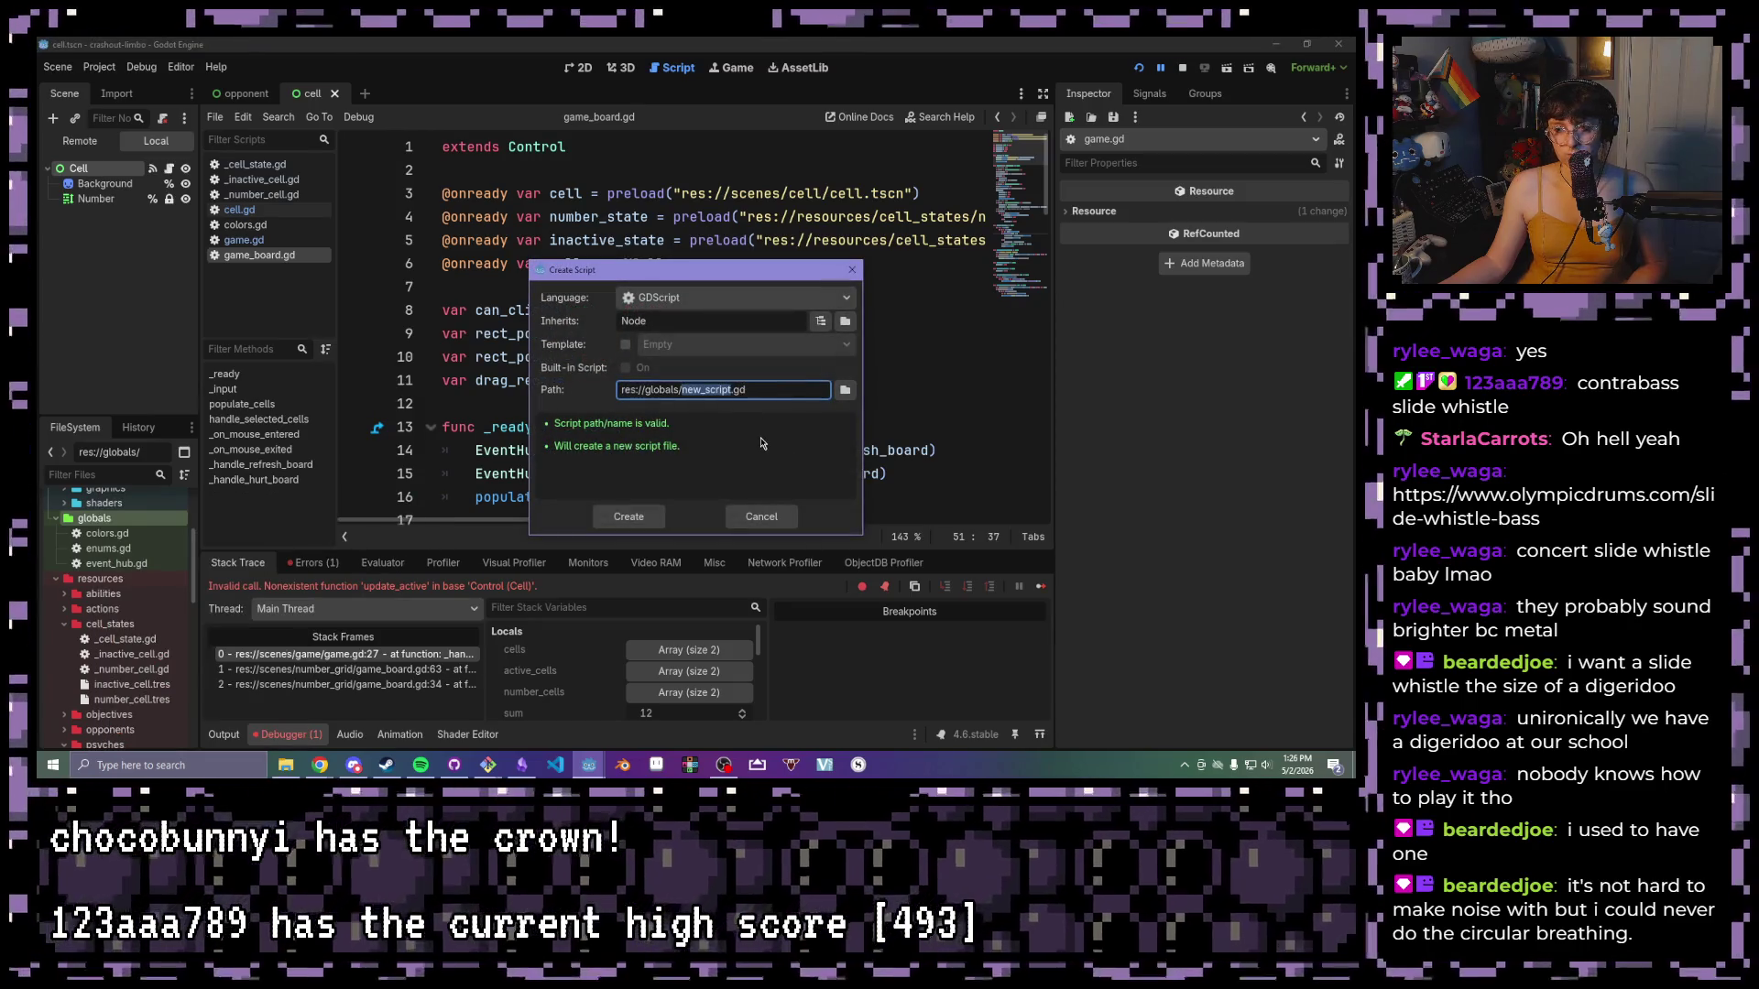
type("cell_states")
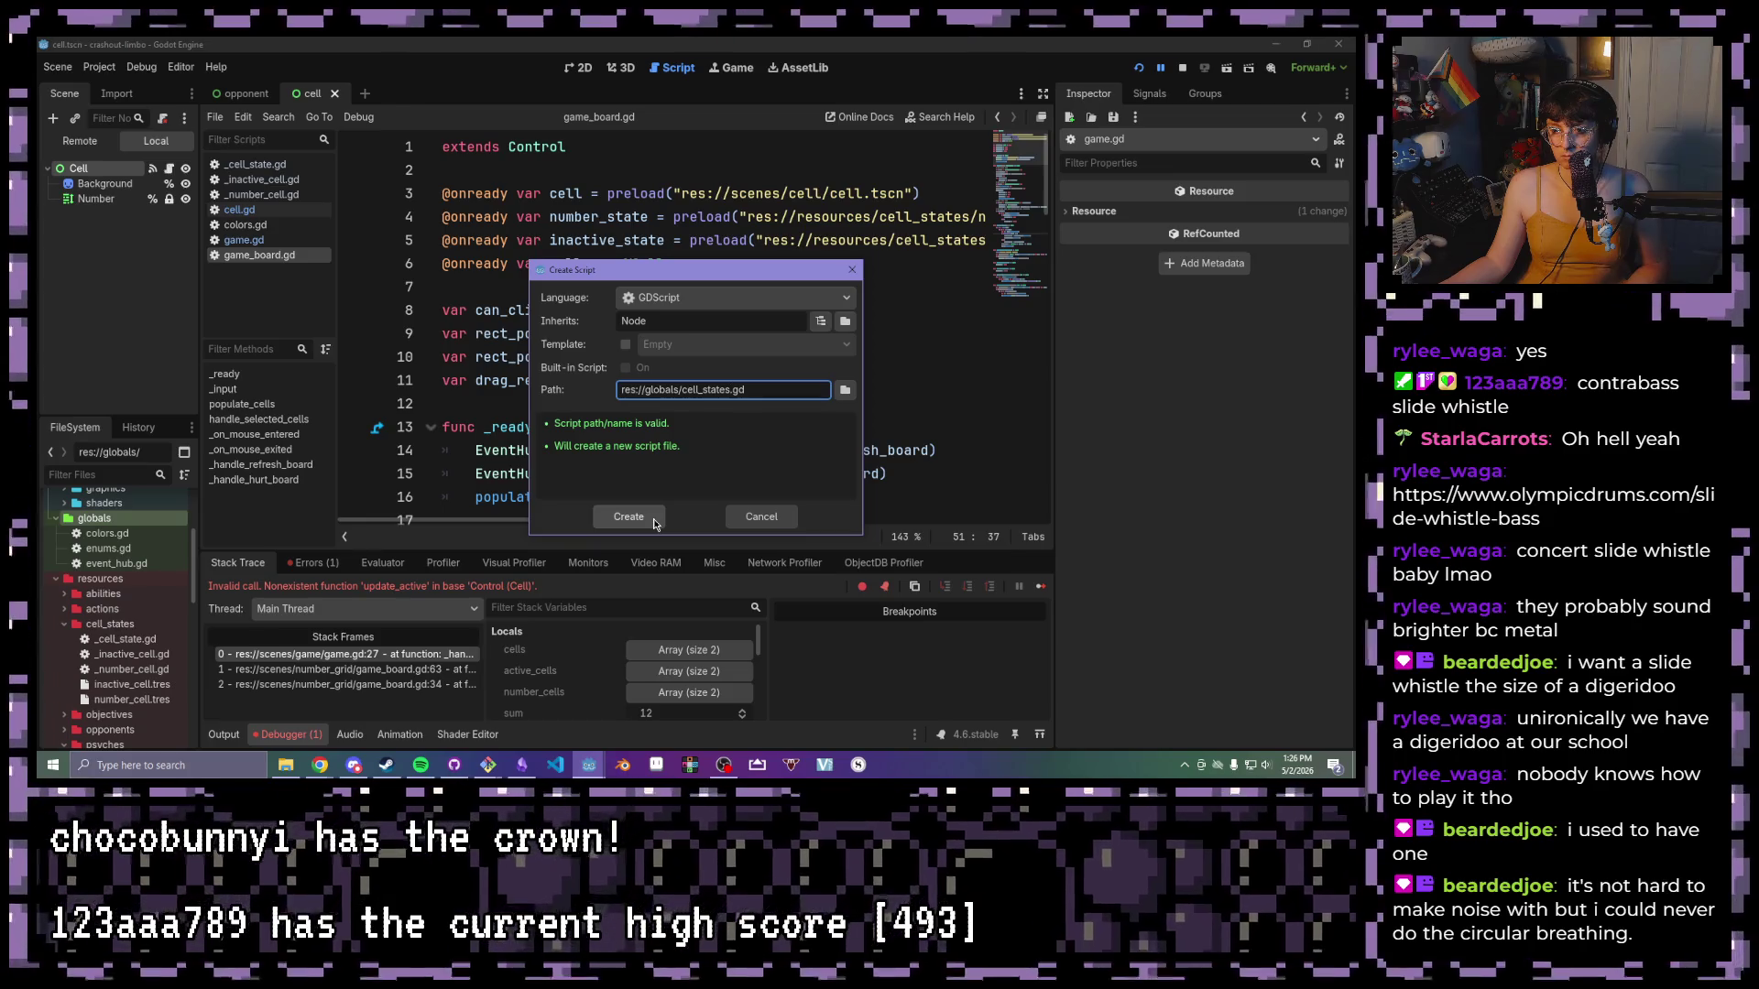
left_click(655, 520)
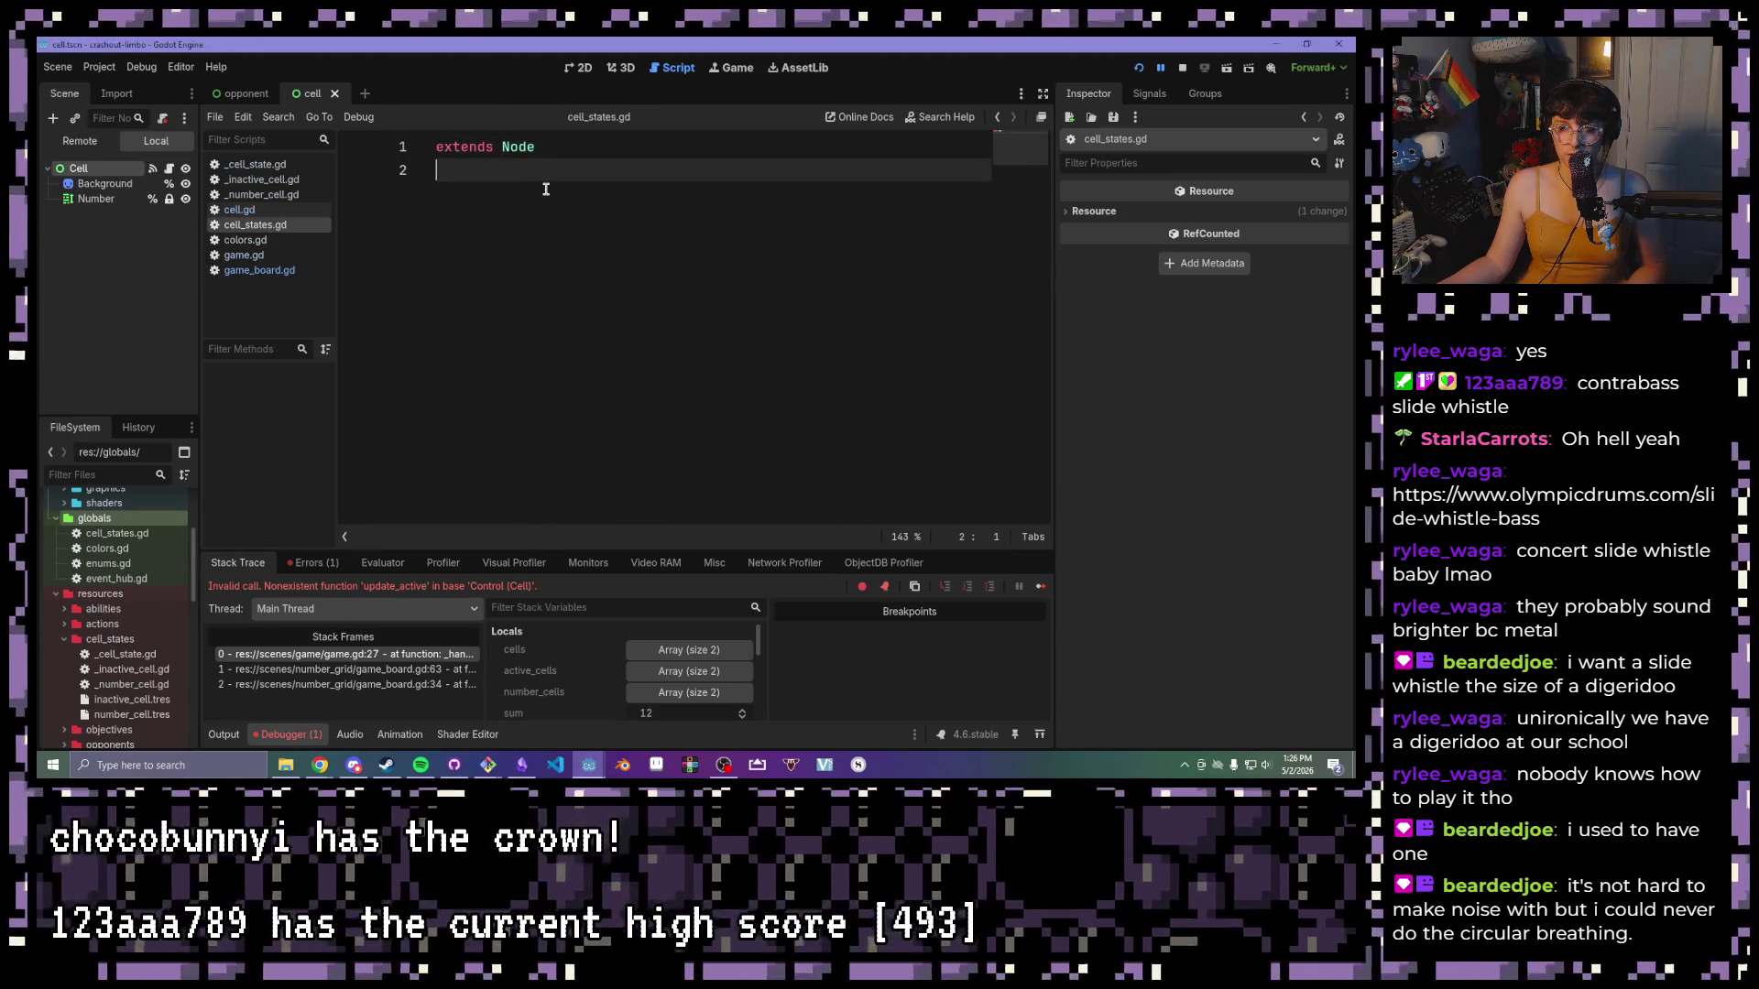
left_click(552, 150)
- Make cell_states.gd extend Resource and begin a var inactive_state preload line
left_click_drag(541, 146, 509, 146)
type("Resour")
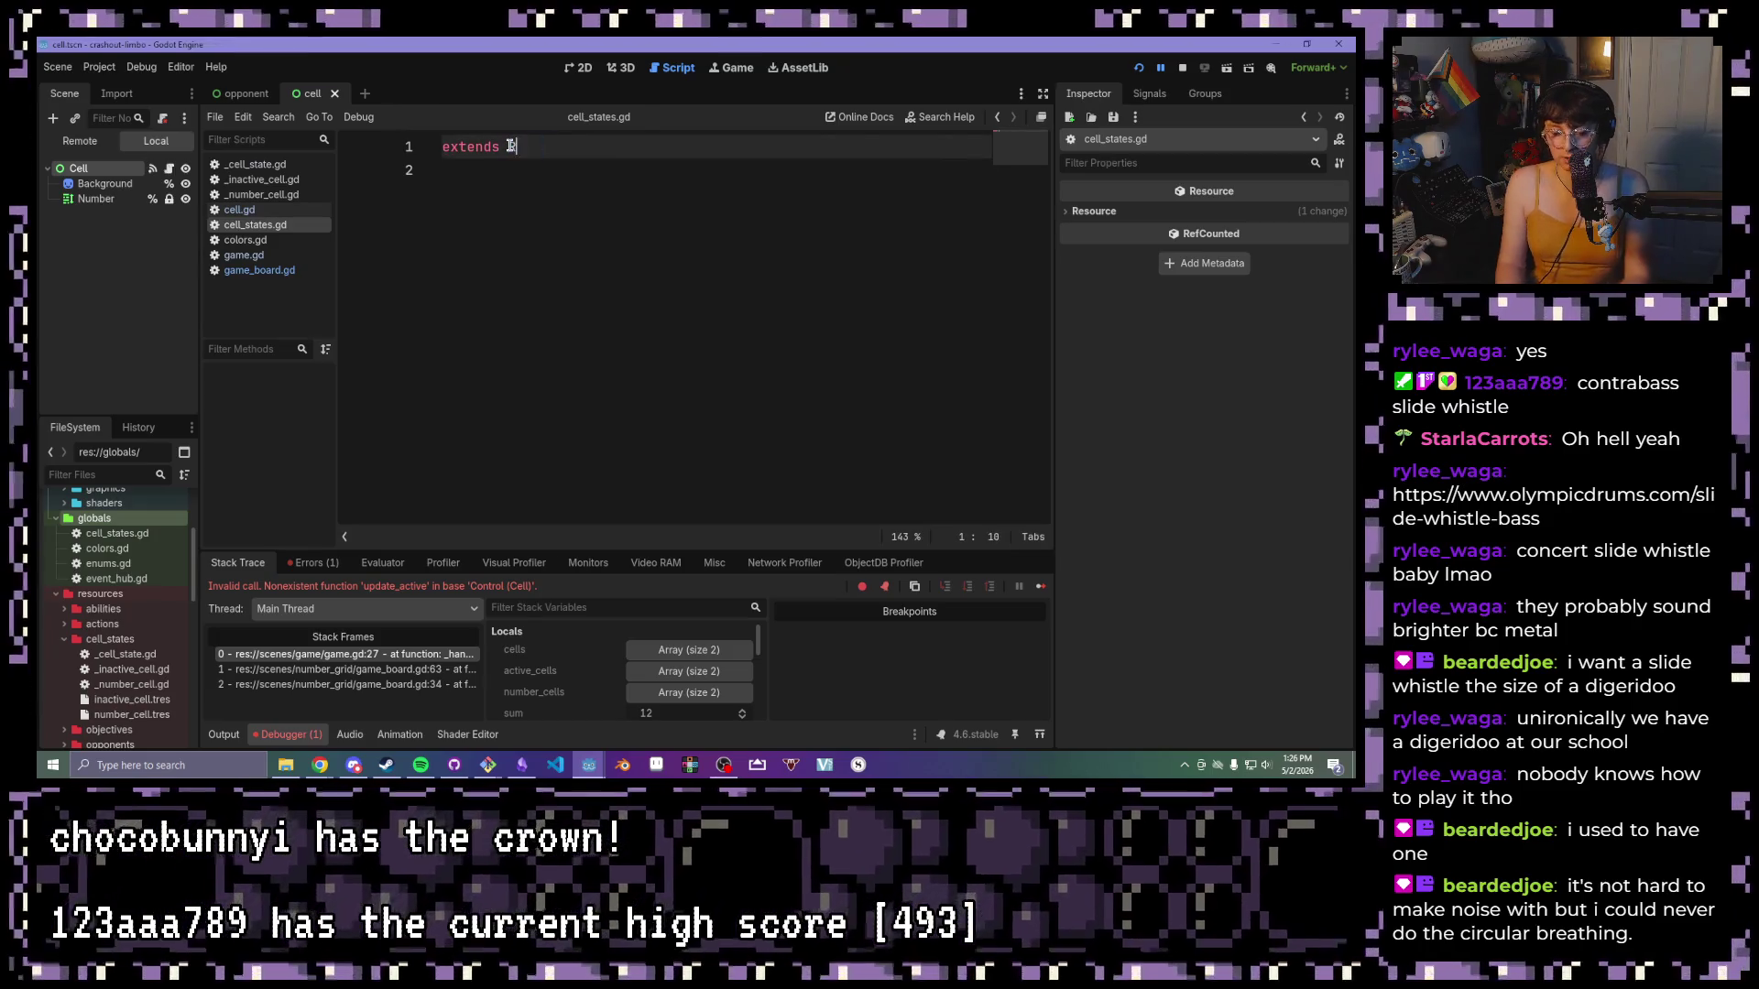
type("ce")
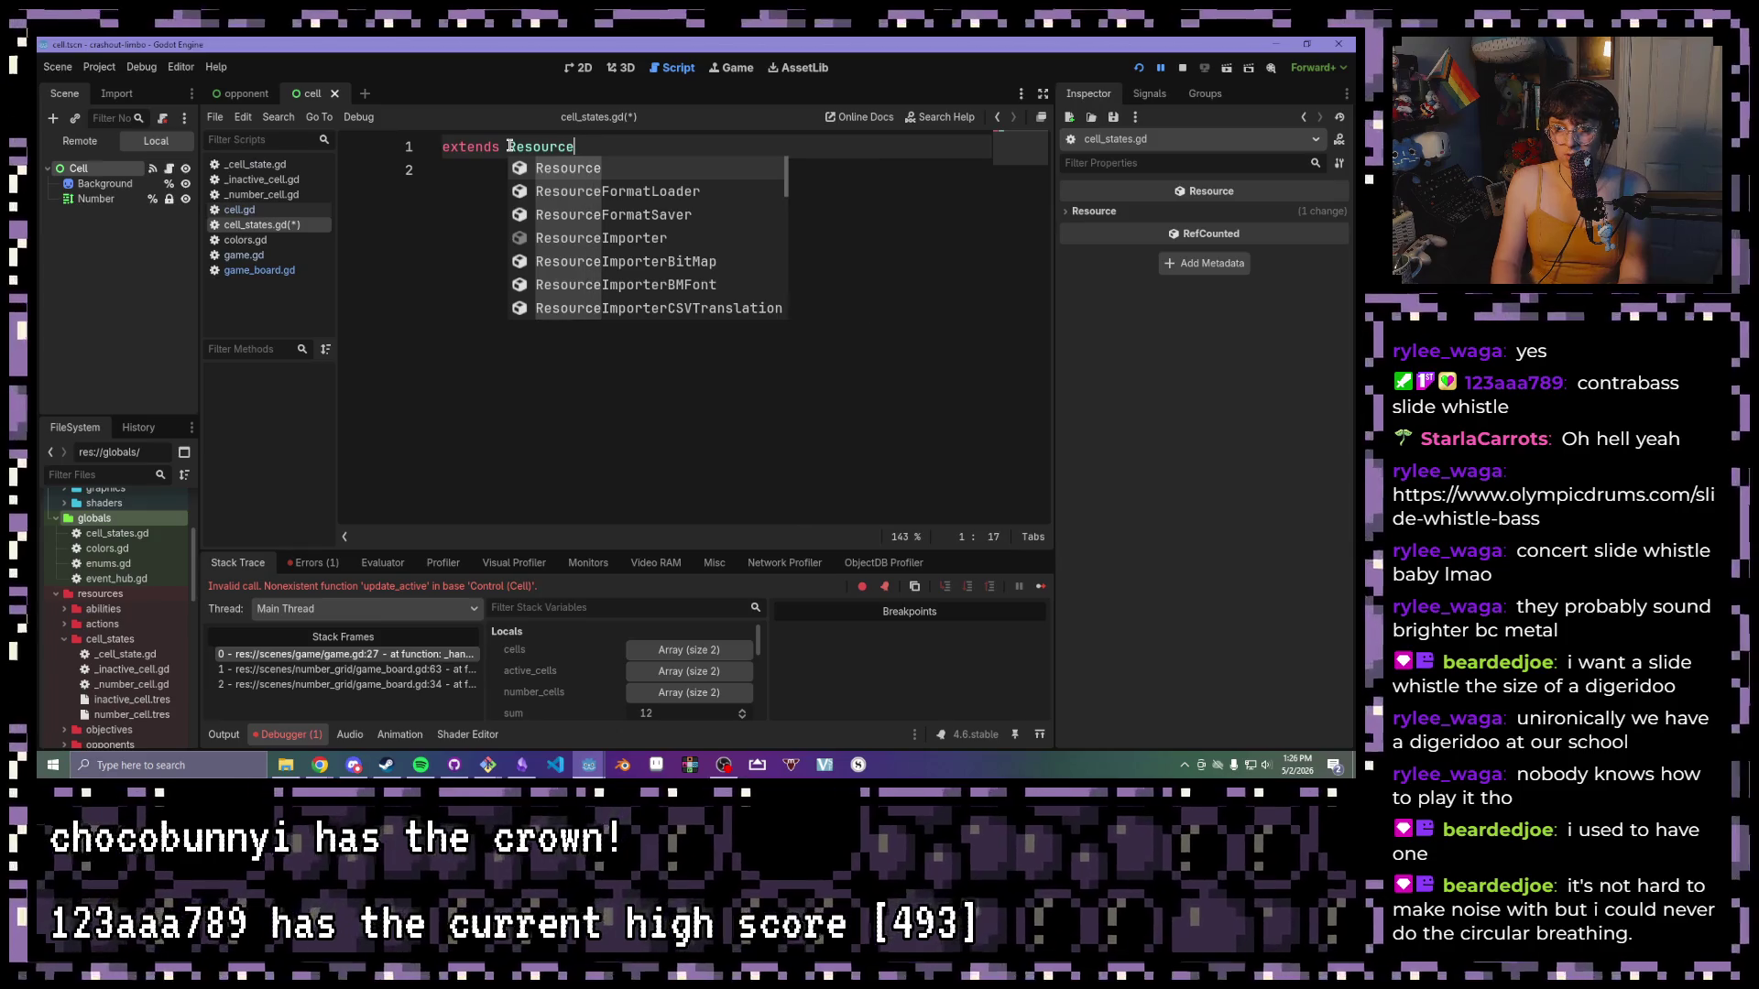
key("Return")
key("Return")
key("Return")
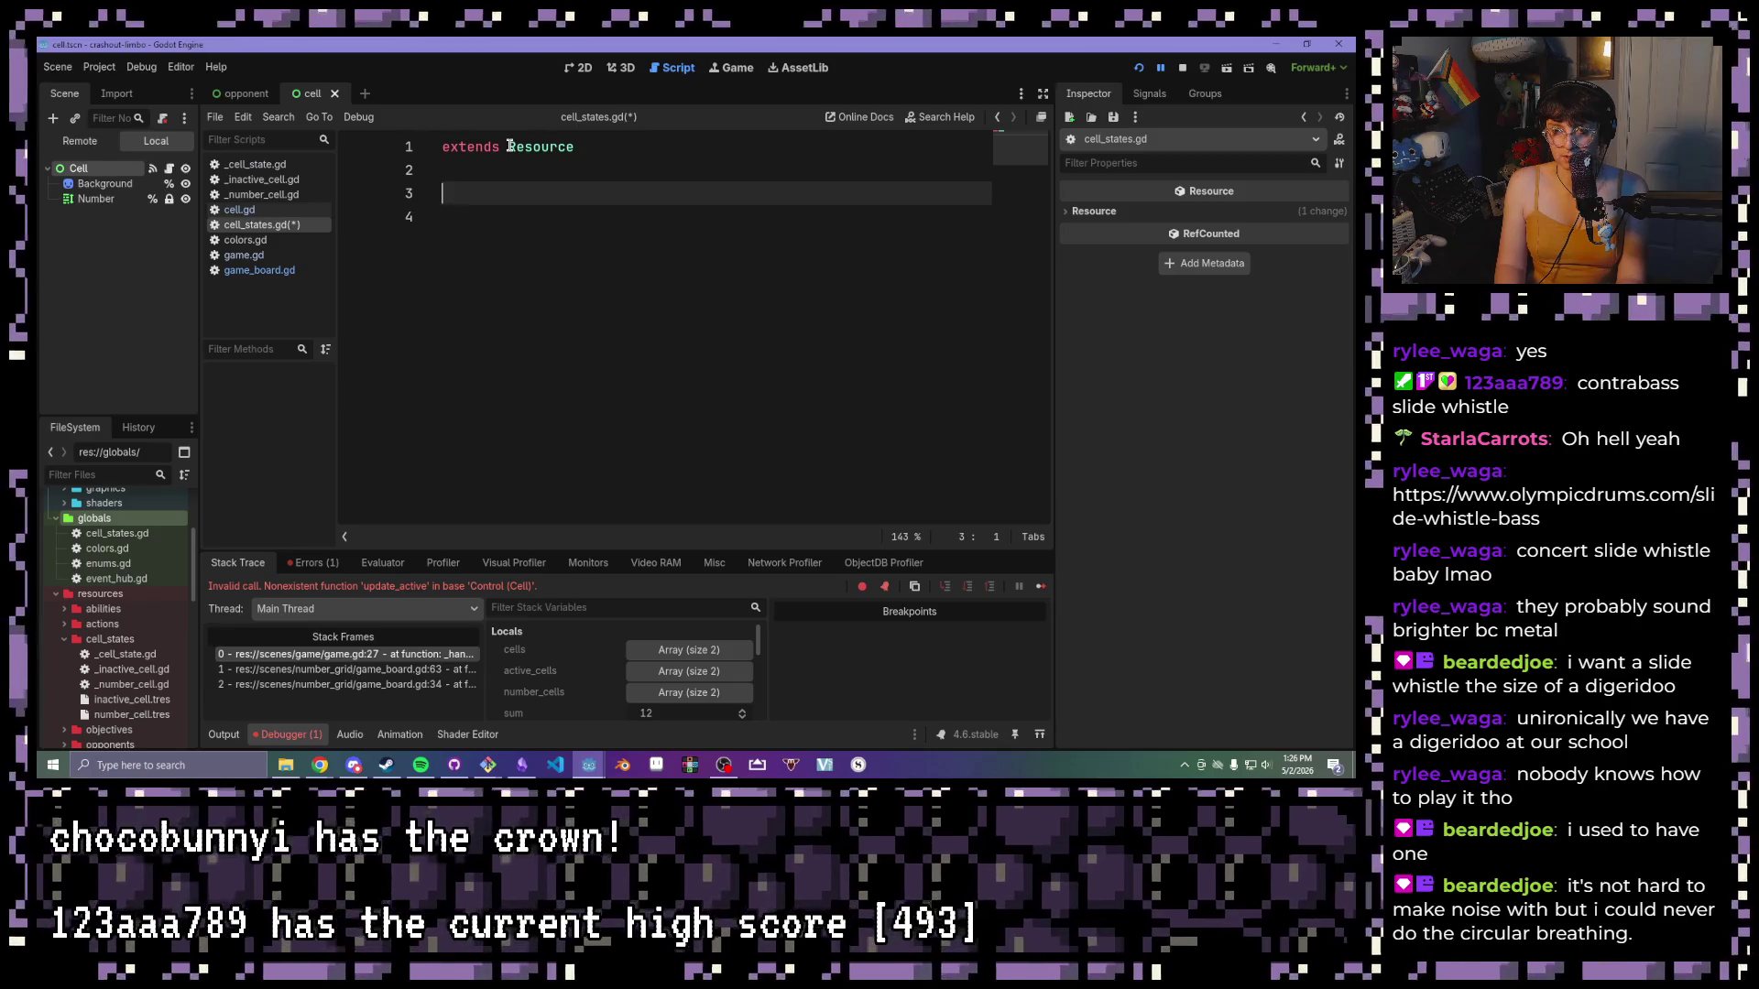
type("ar ")
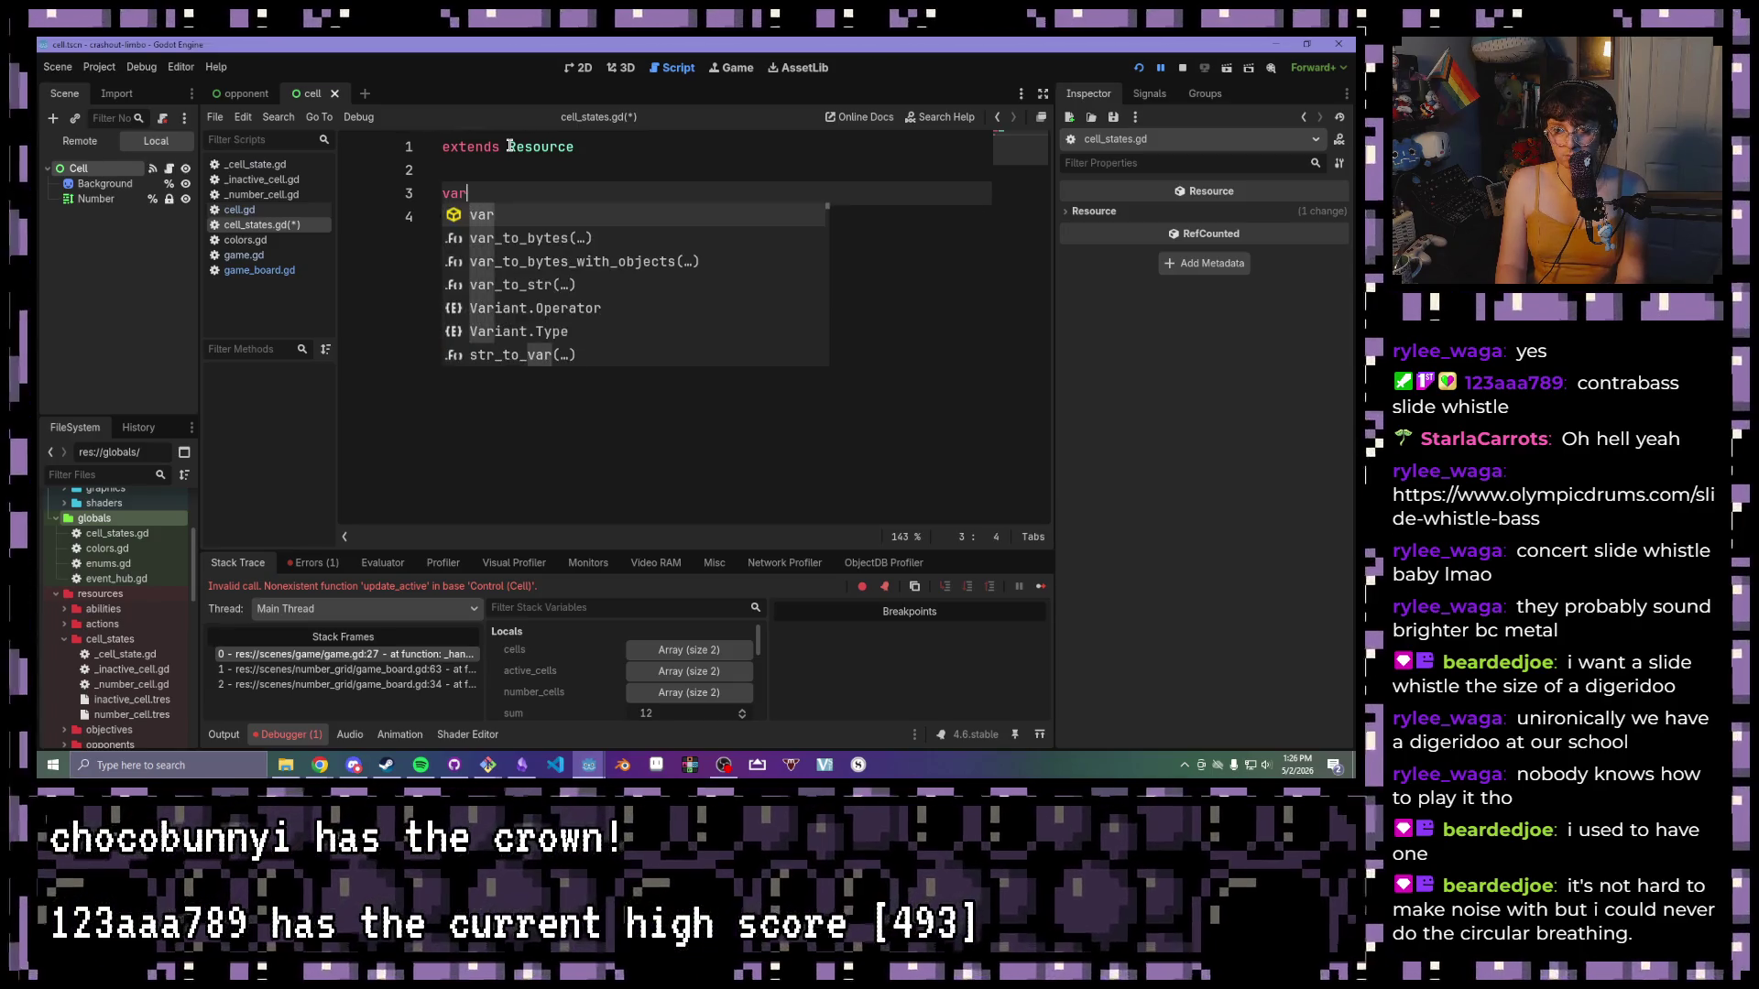
type("inactive_state")
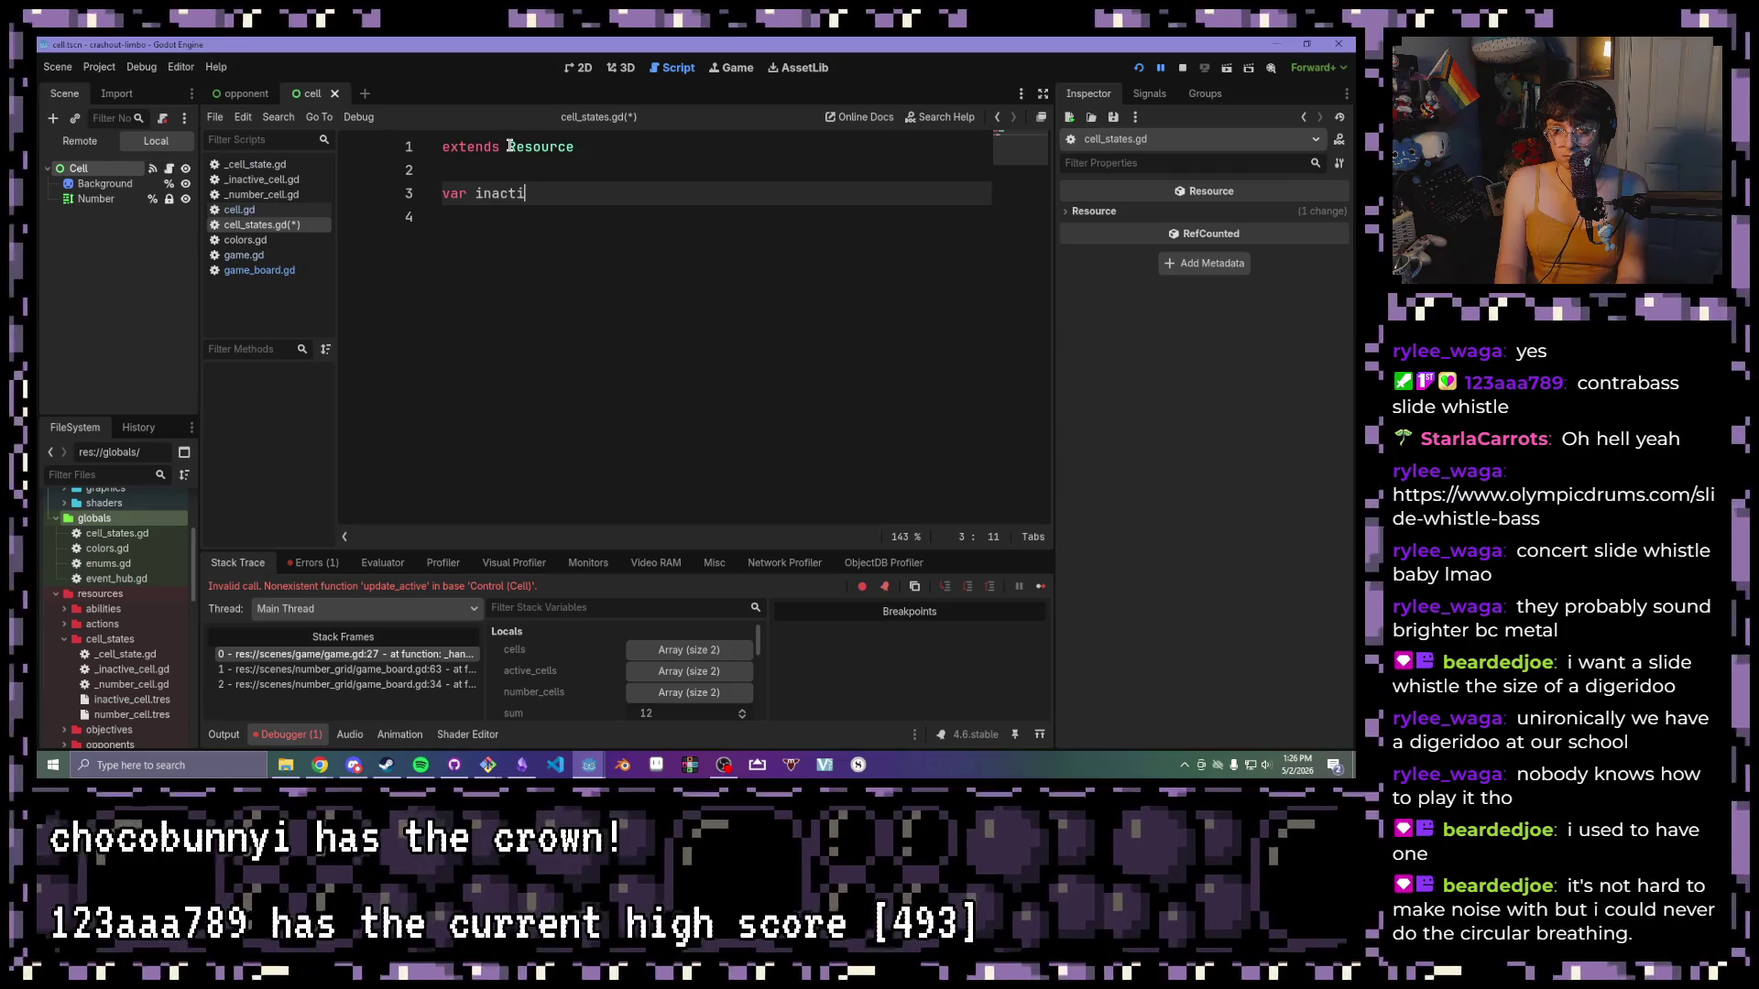
type(" = pre")
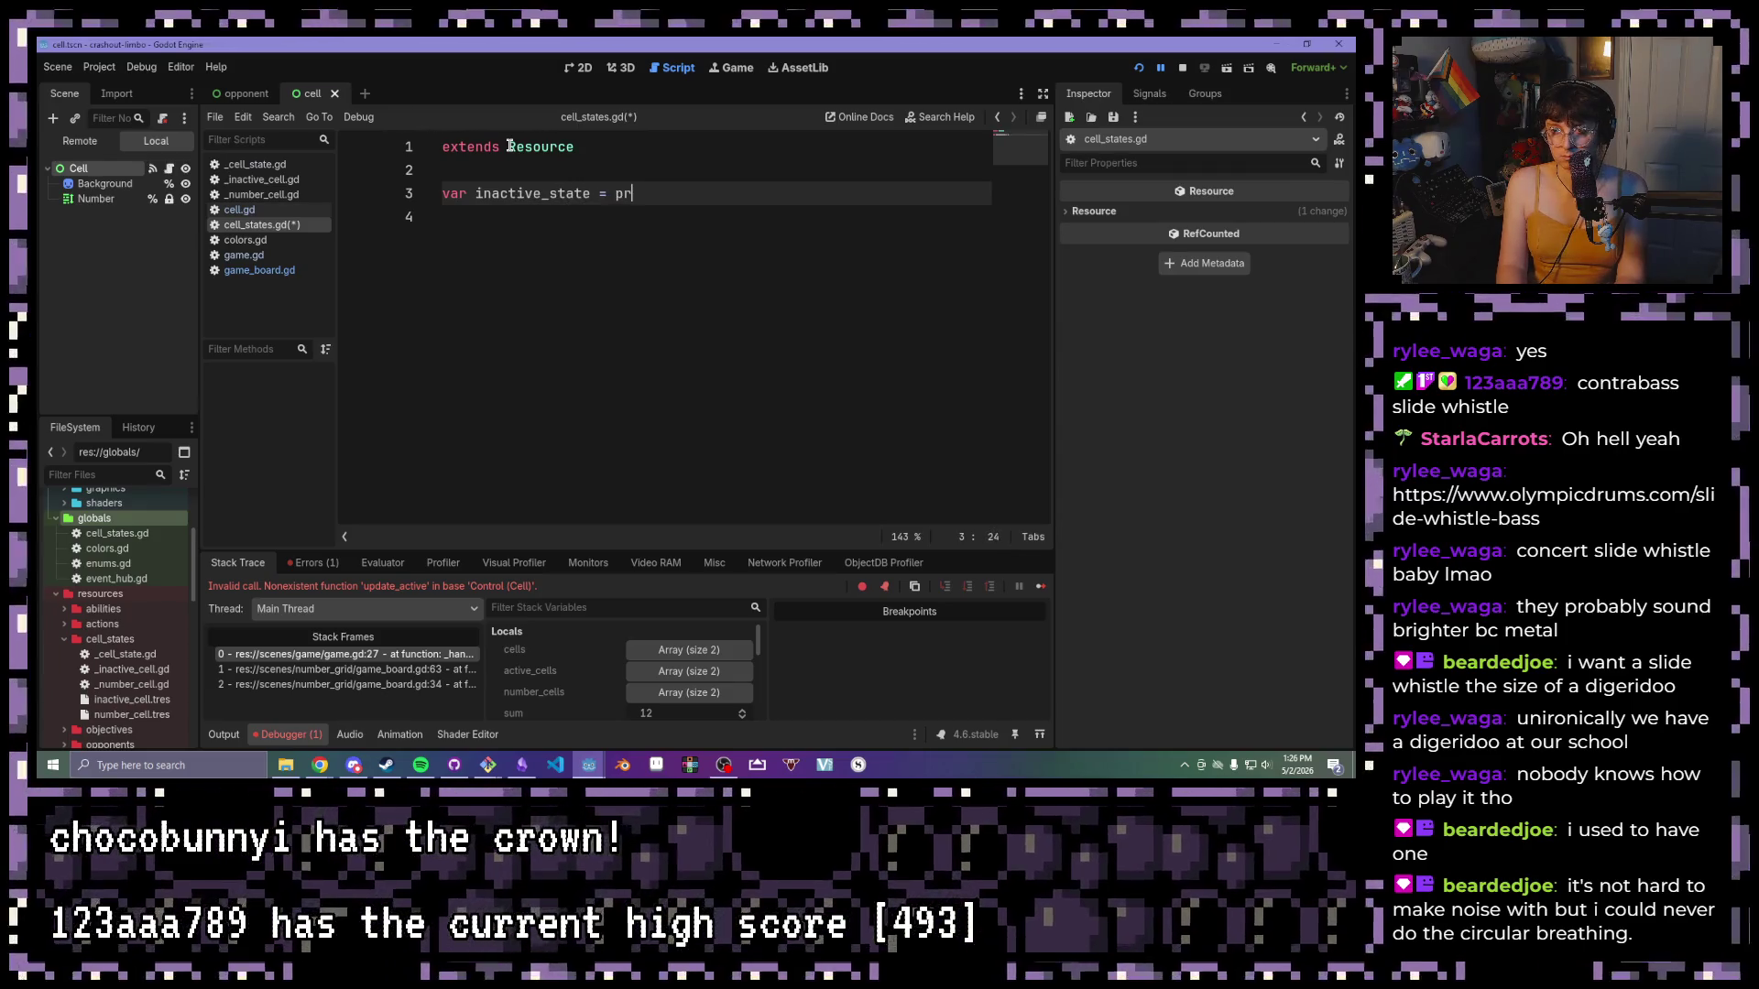
type("load(")
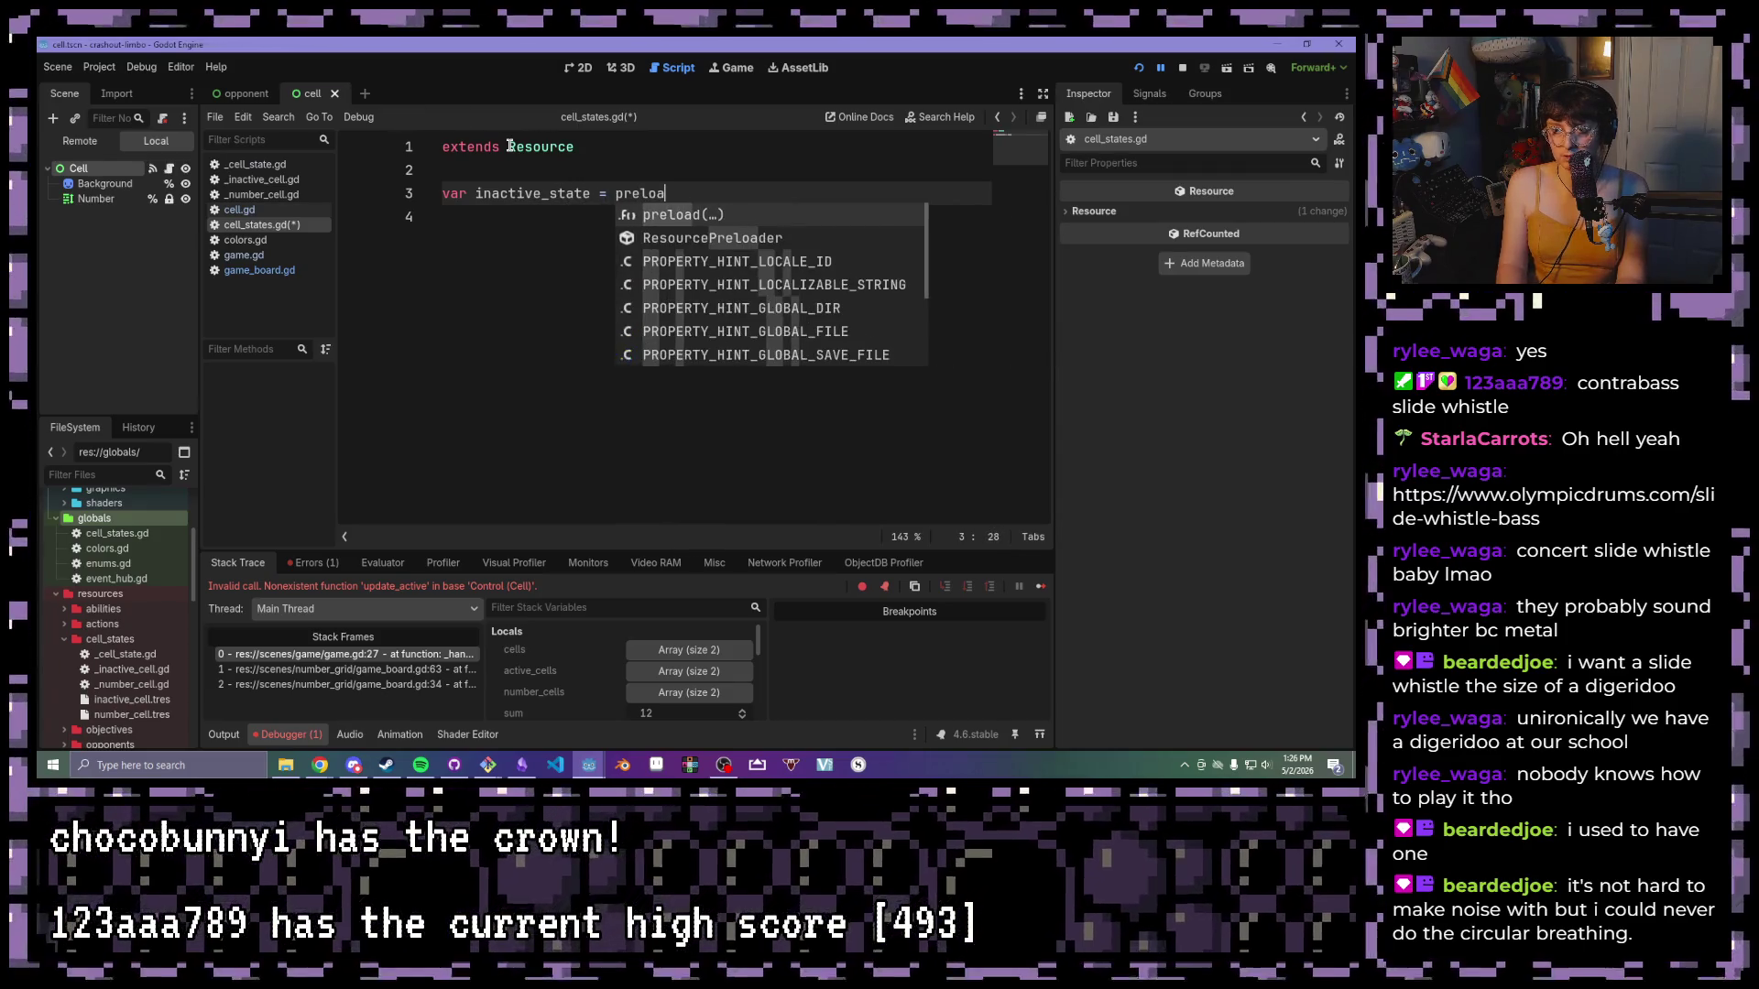
- Move the number_state and inactive_state preload lines from game_board.gd into cell_states.gd
left_click(259, 270)
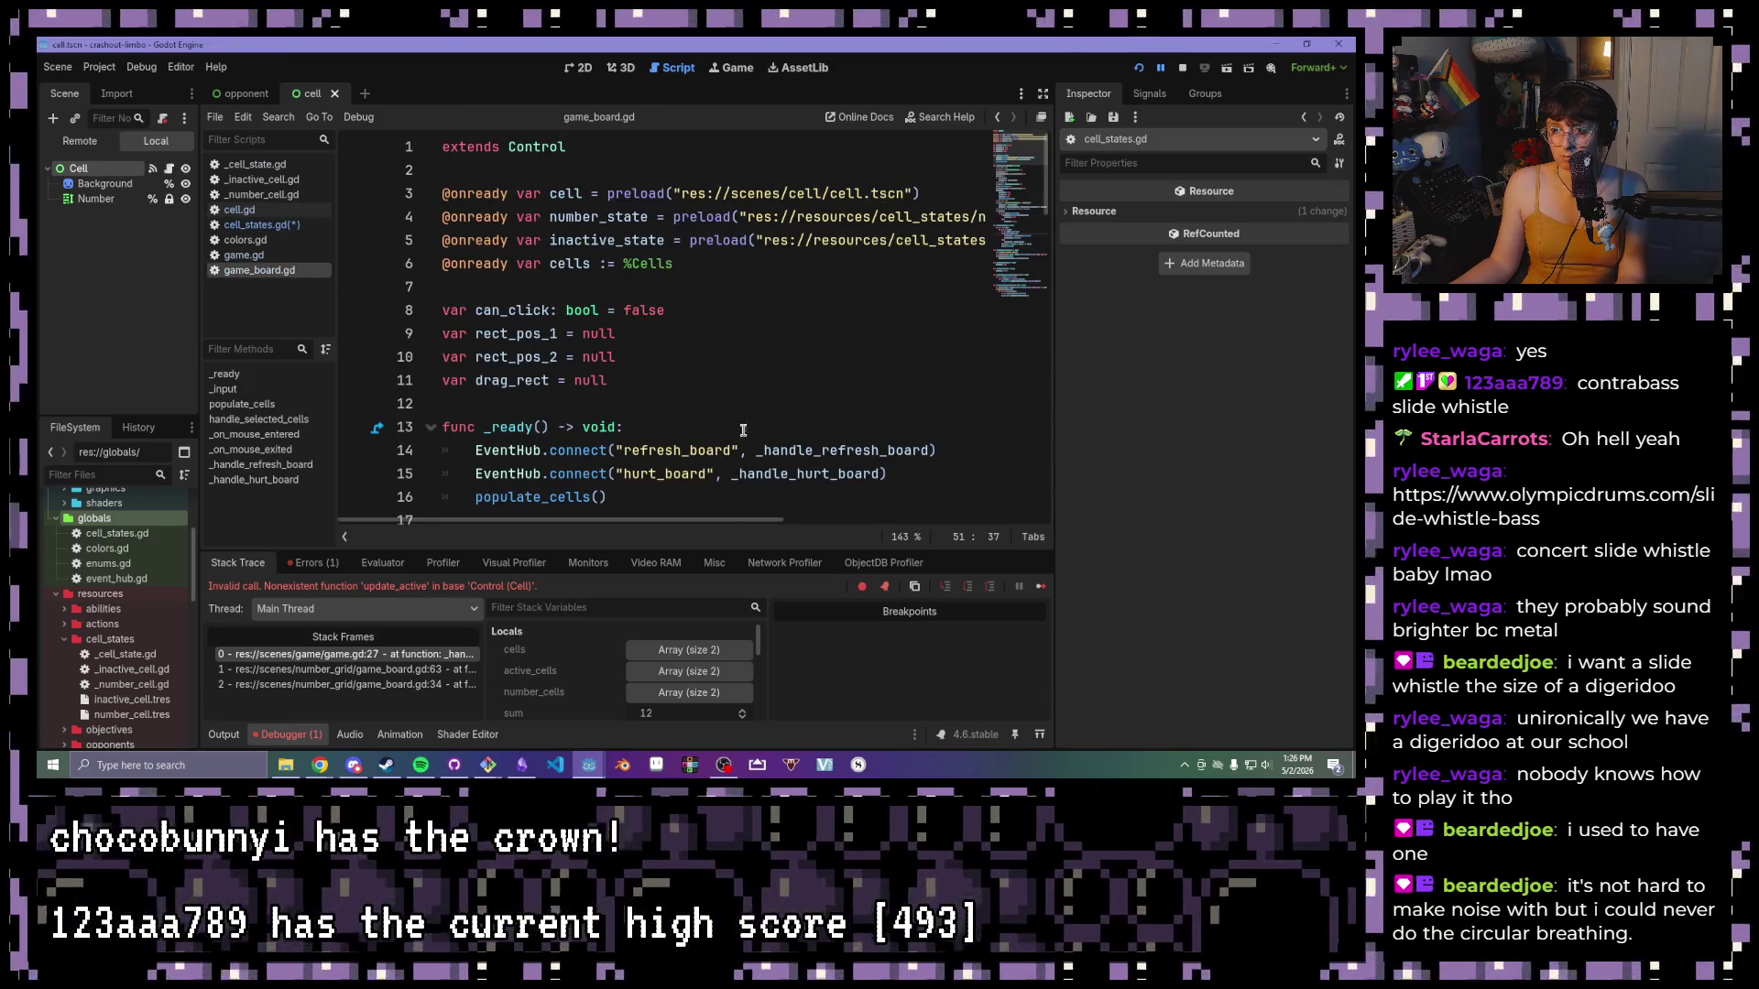
left_click_drag(740, 525, 944, 525)
left_click_drag(798, 240, 374, 217)
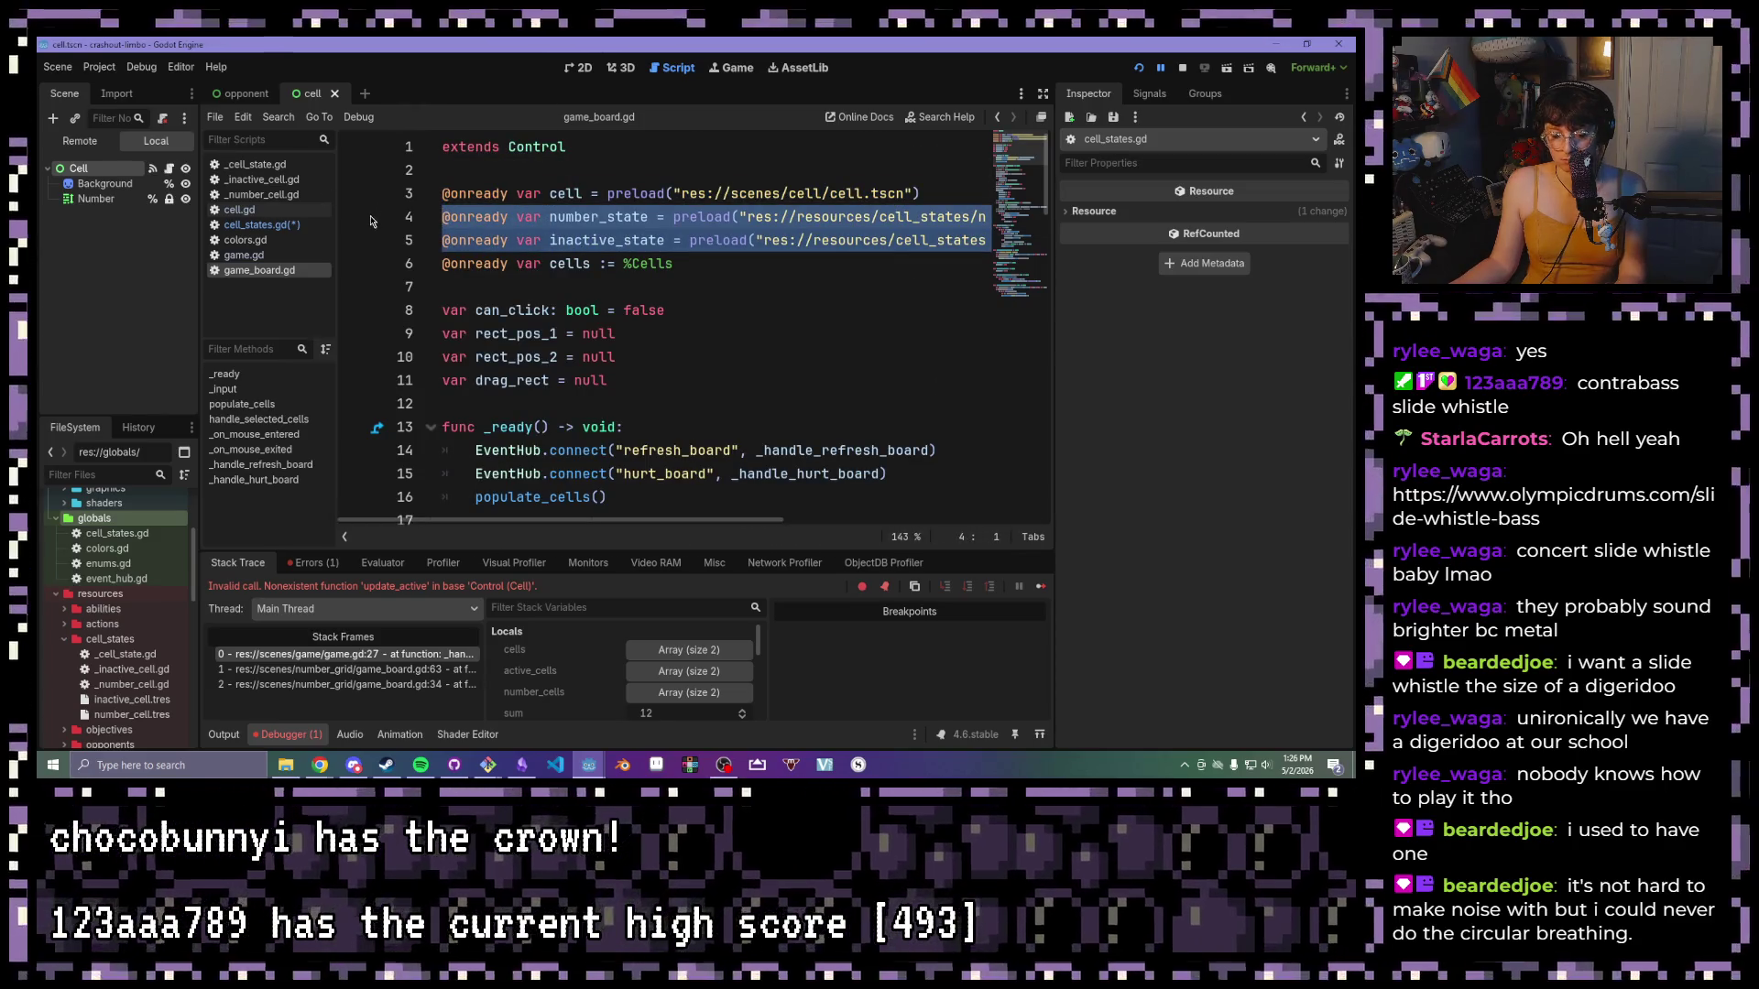
key("BackSpace")
left_click(262, 224)
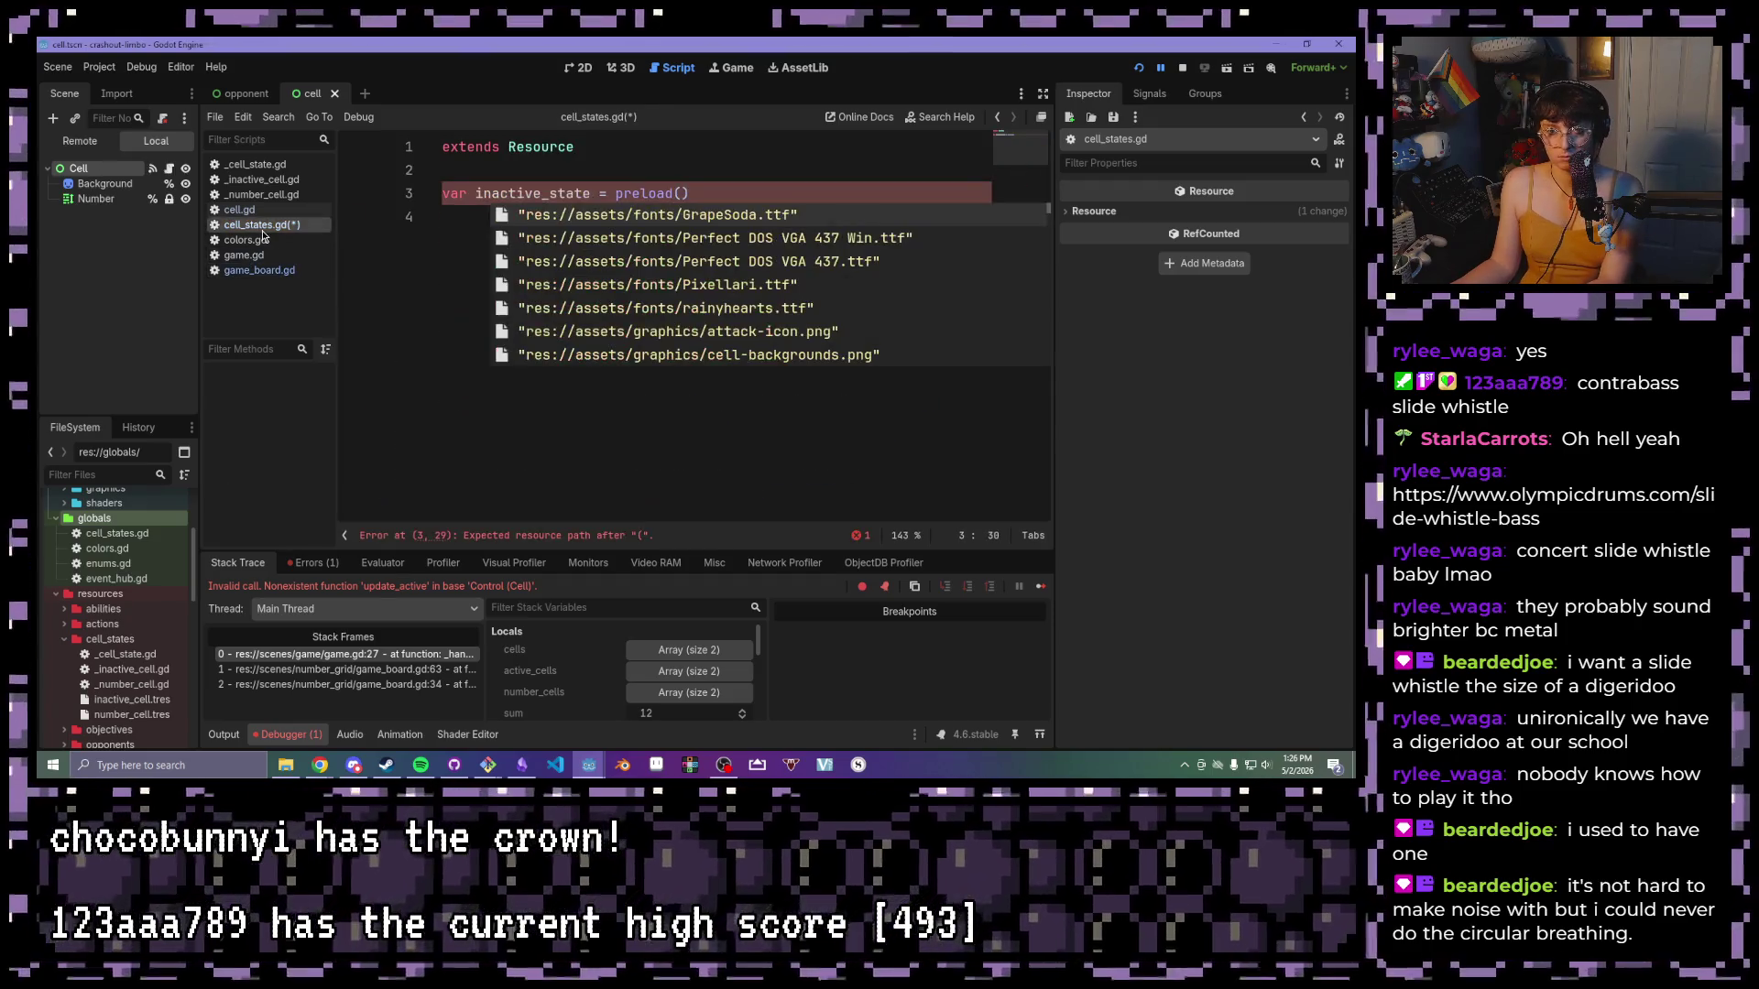
left_click_drag(714, 188, 396, 184)
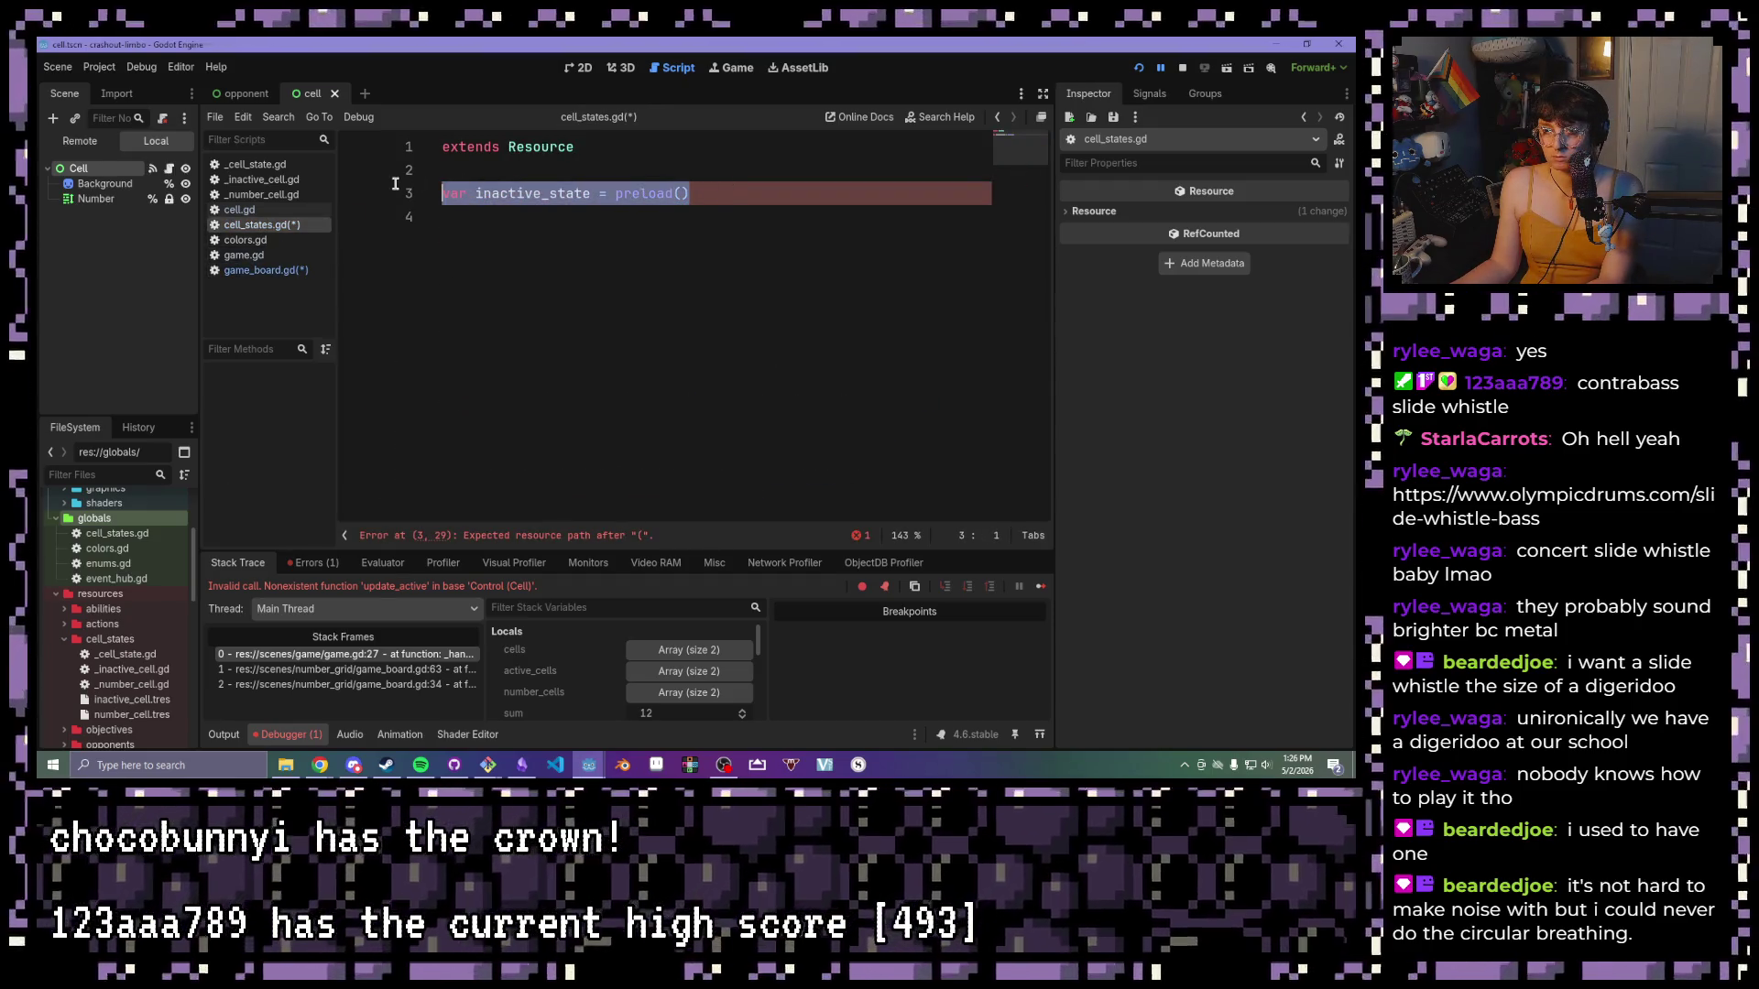
key("ctrl+v")
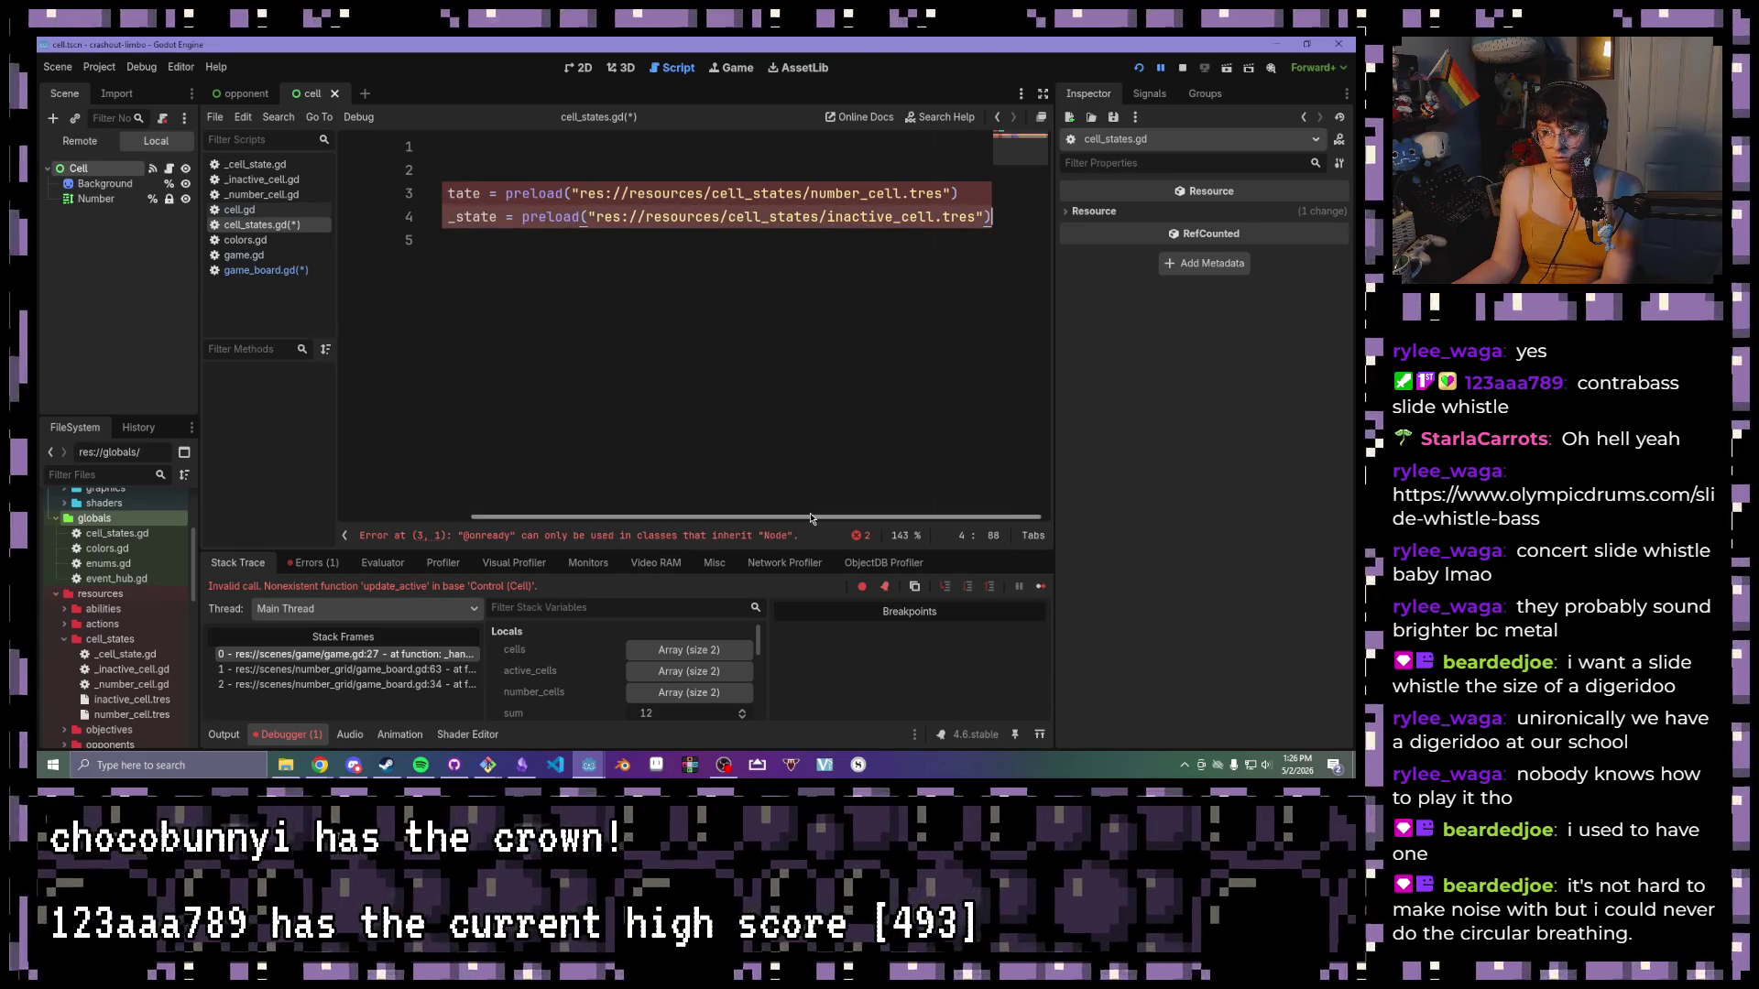
left_click_drag(550, 516, 419, 510)
key("shift+Home")
key("BackSpace")
left_click(517, 194)
key("shift+Home")
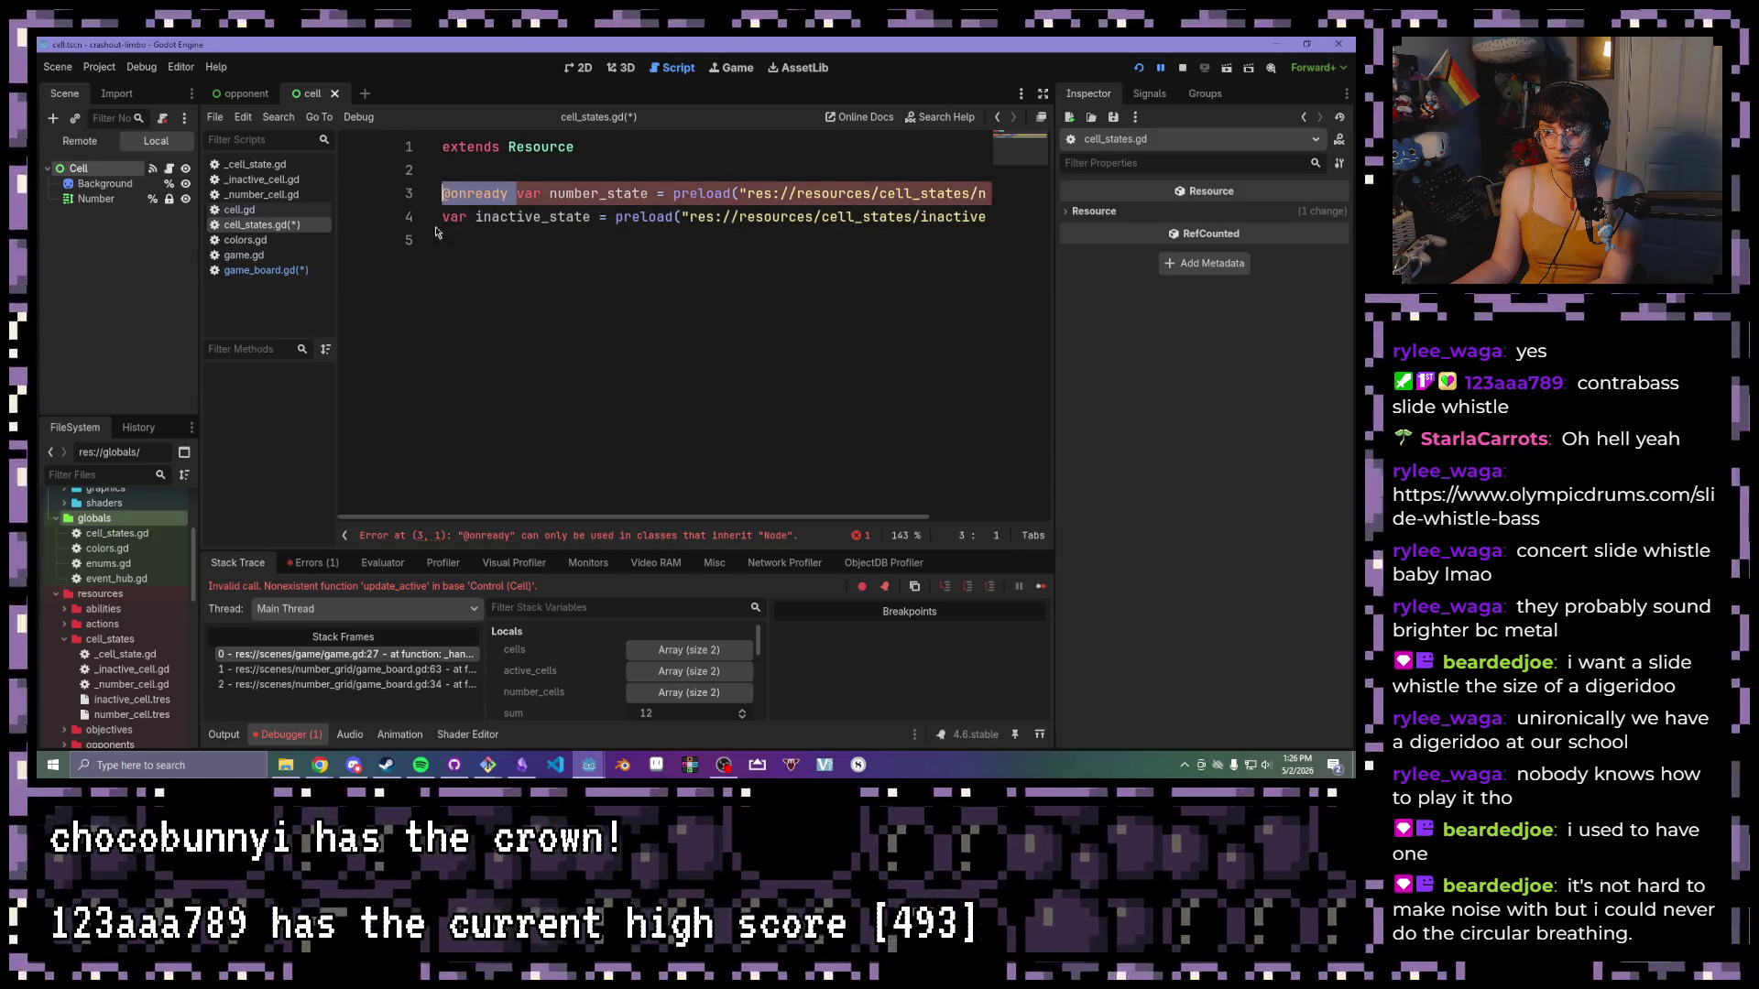
key("BackSpace")
left_click(557, 246)
key("ctrl+s")
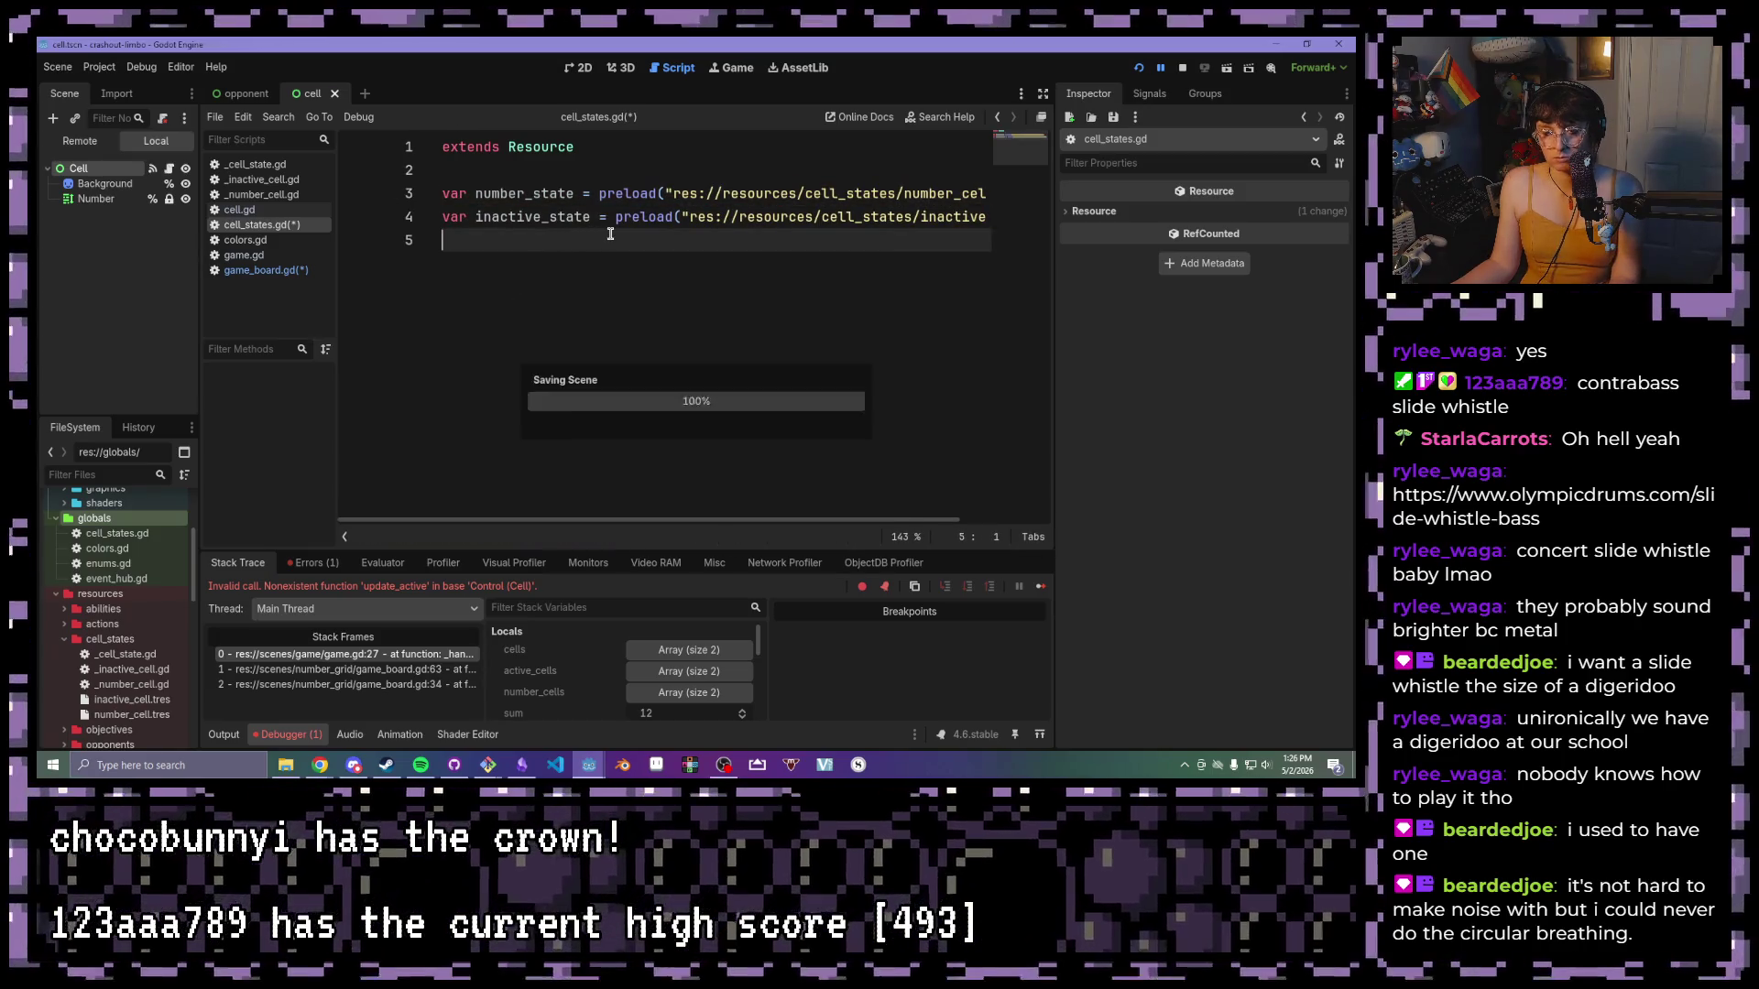
scroll(92, 623, "up", 2)
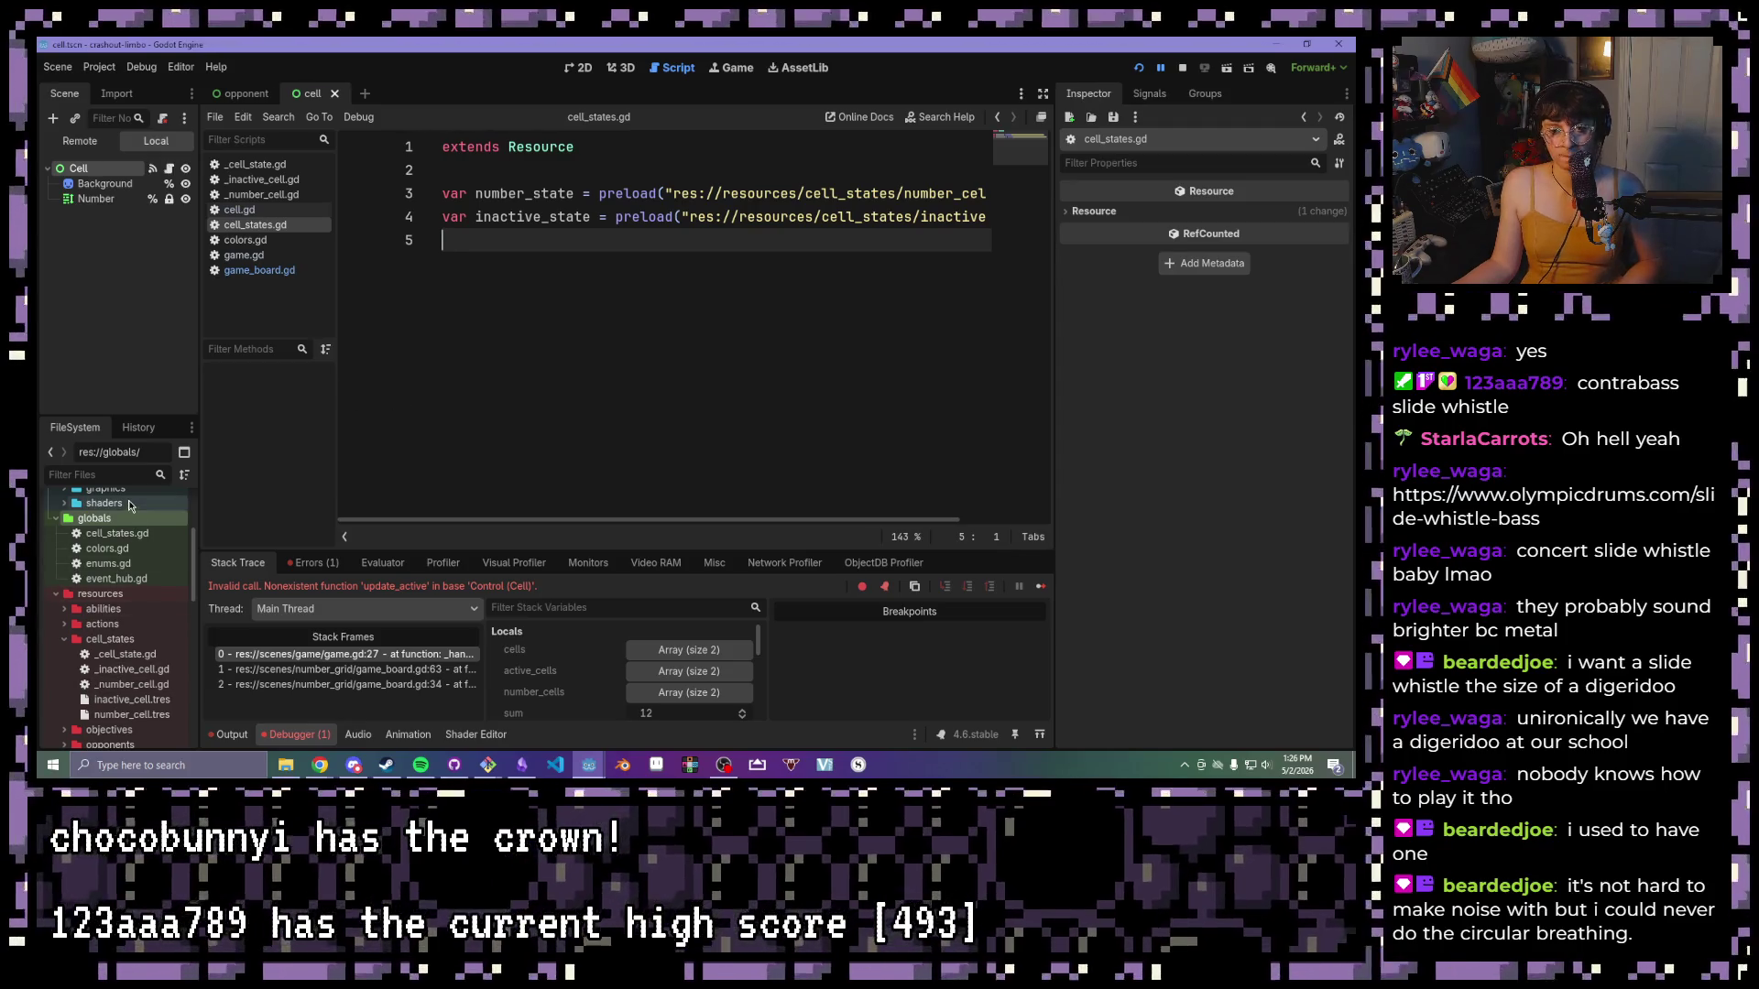
- Add cell_states.gd as the CellStates autoload in Project Settings and drag it to the top of the autoload list
left_click(99, 67)
left_click(128, 93)
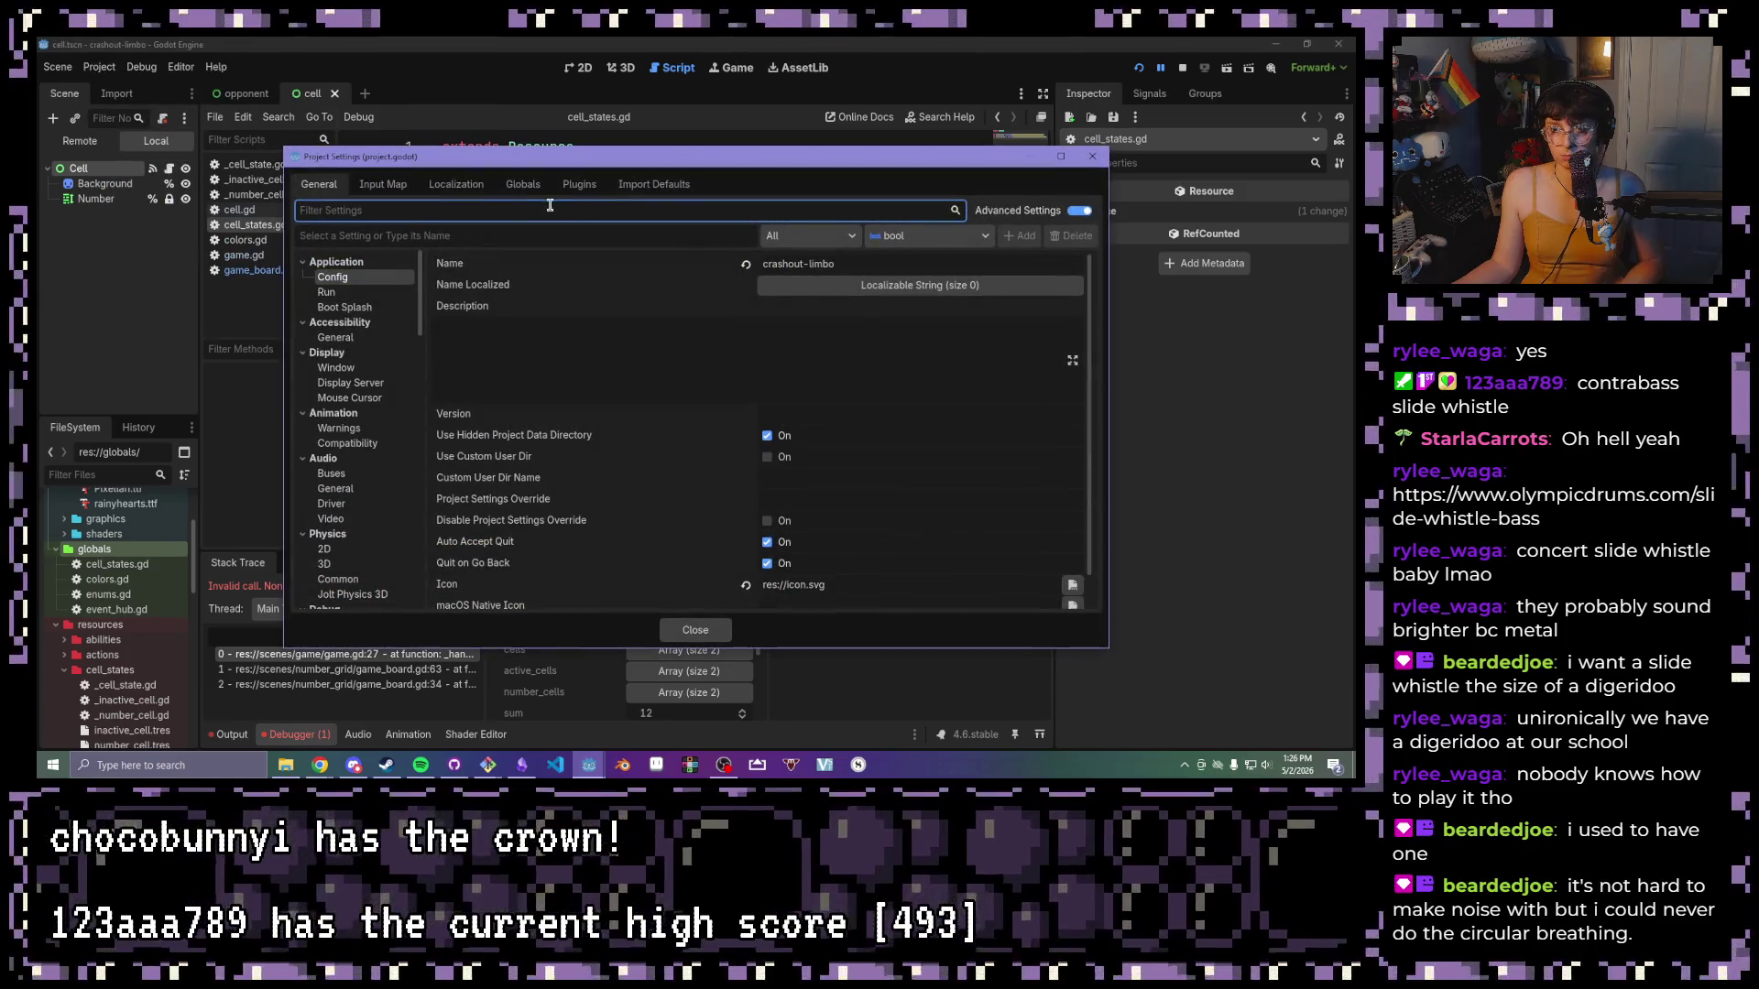
left_click(523, 186)
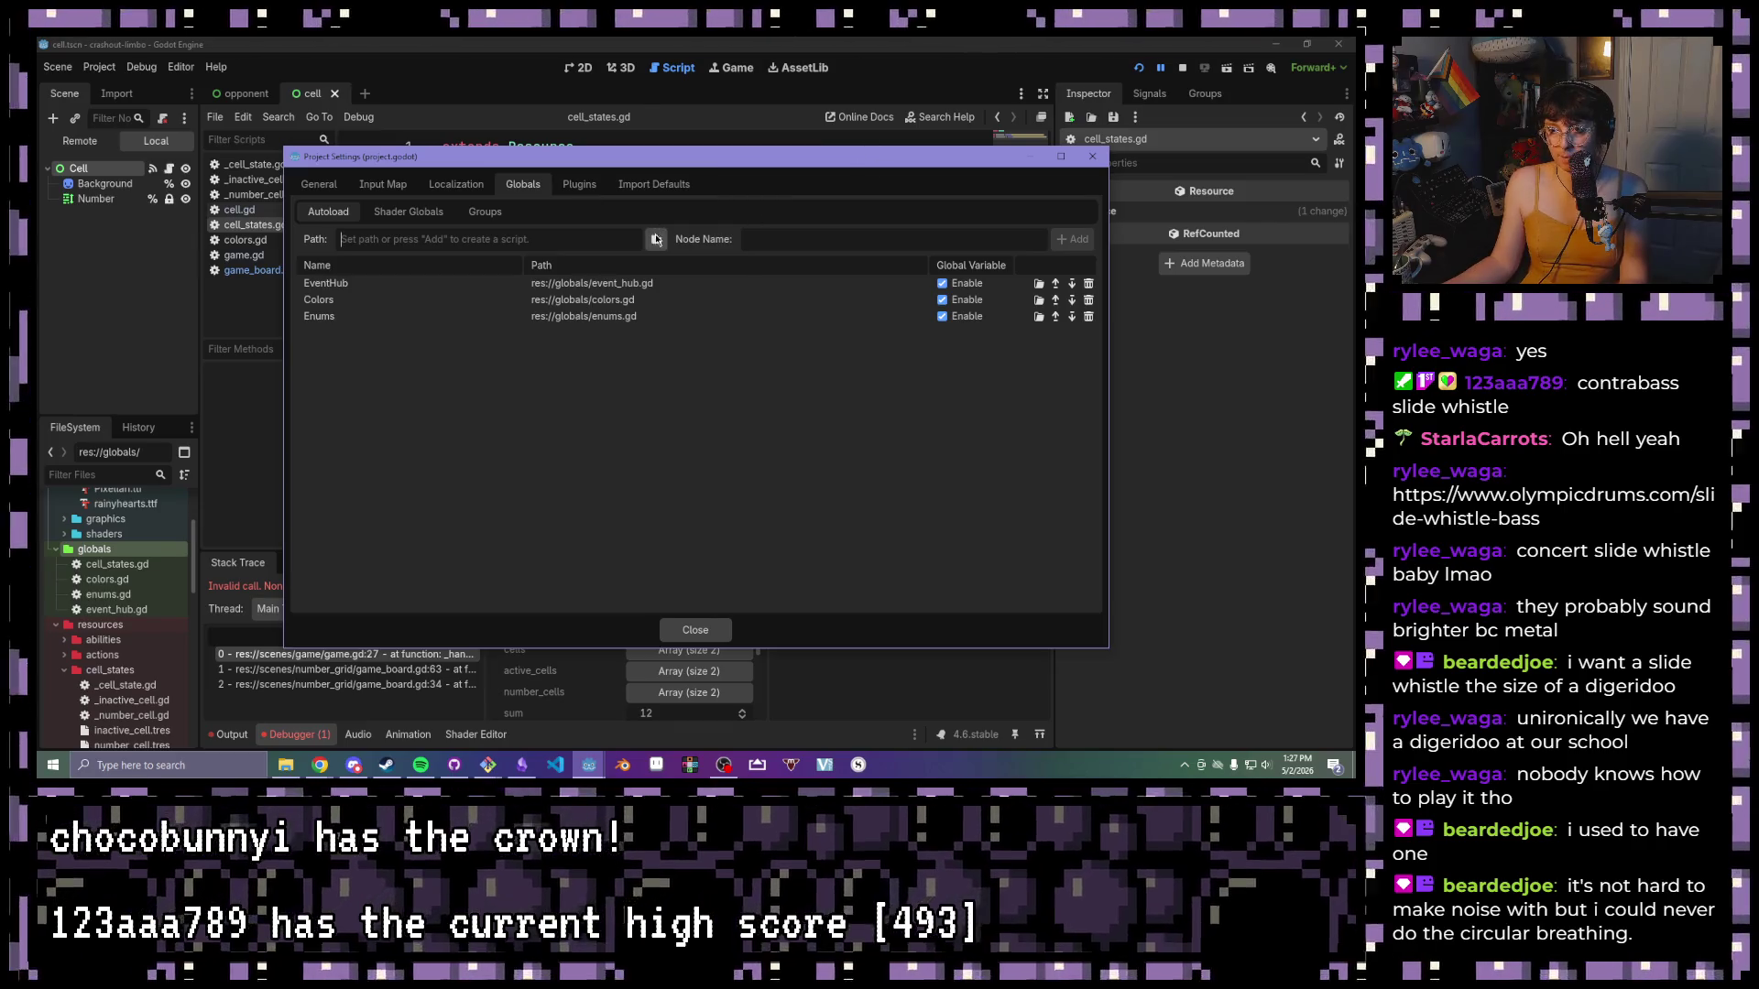
left_click(656, 239)
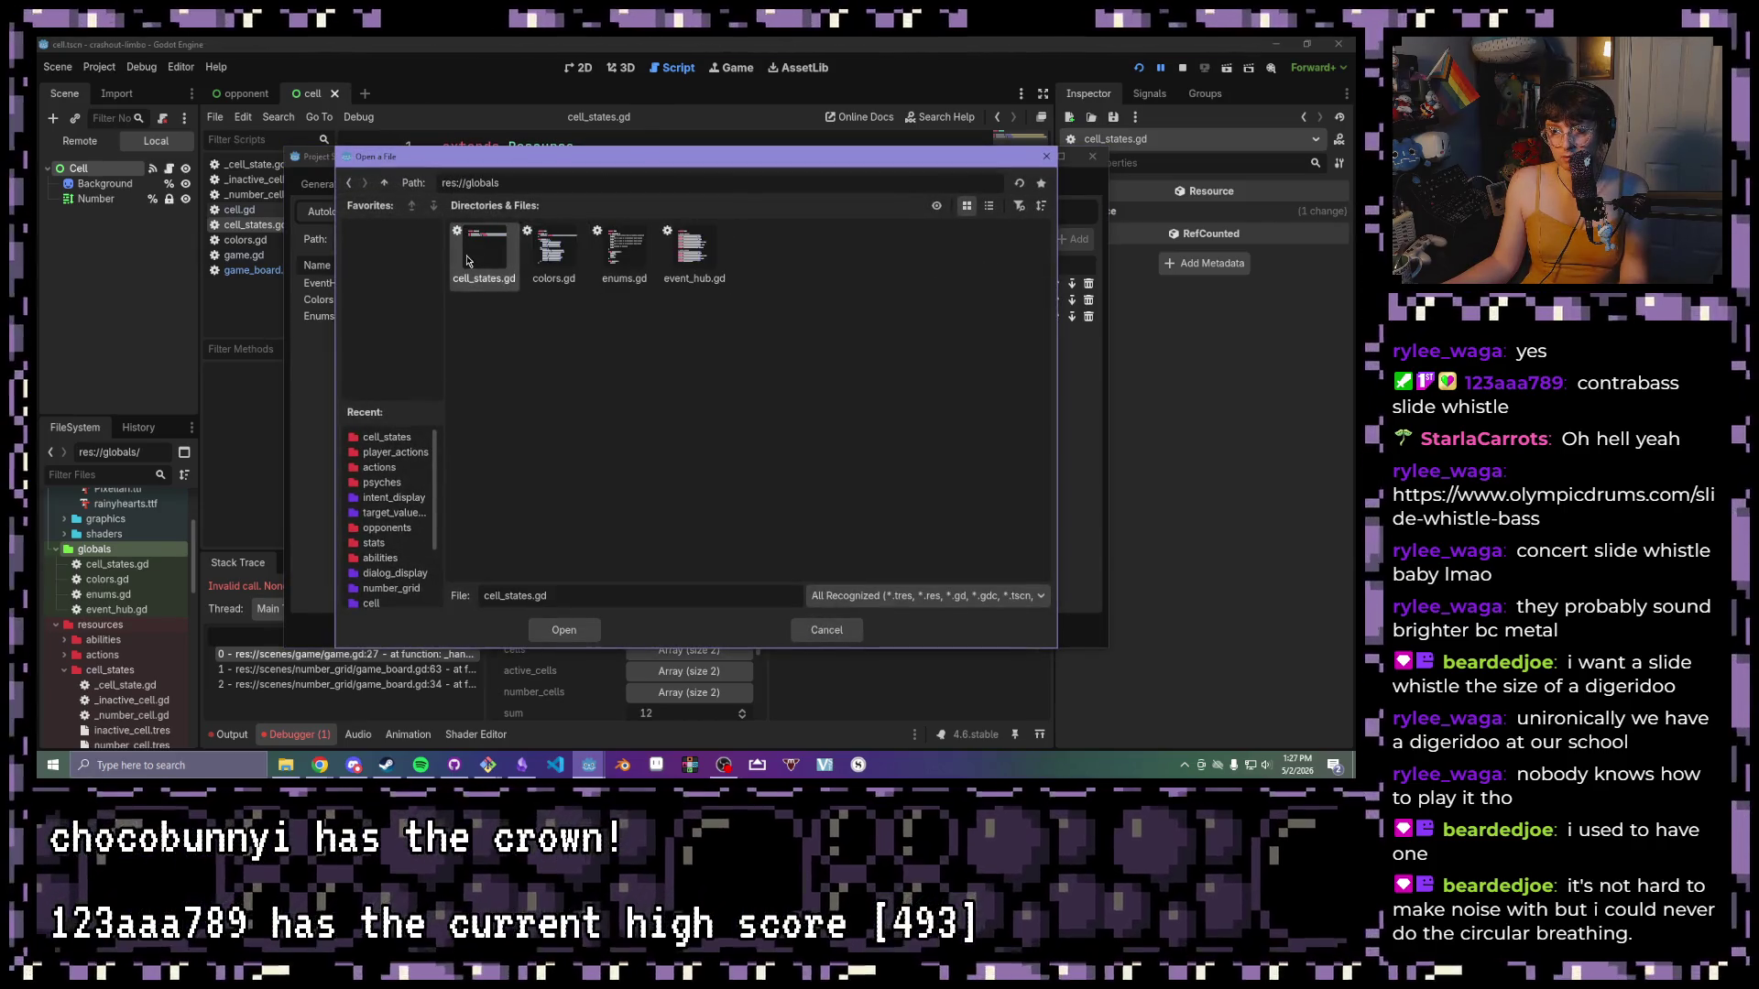
double_click(473, 257)
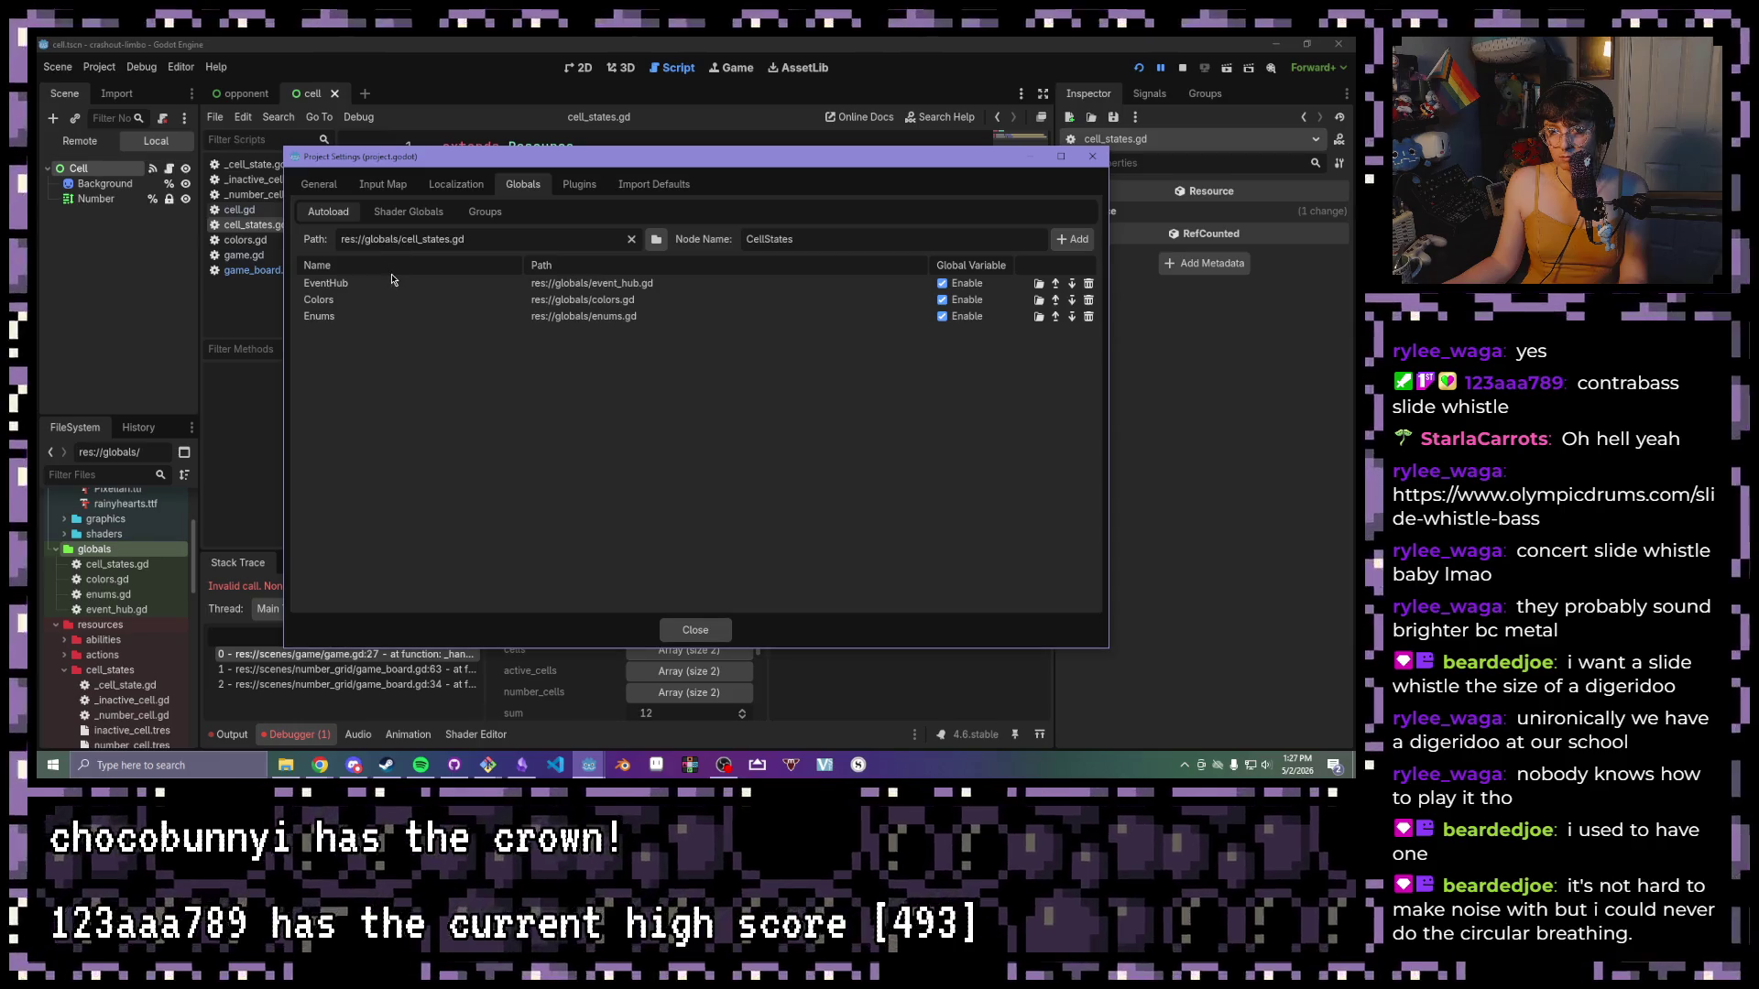
left_click(1073, 239)
left_click_drag(343, 334, 363, 278)
left_click_drag(361, 283, 353, 297)
left_click(695, 629)
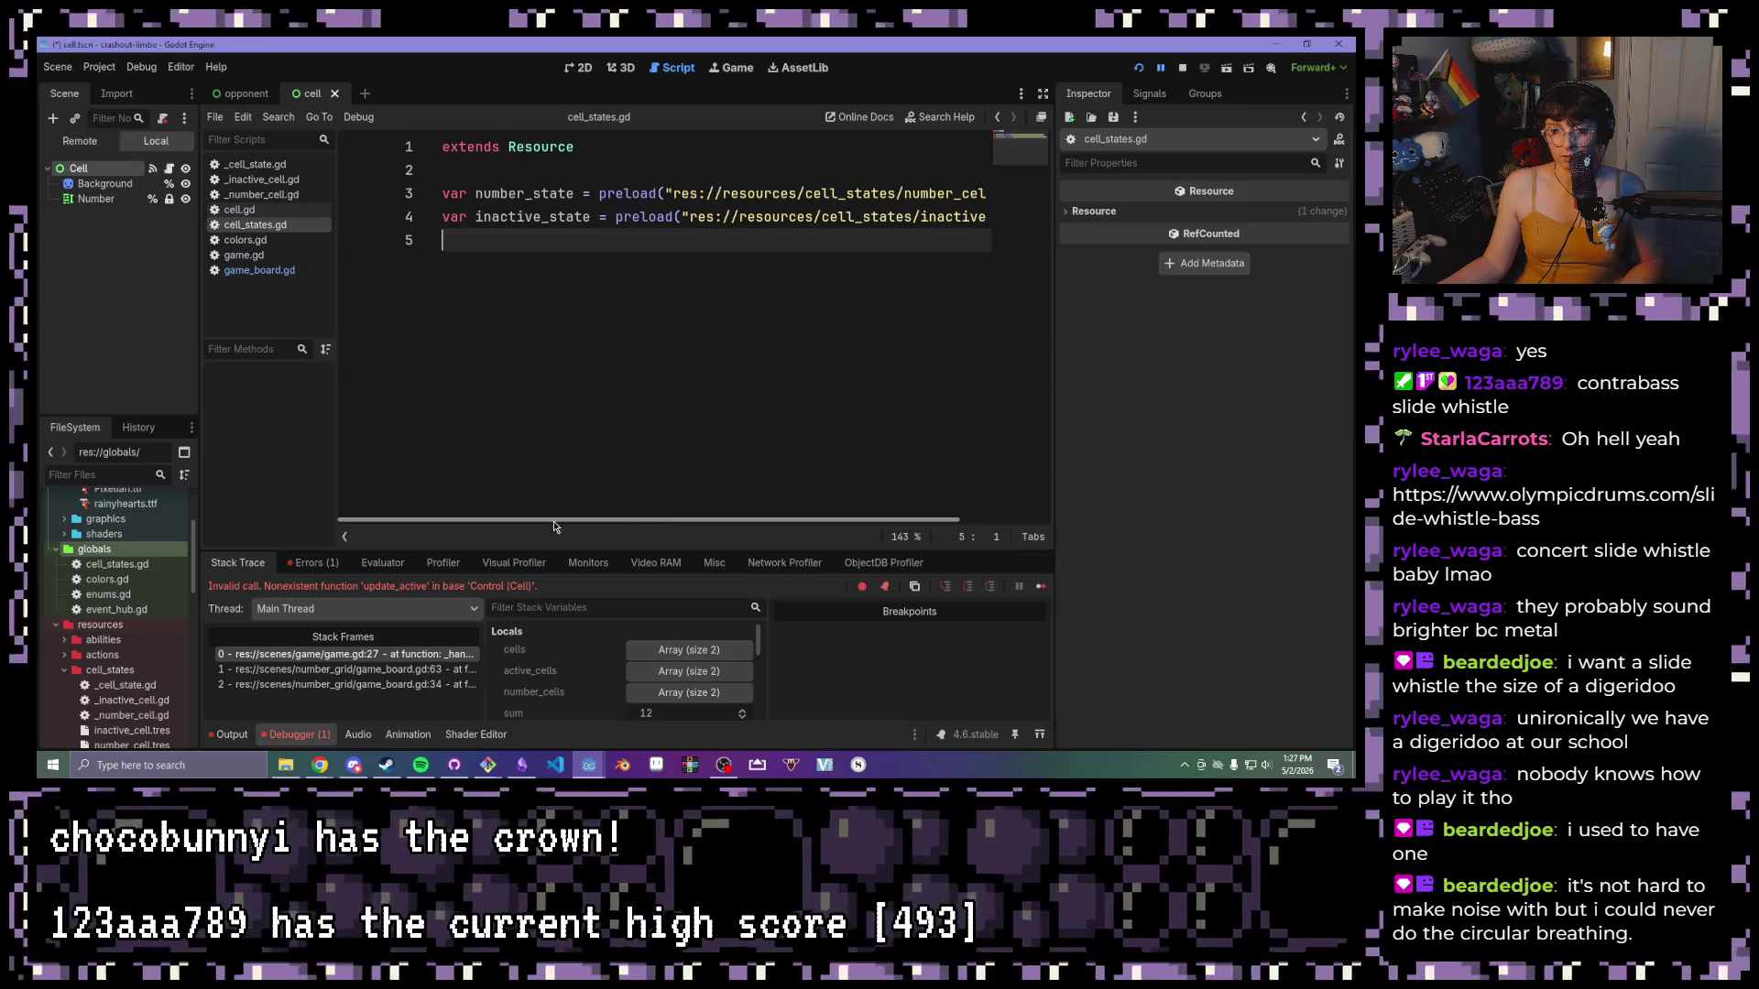
- Review the debugger errors and open game_board.gd
left_click(316, 564)
left_click(238, 562)
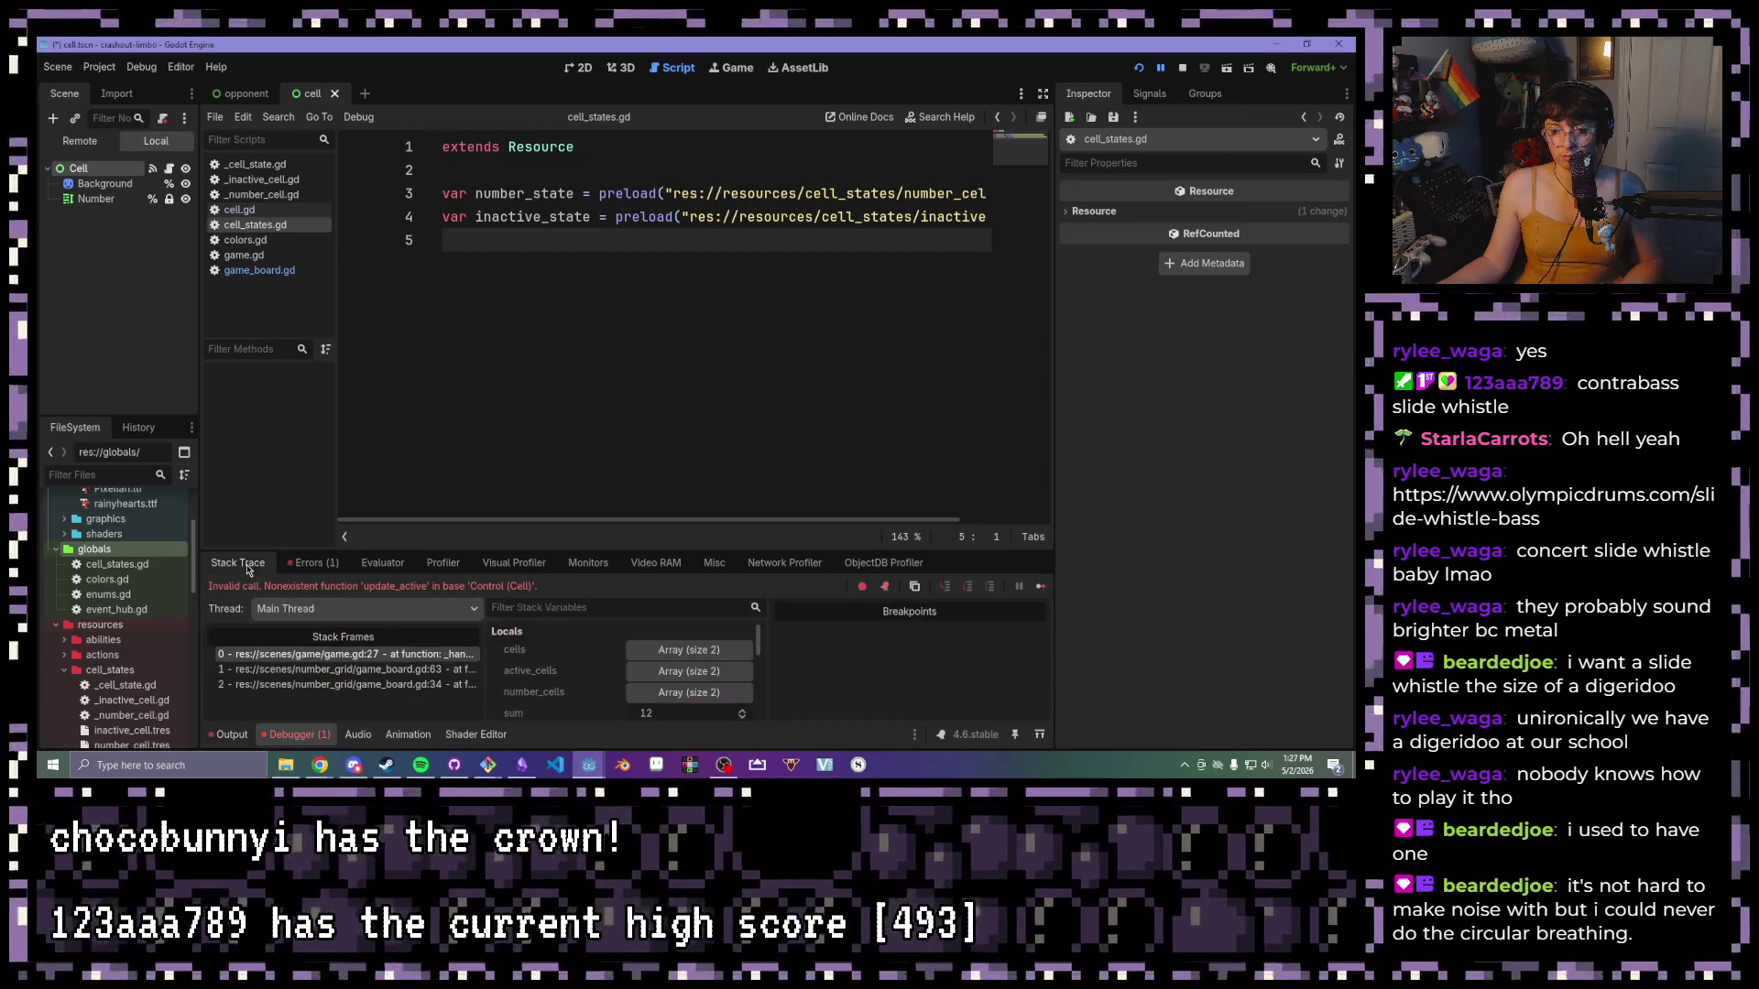
left_click(240, 273)
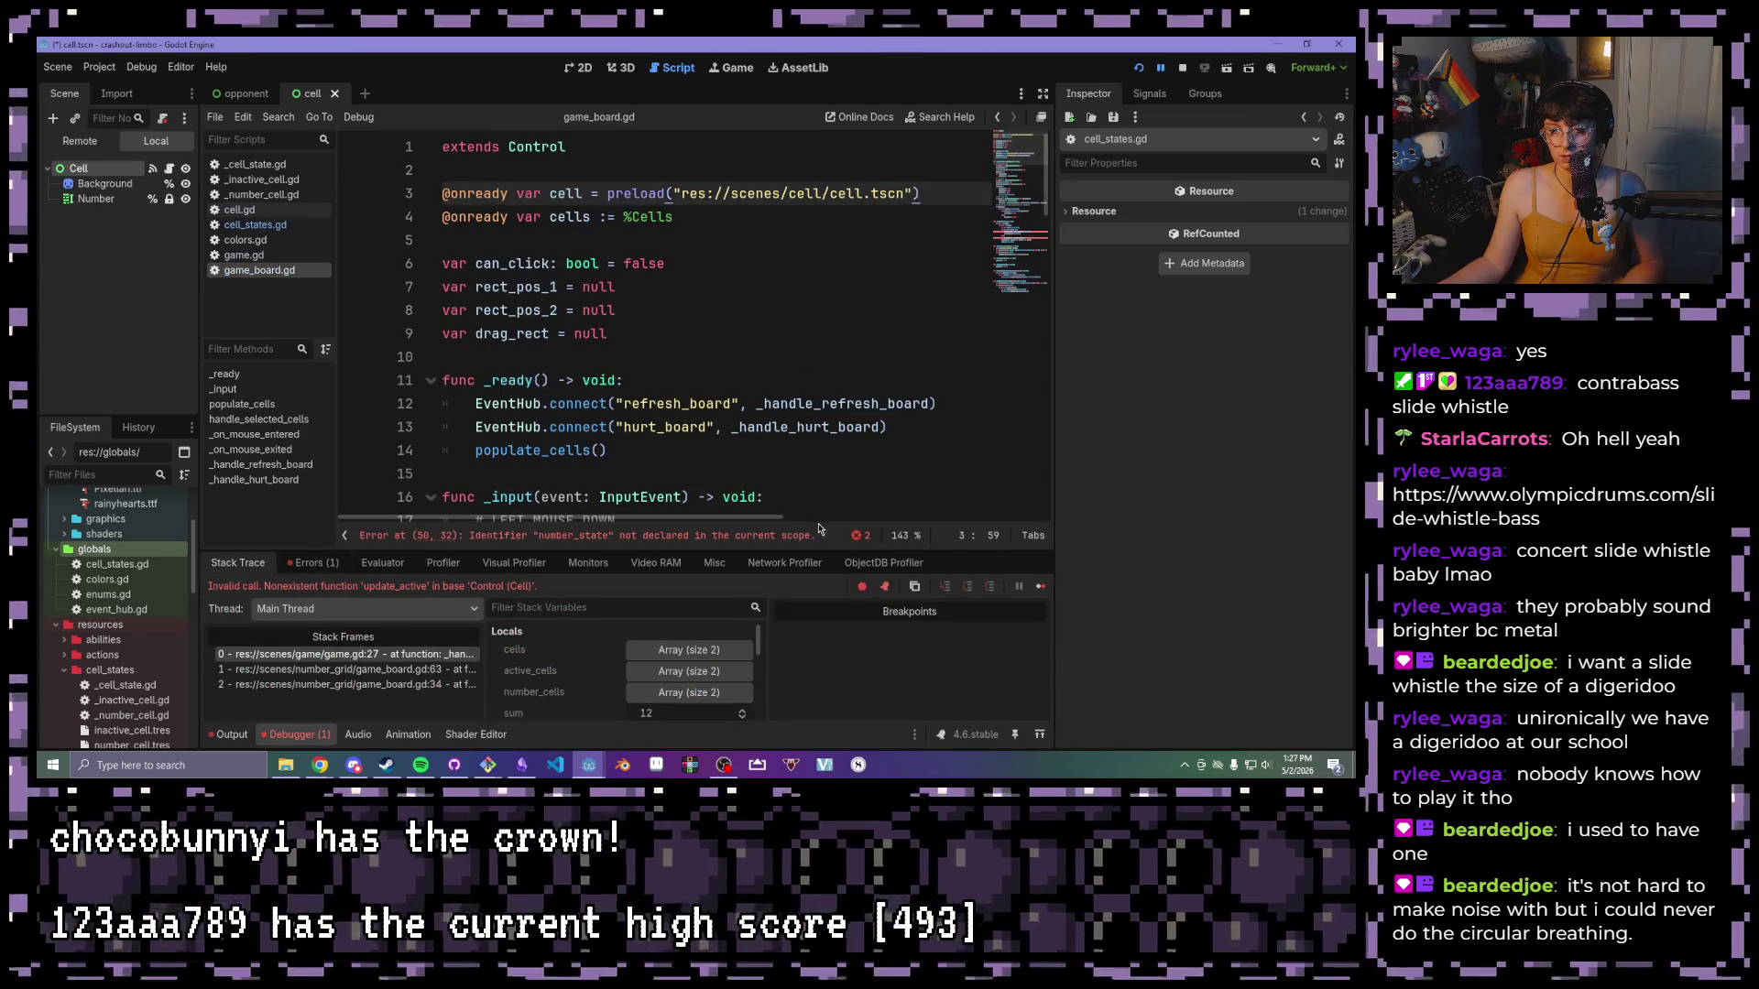
scroll(569, 396, "down", 9)
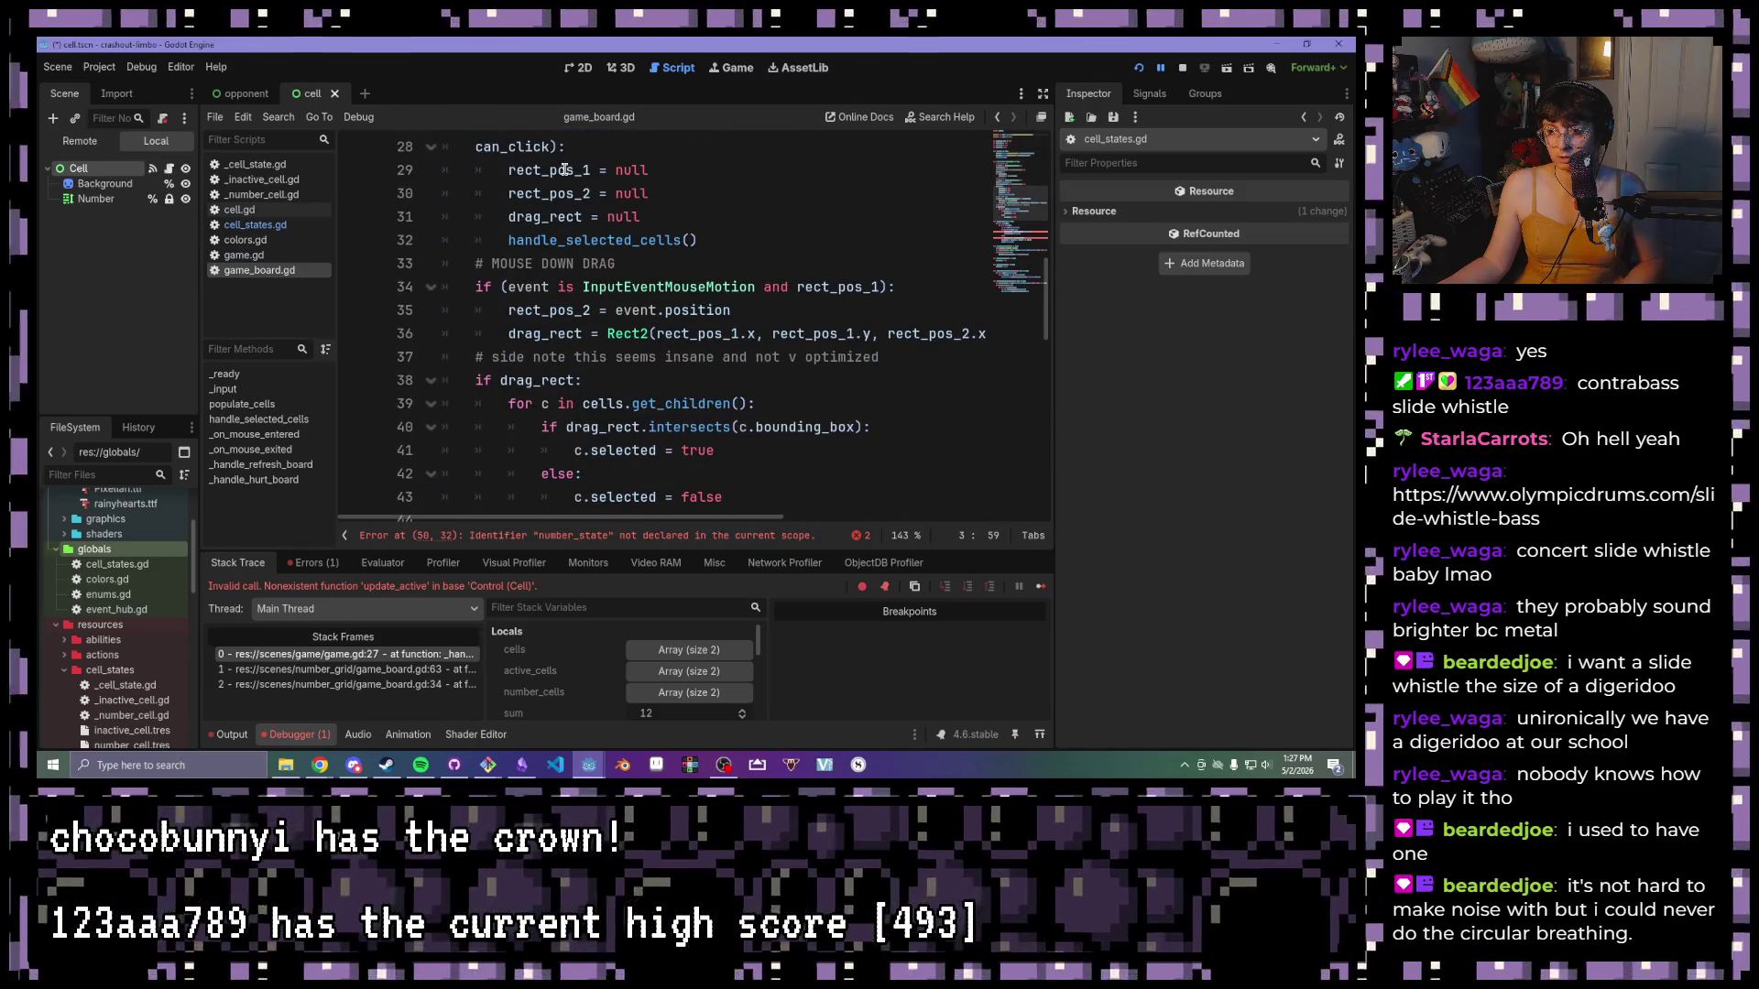
scroll(559, 168, "up", 5)
scroll(554, 168, "up", 3)
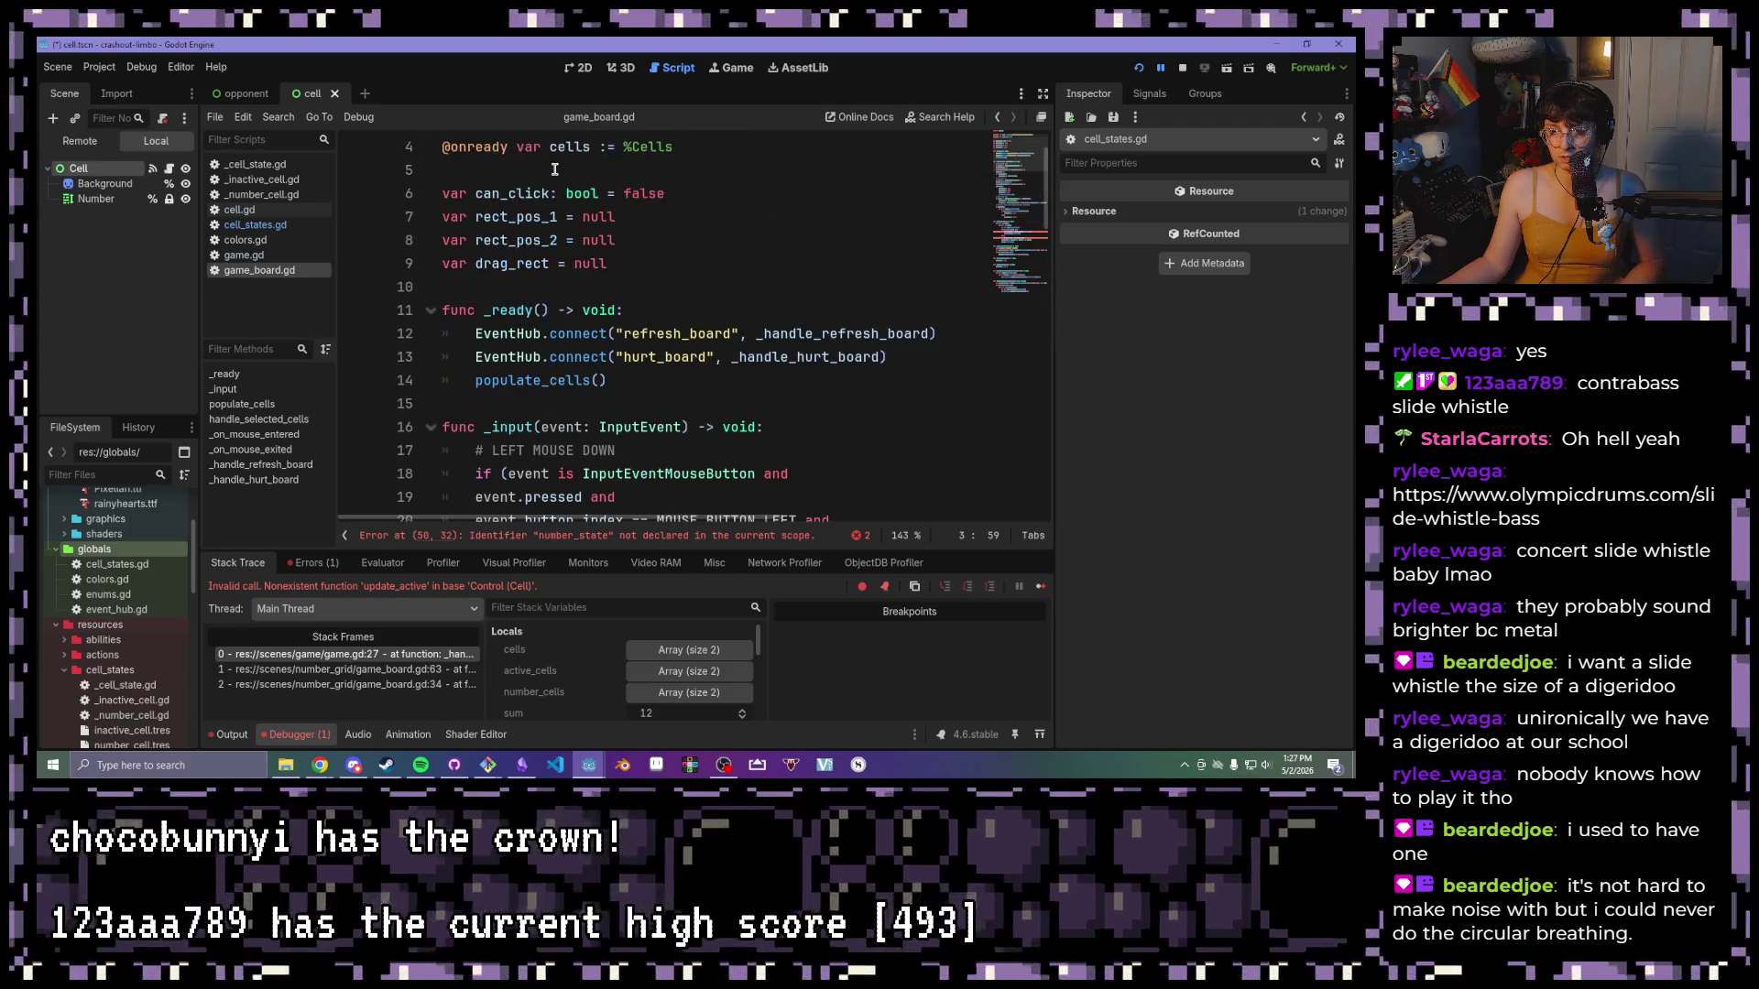
- In populate_cells, change number_state on line 50 to CellStates.number_state
left_click(242, 404)
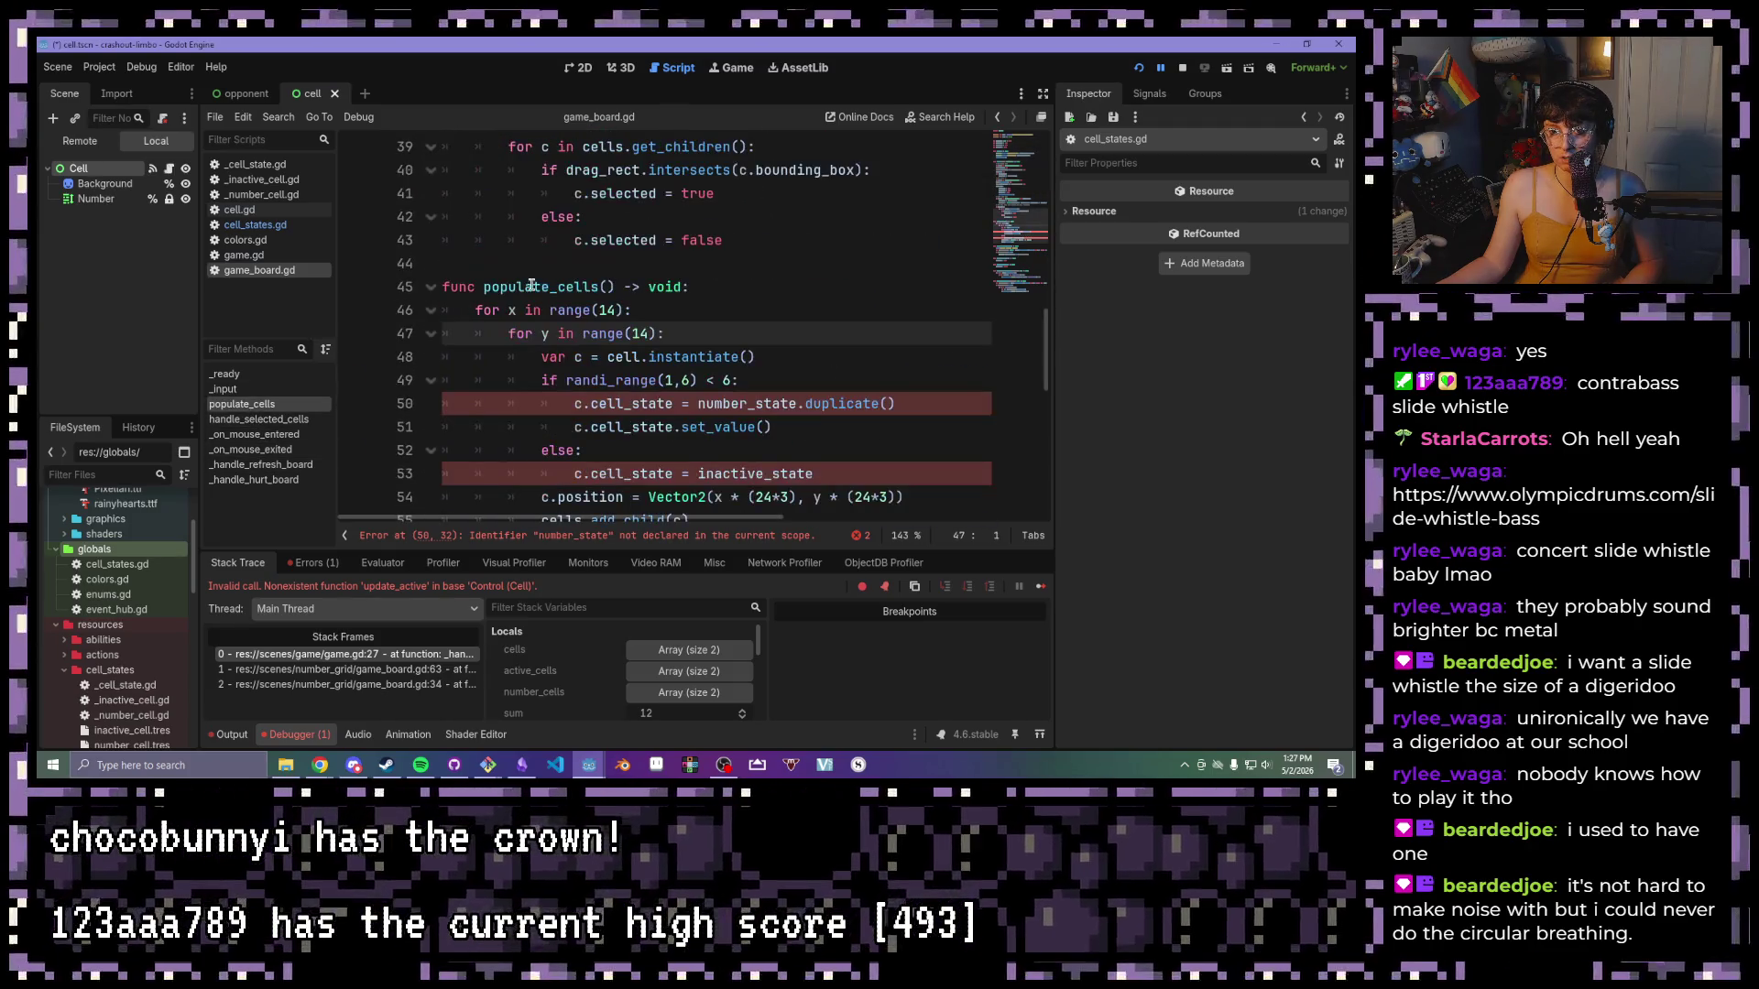
scroll(508, 278, "down", 1)
left_click(720, 315)
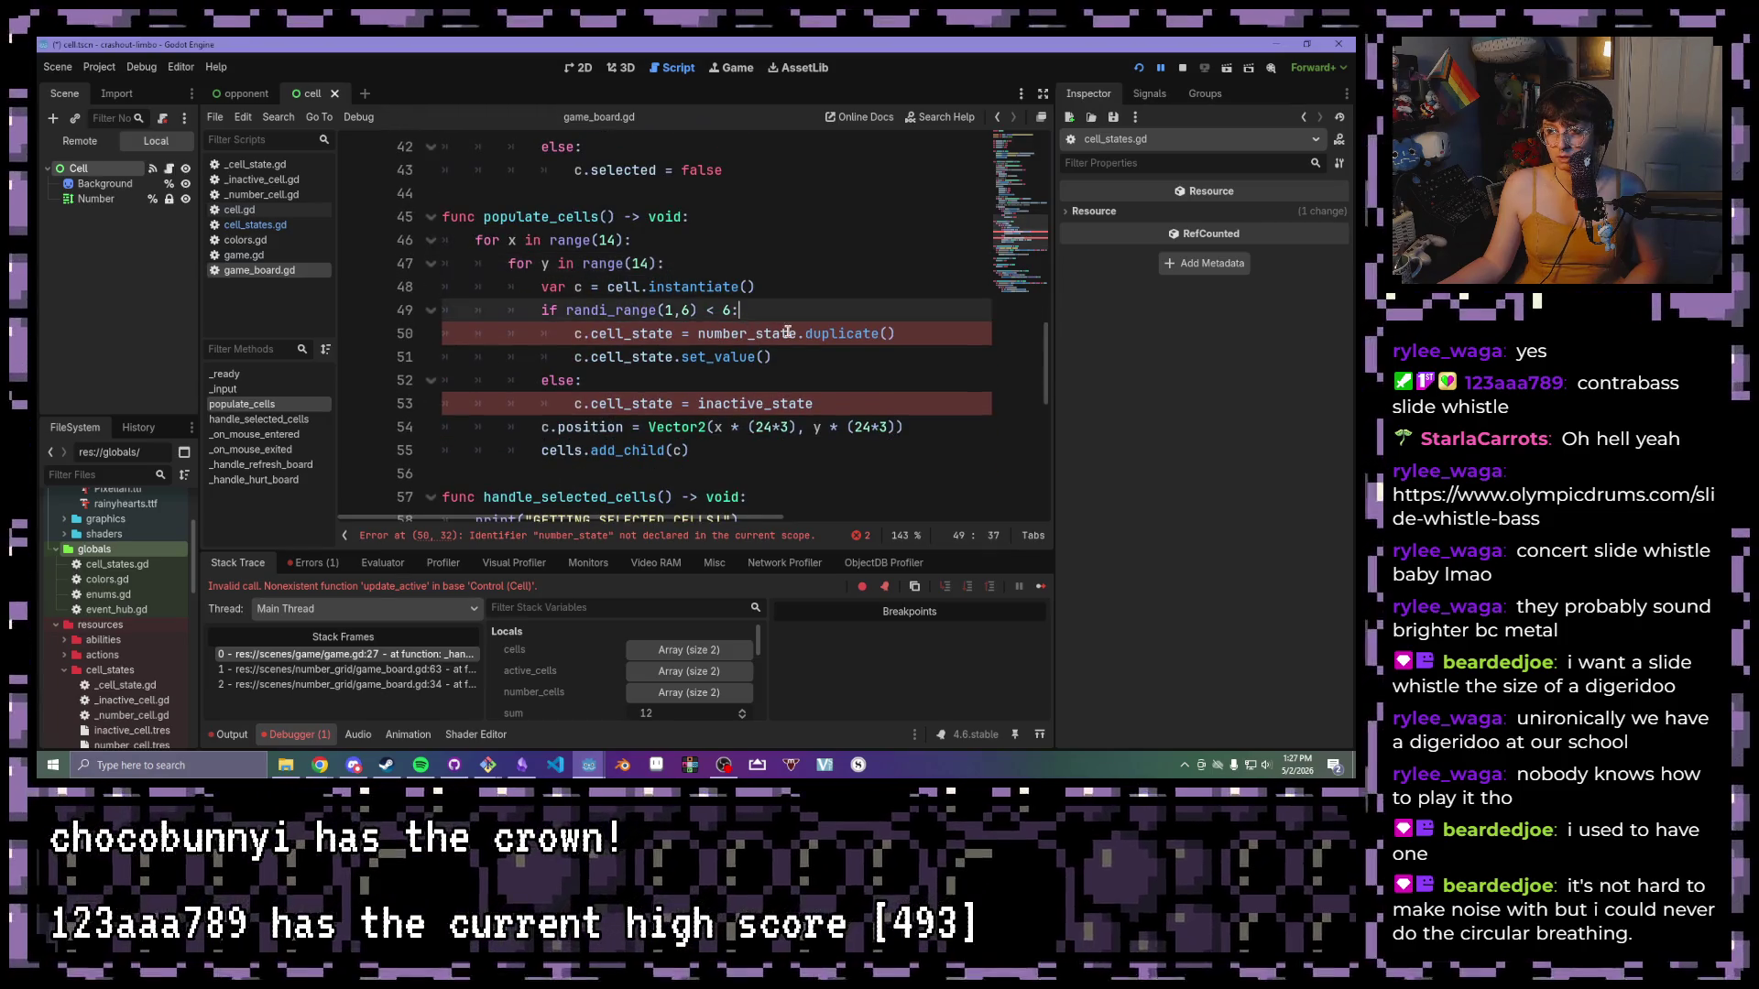
left_click(798, 335)
left_click(699, 335)
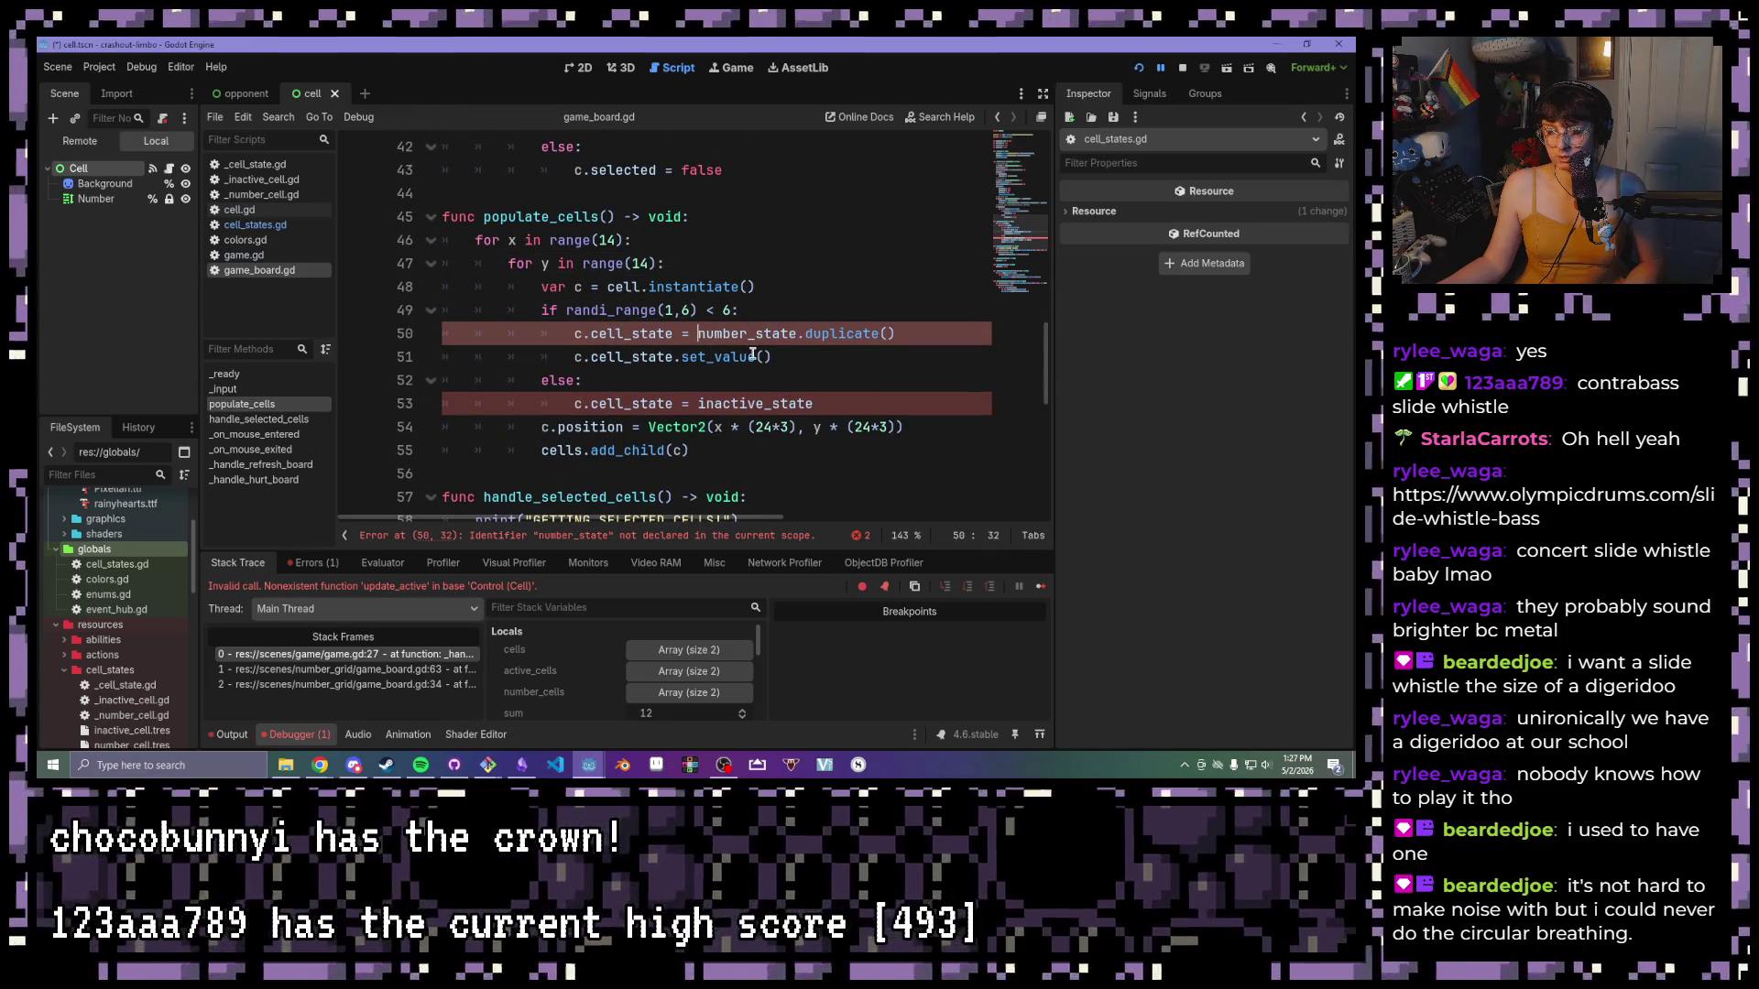
type("CellStates.")
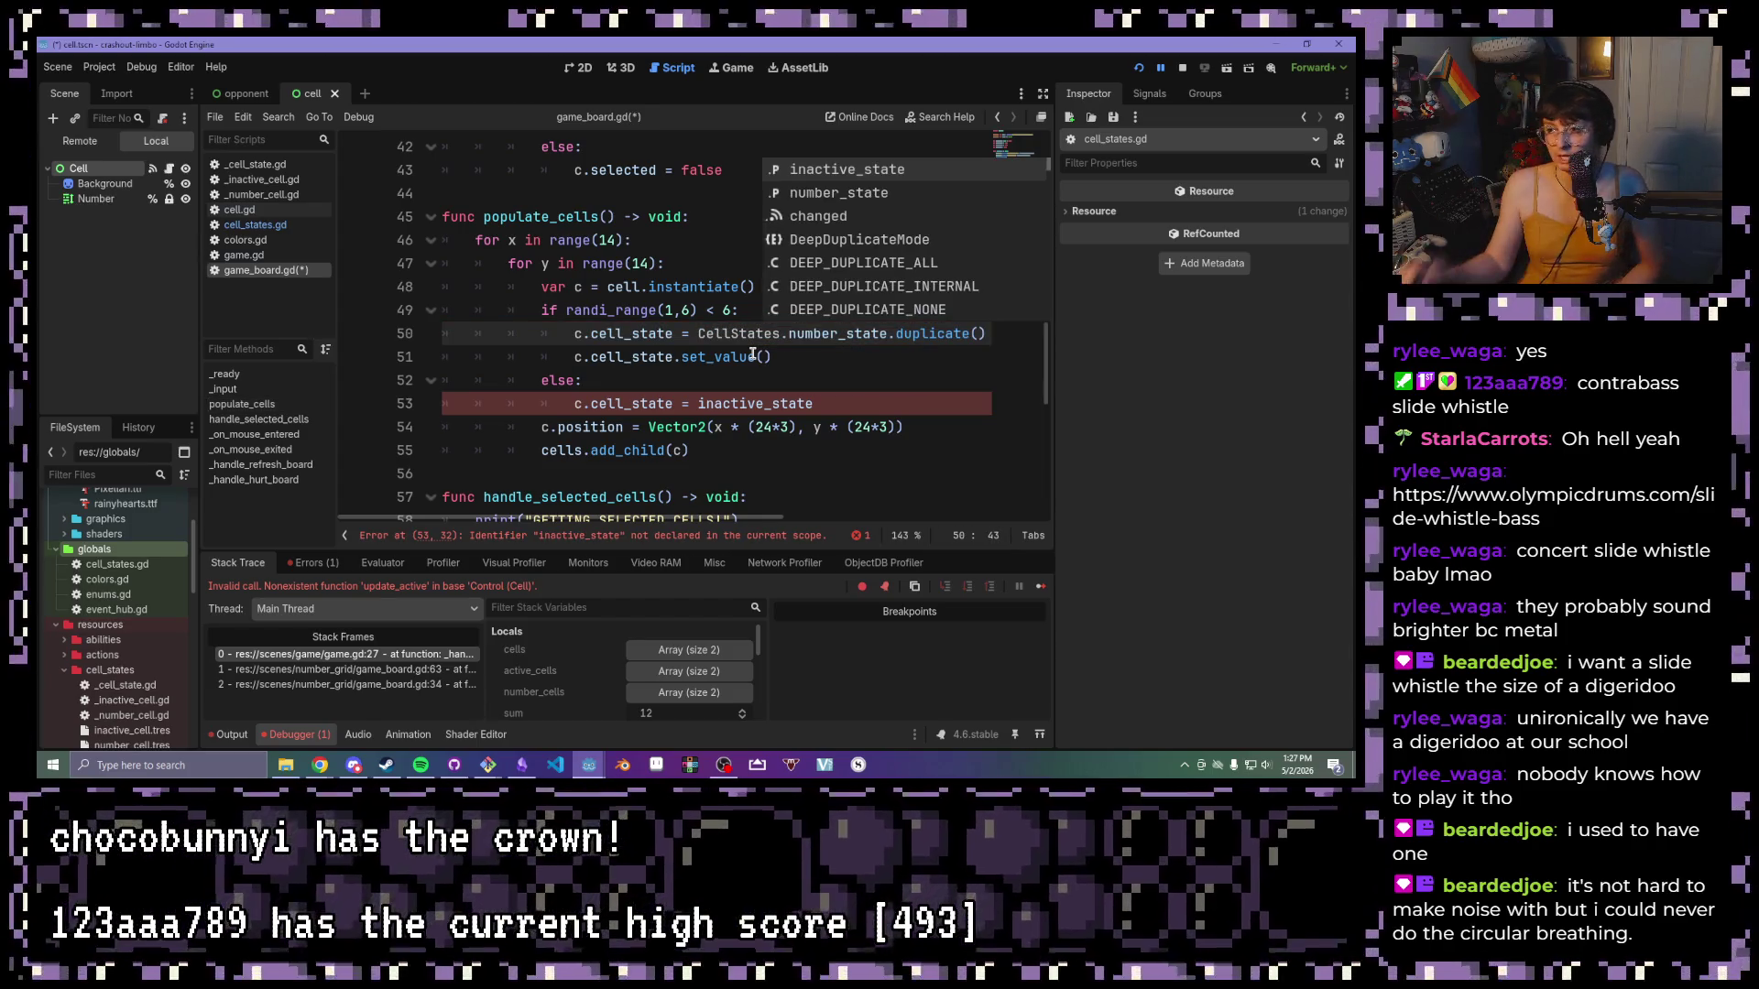
- Prefix inactive_state on line 53 with CellStates. and save the script
left_click(761, 376)
left_click(698, 405)
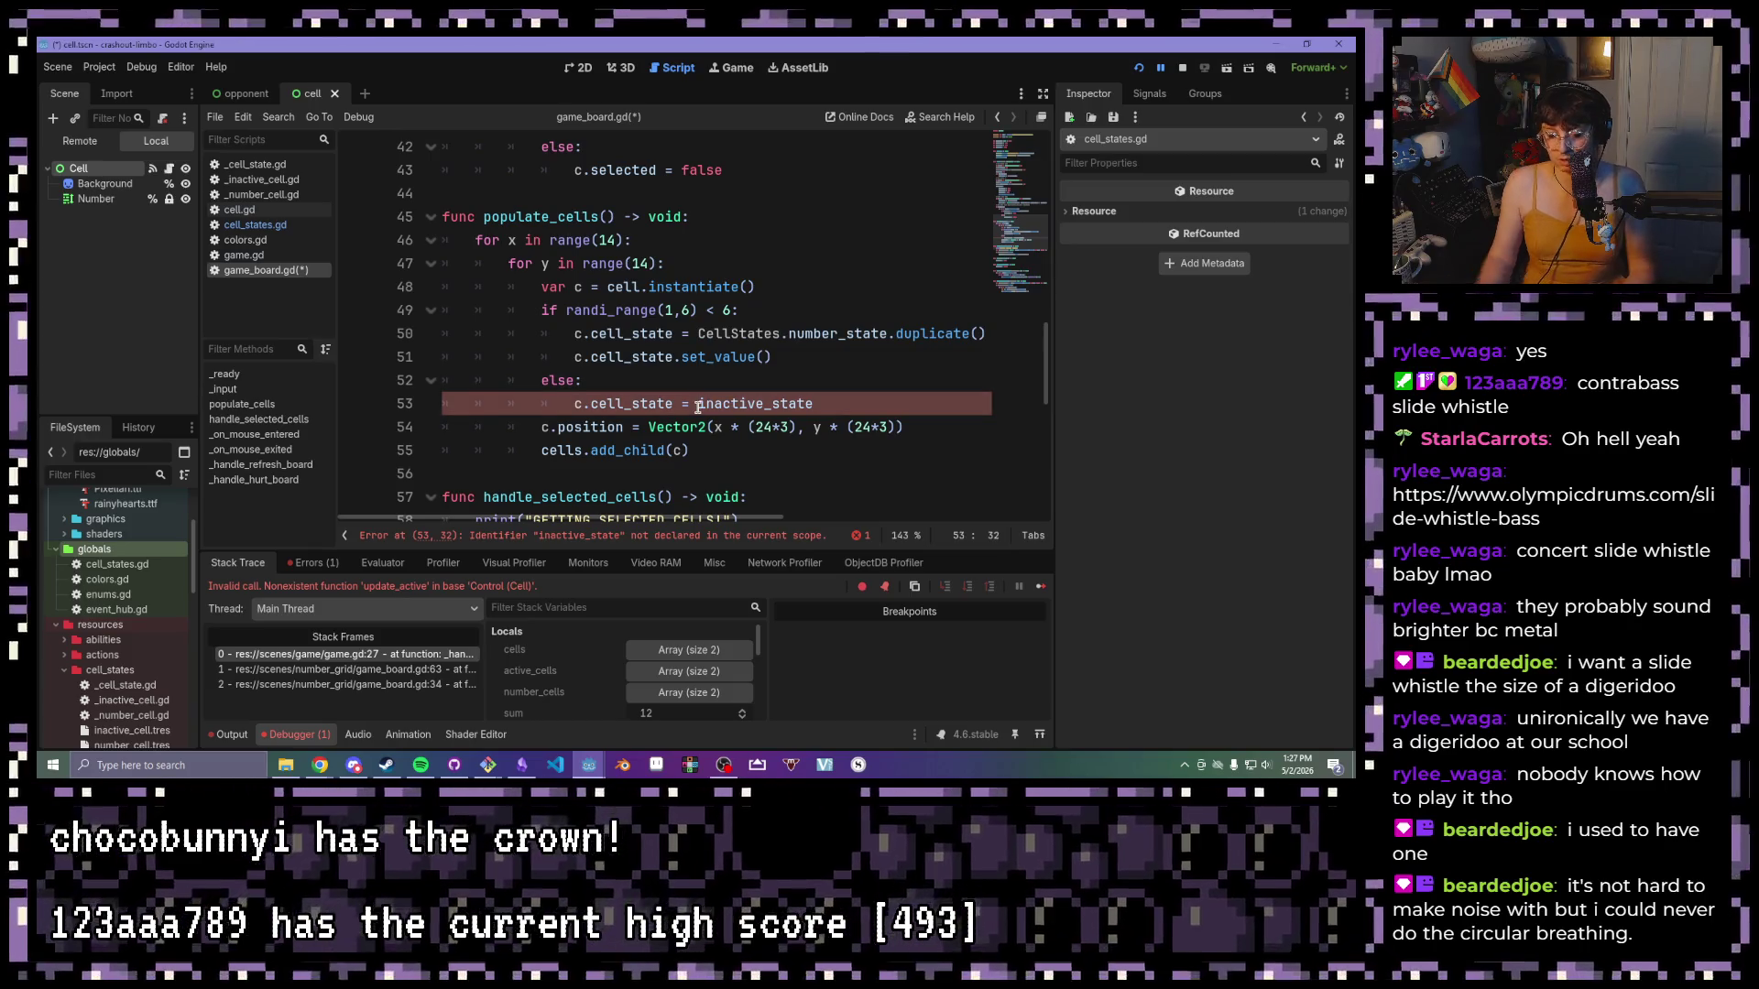
type("CellStates")
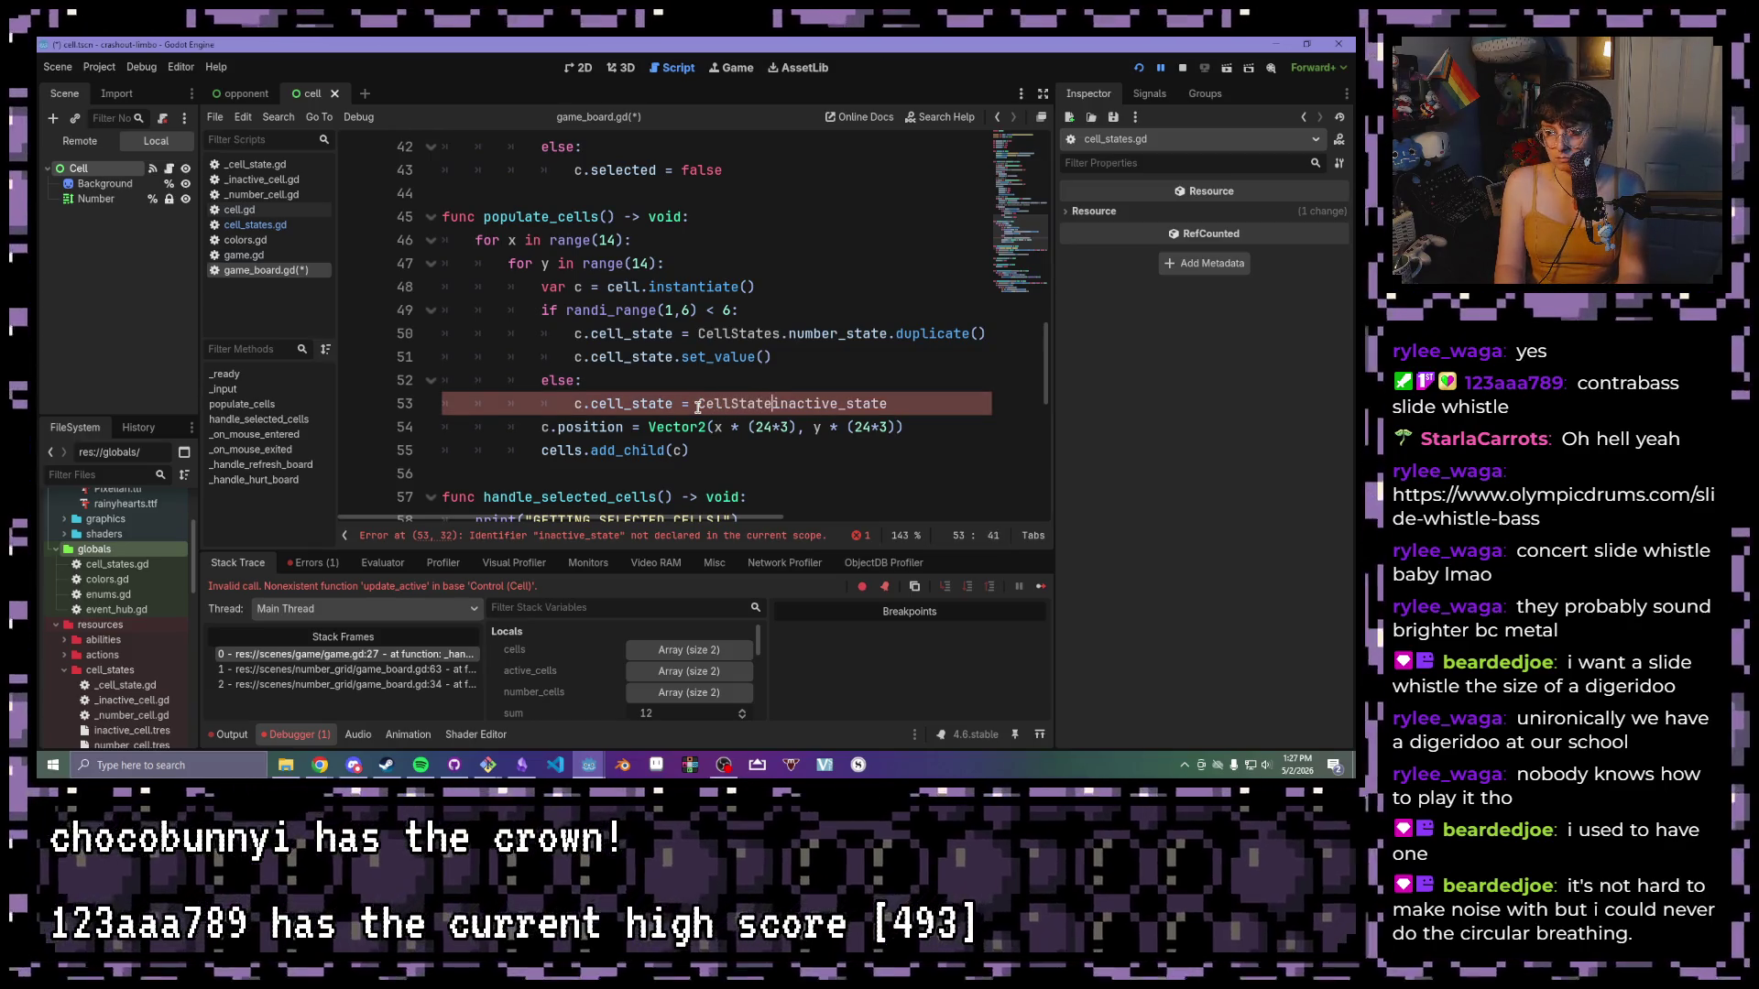
type(".")
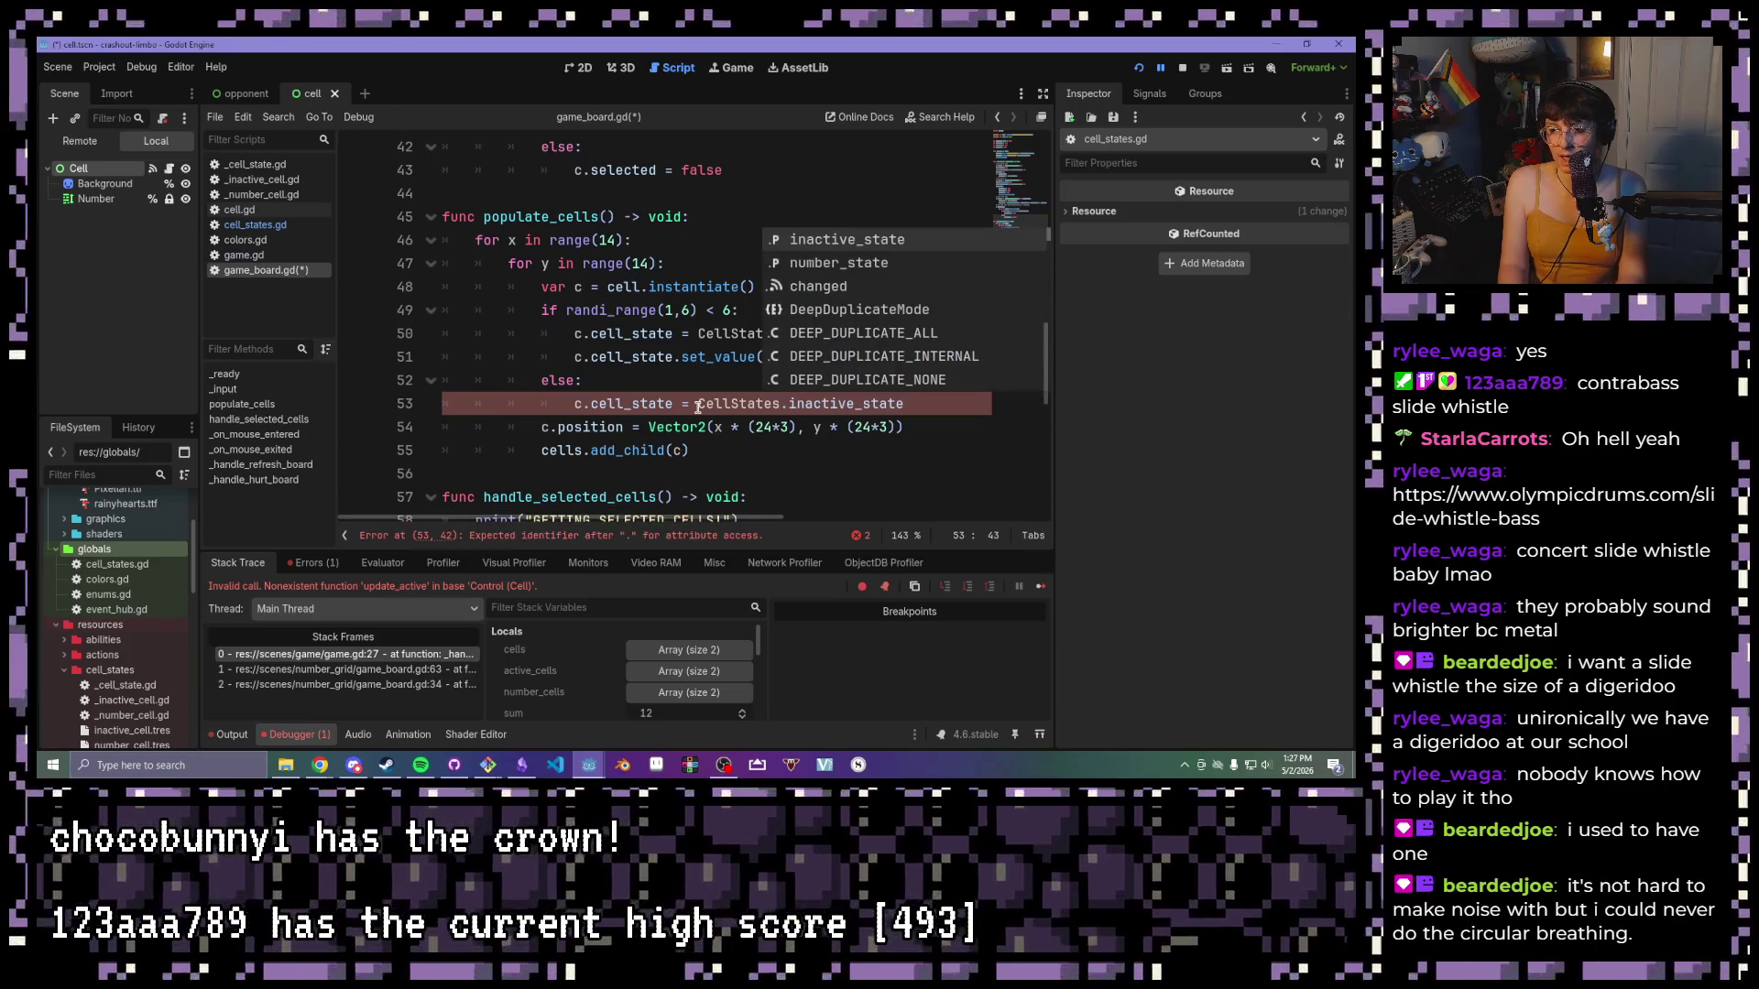
key("ctrl+s")
left_click(920, 400)
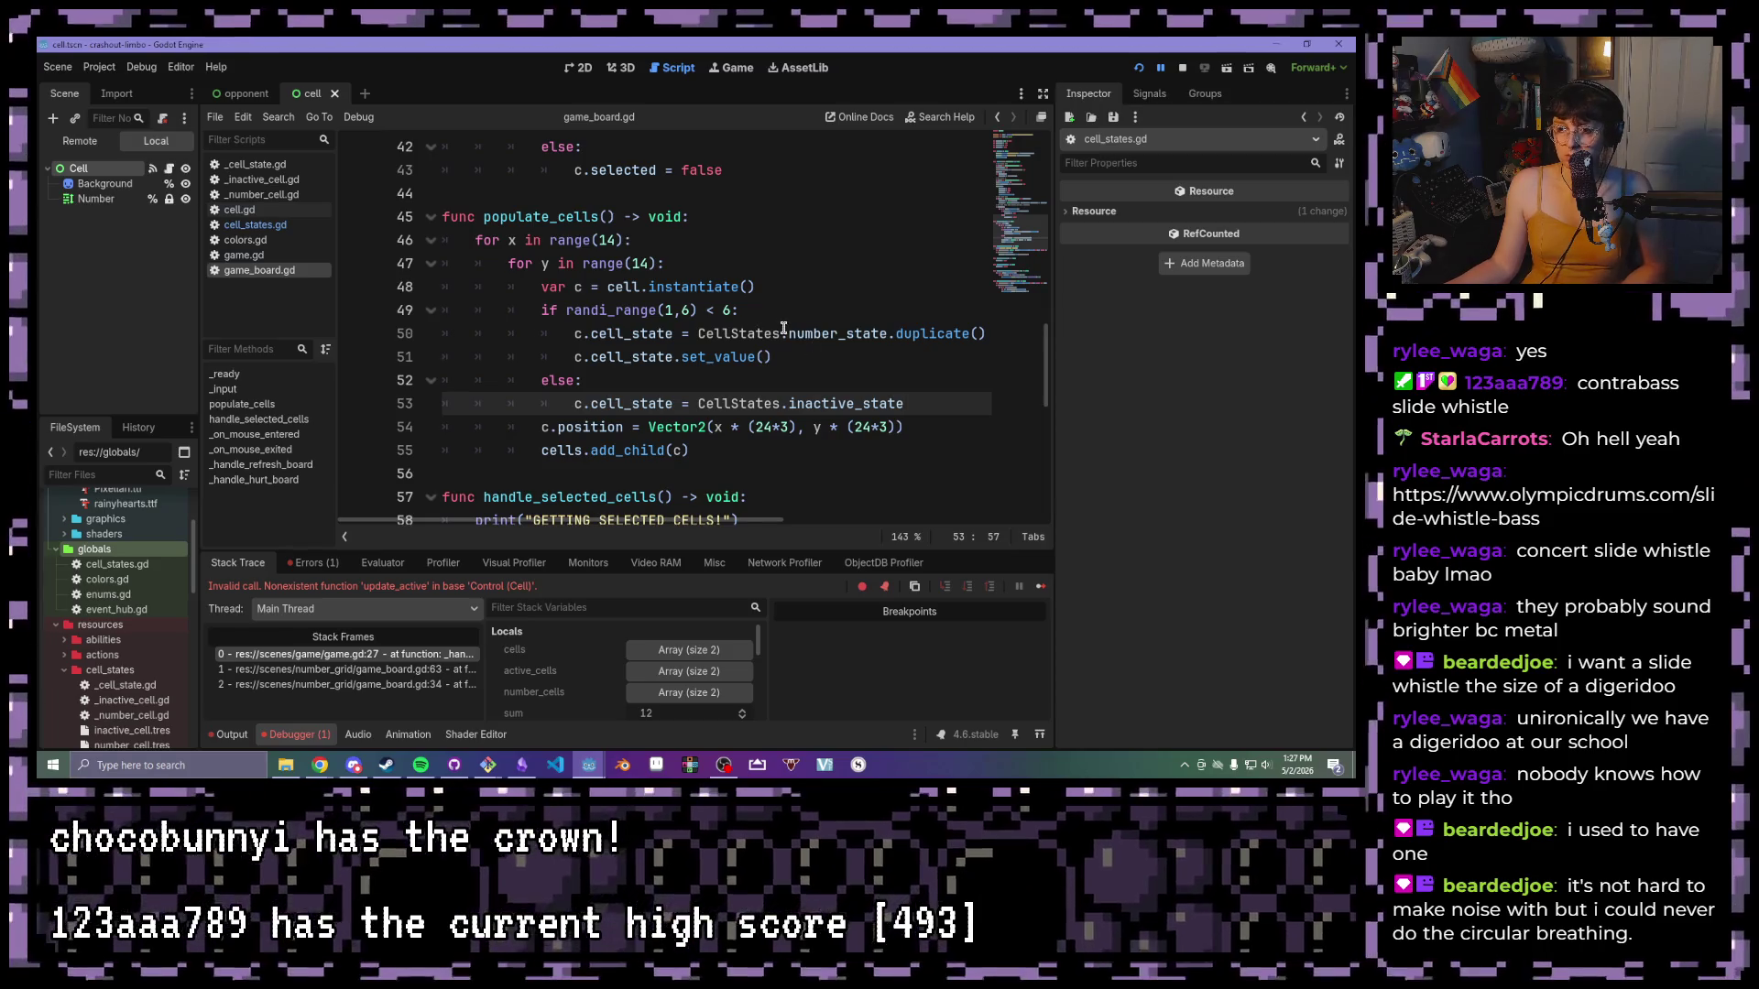
scroll(784, 328, "down", 1)
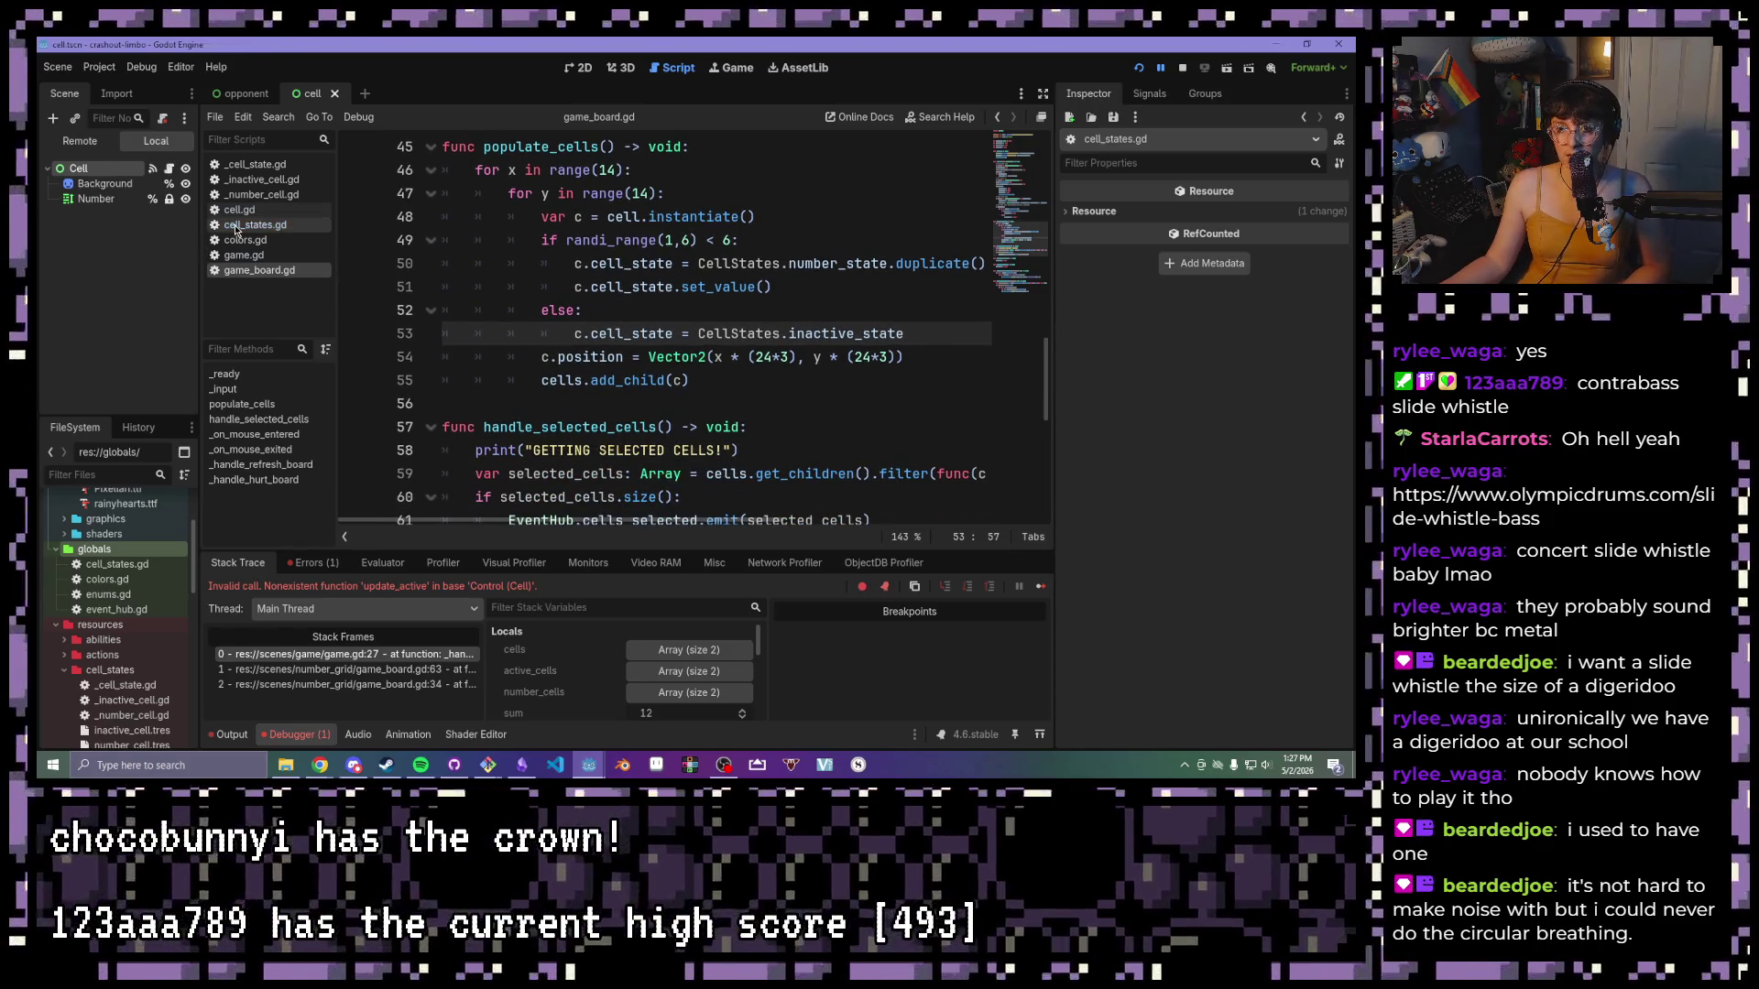
- In game.gd line 27, replace update_active(false) with cell_state = CellStates.inactive_state and remove the stray blank line
left_click(258, 259)
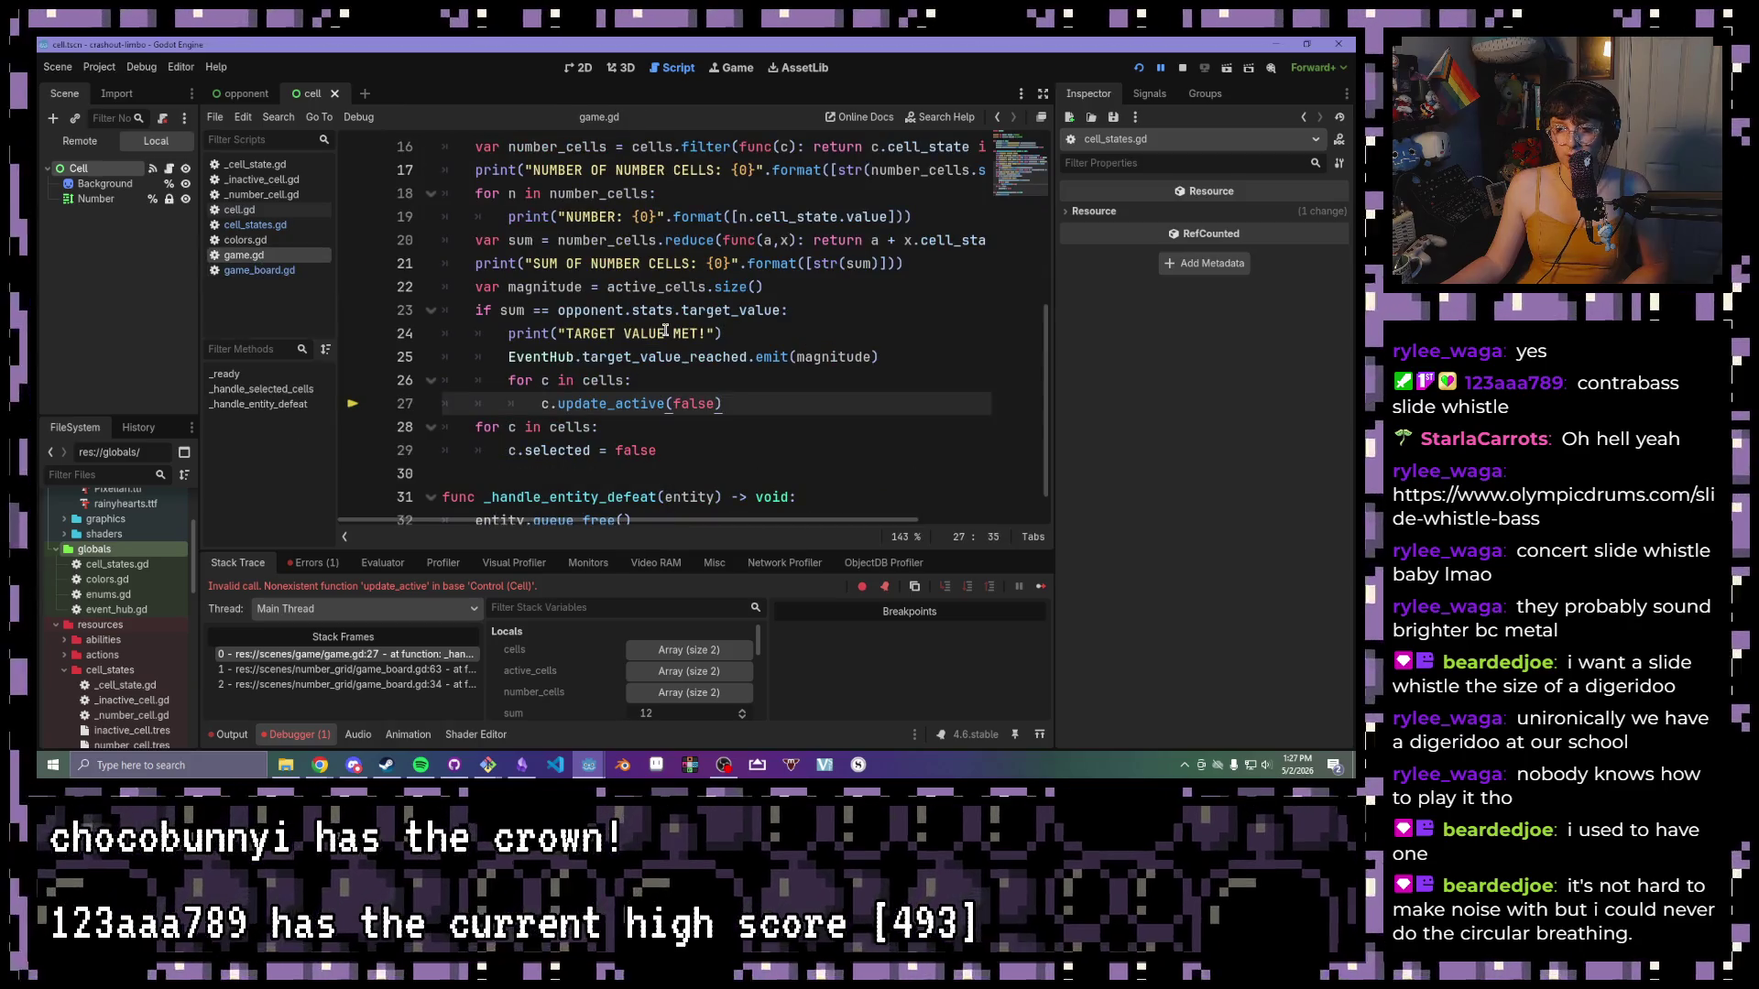
mouse_move(762, 399)
left_mouse_down()
mouse_move(463, 403)
mouse_move(553, 403)
left_mouse_up()
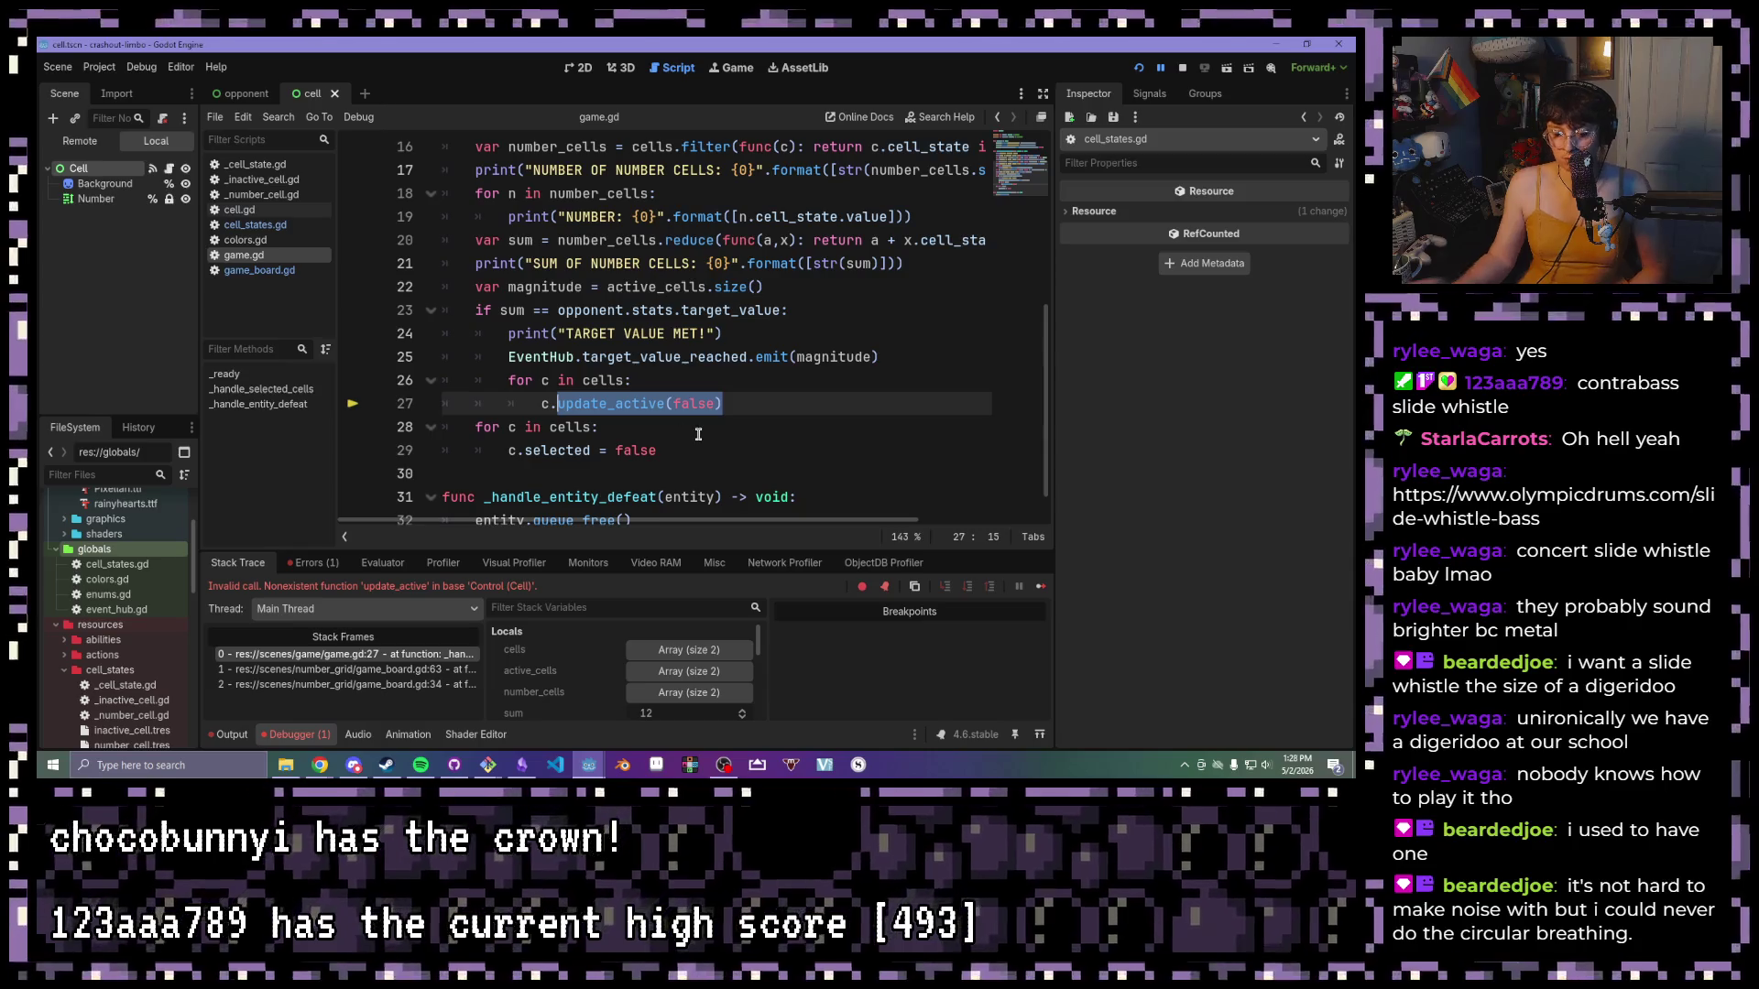
type("cell_state")
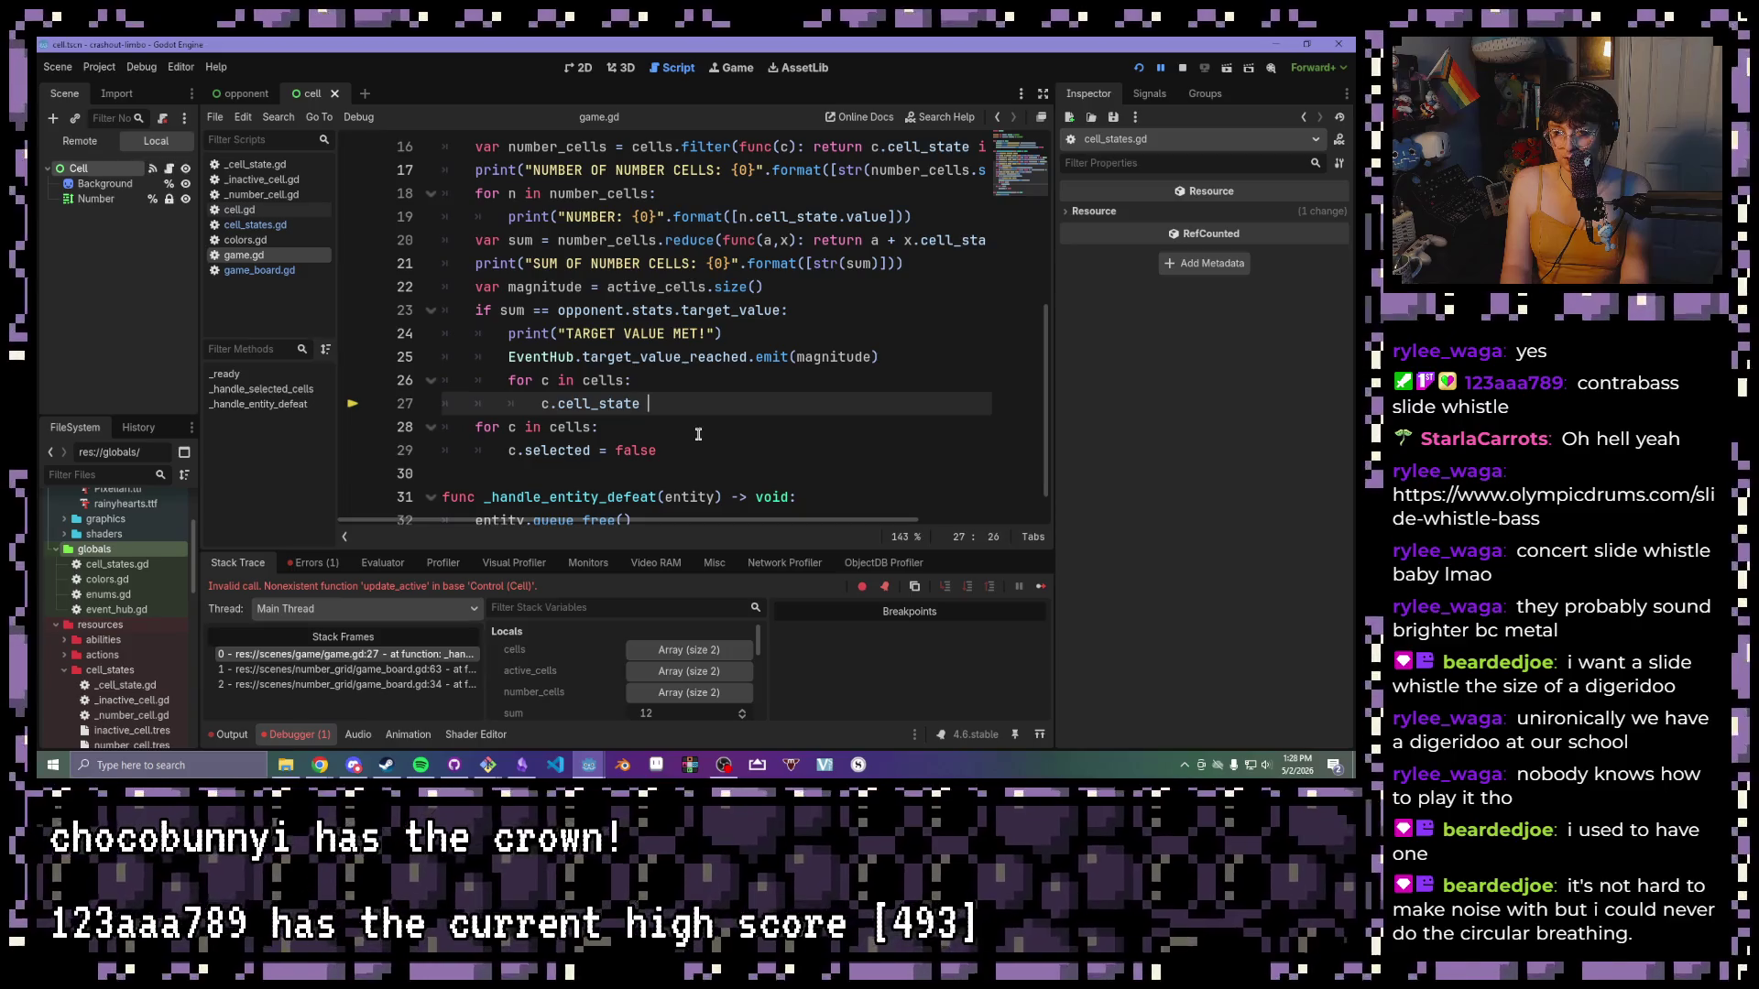
type(" = CellStates.")
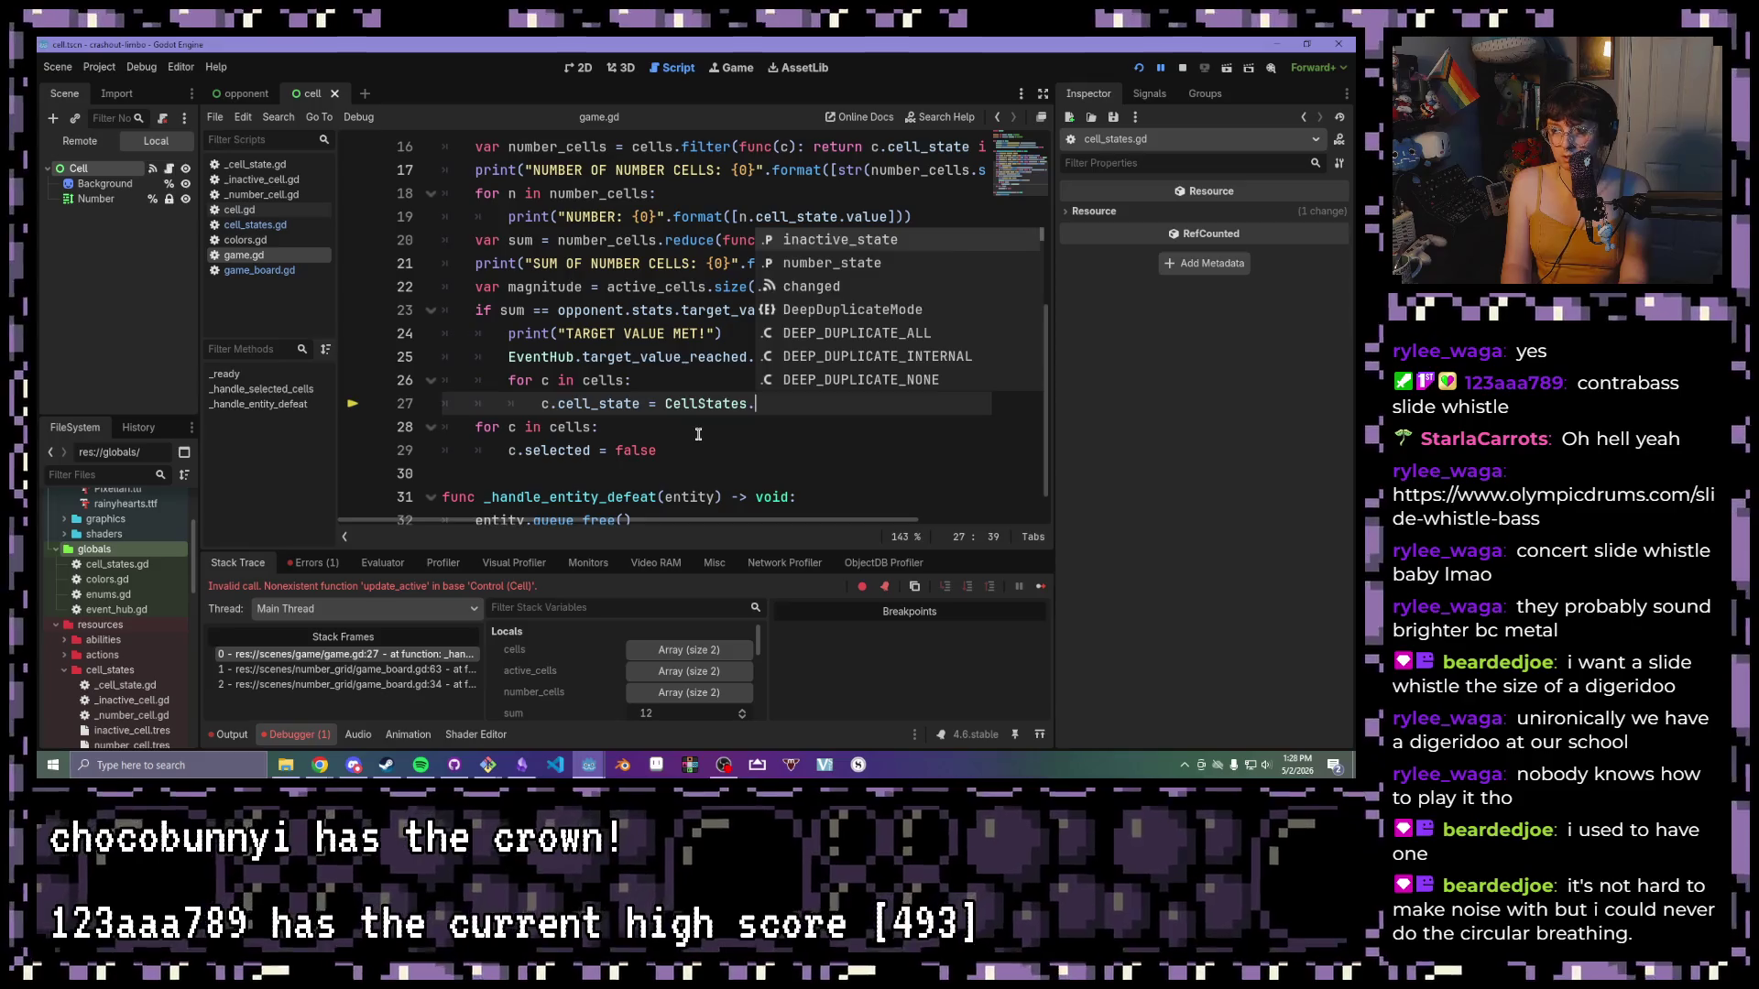
key("Return")
left_click(706, 469)
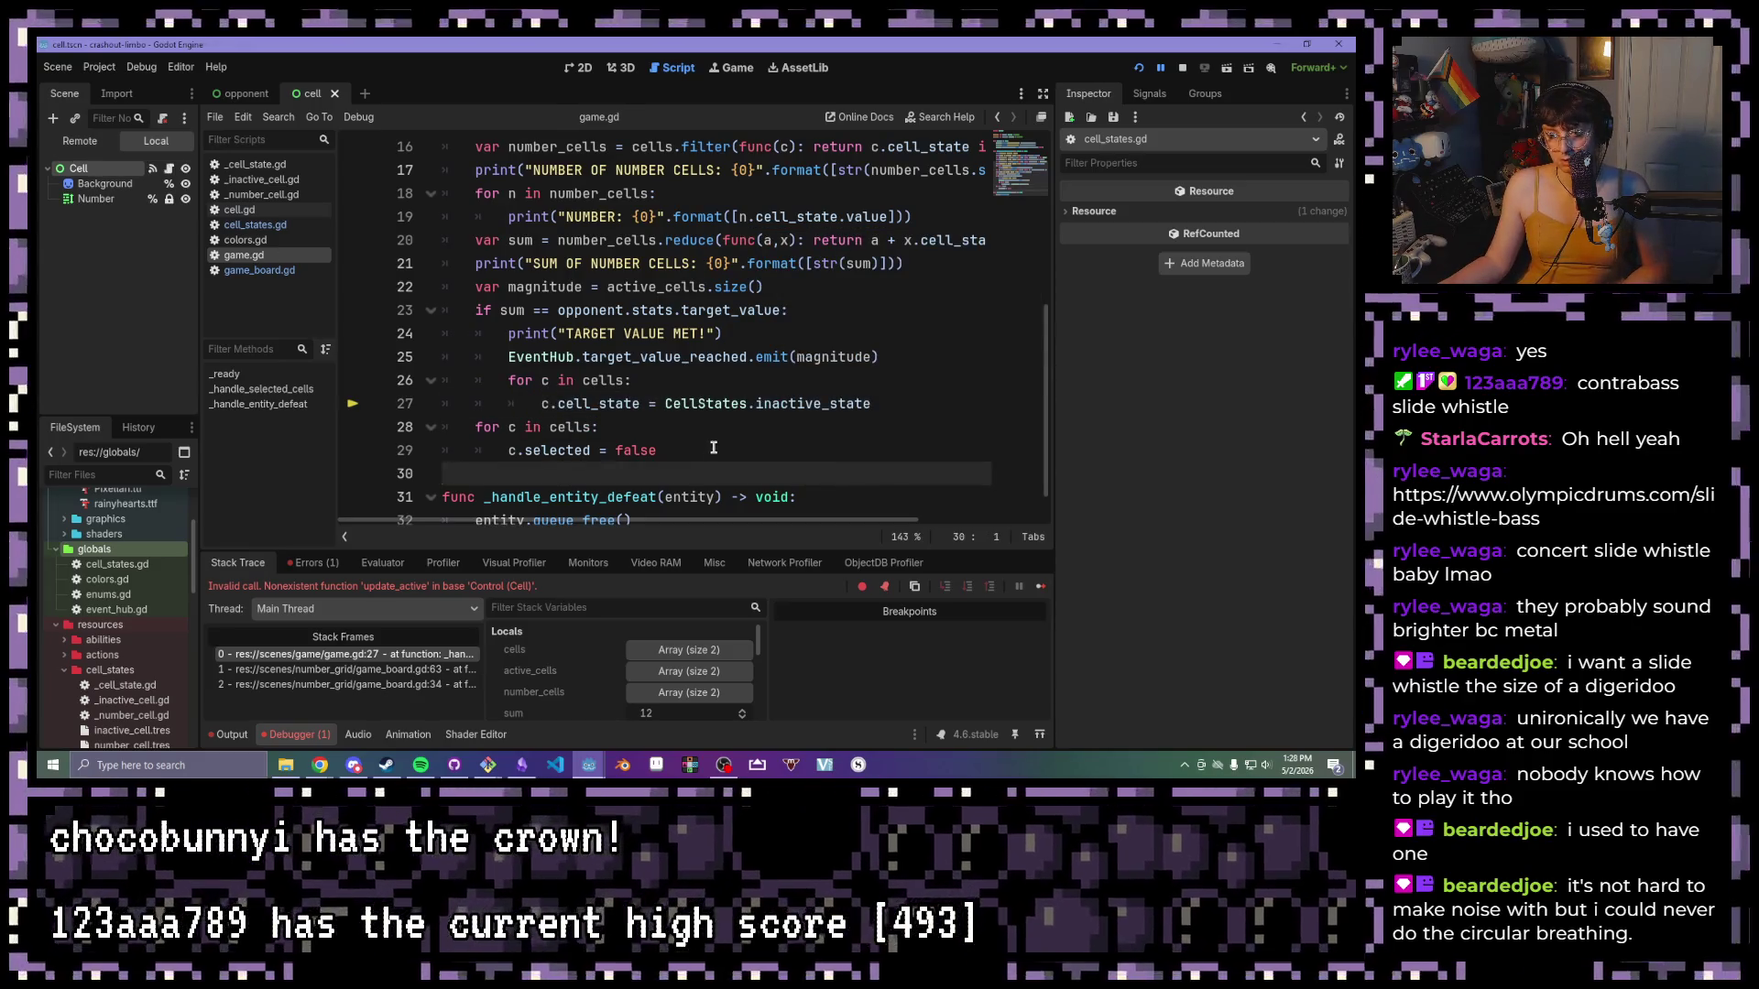
key("Left")
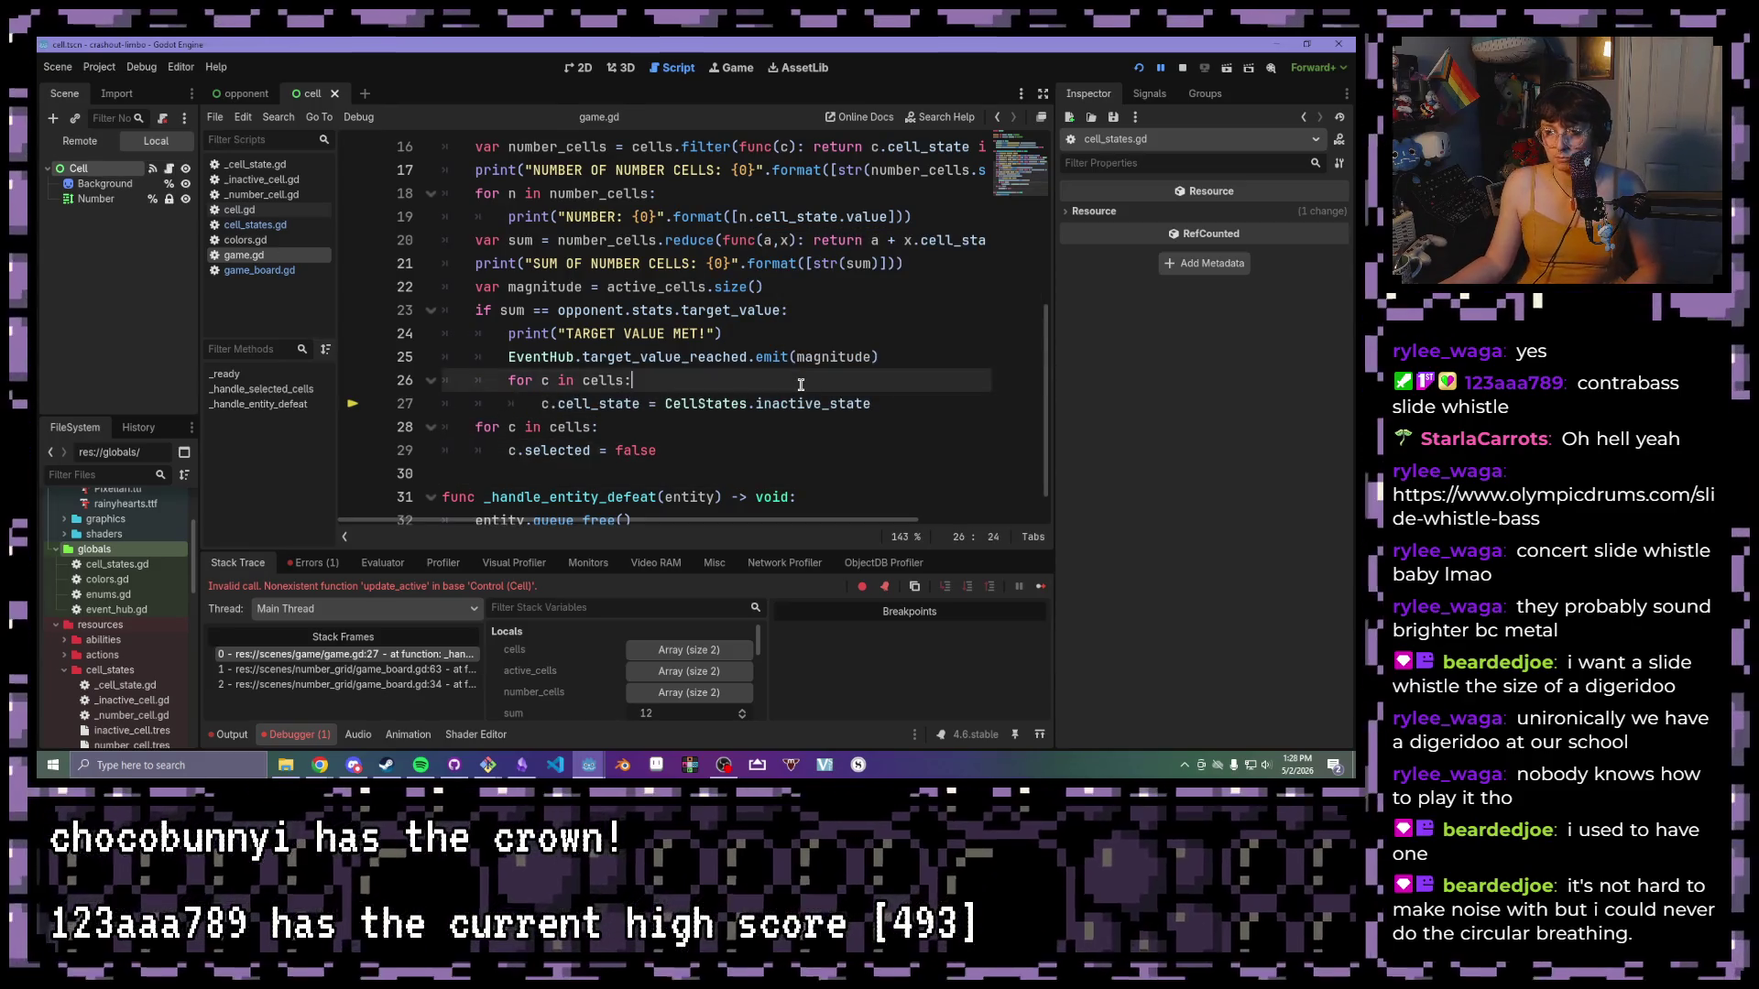
- Run the game and inspect the stack frame at game_board.gd line 50, where CellStates is null
key("F5")
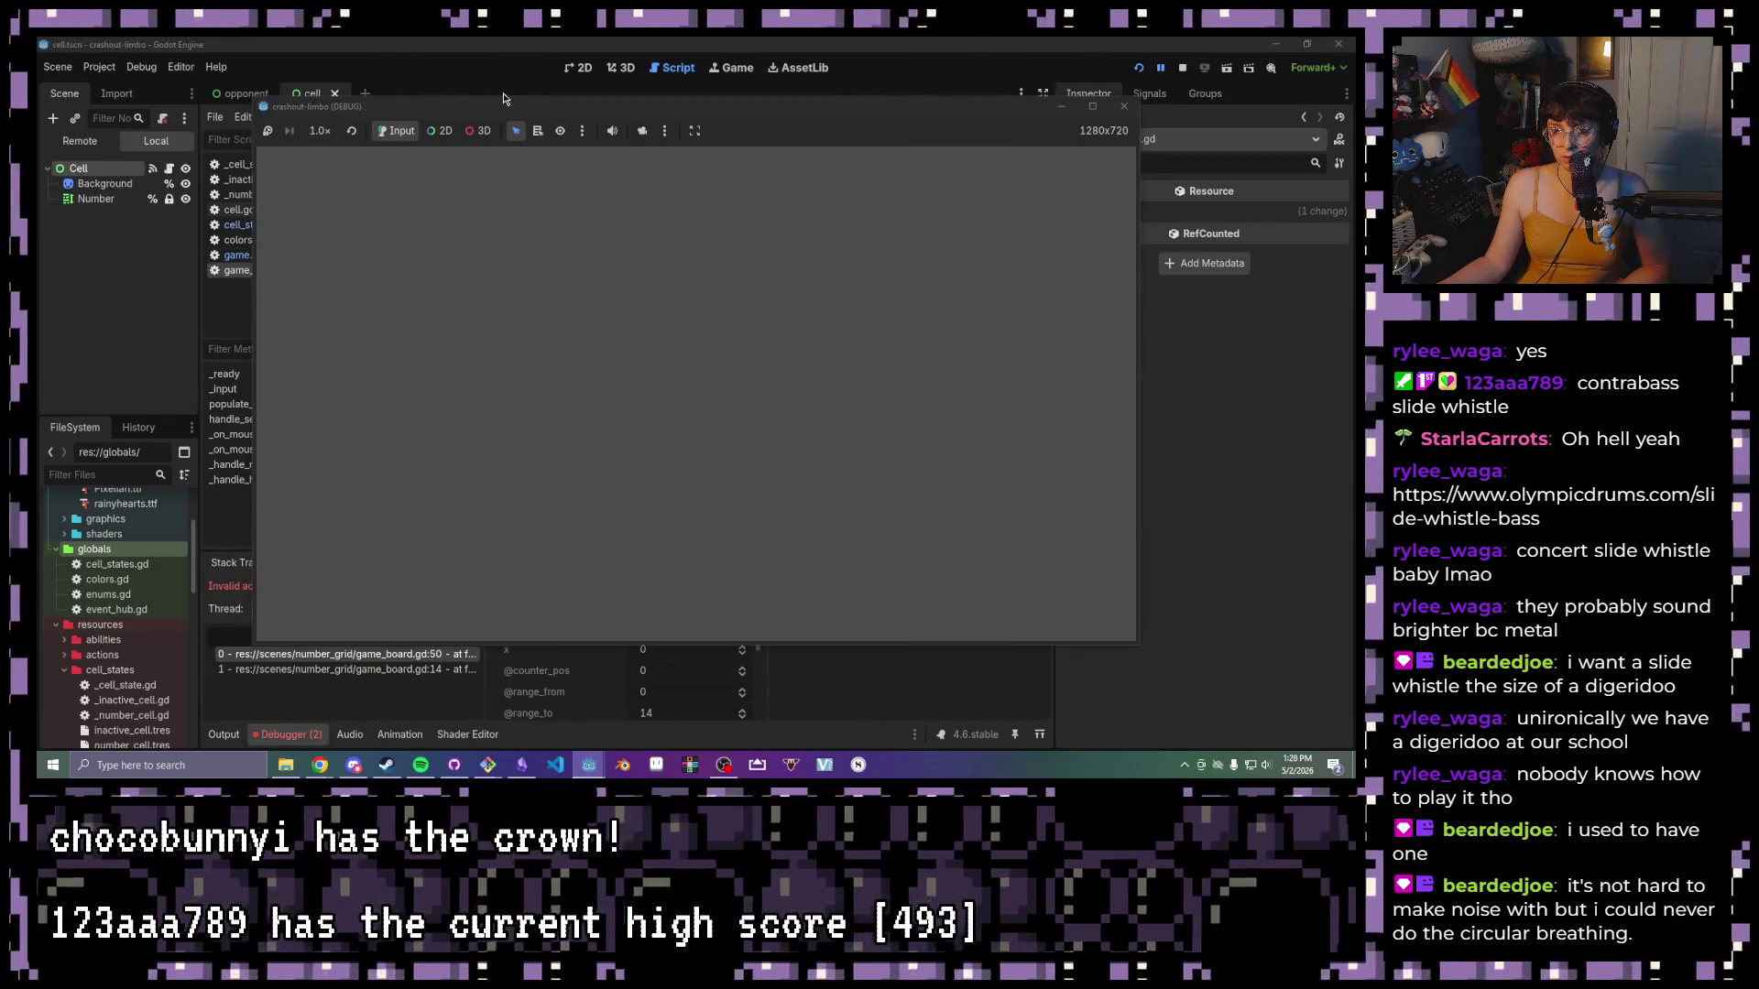
left_click_drag(496, 107, 885, 207)
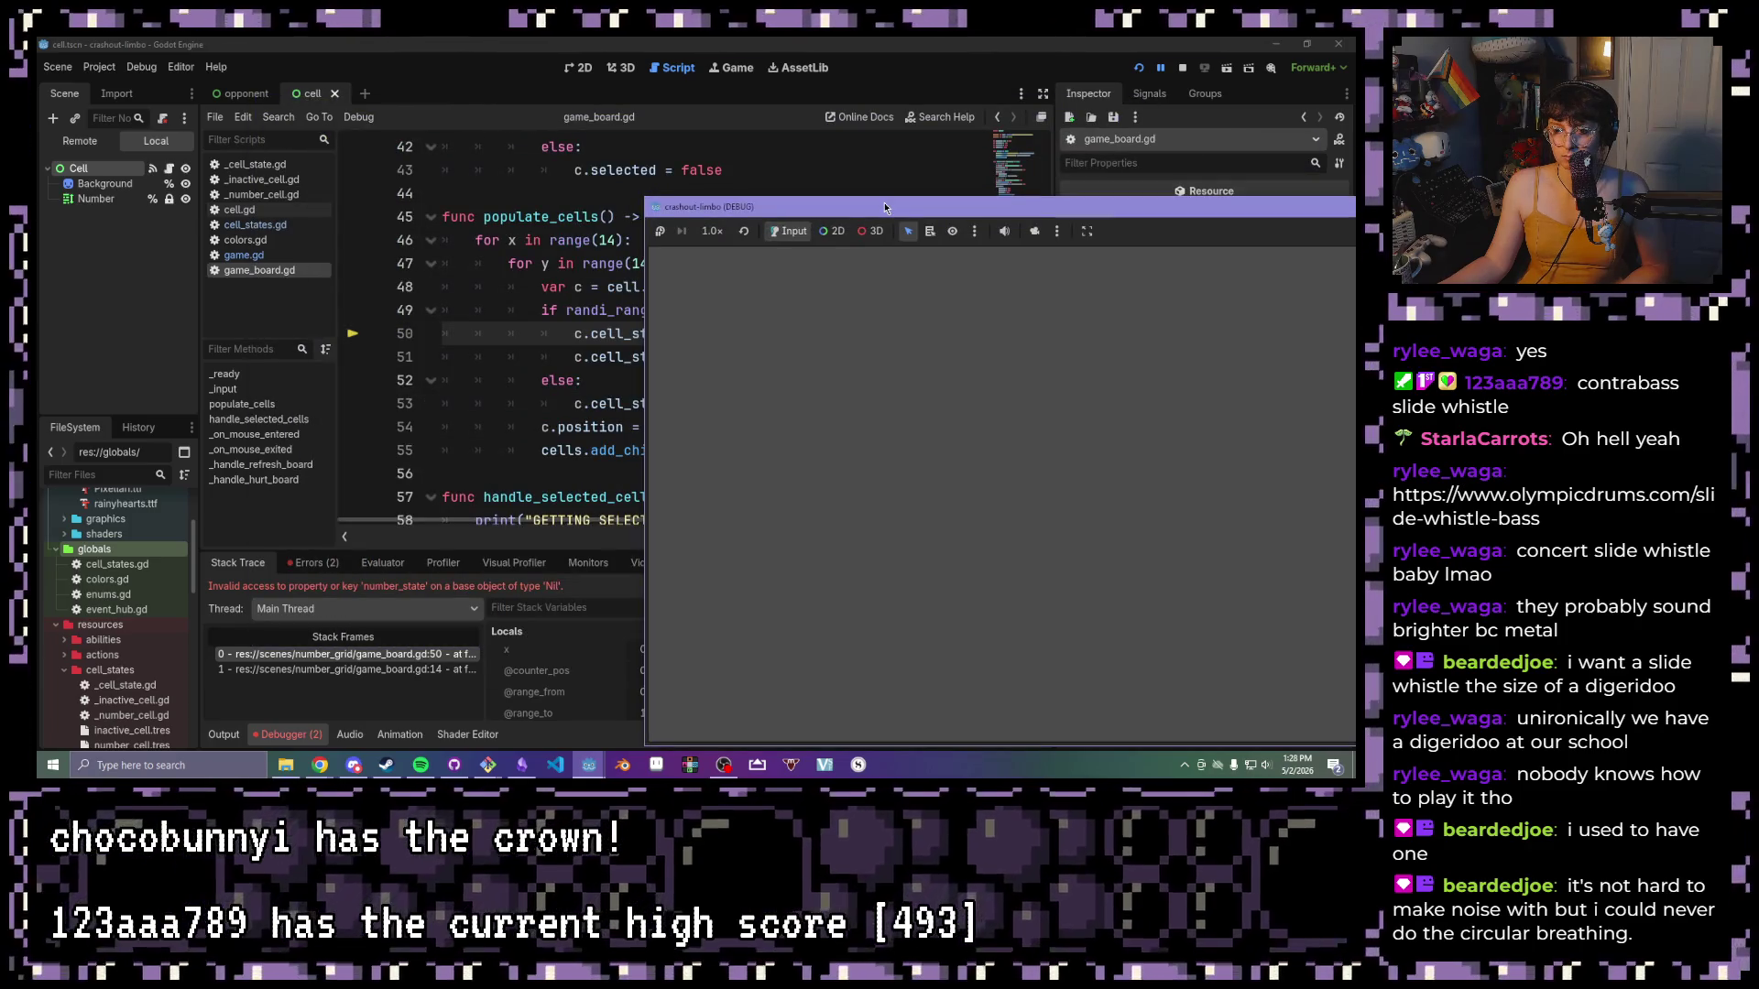
left_click_drag(885, 208, 881, 211)
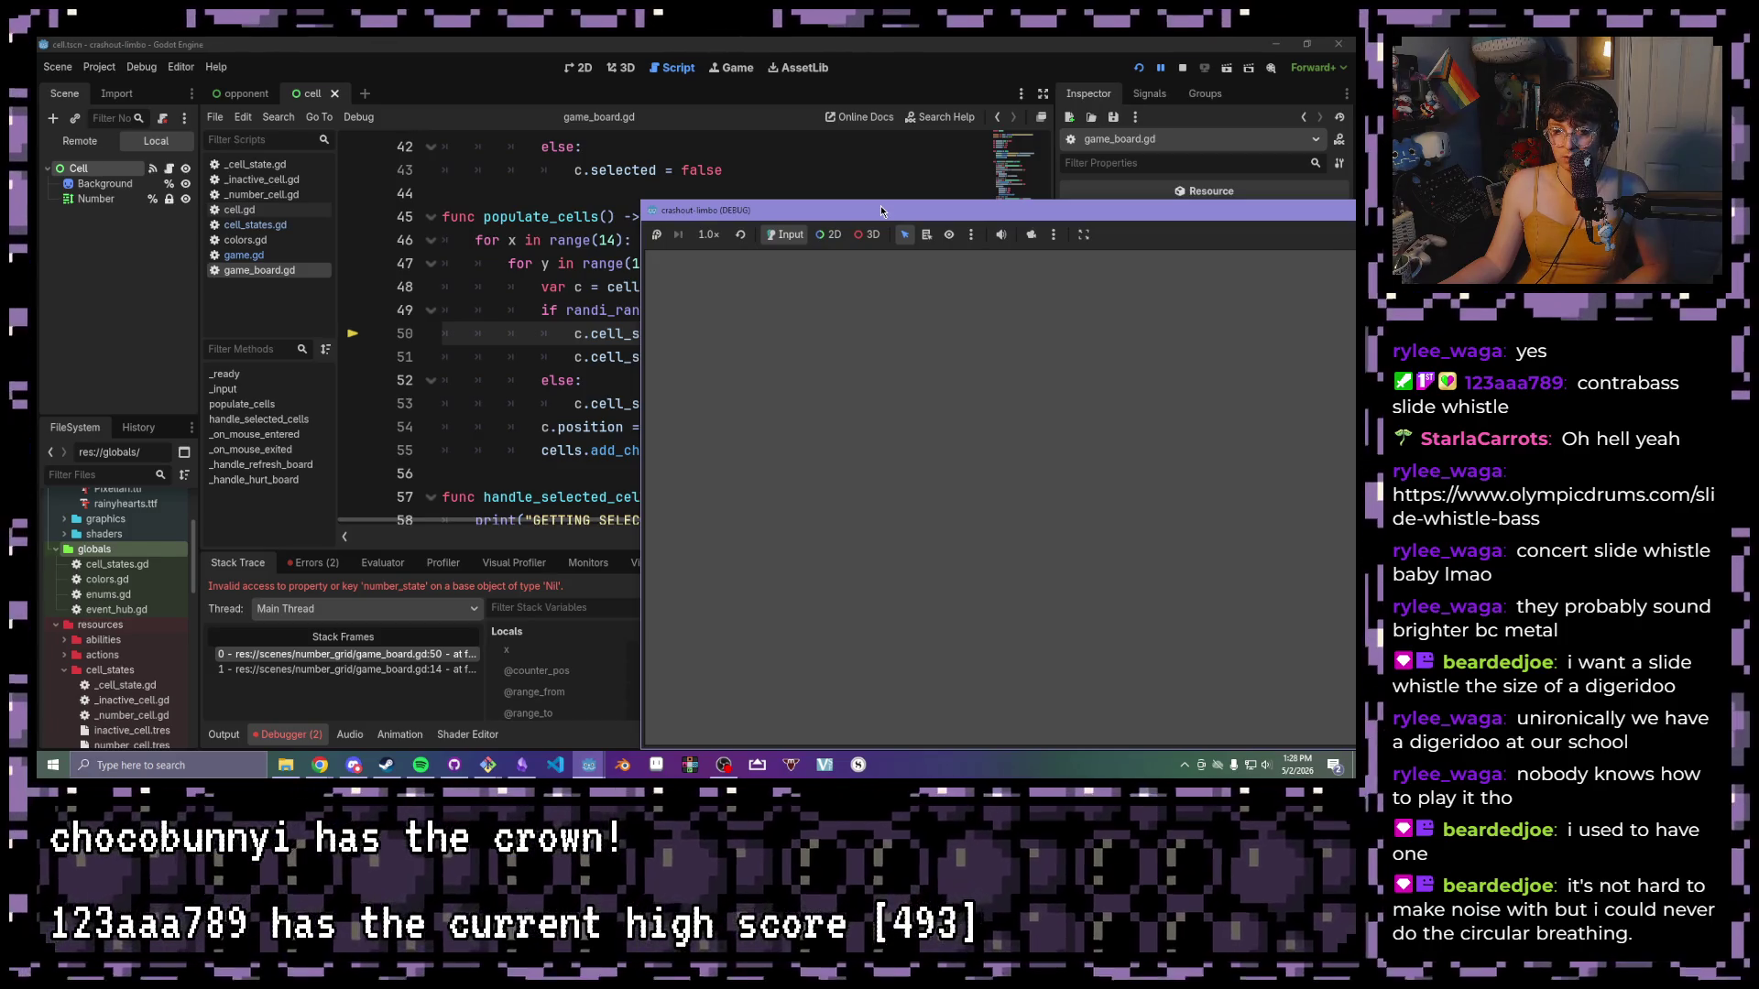
left_click(436, 589)
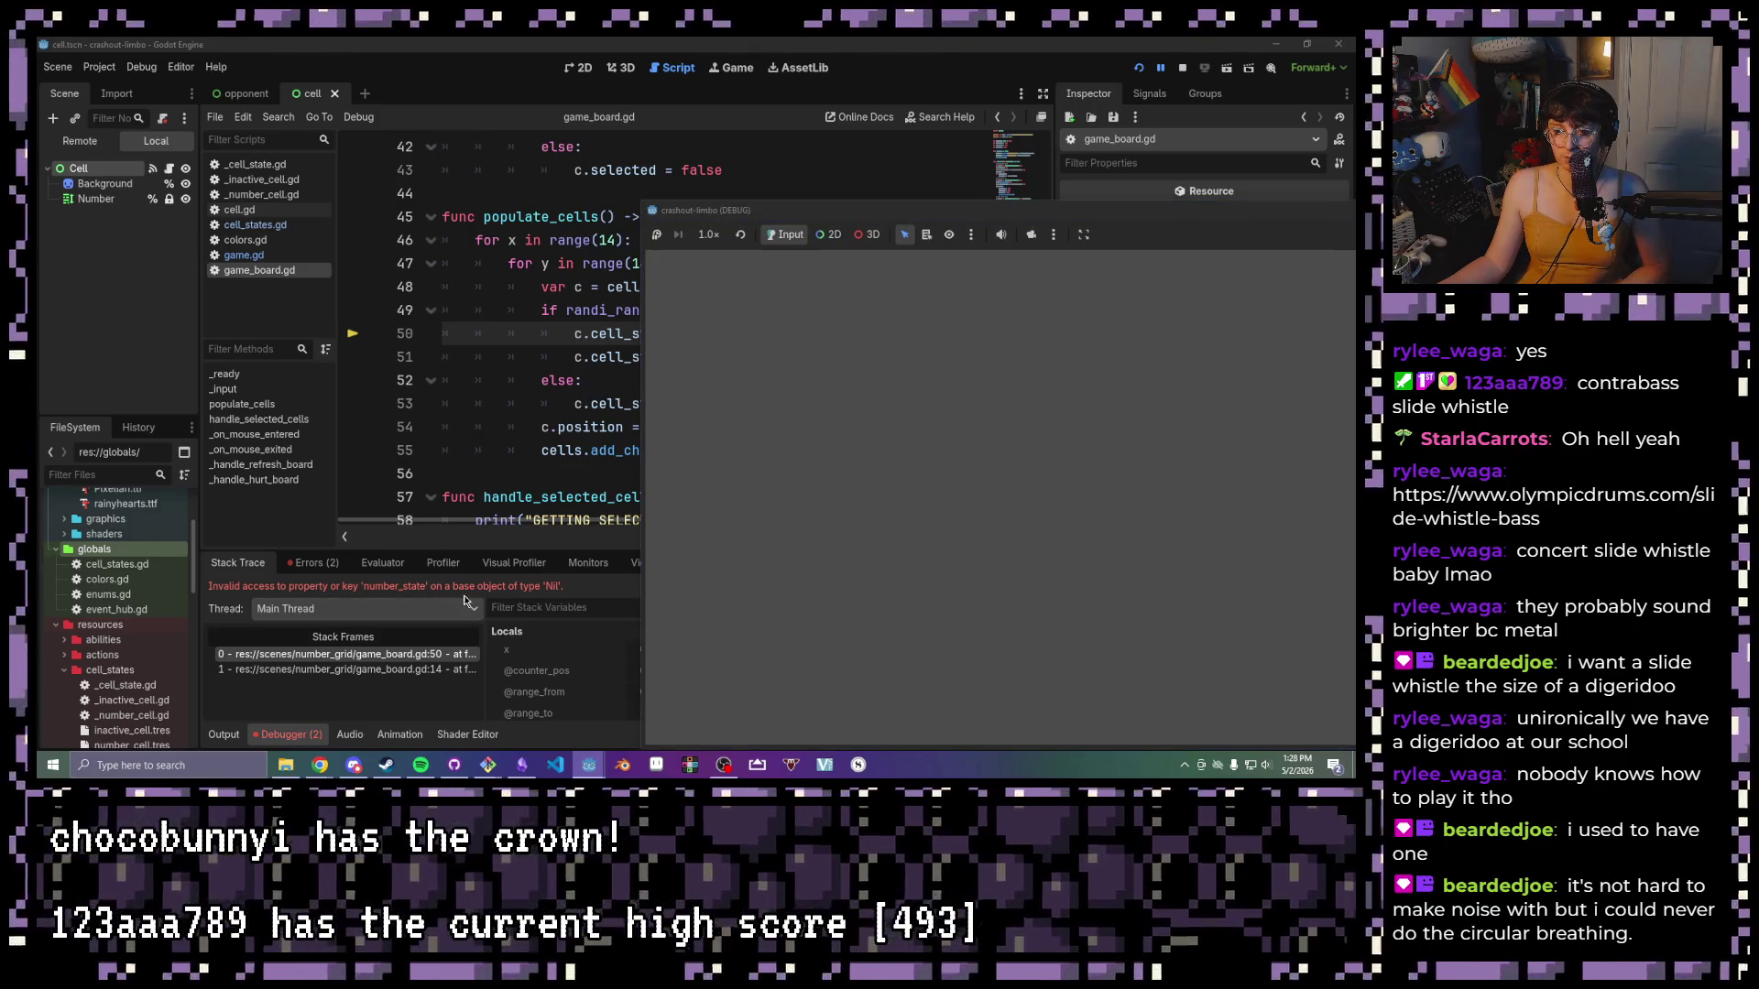
left_click(383, 656)
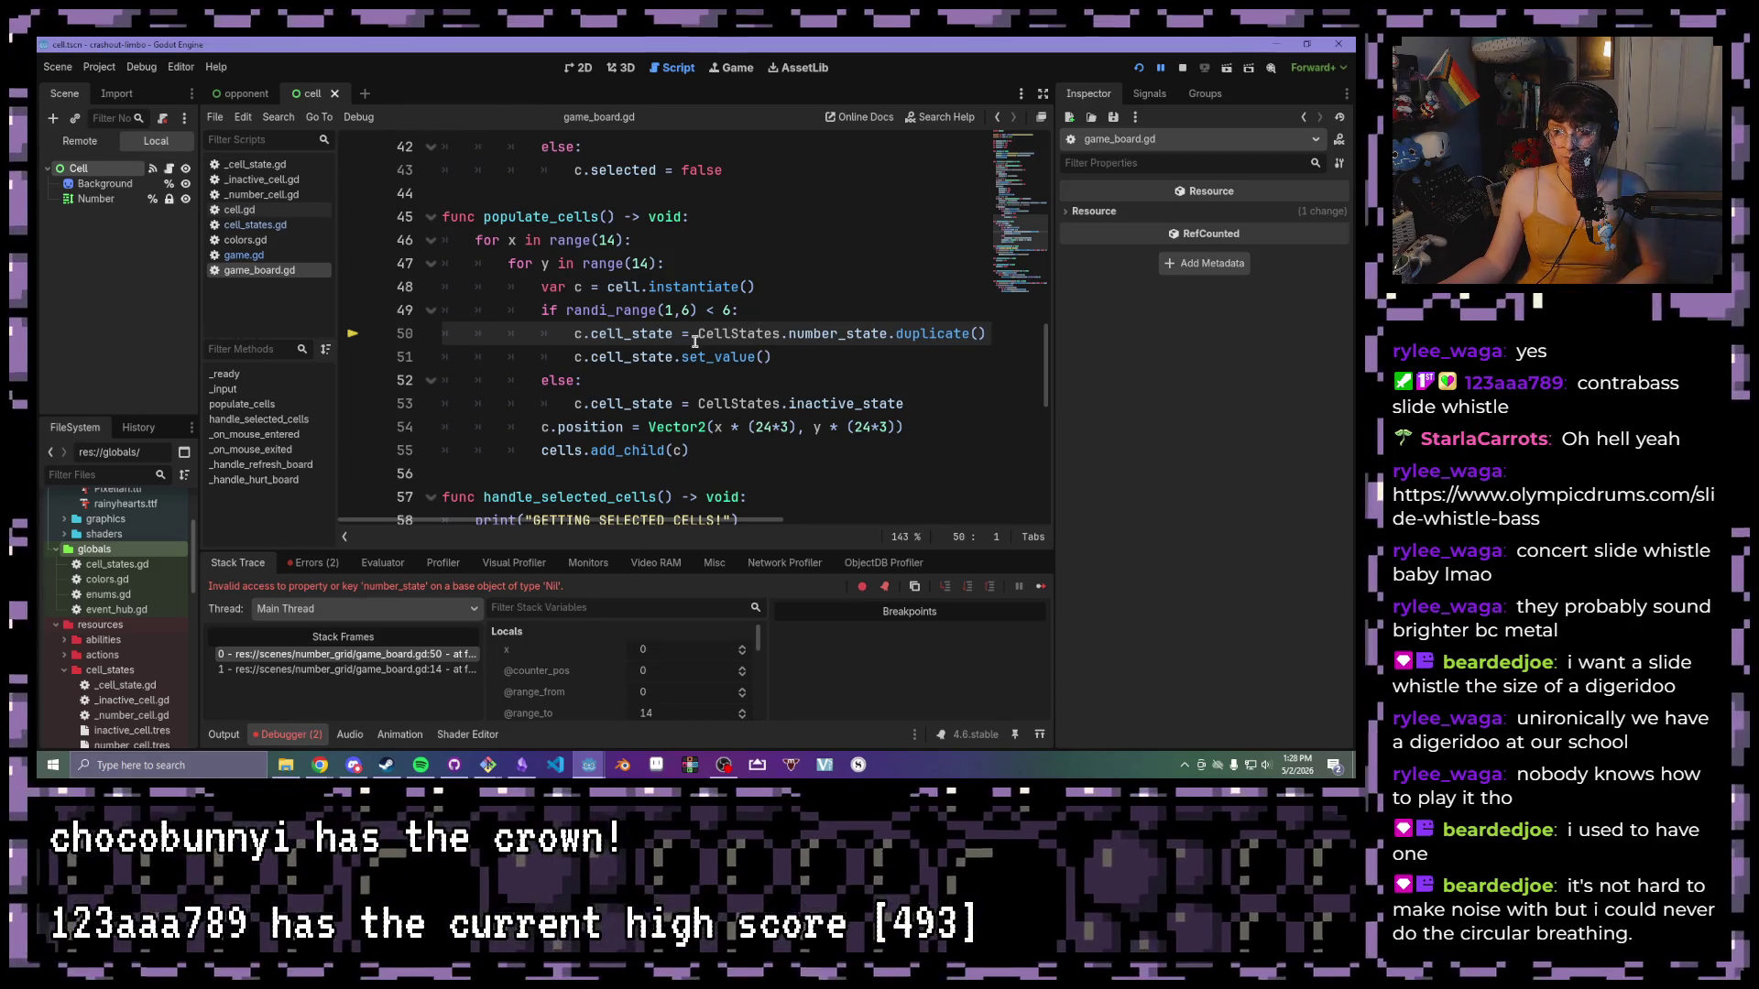
mouse_move(700, 333)
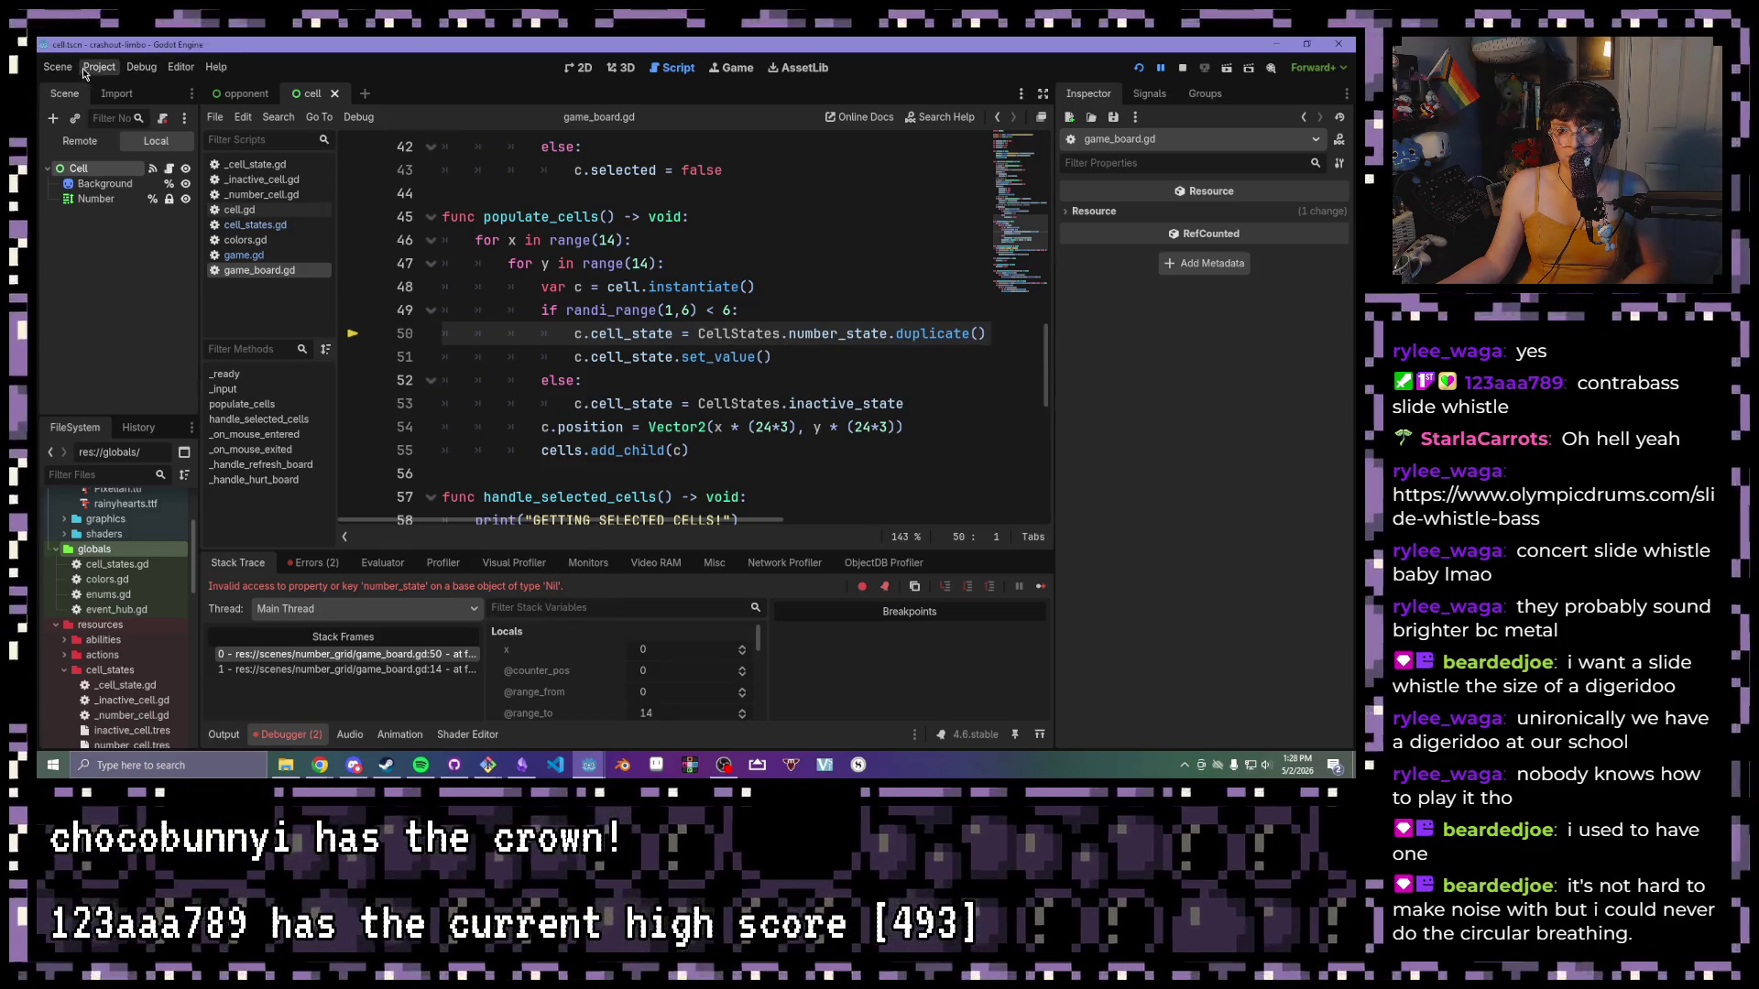
- Recheck the autoload list, open cell_states.gd, and view the Errors list showing it doesn't inherit from Node
left_click(99, 67)
left_click(127, 90)
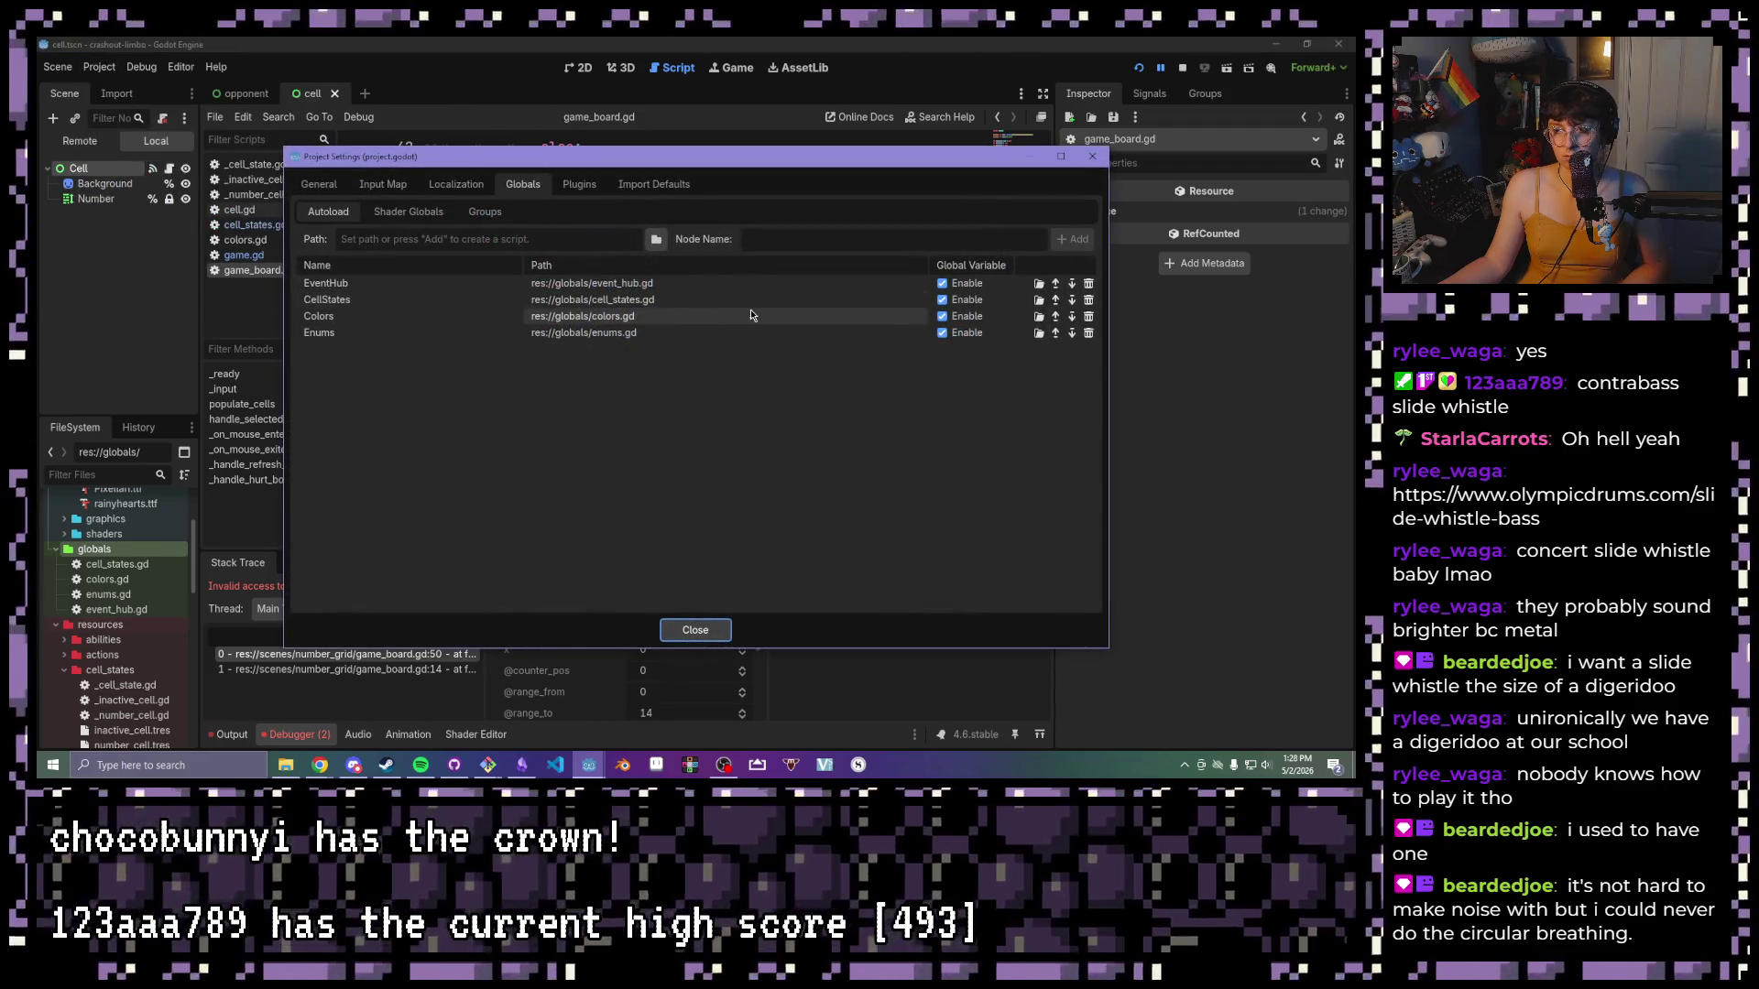
left_click(695, 640)
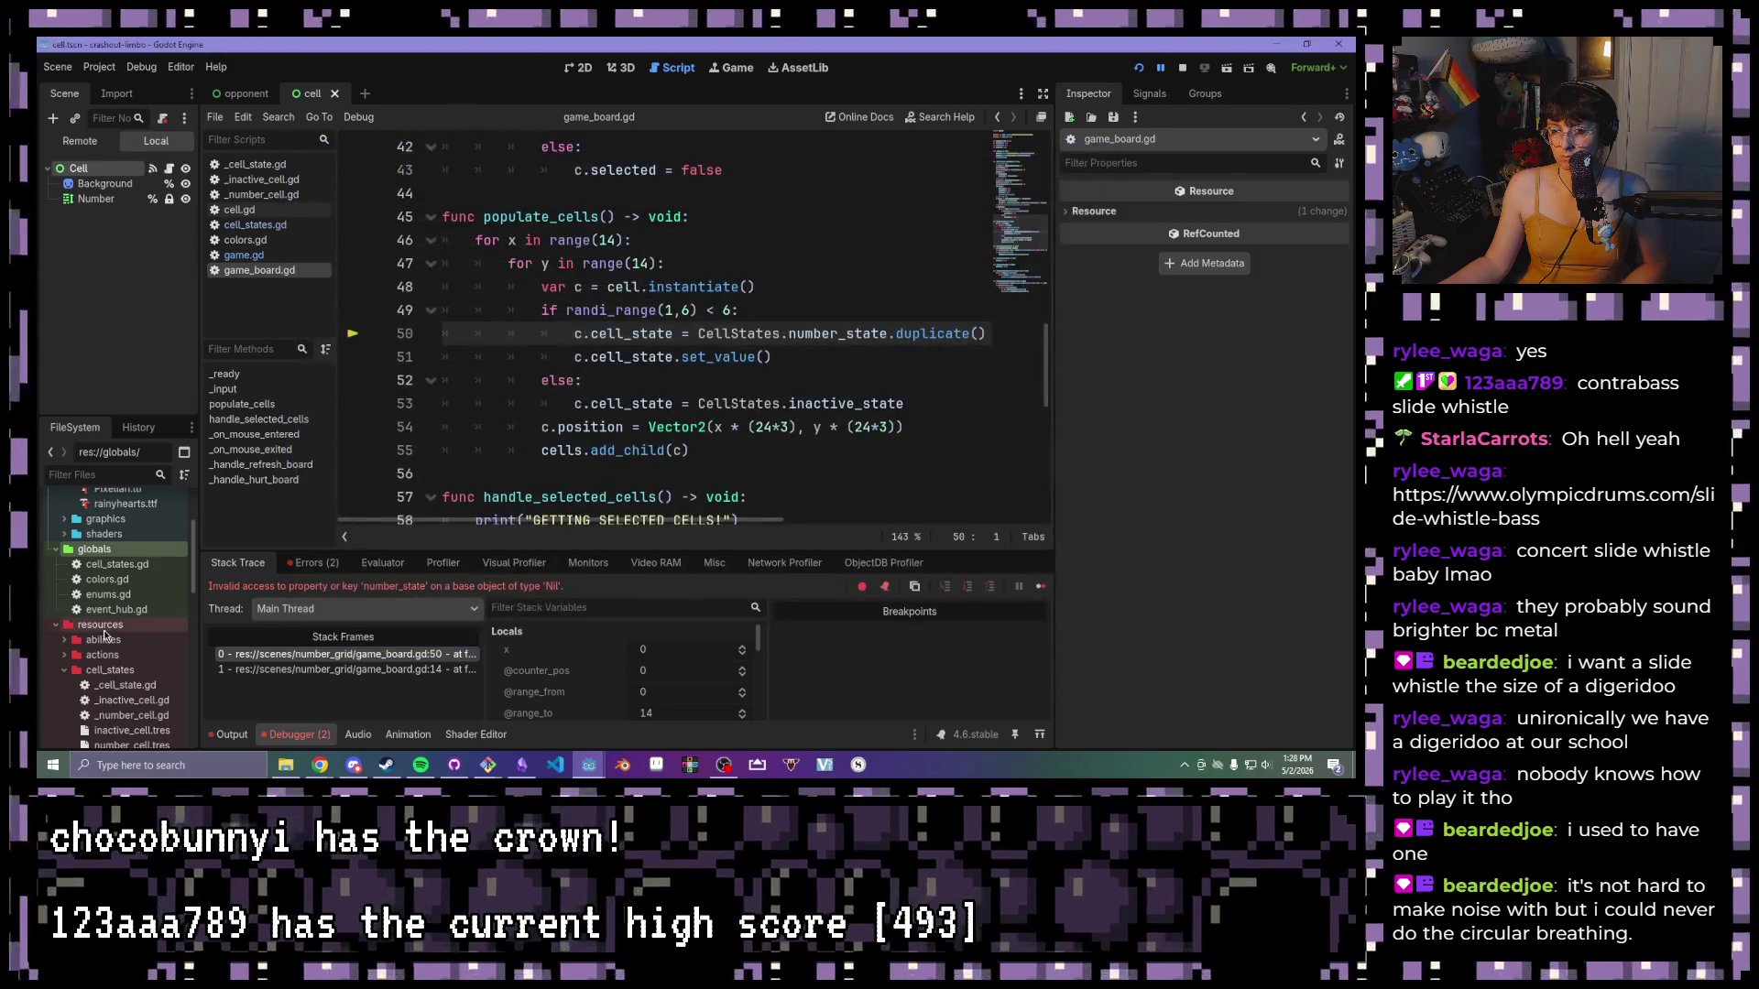
double_click(128, 563)
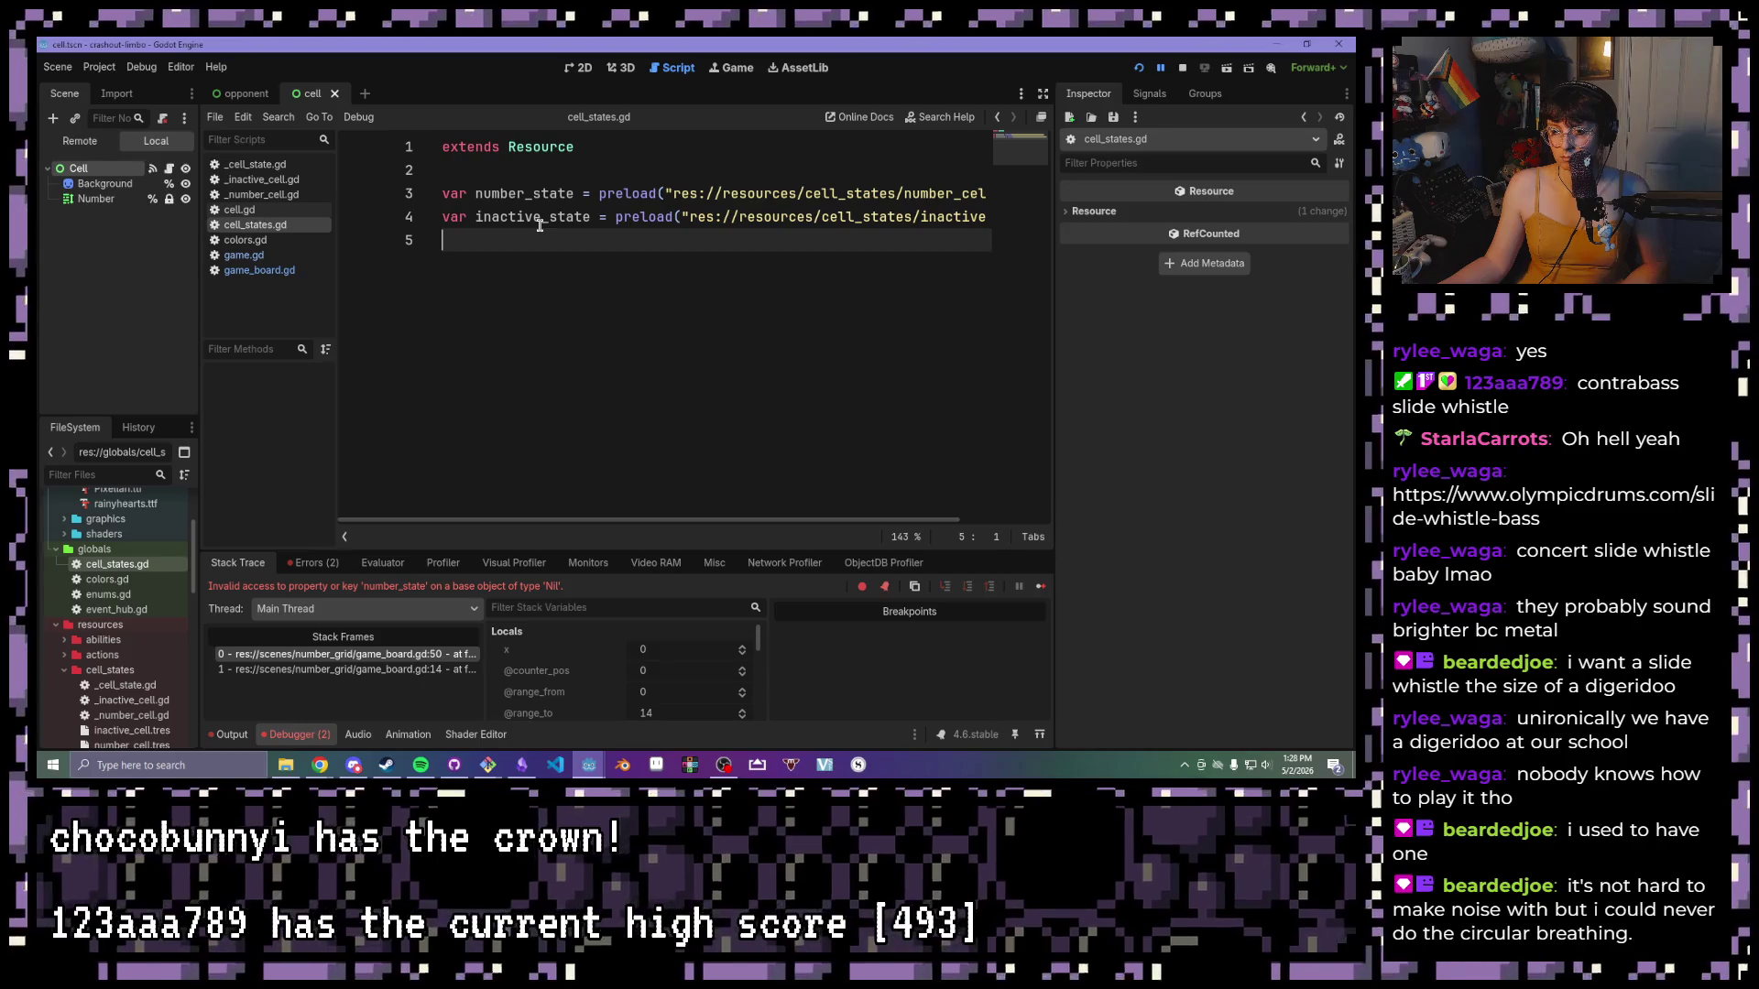
left_click(332, 566)
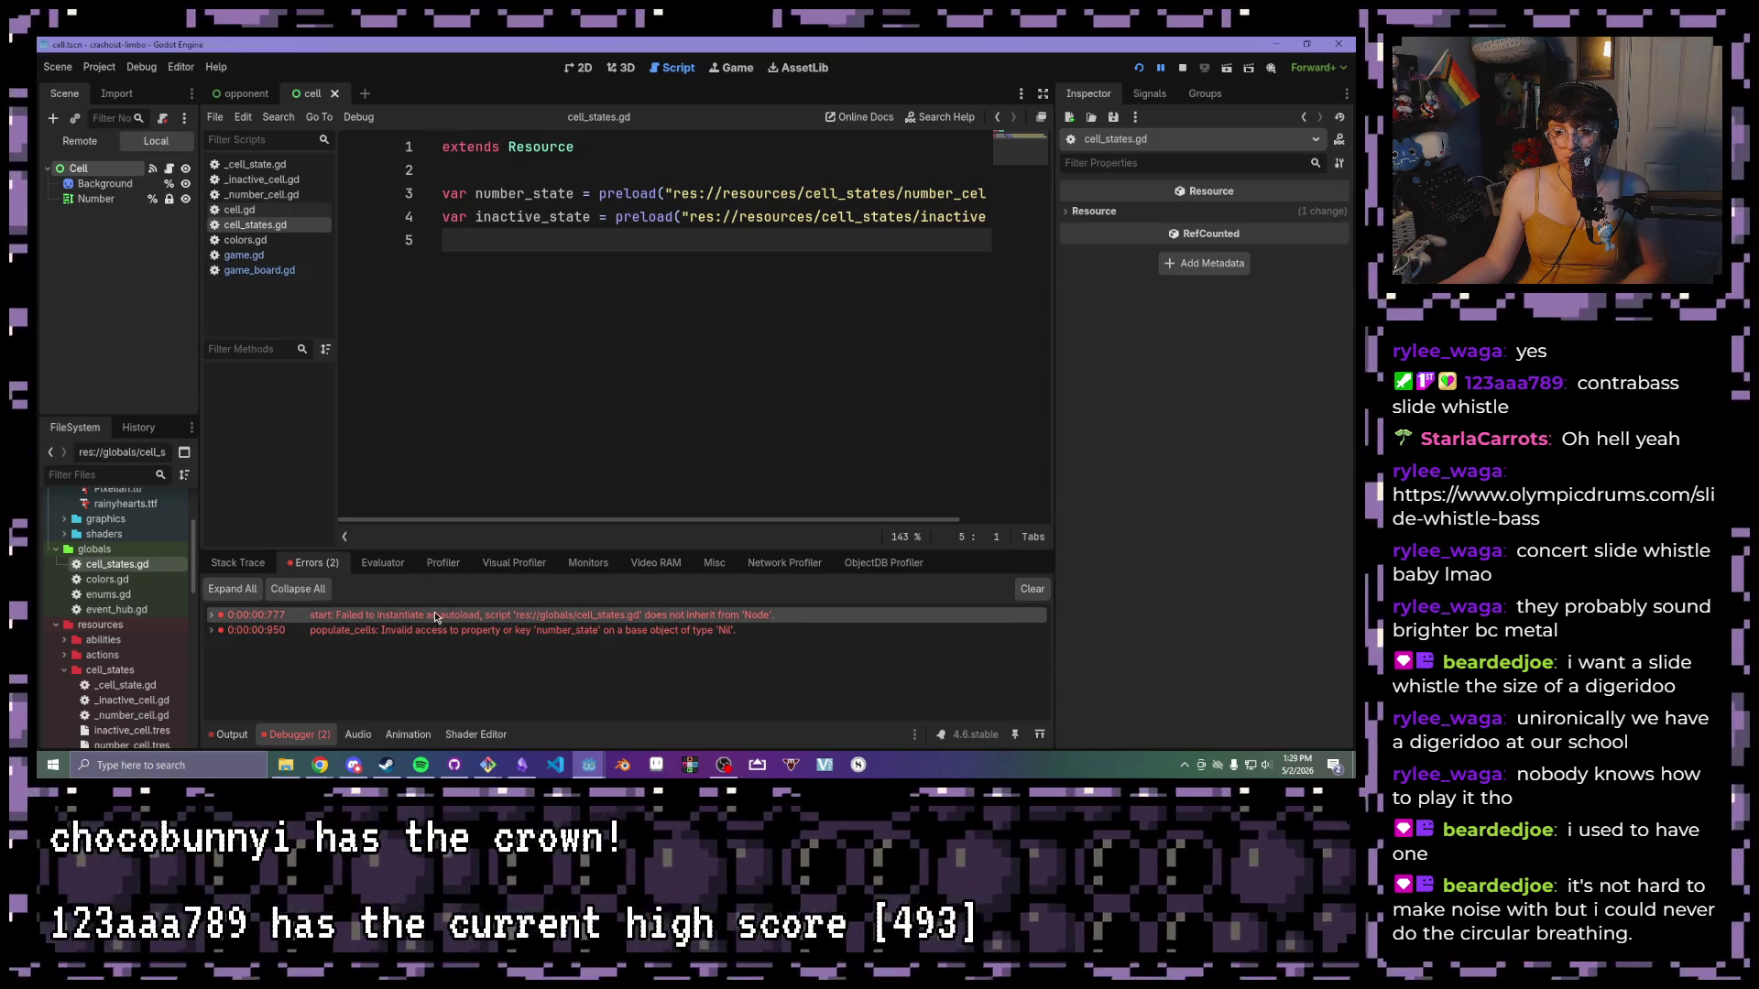
- Change cell_states.gd to extend Node instead of Resource, rerun, and clear the 9 and 3 cells for 12
left_click_drag(586, 149, 510, 154)
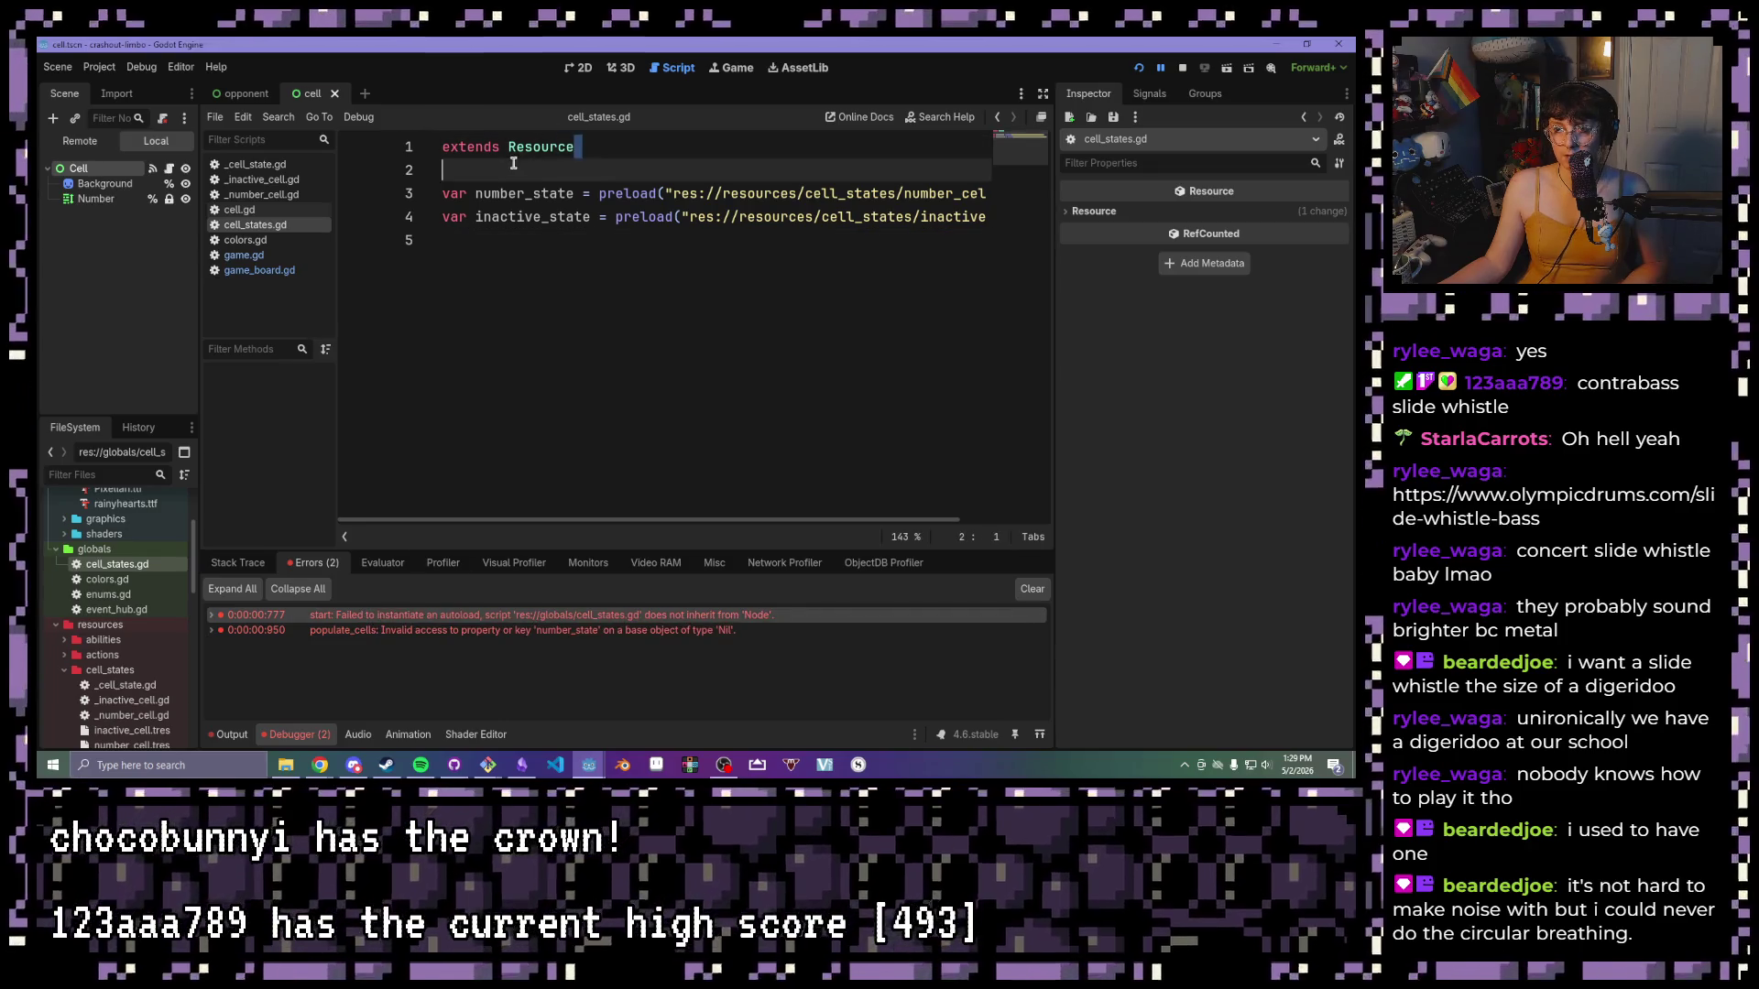
type("Nod")
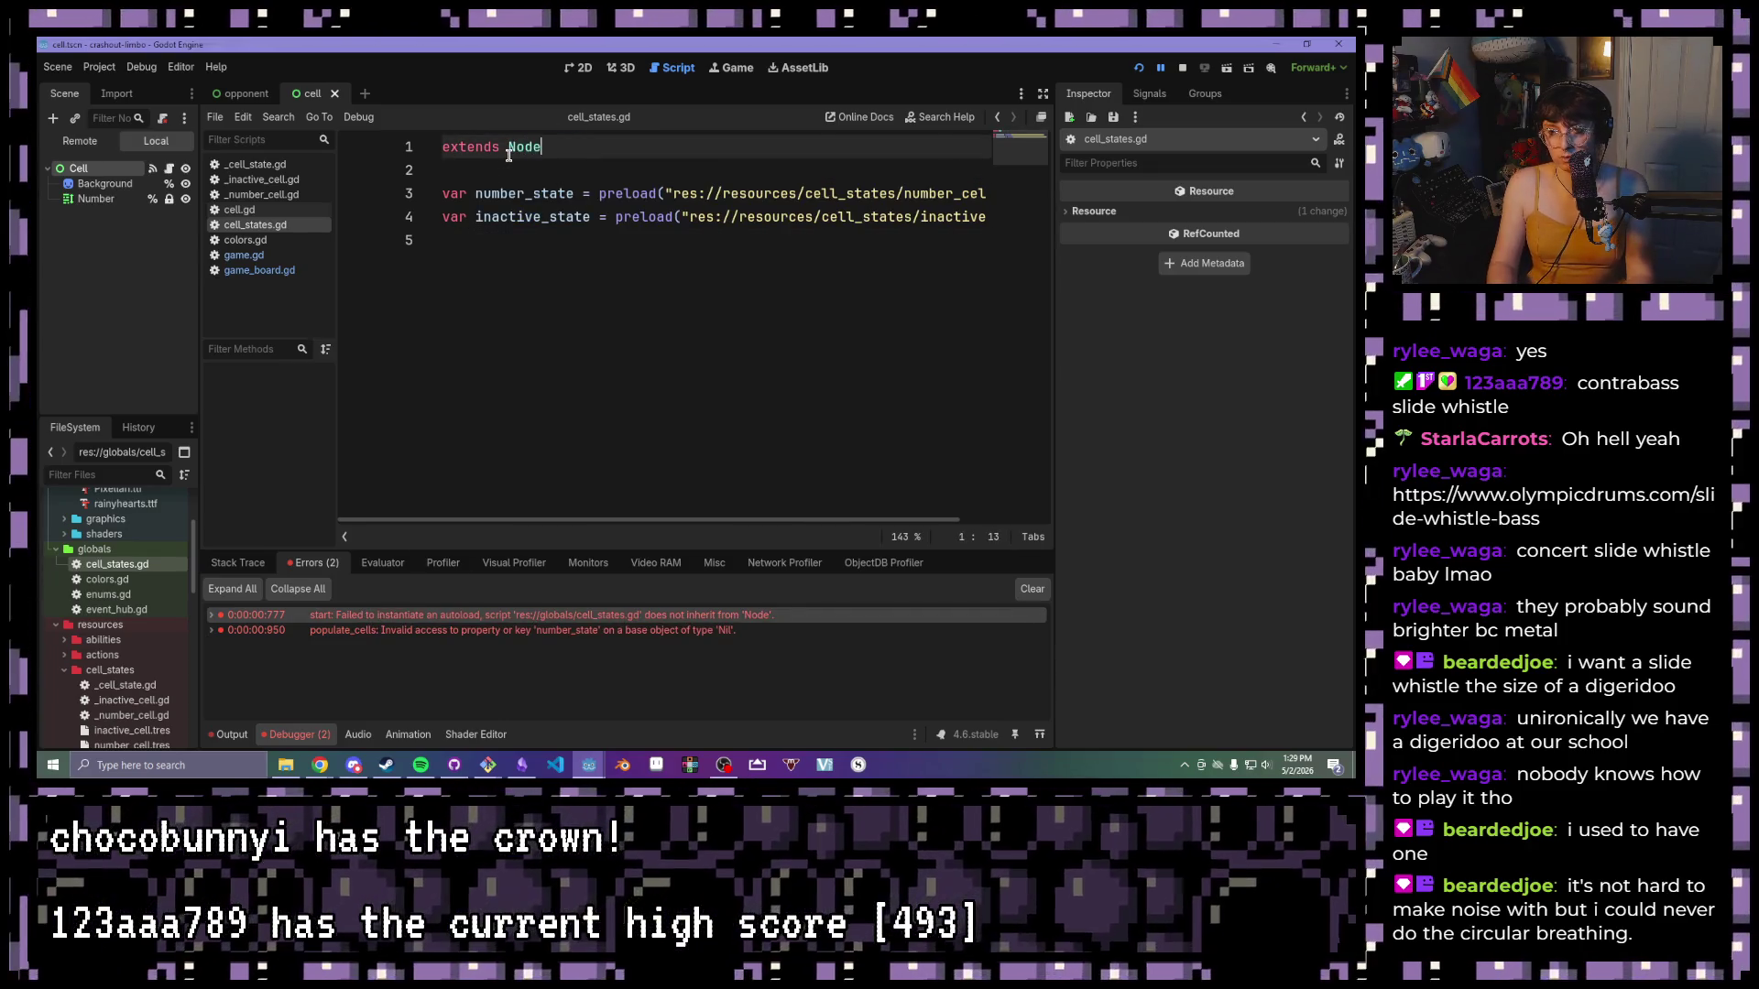
left_click(1139, 68)
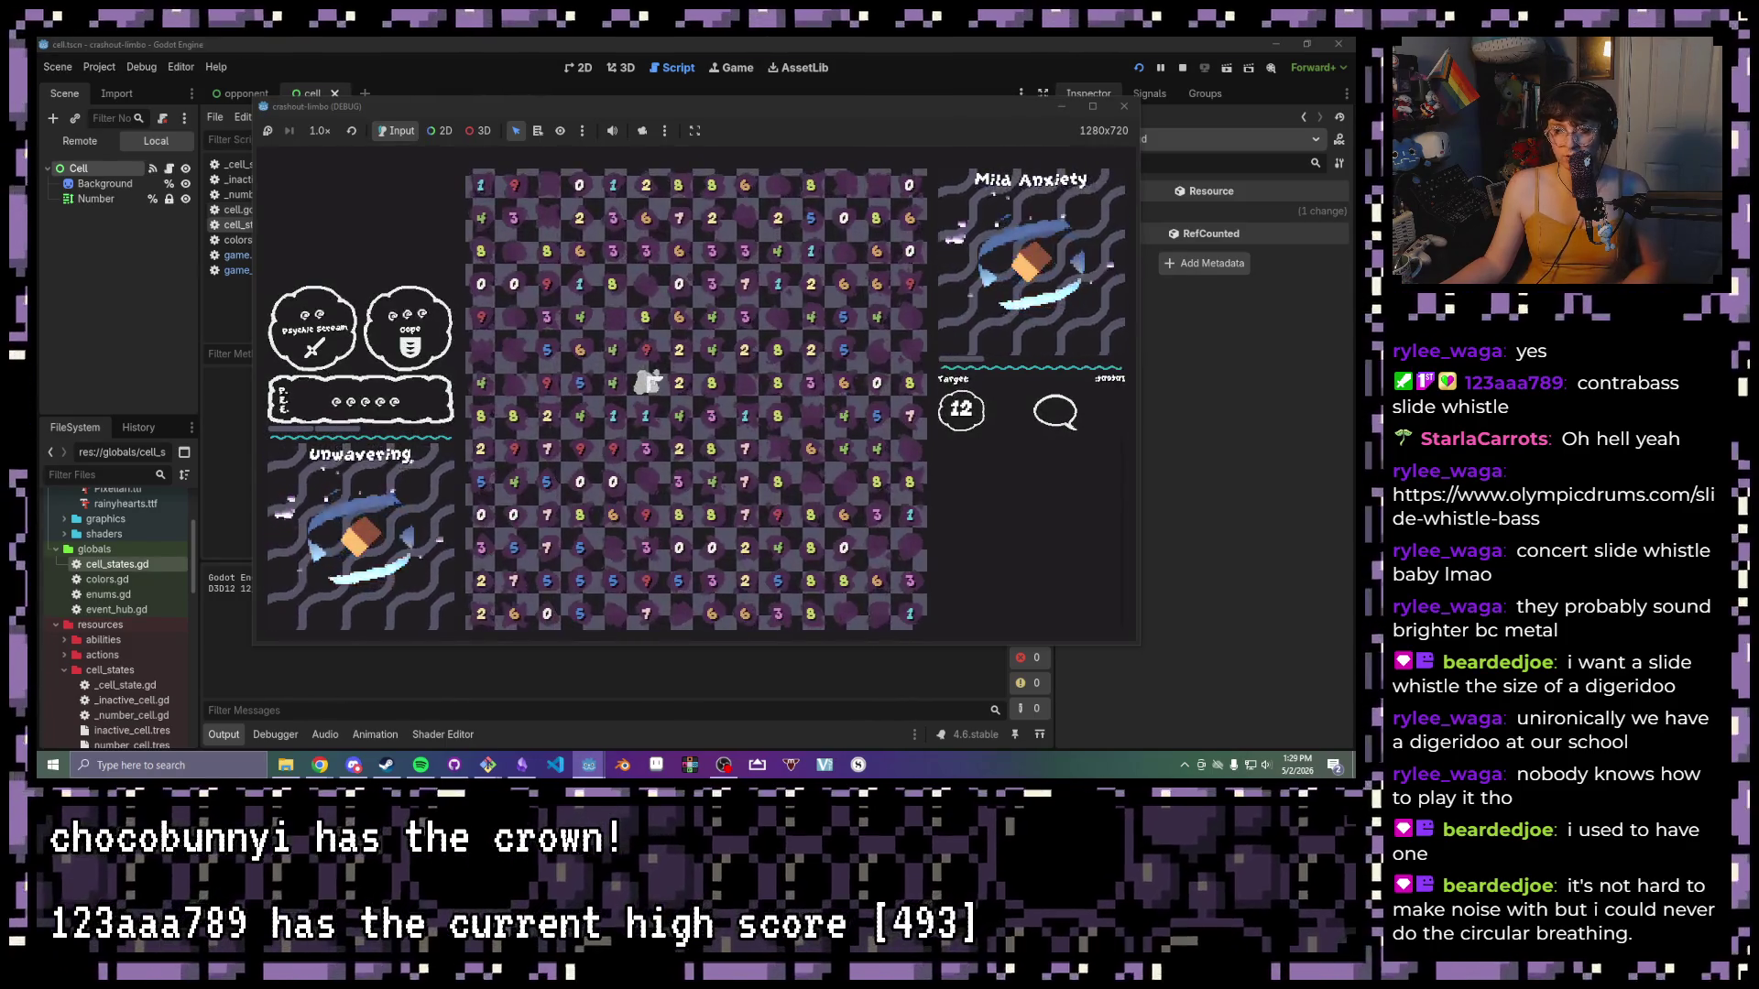
left_click_drag(641, 459, 644, 460)
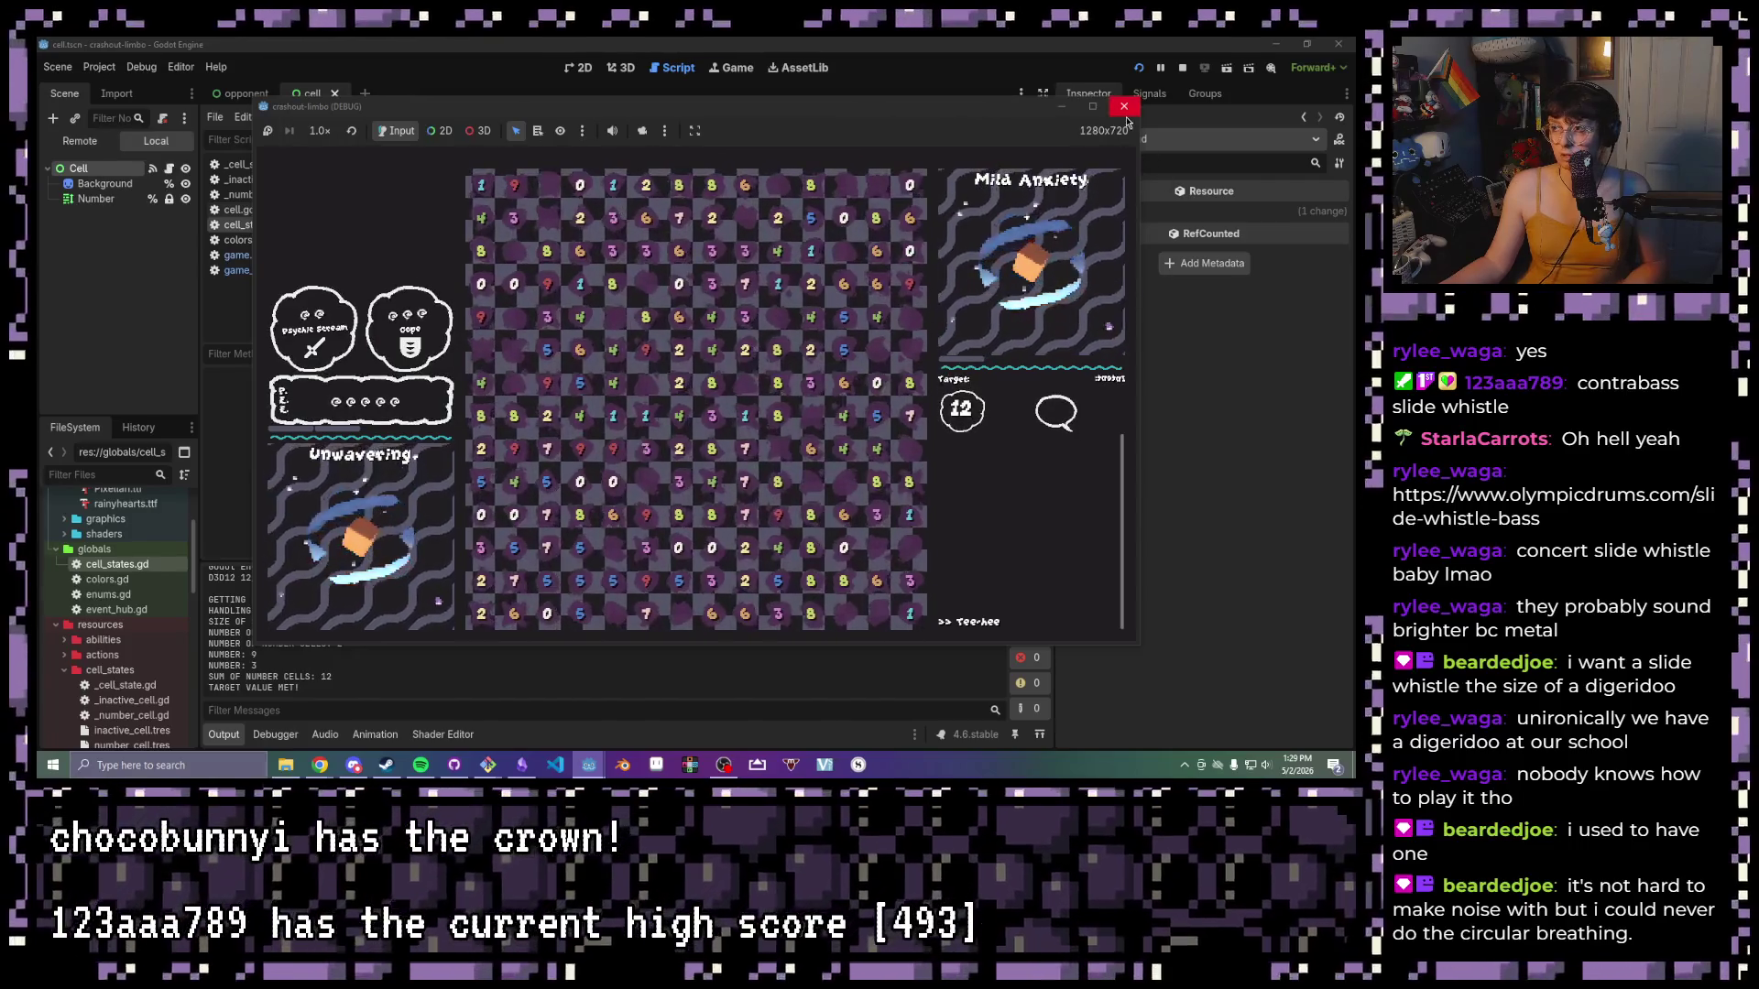
left_click(1124, 106)
key("Escape")
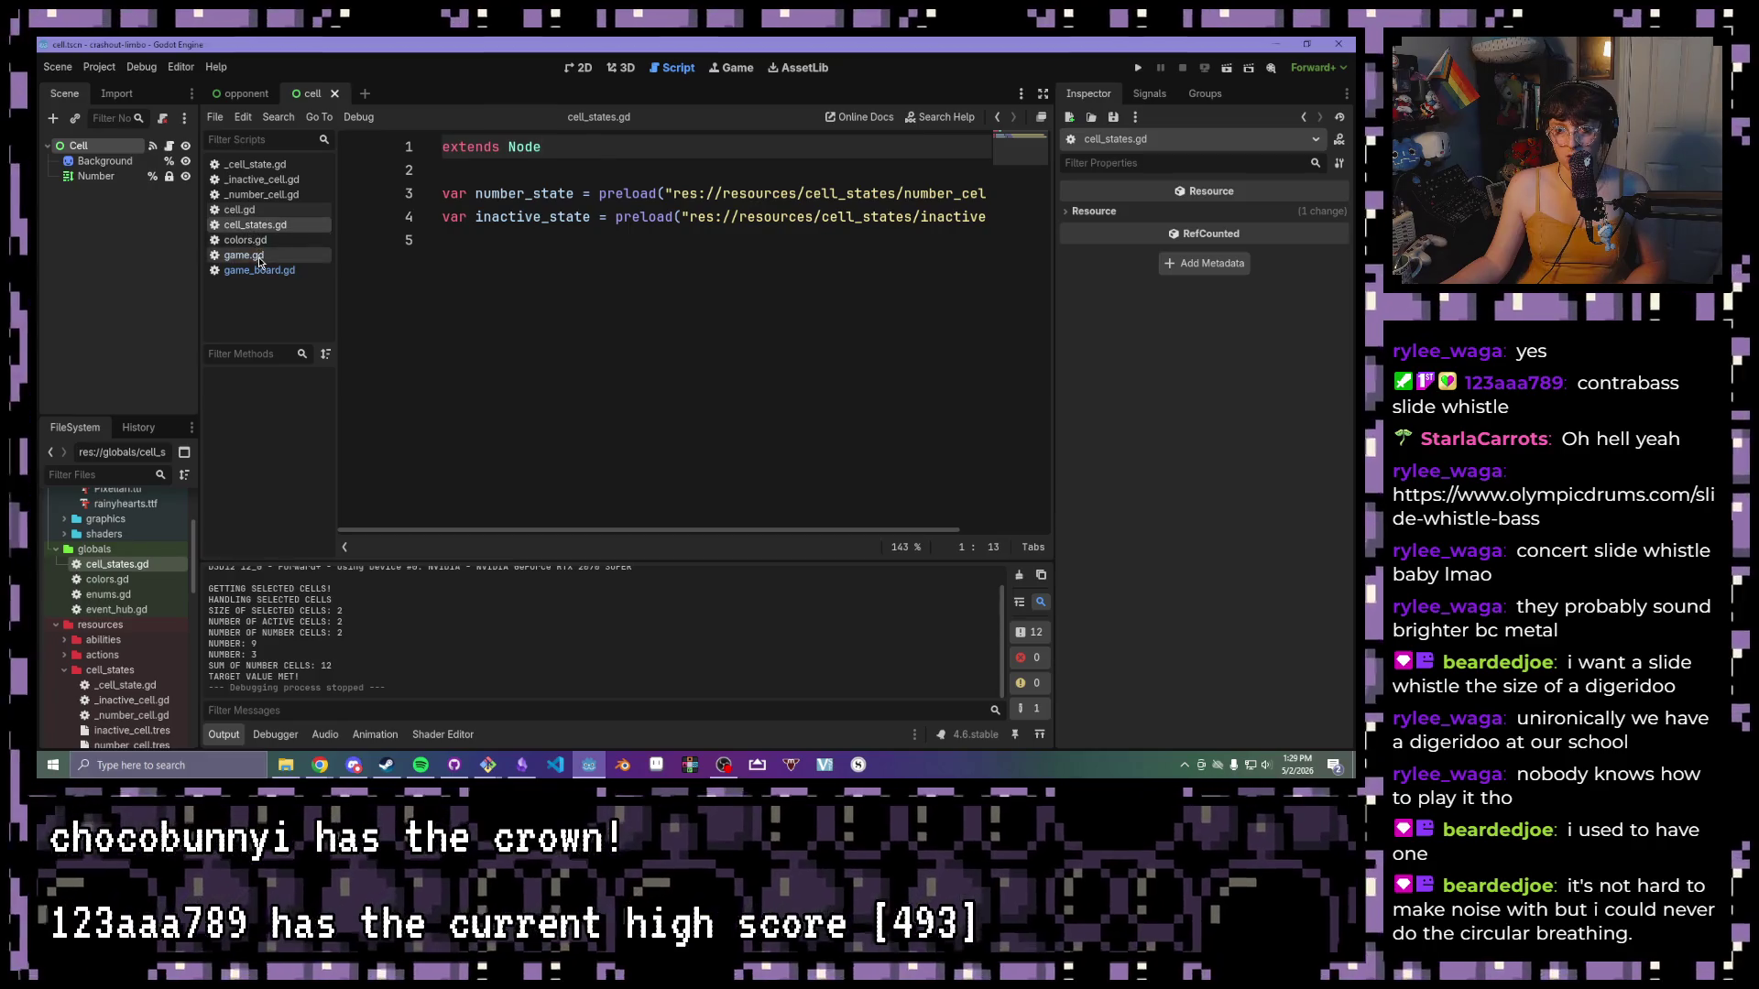
- In cell.gd, add a set(state: CellState) -> void: setter under cell_state with body cell_state = state
left_click(260, 211)
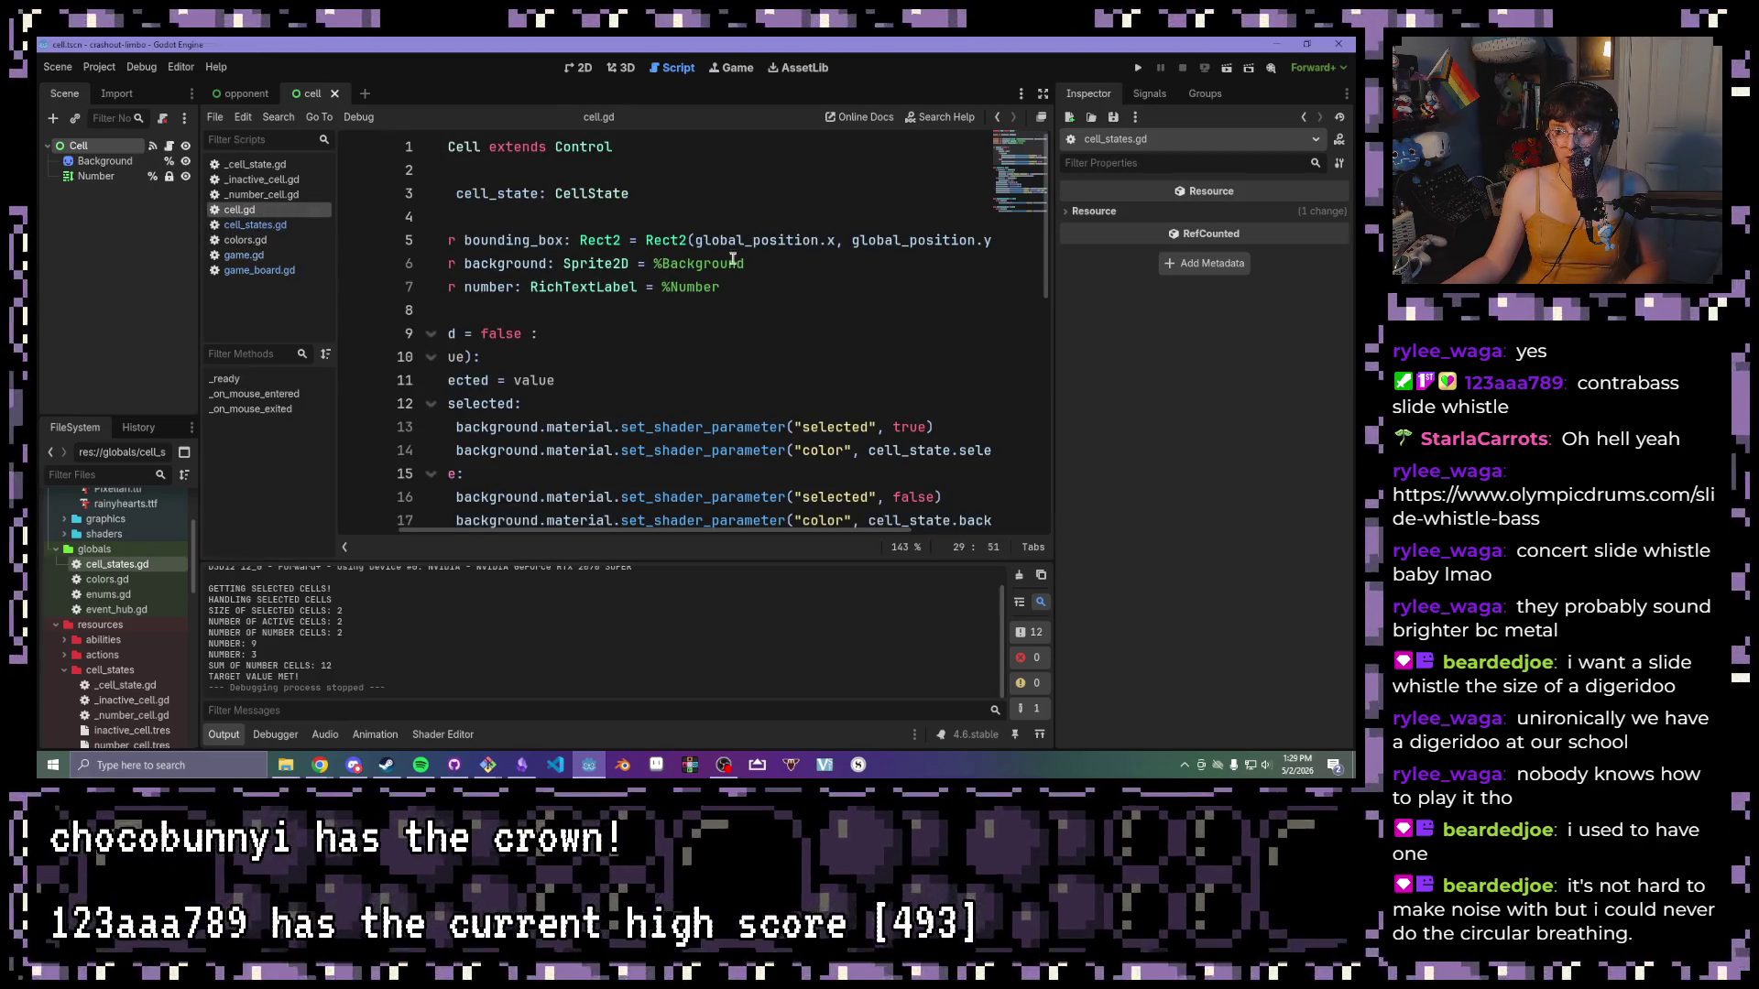
mouse_move(440, 530)
left_mouse_down()
mouse_move(462, 530)
mouse_move(378, 532)
left_mouse_up()
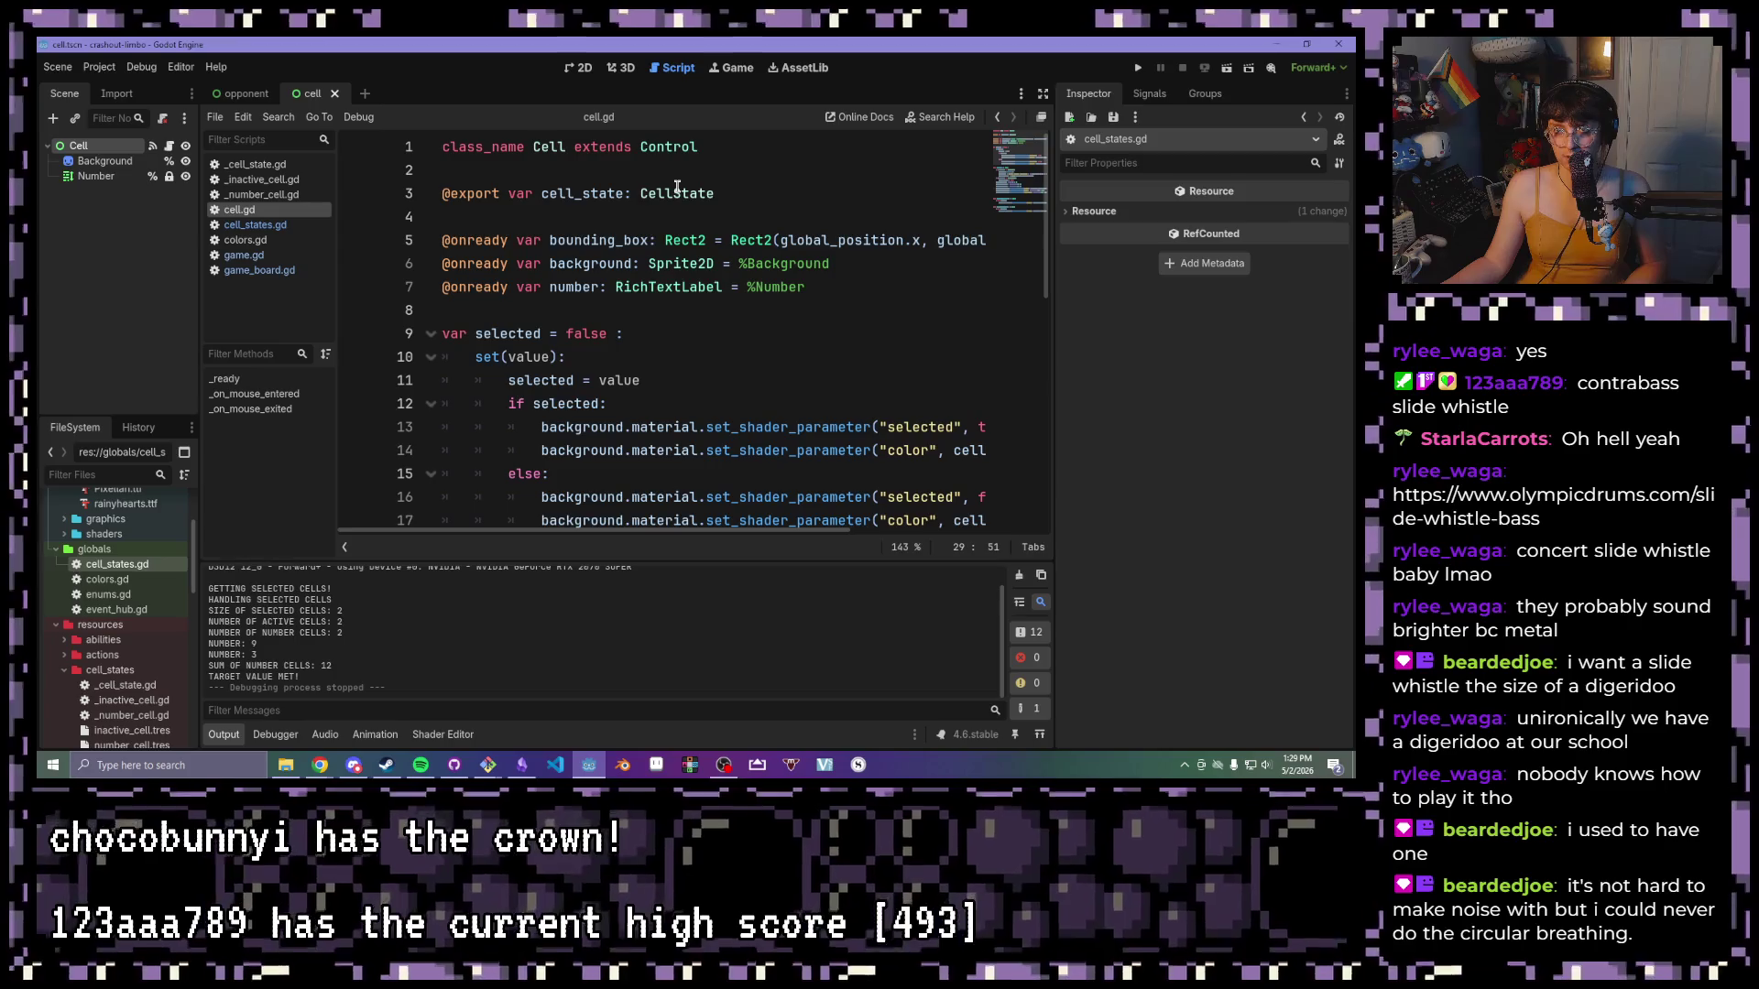
double_click(667, 193)
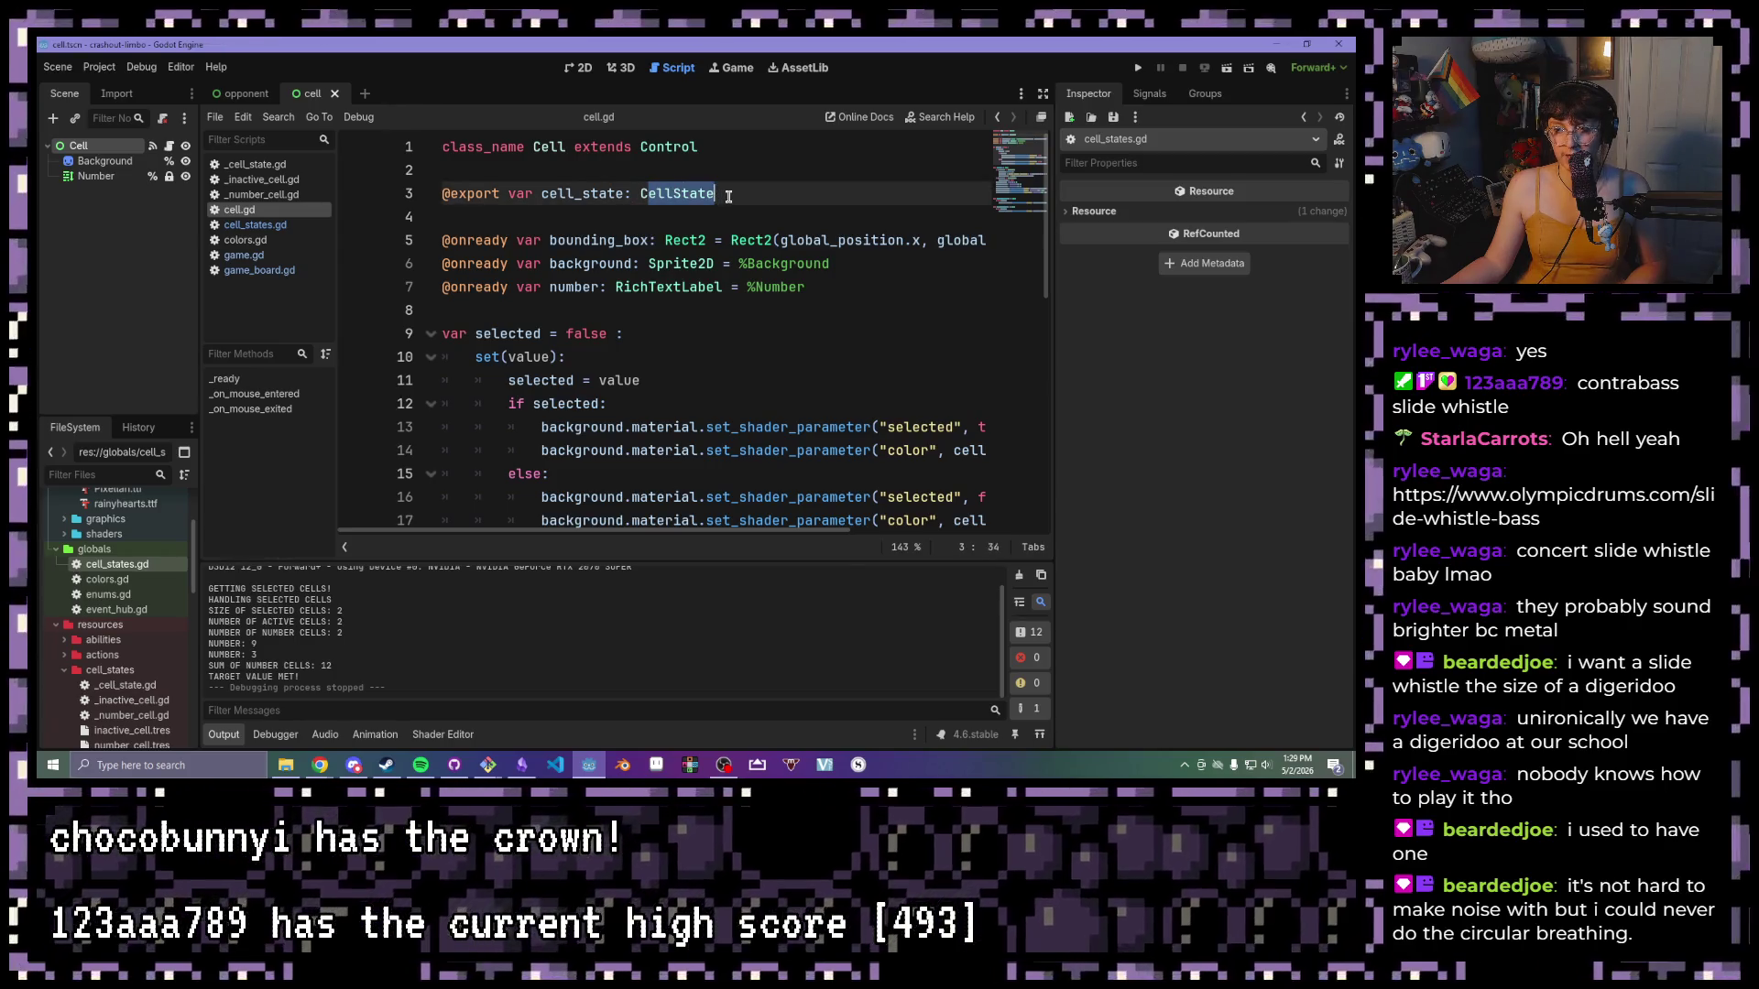
left_click(728, 197)
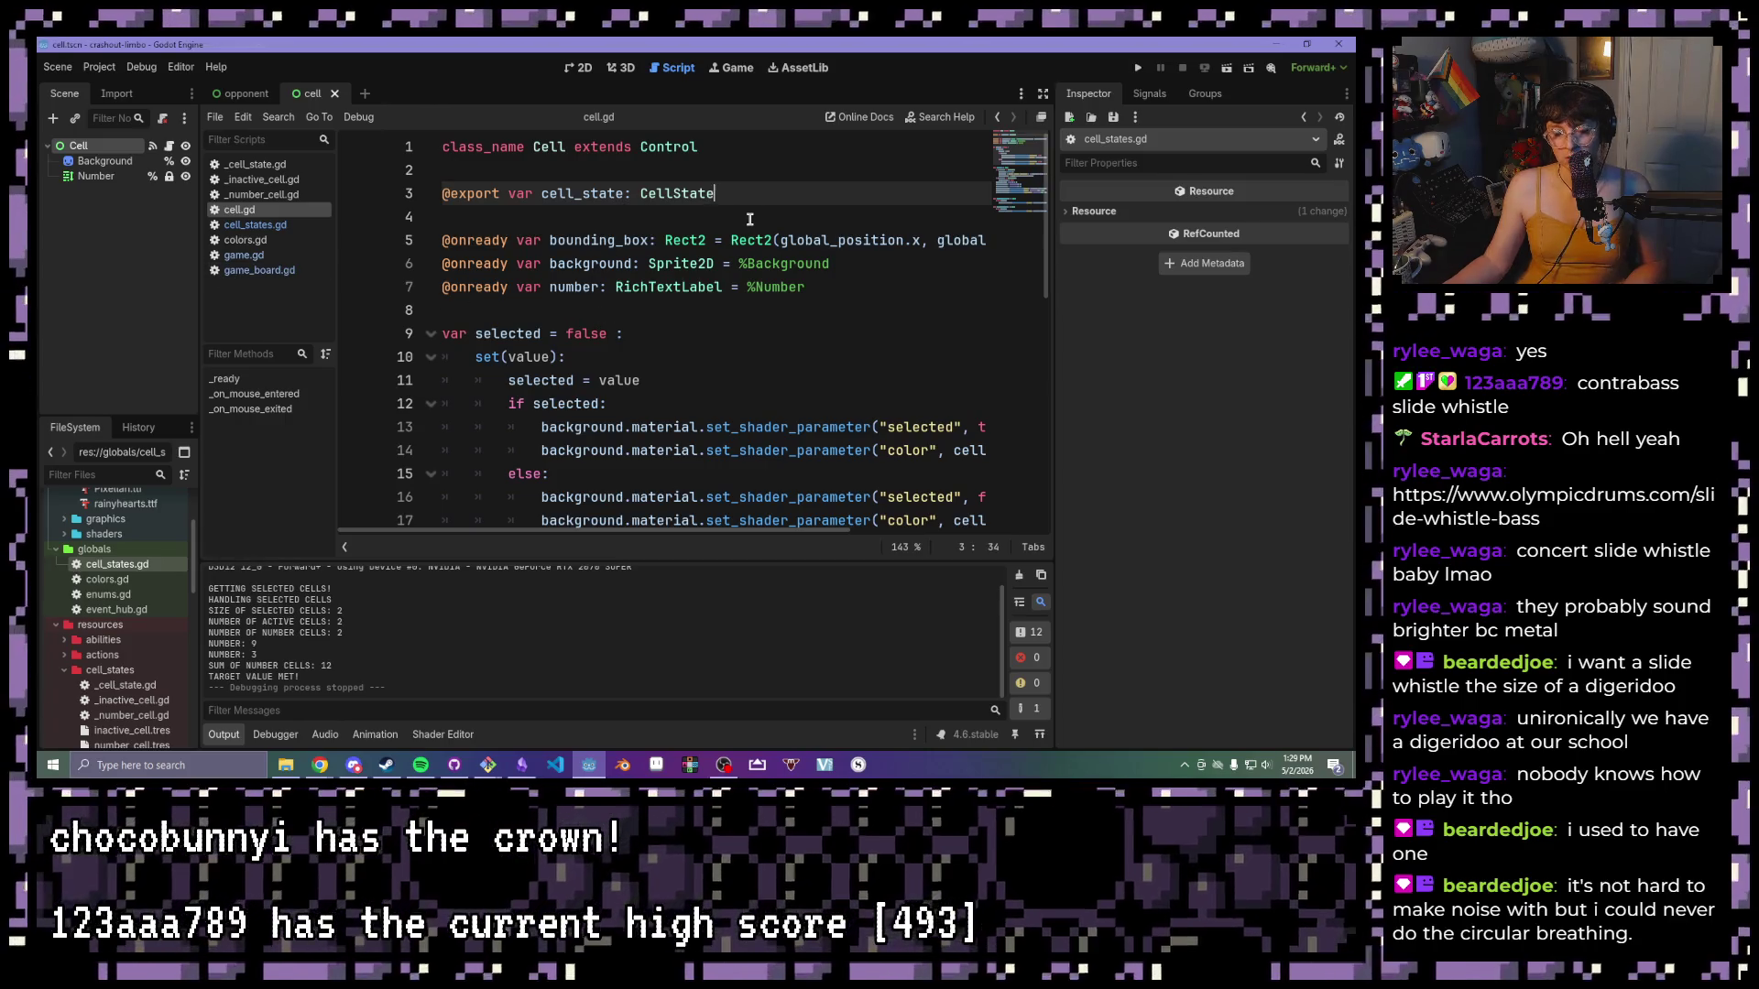
key("Return")
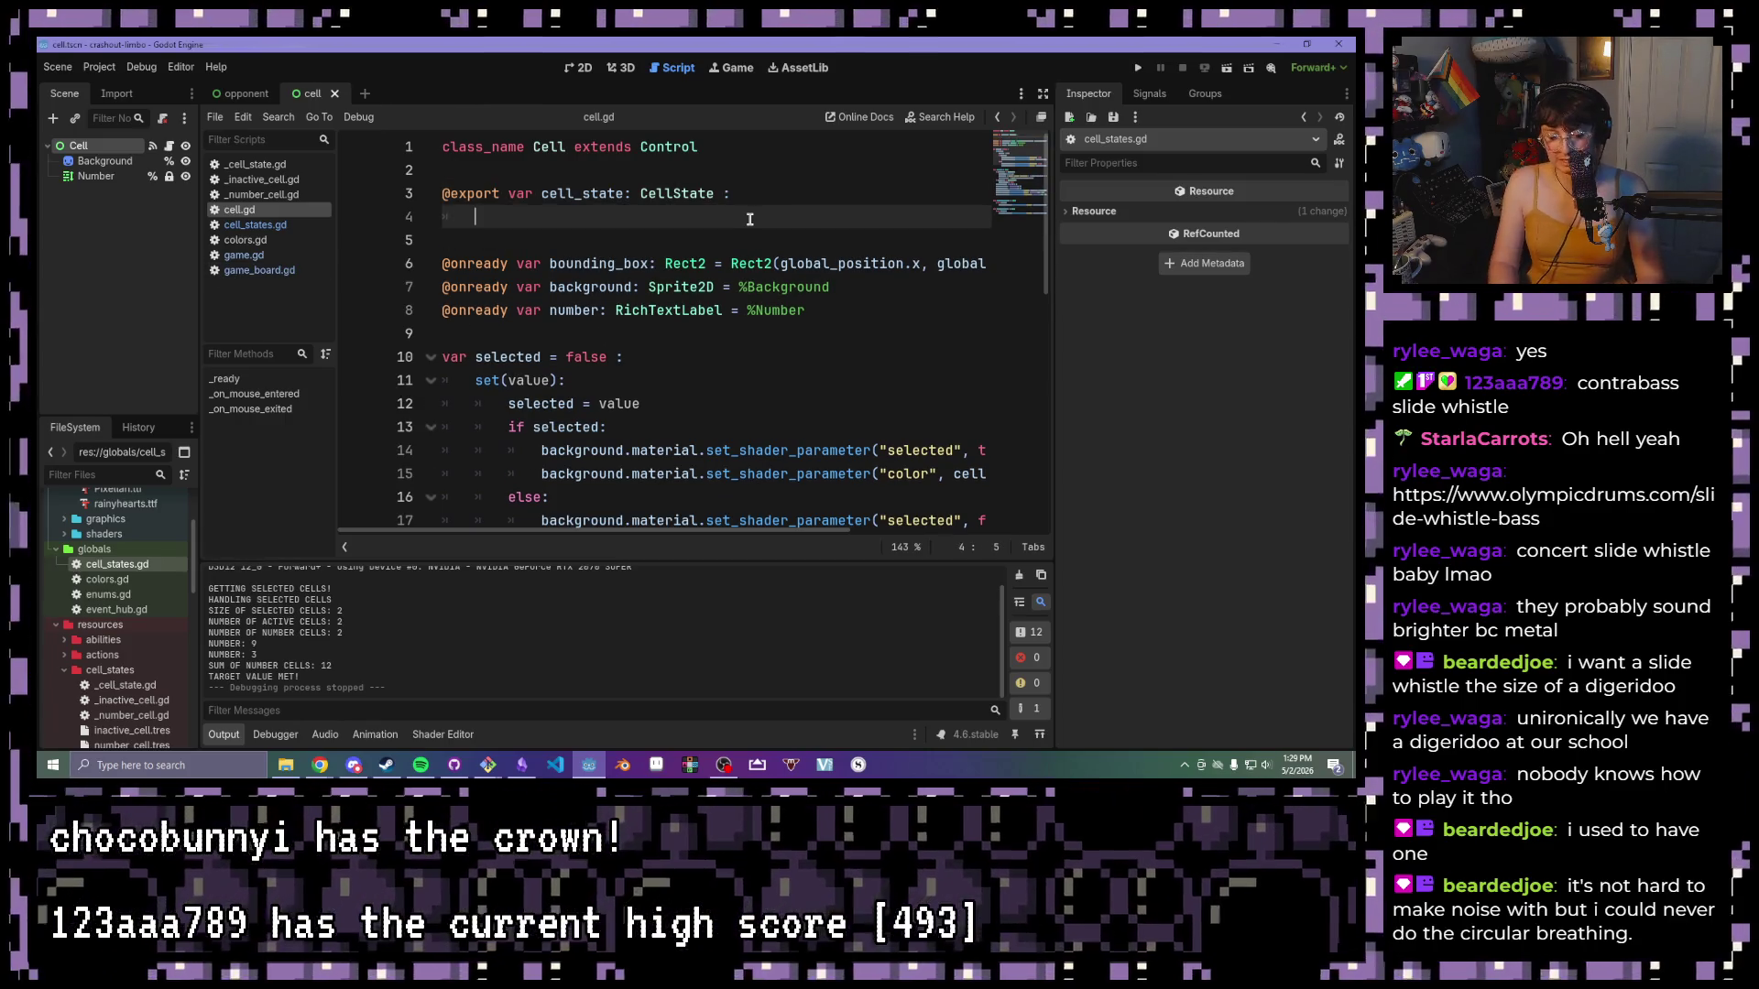
type("set(st")
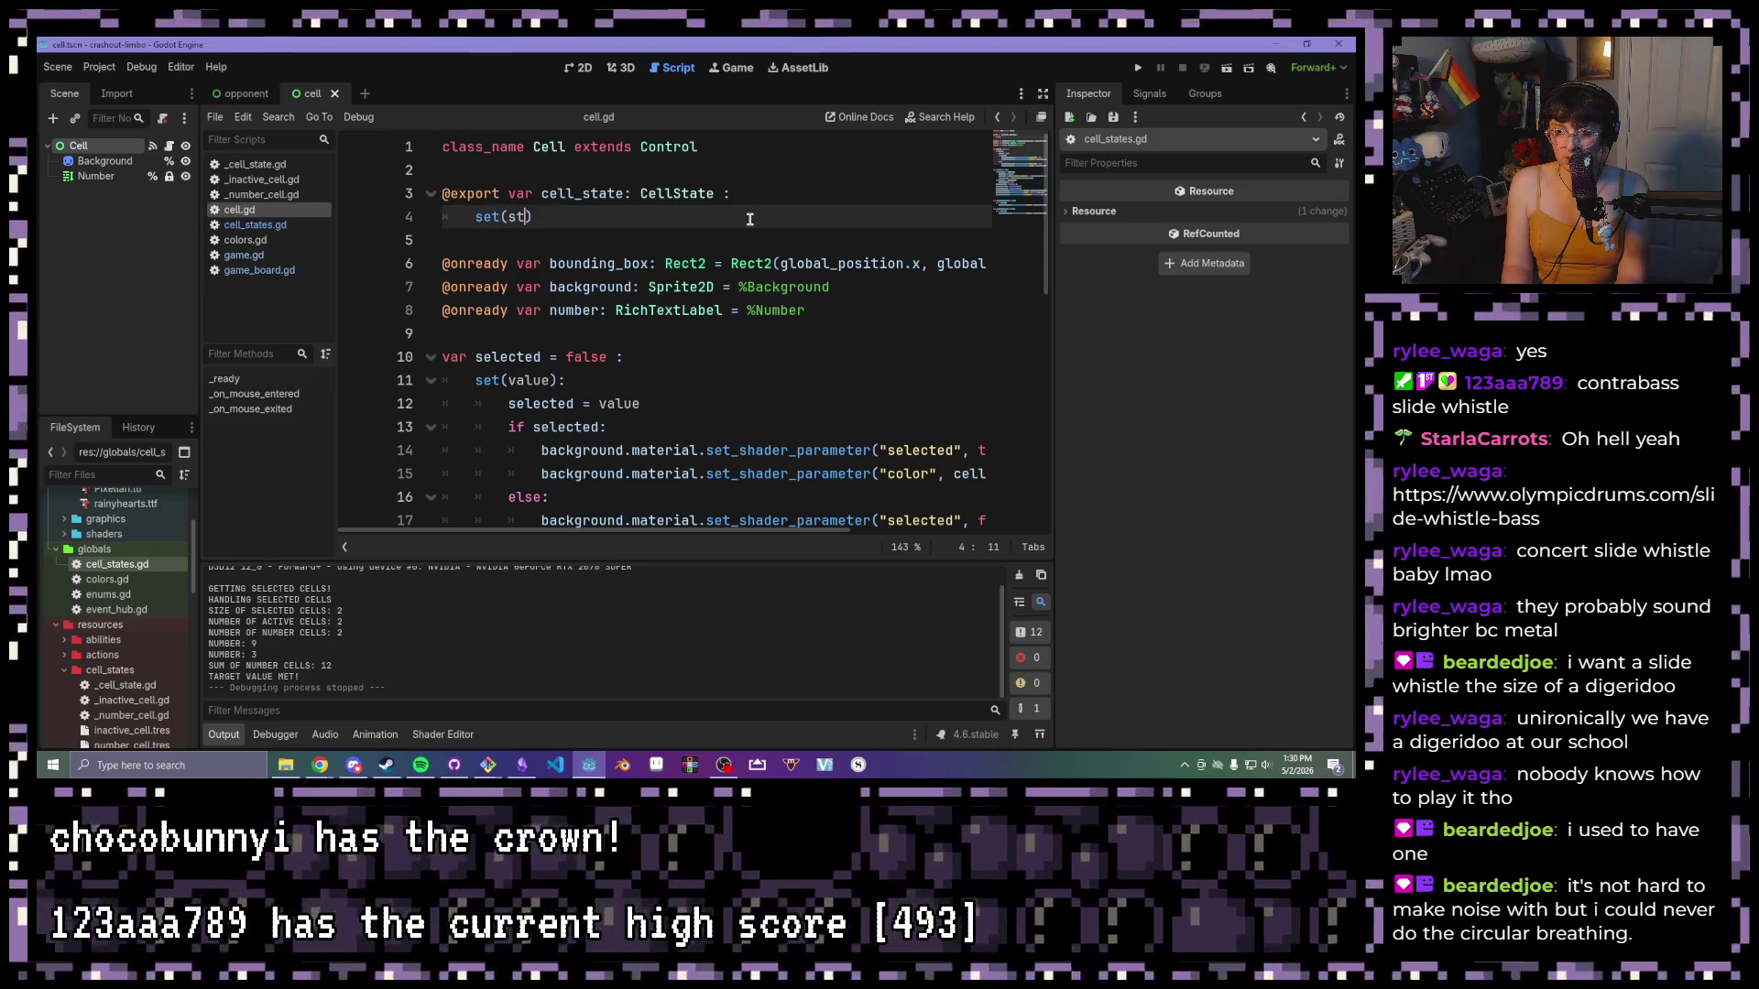
type("ate: CellState")
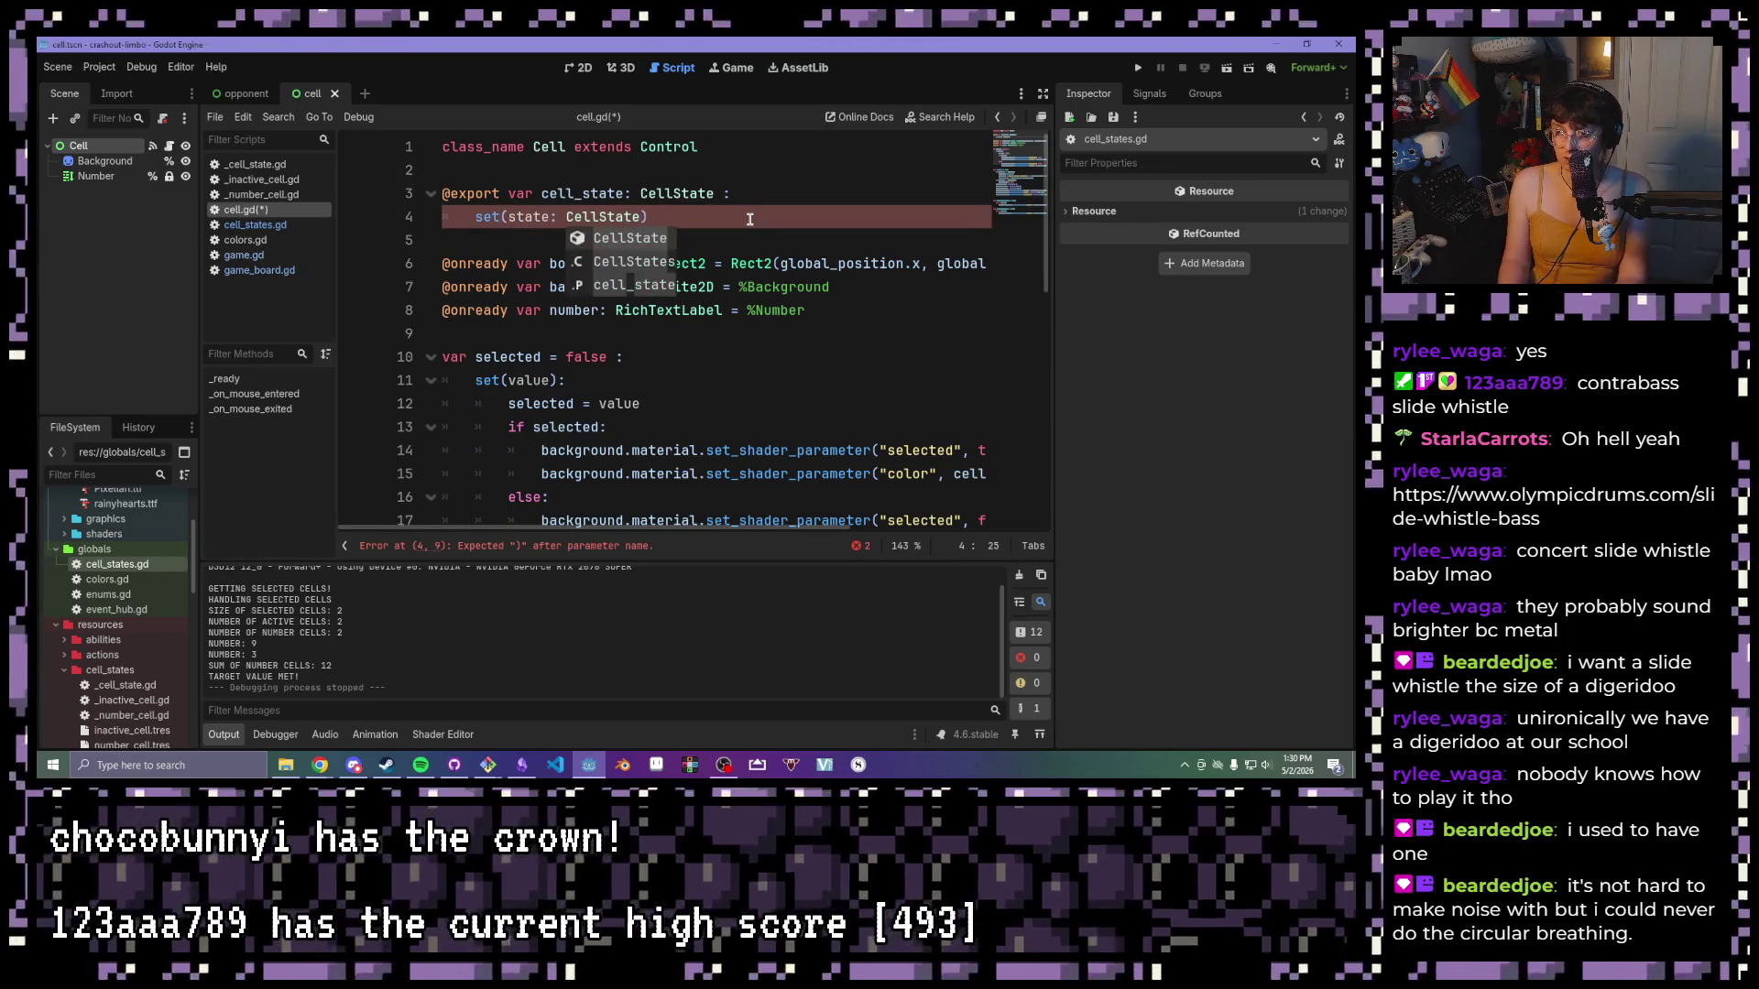
type(")")
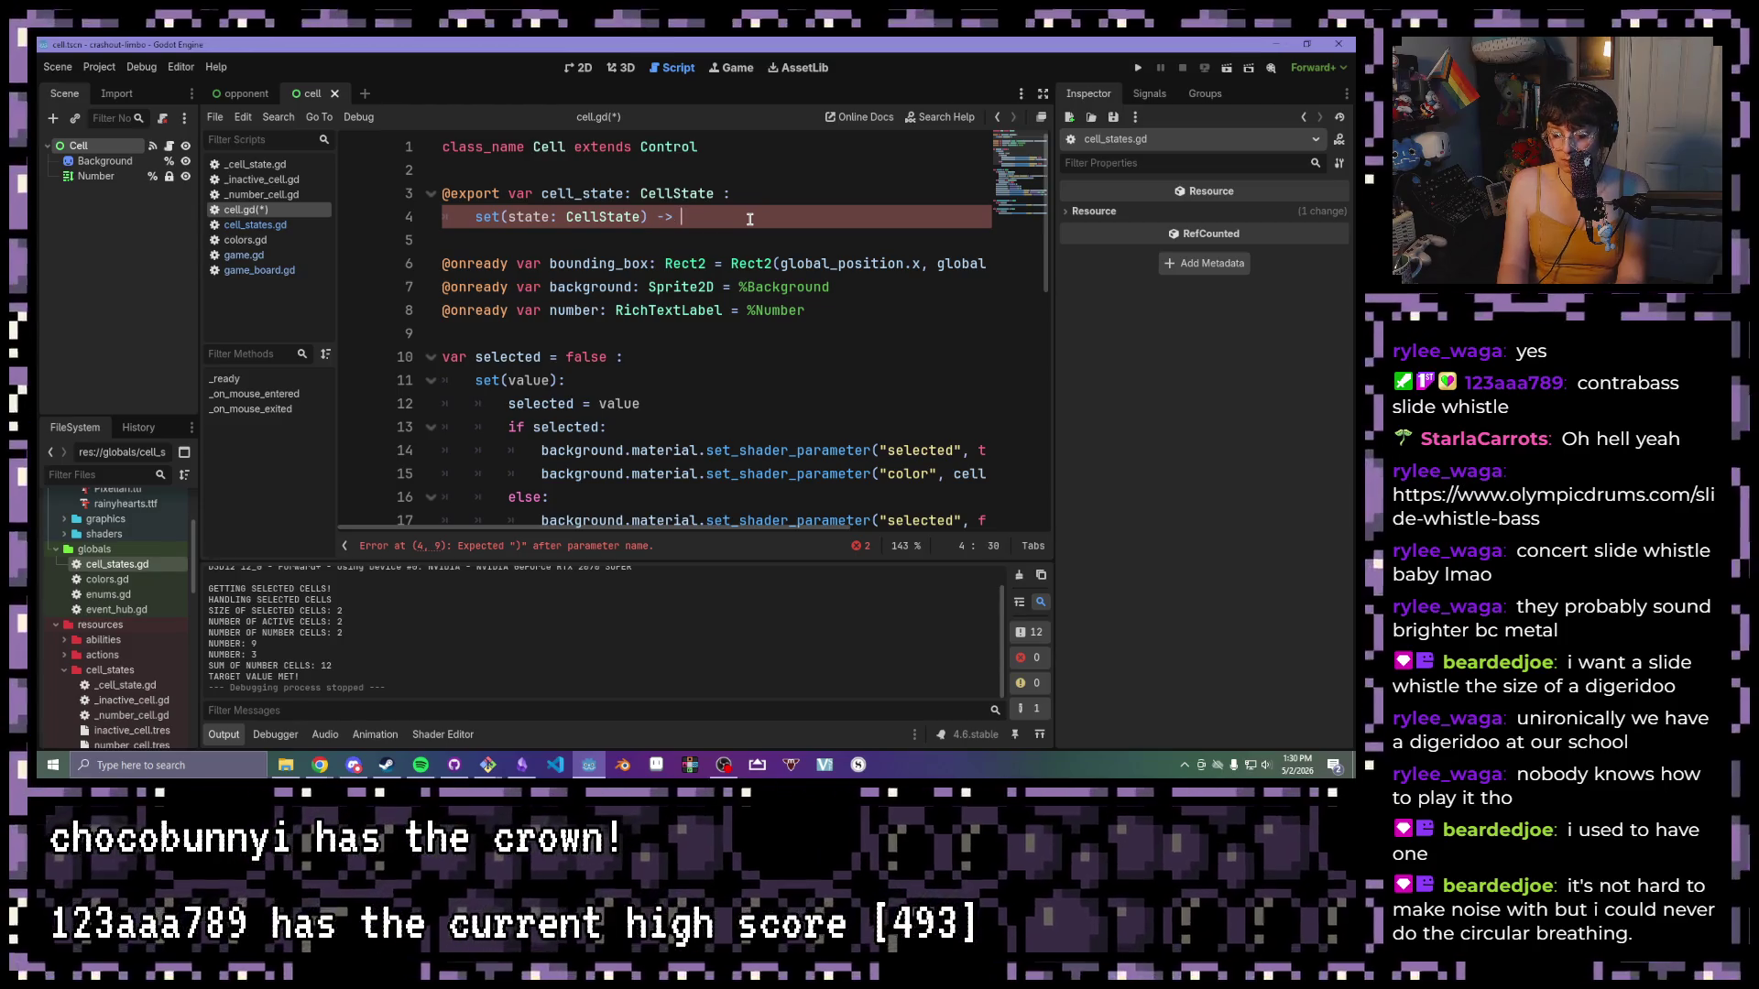
type("void:")
key("Return")
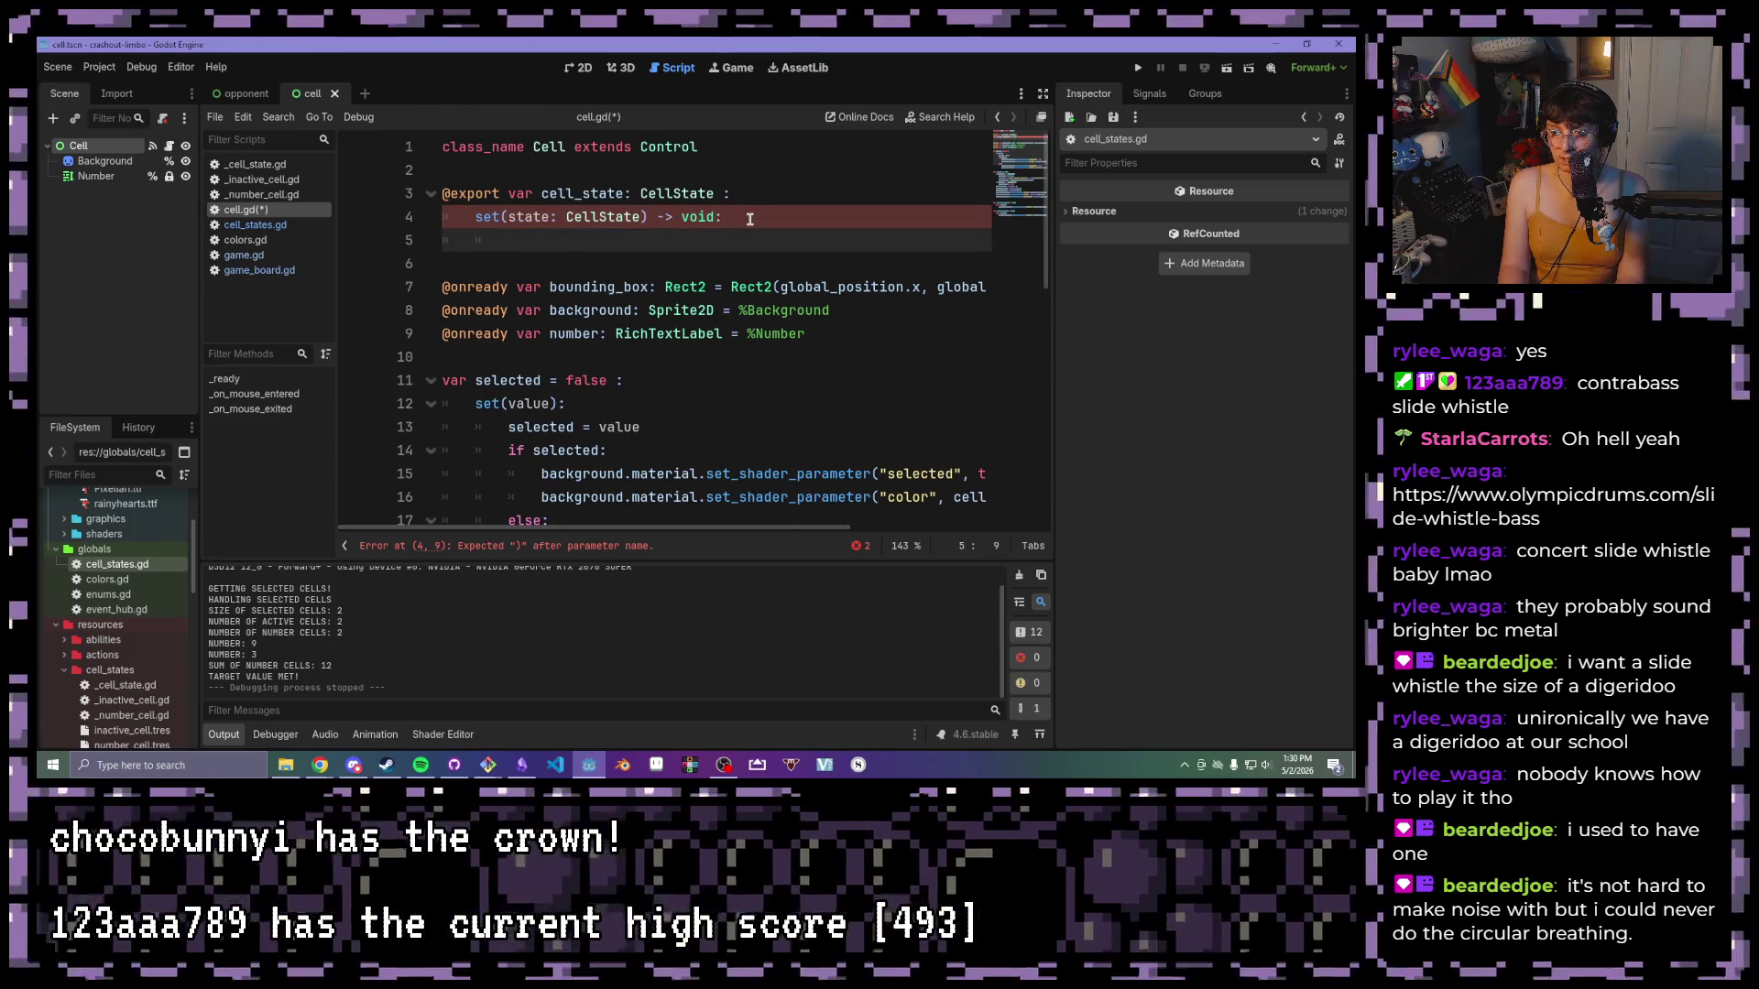
type("pass")
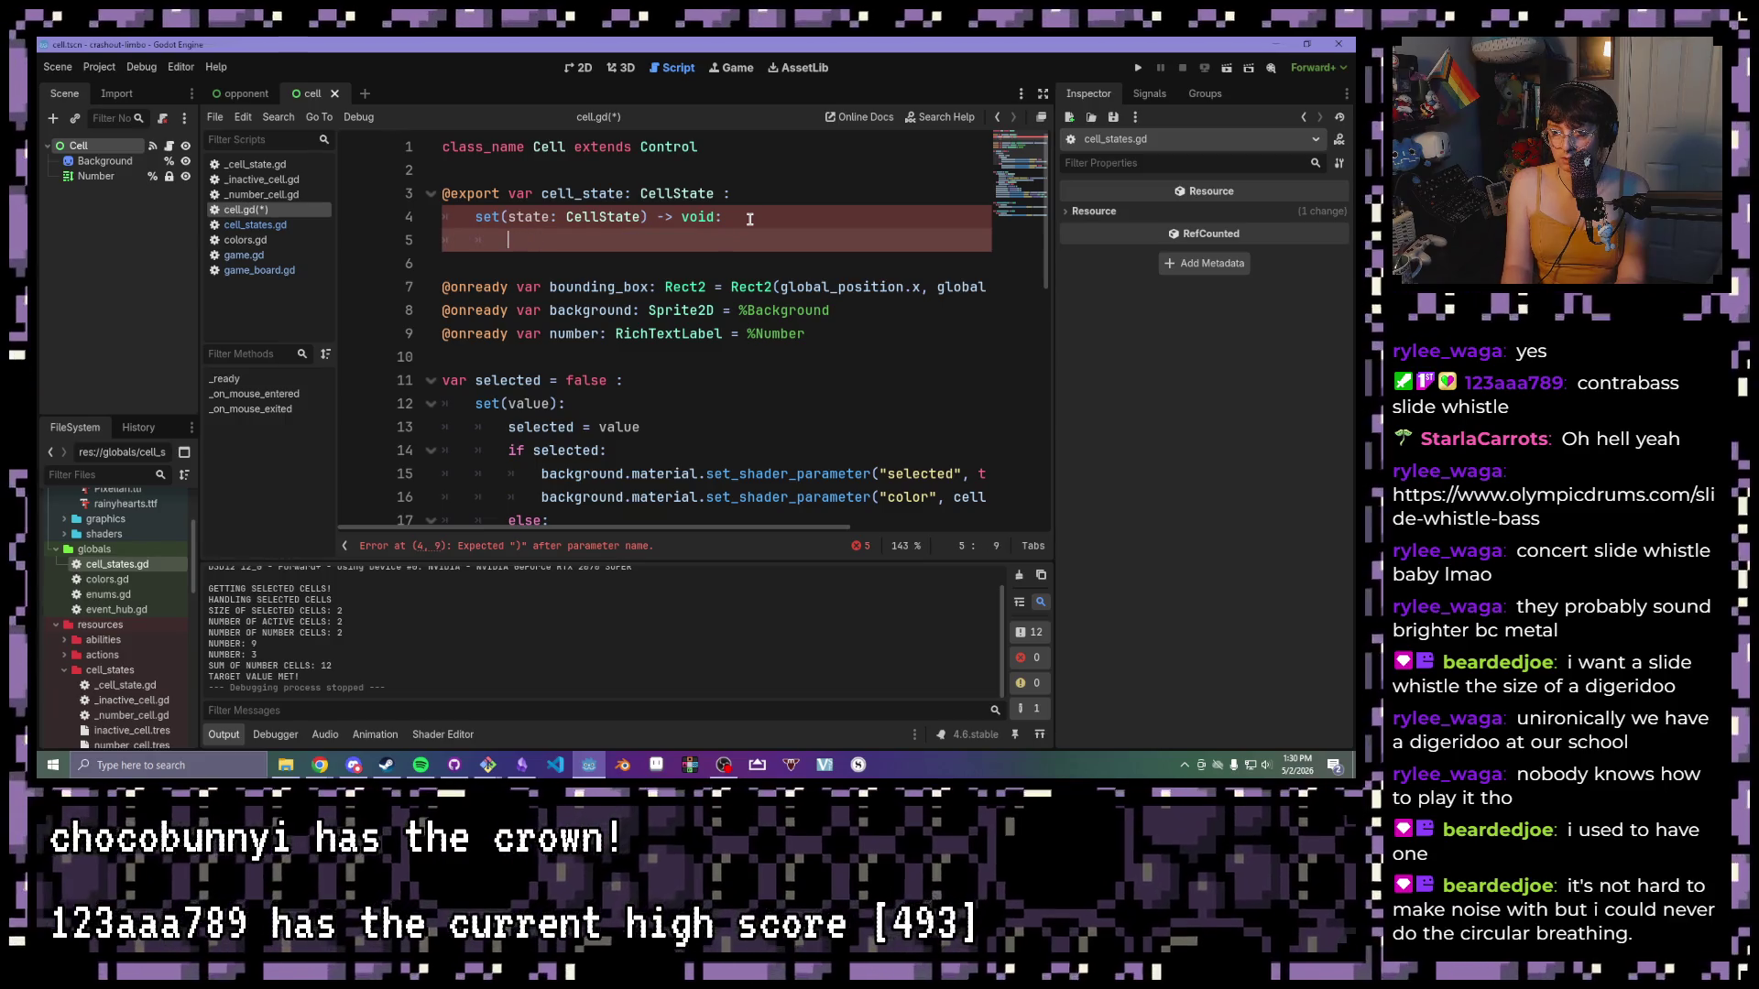
type("cell_")
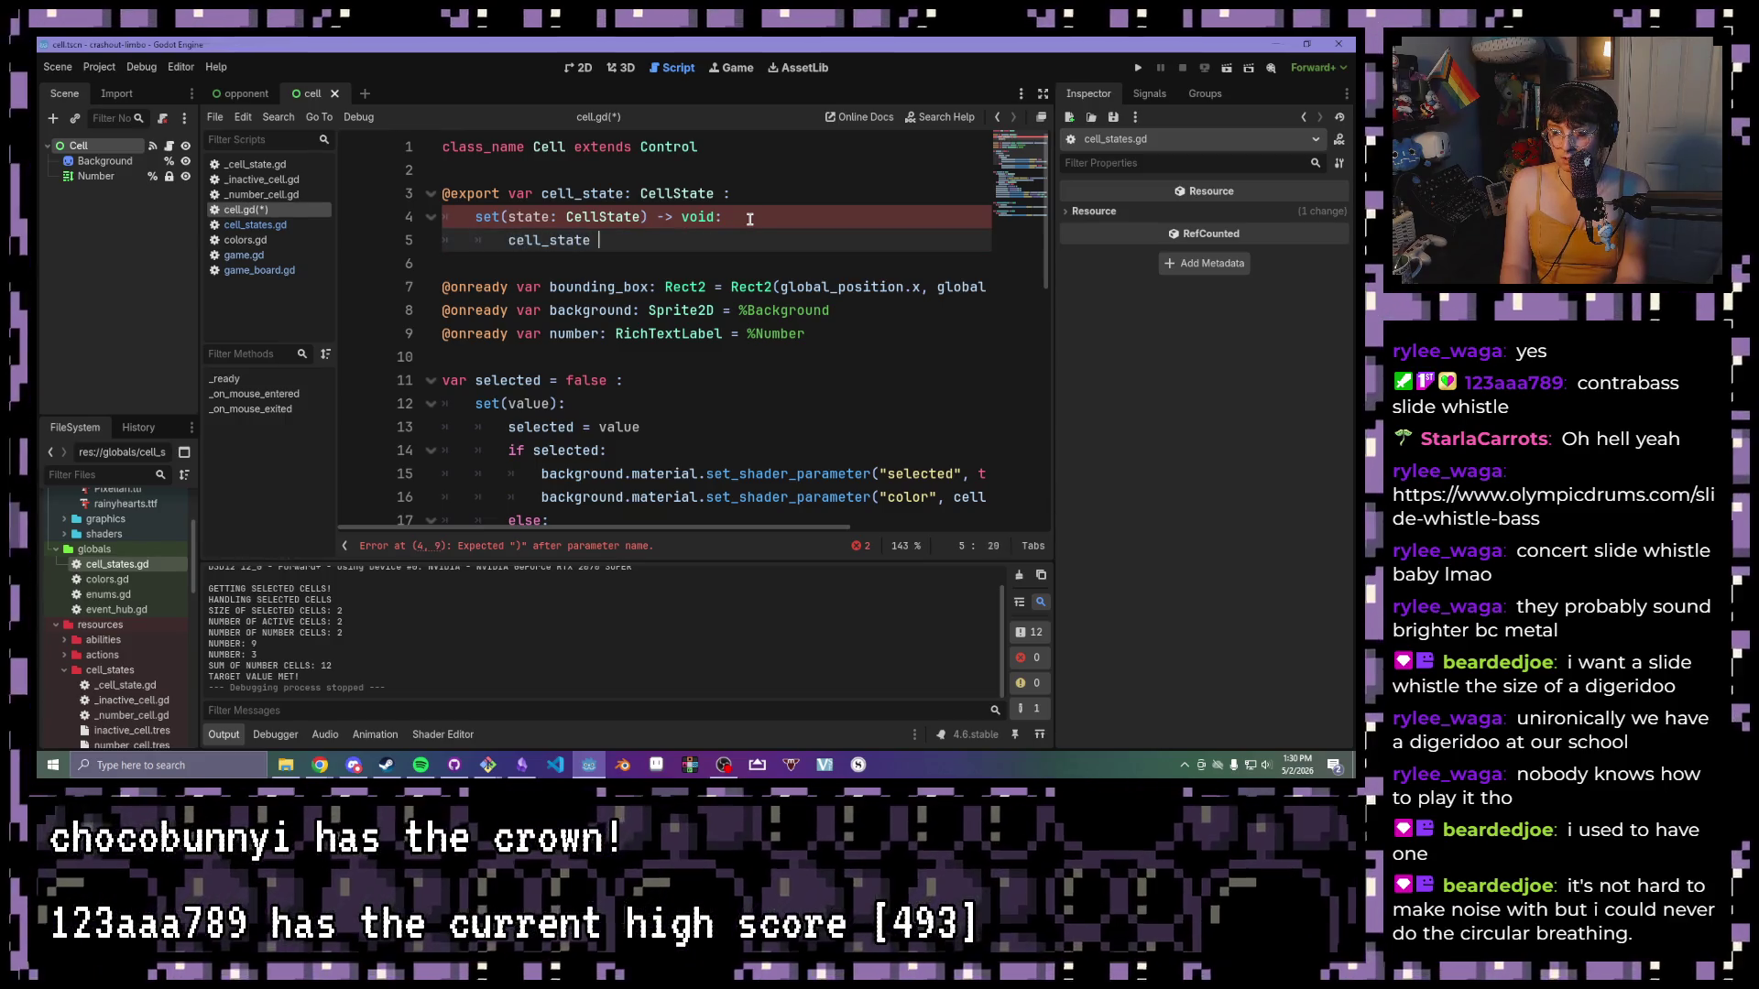
type("state")
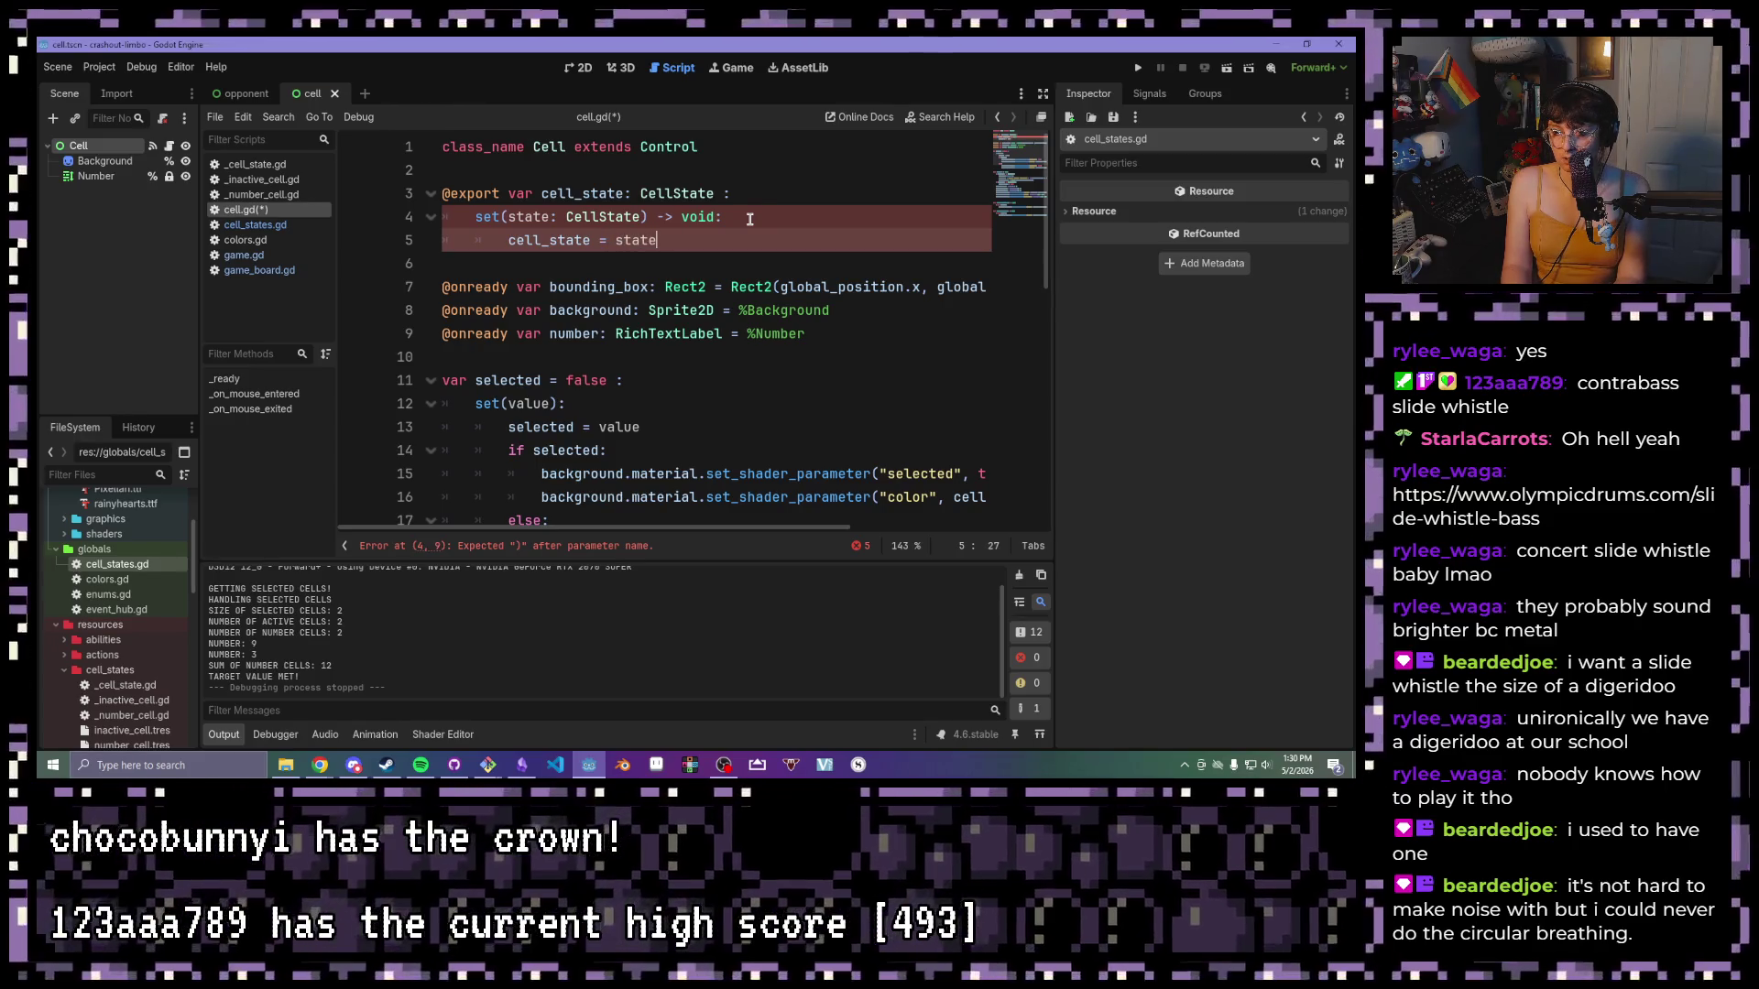
- Simplify the setter signature to set(state):, dropping the parameter and return types
left_click(513, 218)
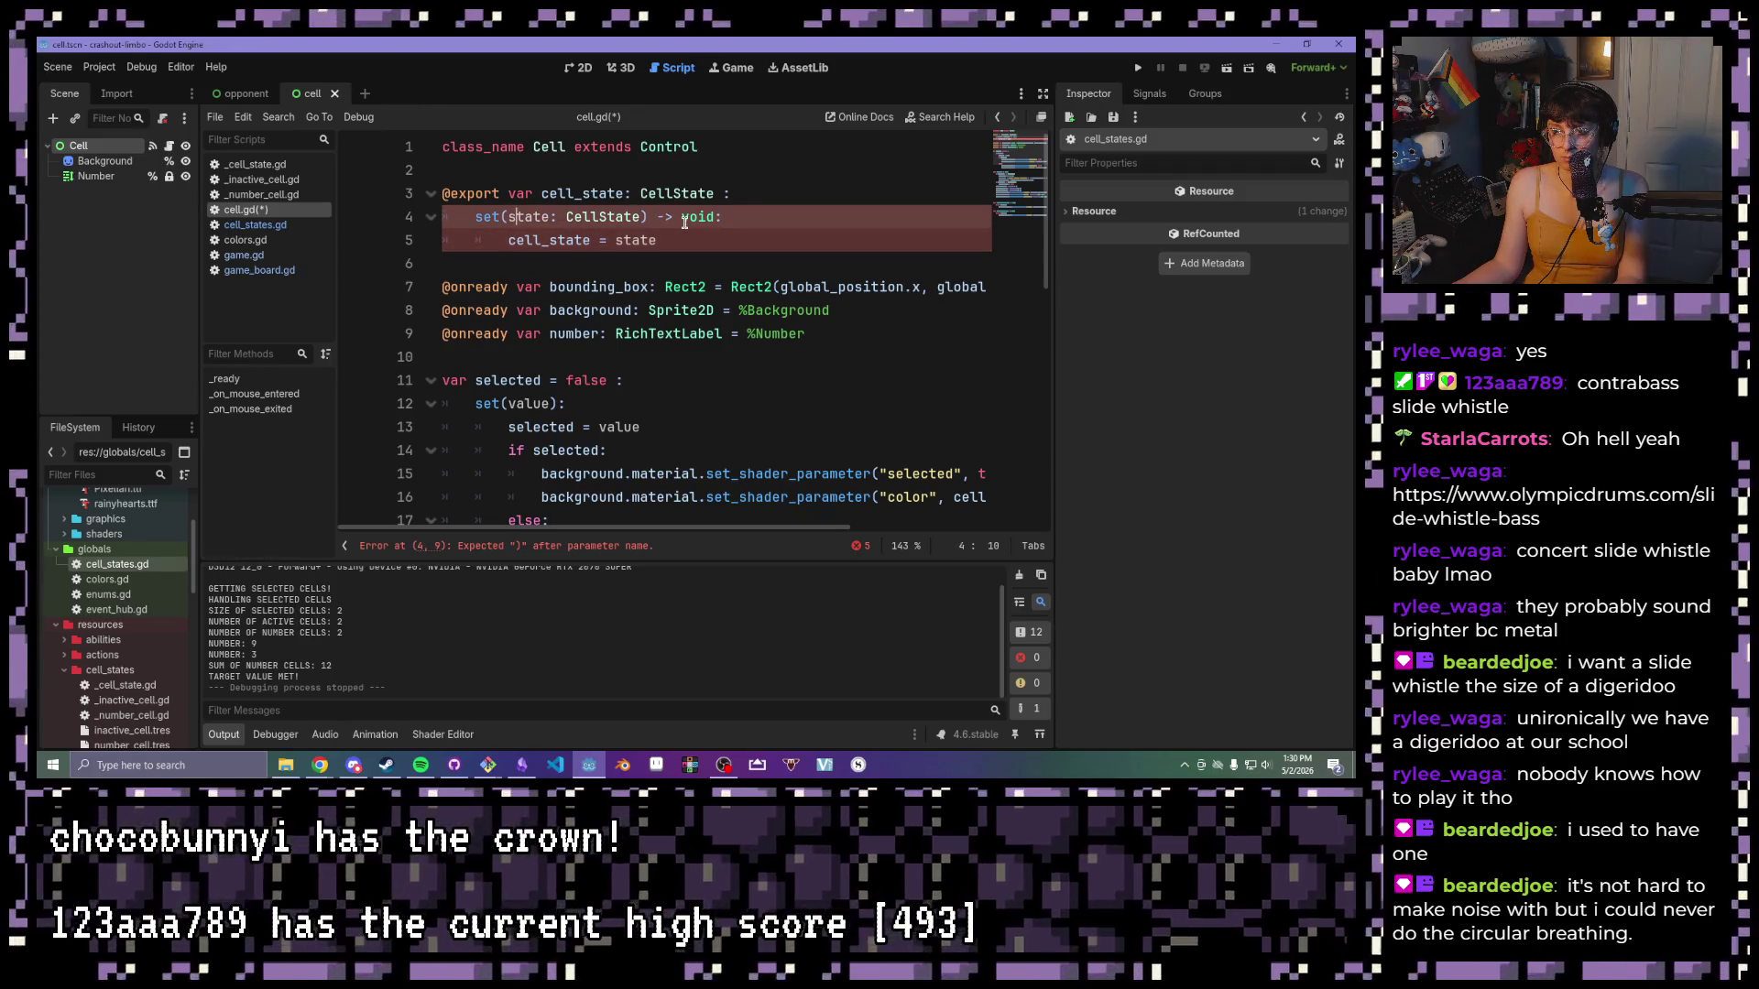
left_click_drag(713, 217, 652, 217)
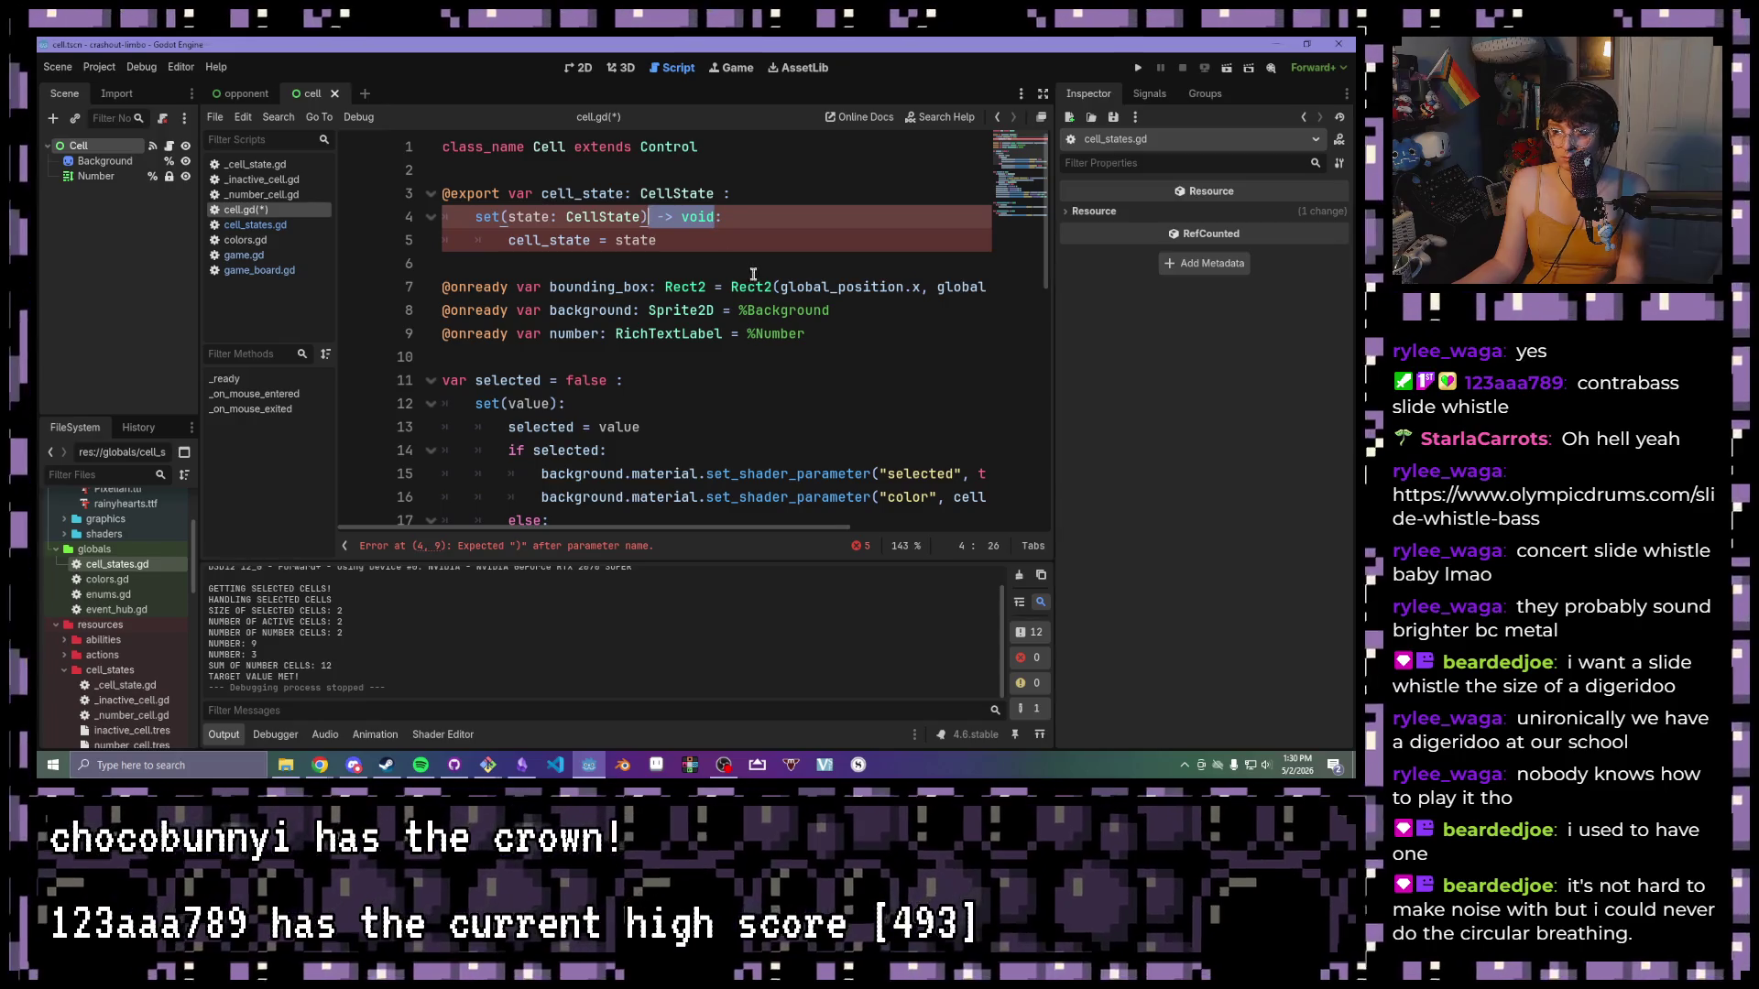
key("BackSpace")
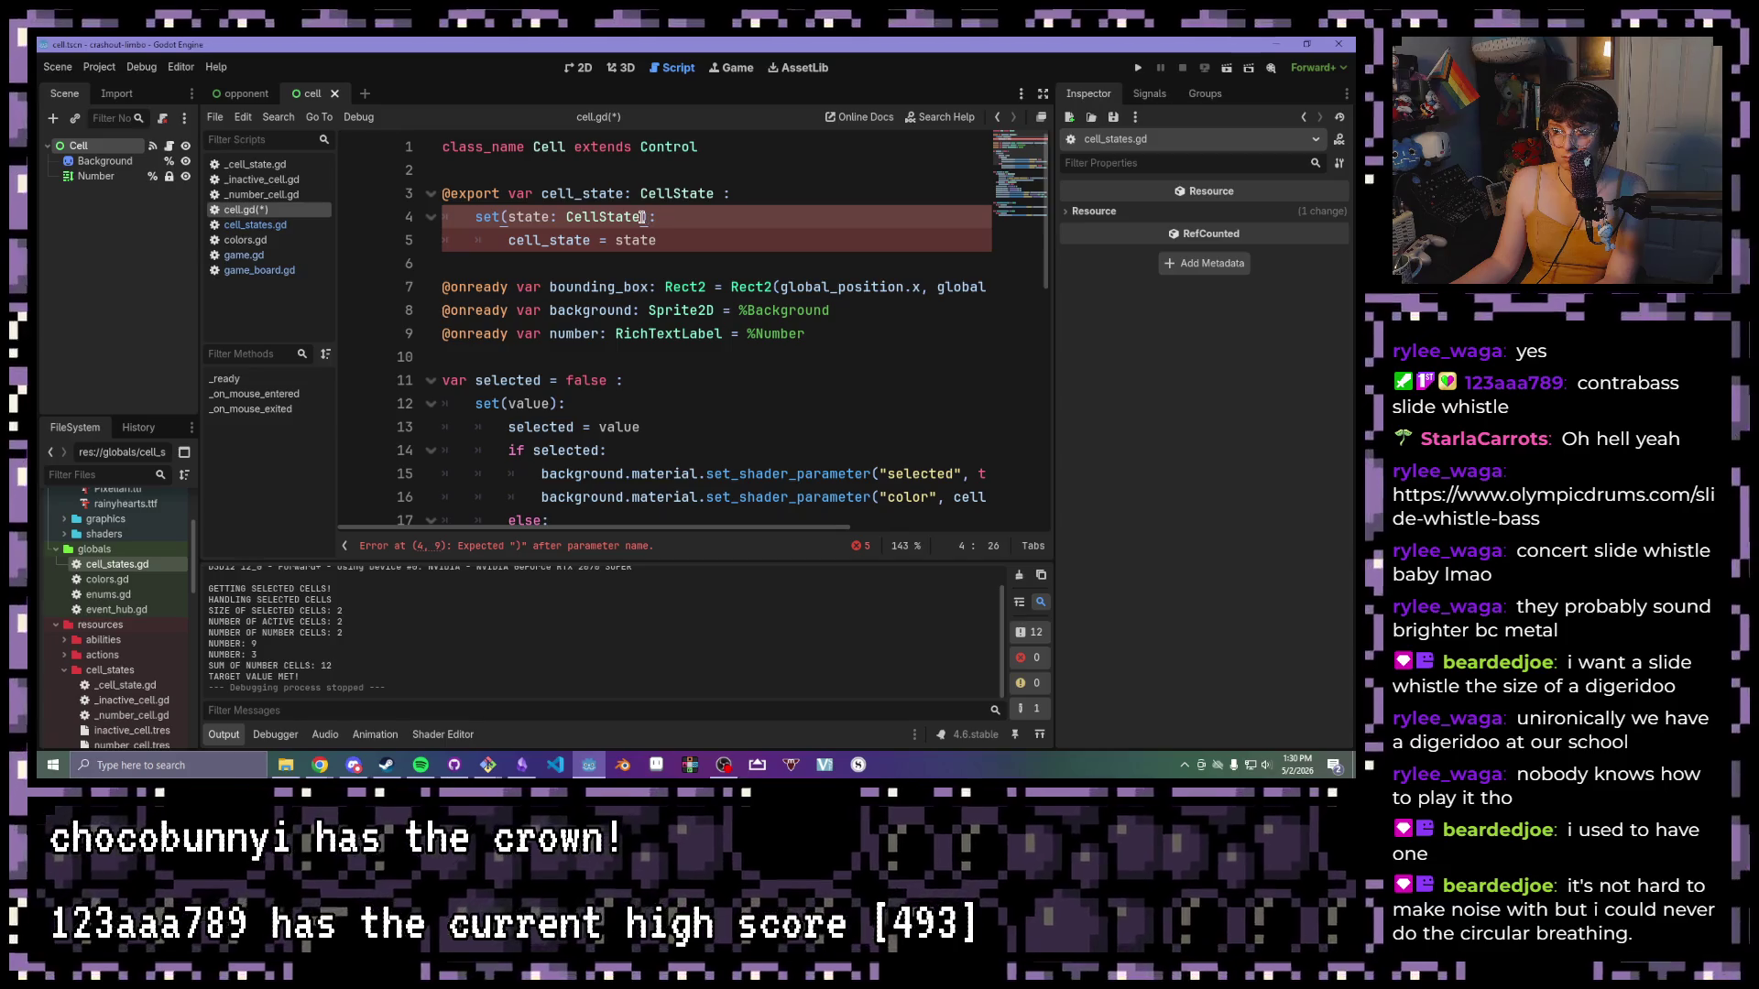
left_click_drag(641, 217, 577, 218)
key("BackSpace")
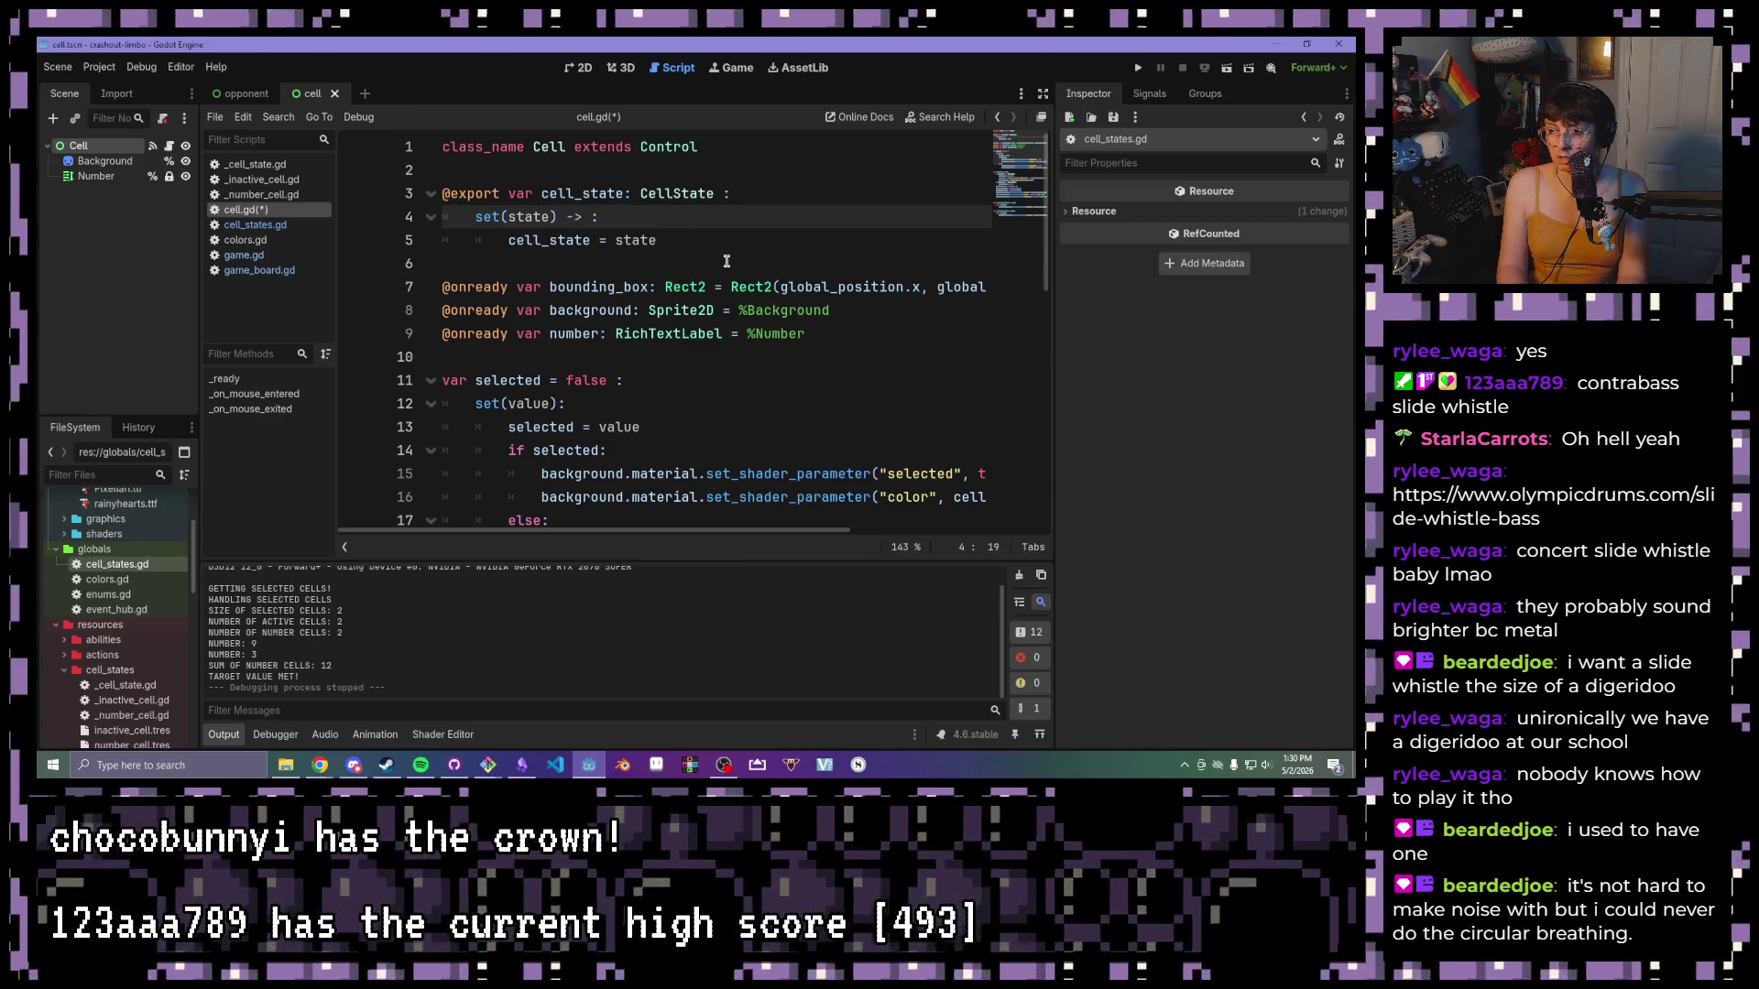
type("void")
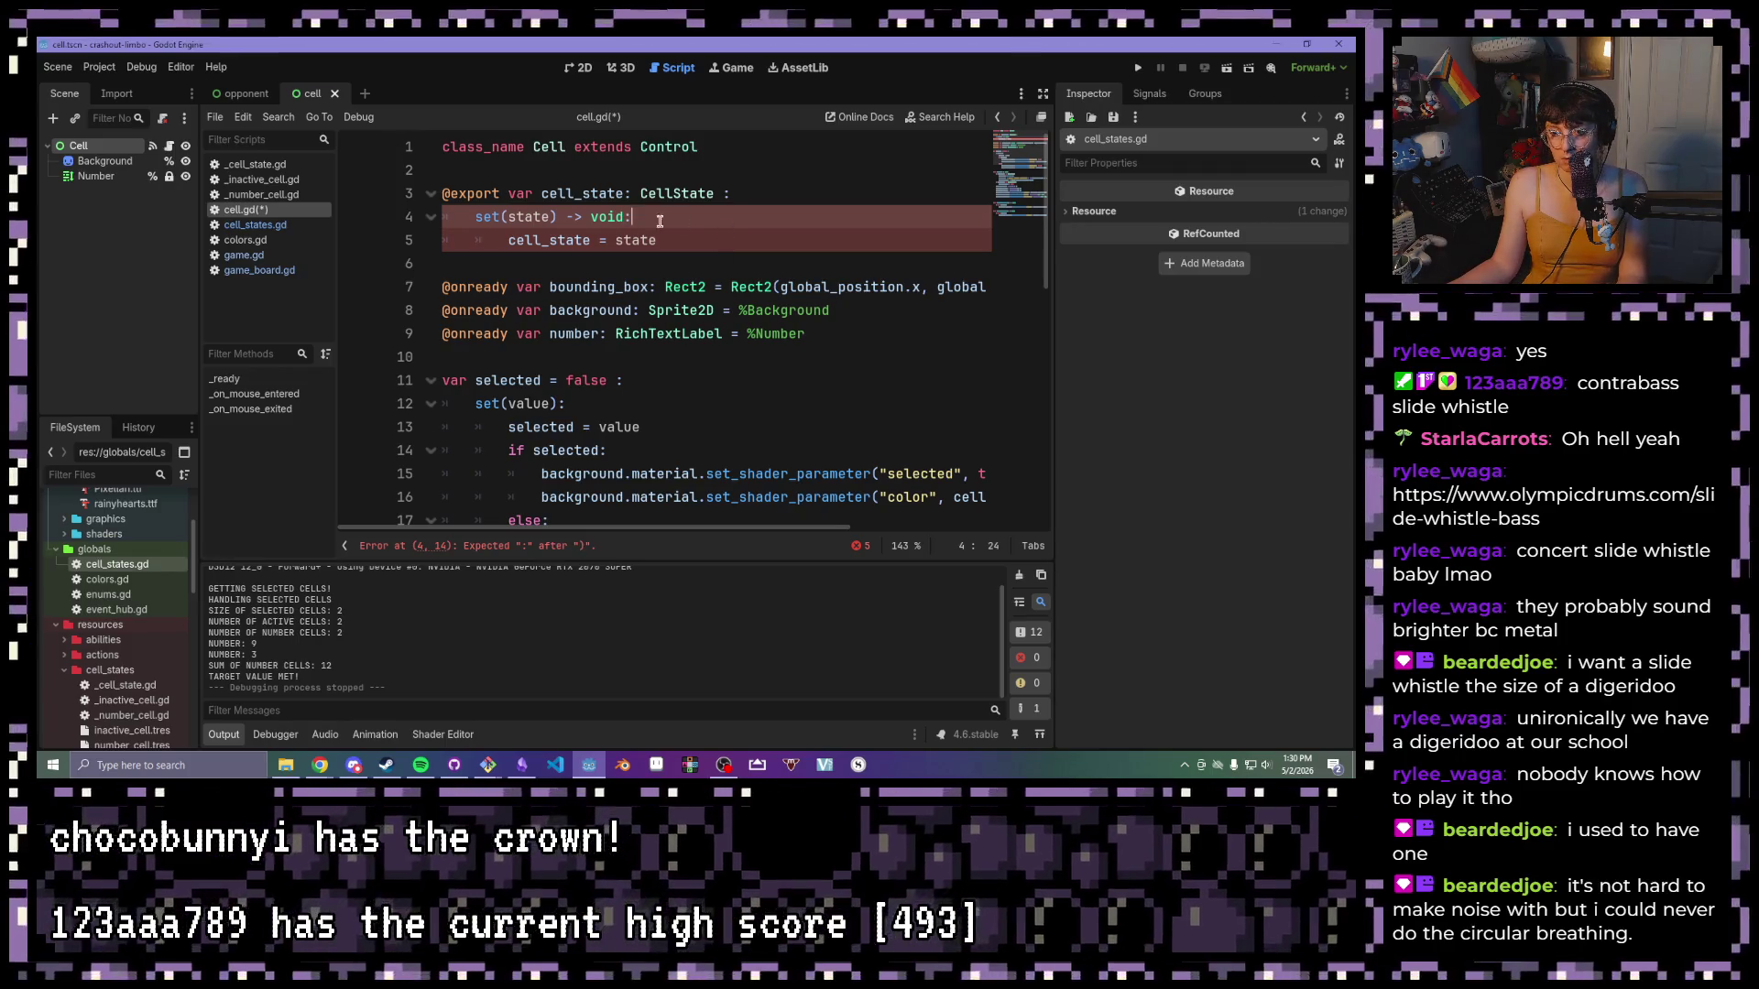
left_click_drag(627, 216, 558, 216)
type(":")
- Add an 'if cell_state is InactiveCell:' check inside the setter
left_click(708, 241)
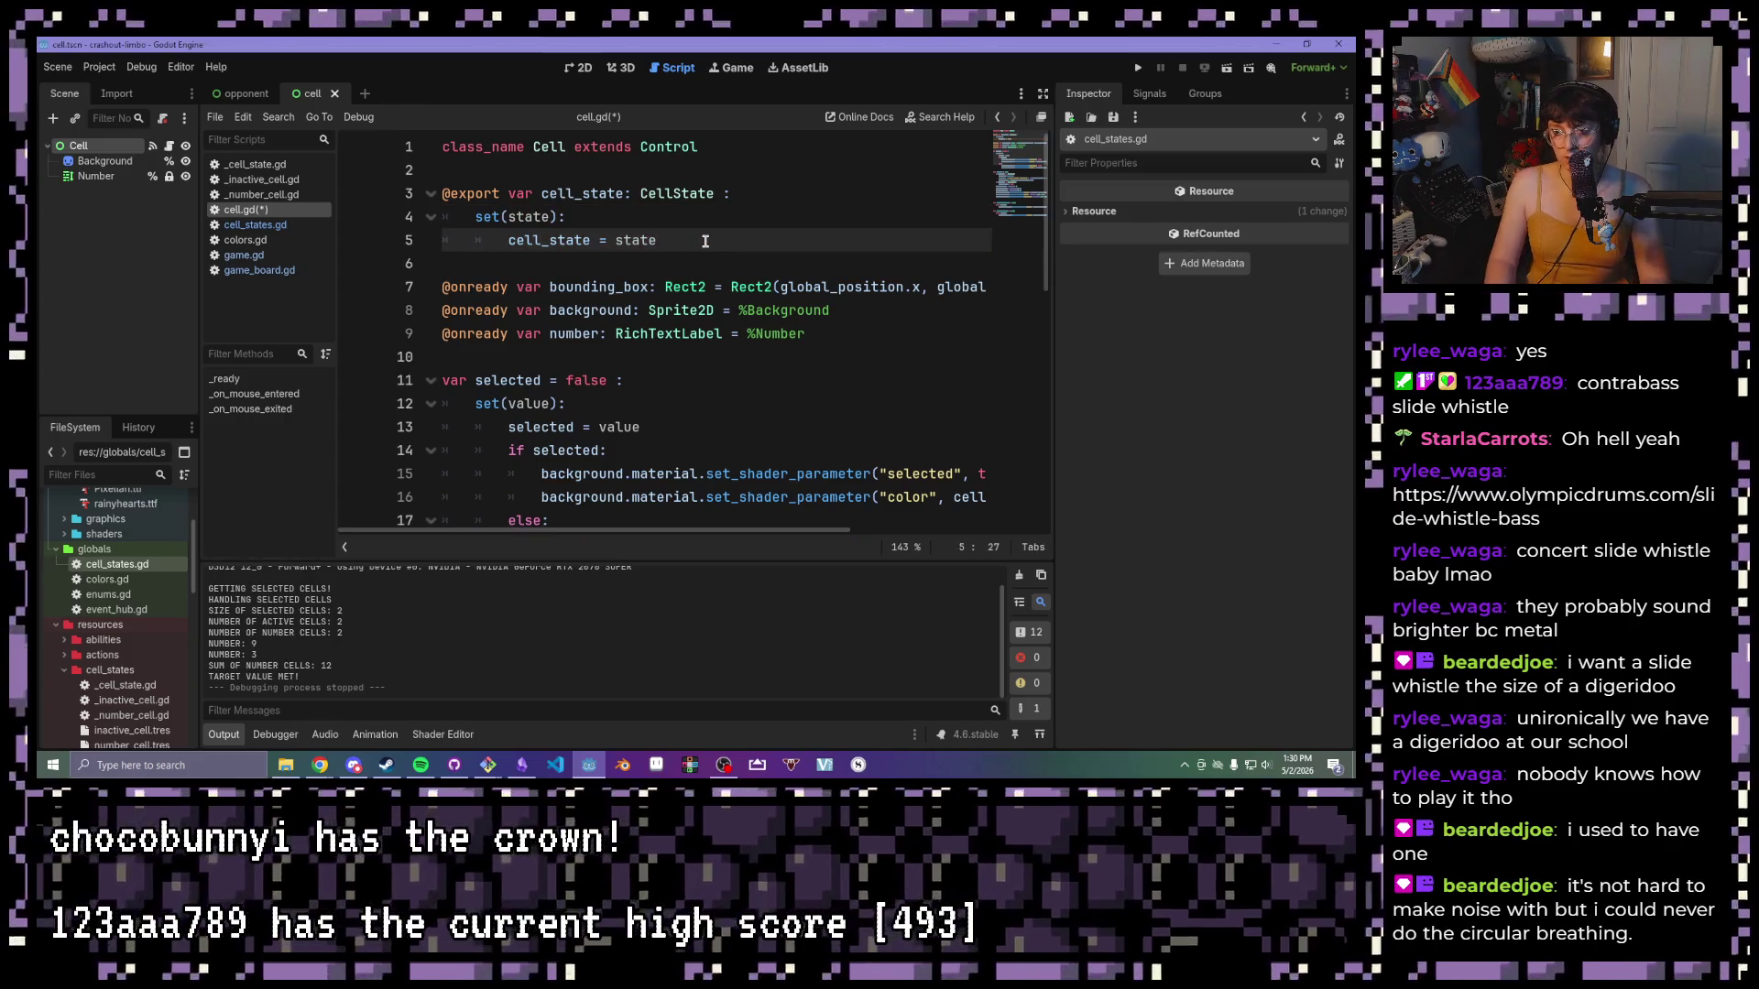
key("Return")
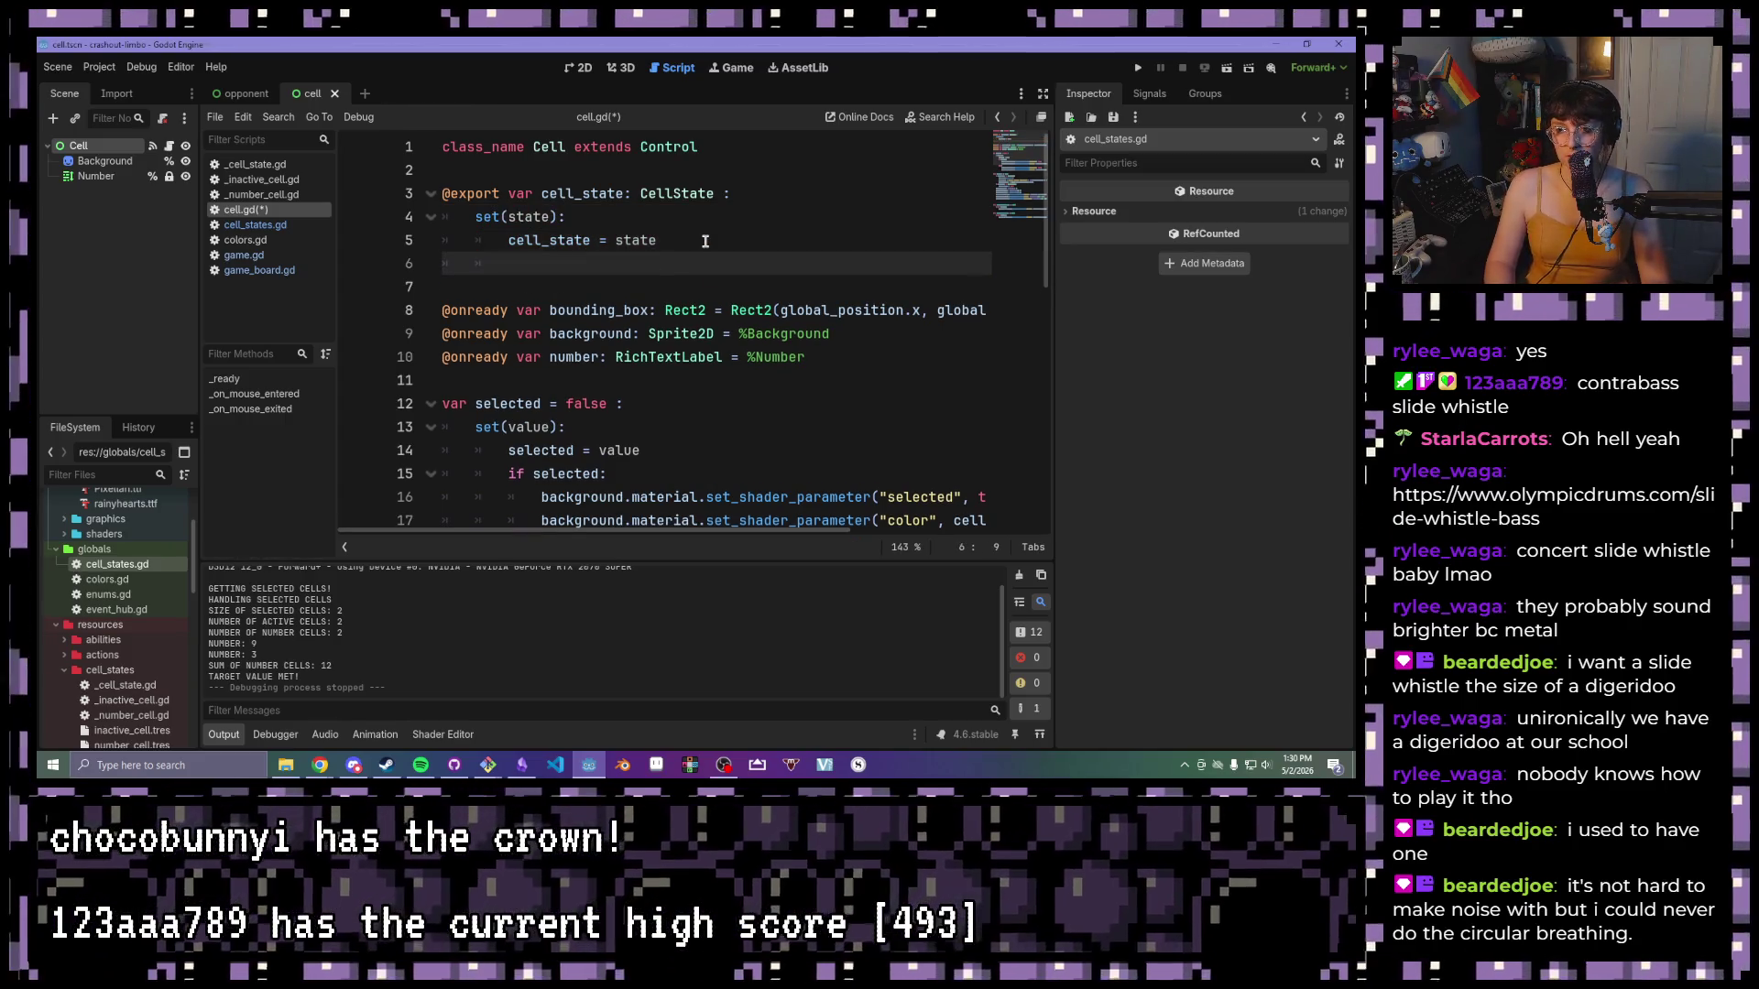
type("if")
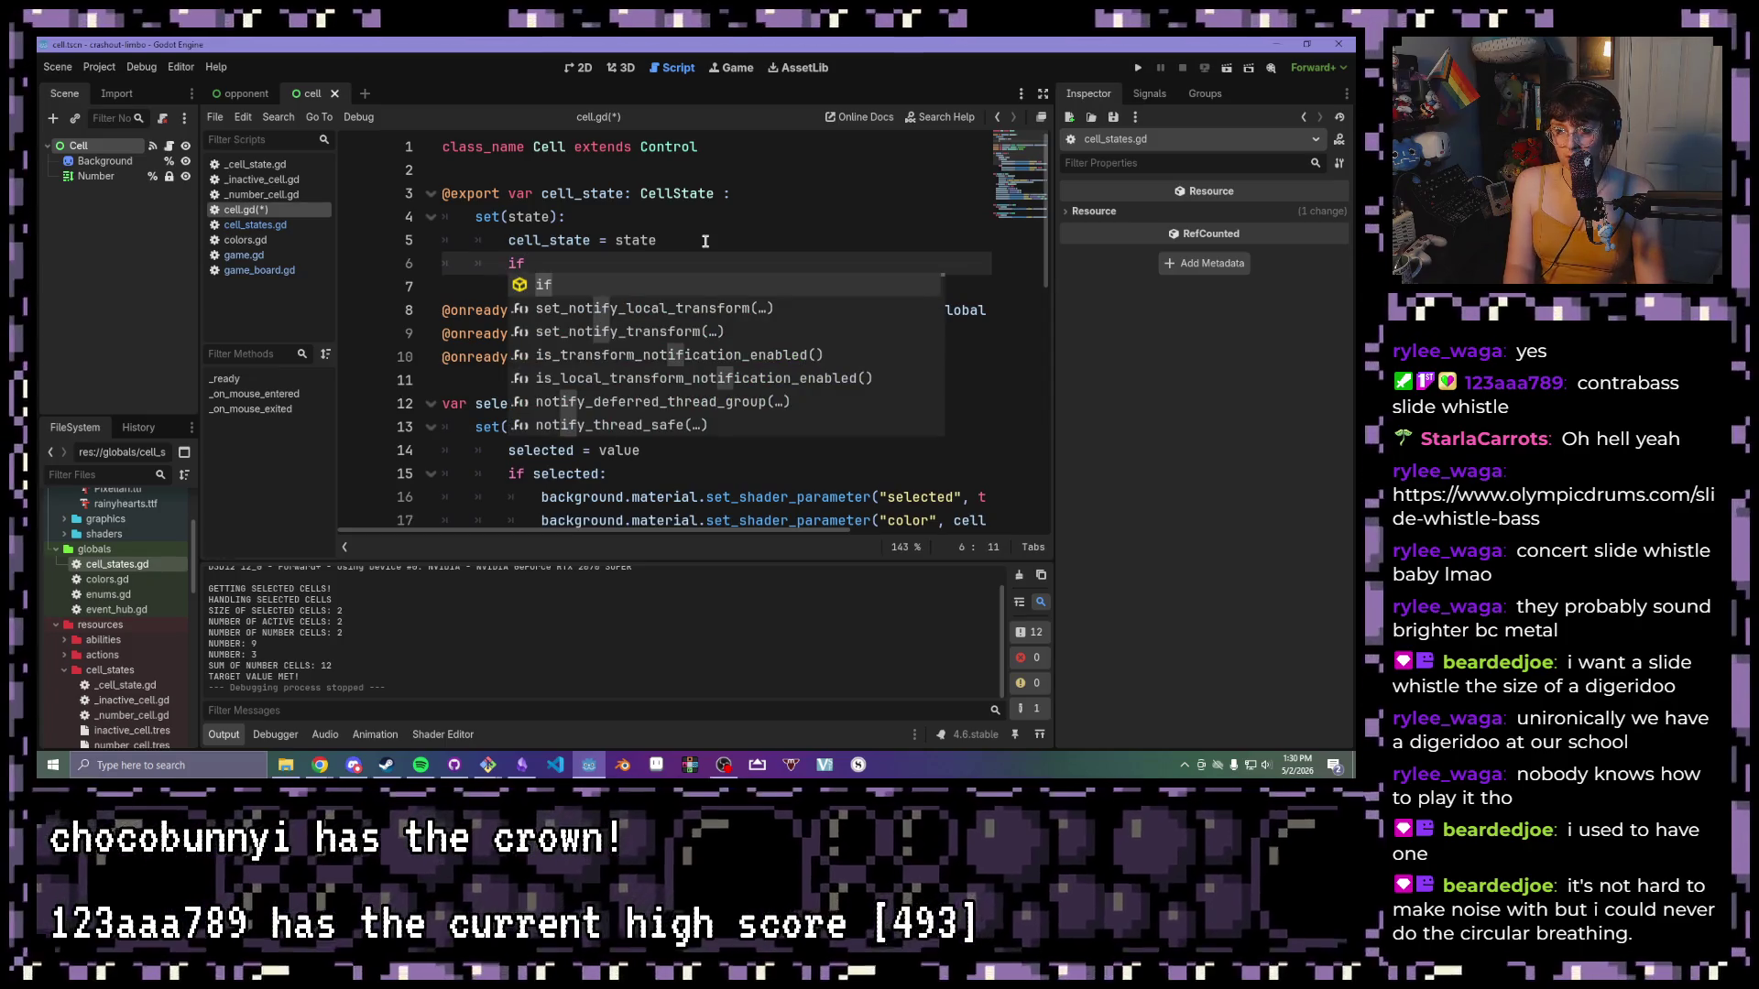
type(" cell_state ")
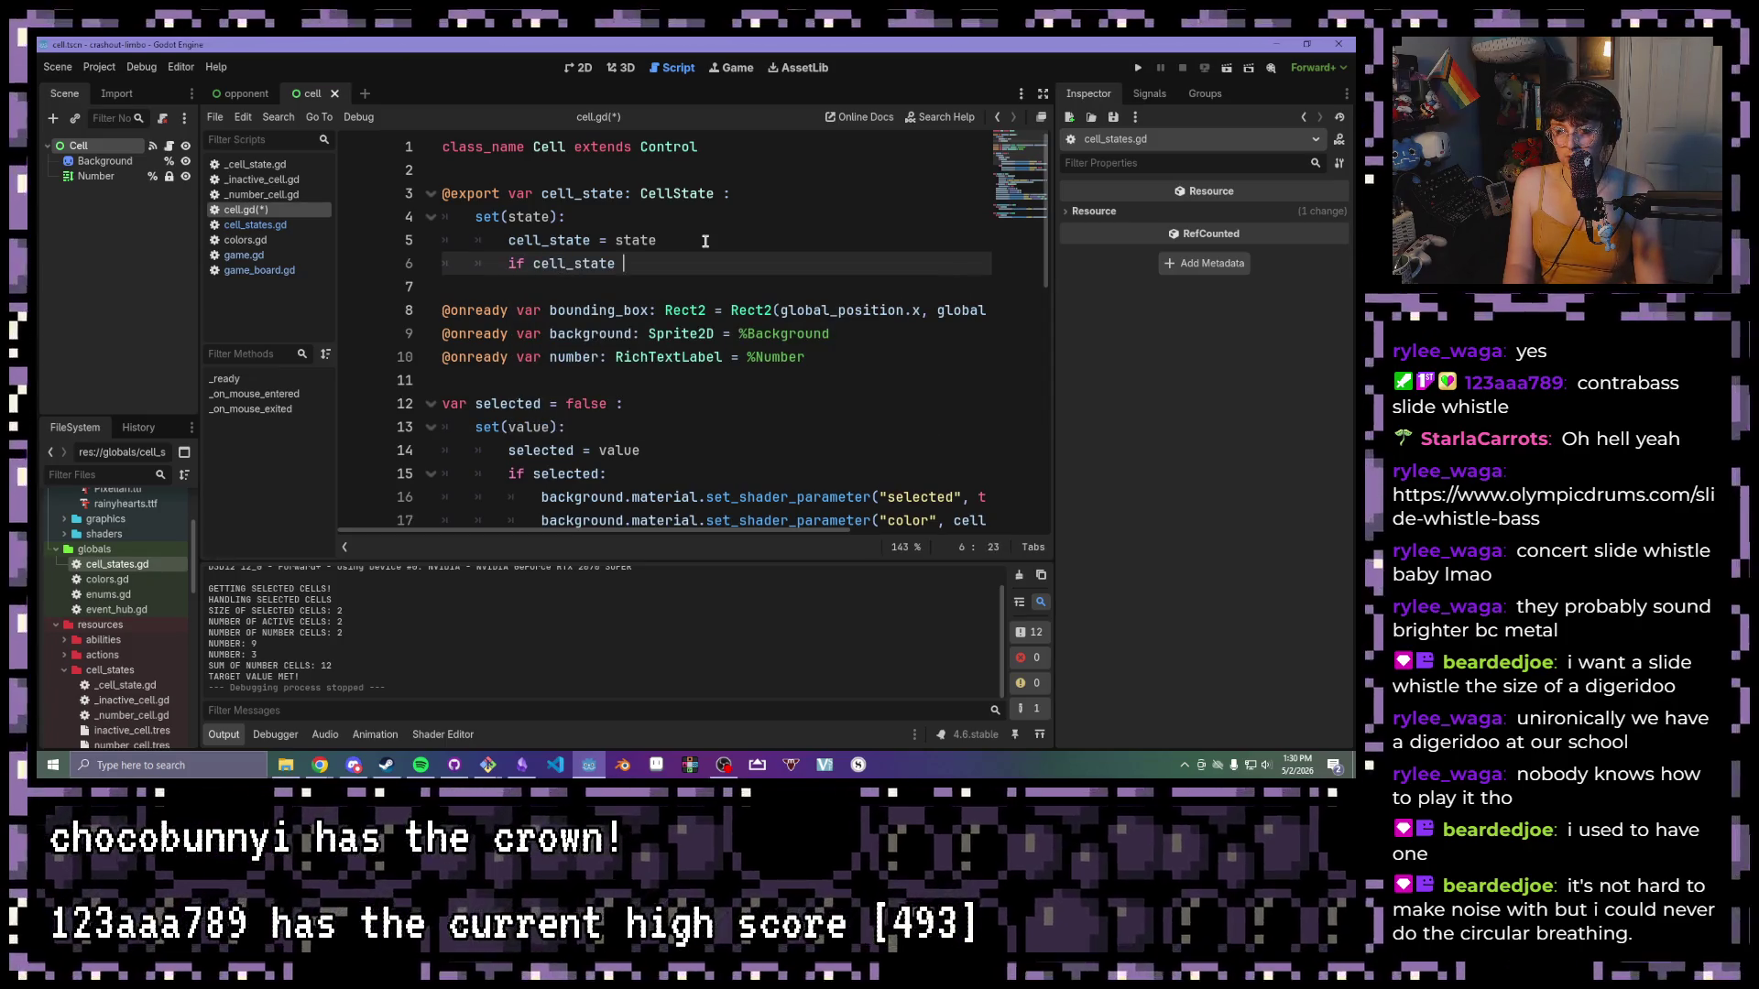
type("is")
type("In")
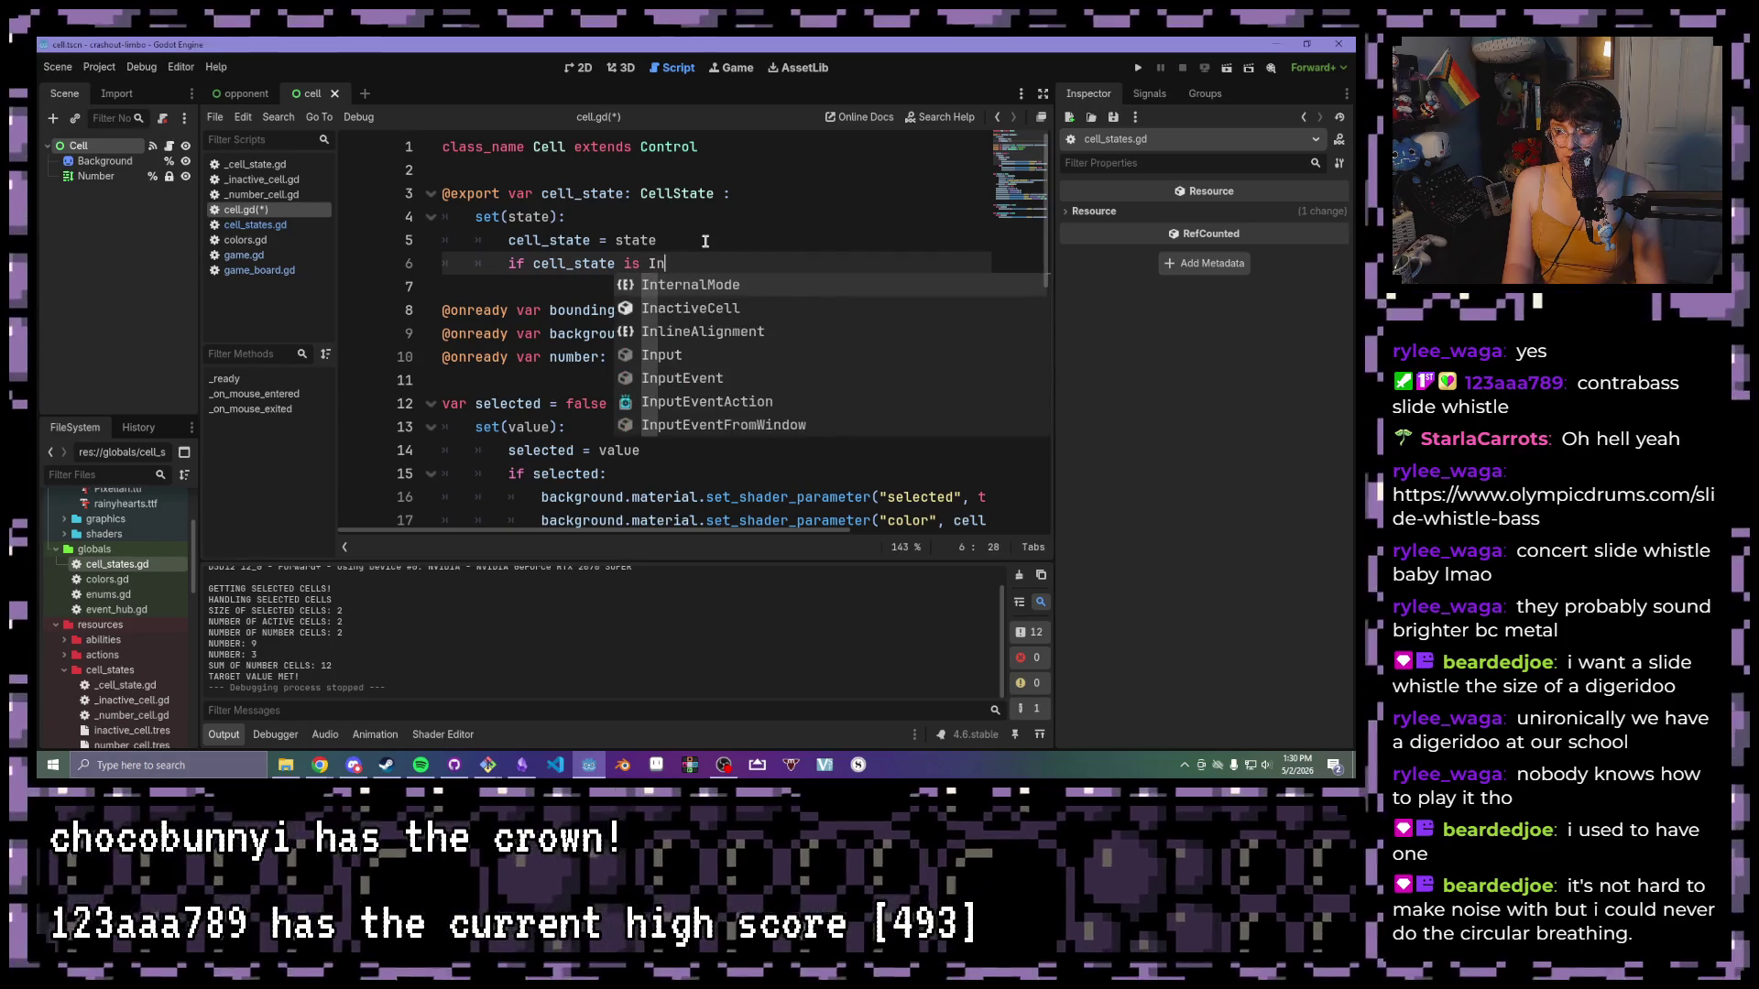
key("Return")
type(":")
key("Return")
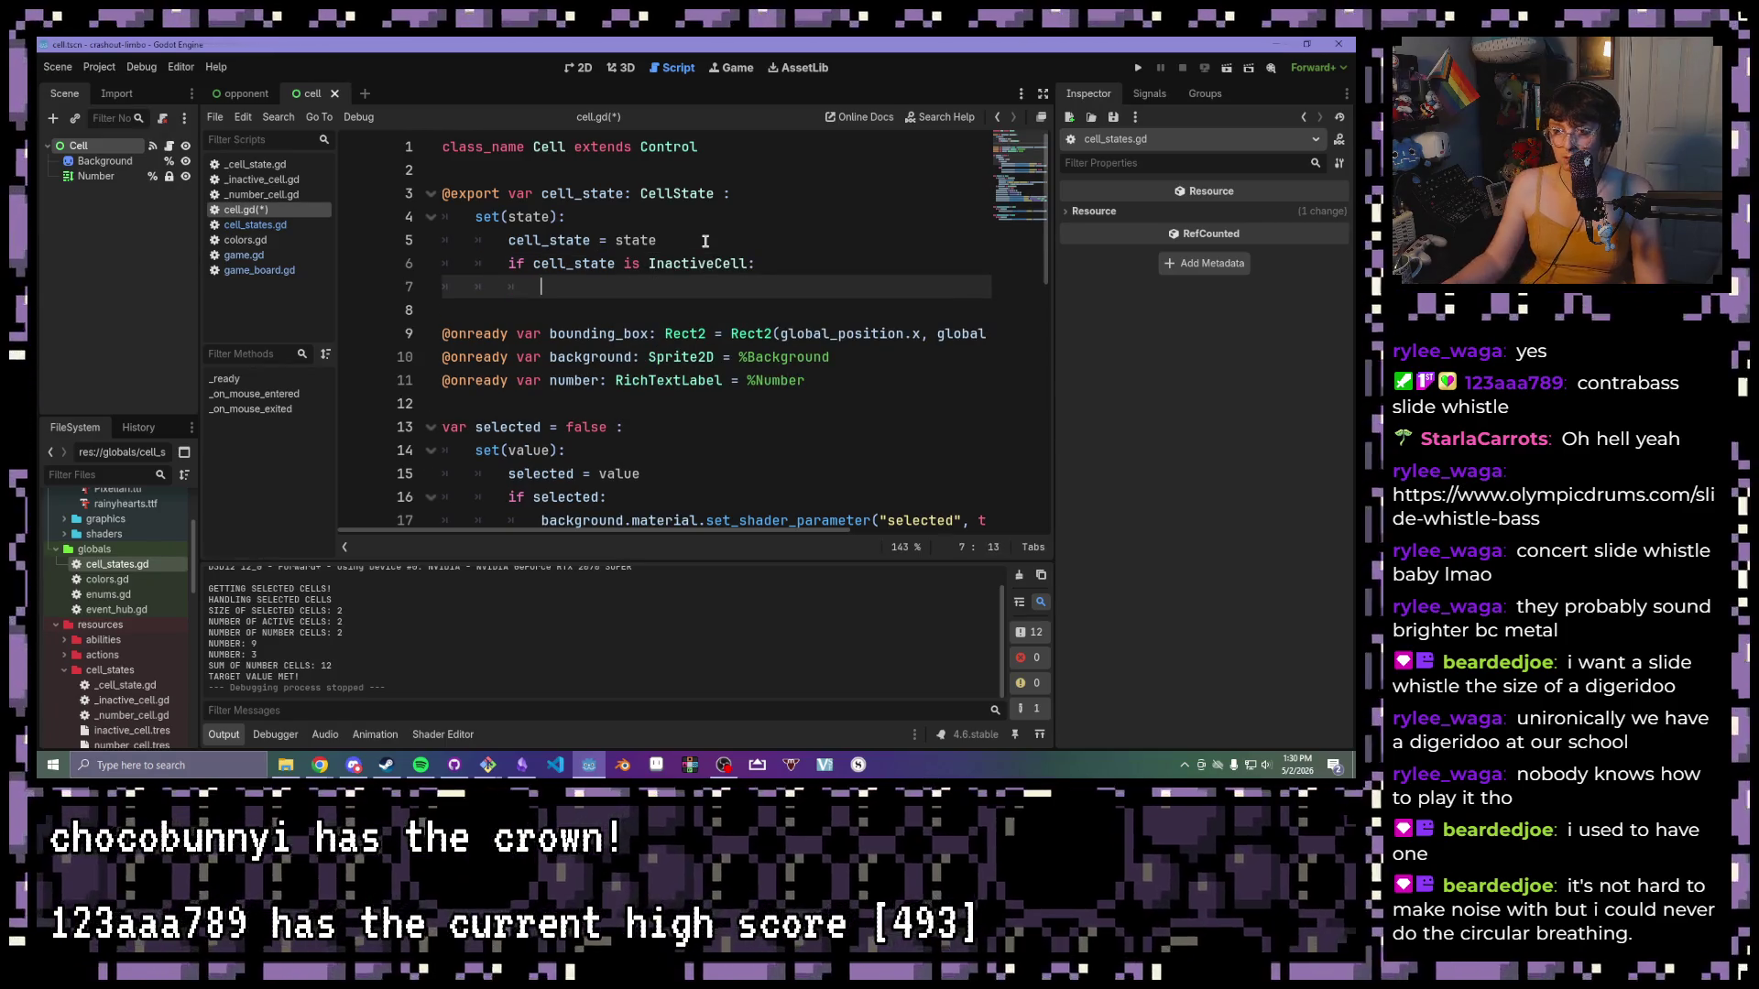
- Copy number.visible = false into the if block, save cell.gd, and run the game
scroll(582, 333, "down", 2)
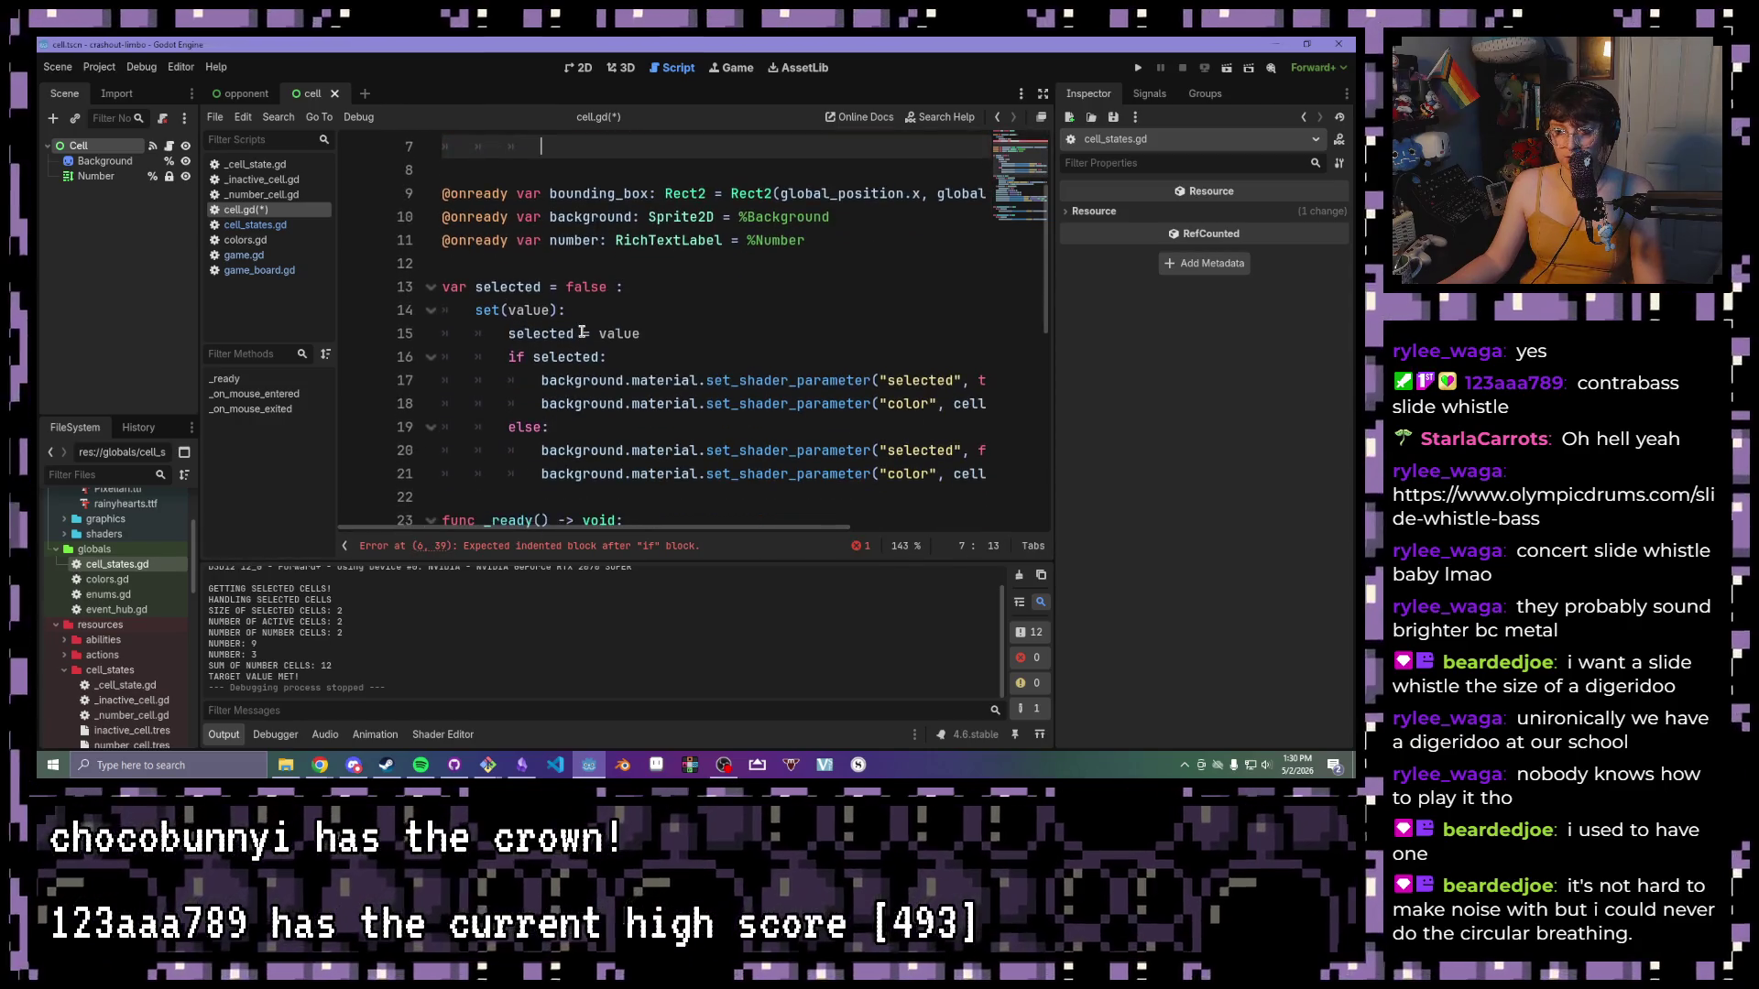
scroll(582, 333, "down", 3)
left_click_drag(713, 449, 498, 439)
key("ctrl+c")
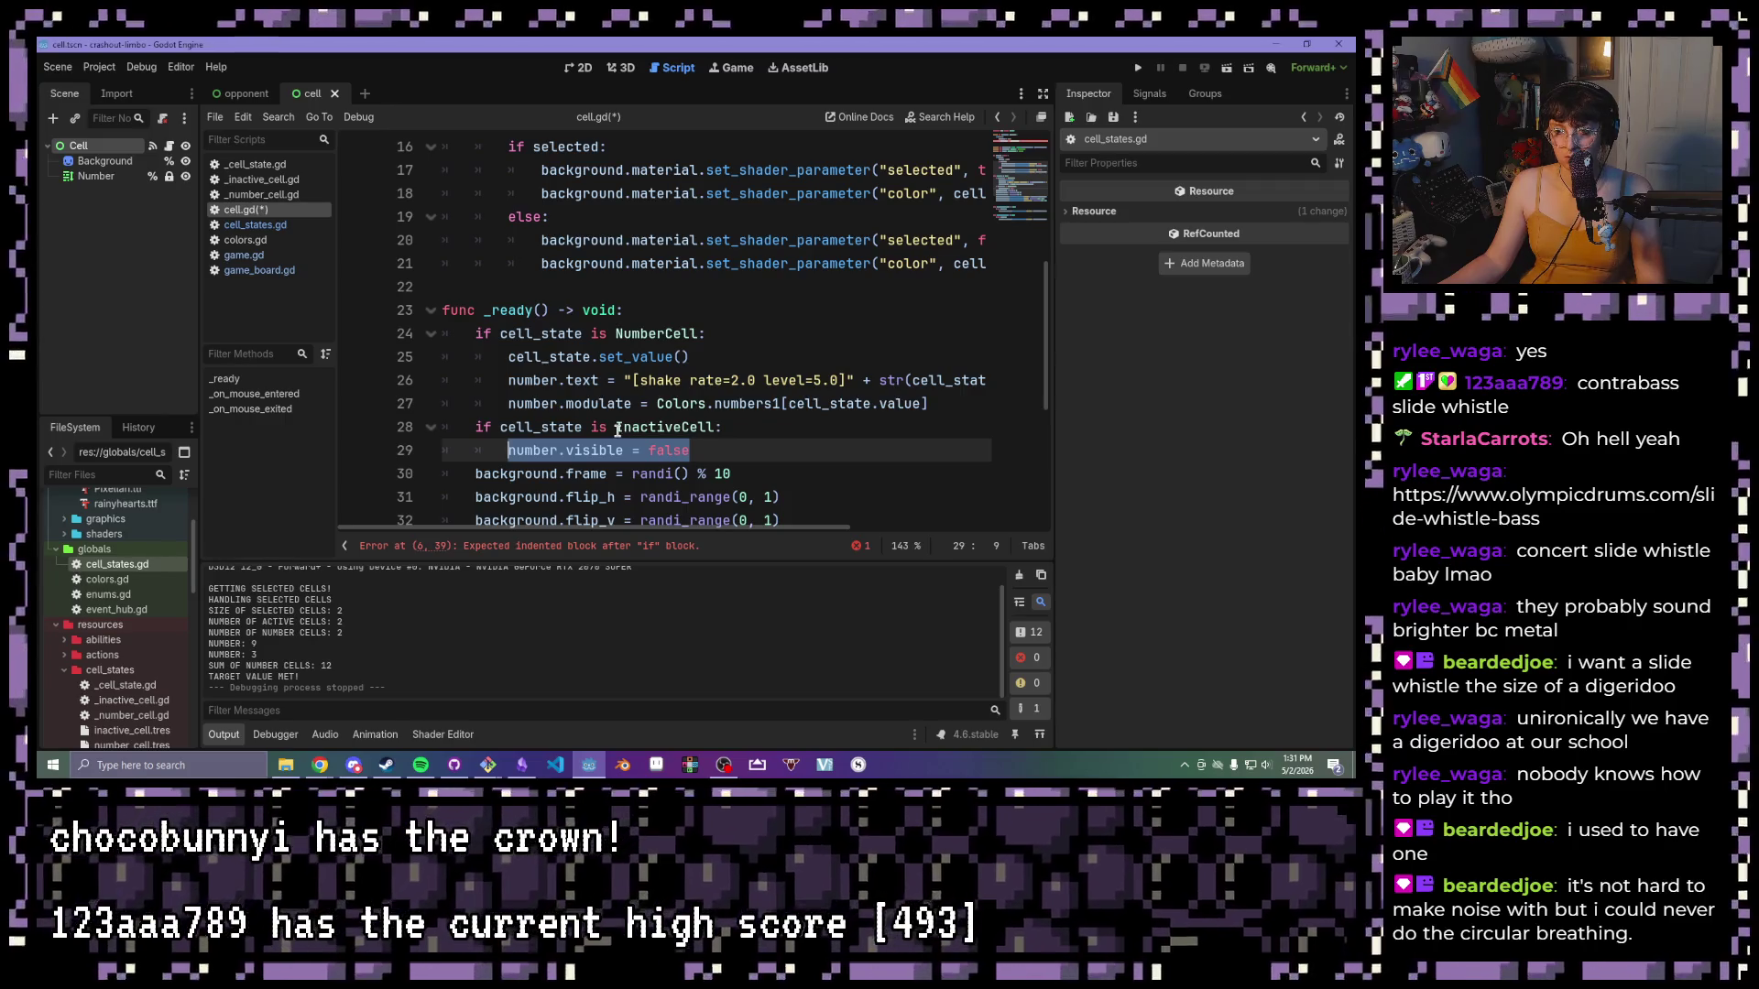
scroll(644, 473, "up", 5)
left_click(731, 287)
key("ctrl+v")
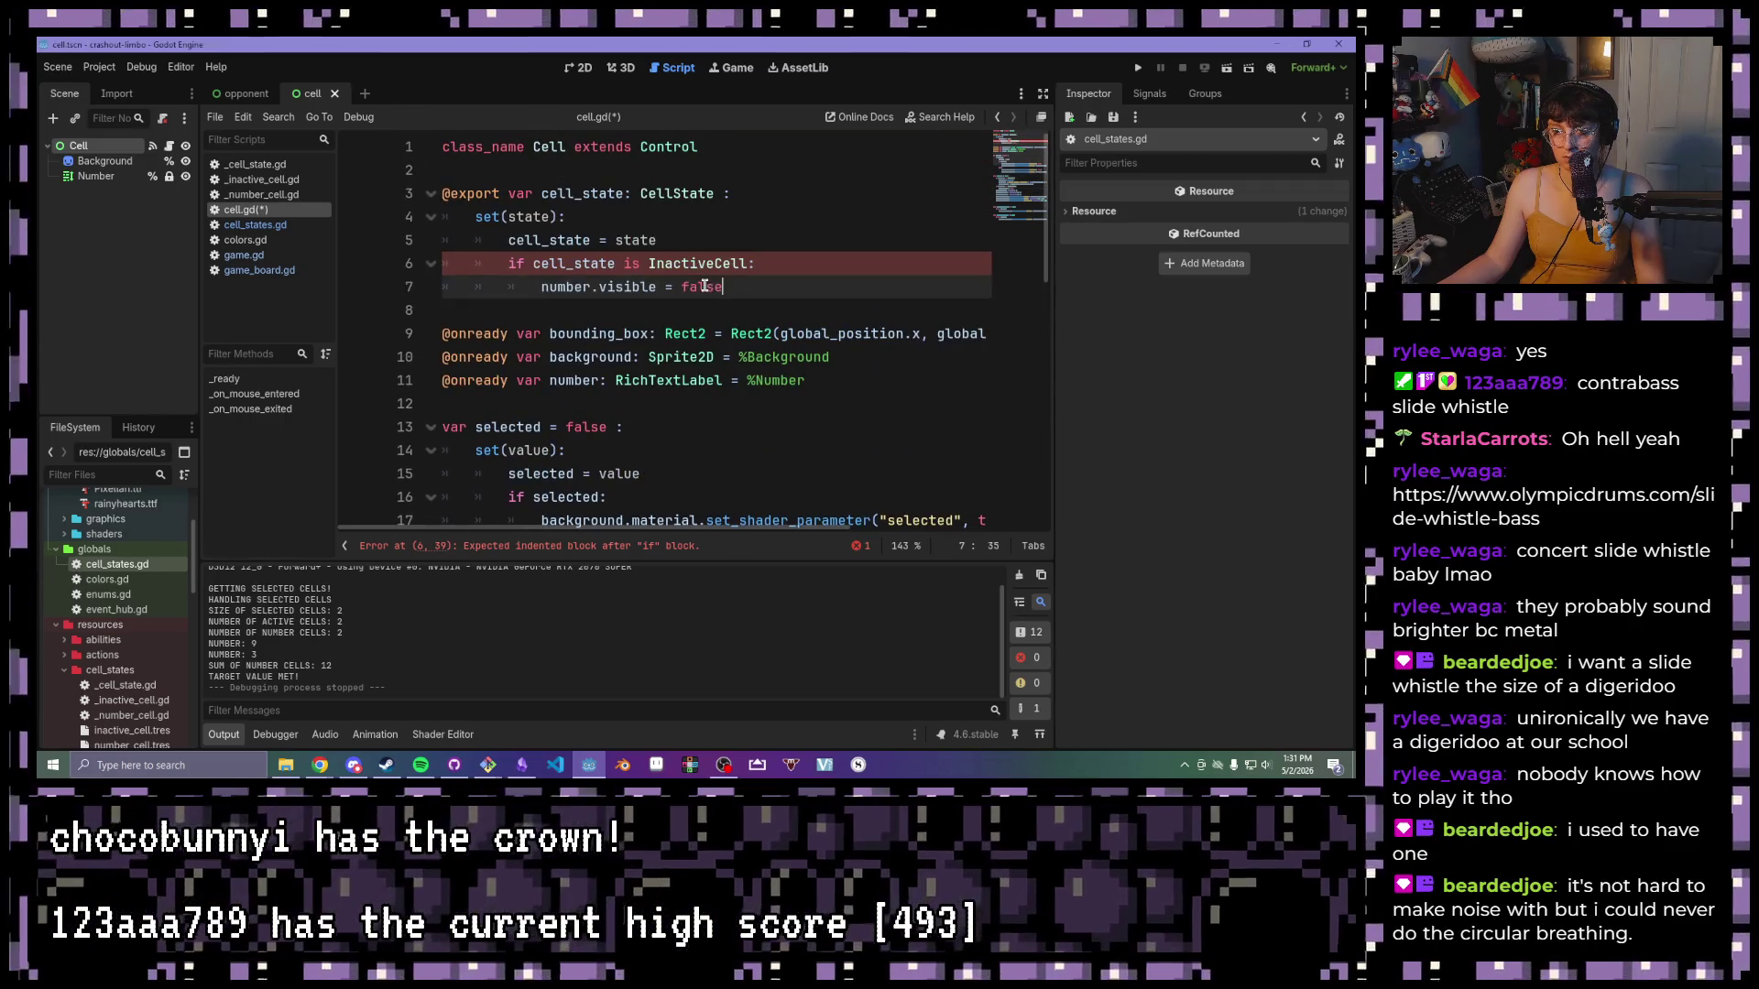
key("ctrl+s")
scroll(691, 353, "down", 6)
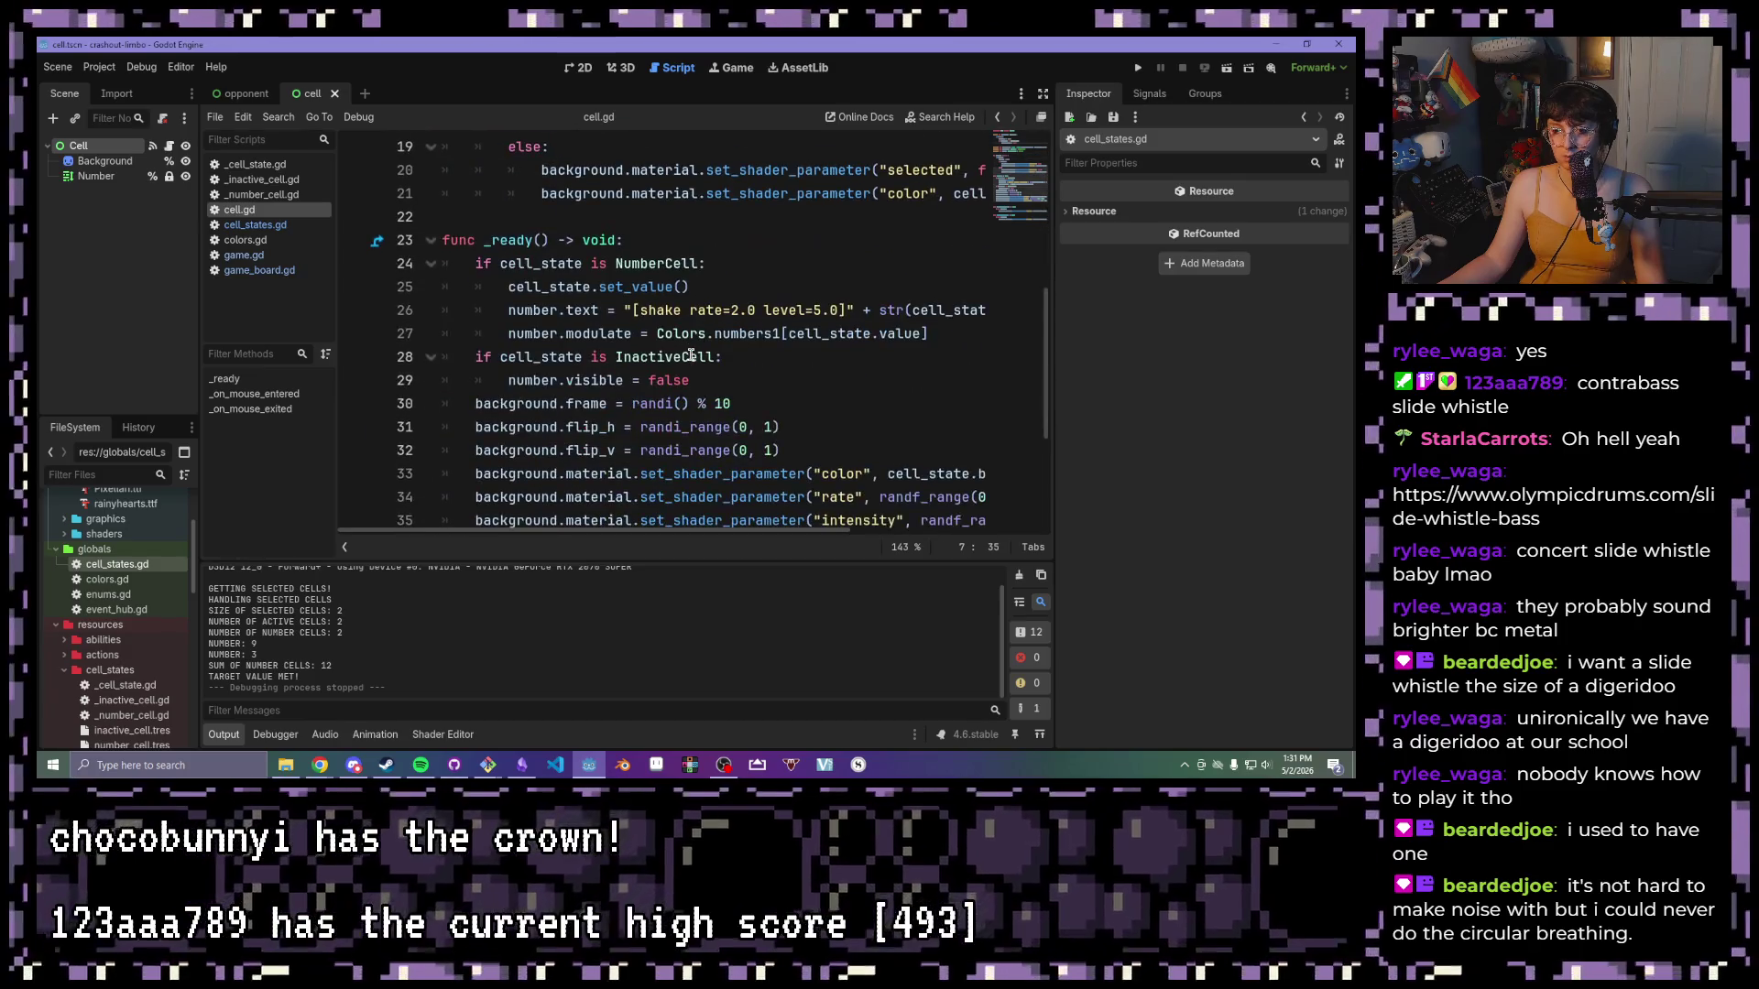
key("F5")
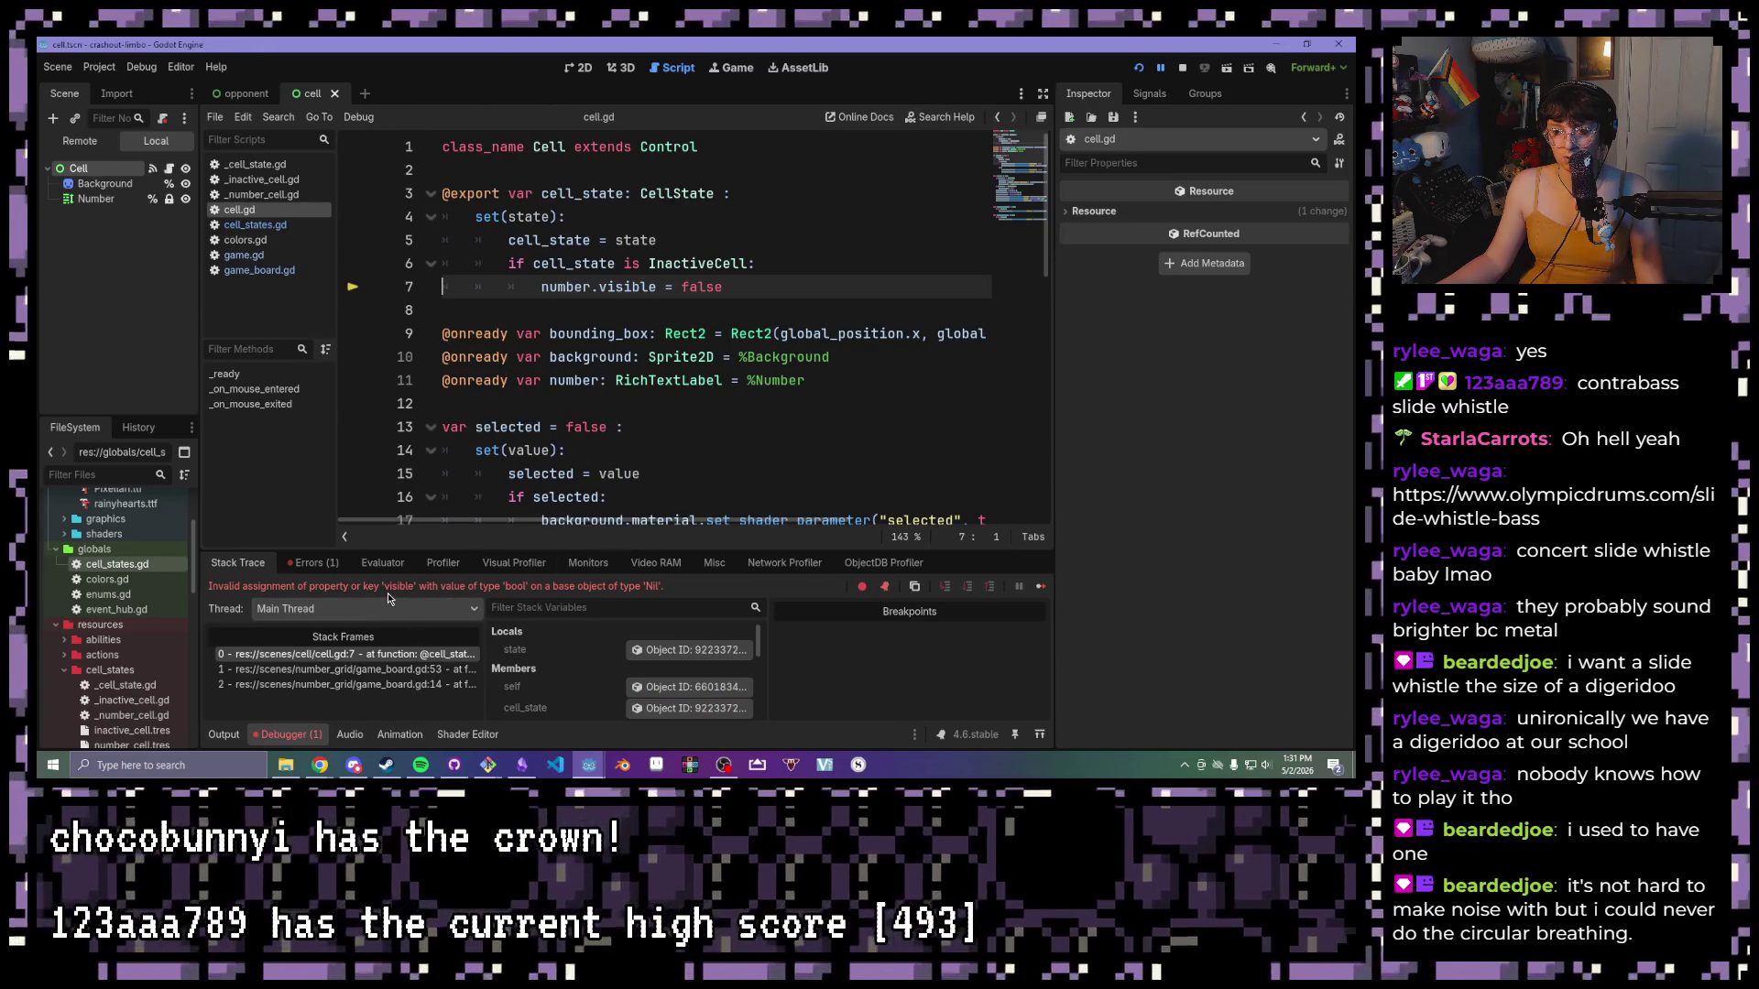
- Select the setter block on lines 4–7 of cell.gd and delete it
left_click_drag(527, 297, 730, 287)
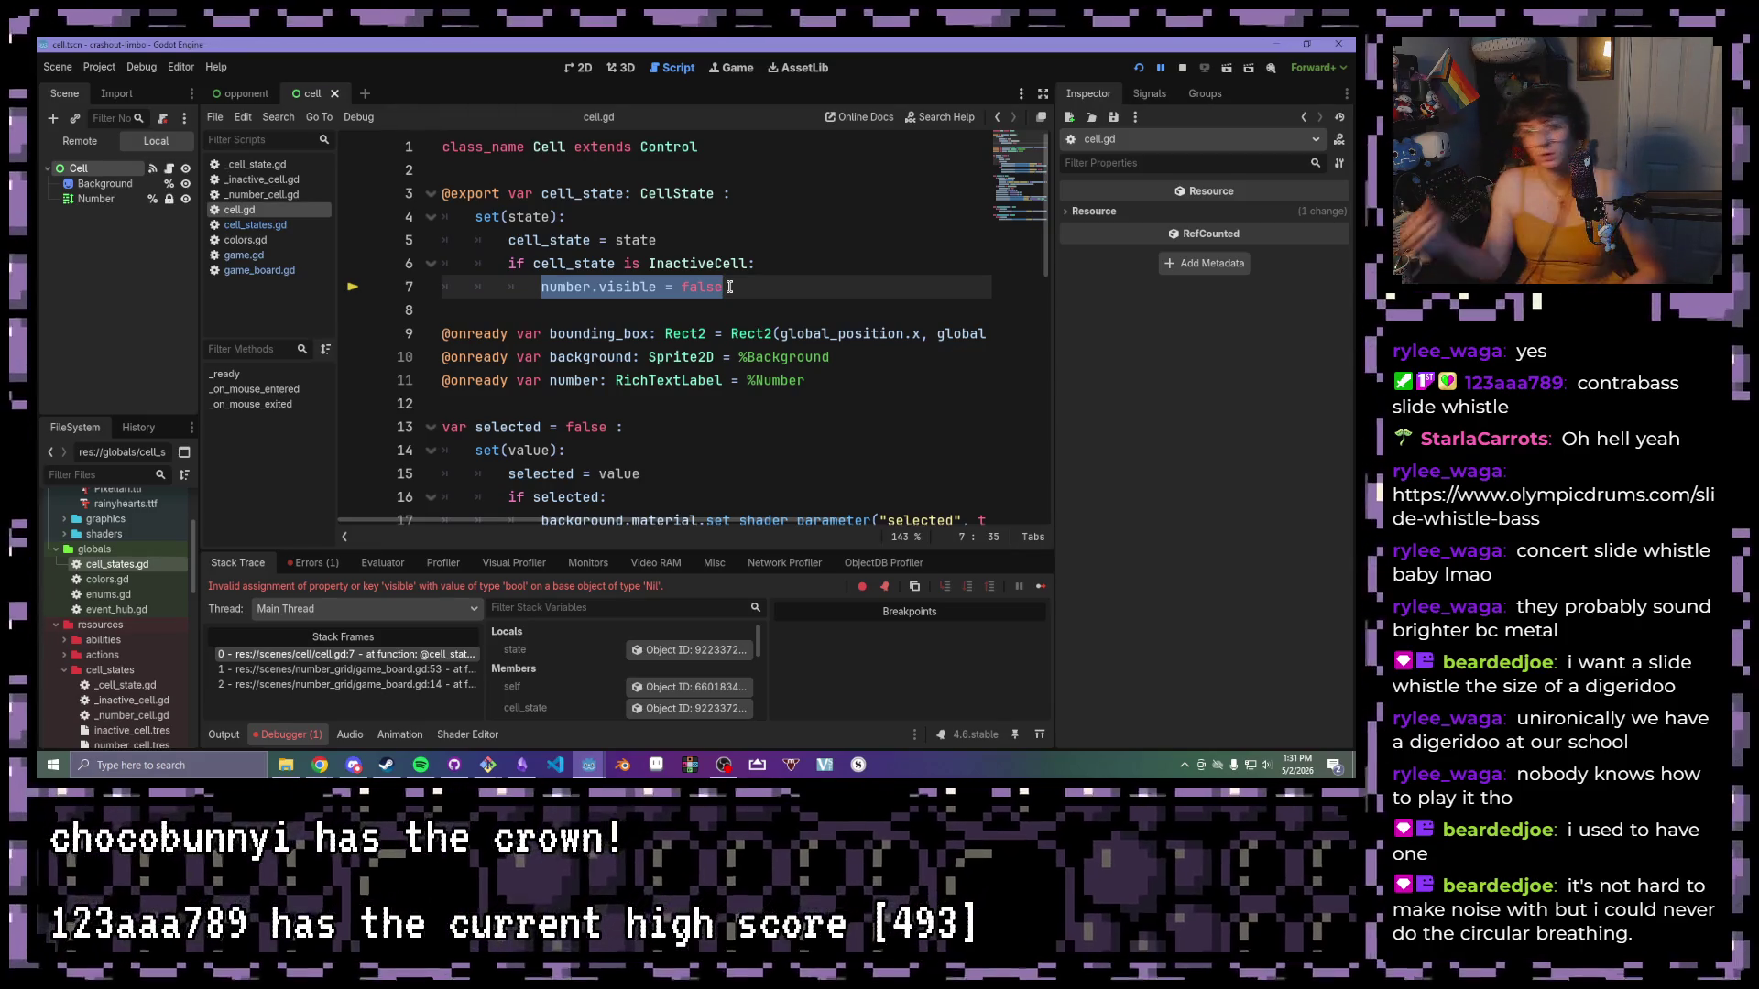
mouse_move(729, 286)
left_mouse_down()
mouse_move(458, 214)
mouse_move(720, 188)
left_mouse_up()
key("BackSpace")
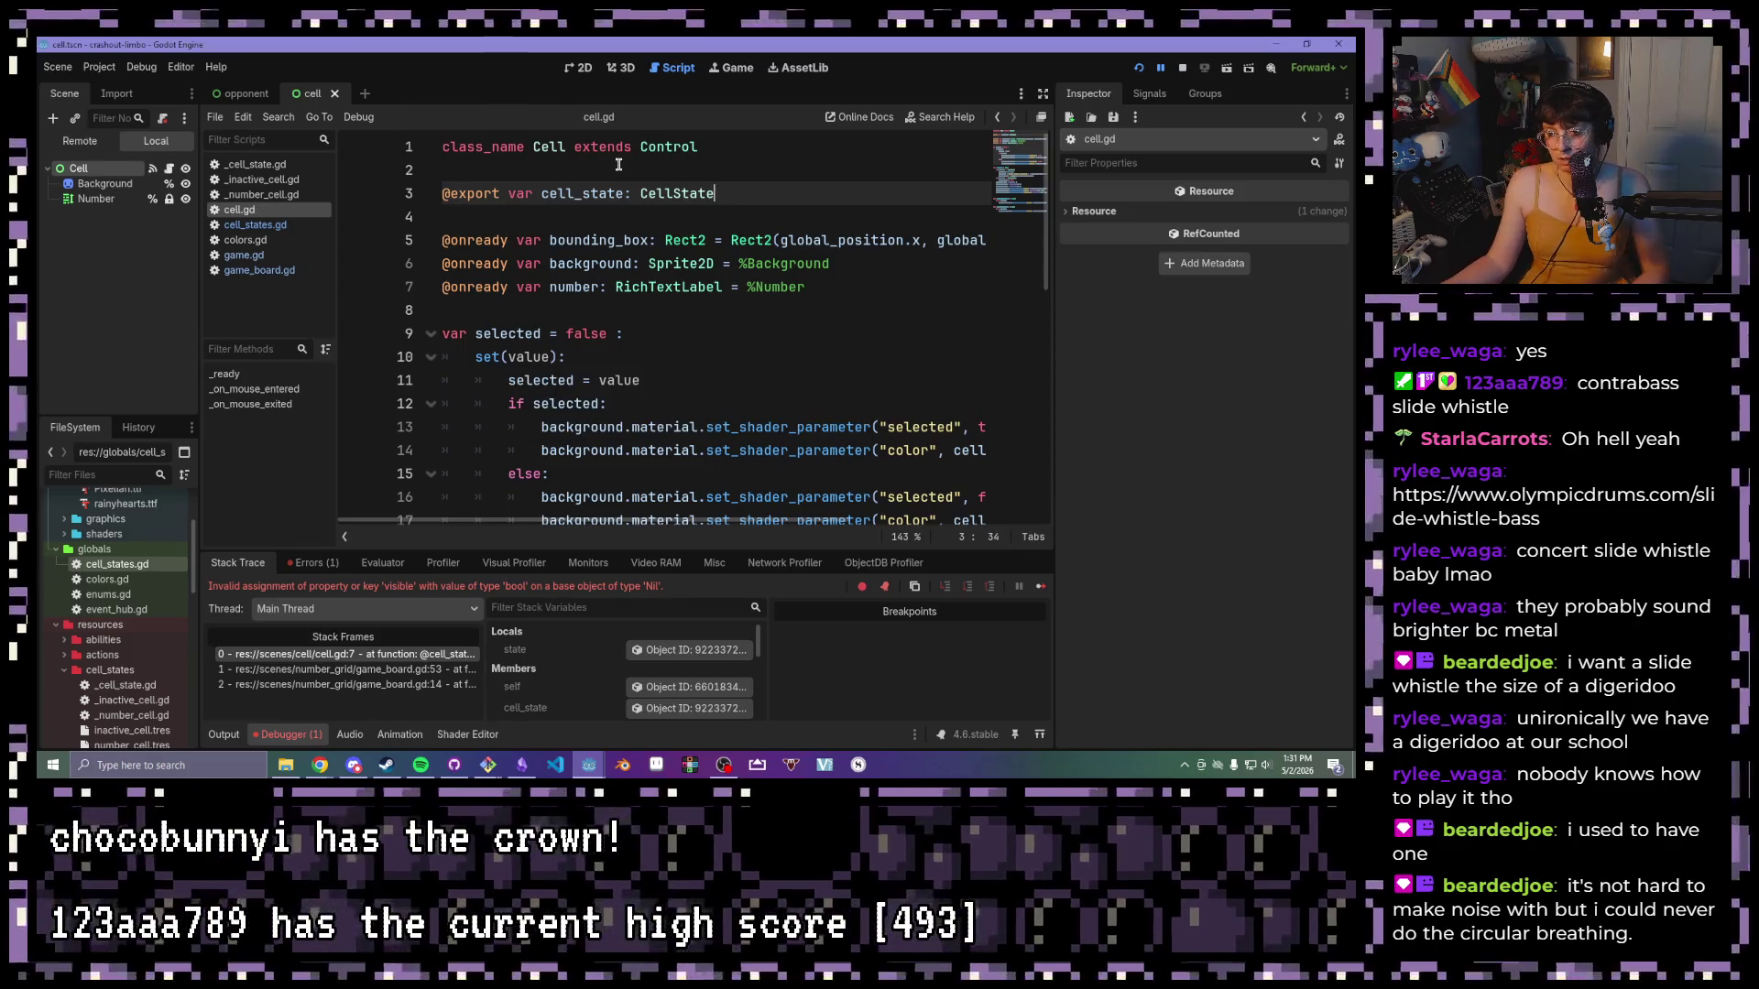
scroll(634, 189, "down", 2)
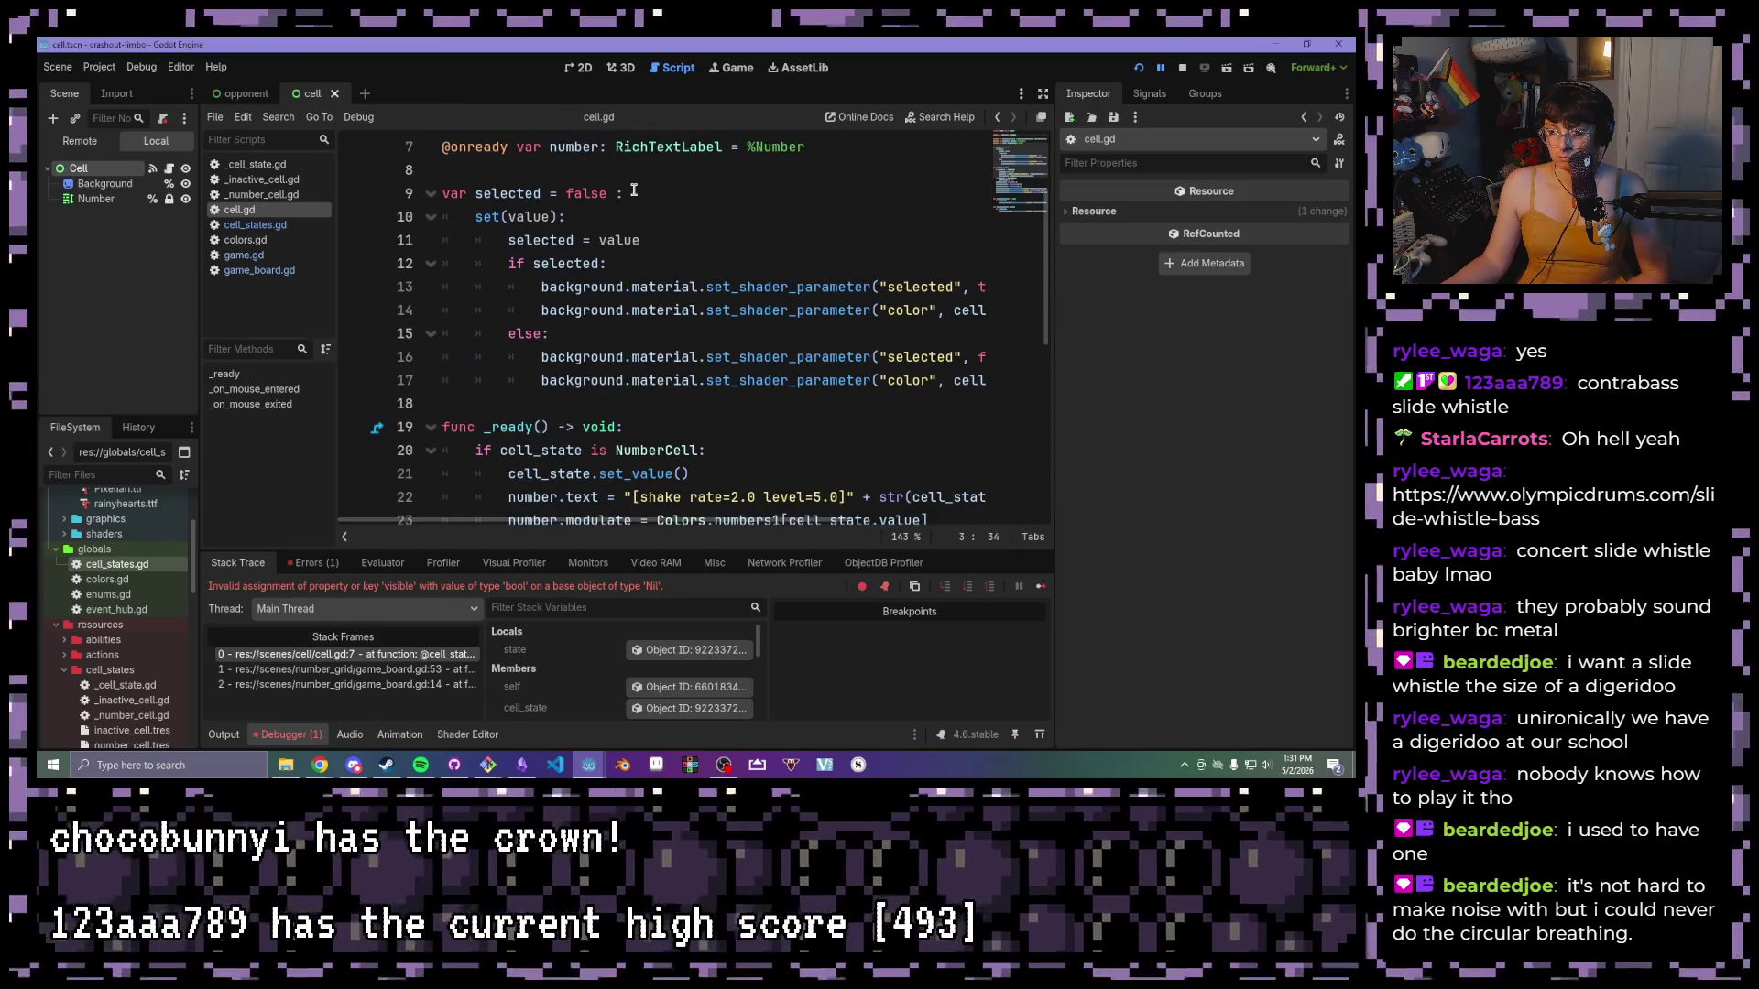
scroll(612, 177, "down", 2)
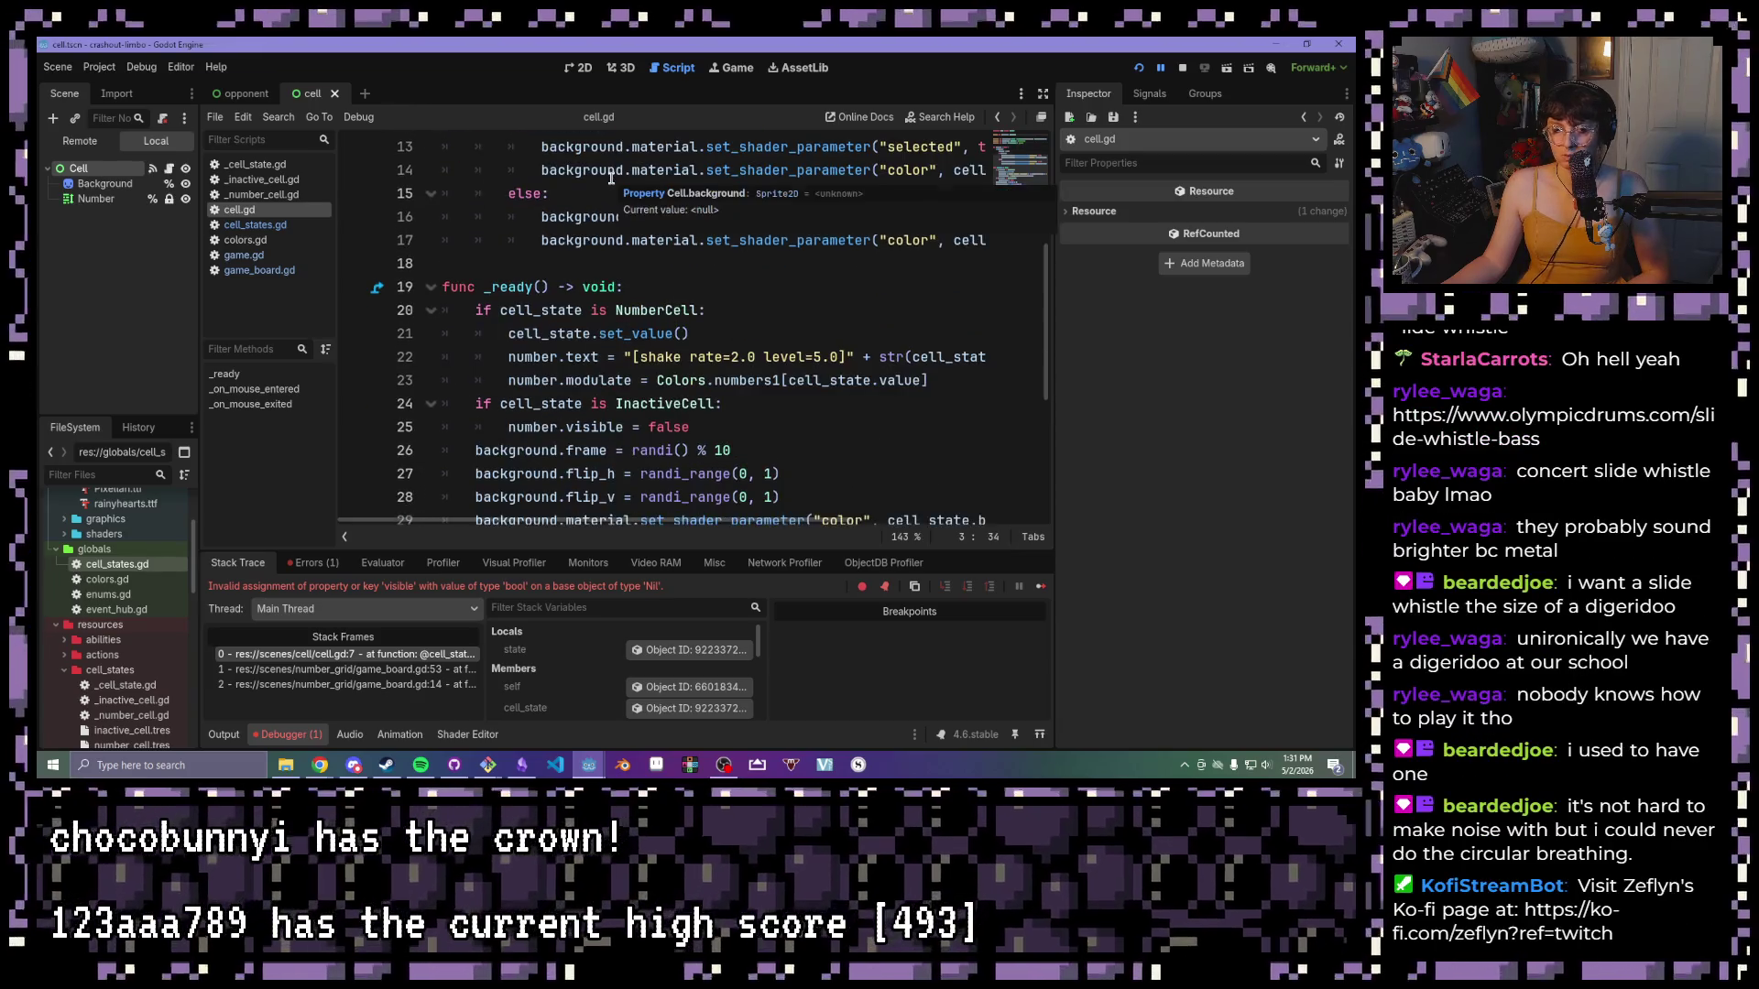
scroll(609, 177, "down", 2)
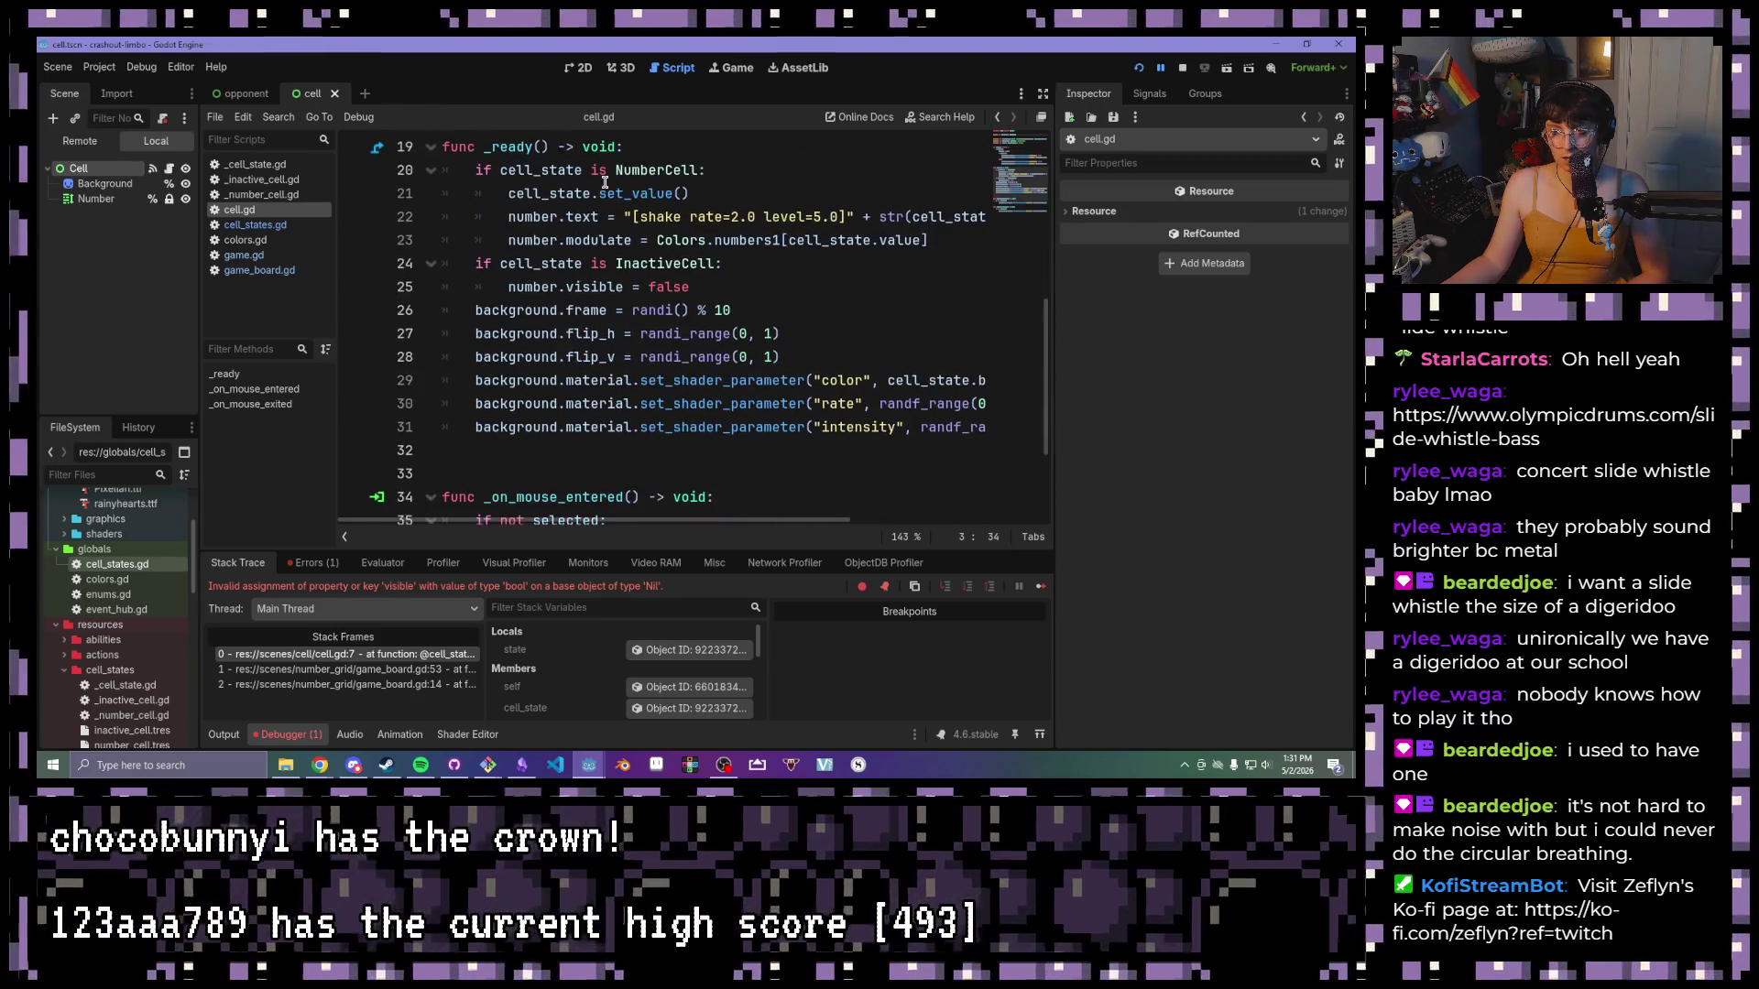
left_click(736, 288)
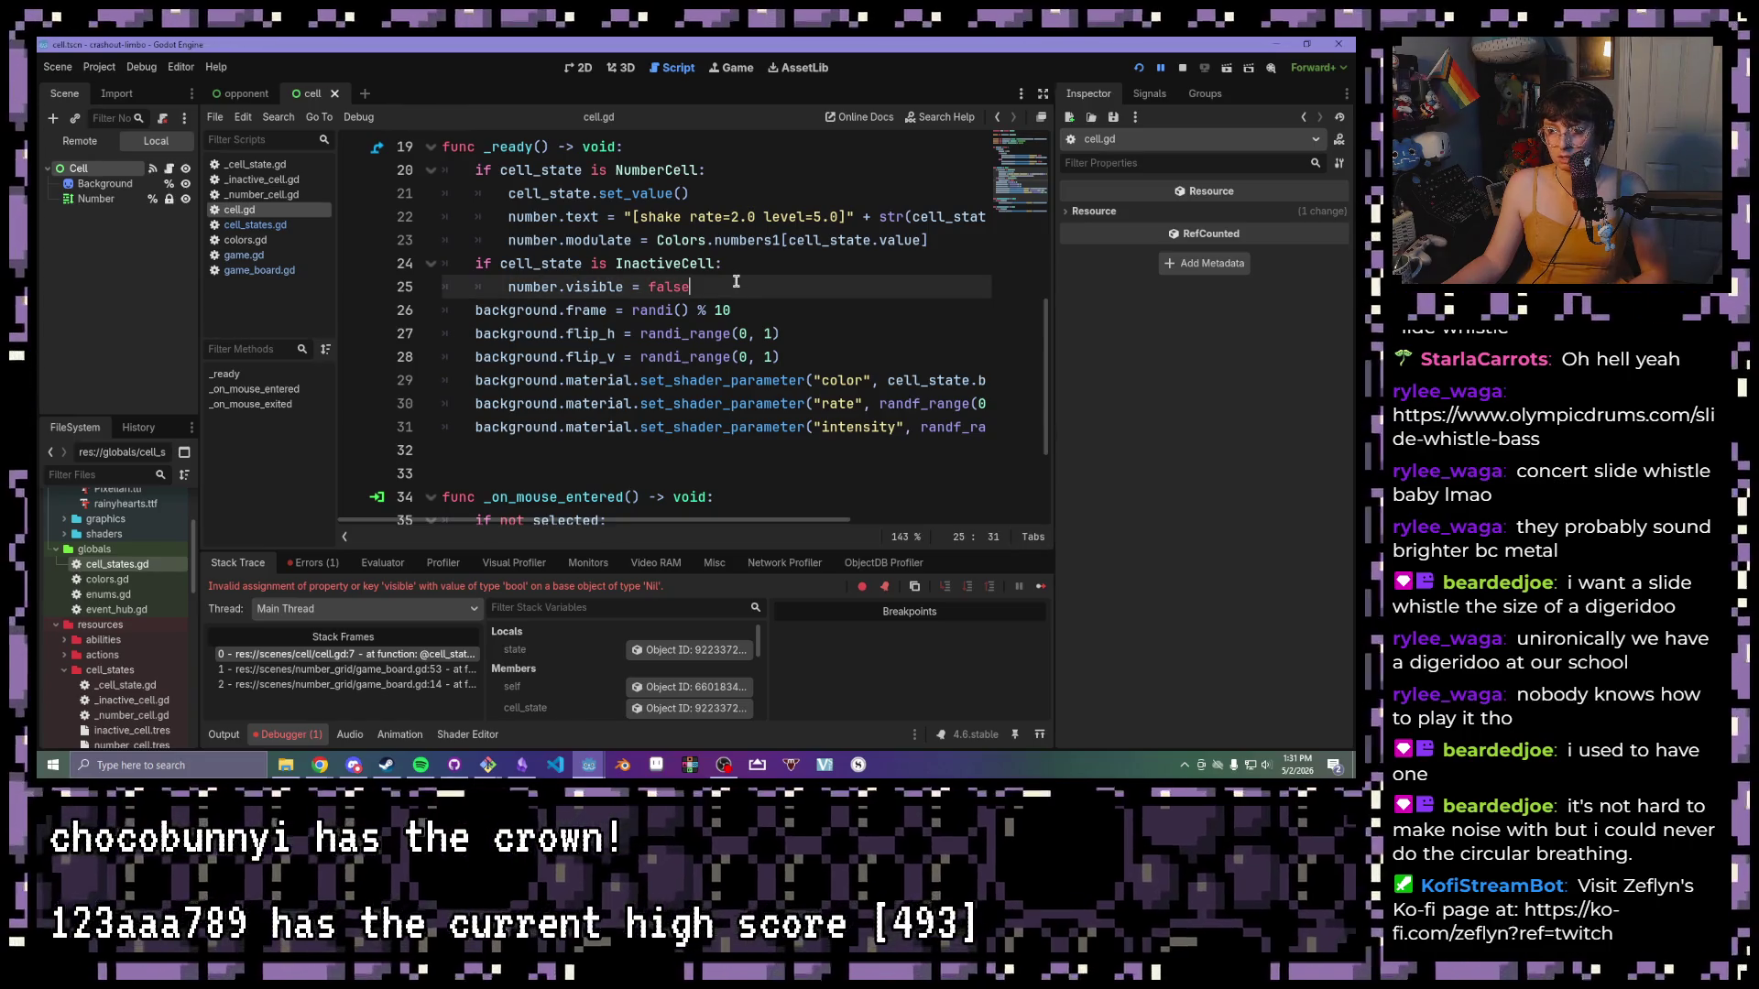
scroll(729, 283, "up", 1)
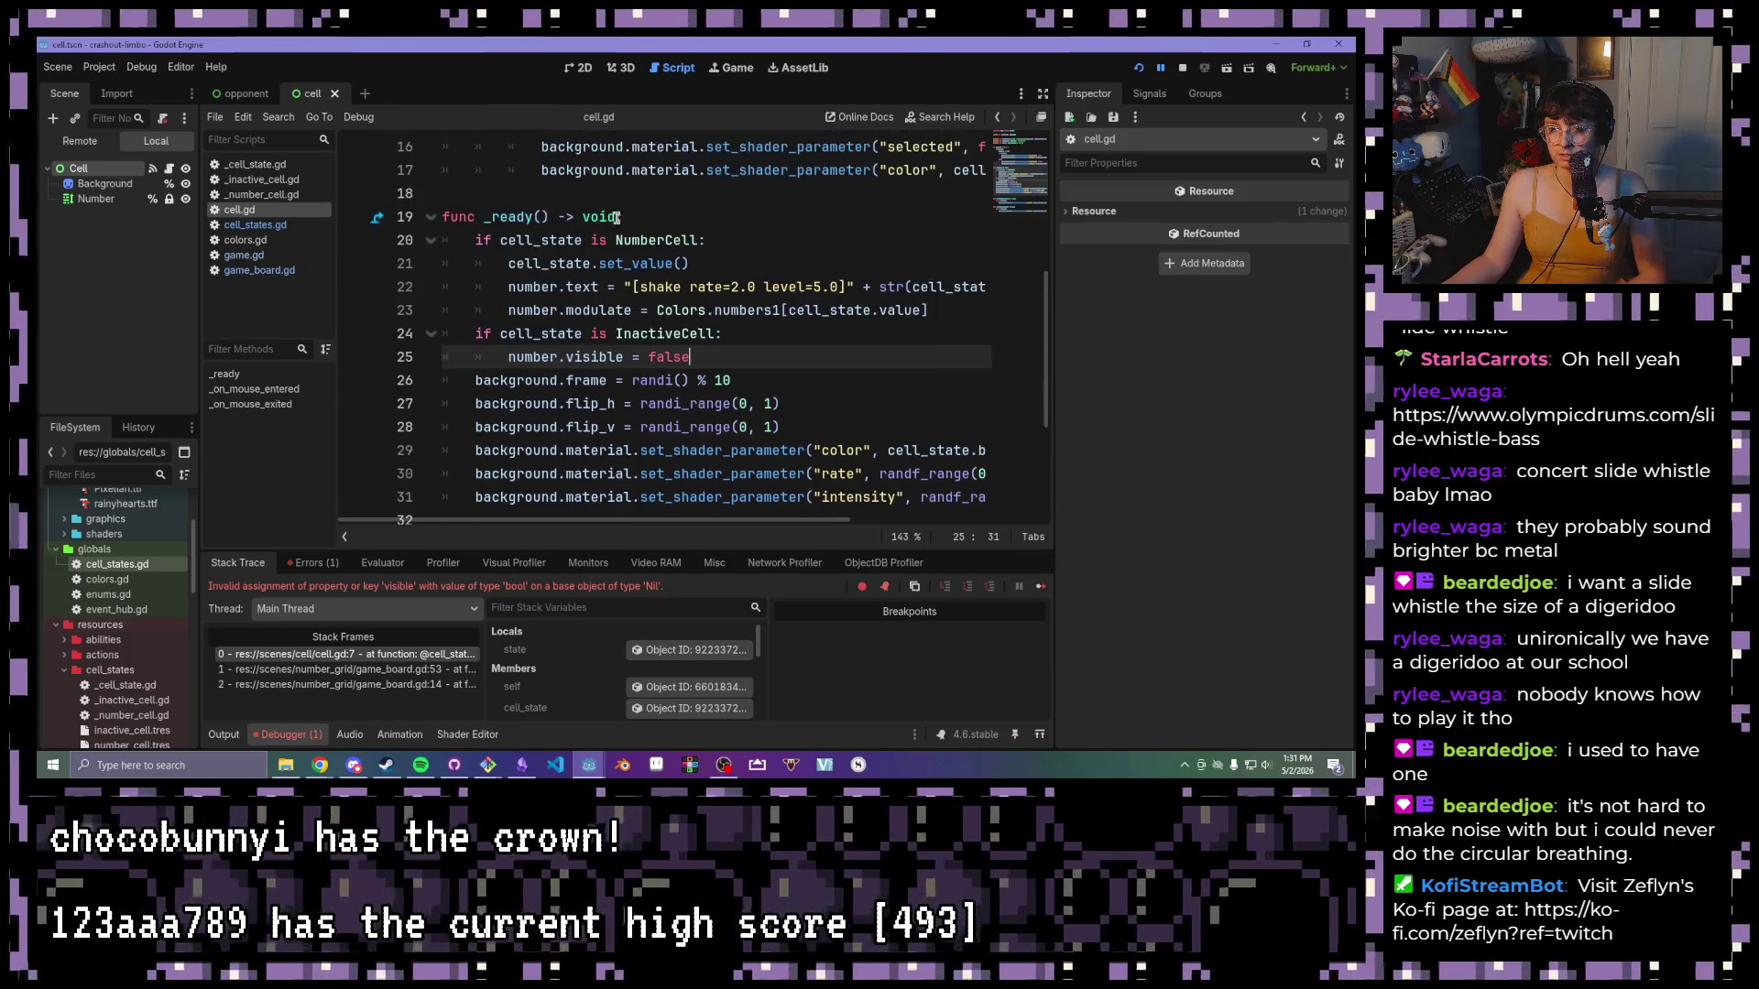
mouse_move(468, 236)
left_mouse_down()
mouse_move(769, 352)
mouse_move(453, 218)
mouse_move(476, 231)
left_mouse_up()
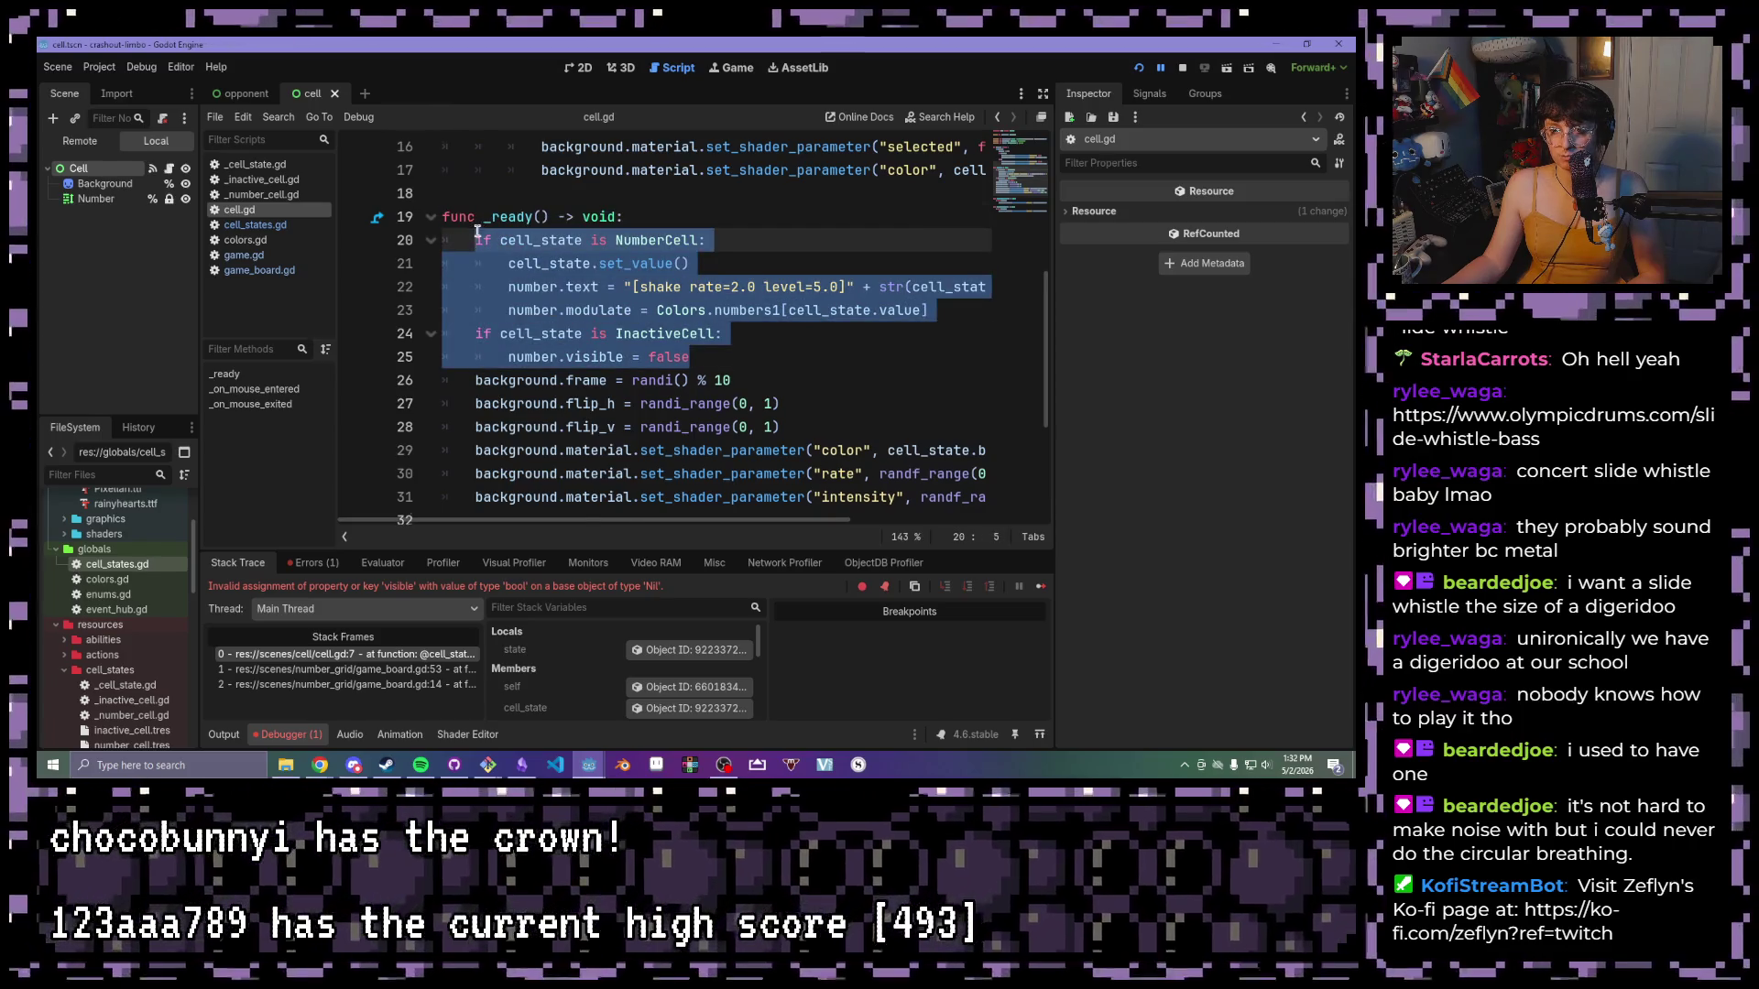
scroll(477, 231, "down", 3)
left_click(581, 293)
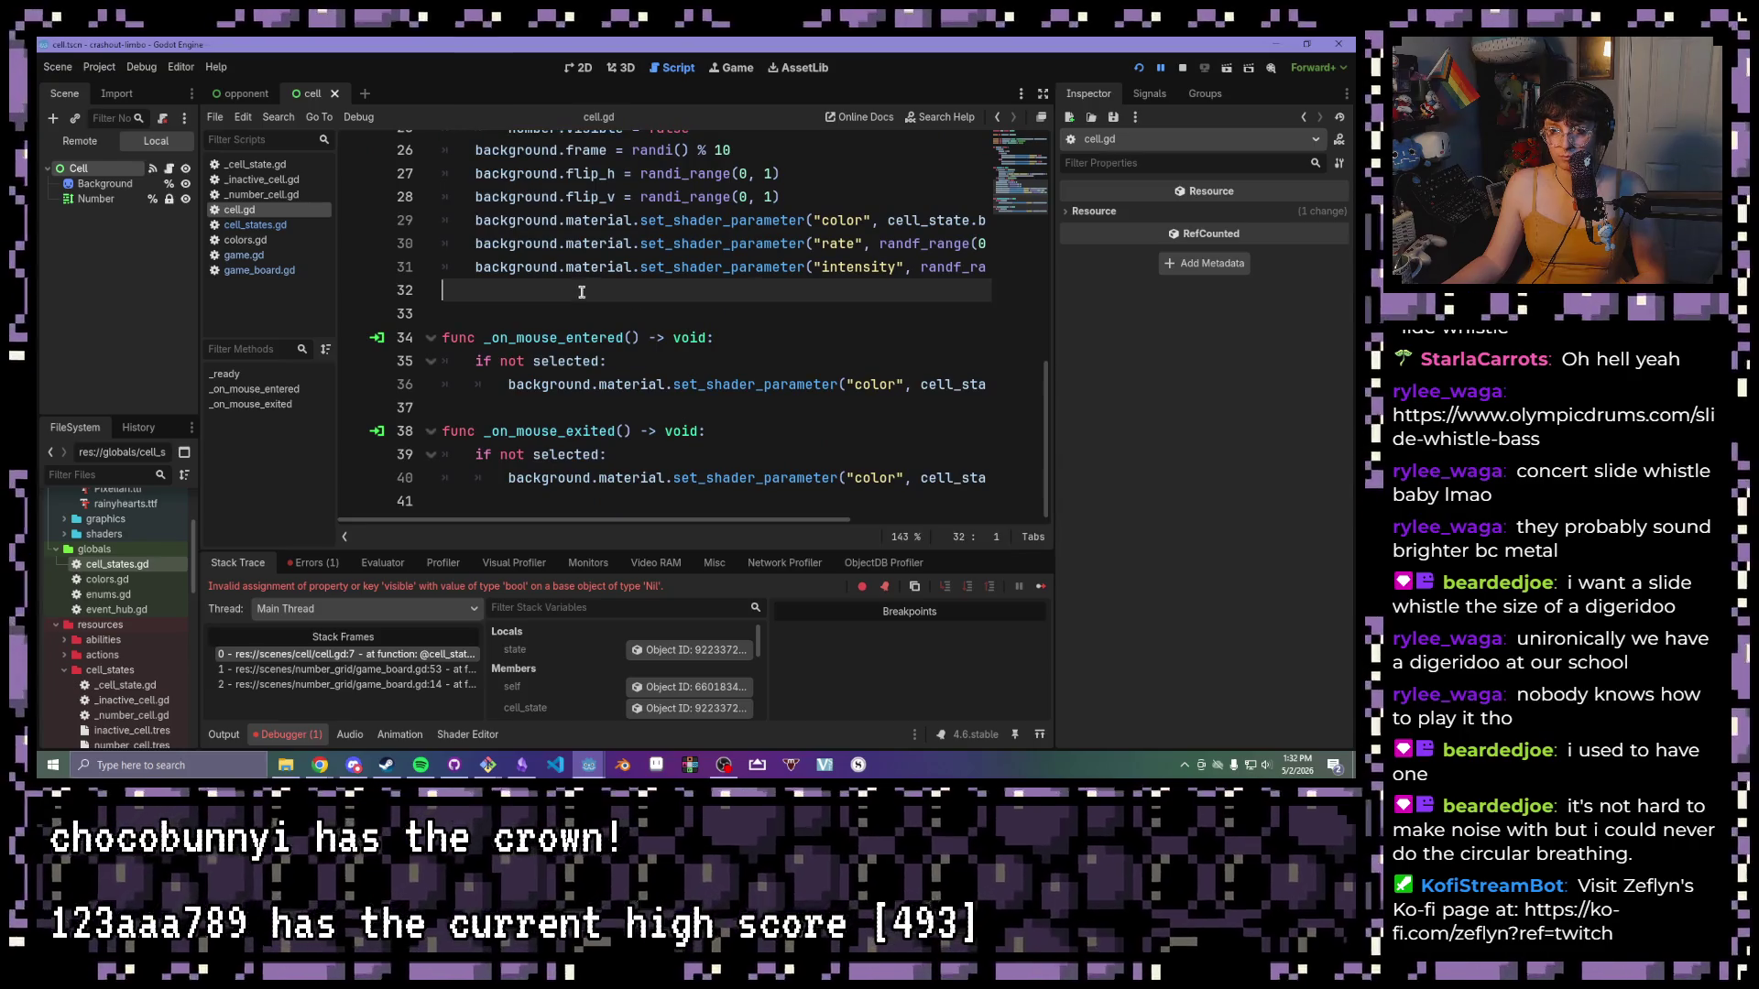
- Add an update_state function below _ready, move the NumberCell/InactiveCell checks into it, and save
key("Return")
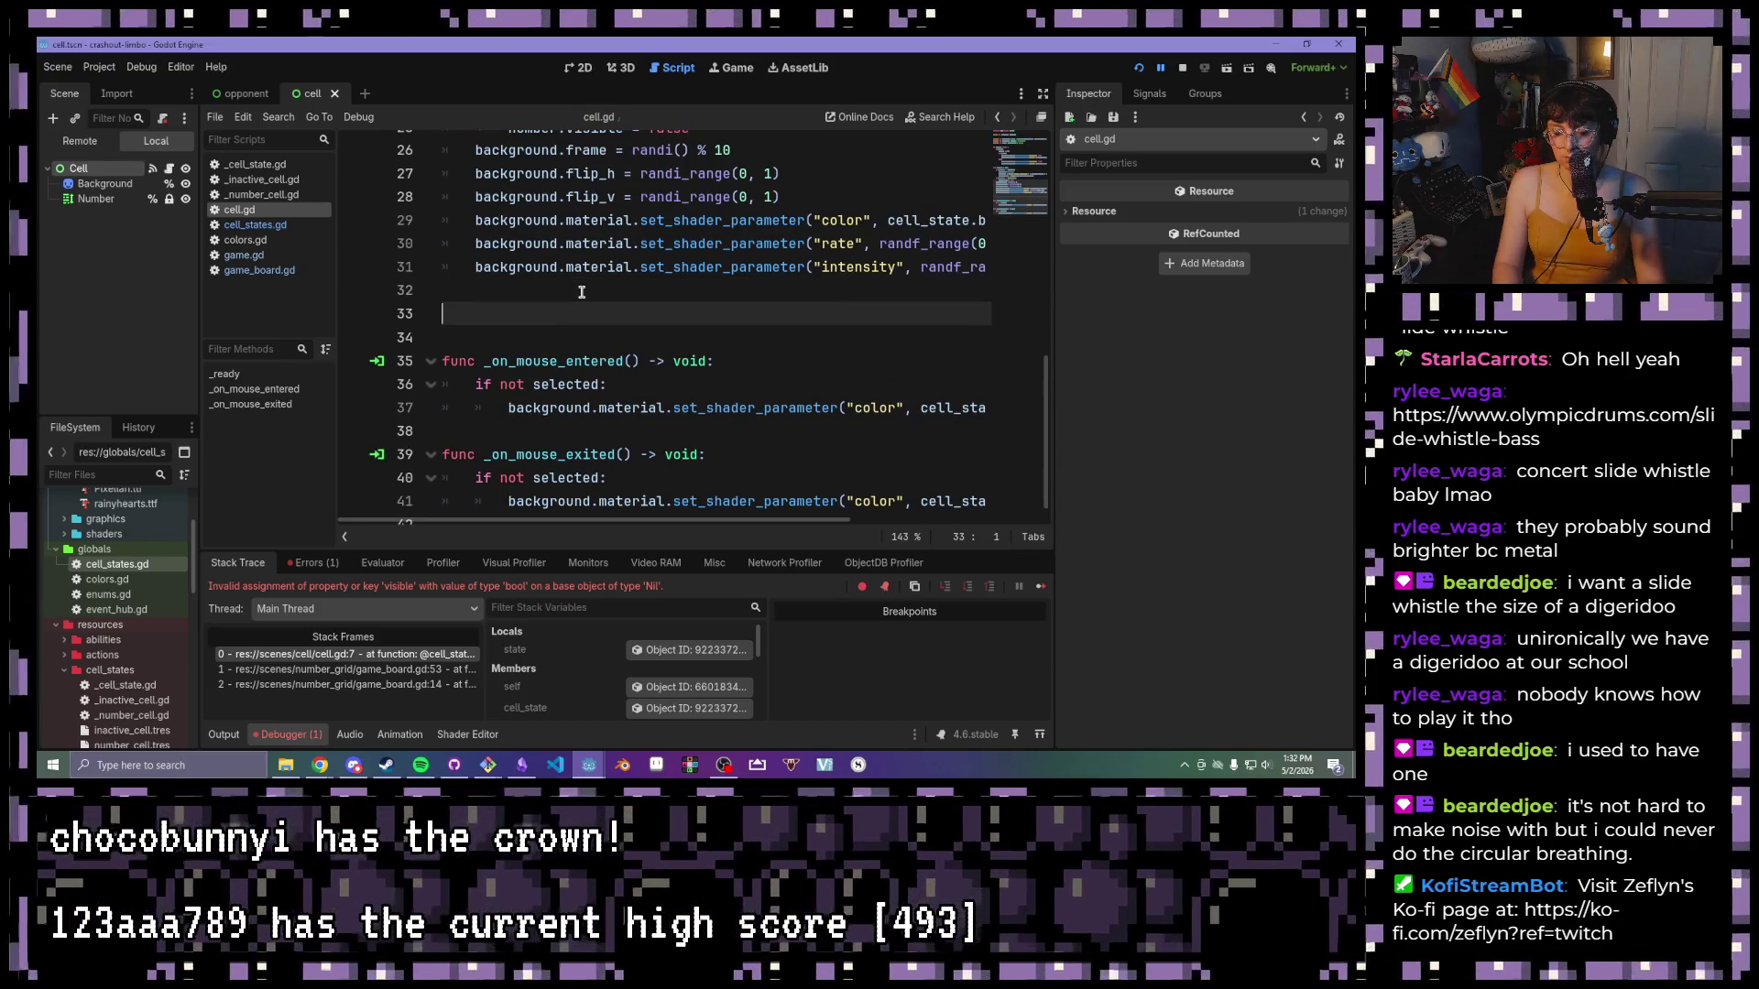
type("func ")
type("pdate_state(")
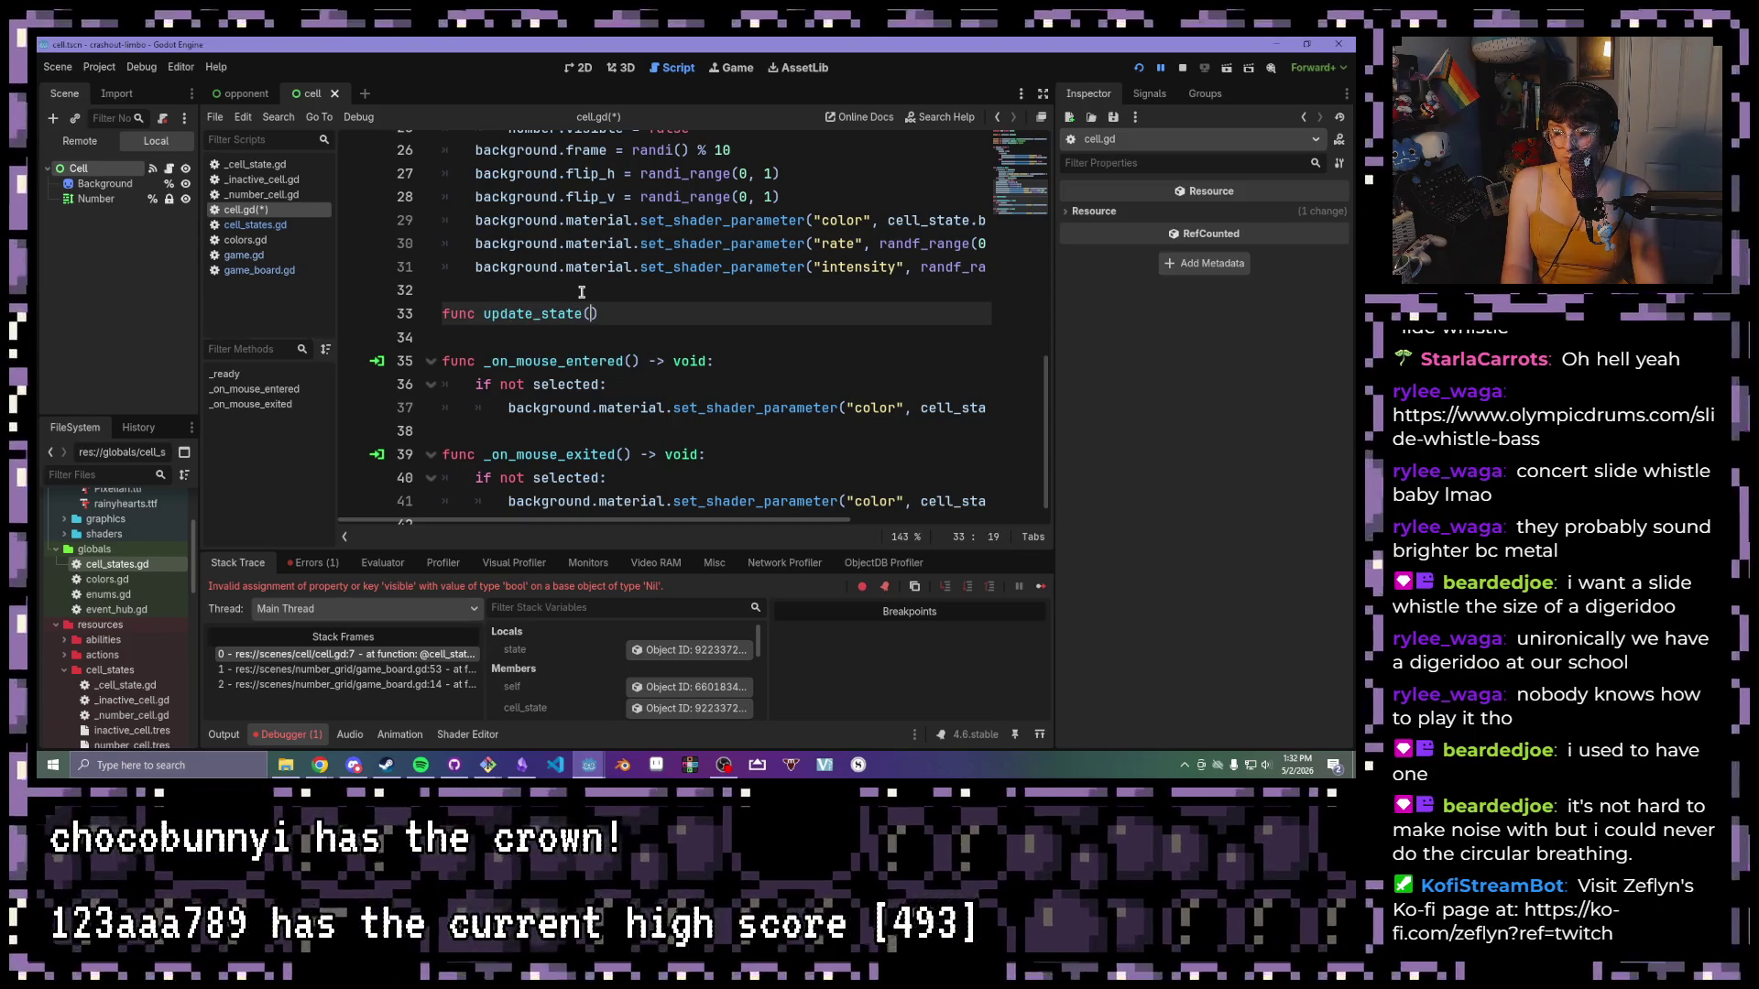
type("state: CellSta")
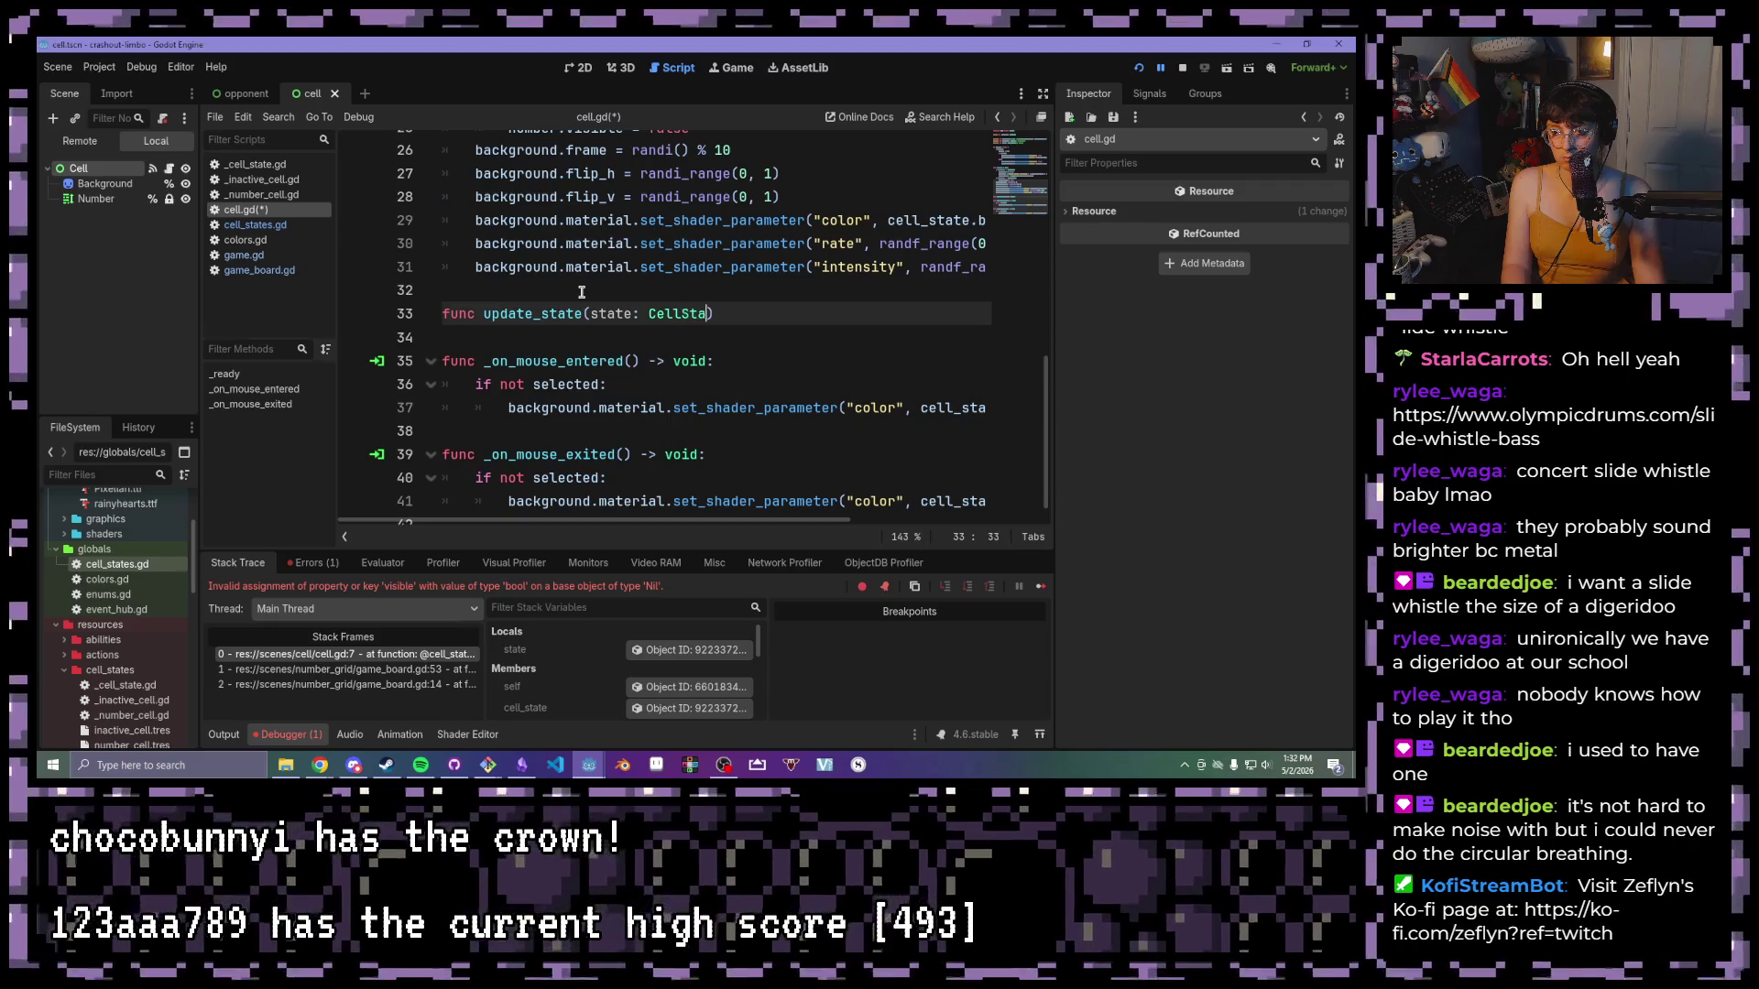
type("te)")
type("> void:")
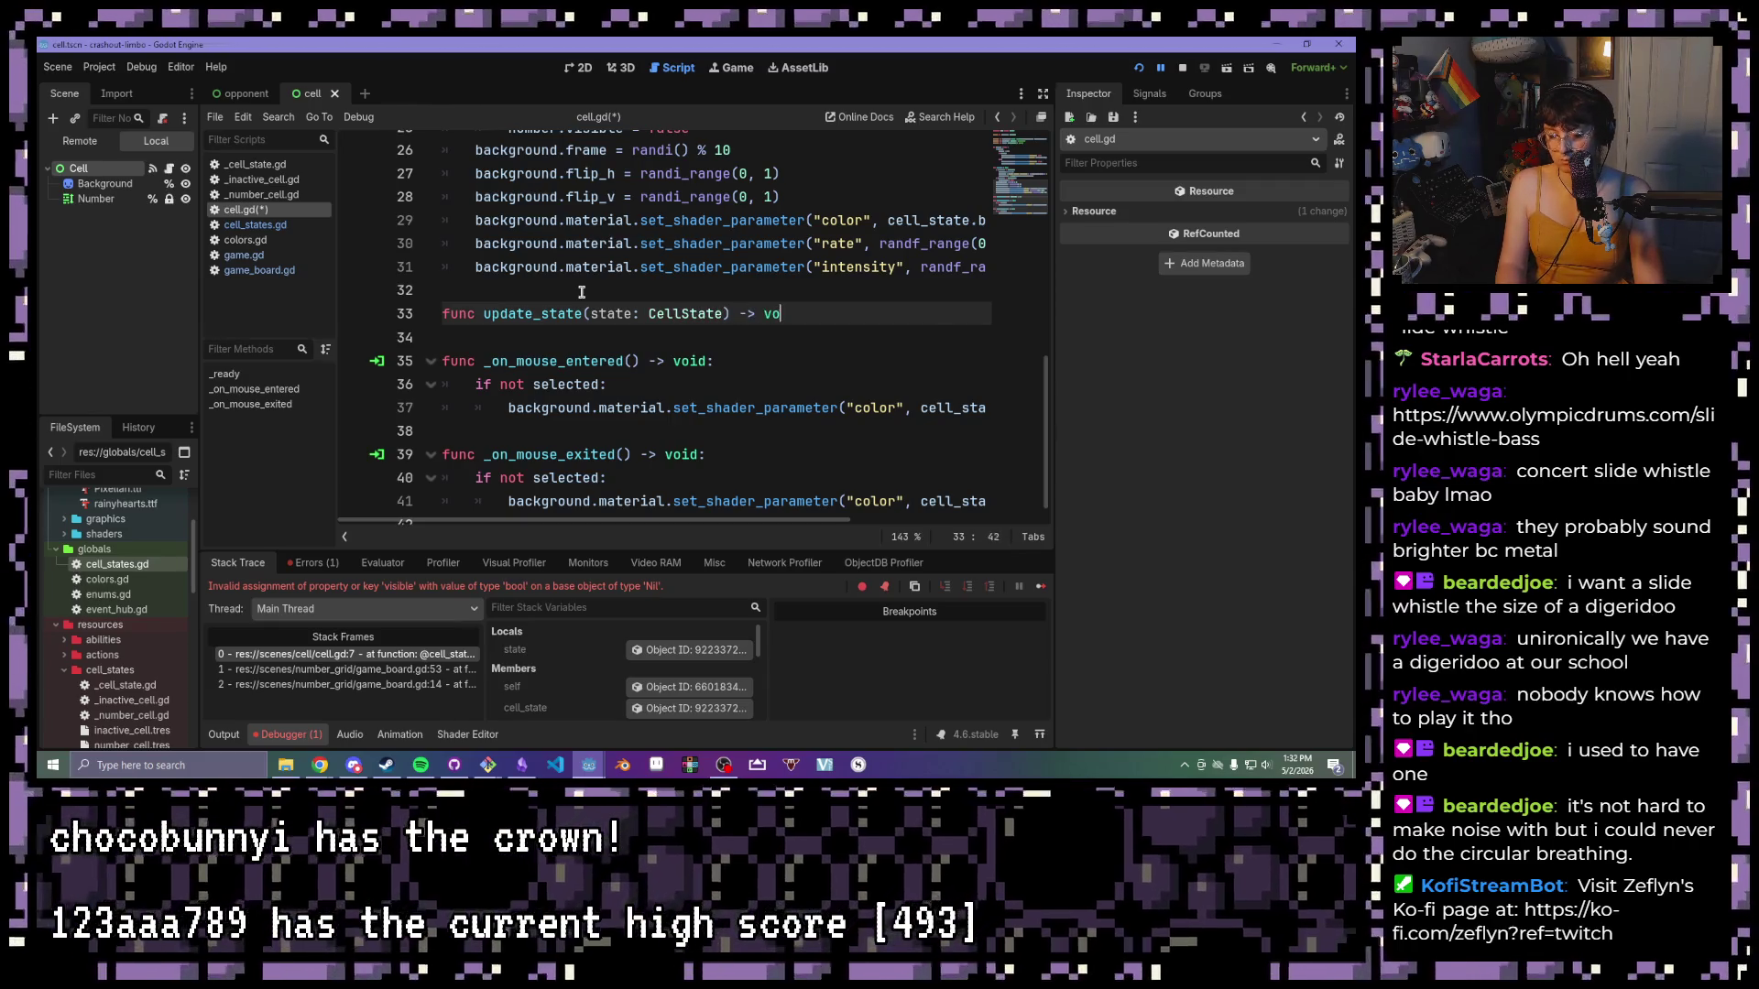
key("Return")
scroll(608, 224, "up", 7)
scroll(607, 224, "down", 3)
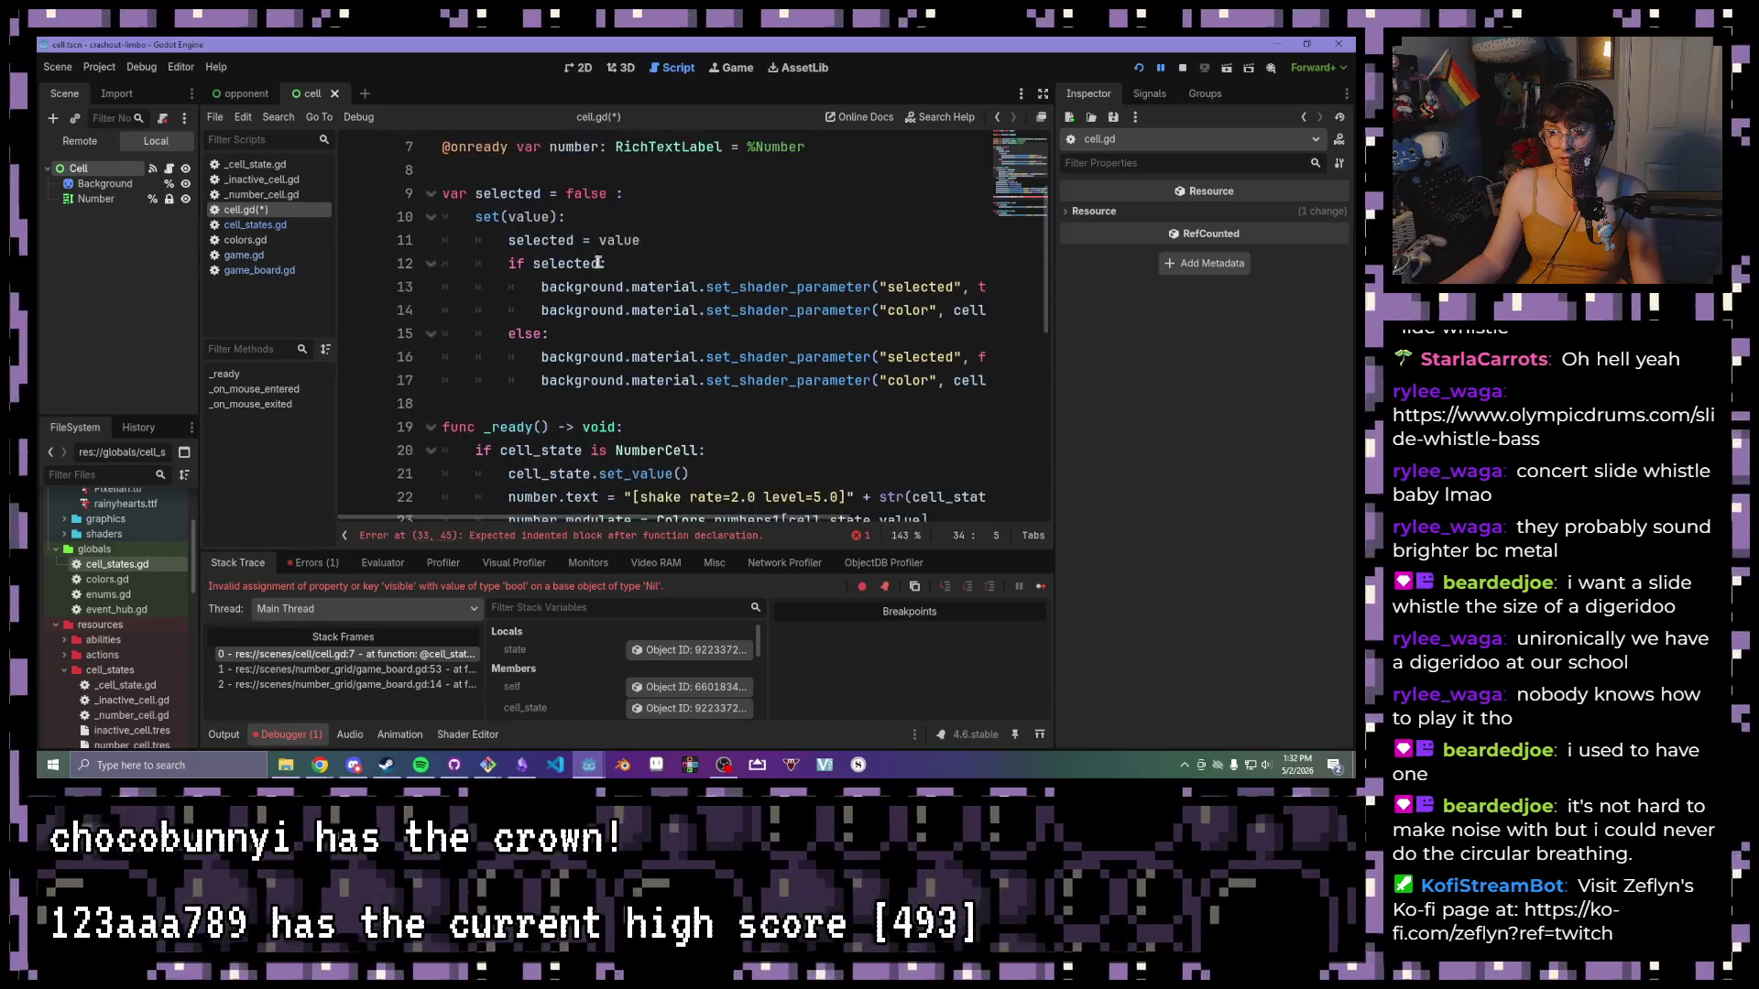
left_click_drag(476, 308, 733, 422)
key("ctrl+c")
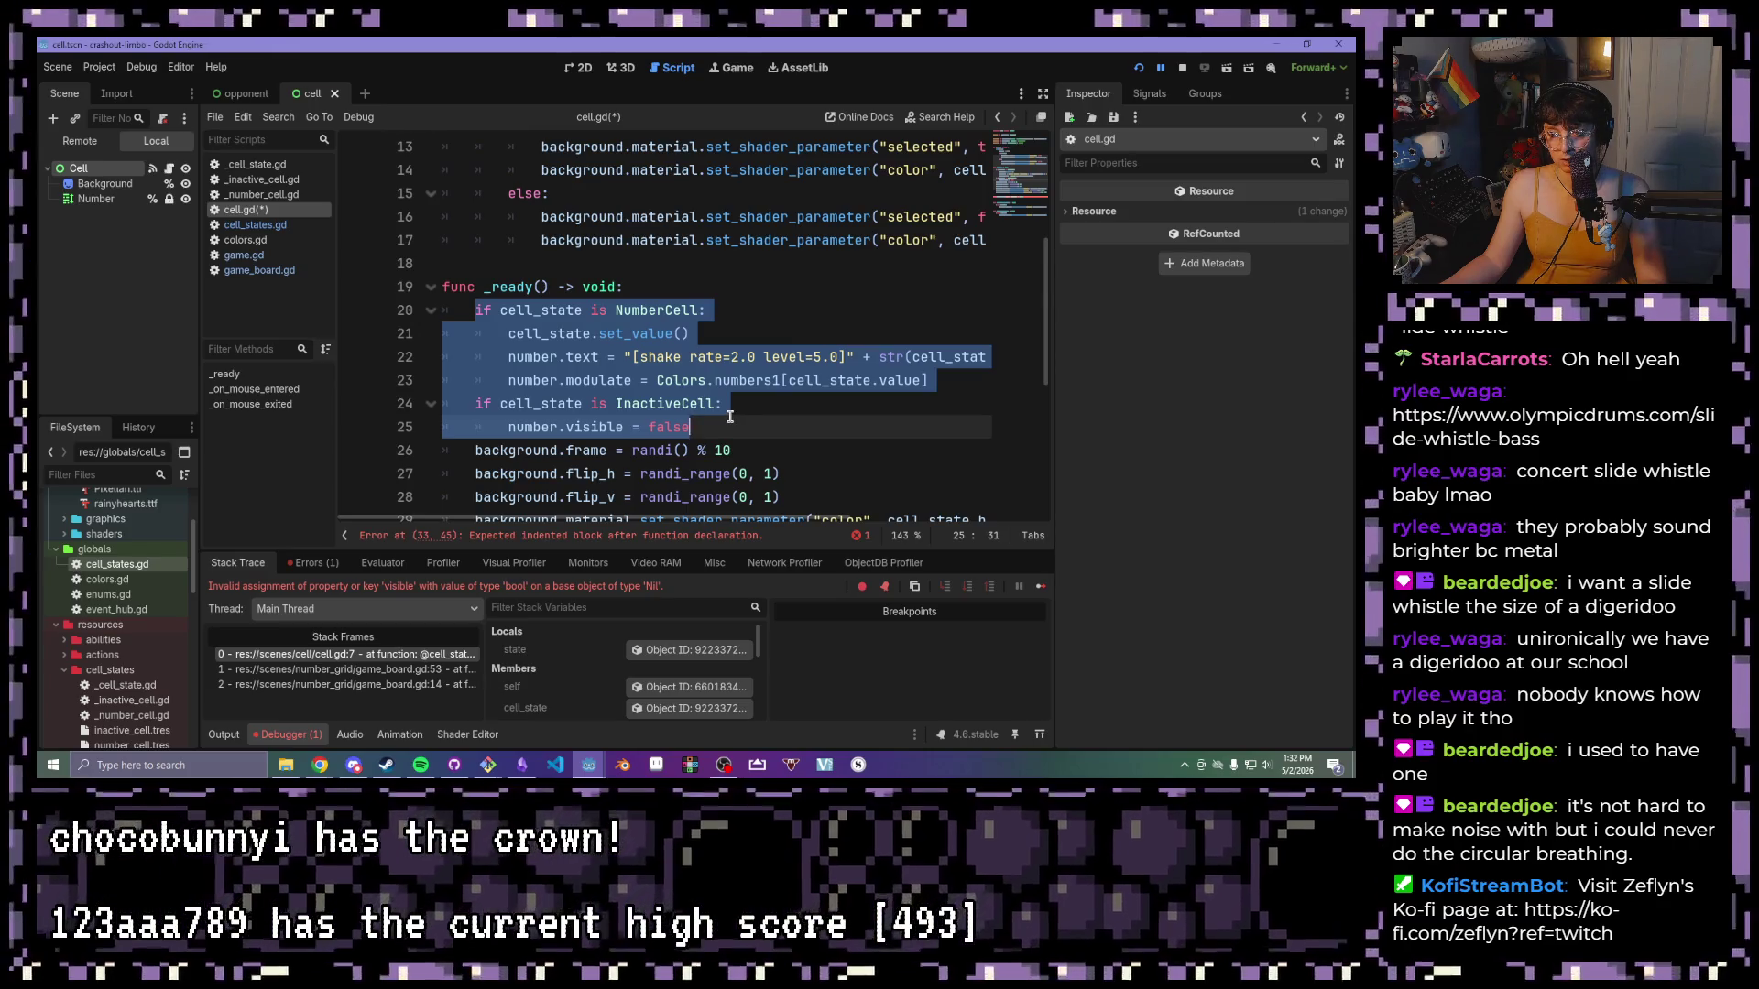
key("BackSpace")
key("BackSpace")
scroll(587, 434, "down", 1)
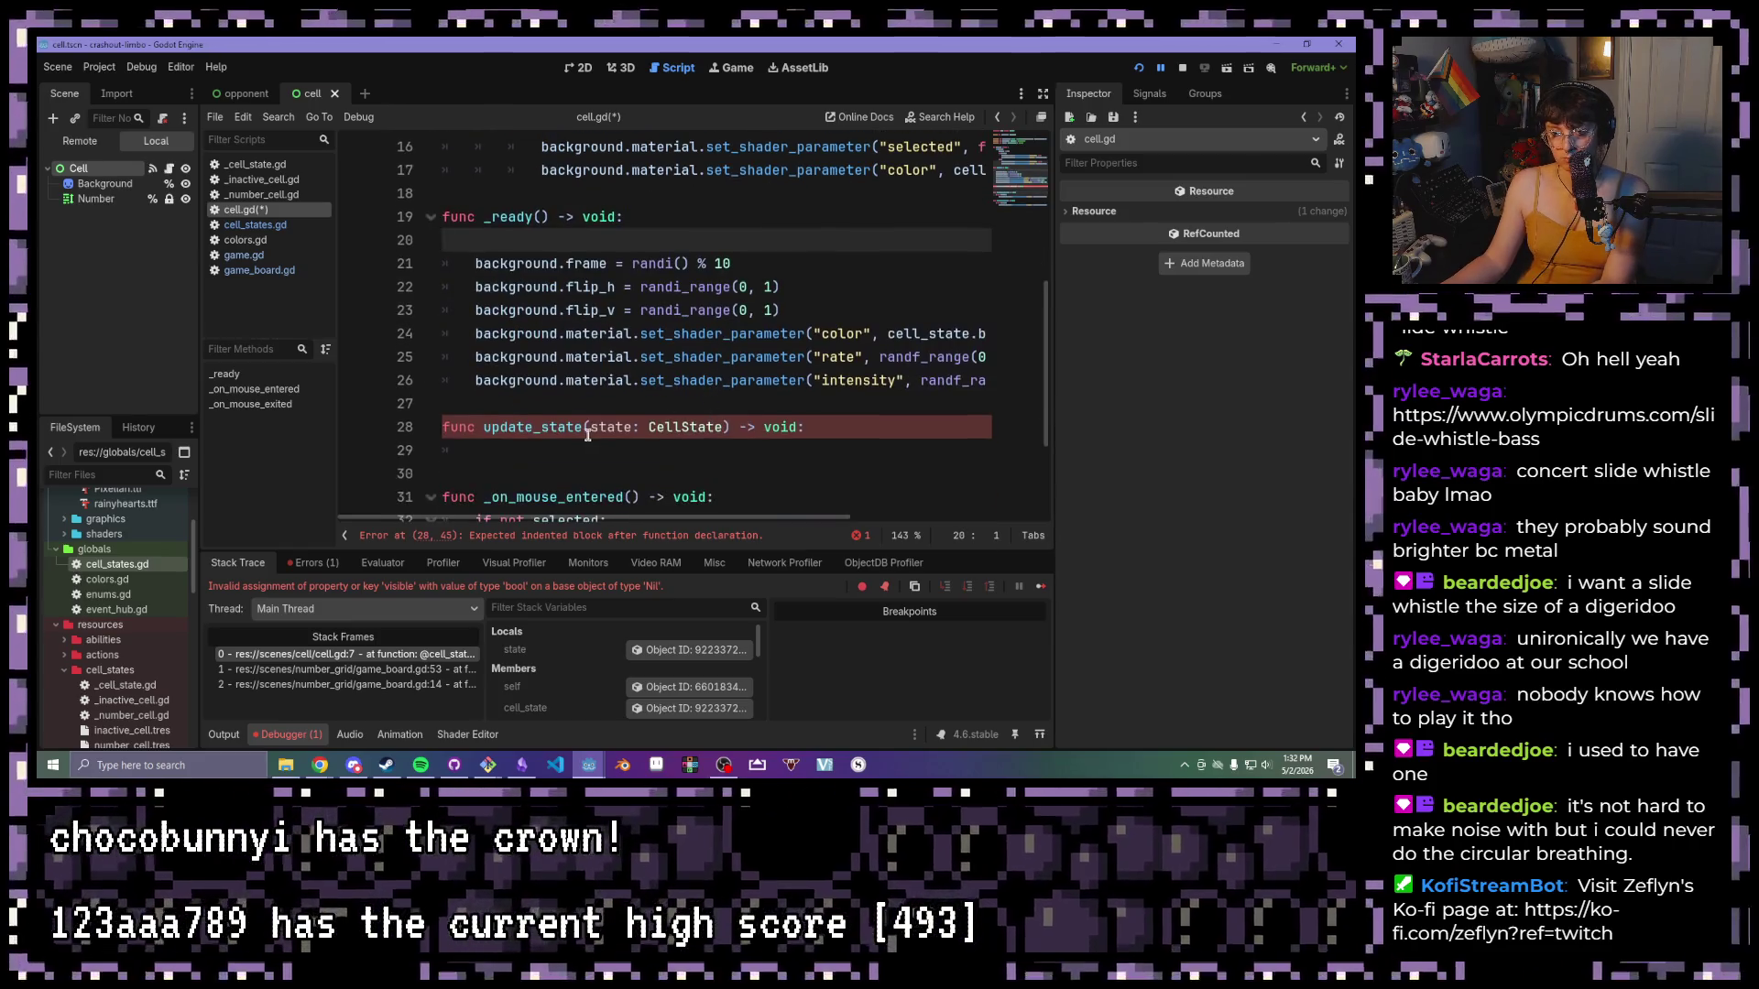
left_click(574, 441)
key("ctrl+v")
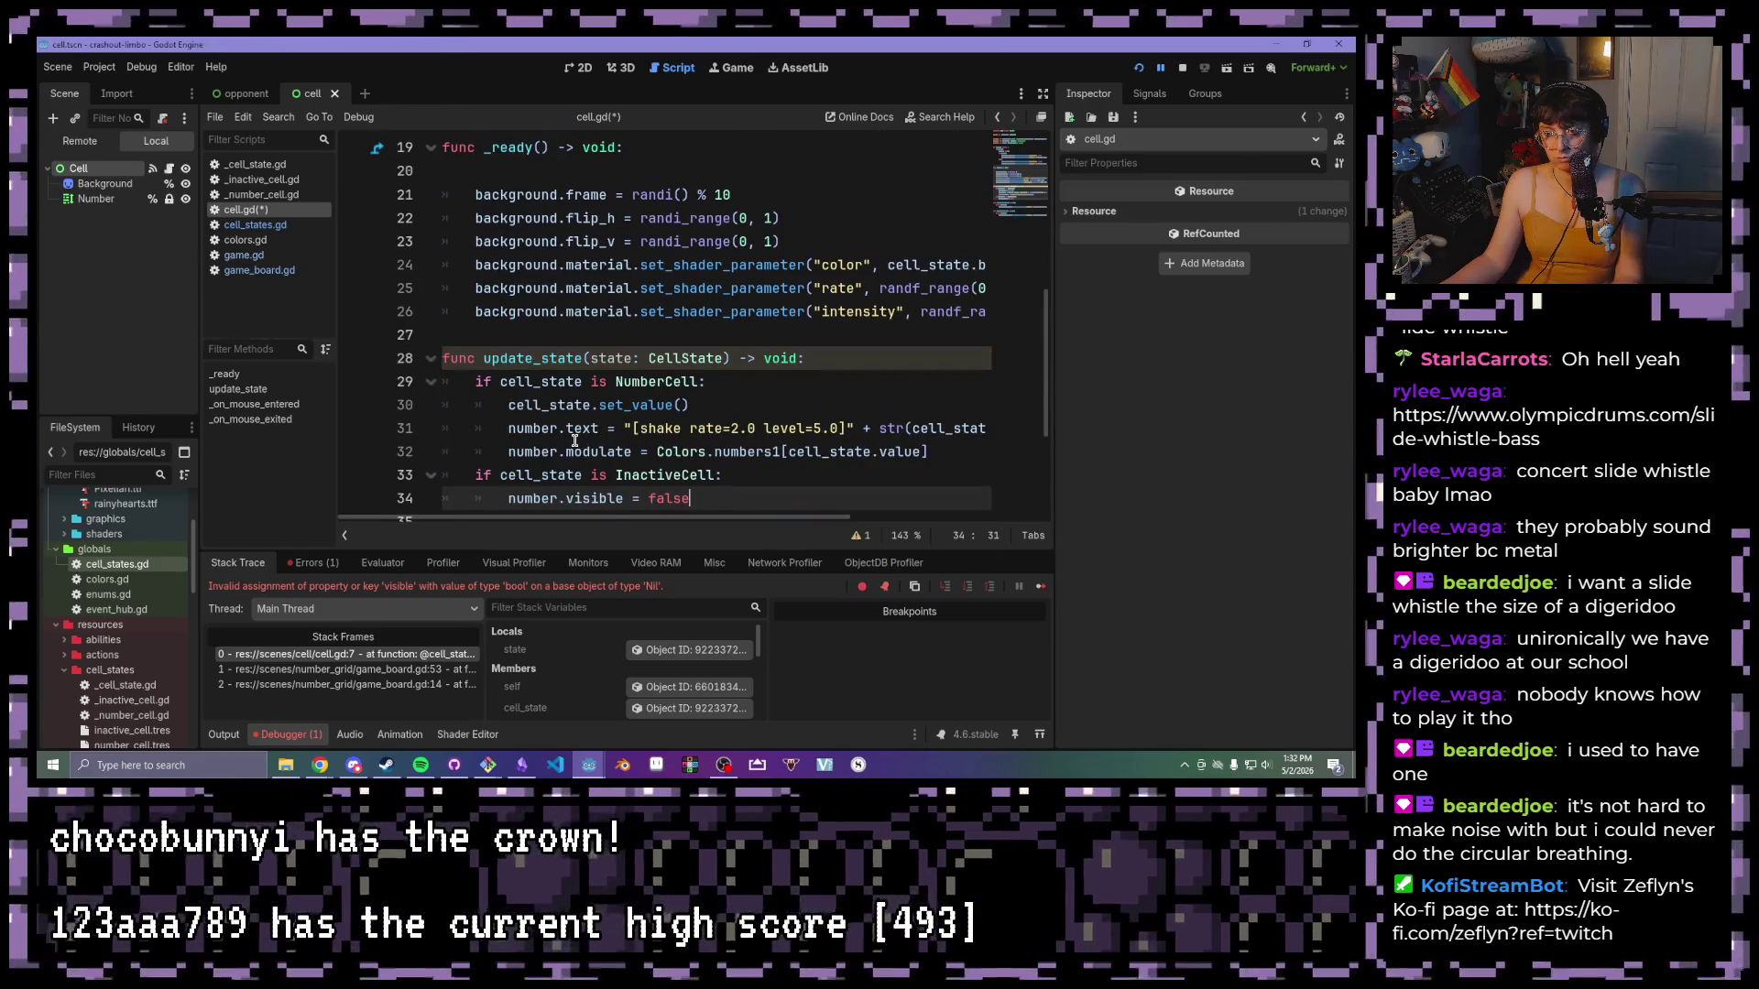
key("ctrl+s")
- Remove the state: CellState parameter so update_state() takes no arguments
scroll(561, 436, "down", 1)
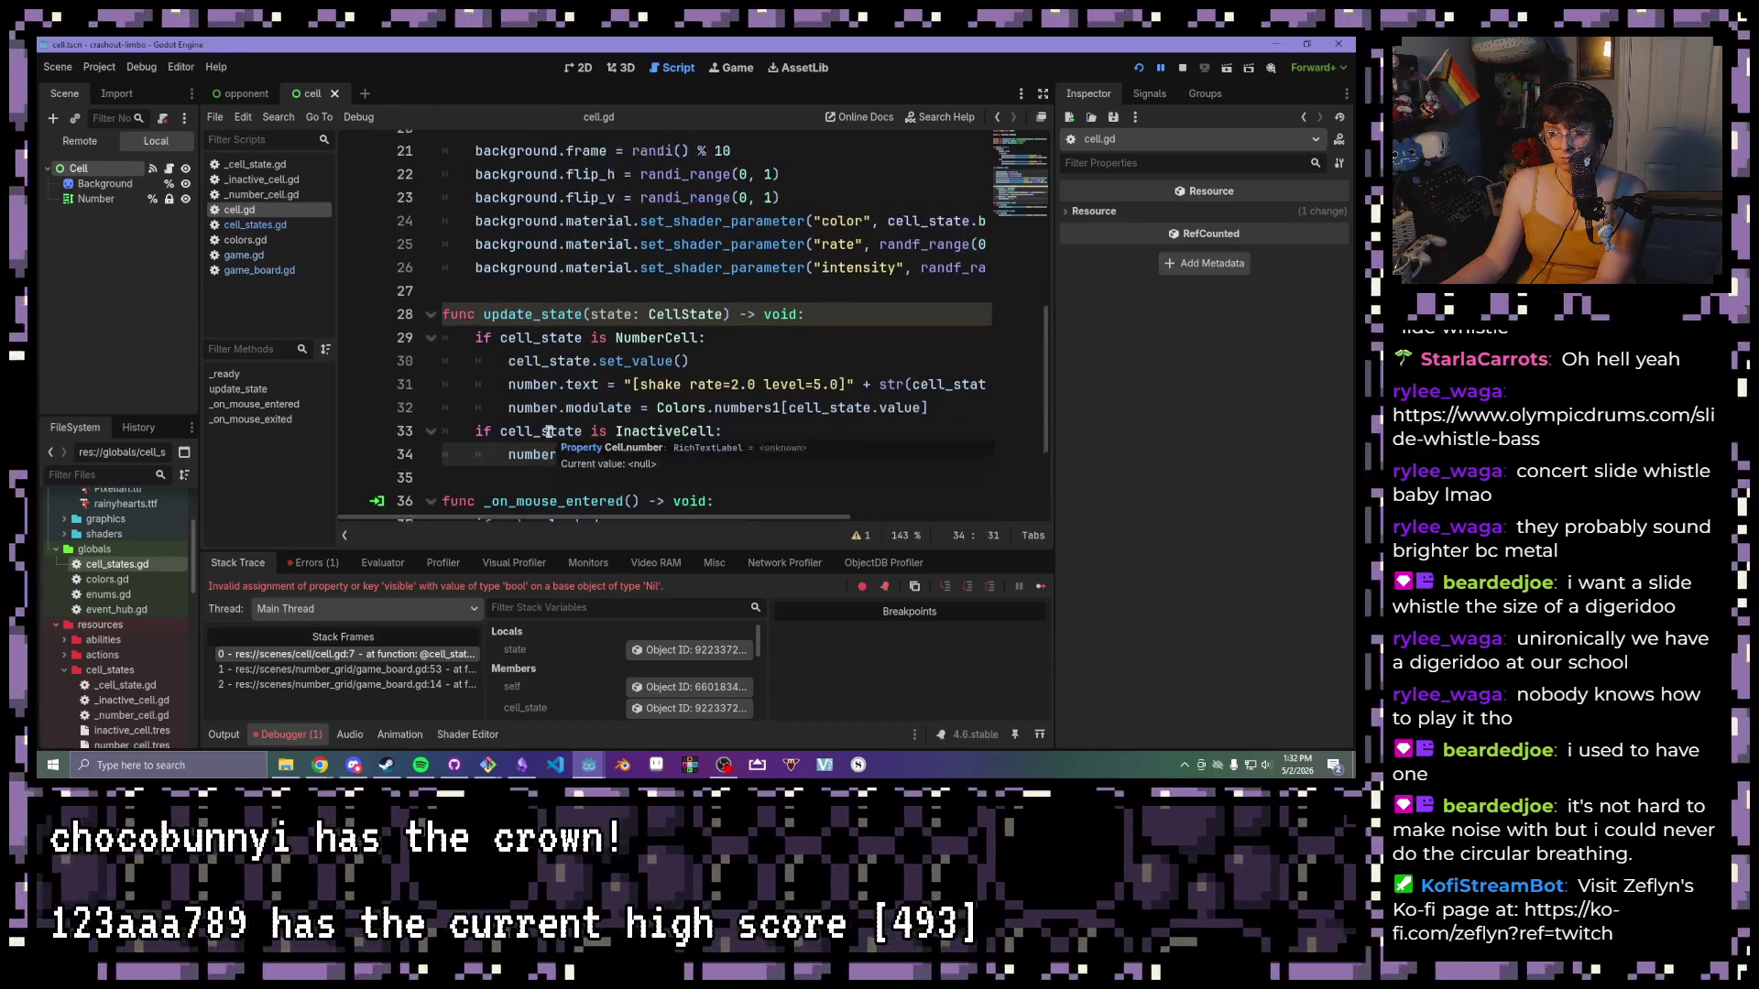
scroll(541, 404, "up", 2)
left_click(506, 240)
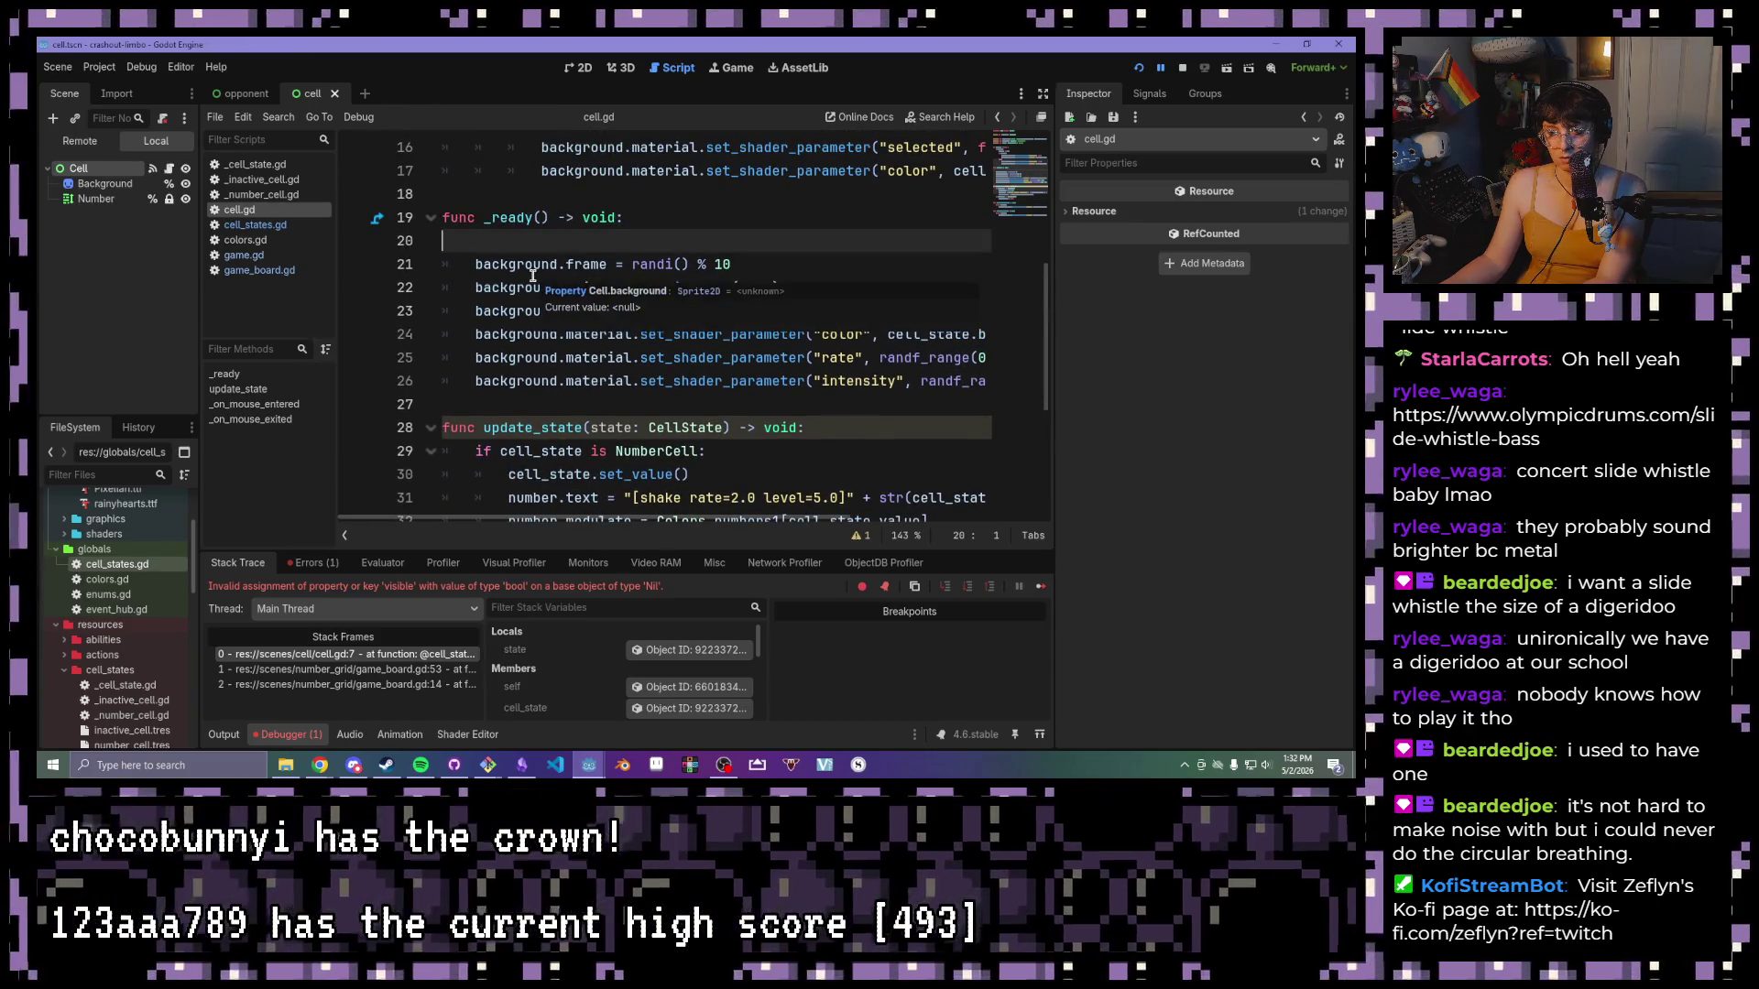
left_click_drag(722, 428, 587, 428)
scroll(615, 312, "down", 2)
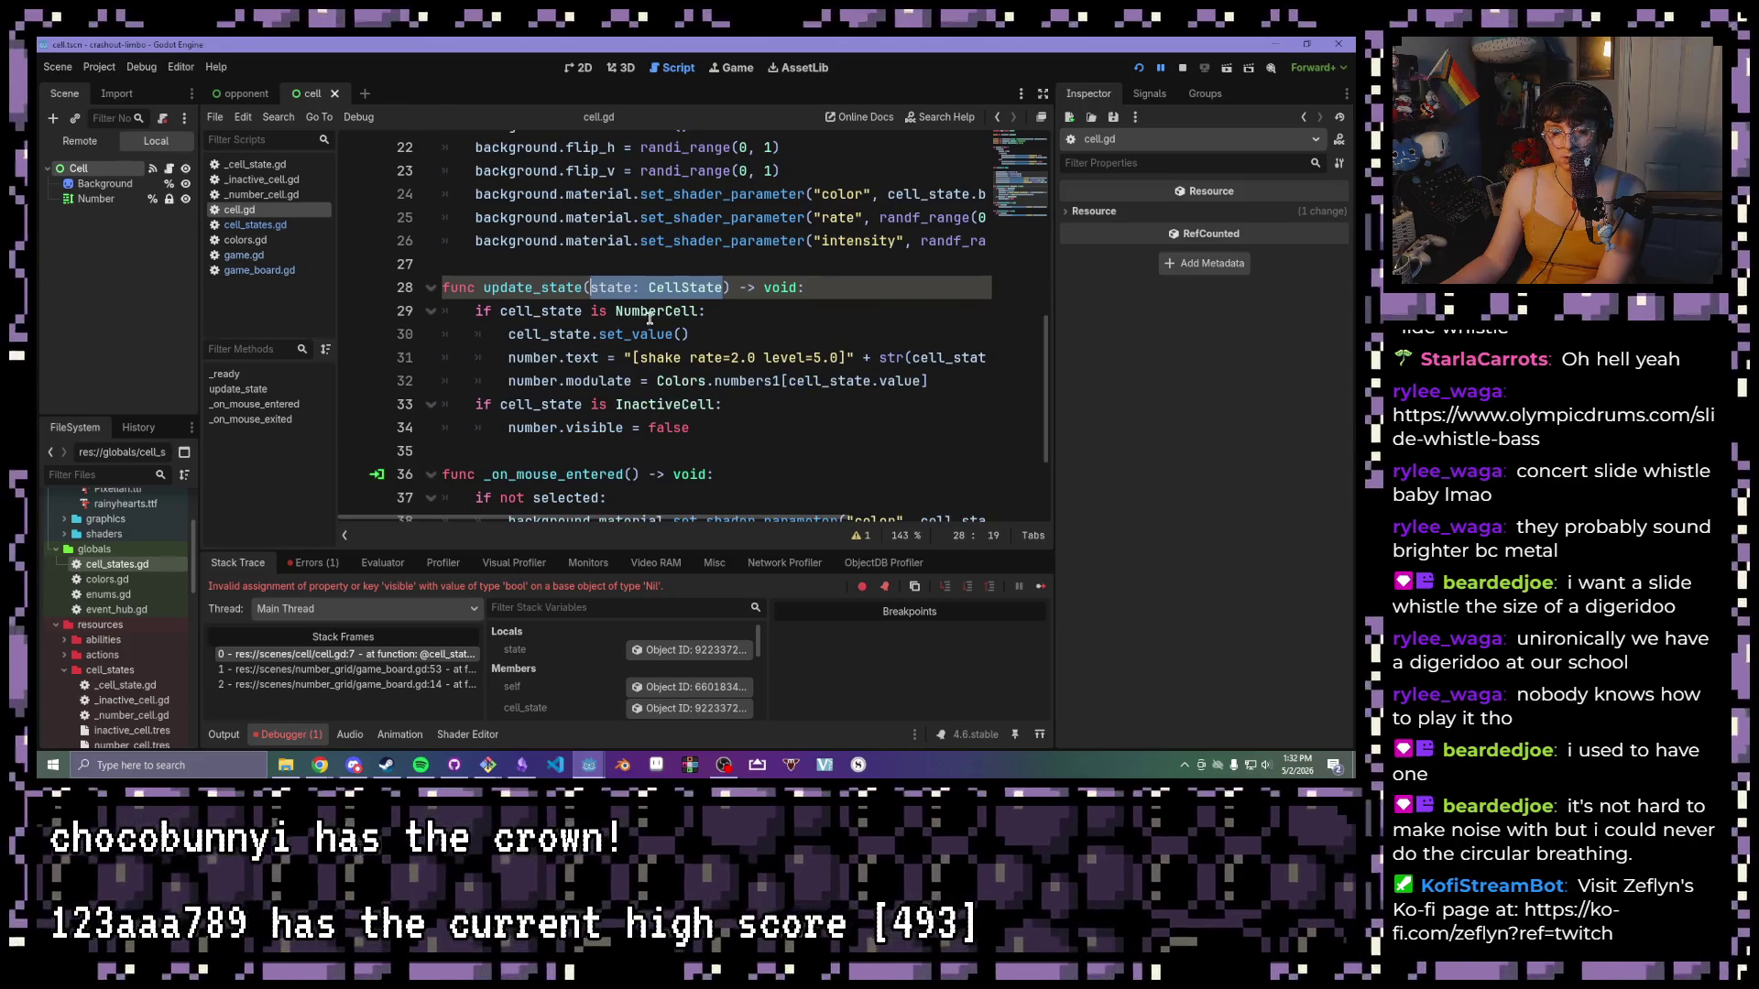
scroll(649, 317, "up", 2)
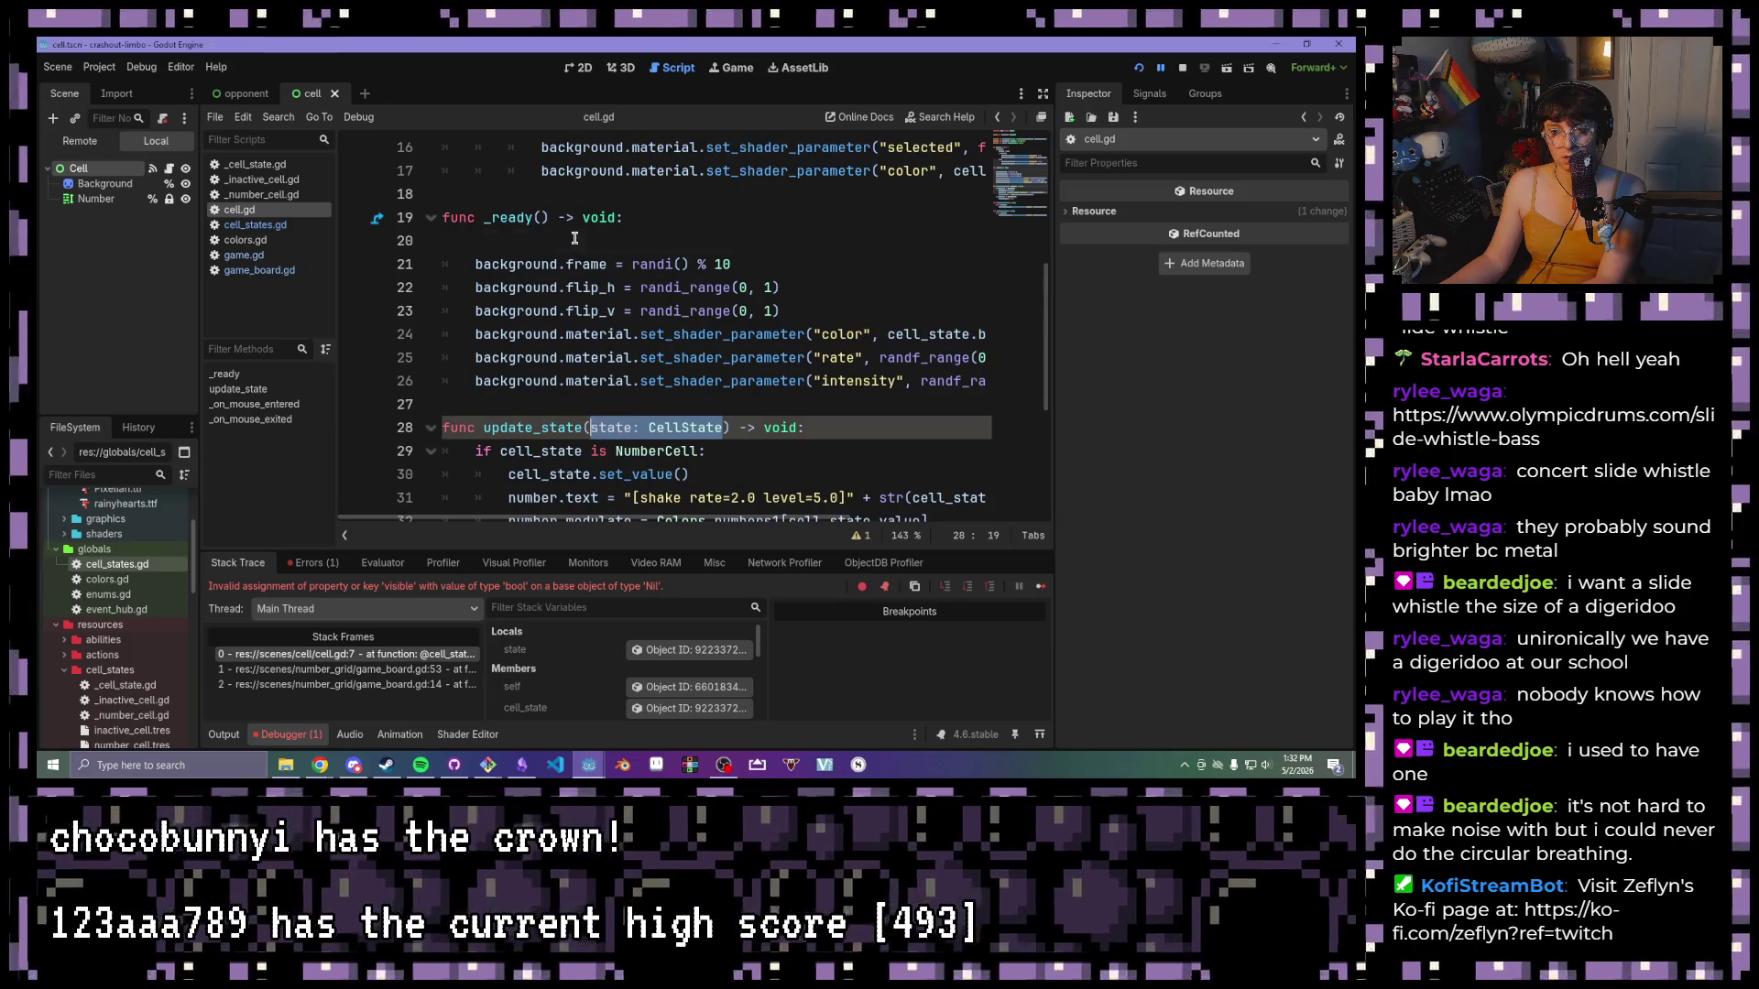
left_click(574, 239)
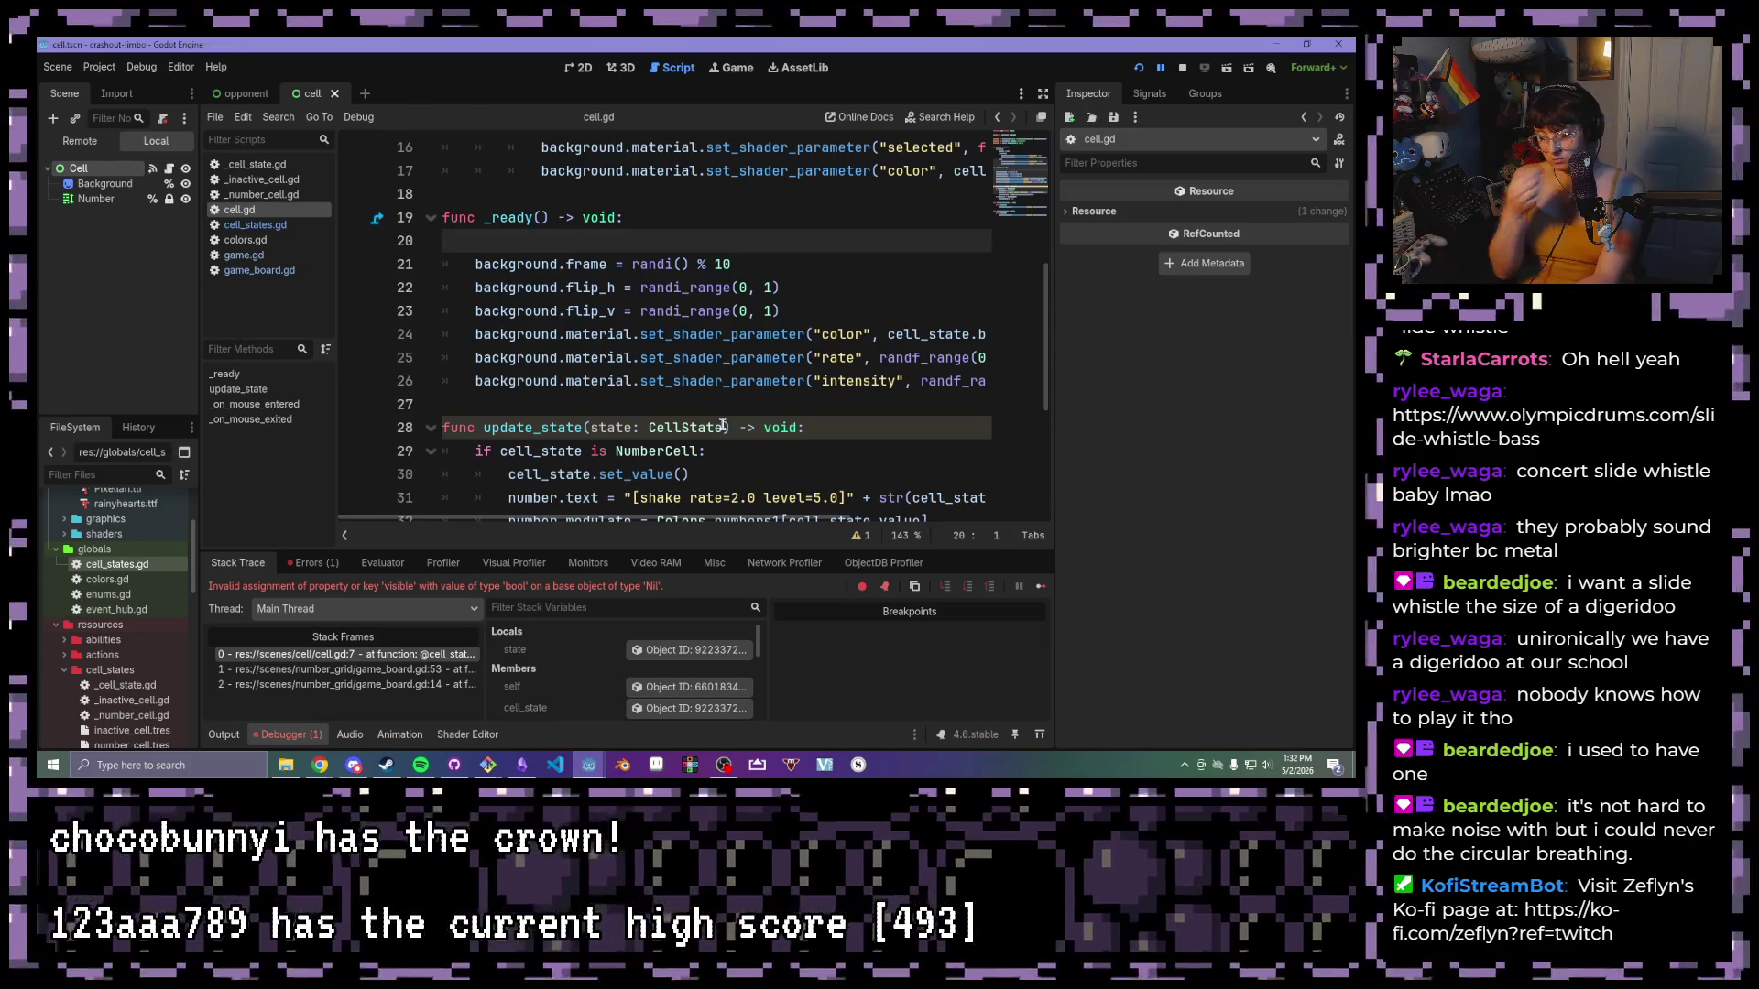
scroll(718, 418, "up", 5)
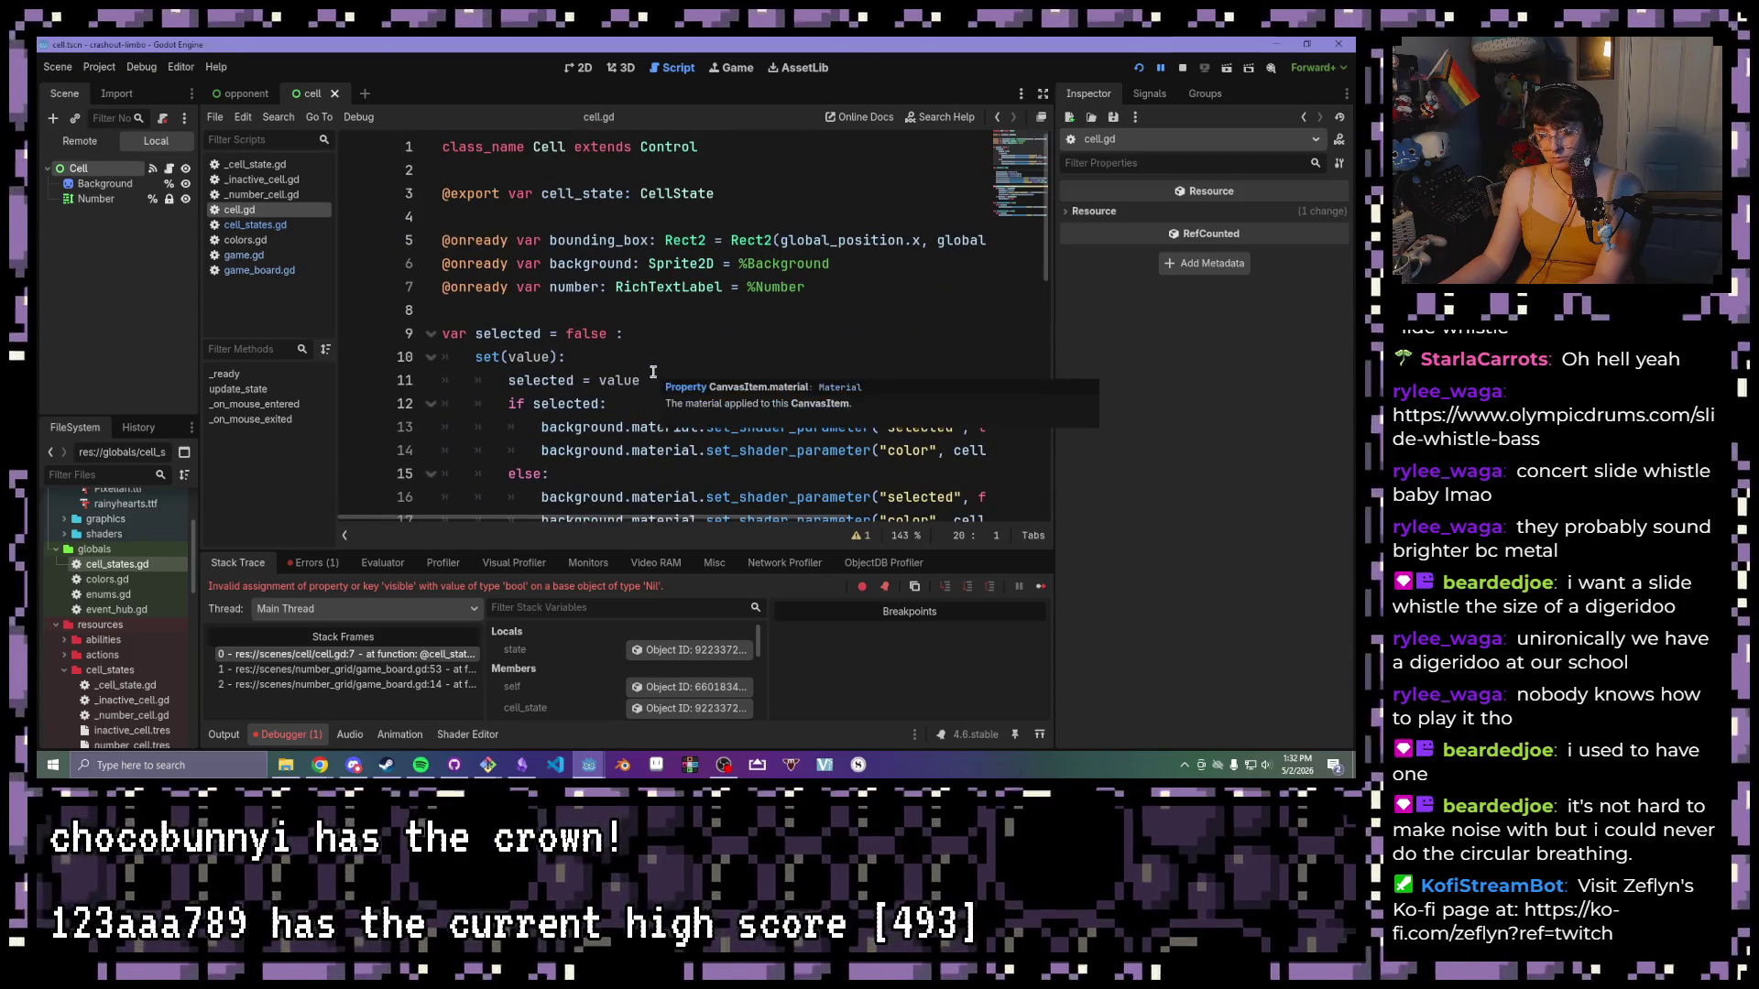
scroll(653, 371, "down", 5)
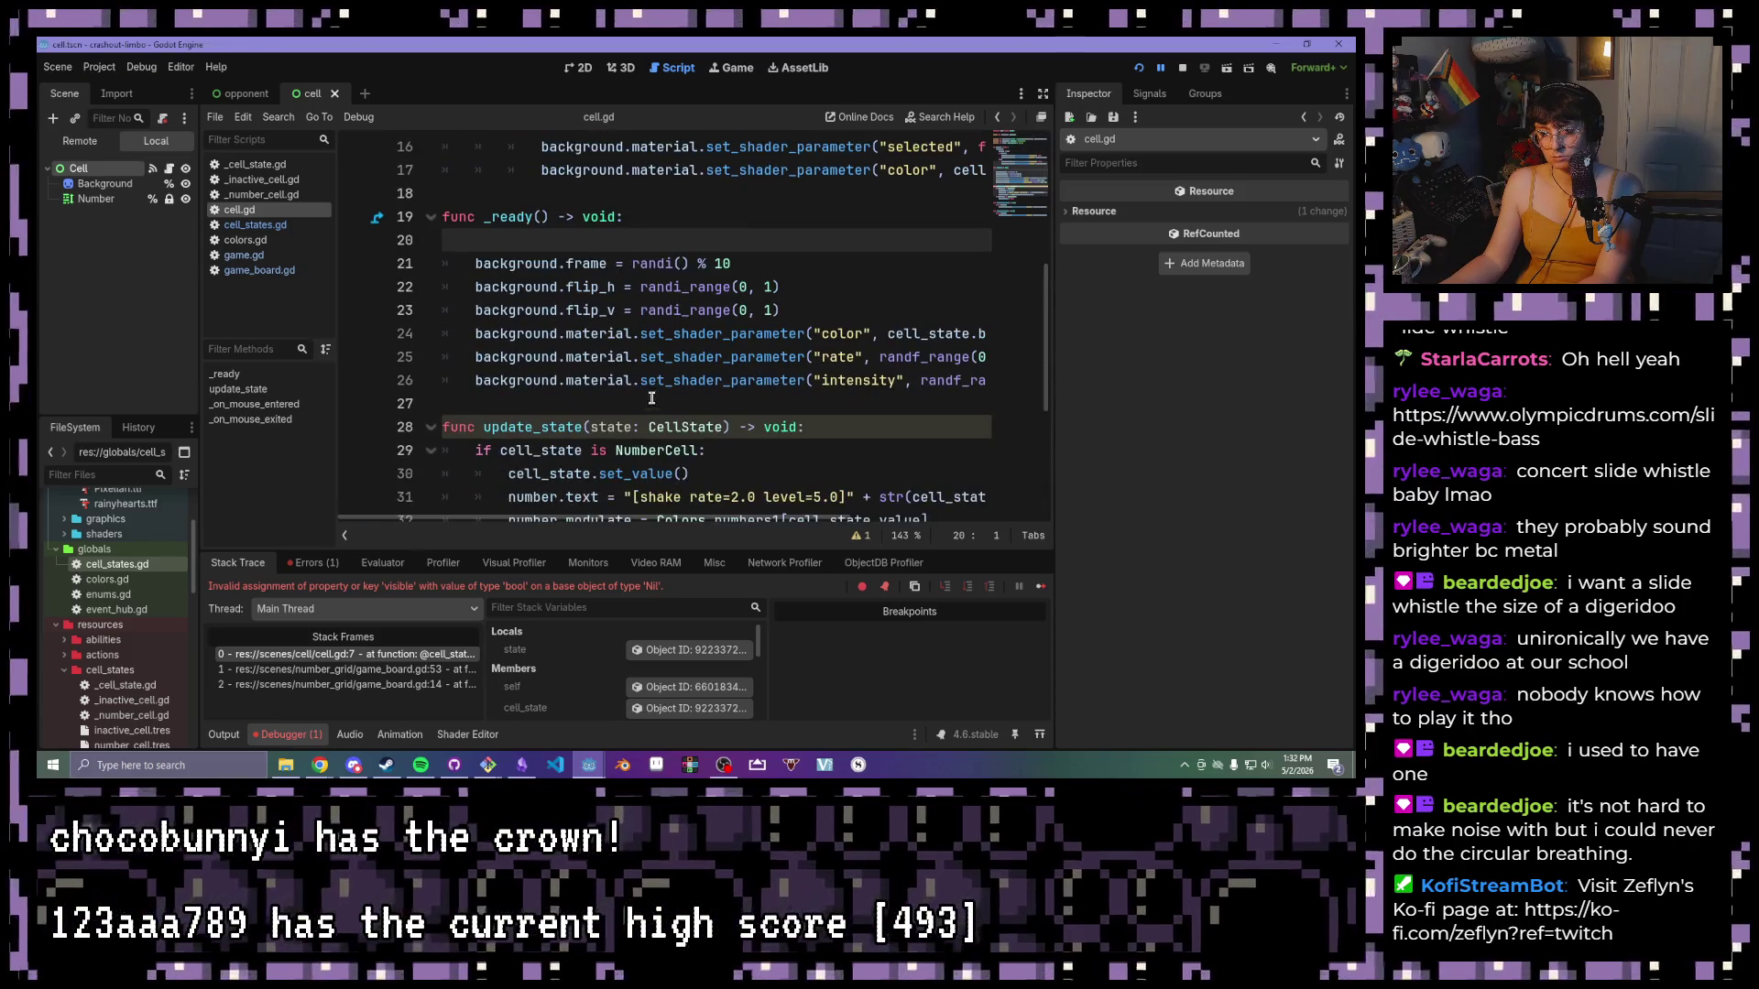
left_click_drag(726, 429, 590, 429)
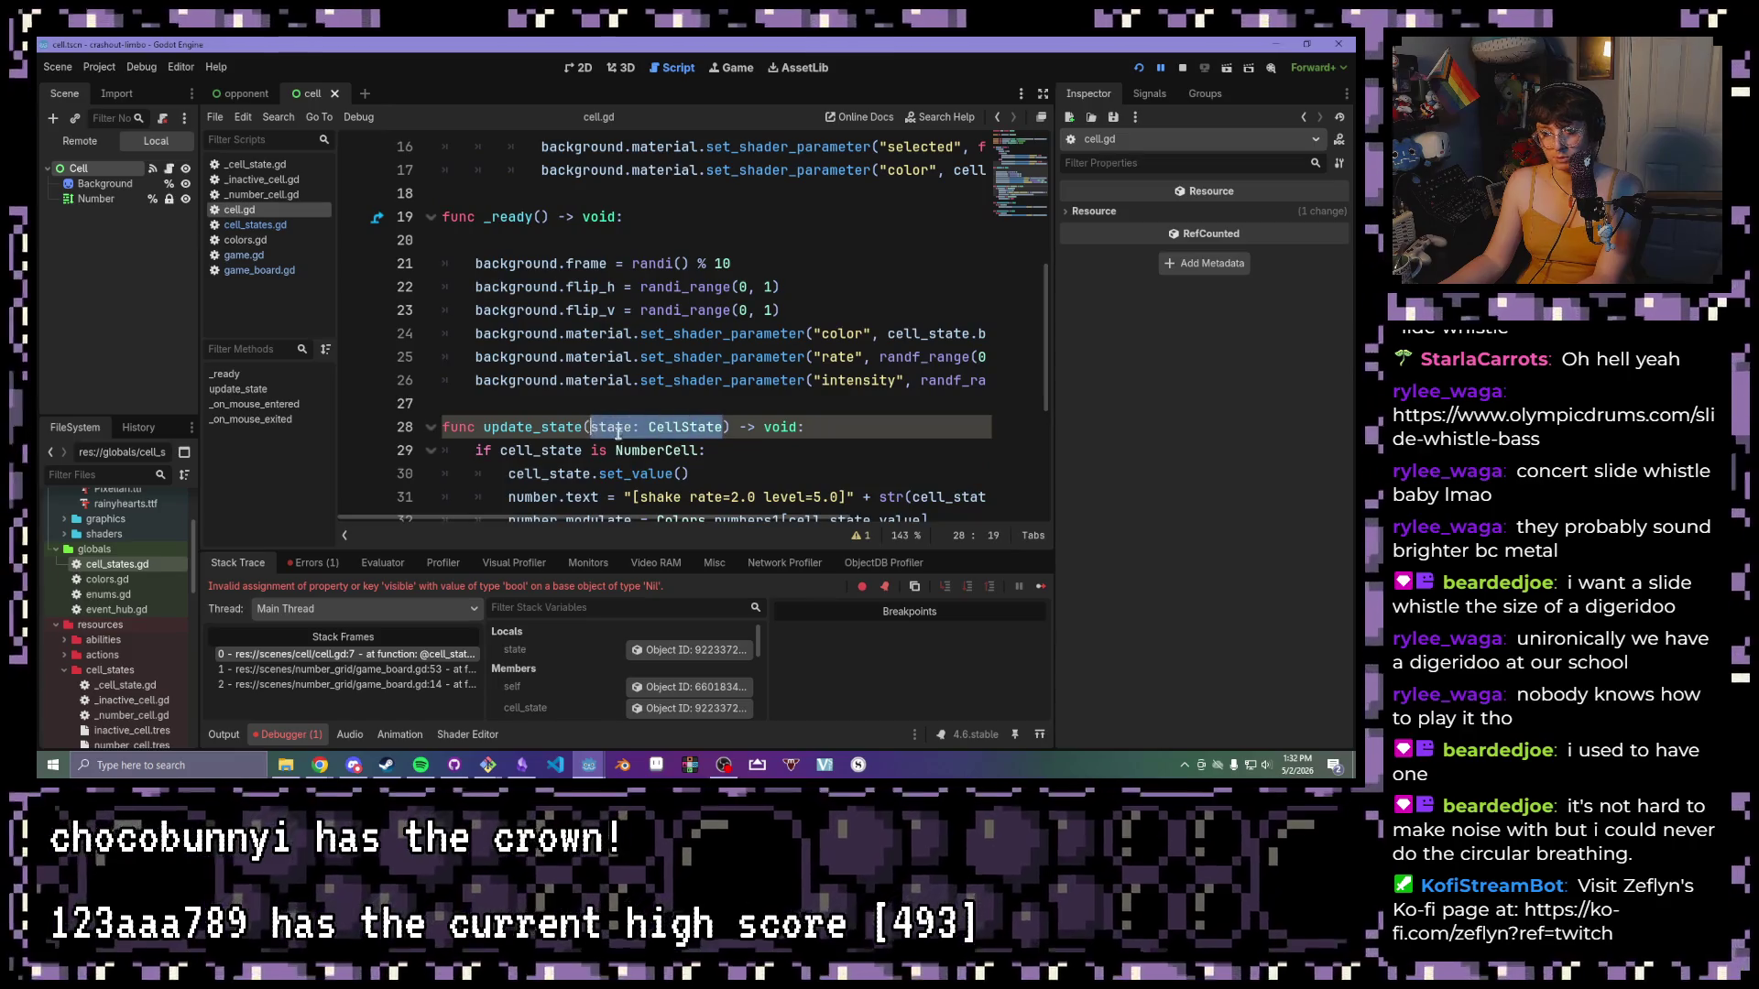
key("BackSpace")
left_click(750, 426)
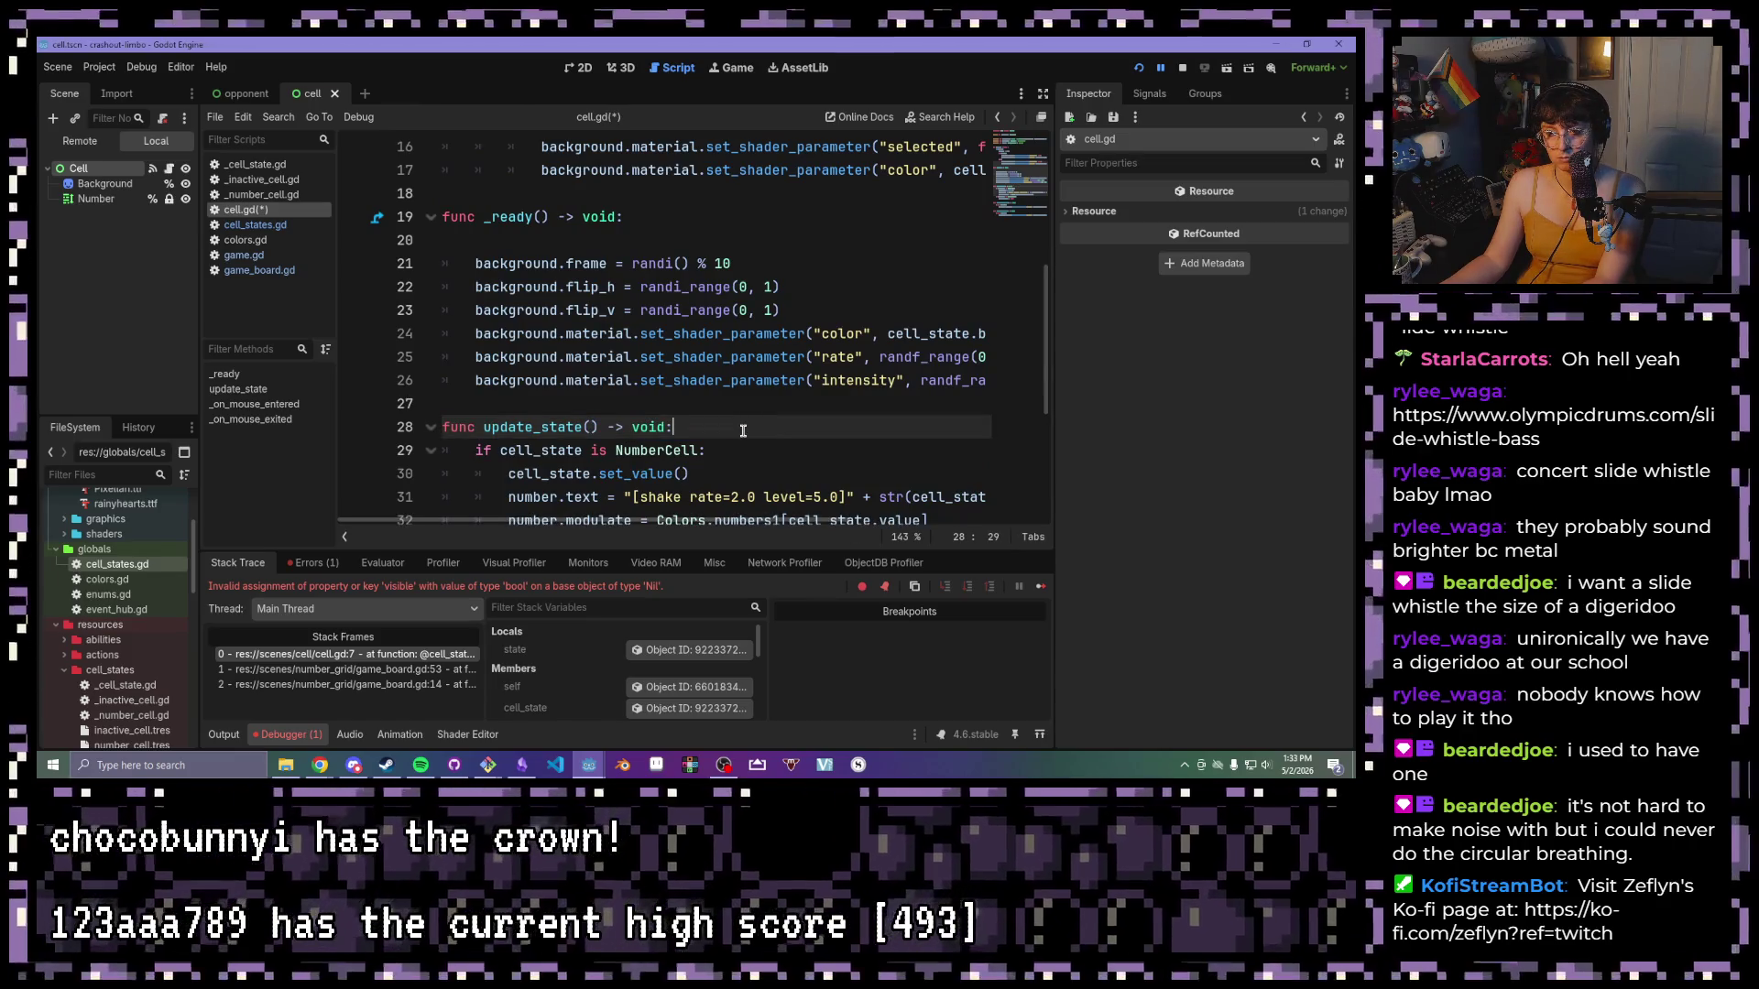
- Call update_state() from the empty line in _ready and save cell.gd
scroll(743, 431, "up", 1)
left_click(583, 318)
key("Tab")
type("pdate_state()")
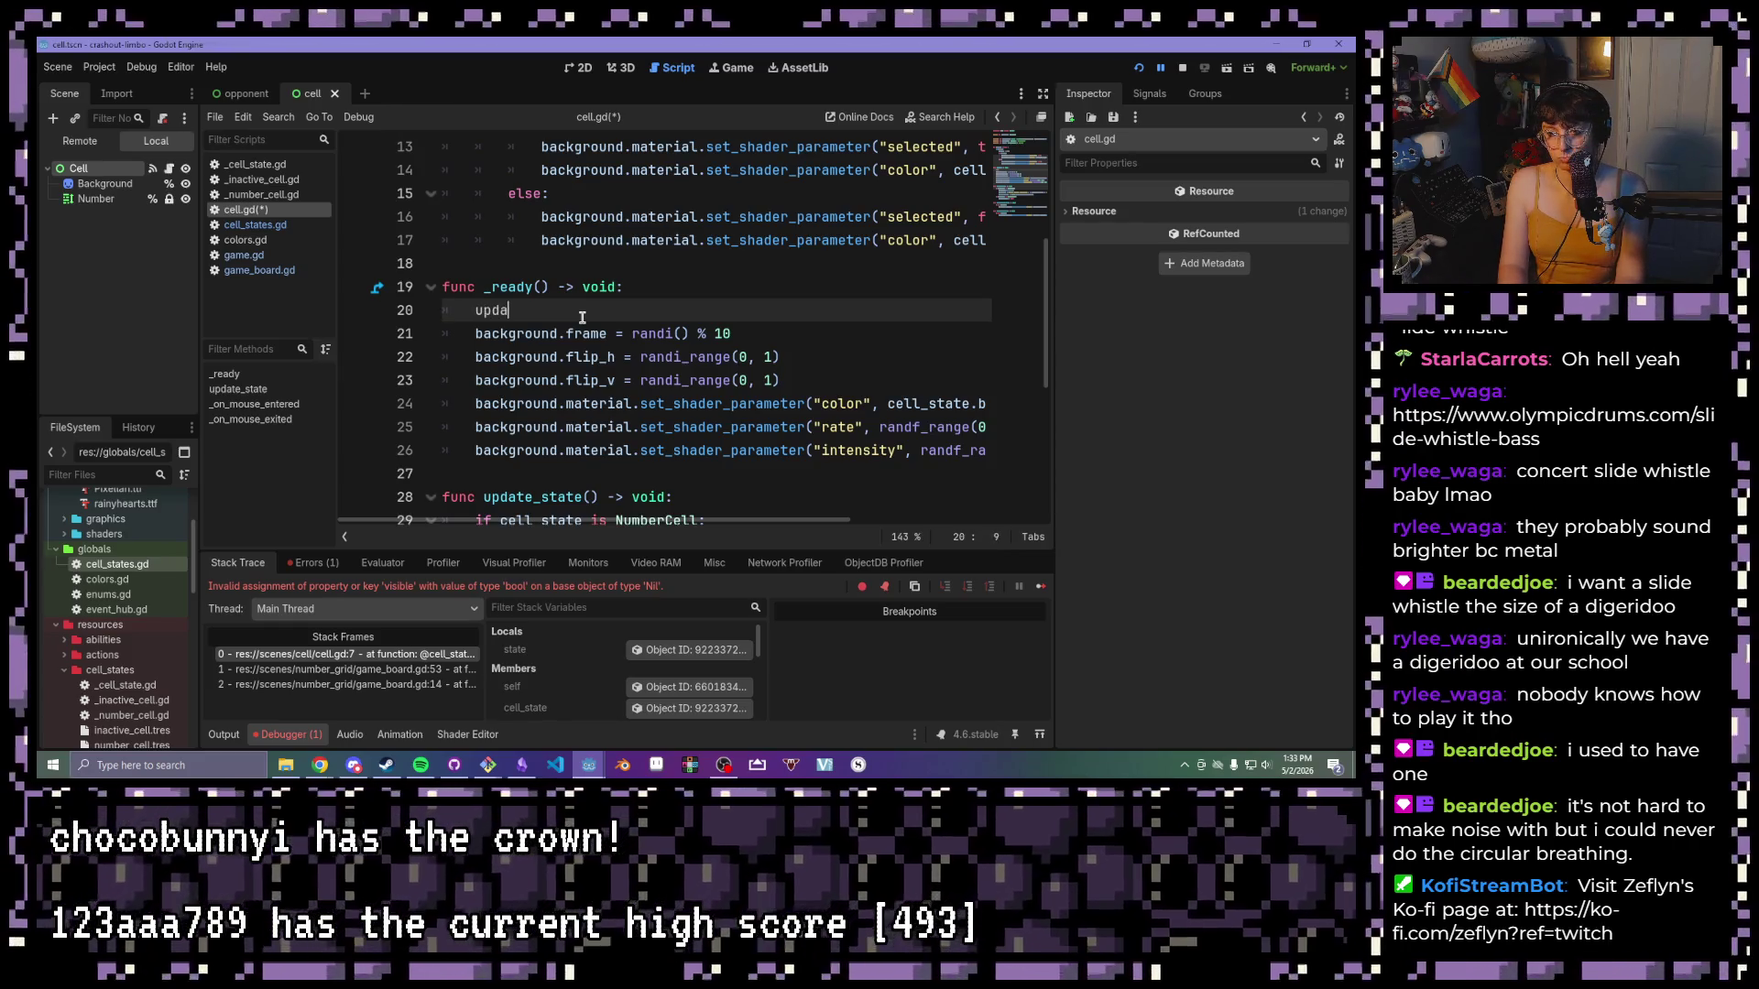
key("ctrl+s")
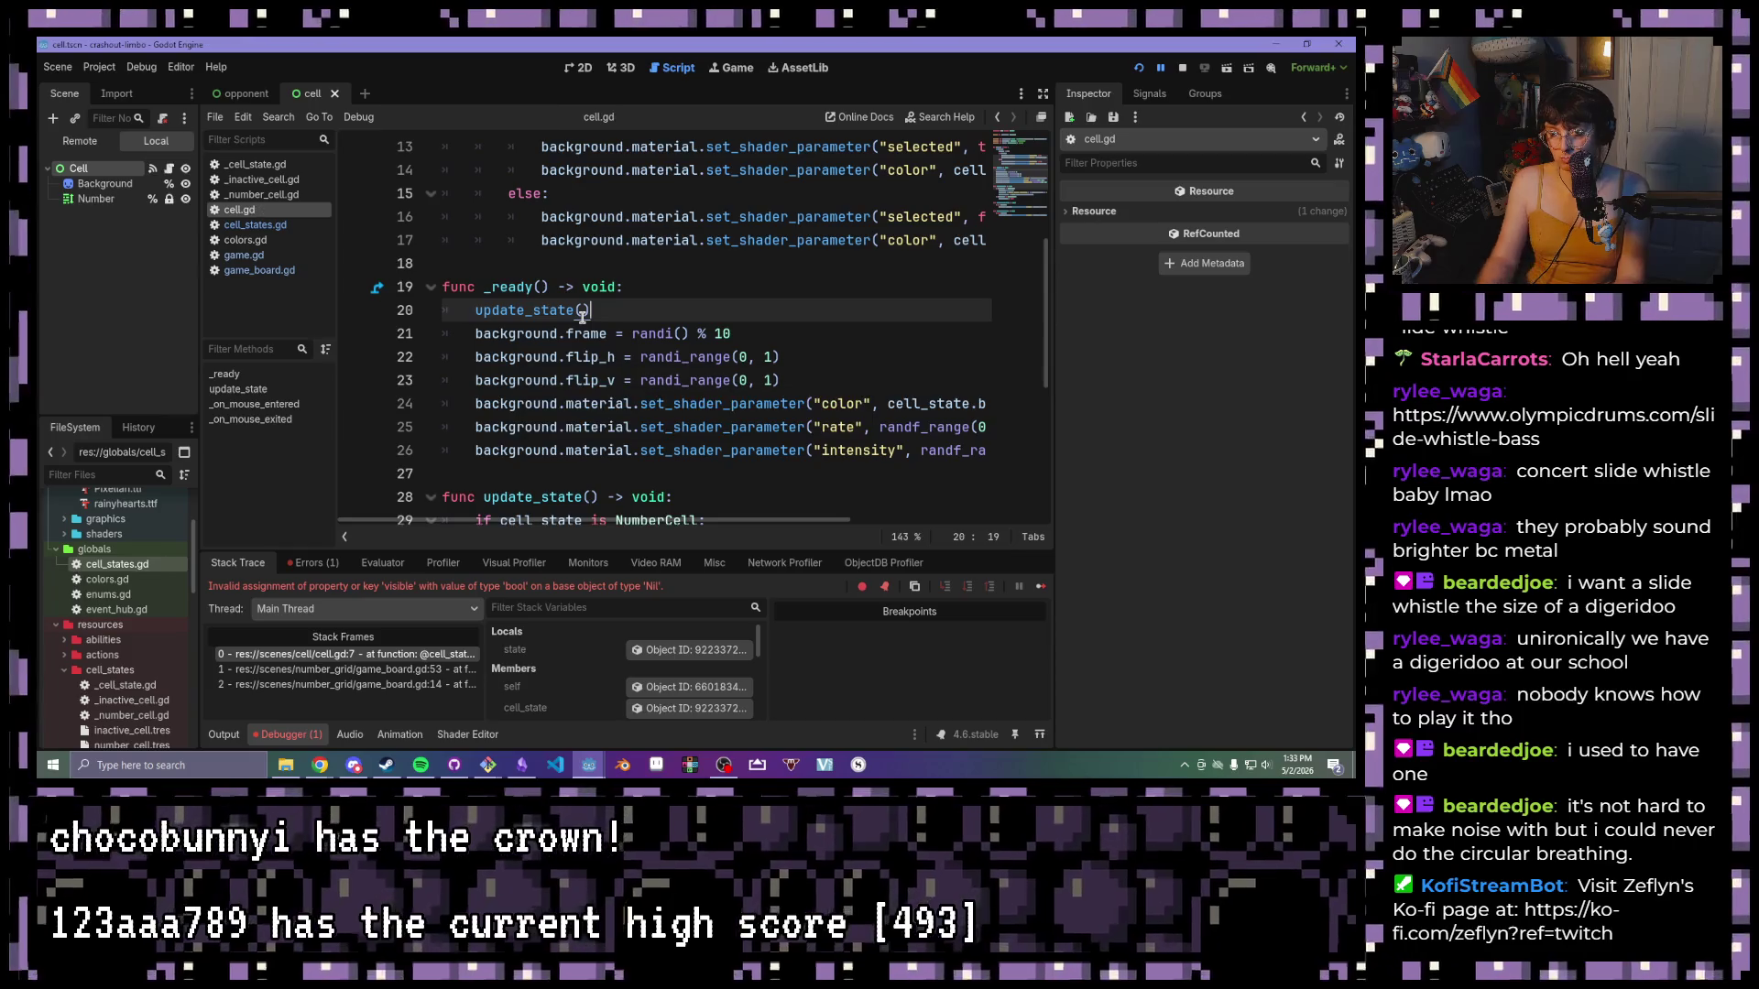
left_click(247, 255)
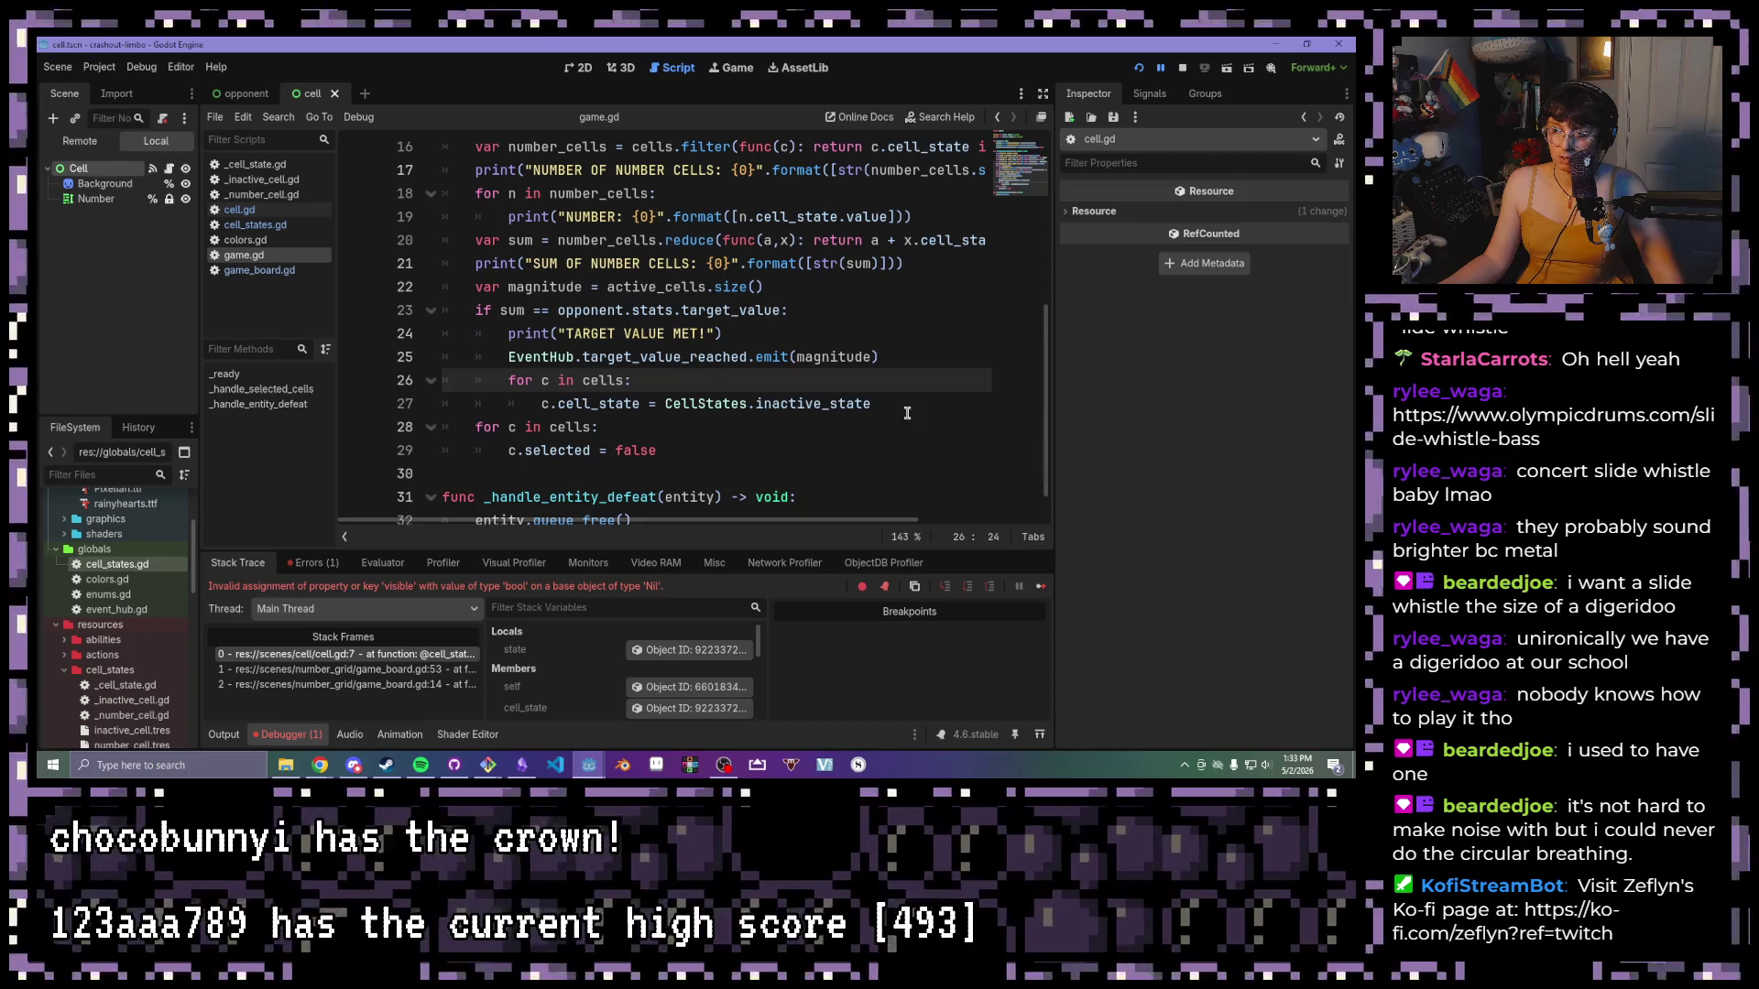
- Add c.update_state() on a new line after c.cell_state = CellStates.inactive_state in game.gd
left_click(902, 404)
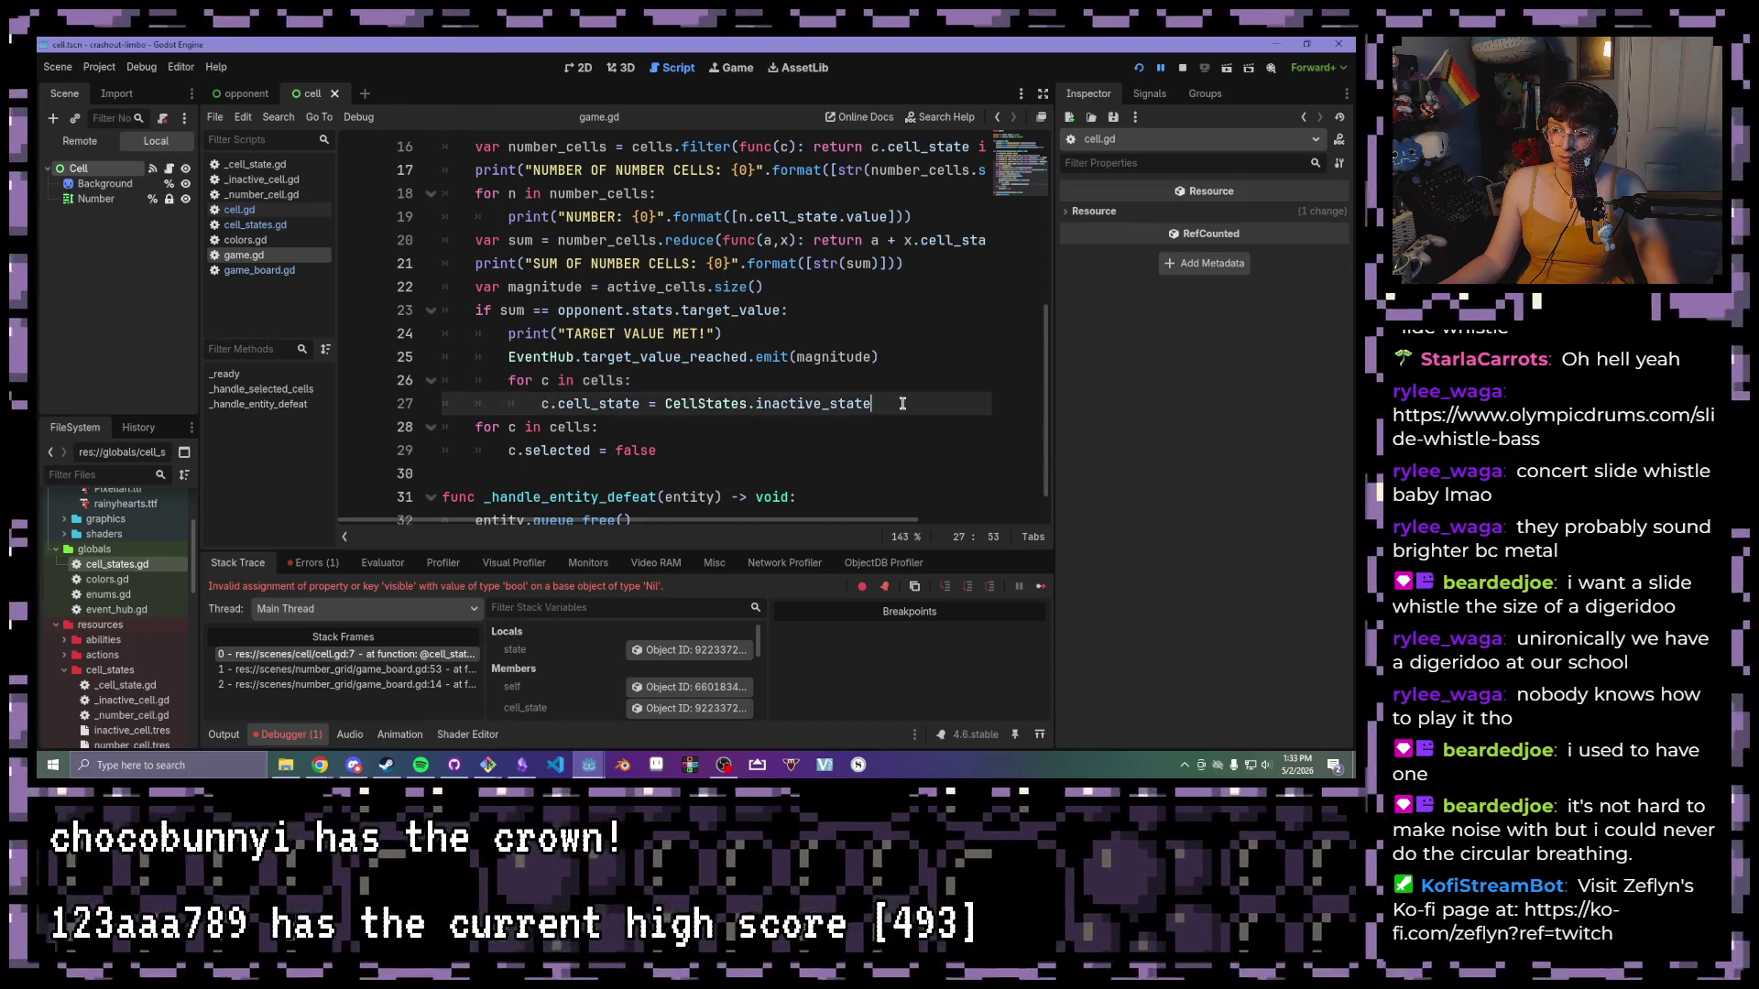
key("Return")
type("c.update_state(")
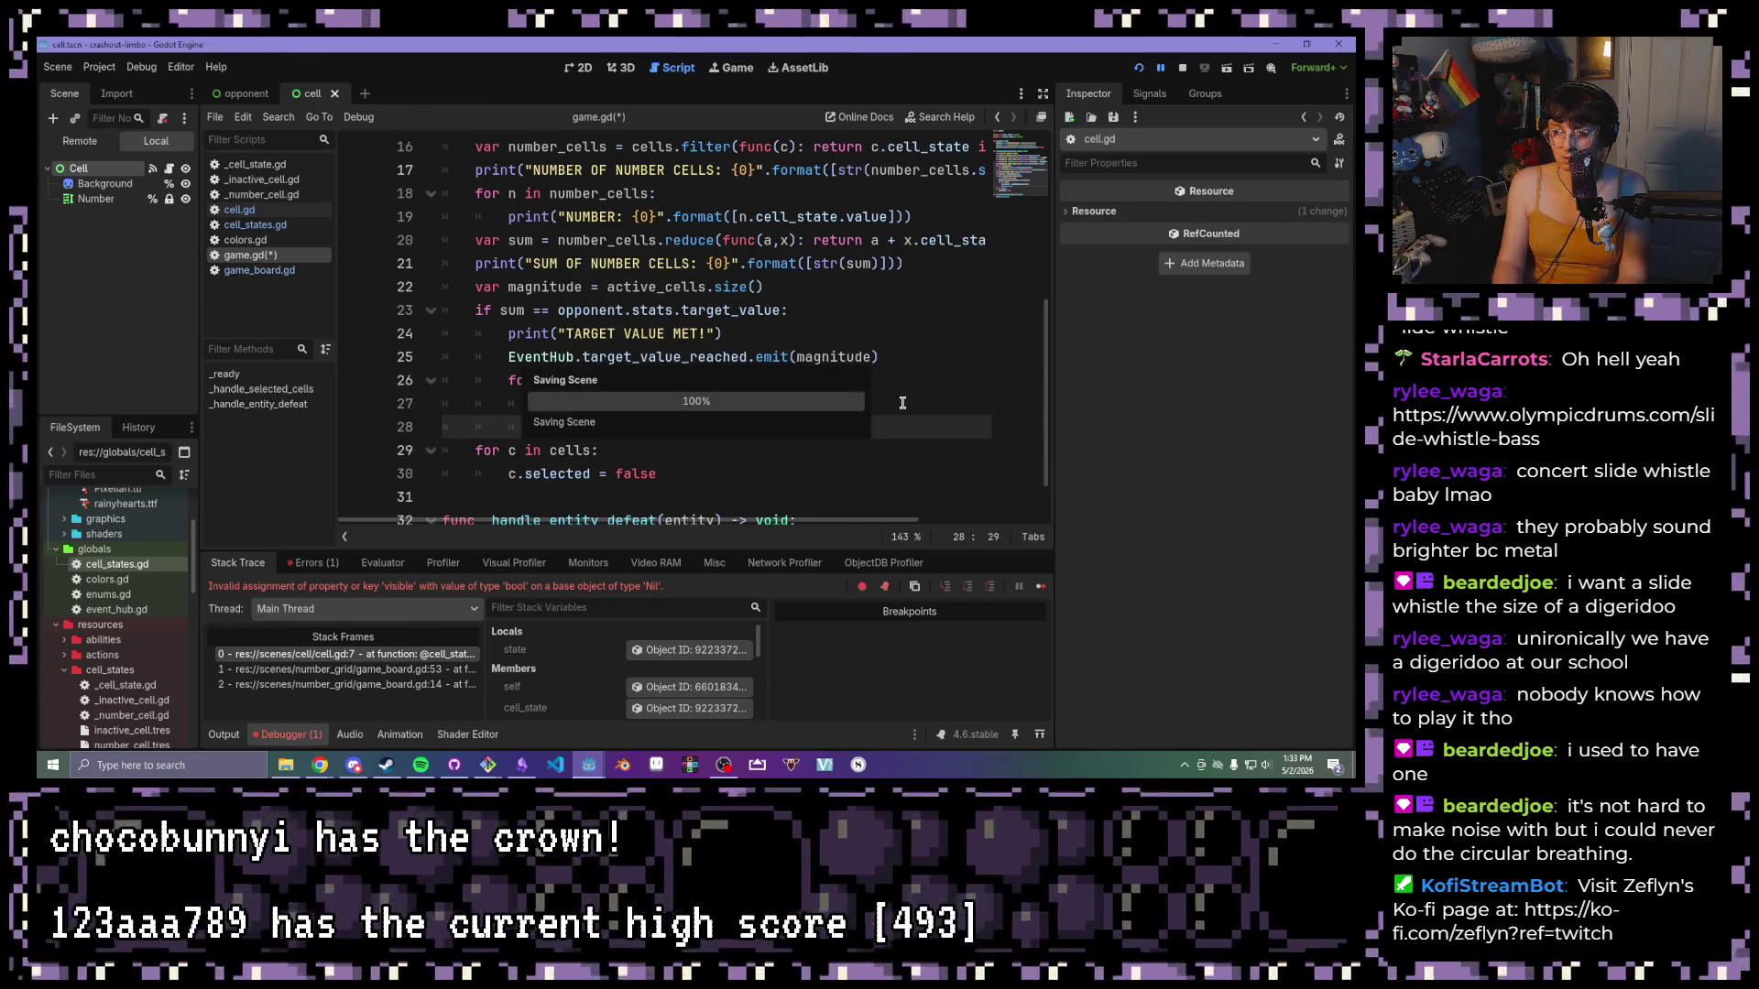
left_click_drag(674, 427, 541, 426)
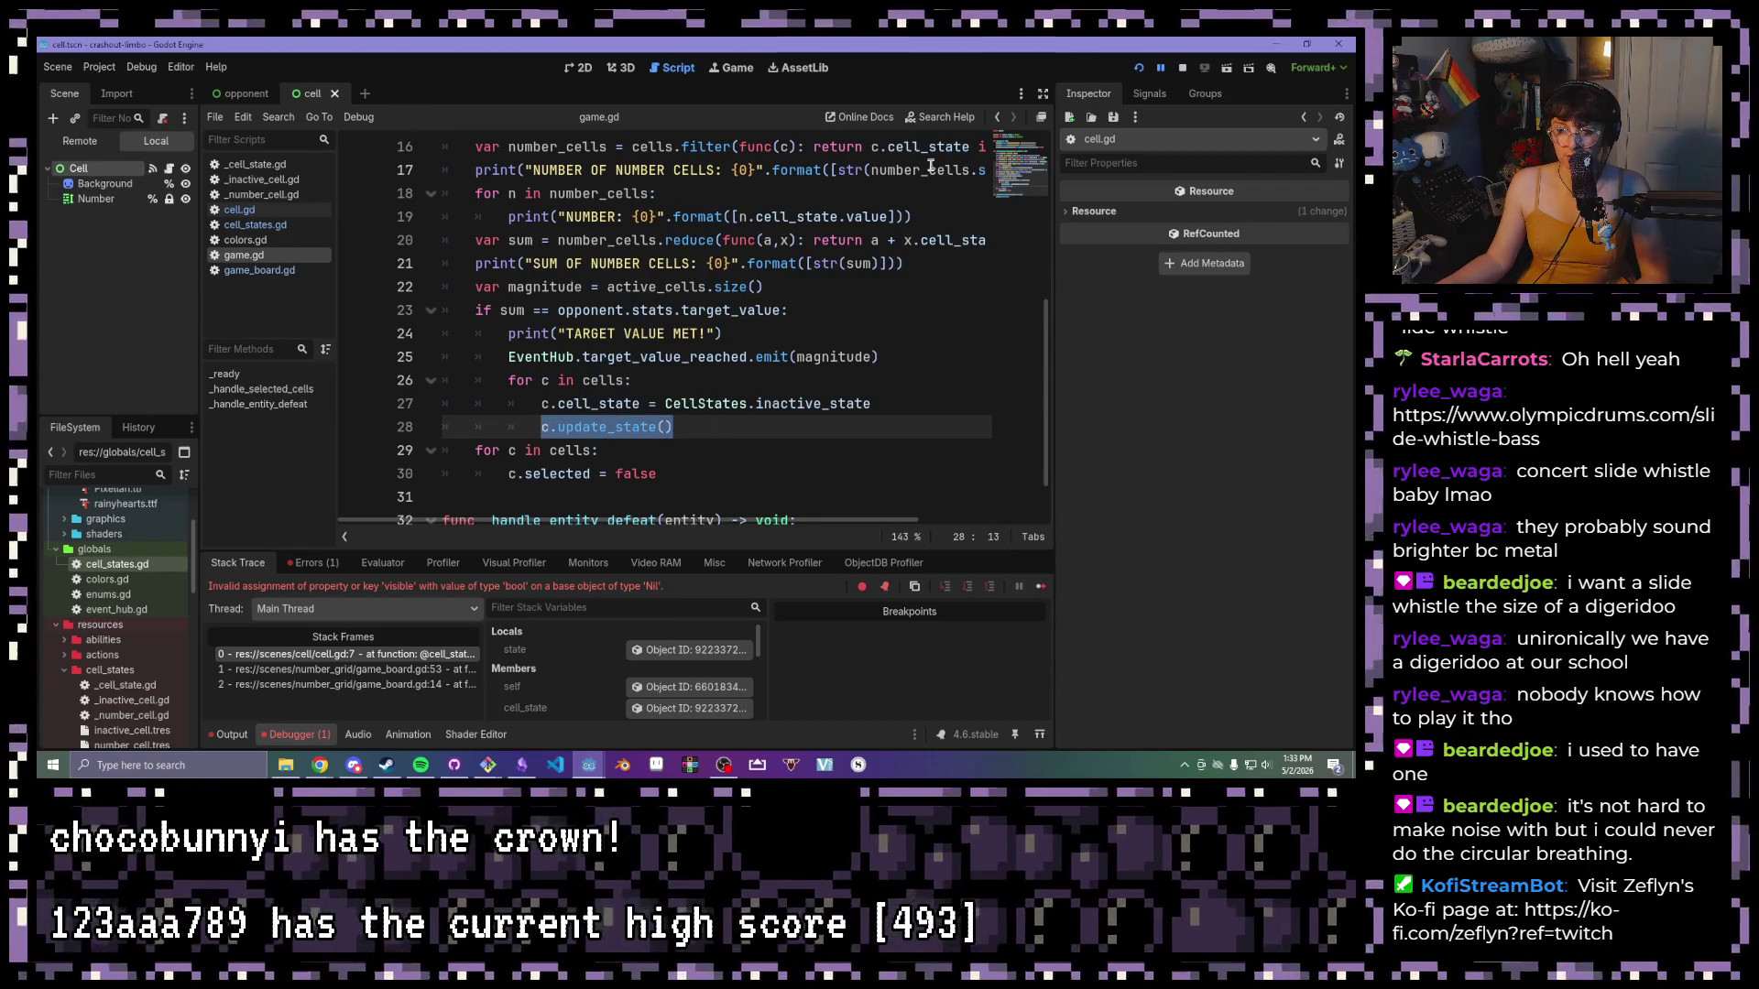
- Run the game and clear three pairs of 6 cells on the grid
left_click(1140, 68)
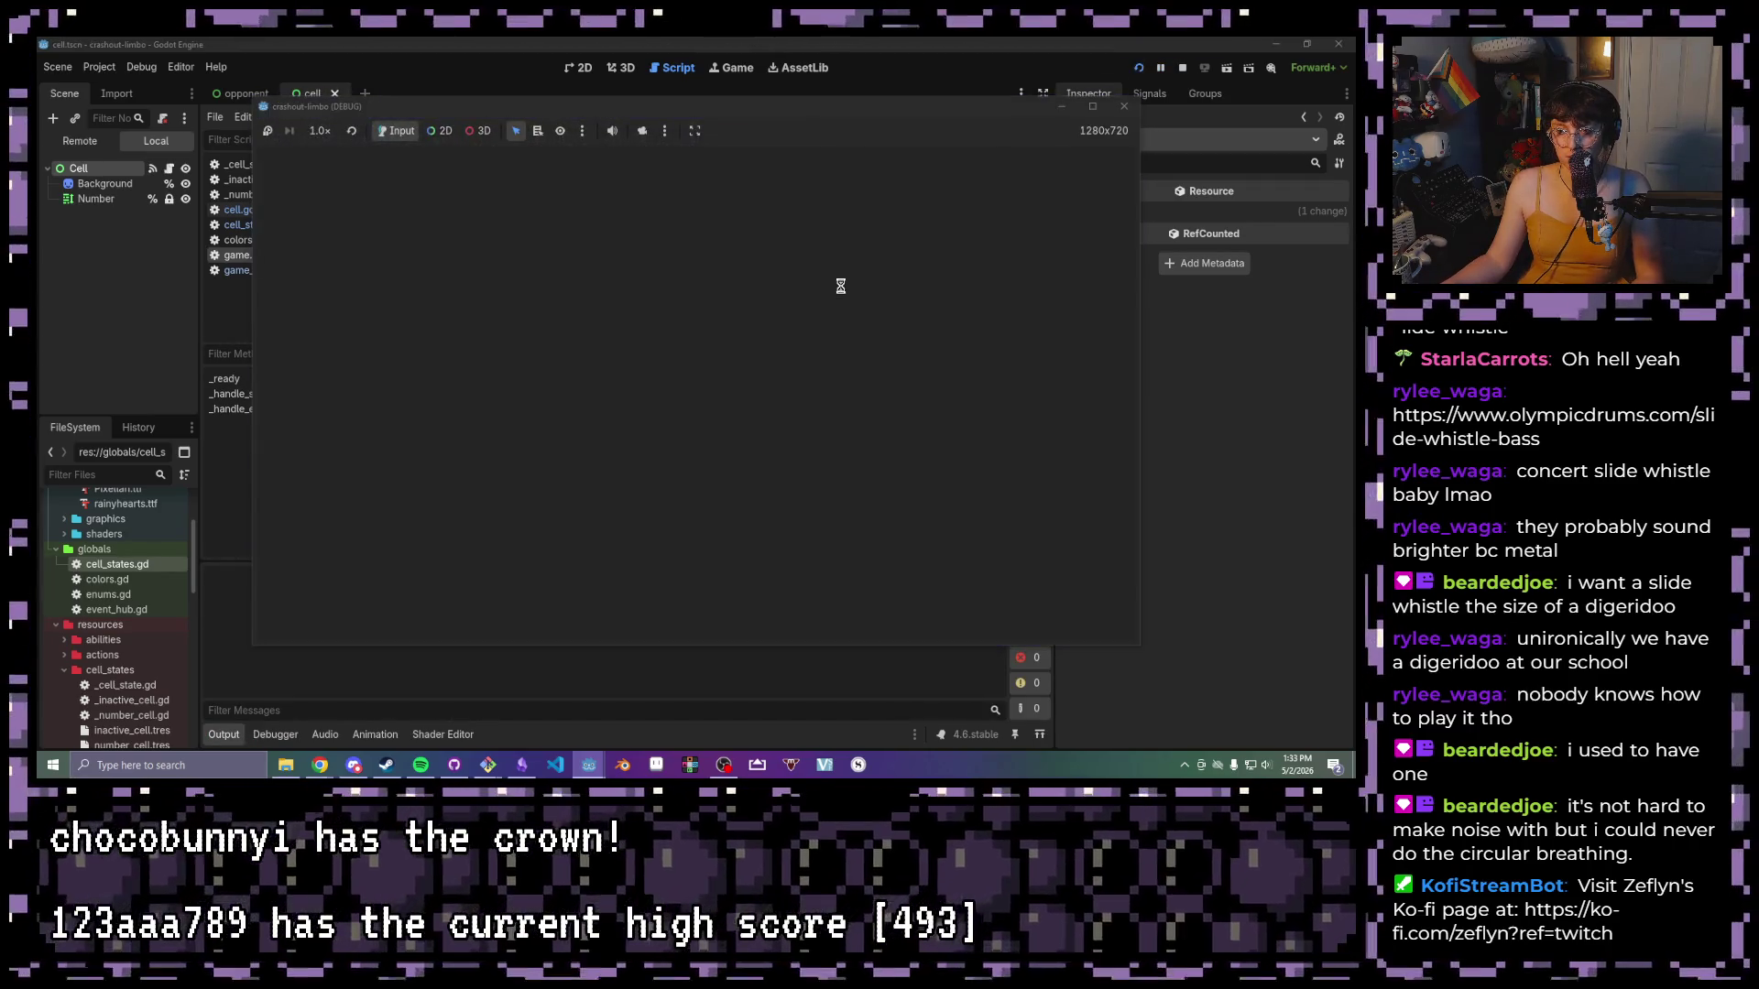
left_click(653, 392)
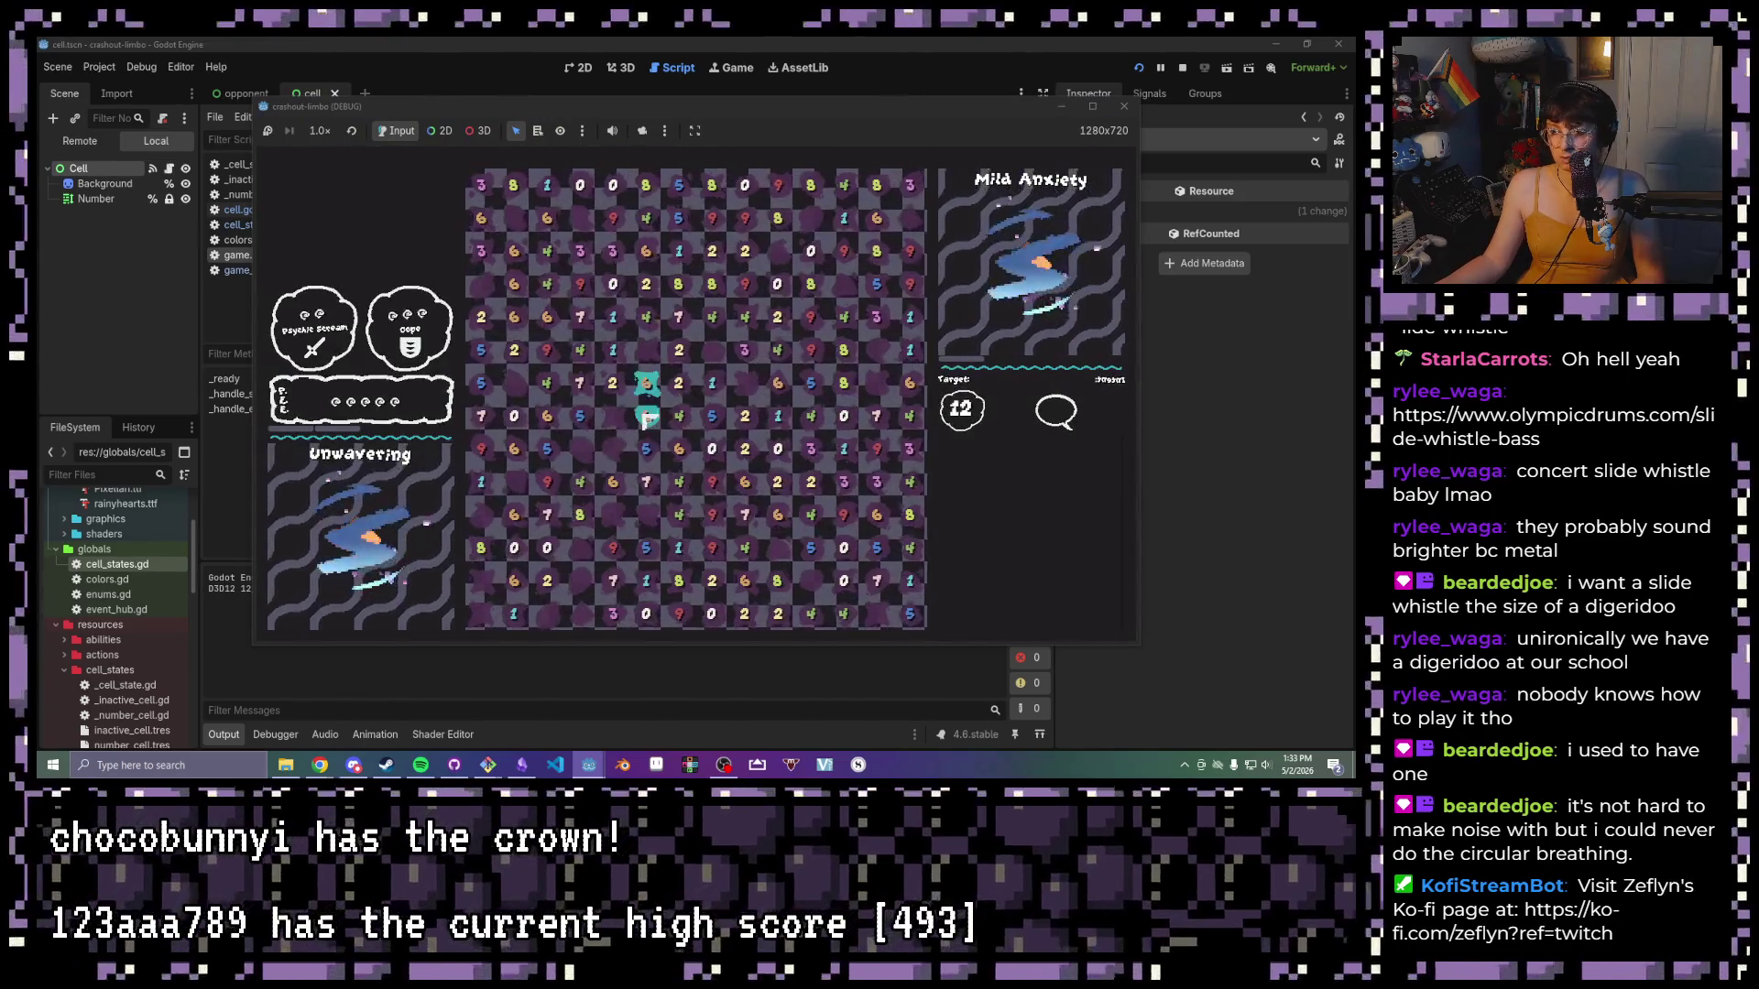
left_click(652, 426)
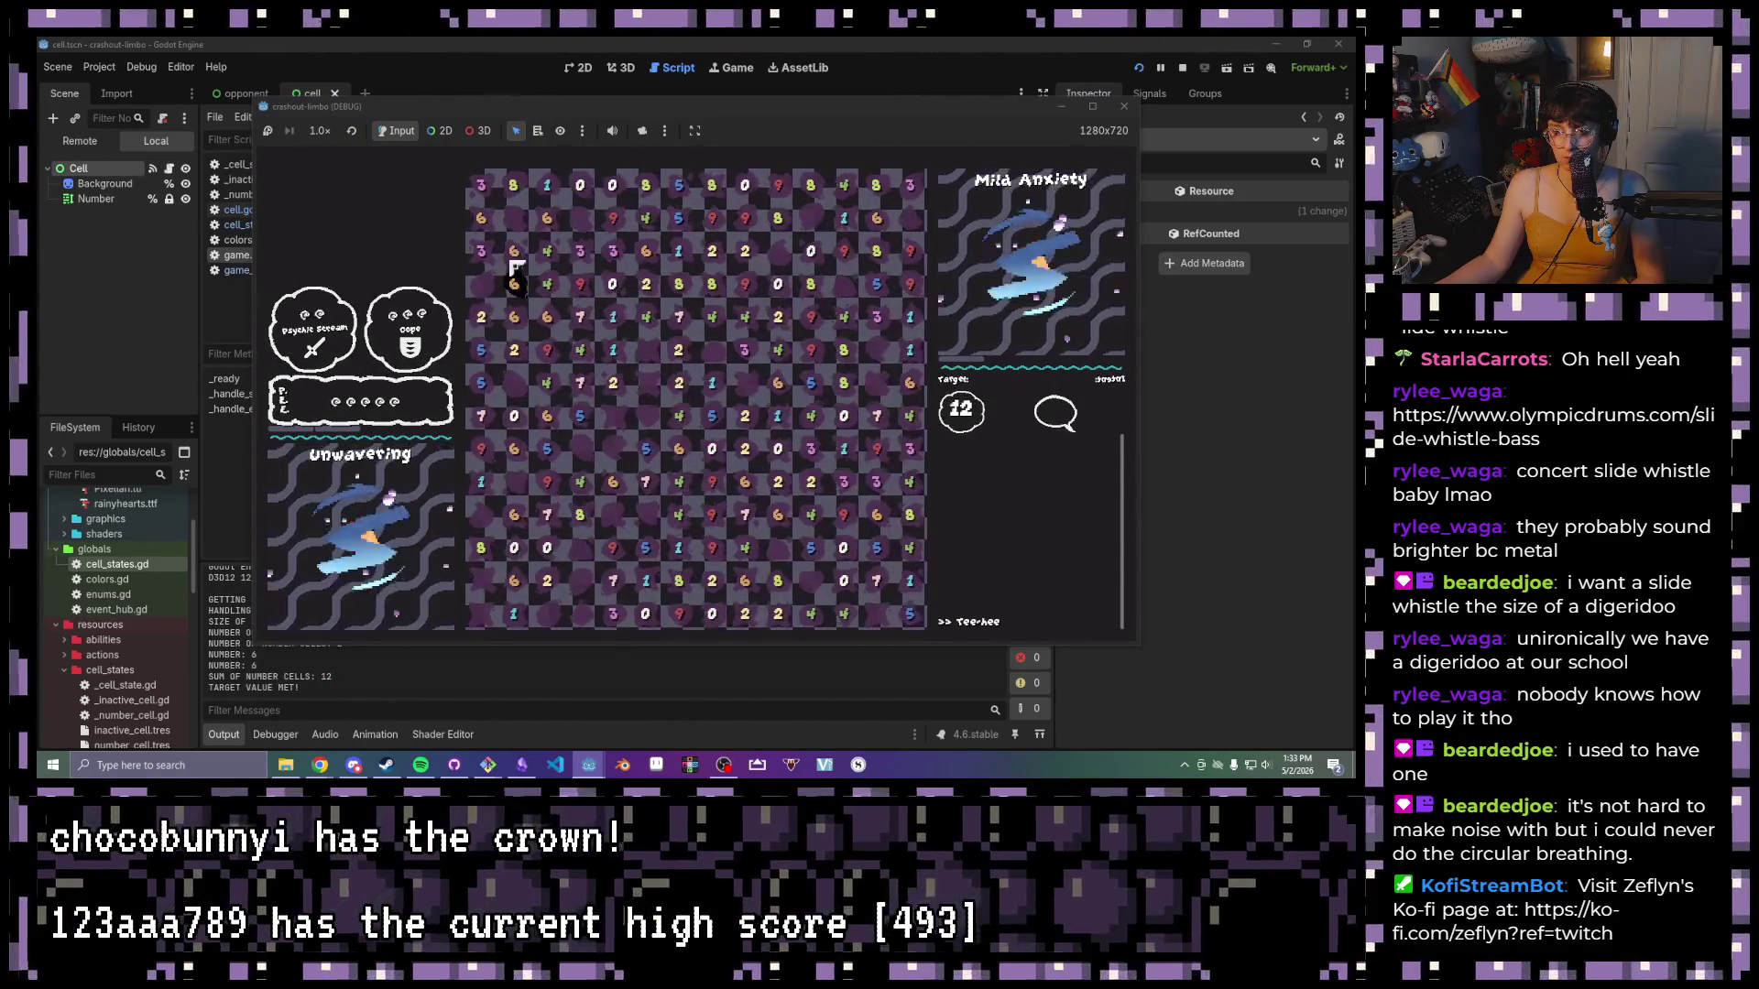
left_click(514, 317)
left_click(547, 317)
left_click(516, 284)
left_click(516, 252)
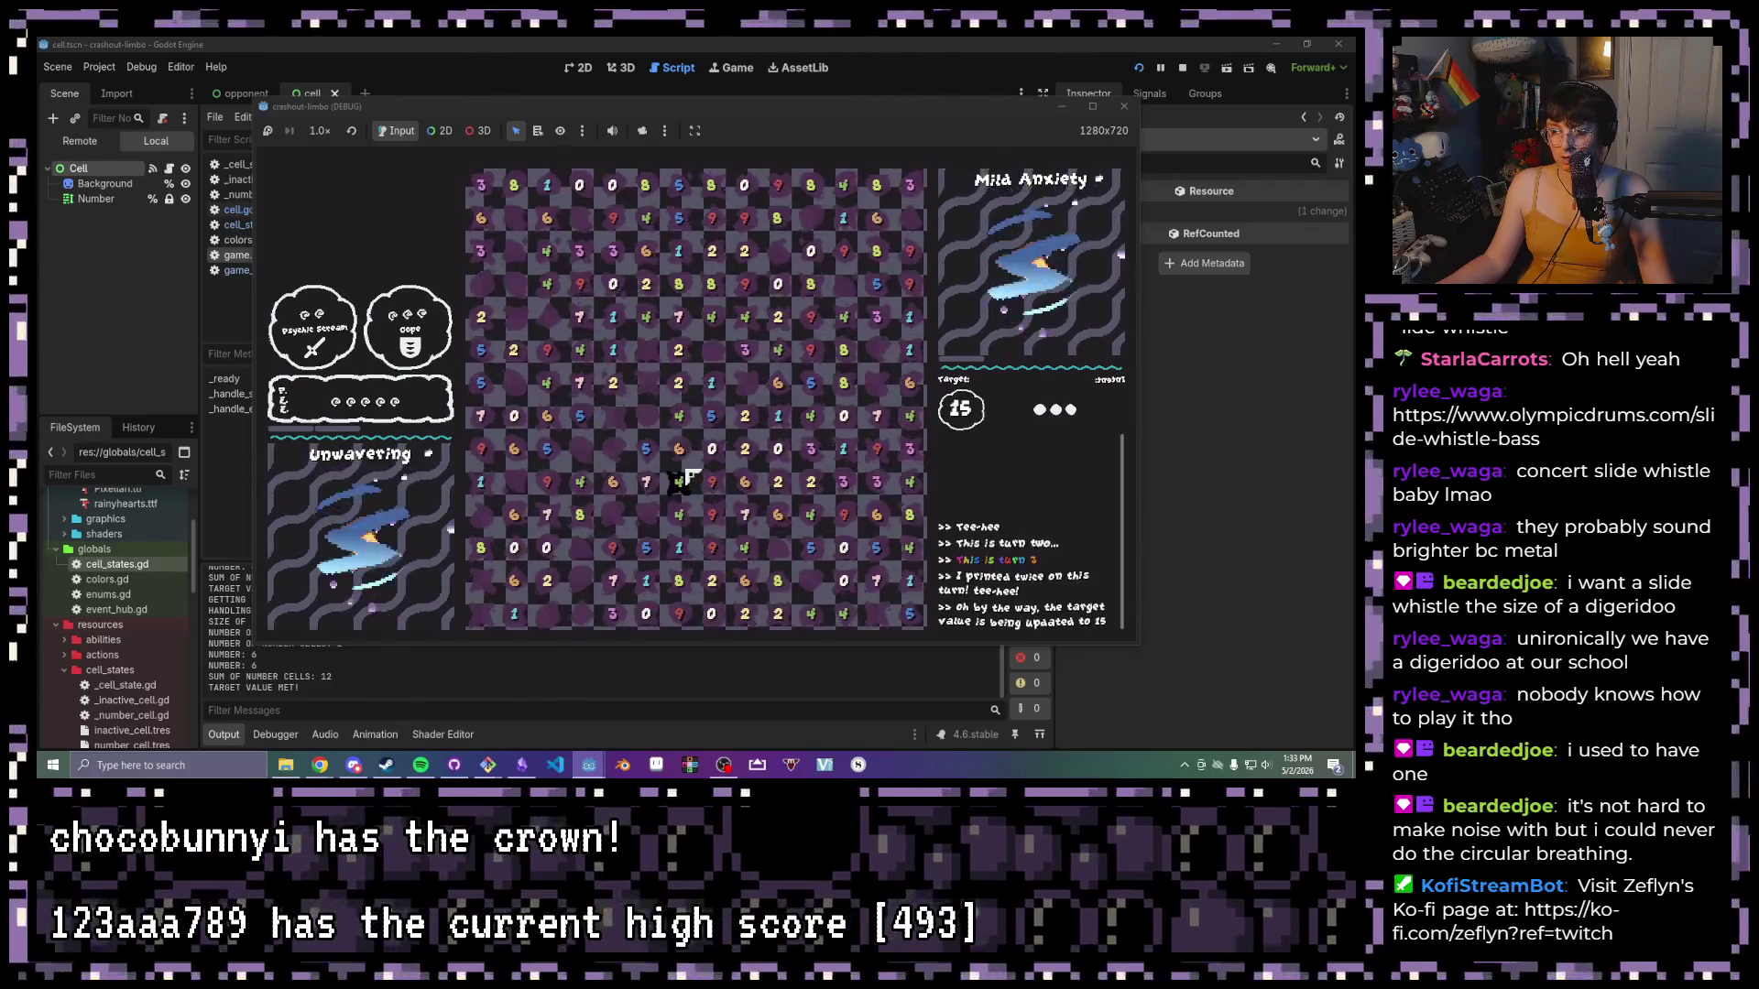
- Select a 2x2 block summing to 15, trigger the Unwavering ability with Space, then stop with F8
left_click_drag(668, 448, 651, 432)
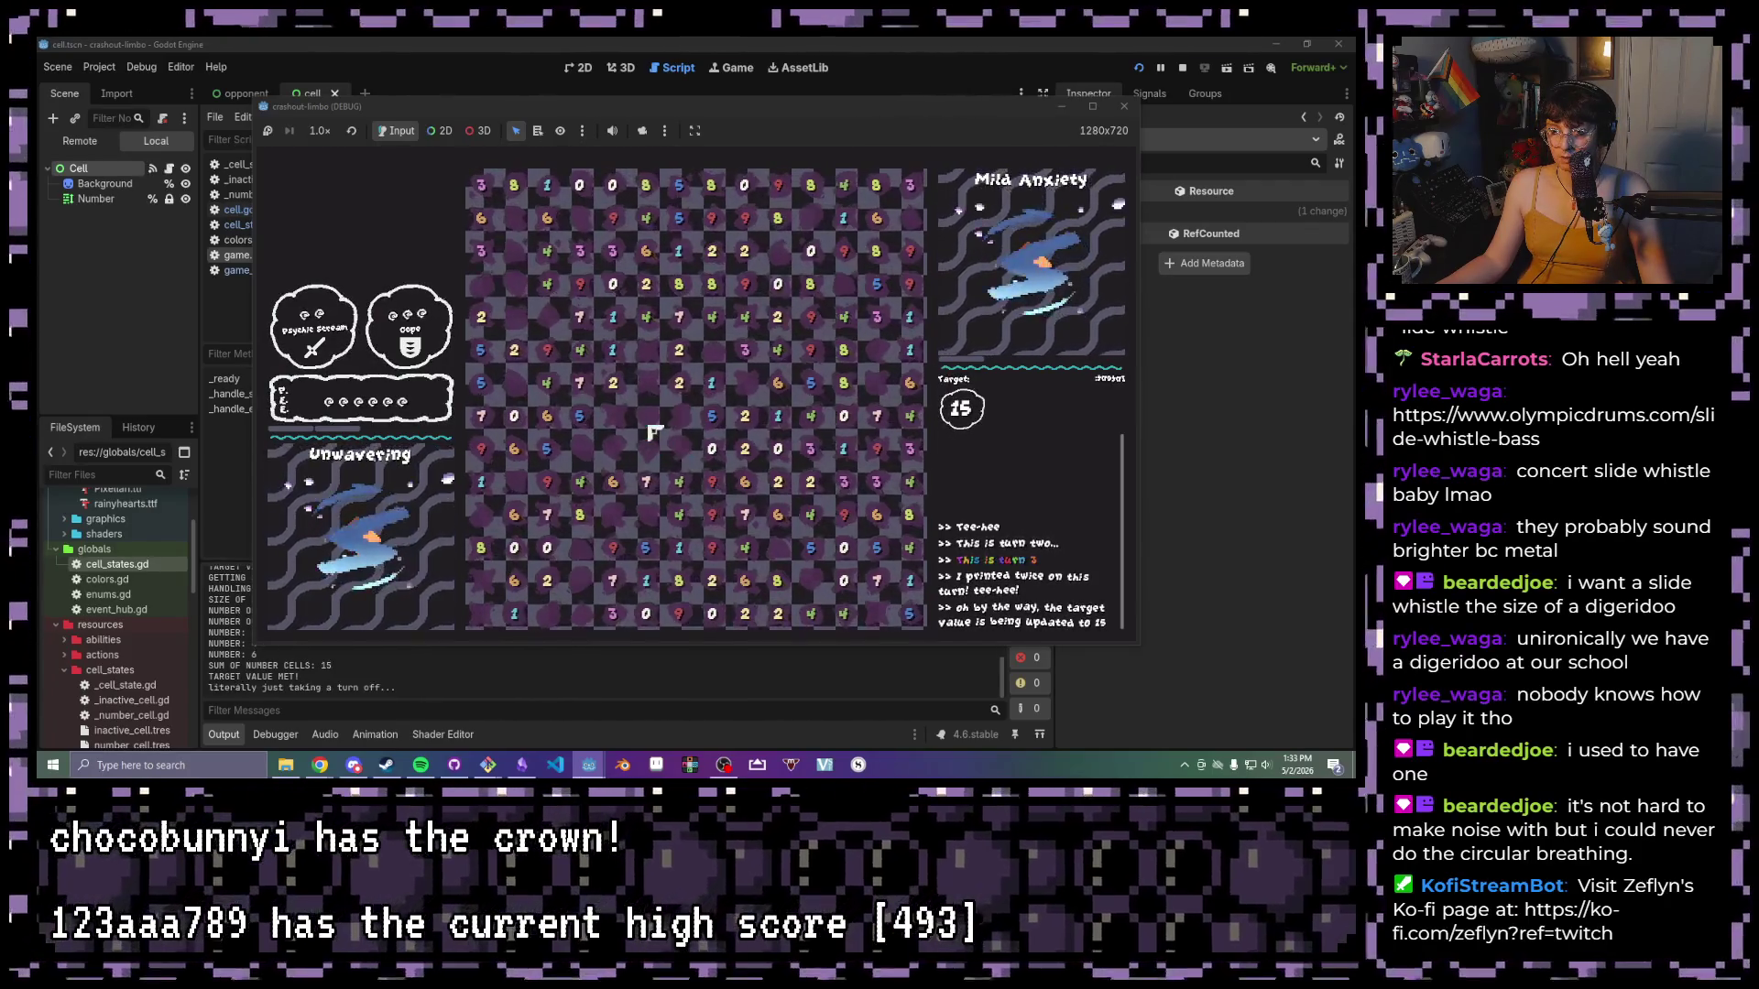
key("space")
key("space")
key("space")
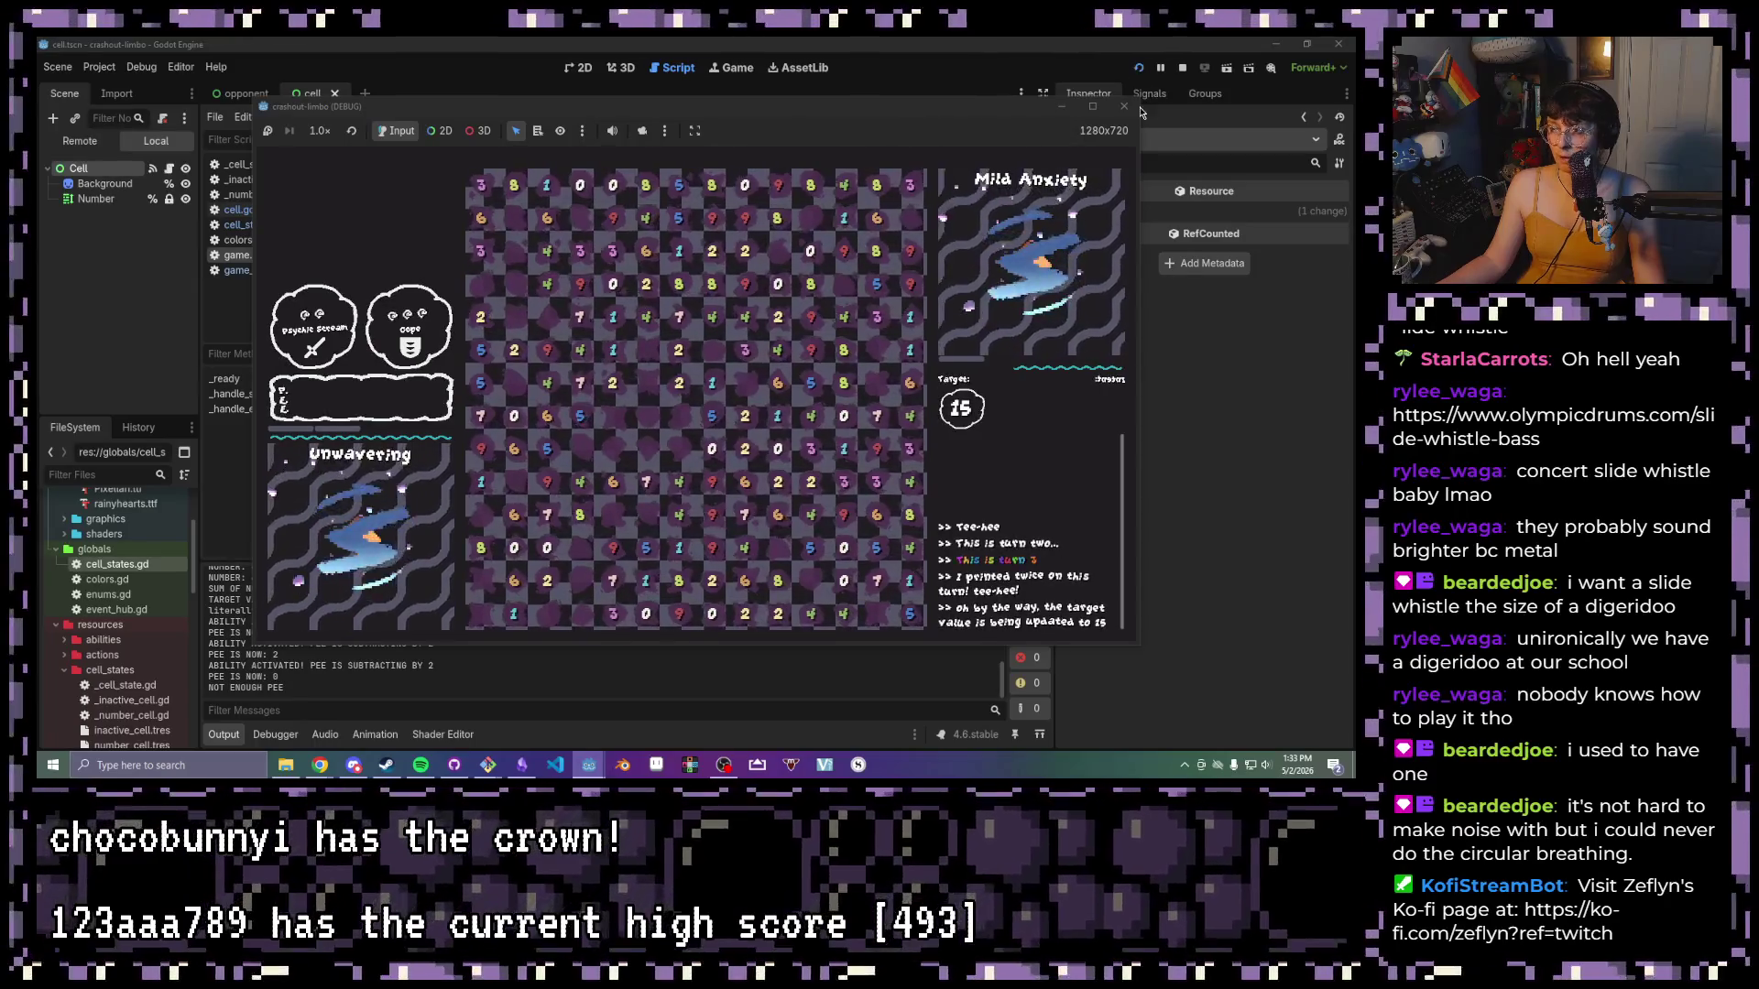
key("F8")
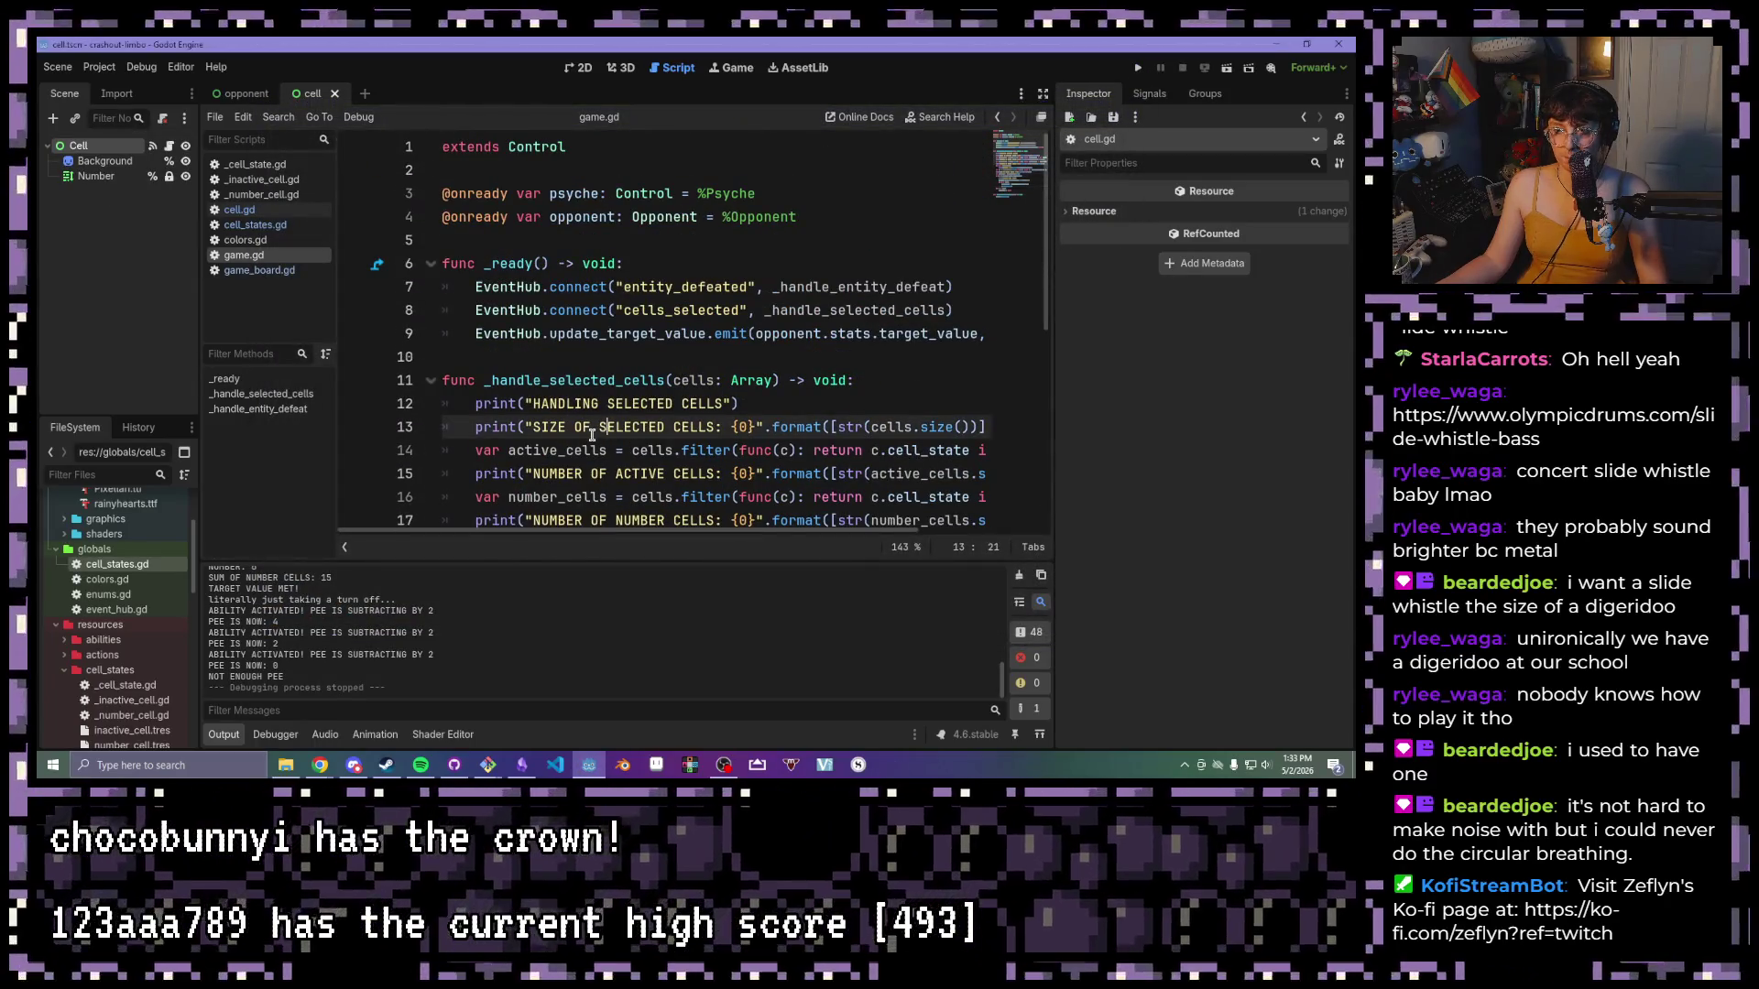
- Open game.gd and delete the SUM OF NUMBER CELLS print line in the handler
left_click(255, 225)
left_click(240, 210)
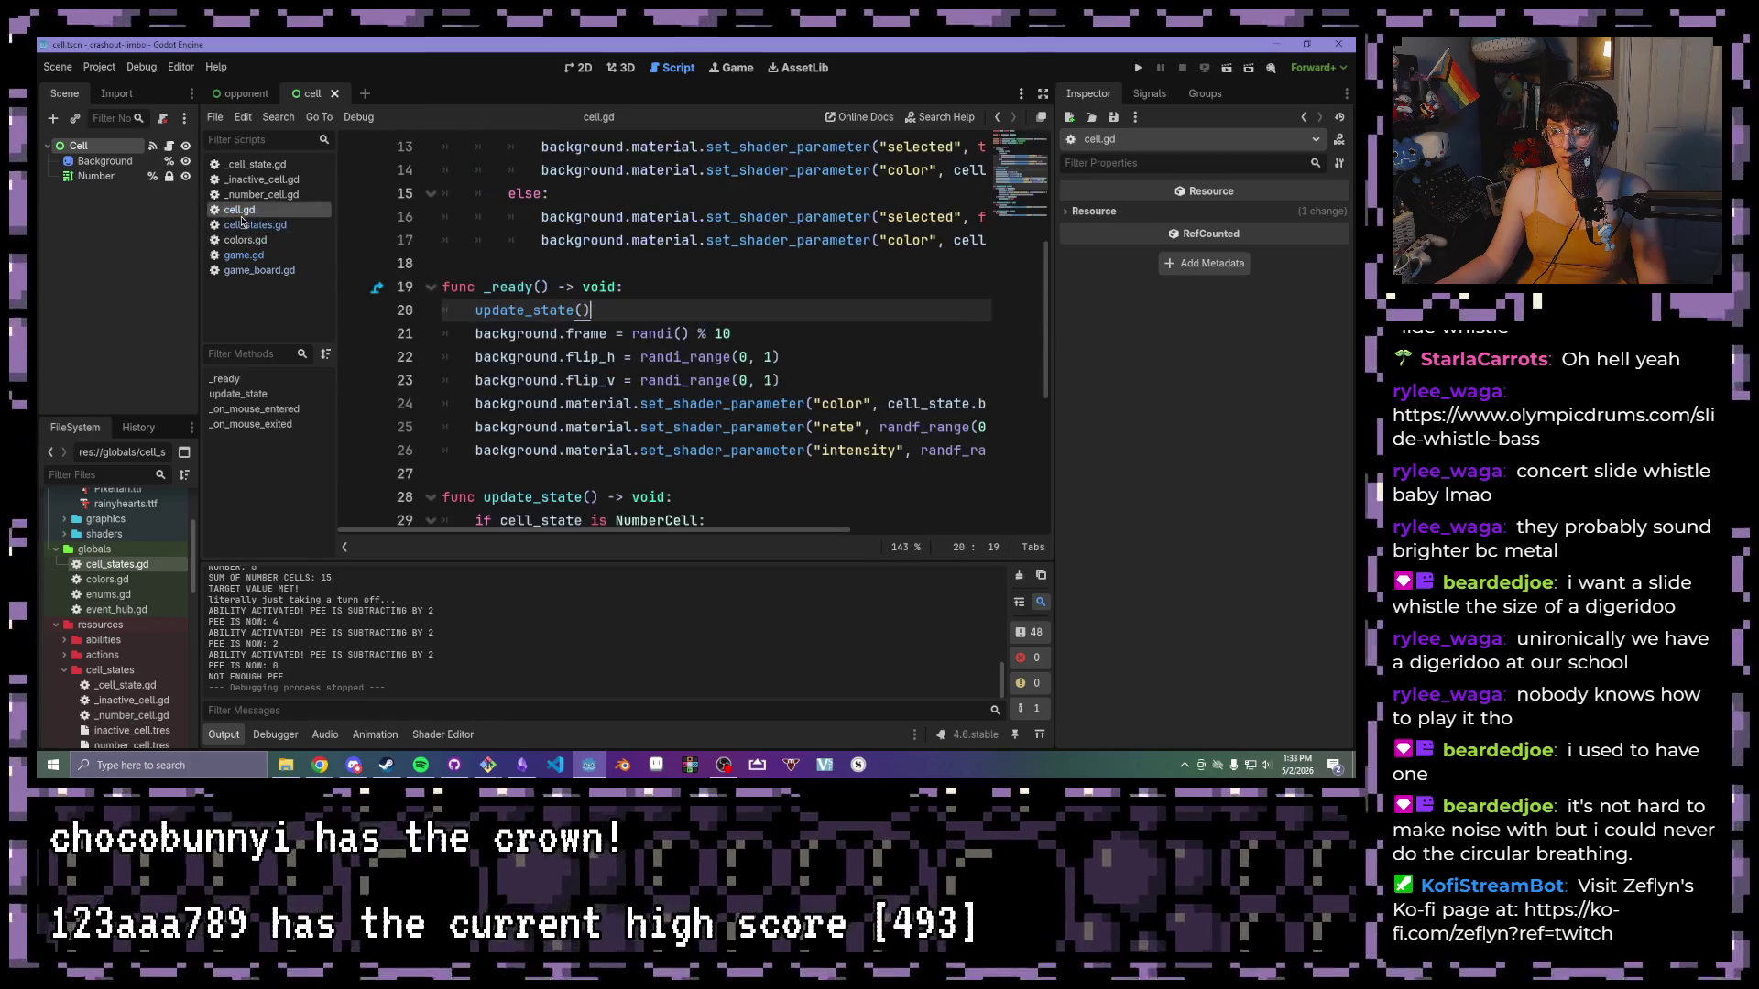
left_click(244, 254)
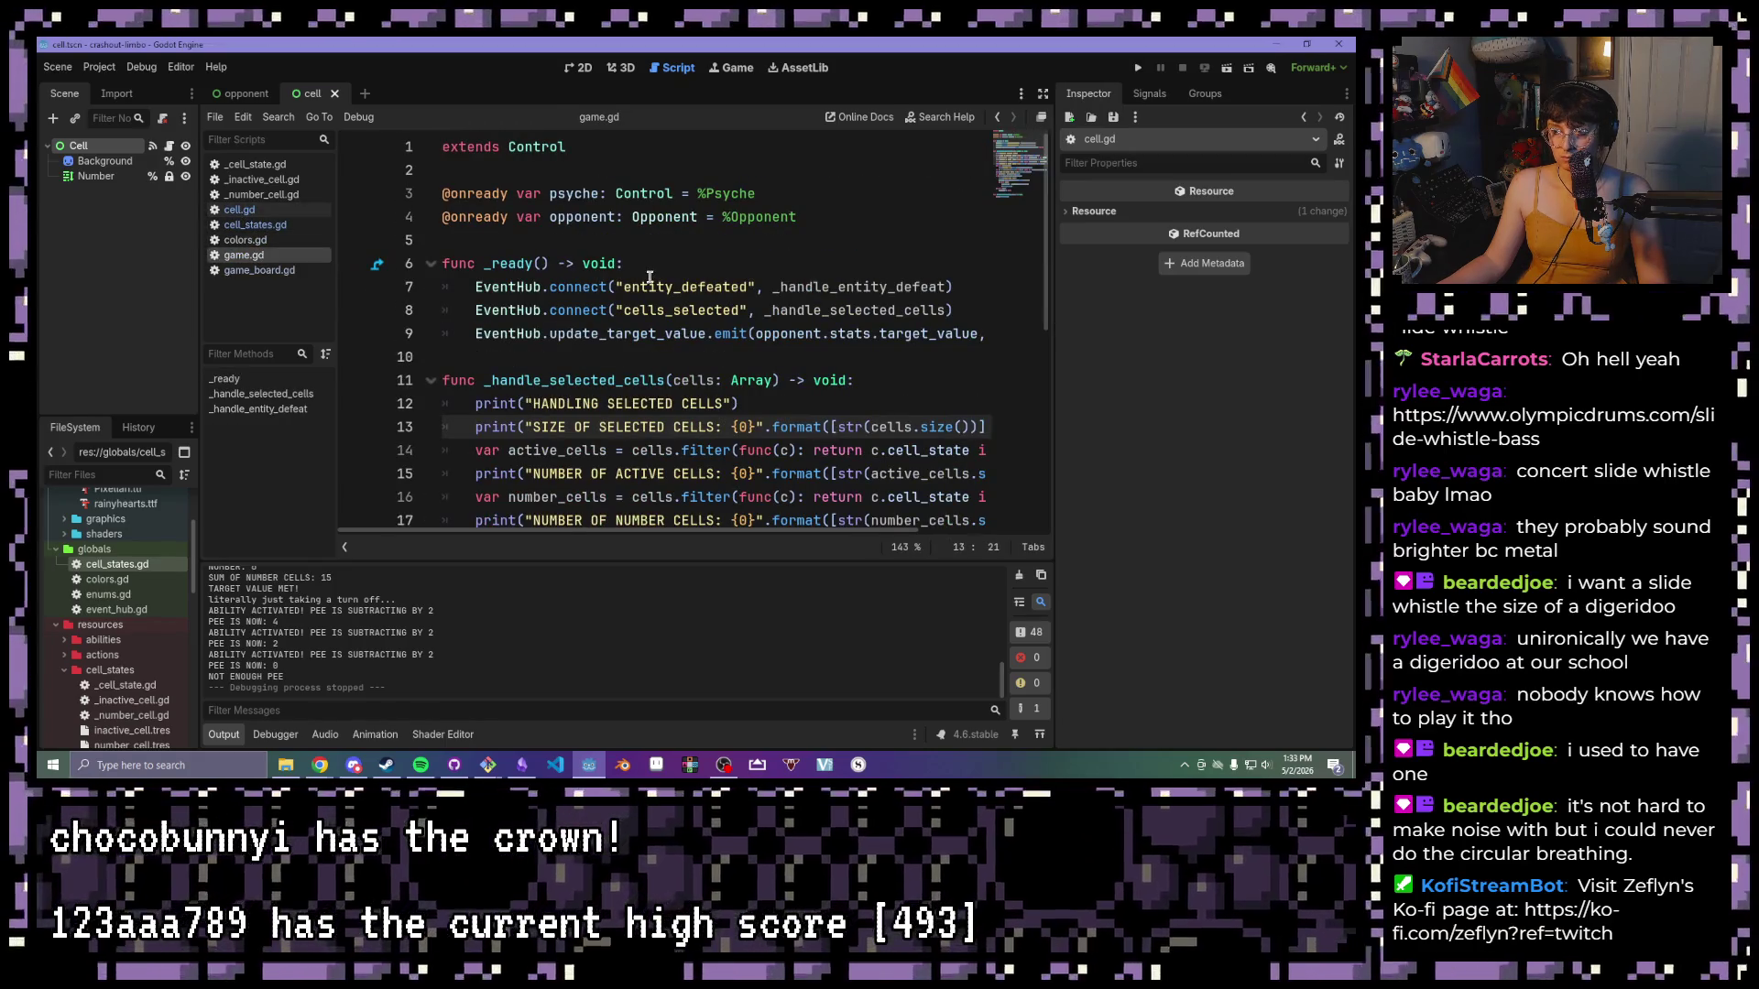
scroll(640, 284, "down", 1)
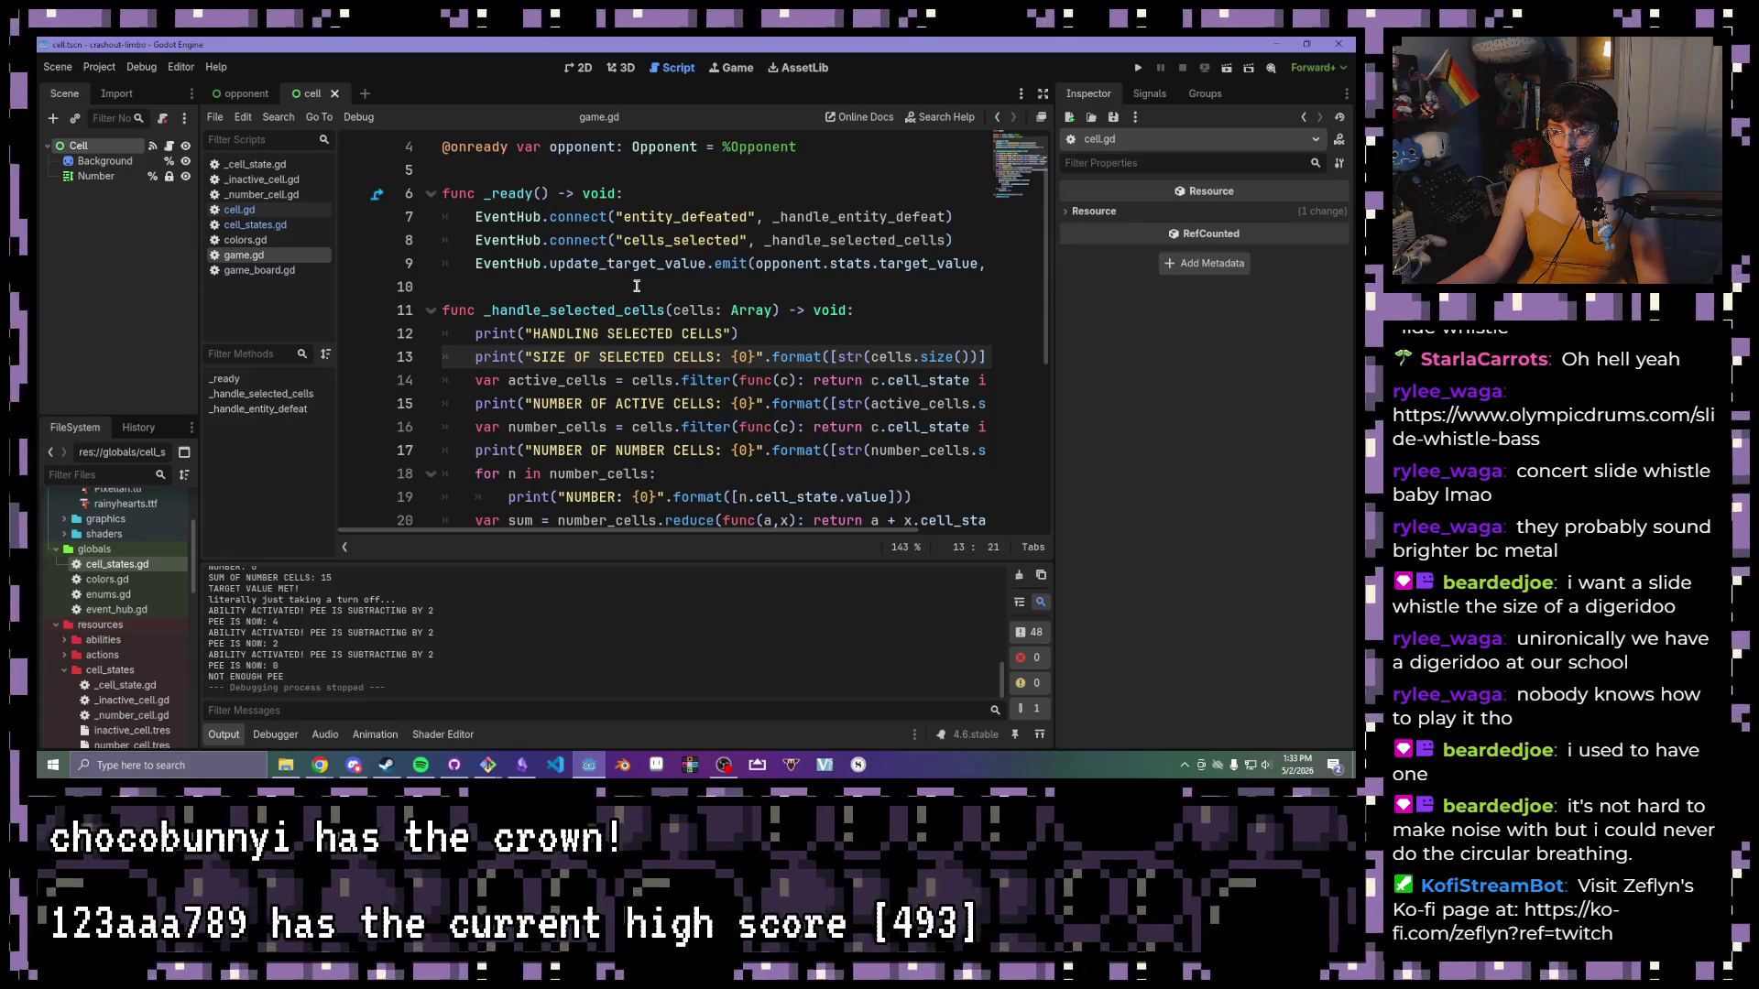
scroll(631, 290, "down", 4)
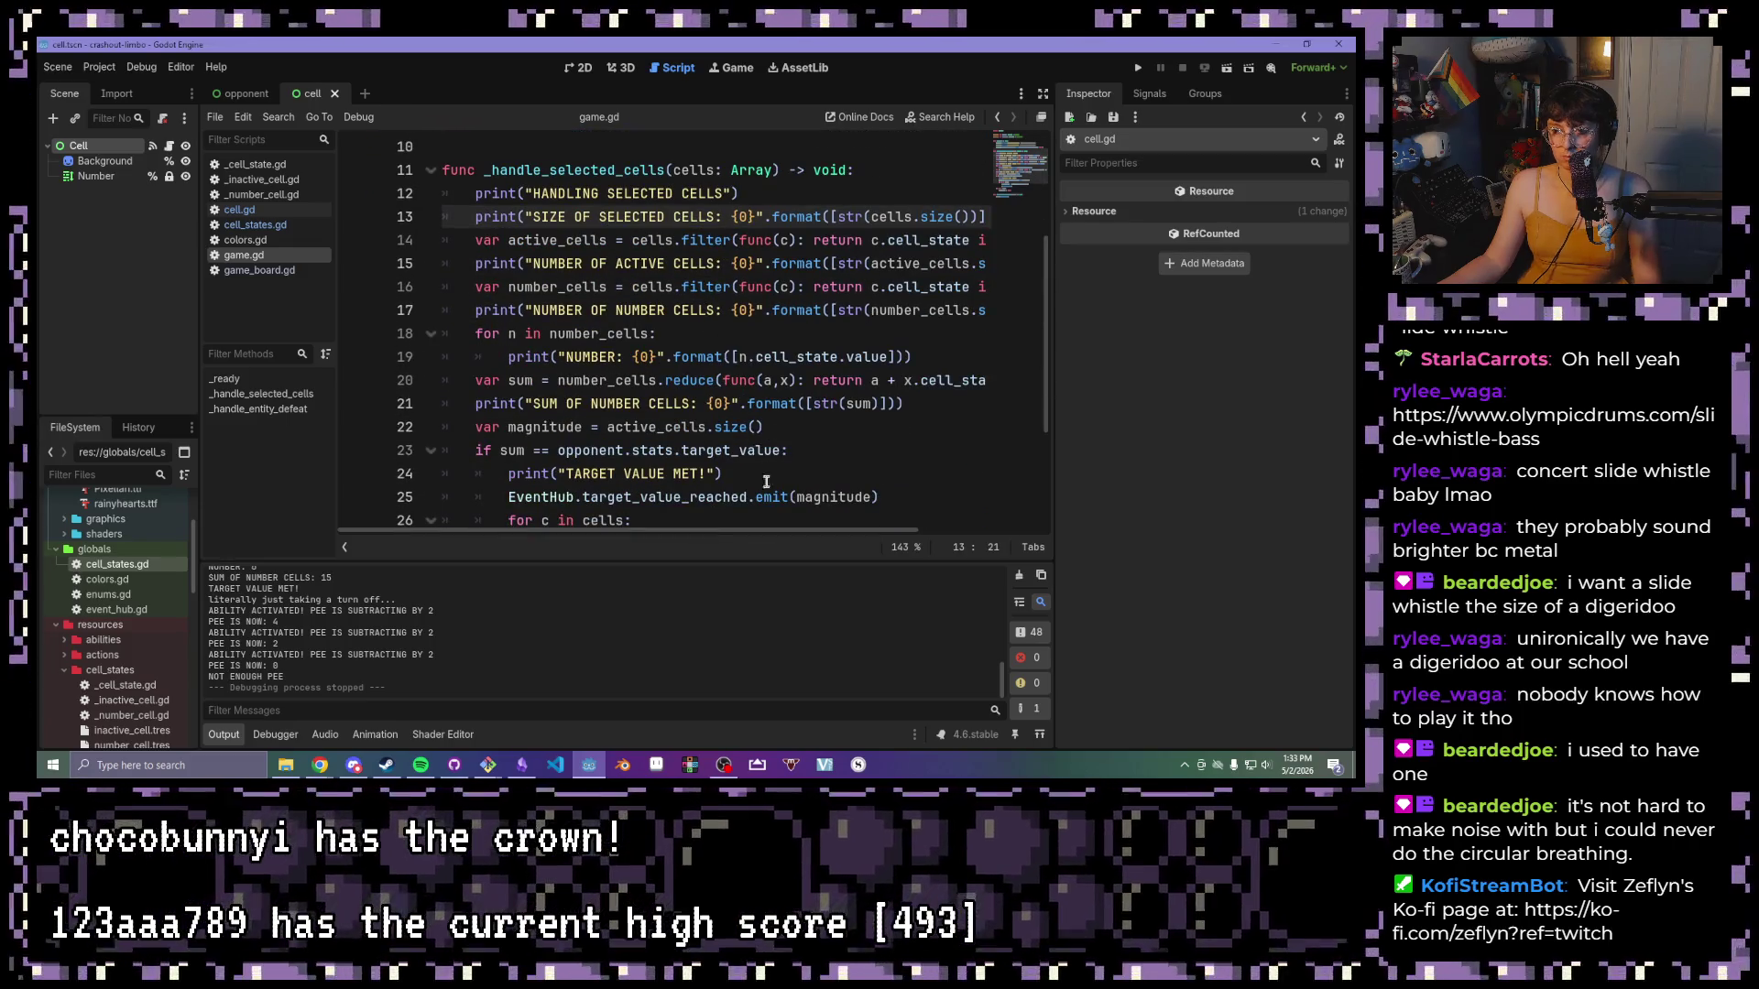
left_click_drag(755, 336, 394, 326)
left_click_drag(944, 266, 443, 265)
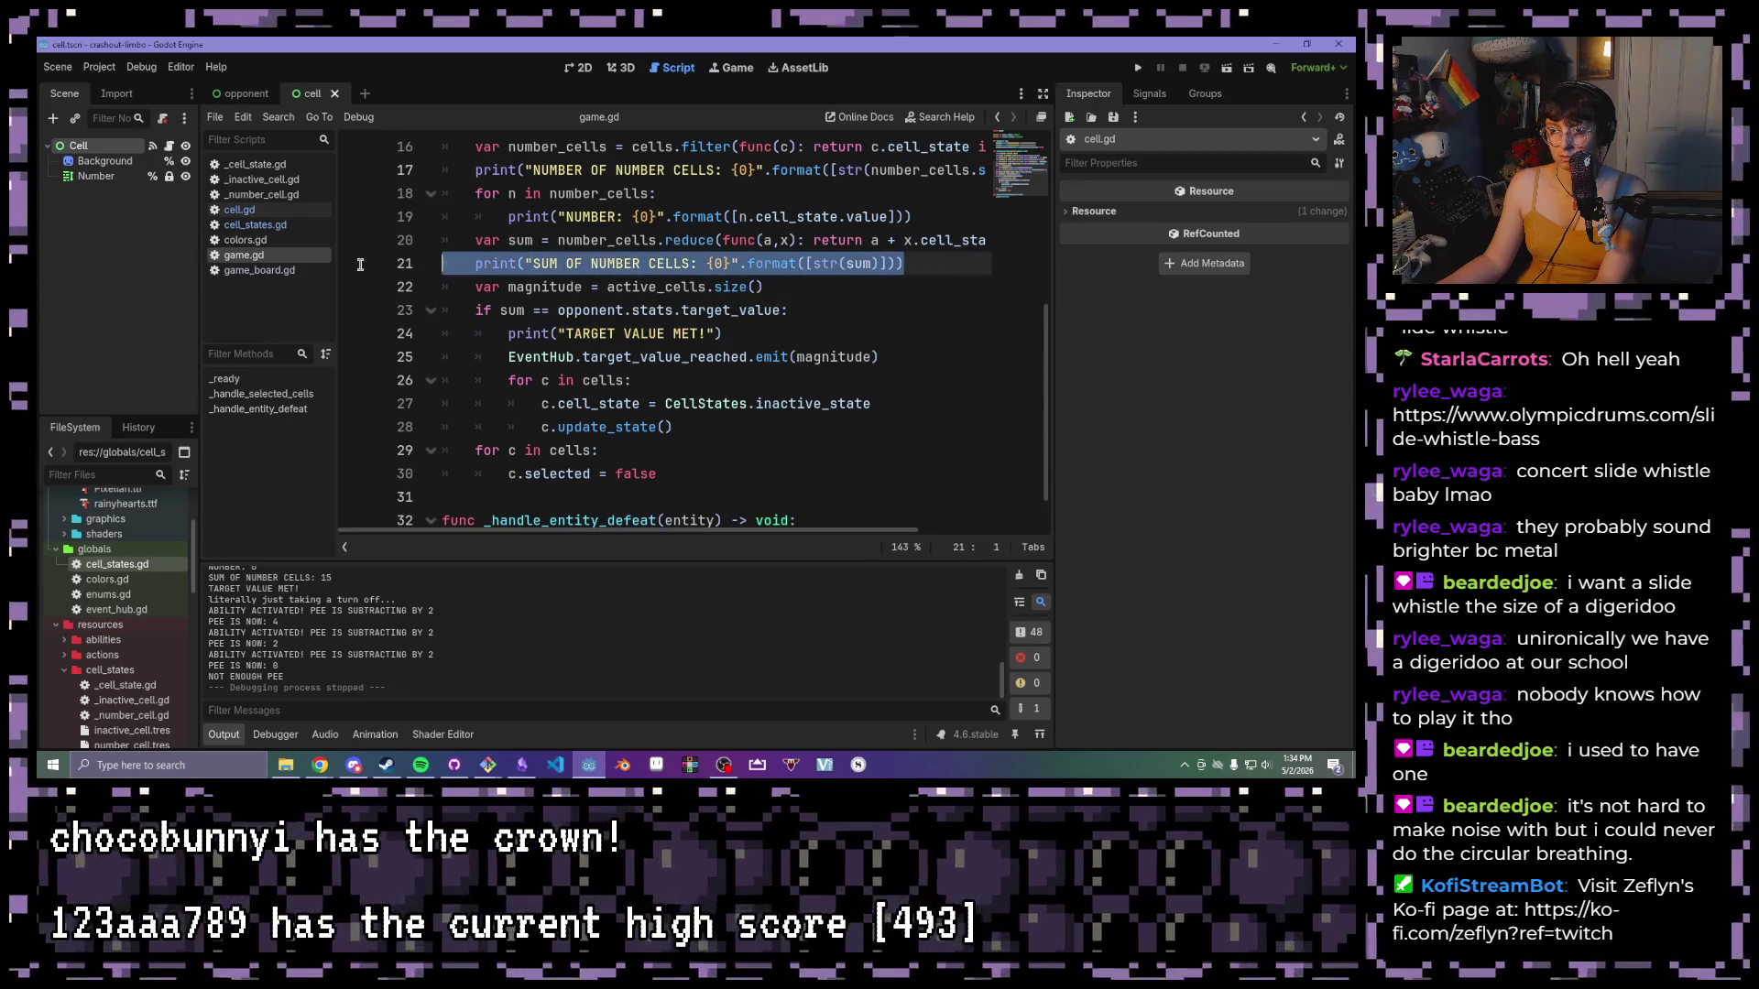
key("BackSpace")
key("BackSpace")
- Delete the number-printing for-loop and the NUMBER OF NUMBER CELLS print
scroll(628, 287, "up", 1)
left_click_drag(794, 287, 271, 298)
left_click_drag(912, 287, 873, 287)
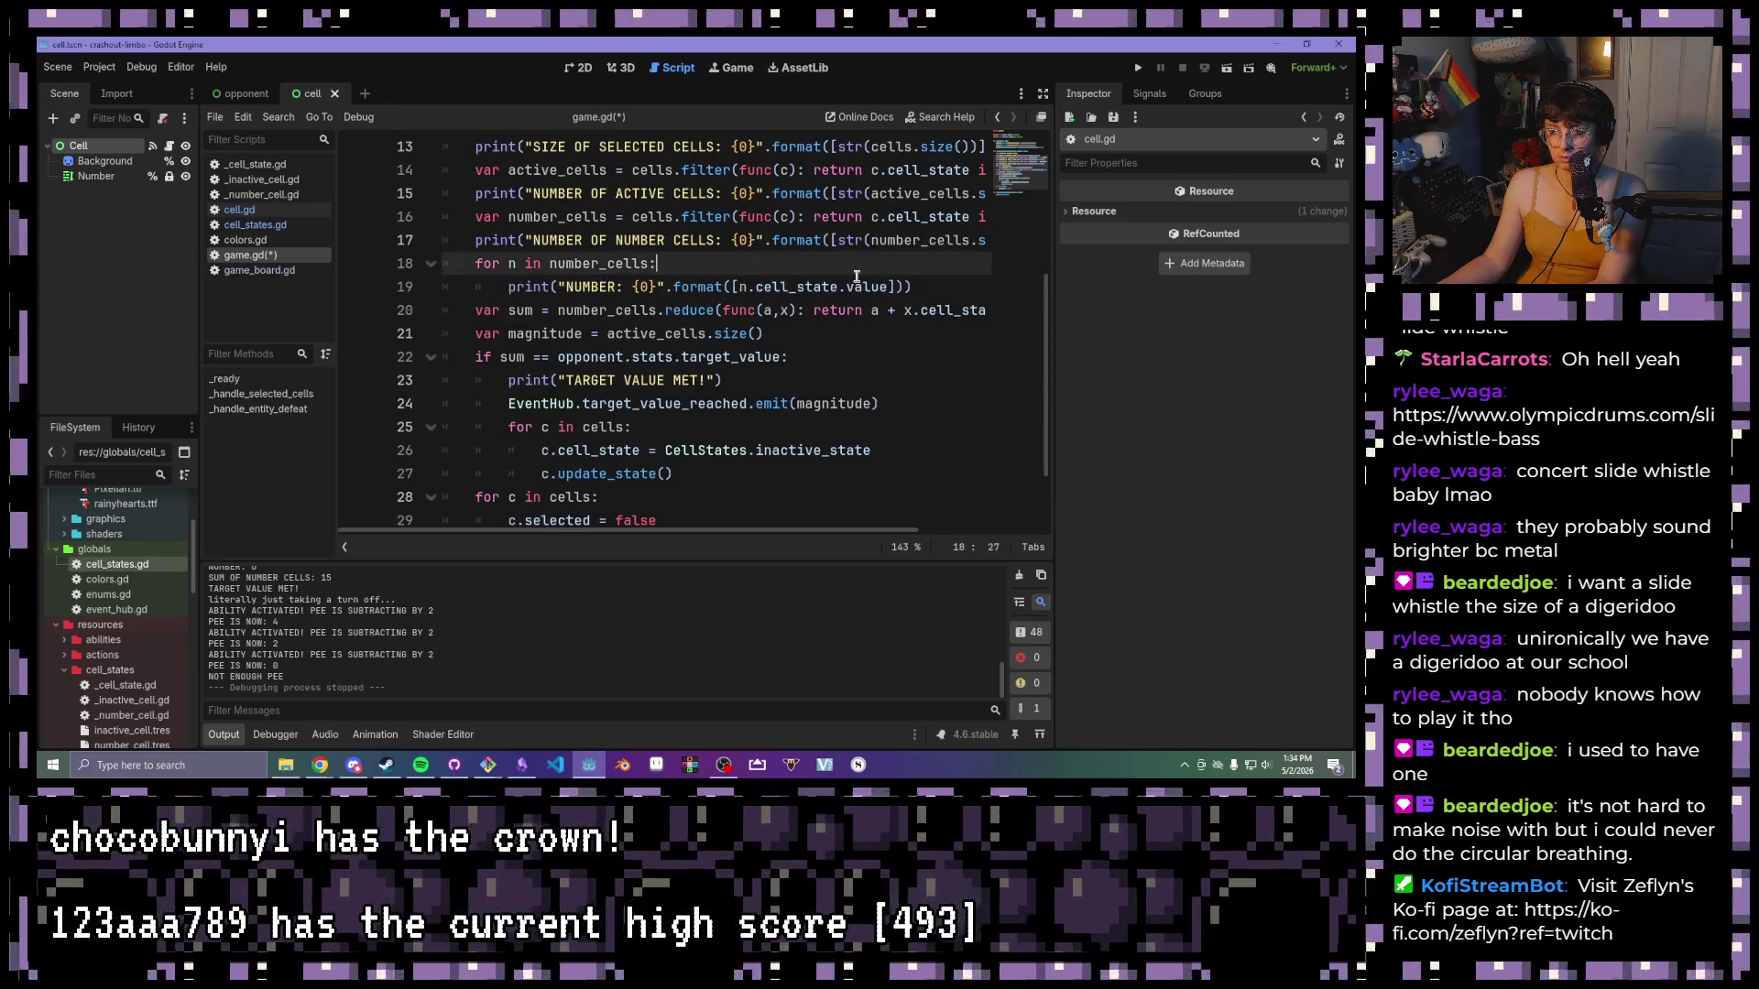
key("shift+Up")
key("shift+Up")
key("shift+End")
key("BackSpace")
key("shift+Home")
key("BackSpace")
key("BackSpace")
- Delete the NUMBER OF ACTIVE CELLS and SIZE OF SELECTED CELLS print lines
scroll(907, 328, "up", 2)
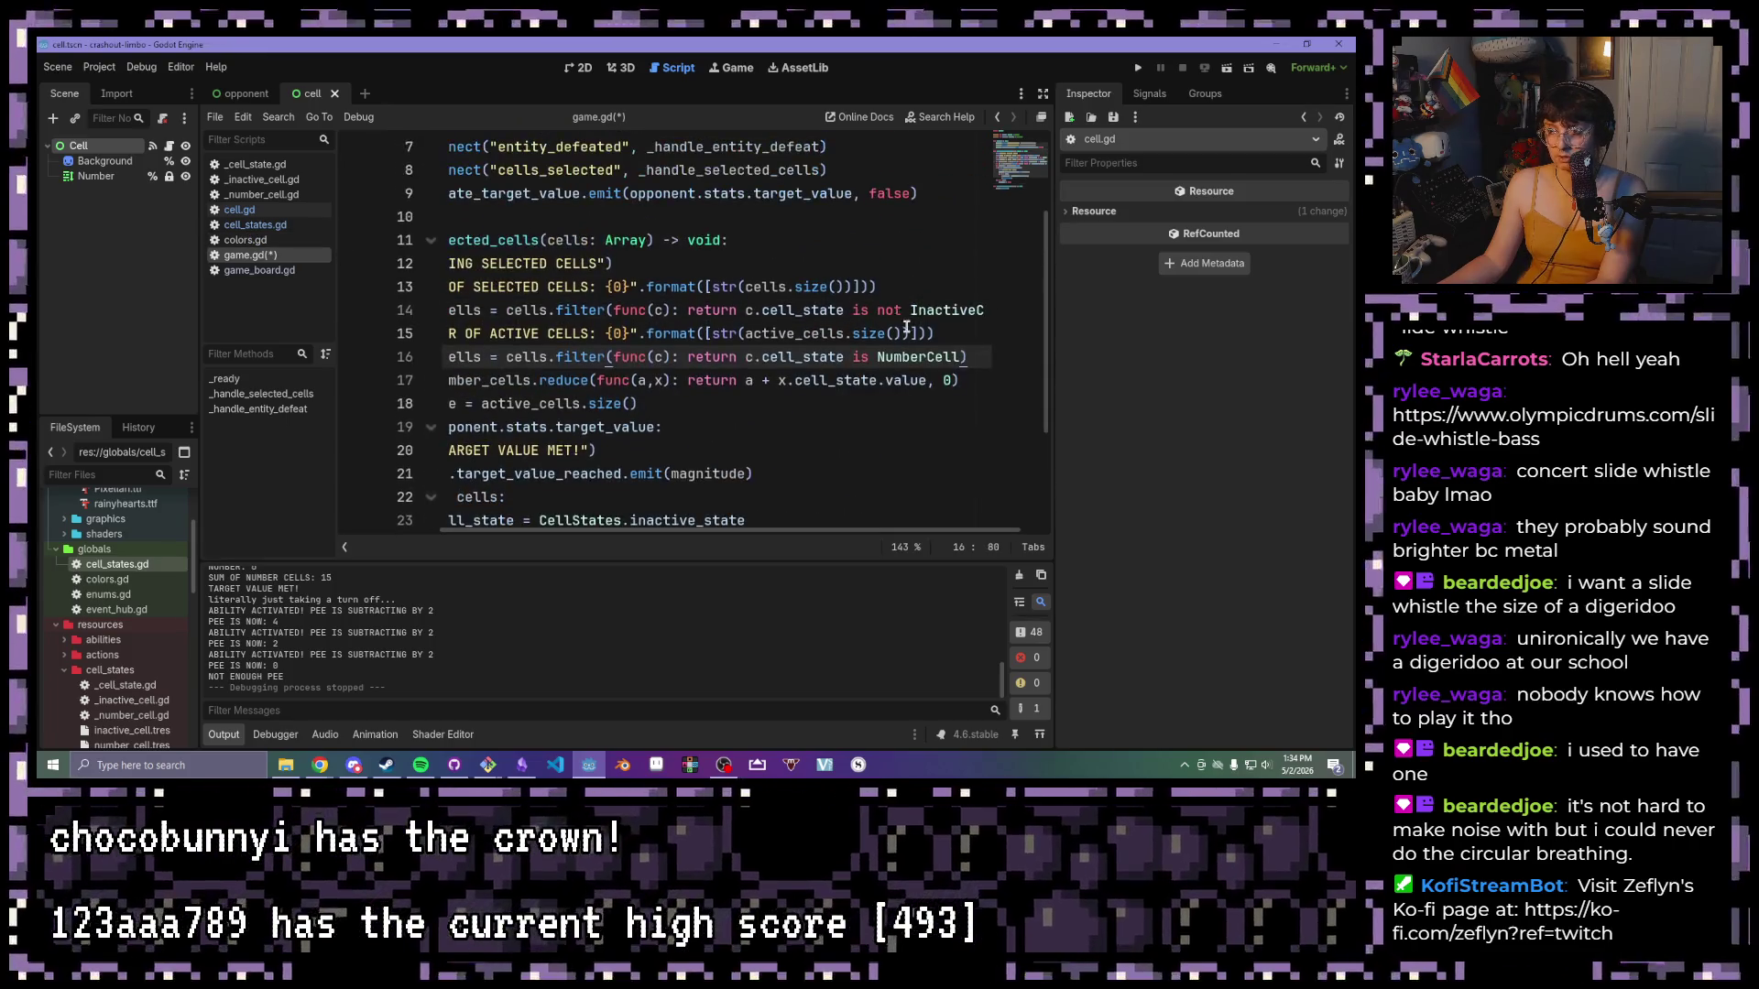
key("Up")
key("shift+Home")
key("BackSpace")
key("BackSpace")
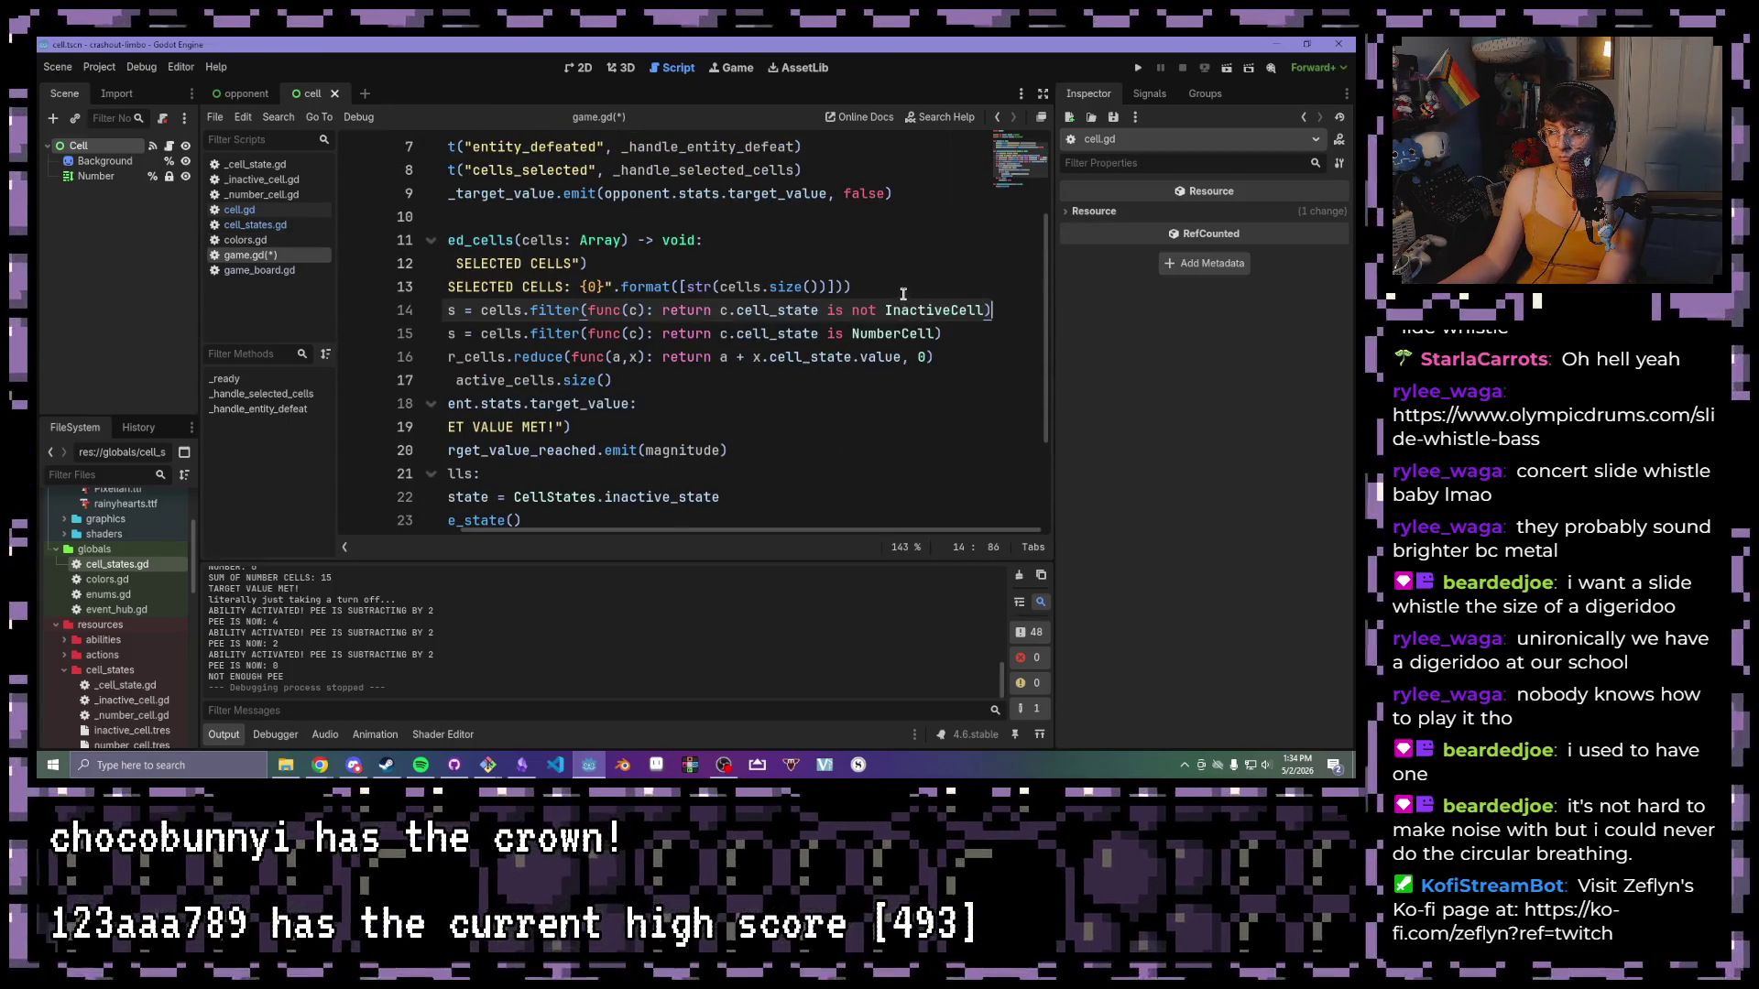
key("Up")
key("shift+Home")
key("BackSpace")
key("BackSpace")
scroll(662, 349, "down", 1)
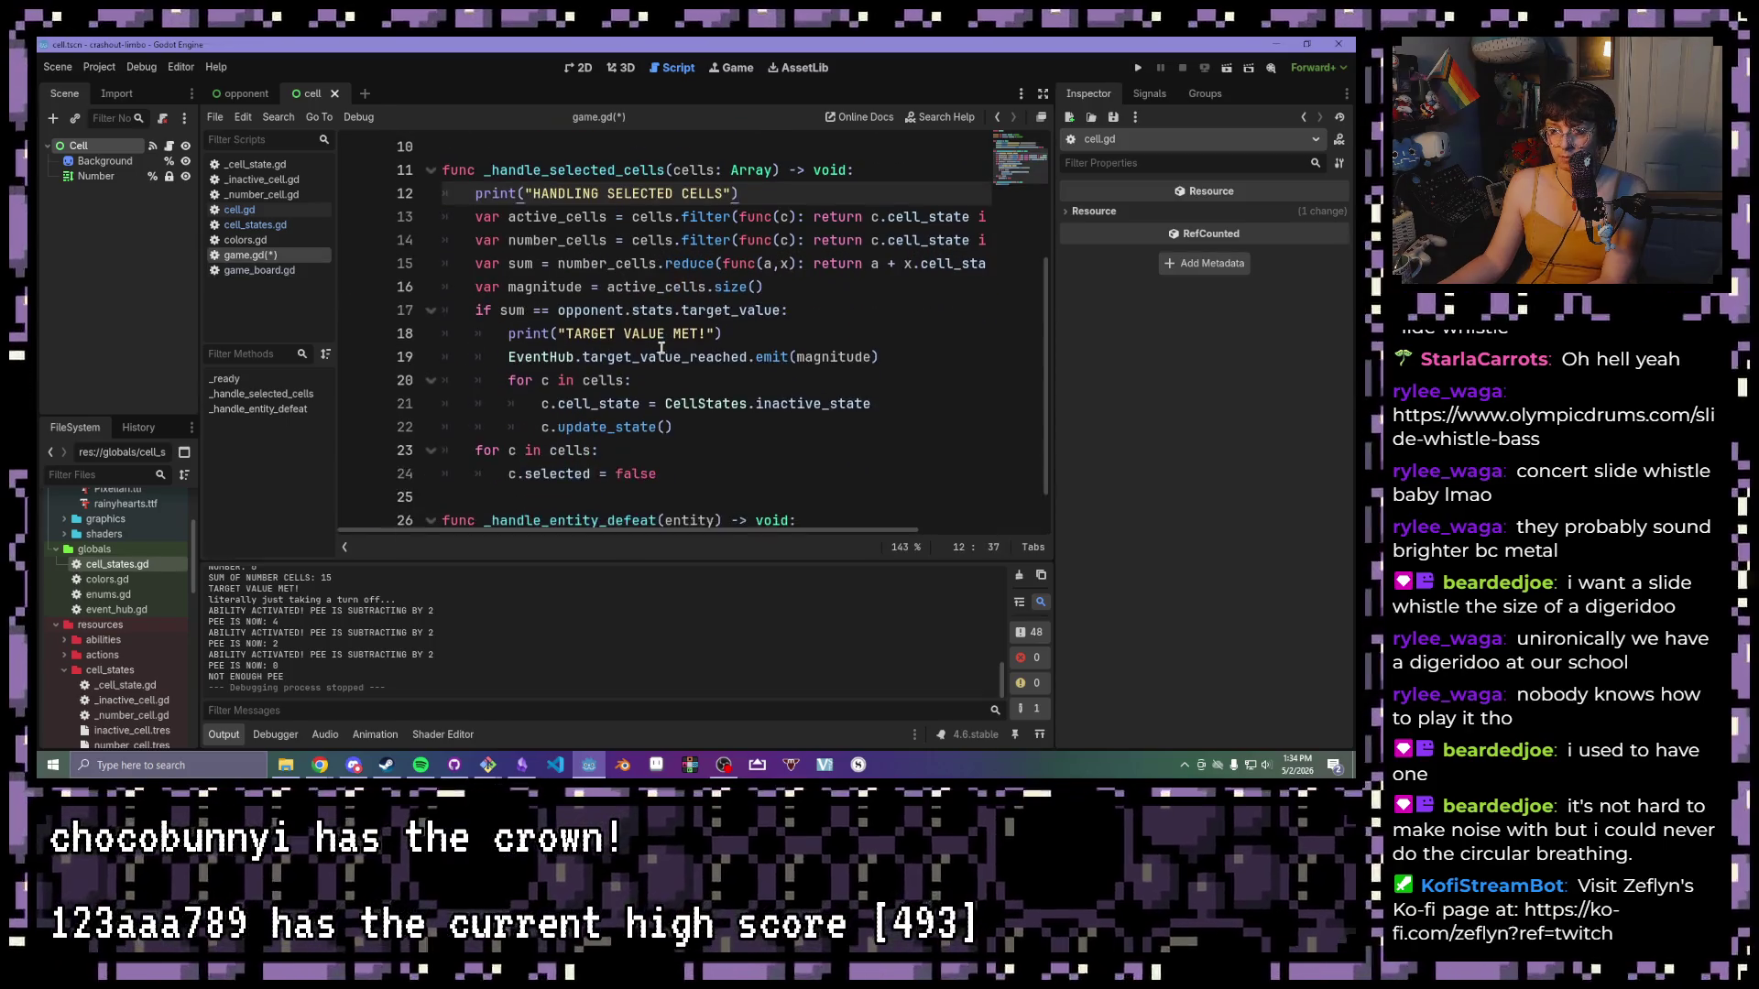
scroll(726, 357, "down", 1)
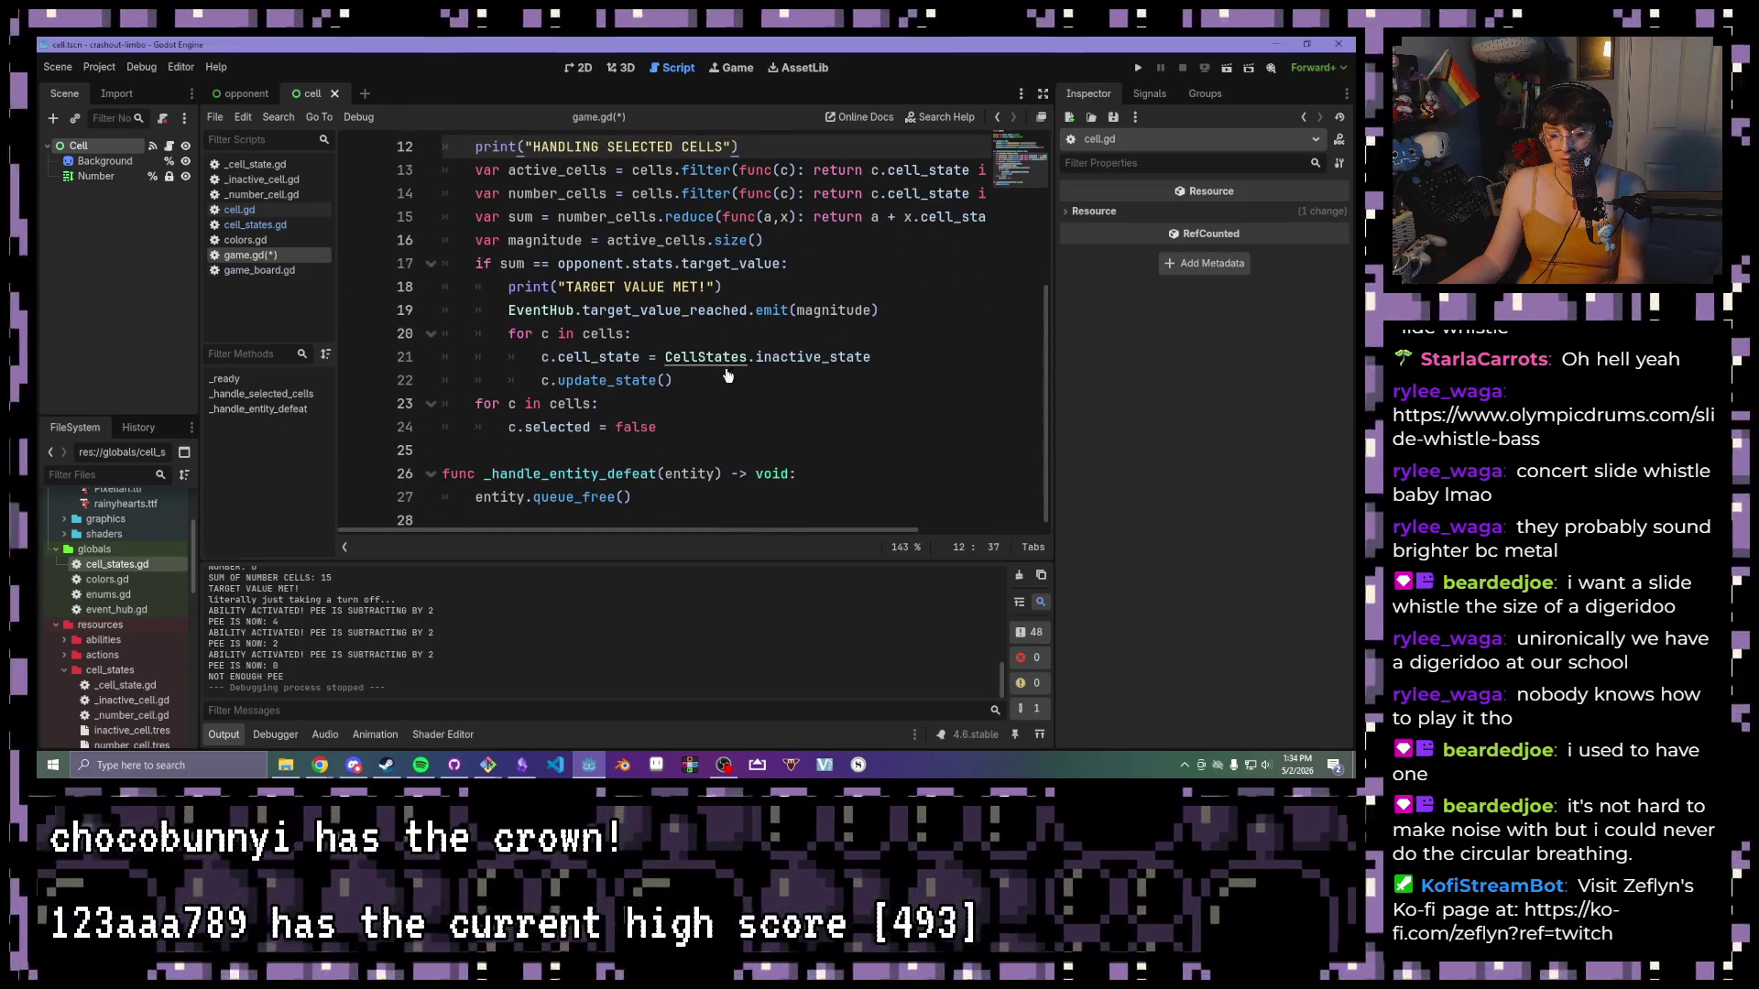
- Save game.gd and clear the Output log
key("ctrl+s")
left_click(800, 333)
scroll(799, 334, "up", 4)
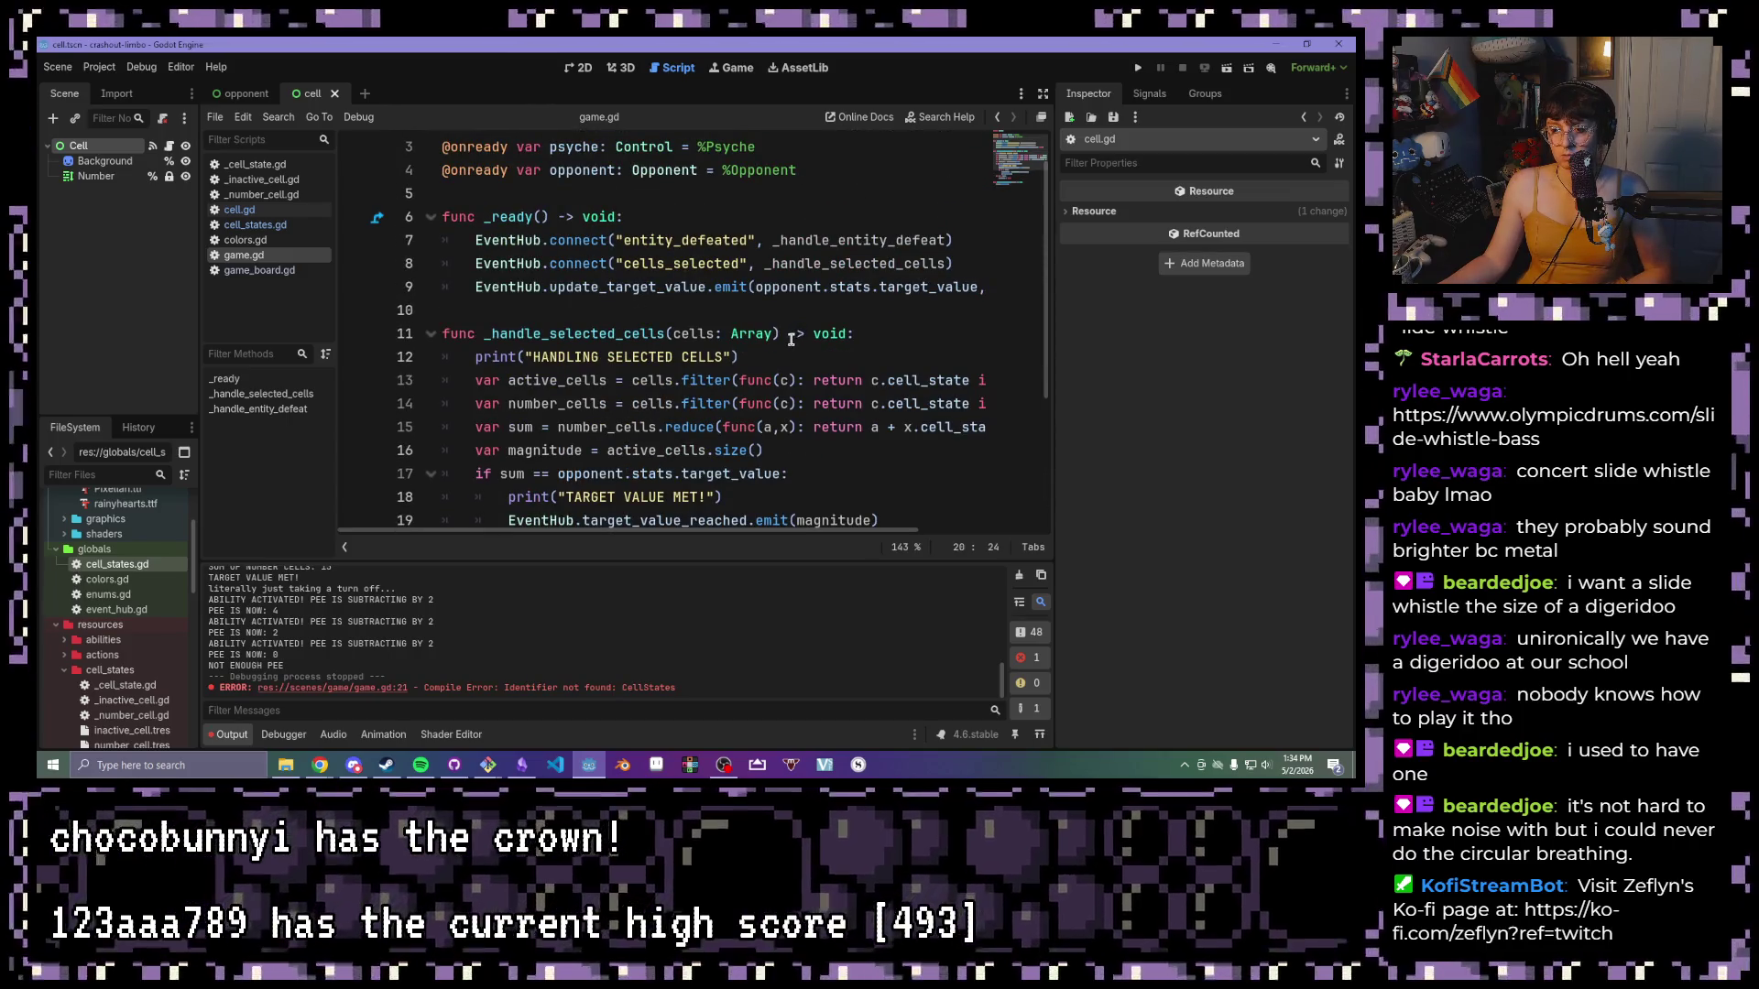
left_click(1019, 575)
left_click(605, 310)
scroll(605, 313, "down", 2)
scroll(606, 314, "down", 1)
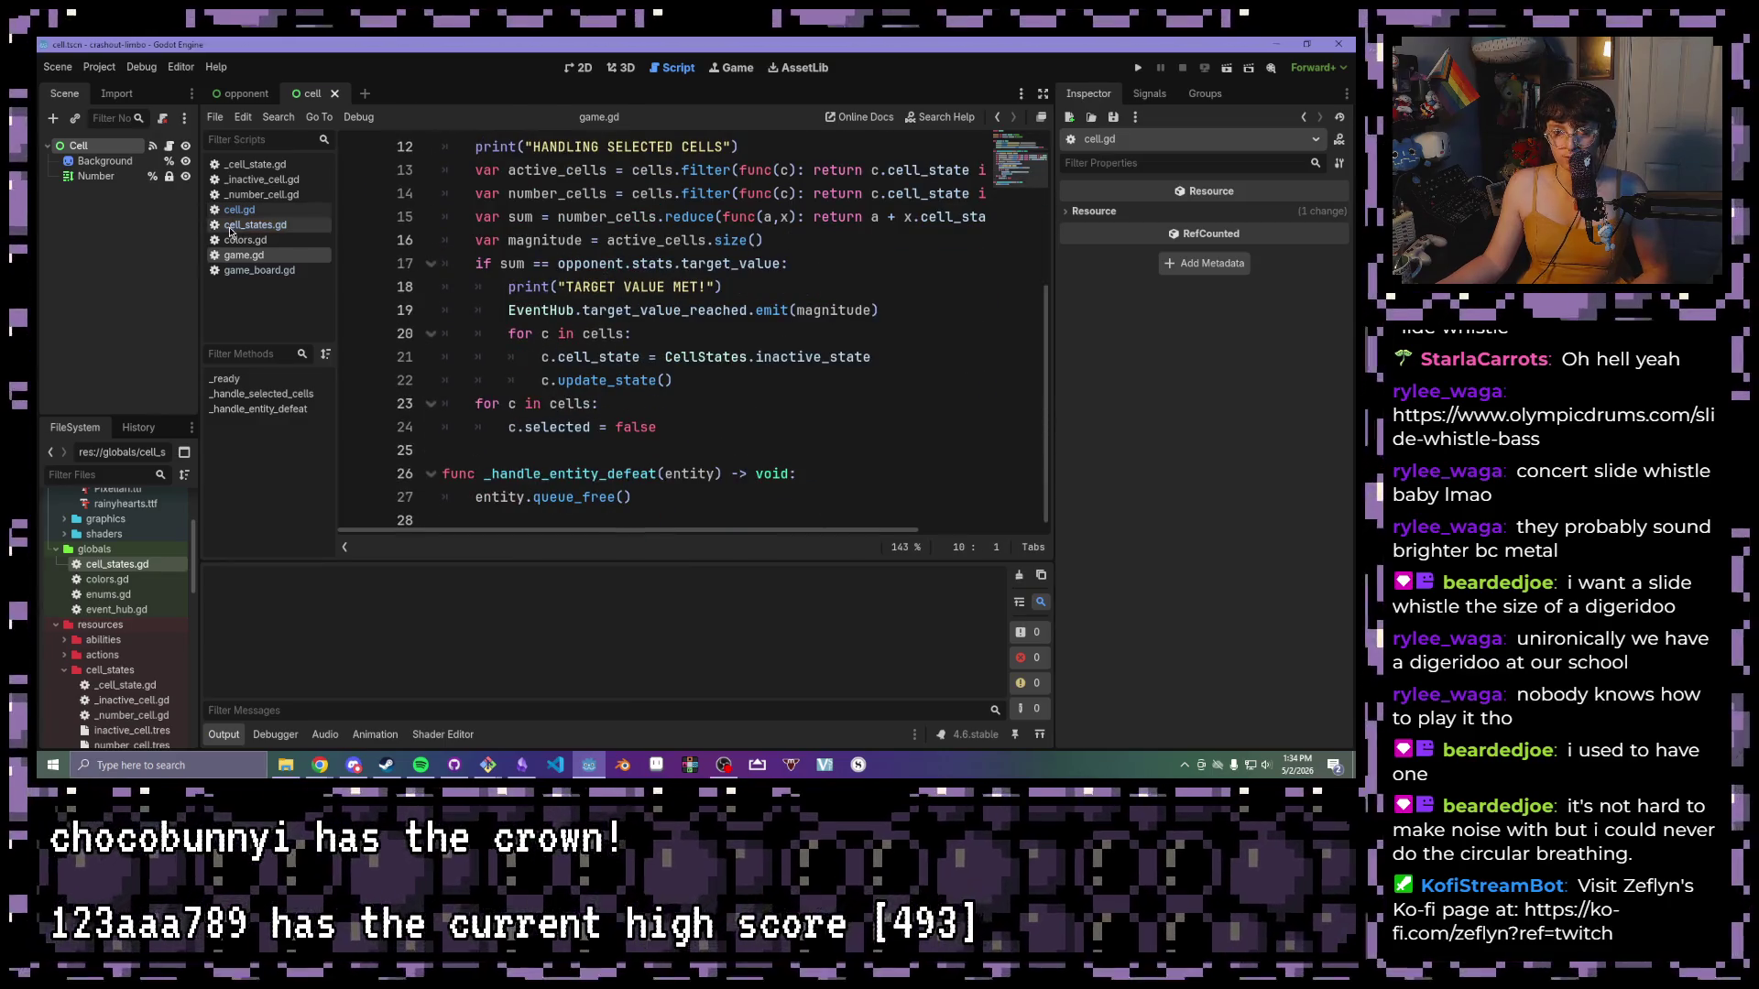
- Check cell_states.gd and the _cell_state.gd file in the cell_states folder
left_click(261, 224)
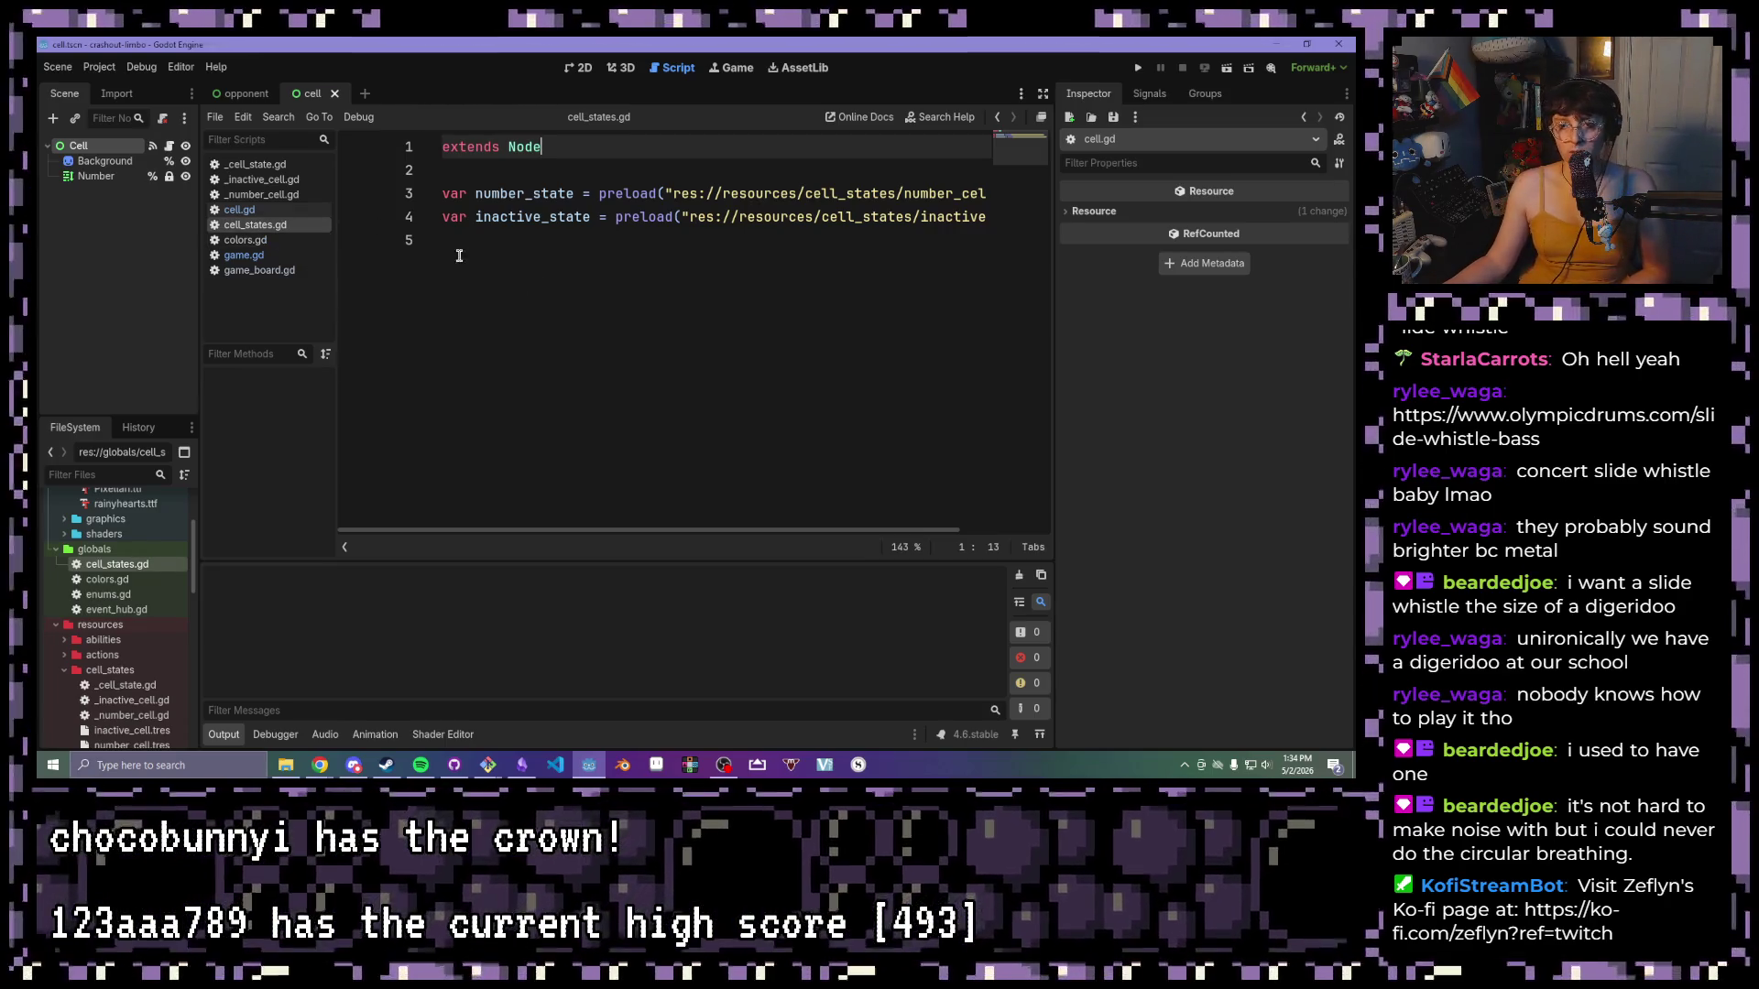
scroll(132, 632, "down", 1)
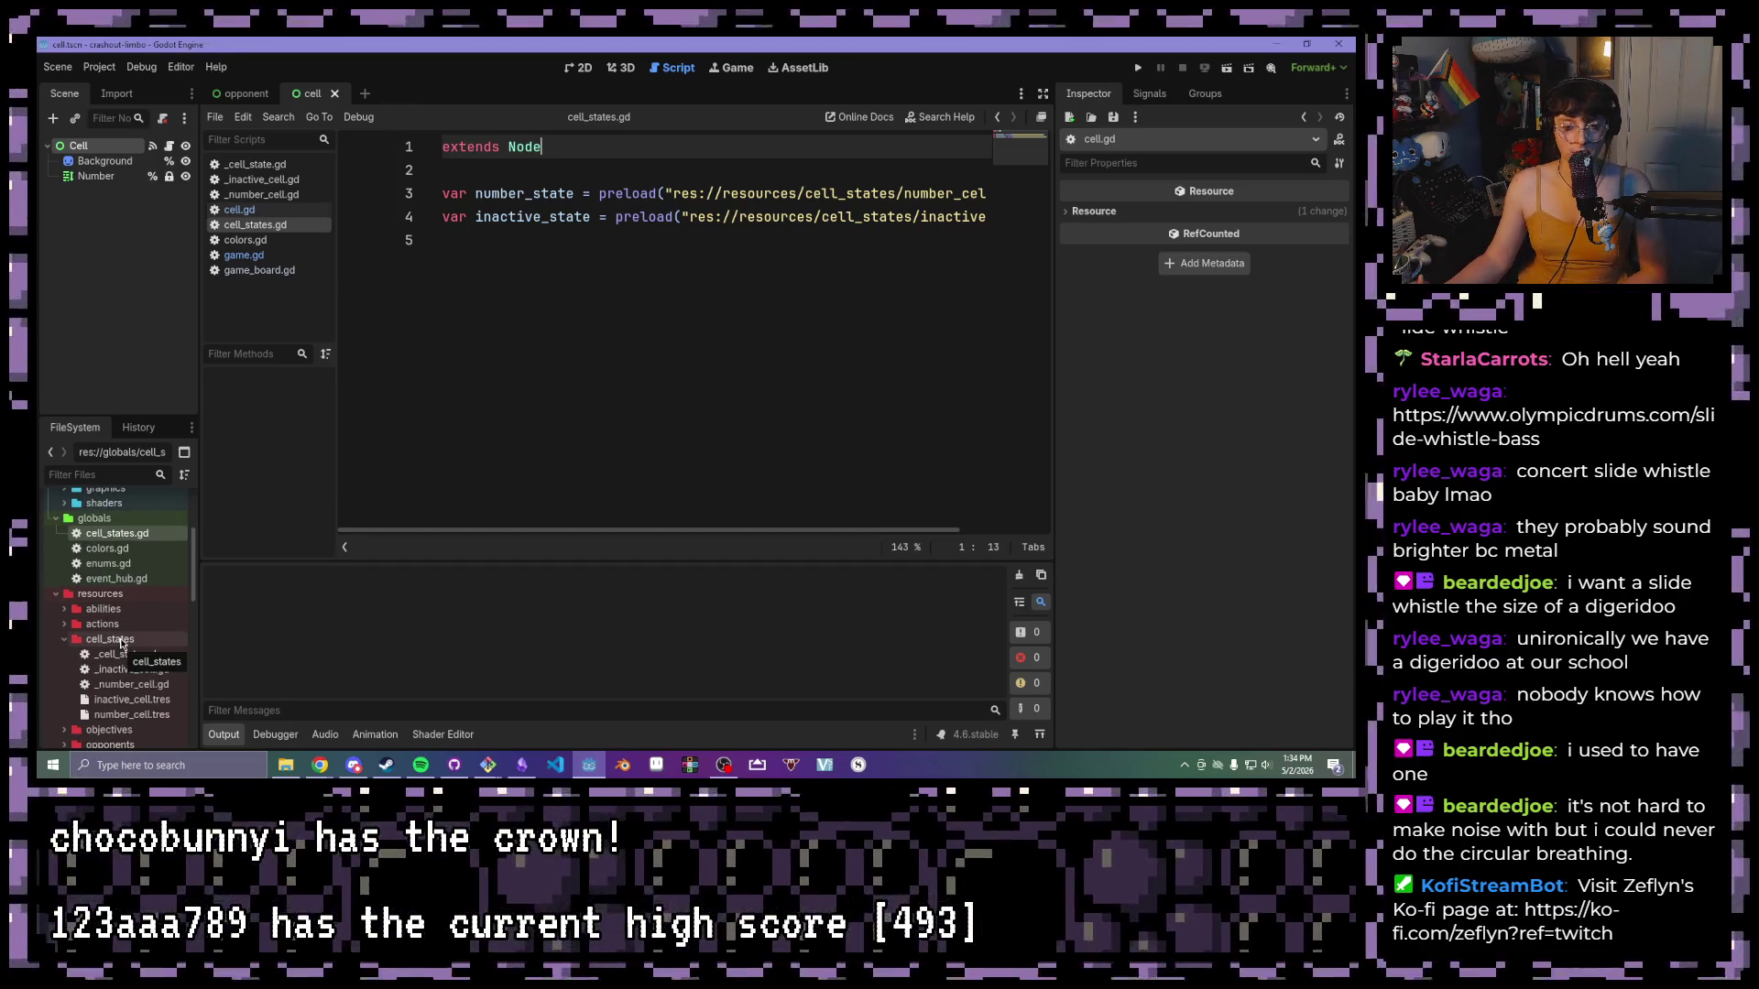
right_click(121, 641)
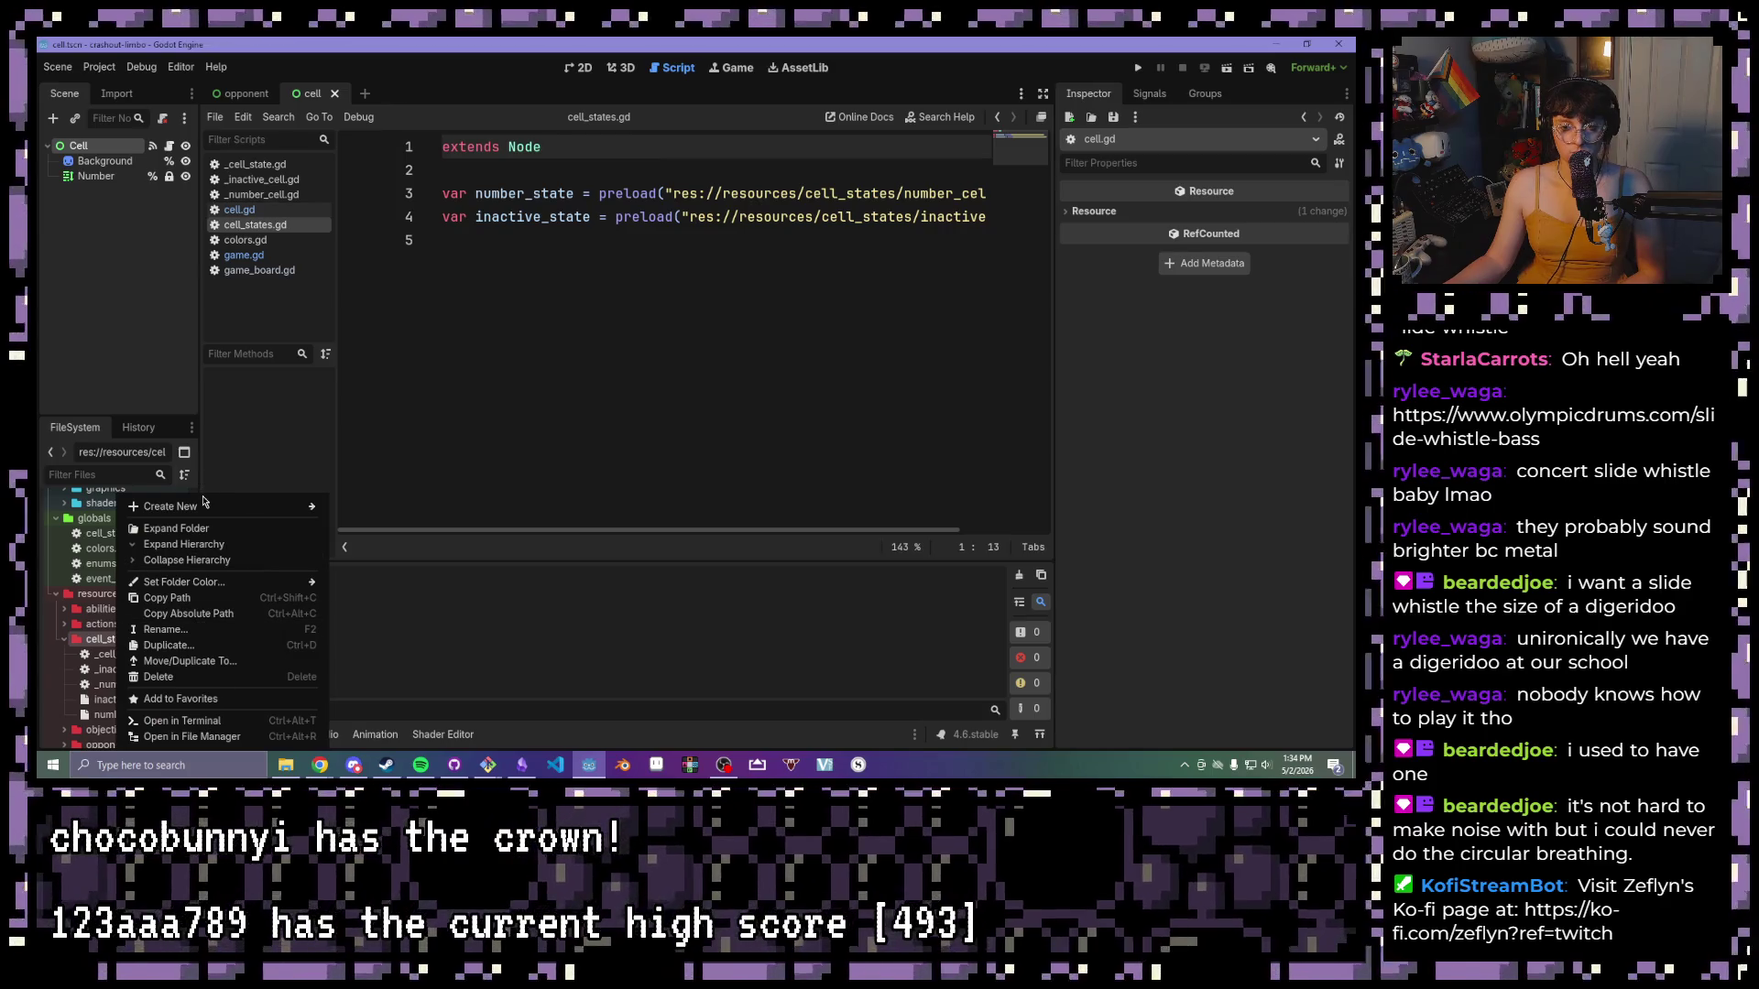
left_click(93, 685)
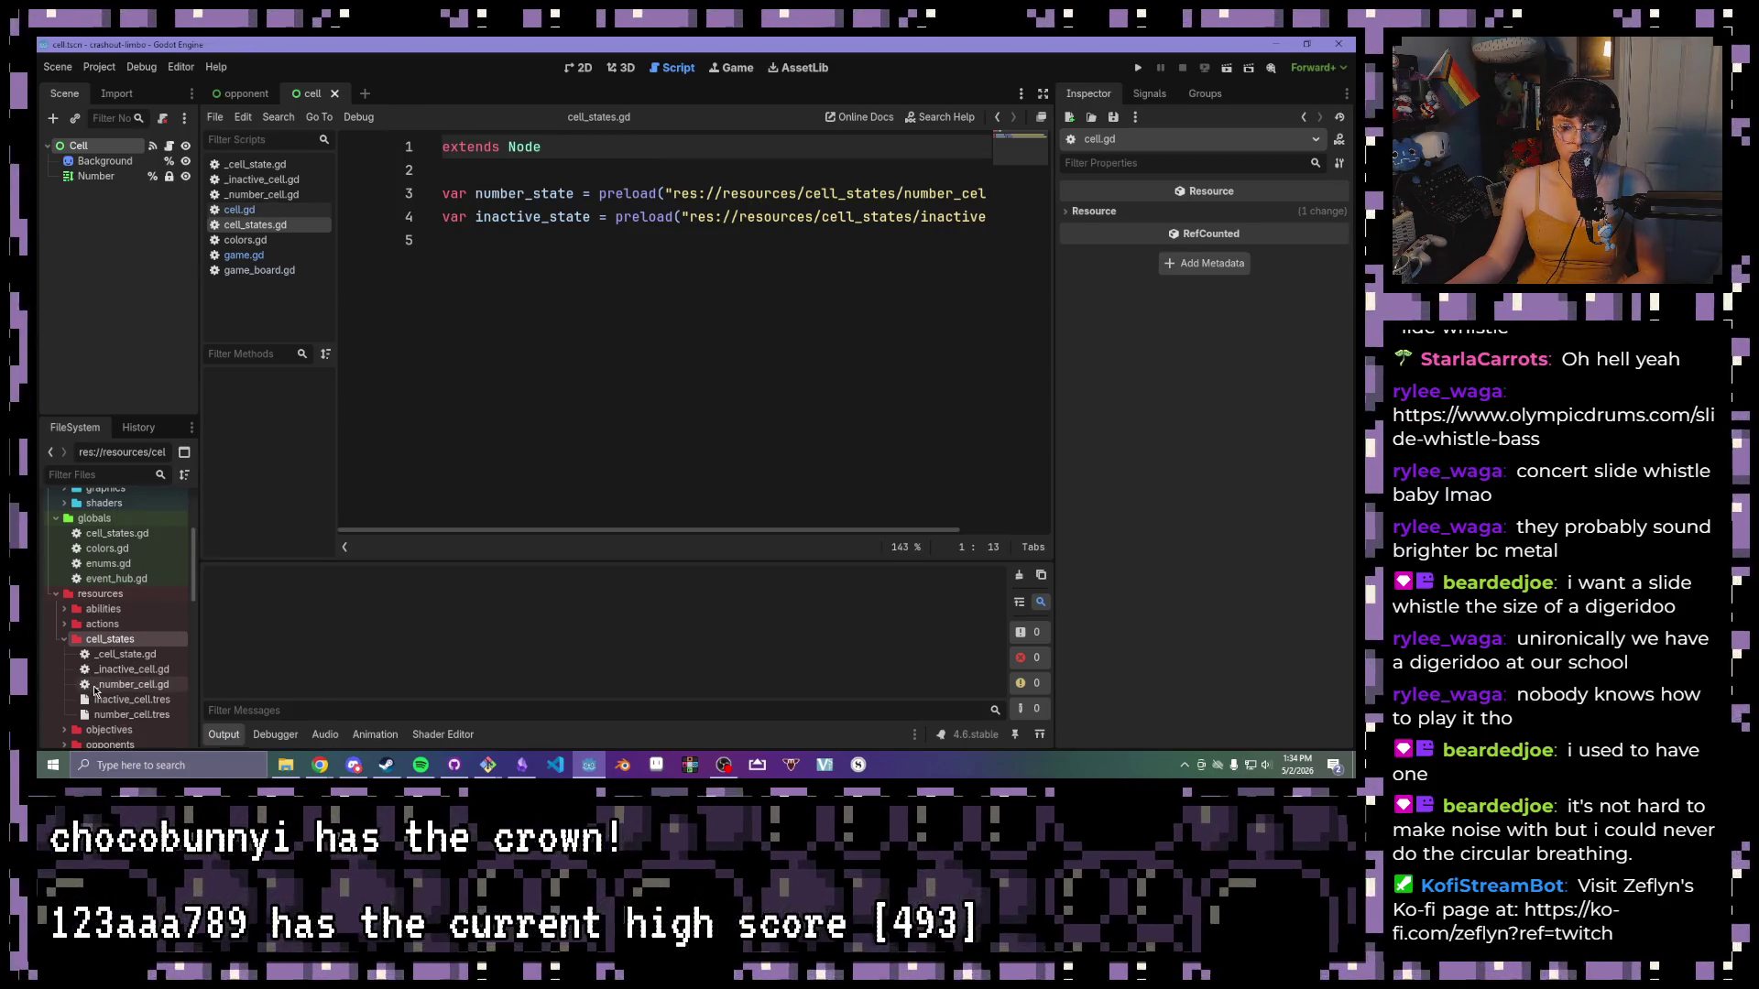
left_click(109, 656)
double_click(109, 655)
- Create script _collection_cell.gd in cell_states, inheriting from CellState
right_click(108, 640)
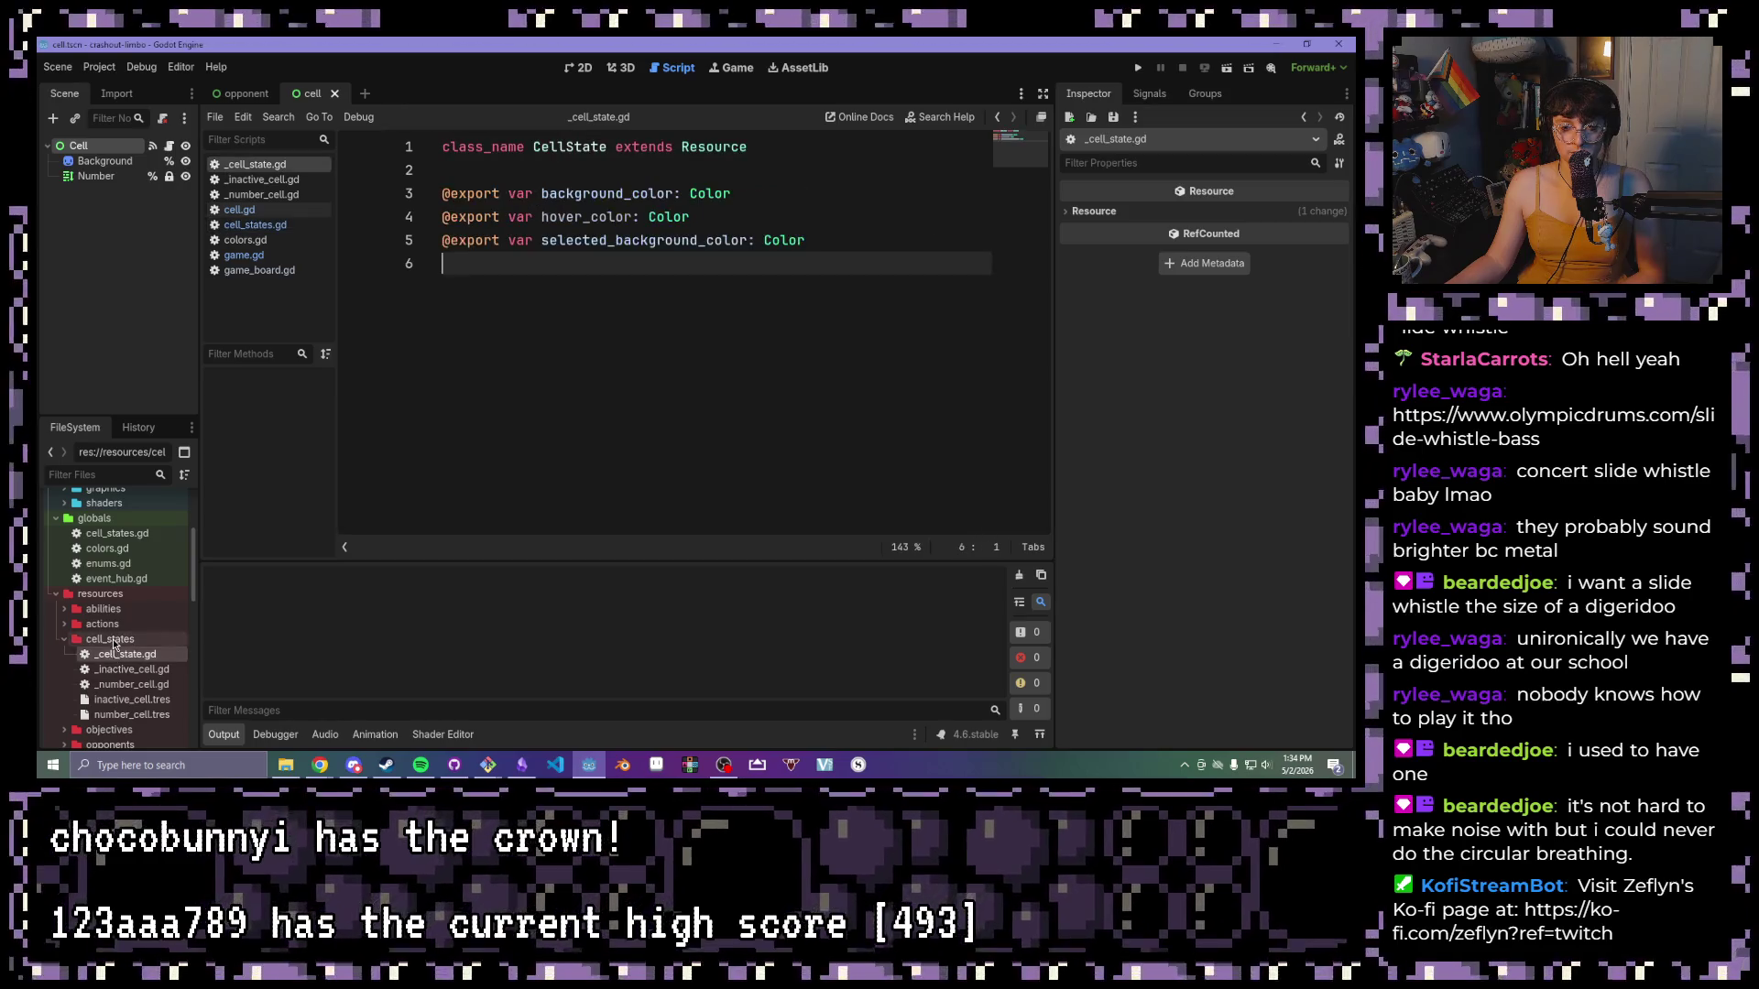
mouse_move(293, 507)
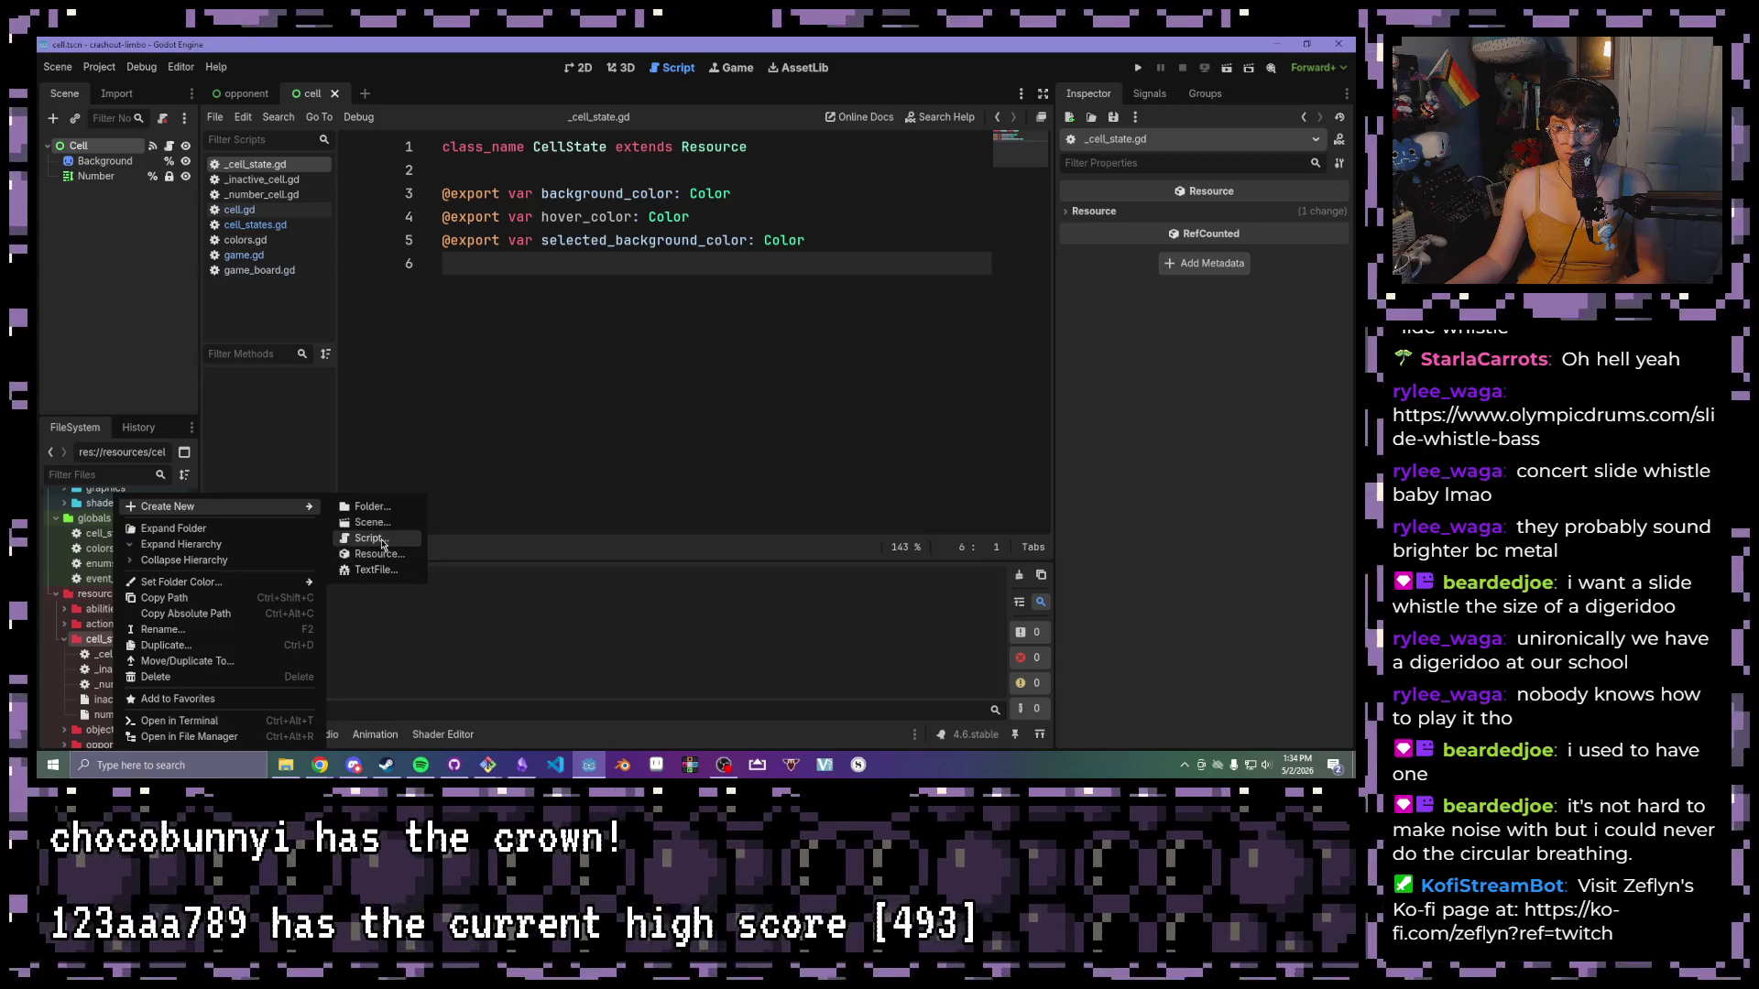
left_click(371, 538)
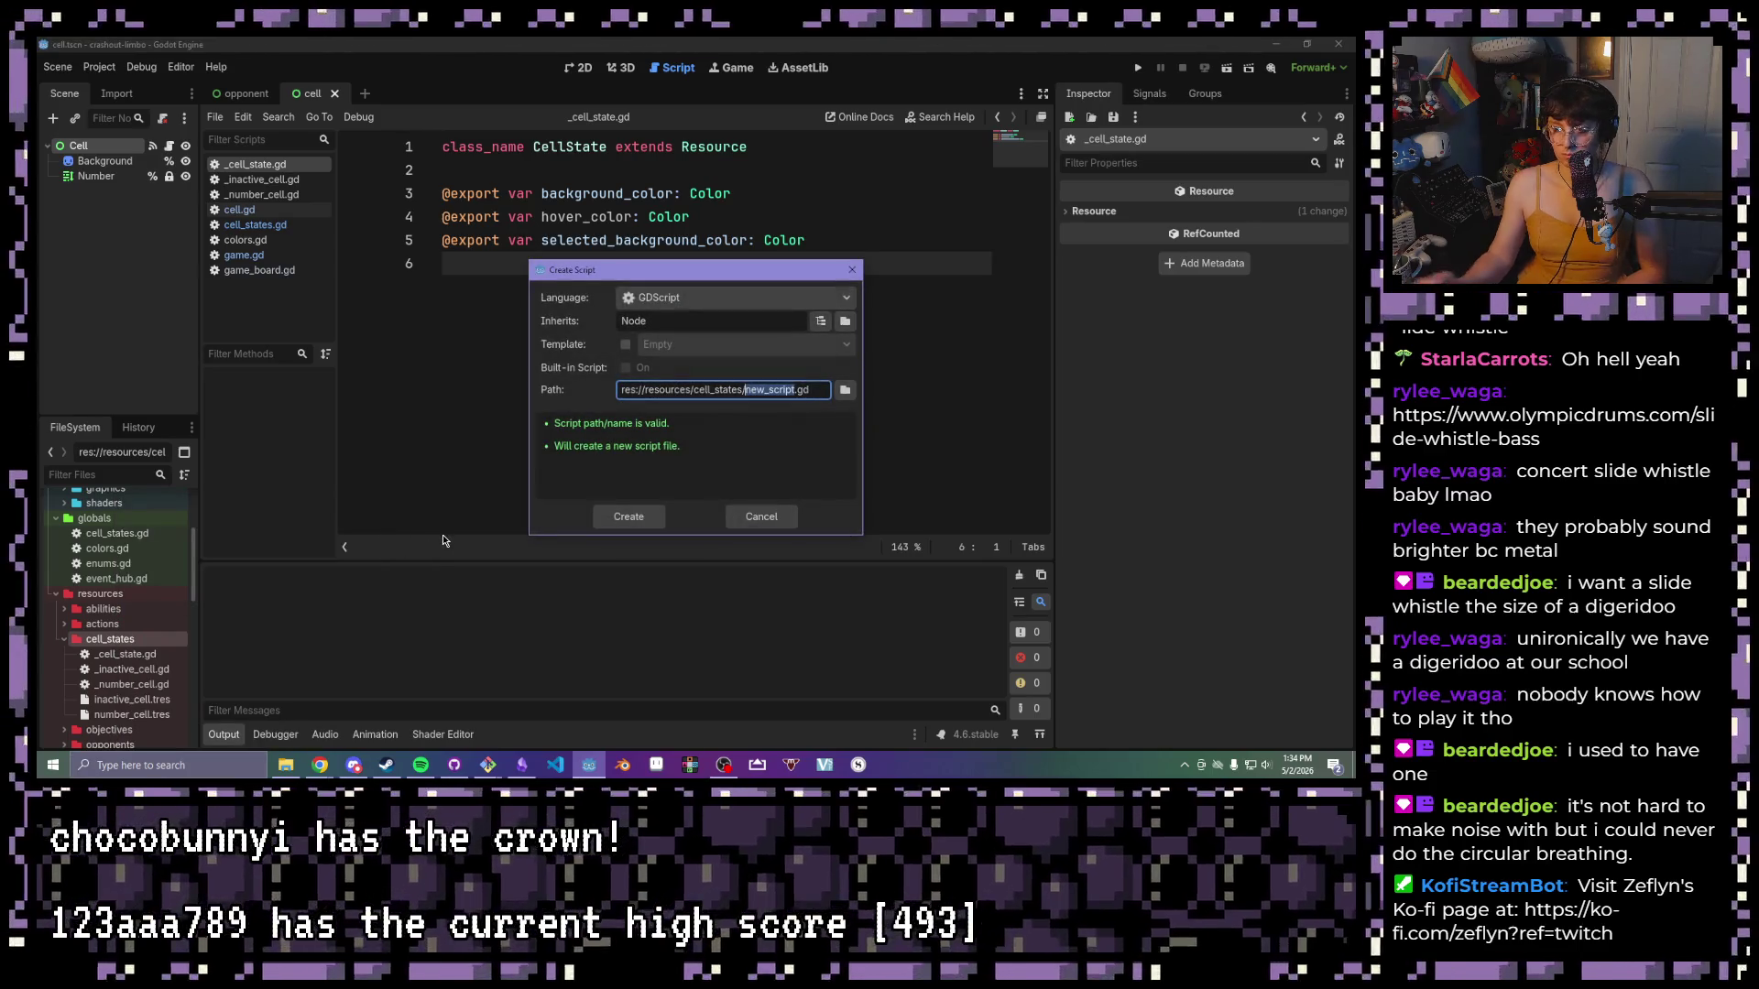
type("_collection_c")
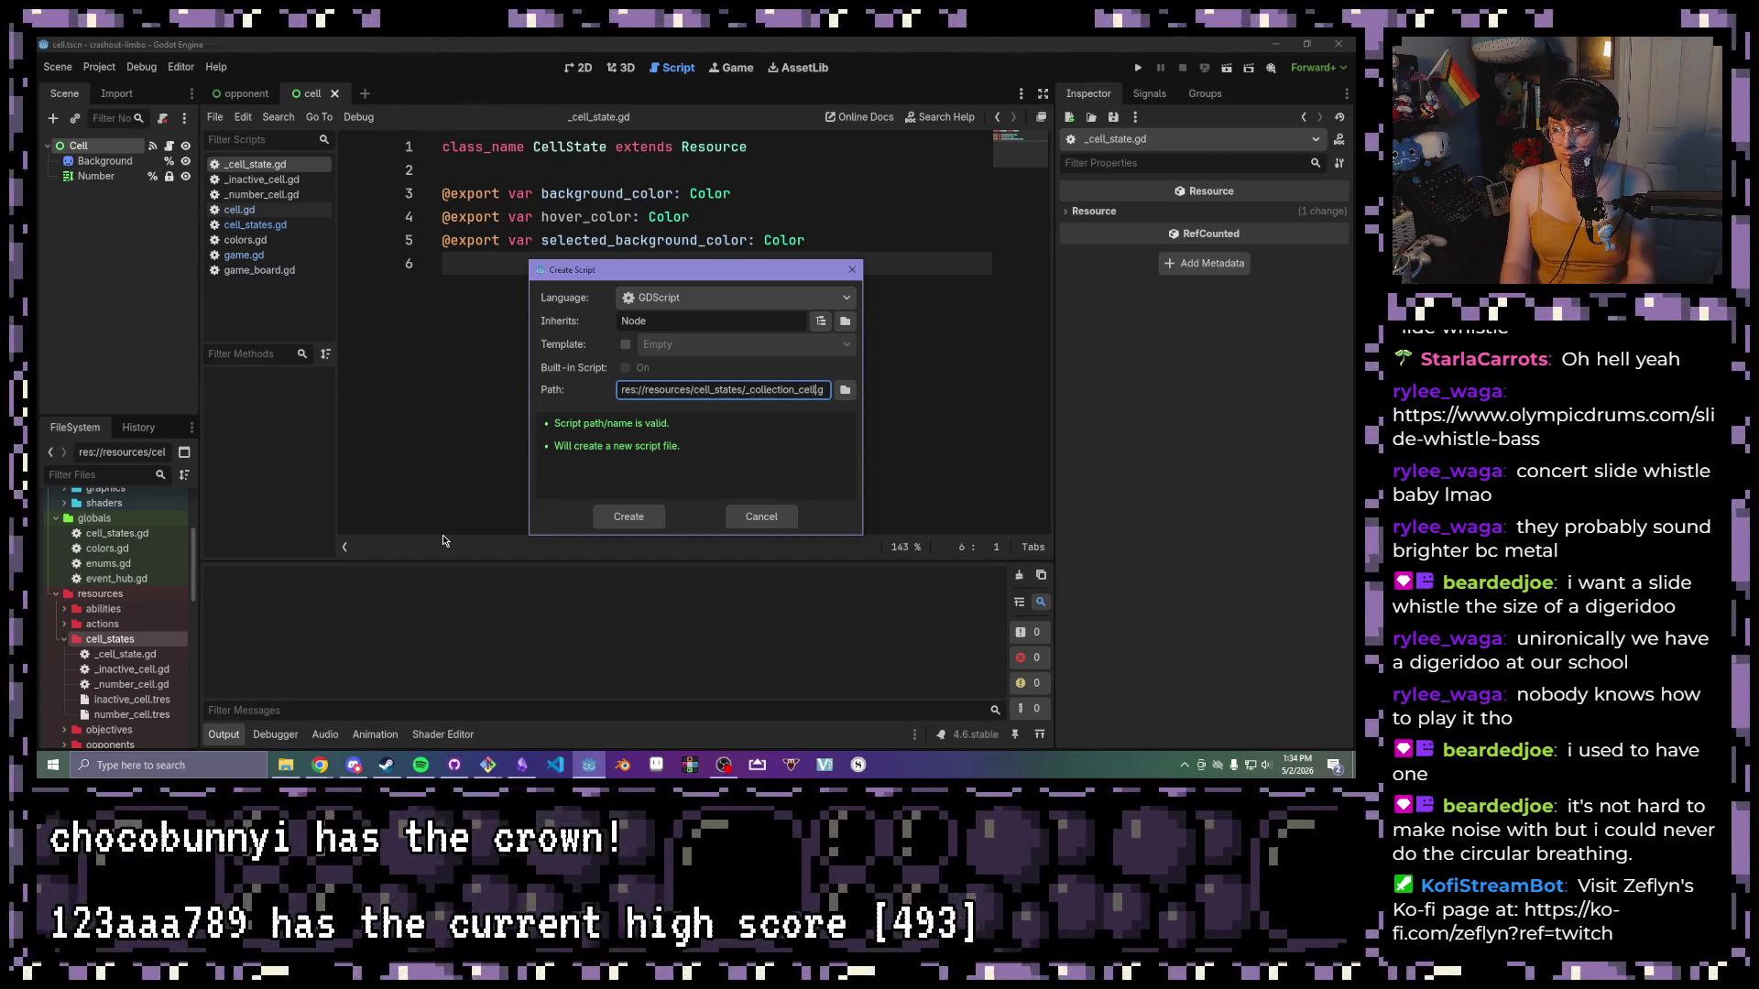
type("ell")
key("shift+Tab")
type("Cel")
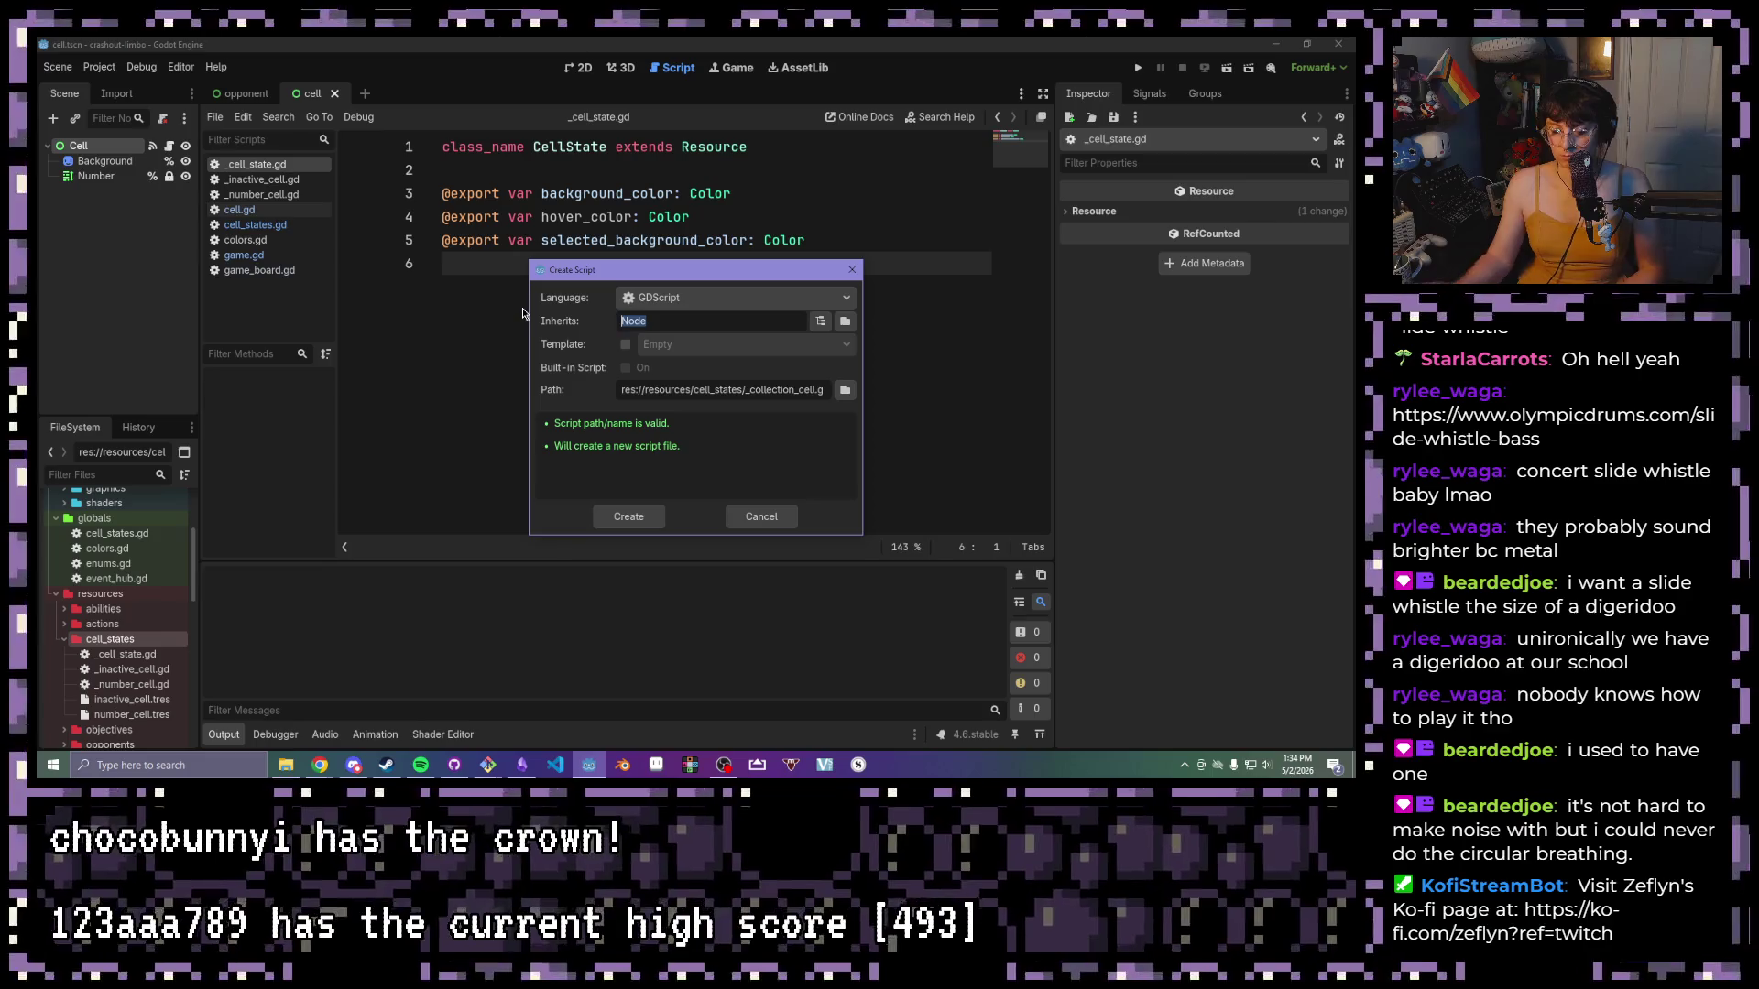
type("lState")
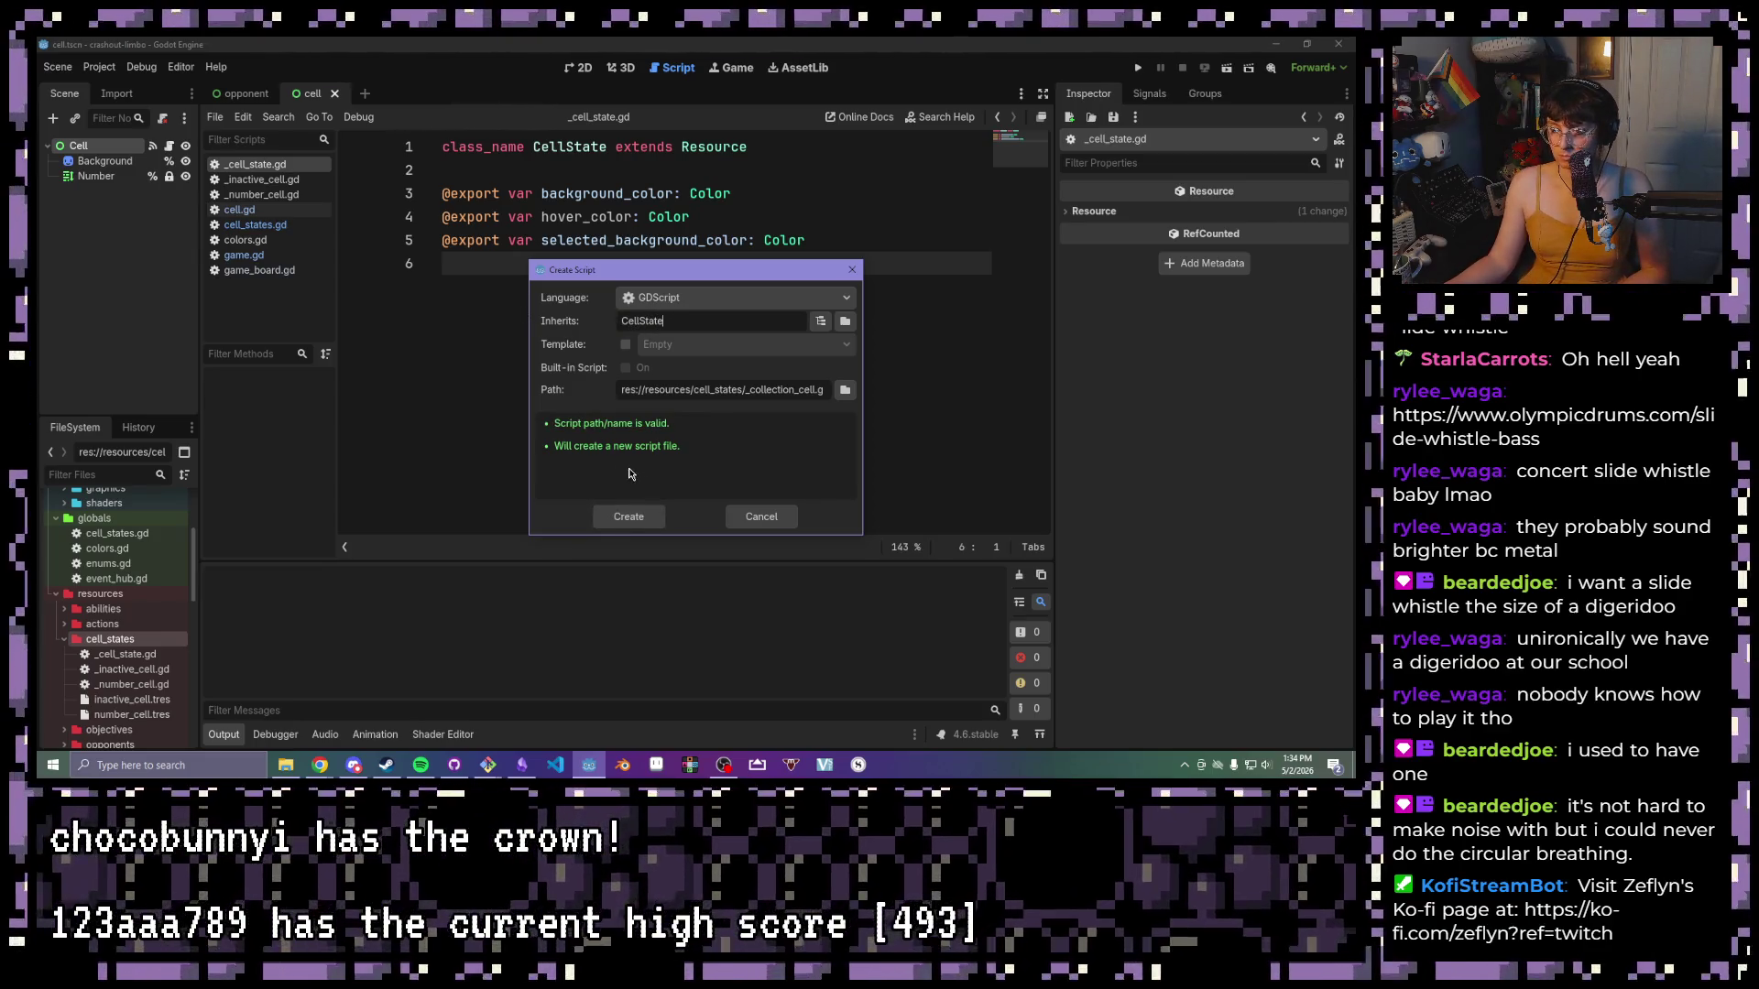
left_click(629, 516)
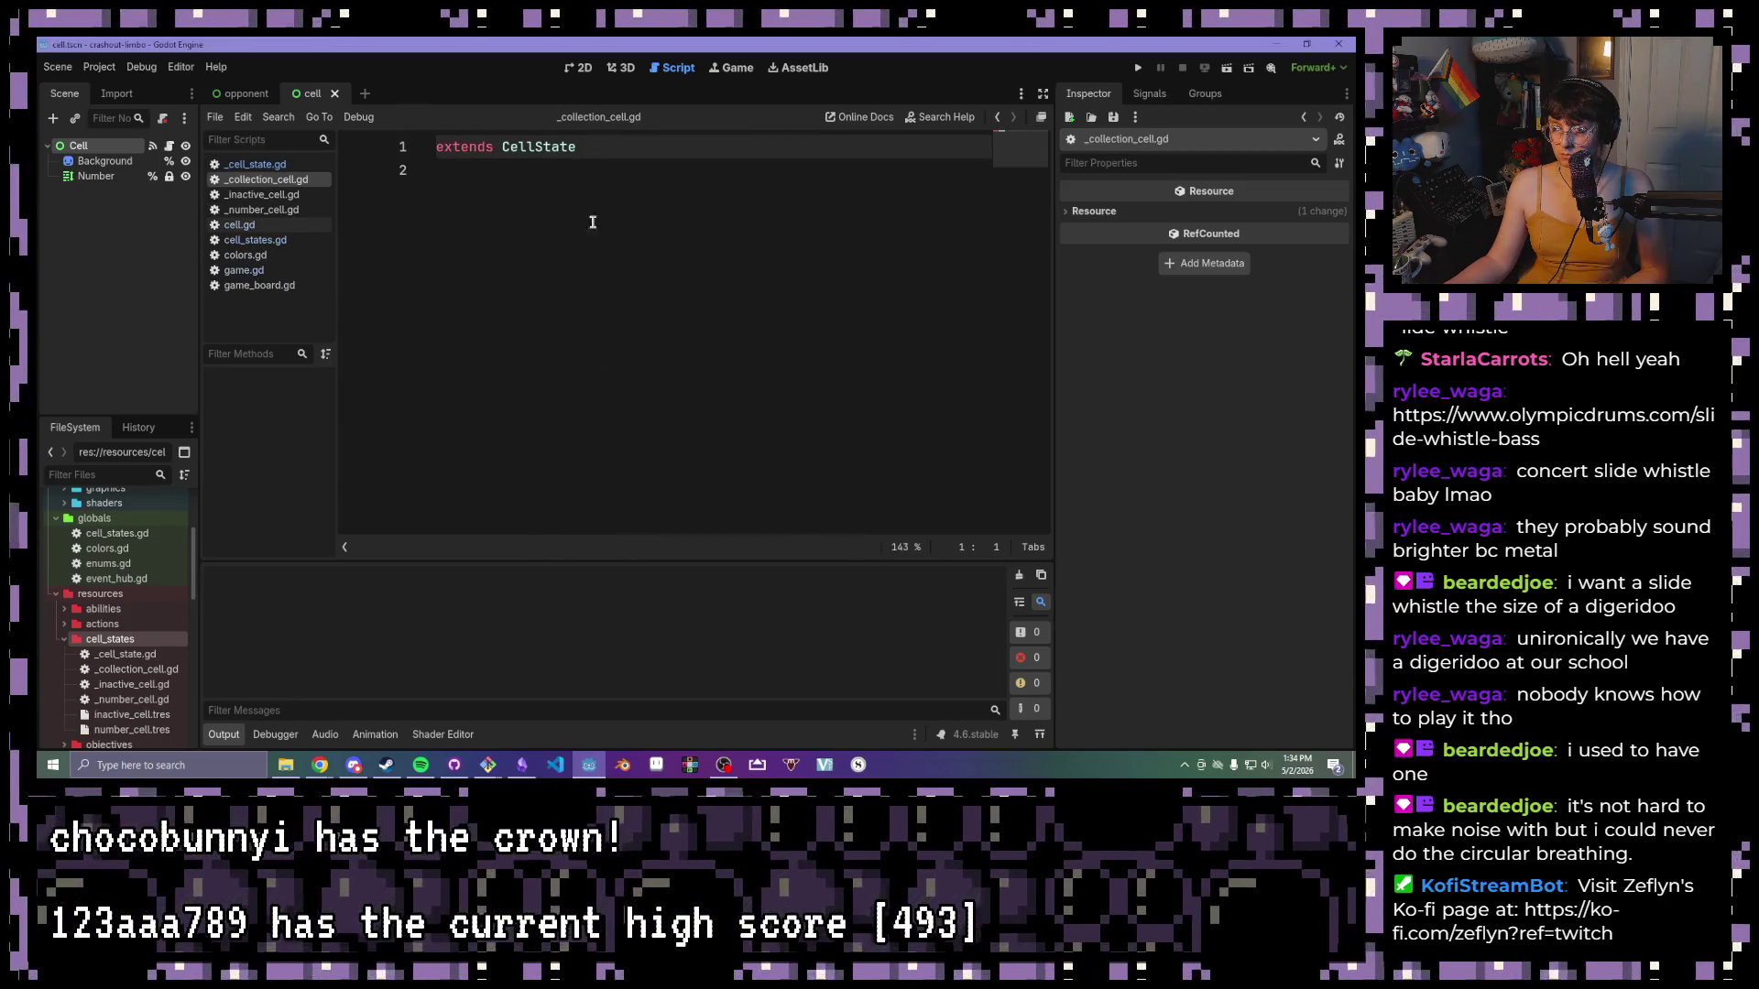
- Declare 'class_name CollectionCell' in _collection_cell.gd and save it
type("class_name ")
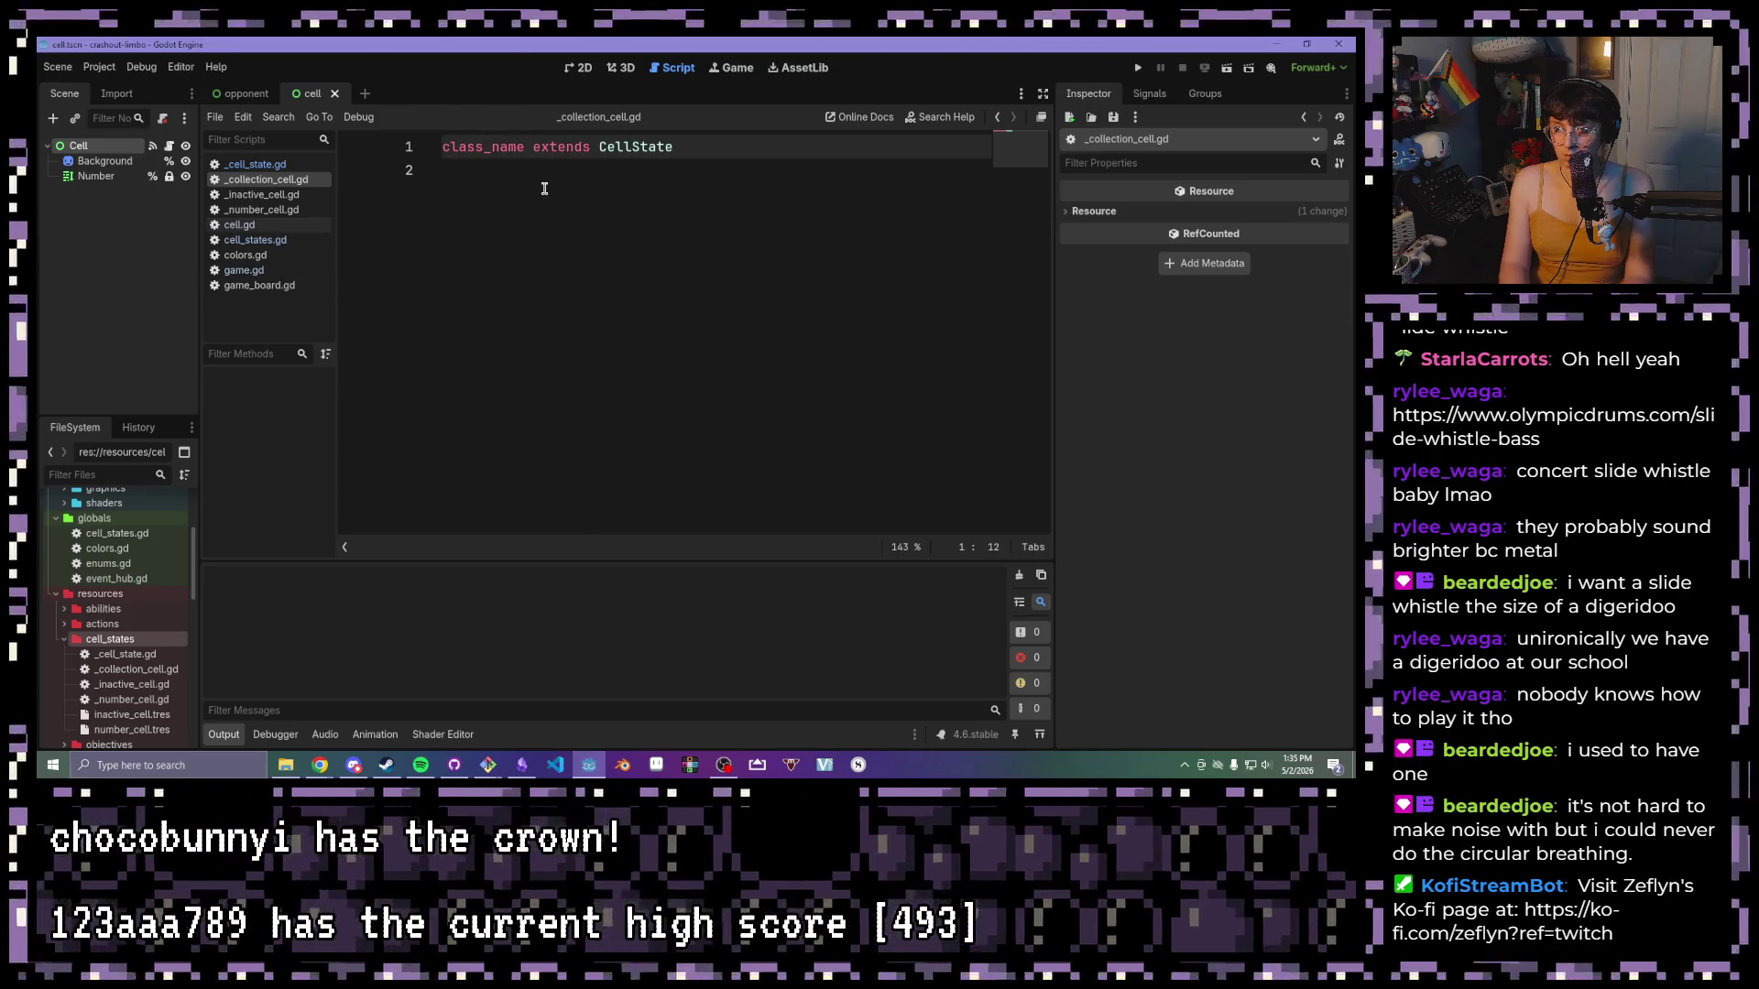
type("Collection")
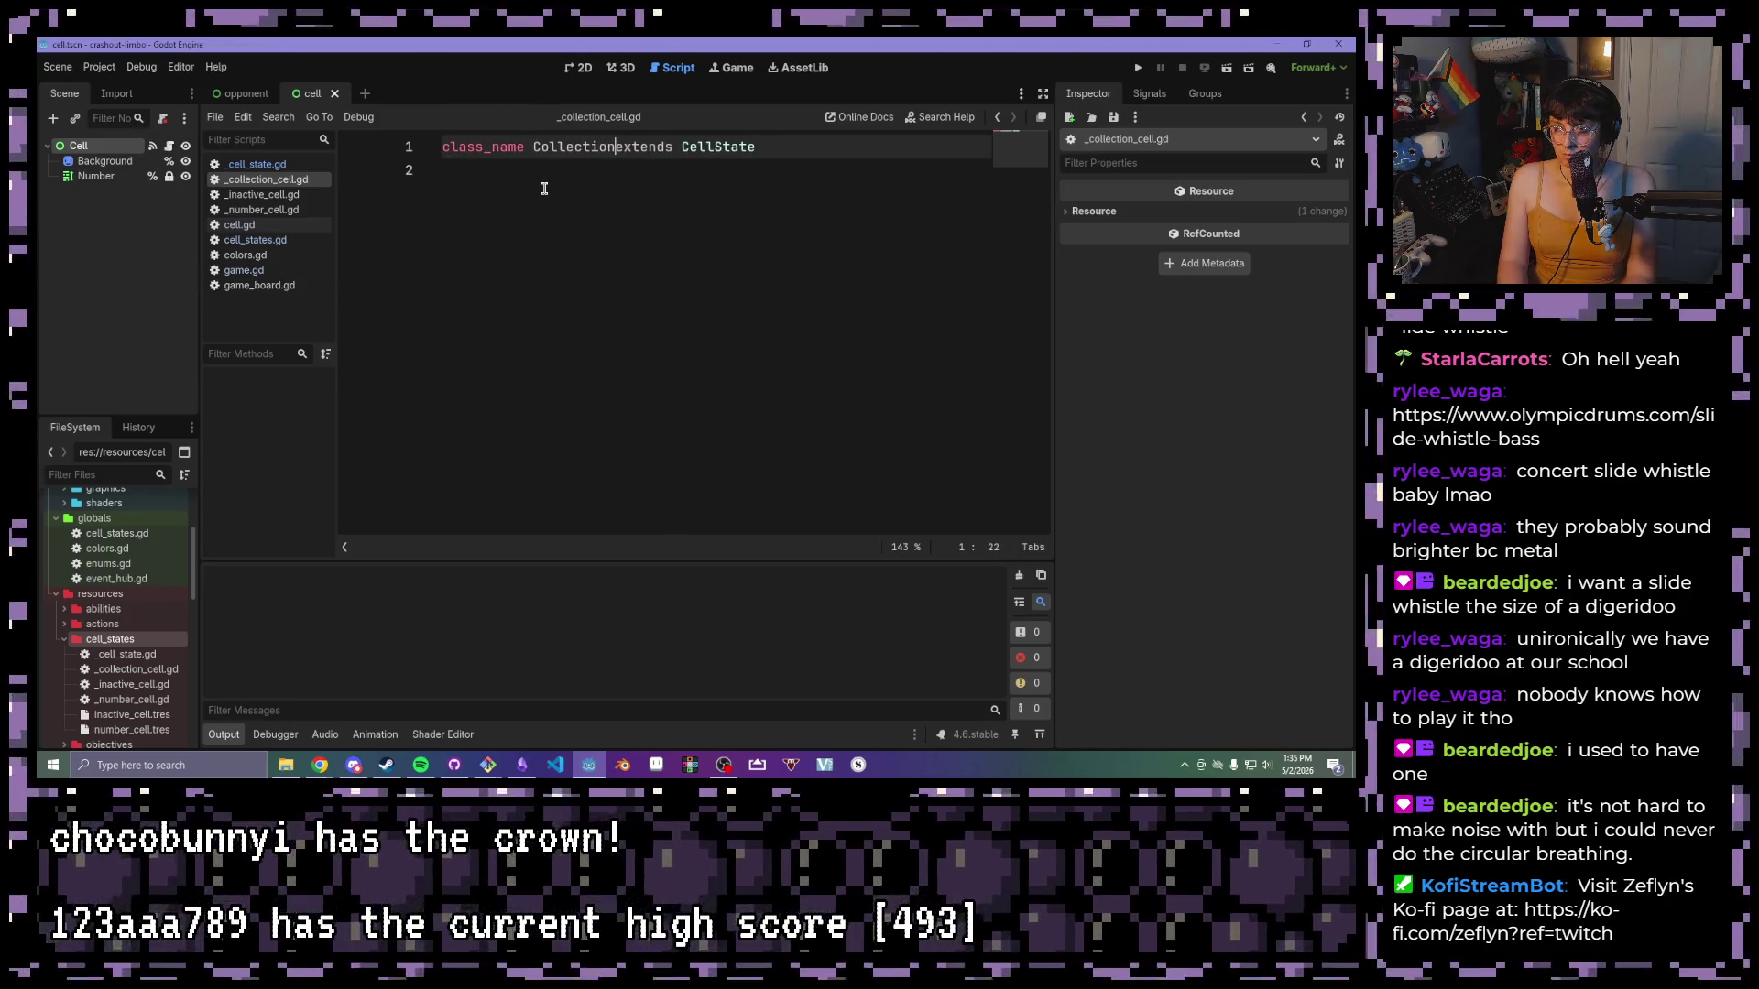
type("Cell")
left_click(544, 189)
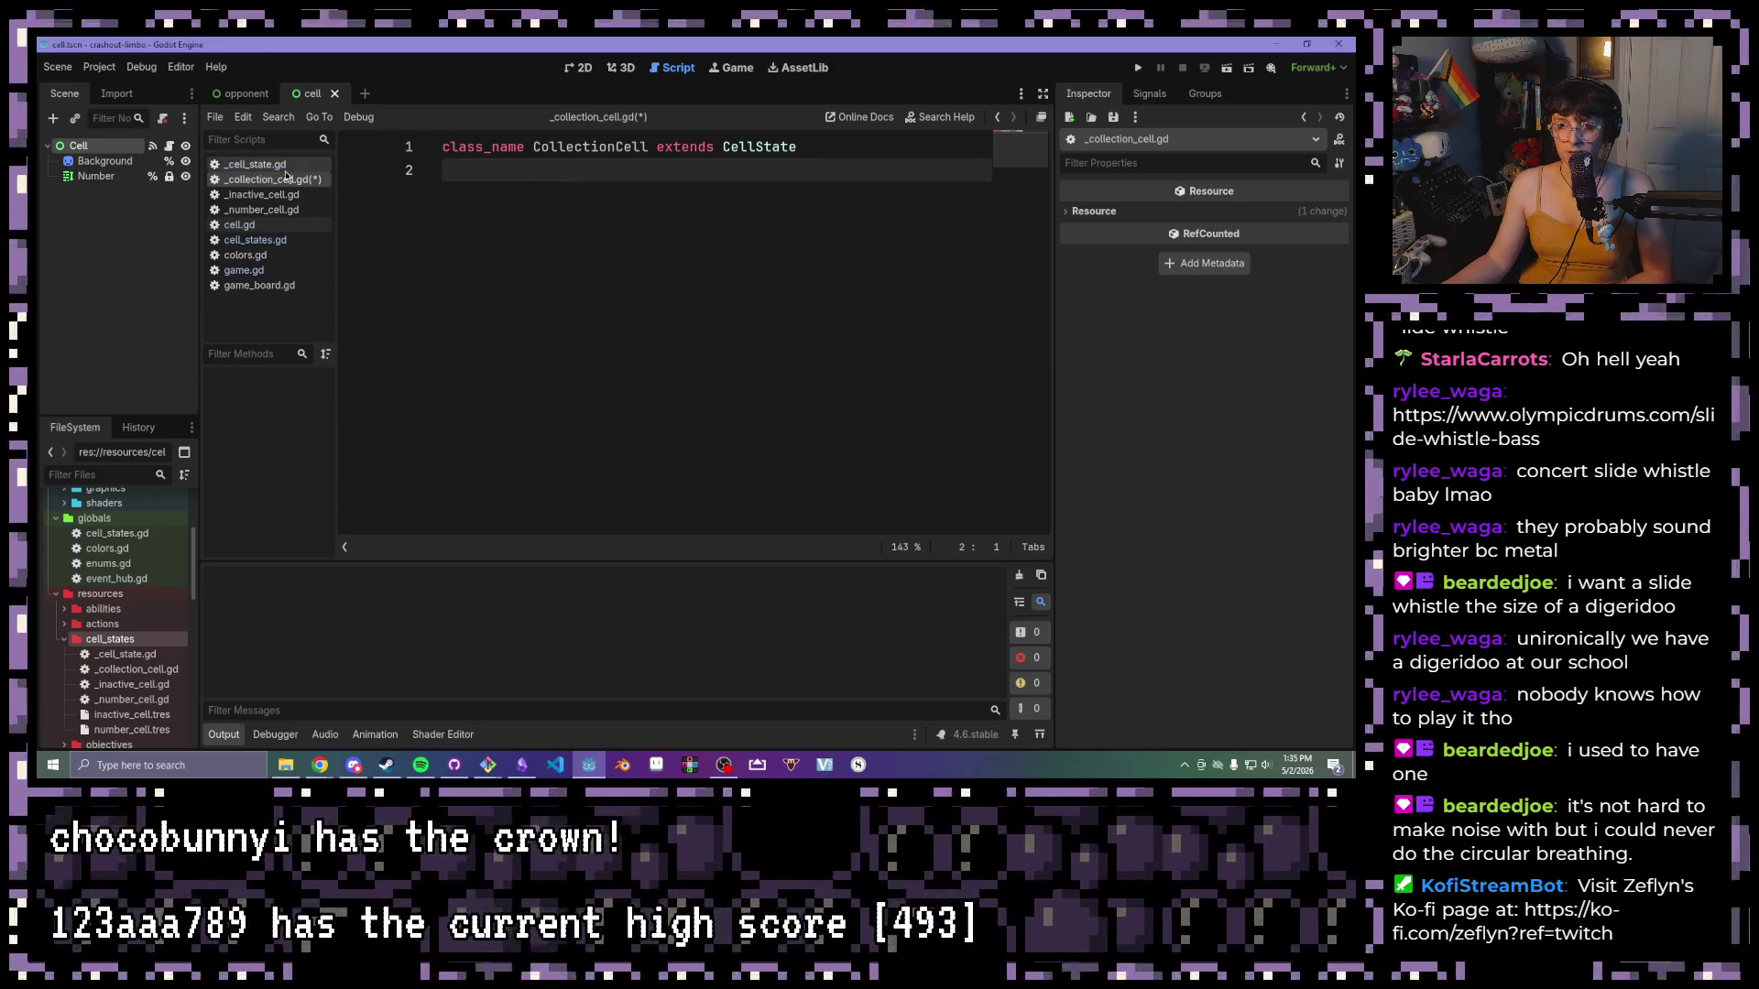
left_click(261, 195)
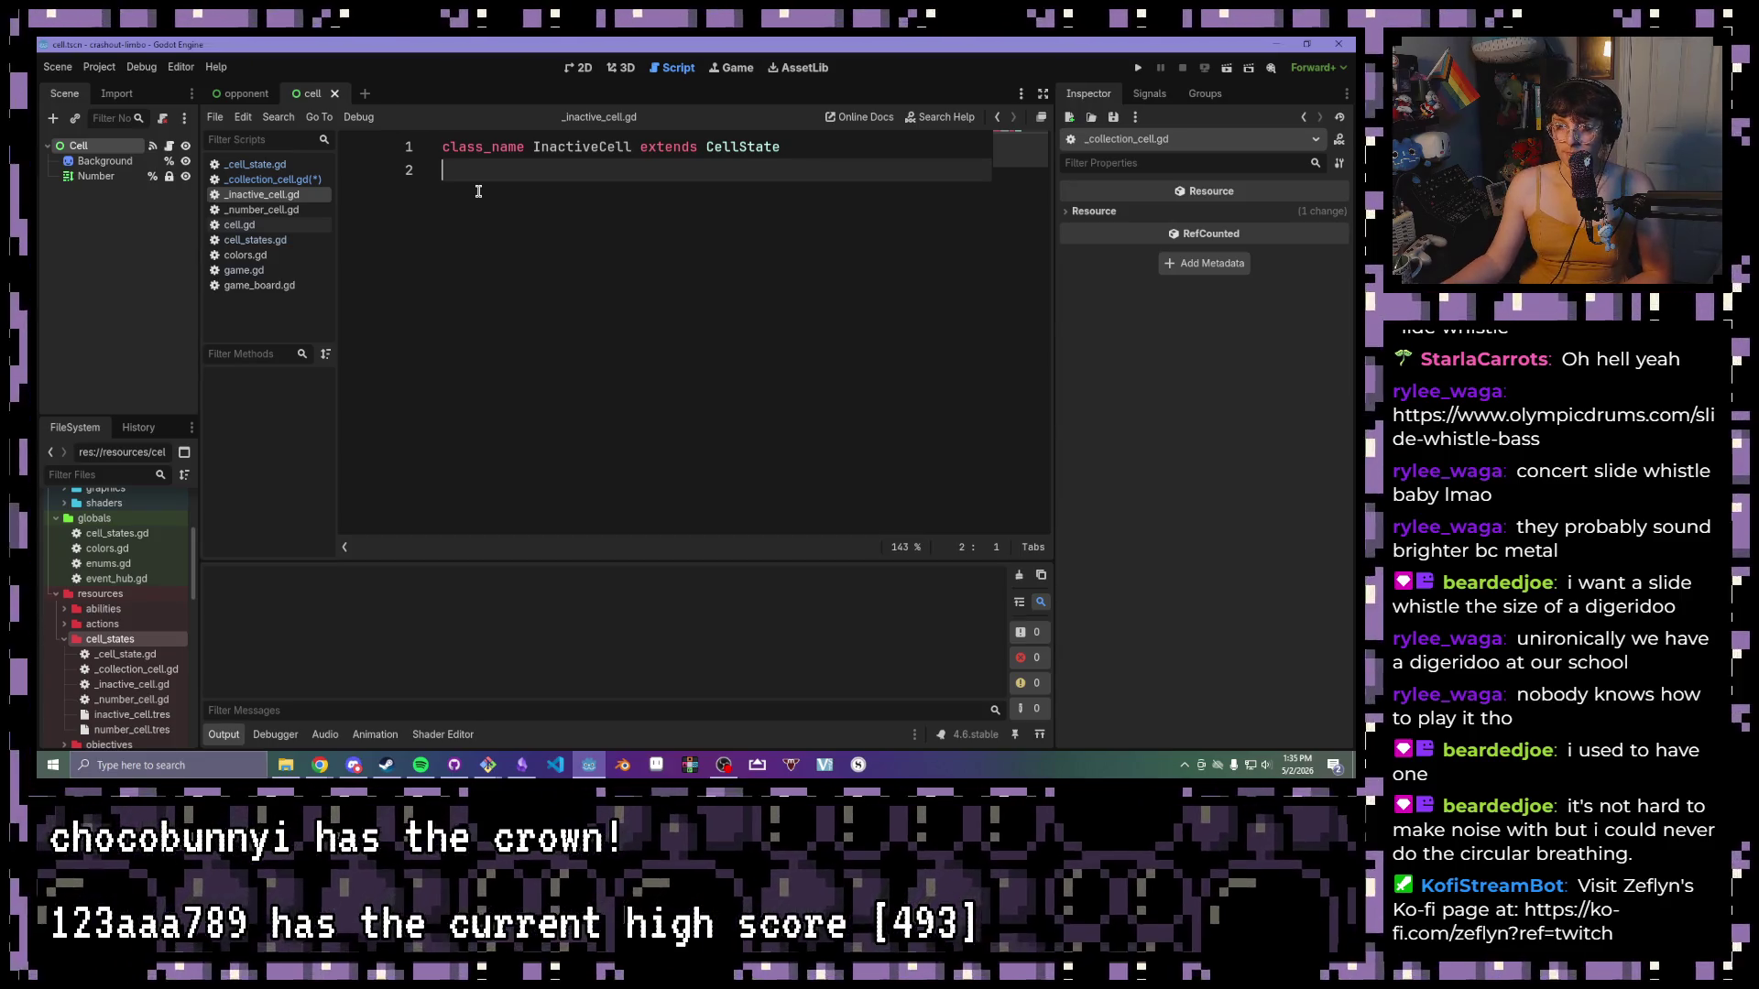
left_click(303, 180)
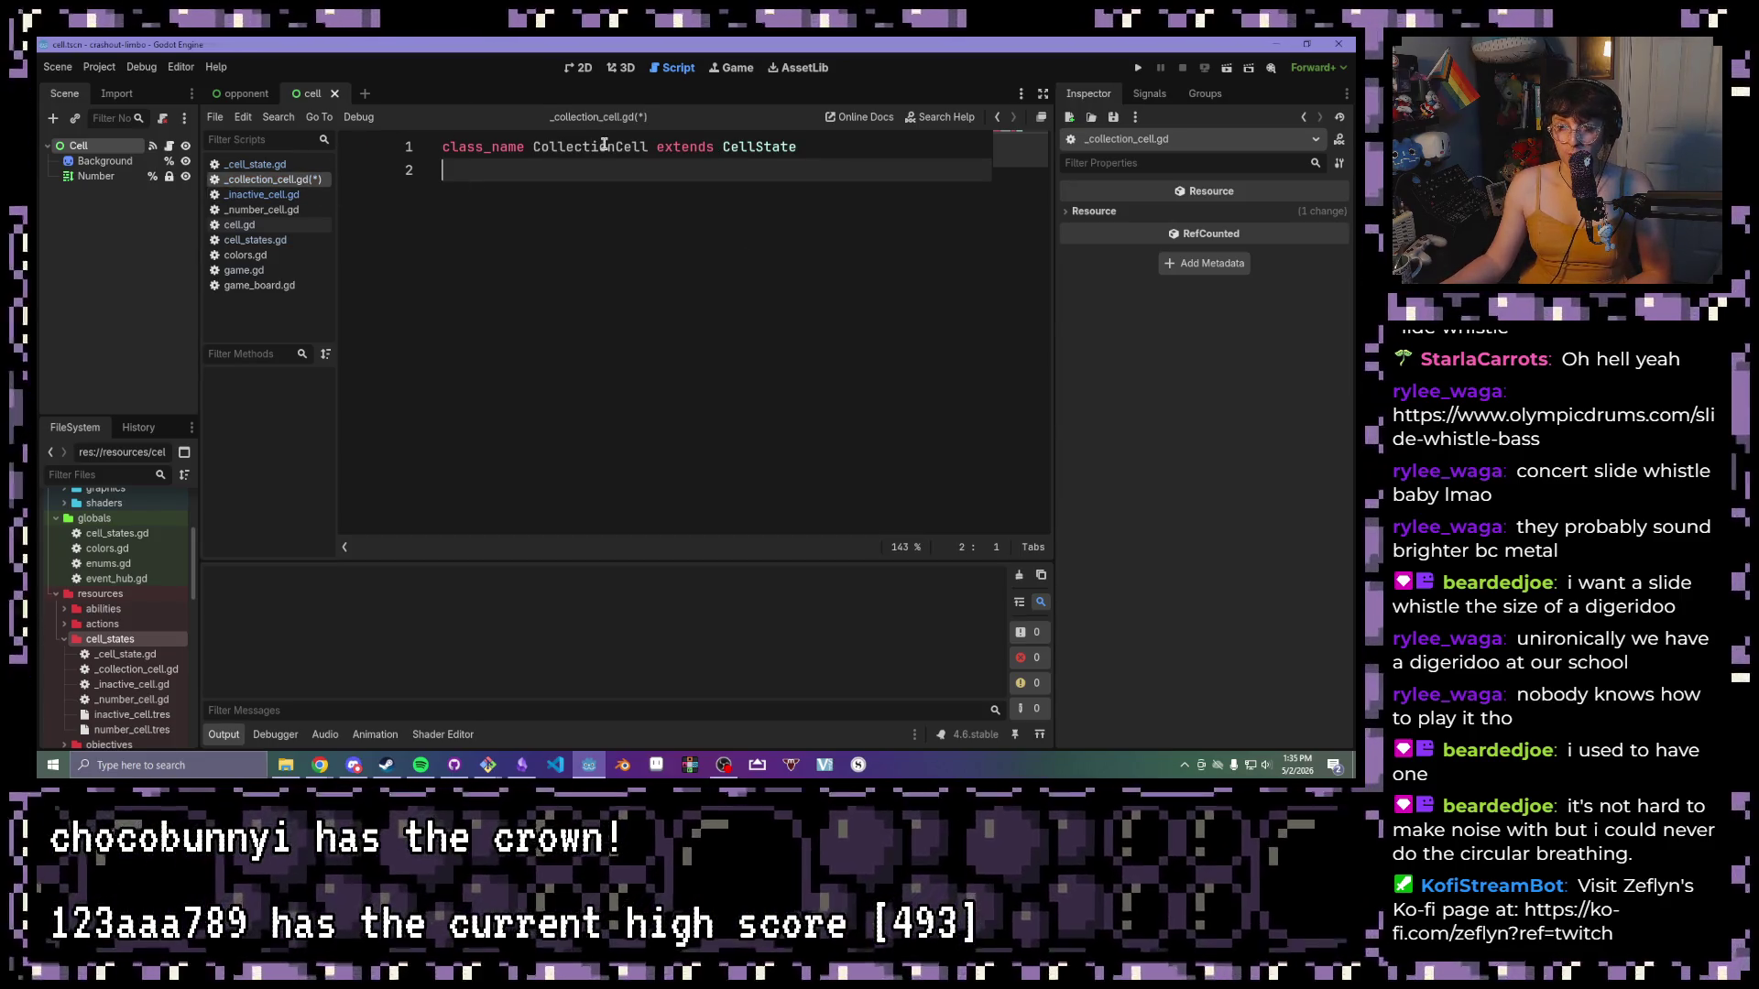
key("ctrl+s")
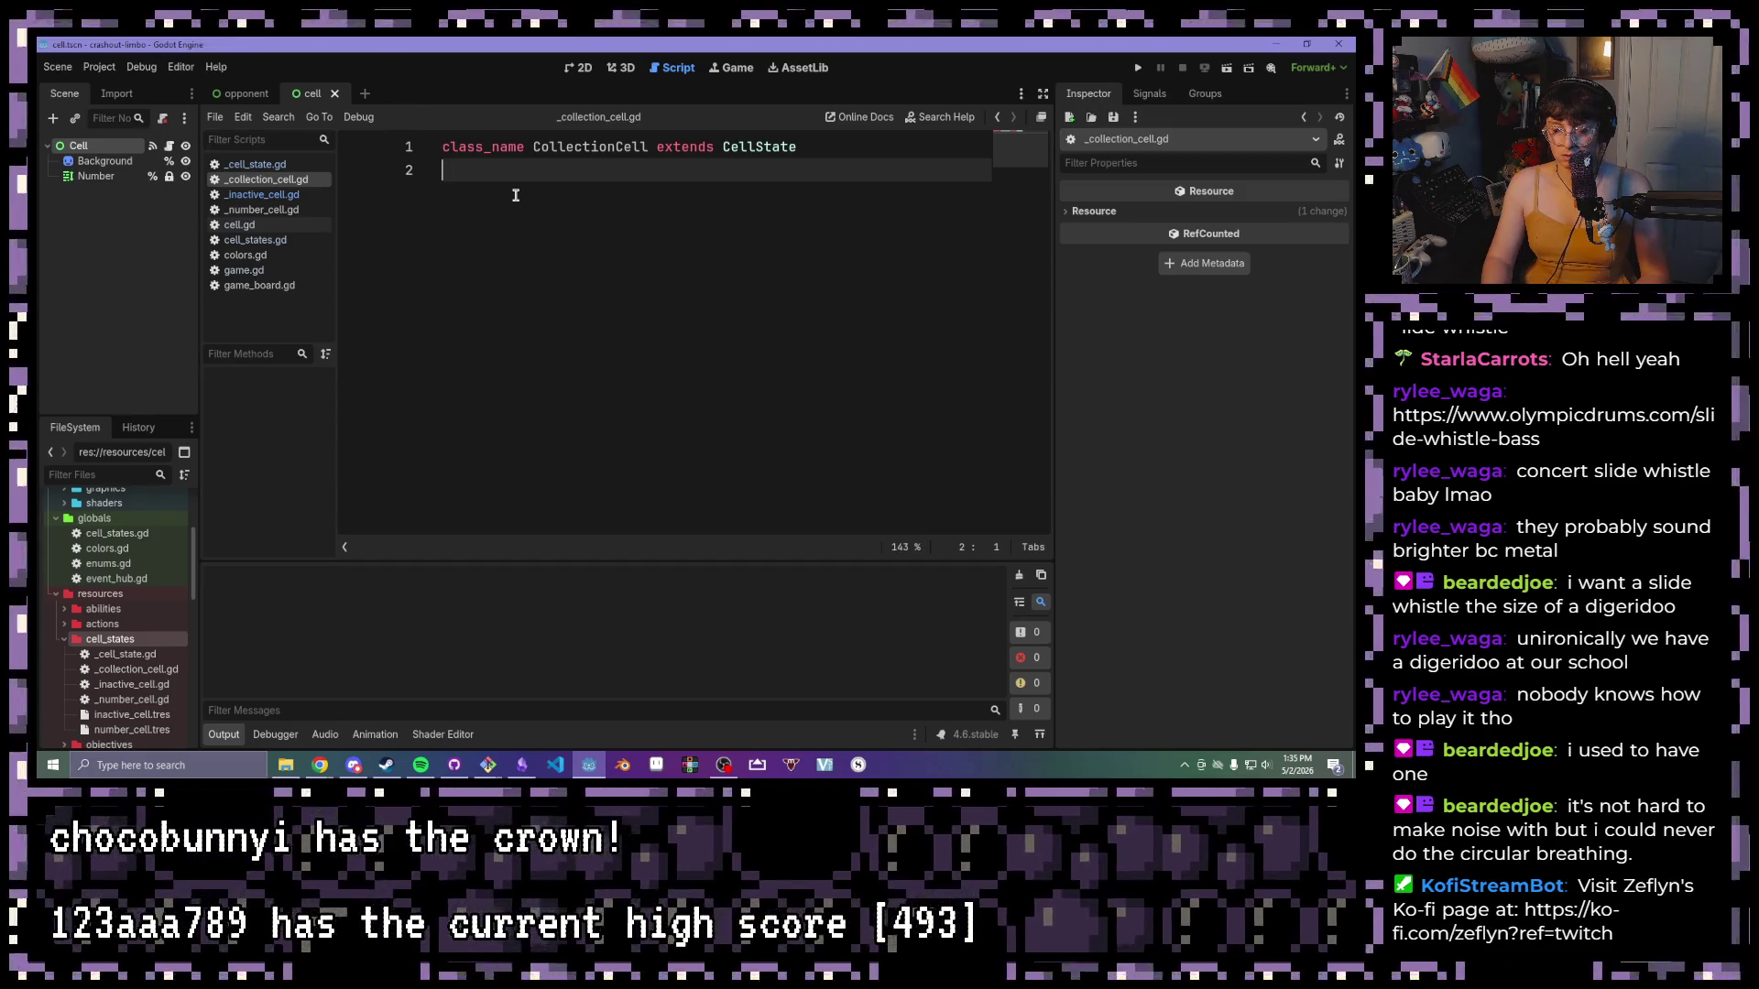
- Review _number_cell.gd's exported value declaration for reference, then return to _collection_cell.gd
left_click(270, 212)
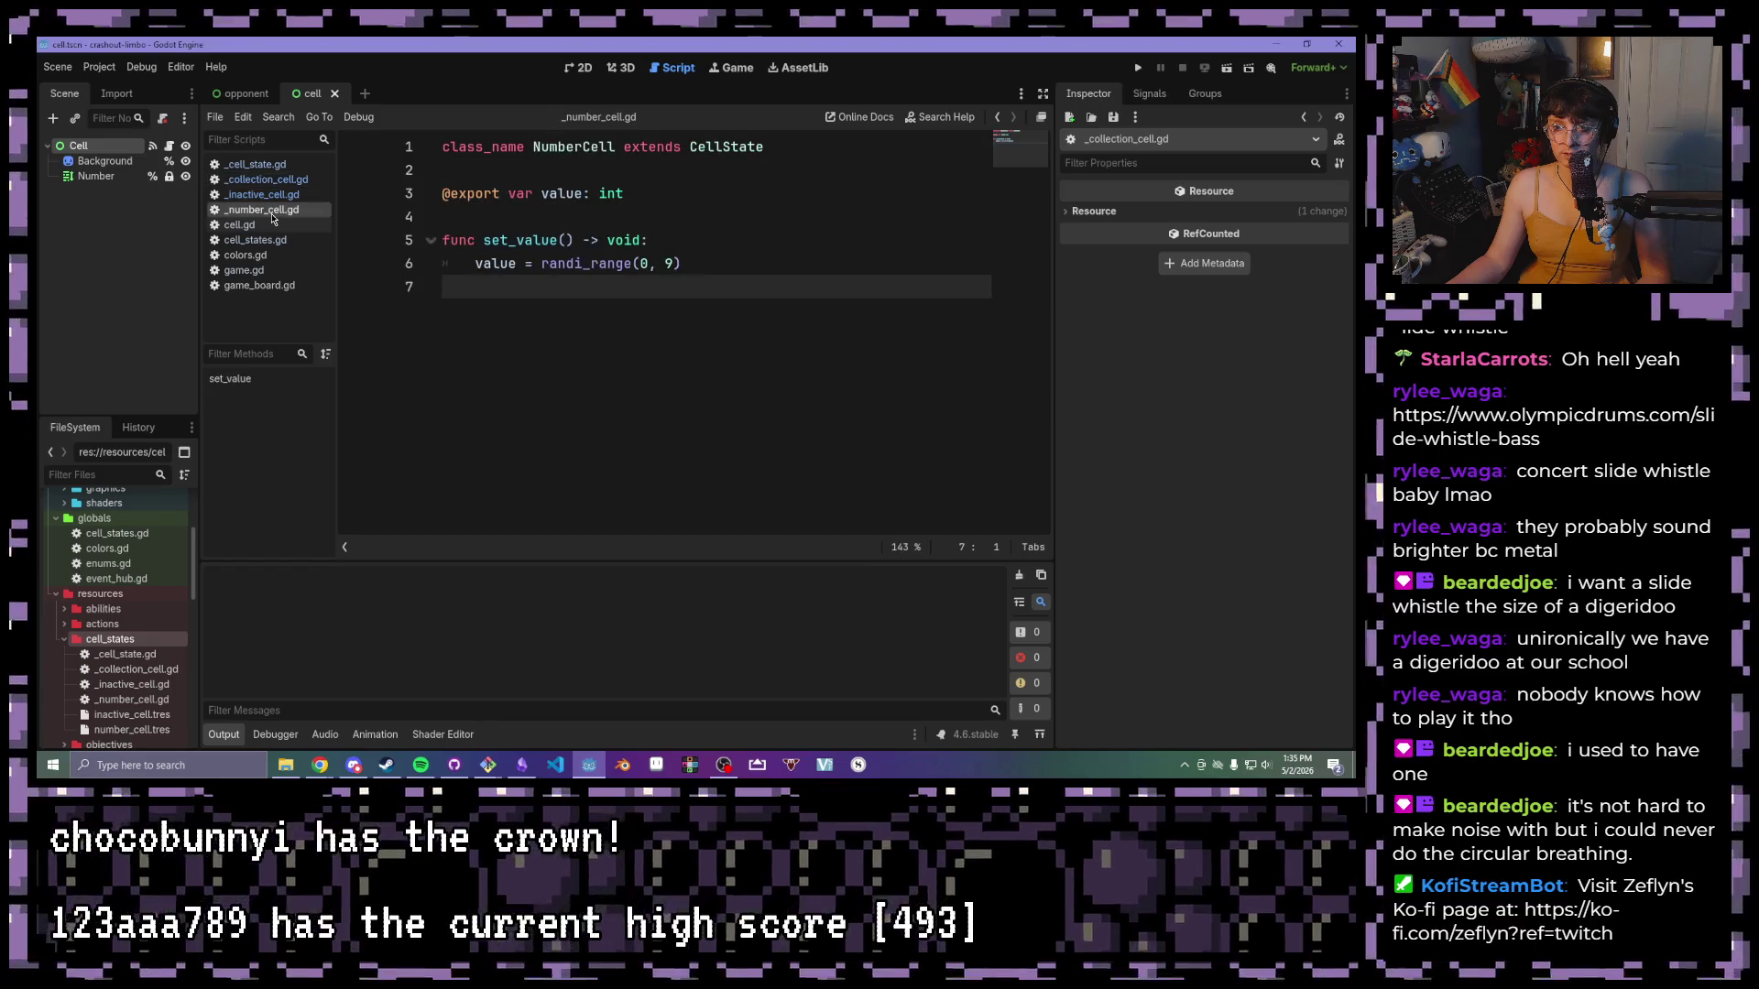
left_click_drag(669, 197, 399, 191)
left_click(651, 240)
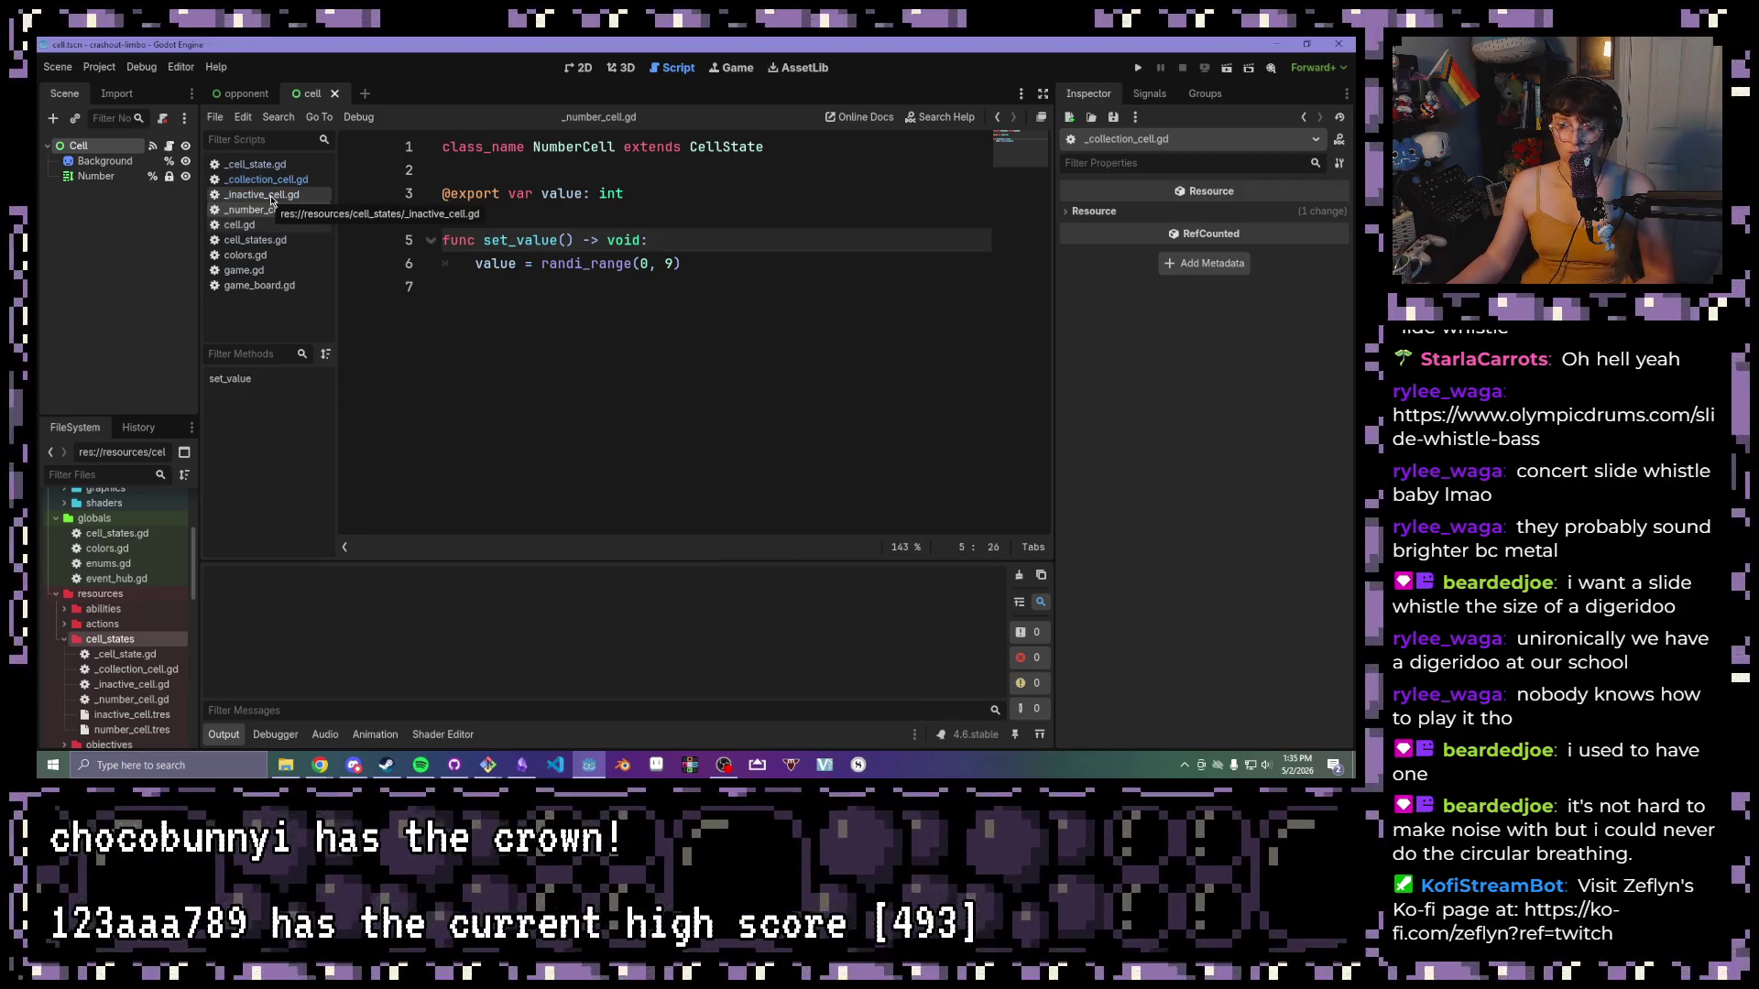
left_click(265, 180)
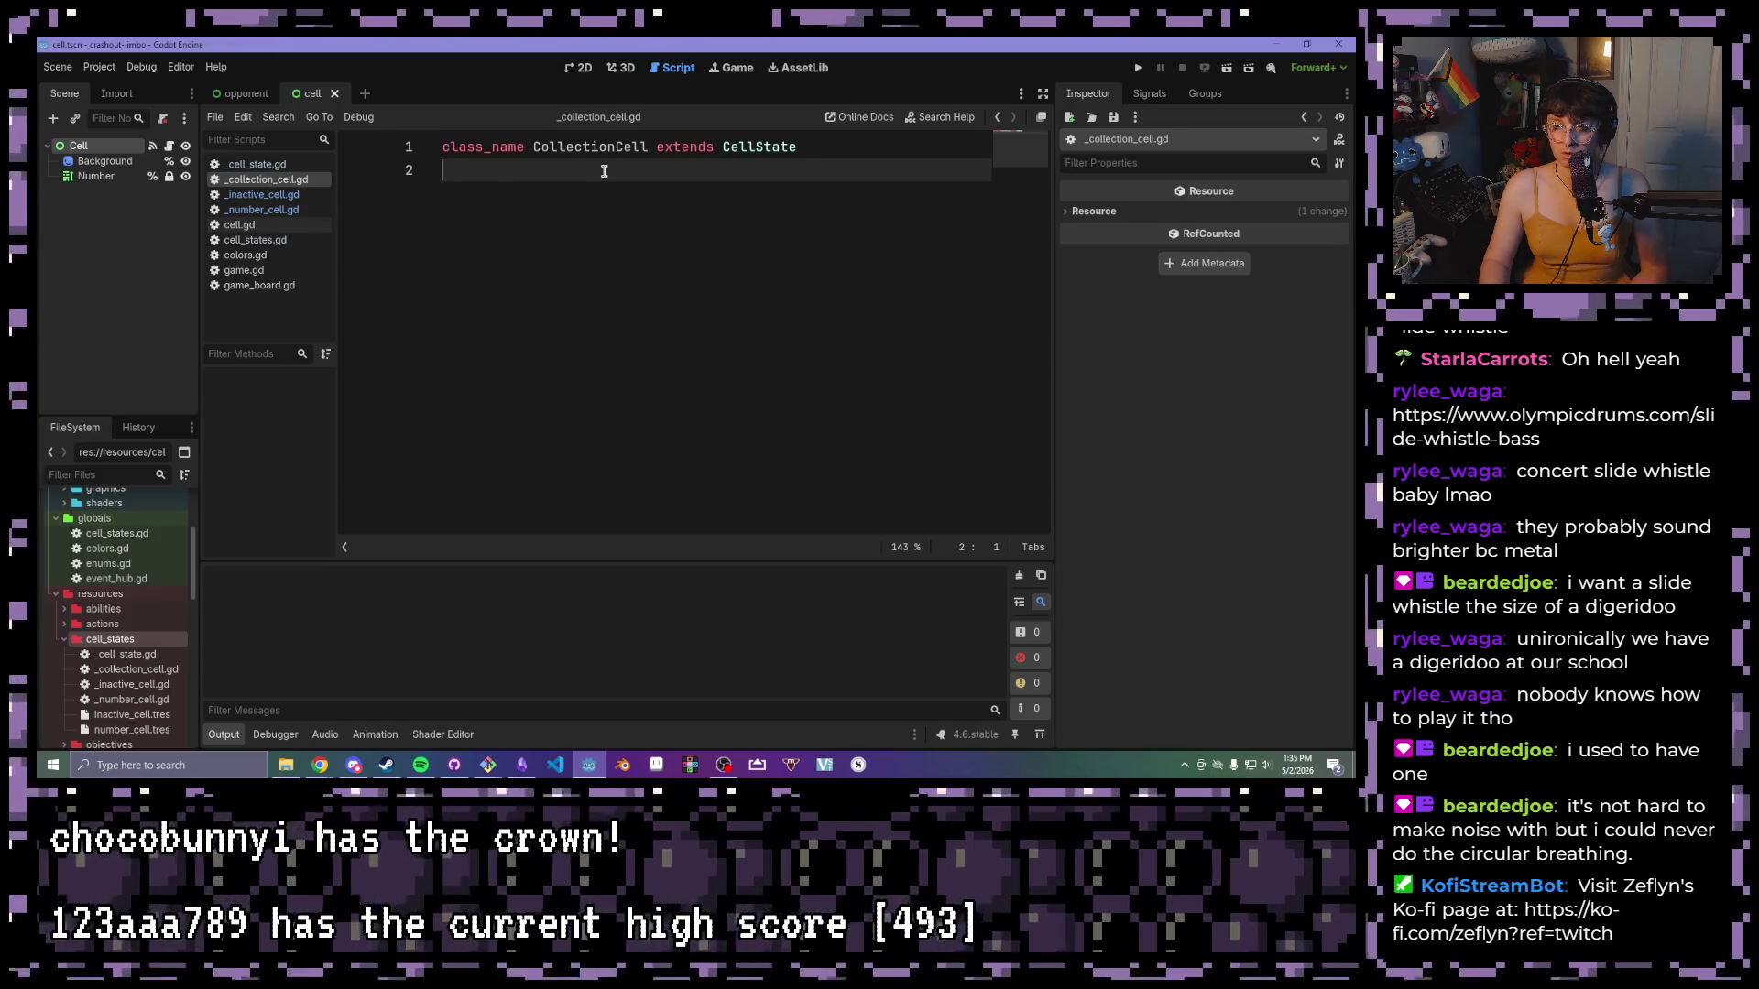
- Add 'var display_charater: String' on line 3 of _collection_cell.gd and save
key("Return")
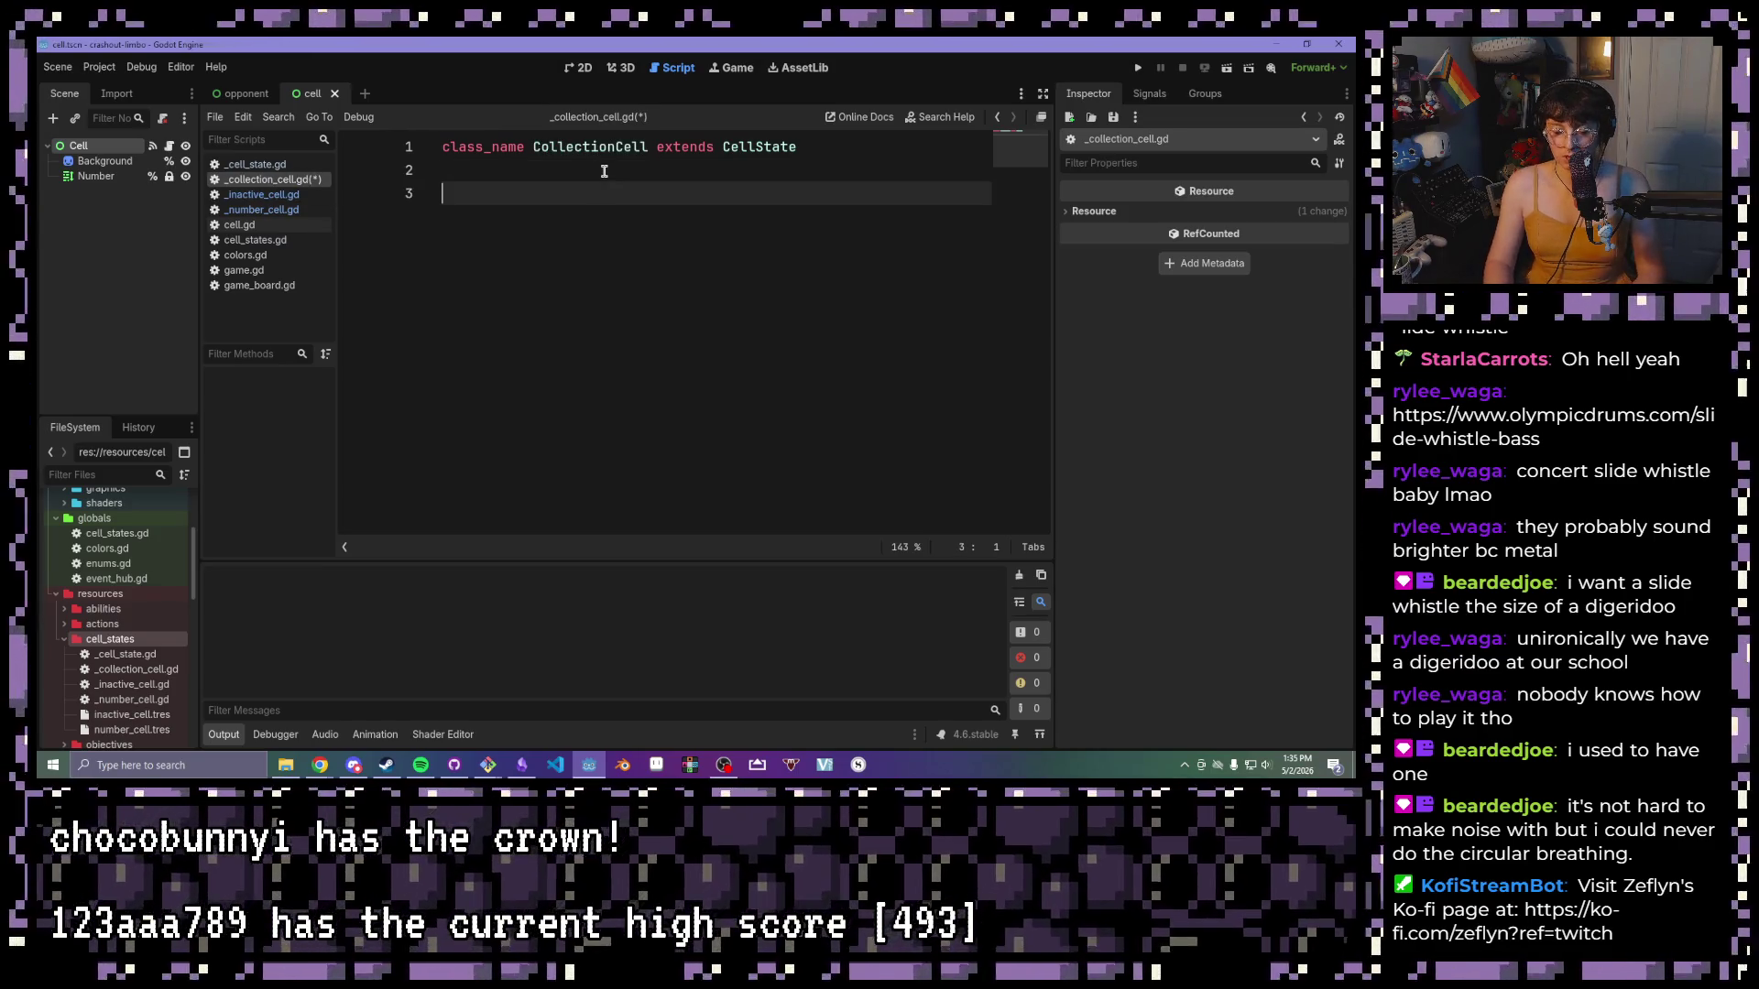
type("ar display_c")
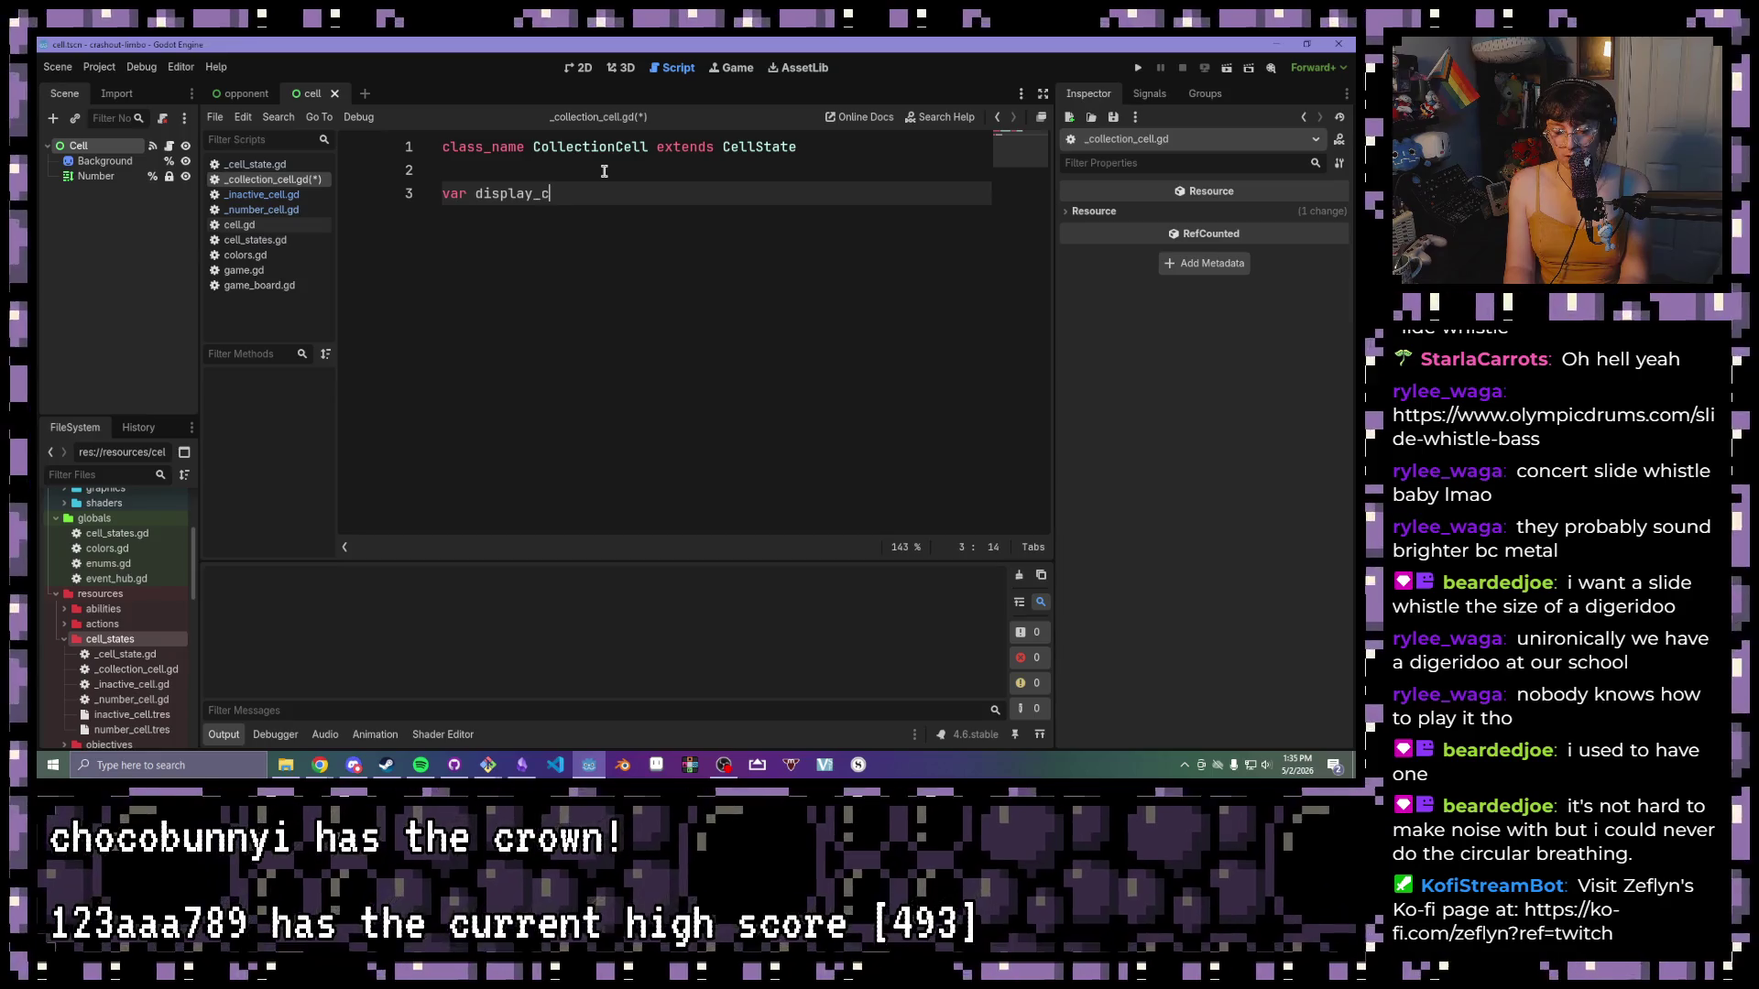
key("BackSpace")
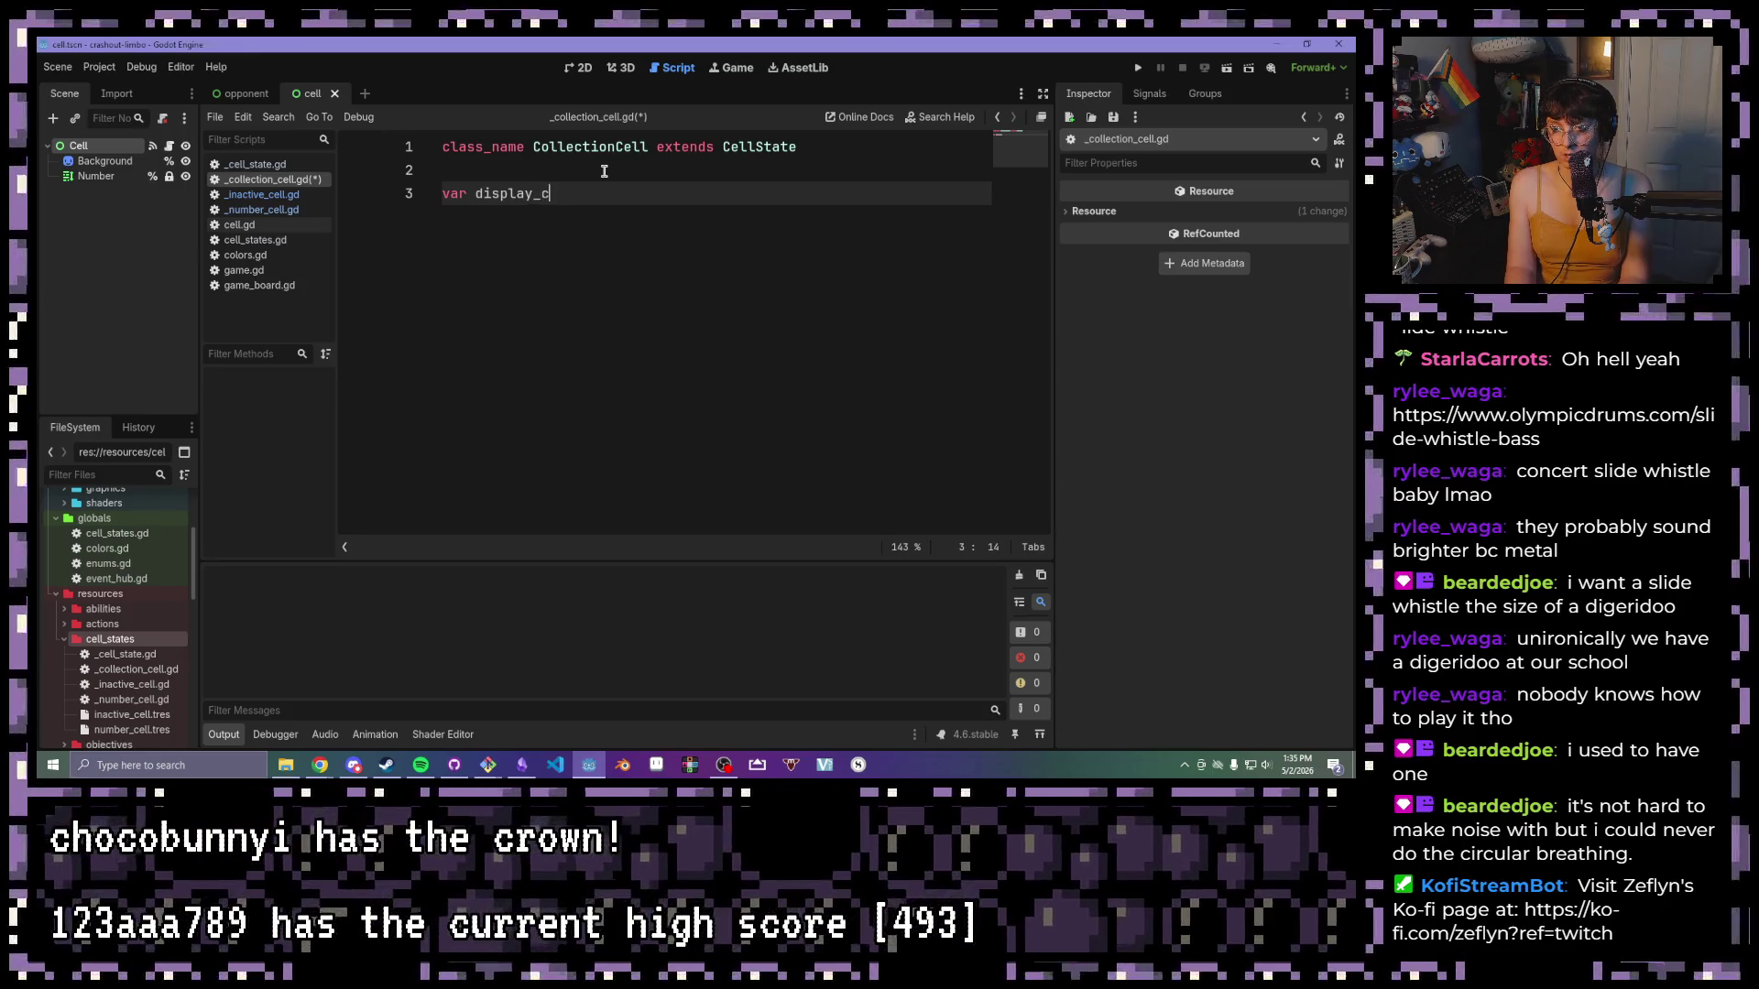
type("harate")
type(":")
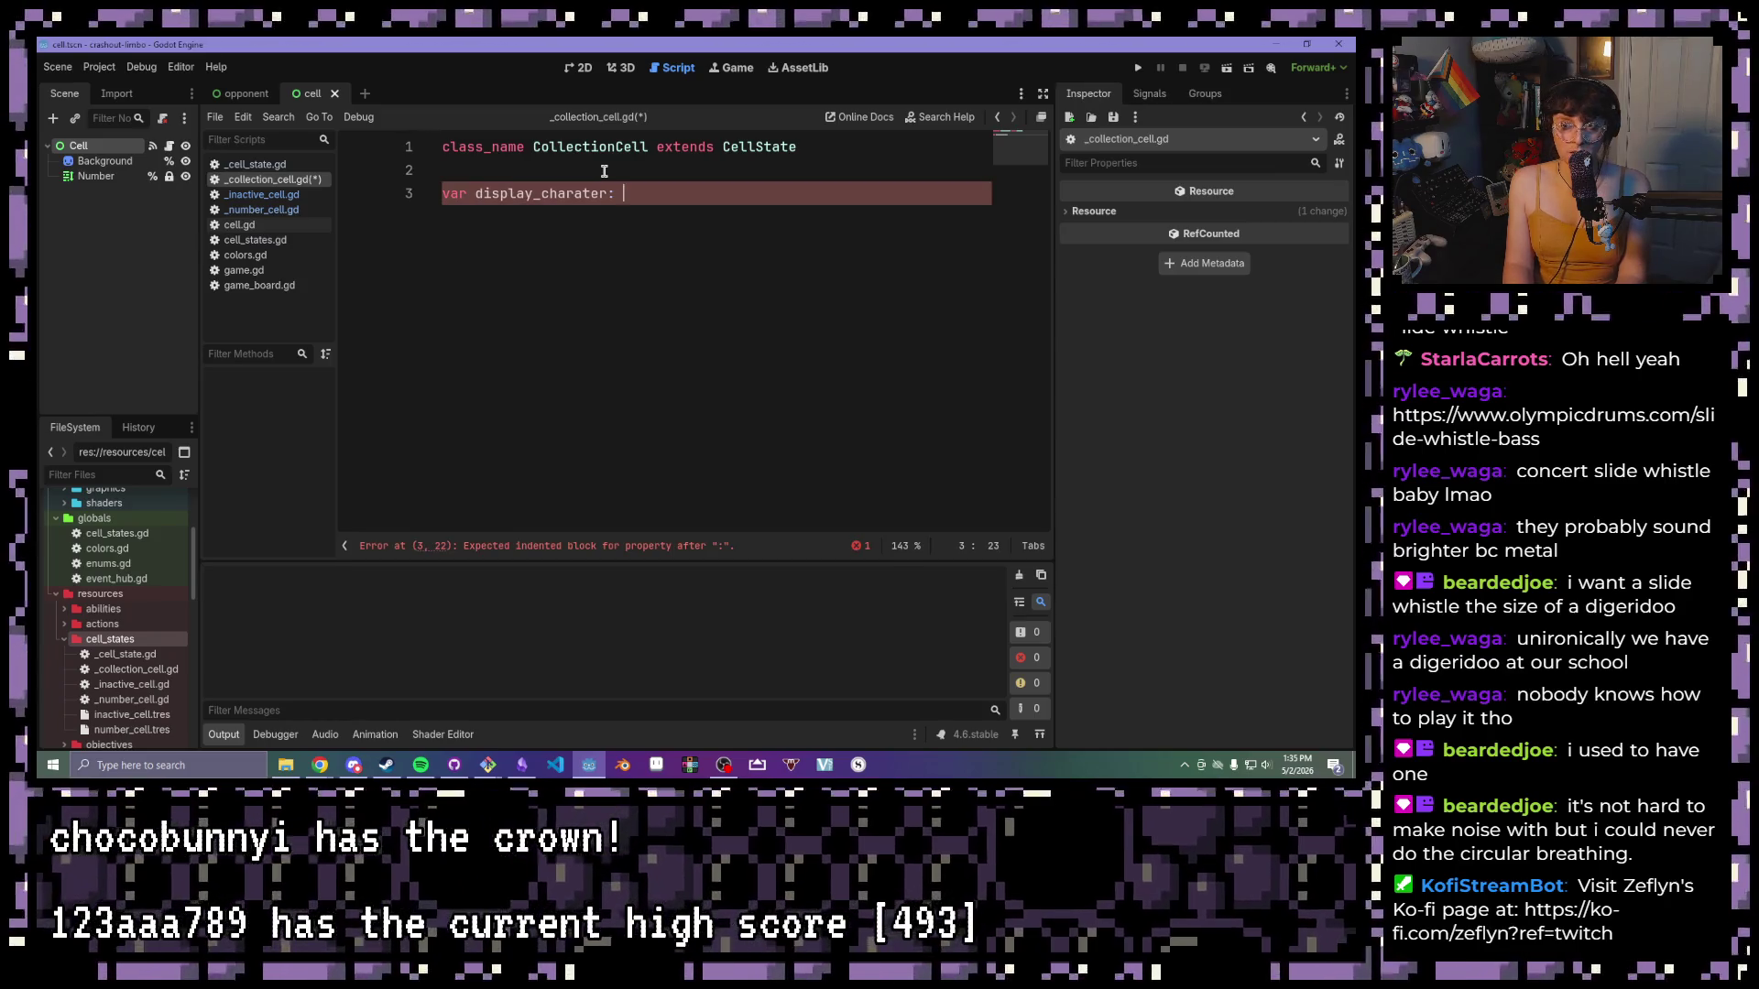
type("har")
key("BackSpace")
key("BackSpace")
key("BackSpace")
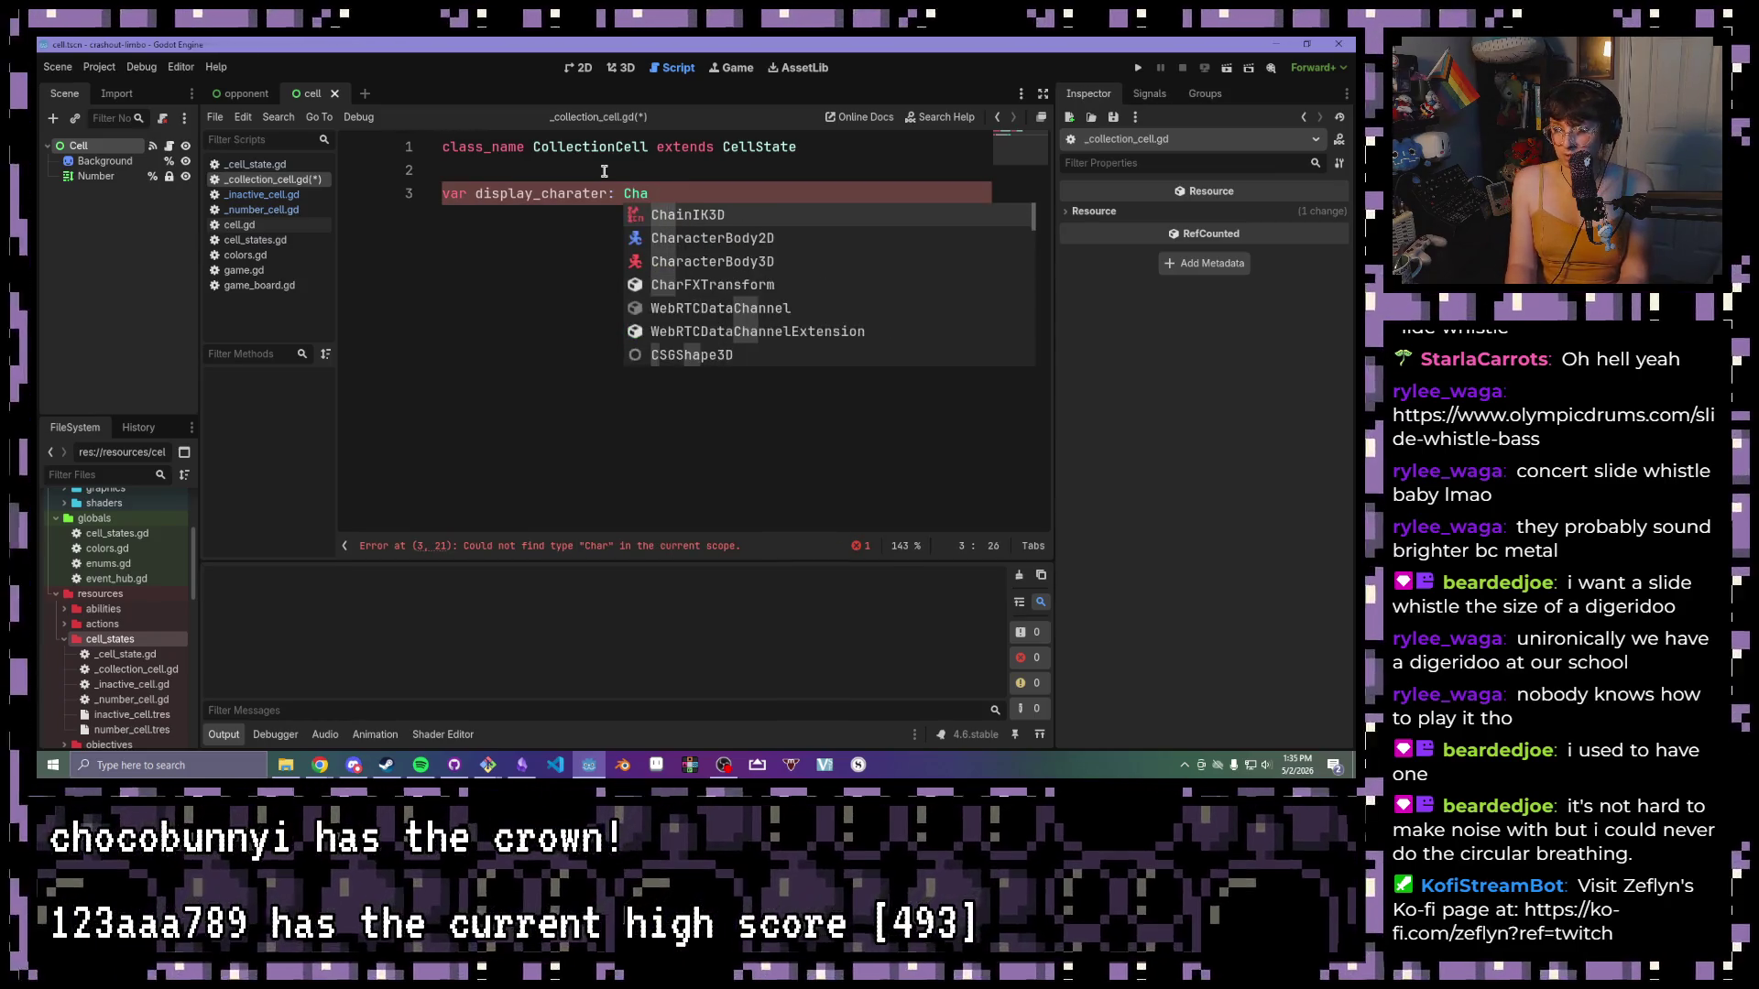
key("BackSpace")
type("cha")
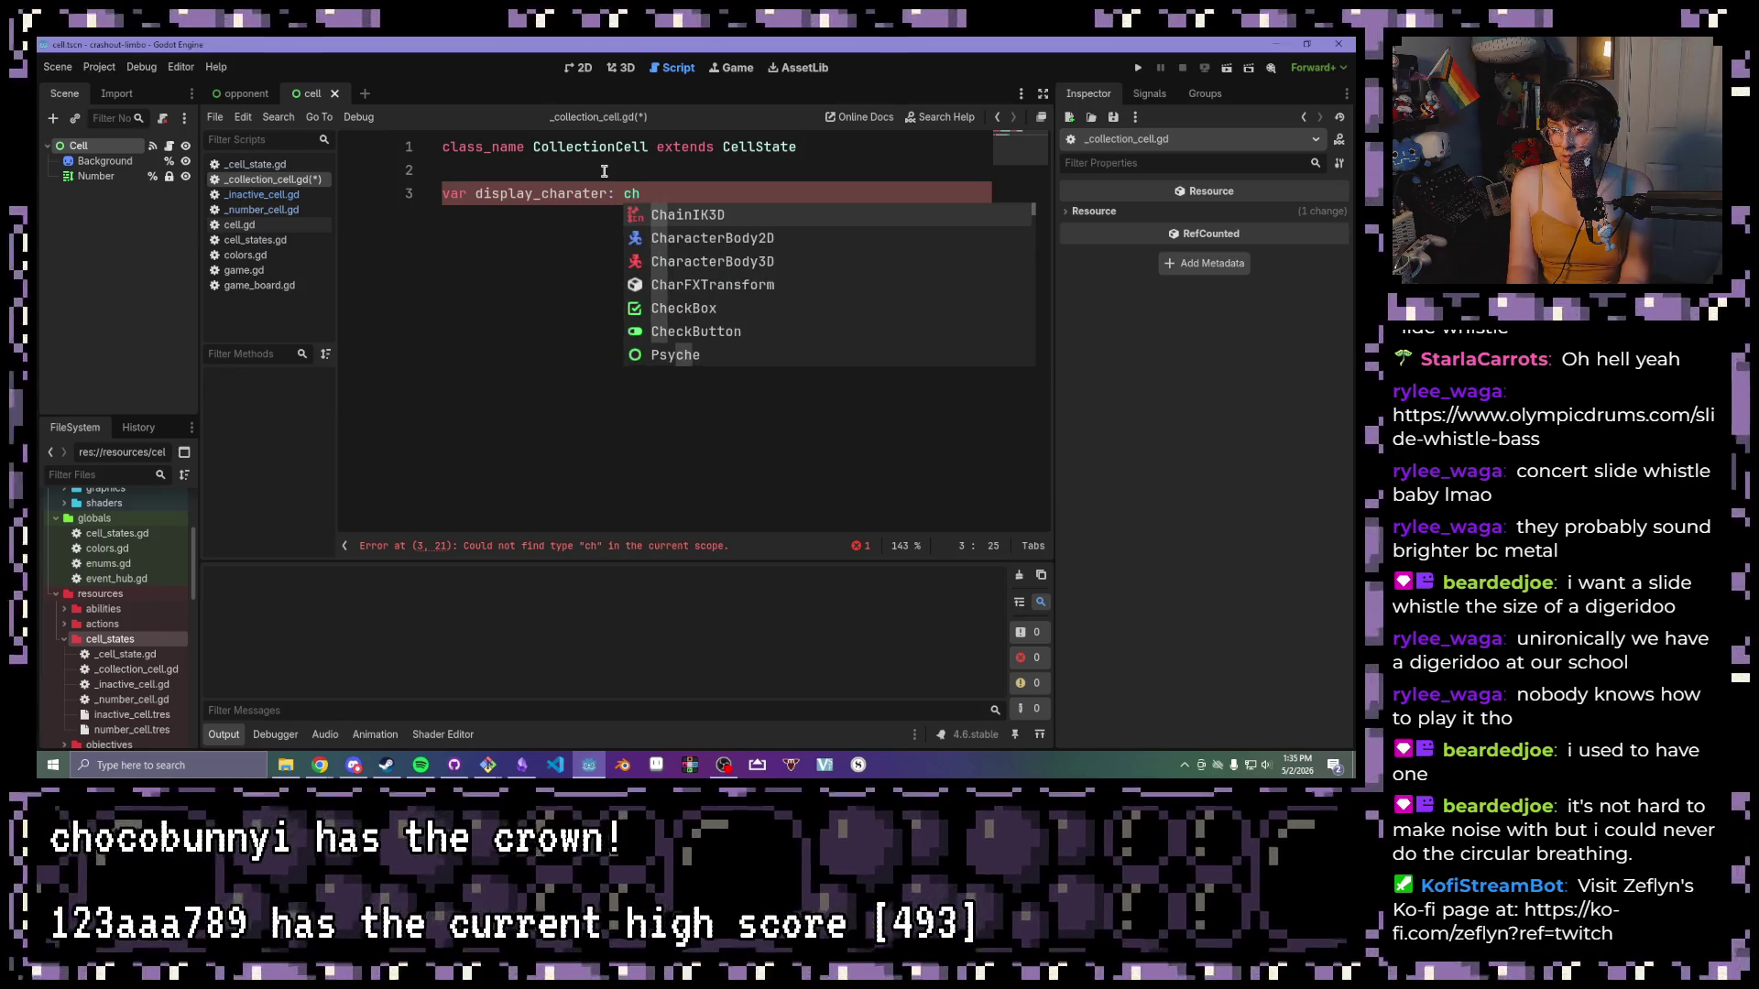
type("r===")
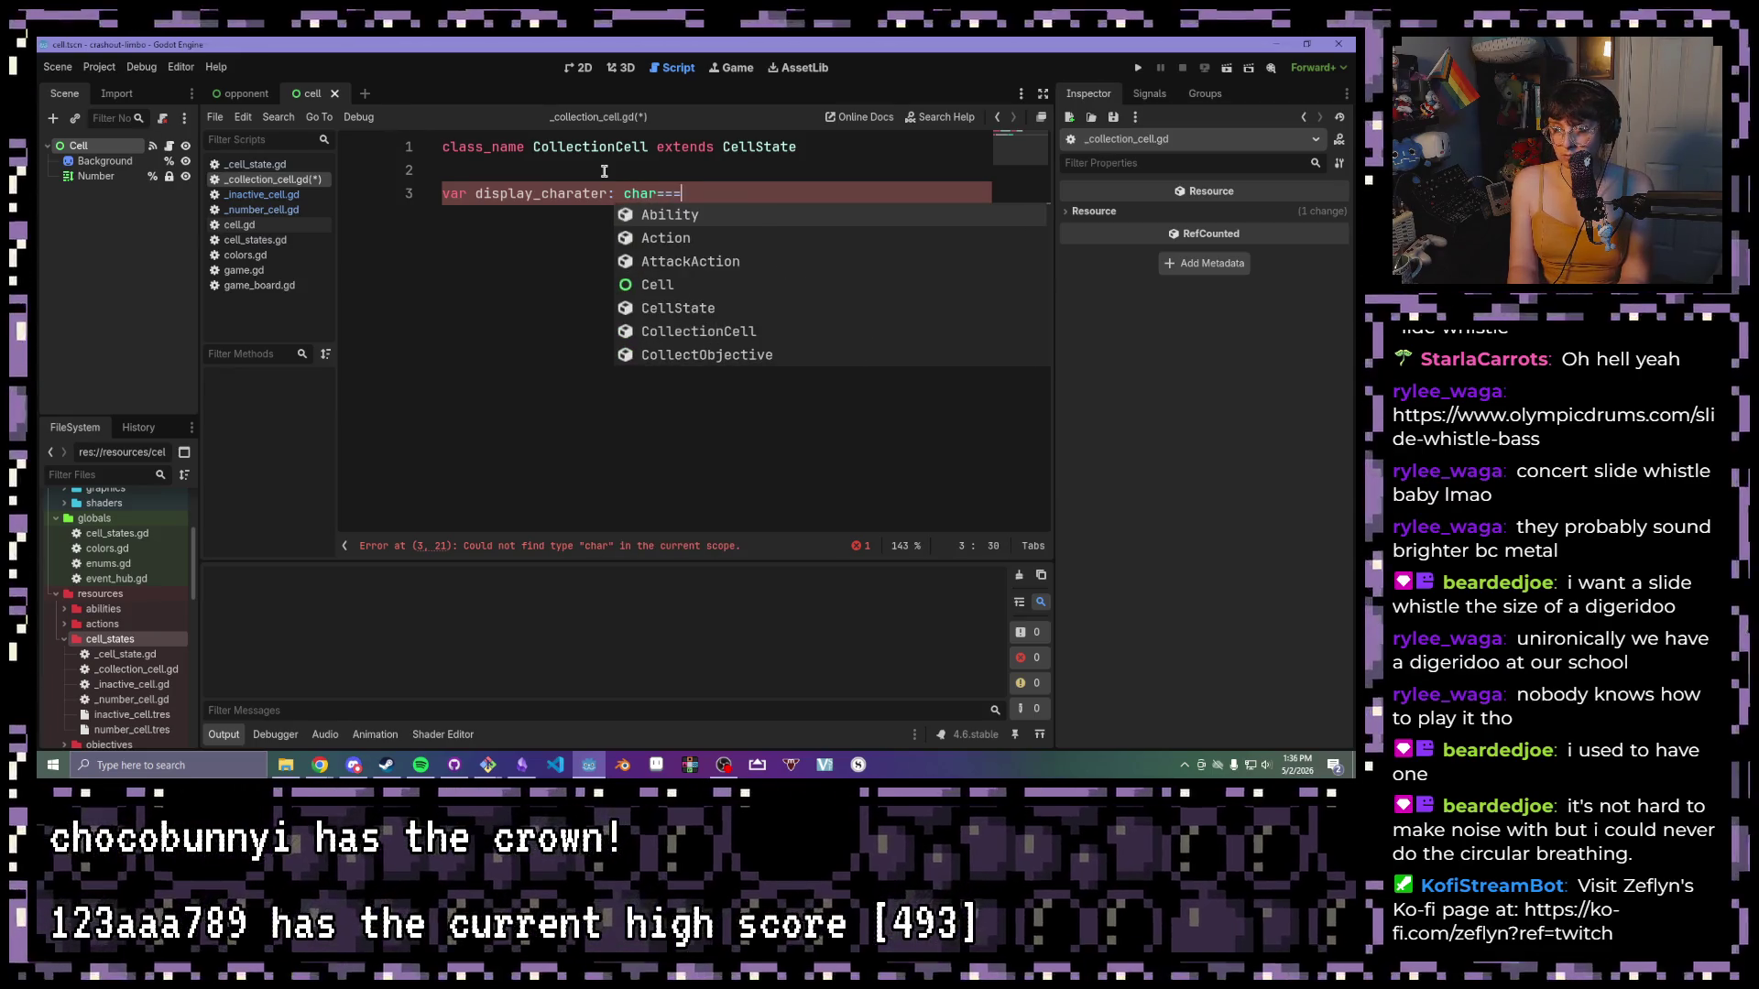
key("BackSpace")
key("BackSpace")
key("BackSpace")
type("Str")
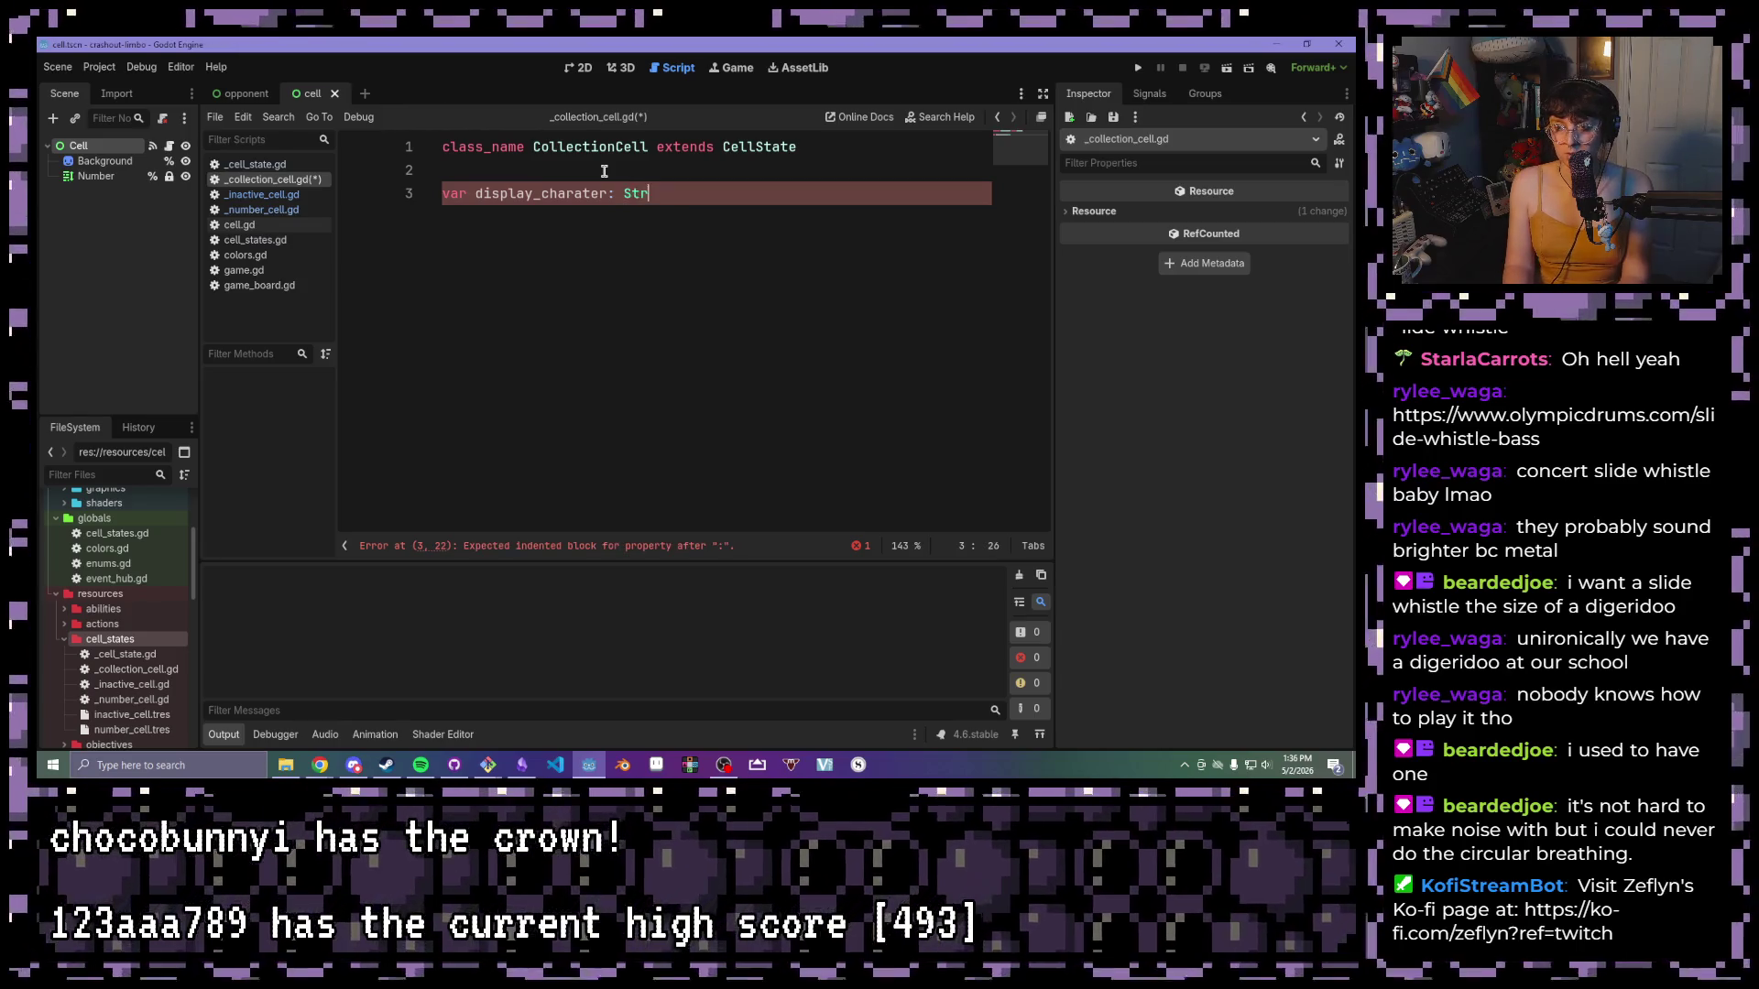
type("ing")
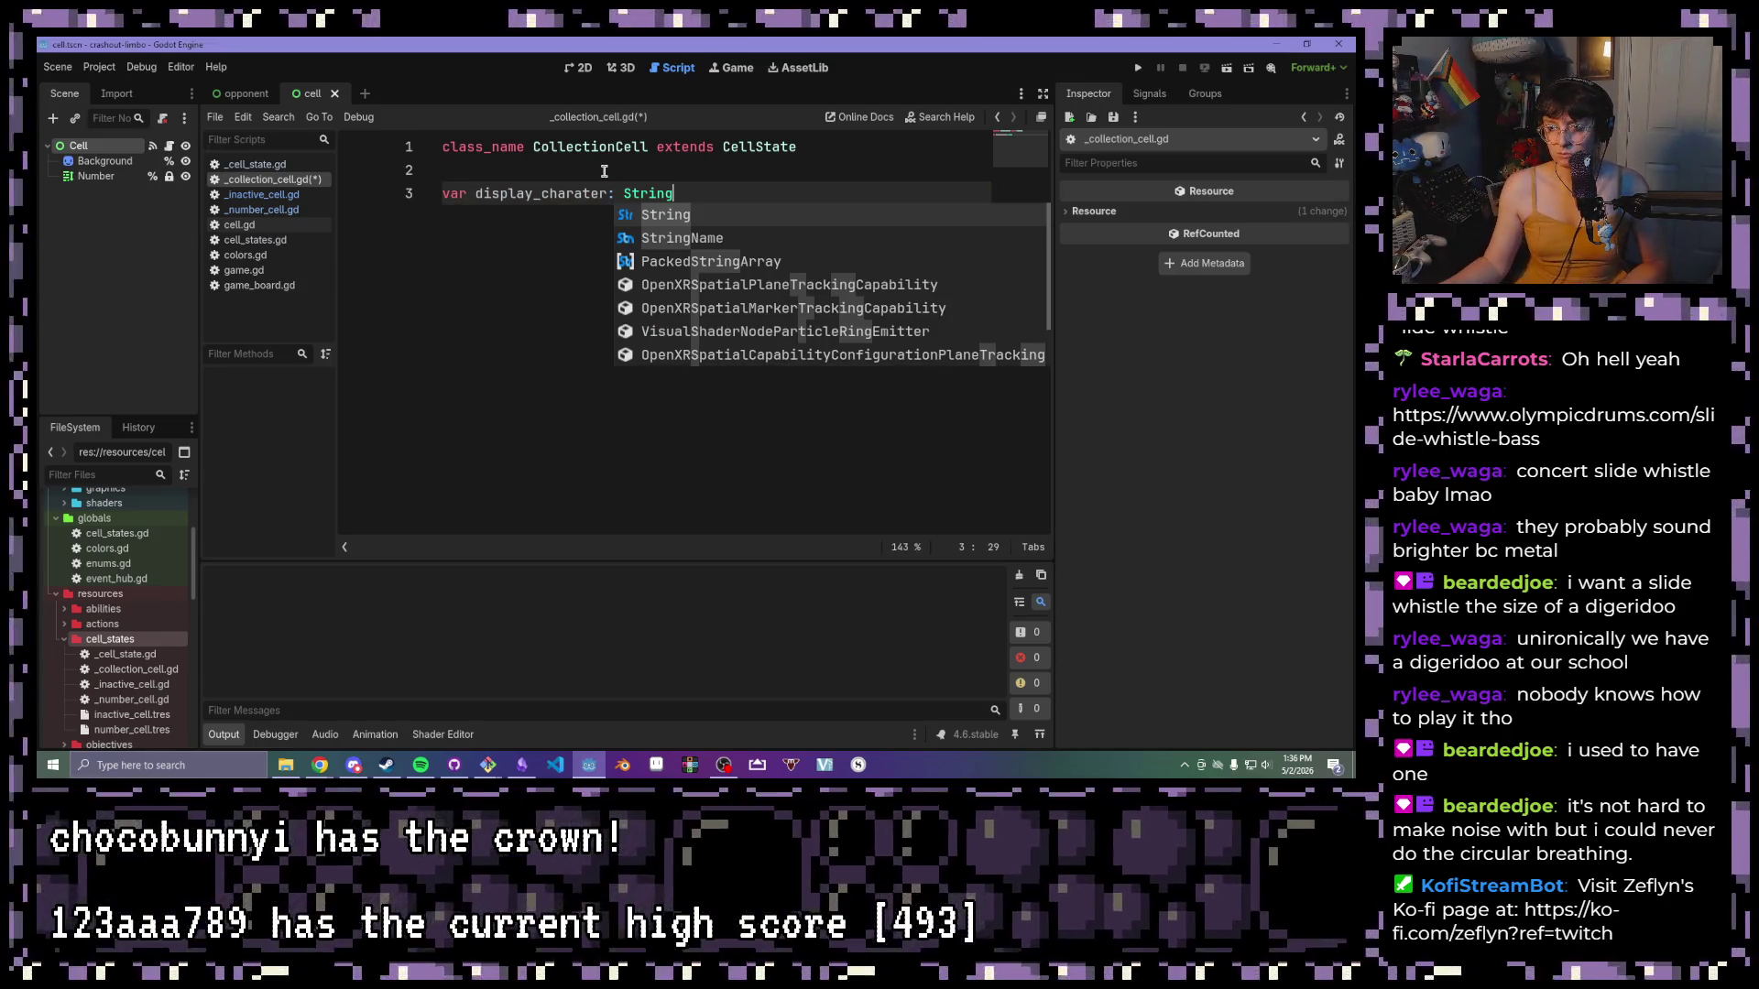
key("Escape")
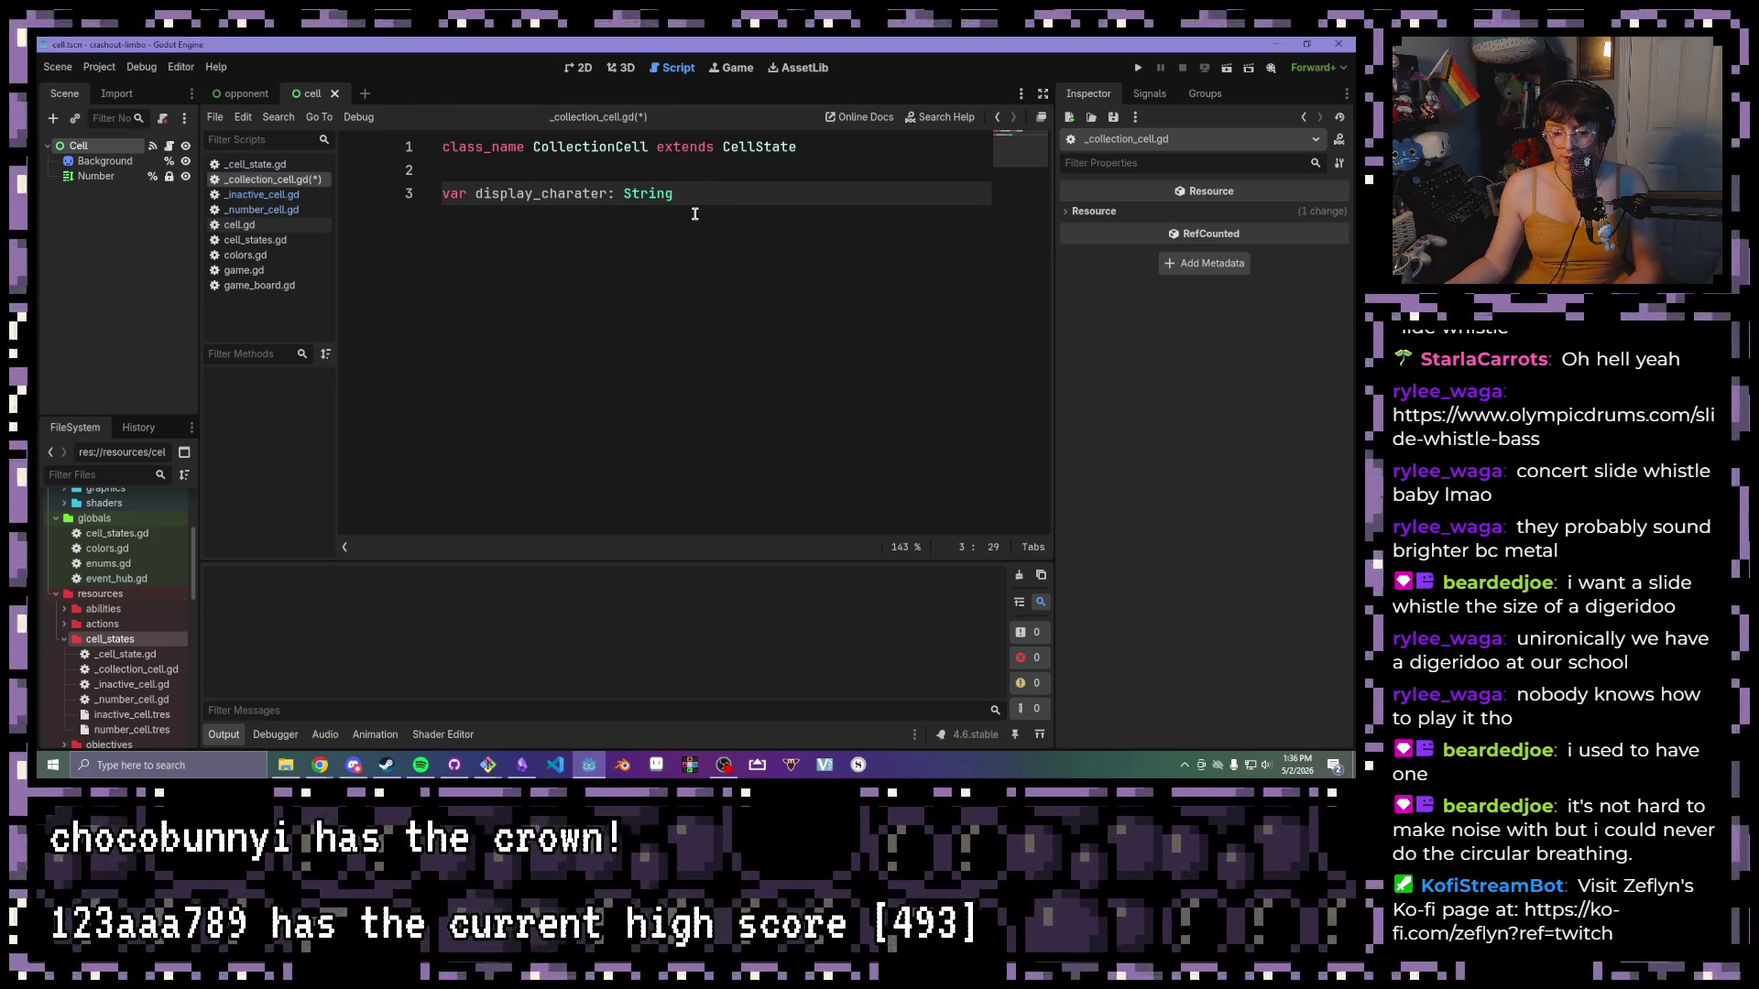
key("ctrl+s")
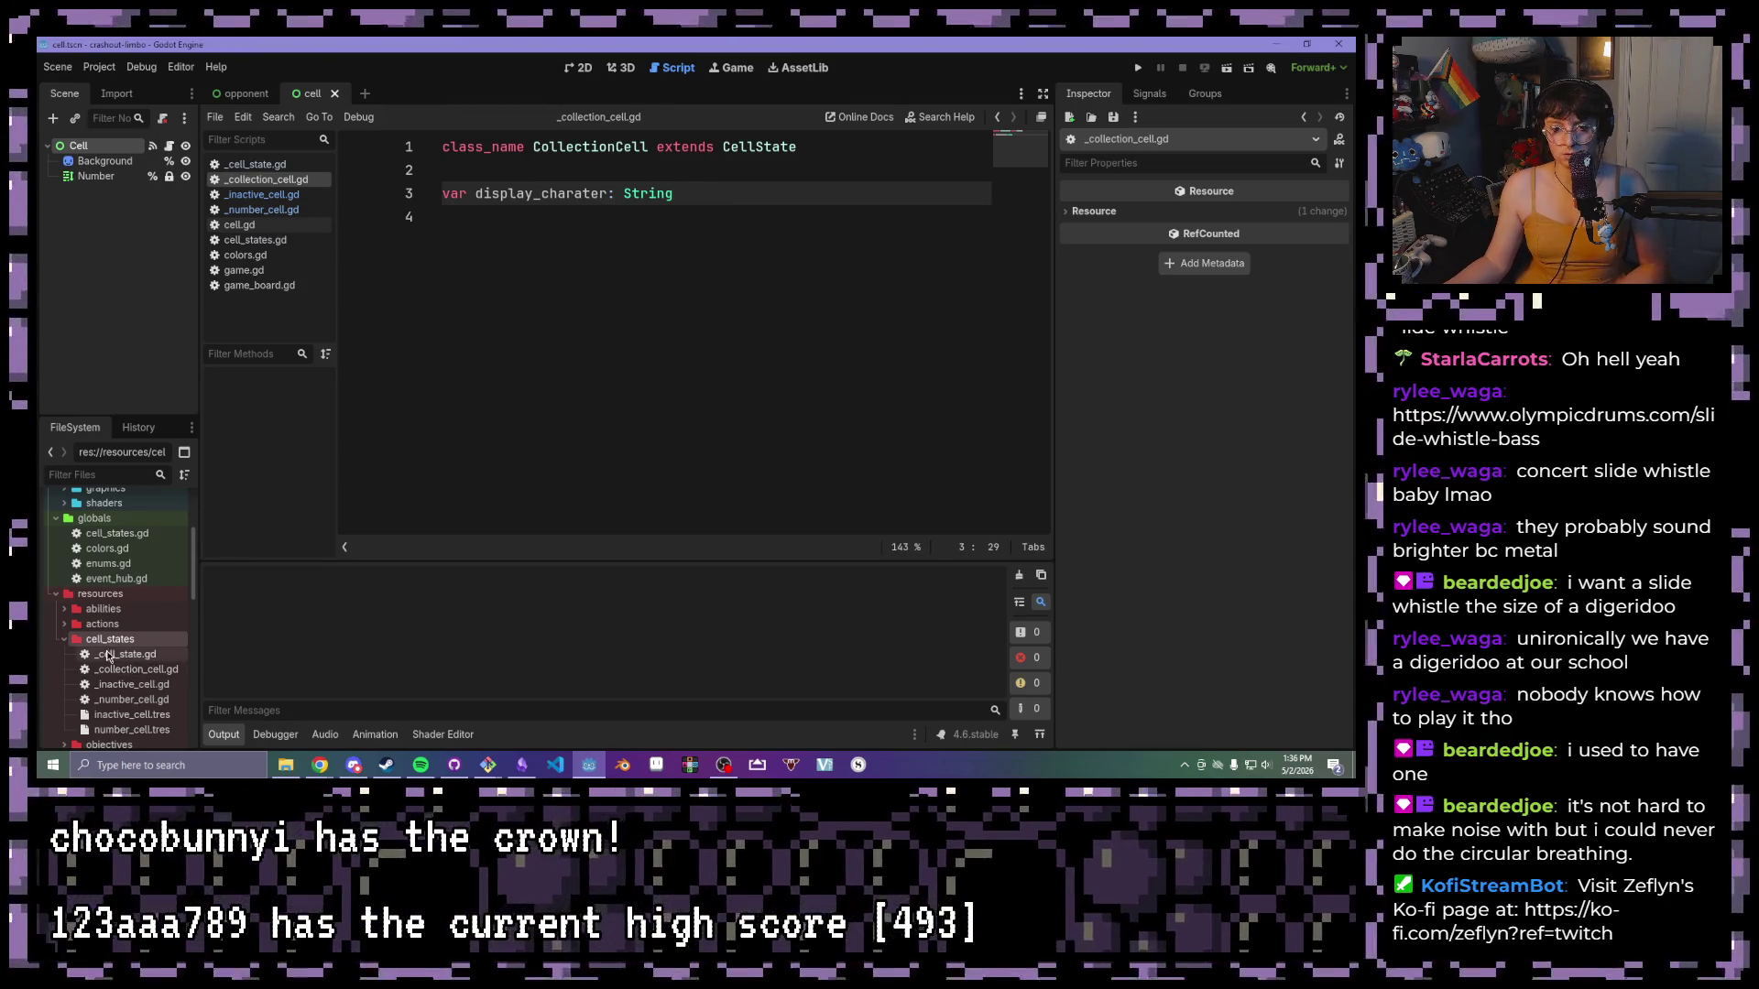
- Create a CollectionCell-type resource in cell_states saved as collection_cell.tres
right_click(114, 641)
mouse_move(188, 510)
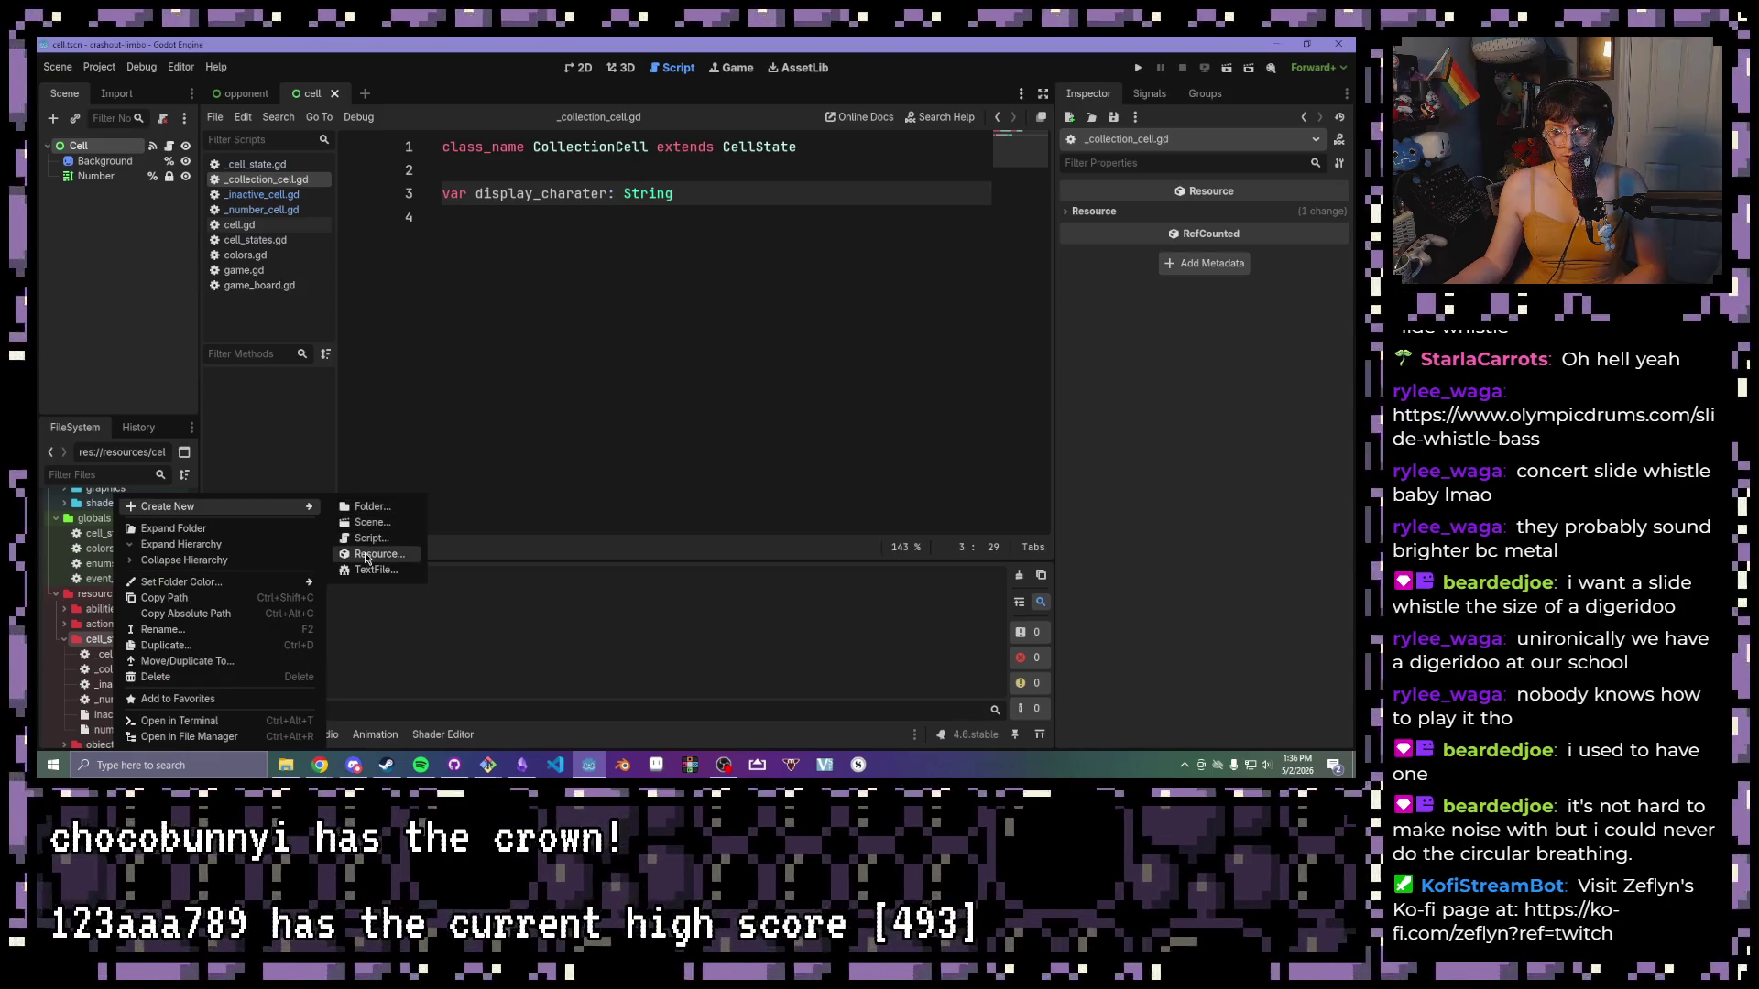
left_click(371, 553)
double_click(569, 394)
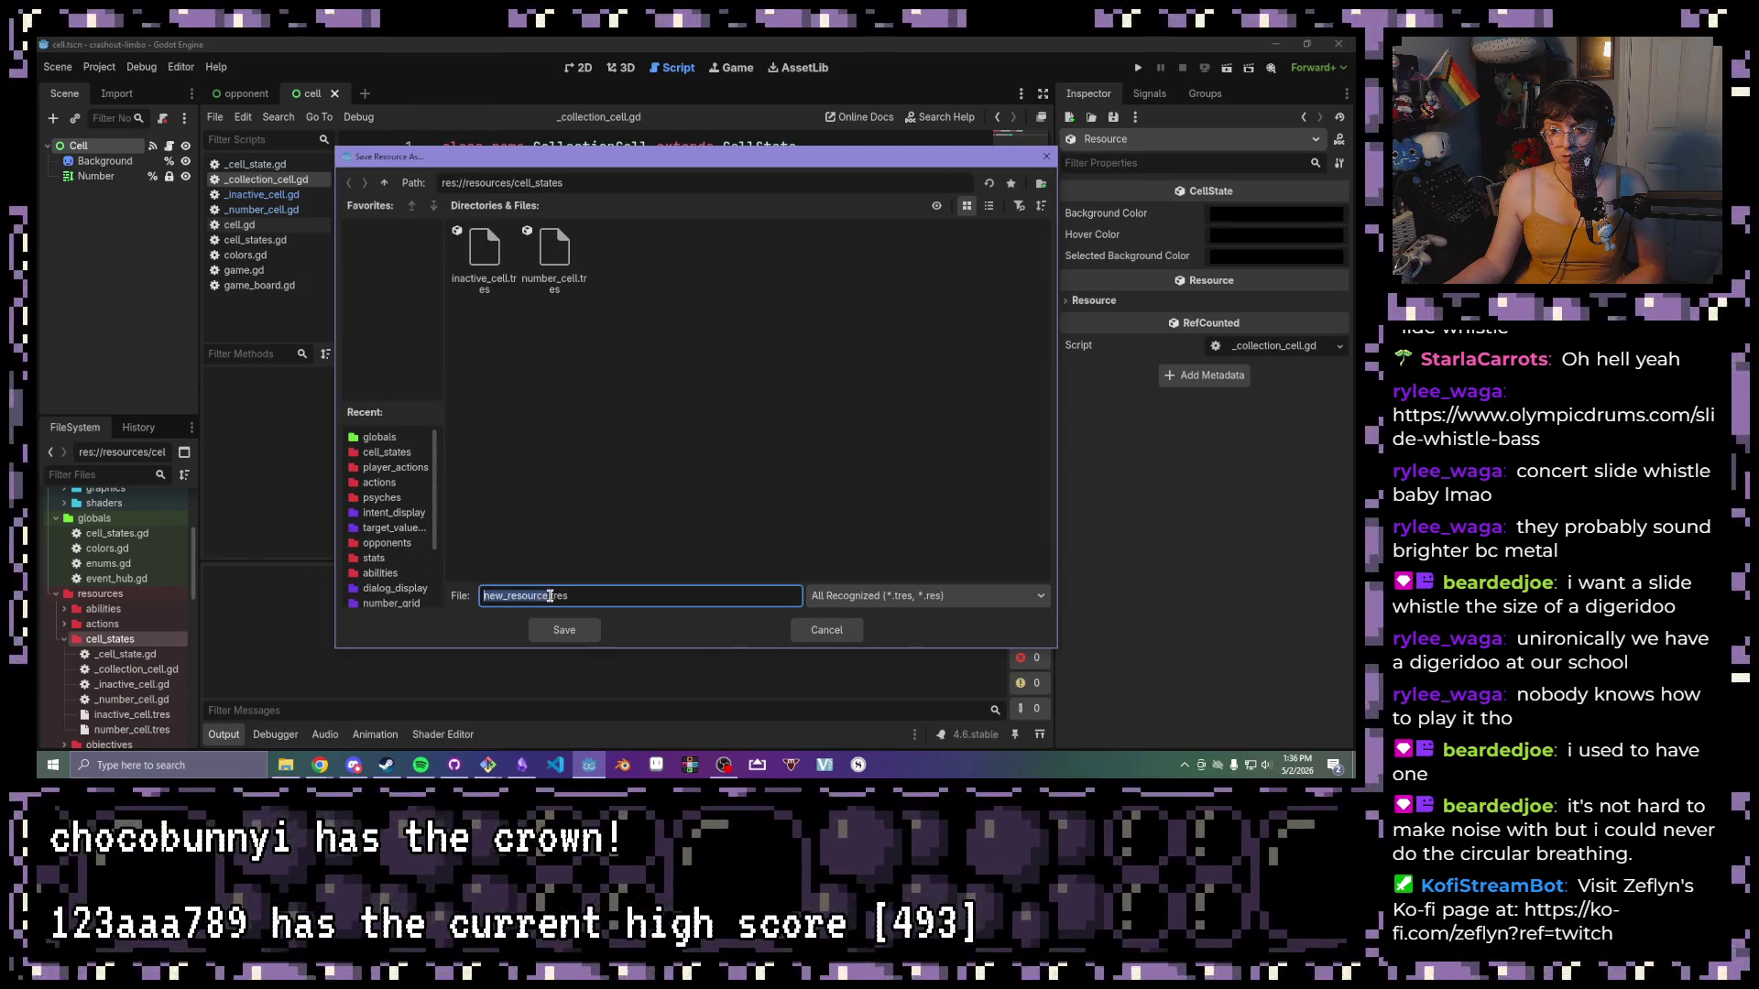
double_click(570, 603)
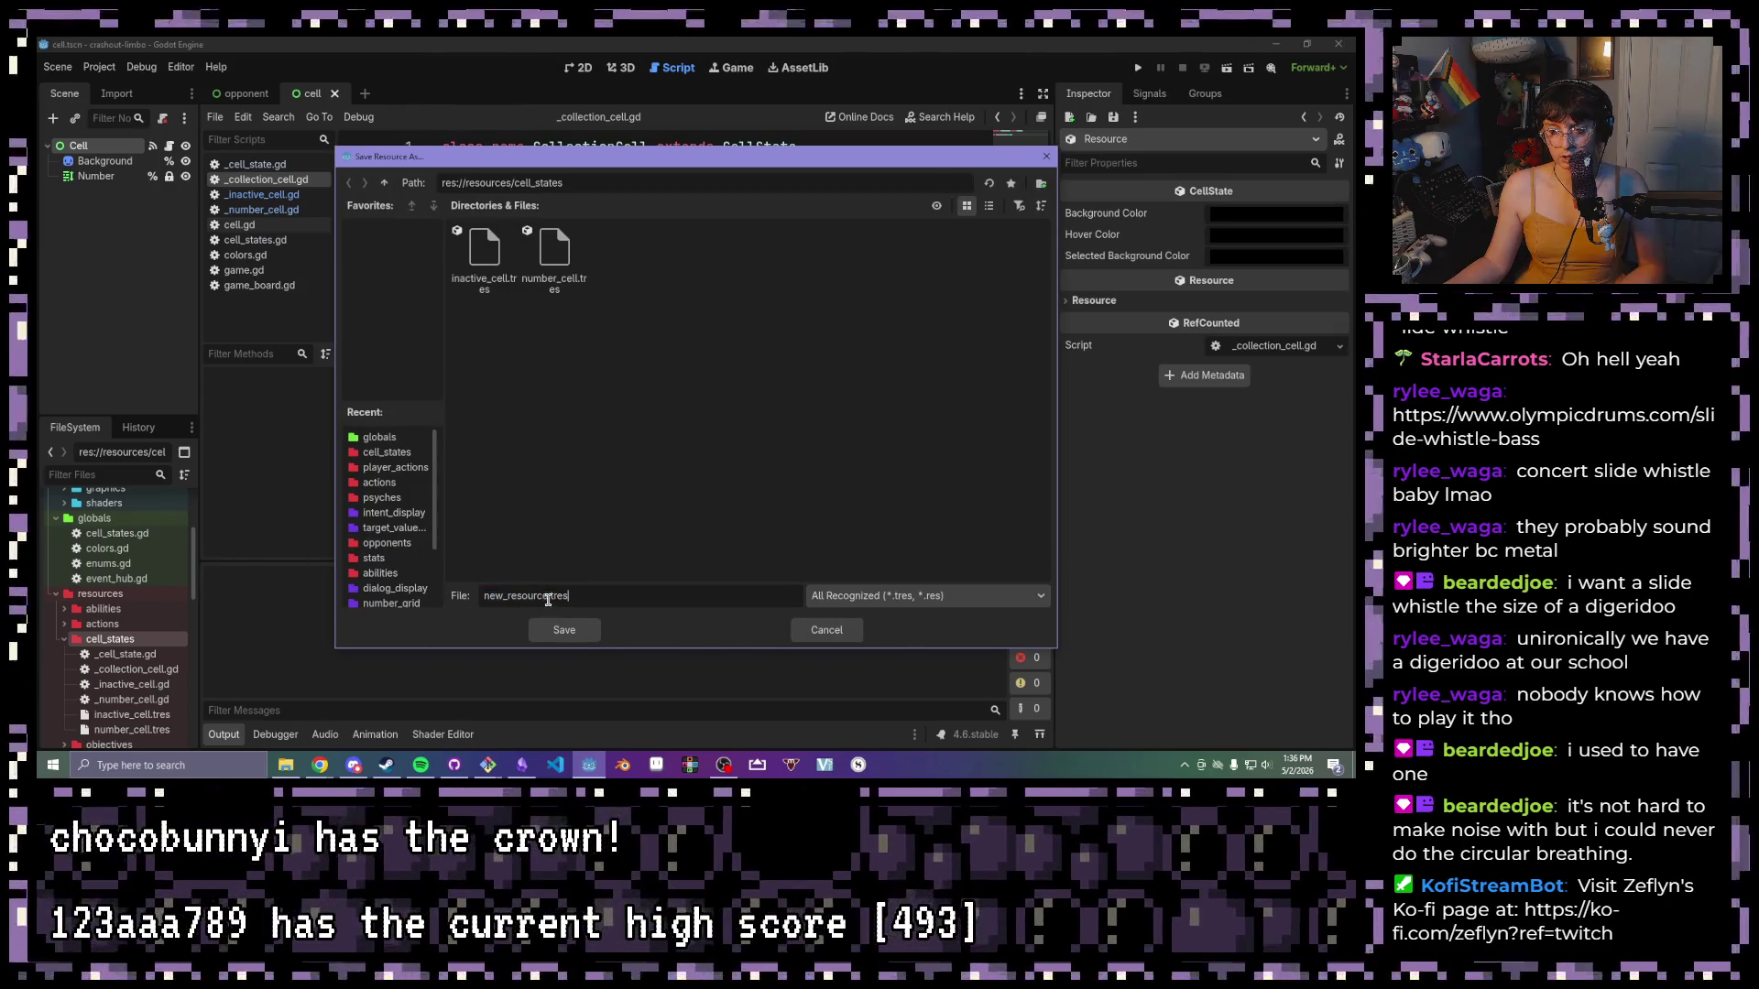
double_click(515, 597)
type("ction_")
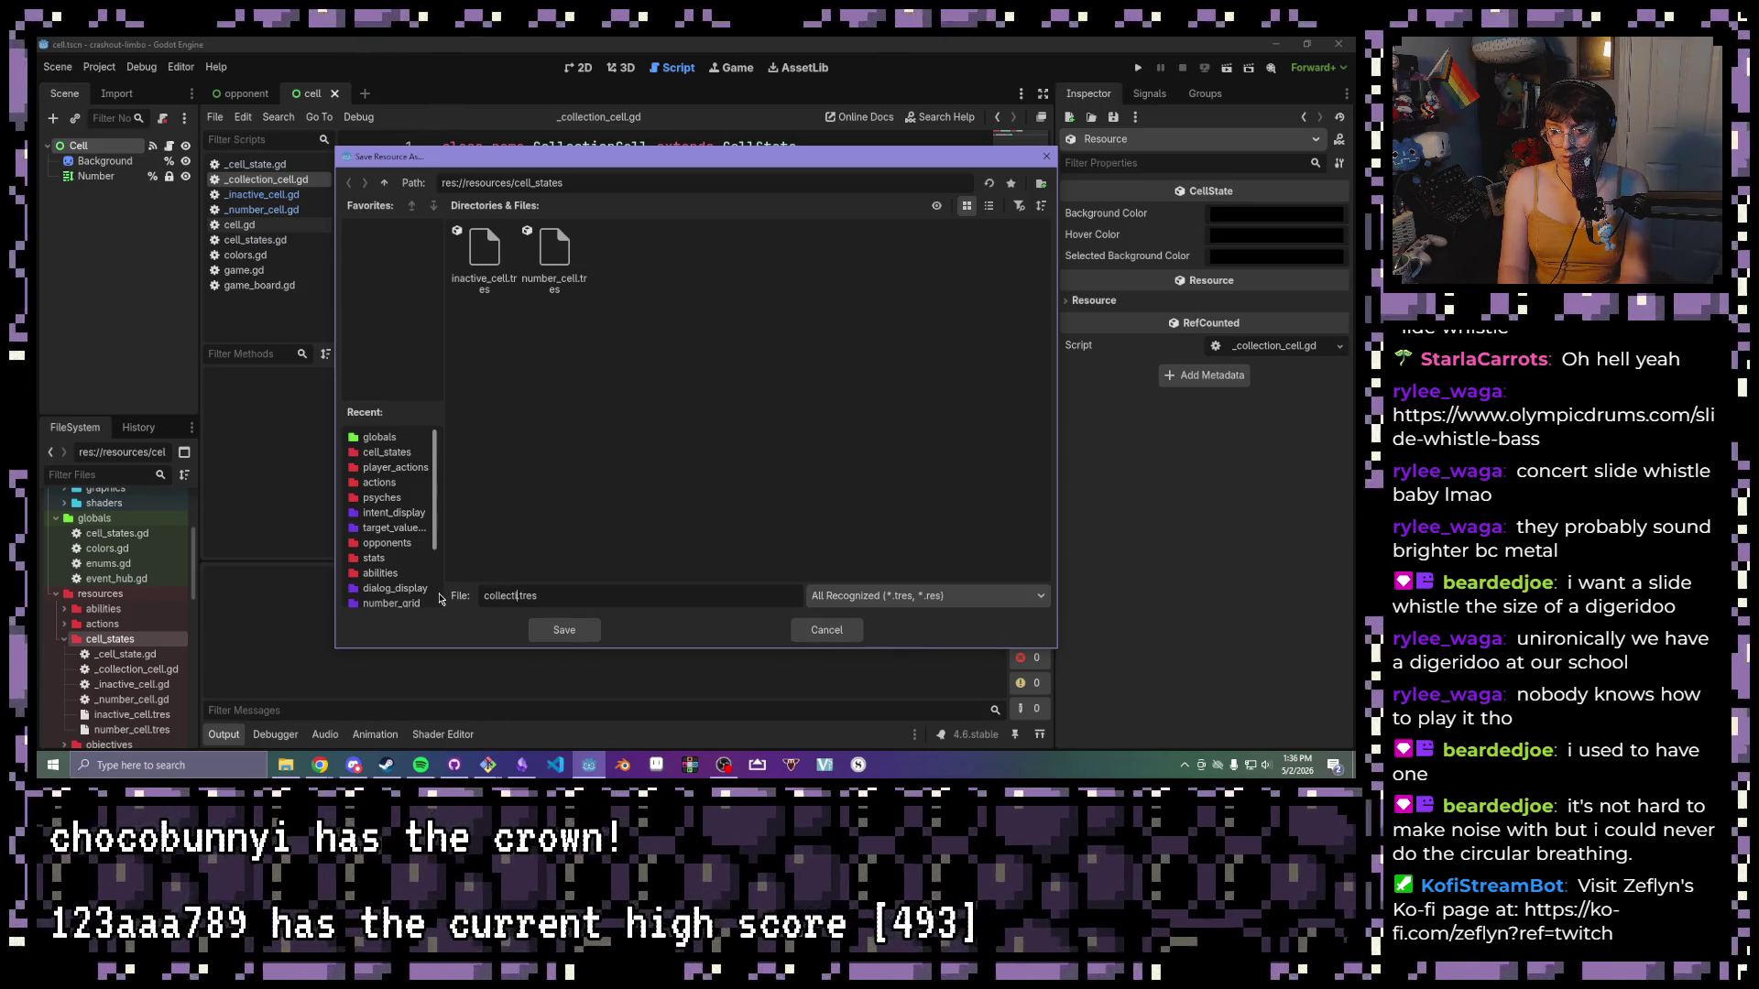
type("cell")
key("Return")
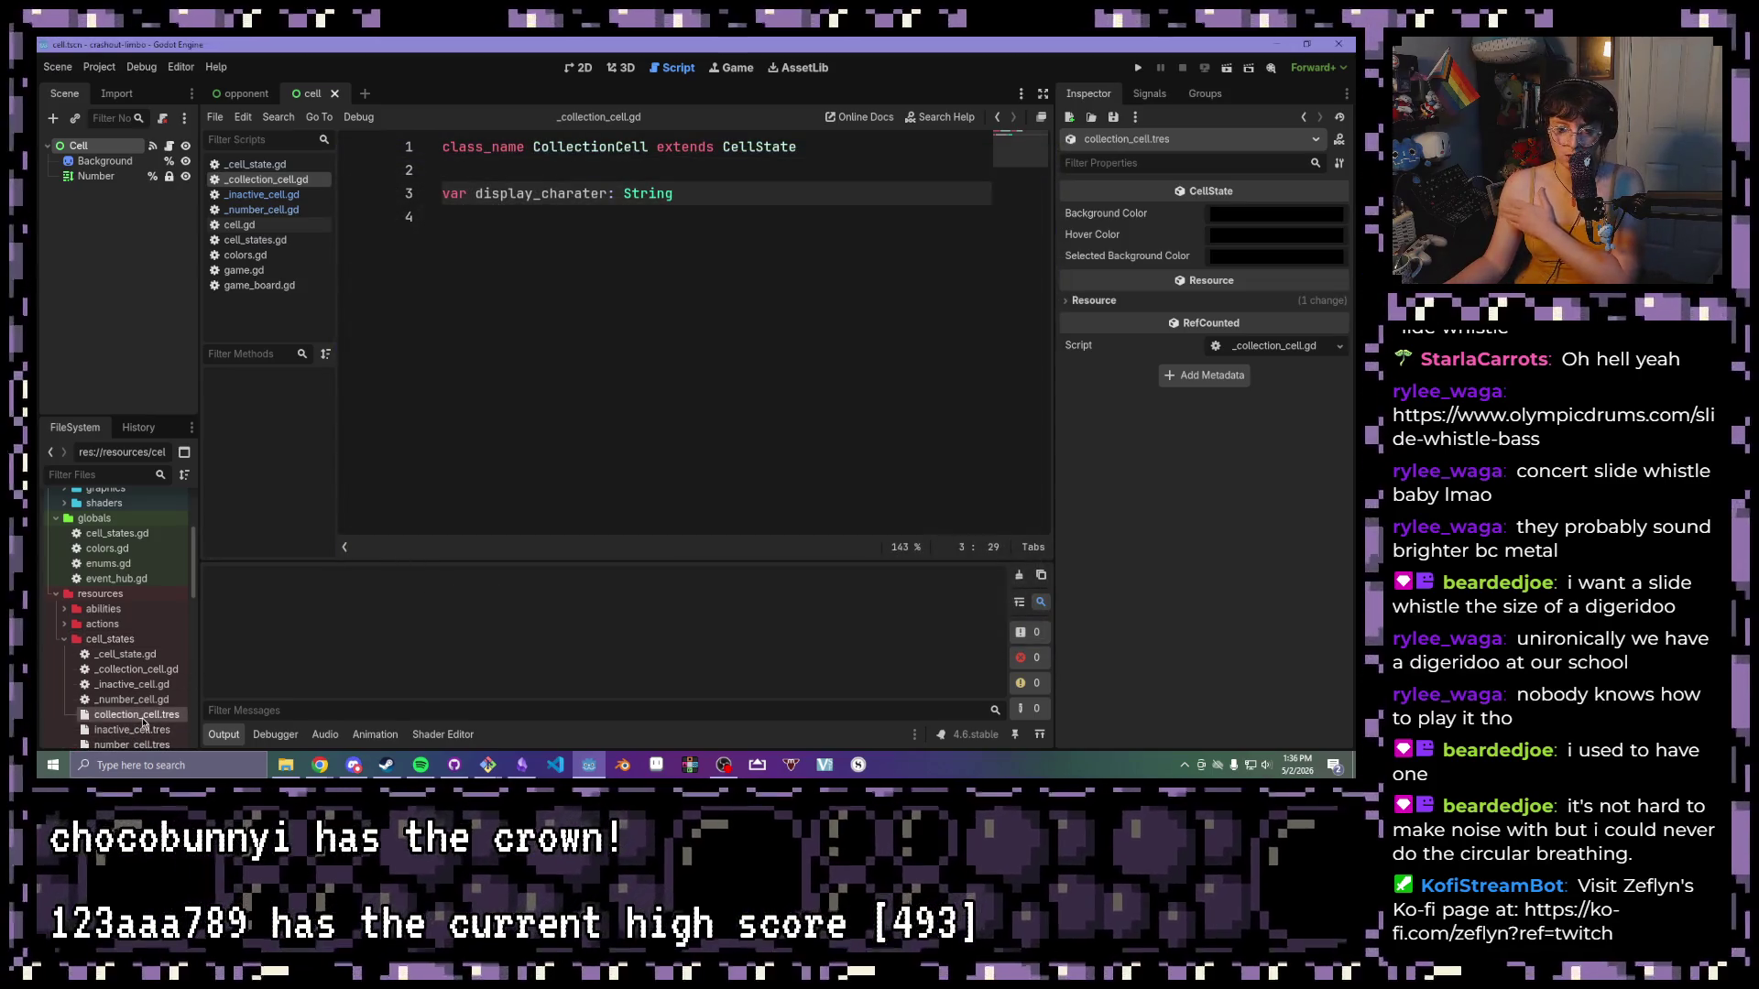
- Set the Background Color to translucent green (4e8150e3) and save it as a swatch
mouse_move(1278, 214)
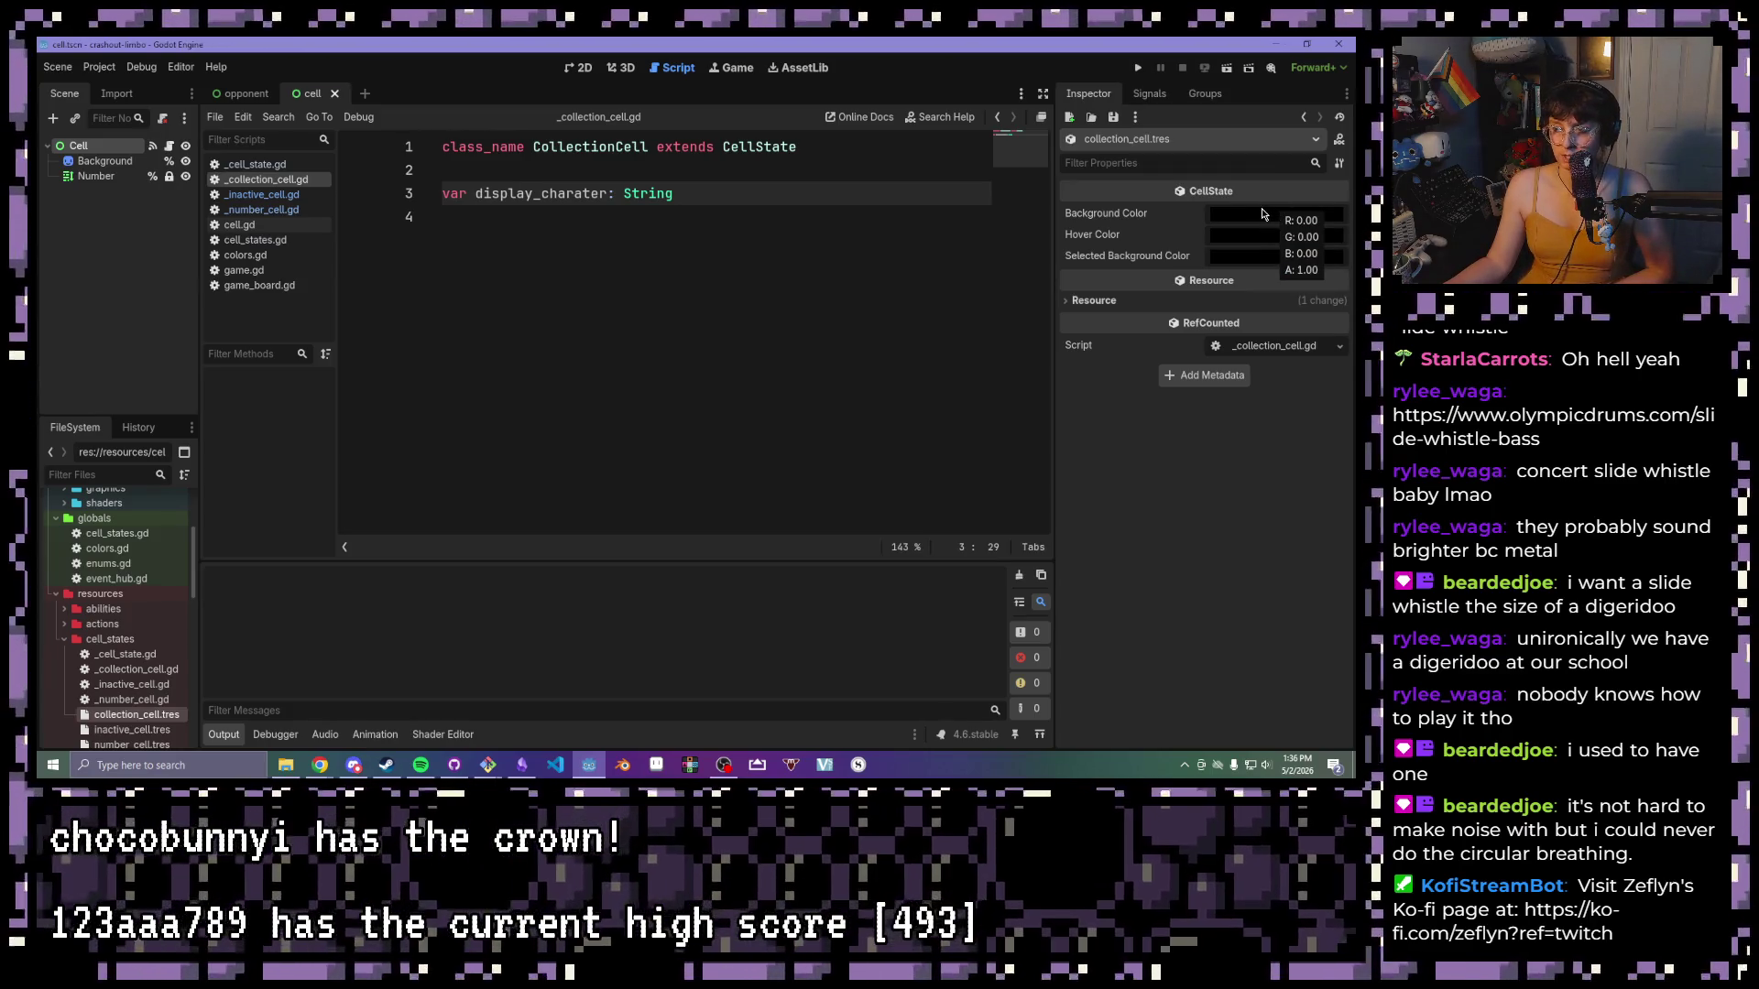
left_click(1263, 213)
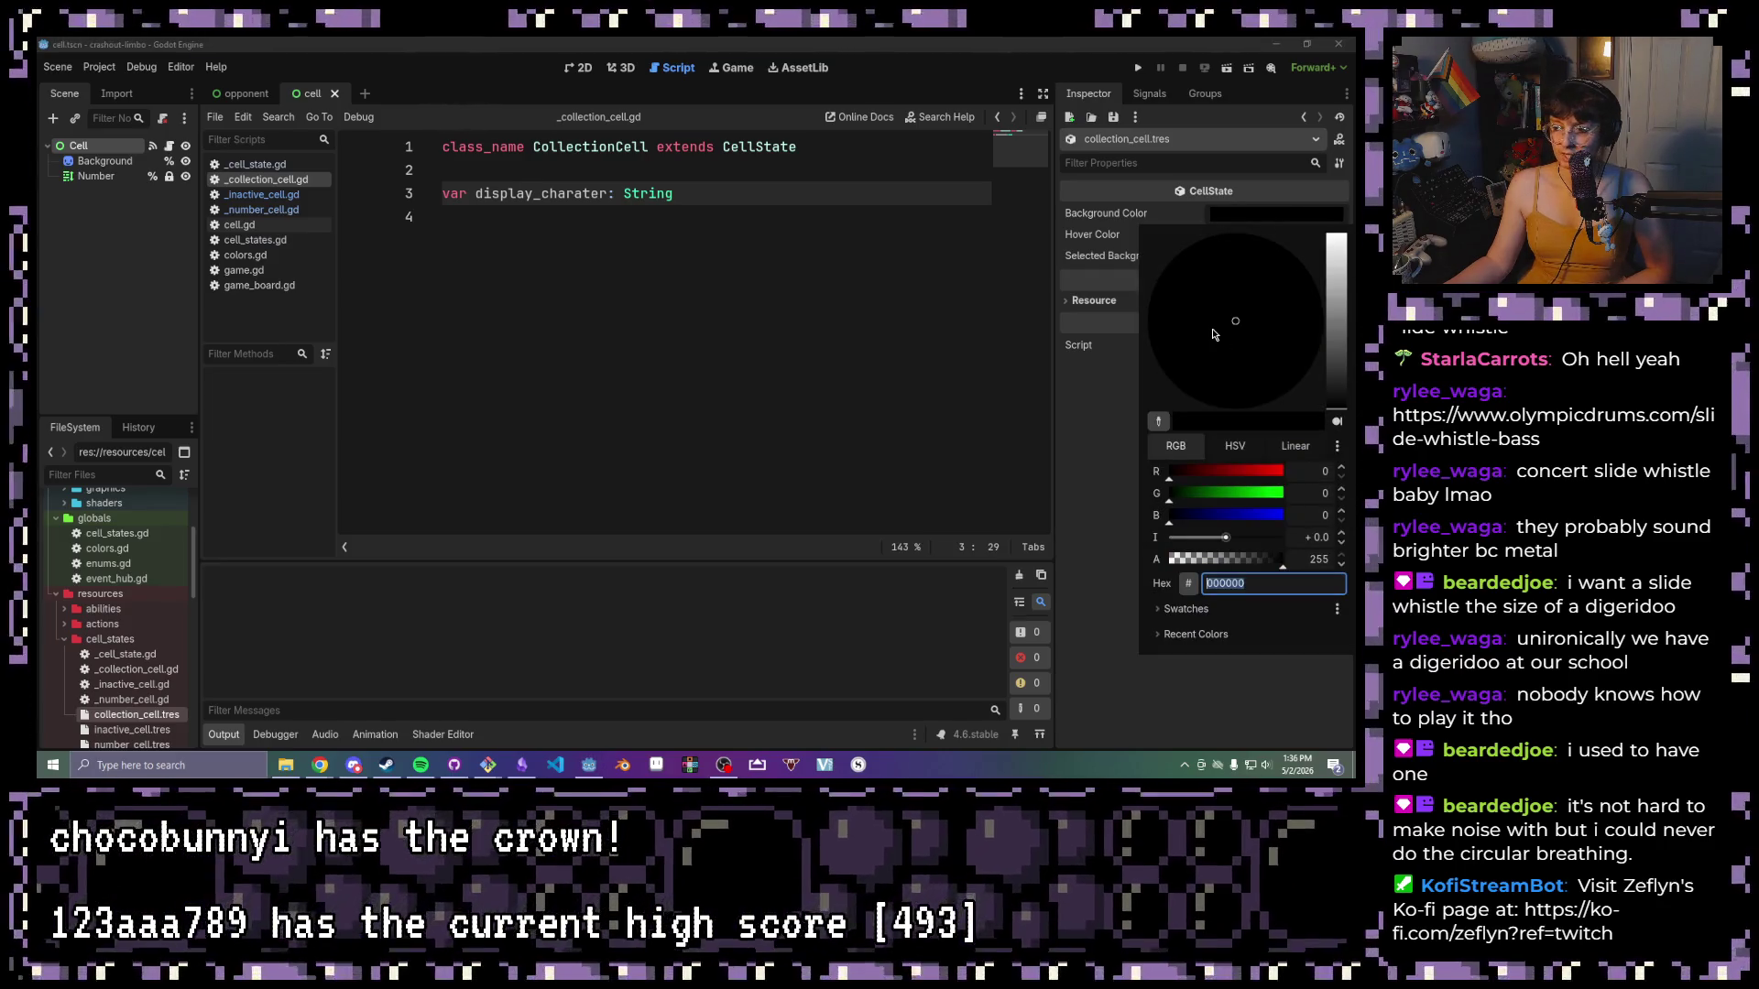
left_click(1184, 609)
left_click(1182, 655)
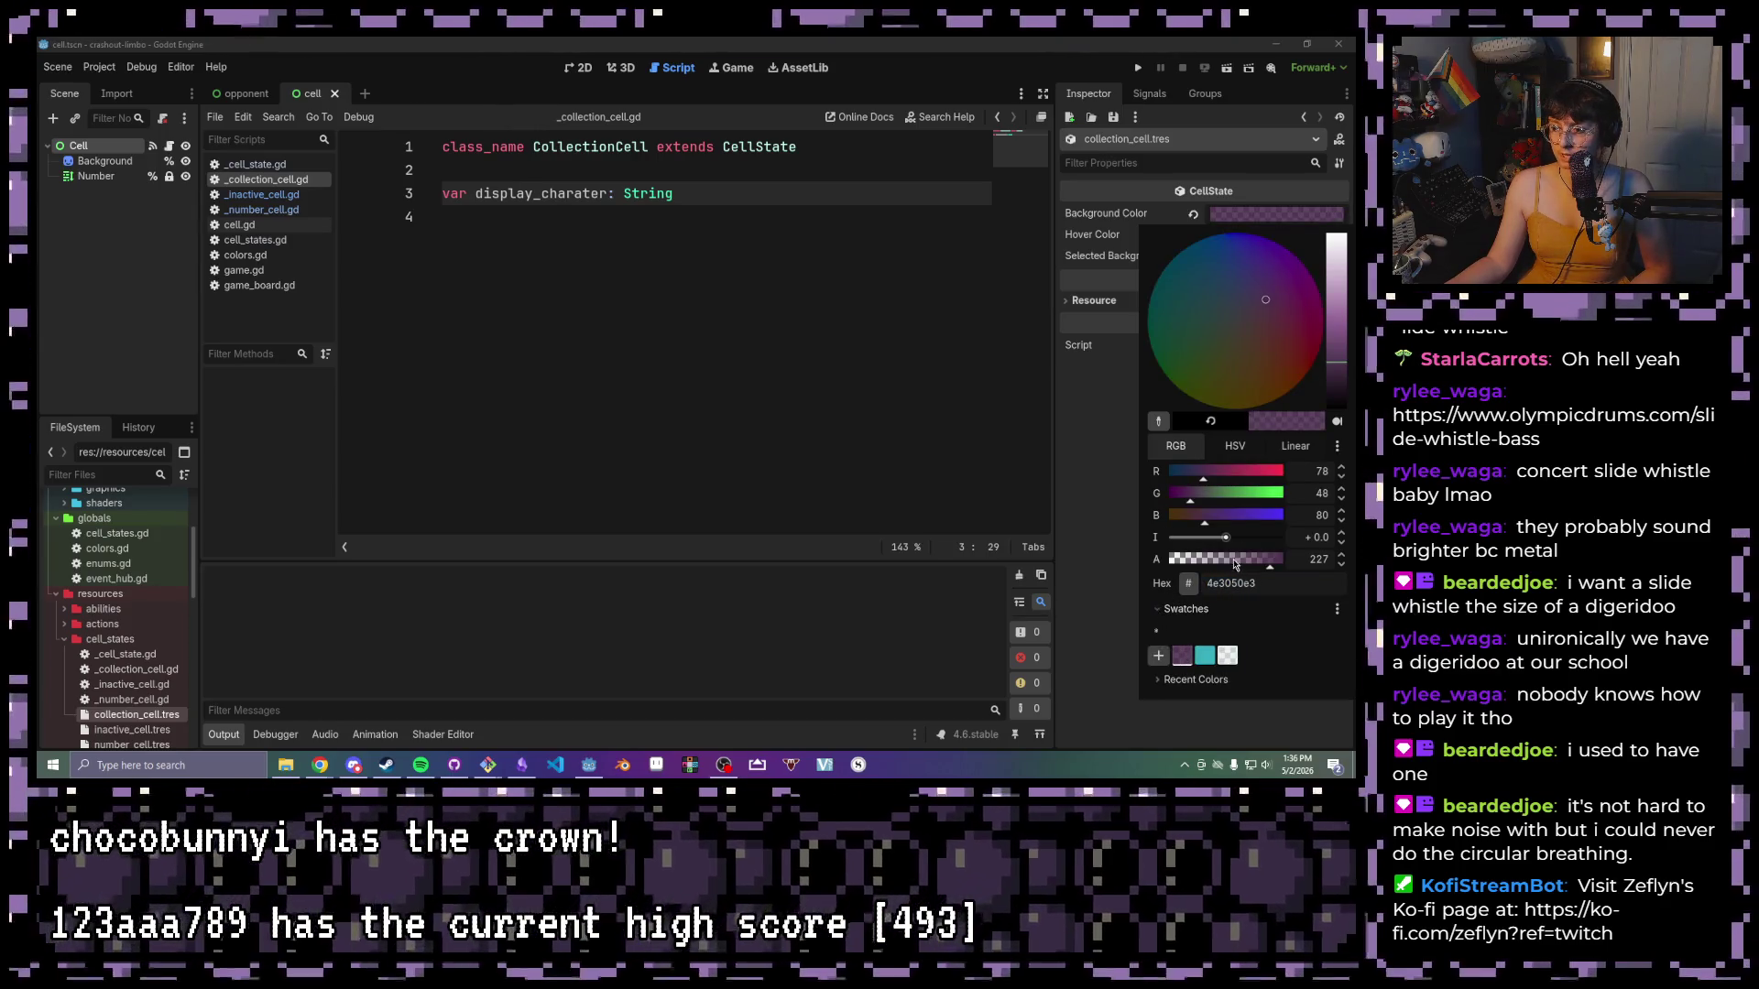
left_click_drag(1190, 499, 1225, 502)
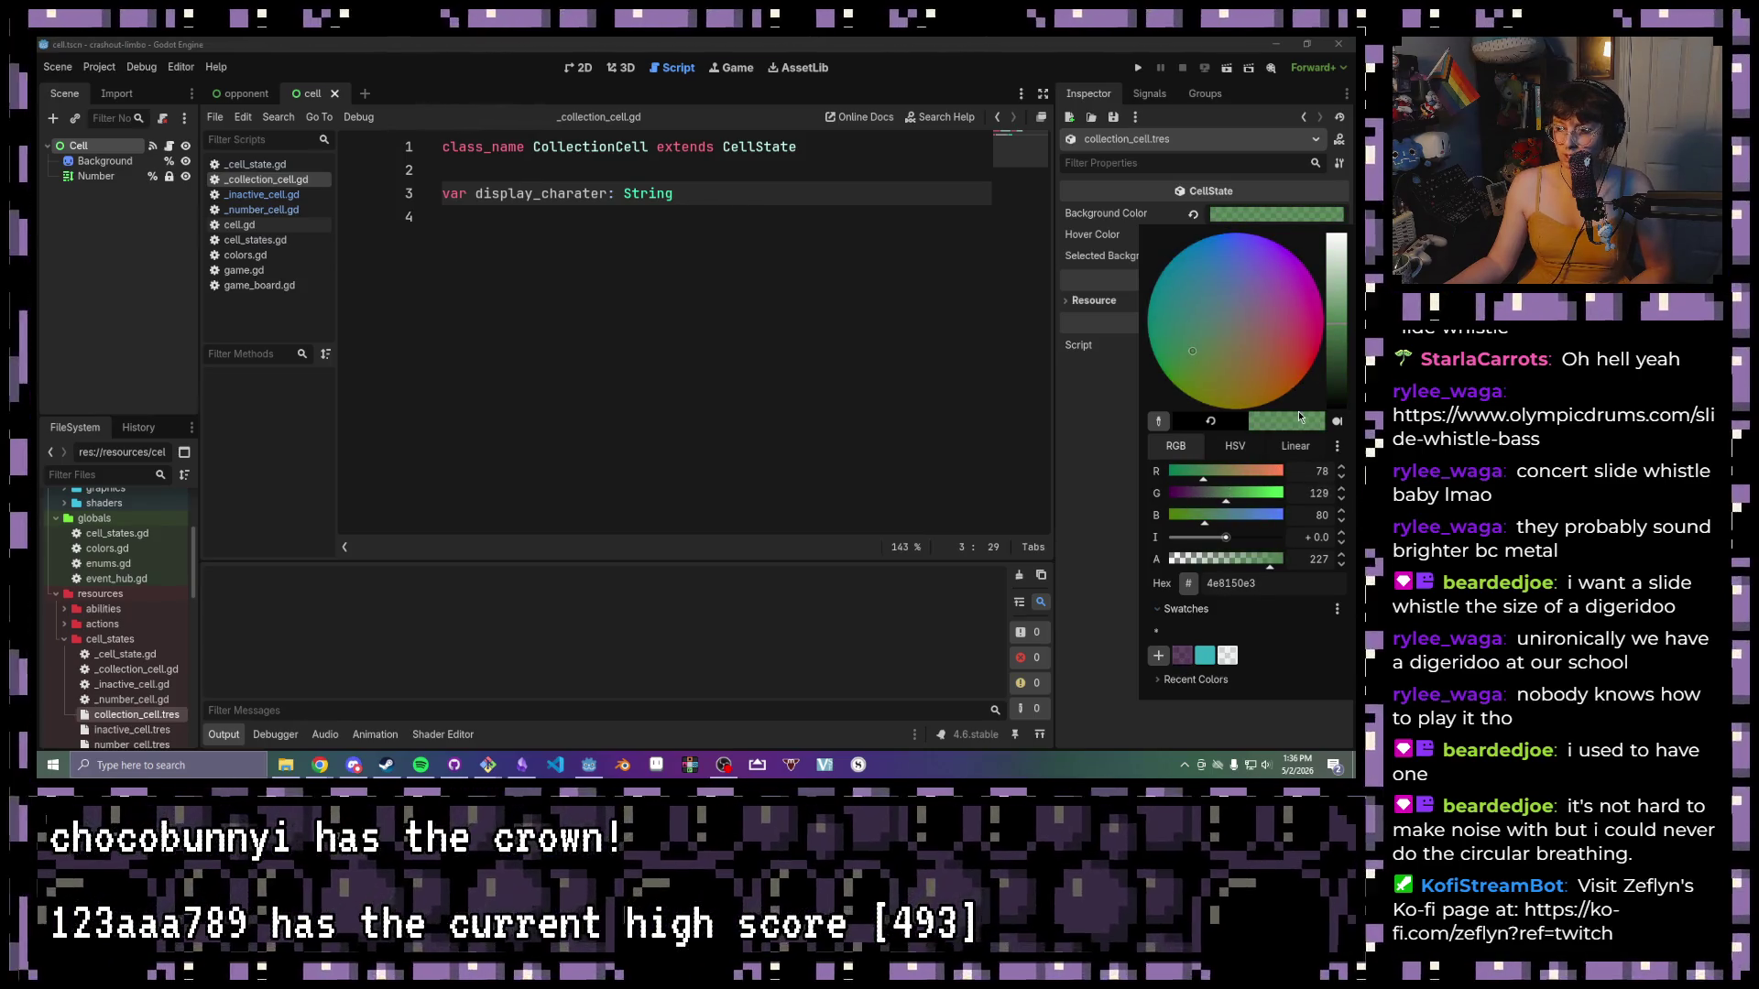
left_click(1156, 654)
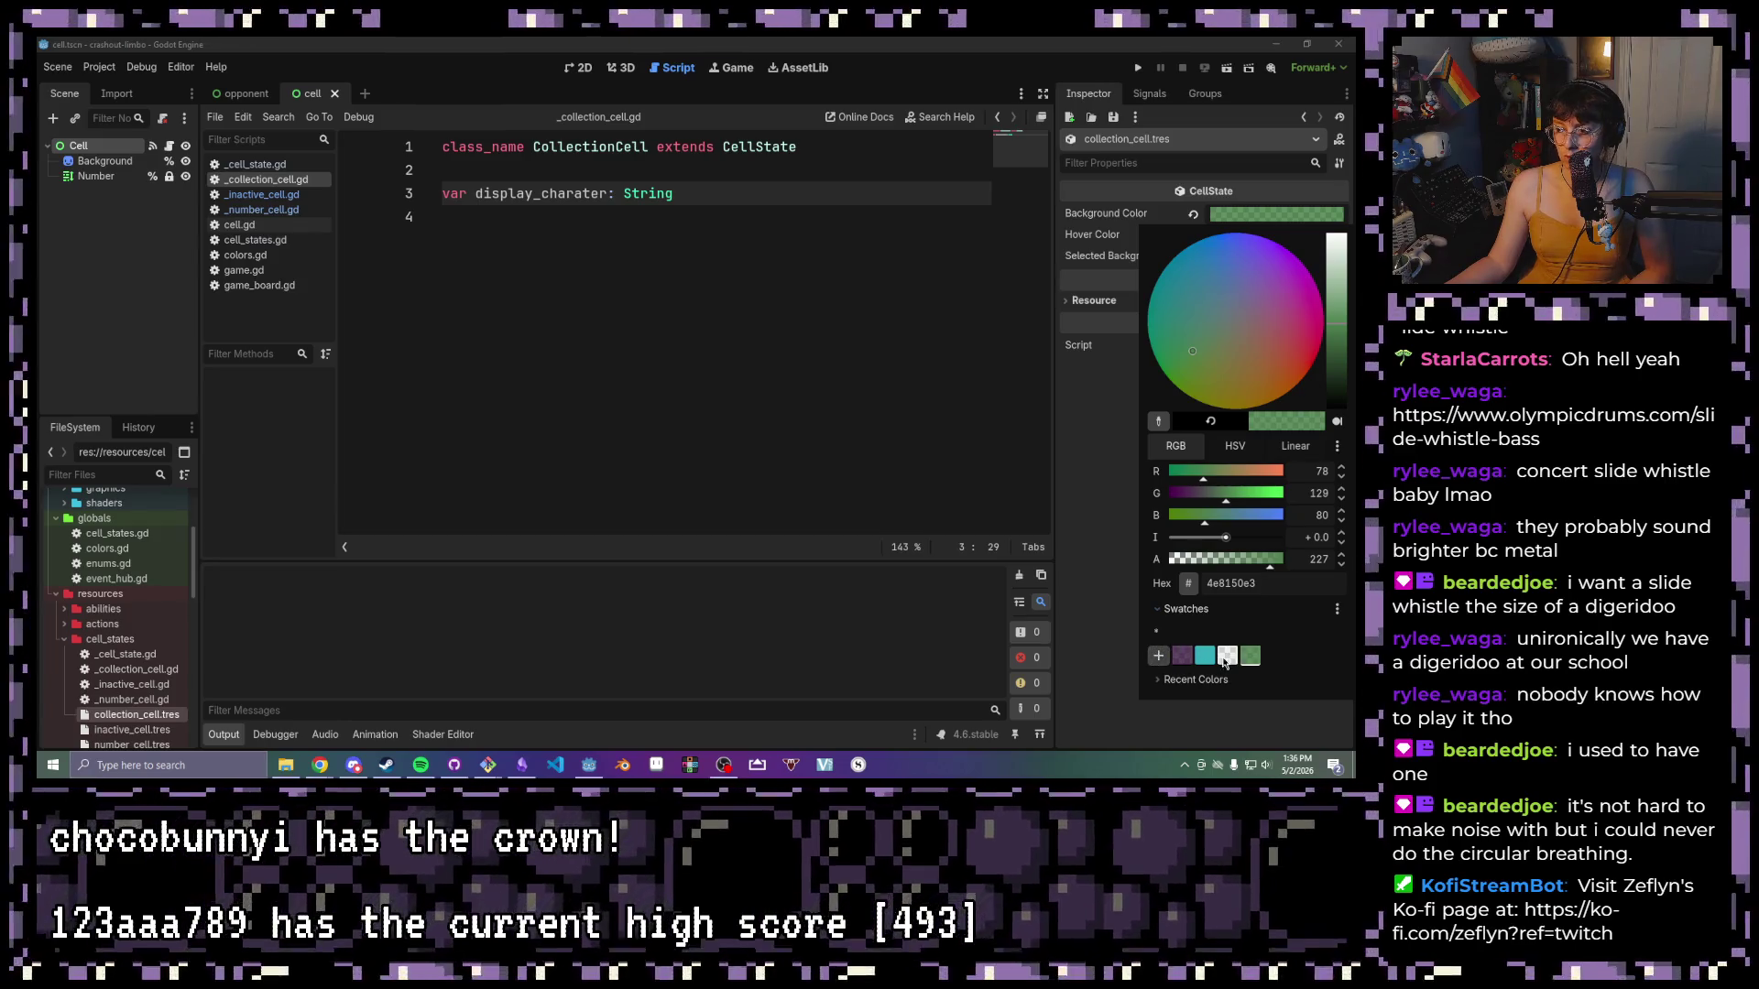
left_click(1110, 446)
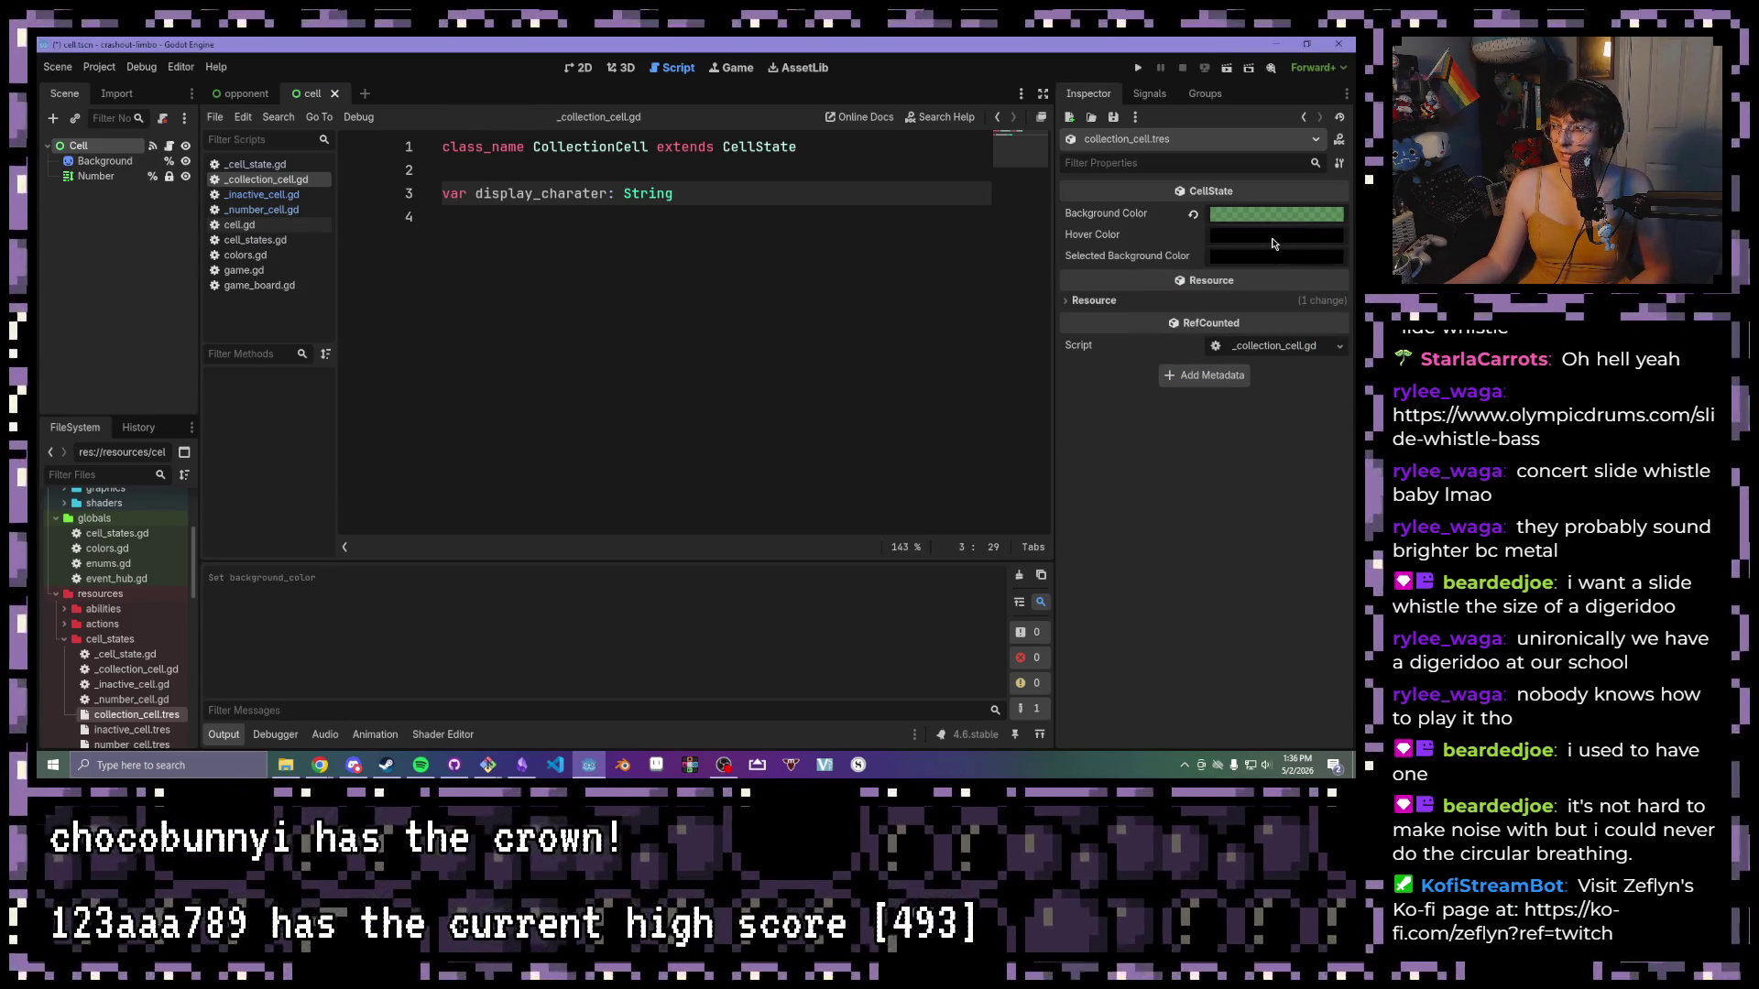
- Make the Hover Color transparent, then open the Selected Background Color picker
left_click(1267, 235)
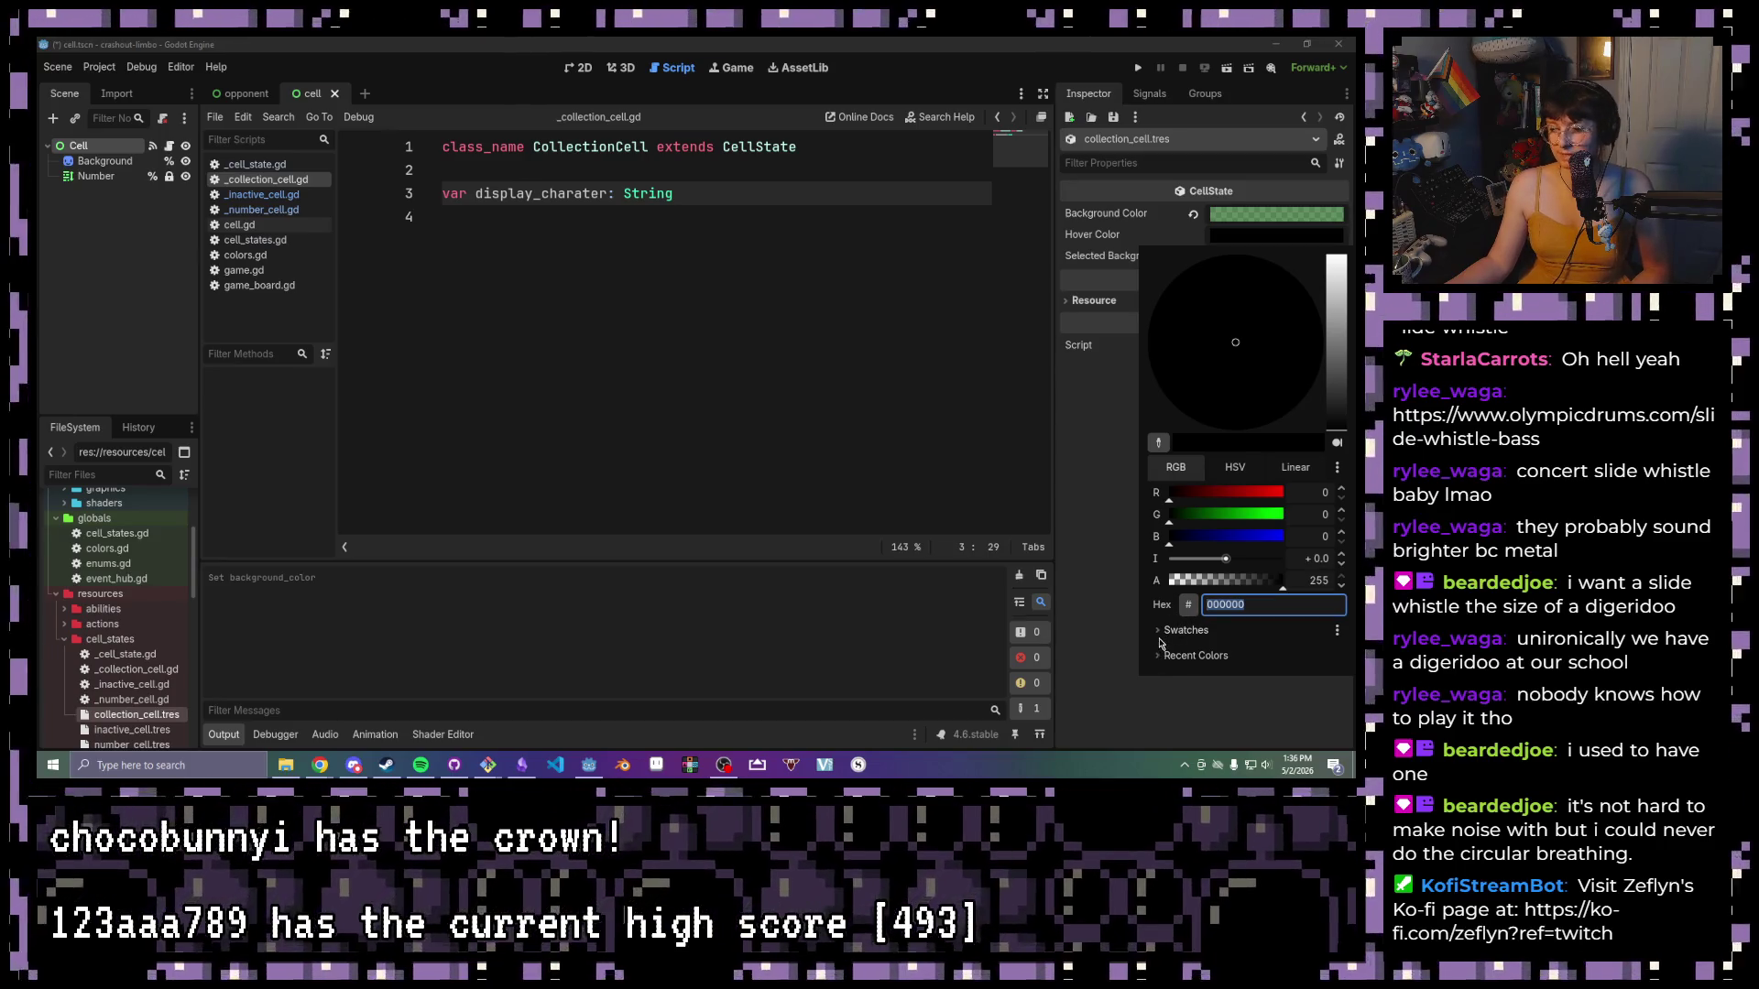
left_click(1159, 634)
left_click(1221, 666)
key("Escape")
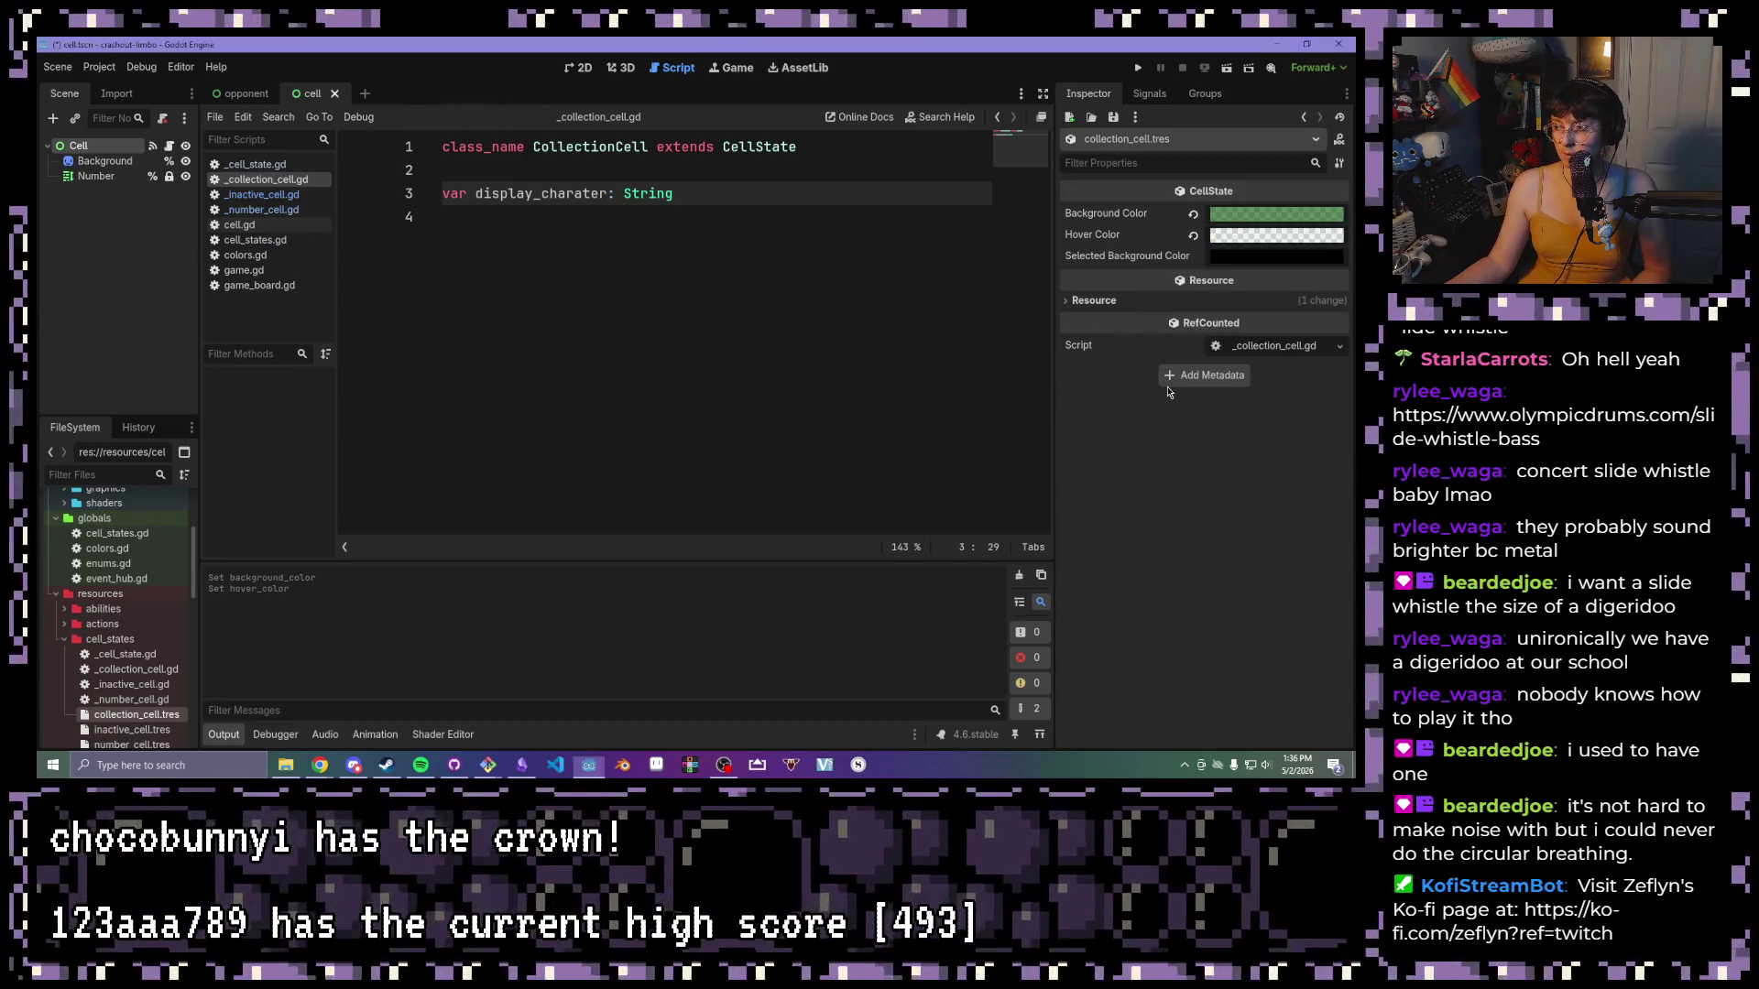
left_click(1234, 256)
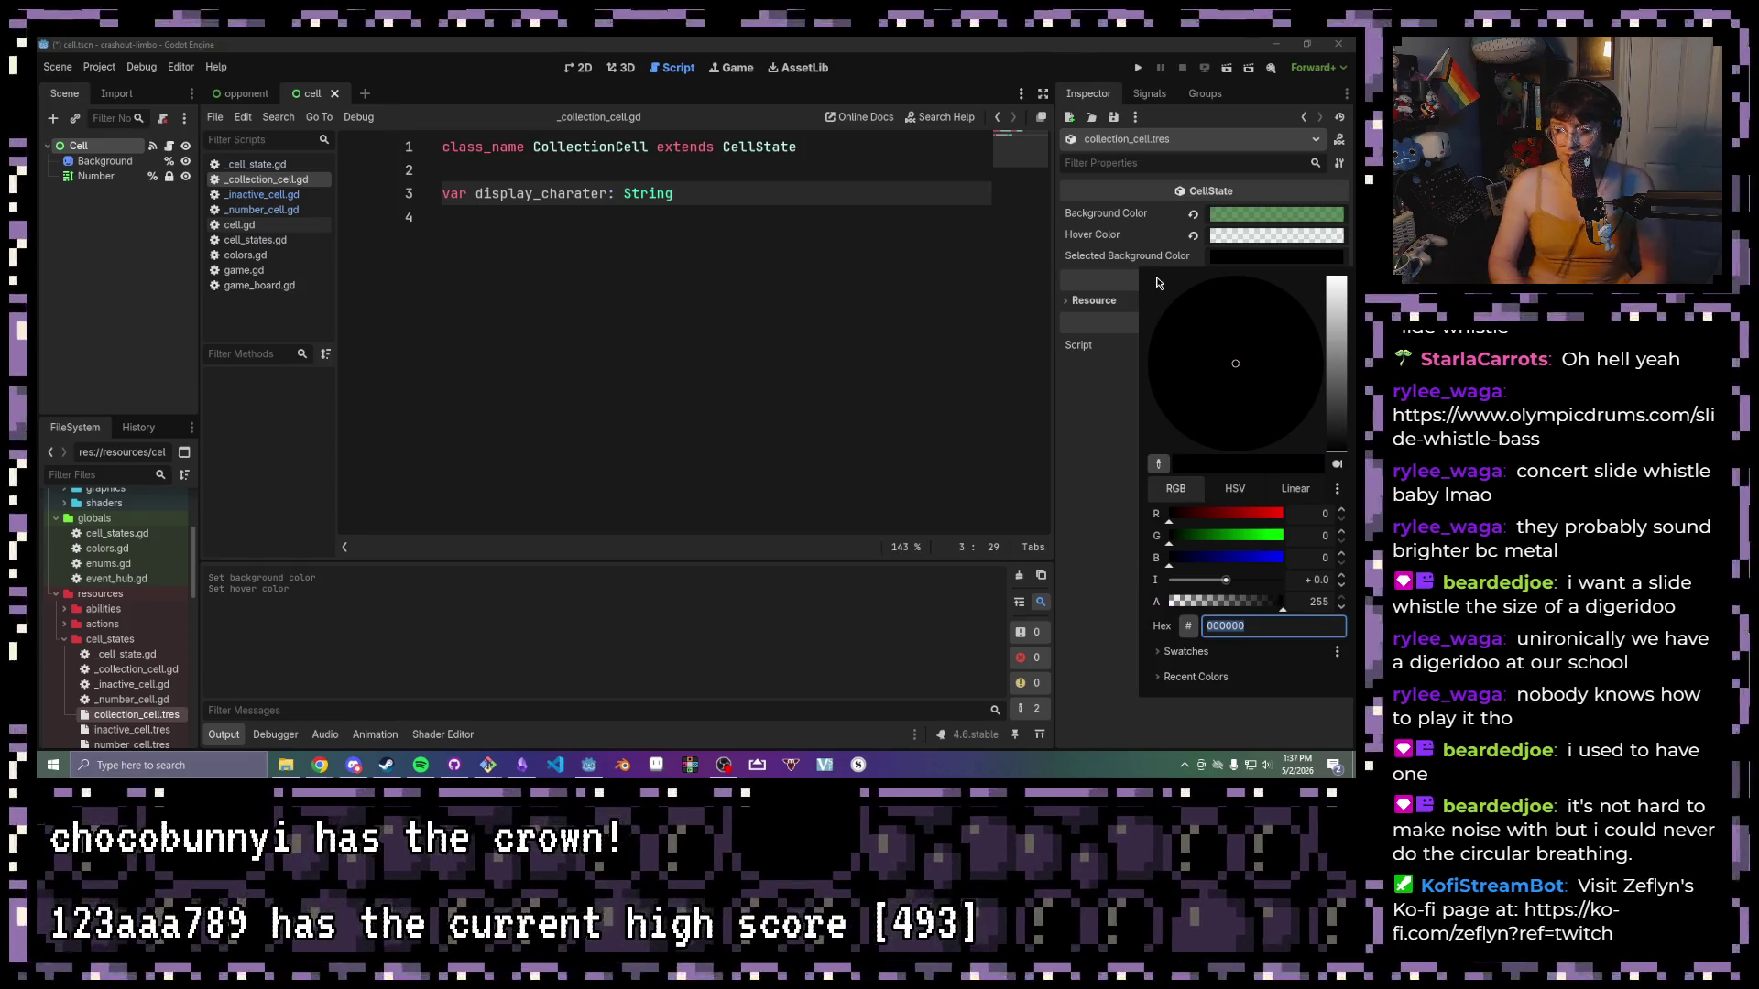
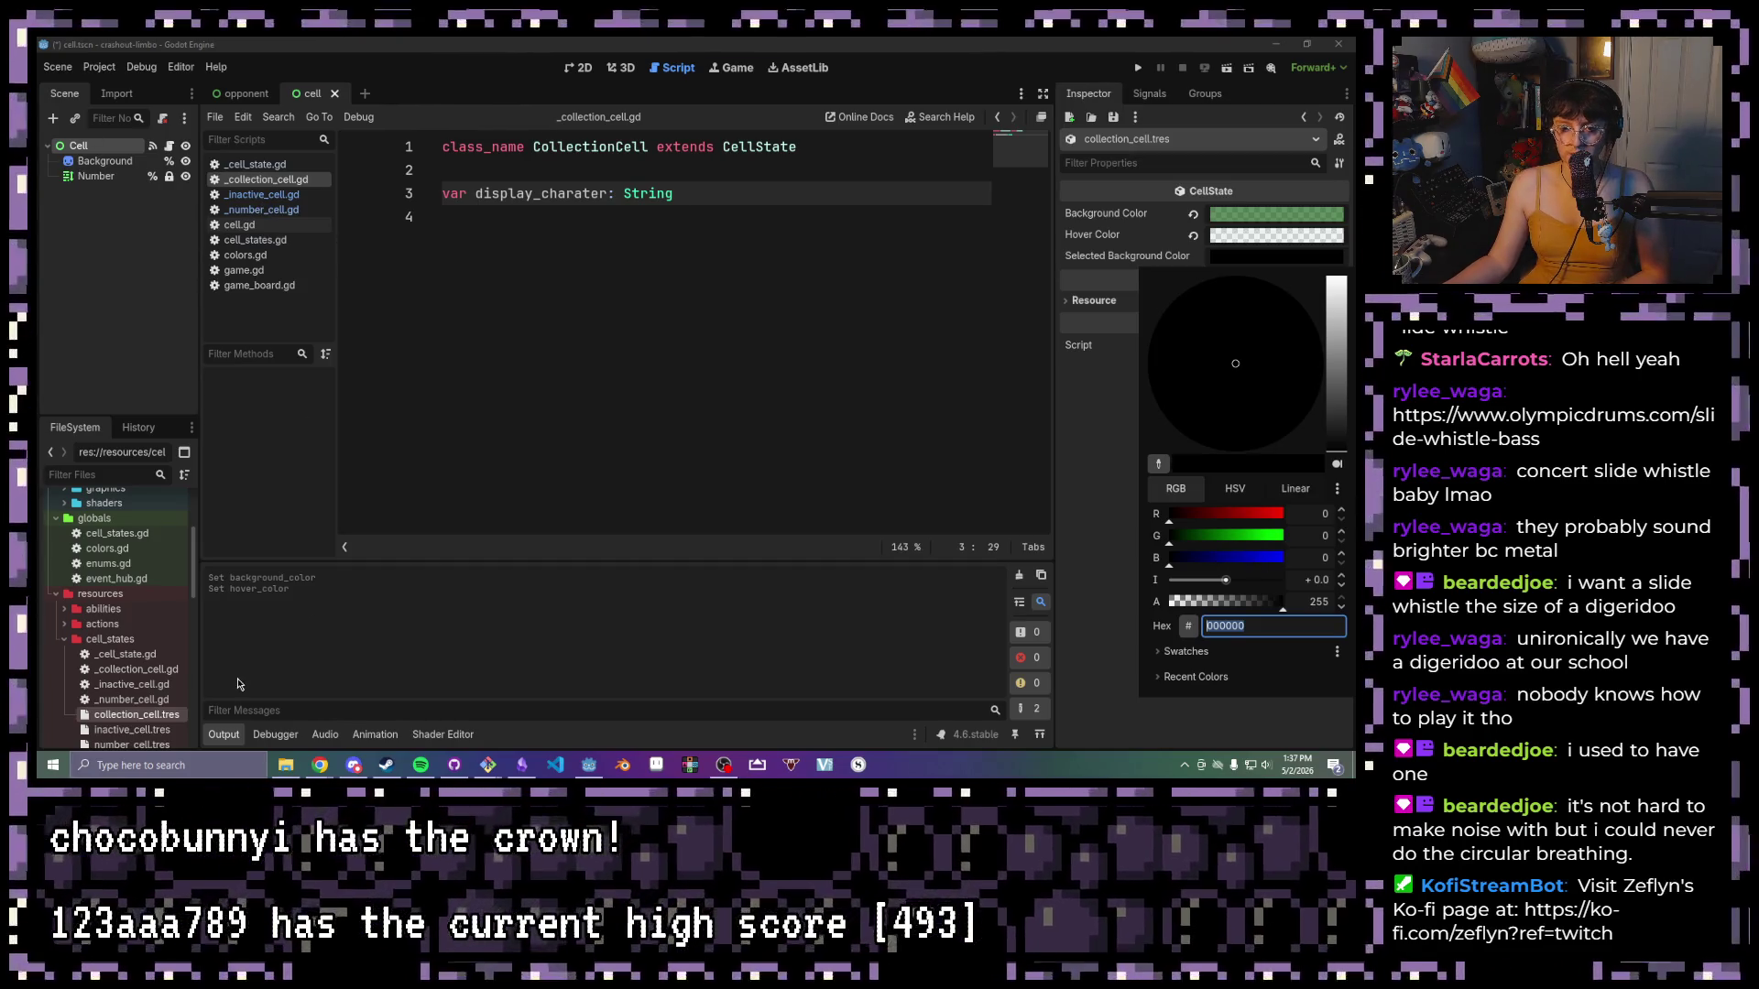
- Open the colours script and check the dandy palette colour's value
left_click(111, 550)
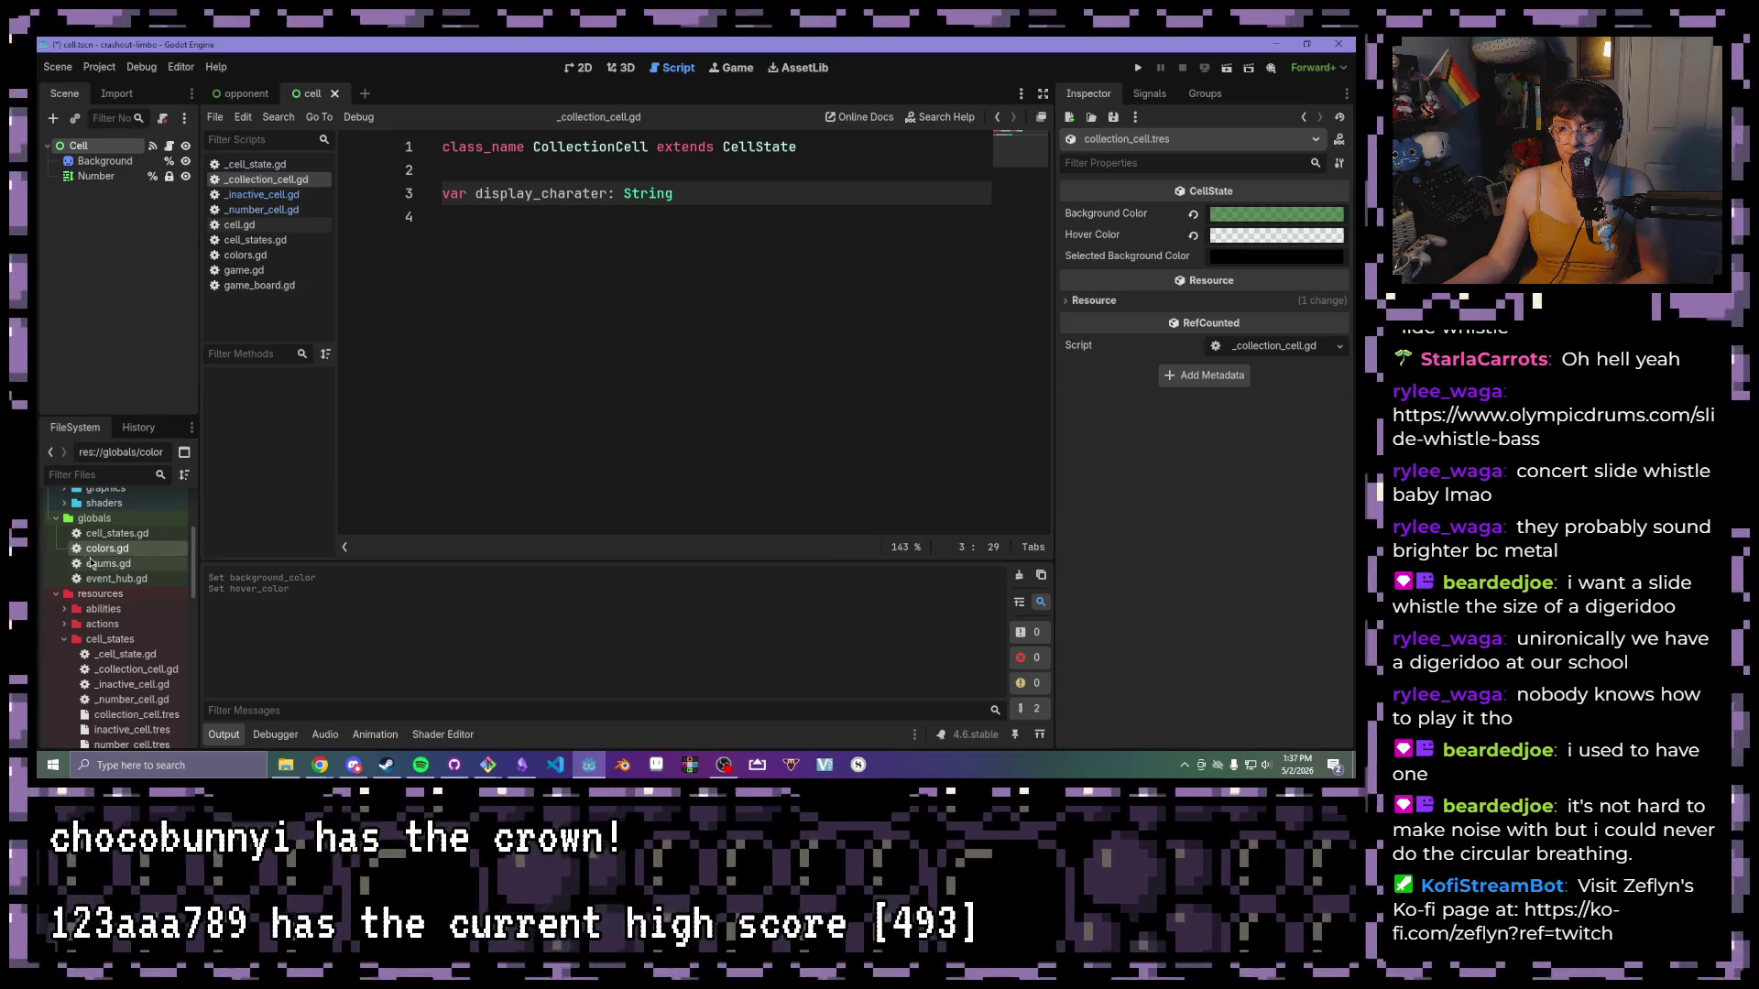
double_click(103, 548)
scroll(597, 404, "down", 2)
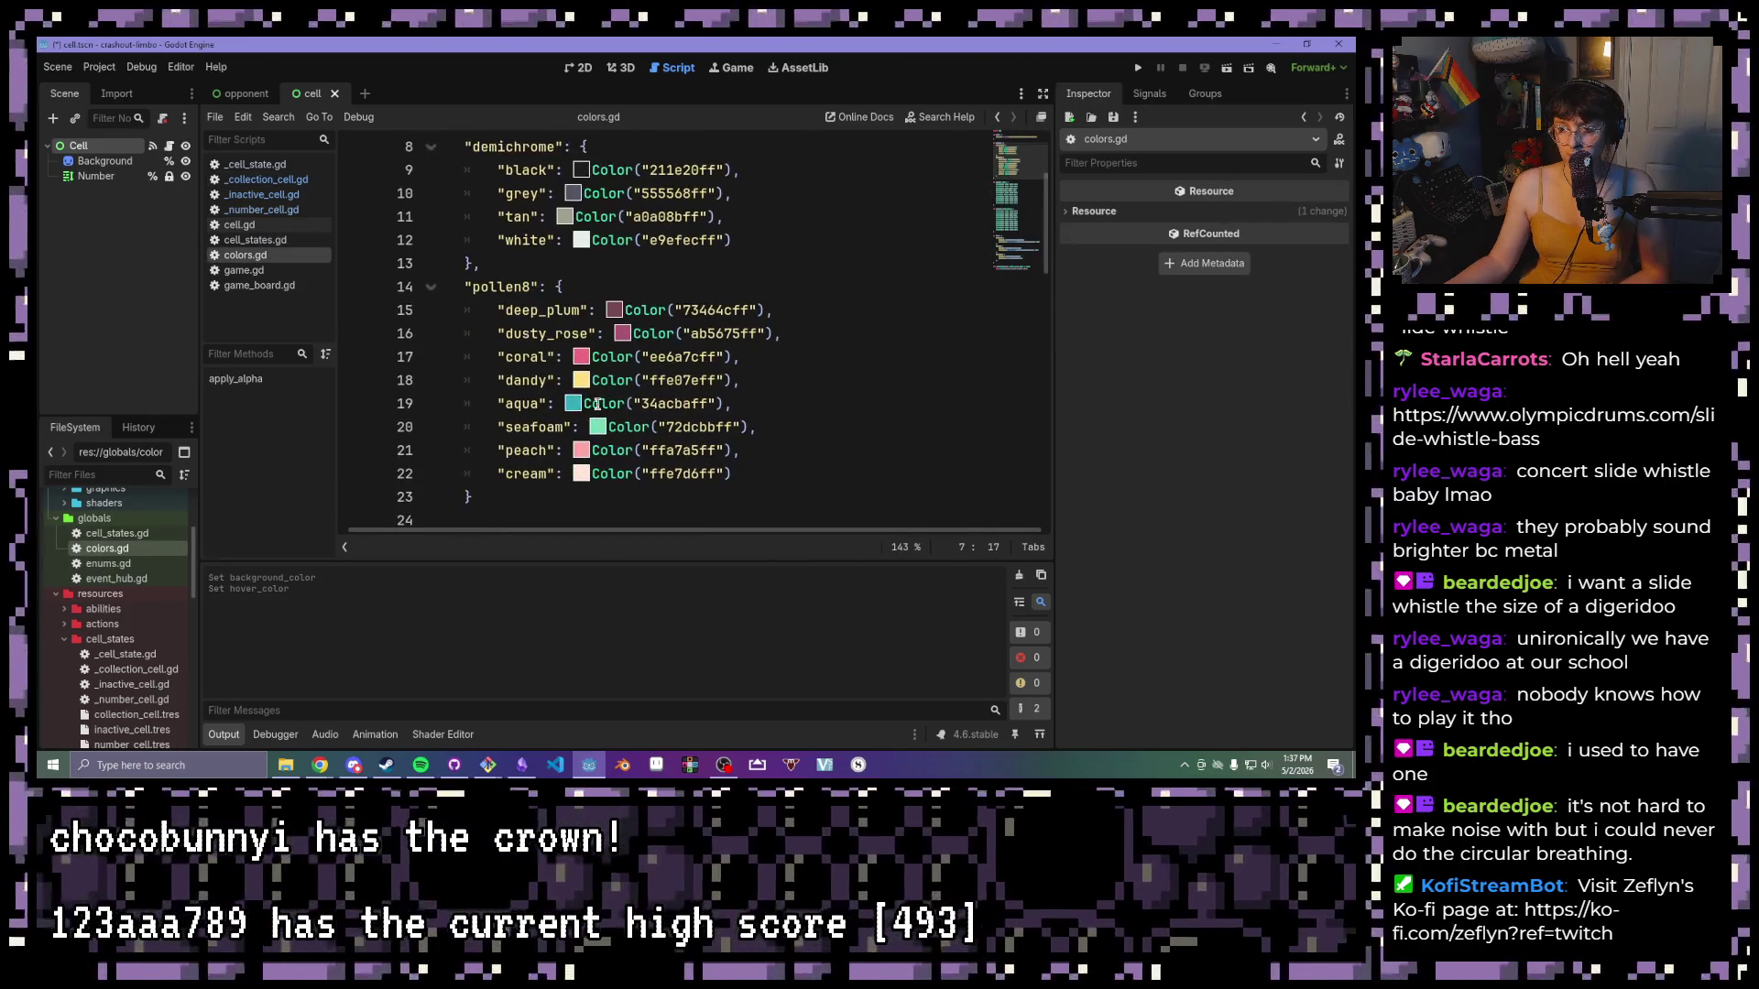
left_click(580, 380)
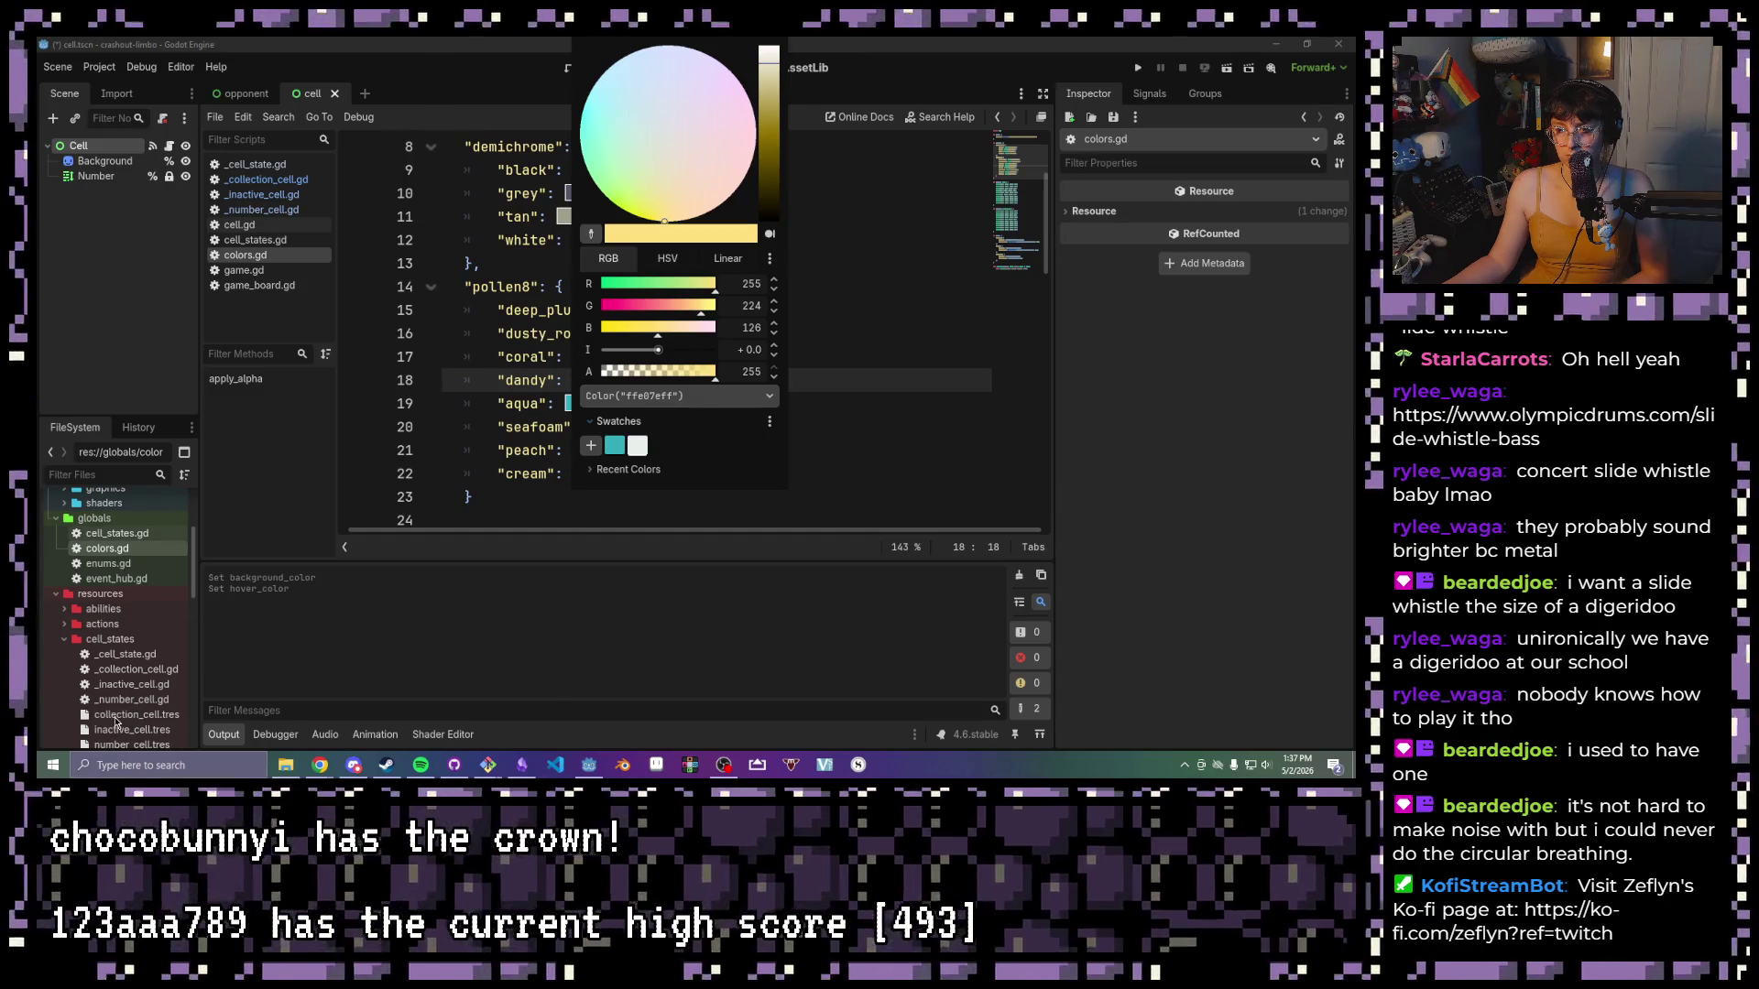
left_click(115, 720)
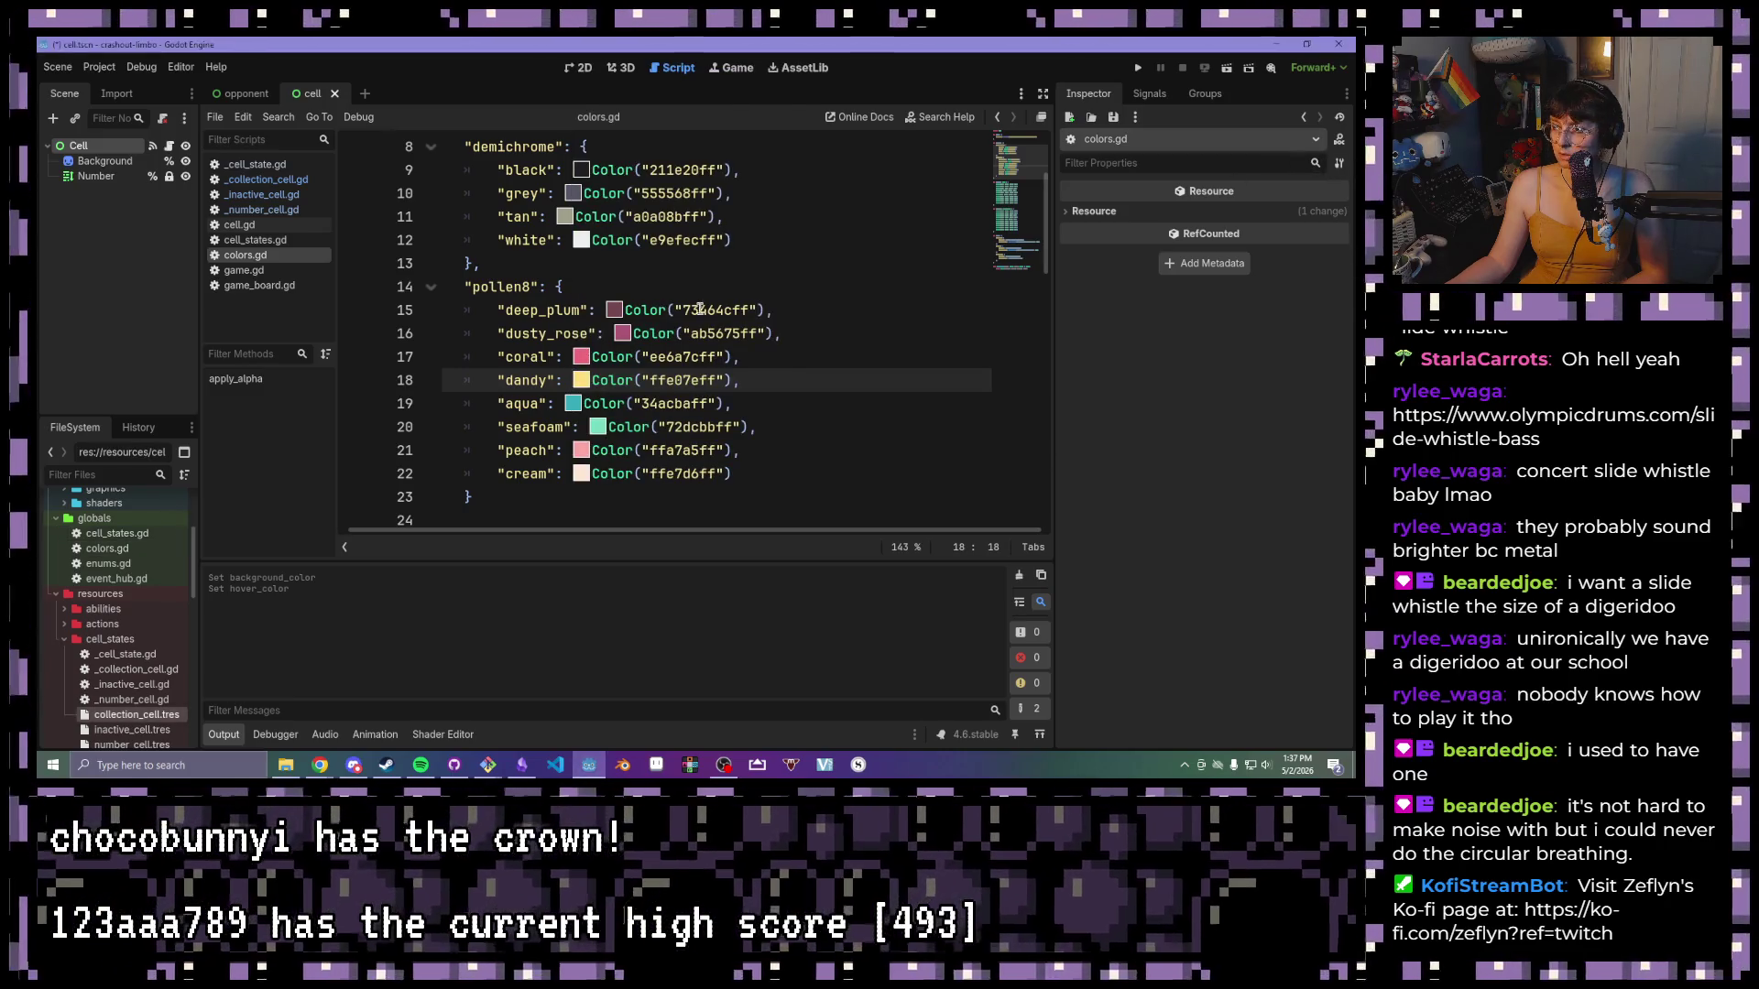
- Edit collection_cell.tres's Selected Background Color, first trying hex ffe000 against the dandy colour
left_click(110, 721)
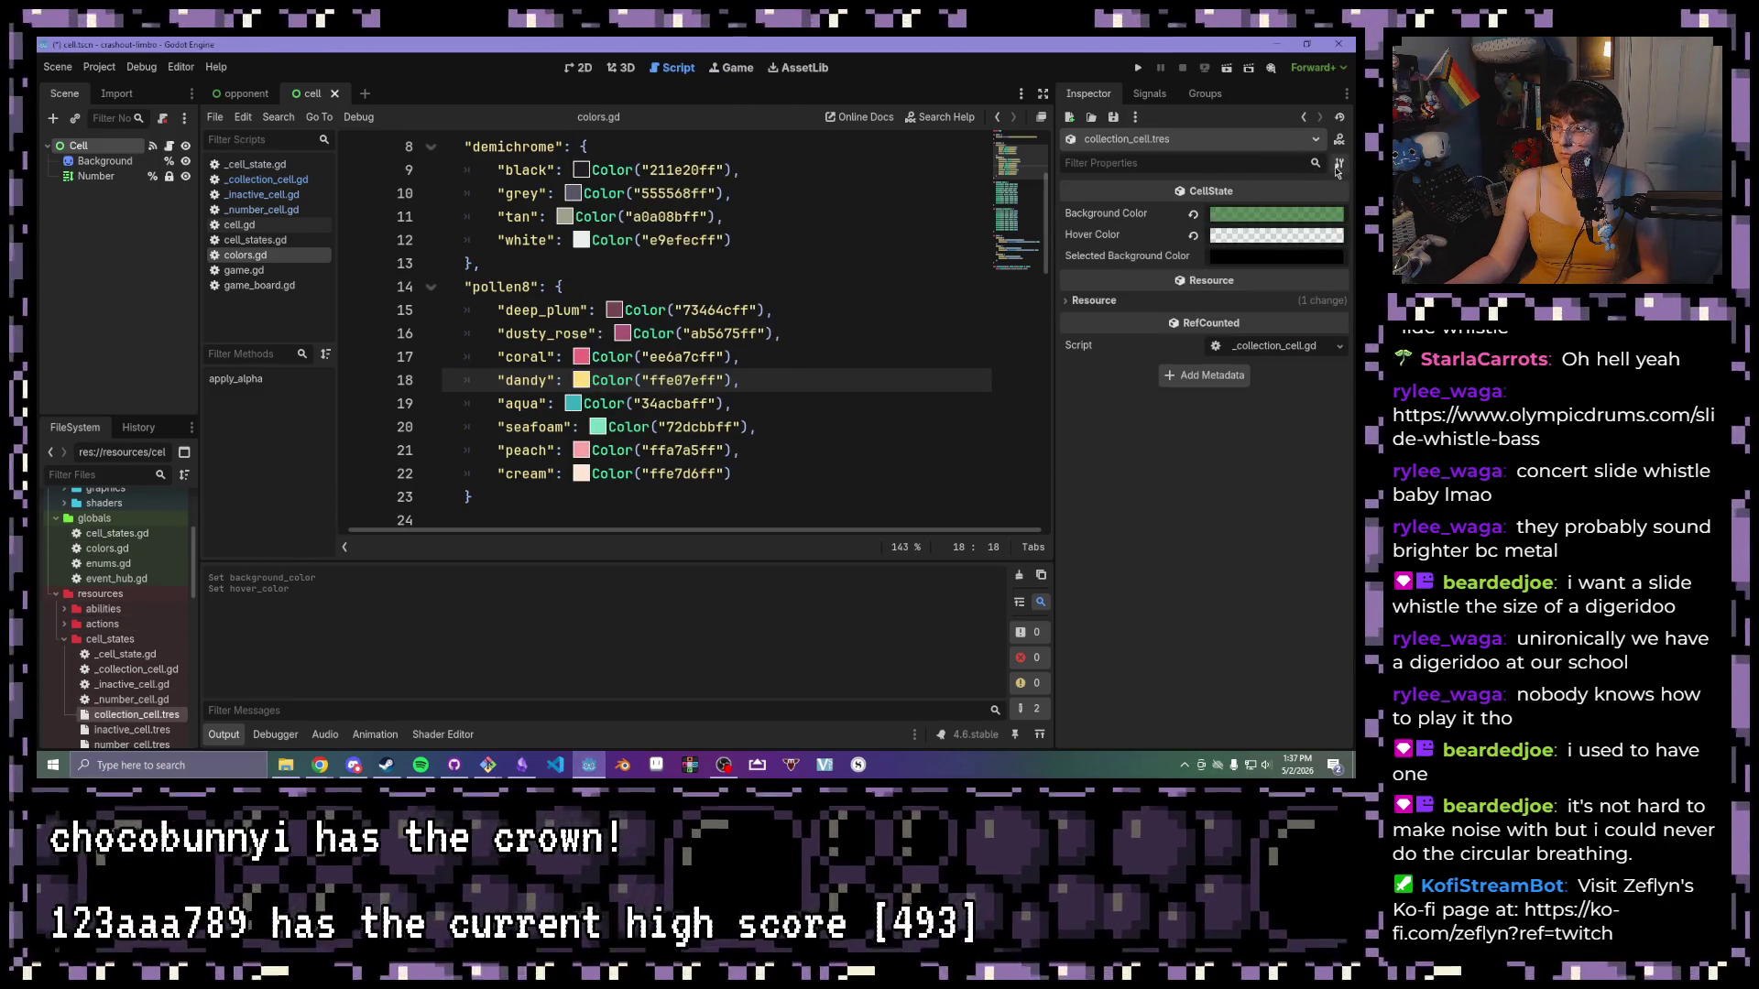
left_click(1261, 259)
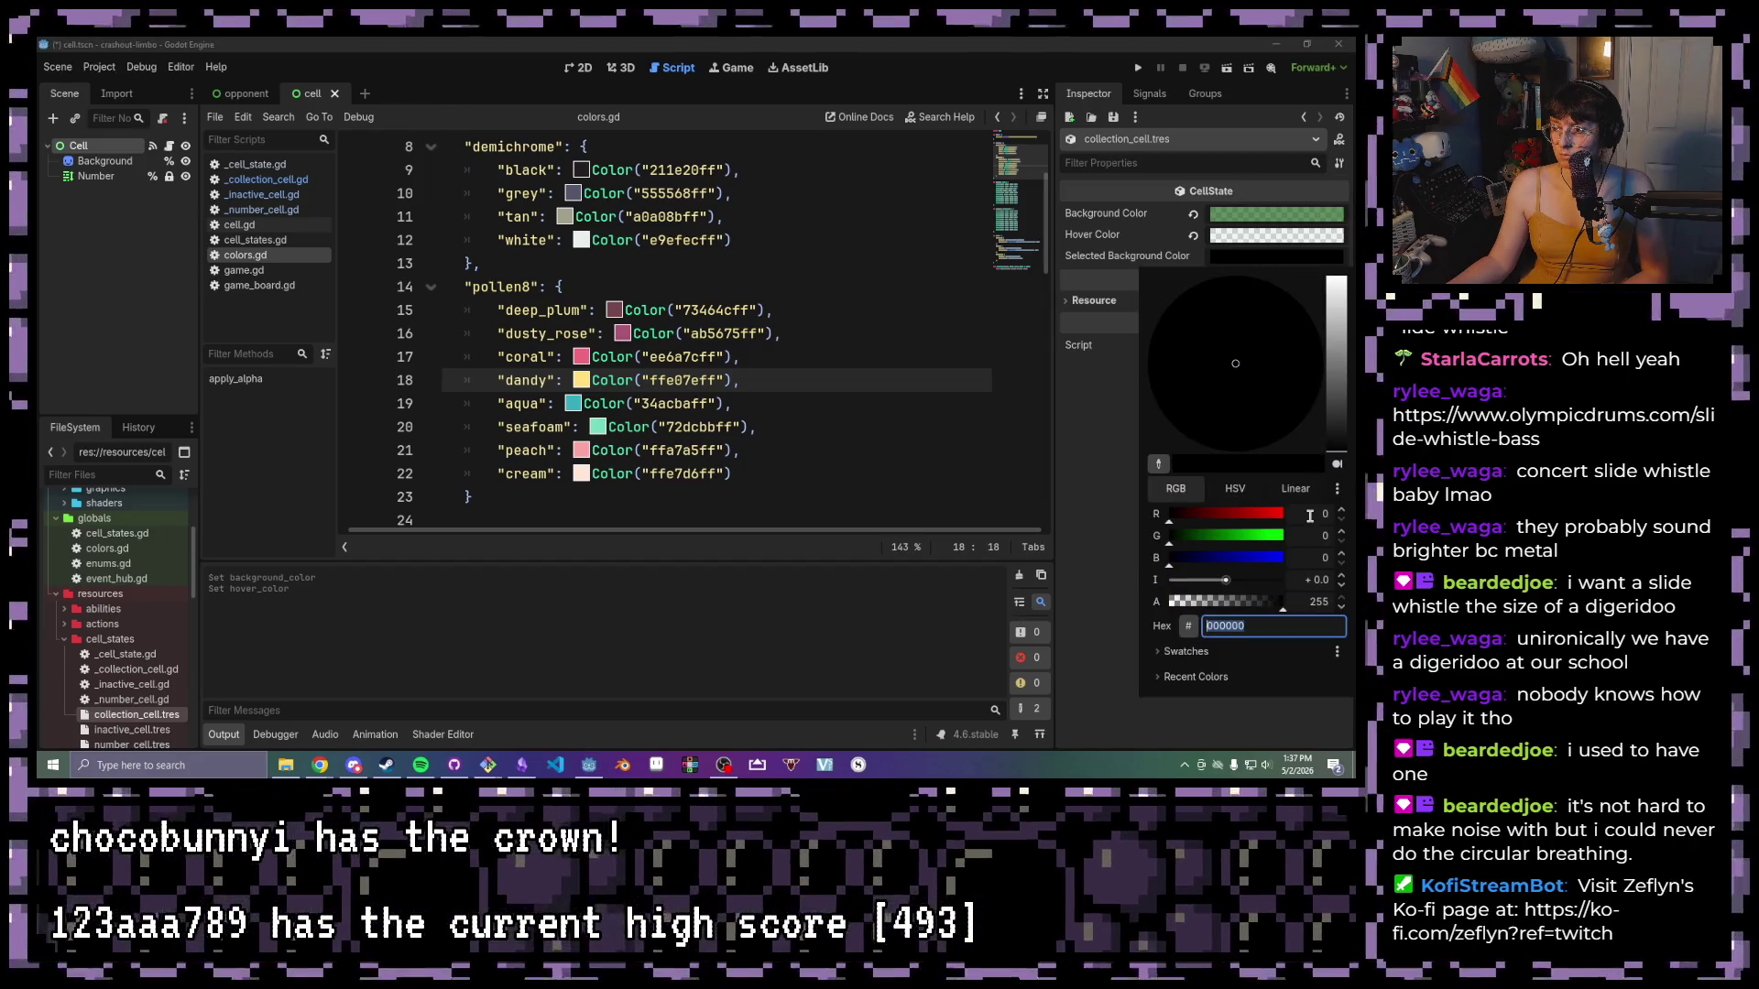
left_click(1307, 515)
key("Tab")
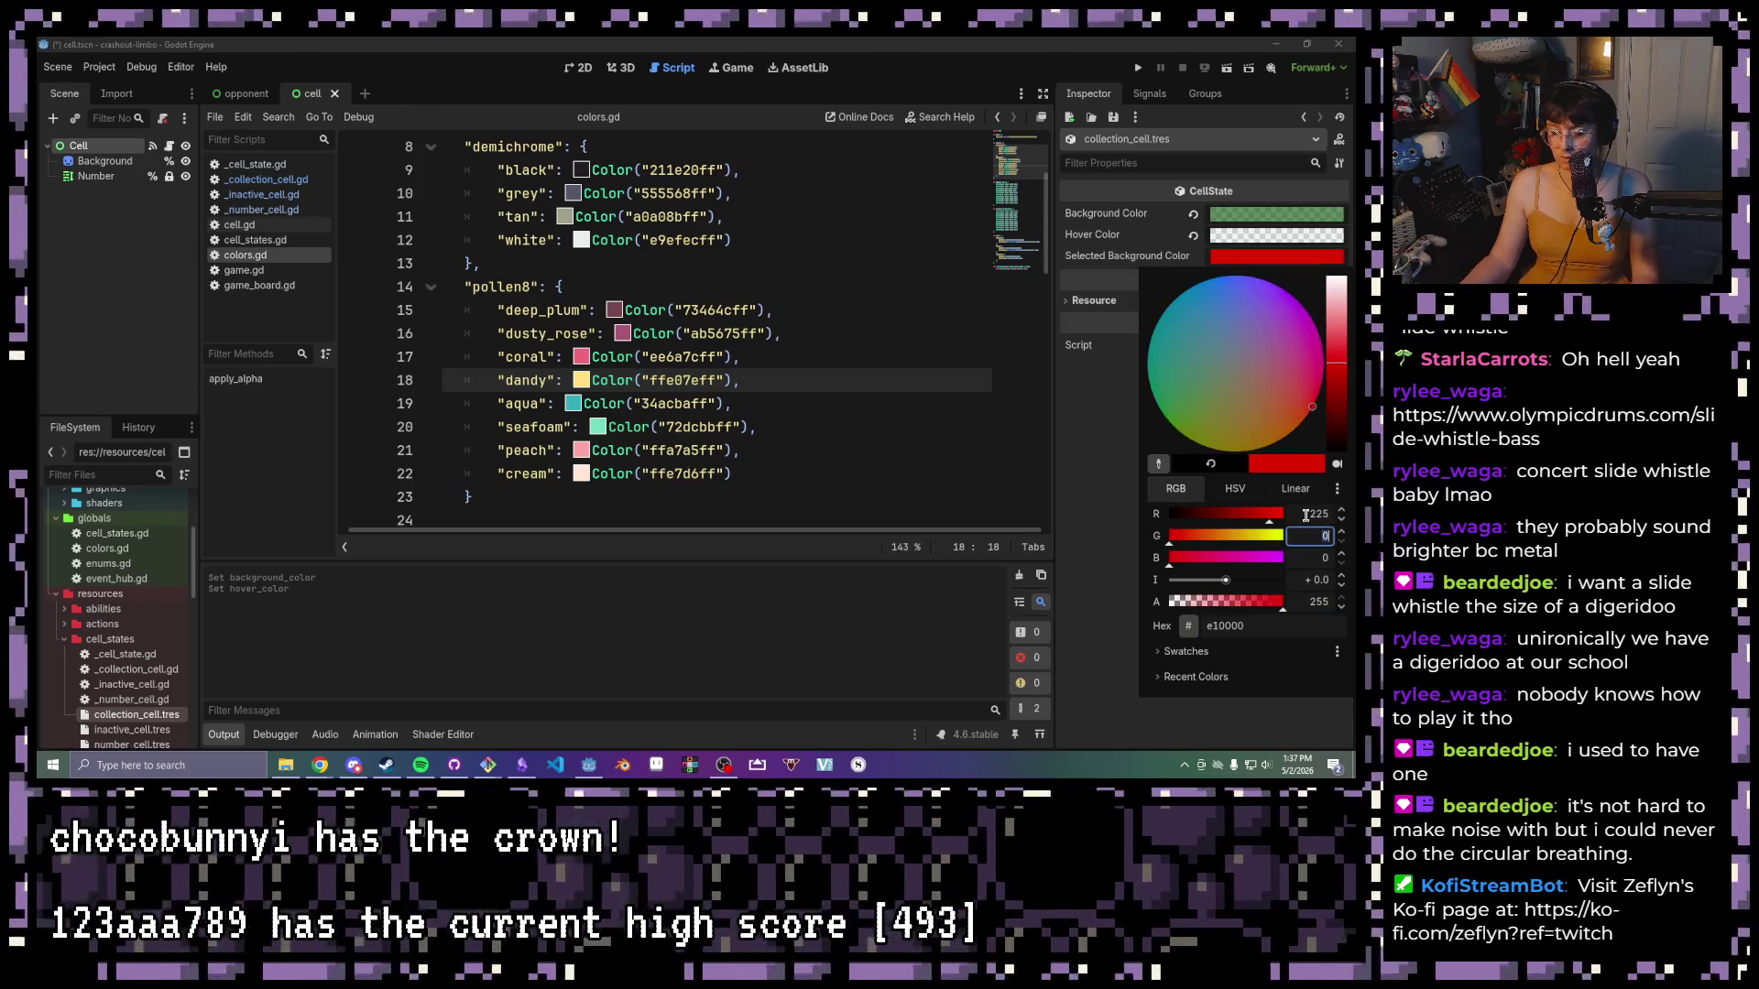
left_click(580, 380)
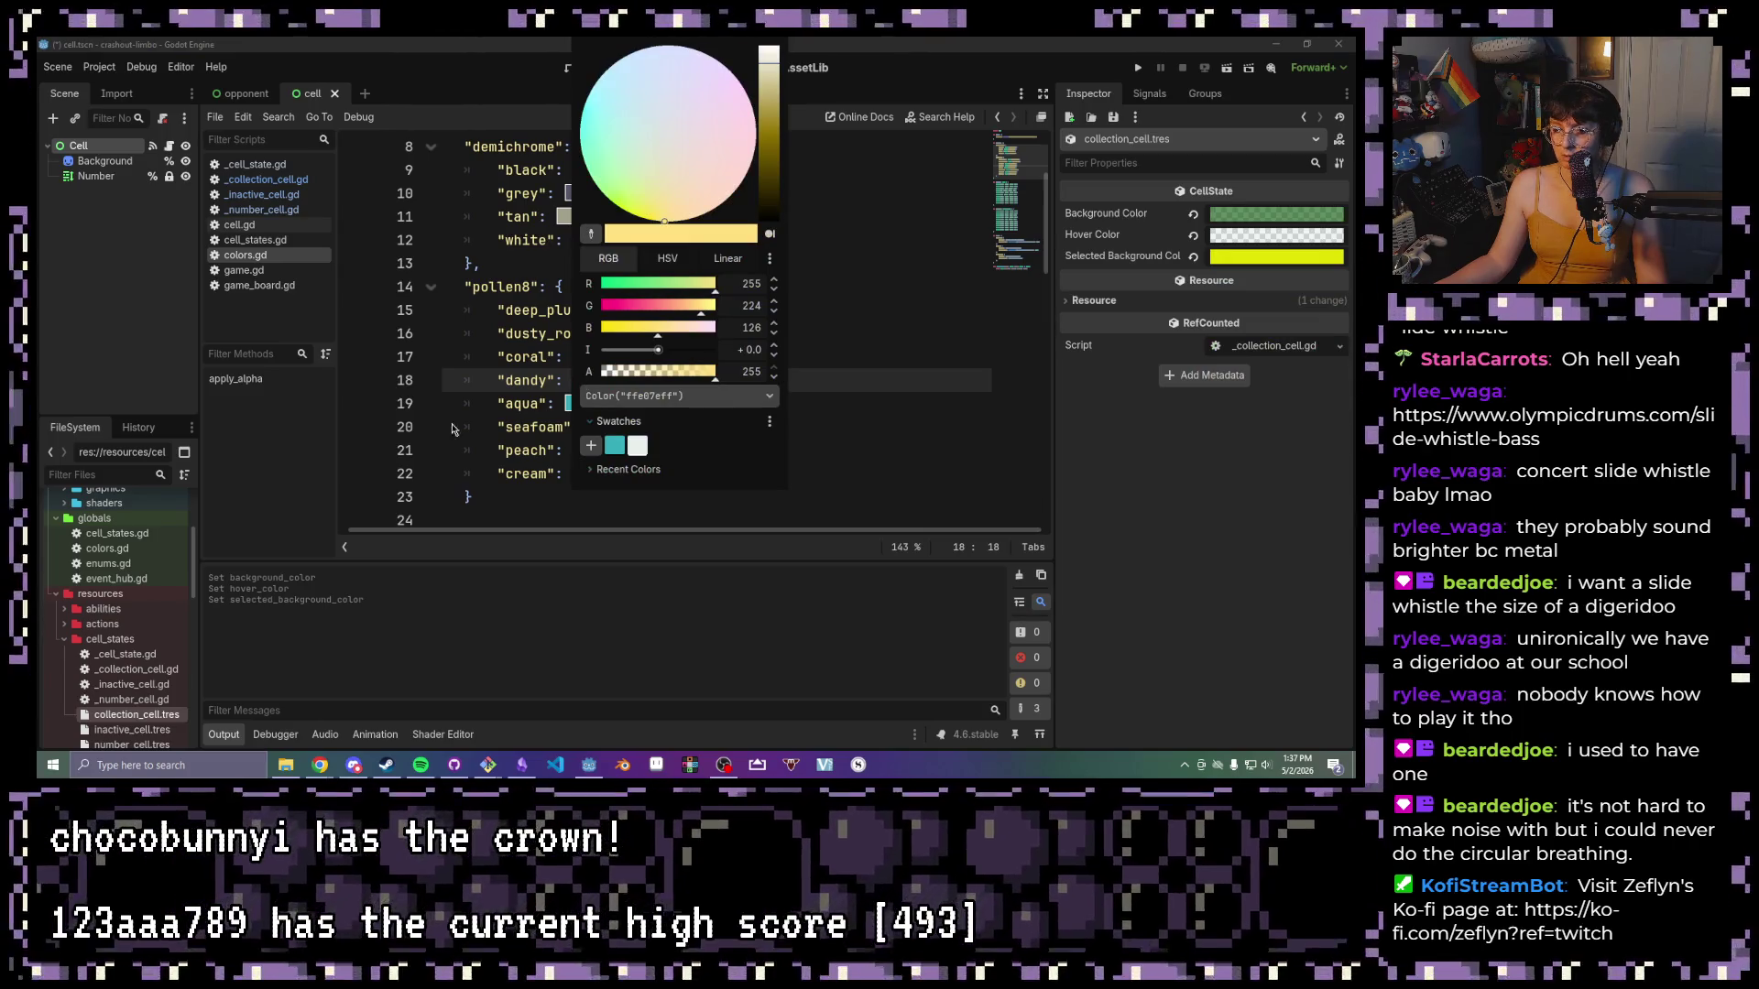
left_click(1176, 442)
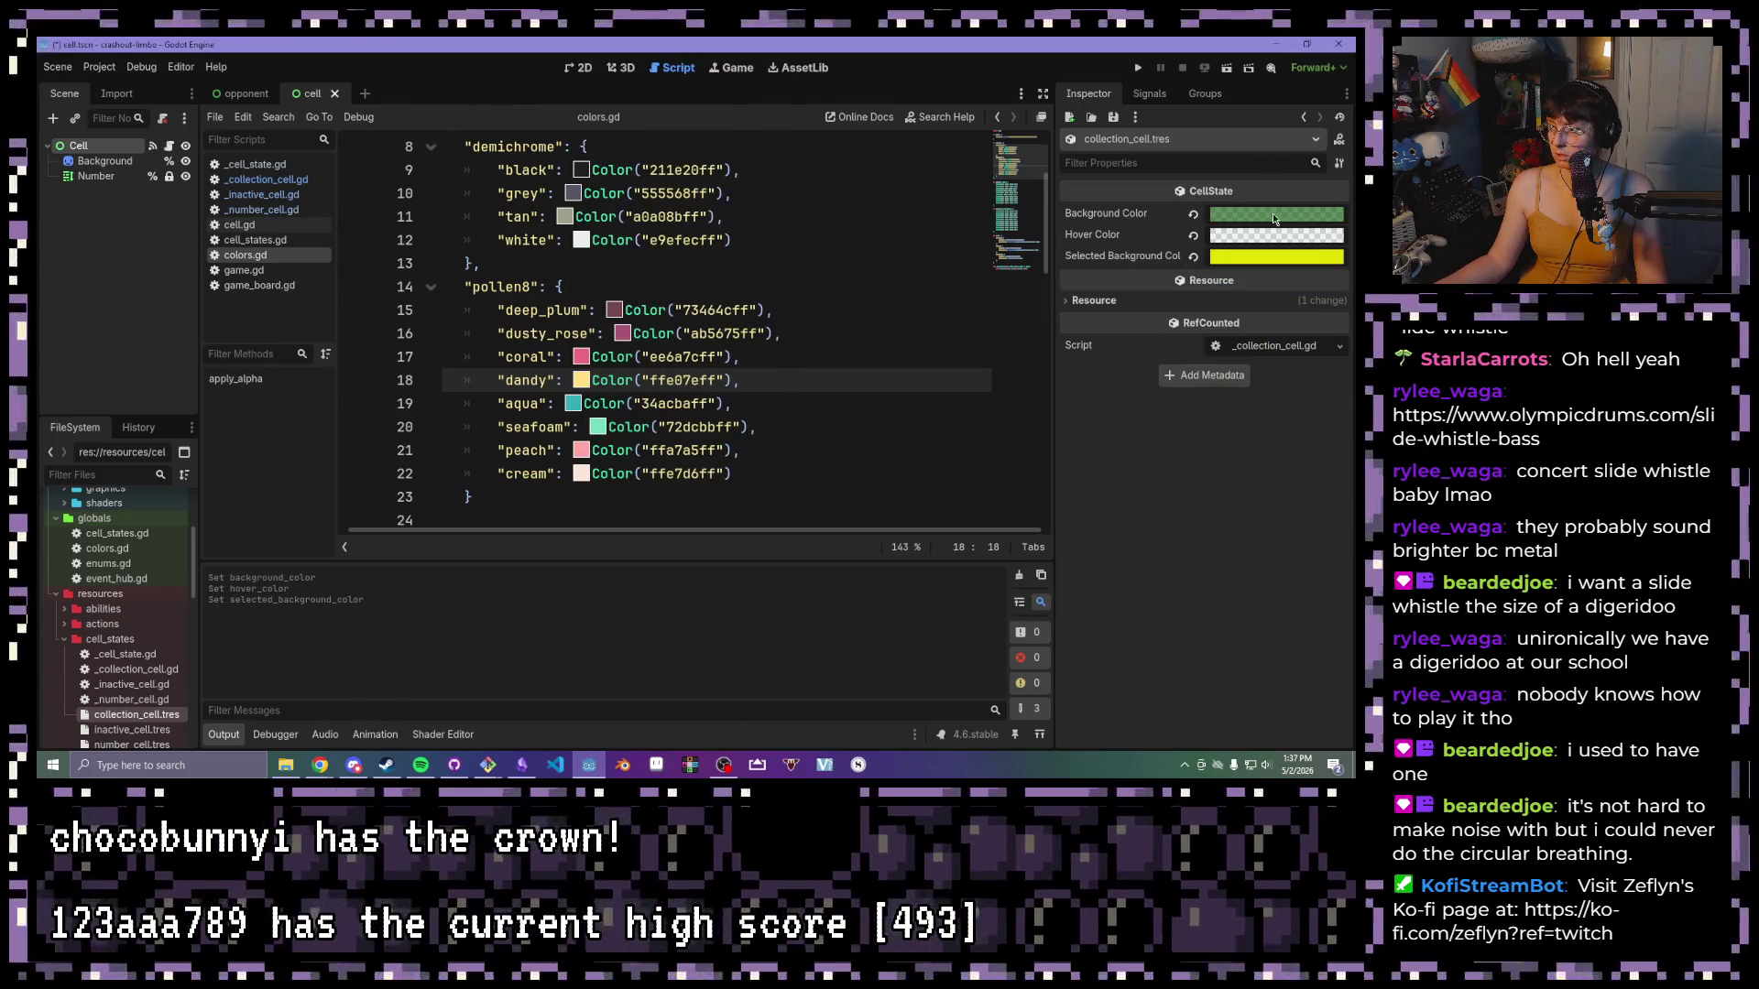
left_click(1274, 257)
type("ffe000")
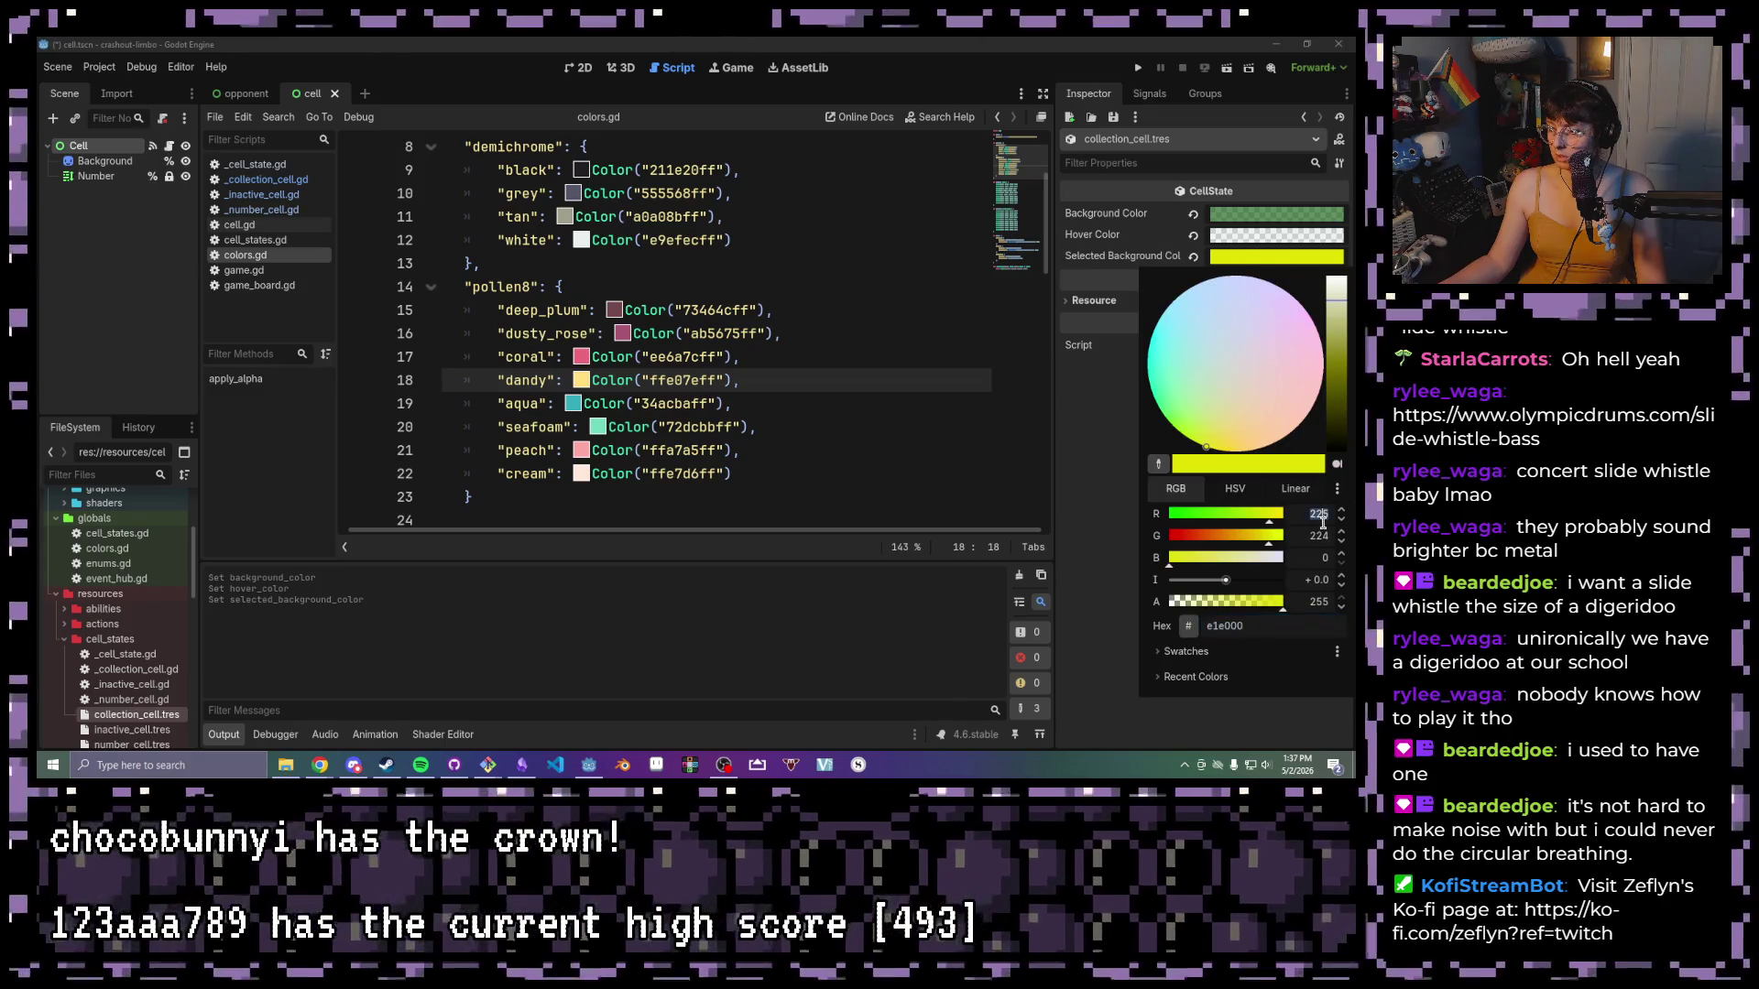
key("Tab")
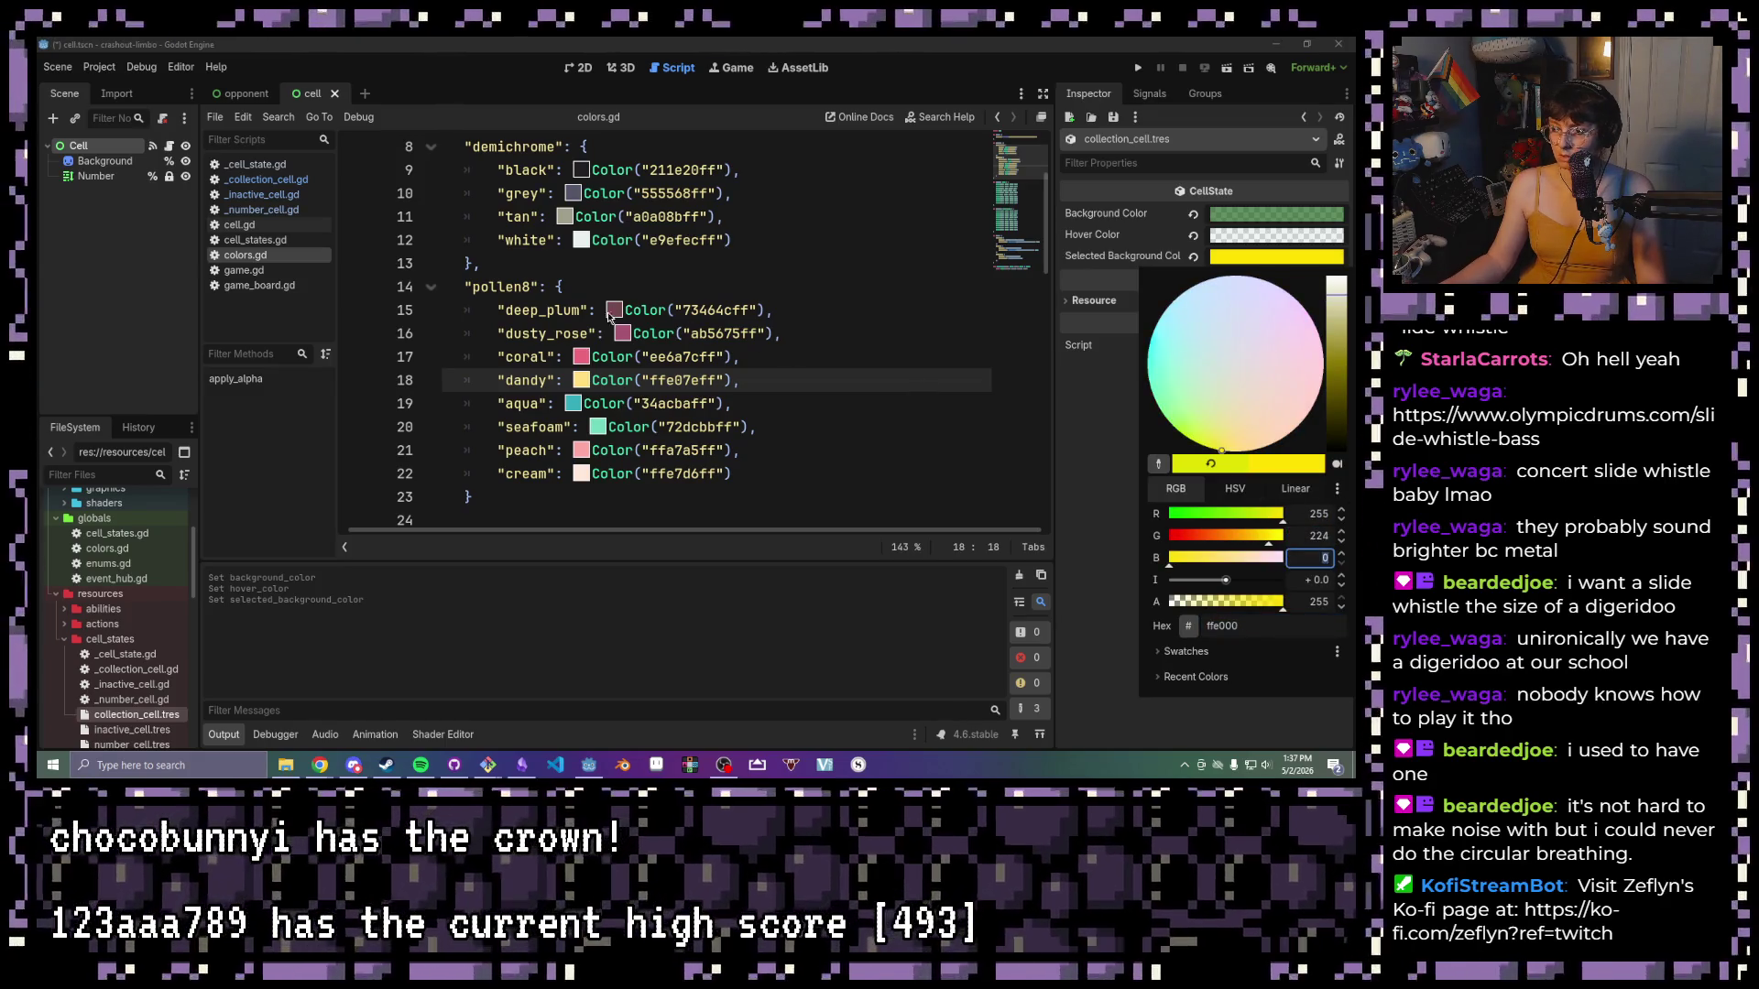
- Set the Selected Background Color to the dandy hex ffe07e and confirm it
left_click(581, 380)
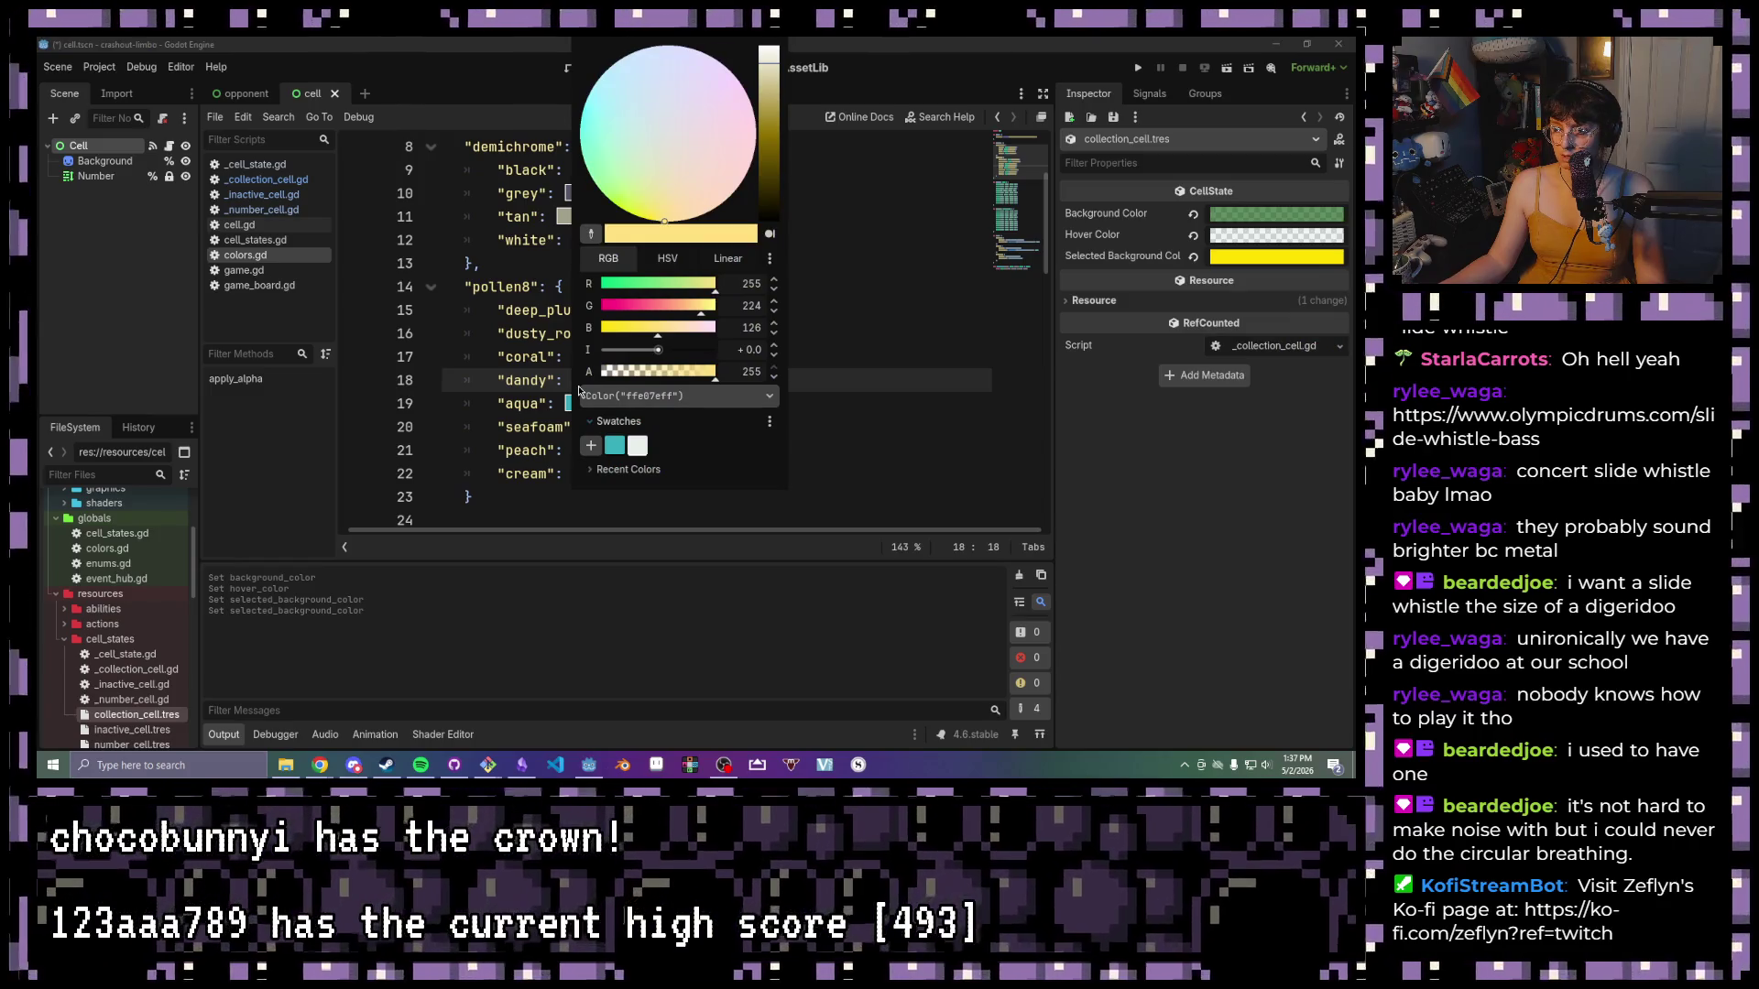
left_click(104, 717)
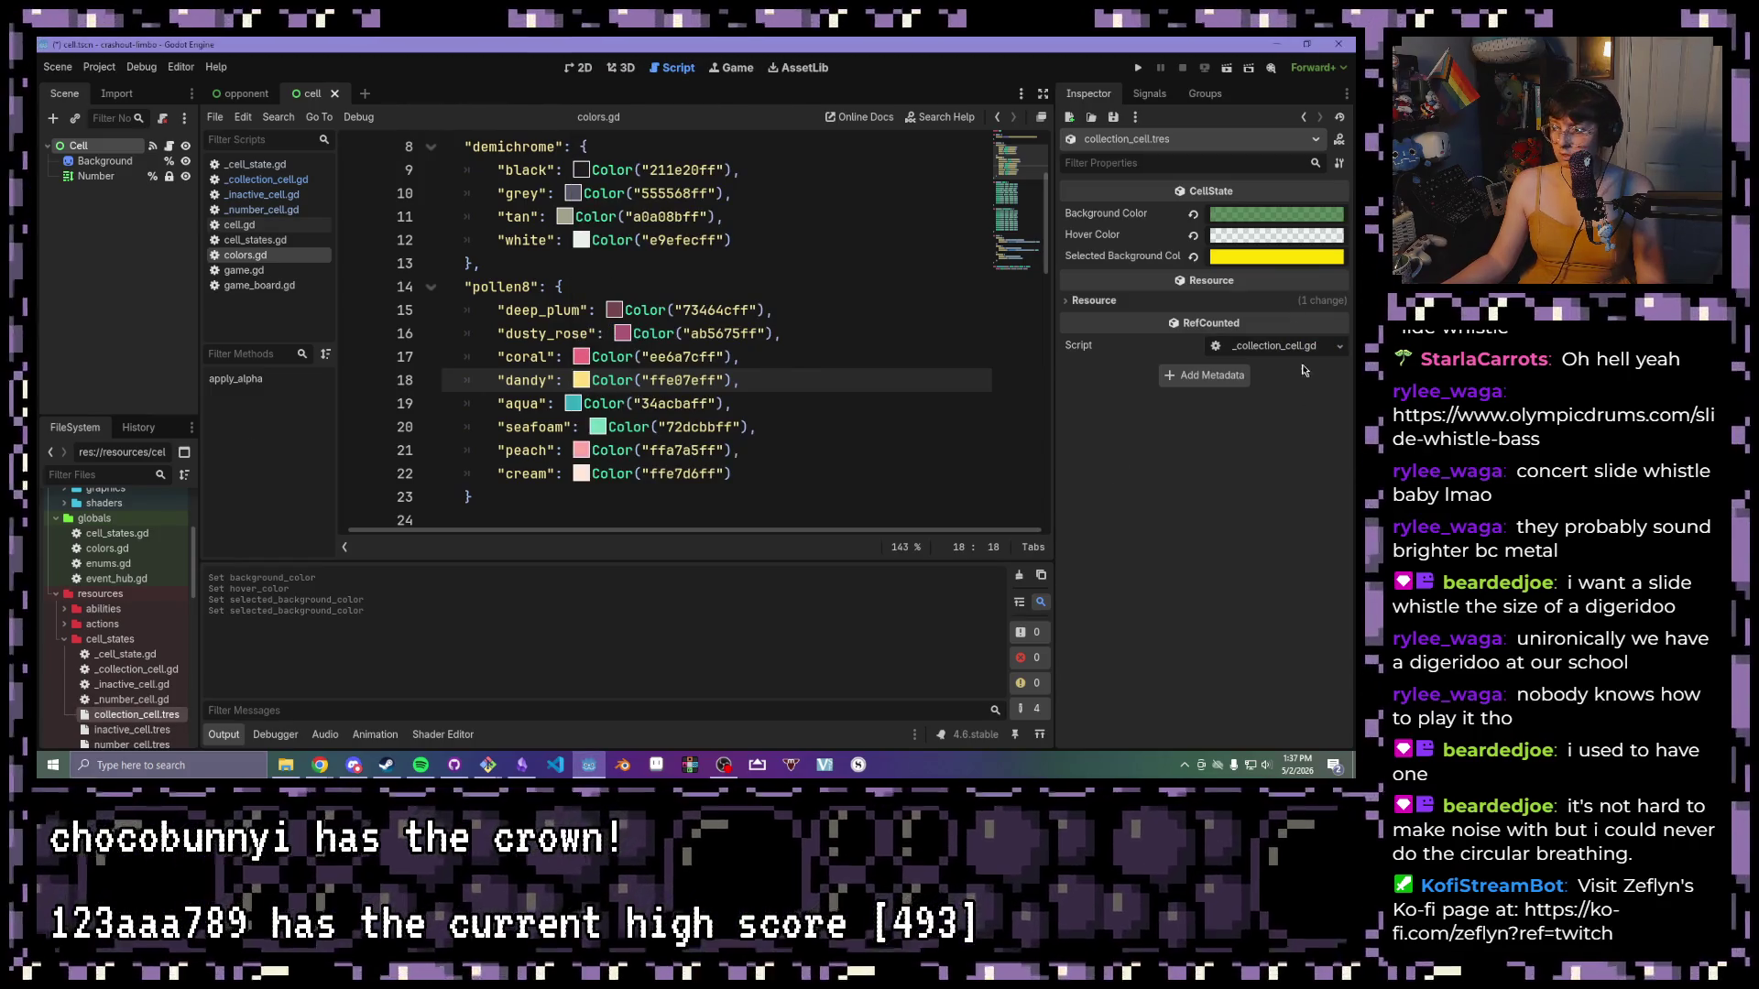
left_click(1276, 257)
key("ctrl+v")
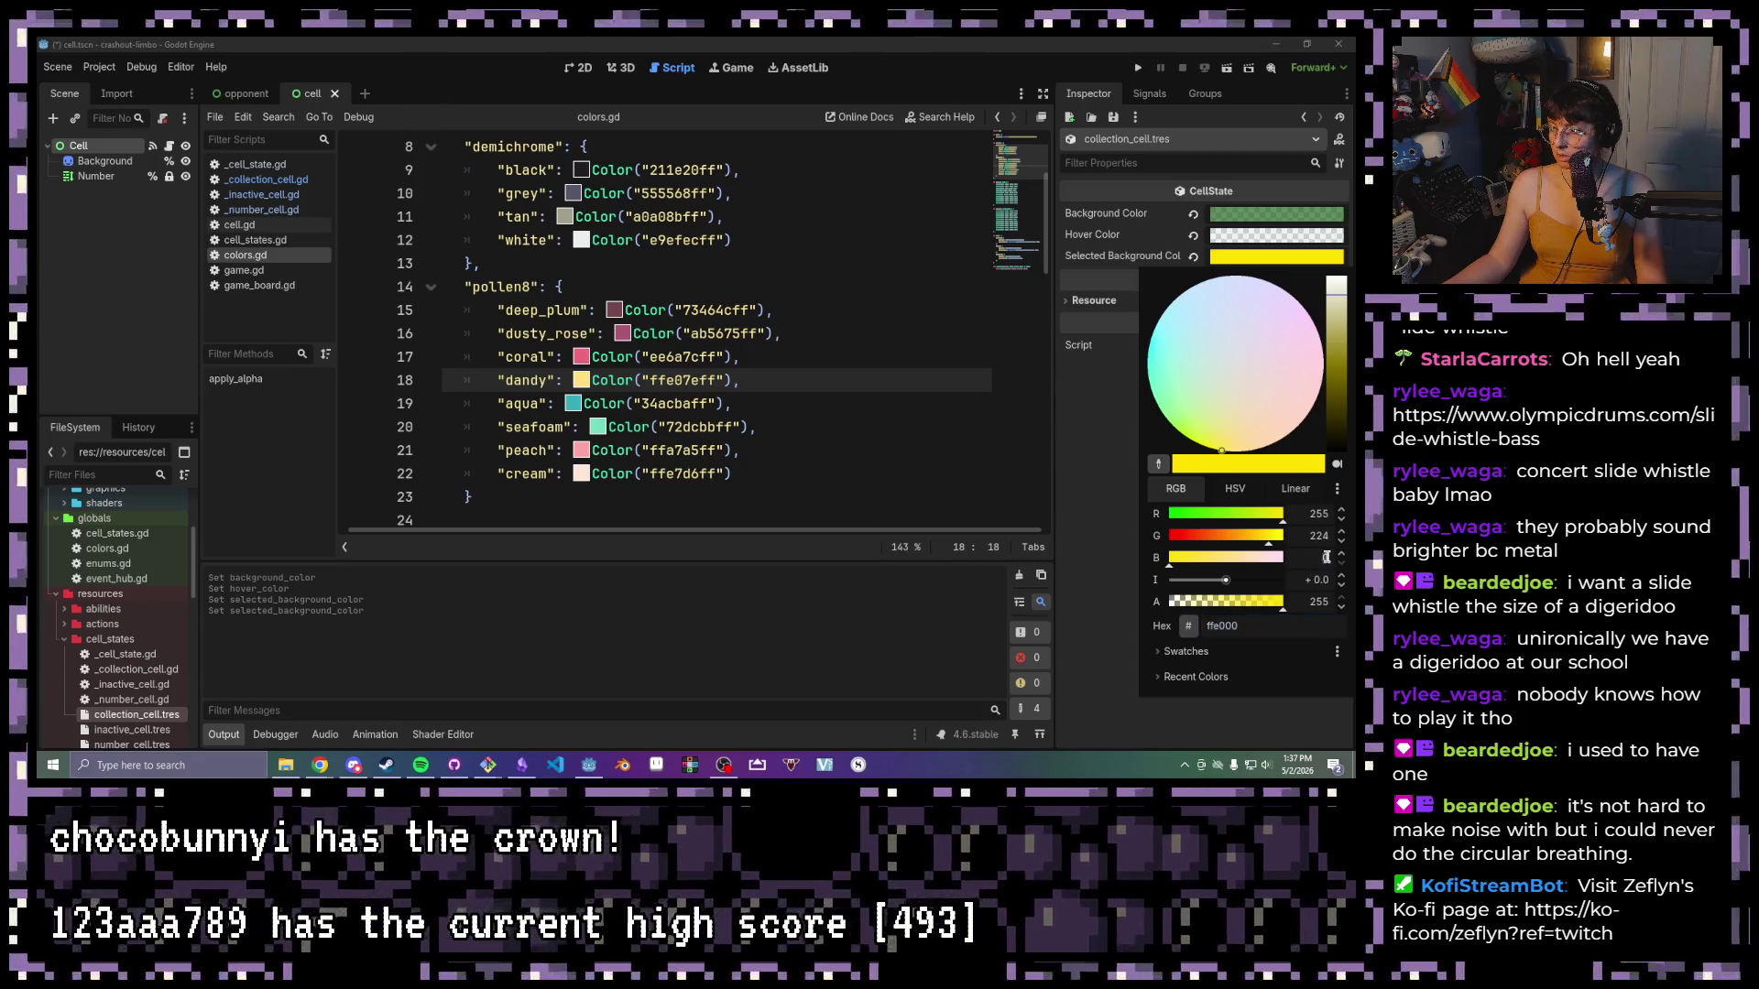
key("Return")
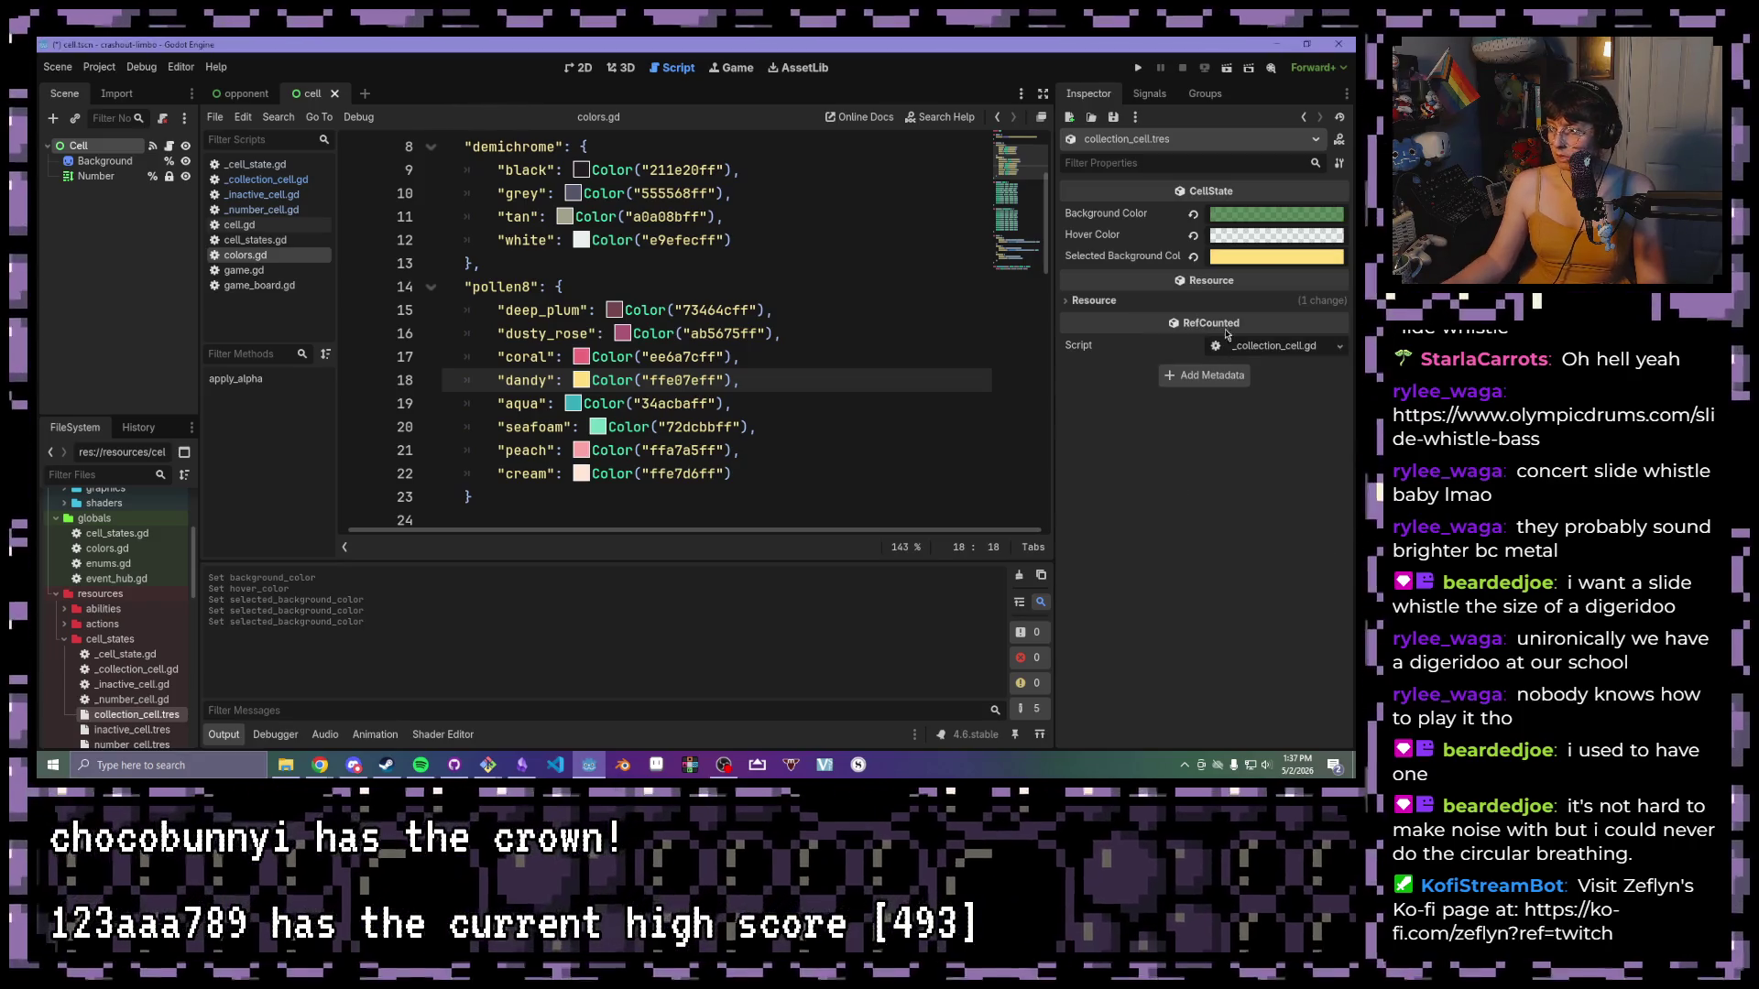
left_click(1276, 257)
left_click(1165, 651)
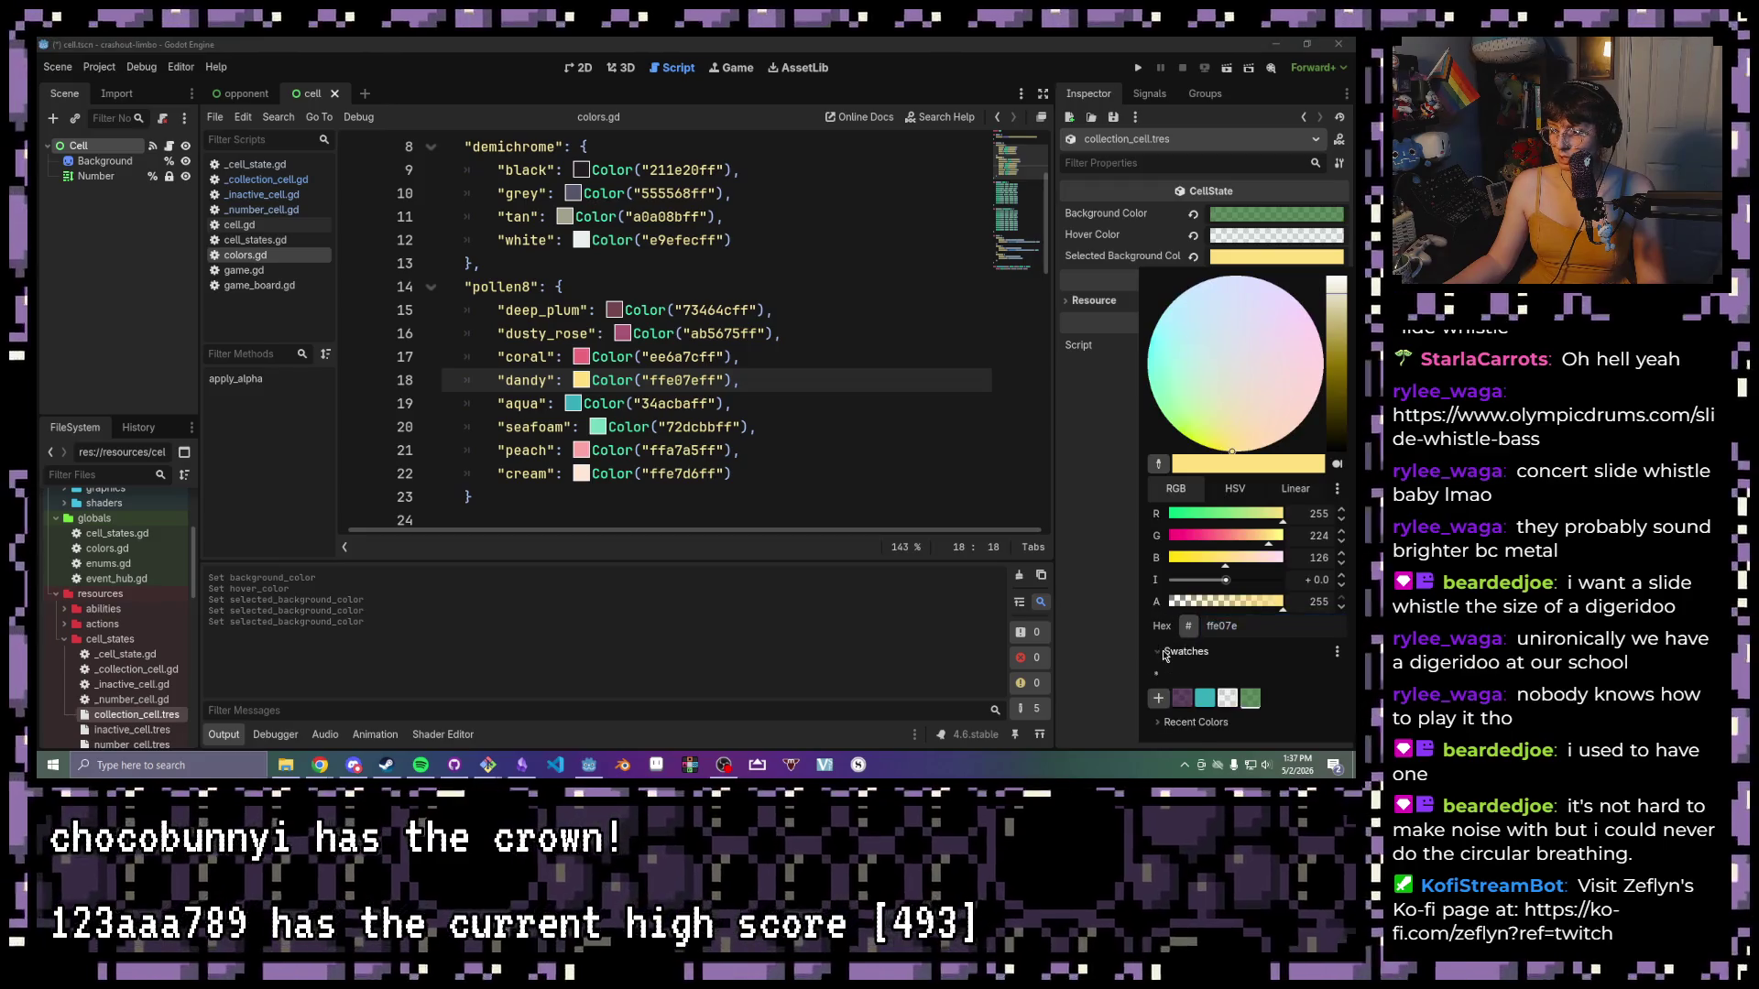
key("Escape")
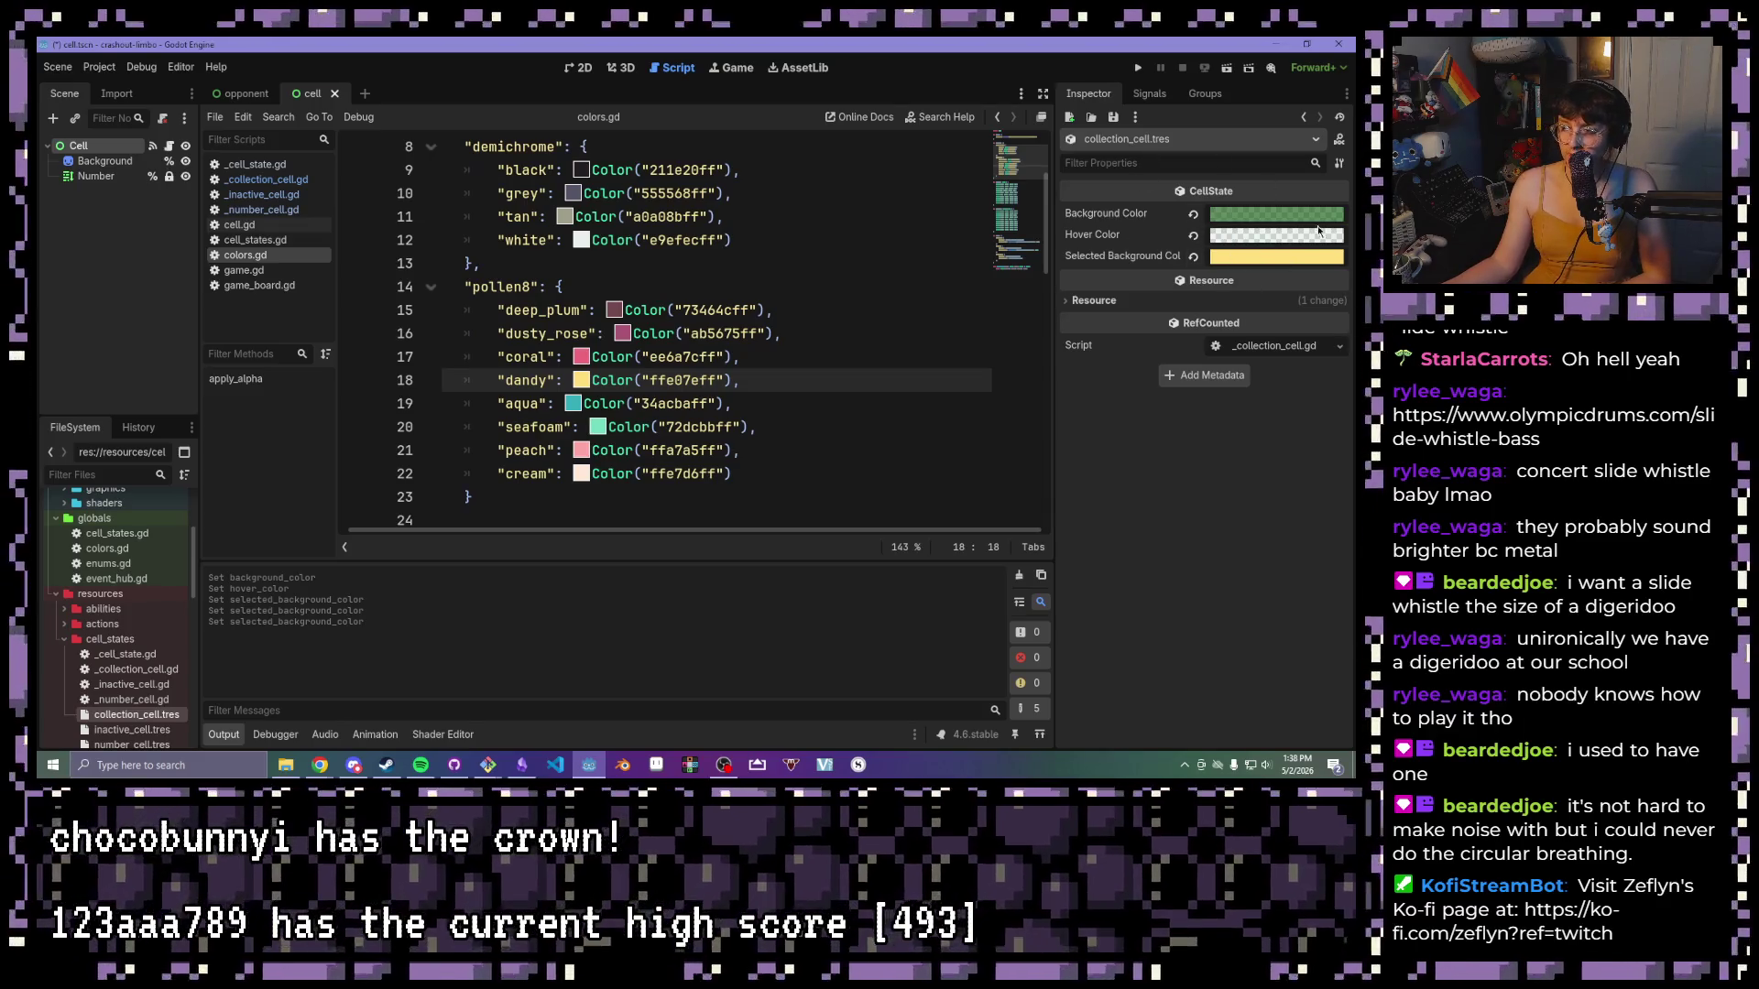
left_click(869, 265)
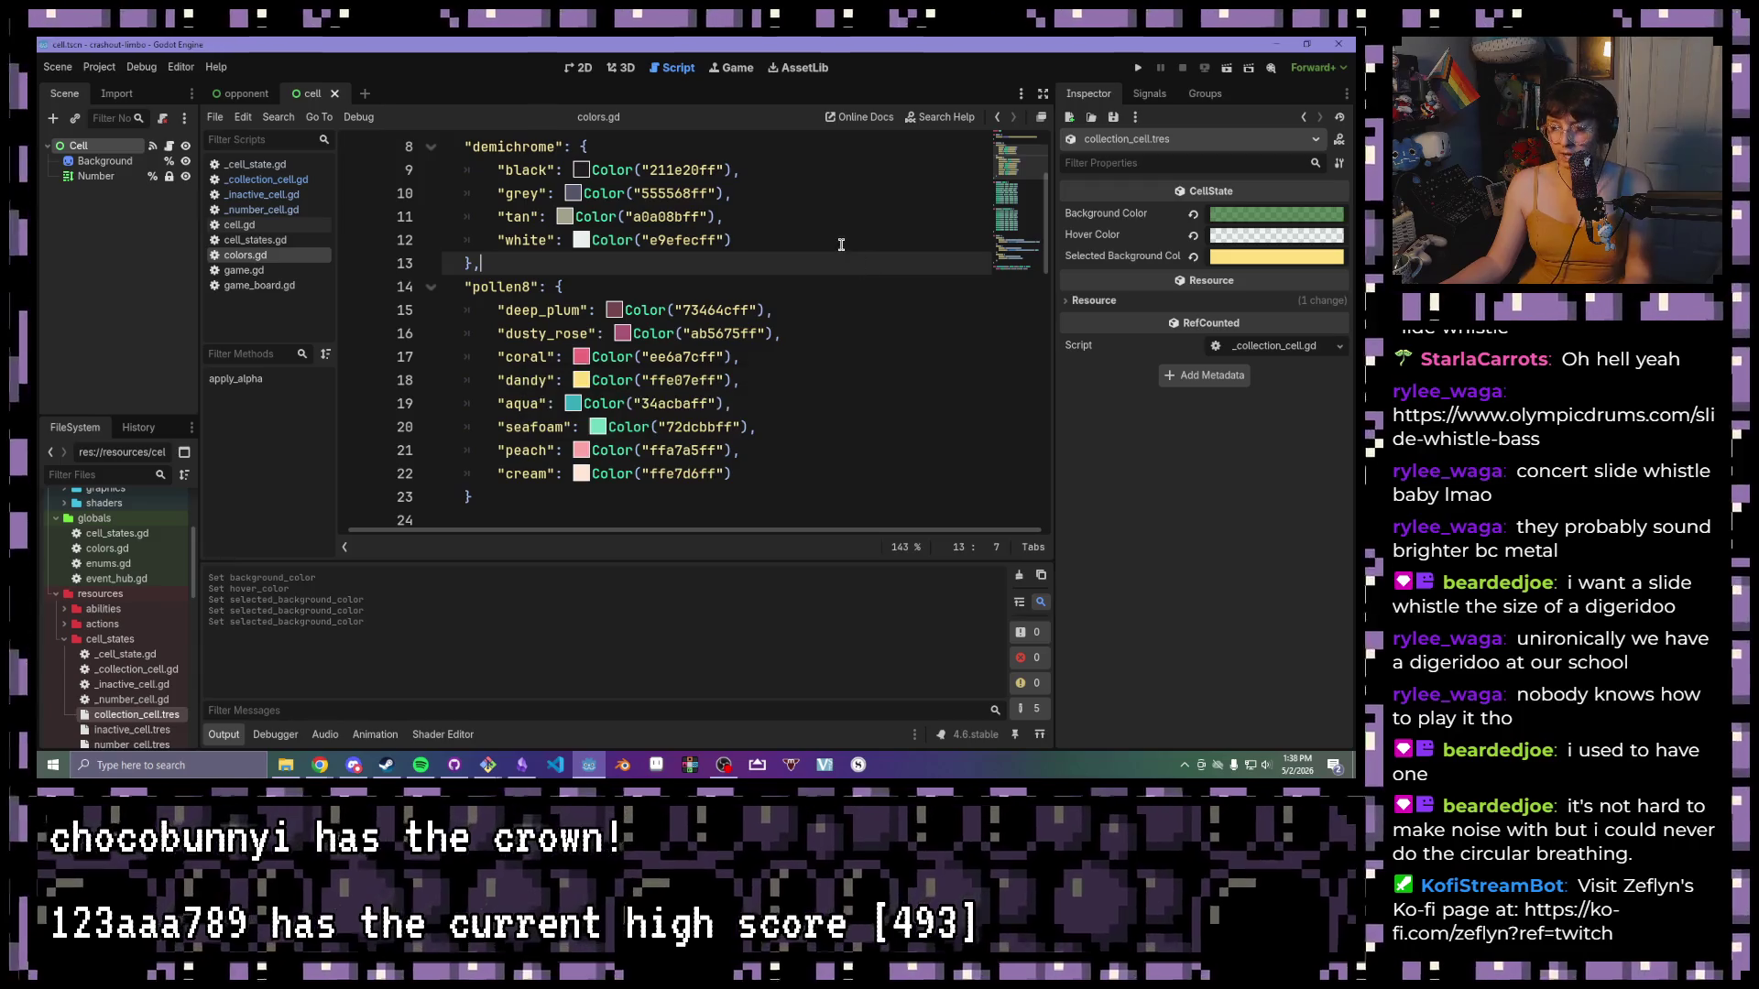
- Save, then open cell_states.gd and start a new line below the existing preloads
key("ctrl+s")
scroll(658, 288, "up", 3)
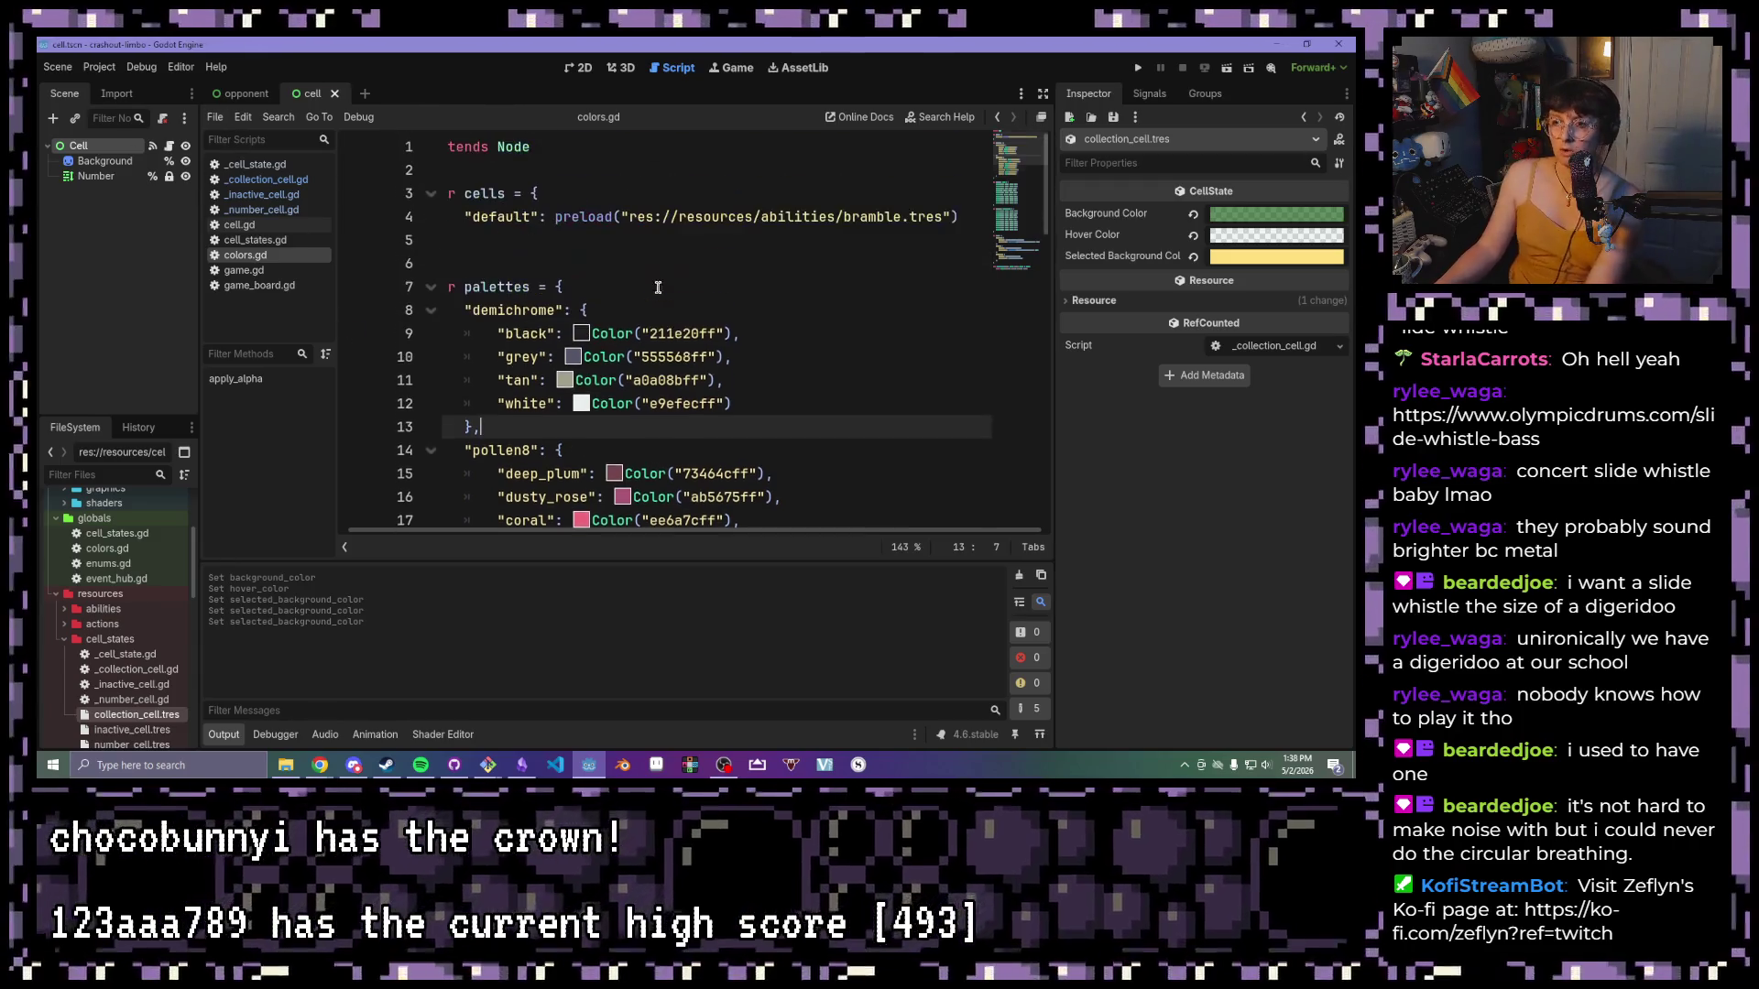
left_click(253, 240)
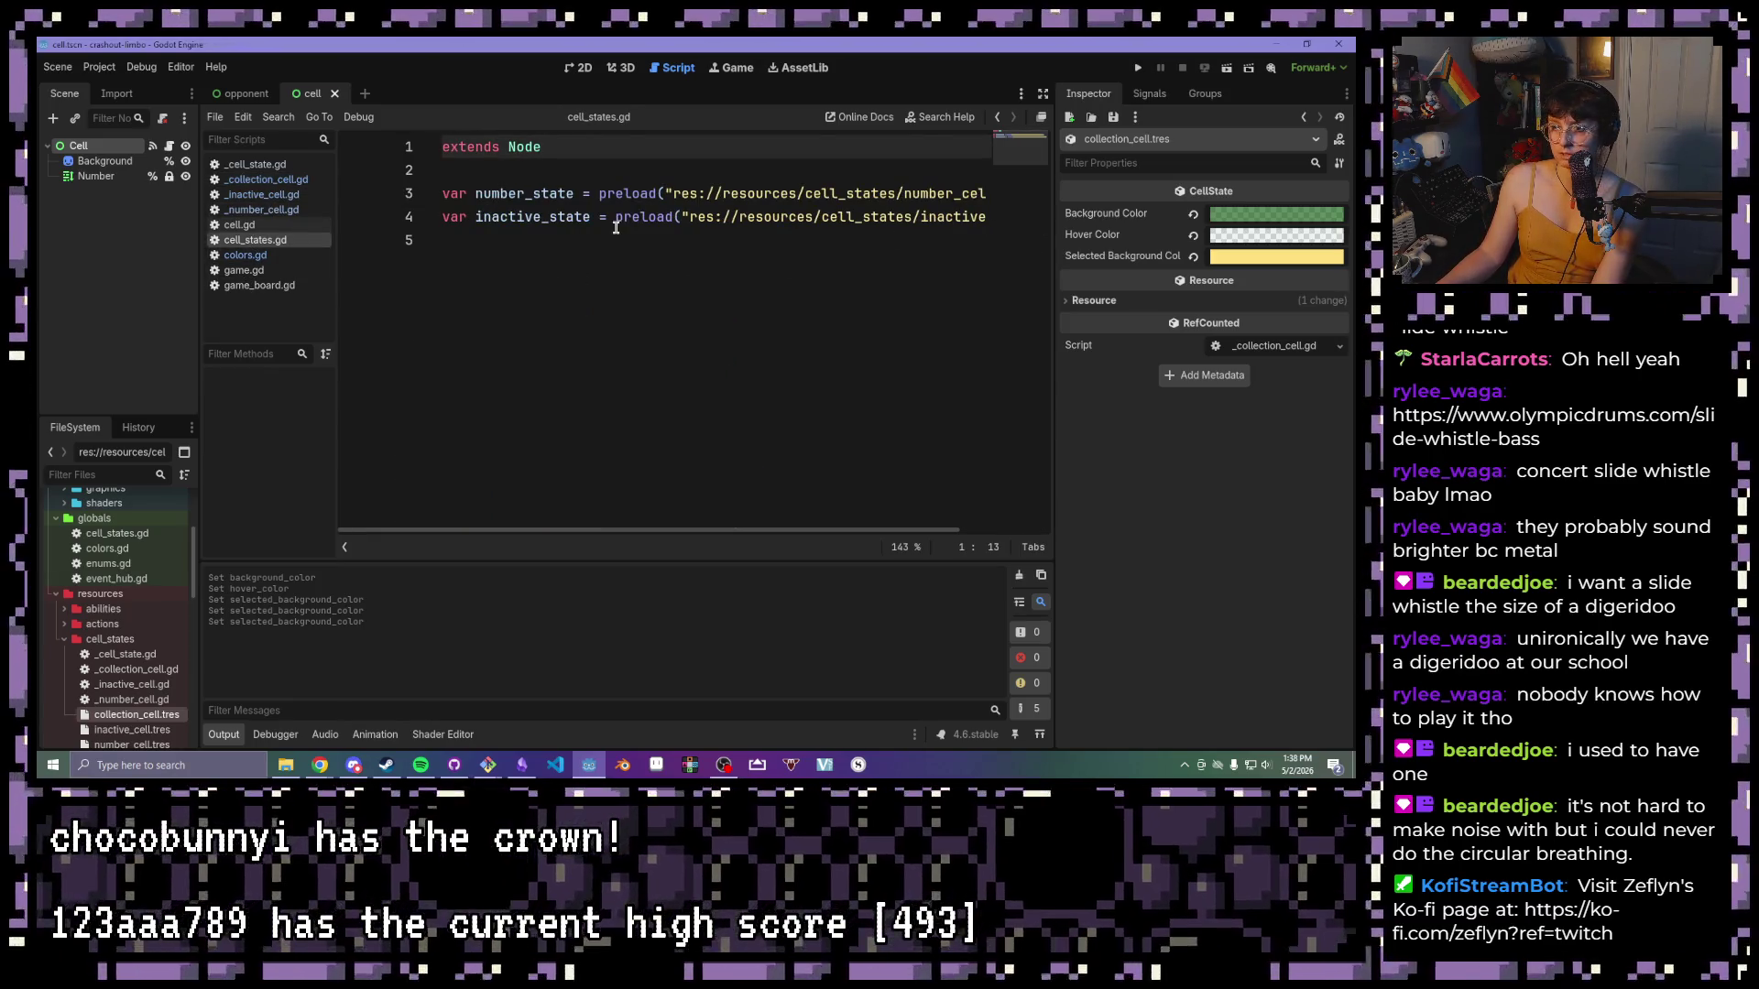
left_click_drag(723, 523, 804, 522)
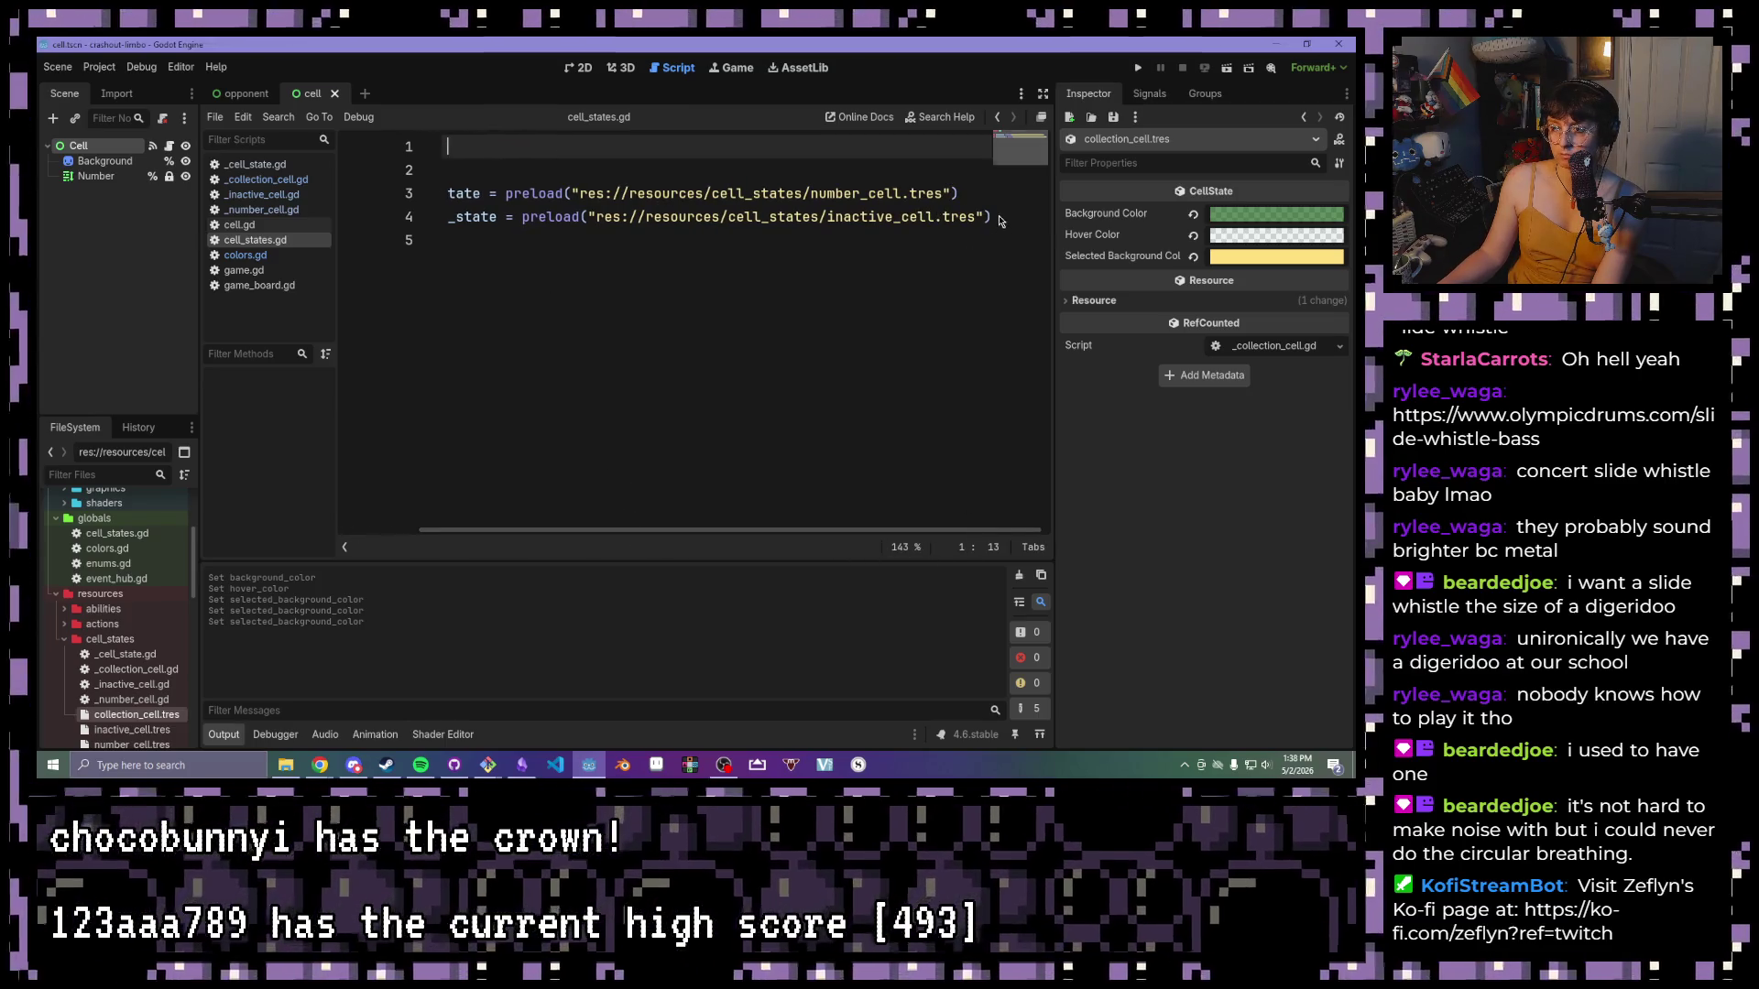
left_click(989, 217)
key("Return")
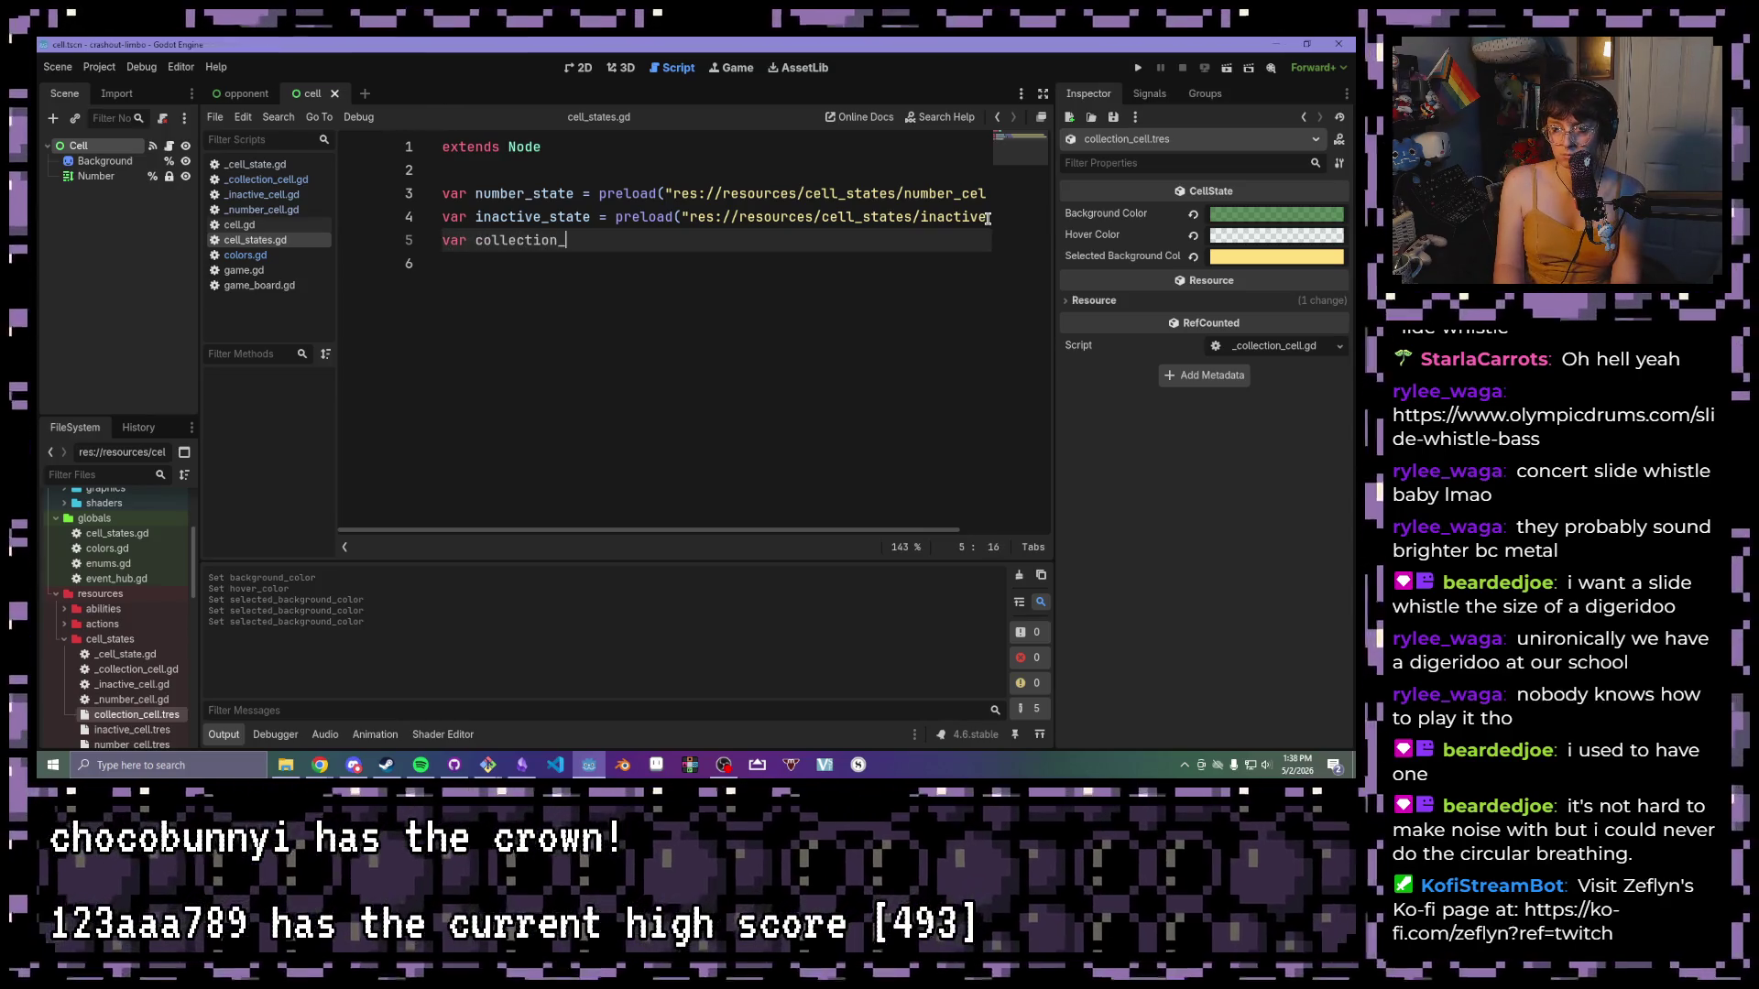
- Write 'var collect_state = preload()' with the collection_cell.tres path and save the script
type("=")
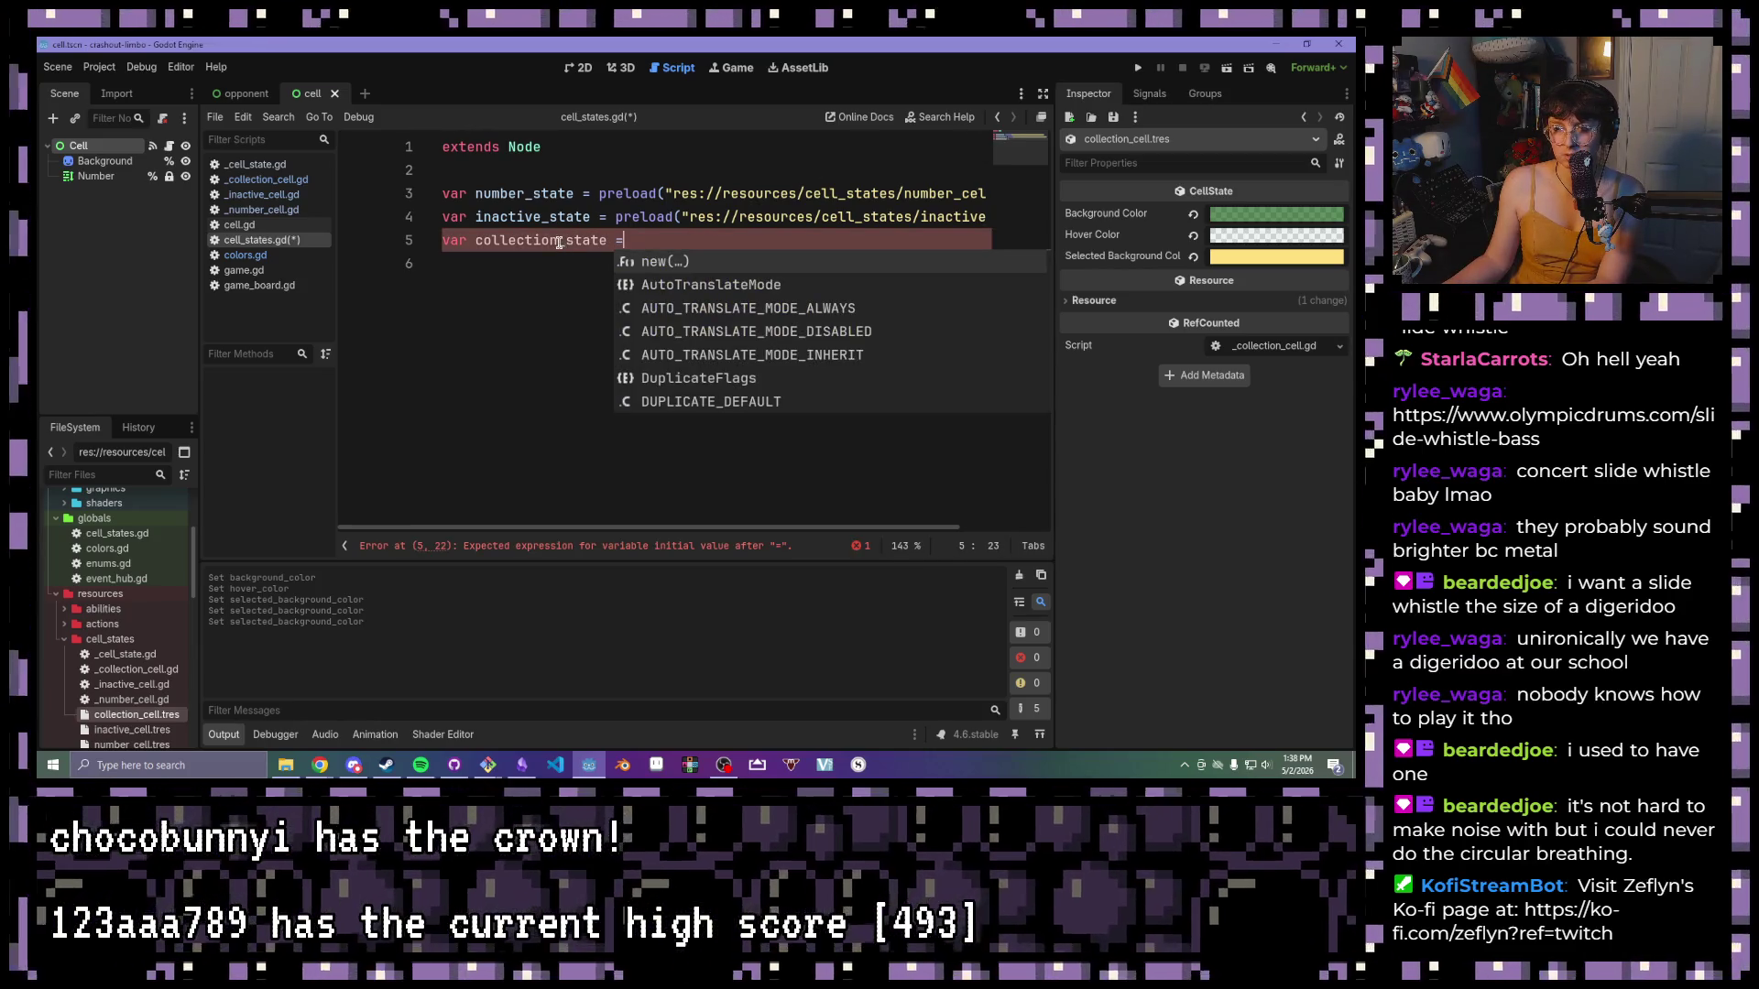
left_click(553, 240)
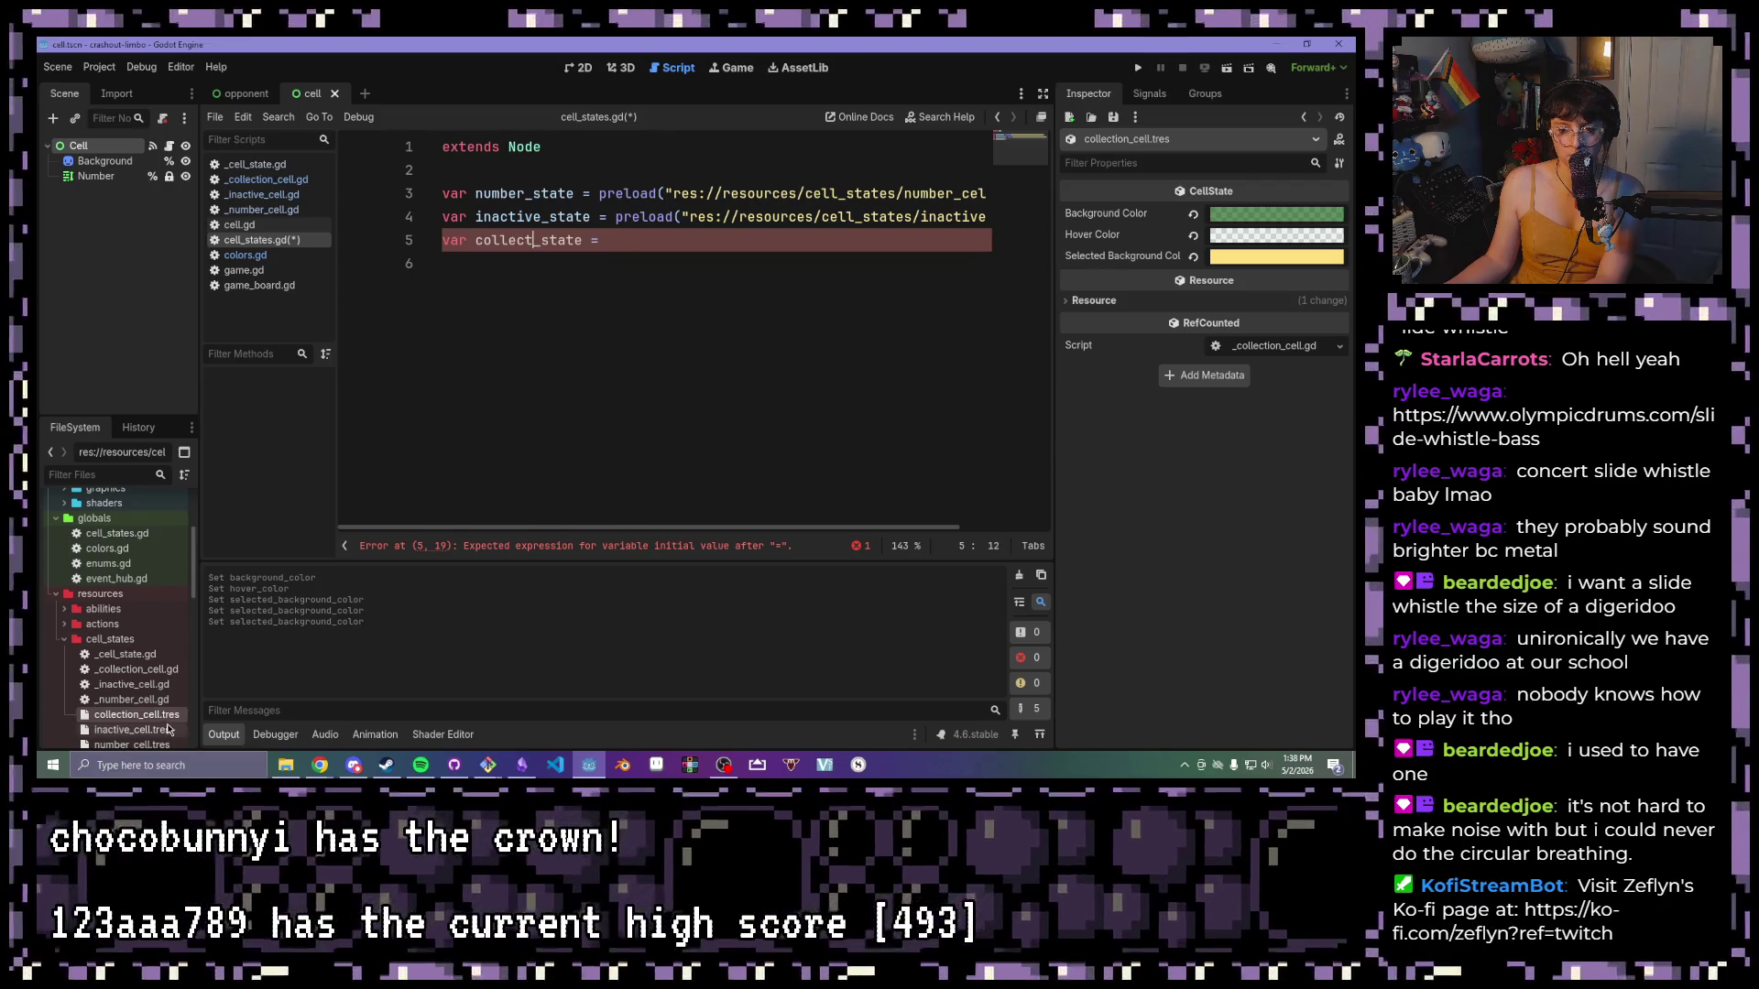
scroll(139, 713, "down", 1)
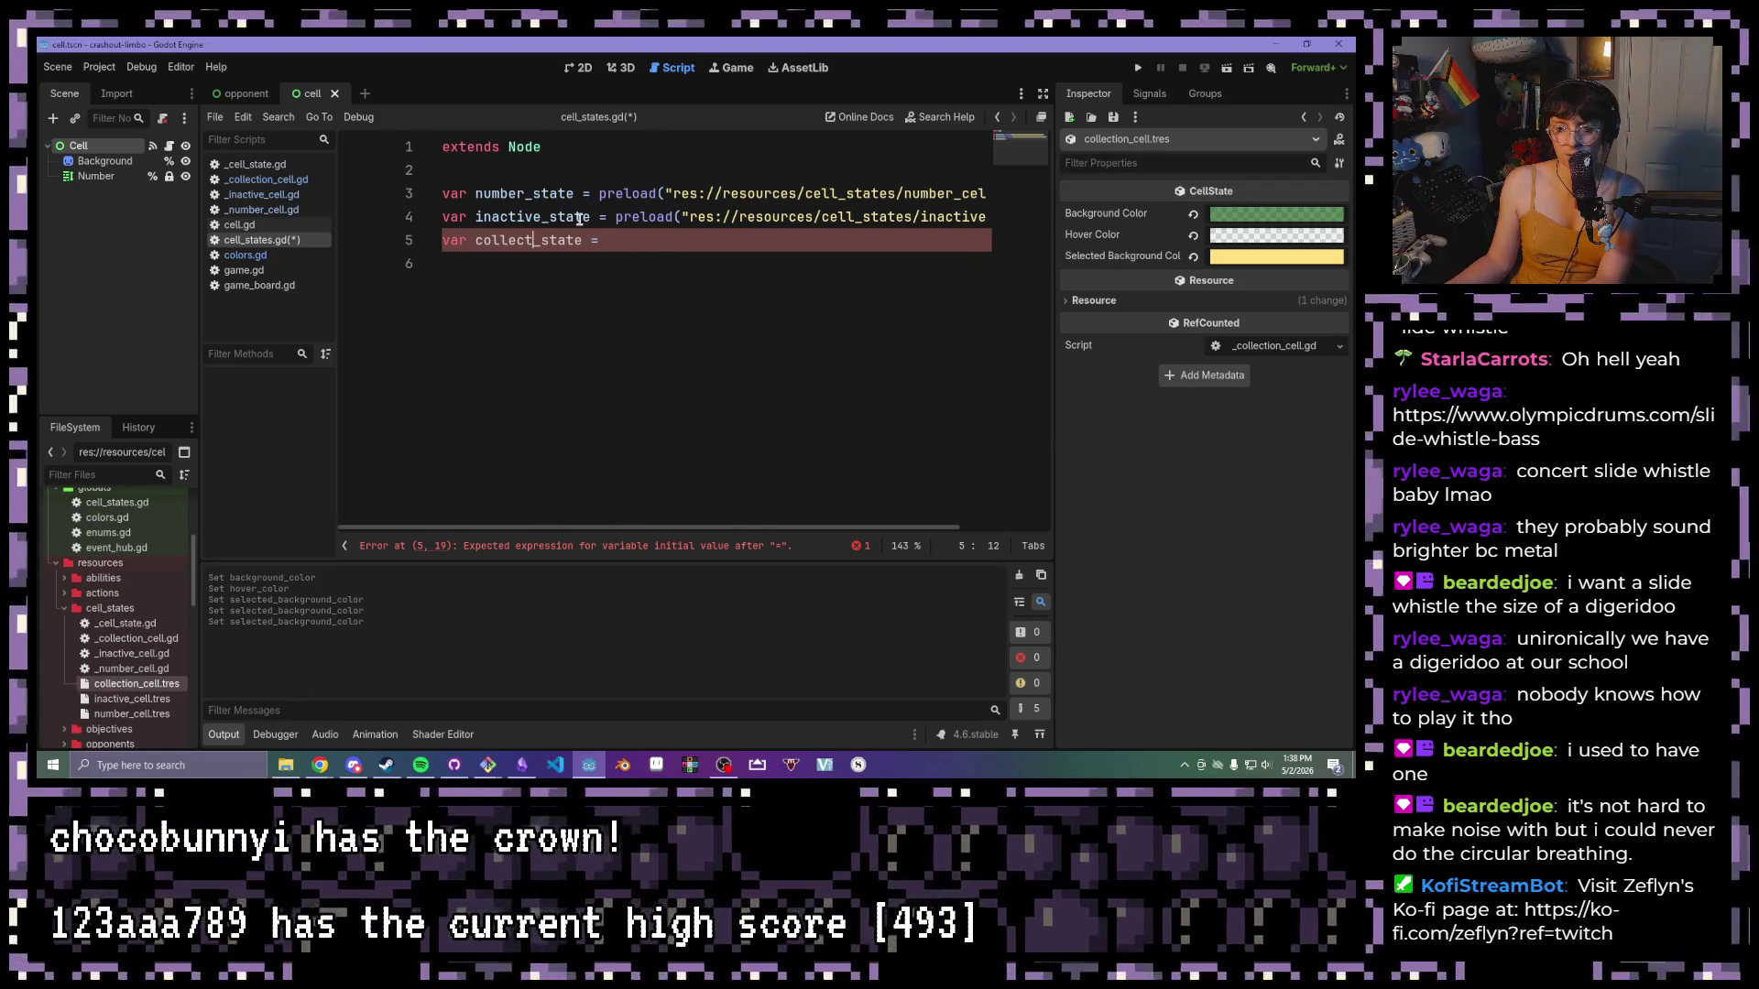
type("preload(")
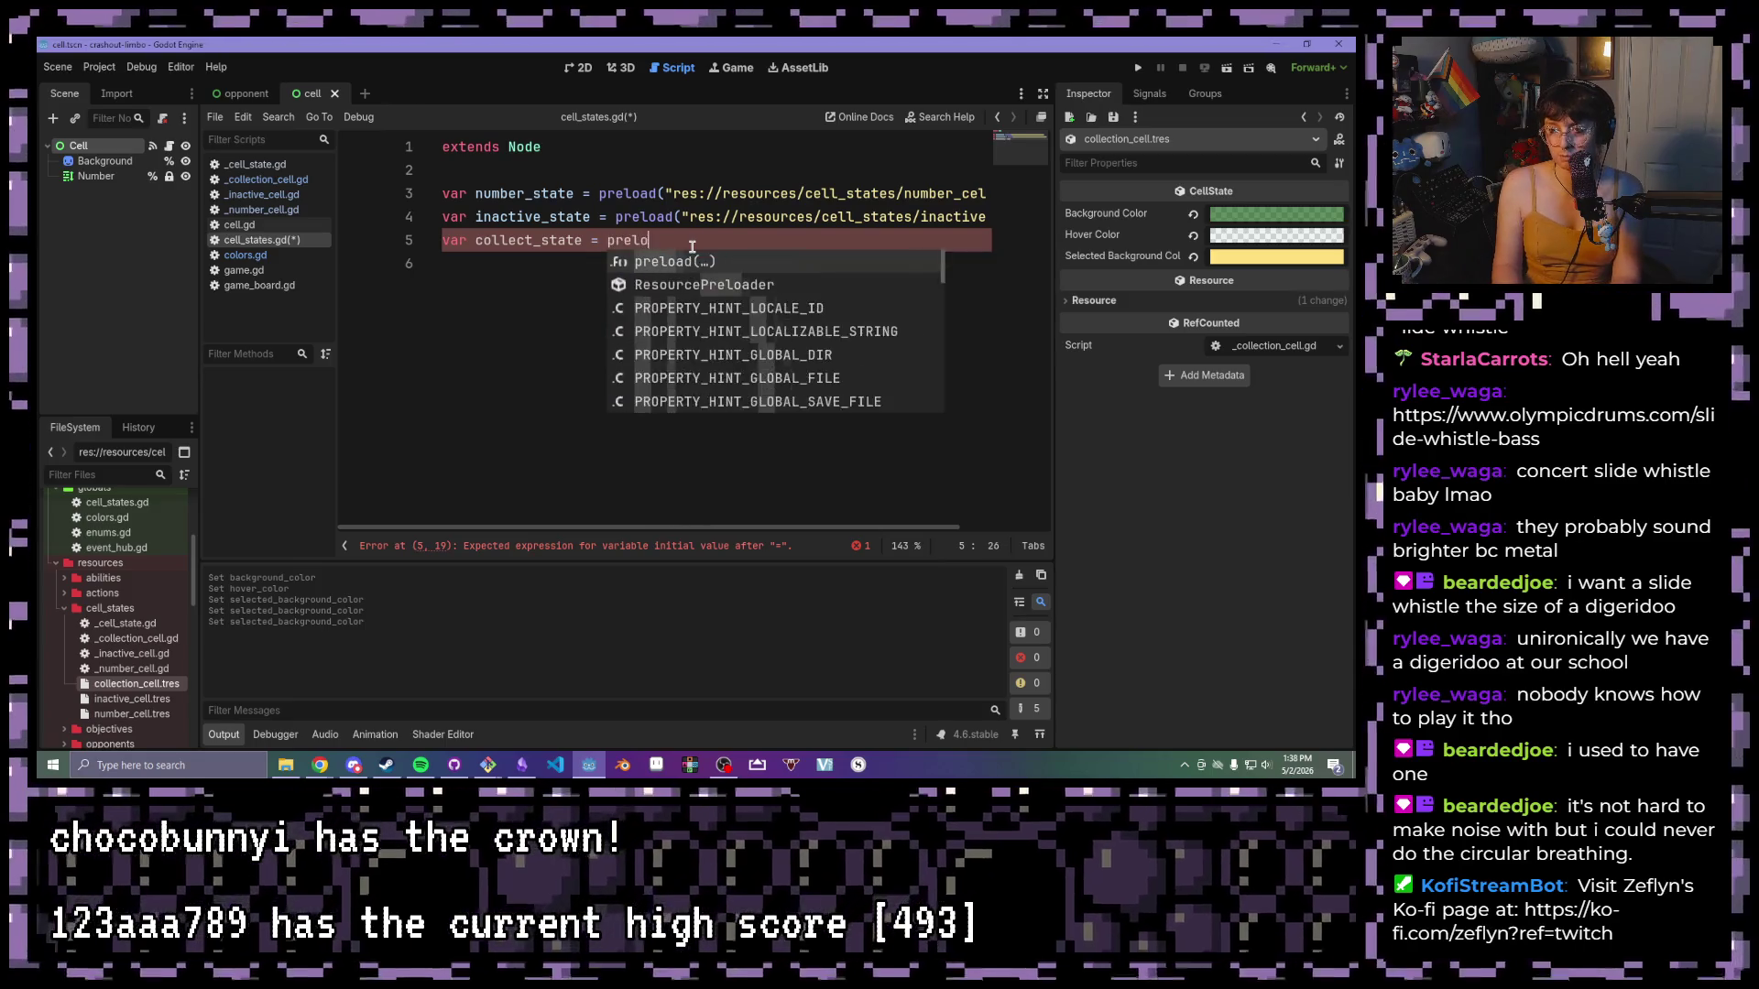
mouse_move(117, 691)
left_mouse_down()
mouse_move(682, 343)
mouse_move(675, 240)
left_mouse_up()
key("ctrl+s")
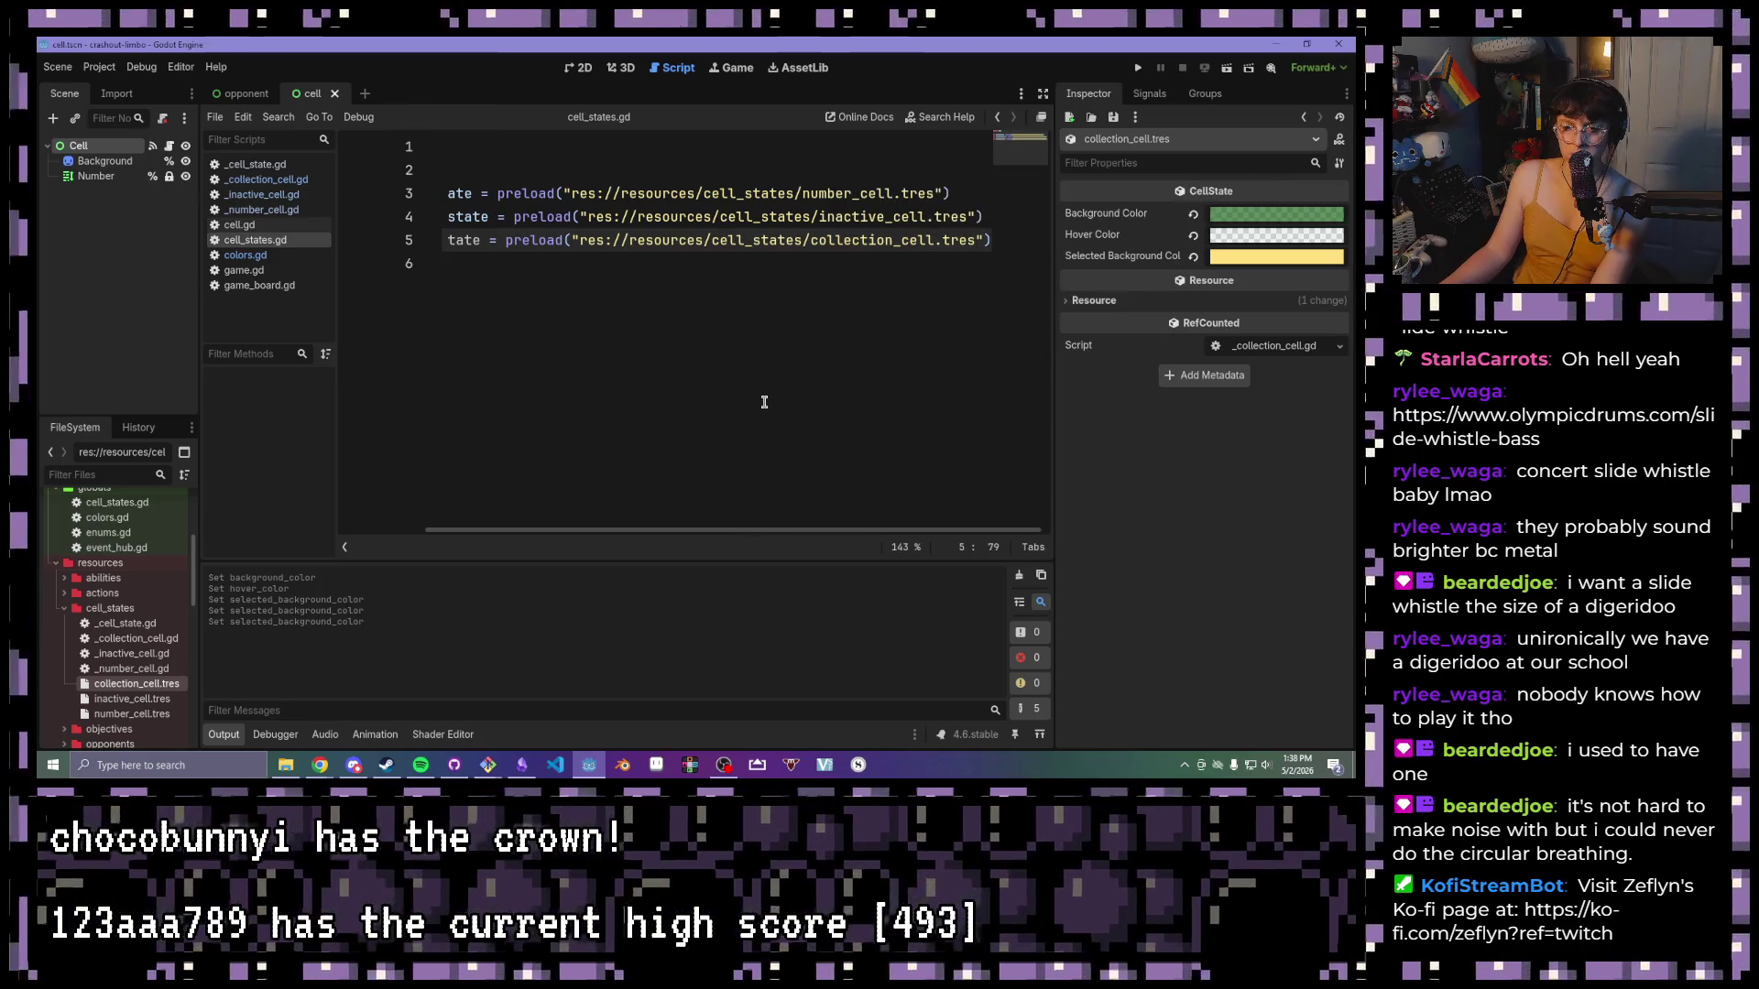
left_click_drag(655, 523, 408, 530)
double_click(128, 641)
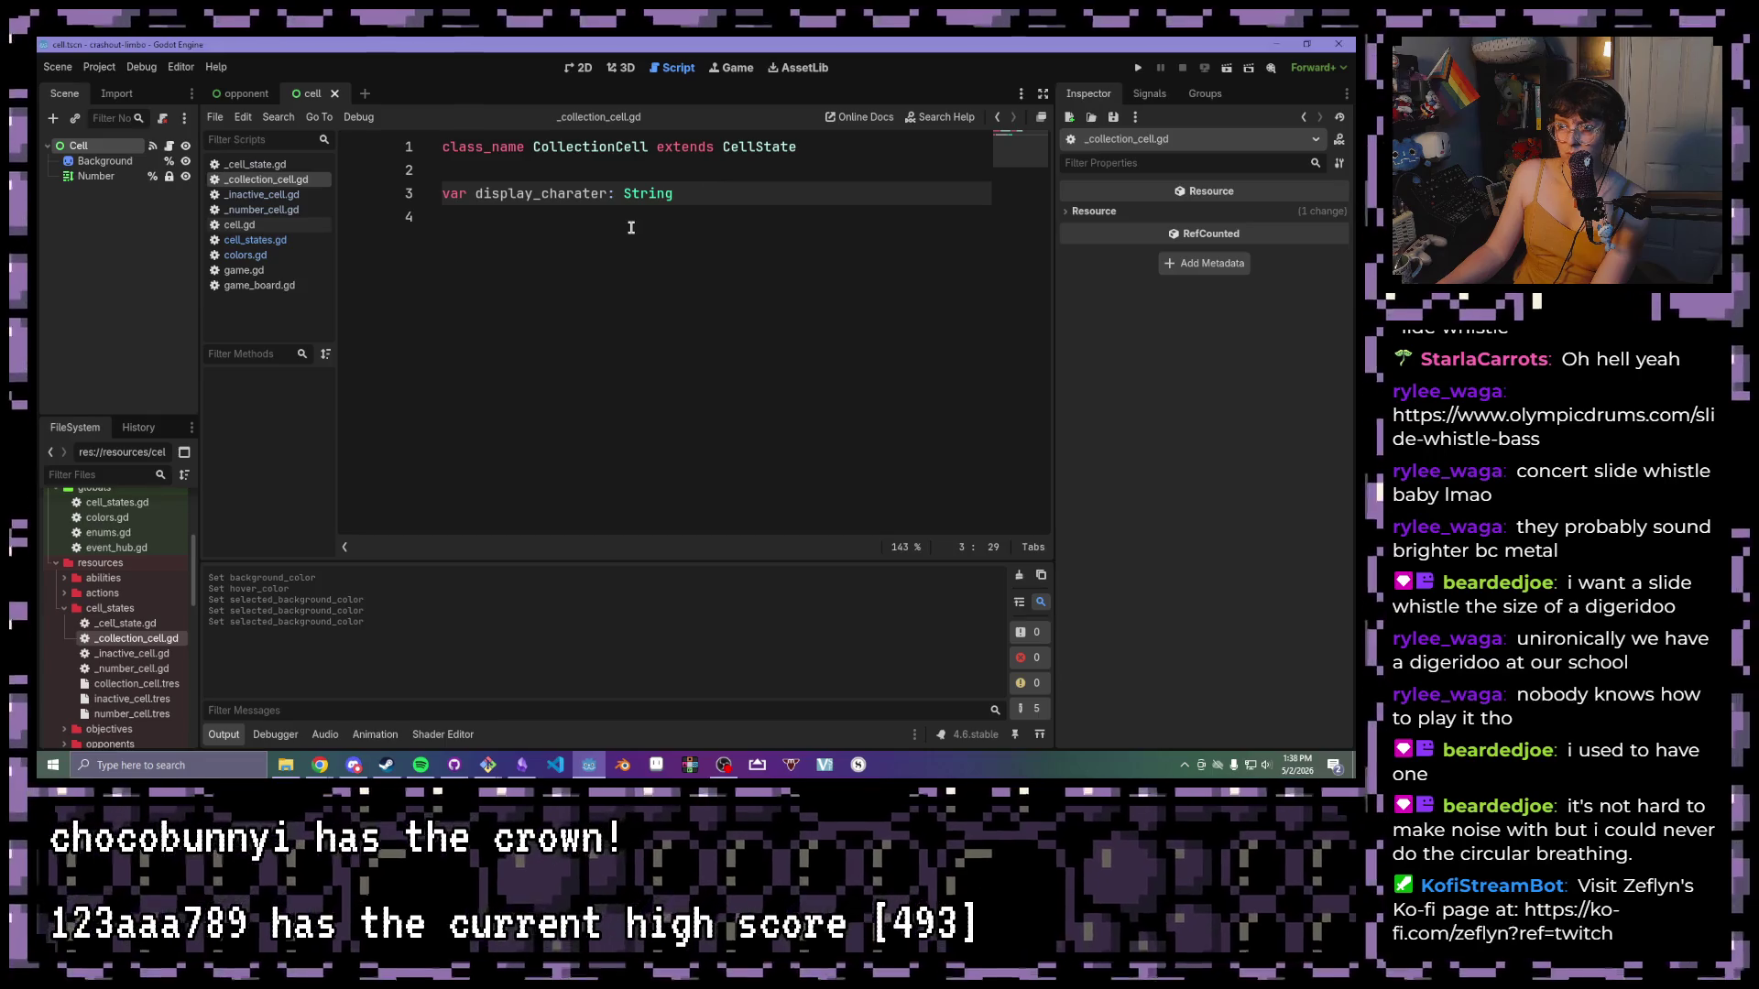
left_click(632, 228)
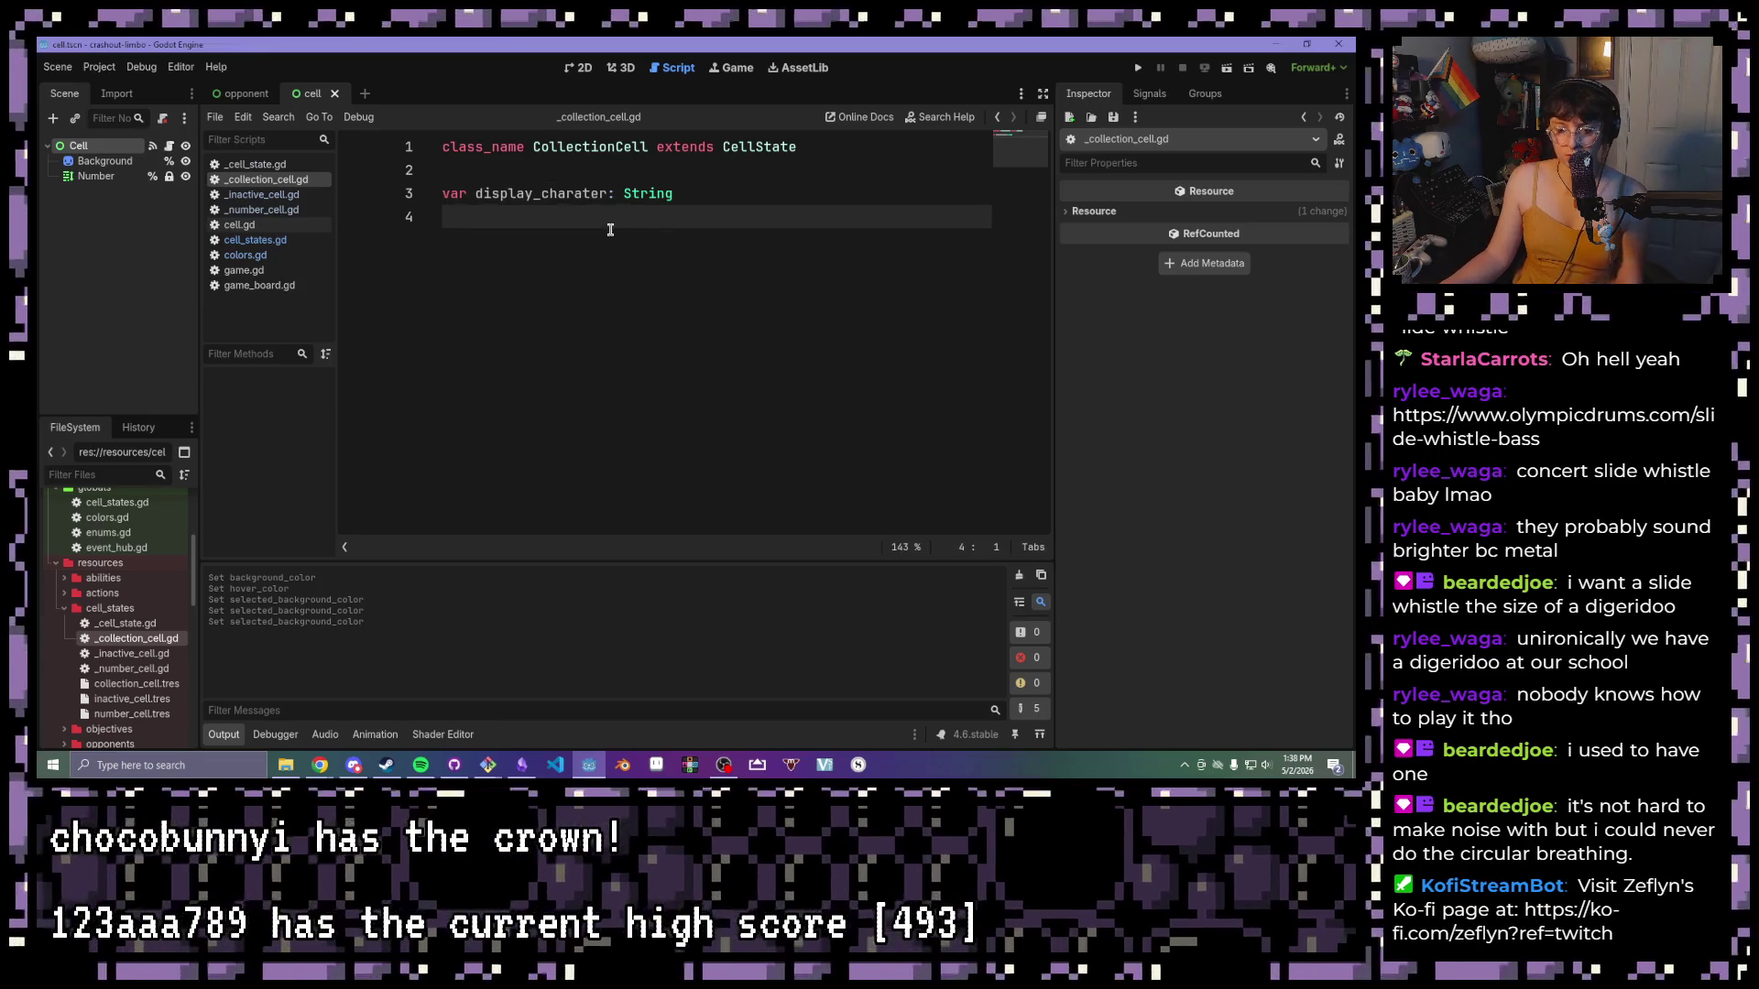
left_click(111, 688)
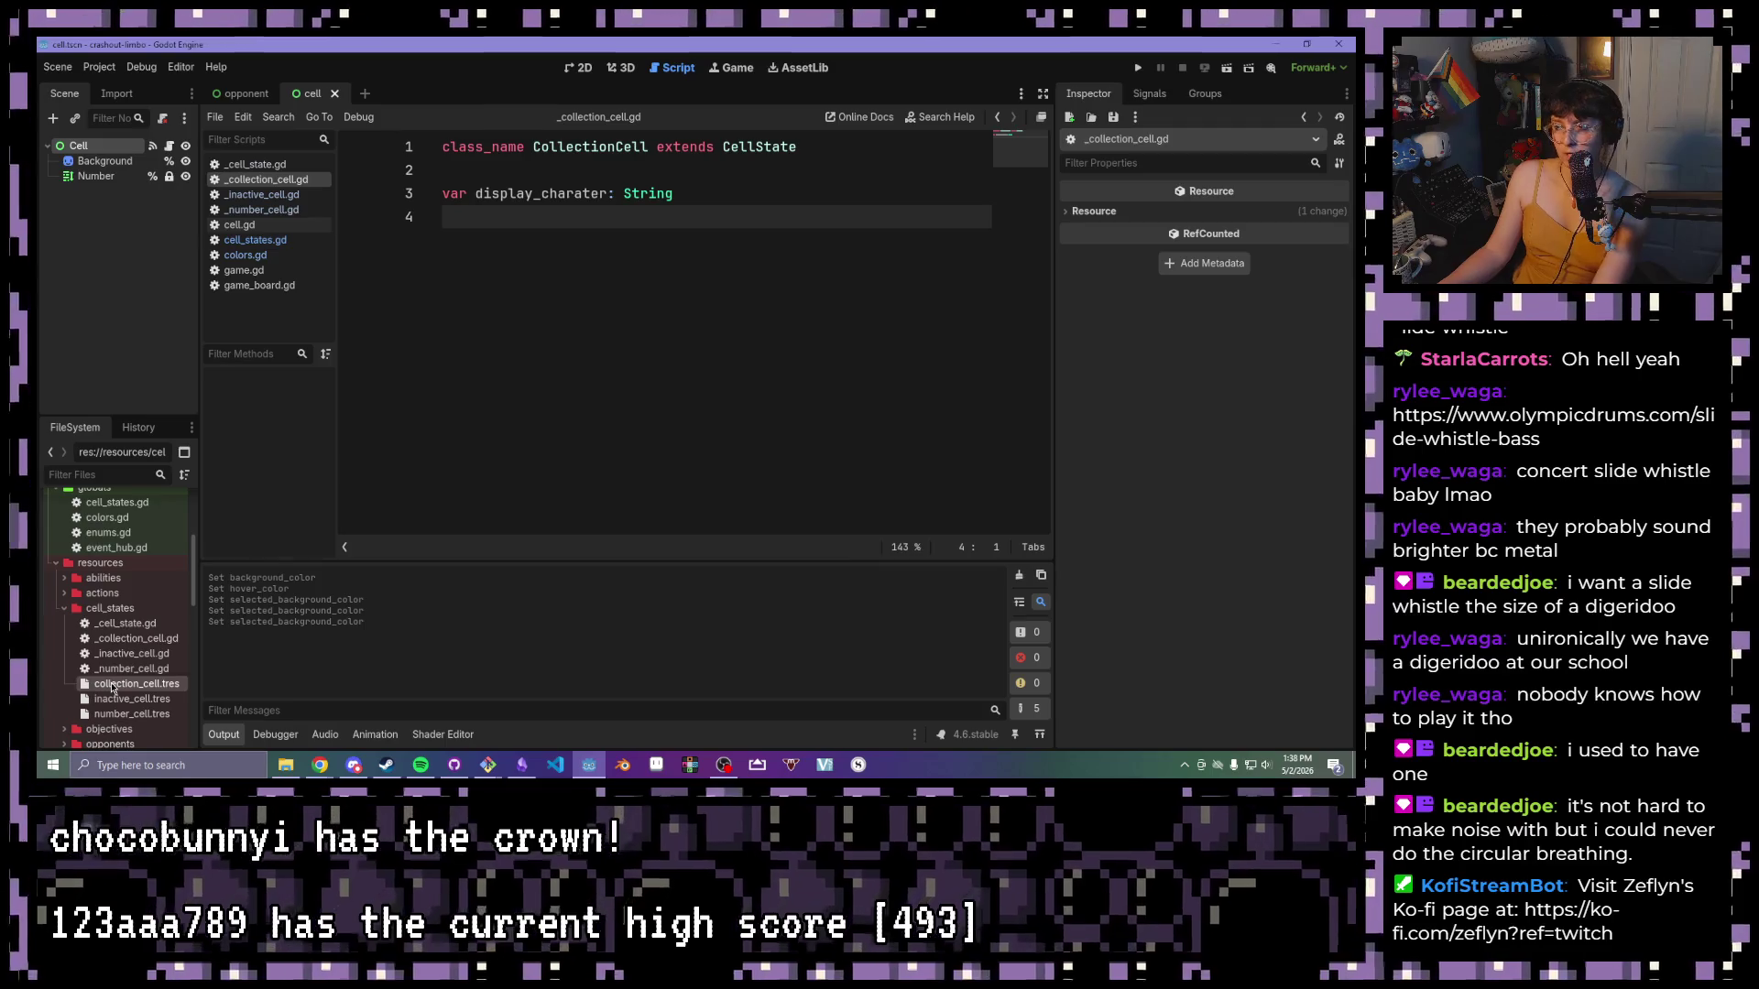
double_click(112, 687)
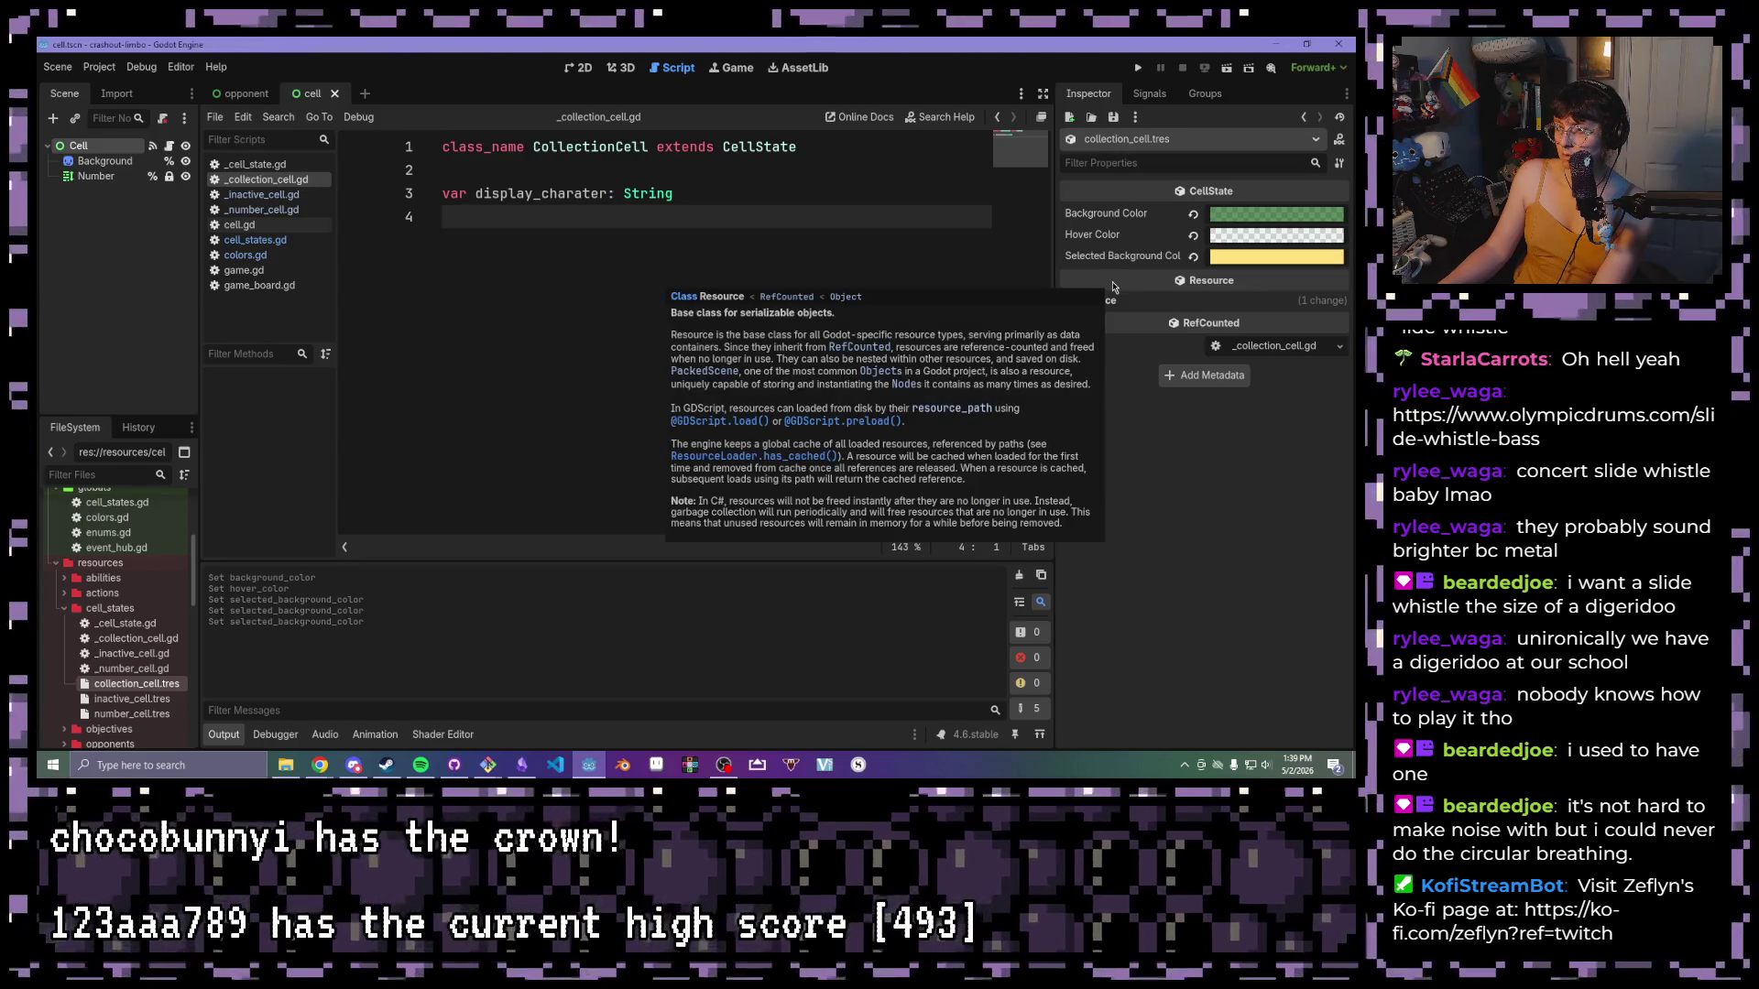
double_click(443, 193)
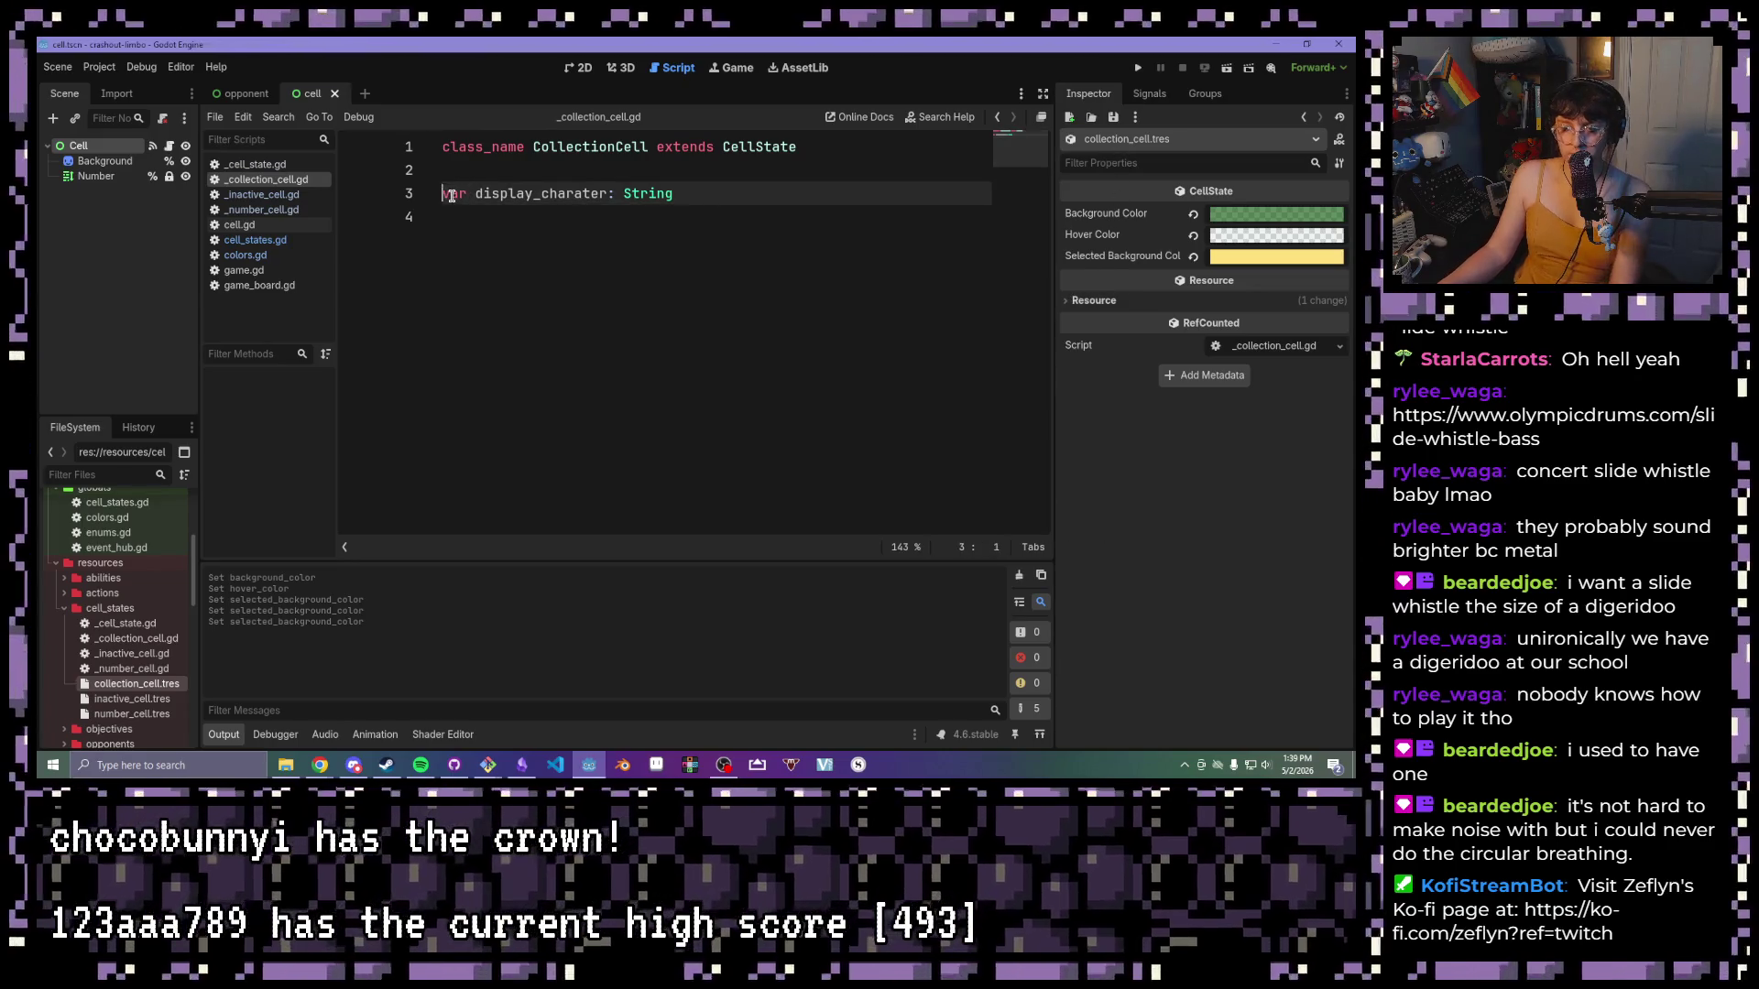
type("@export")
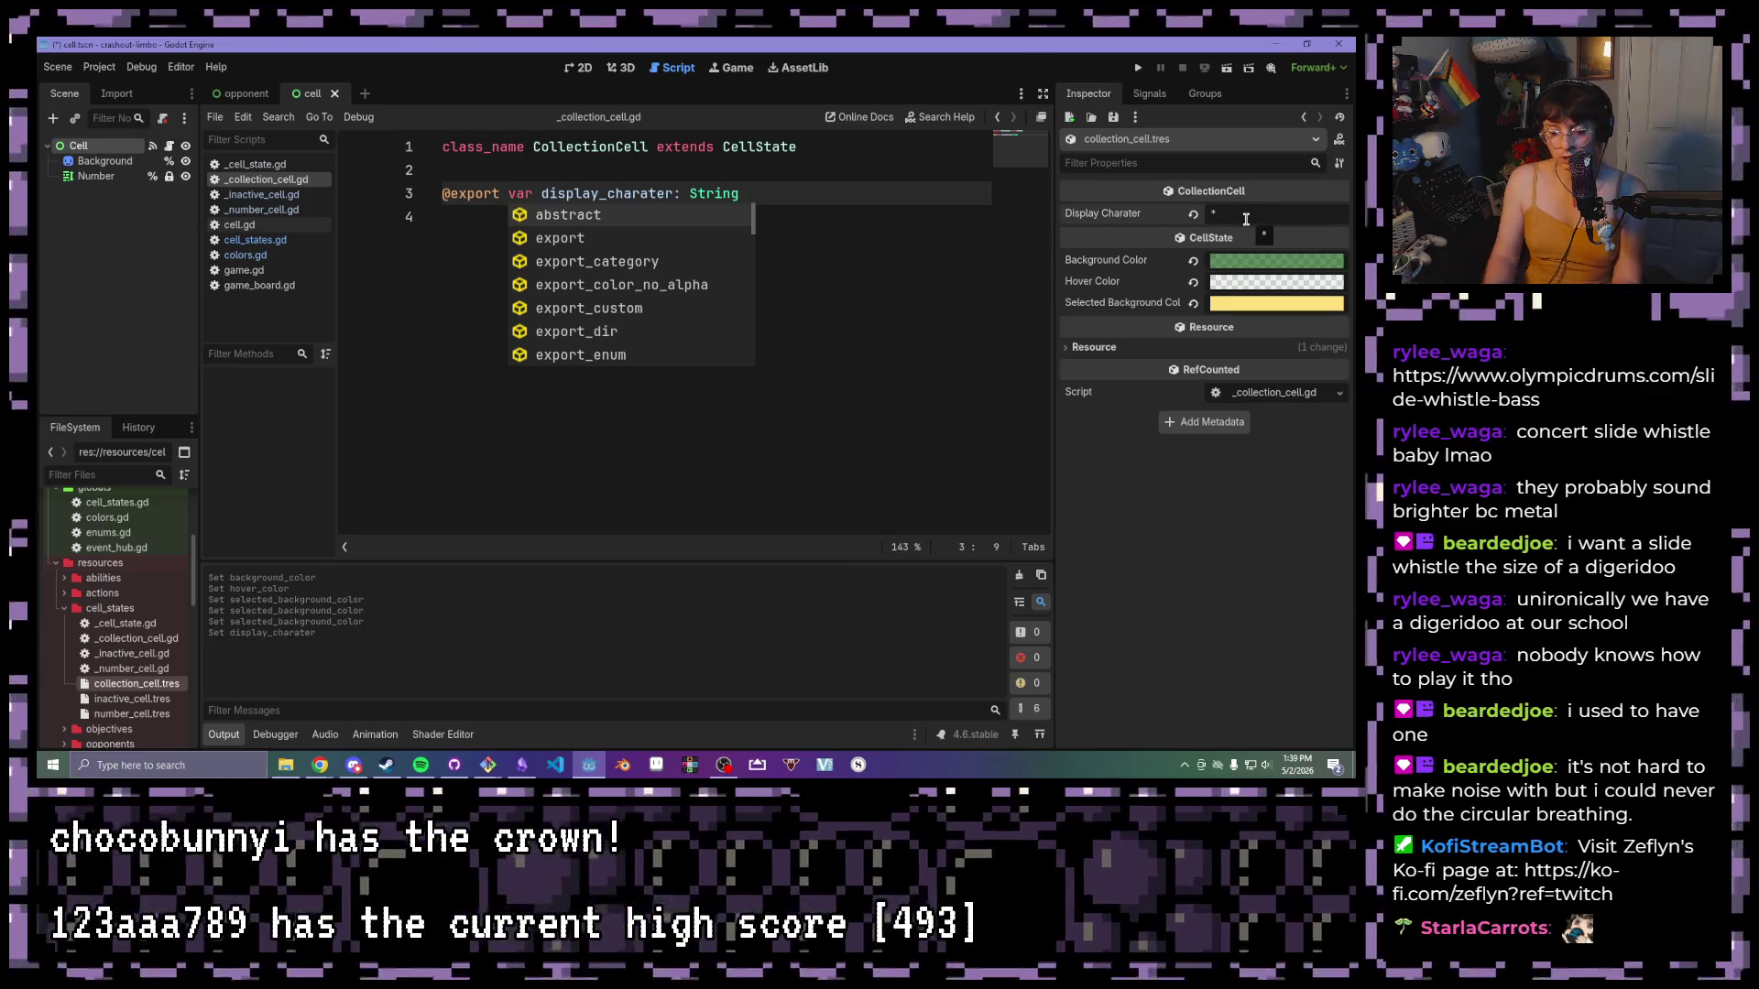
- Set the collection cell's Display Charater to # and save
type("#")
key("ctrl+s")
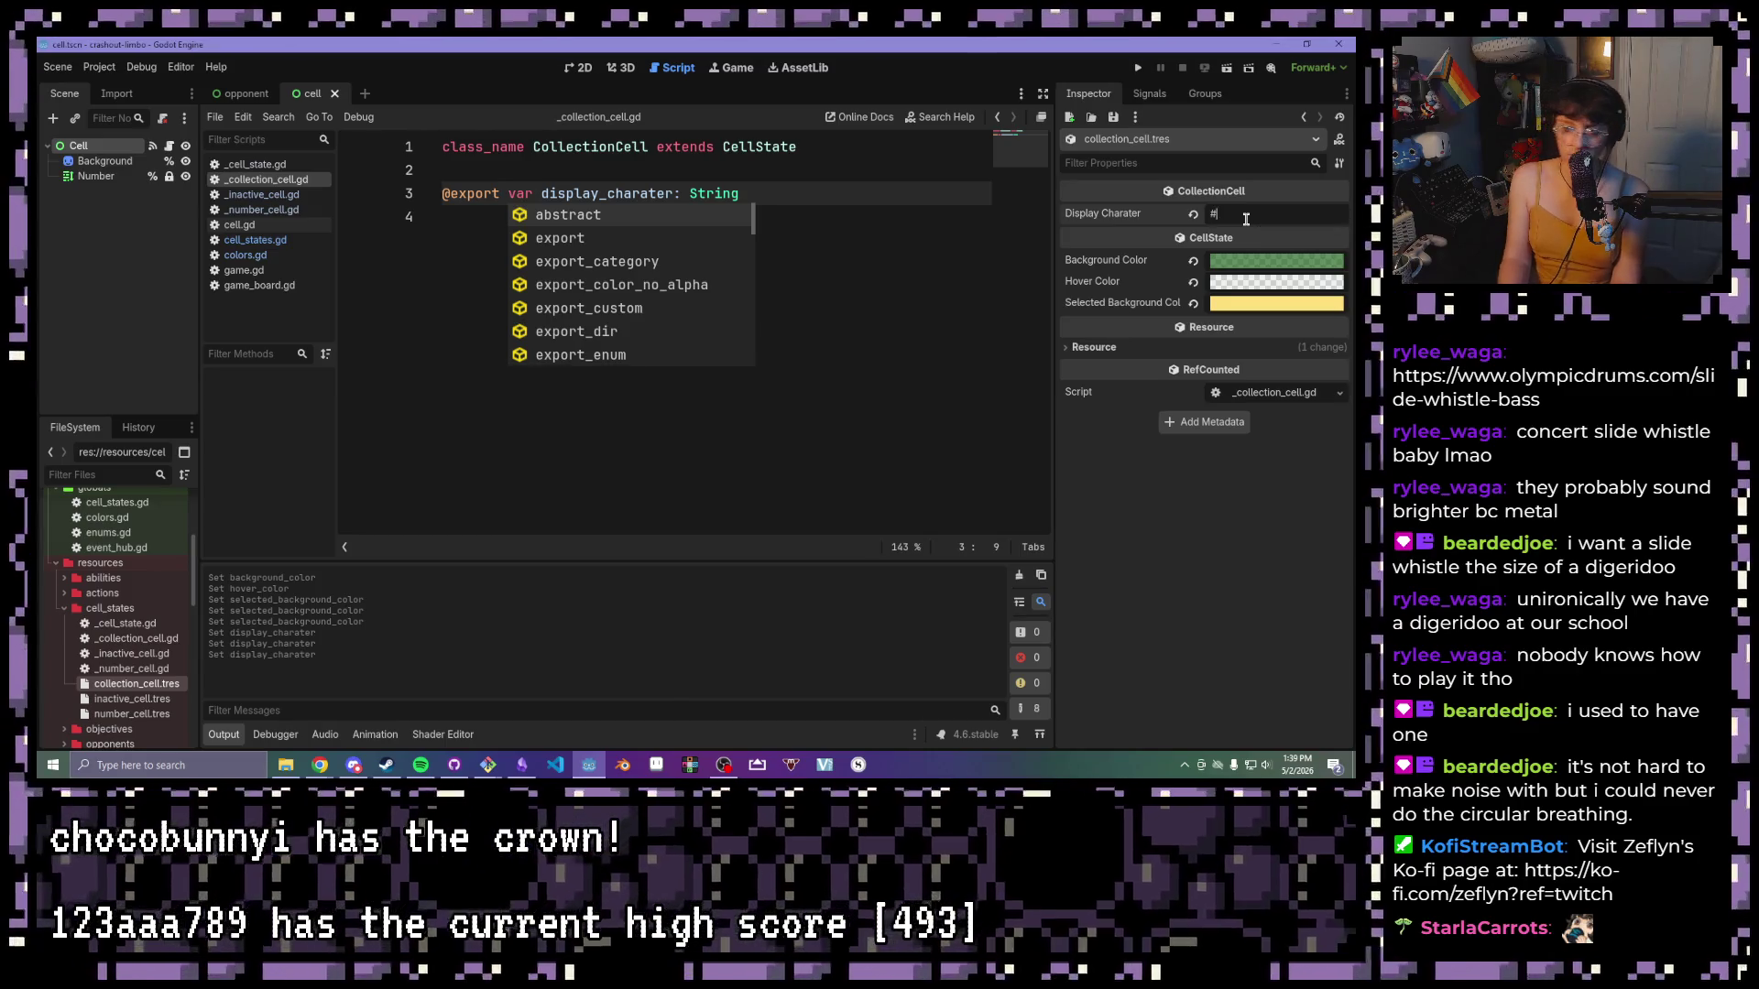
left_click(871, 247)
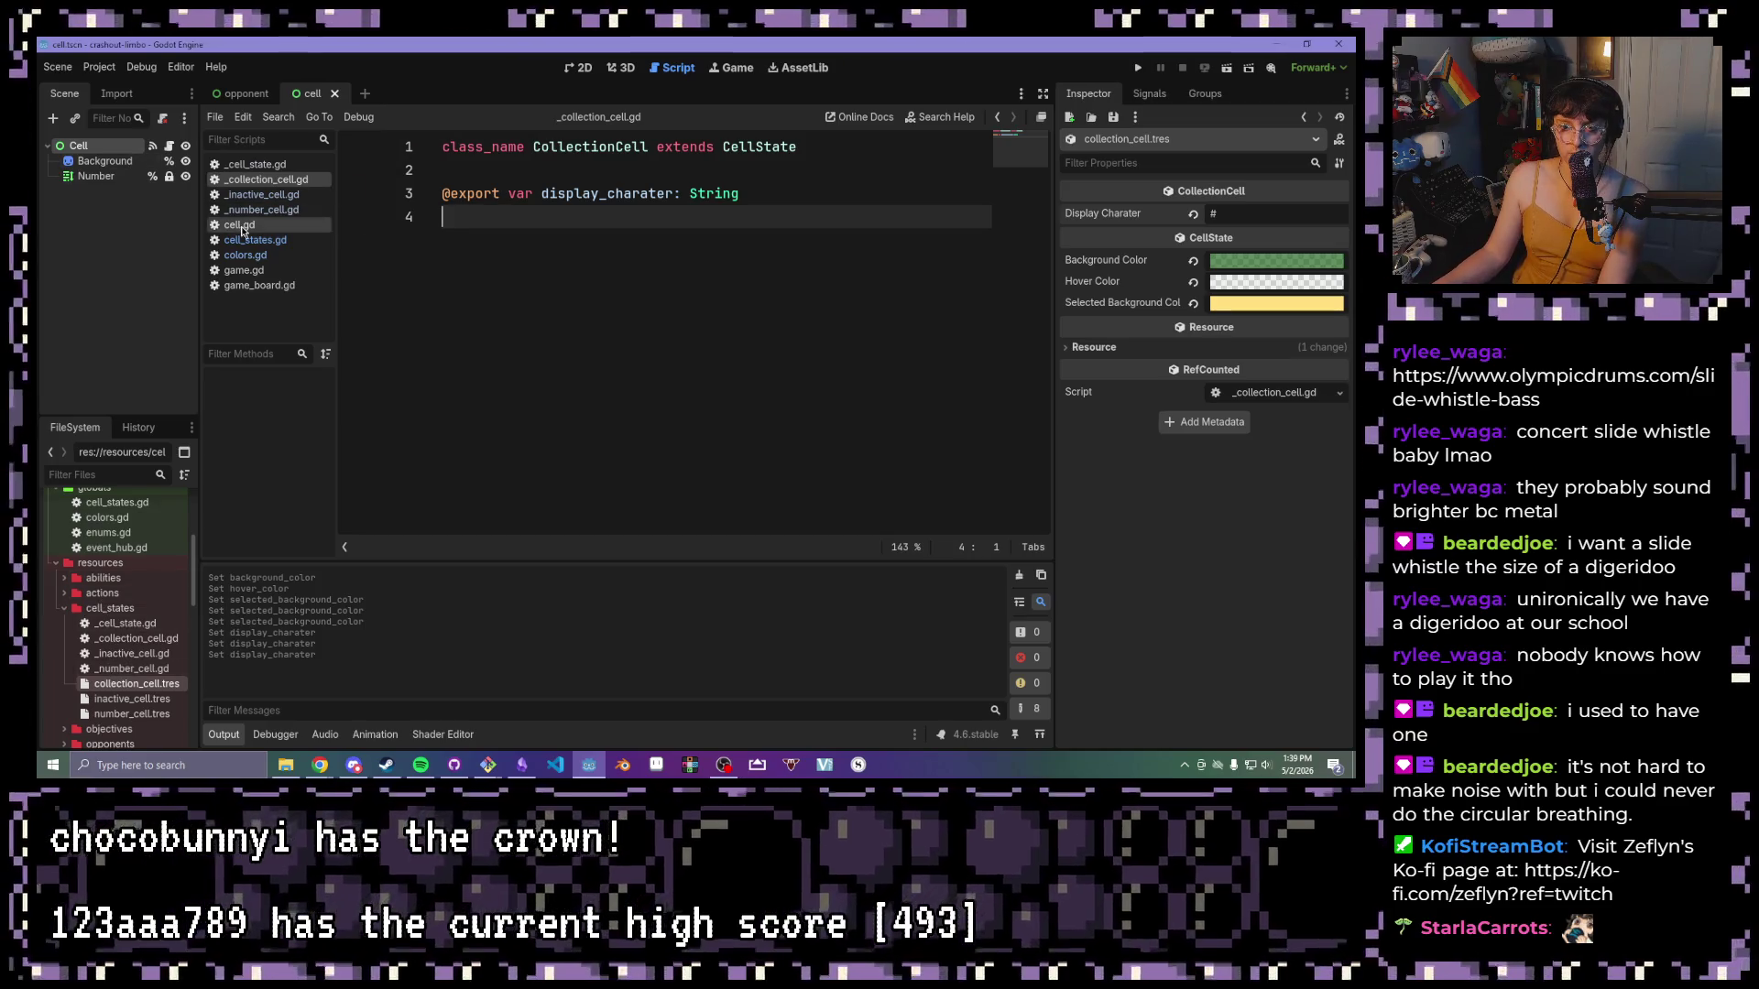
left_click(255, 284)
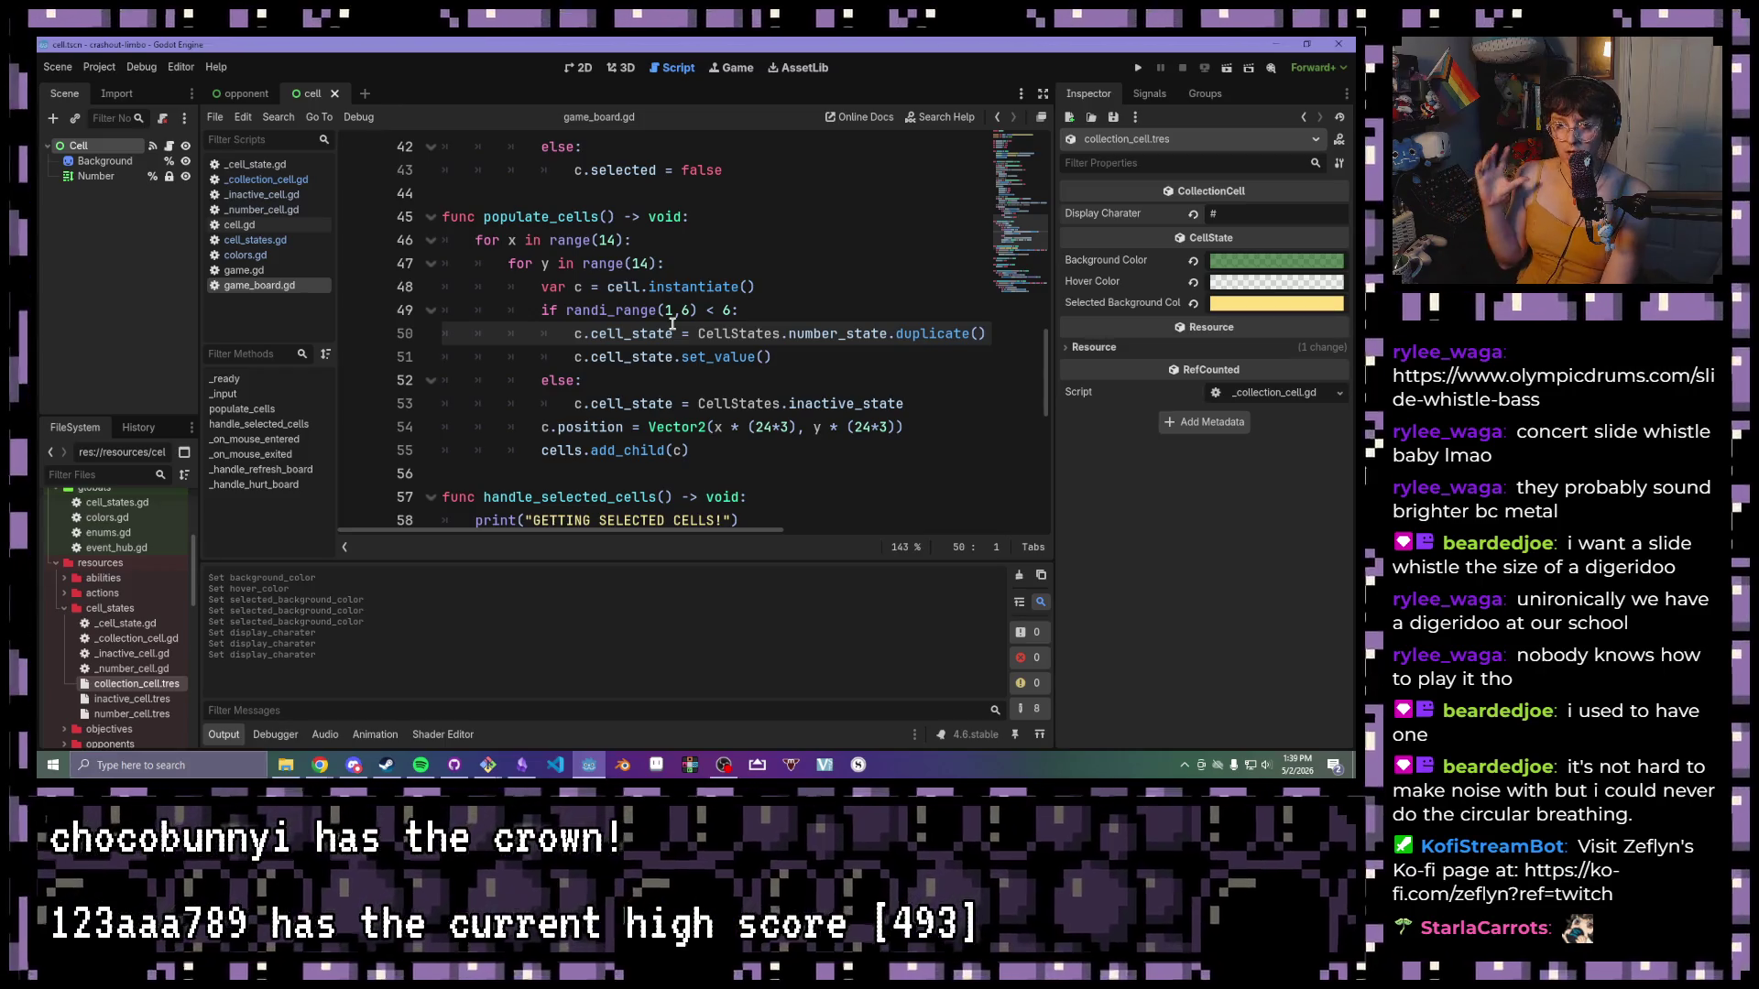
- In the opponent scene, expand the CollectObjective and open collect_objective.gd
scroll(125, 541, "up", 5)
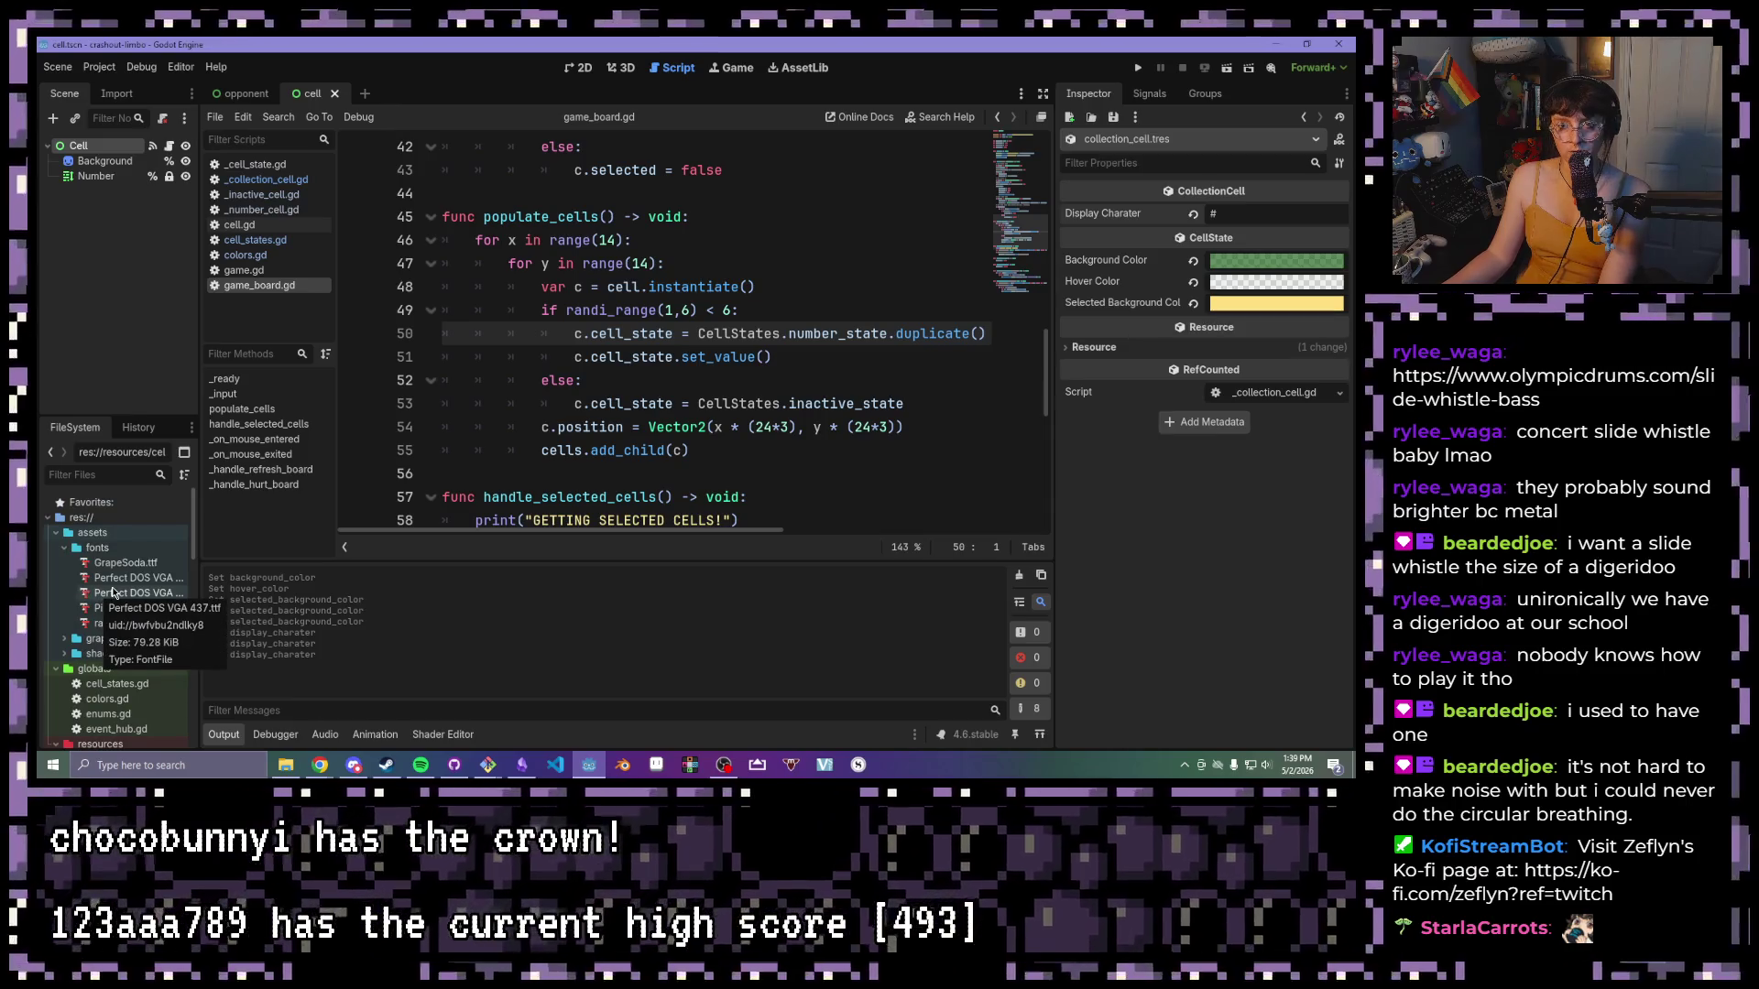
left_click(240, 94)
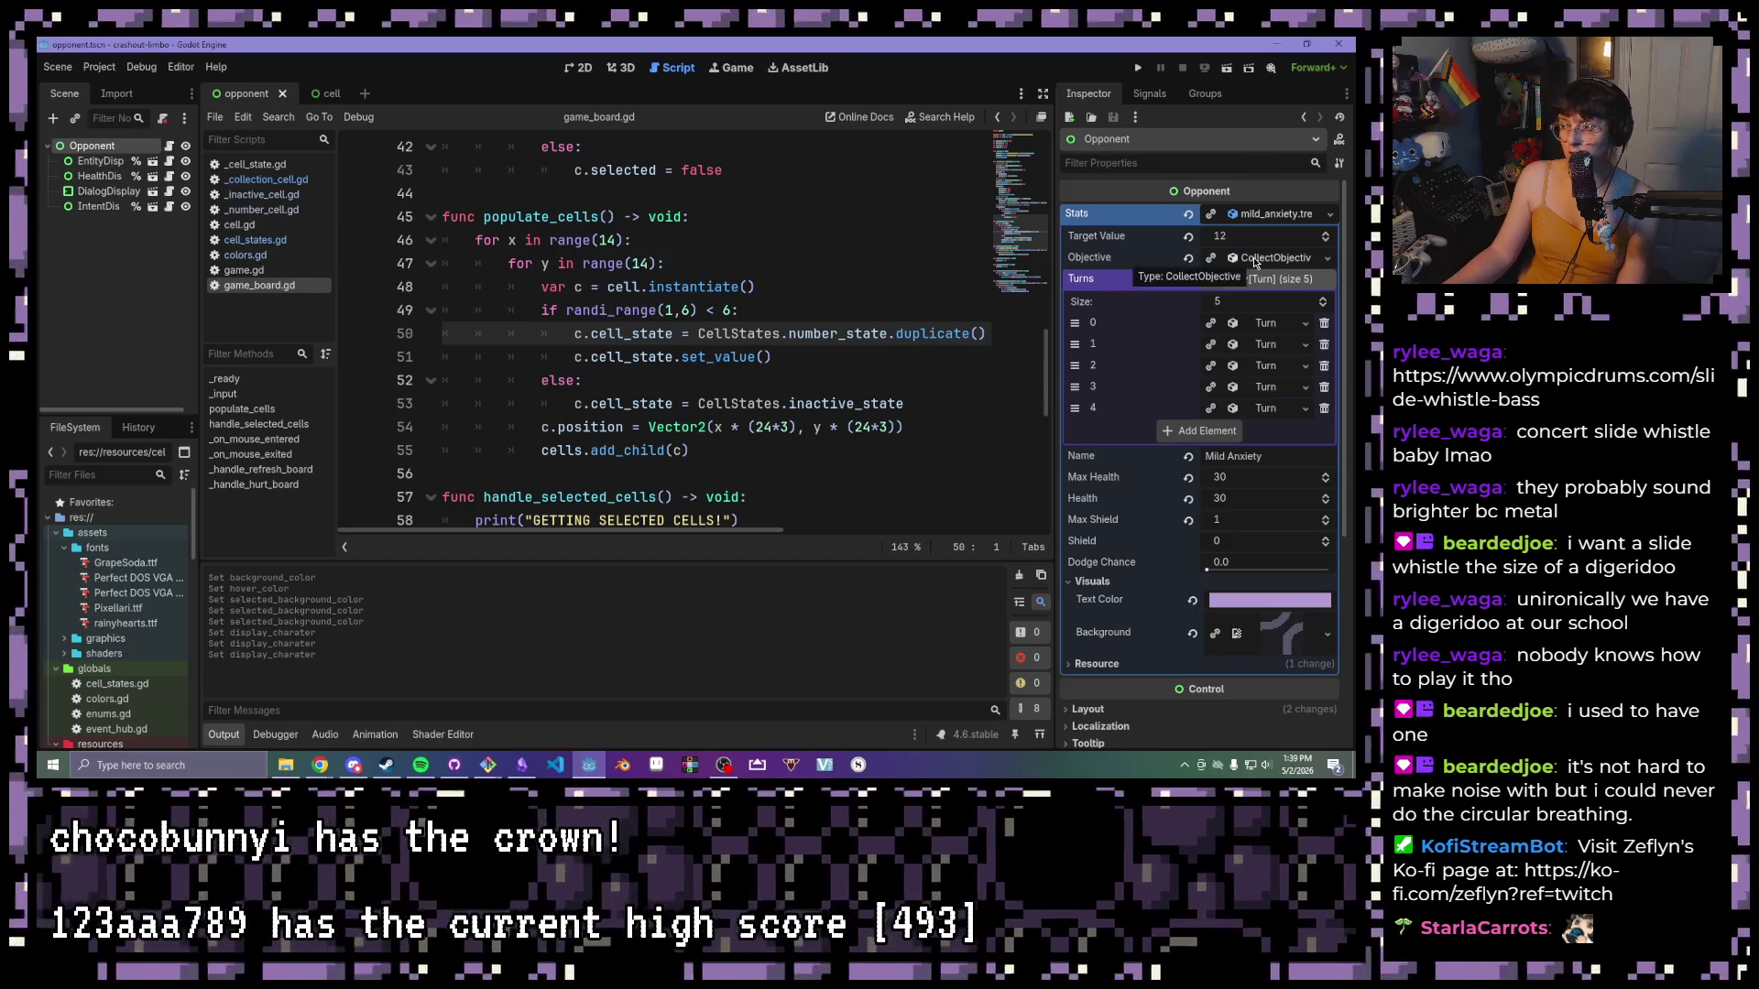
left_click(1257, 259)
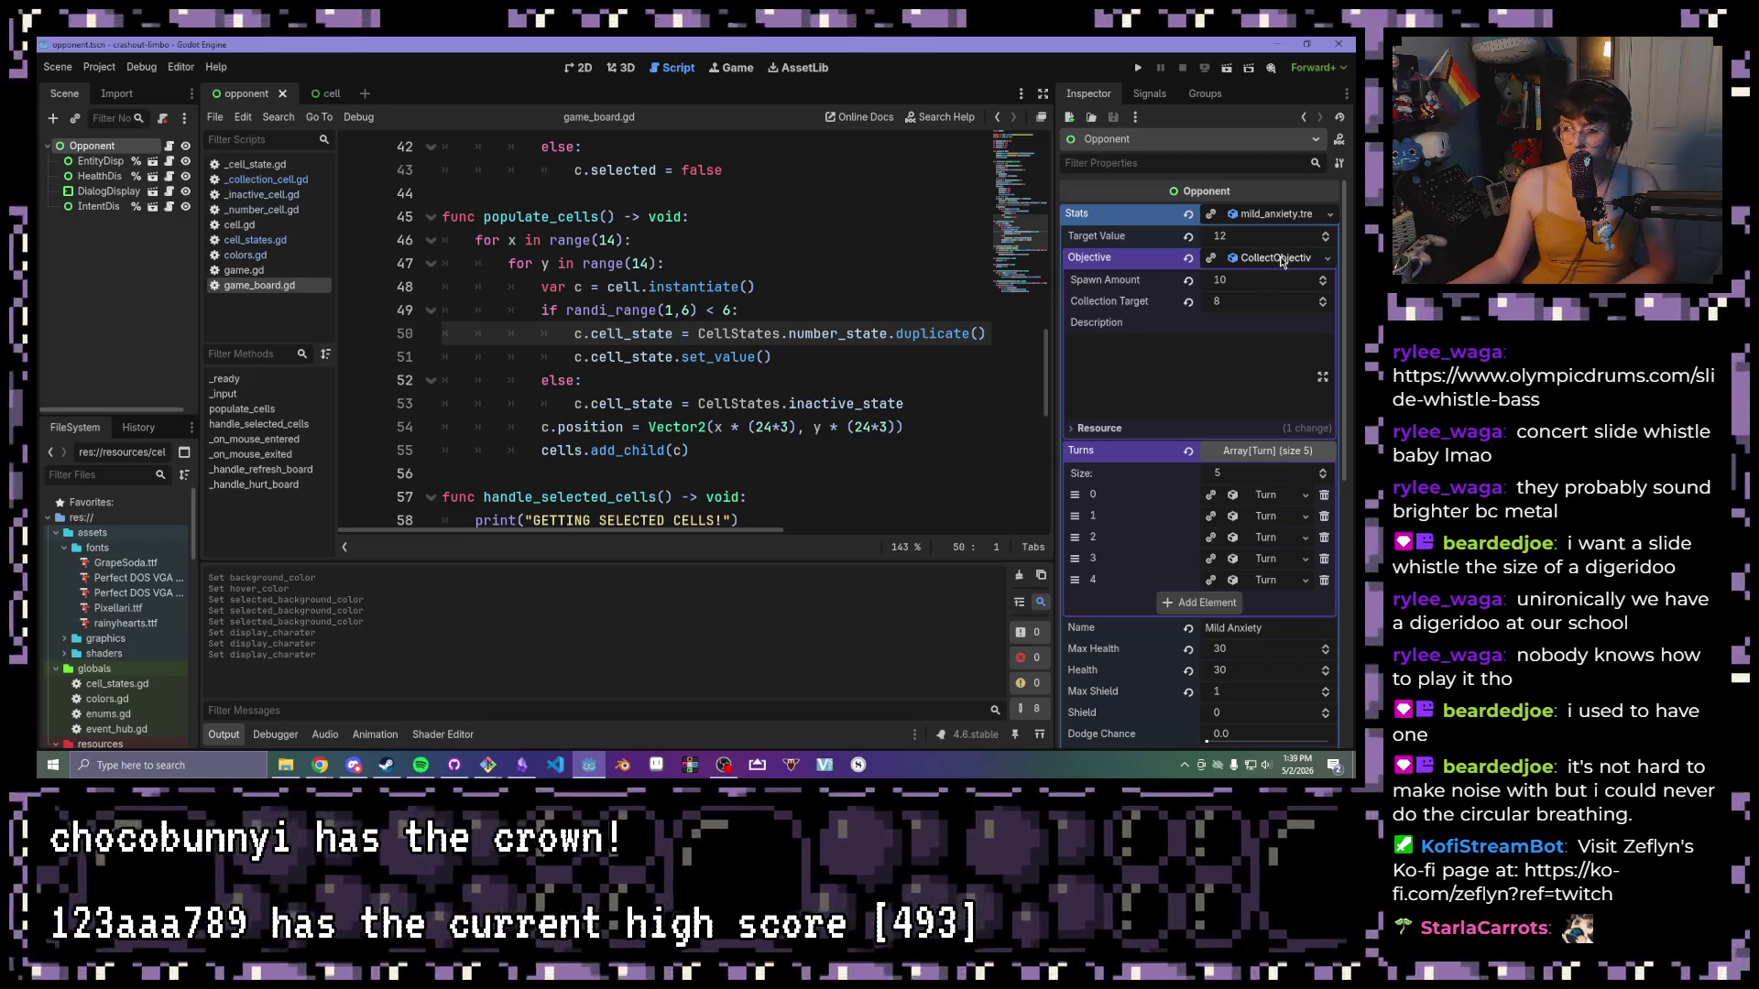
scroll(115, 730, "down", 1)
scroll(114, 730, "down", 5)
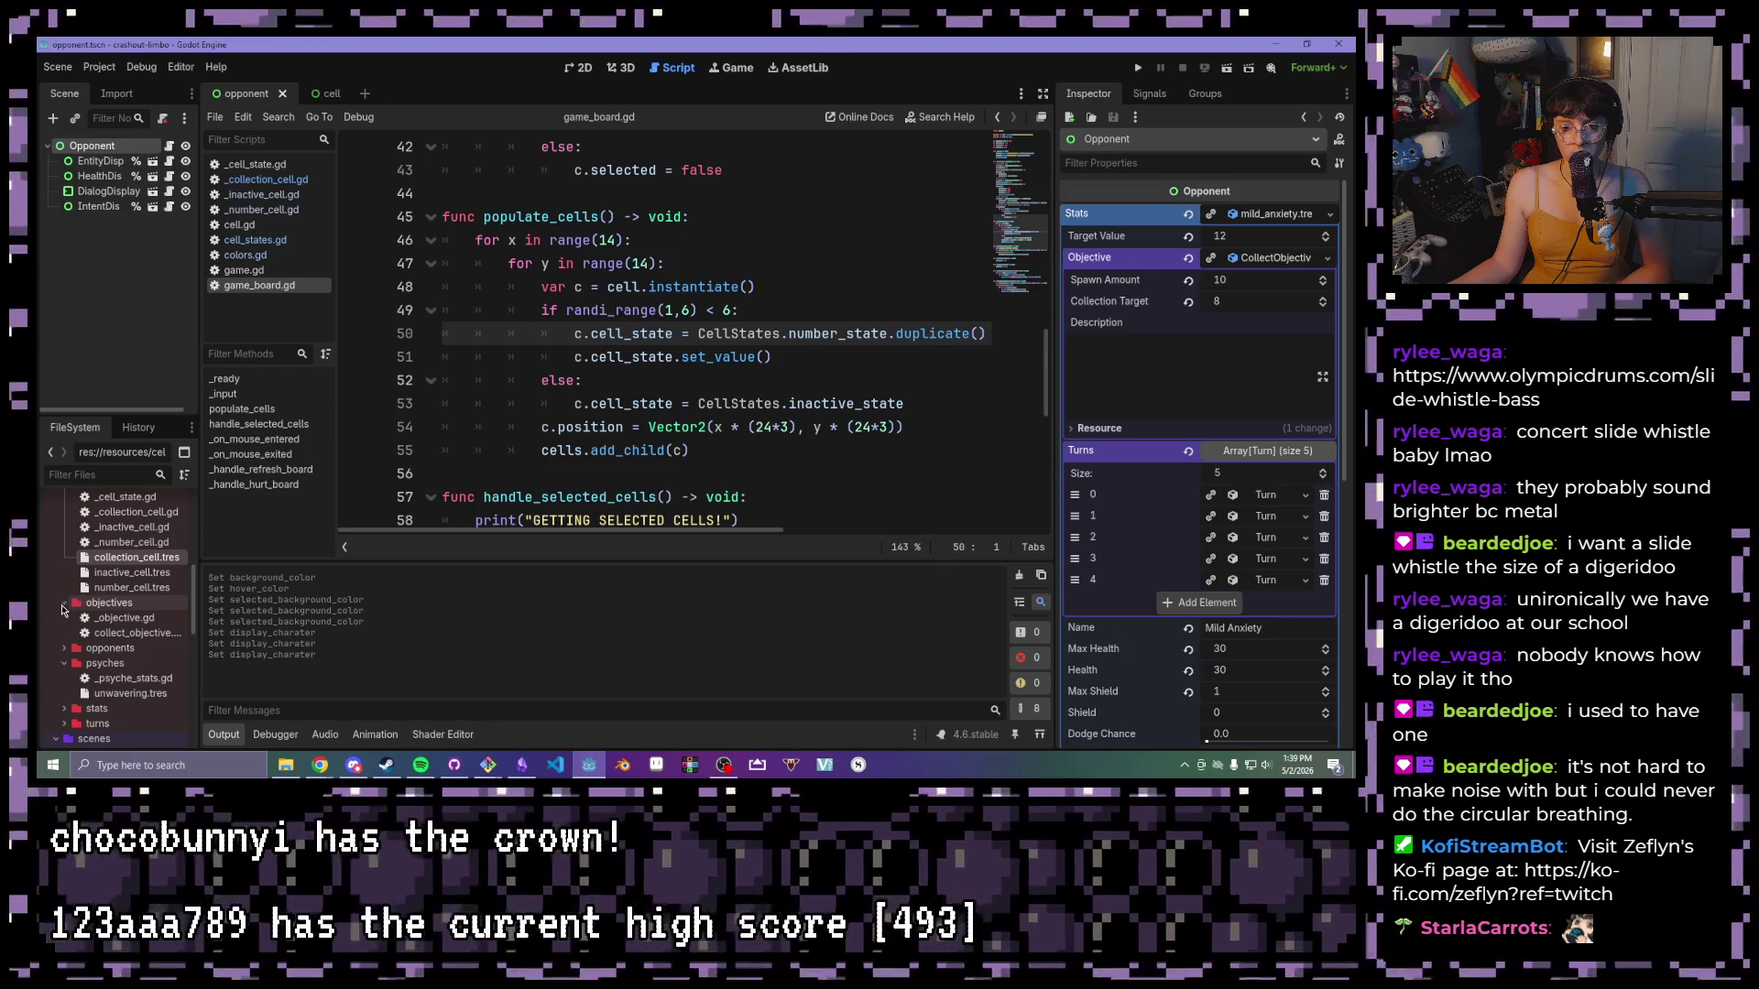
double_click(108, 603)
double_click(113, 634)
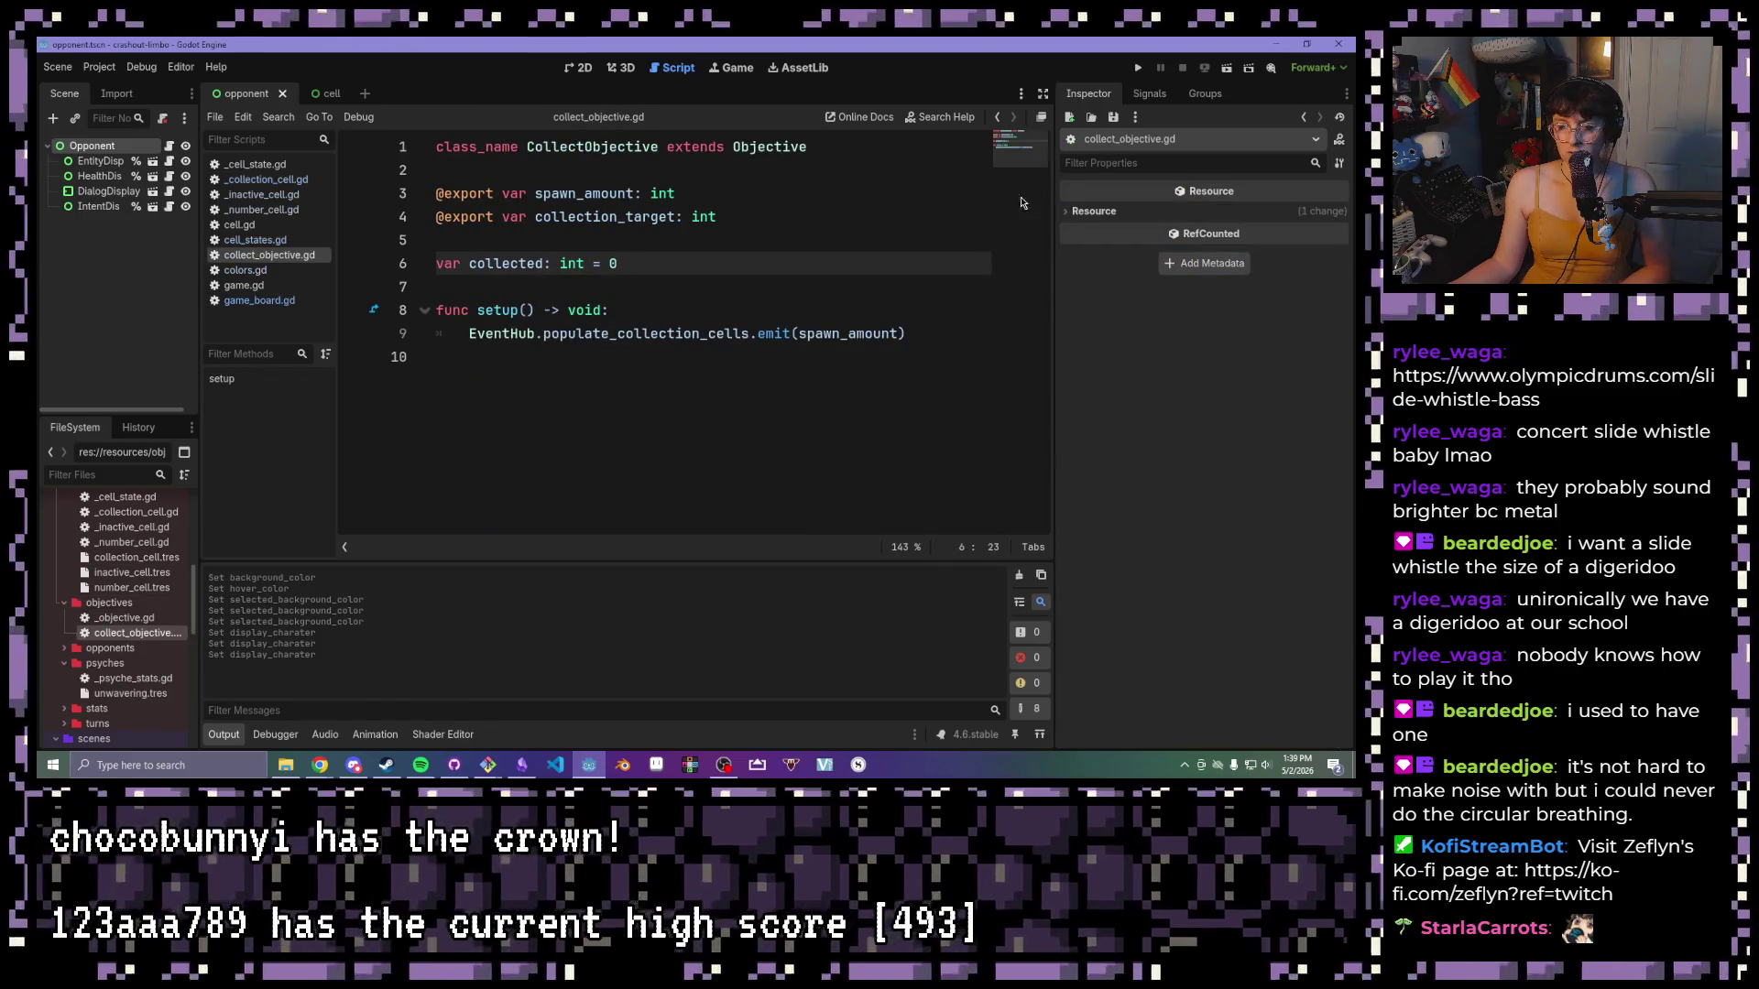
mouse_move(922, 333)
left_mouse_down()
mouse_move(463, 335)
mouse_move(408, 295)
mouse_move(513, 335)
mouse_move(623, 311)
mouse_move(958, 329)
left_mouse_up()
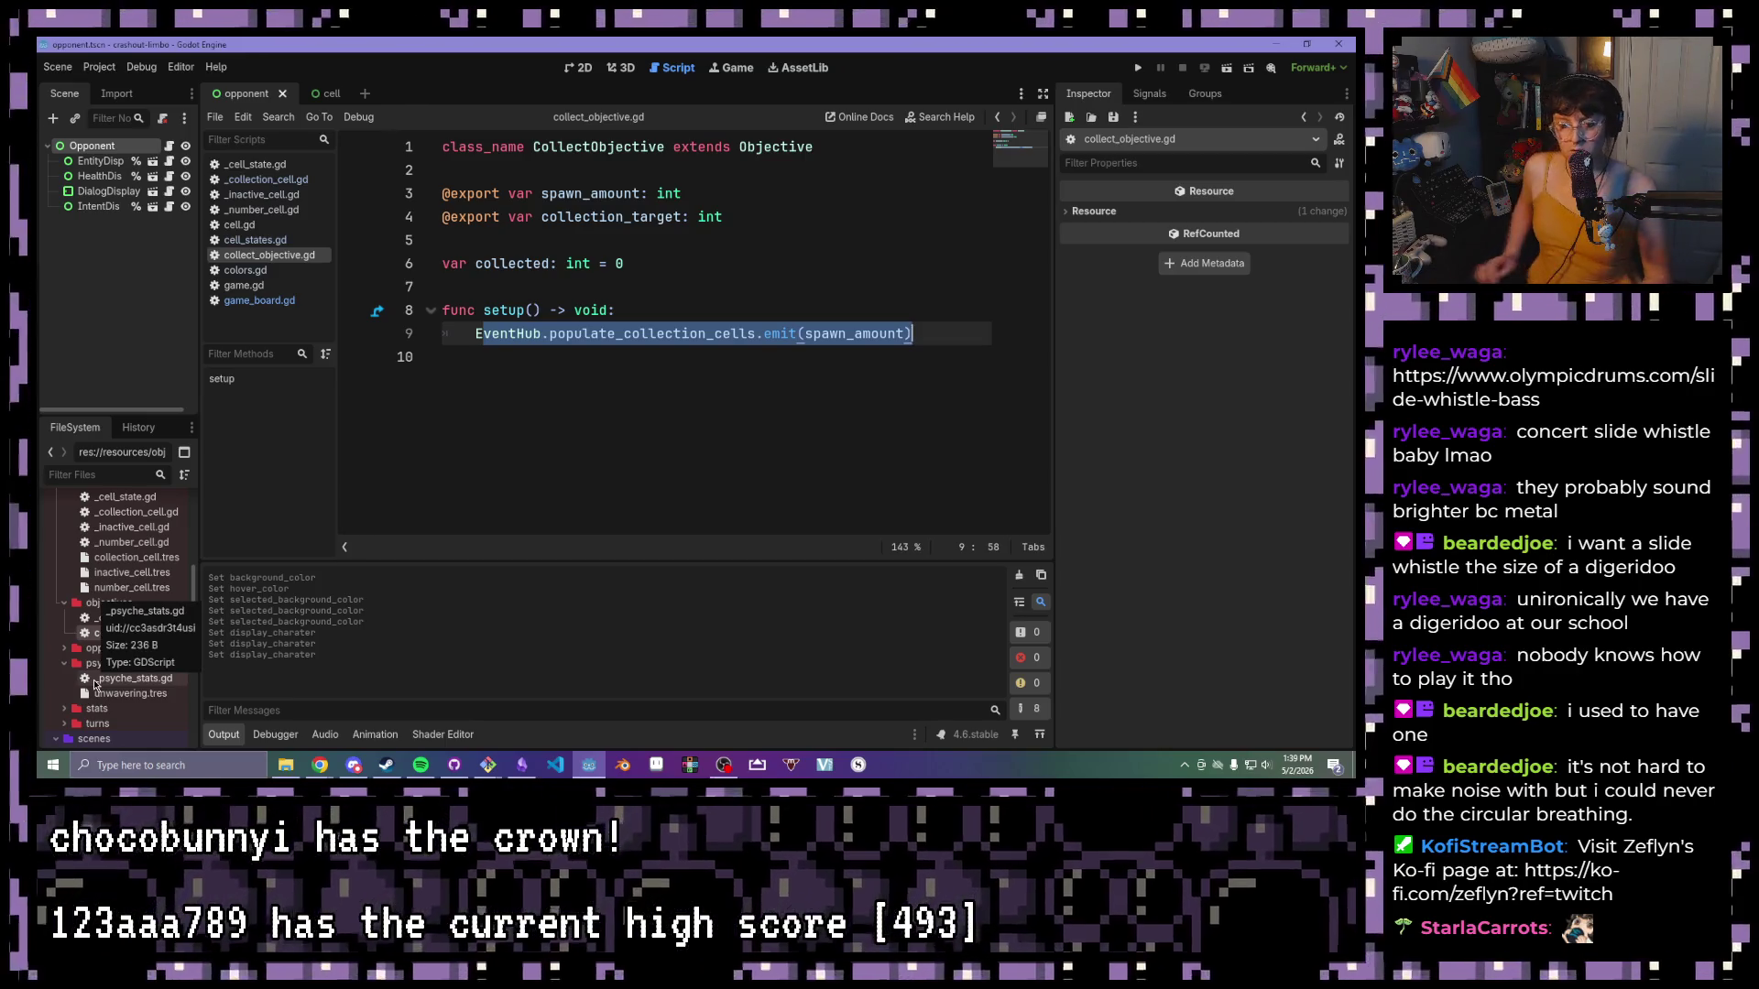
- Select mild_anxiety.tres and keep its Collection Target at 8
scroll(105, 630, "down", 2)
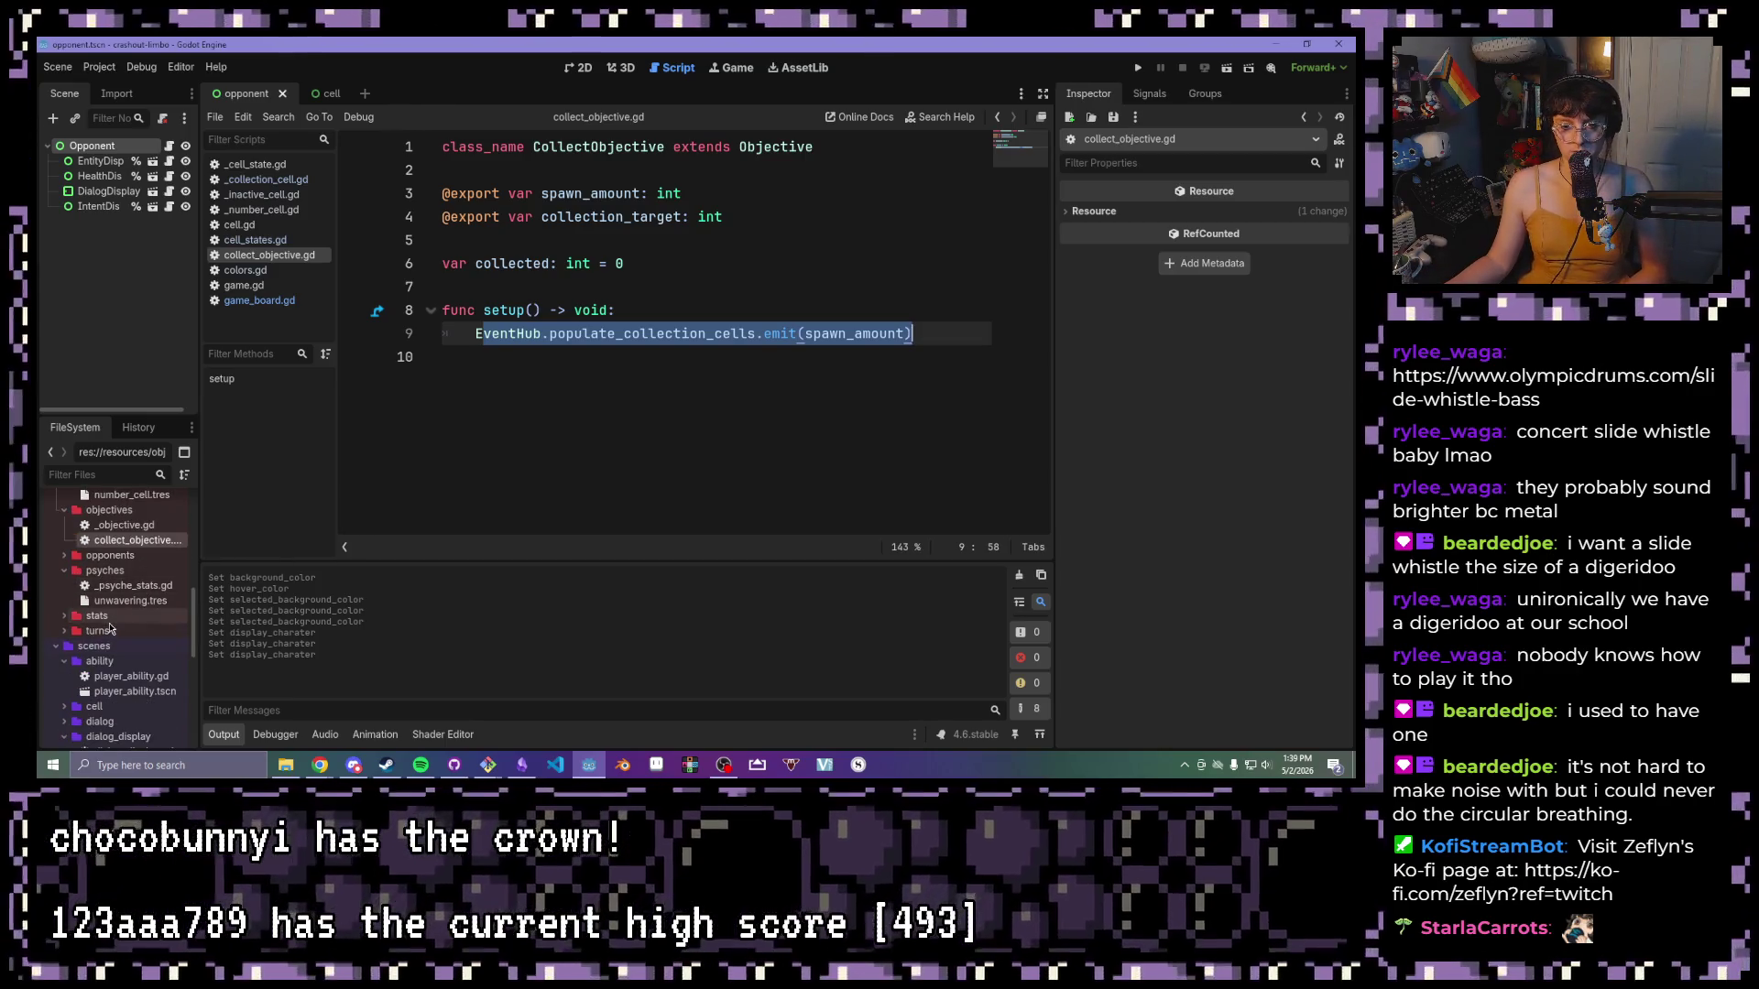
left_click(64, 586)
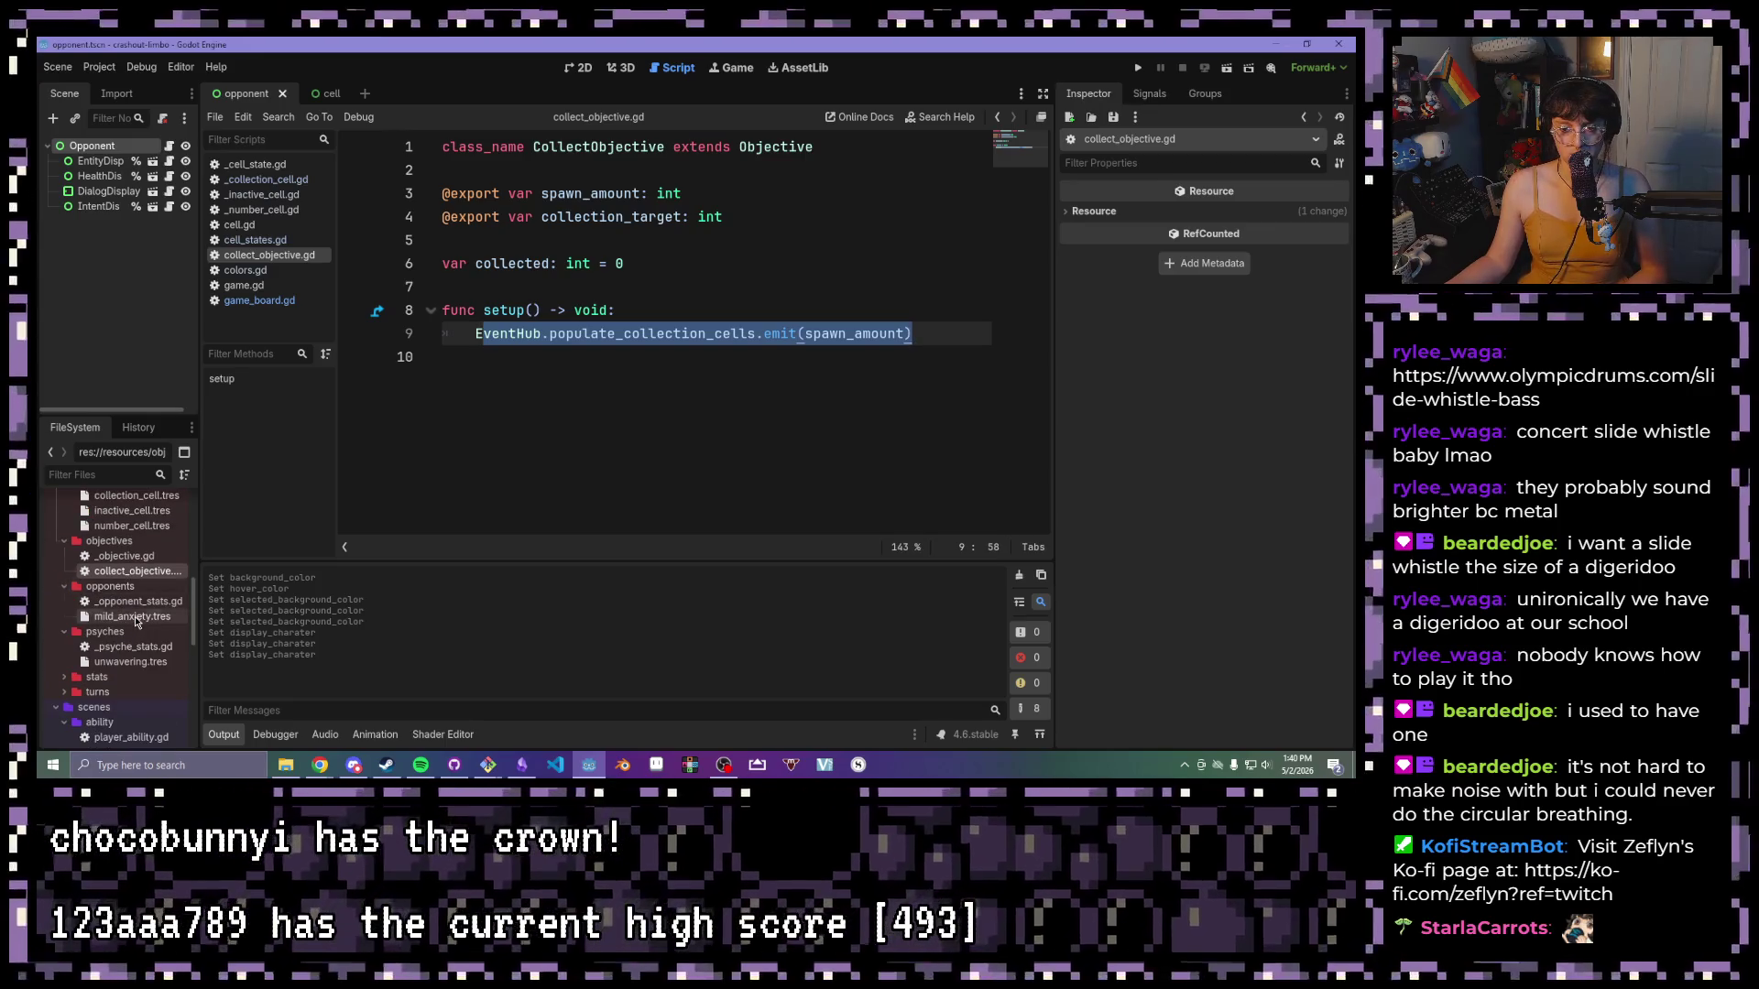
left_click(131, 617)
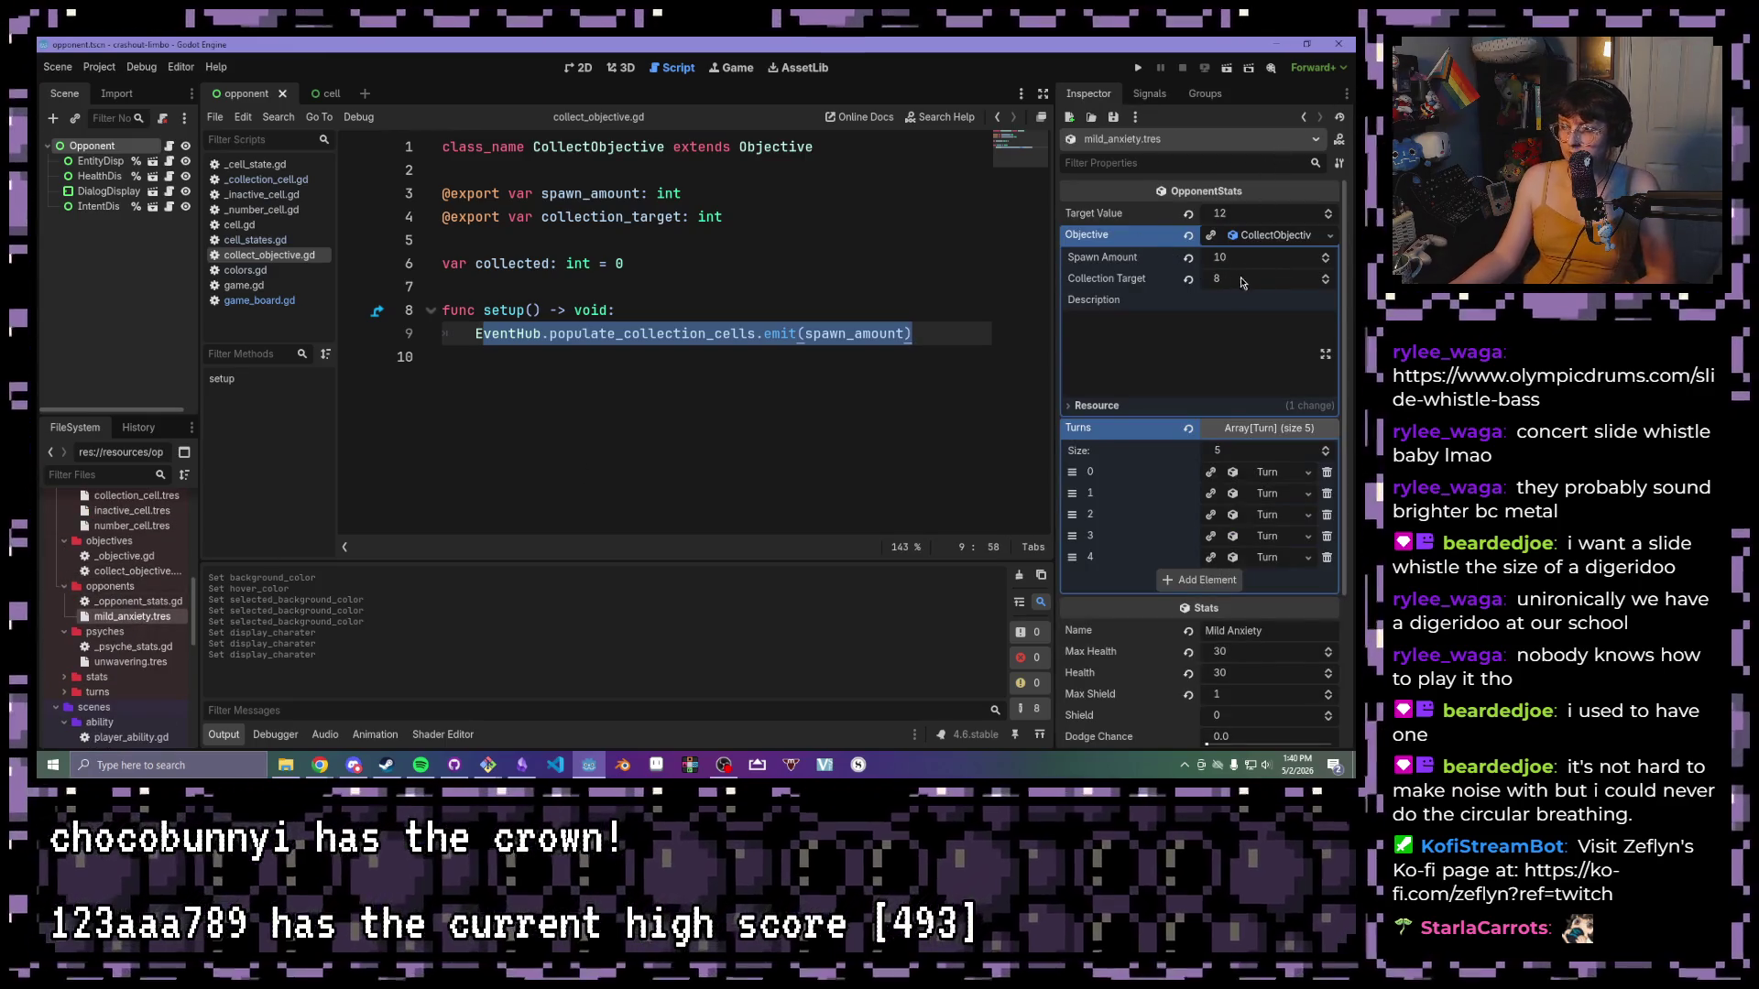
left_click(1237, 278)
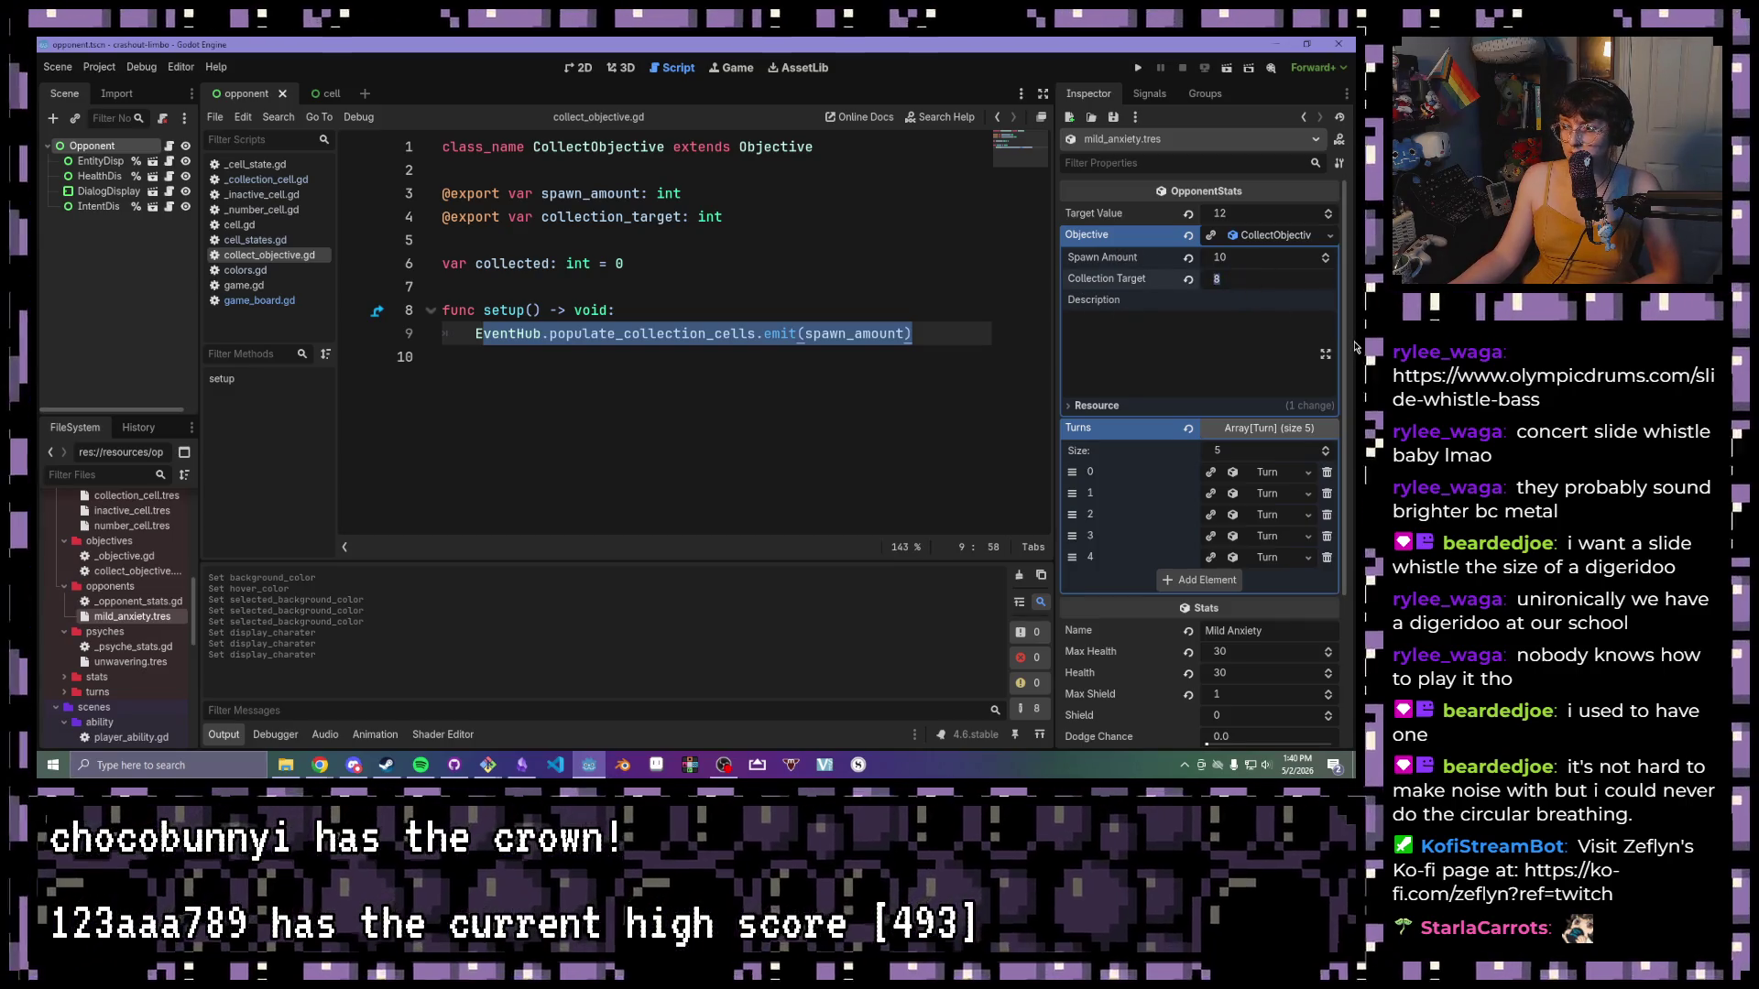
left_click(864, 244)
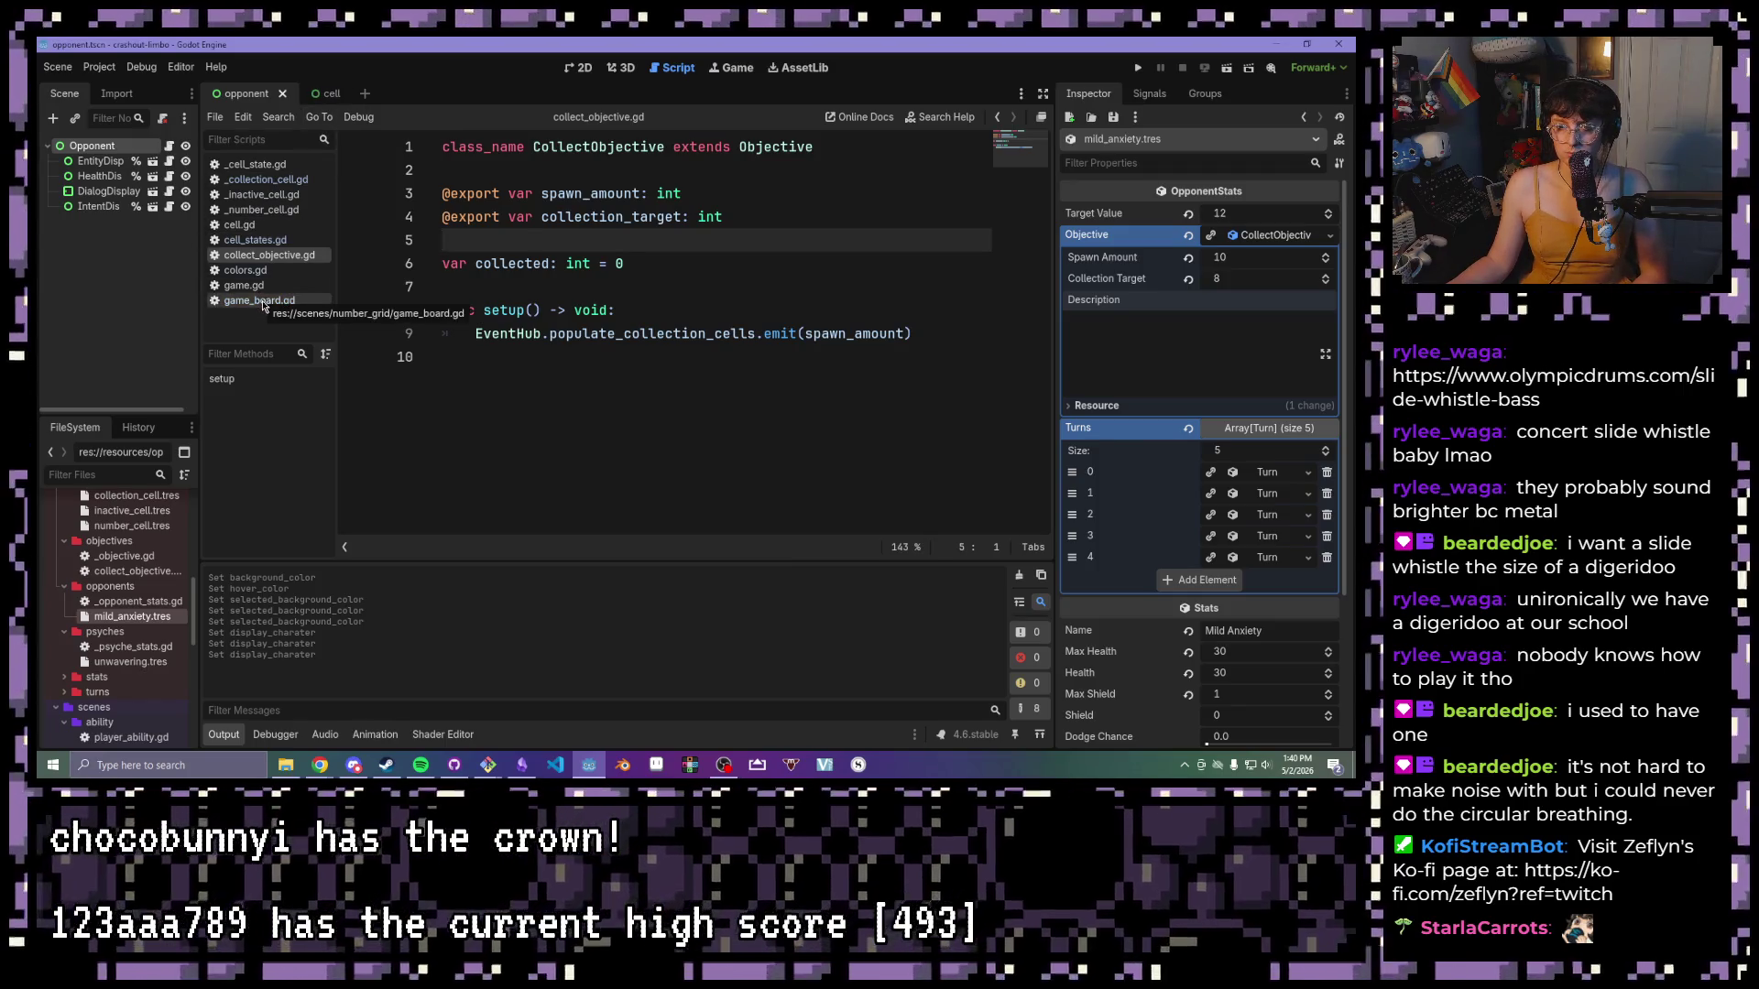
- Open game_board.gd and review the cell state lines 50 to 53
left_click(263, 302)
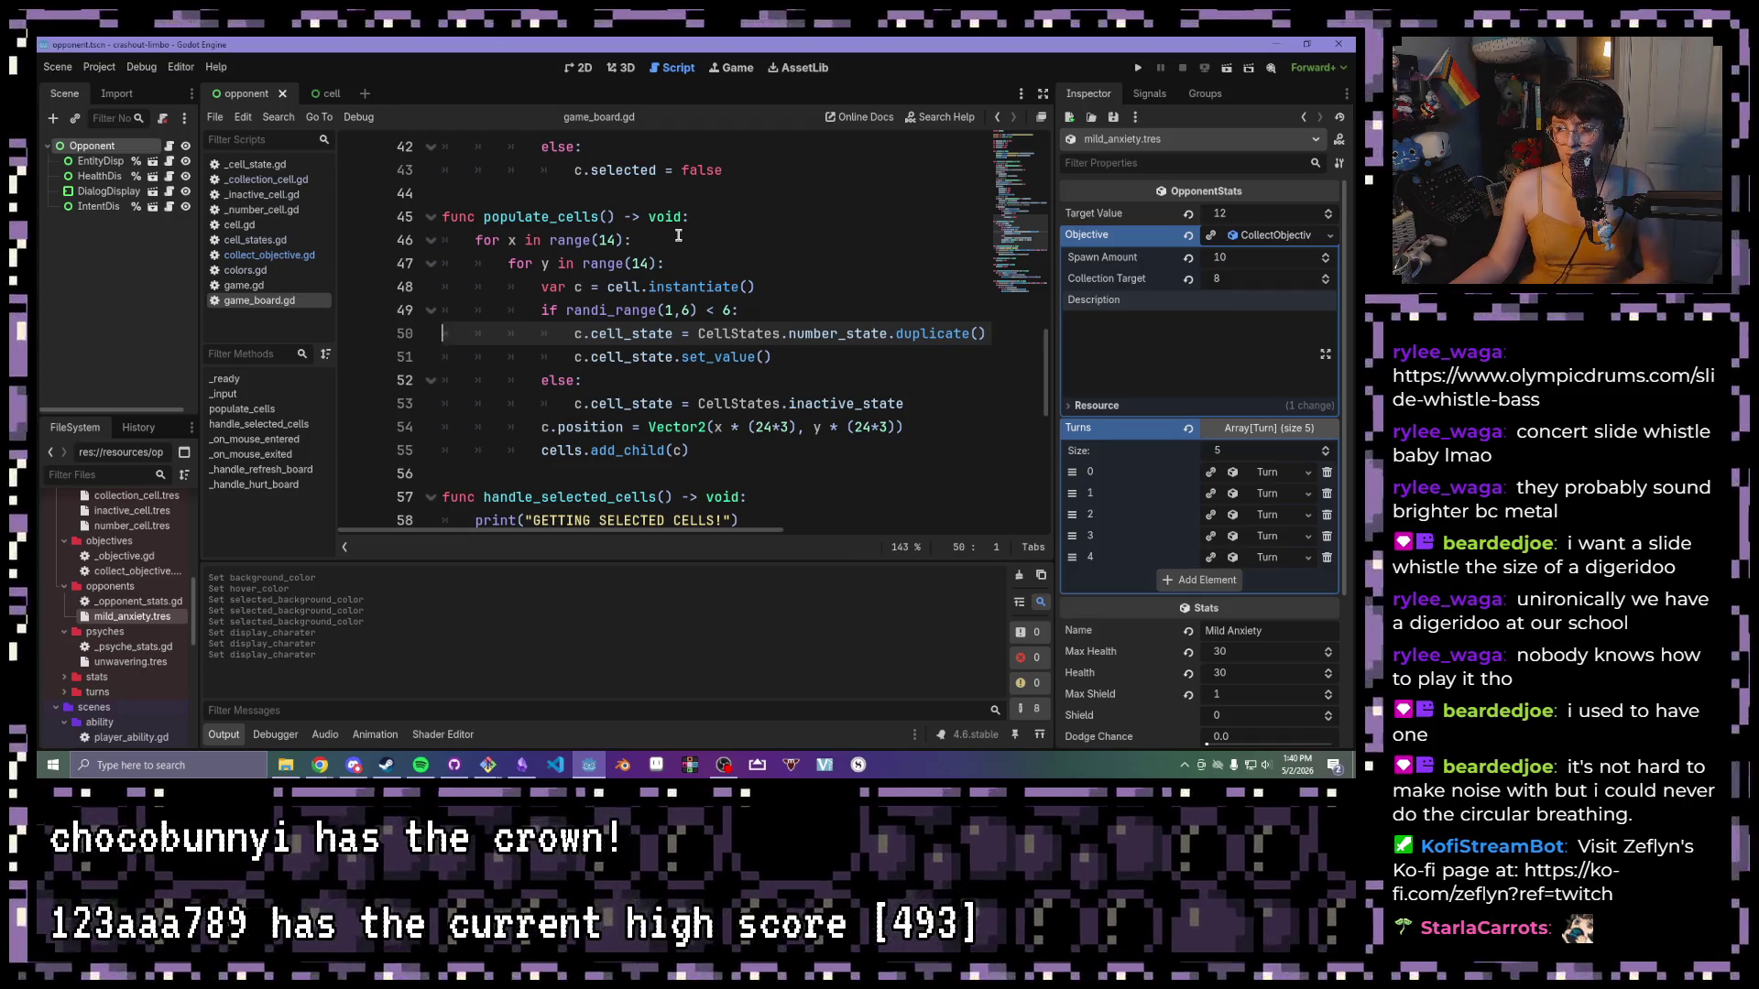
scroll(673, 241, "down", 1)
left_click_drag(739, 240, 619, 241)
scroll(633, 241, "up", 1)
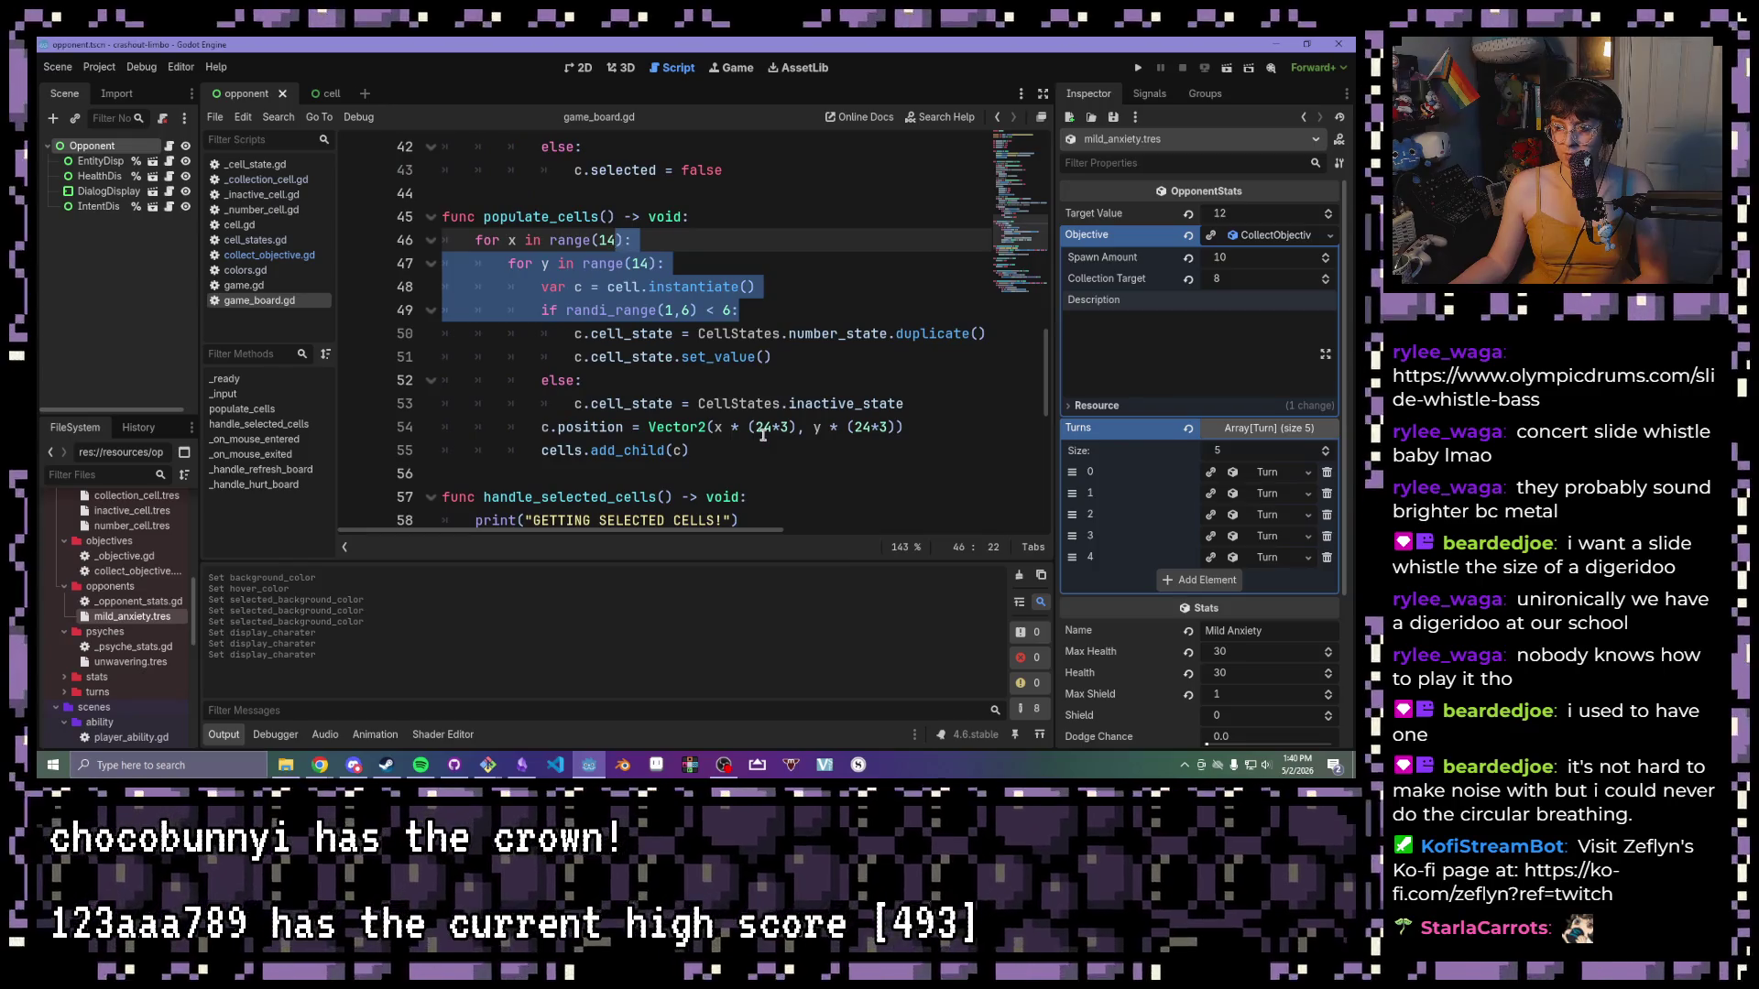
mouse_move(904, 404)
left_mouse_down()
mouse_move(641, 404)
mouse_move(547, 309)
left_mouse_up()
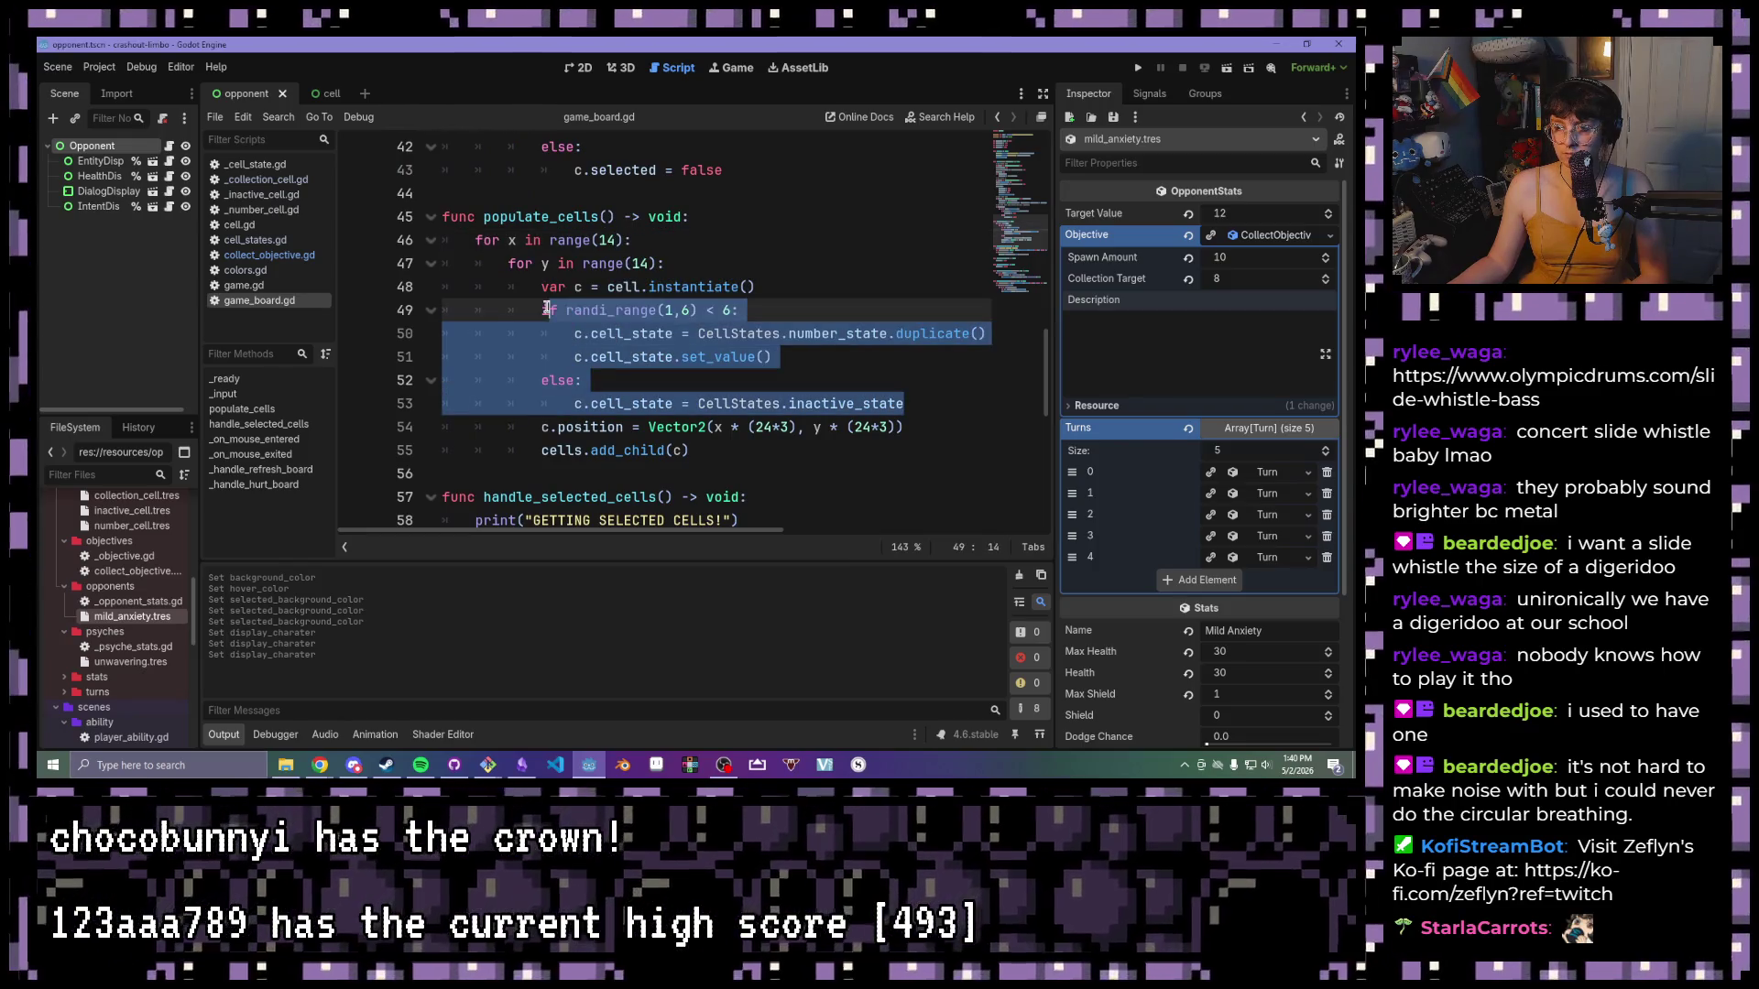
left_click(824, 432)
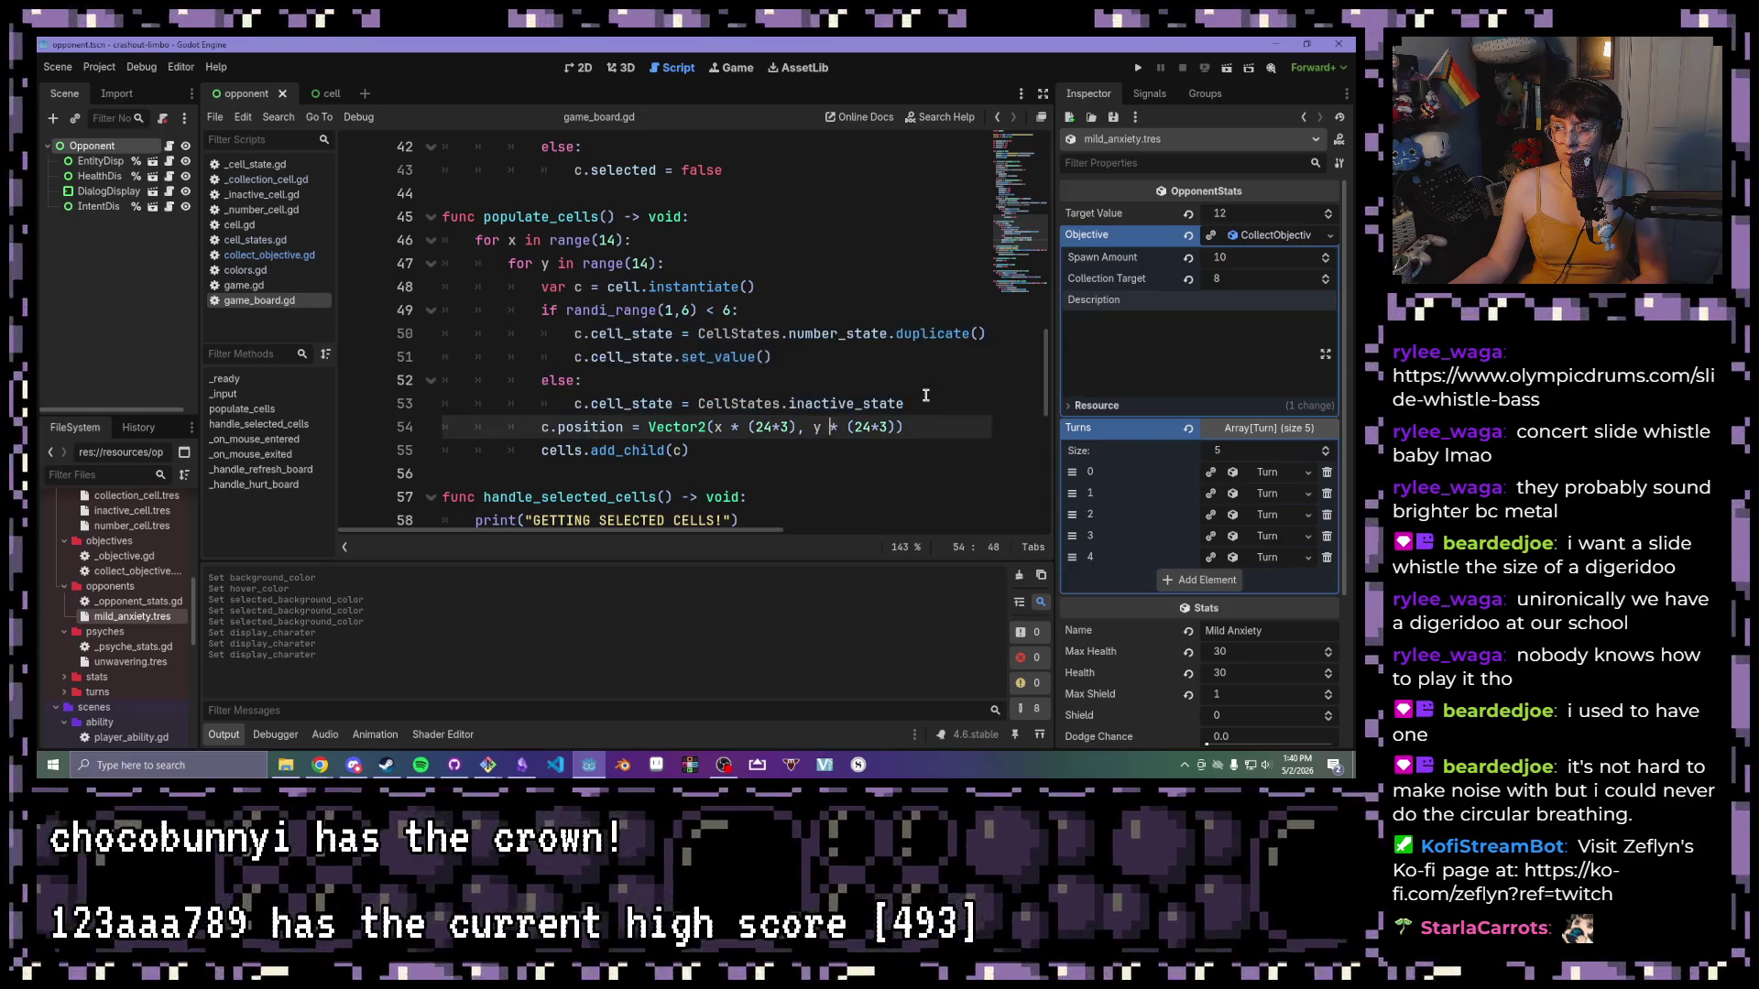
left_click(925, 395)
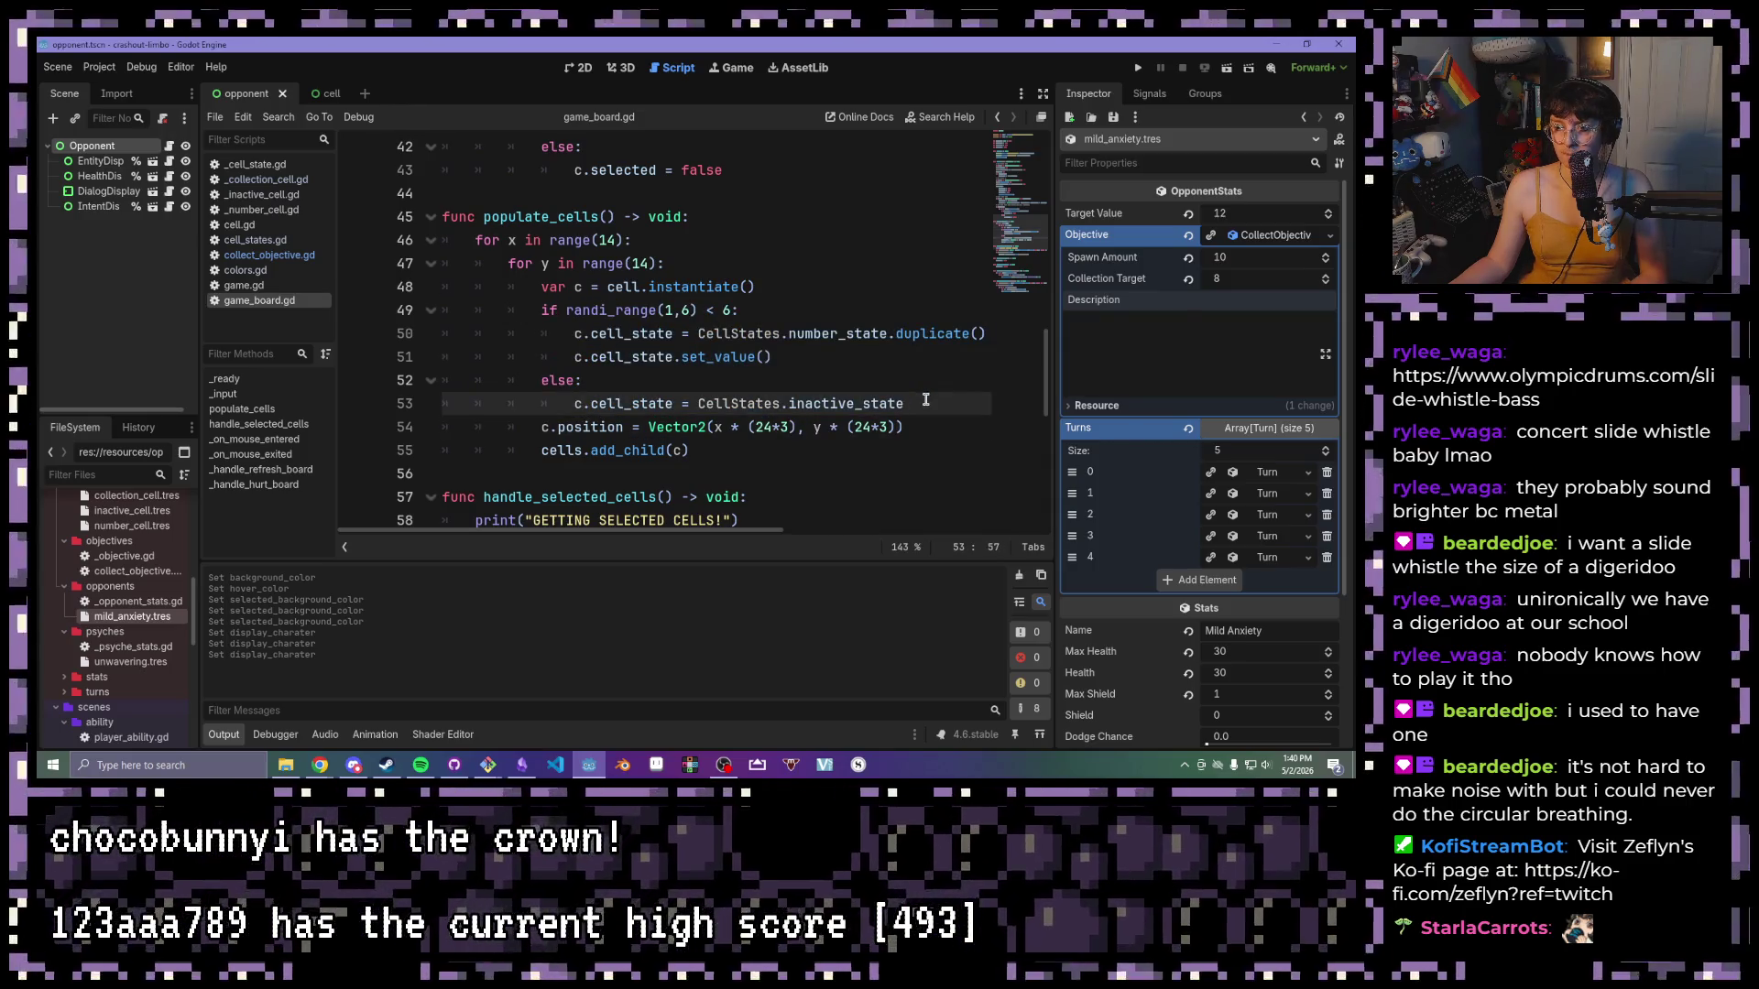
- Write the line 53 ternary using randi_range(0,1) and begin its else branch
left_click(646, 383)
key("Down")
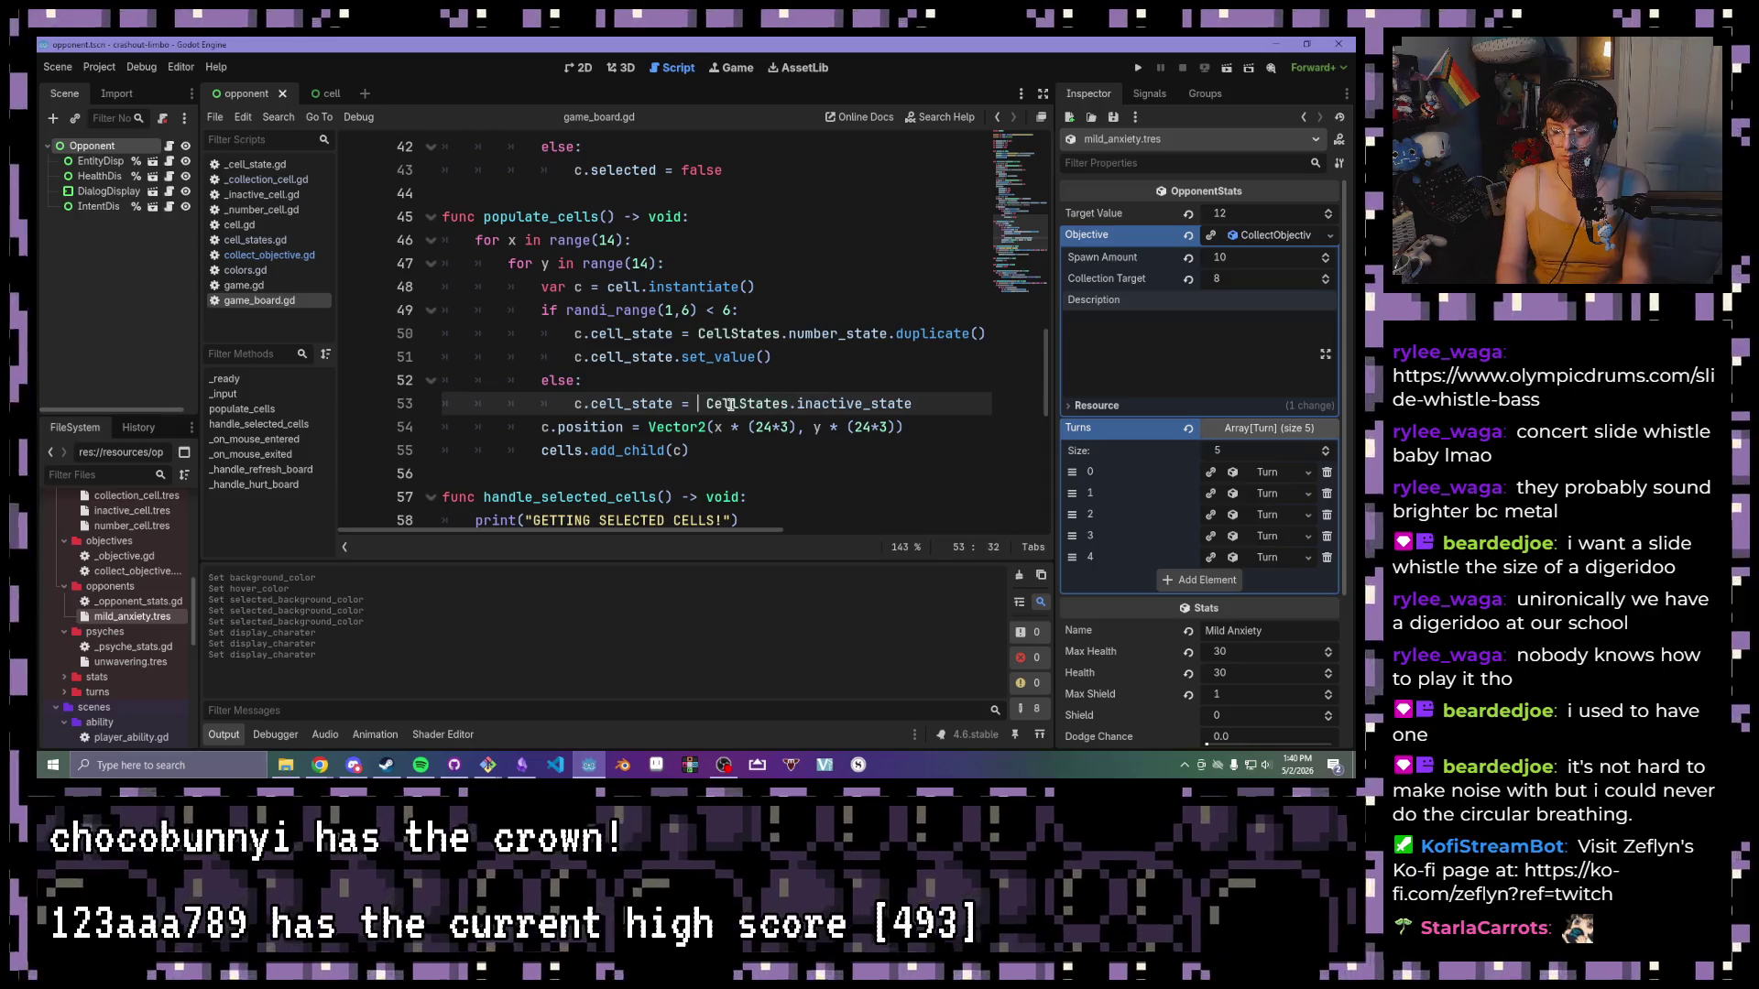
key("ctrl+space")
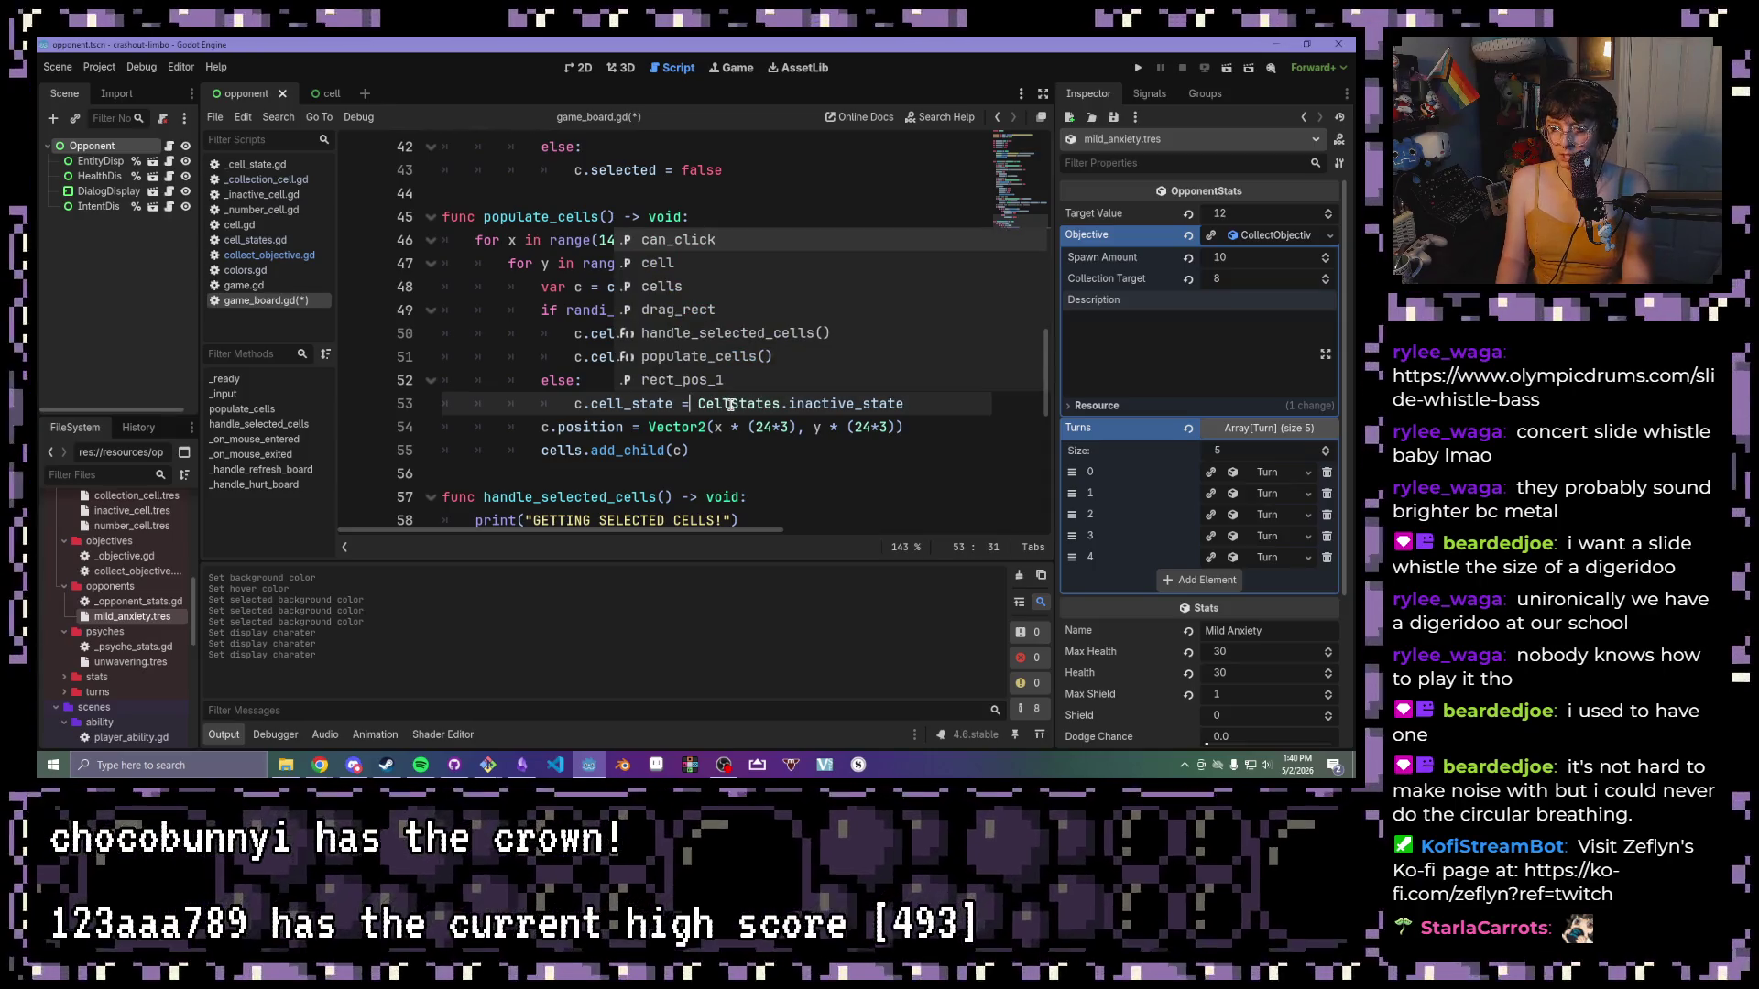
key("Right")
left_click(908, 403)
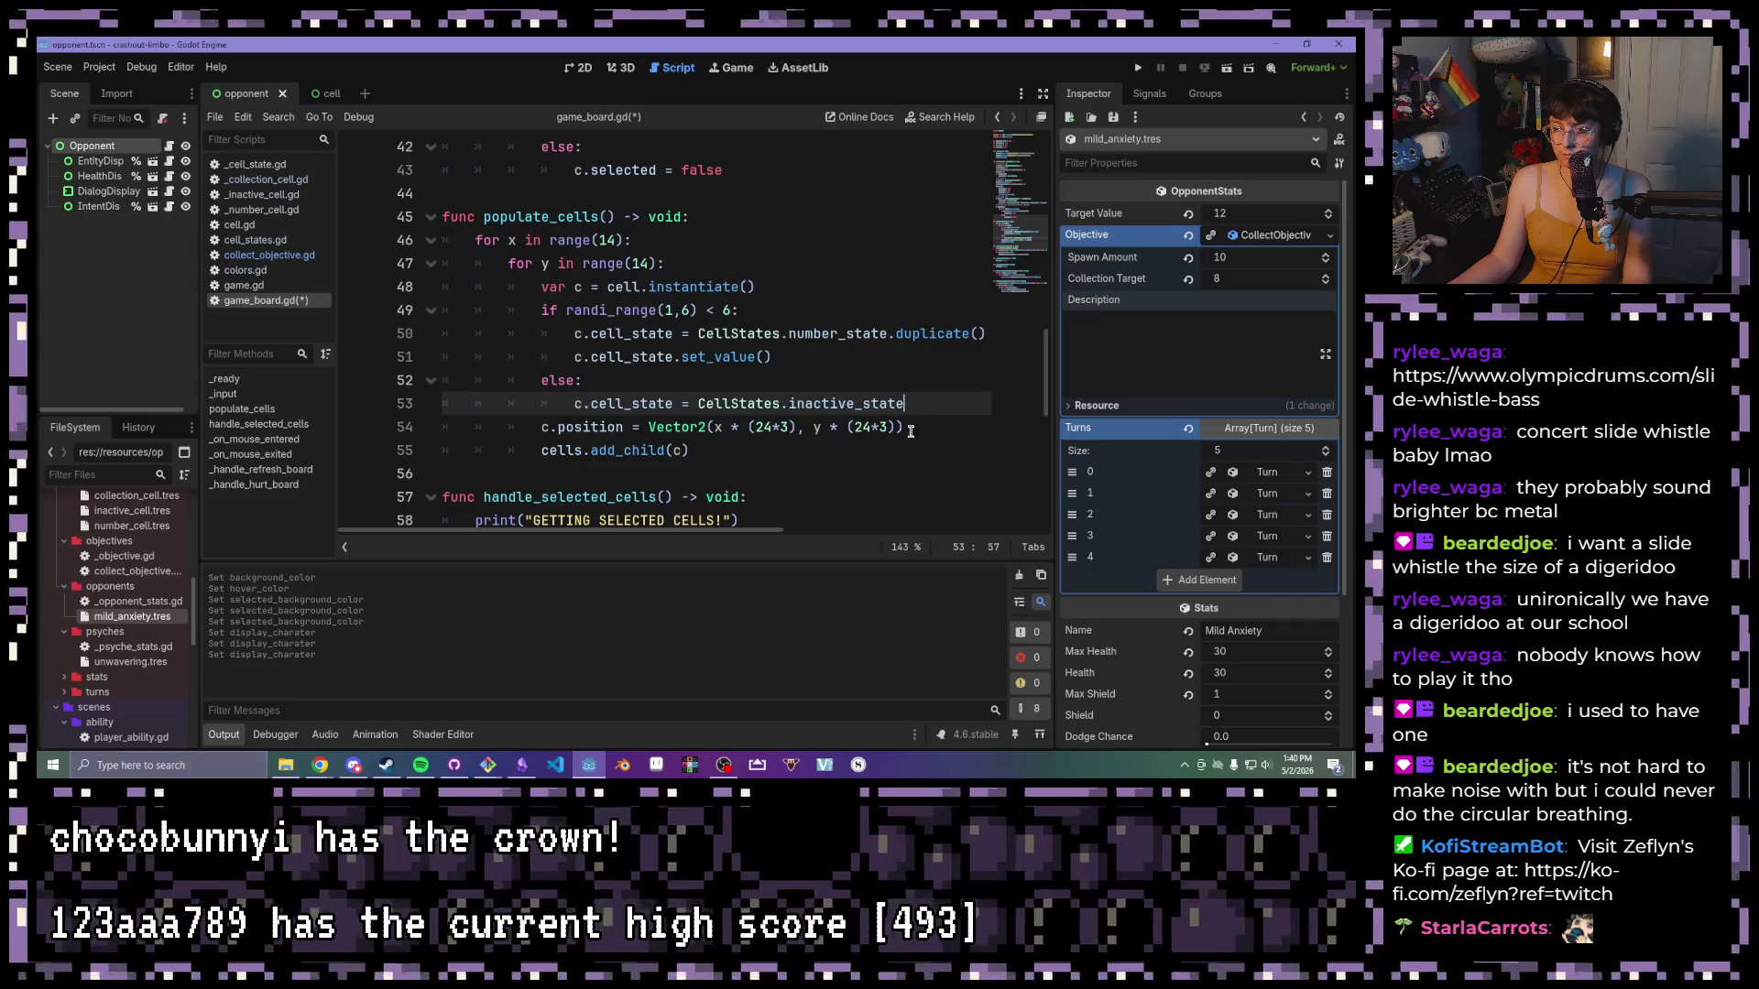
left_click_drag(770, 530, 835, 531)
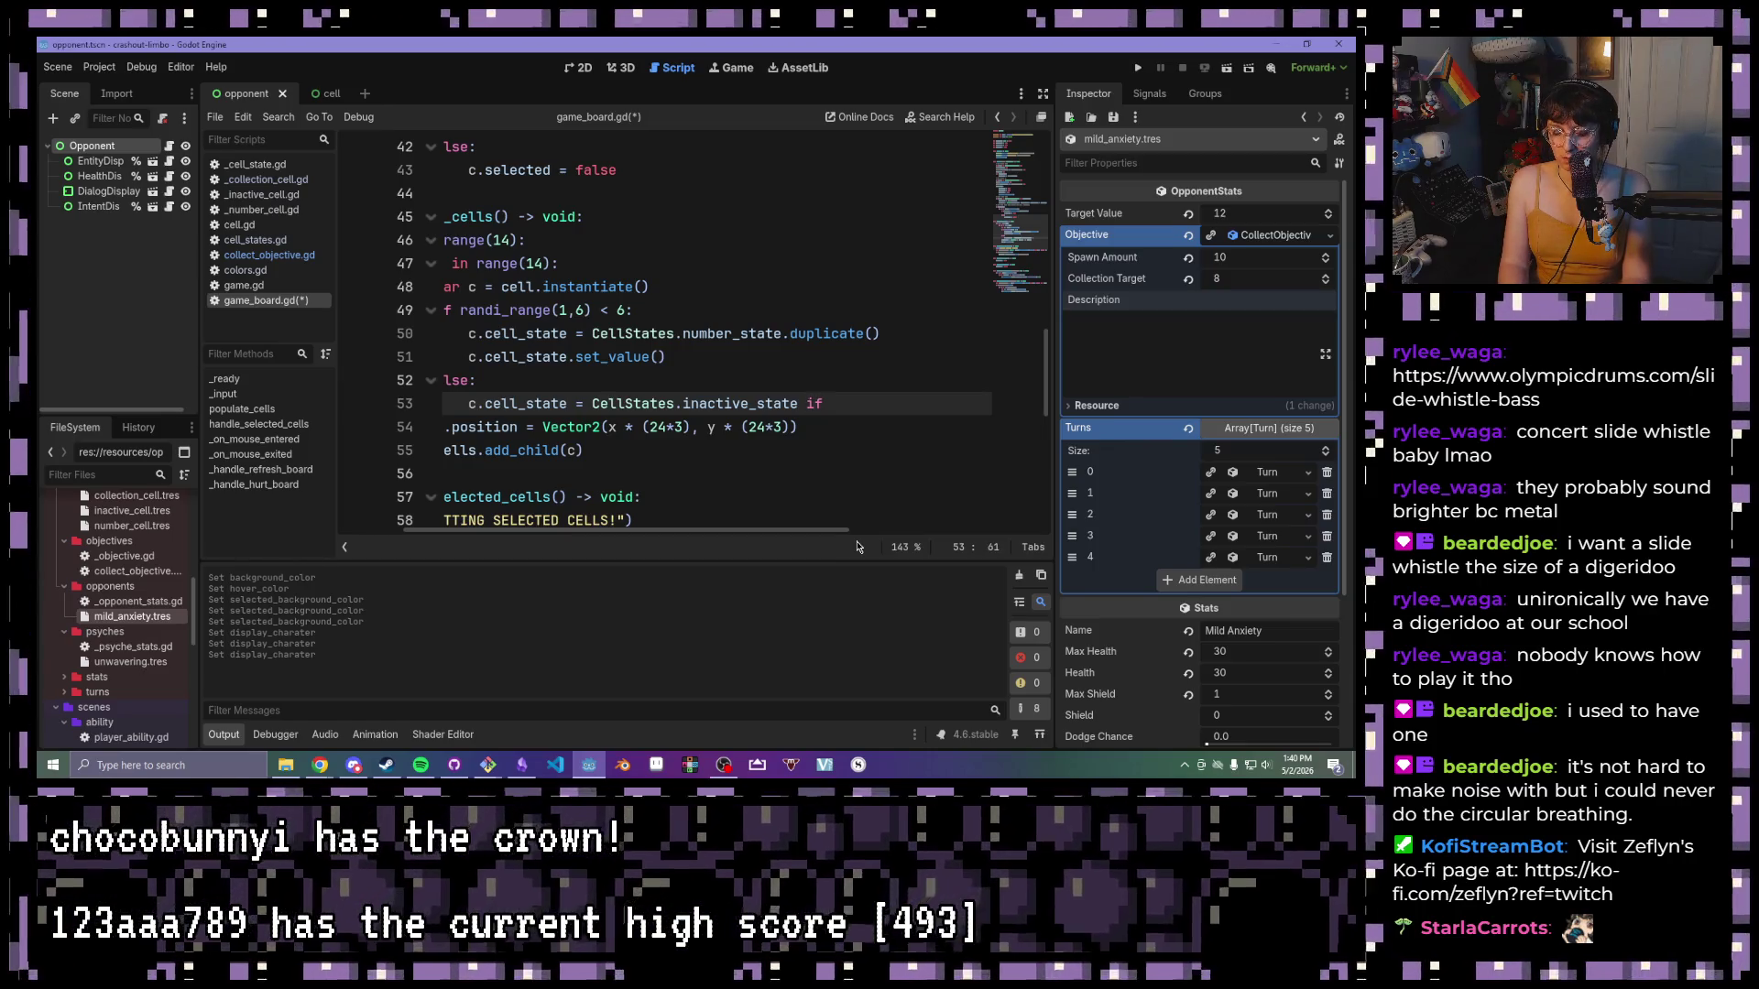
type("_range")
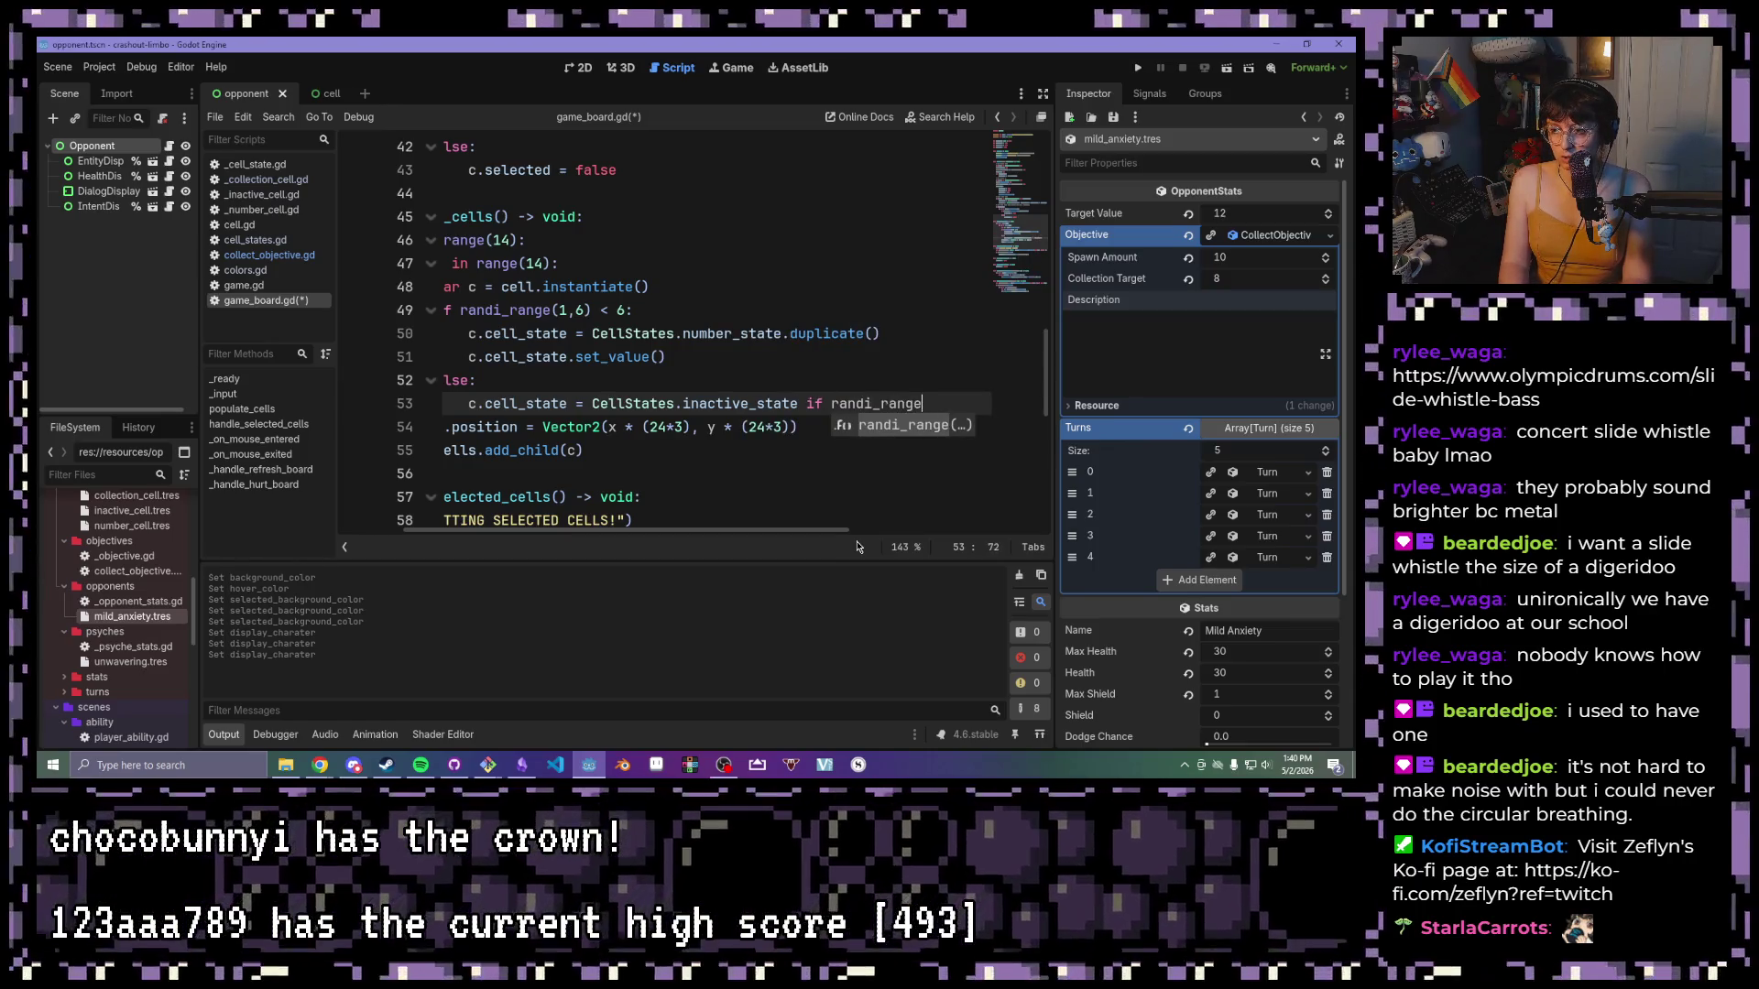
type("(0,1) e")
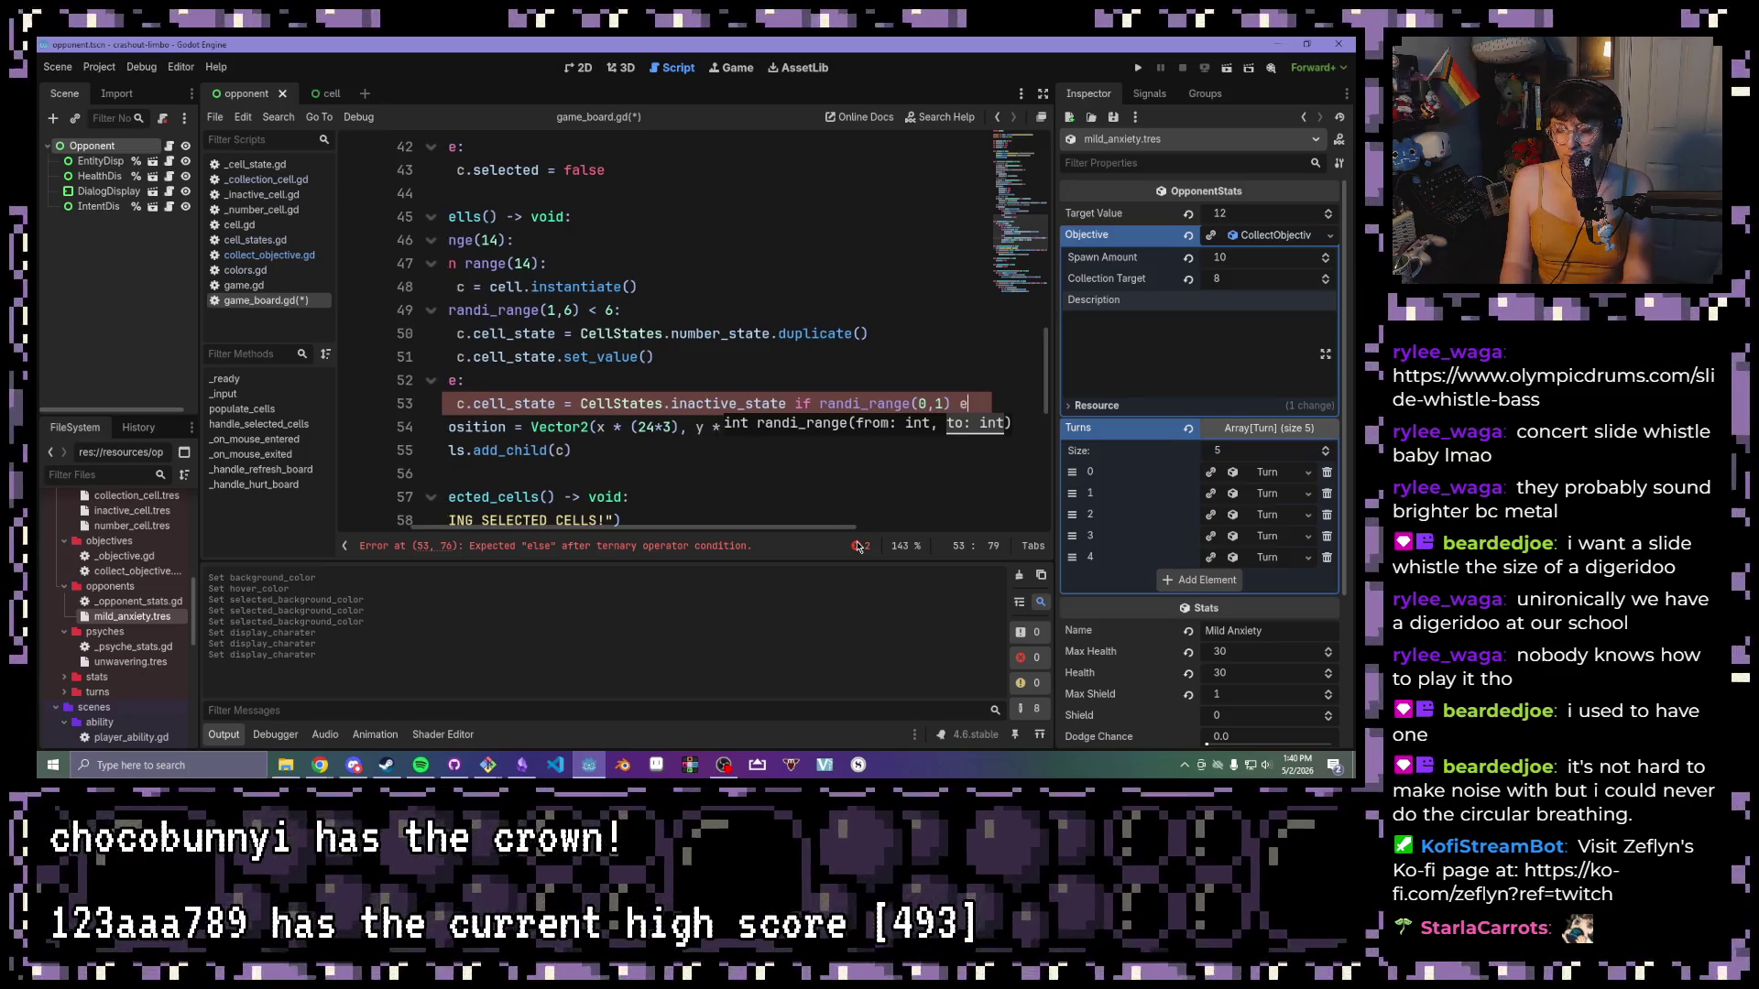
type("lse CellStates.collect_state")
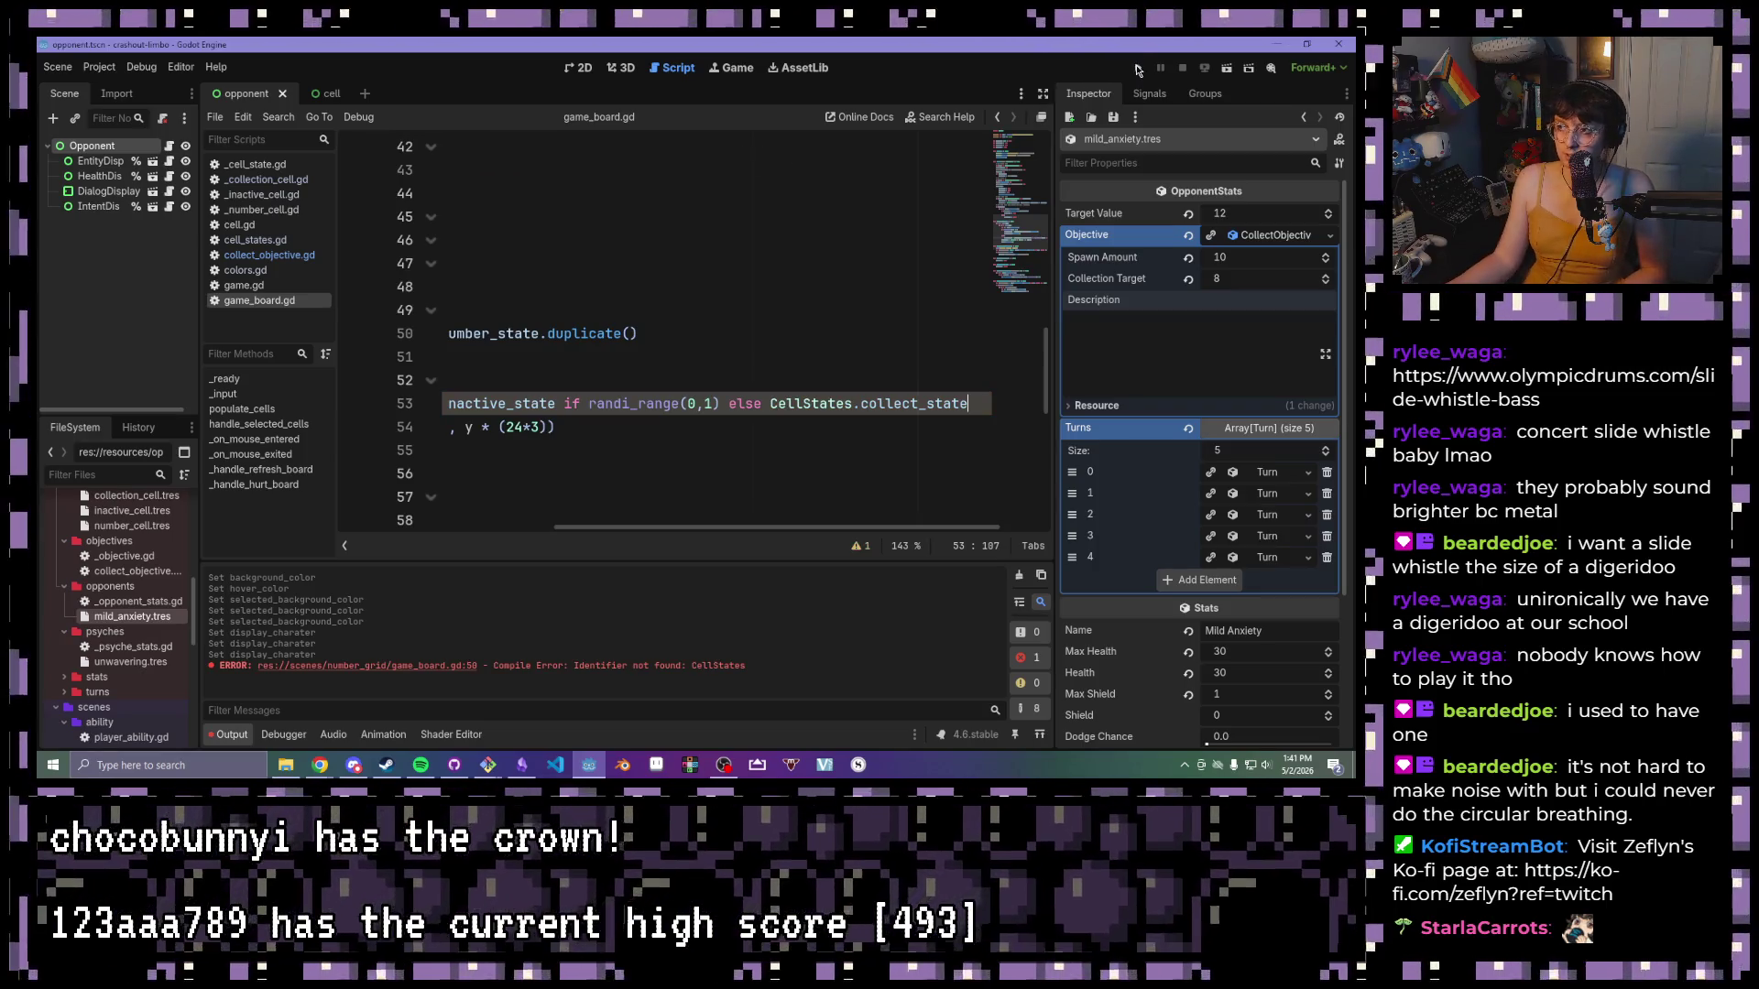
left_click(1137, 69)
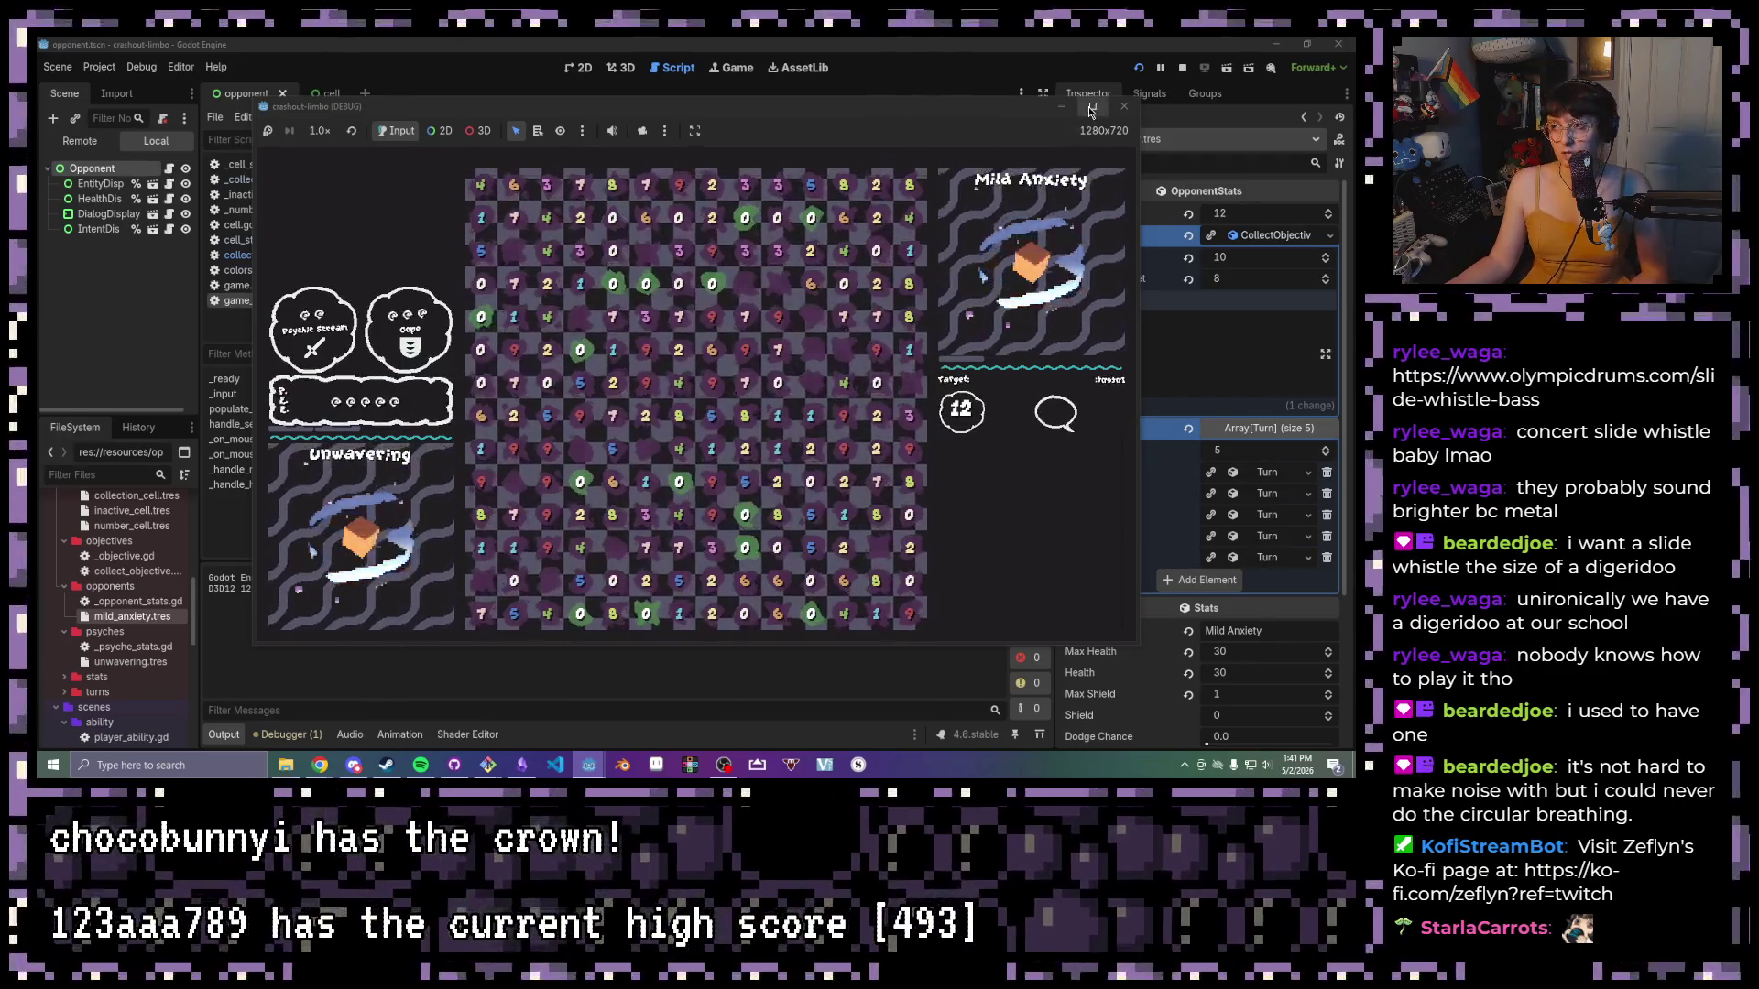
left_click(1091, 109)
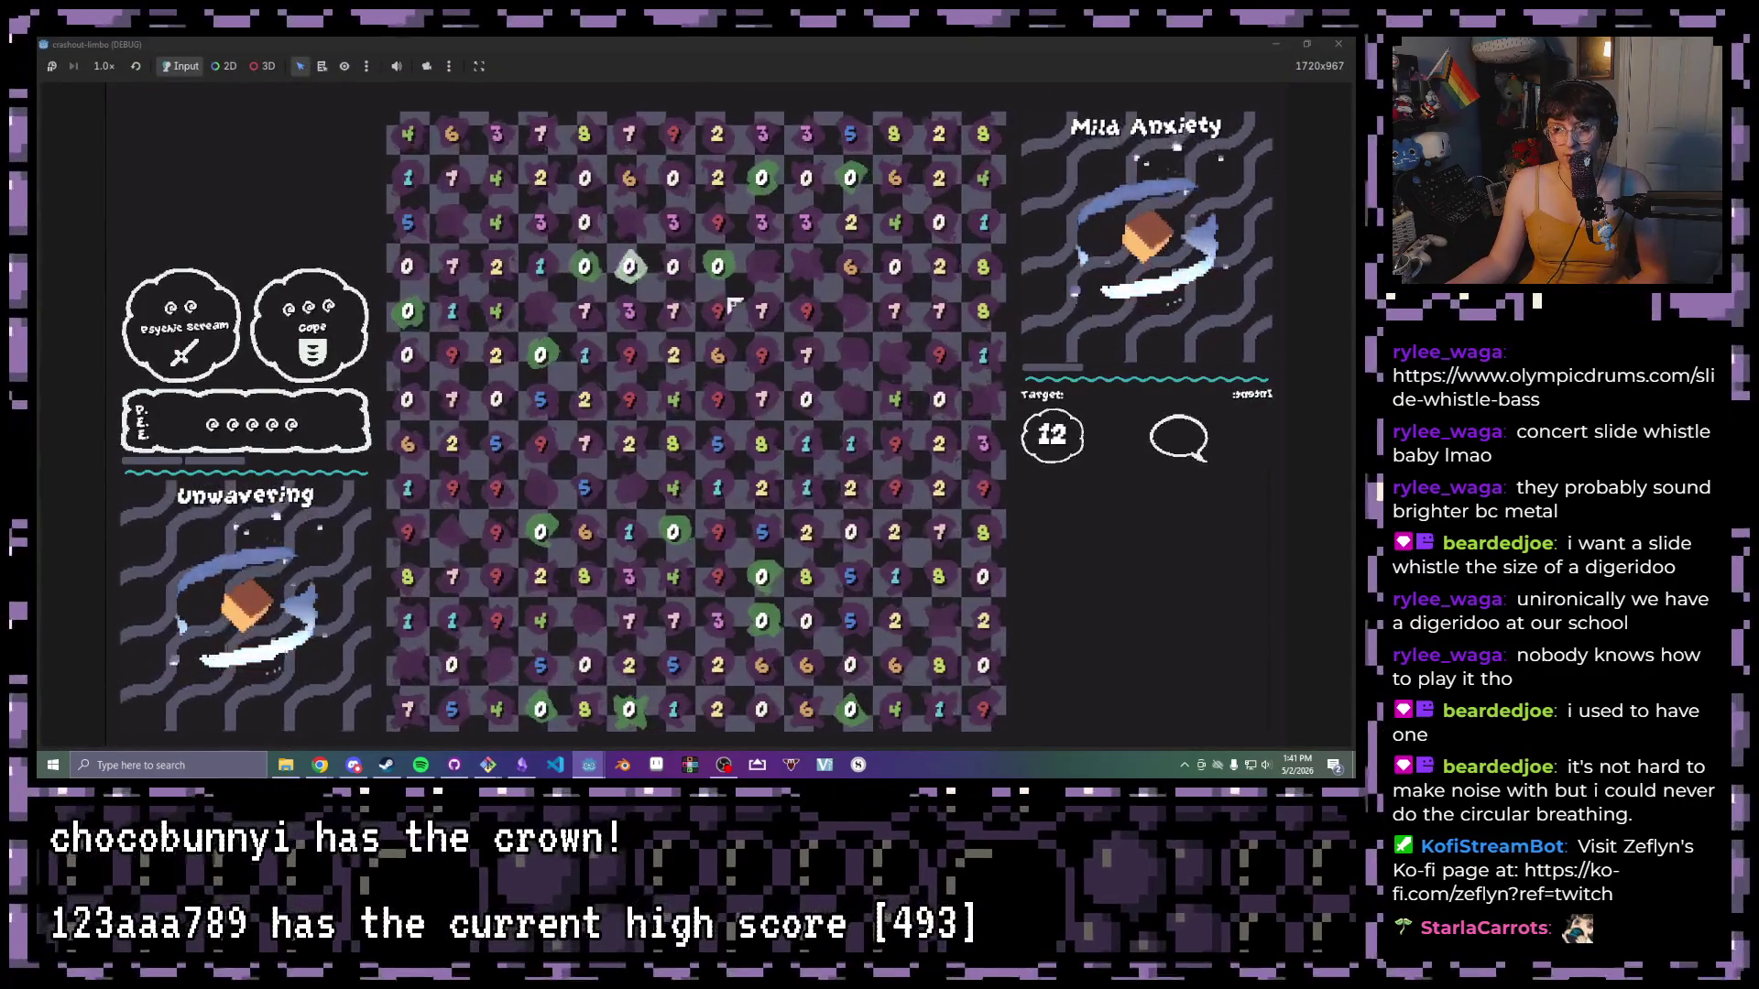
mouse_move(407, 178)
left_mouse_down()
mouse_move(641, 274)
mouse_move(727, 380)
mouse_move(815, 449)
mouse_move(888, 655)
mouse_move(852, 554)
left_mouse_up()
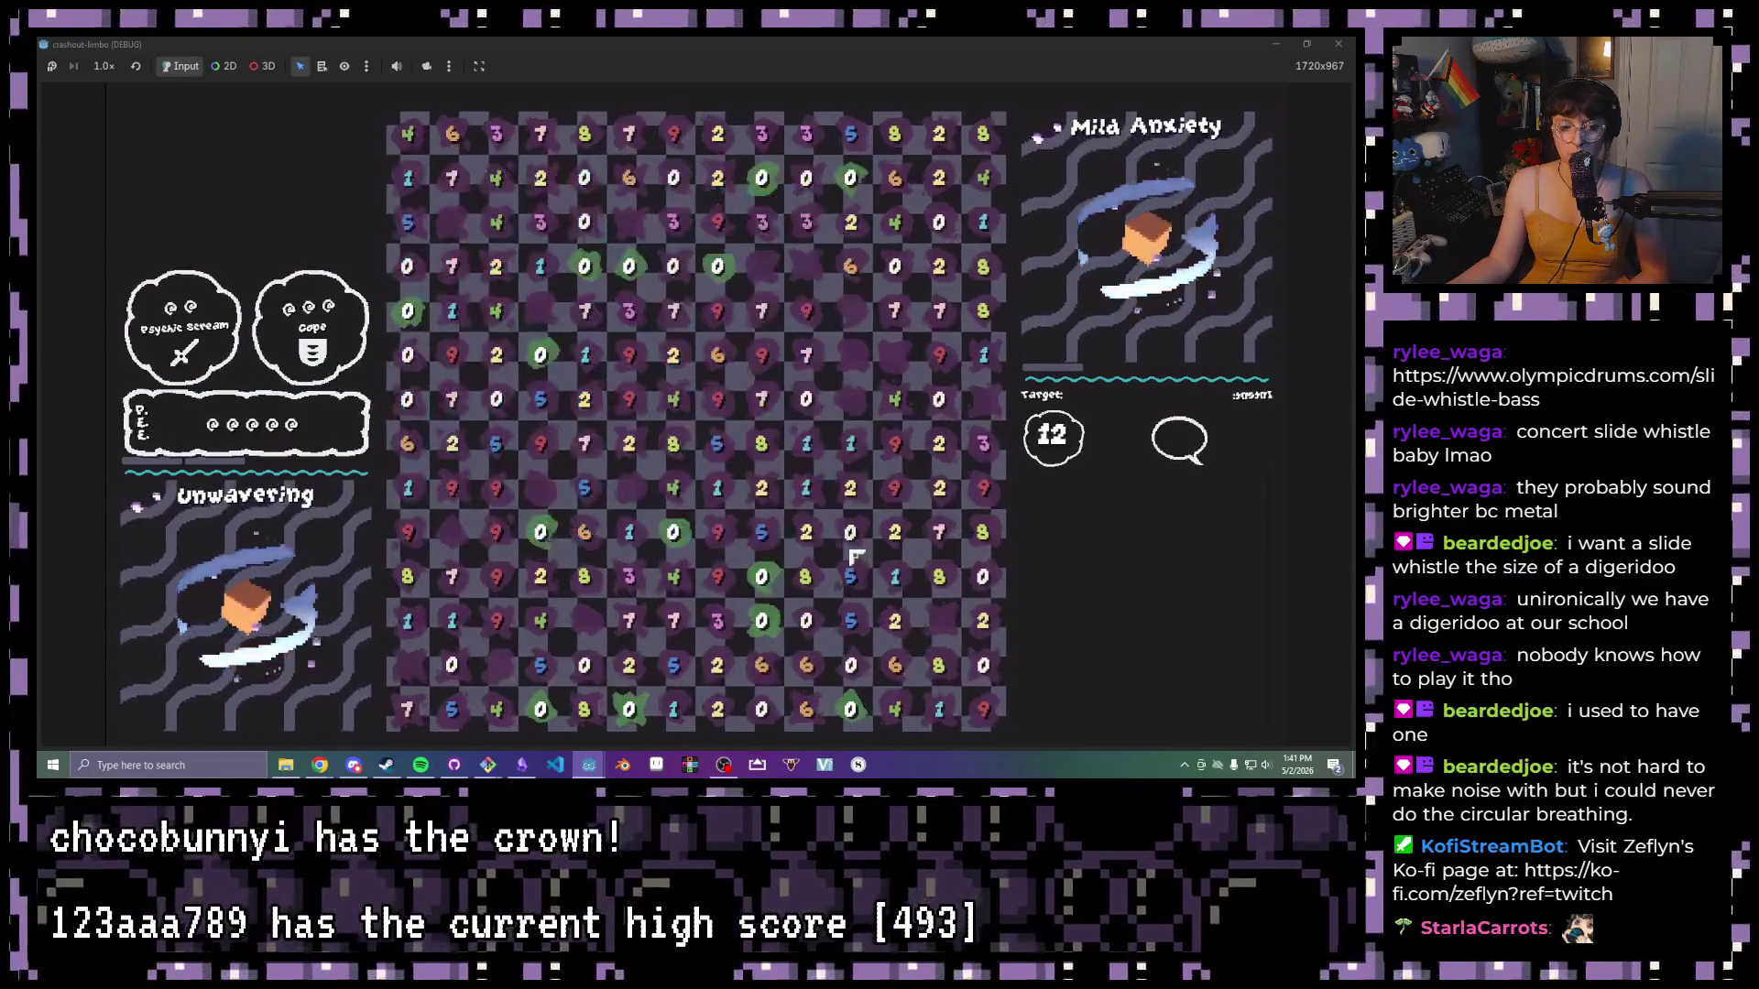
key("alt+F4")
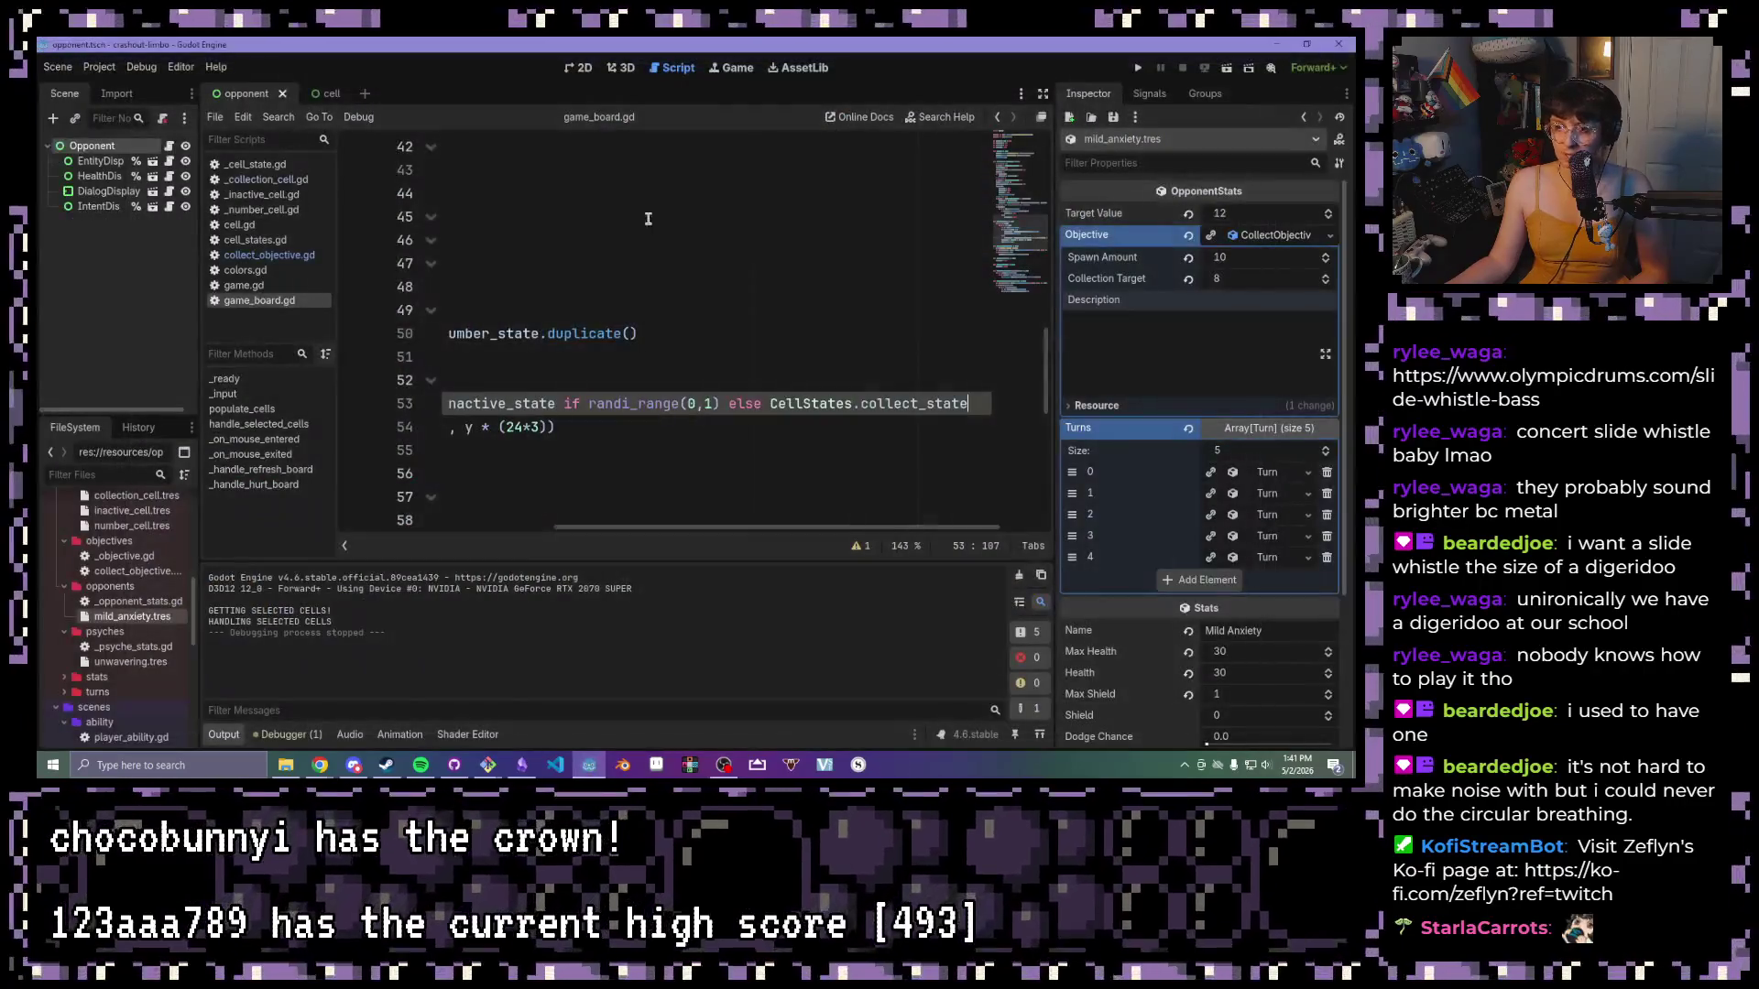
left_click_drag(783, 535, 529, 533)
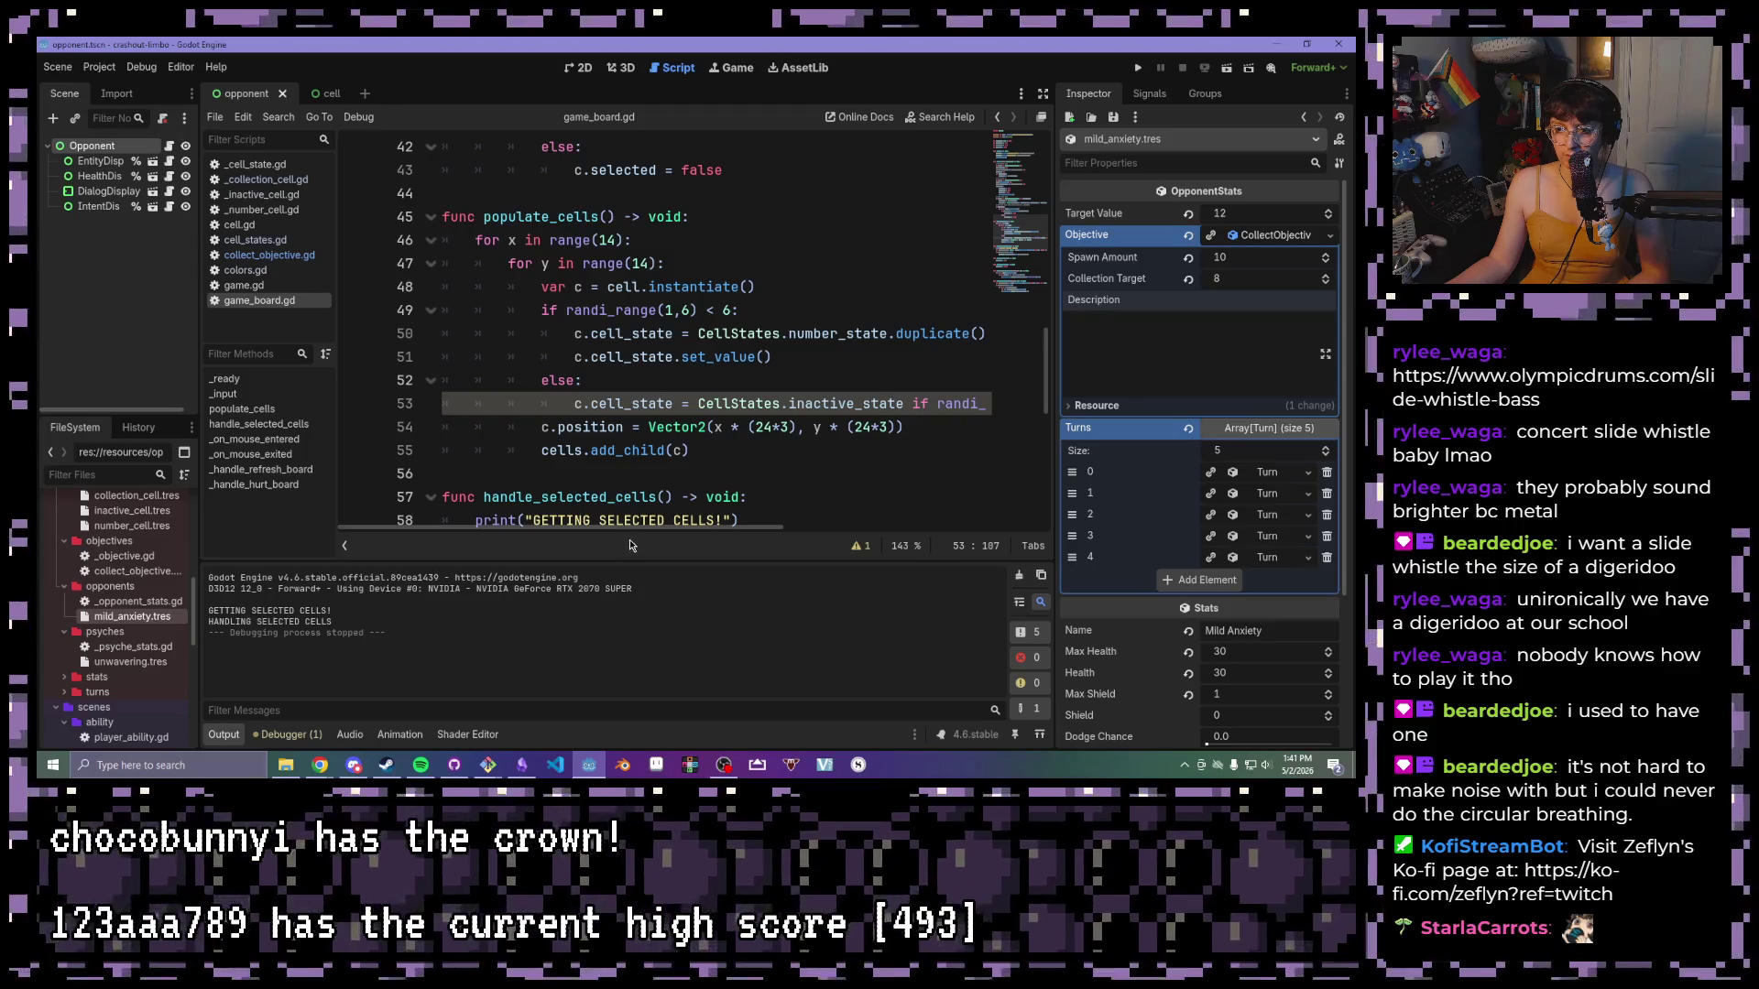
mouse_move(549, 530)
left_mouse_down()
mouse_move(927, 540)
mouse_move(376, 508)
left_mouse_up()
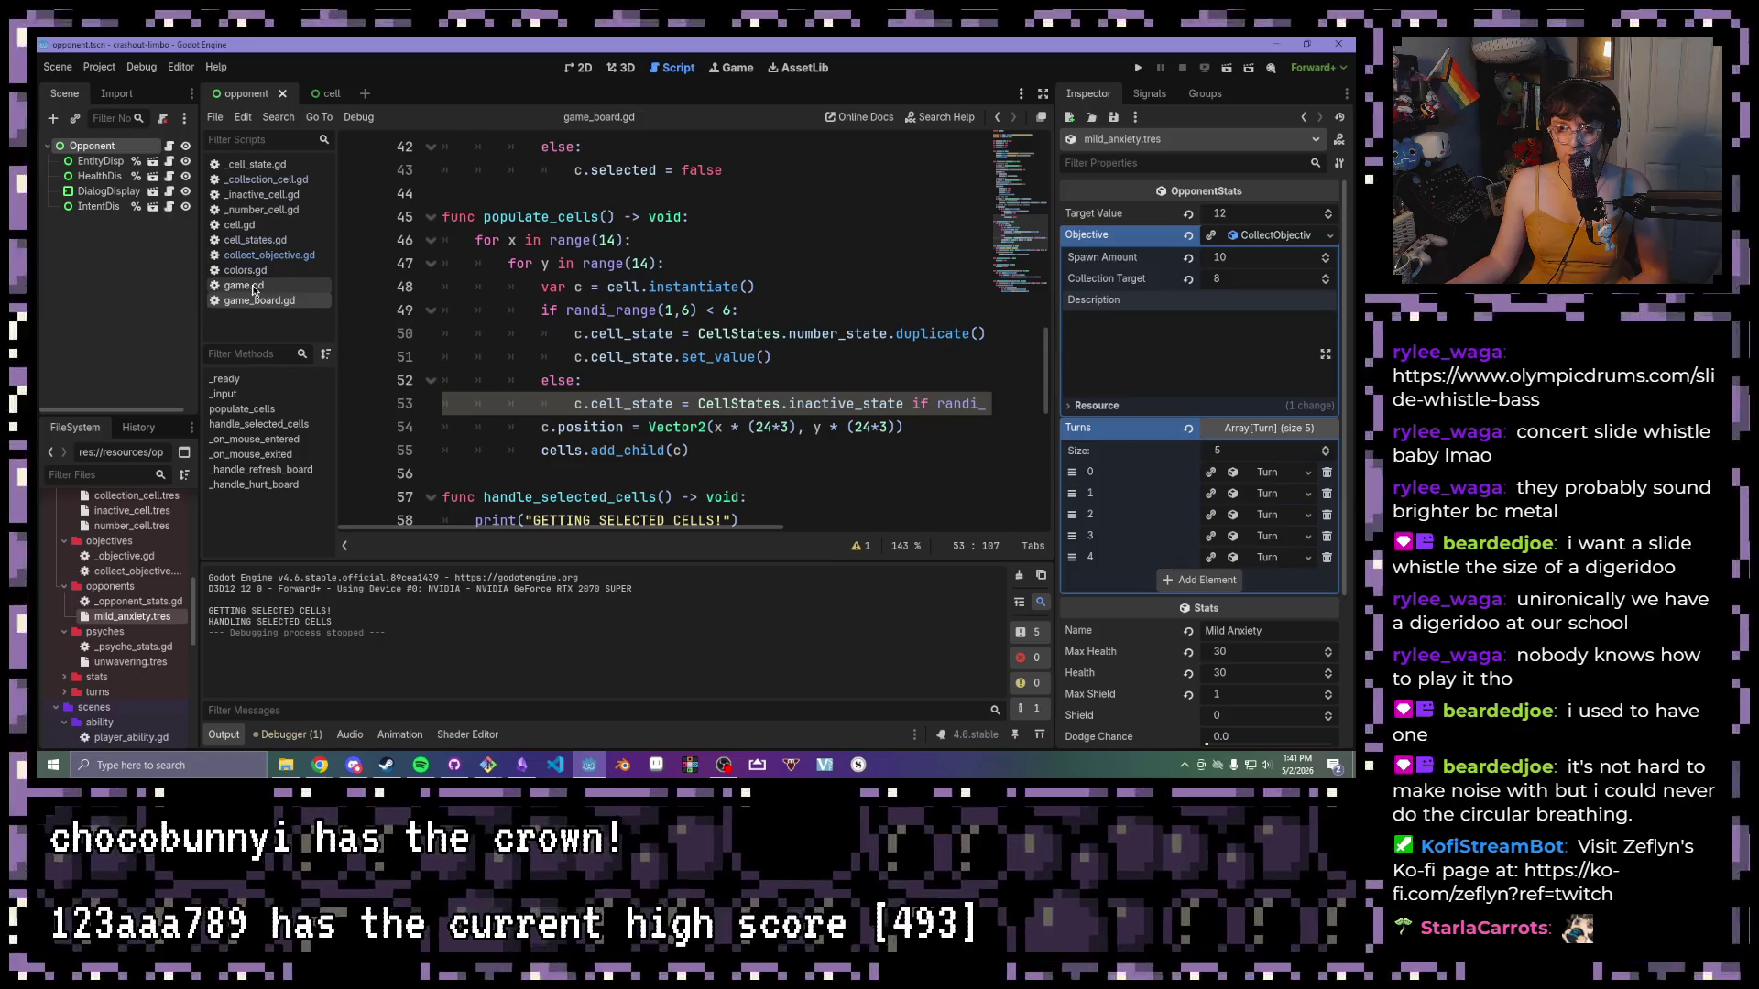
left_click(240, 226)
- Duplicate the InactiveCell branch in cell.gd and rename the copy to CollectionCell
scroll(656, 309, "down", 3)
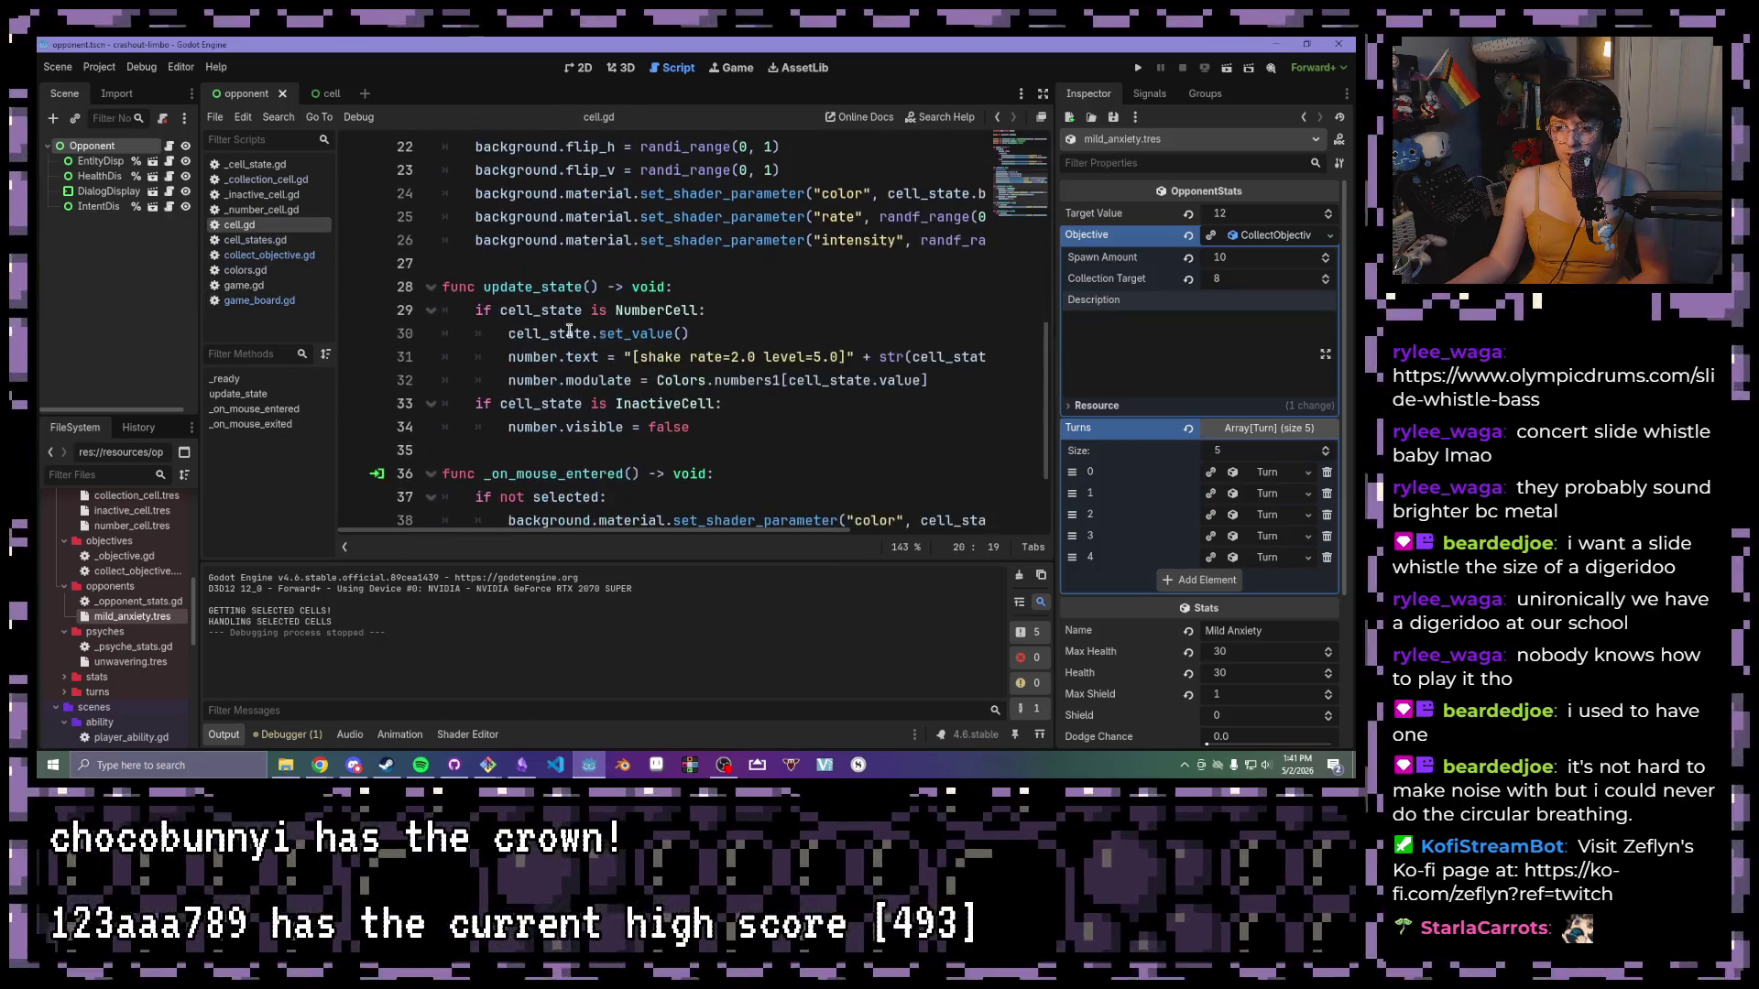
left_click_drag(779, 430, 504, 403)
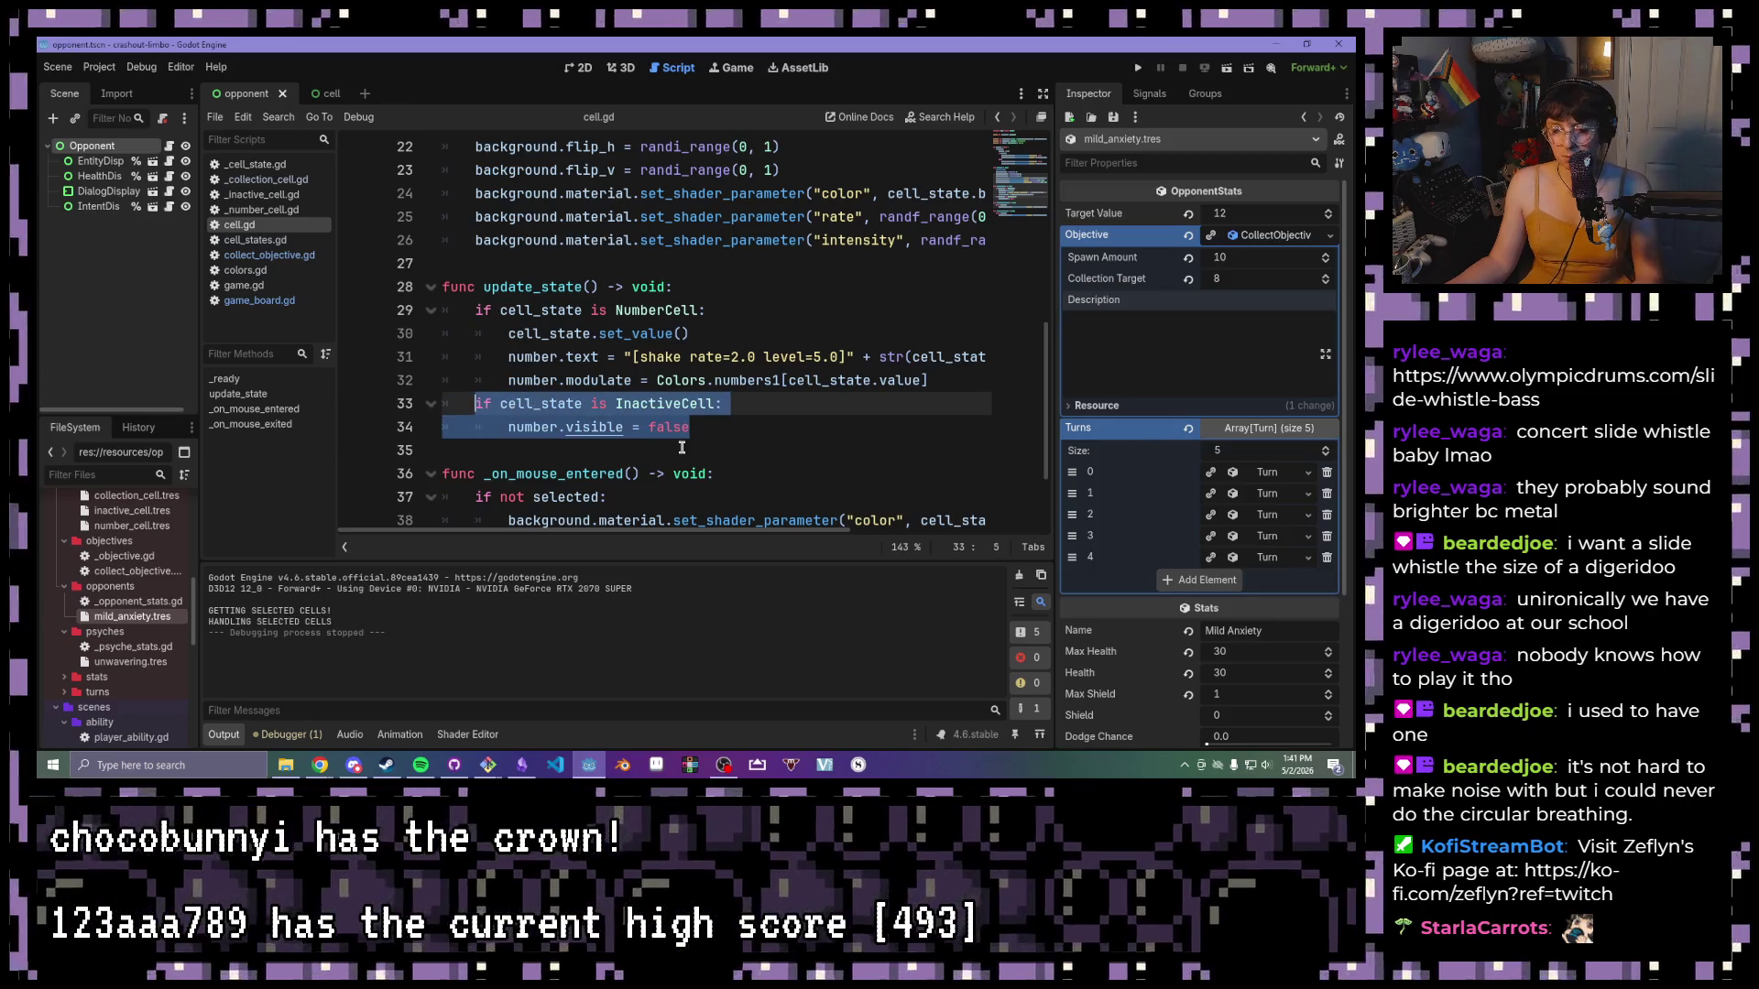
left_click(726, 430)
key("Return")
key("BackSpace")
type("if cell_state is InactiveCell: \t\tnumber.visible = false")
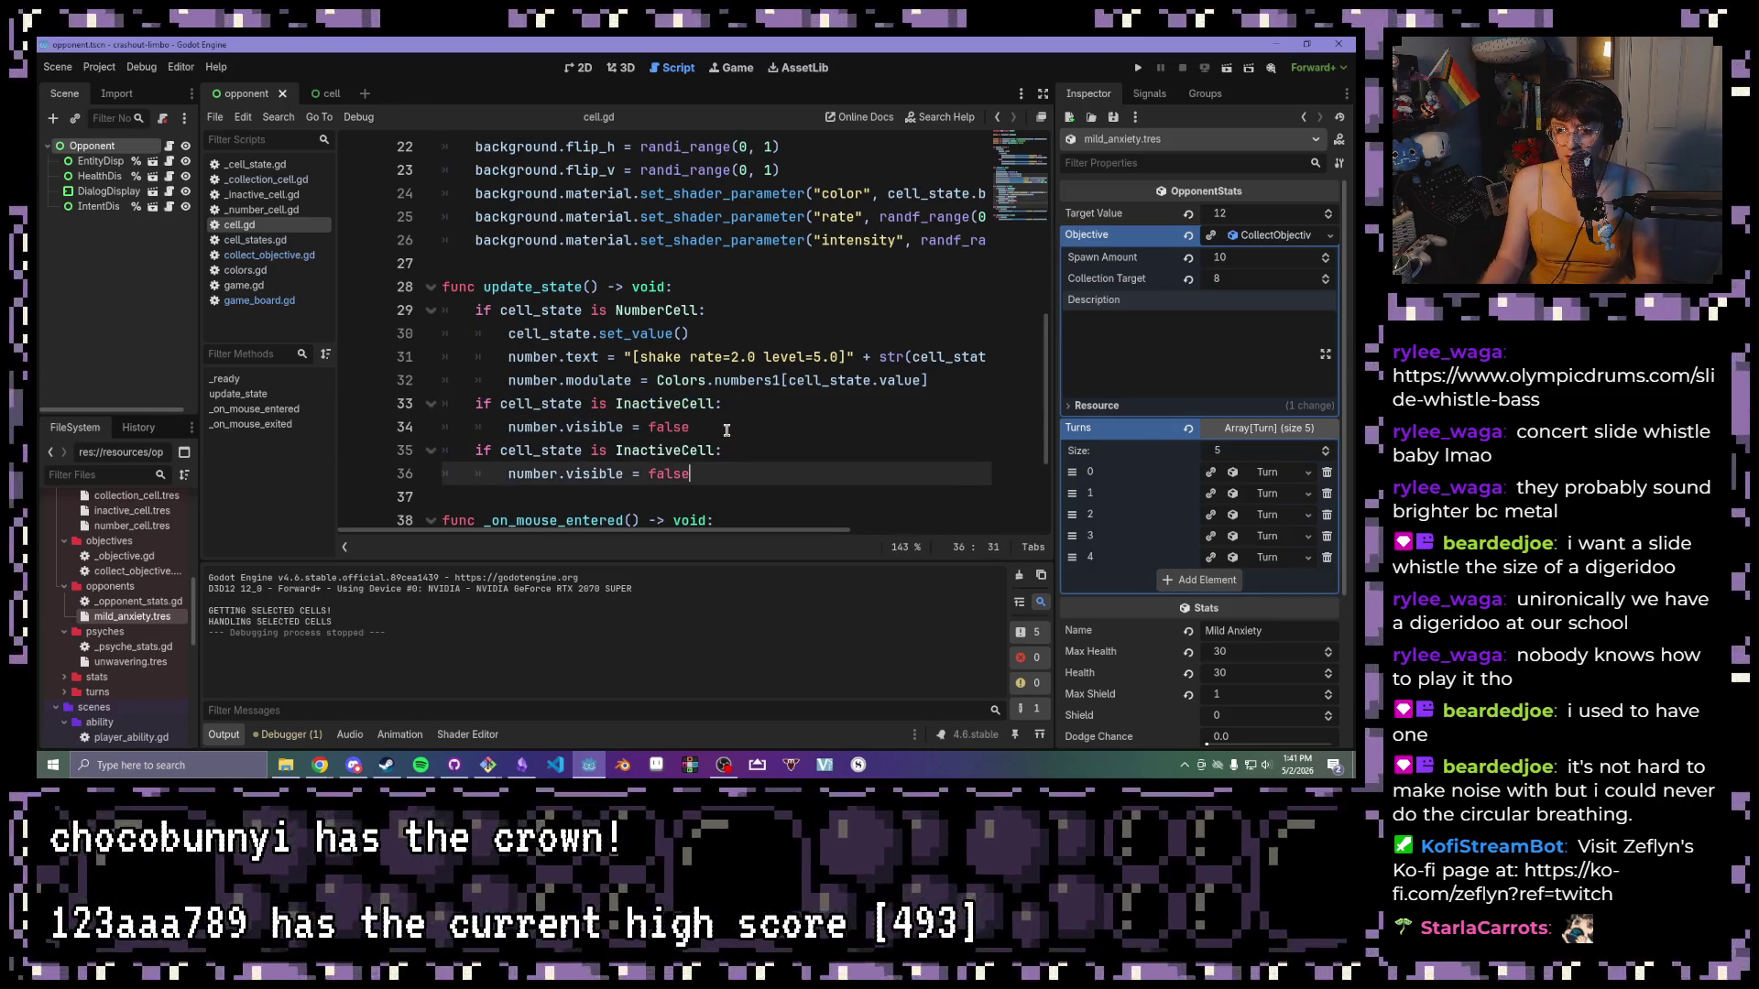
left_click(676, 451)
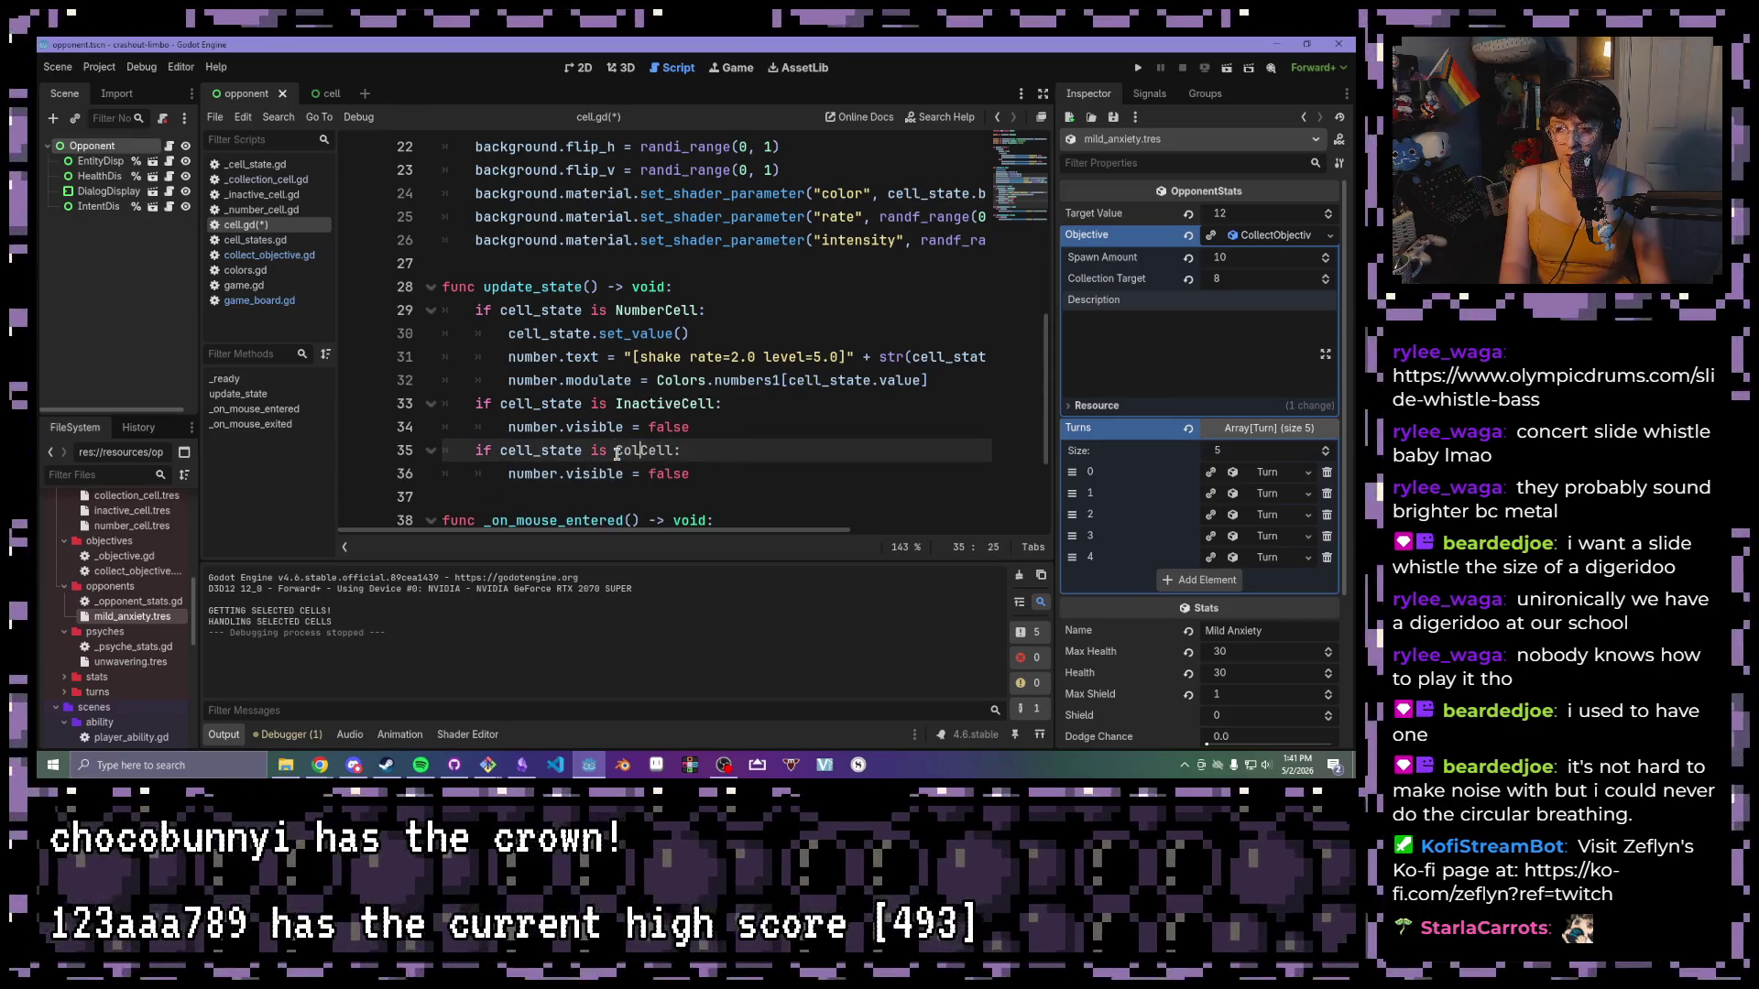
type("i")
key("Return")
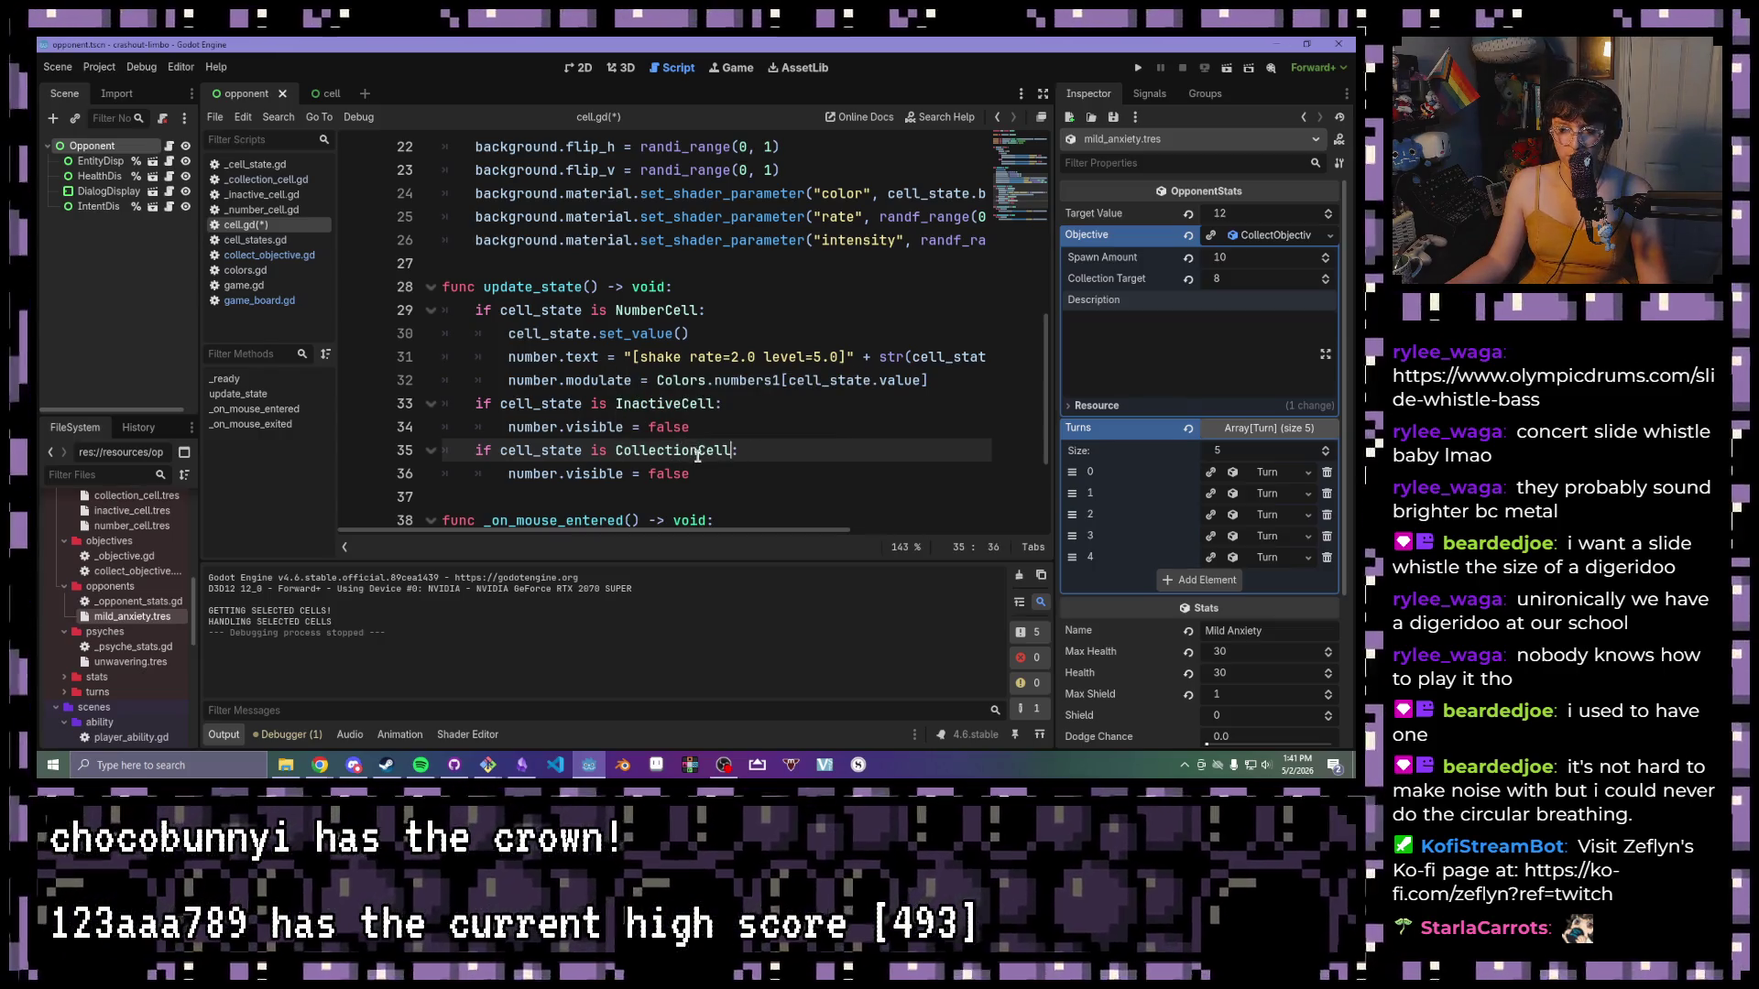
key("Down")
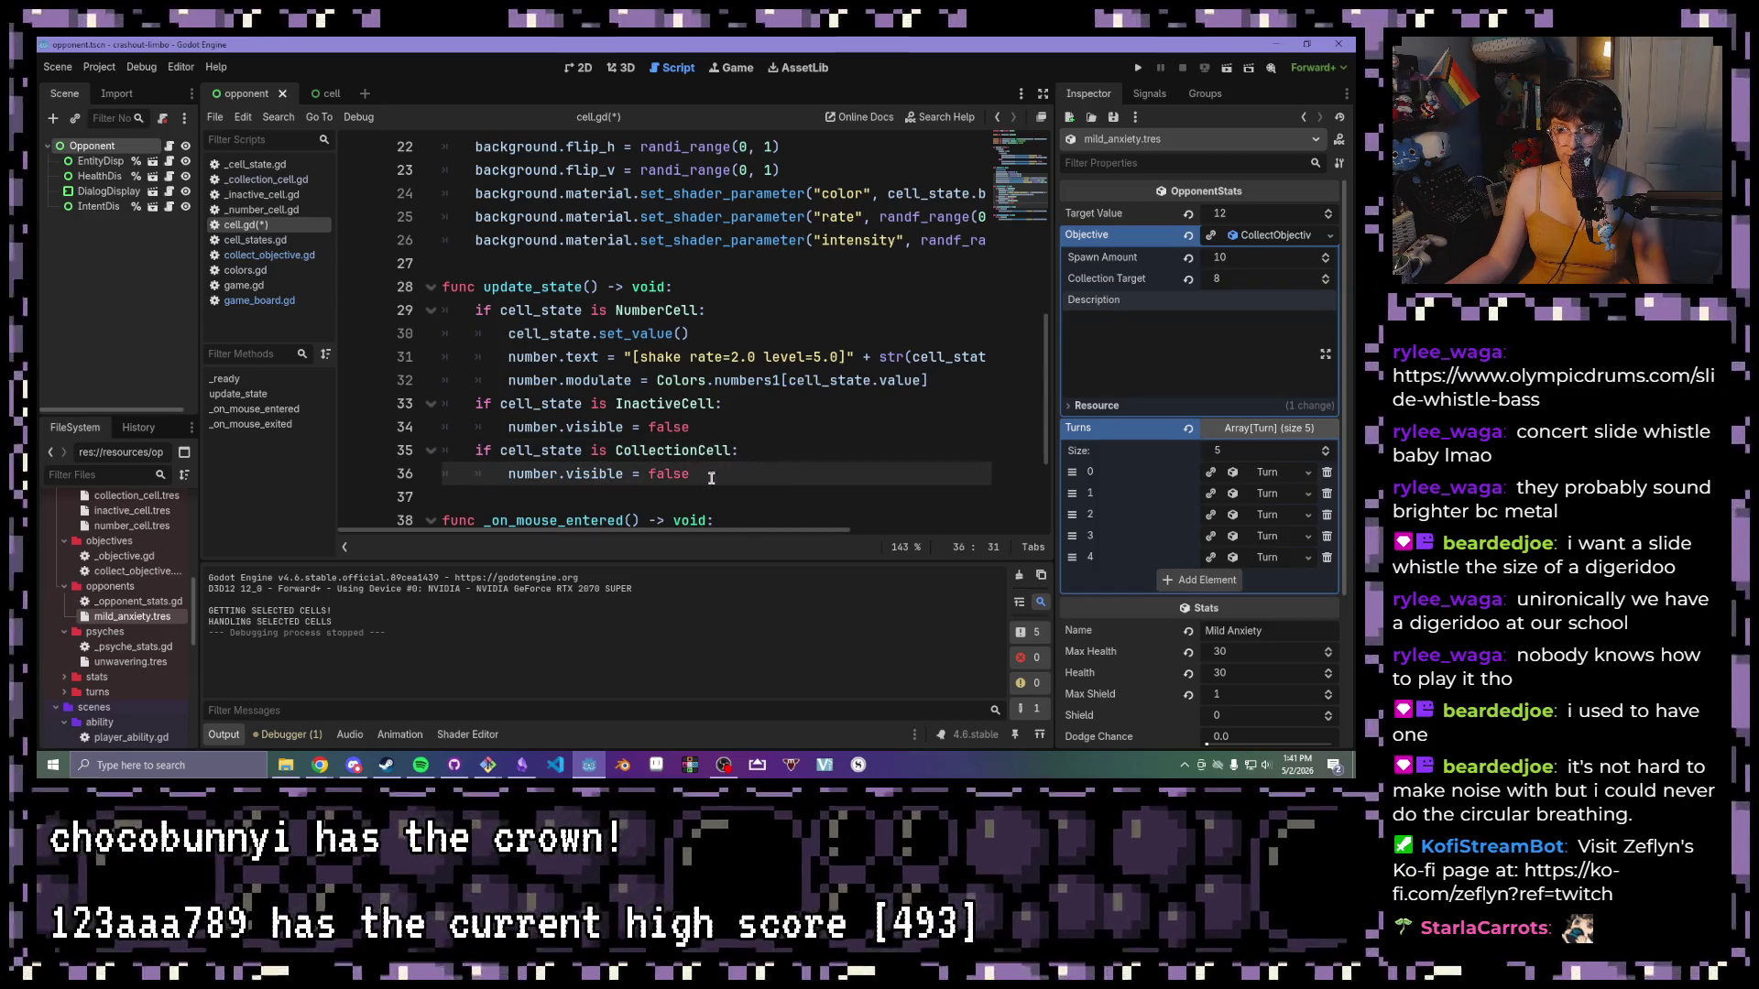
key("Return")
- Set the CollectionCell branch to visible true, add visibility to NumberCell, and save
left_click(650, 474)
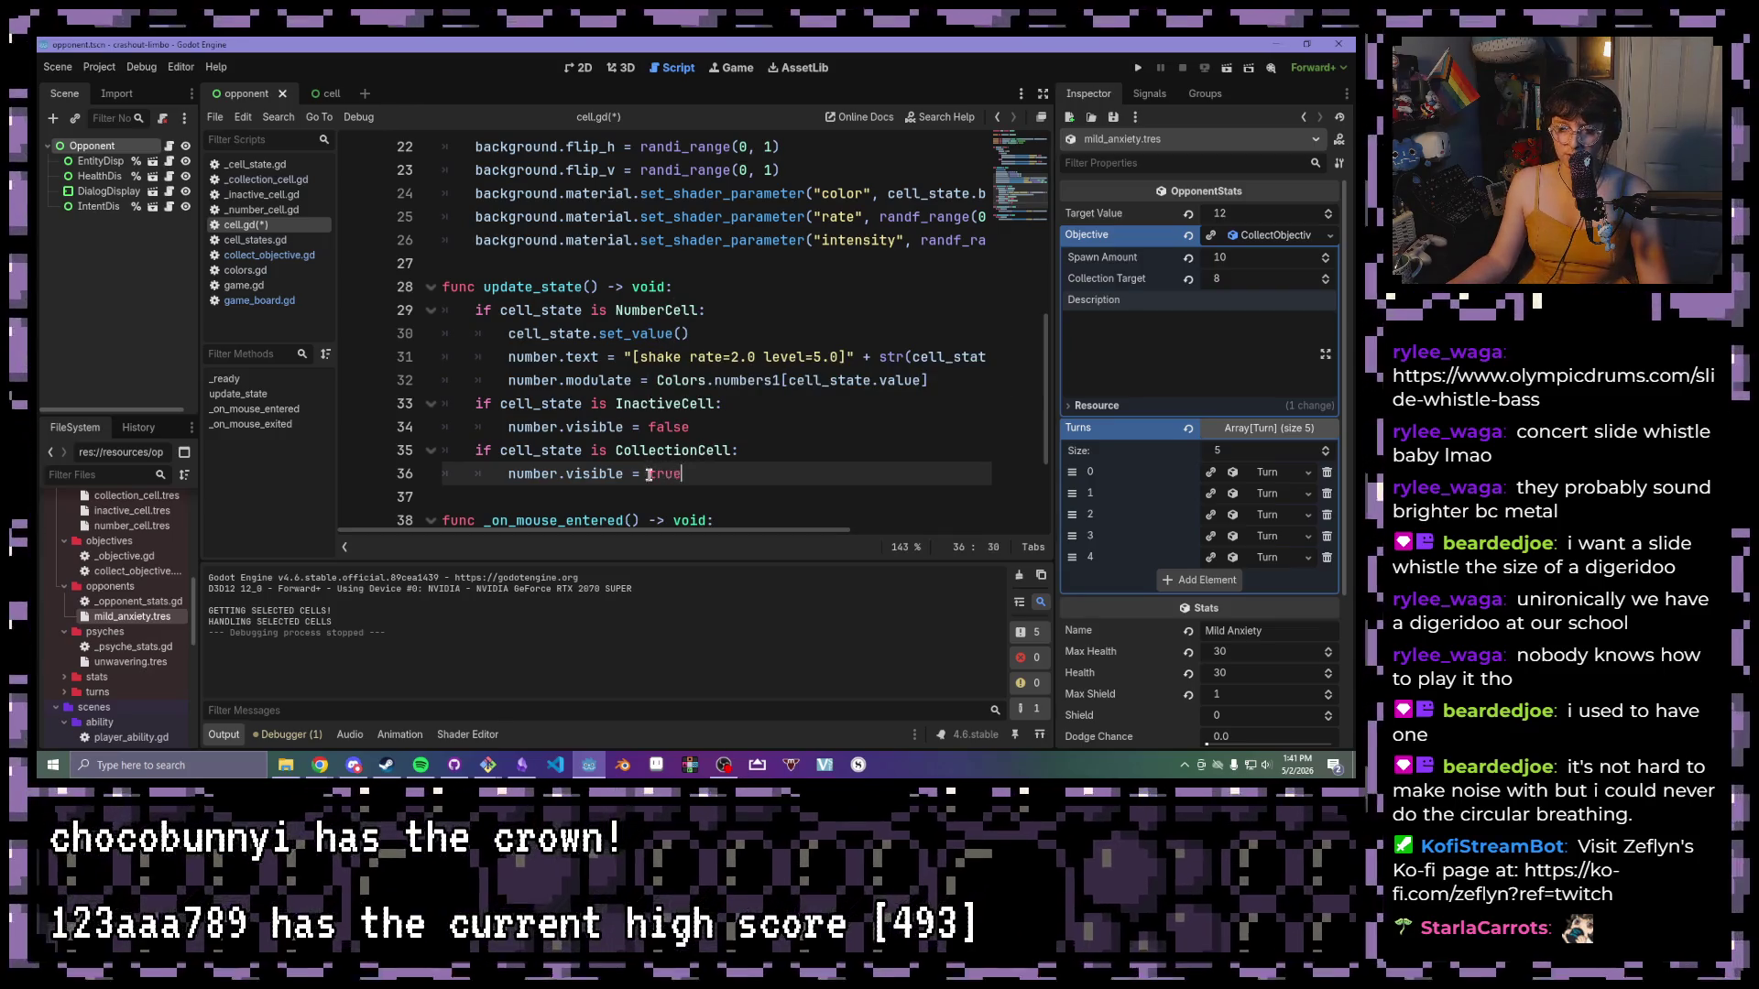
left_click(707, 303)
left_click(691, 435)
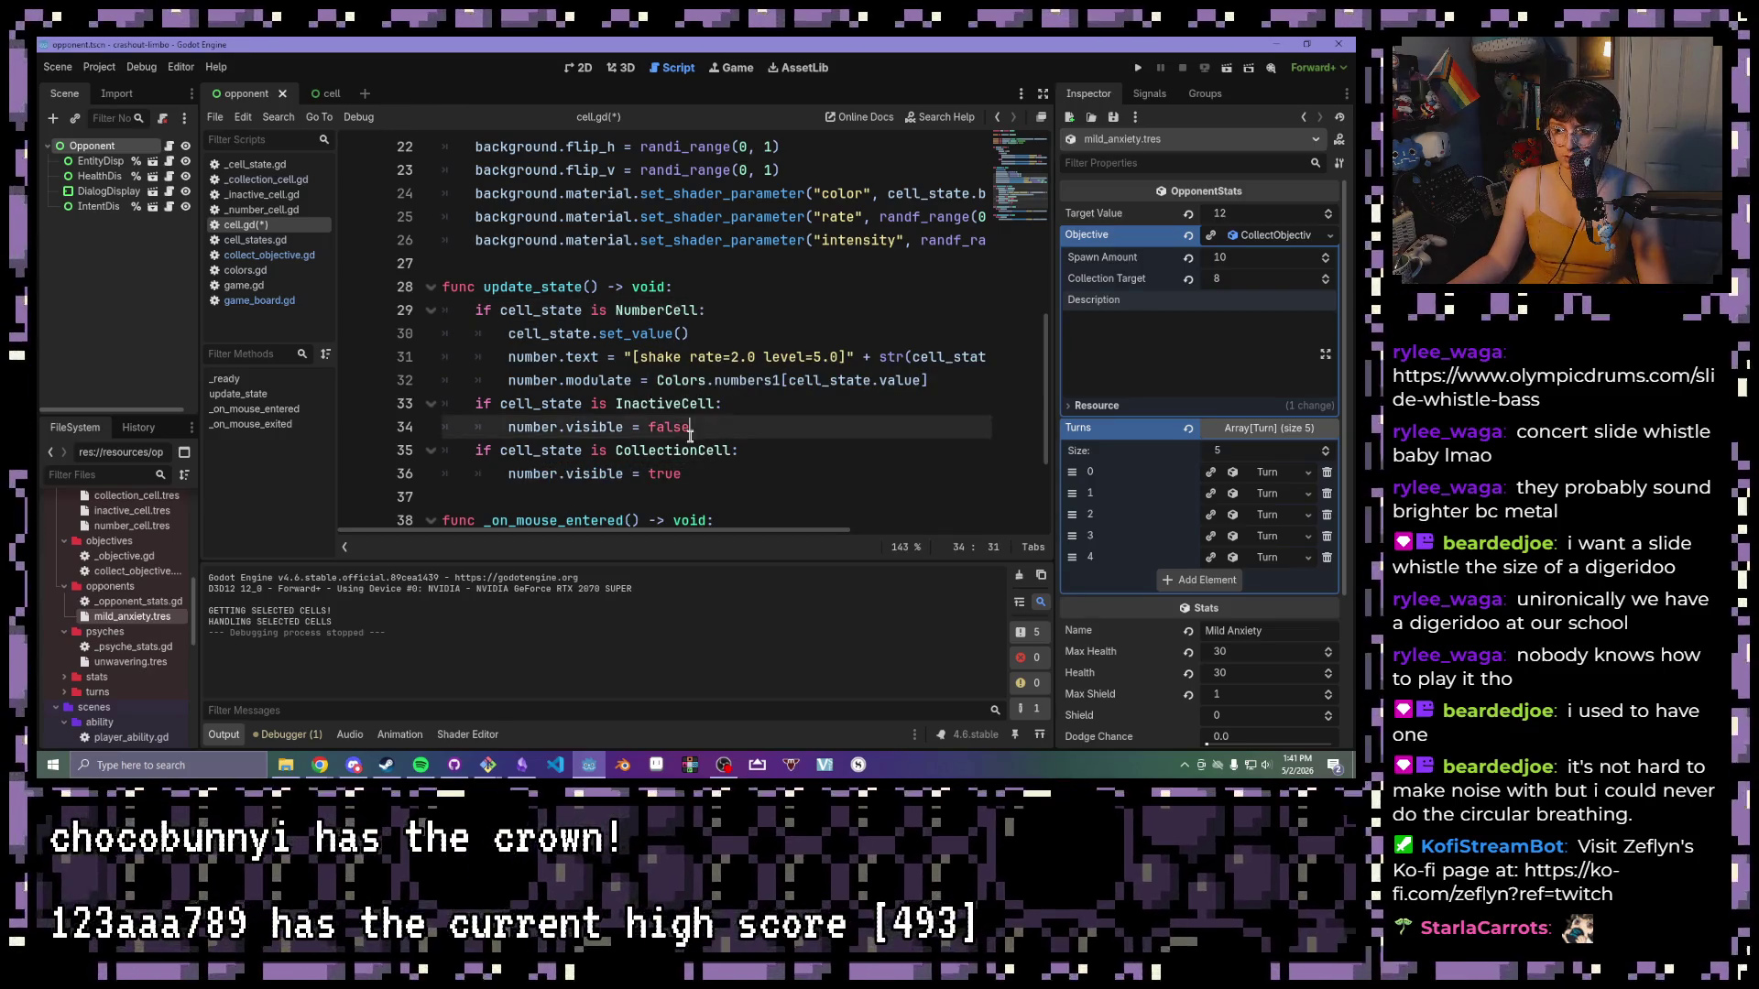
left_click_drag(741, 462, 525, 472)
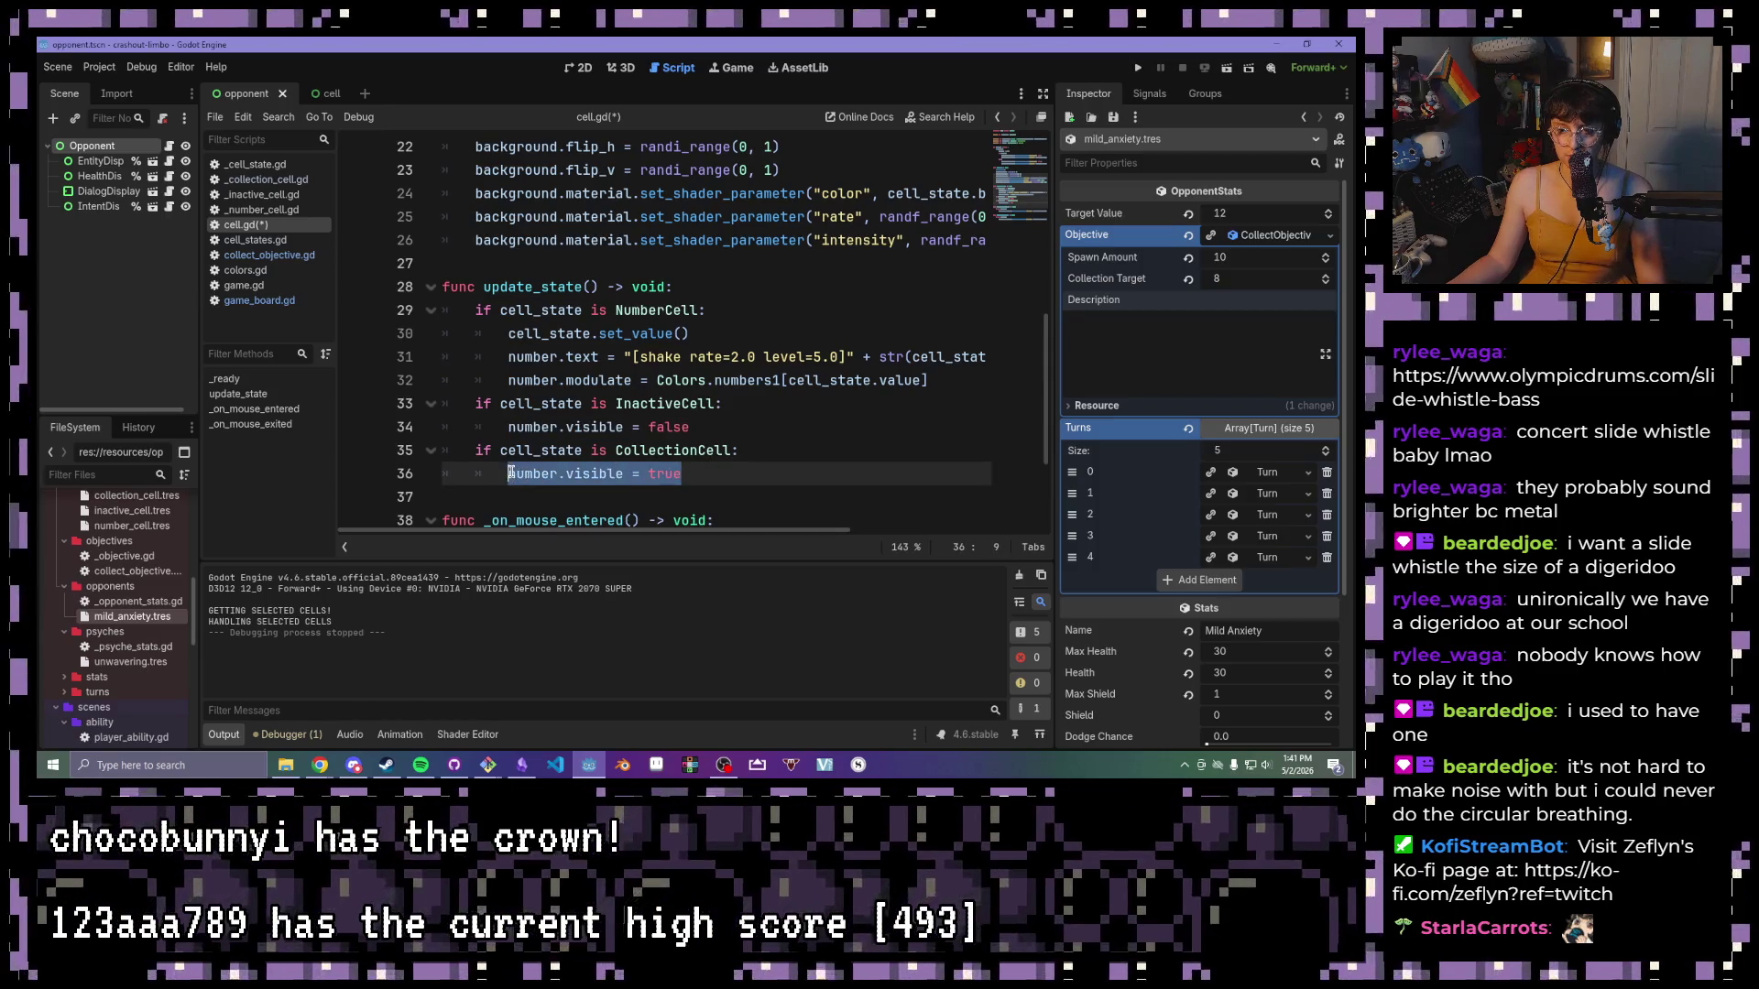
left_click(729, 327)
left_click(743, 309)
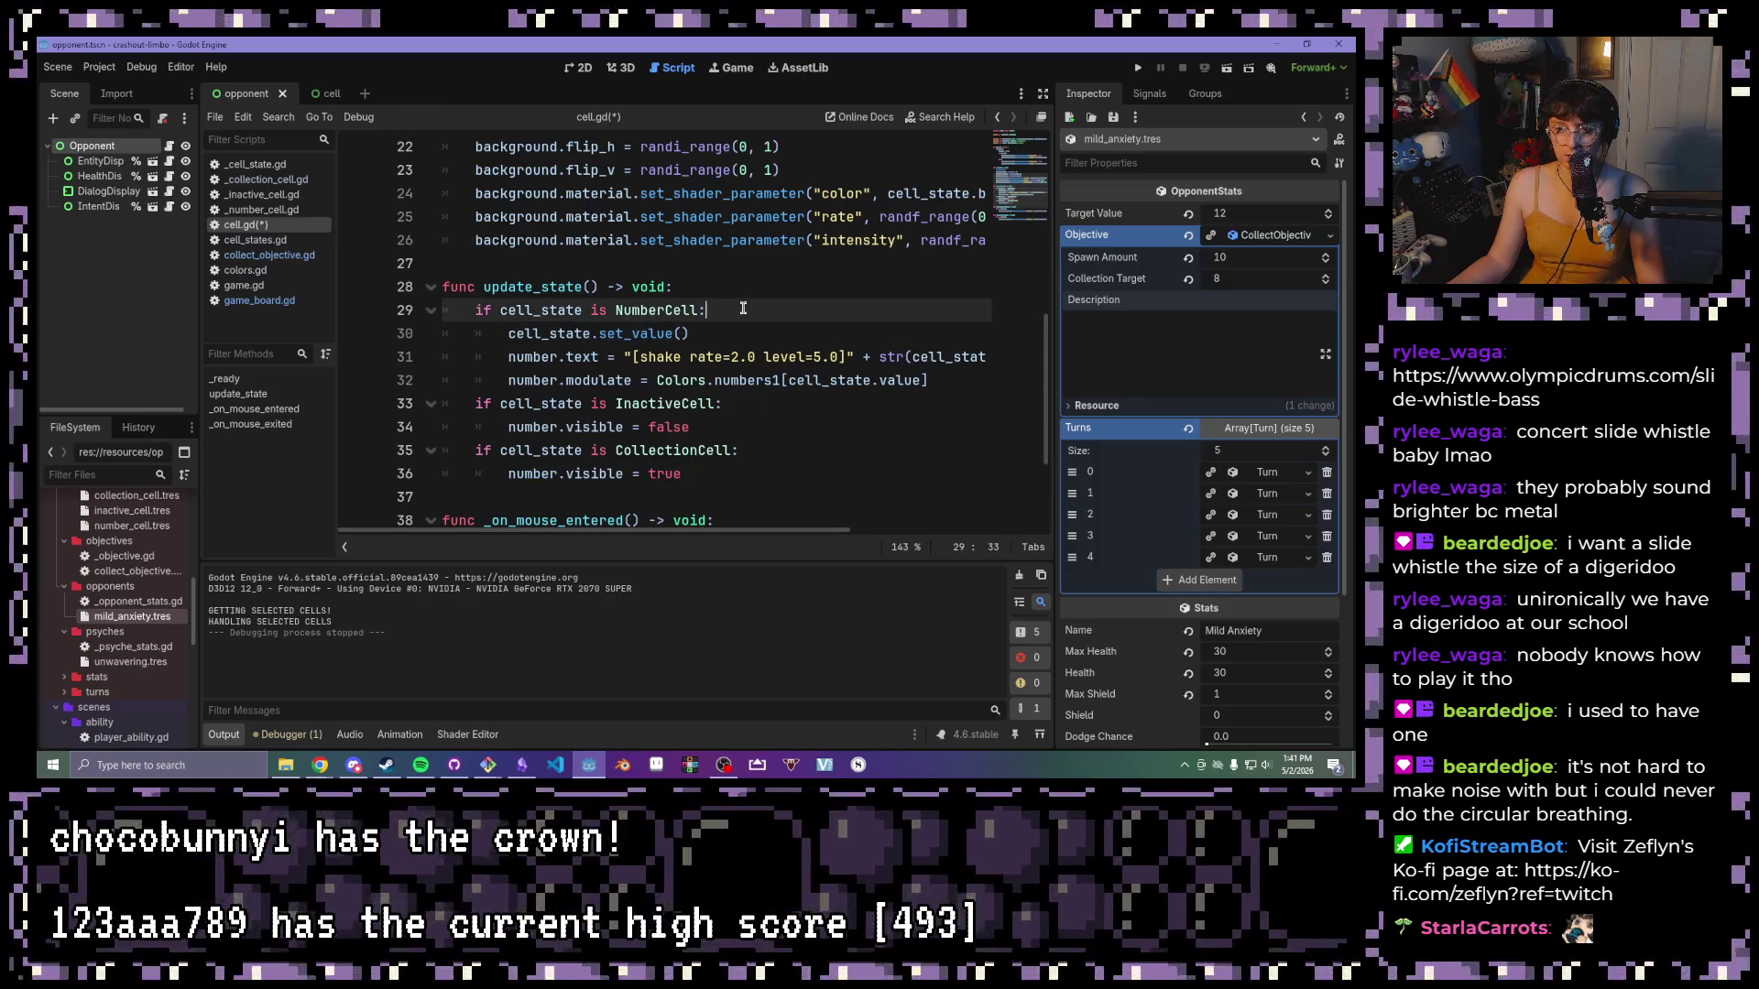
key("Return")
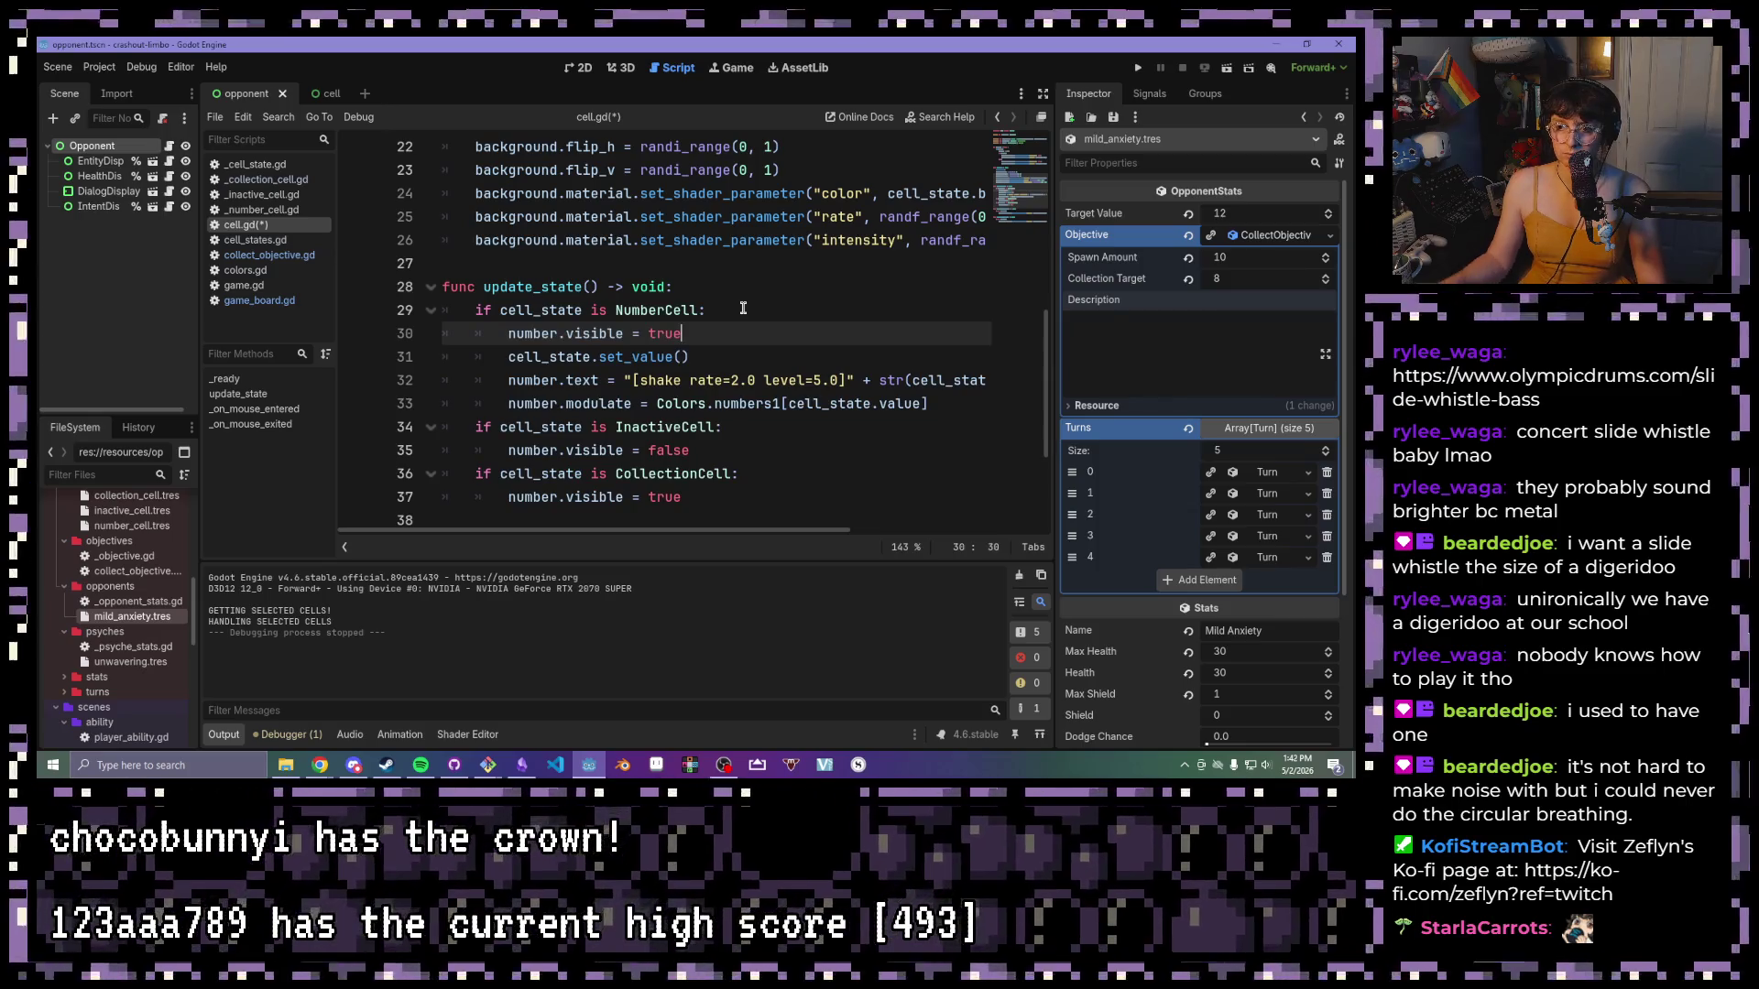
key("ctrl+s")
- Add number.text = cell_state.display_charater to the CollectionCell branch
scroll(719, 339, "down", 1)
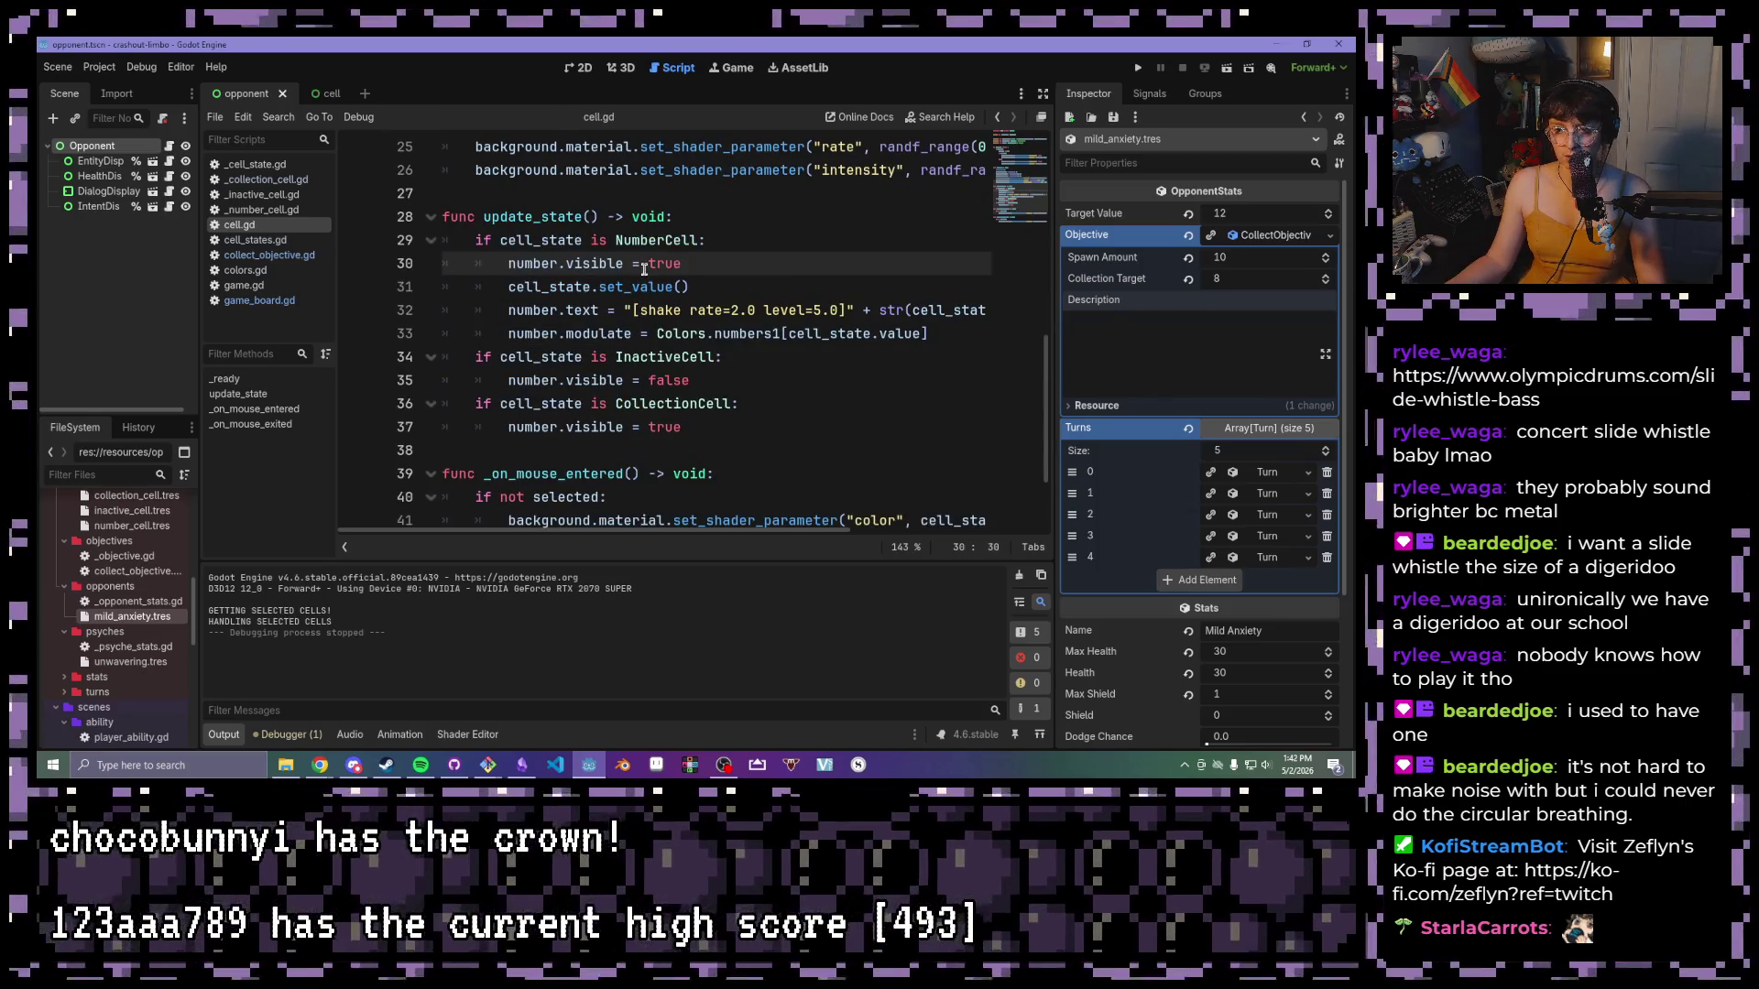
left_click(702, 429)
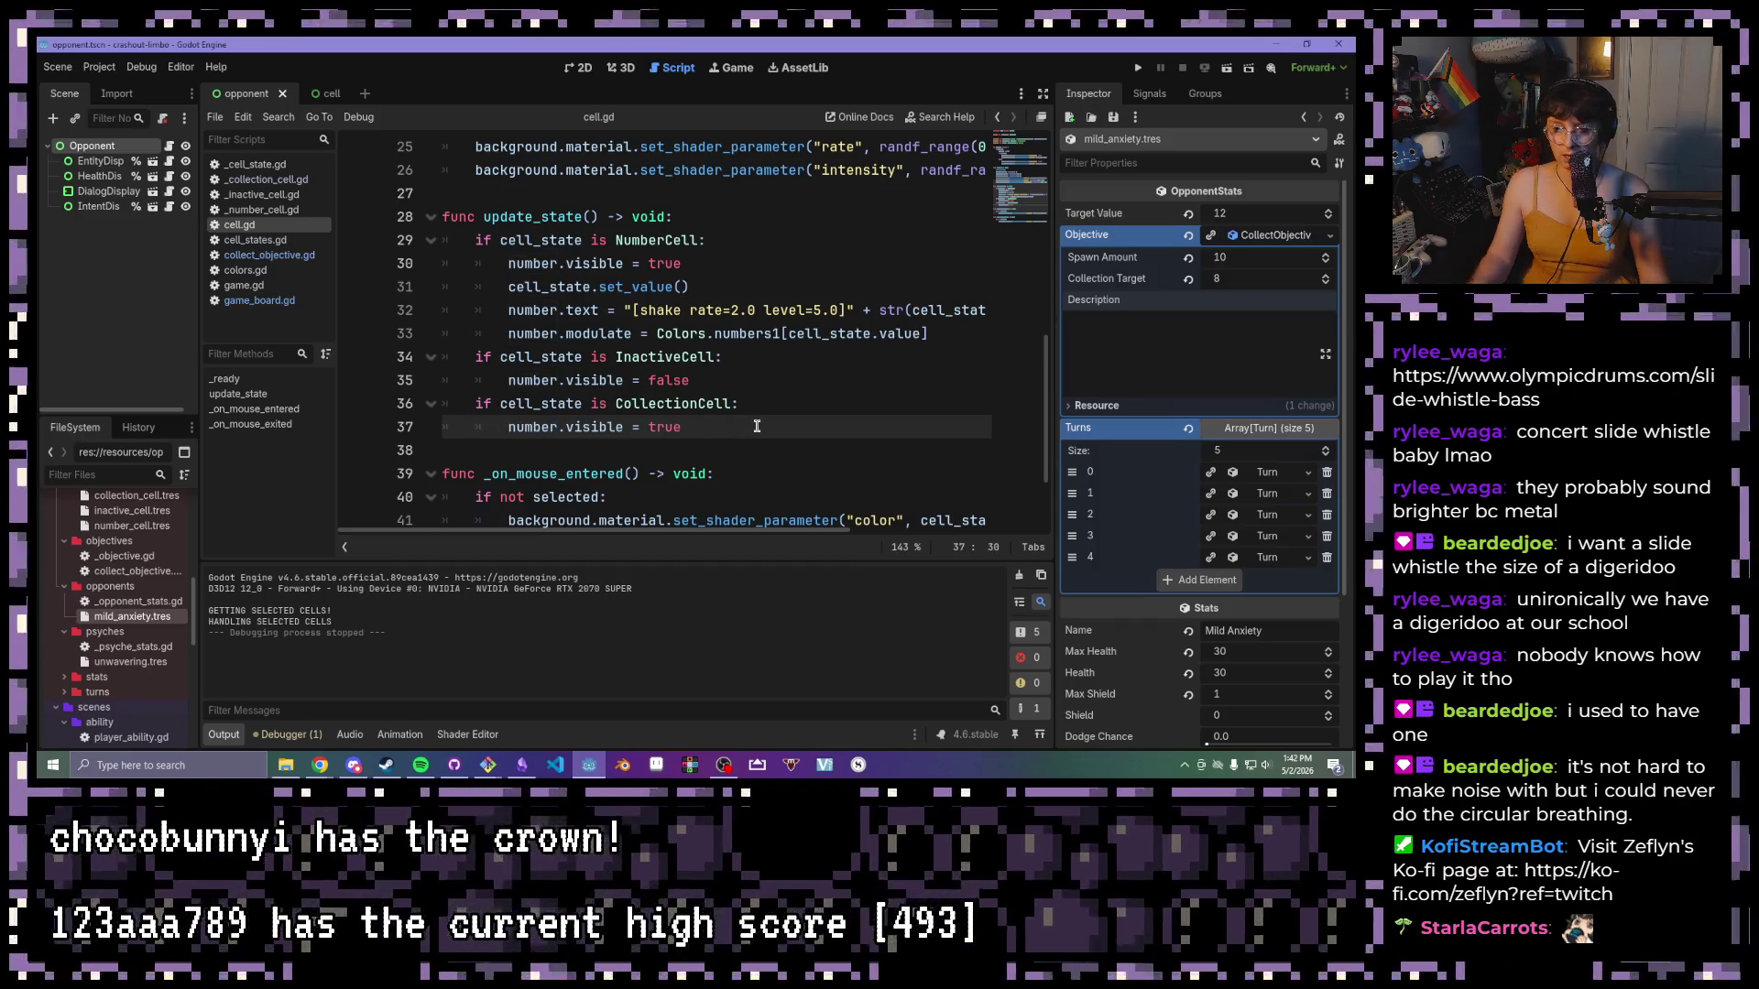
key("Return")
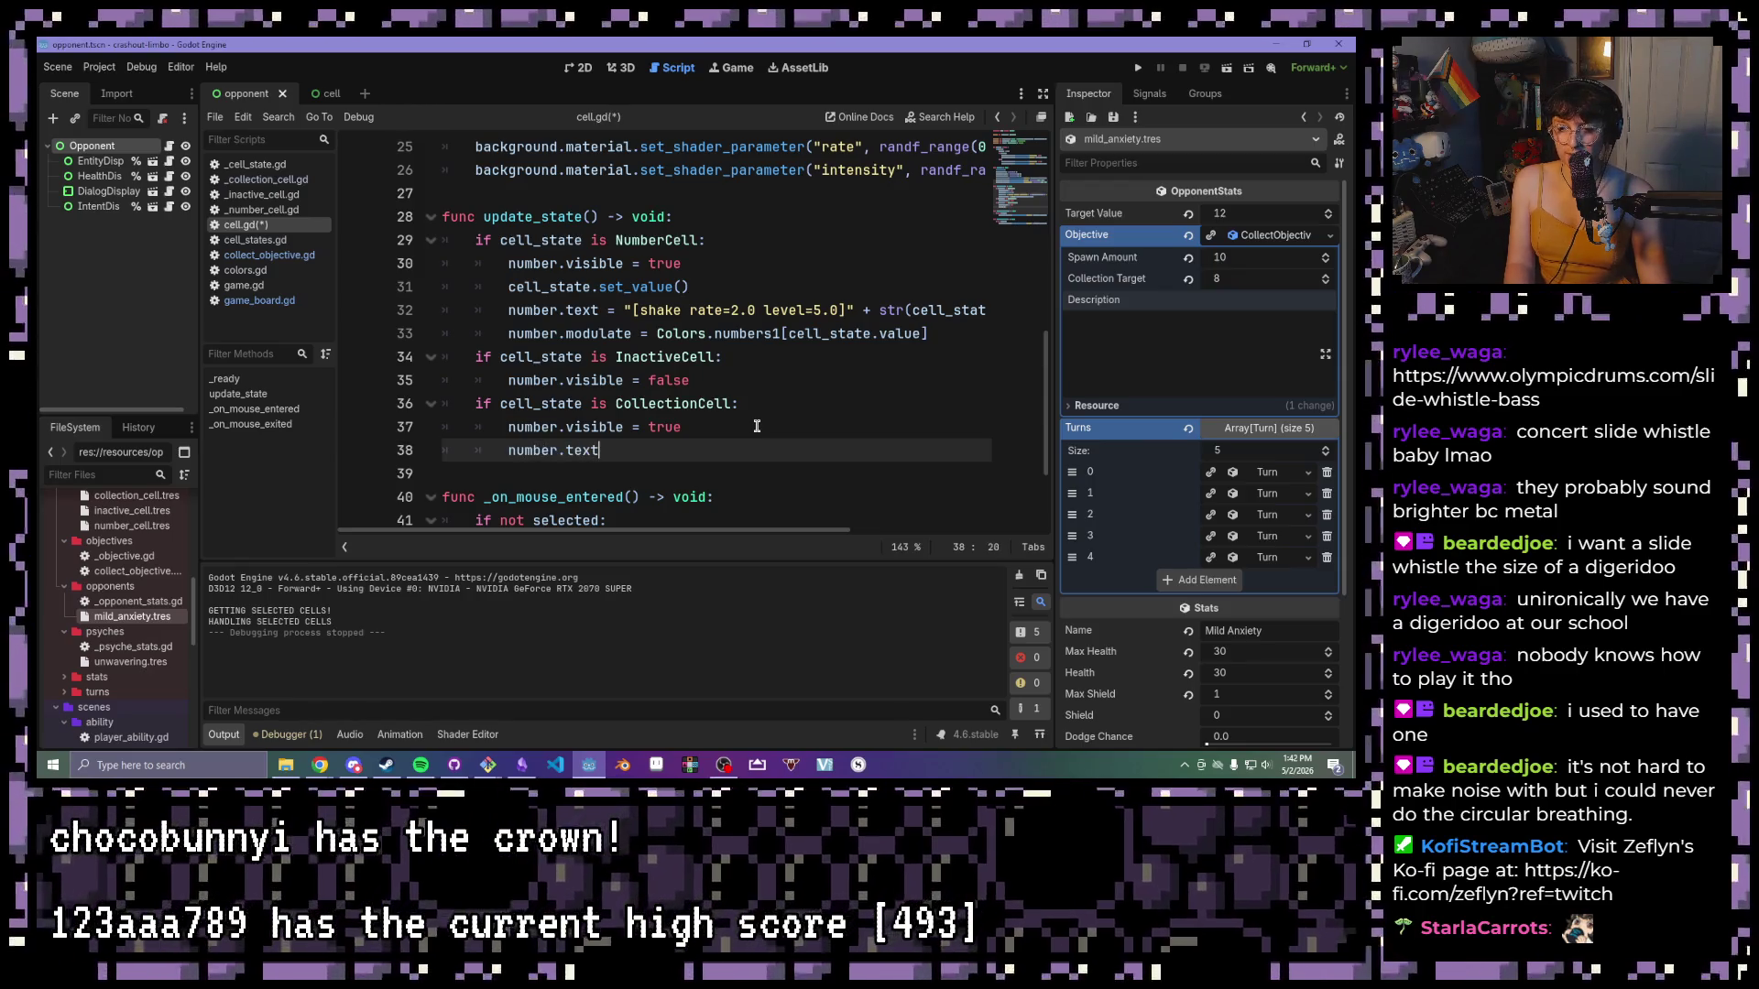
type("= ce")
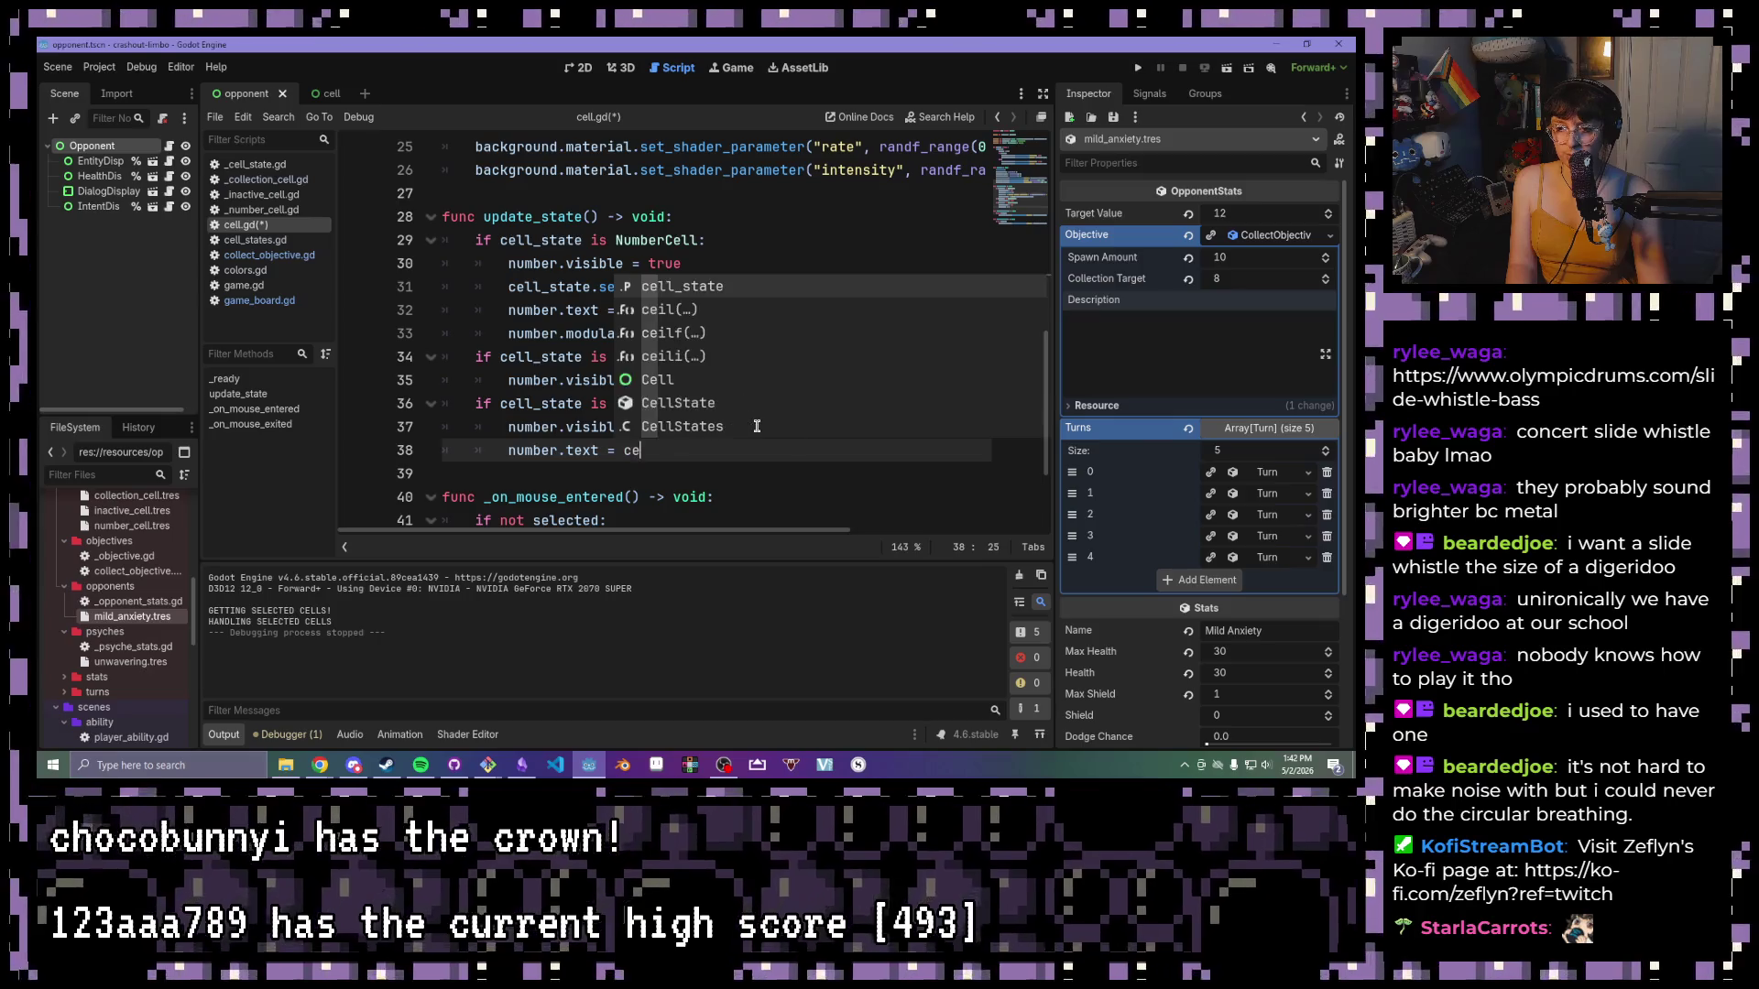
key("Return")
type(".d")
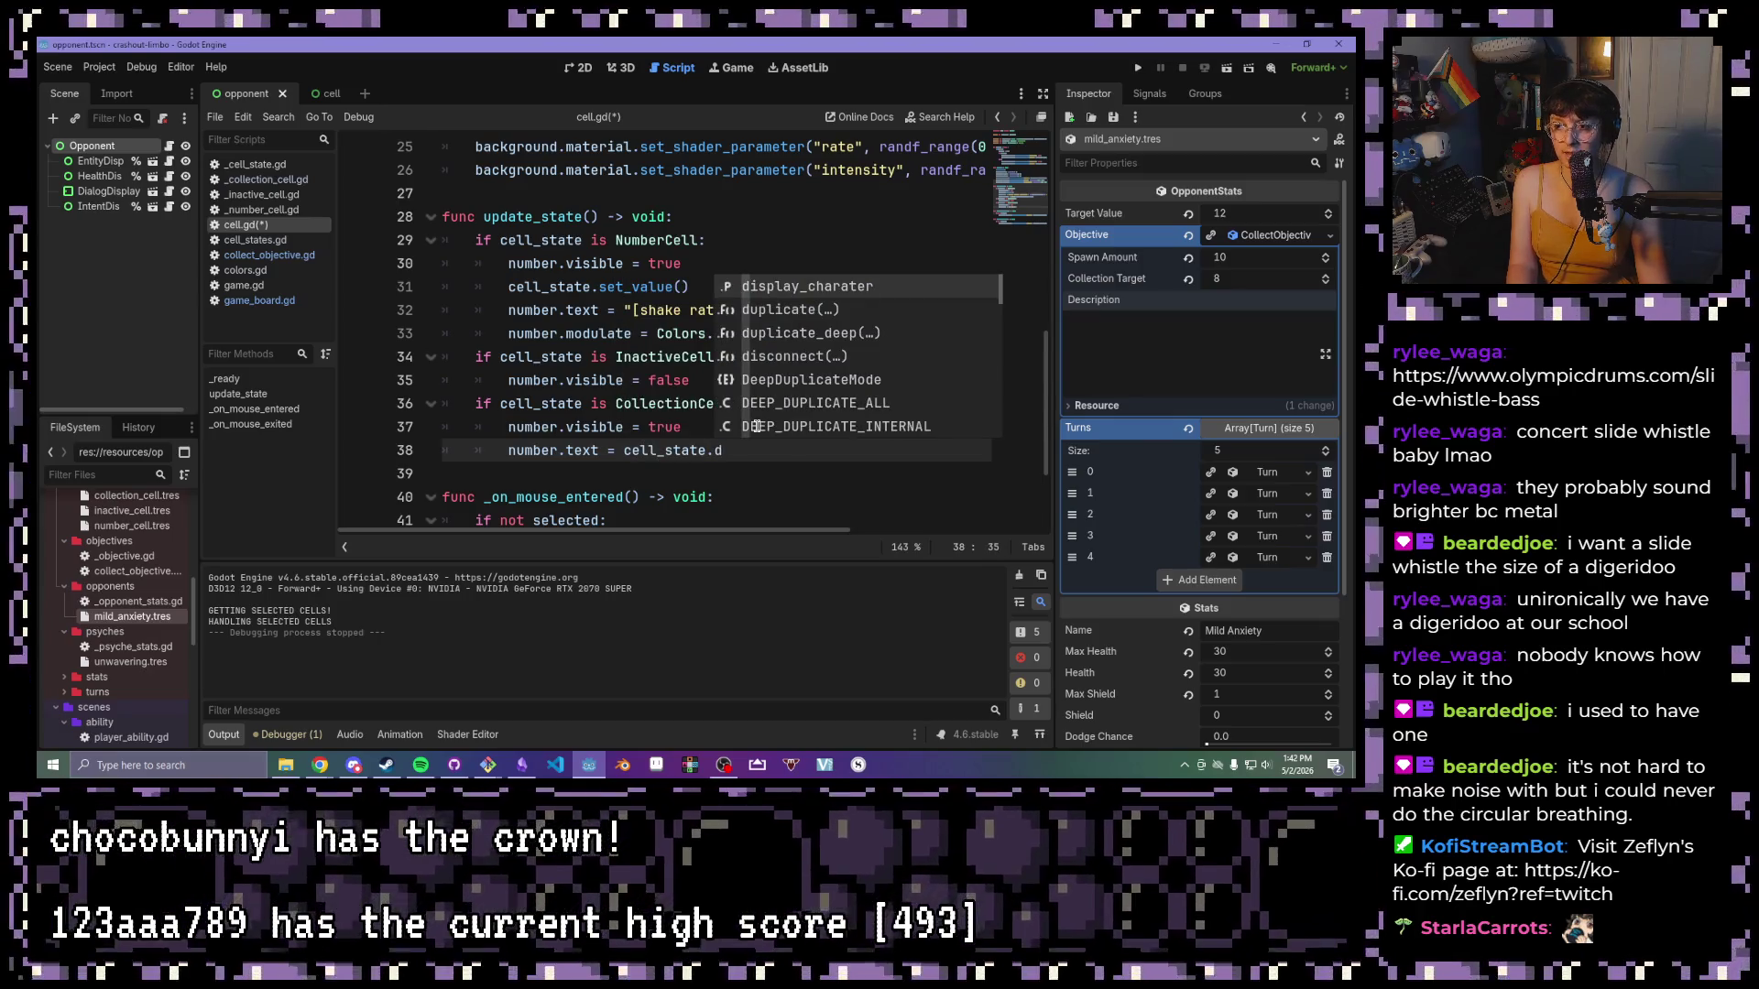
key("Return")
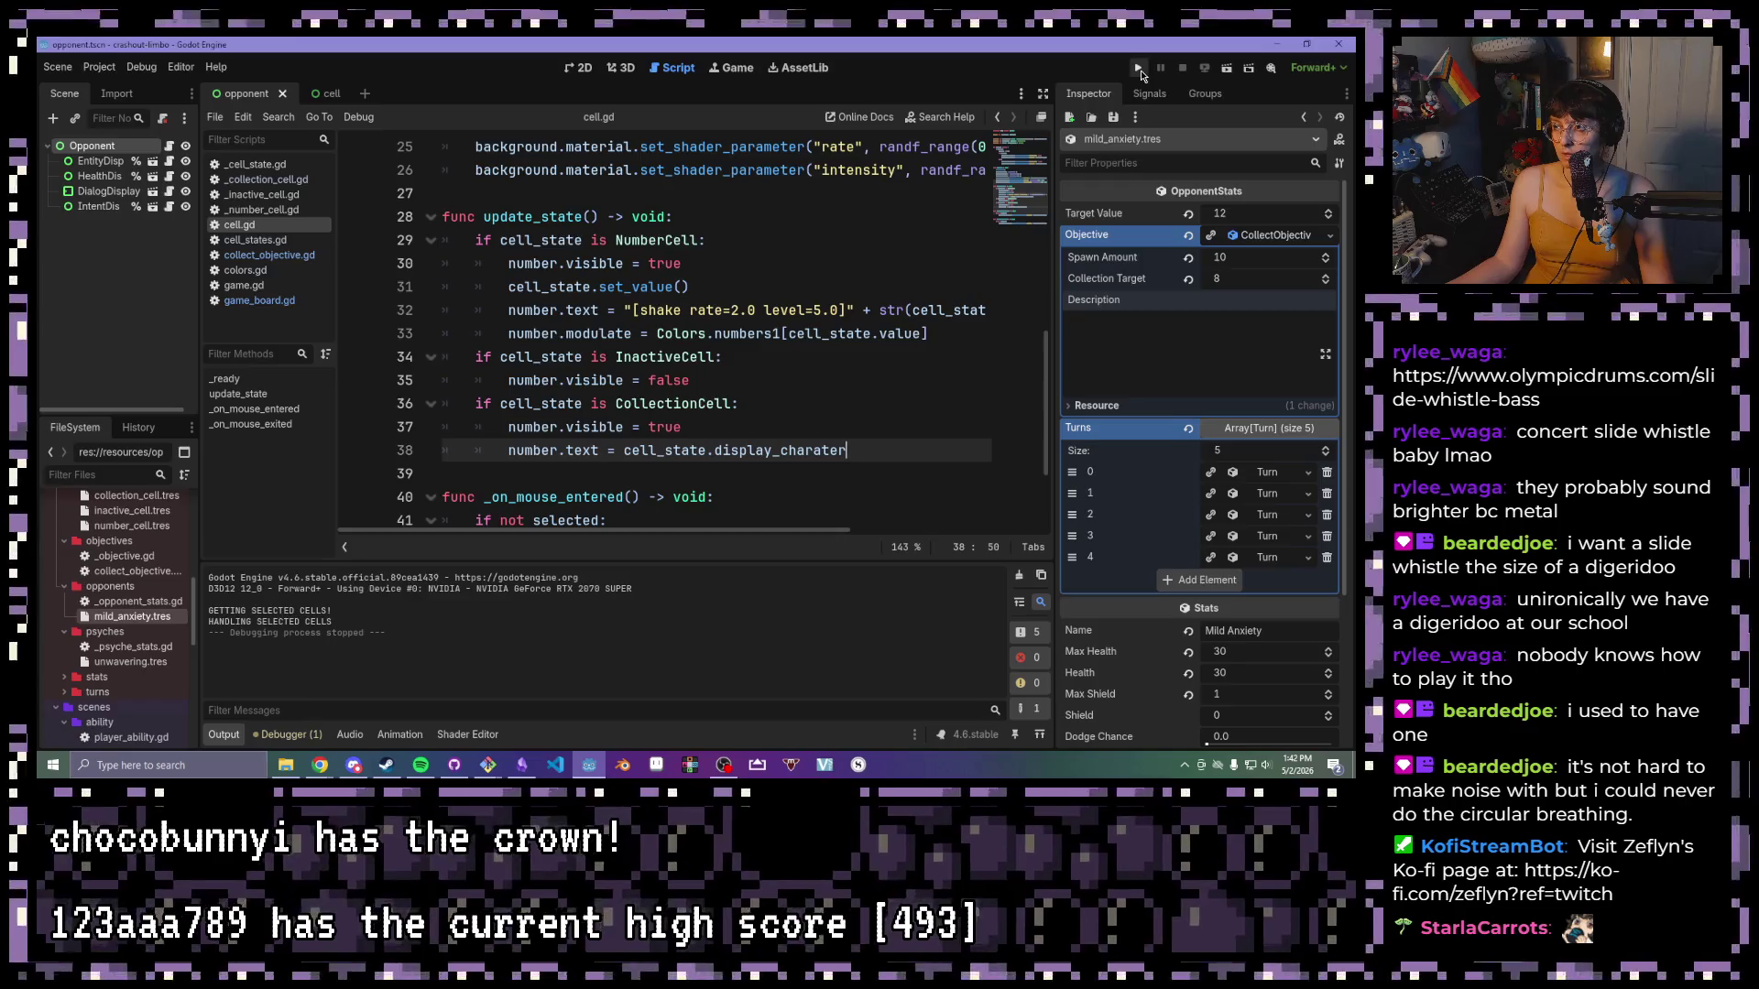
left_click(1138, 70)
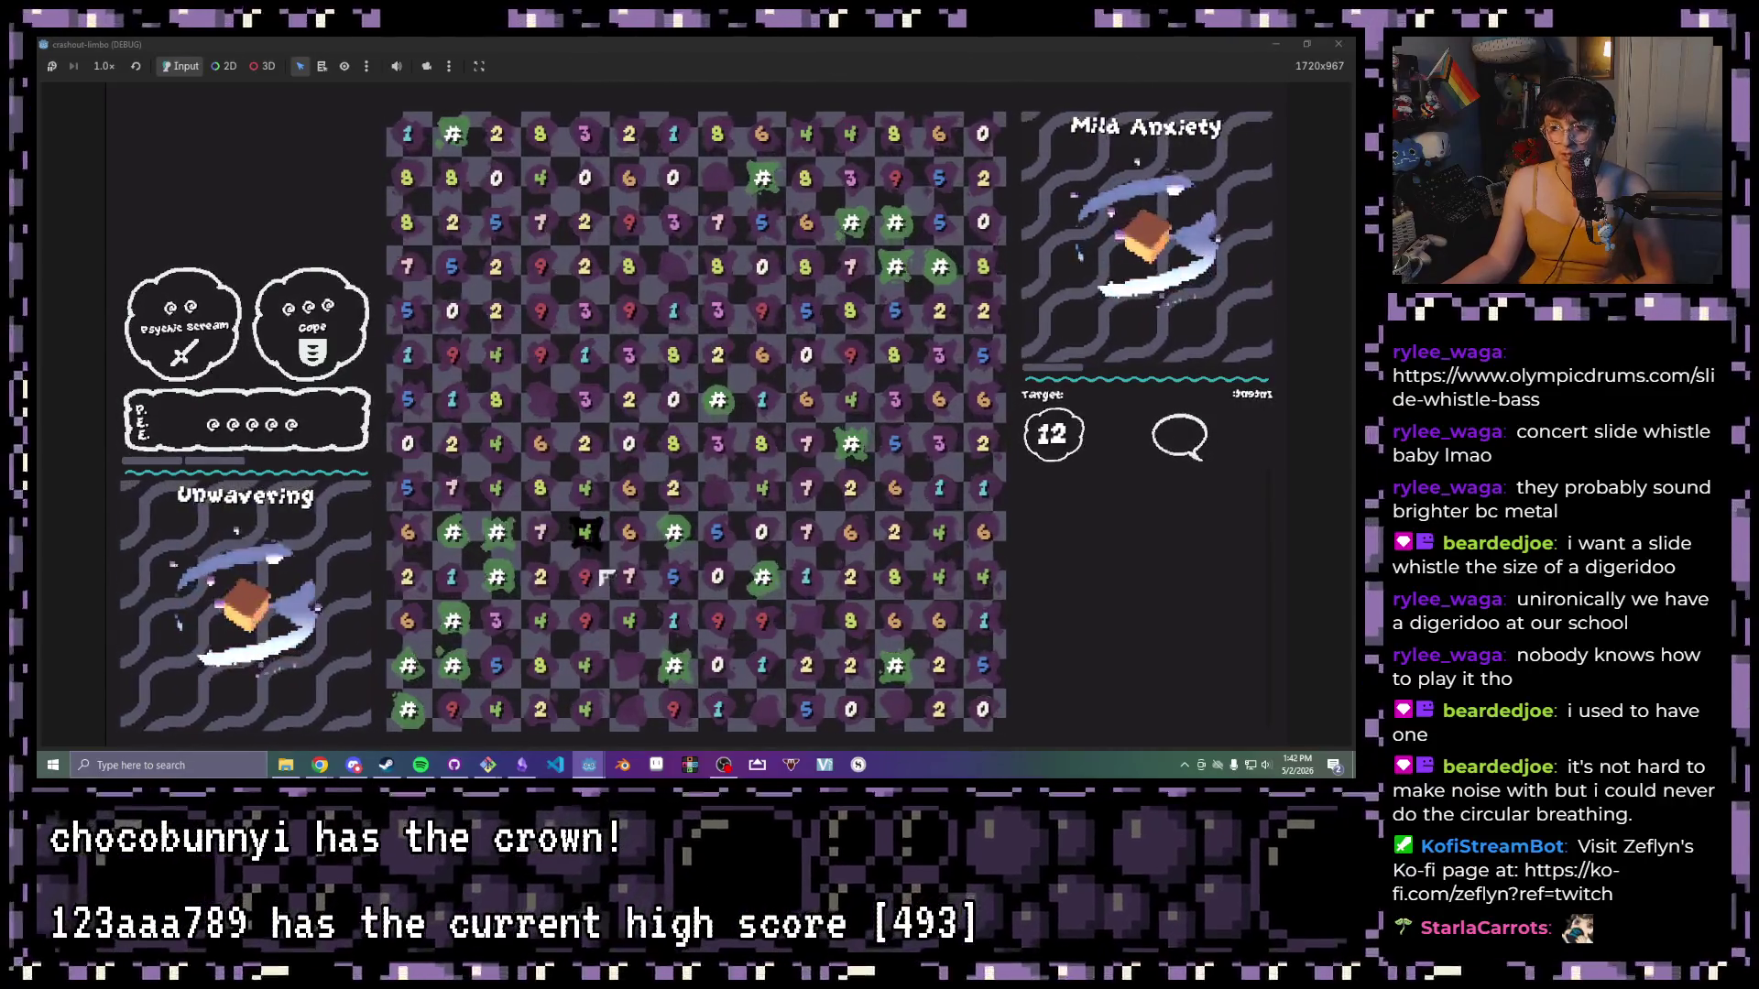
left_click_drag(582, 707, 408, 385)
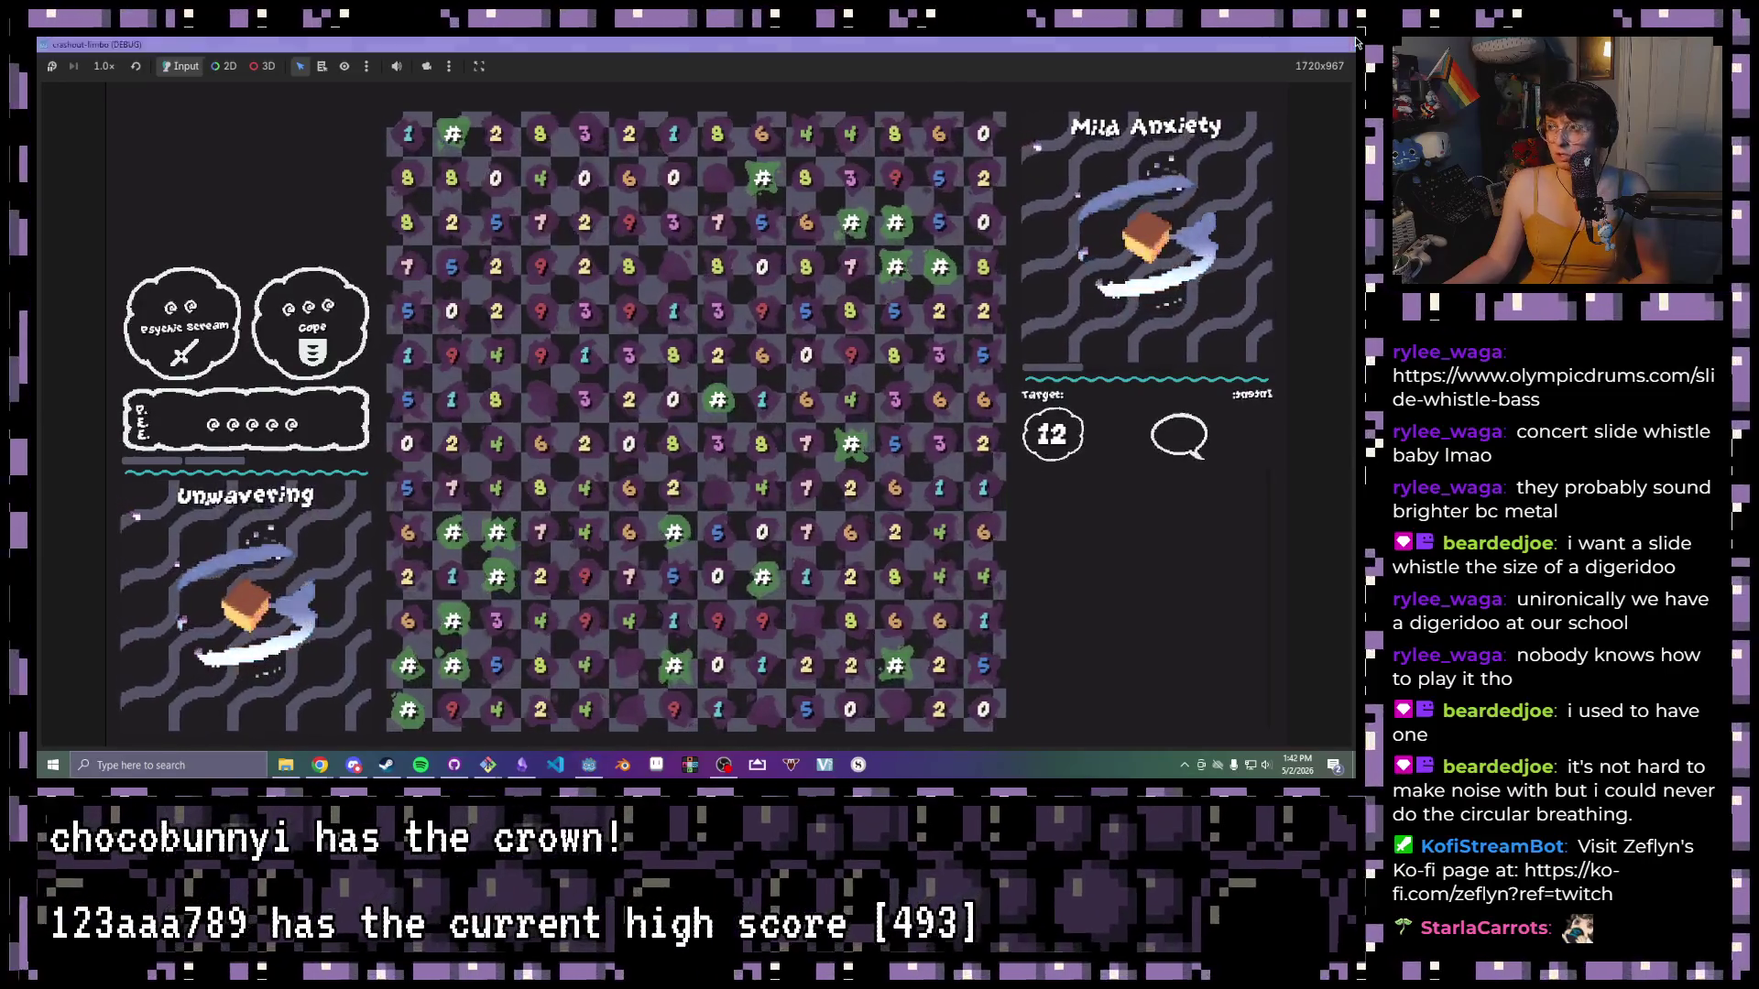
key("F8")
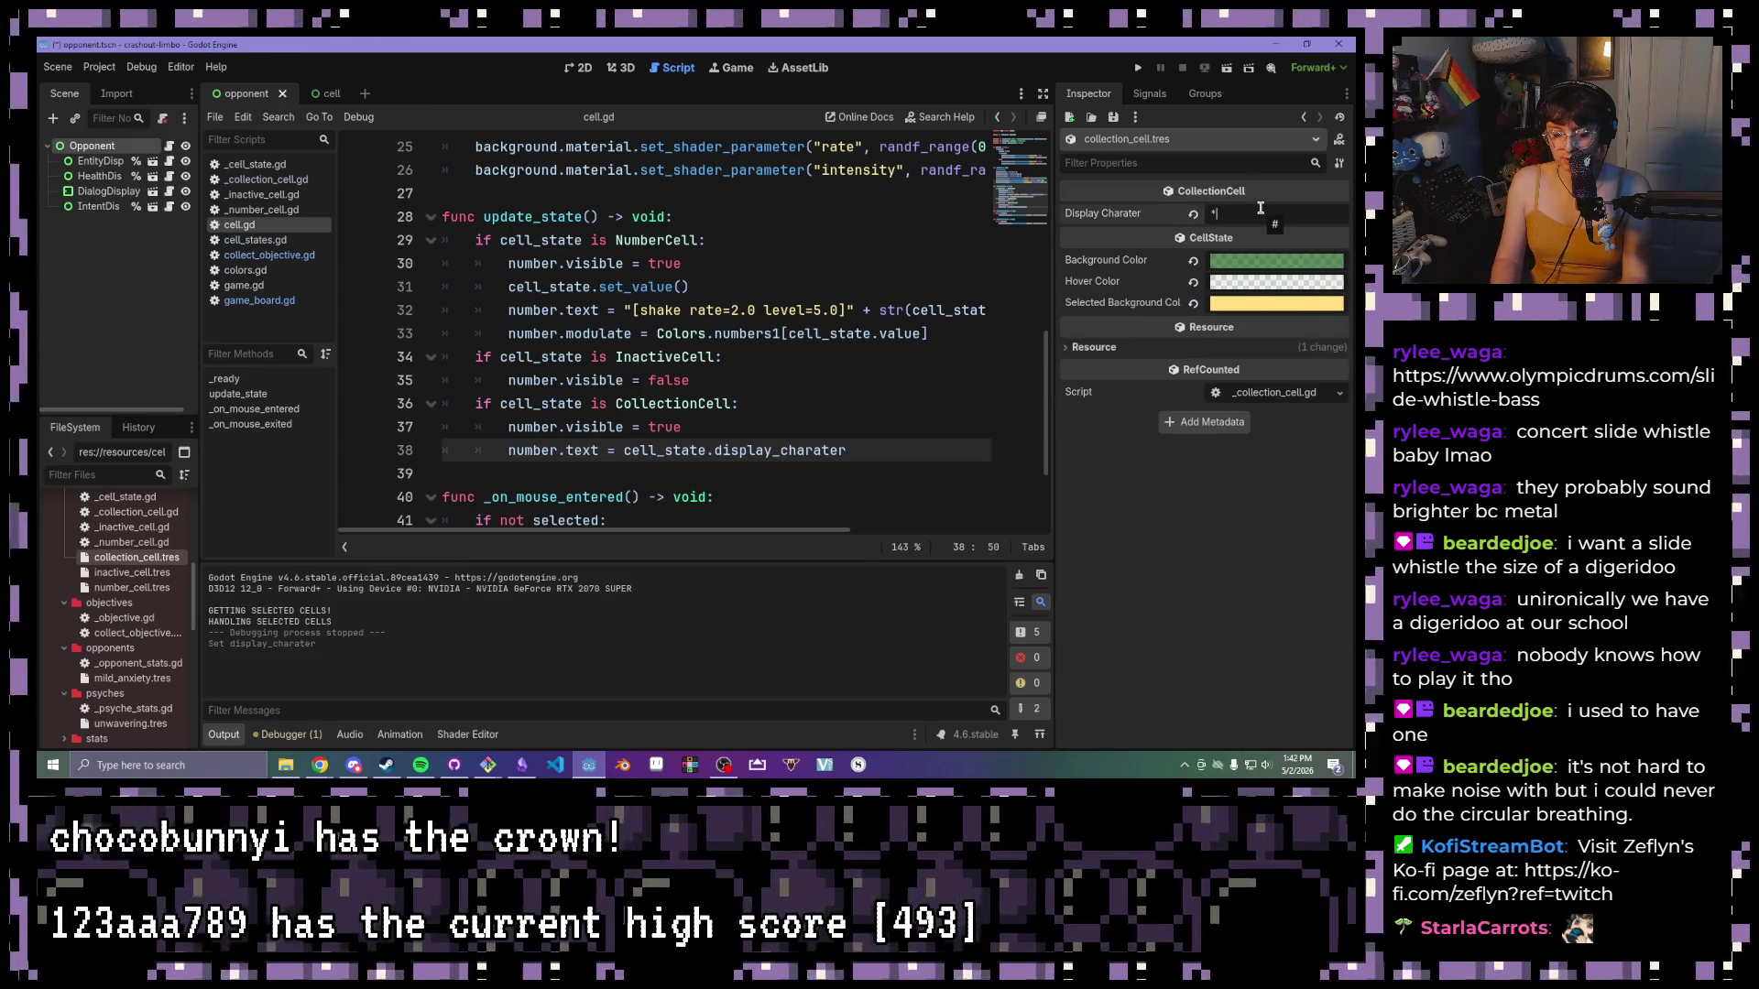
- Run the project to view the collection cells showing * instead of #
left_click(1145, 69)
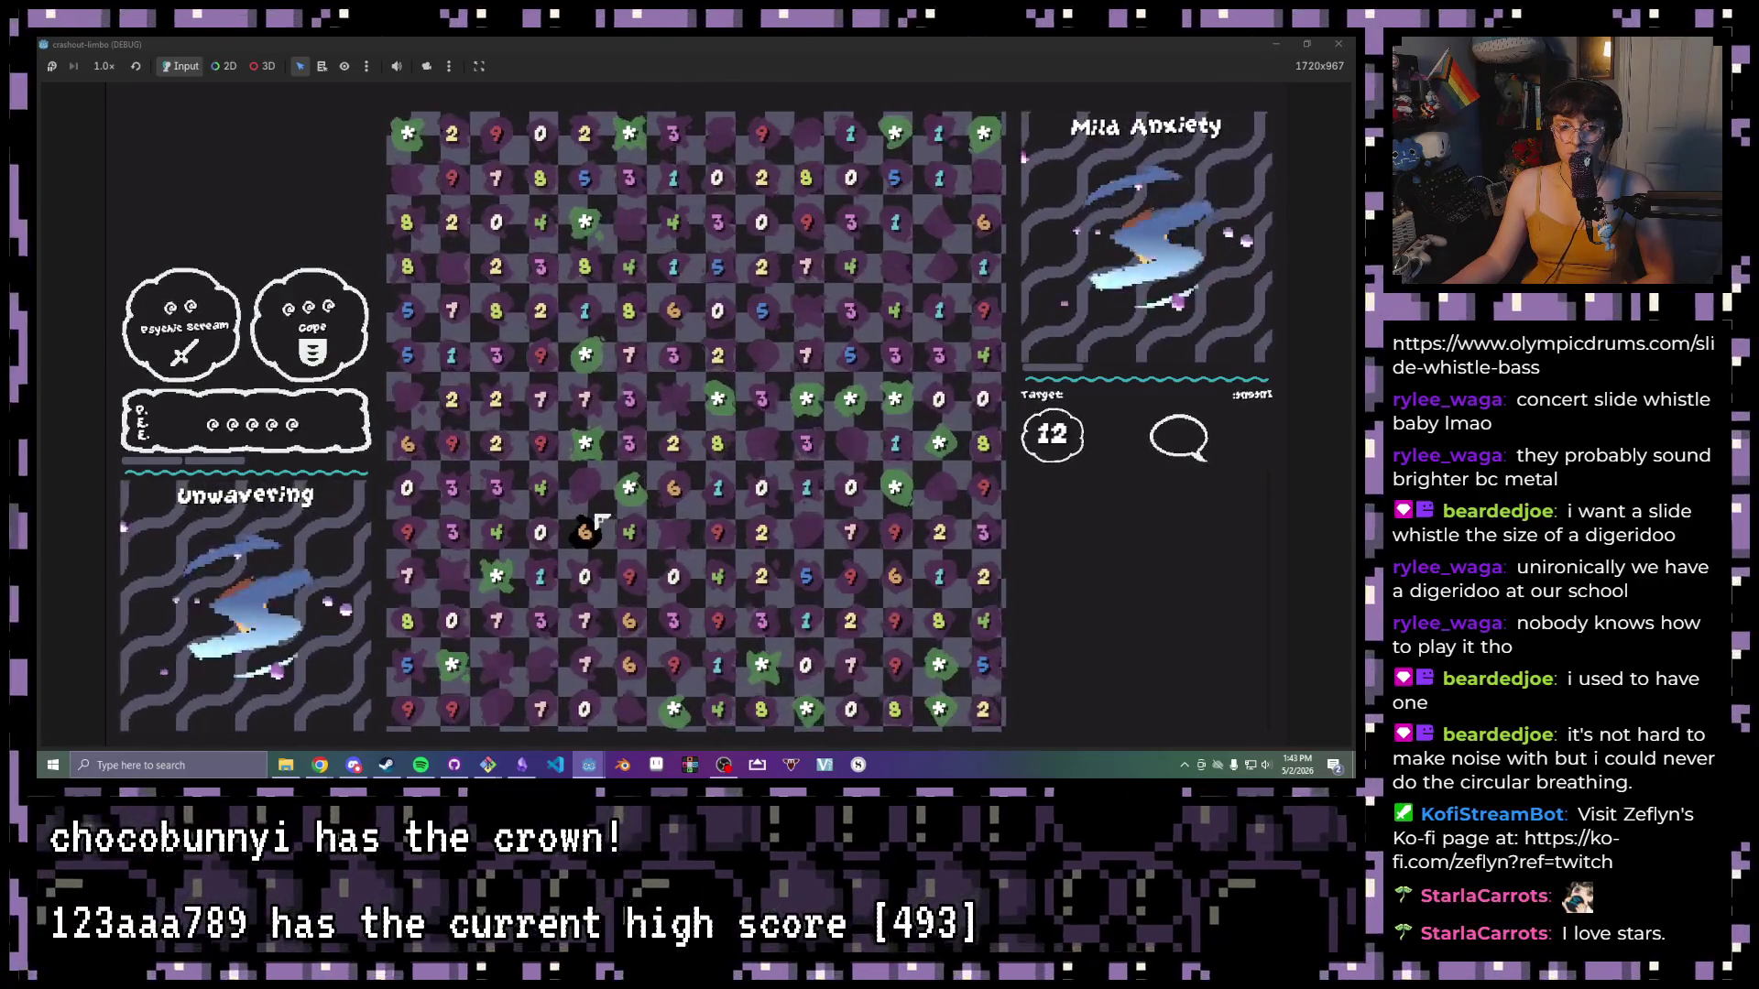
- Give number_cell.tres a translucent white hover colour (e9efecb7) and rerun the game
left_click(1339, 43)
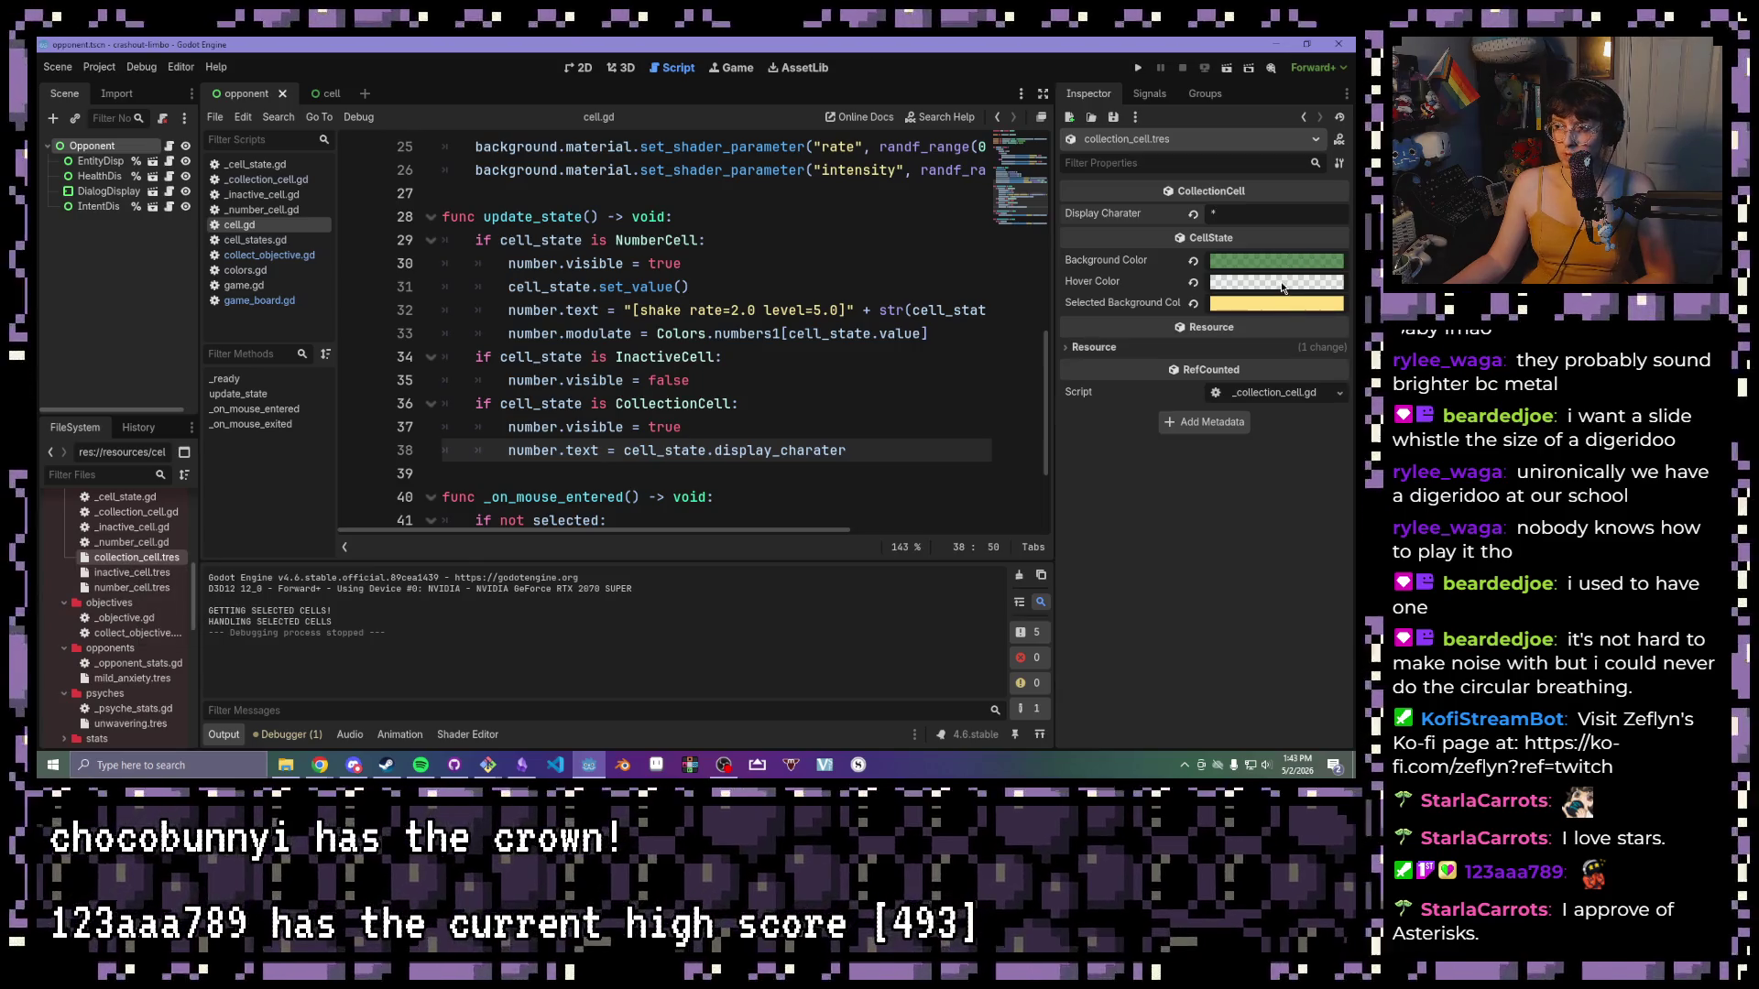
left_click(137, 574)
left_click(136, 588)
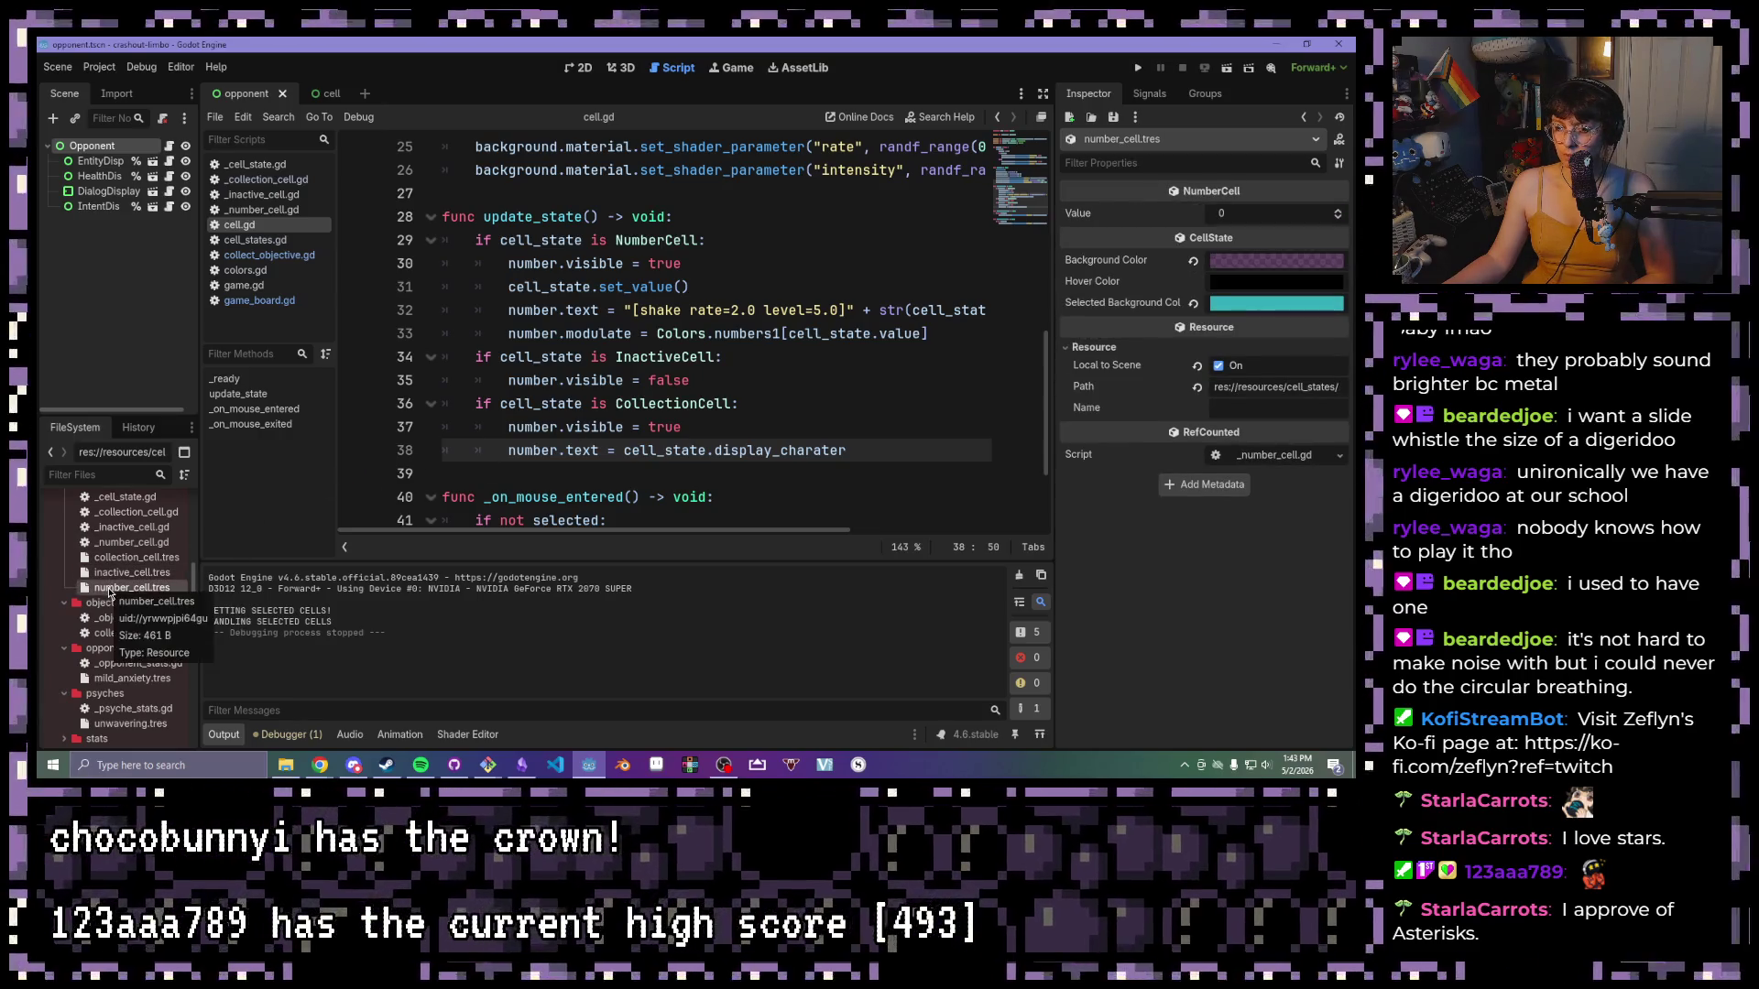
left_click(1260, 284)
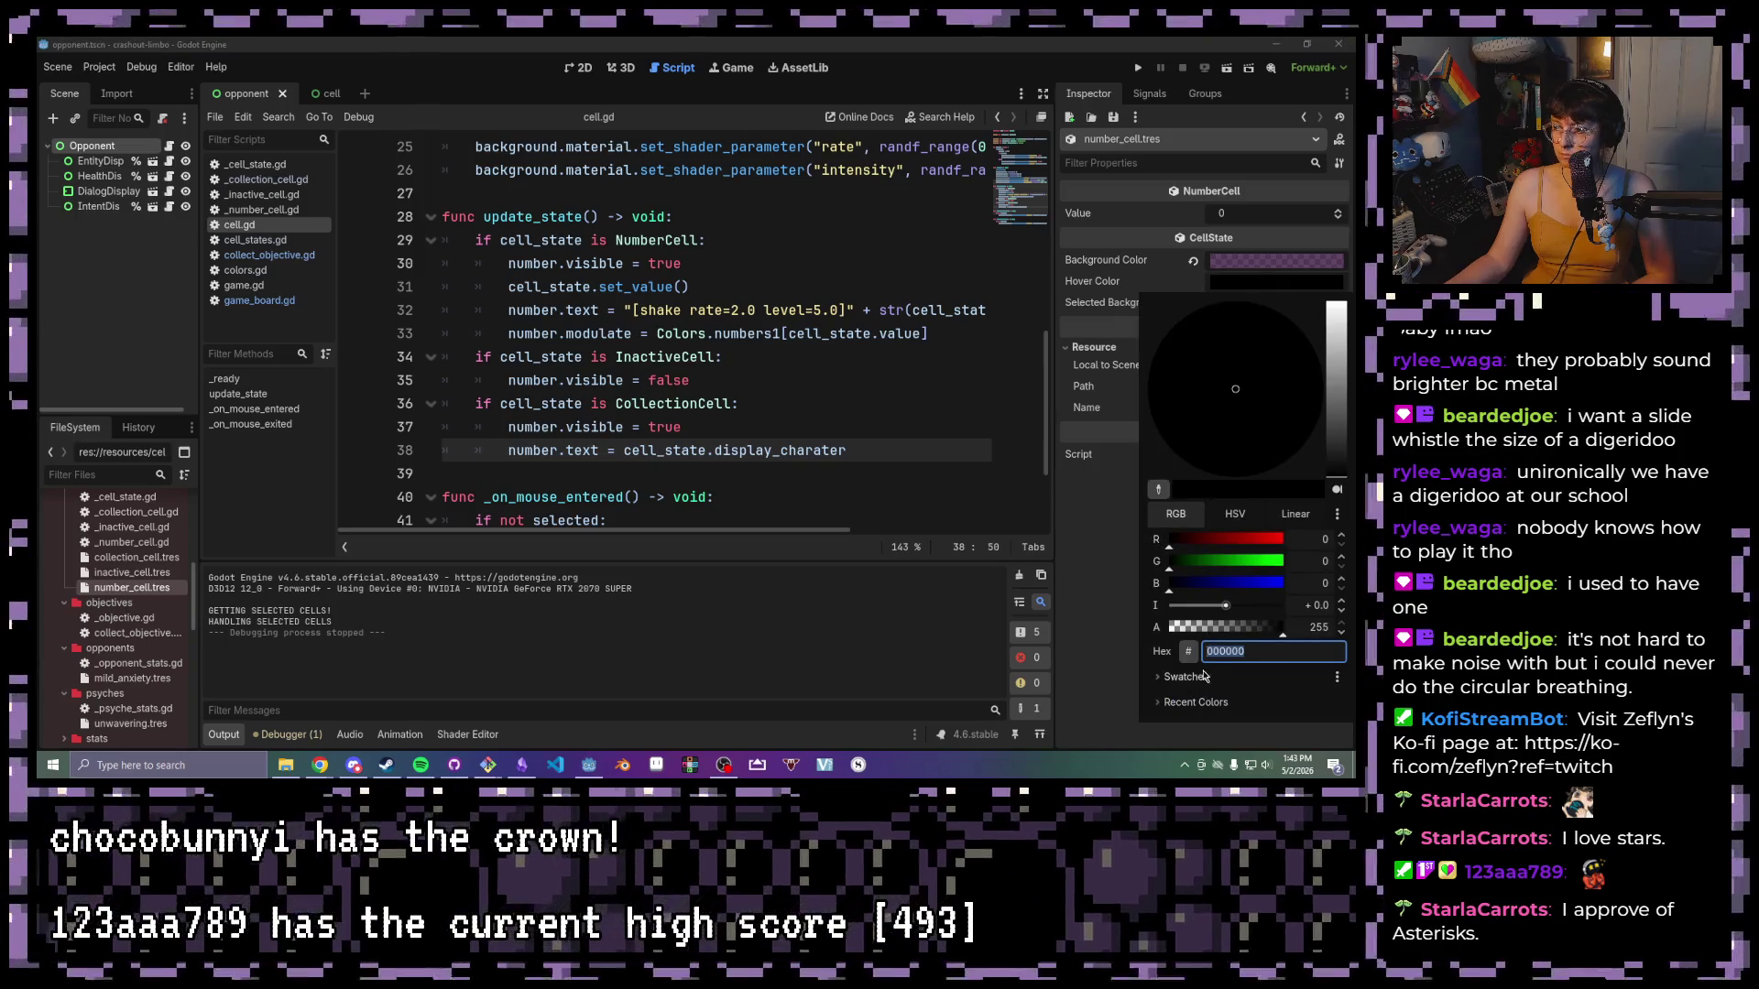
left_click(1227, 725)
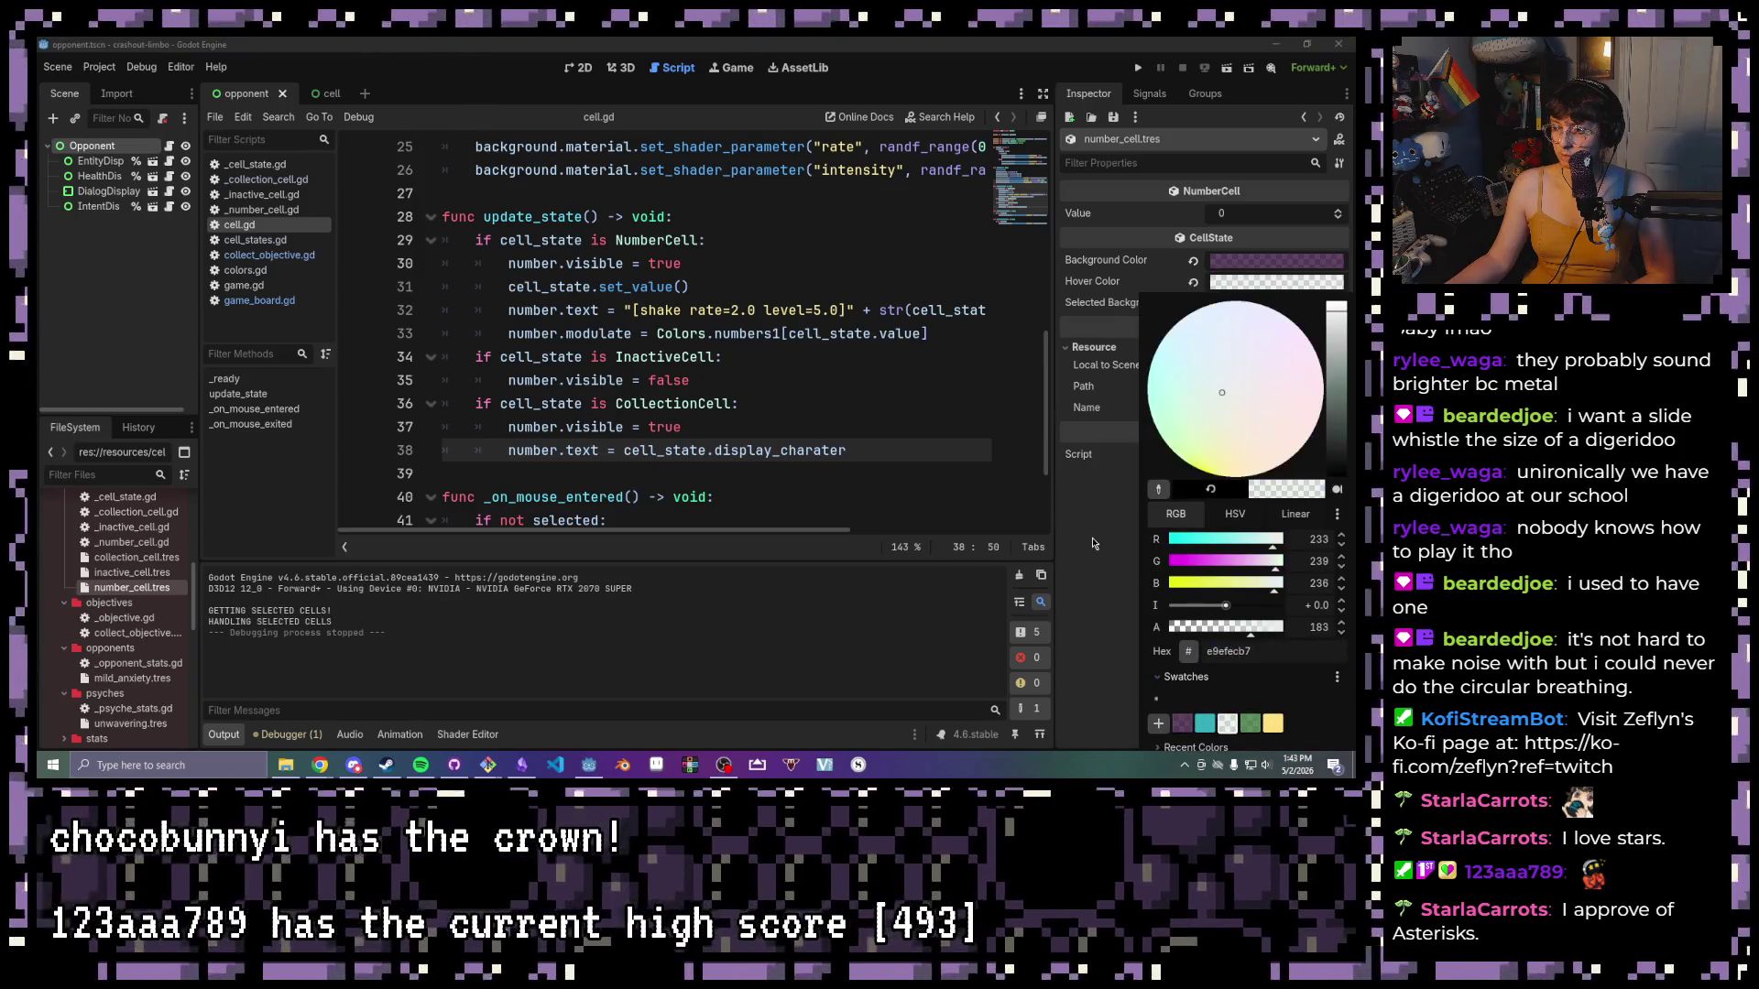
left_click(1093, 549)
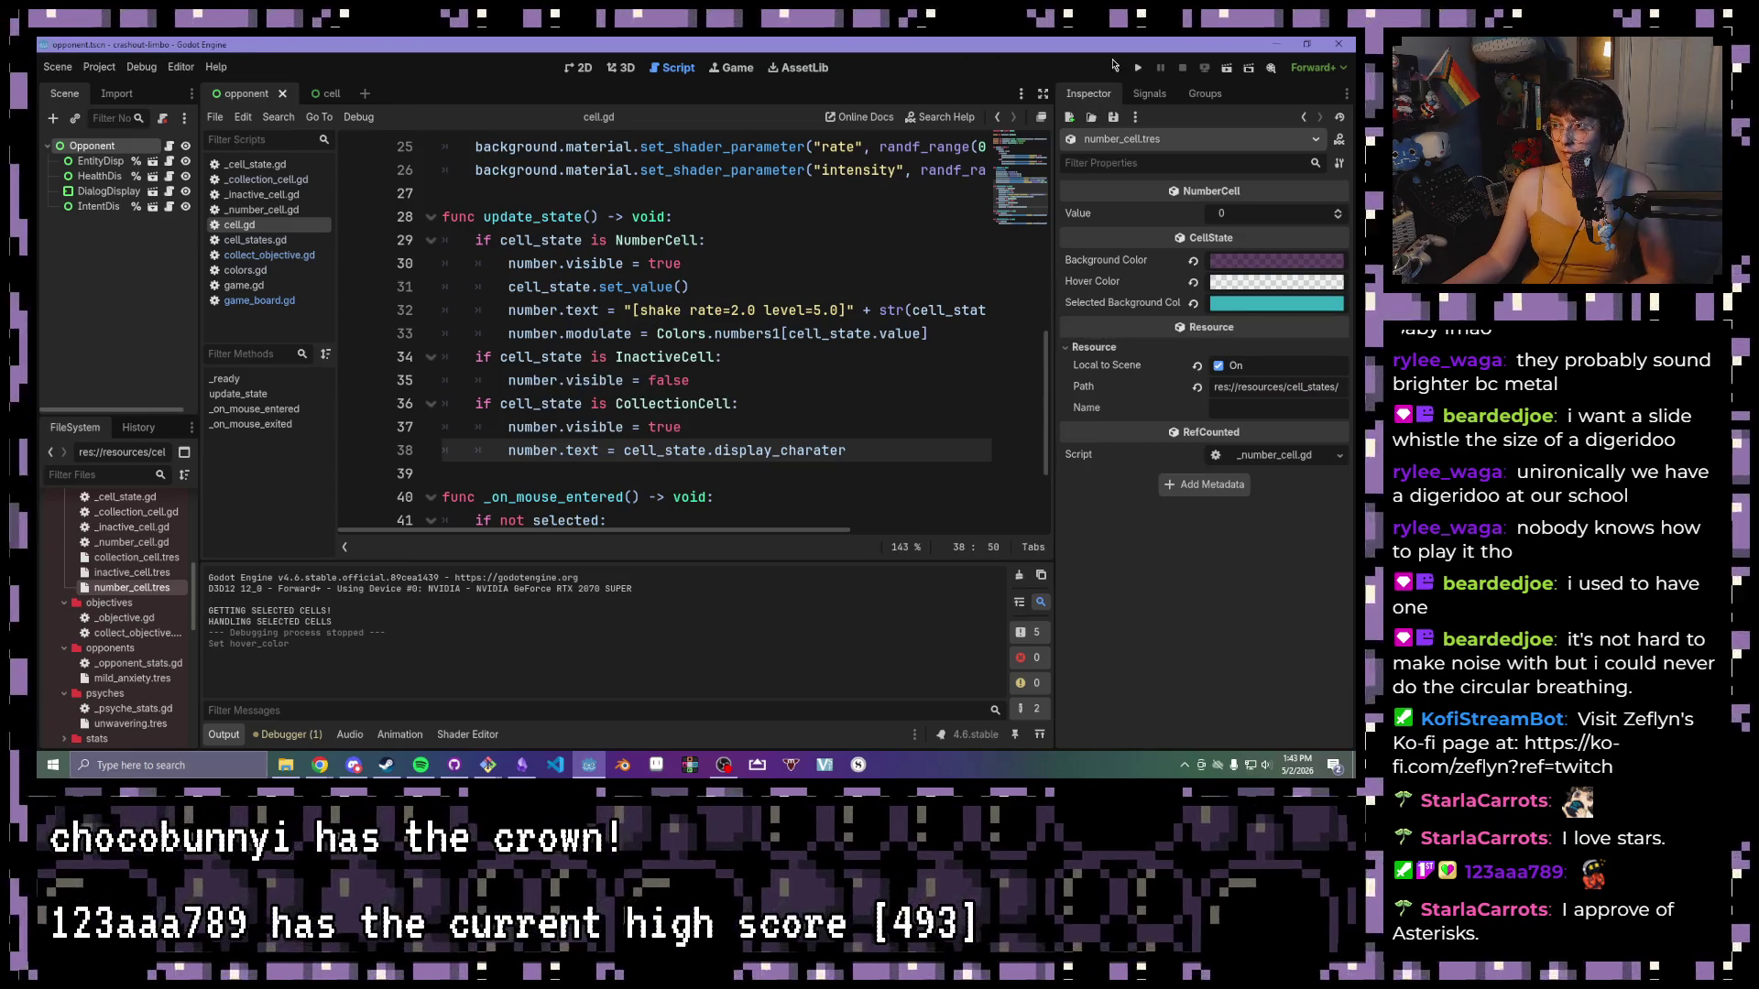
left_click(1138, 67)
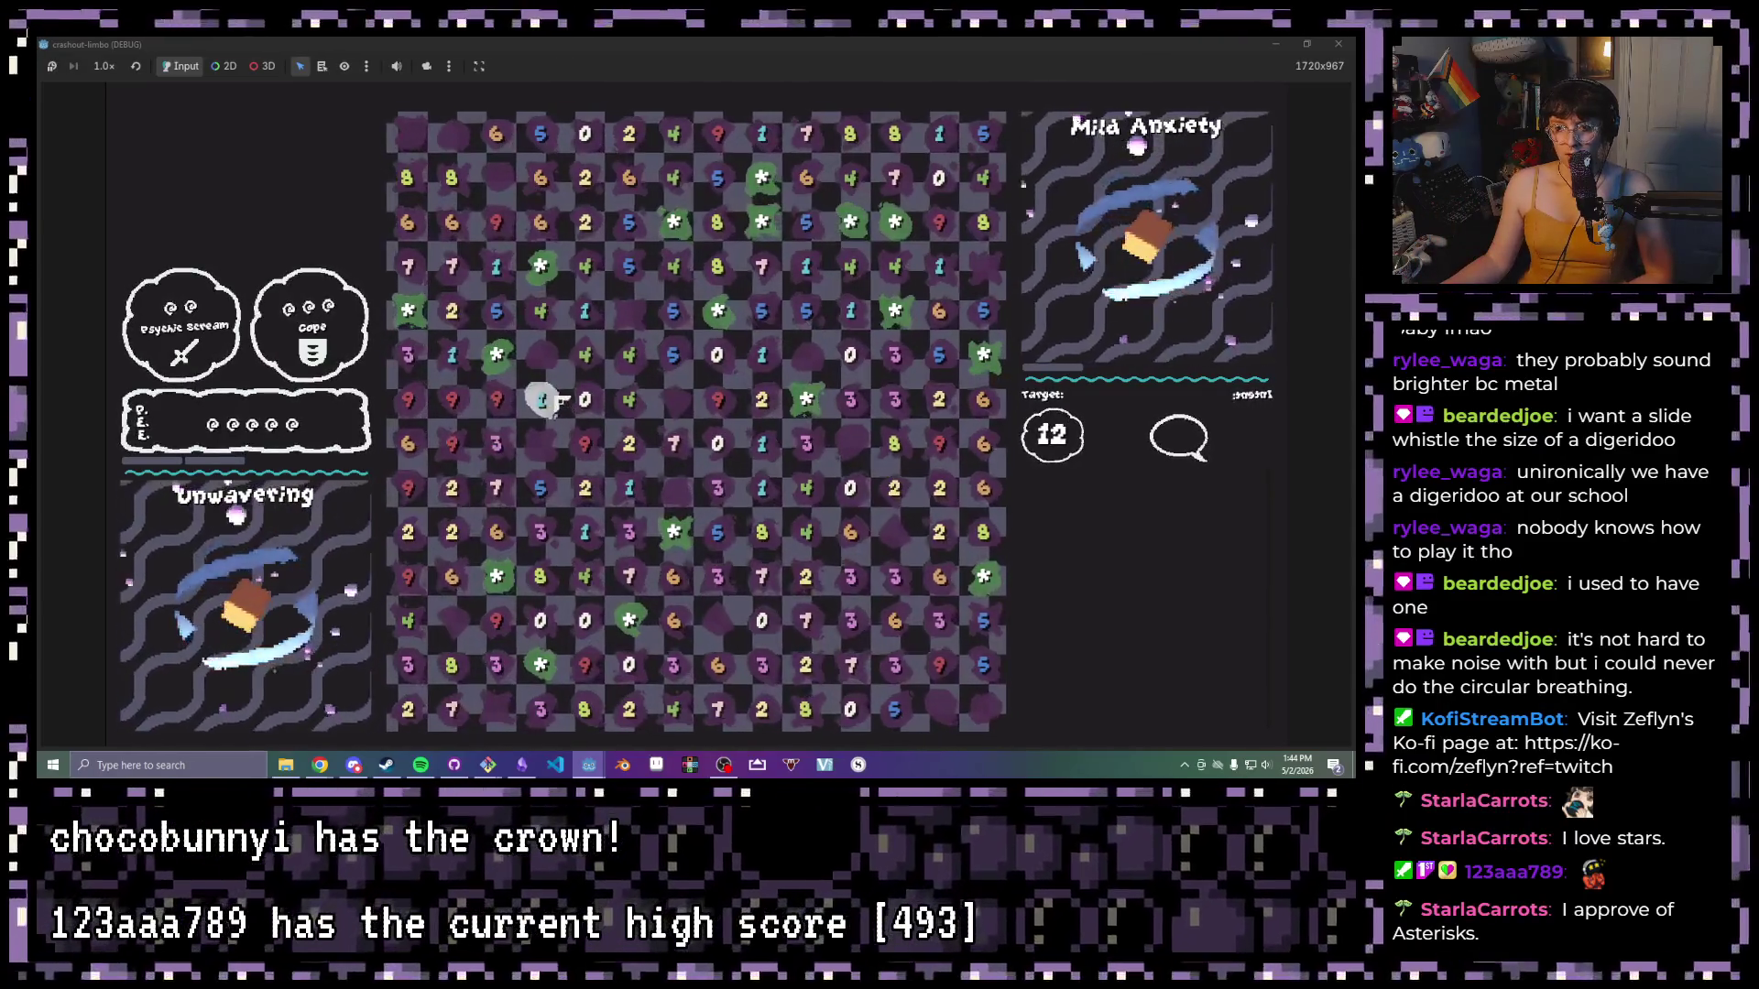
- Clear tile chains, including the two 4 tiles and a four-tile column, to end the turn
left_click_drag(503, 457, 516, 348)
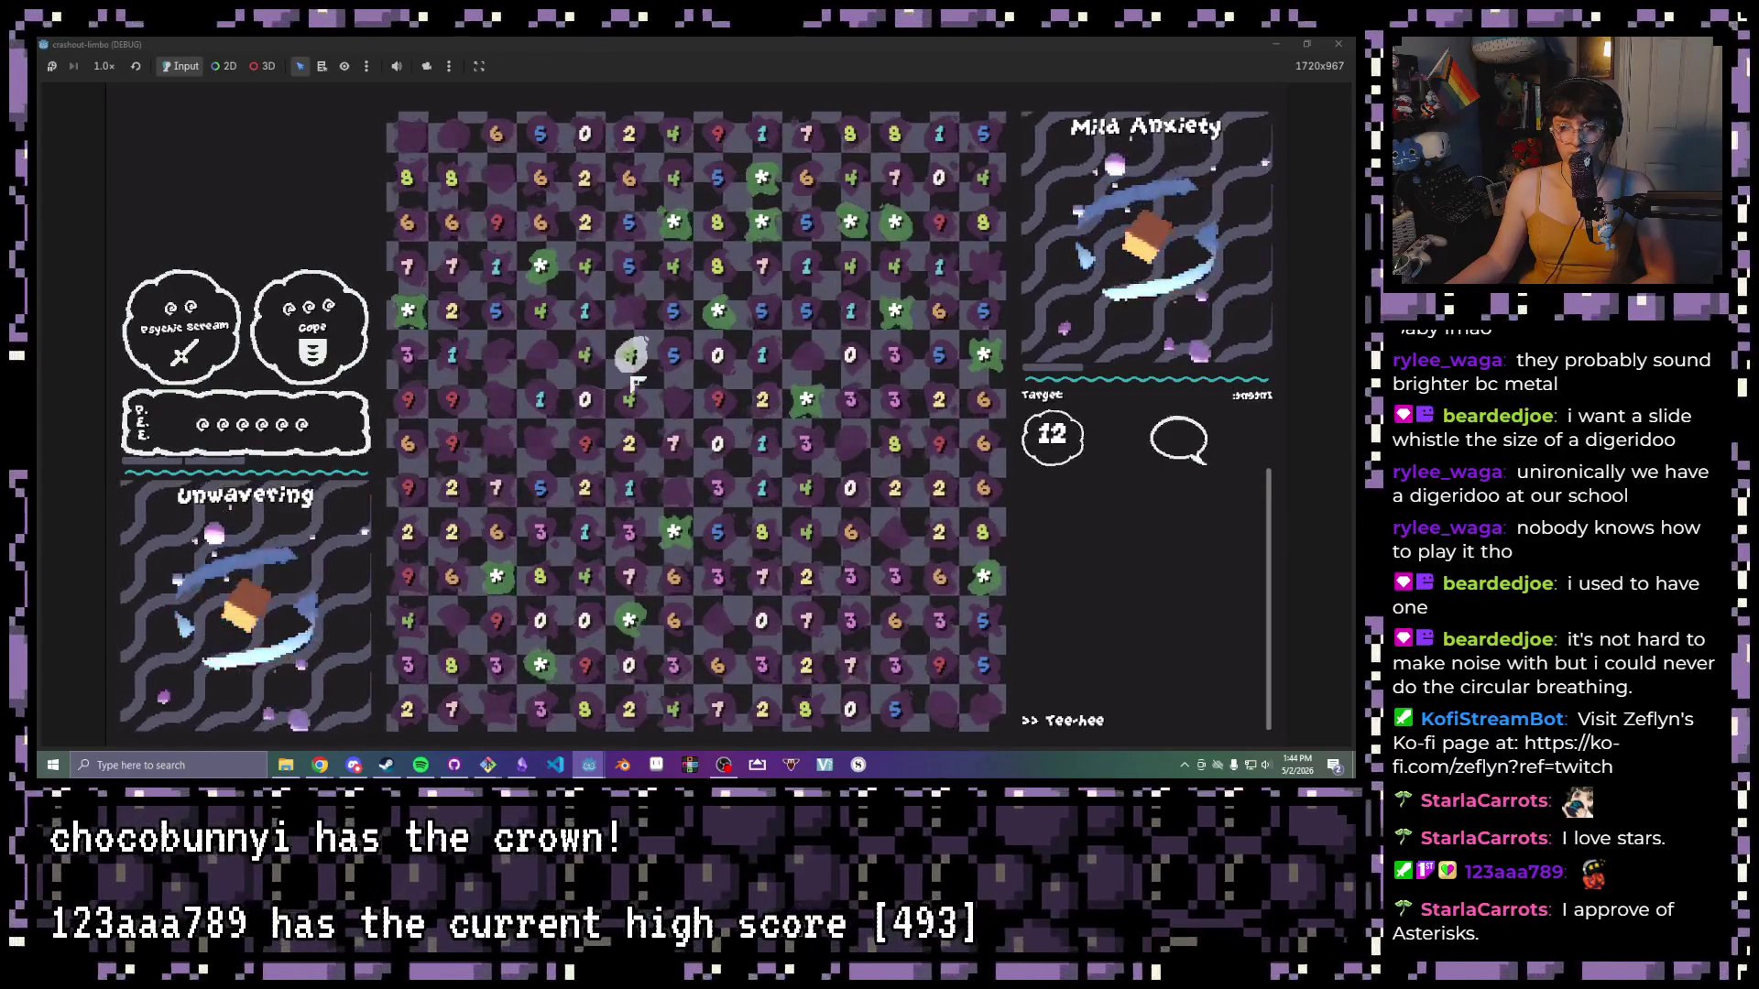
mouse_move(629, 355)
left_mouse_down()
mouse_move(630, 489)
mouse_move(630, 356)
mouse_move(649, 392)
mouse_move(641, 376)
left_mouse_up()
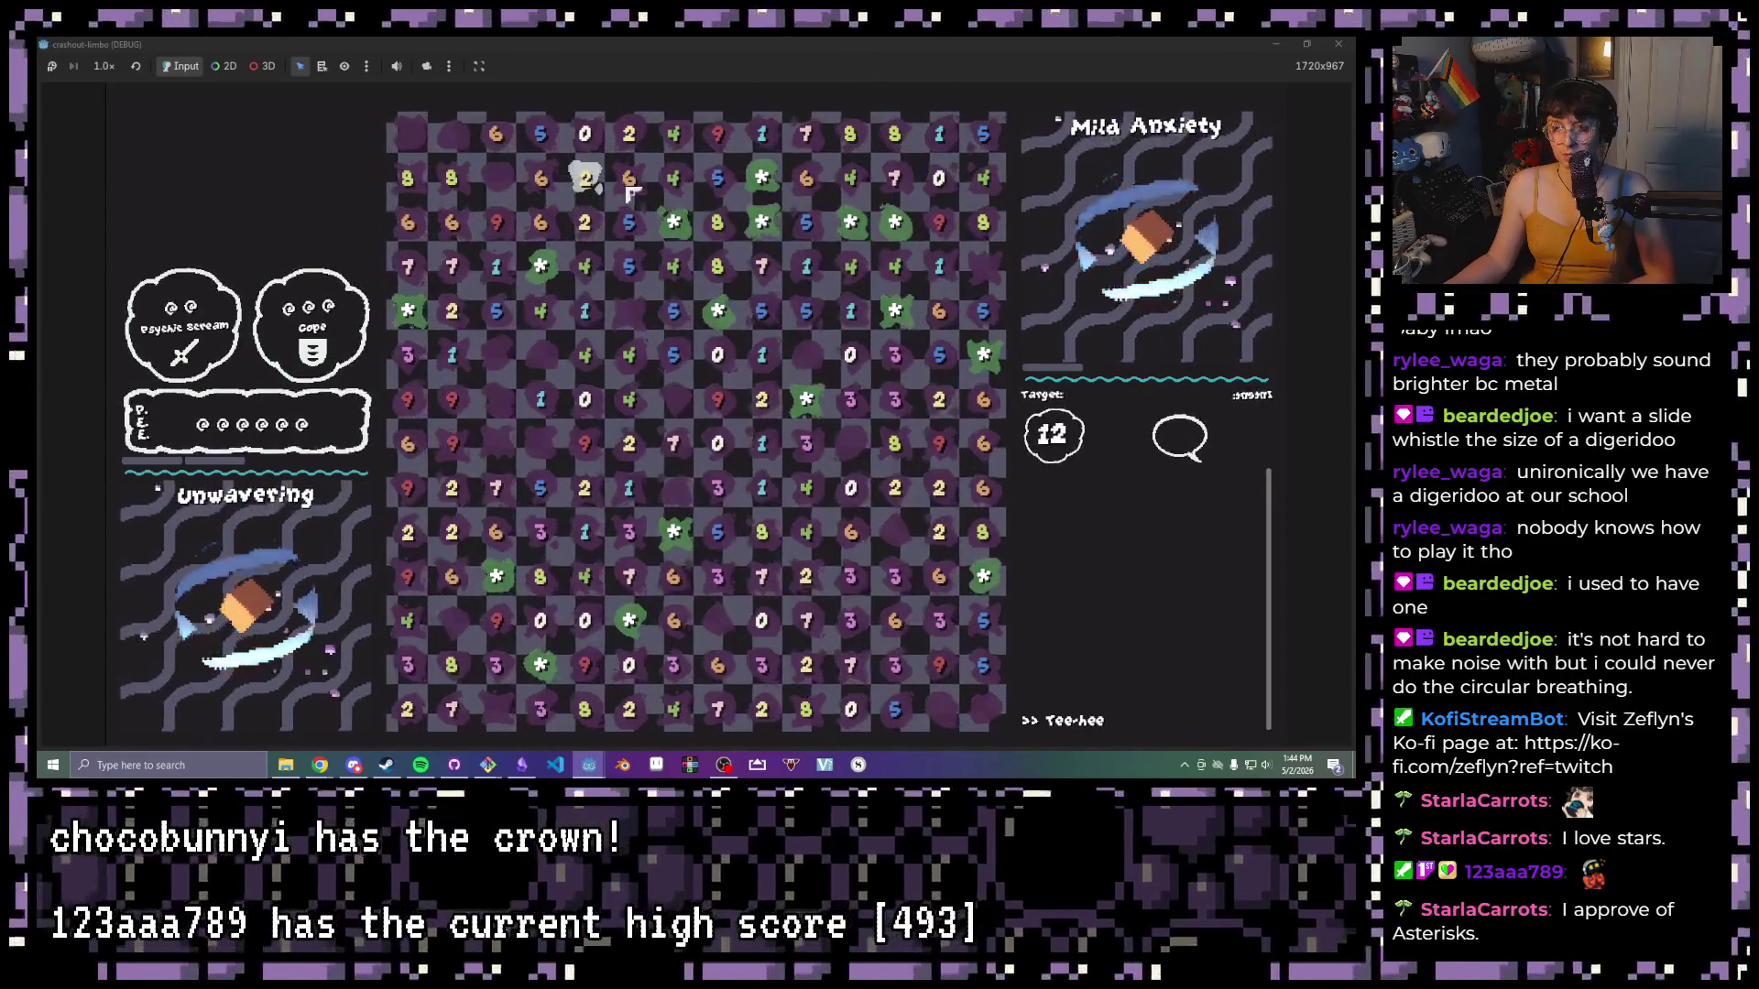
mouse_move(675, 225)
left_mouse_down()
mouse_move(675, 263)
mouse_move(675, 132)
mouse_move(675, 221)
left_mouse_up()
left_click_drag(672, 131, 667, 139)
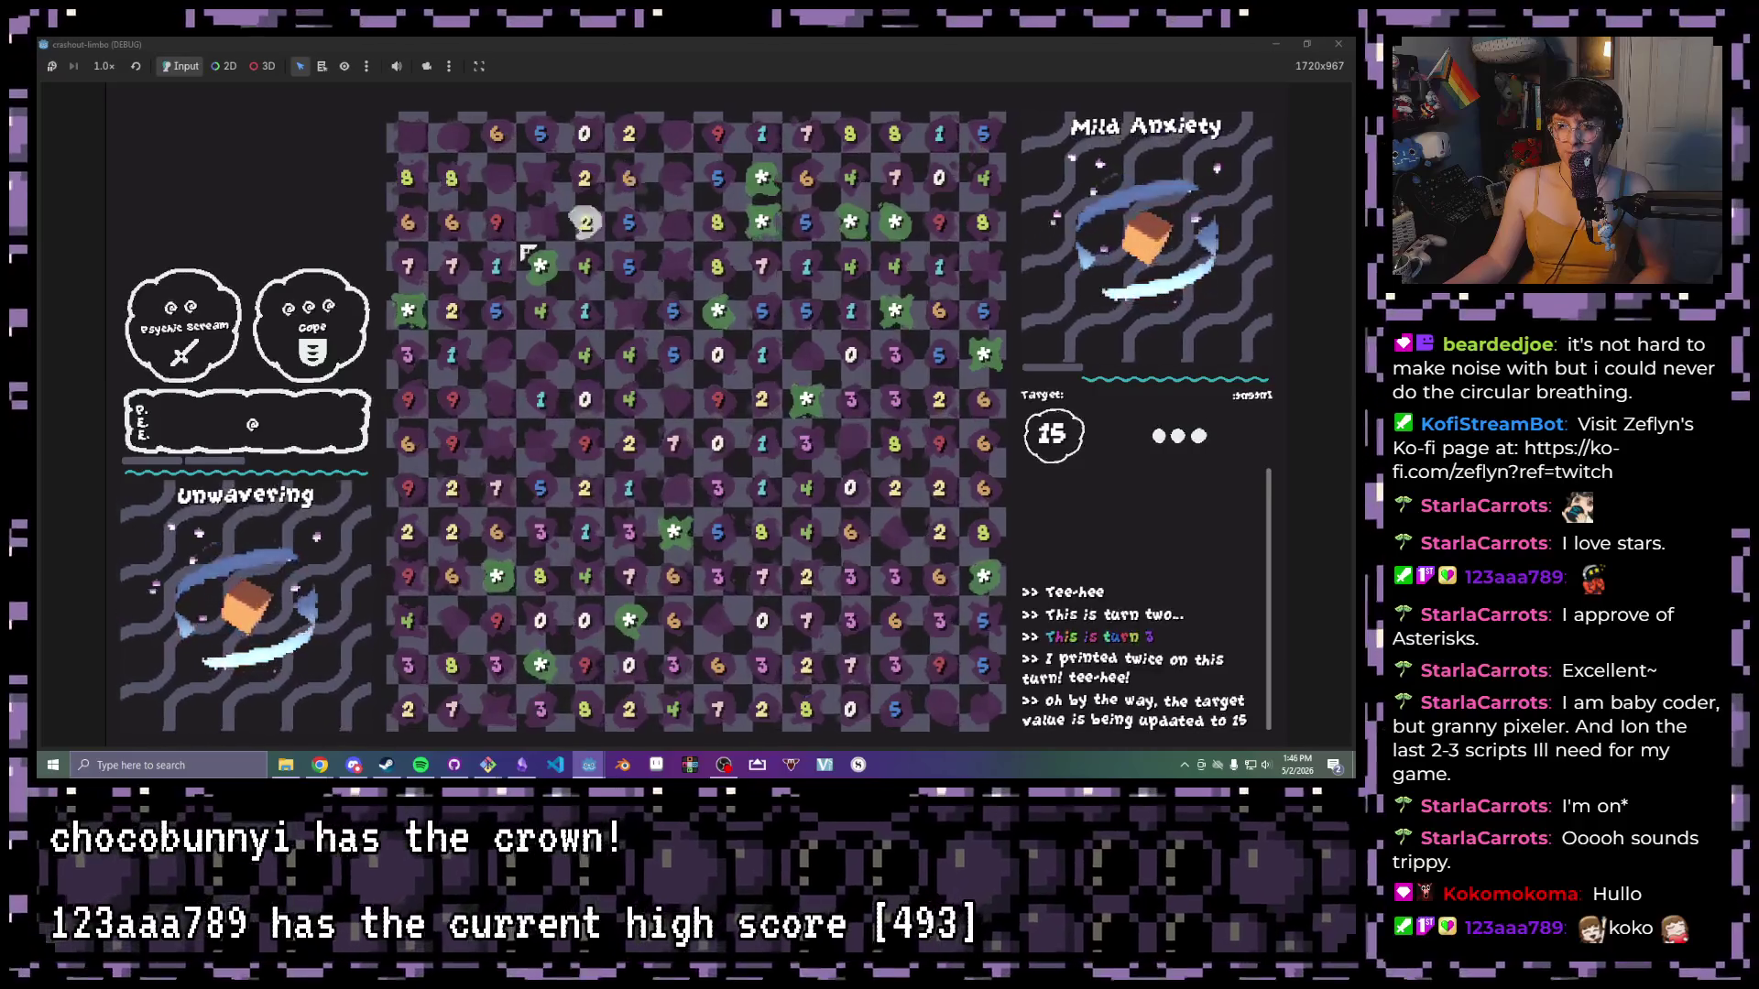
- Clear the 9, 1 and 5 tiles summing to 15, chain from the bottom-row 2, then stop the game
left_click_drag(495, 223, 490, 314)
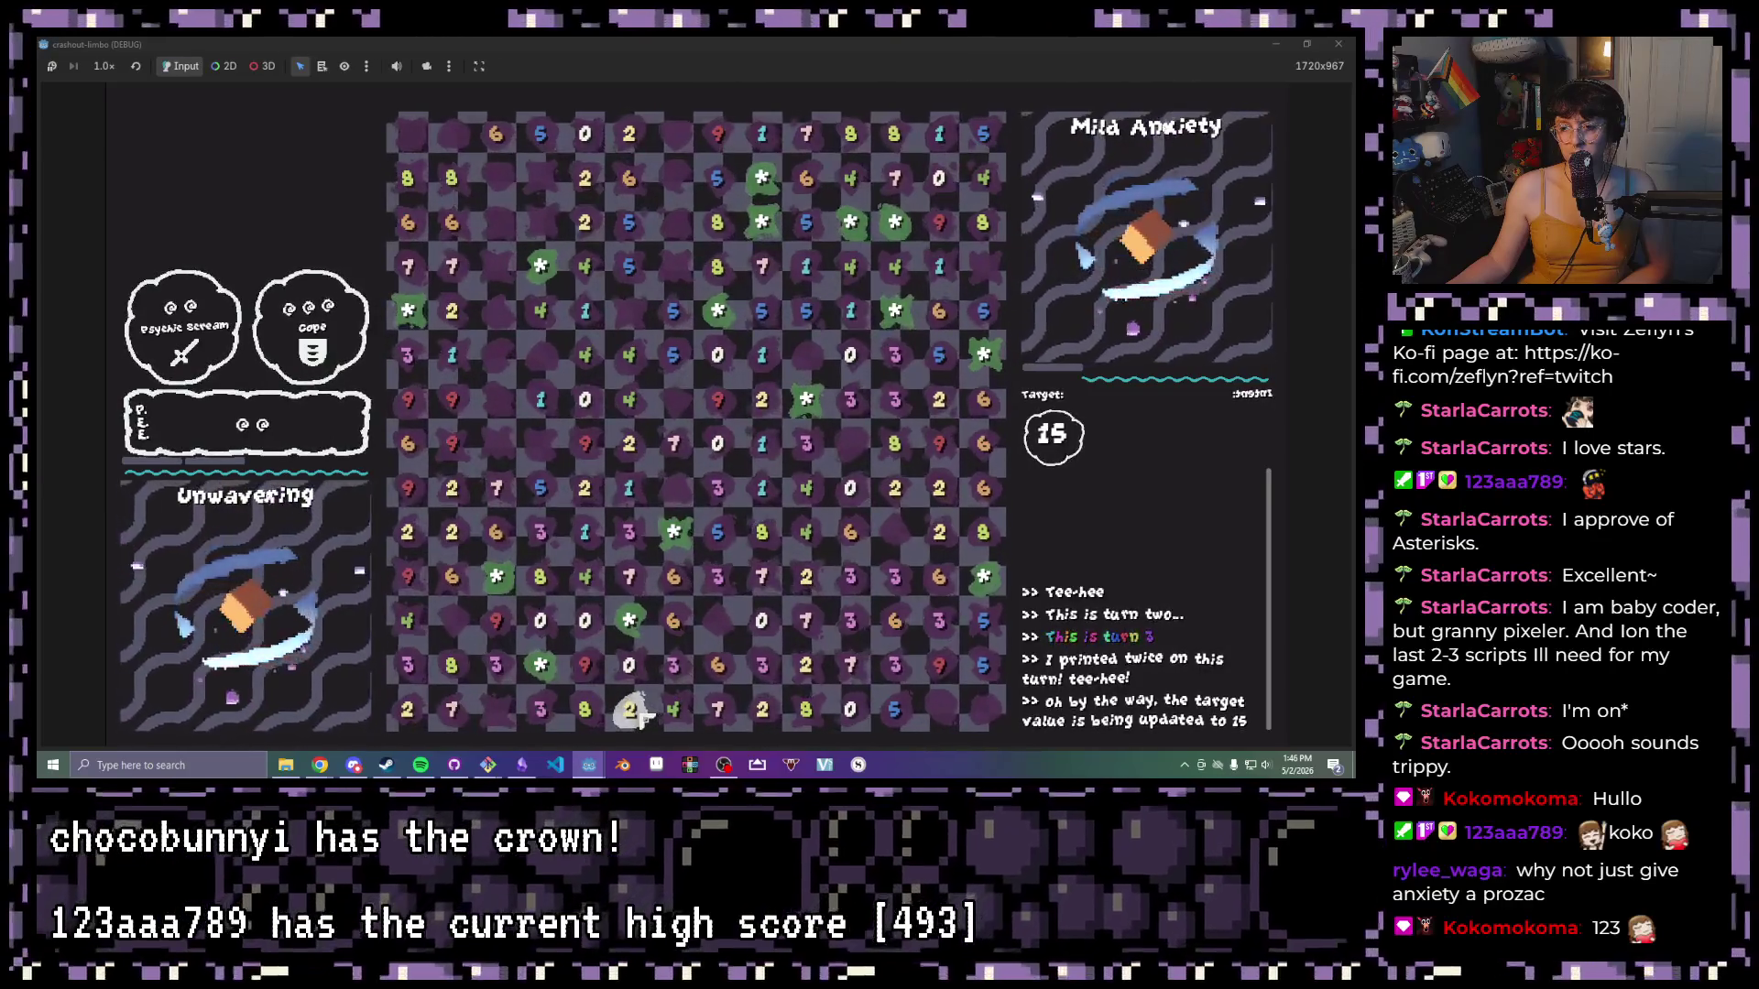
left_click_drag(641, 717, 654, 460)
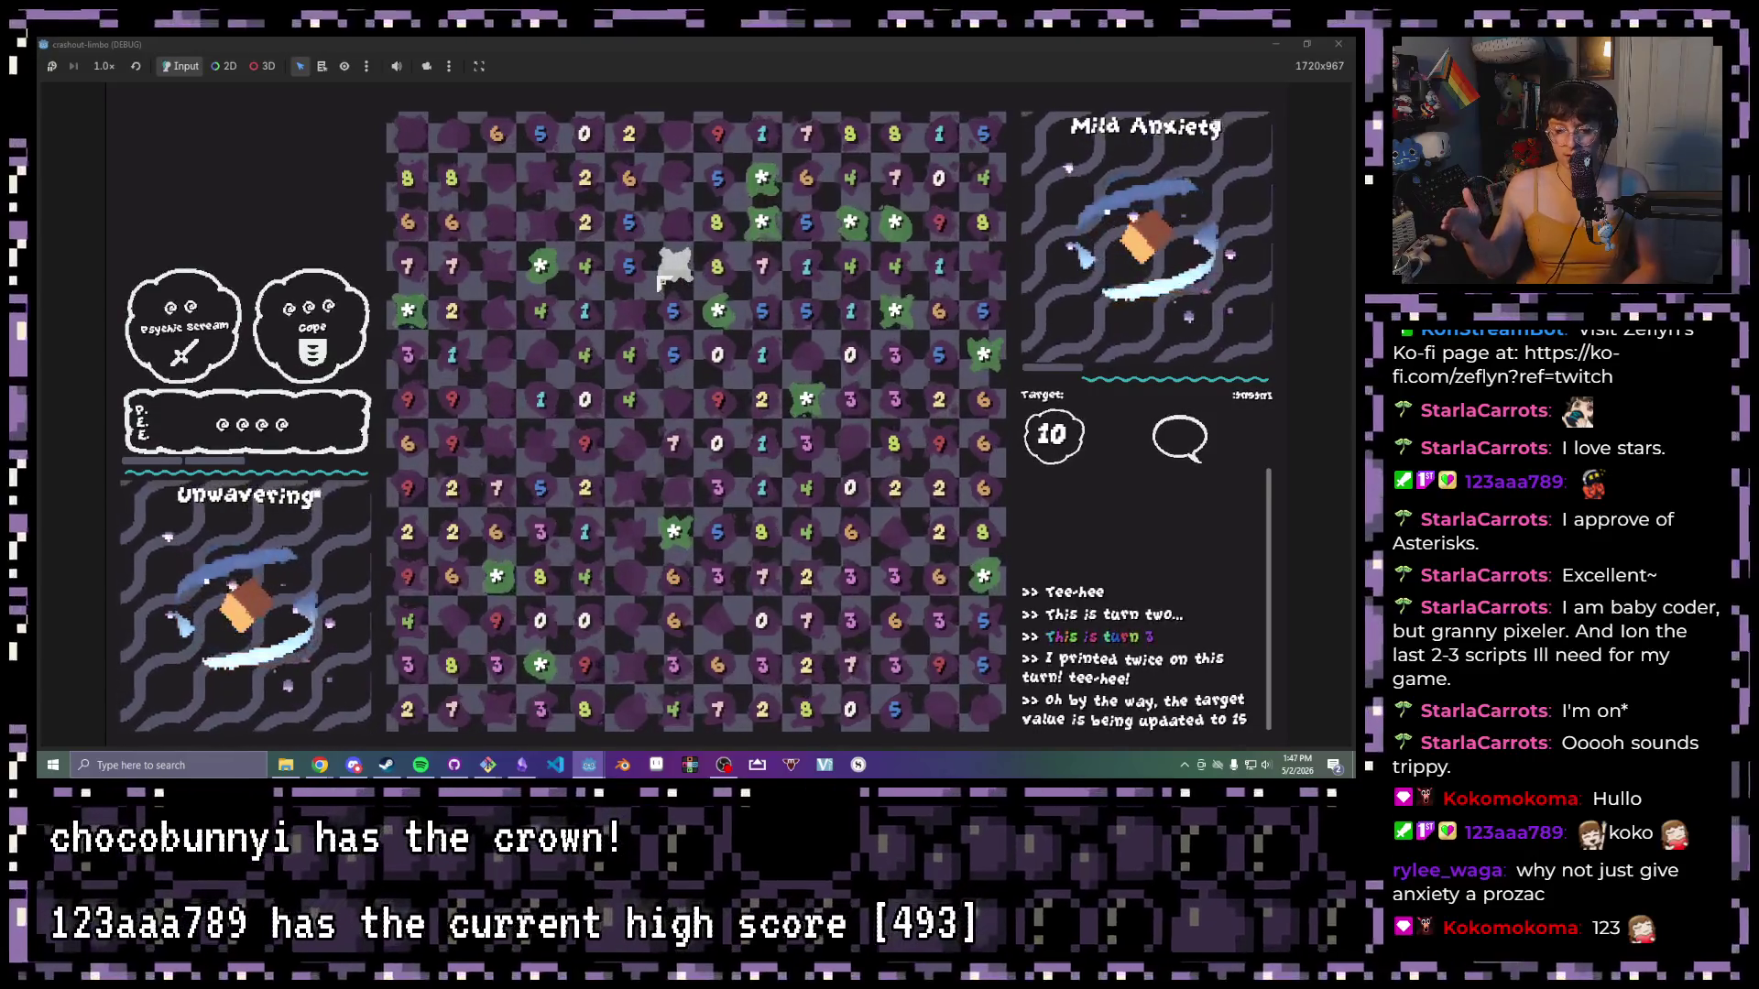
left_click(1339, 44)
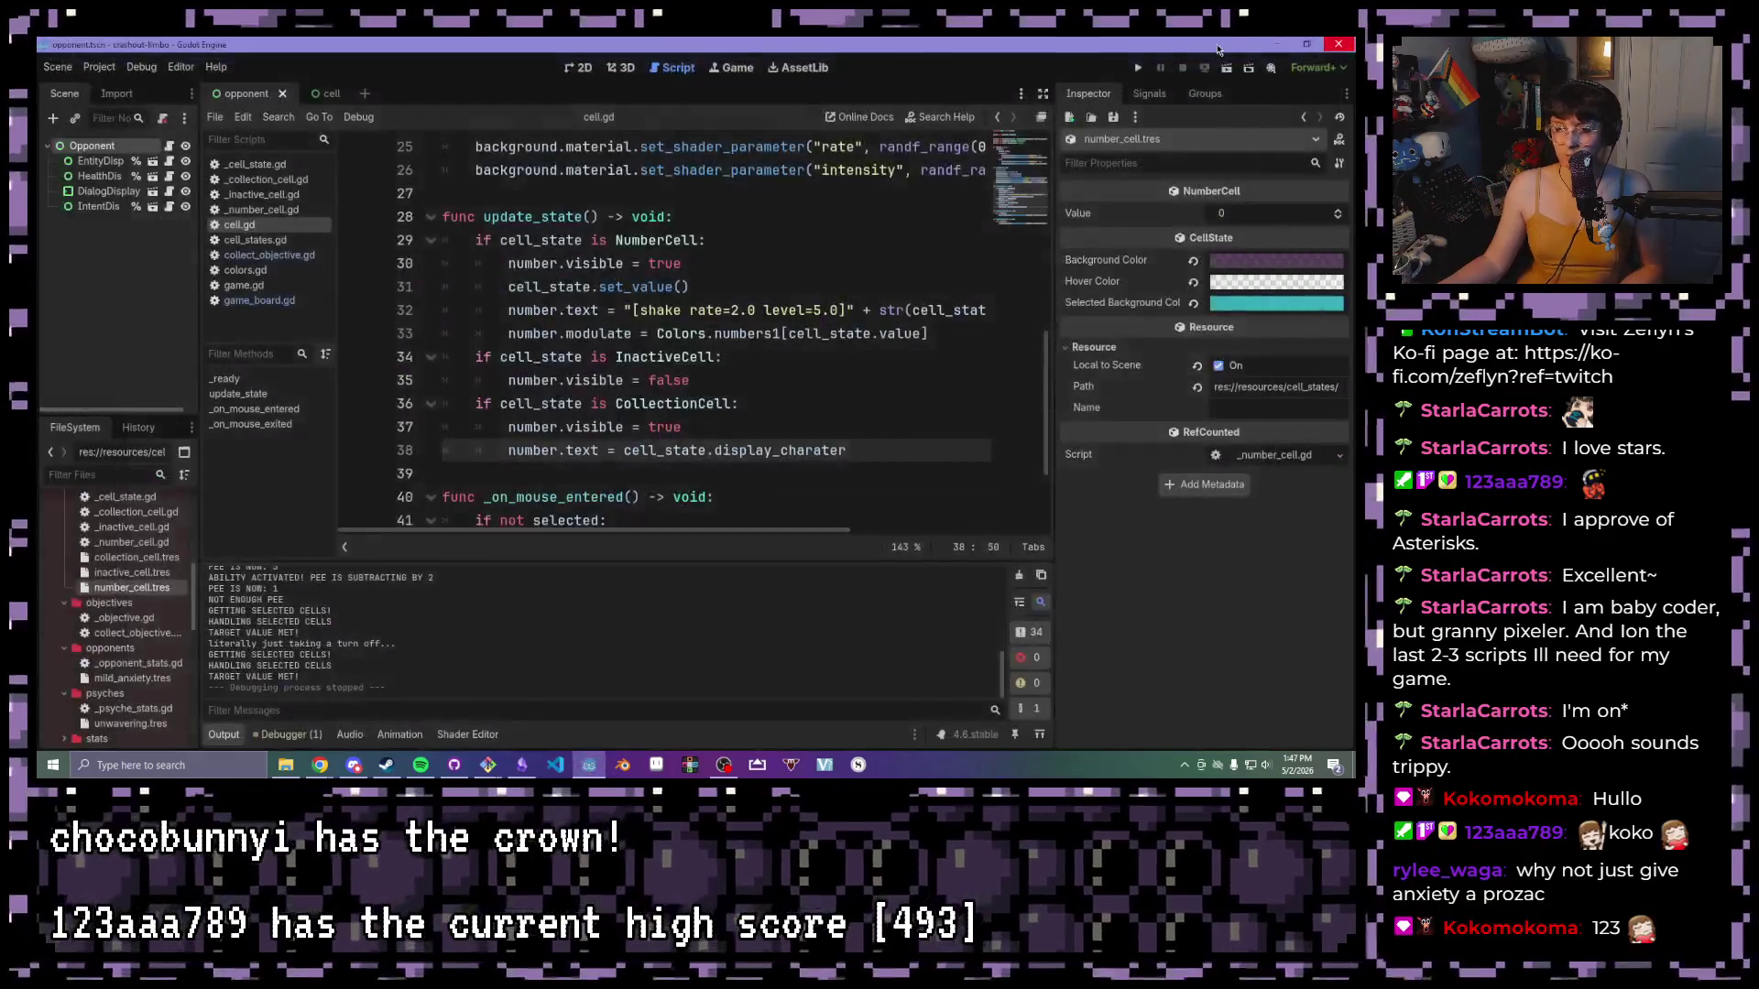
- Open _number_cell.gd and begin an exported cursed variable on a new line below value
double_click(130, 575)
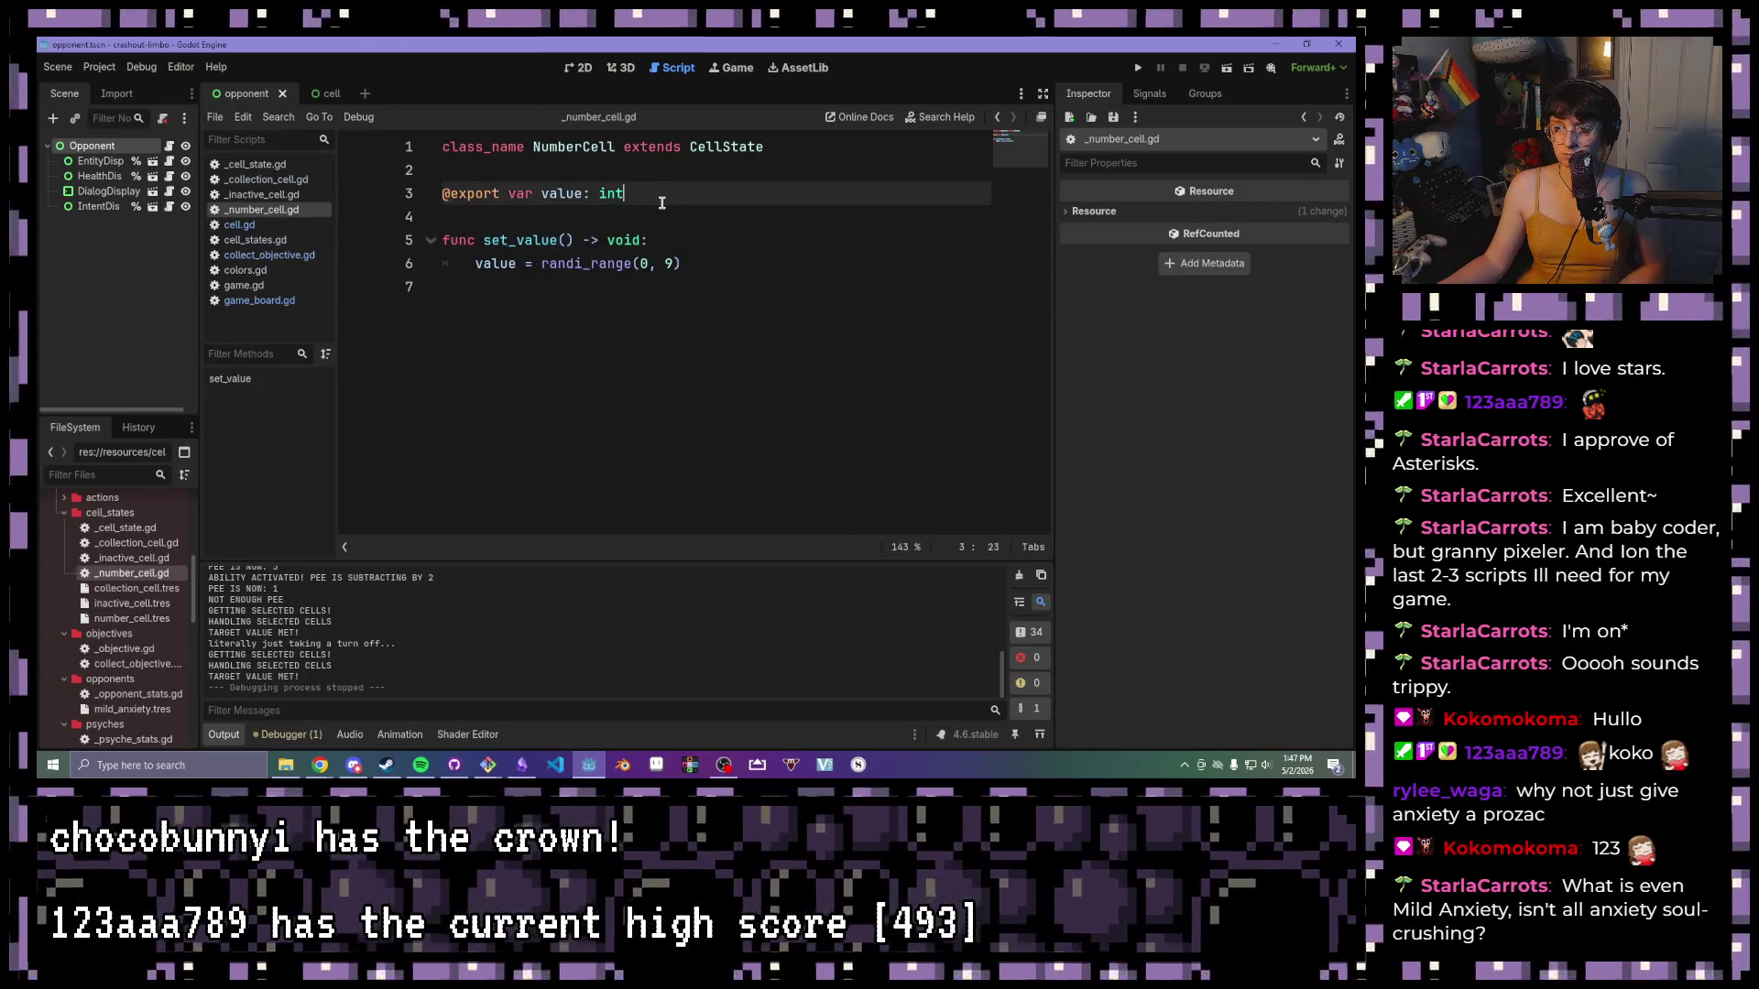
key("Return")
type("@")
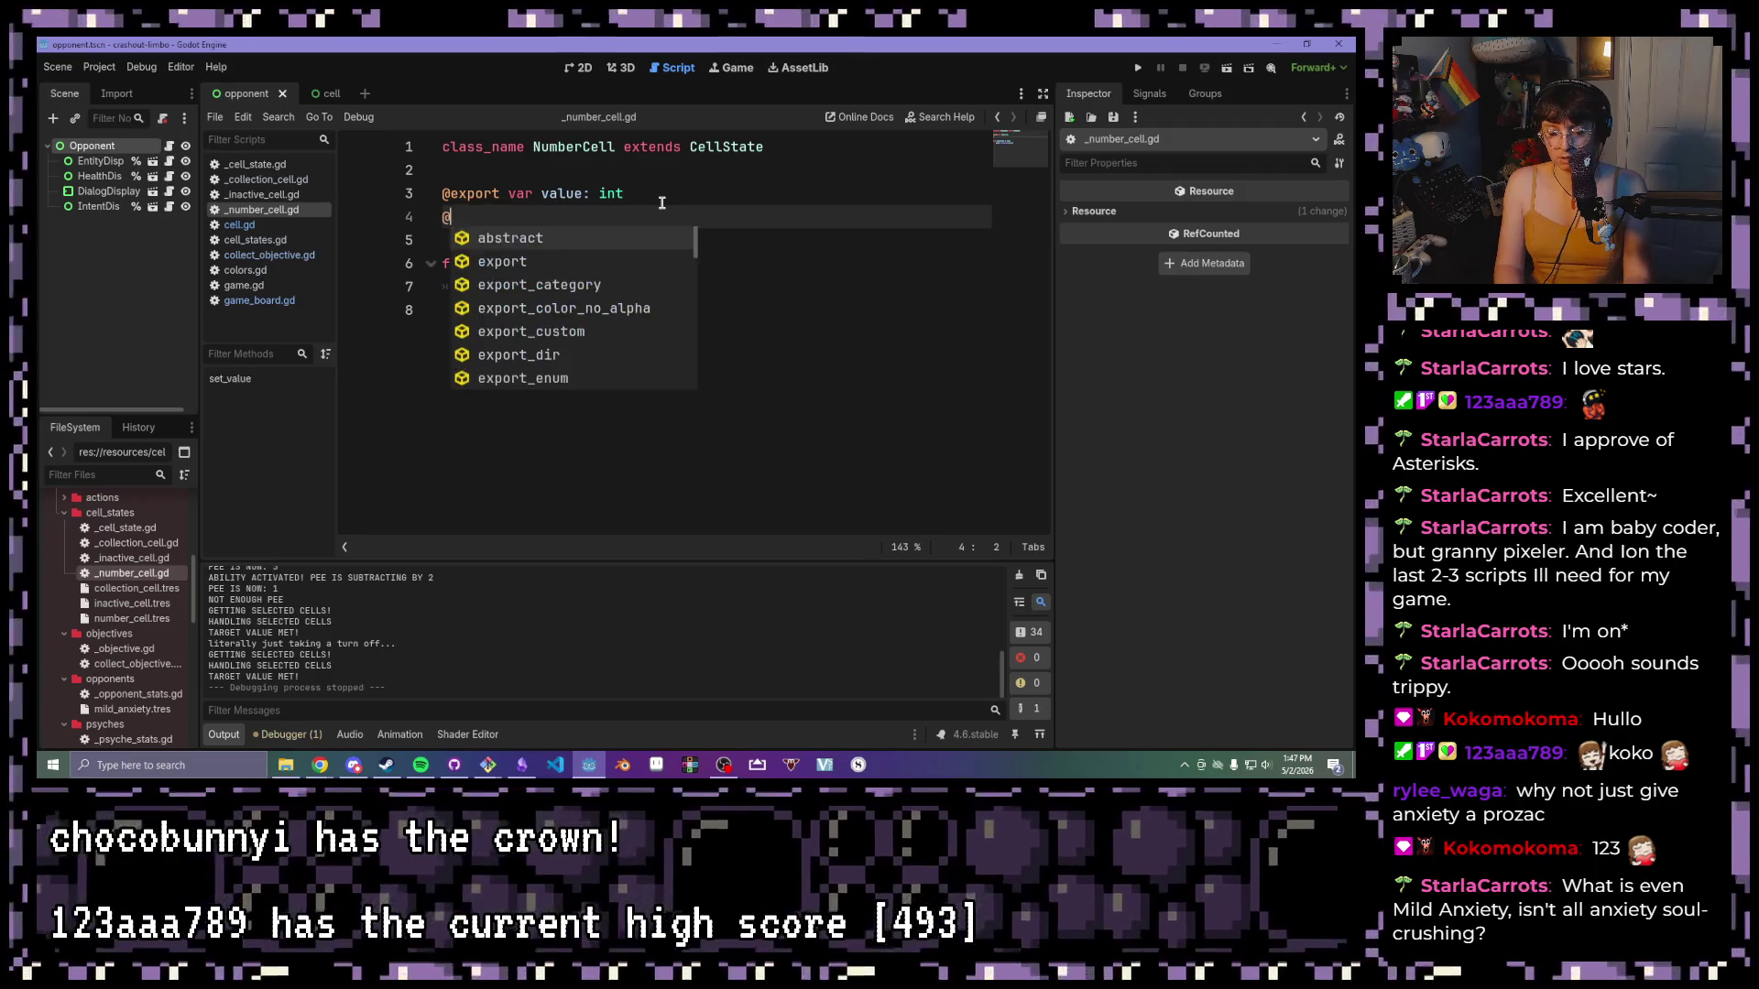
type(" va")
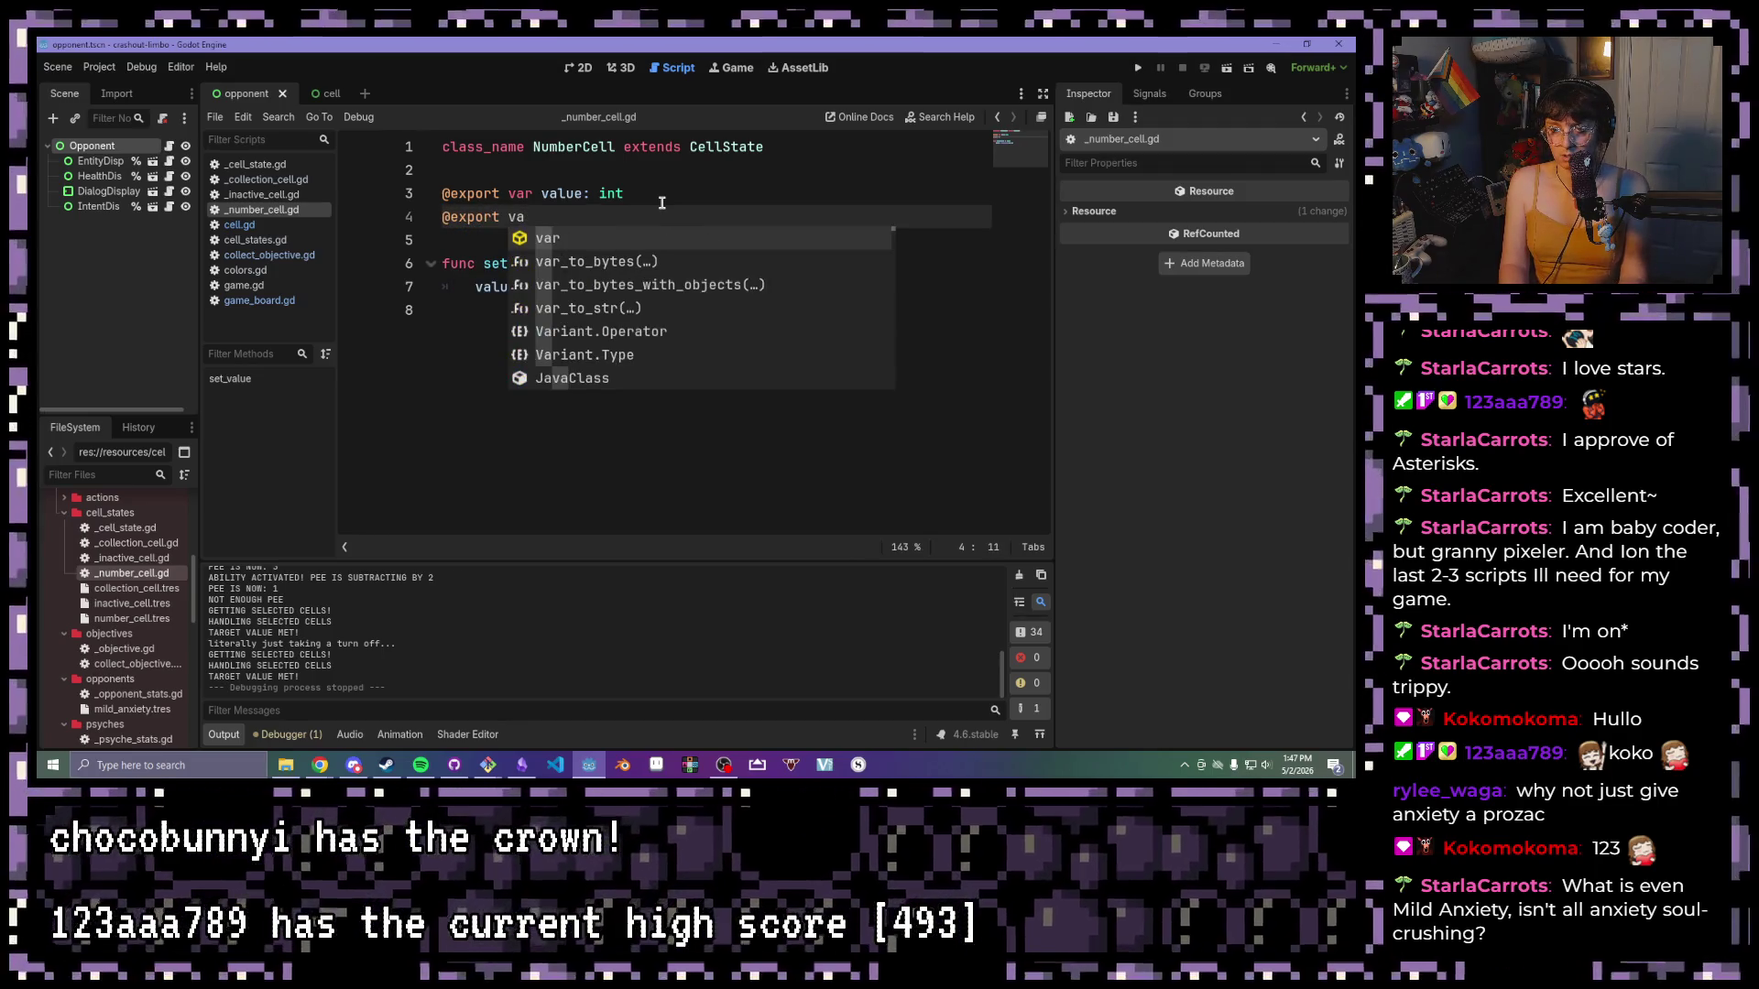
type("r cursed: bool")
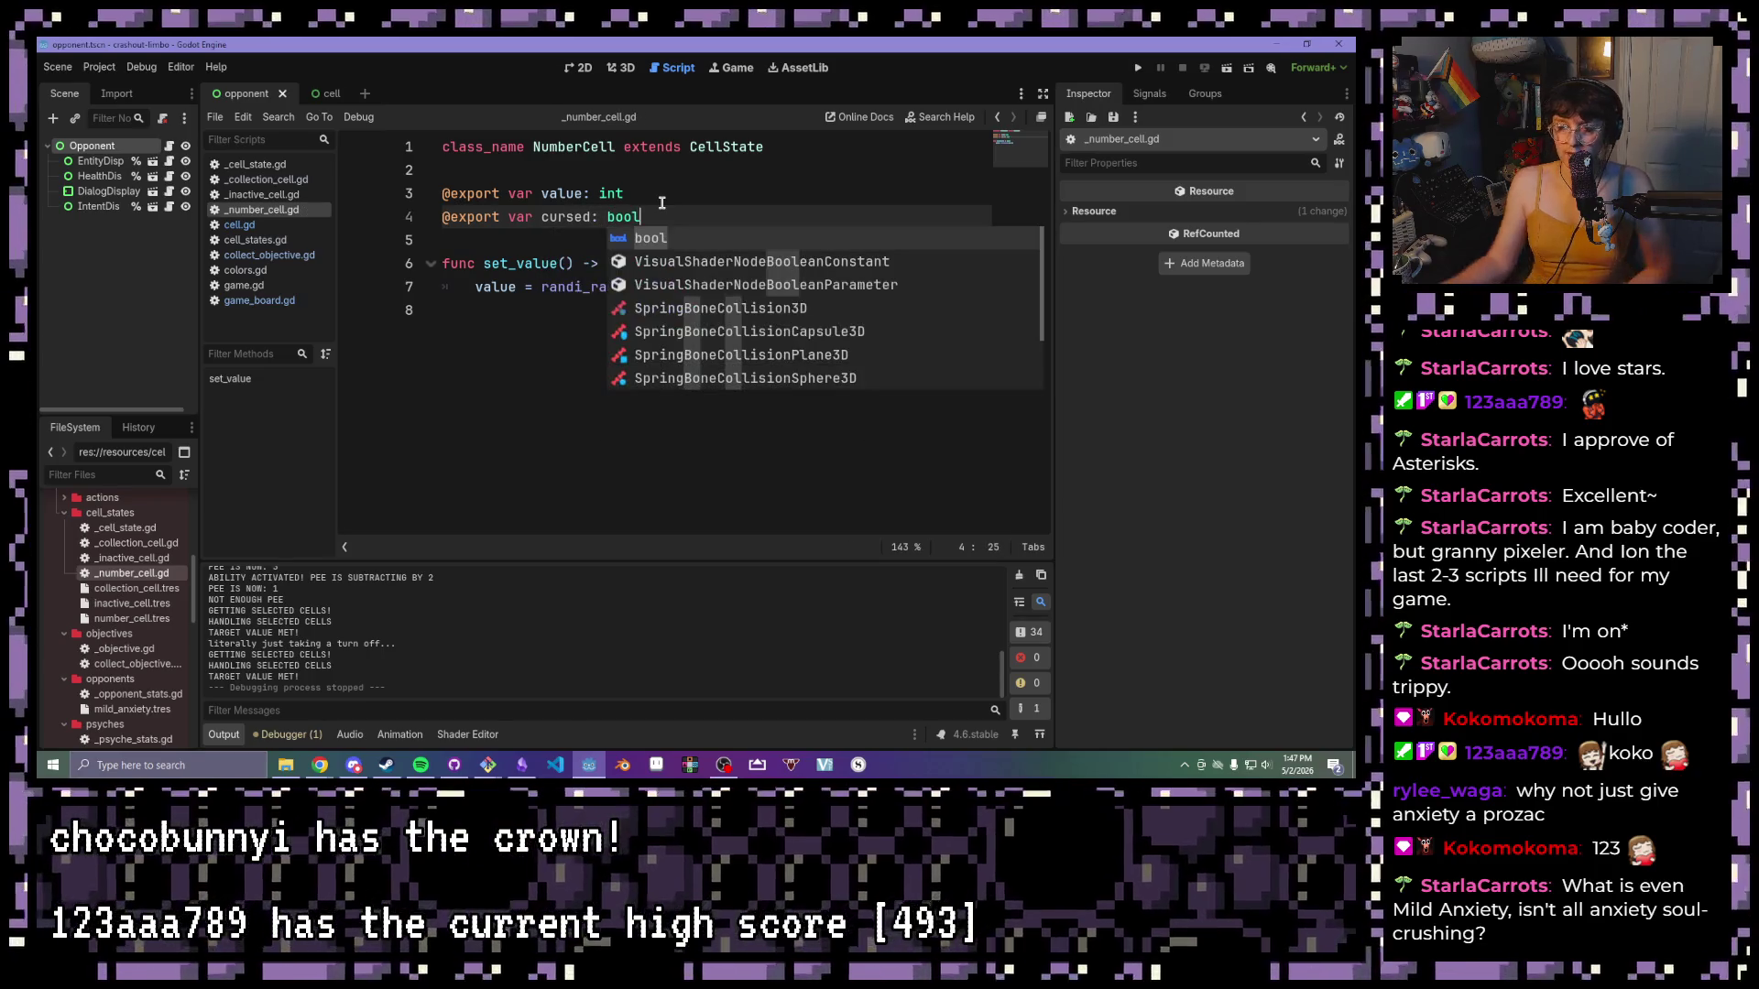
left_click_drag(681, 212, 437, 198)
left_click(705, 224)
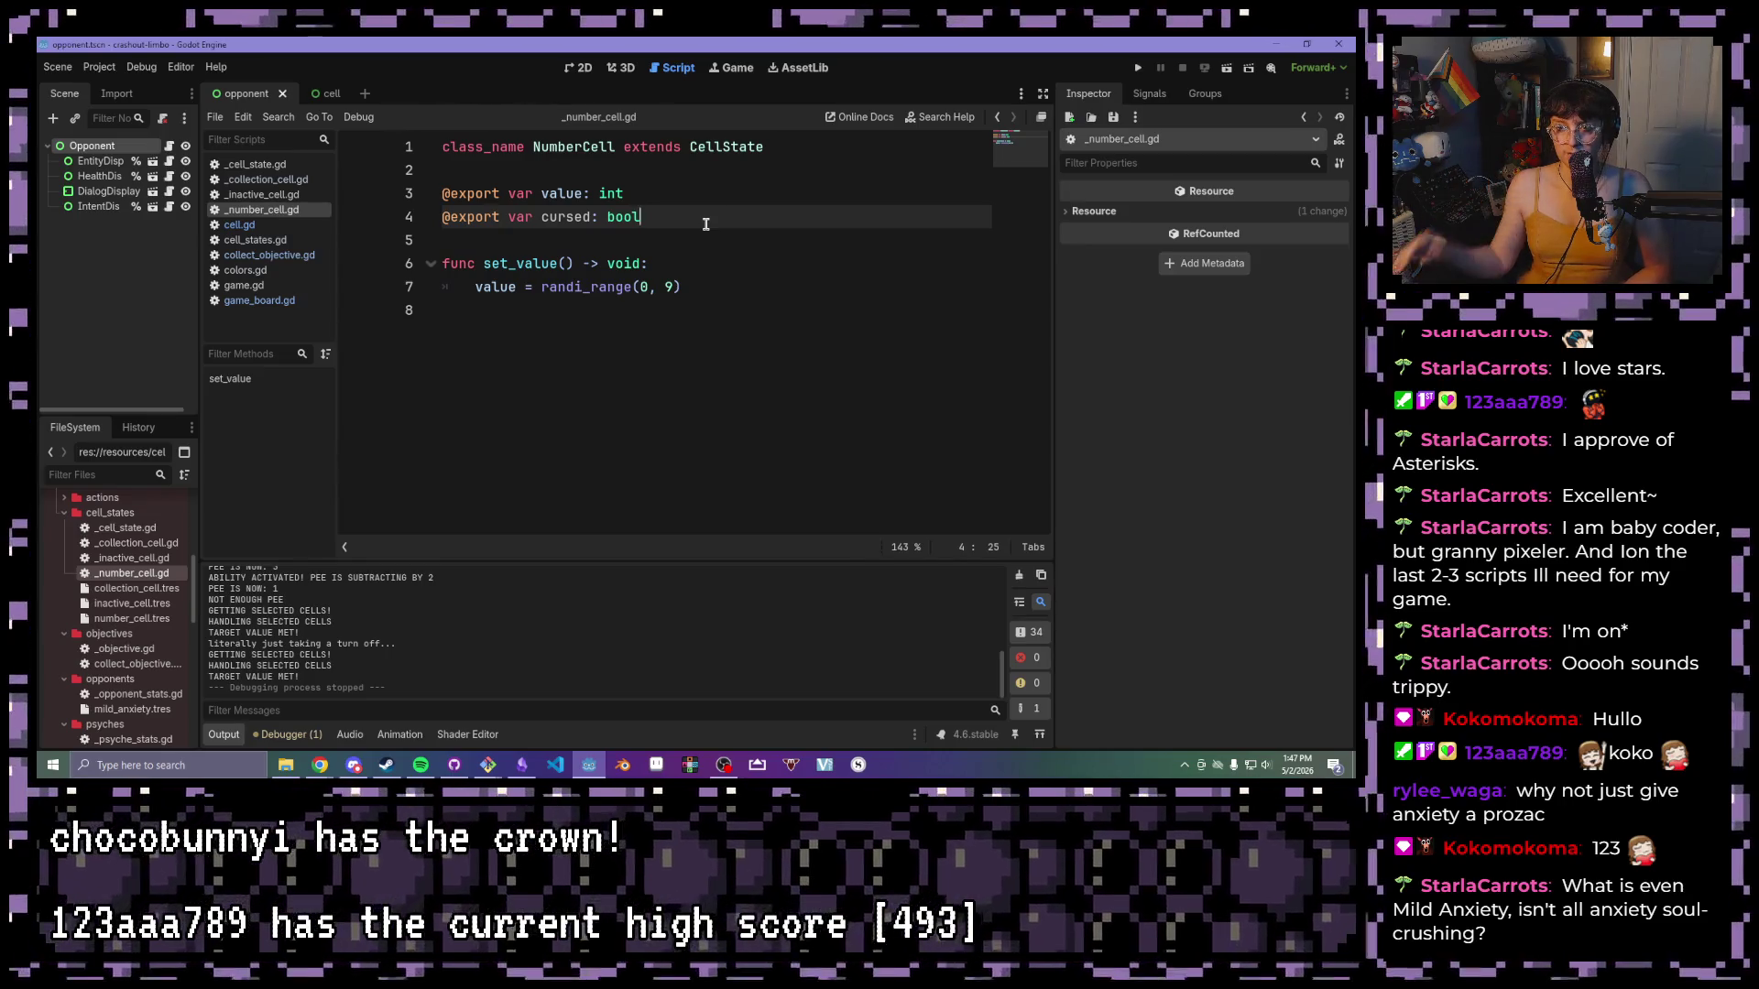
mouse_move(705, 224)
left_mouse_down()
mouse_move(435, 198)
mouse_move(414, 221)
left_mouse_up()
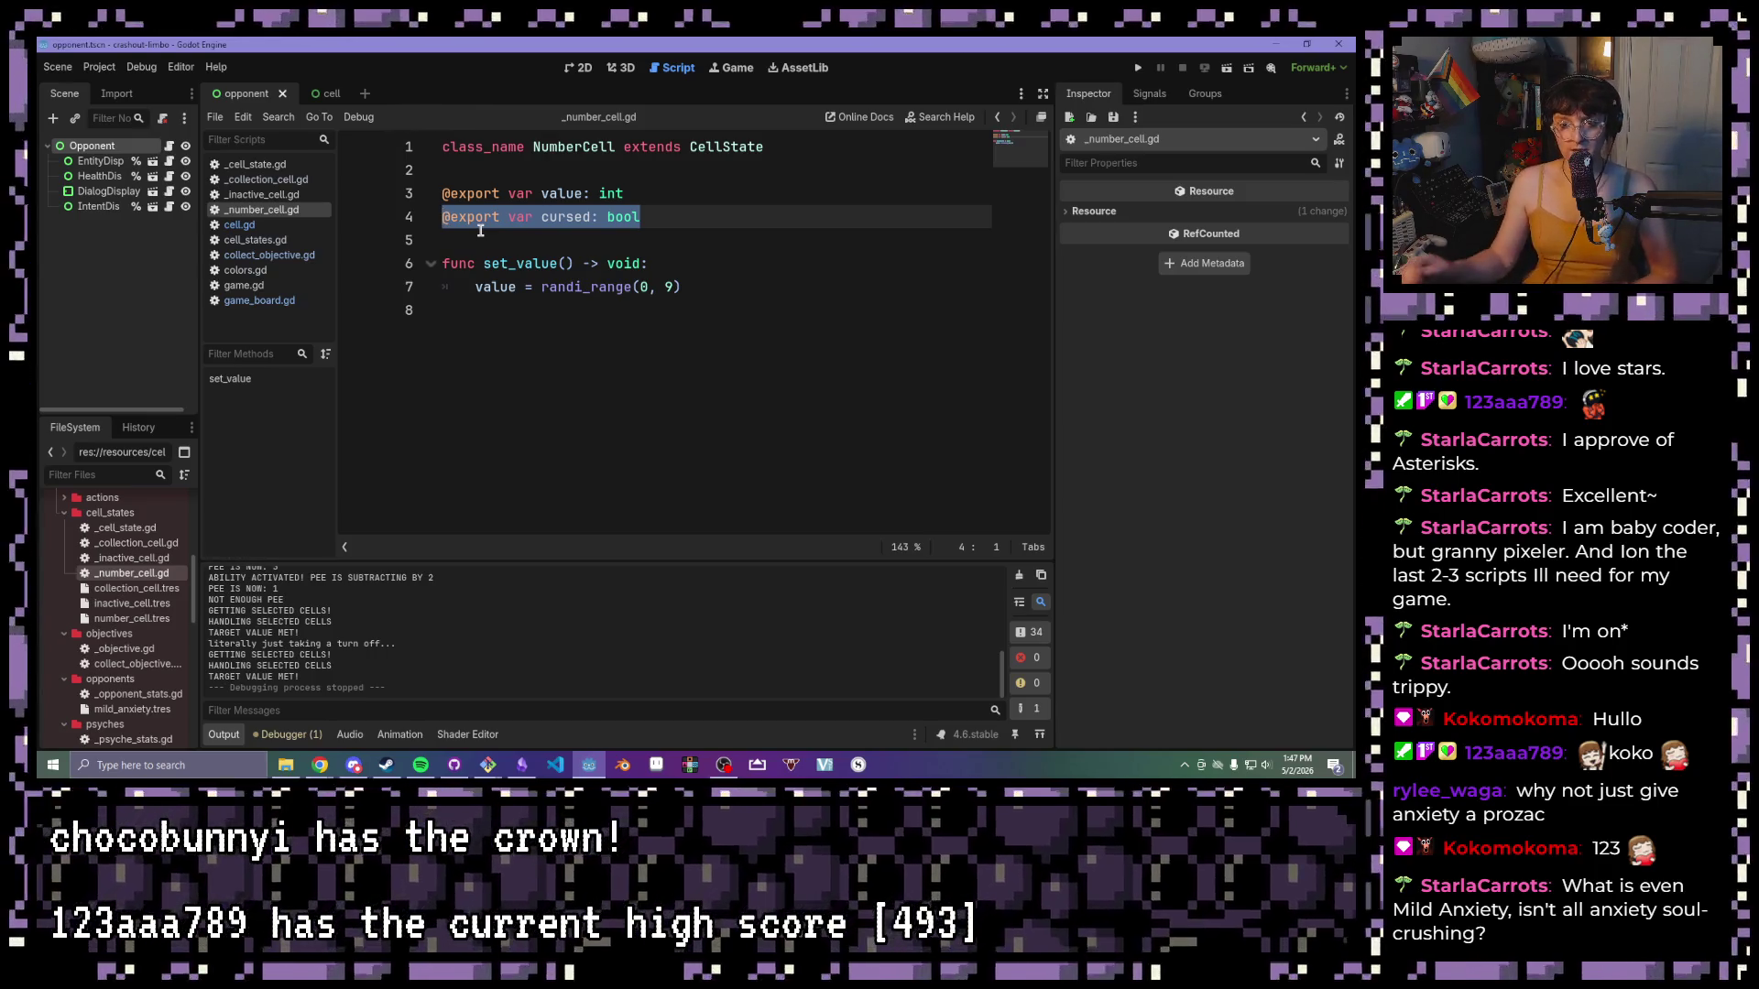
- Move the cursor around the value, cursed and set_value lines, then reselect the cursed line
left_click(650, 211)
left_click(675, 198)
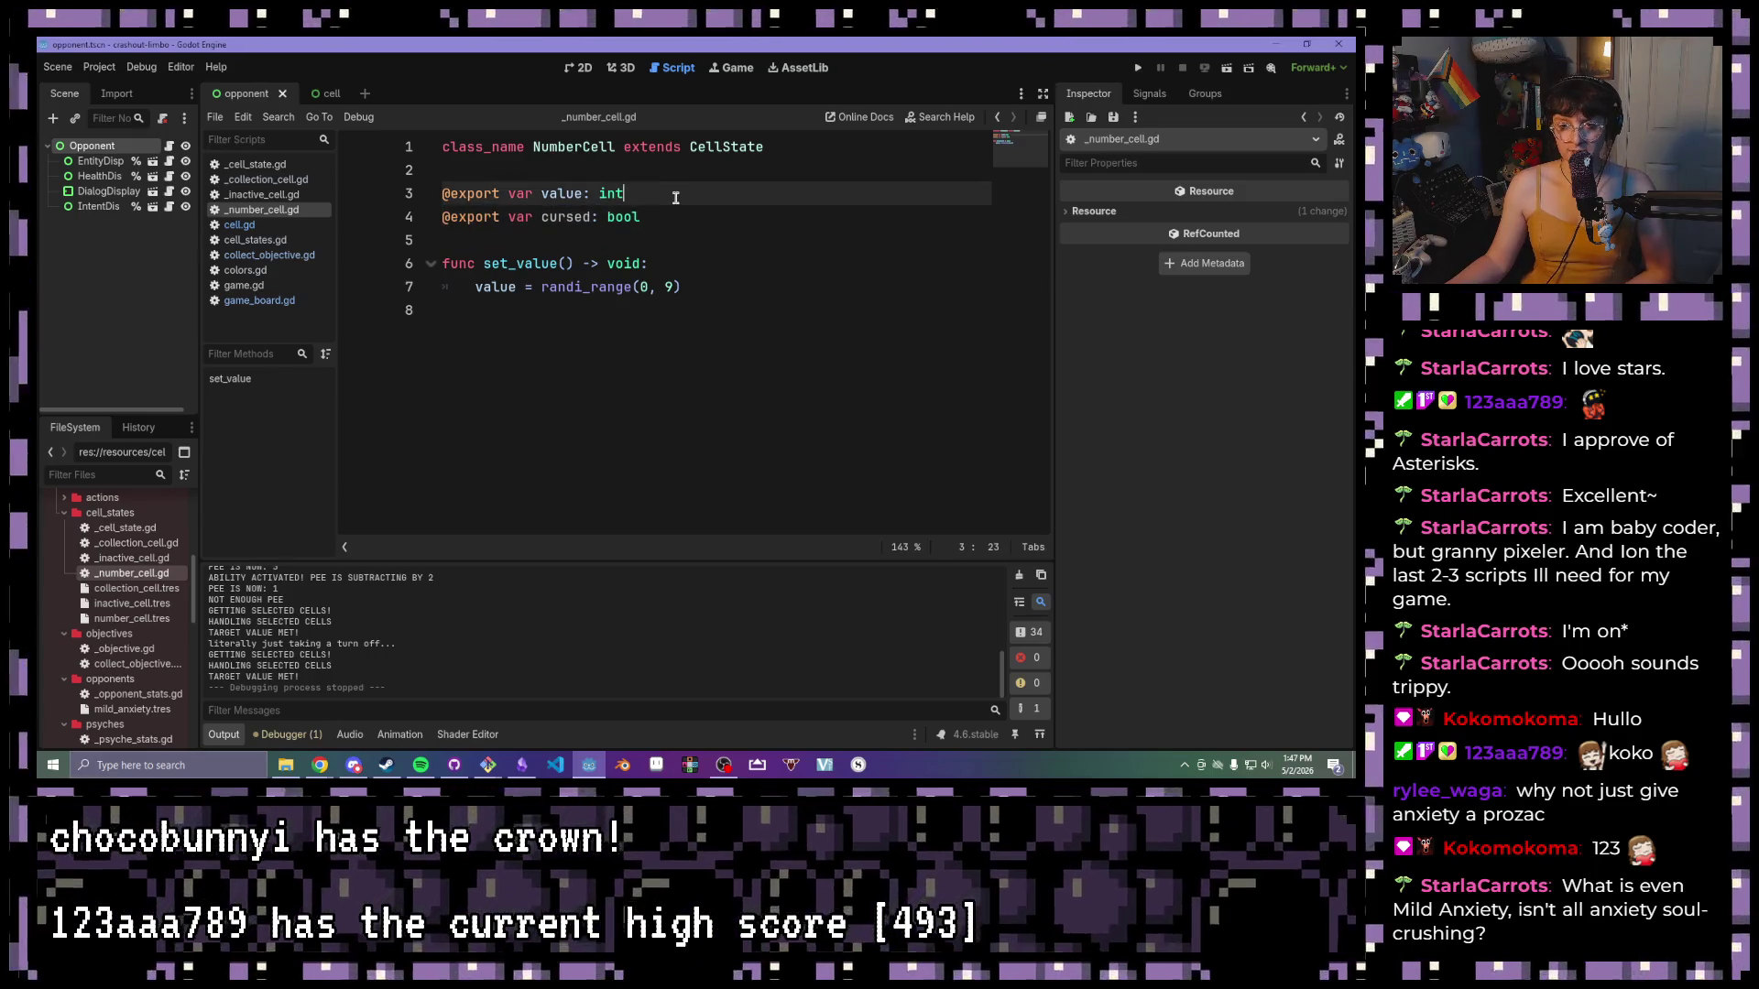
left_click(684, 224)
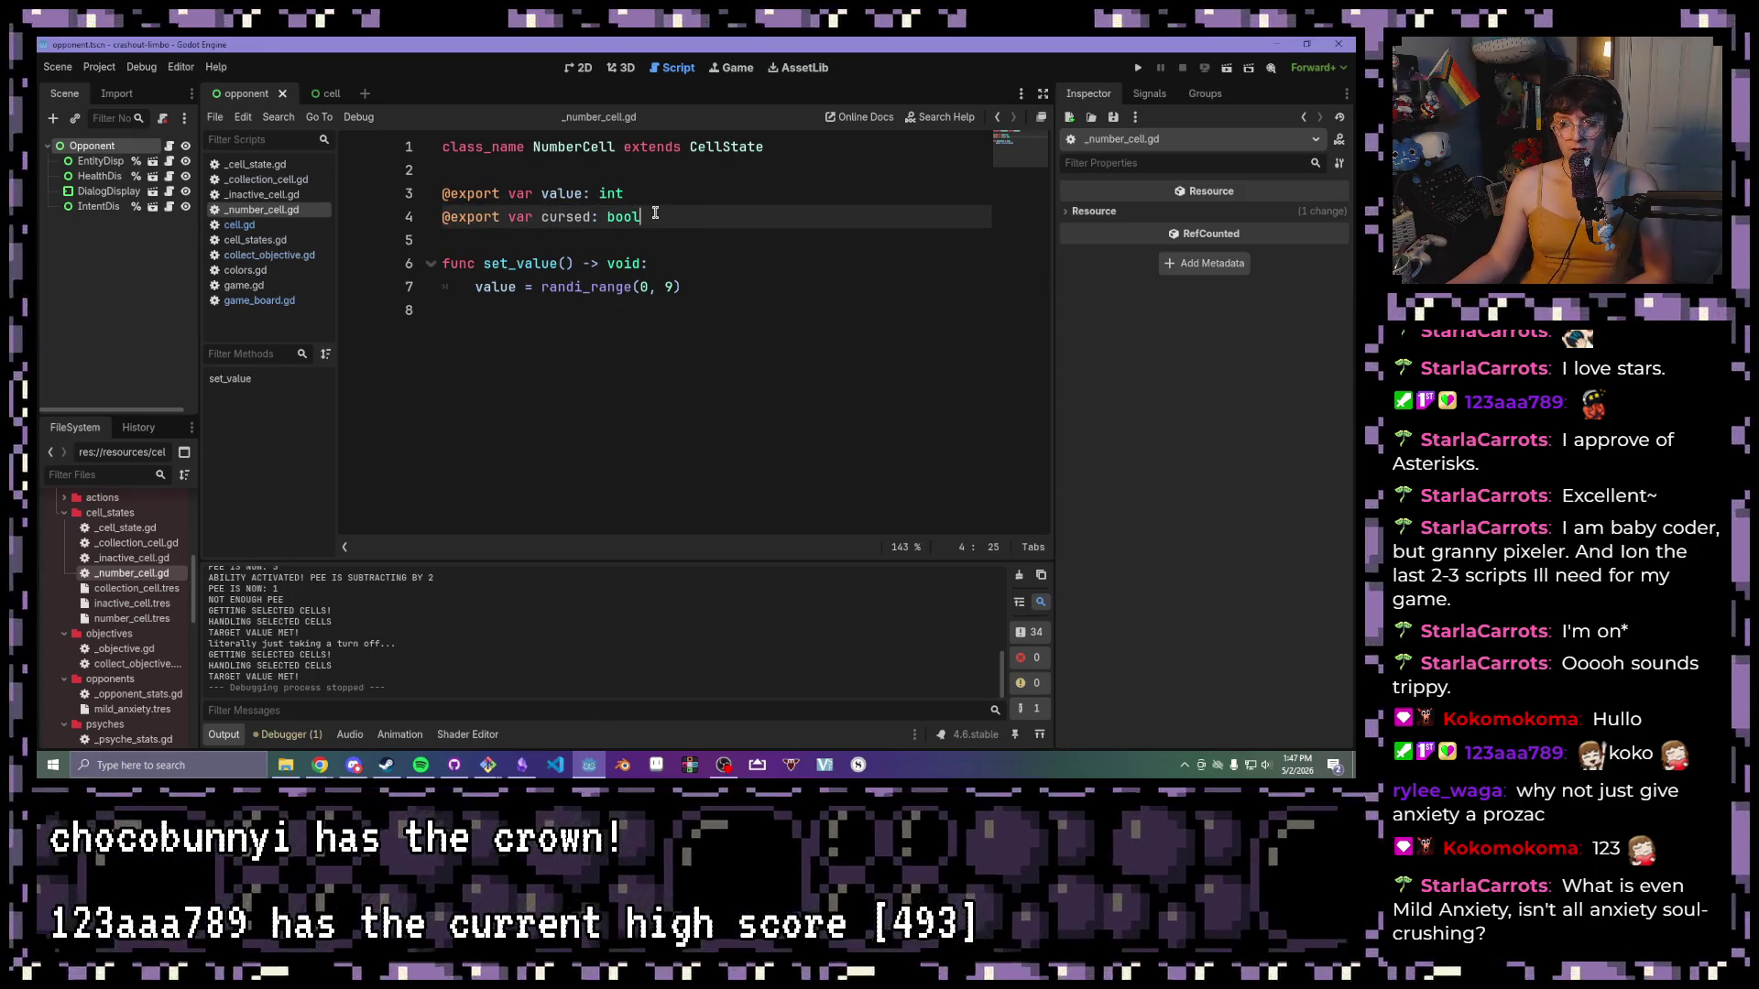
left_click(651, 196)
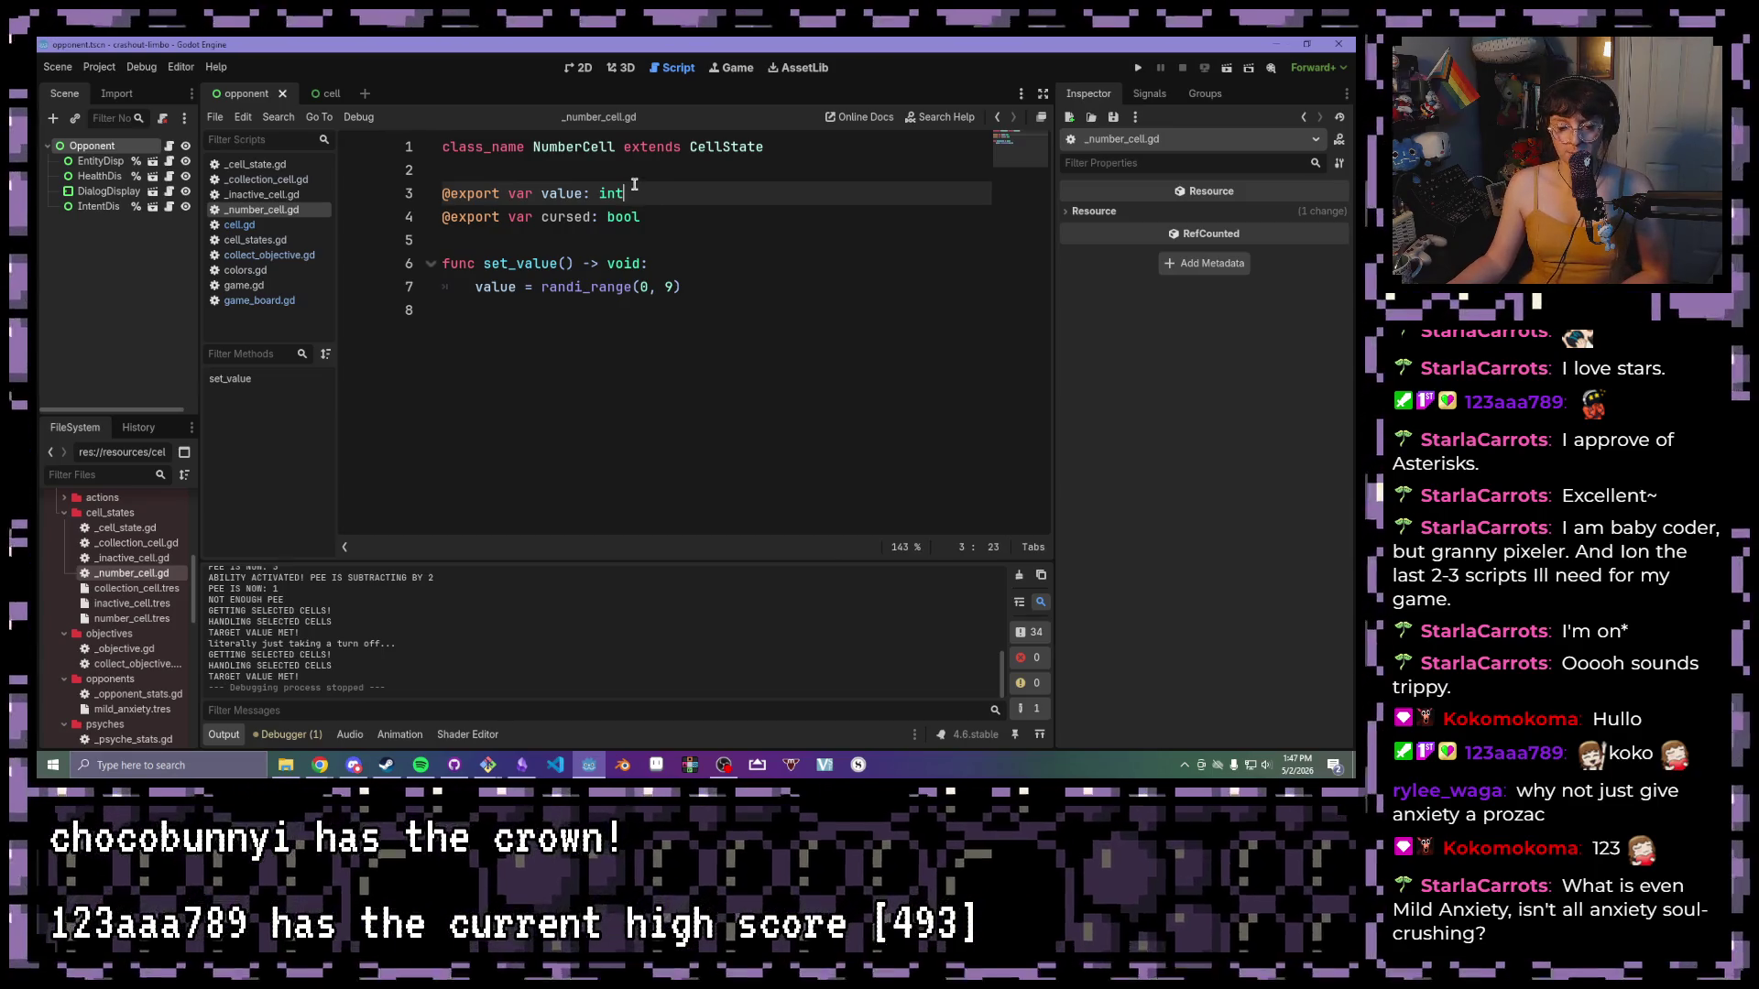
left_click(631, 180)
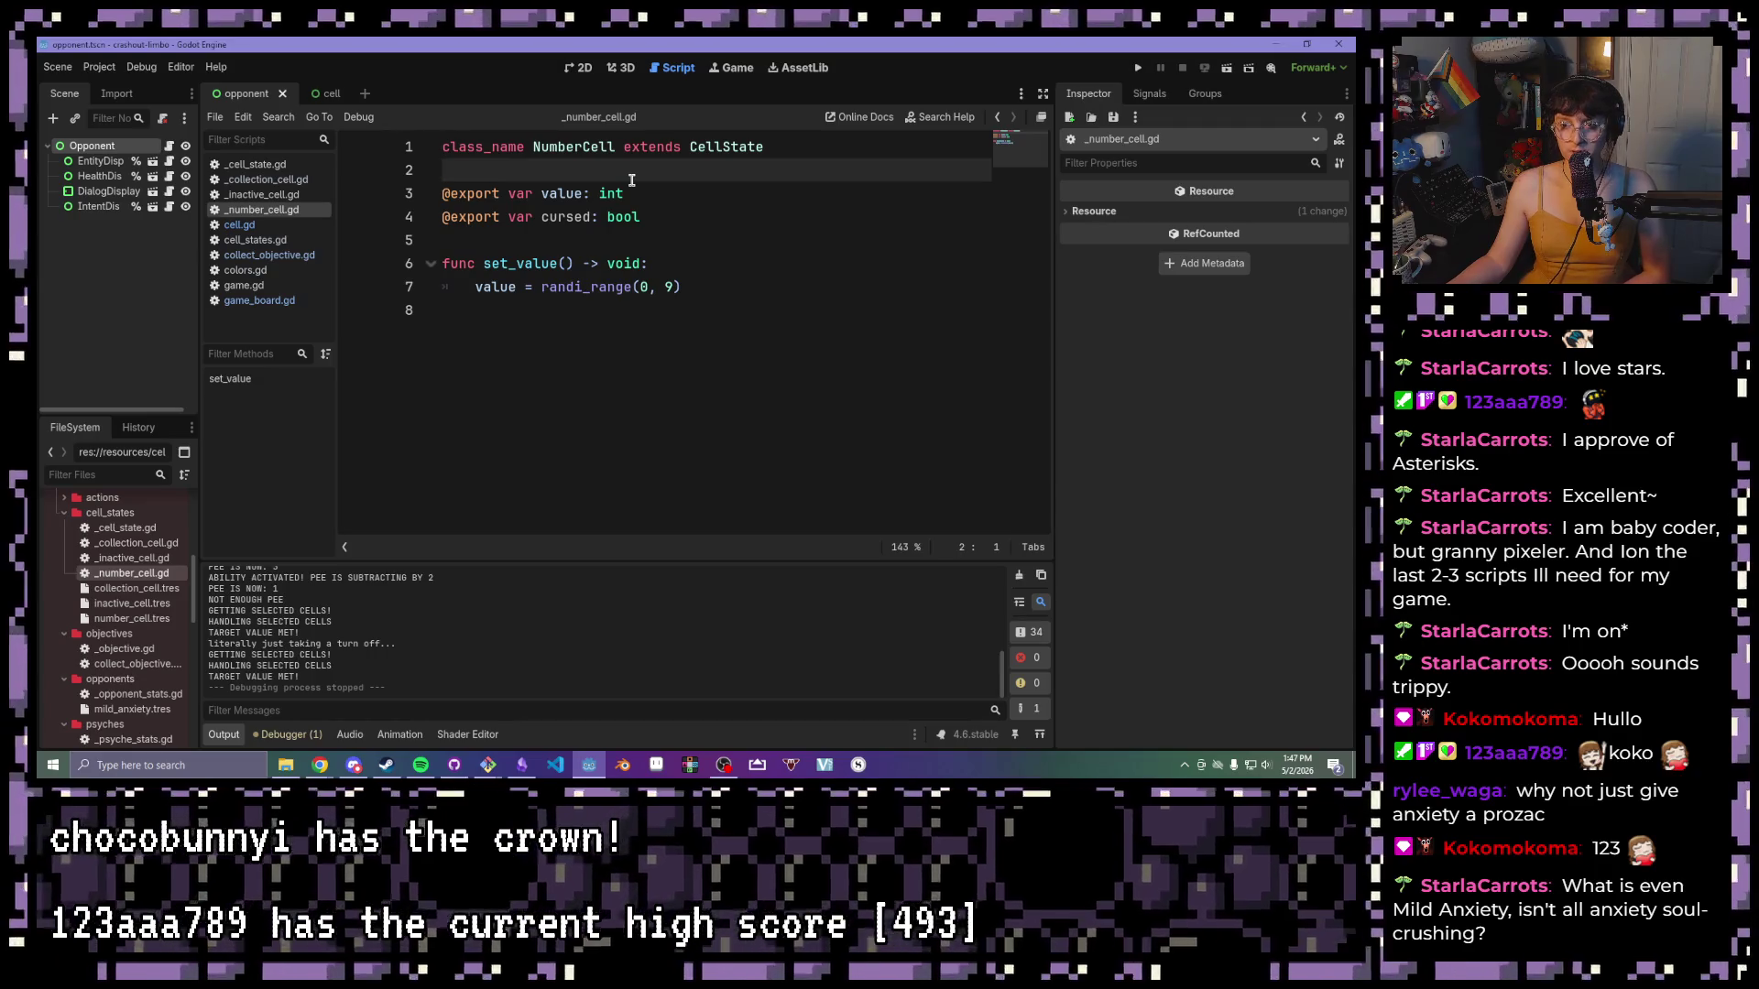
left_click(689, 198)
left_click(699, 239)
left_click(689, 203)
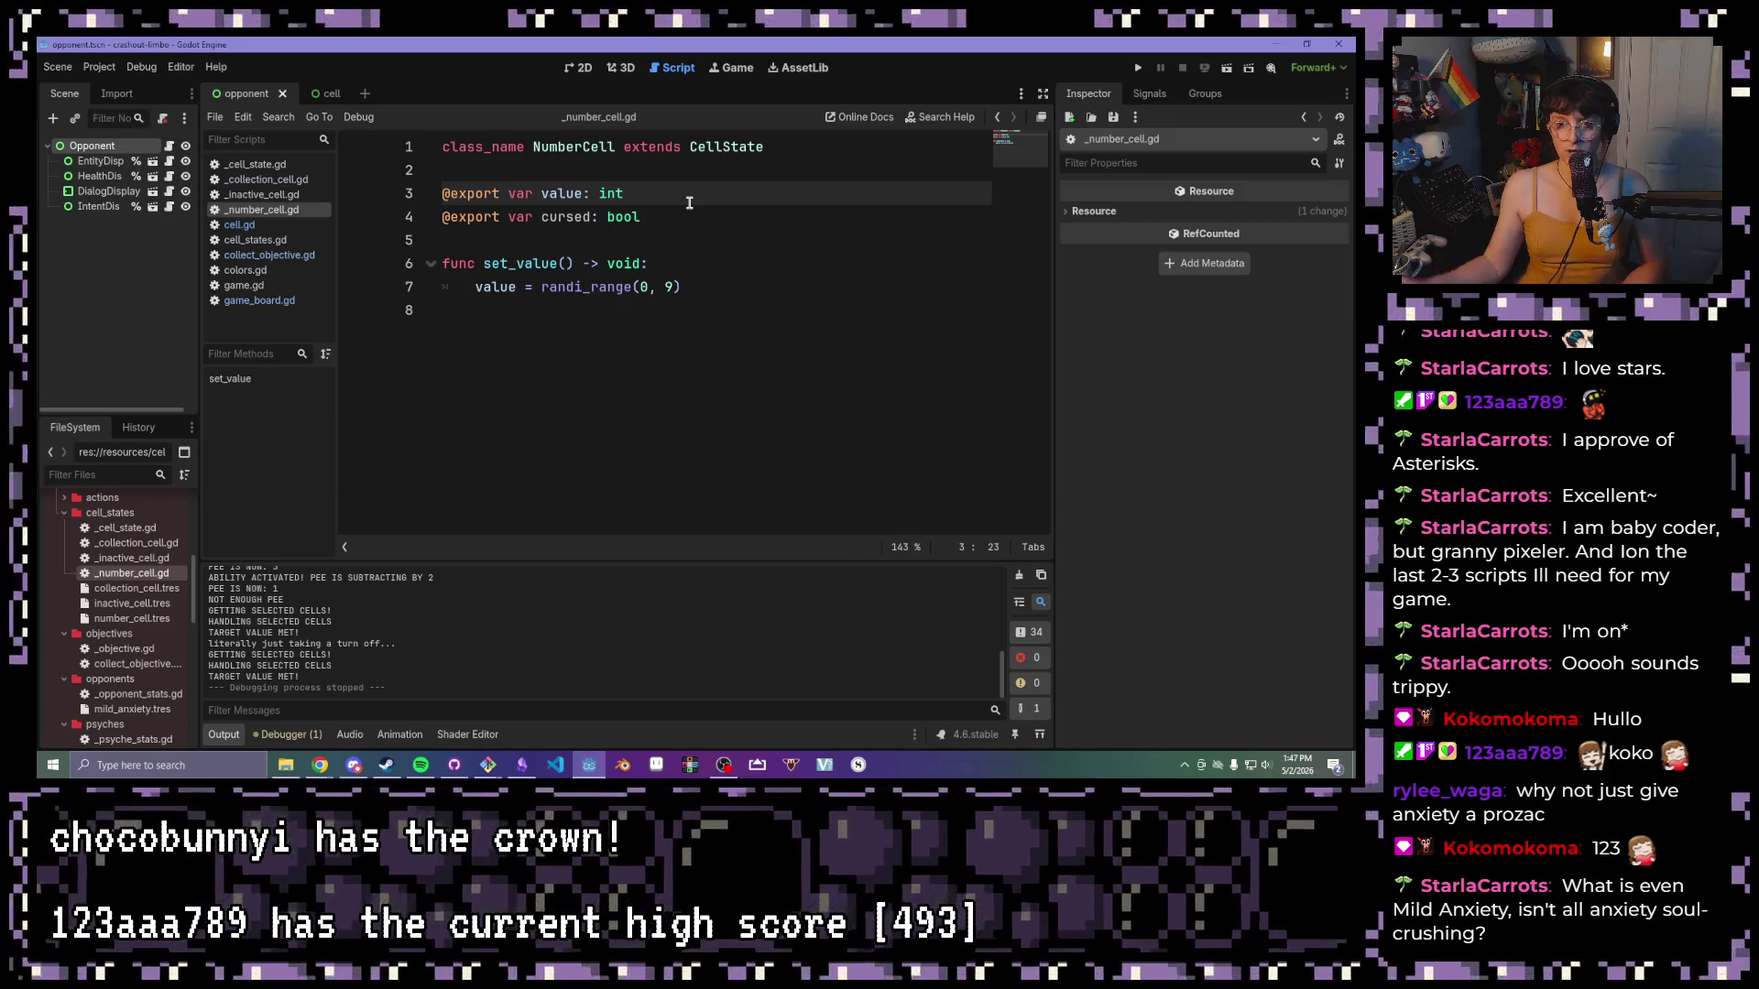
left_click(721, 241)
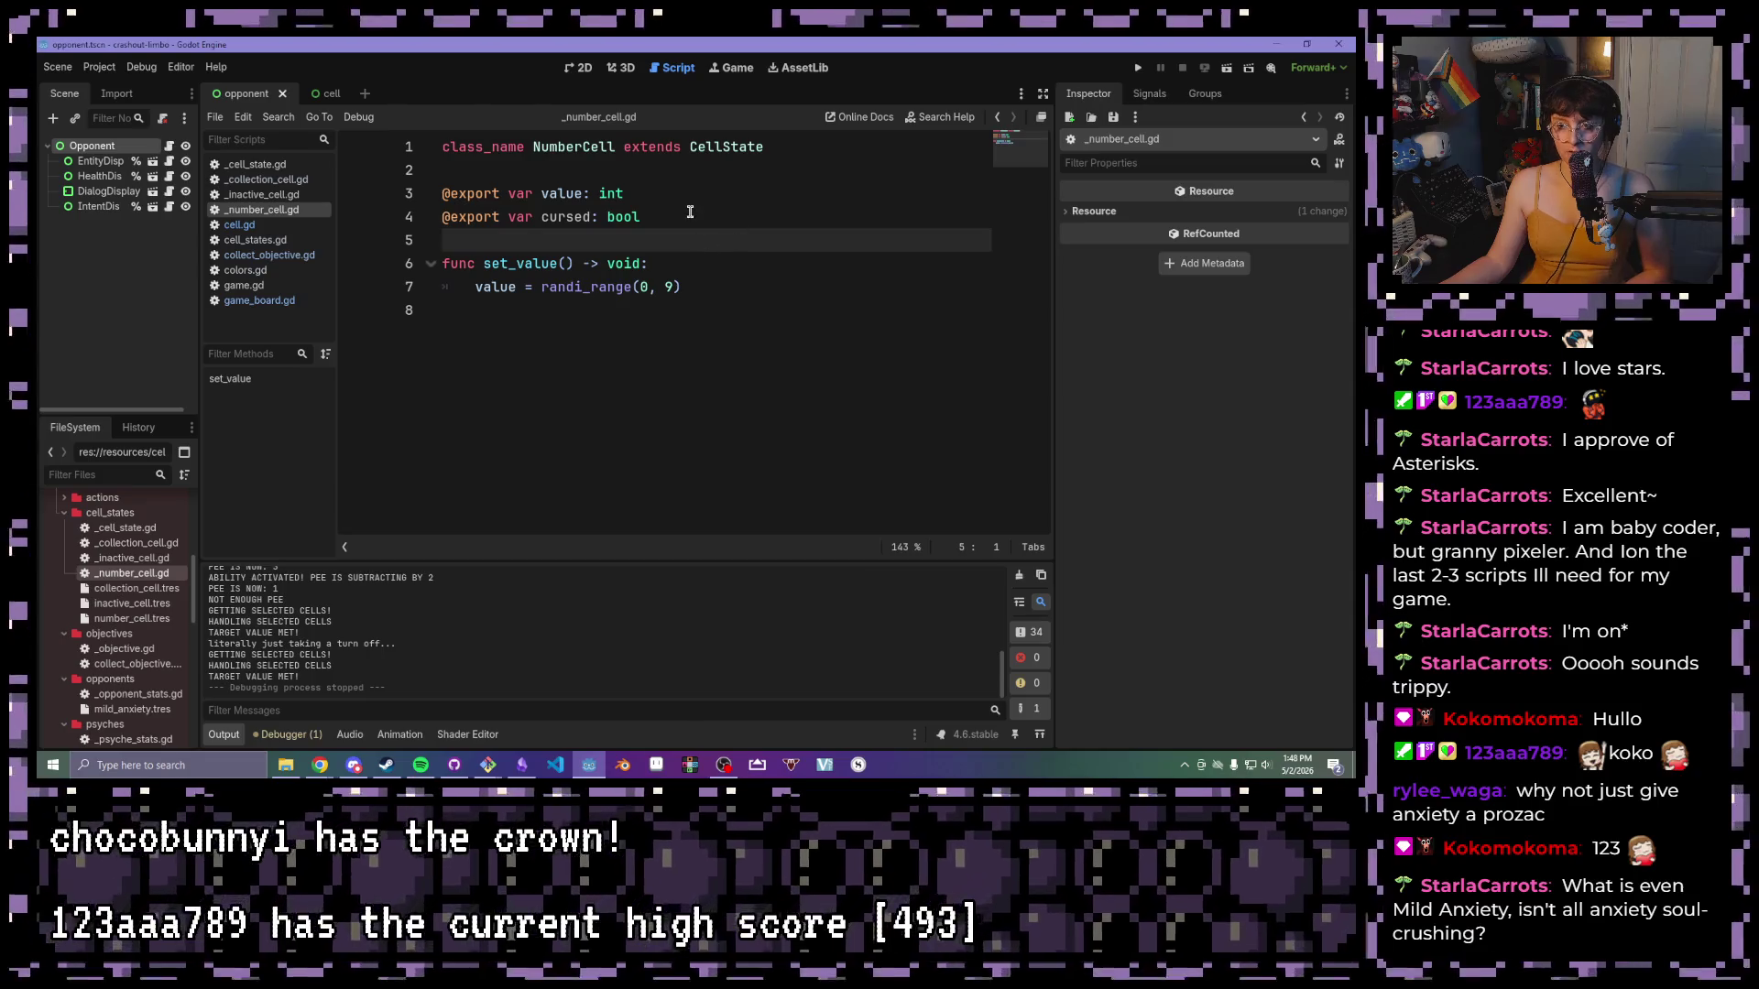
left_click(690, 213)
mouse_move(610, 217)
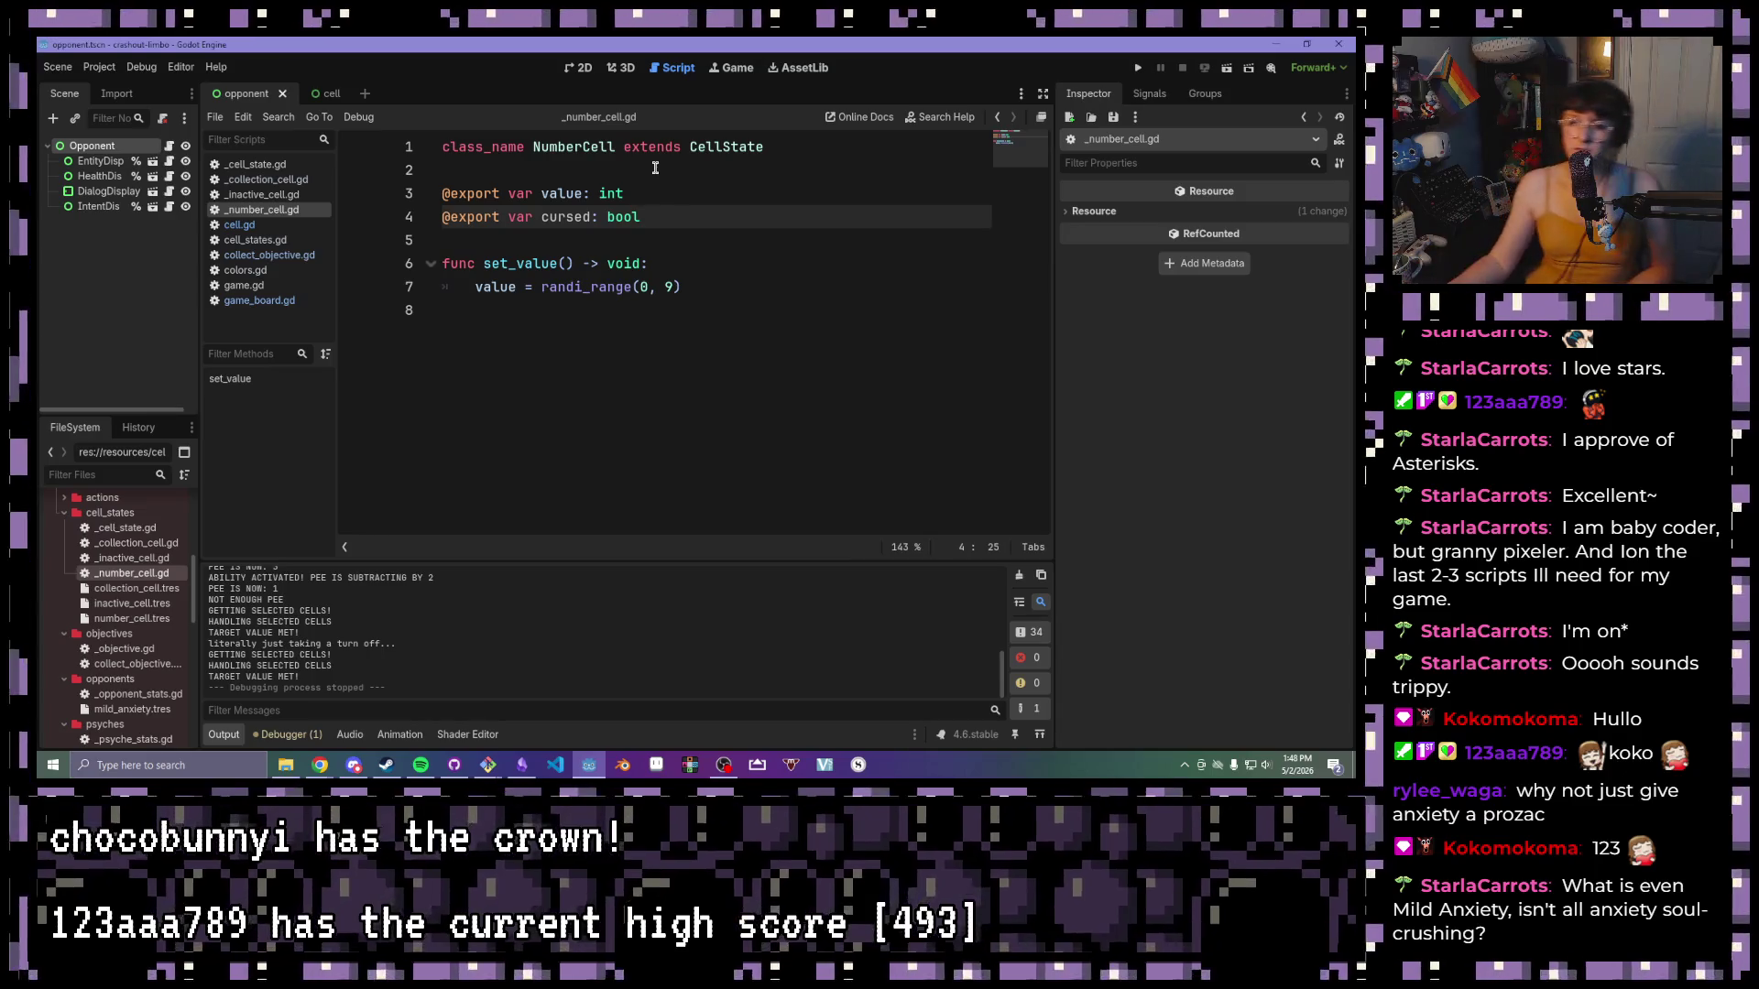
mouse_move(643, 218)
left_mouse_down()
mouse_move(424, 242)
mouse_move(422, 220)
left_mouse_up()
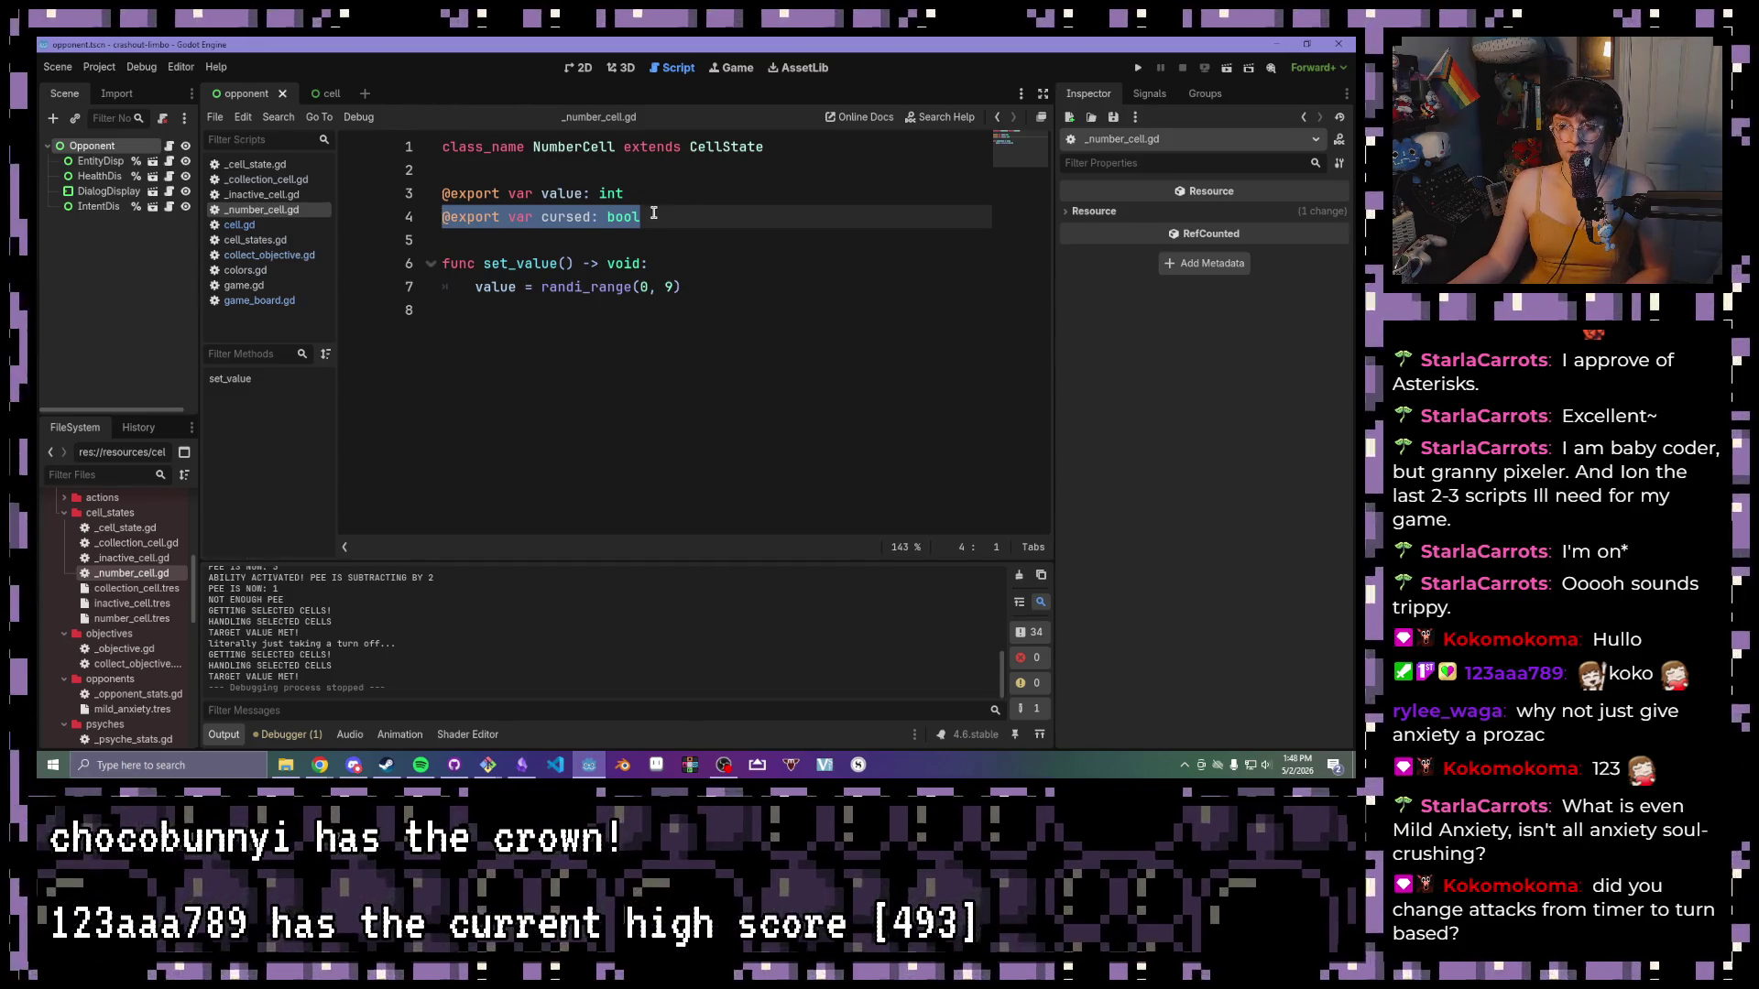
- Delete the cursed variable line, leaving only the value int and set_value()
double_click(541, 147)
key("Down")
left_click_drag(534, 142, 770, 147)
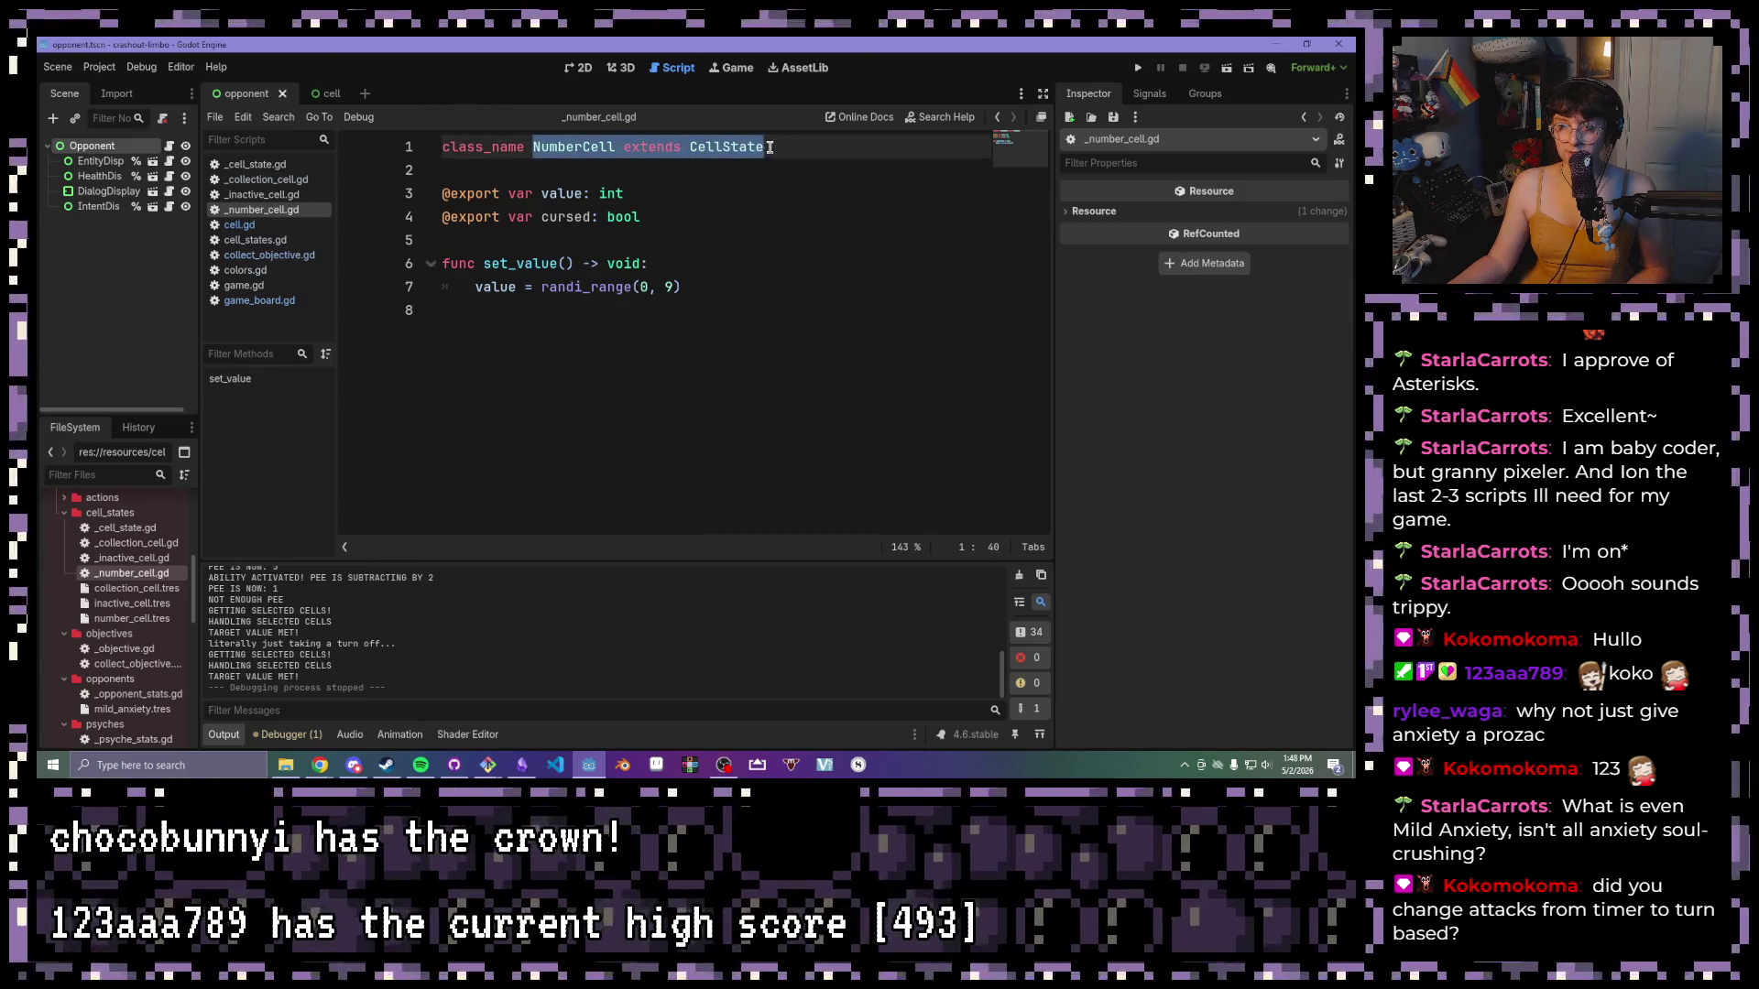
left_click(764, 241)
left_click(641, 218)
left_click_drag(641, 217, 316, 221)
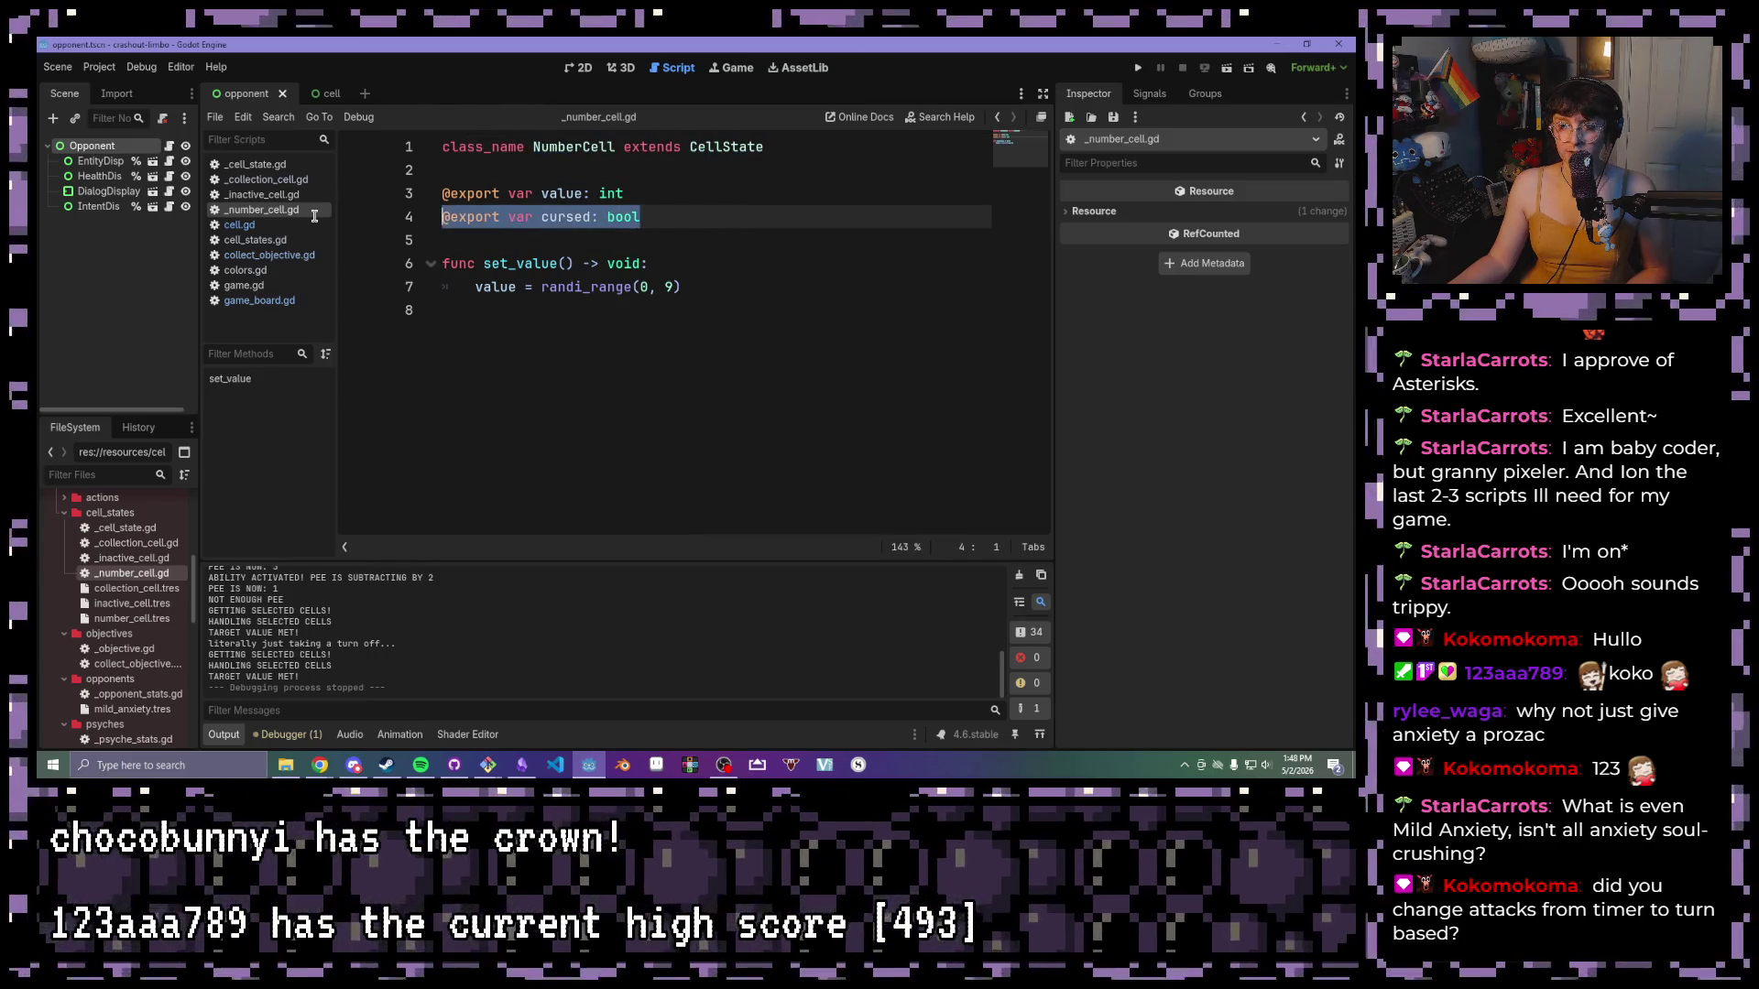
key("BackSpace")
key("BackSpace")
- Test-run the project once with the edited number cell script, then close the game window
left_click(783, 263)
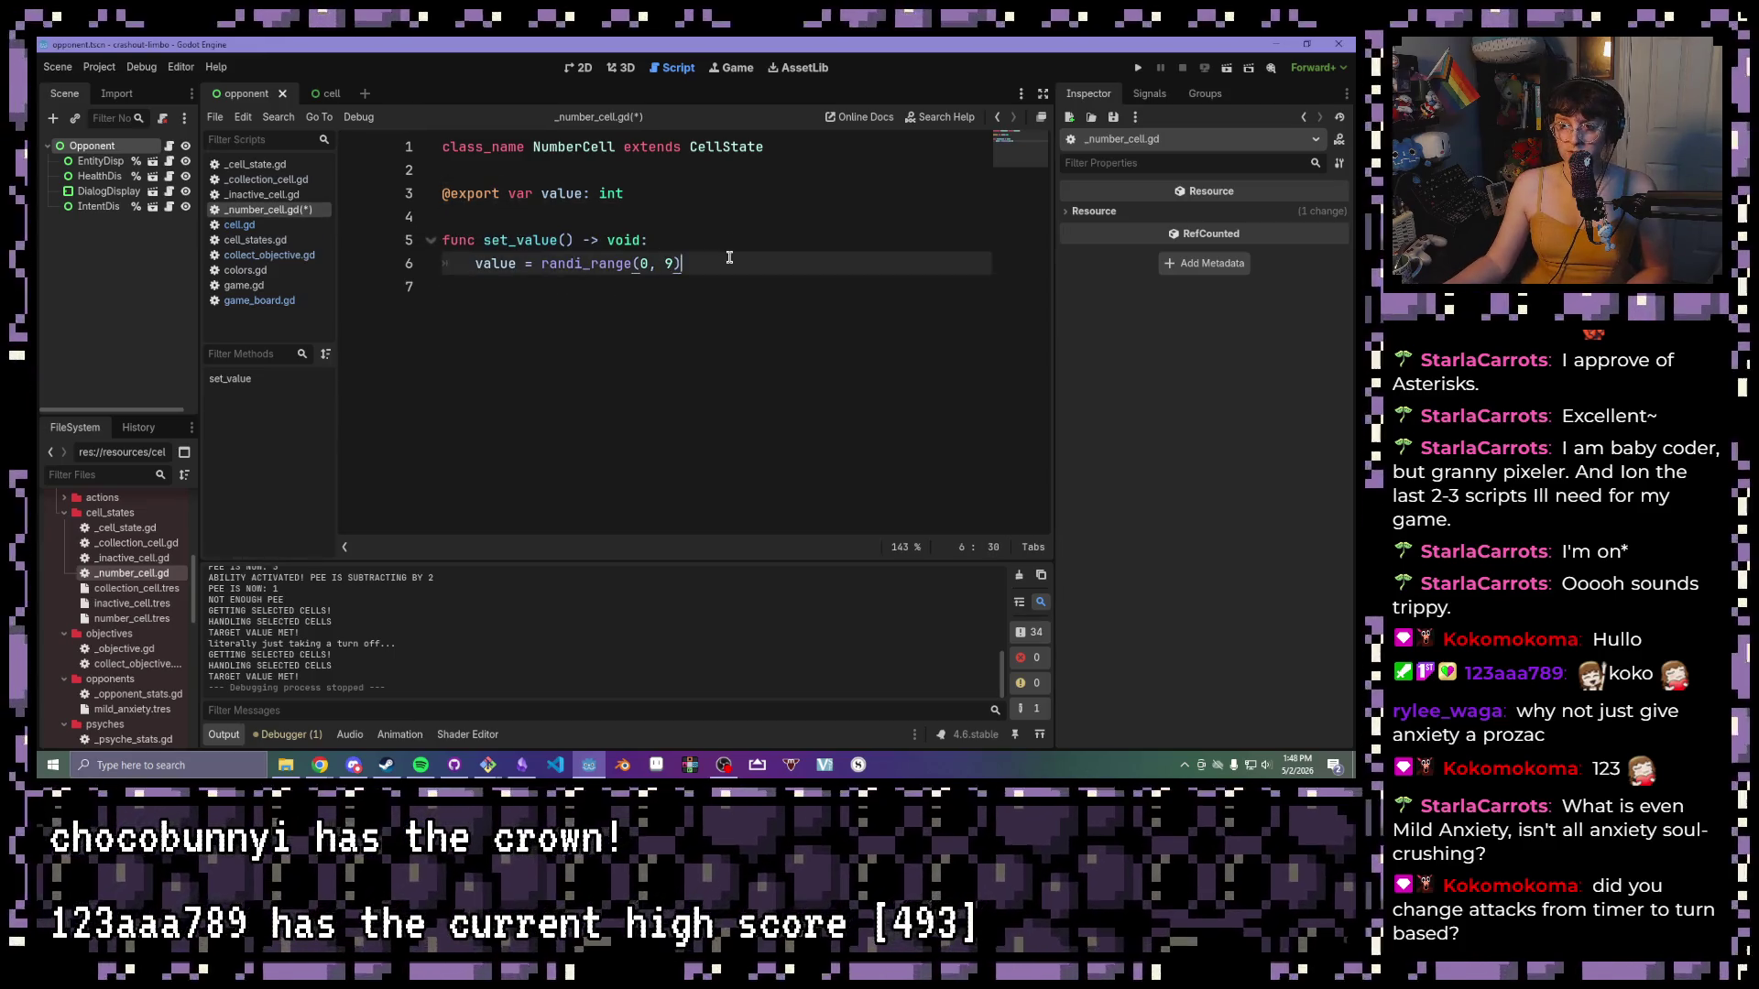
left_click_drag(782, 263, 440, 145)
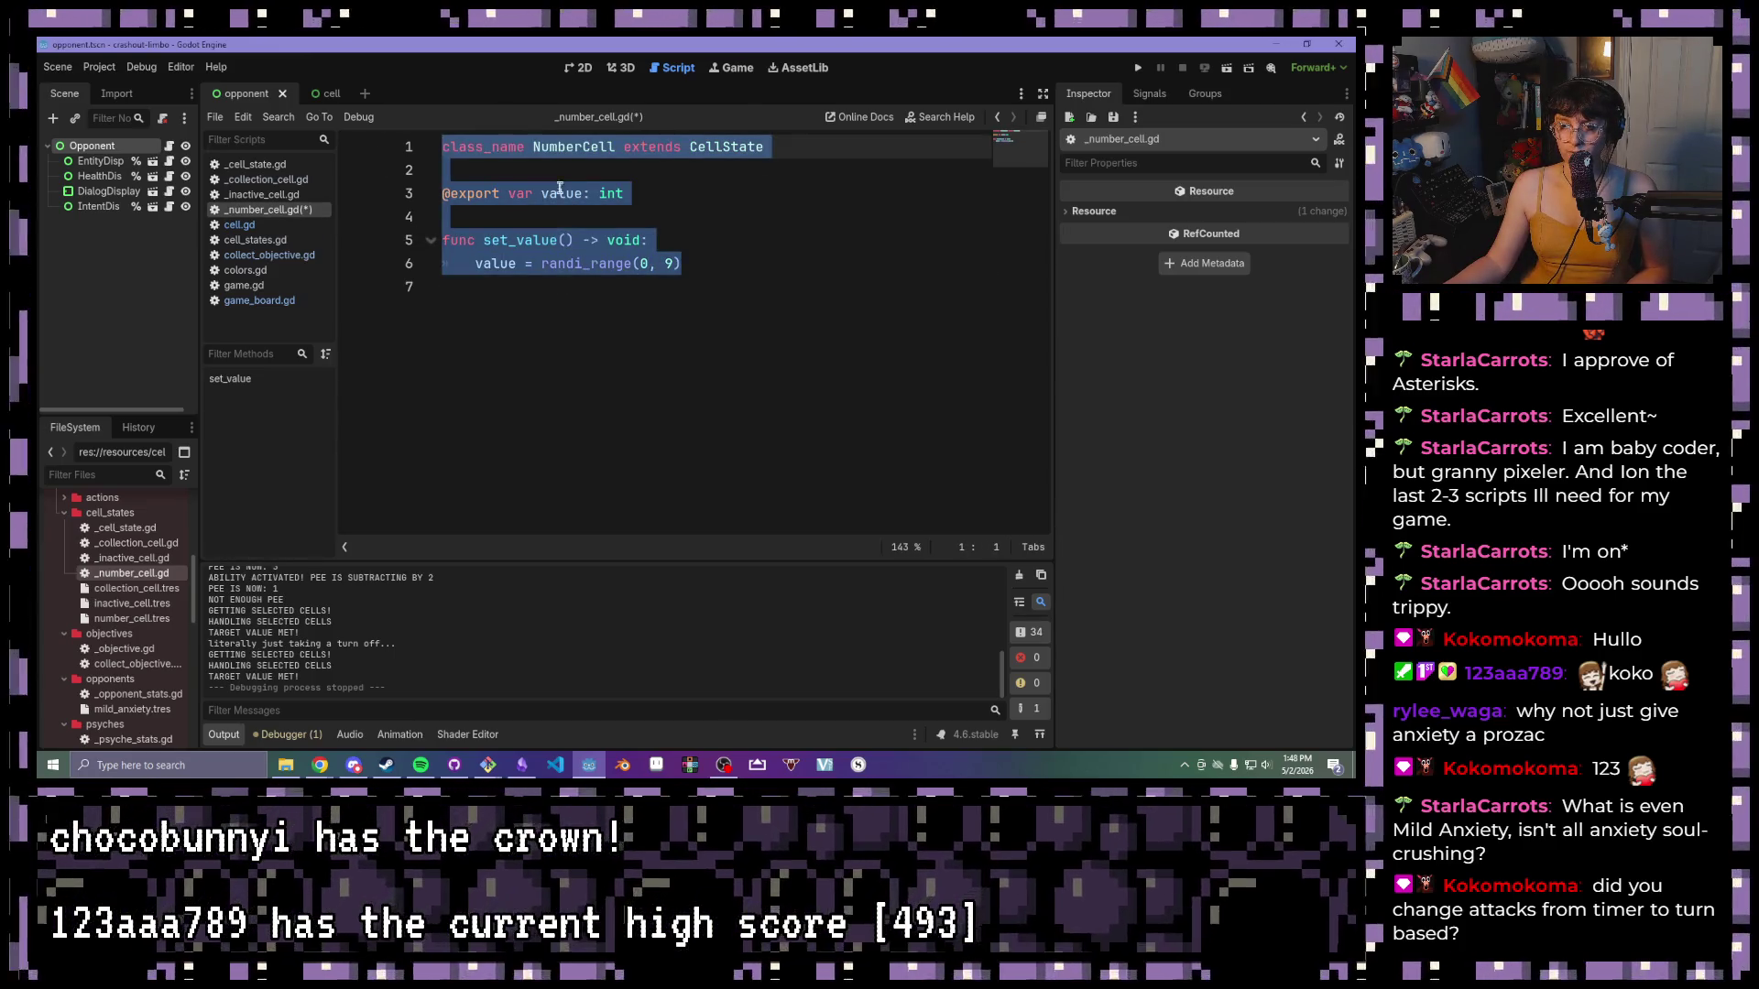
left_click(715, 191)
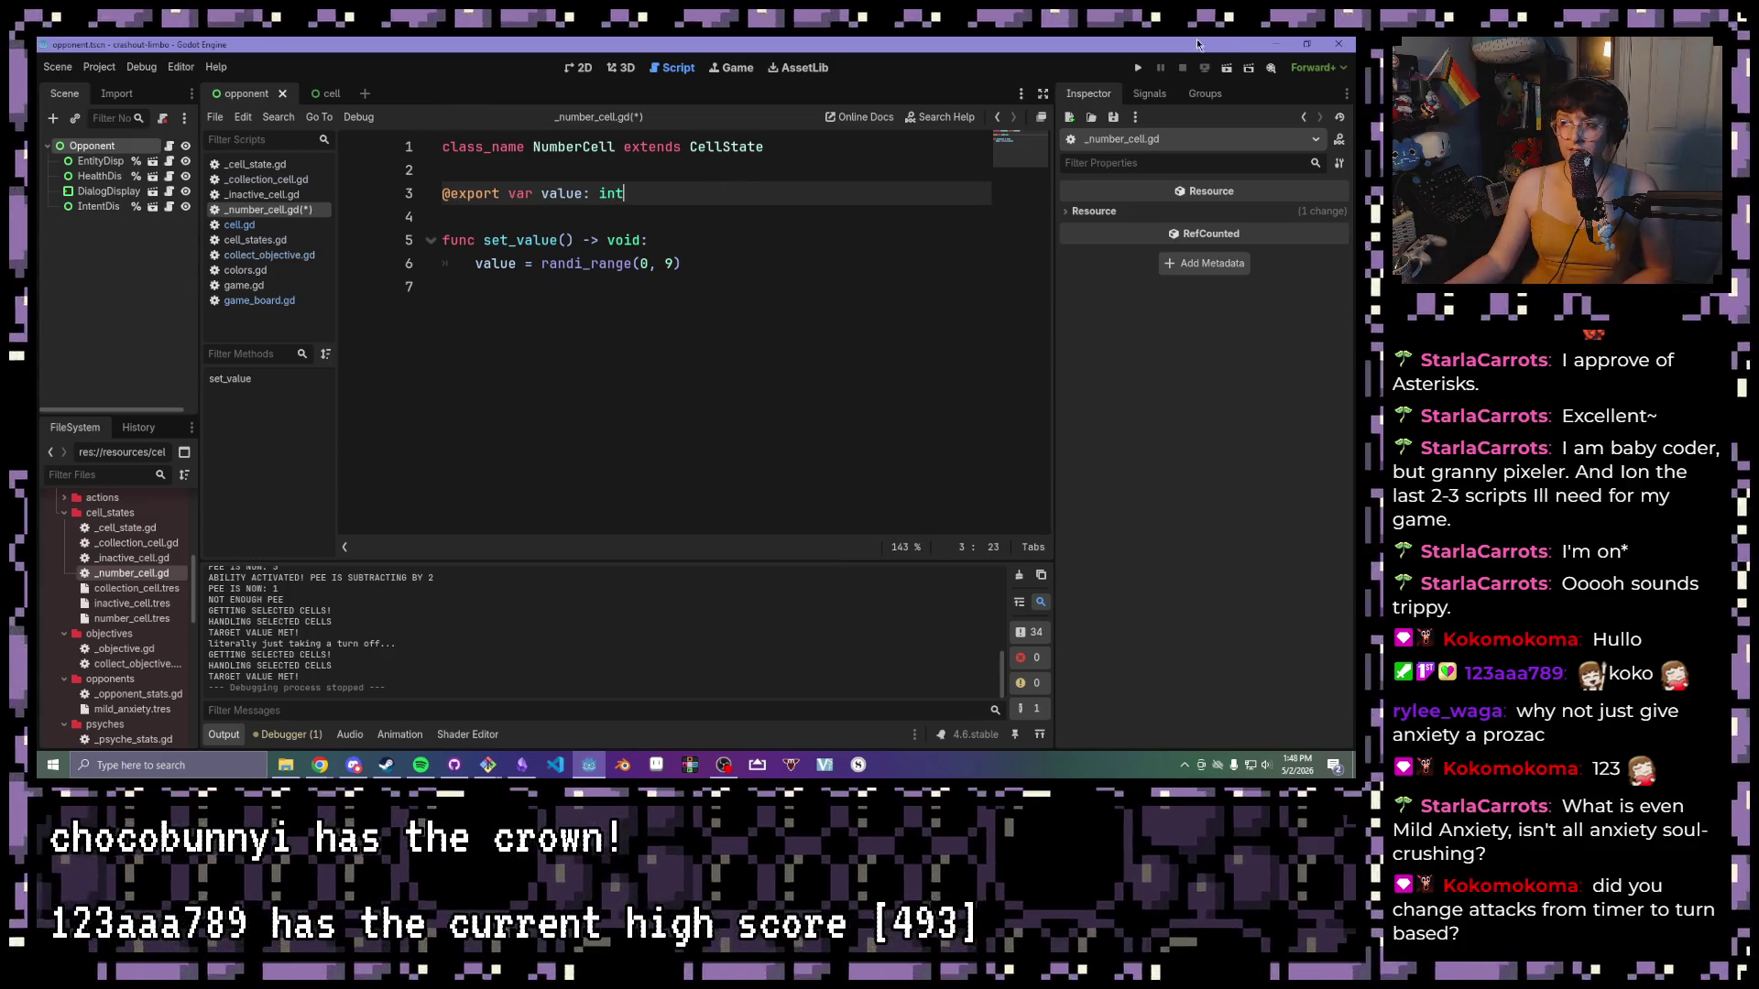
left_click(1139, 68)
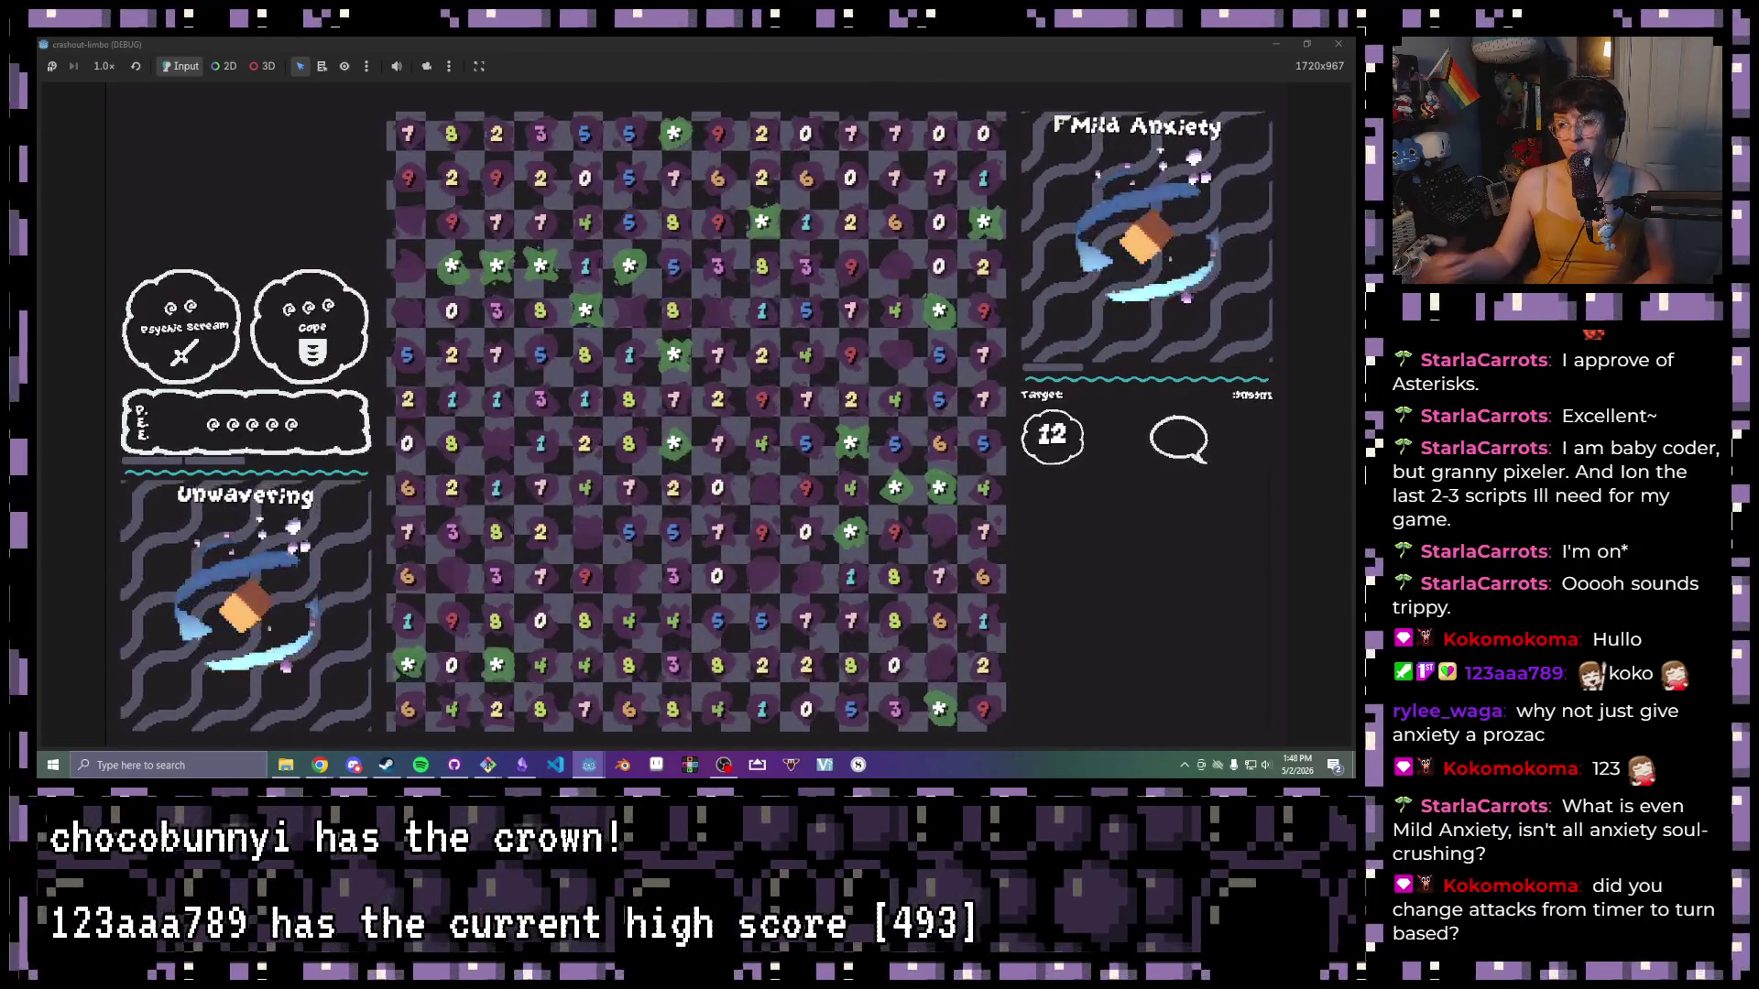
left_click(1339, 43)
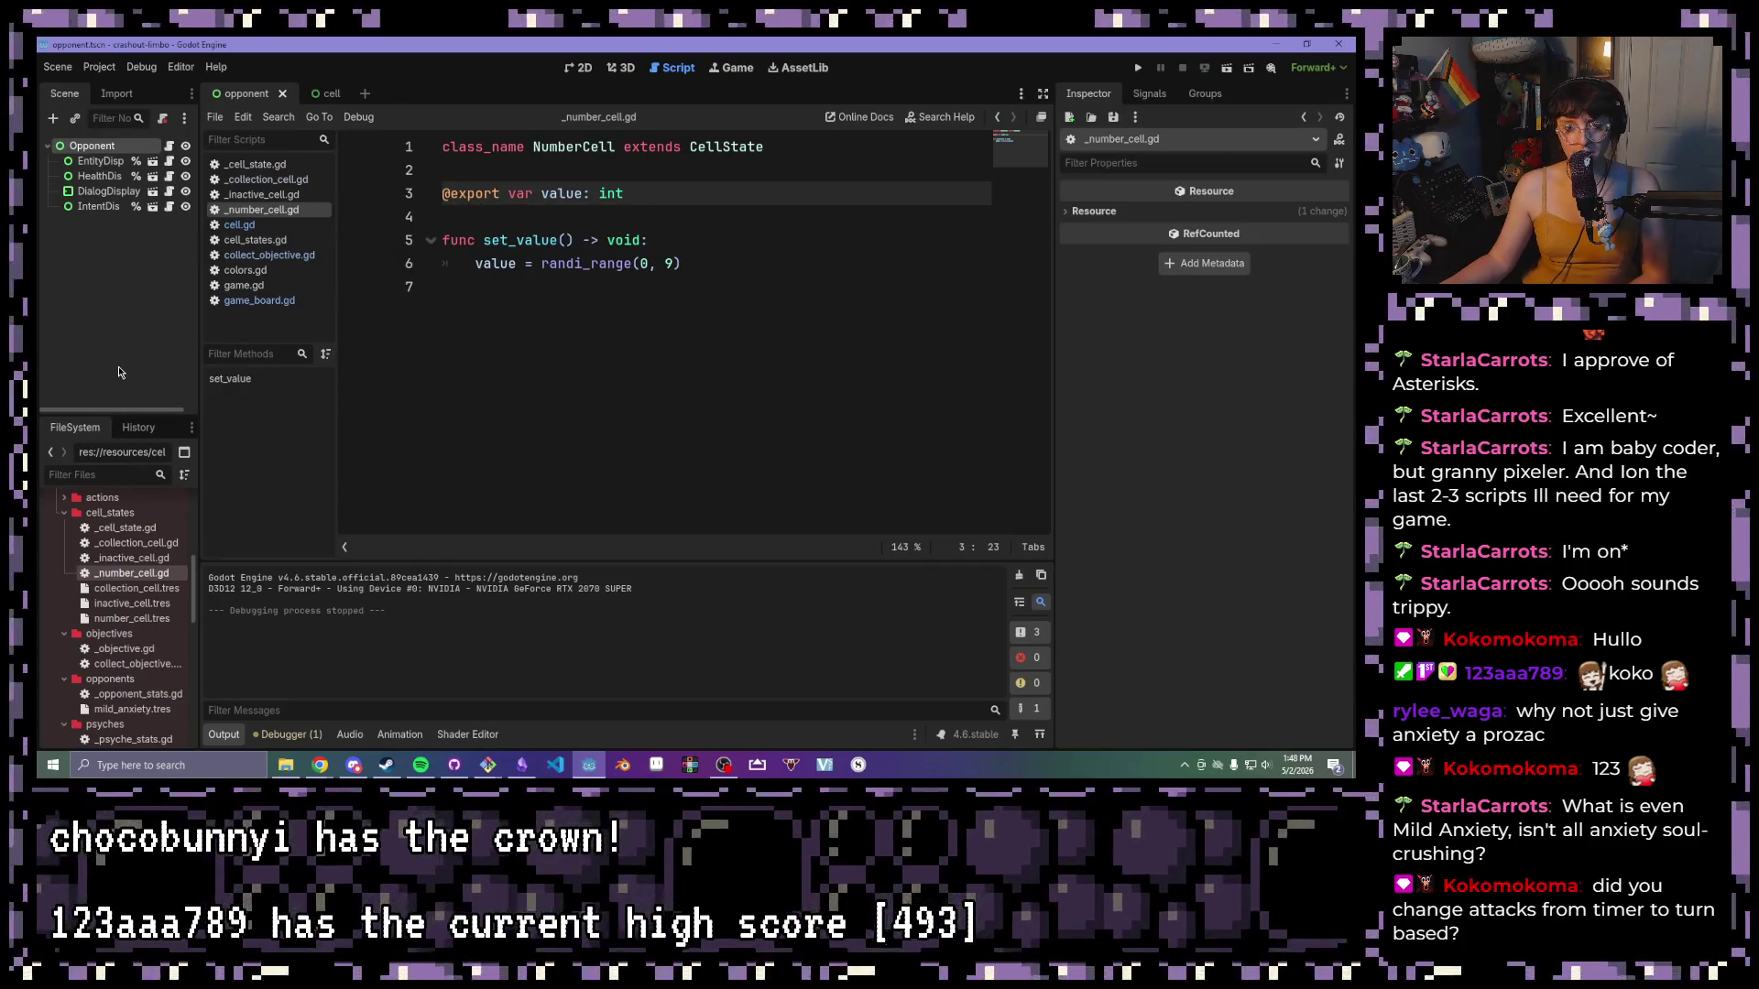
scroll(79, 686, "down", 3)
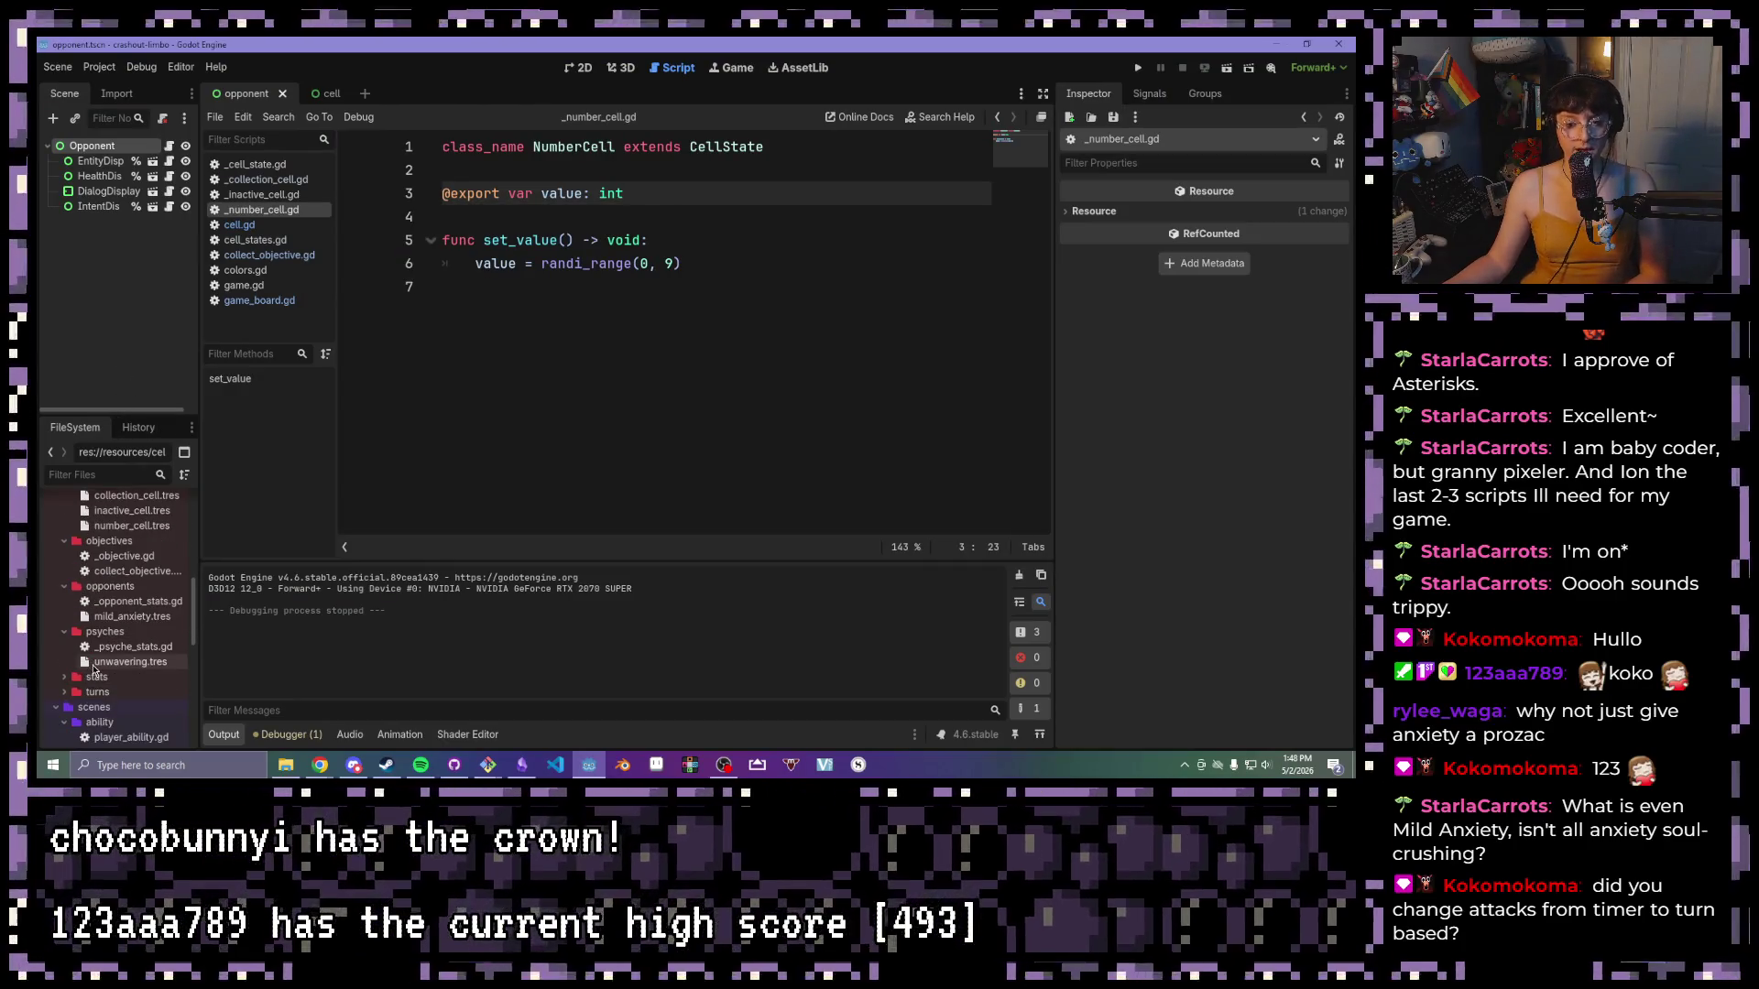
- Open mild_anxiety.tres and expand turns 0 and 1 to view their dialog messages, including Tee-hee
left_click(101, 617)
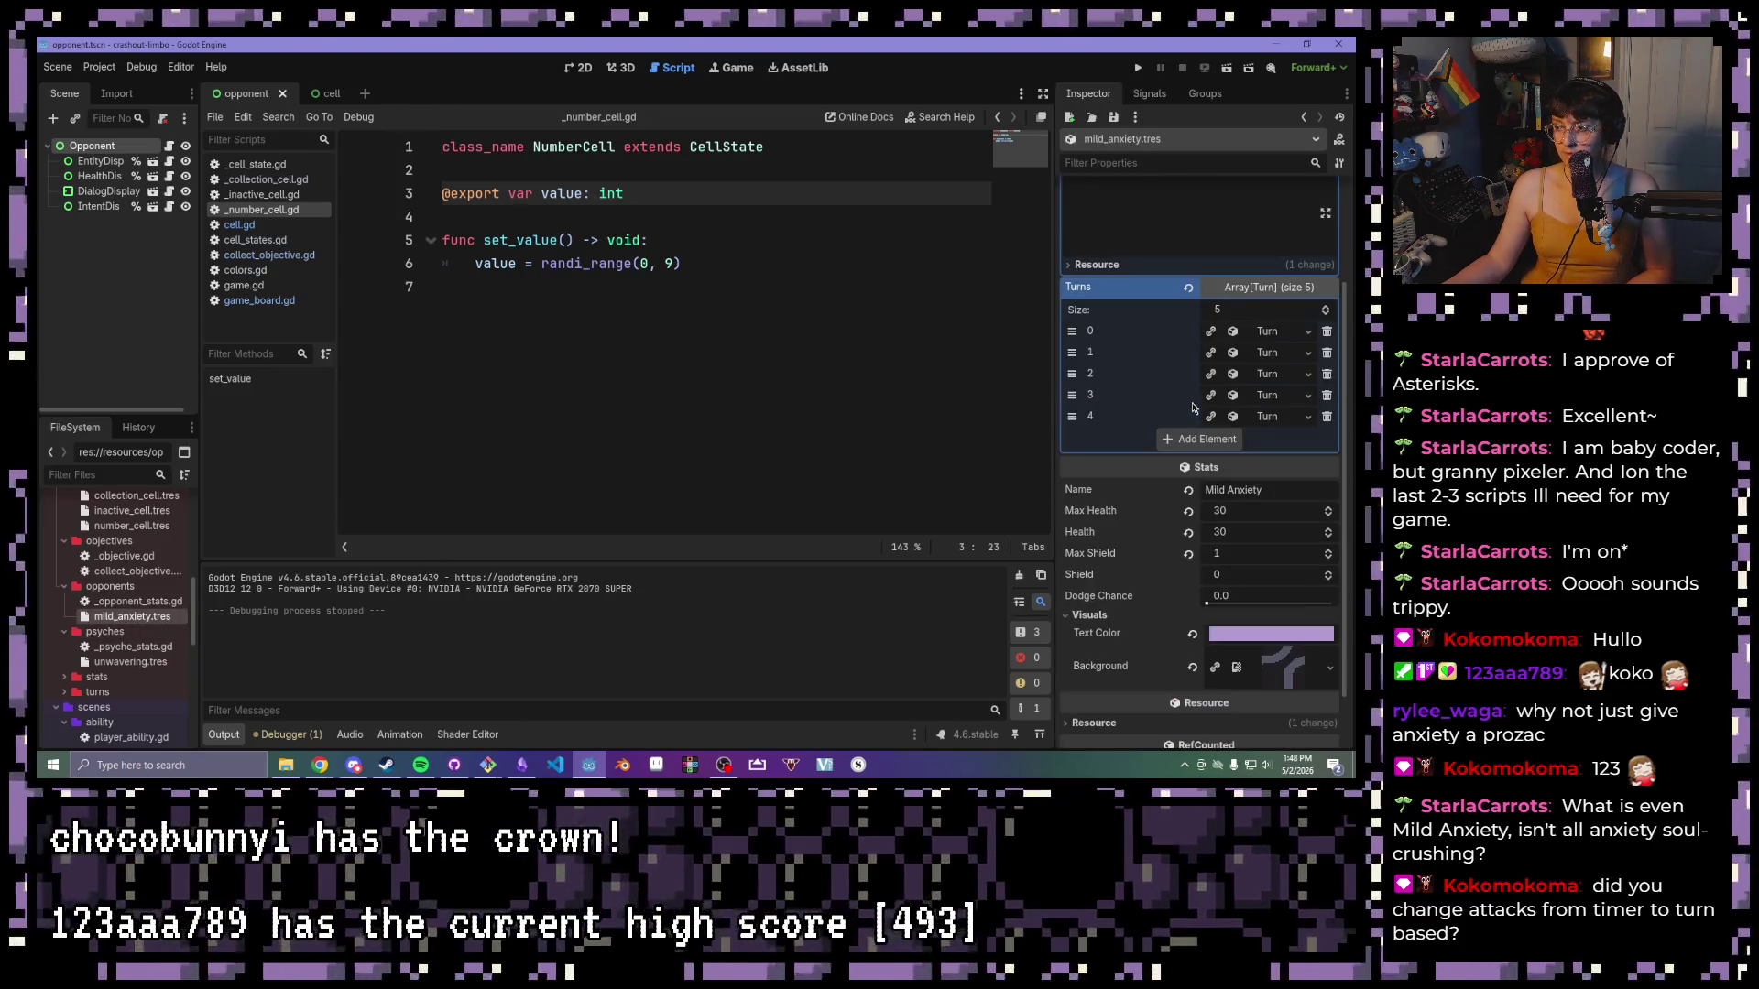
scroll(1191, 407, "down", 3)
scroll(1245, 390, "up", 2)
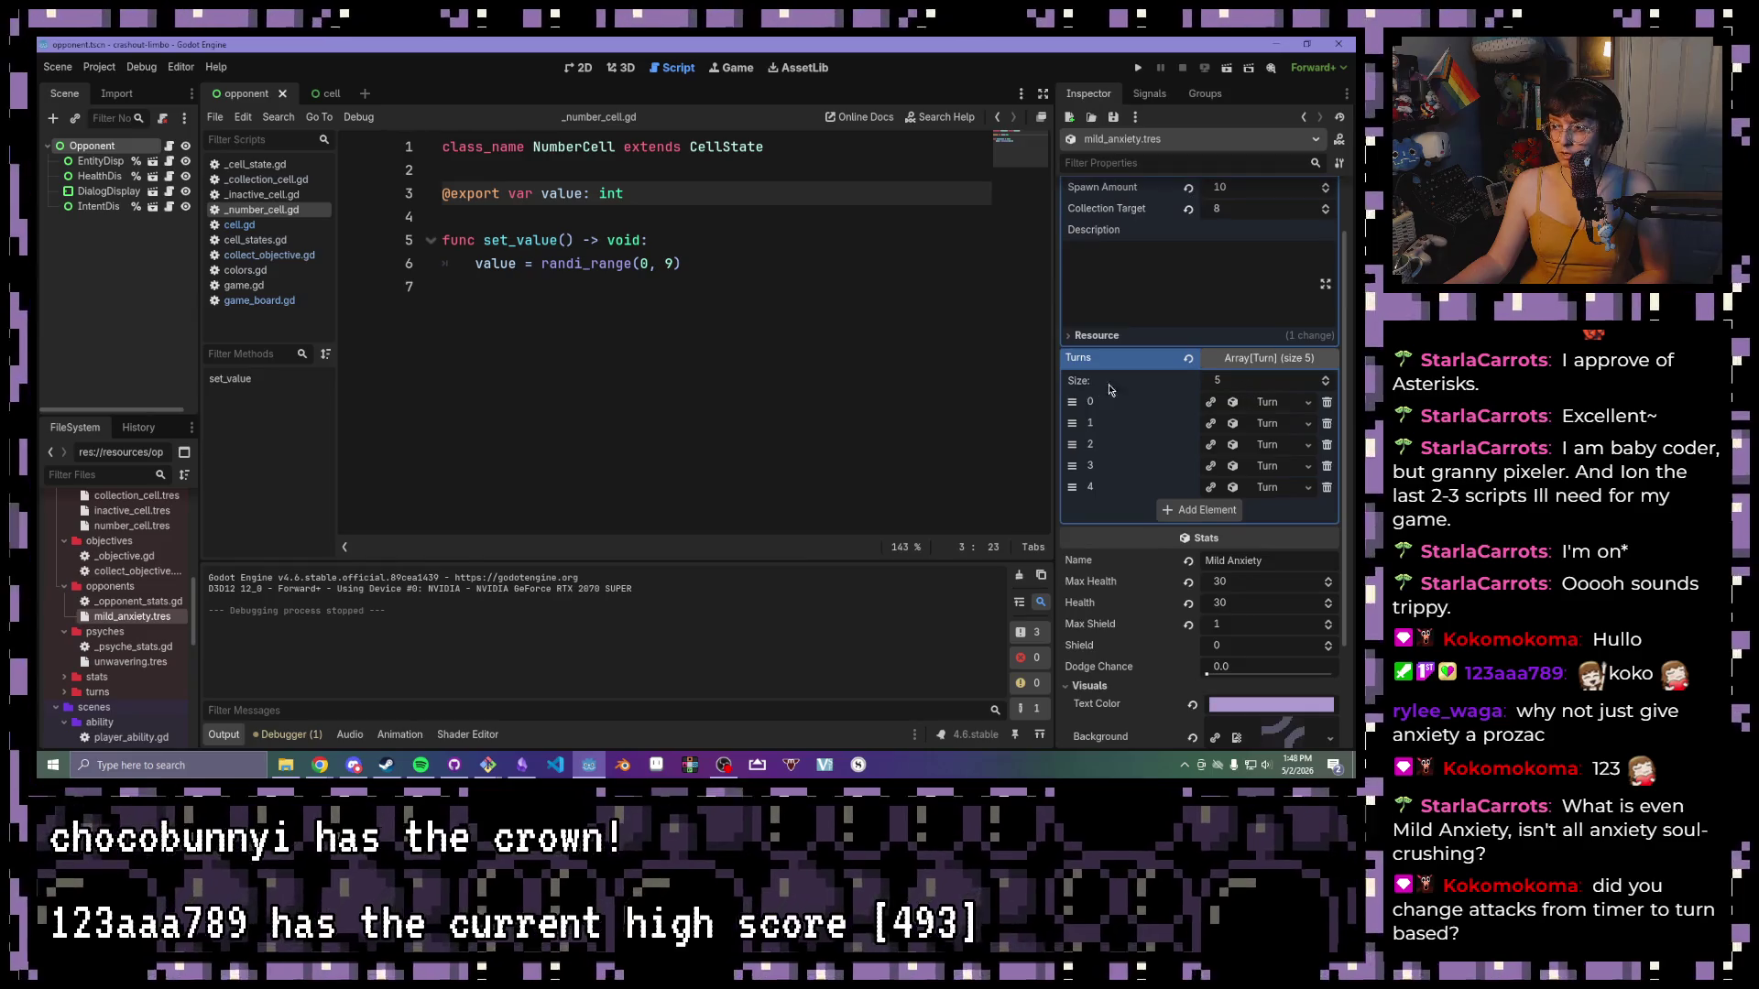
left_click(1267, 401)
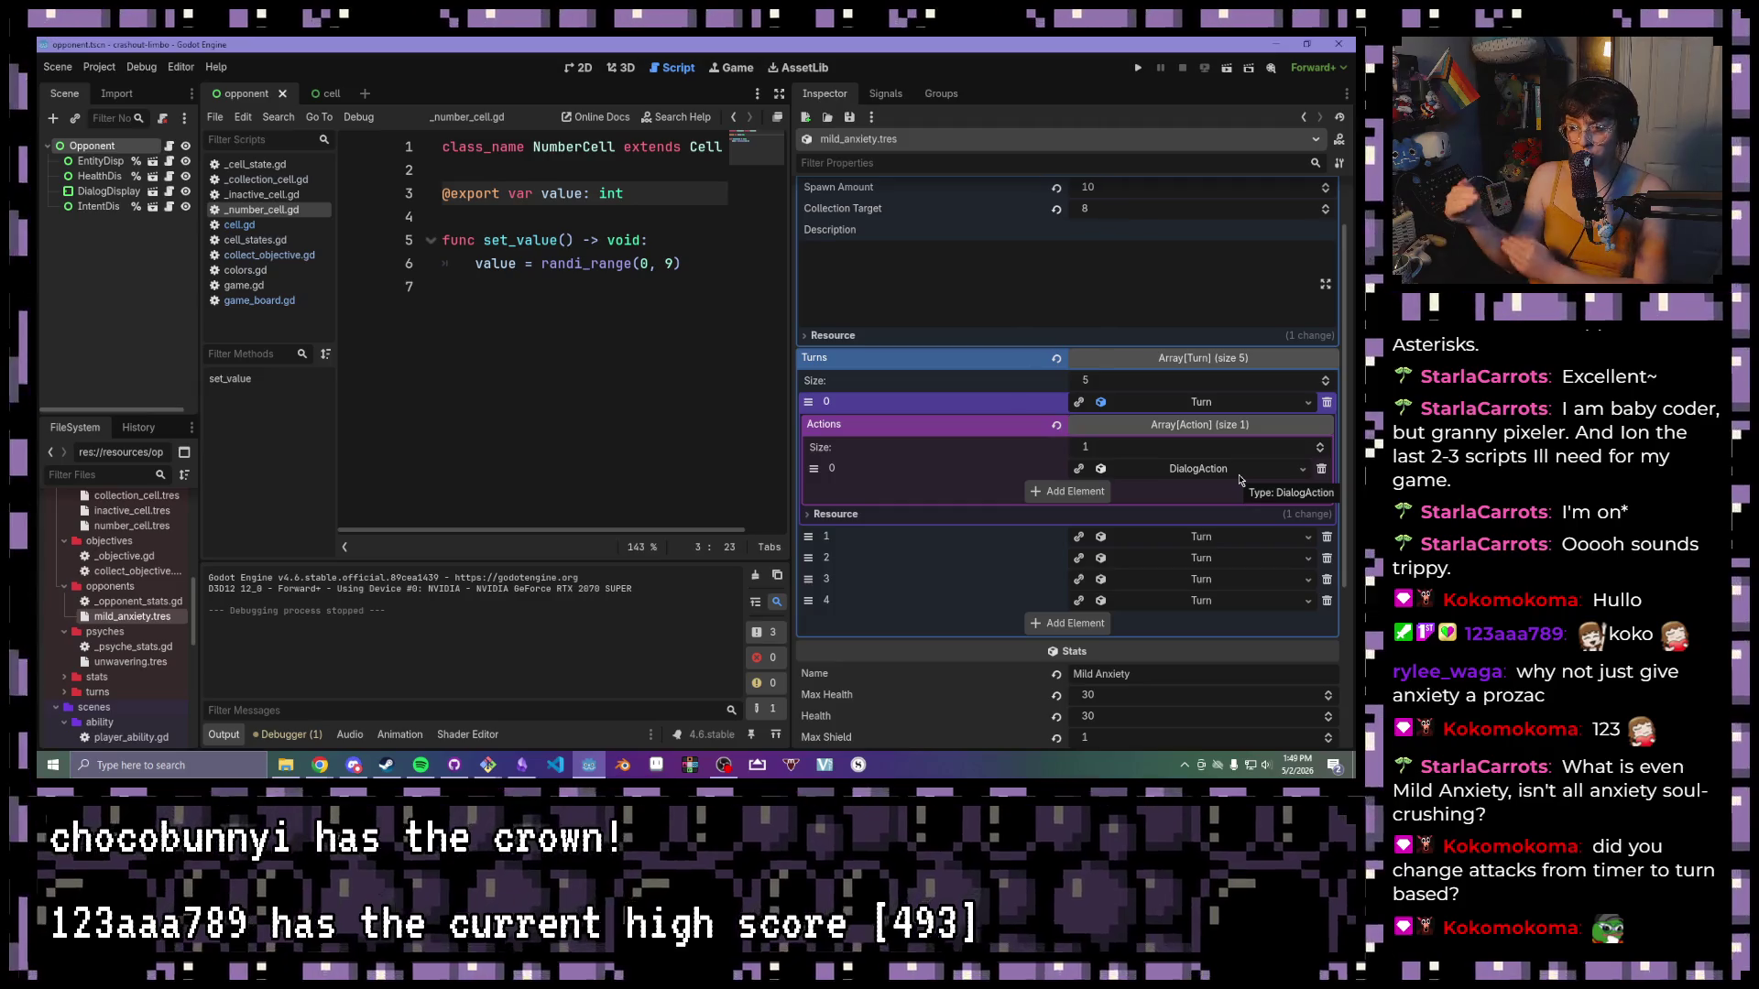
left_click(1219, 537)
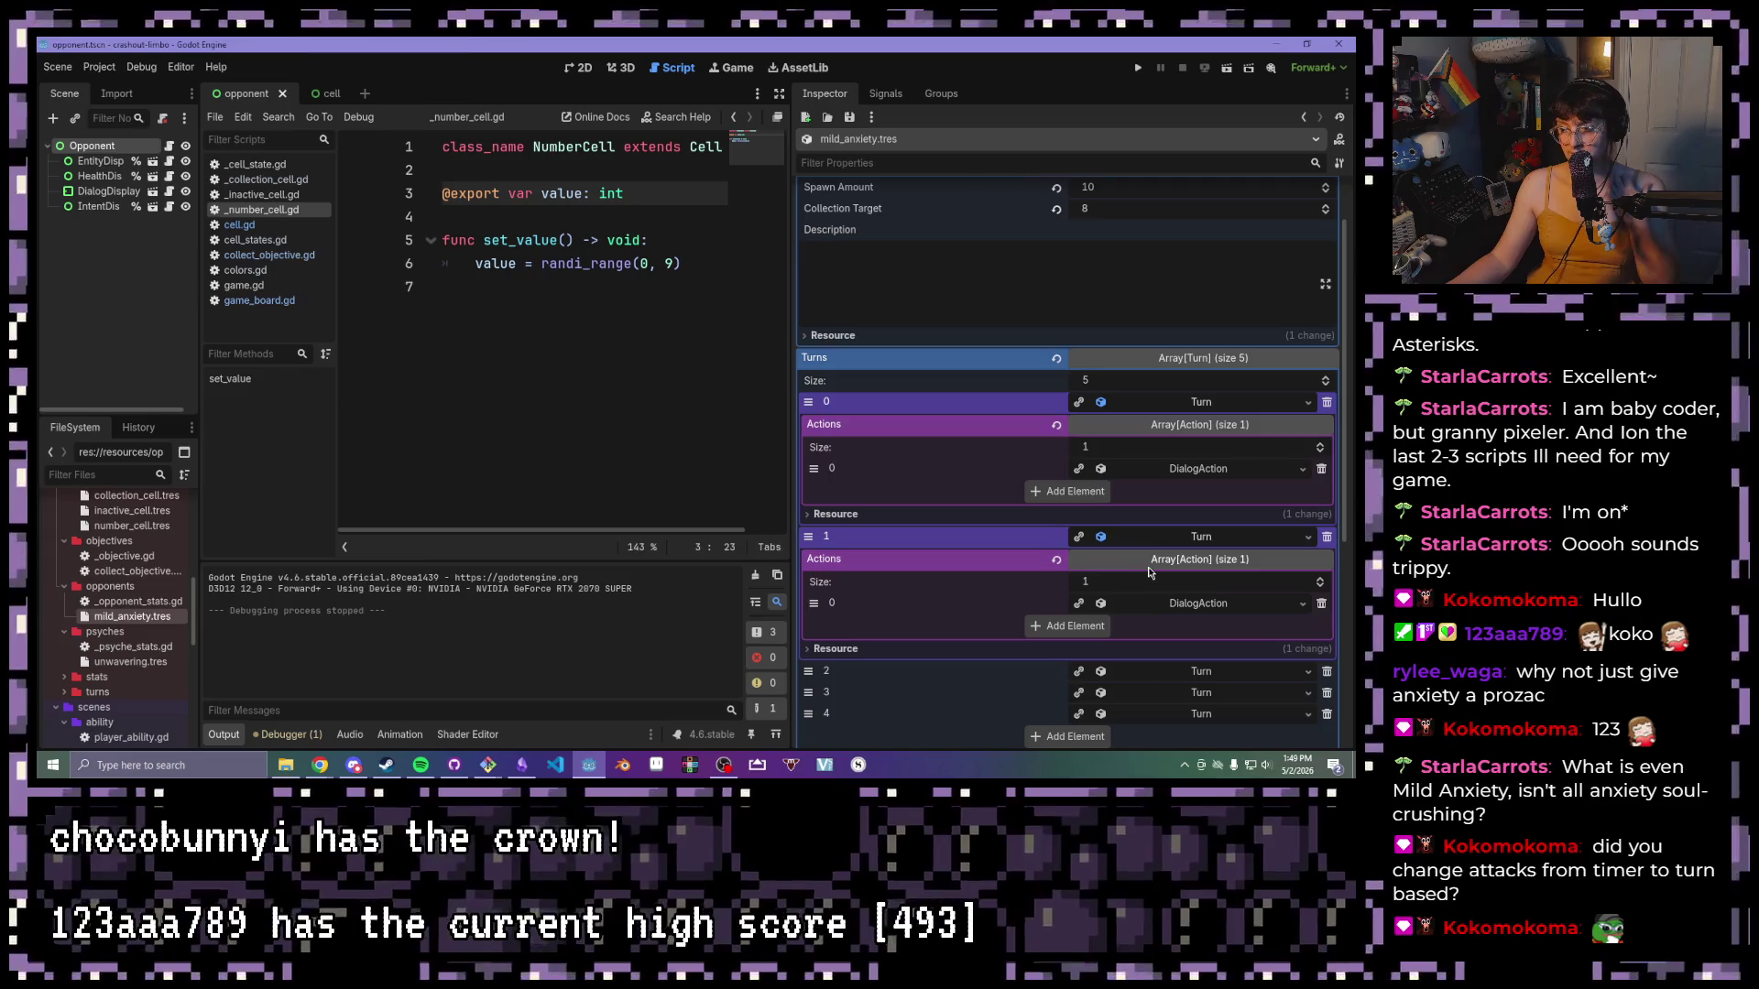
scroll(1122, 413, "down", 2)
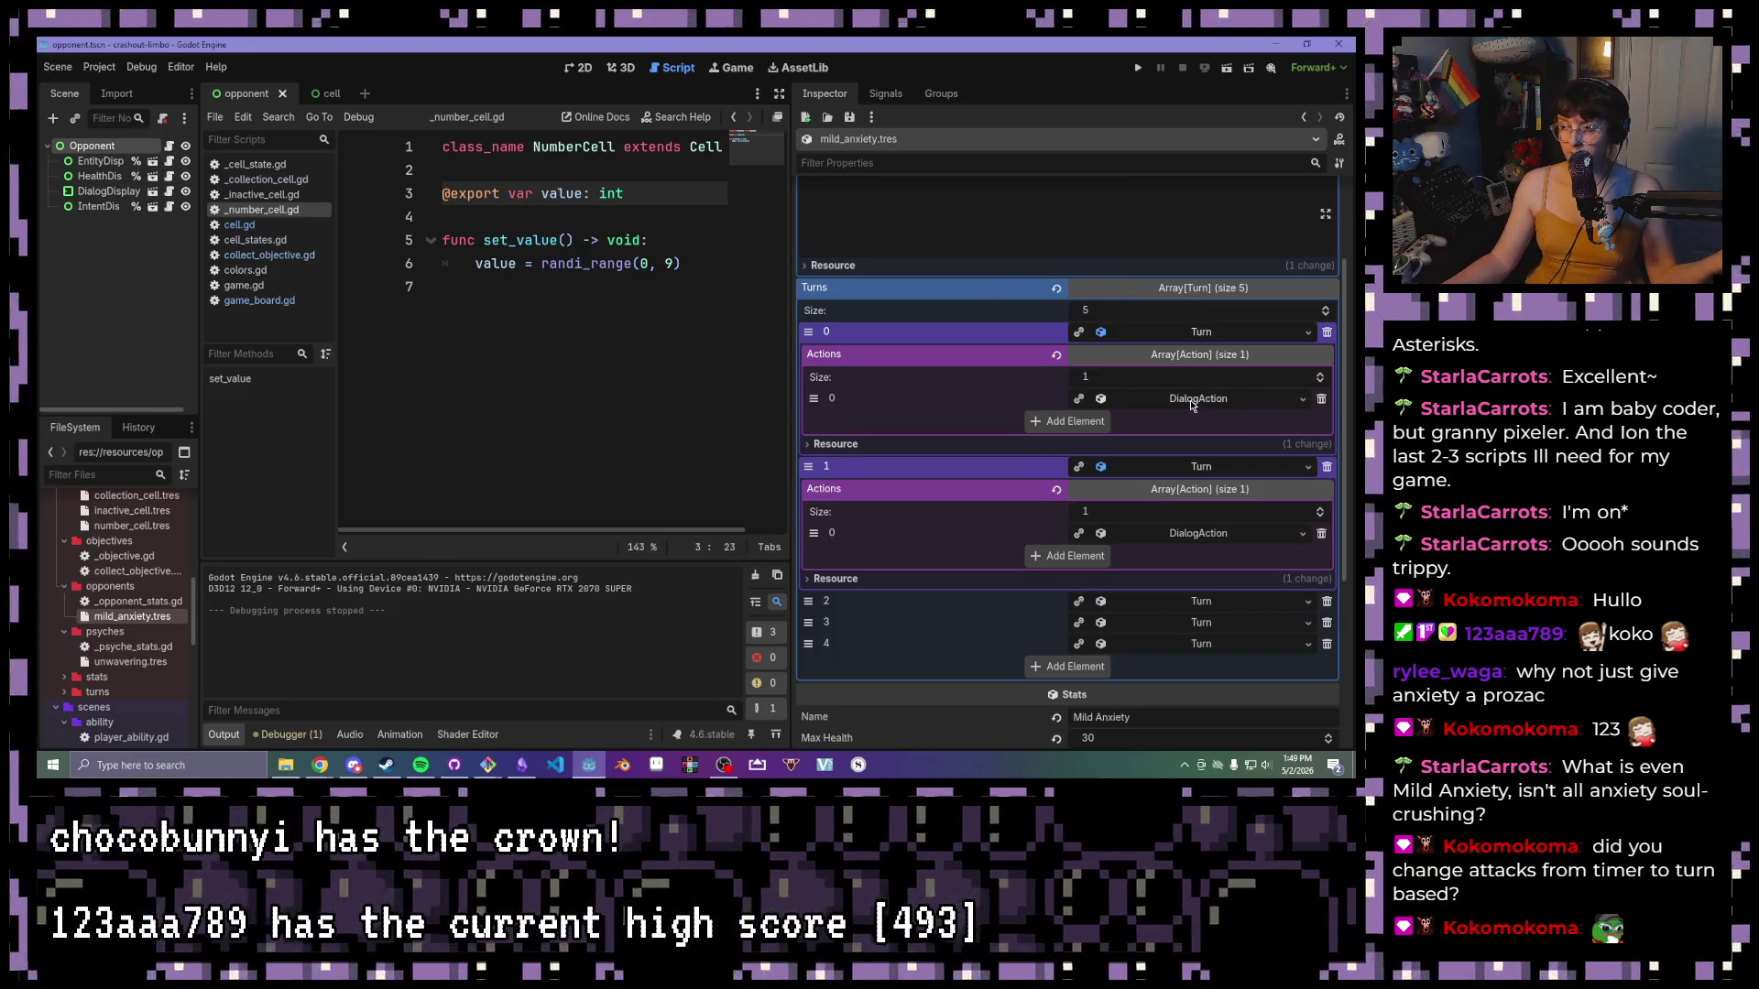
left_click(1193, 403)
left_click(1128, 420)
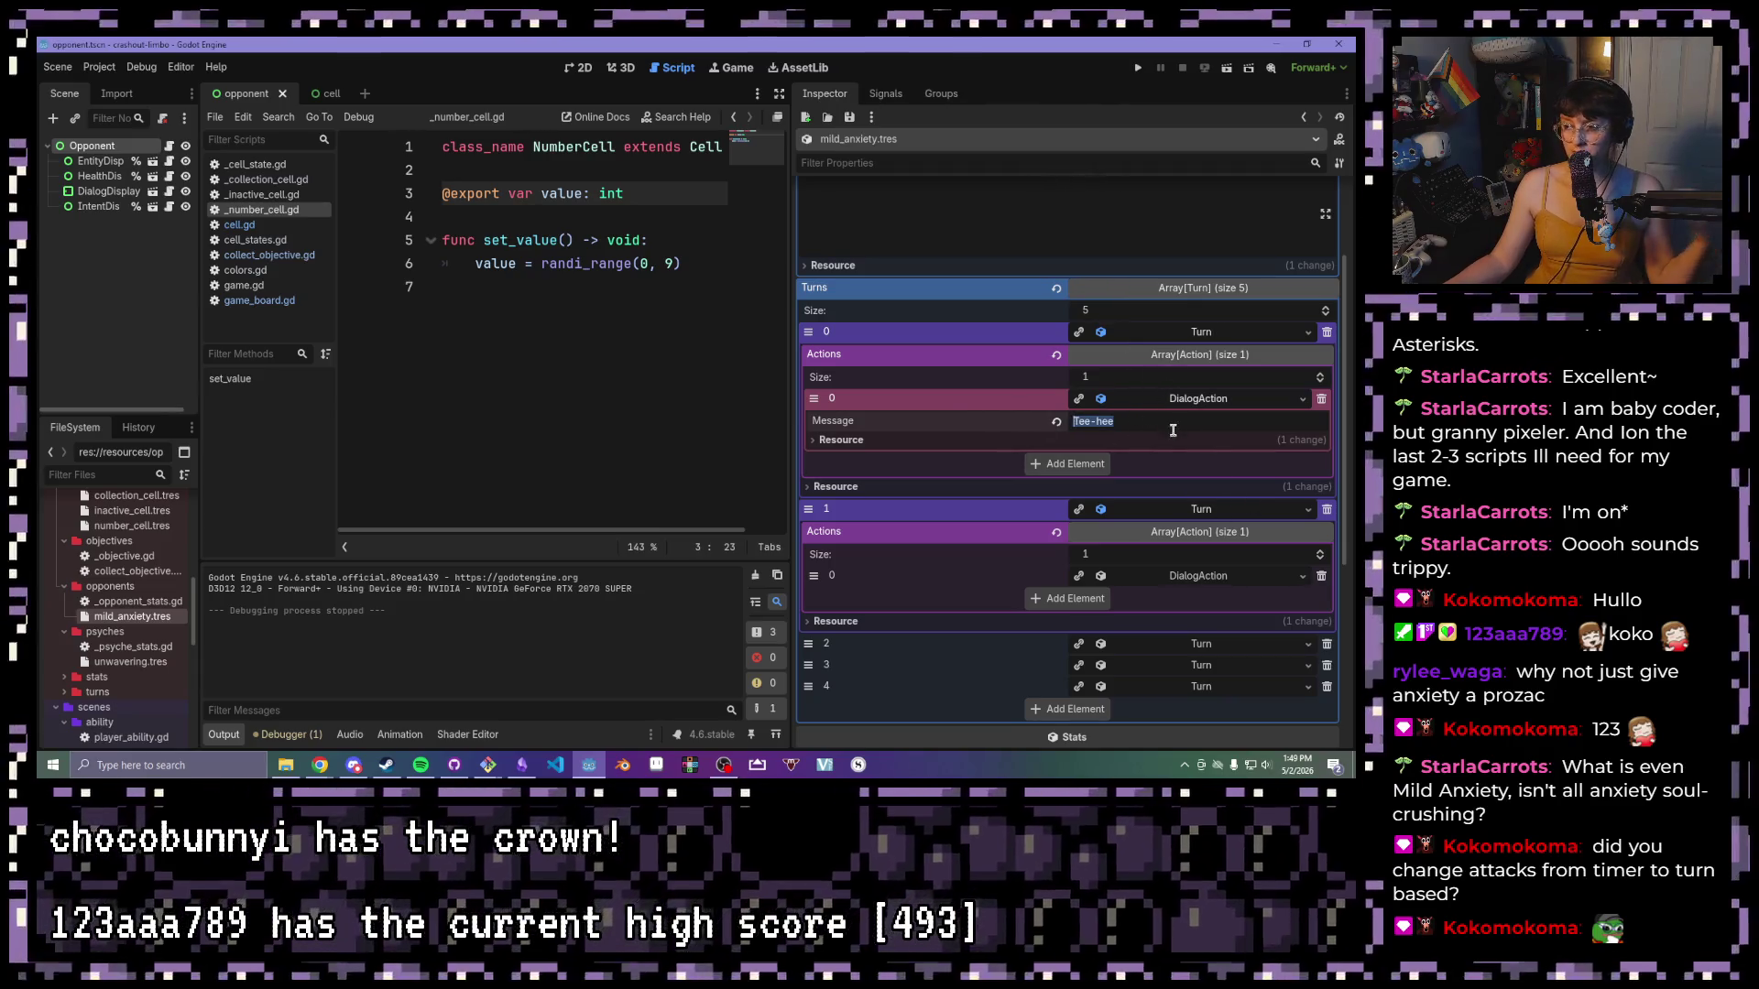
scroll(1257, 542, "down", 1)
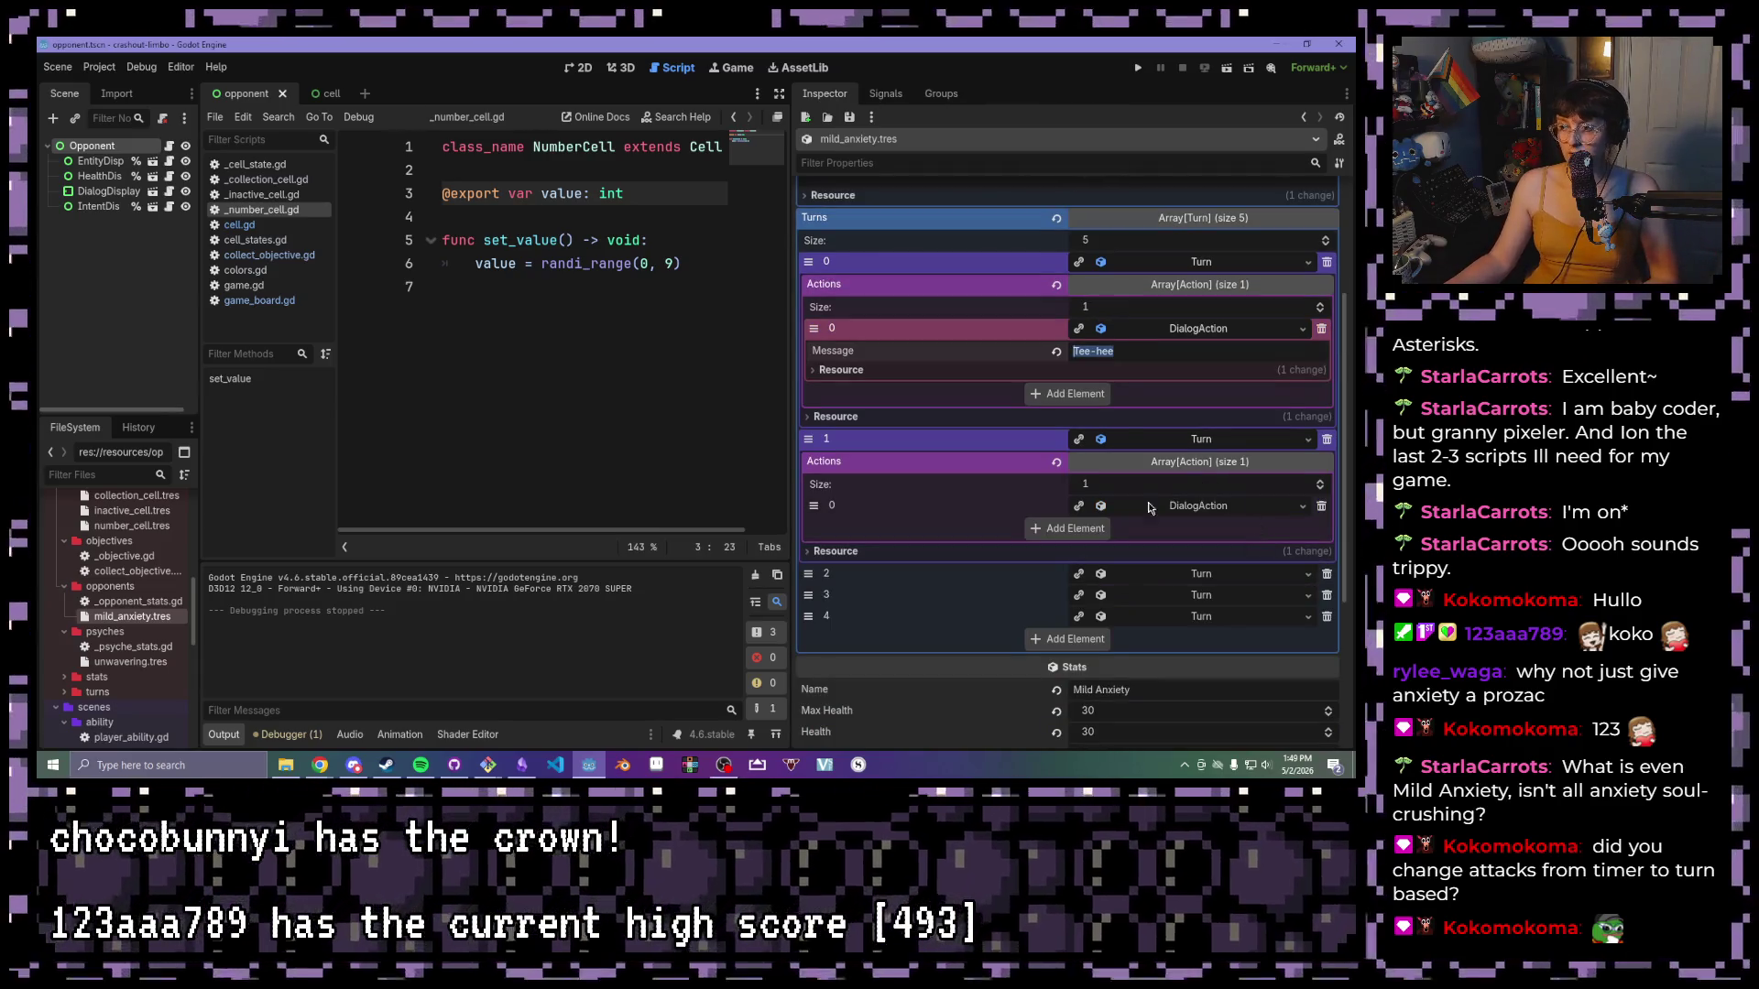
left_click(1229, 510)
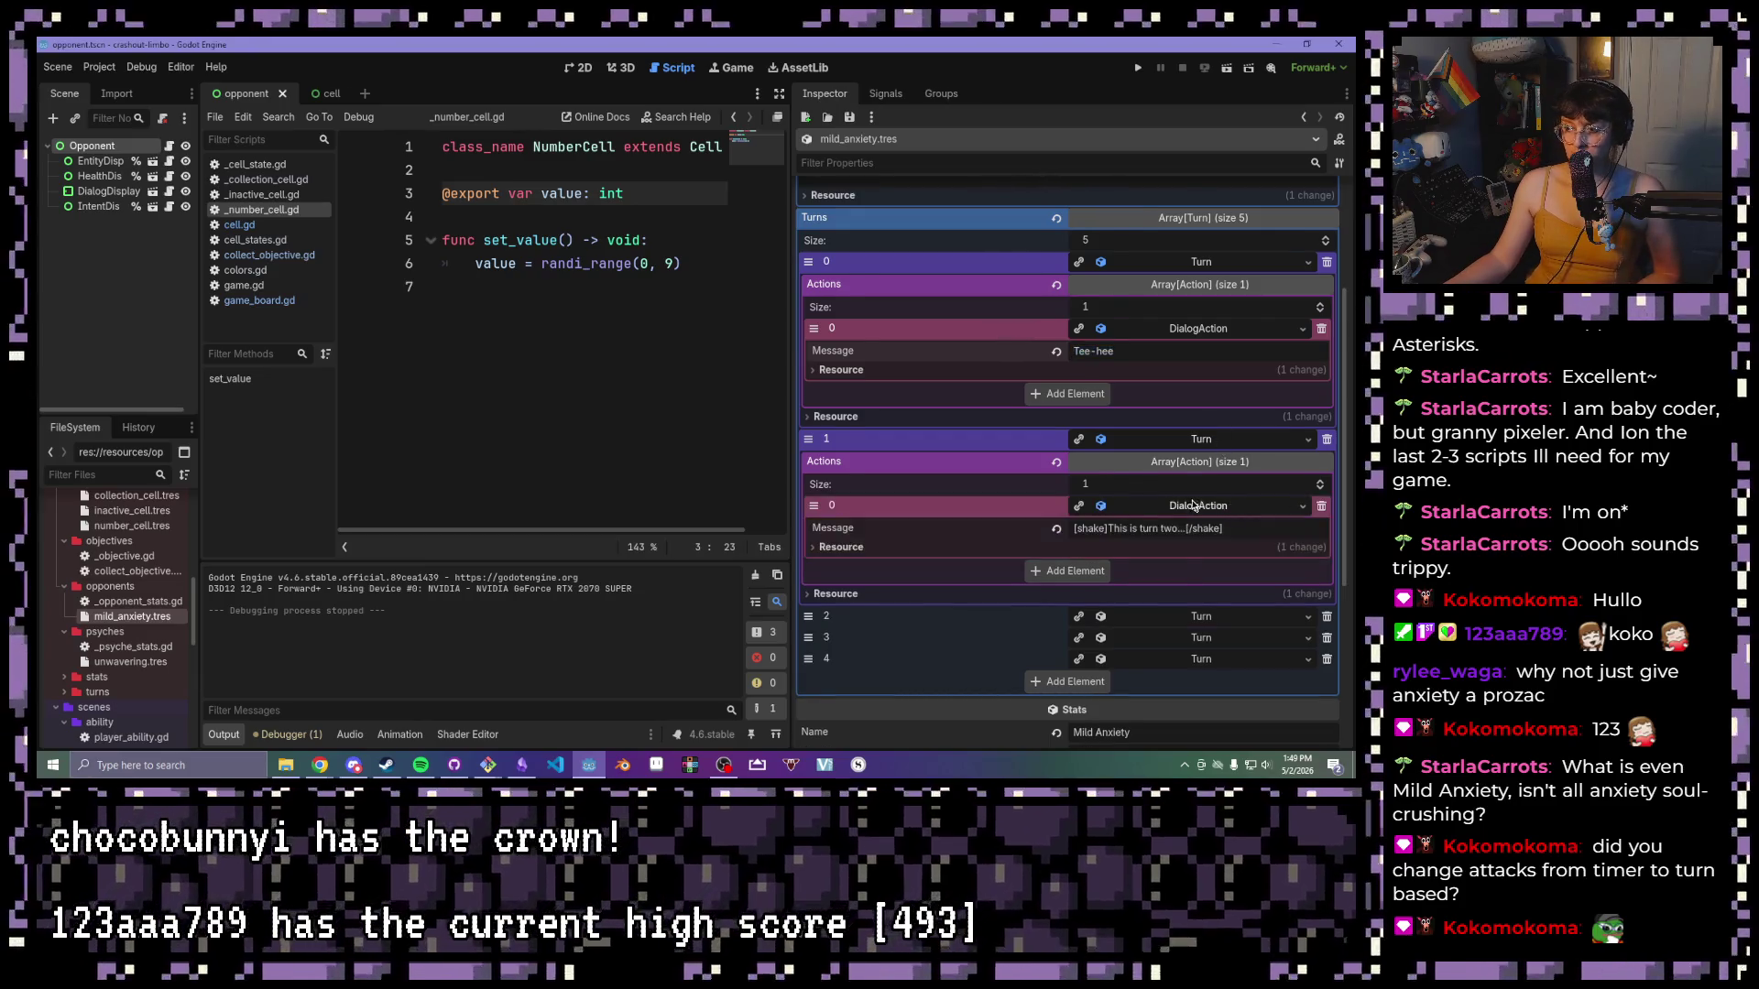
scroll(1229, 509, "down", 1)
left_click(1219, 458)
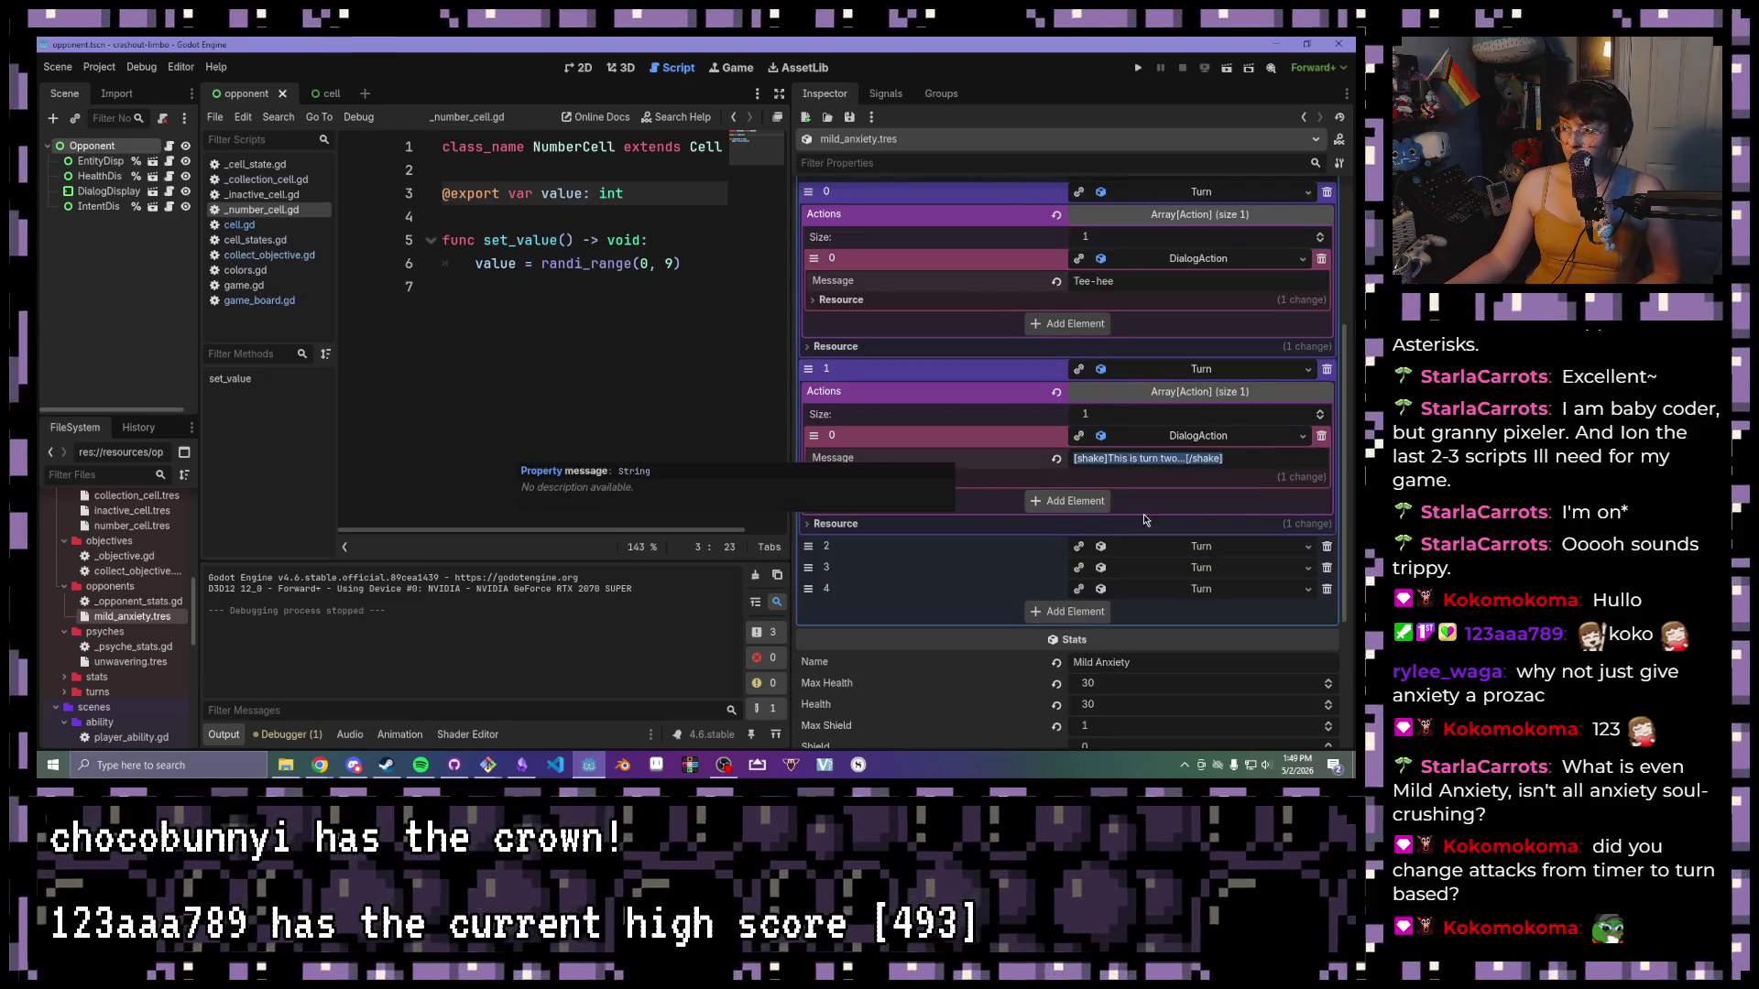
- Expand turn 2's four actions and review its two dialog messages
left_click(1107, 547)
scroll(1107, 547, "down", 1)
left_click(1218, 498)
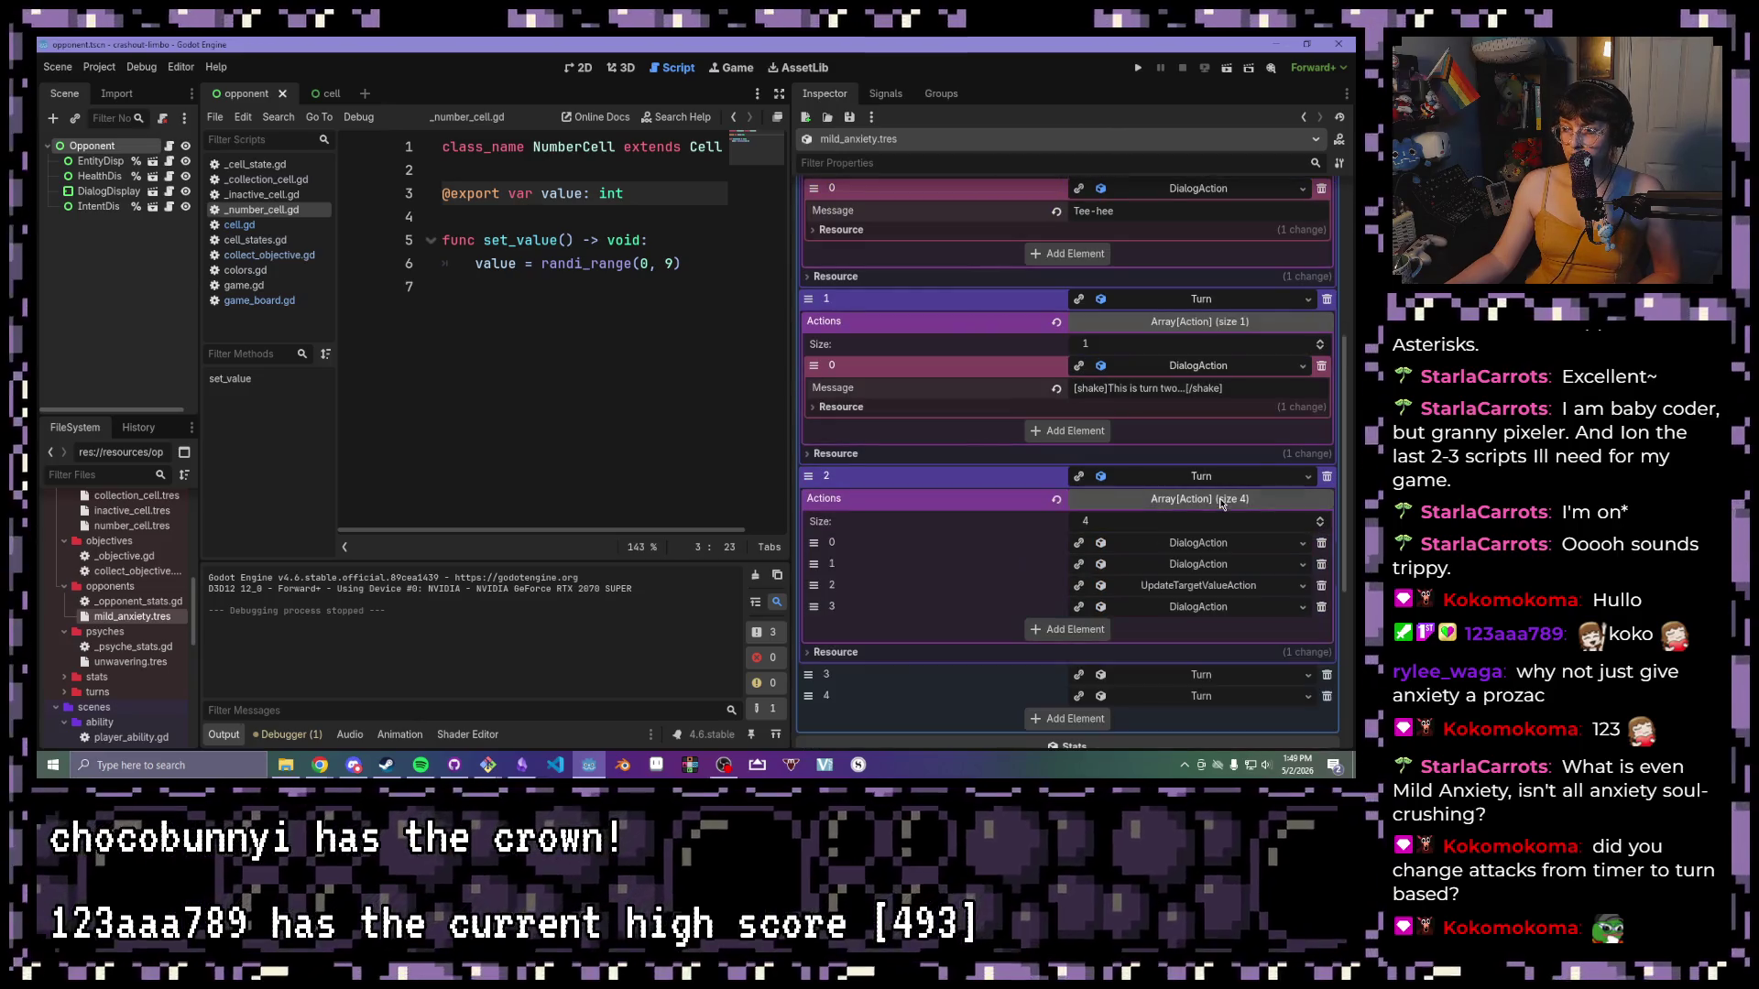
scroll(1287, 493, "down", 1)
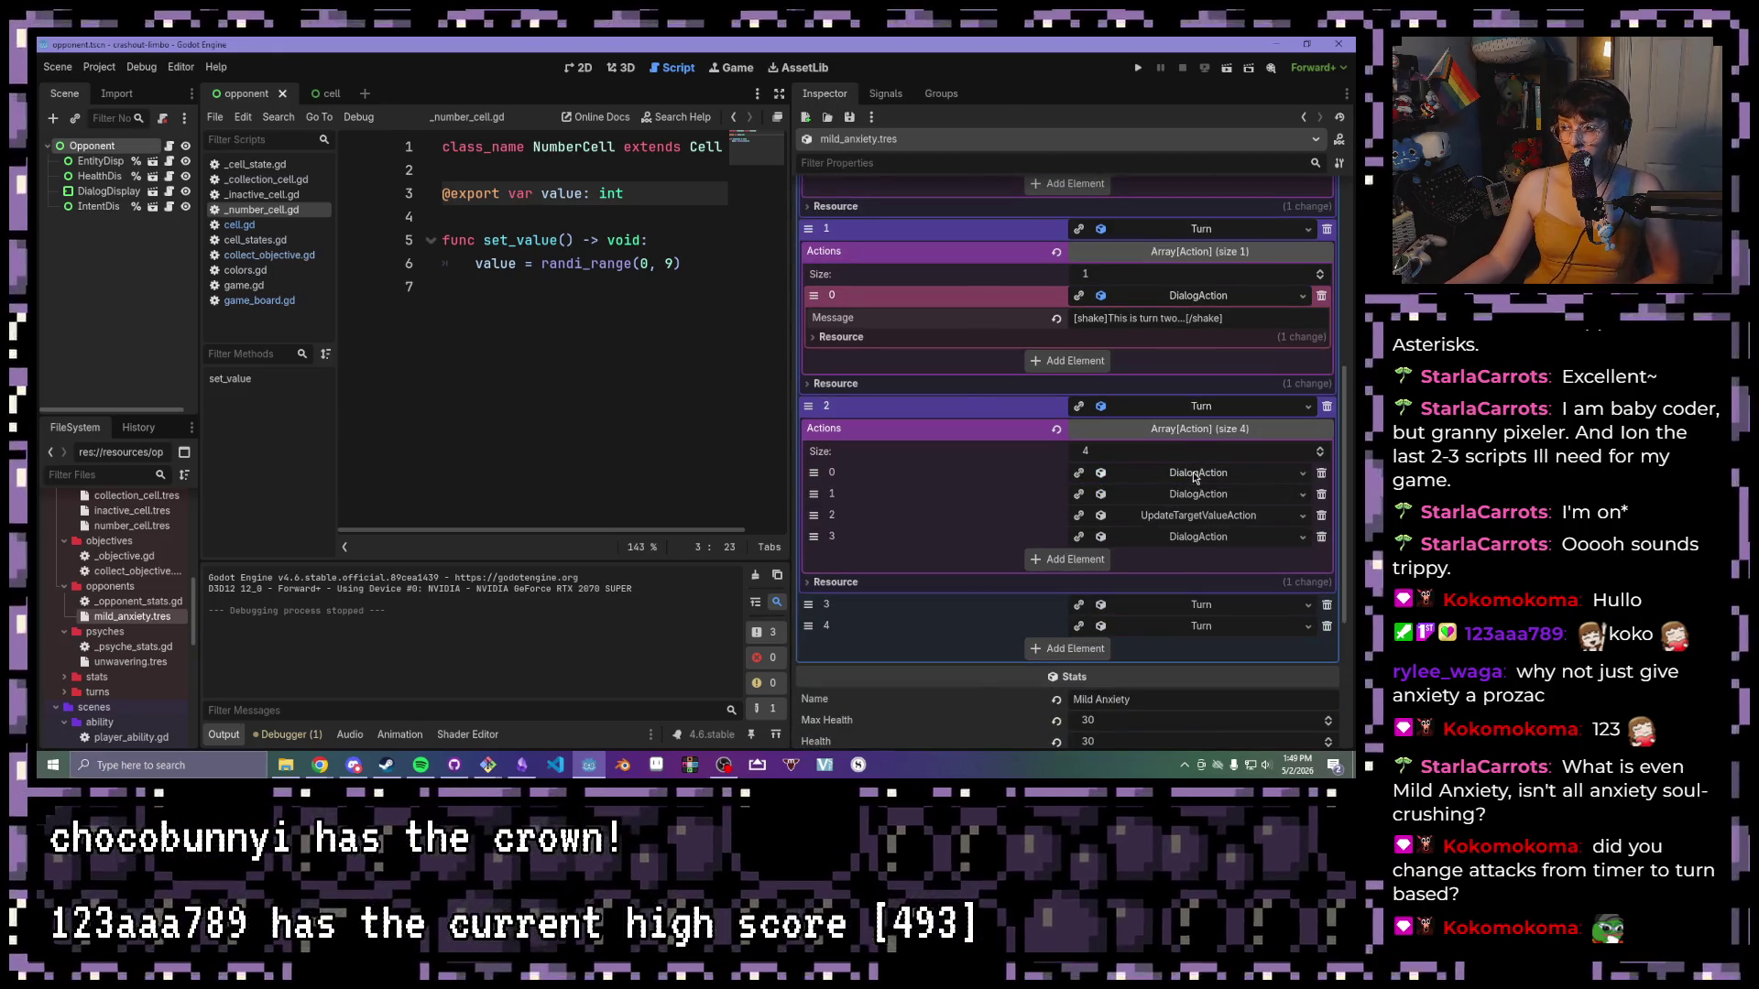
left_click(1195, 473)
left_click(1219, 496)
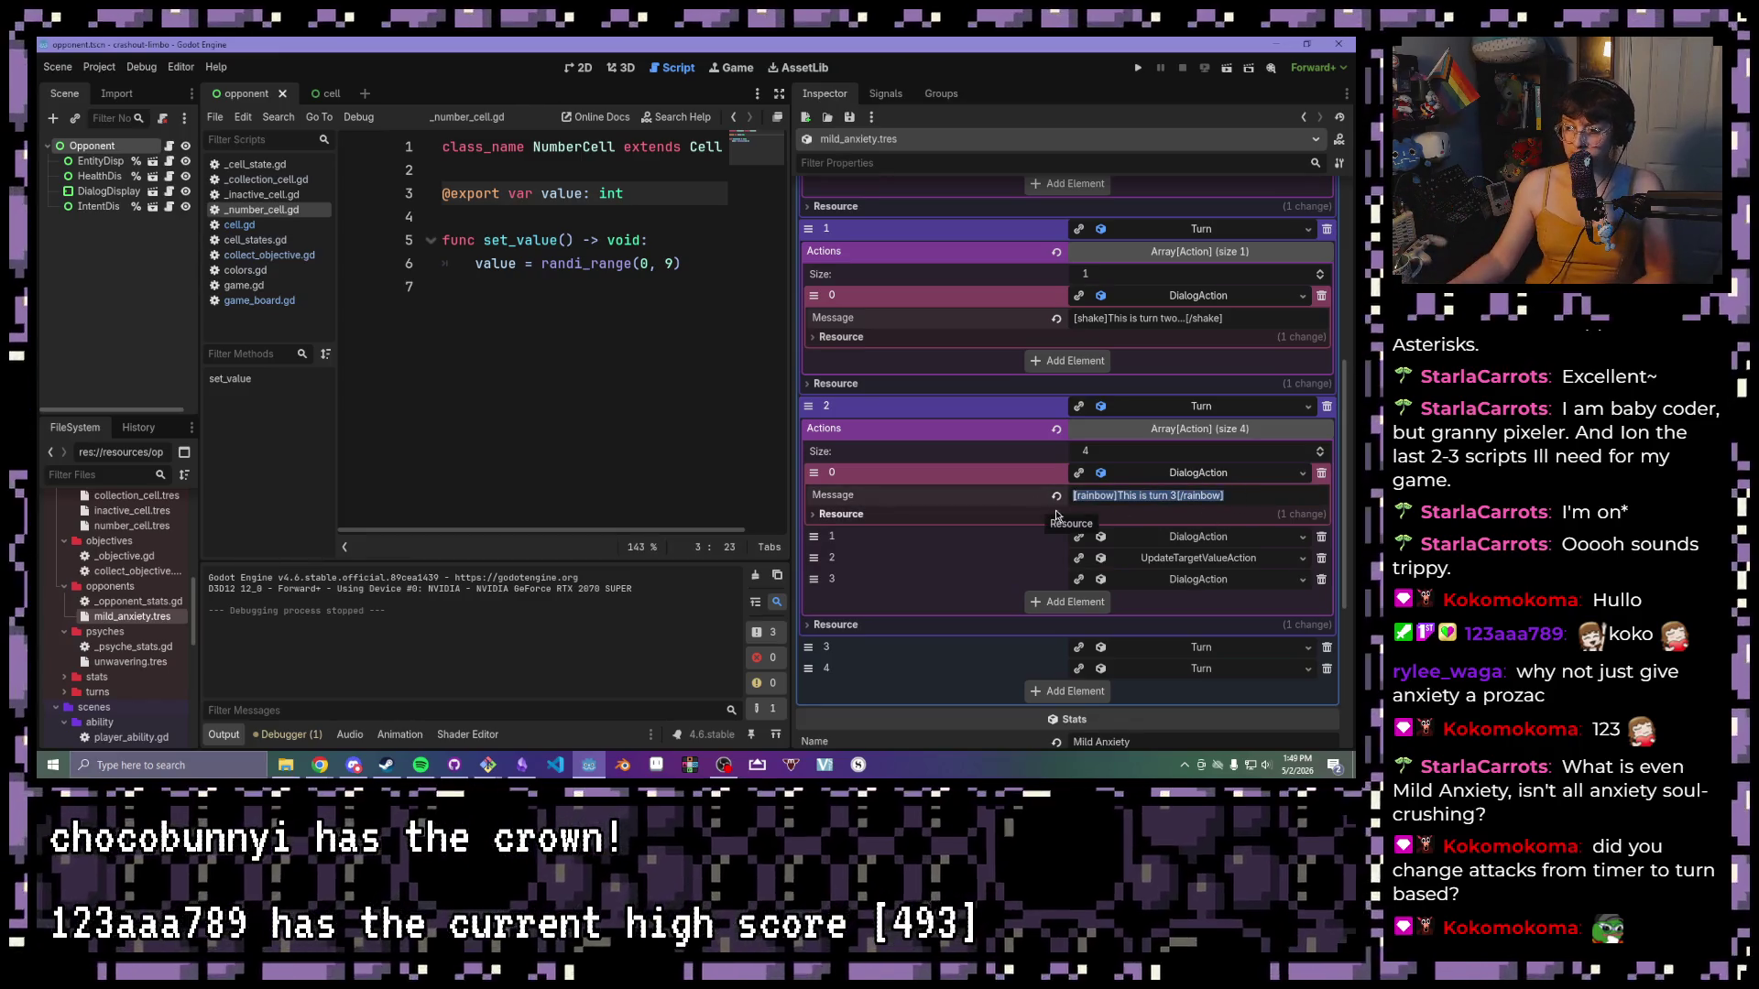
left_click(1232, 539)
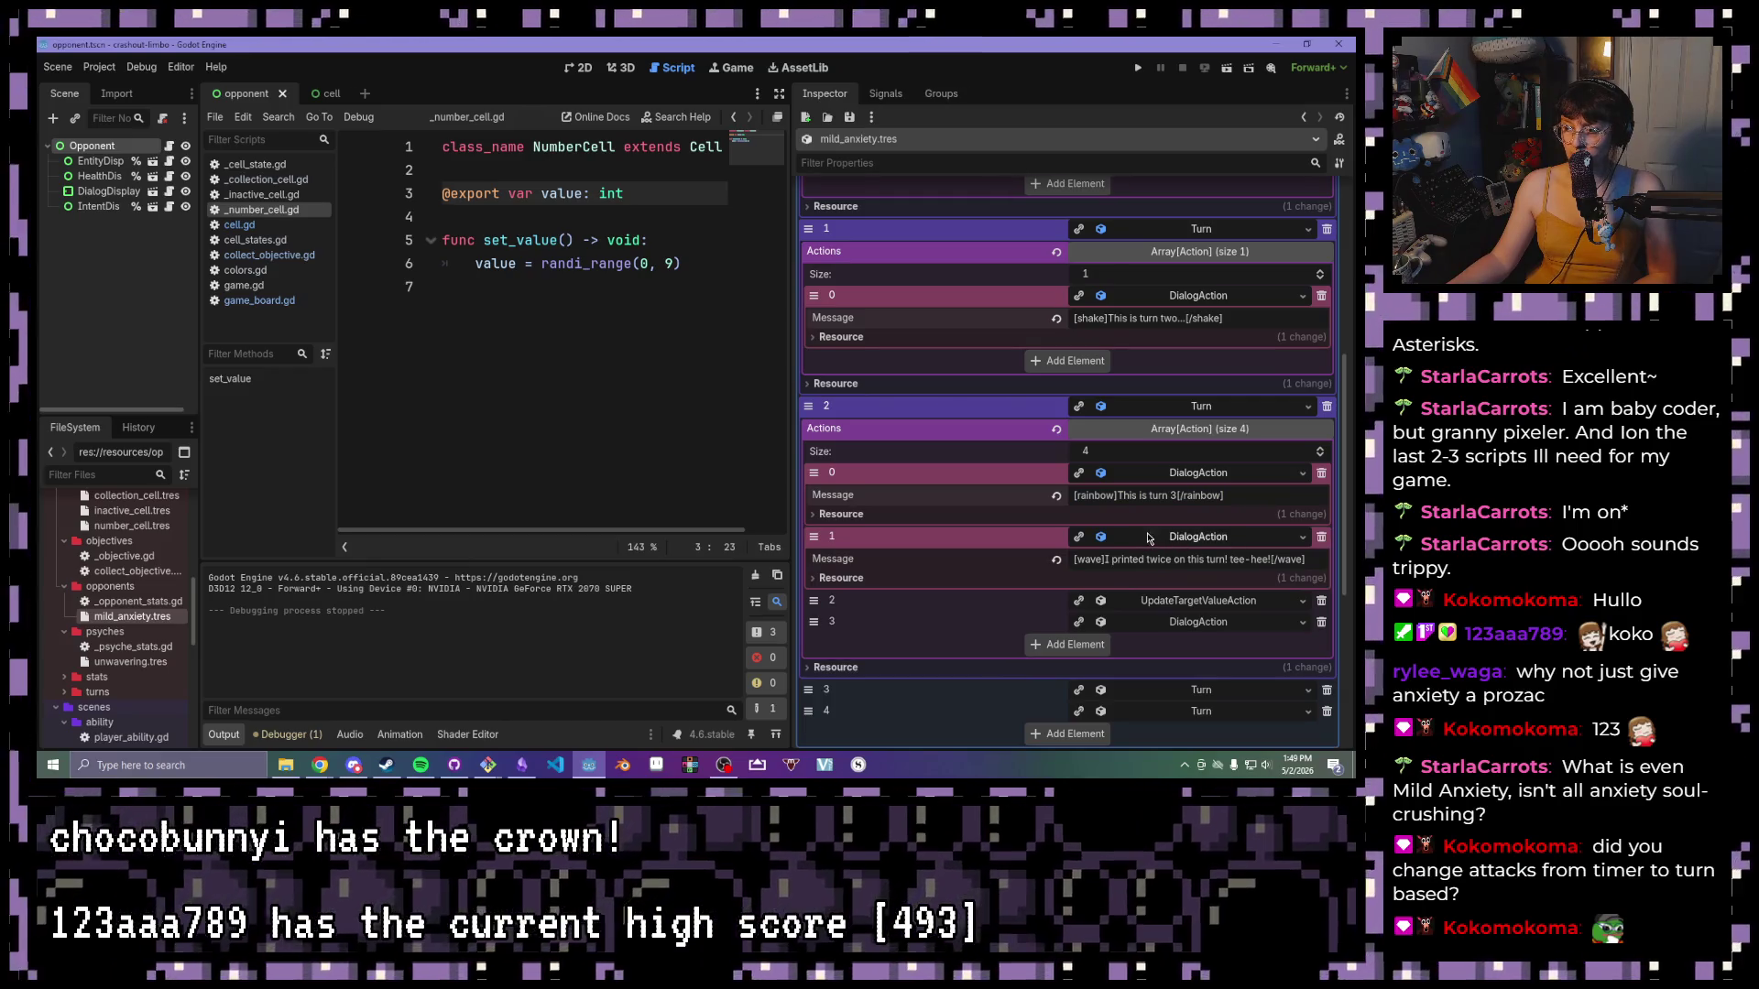
scroll(1148, 539, "down", 1)
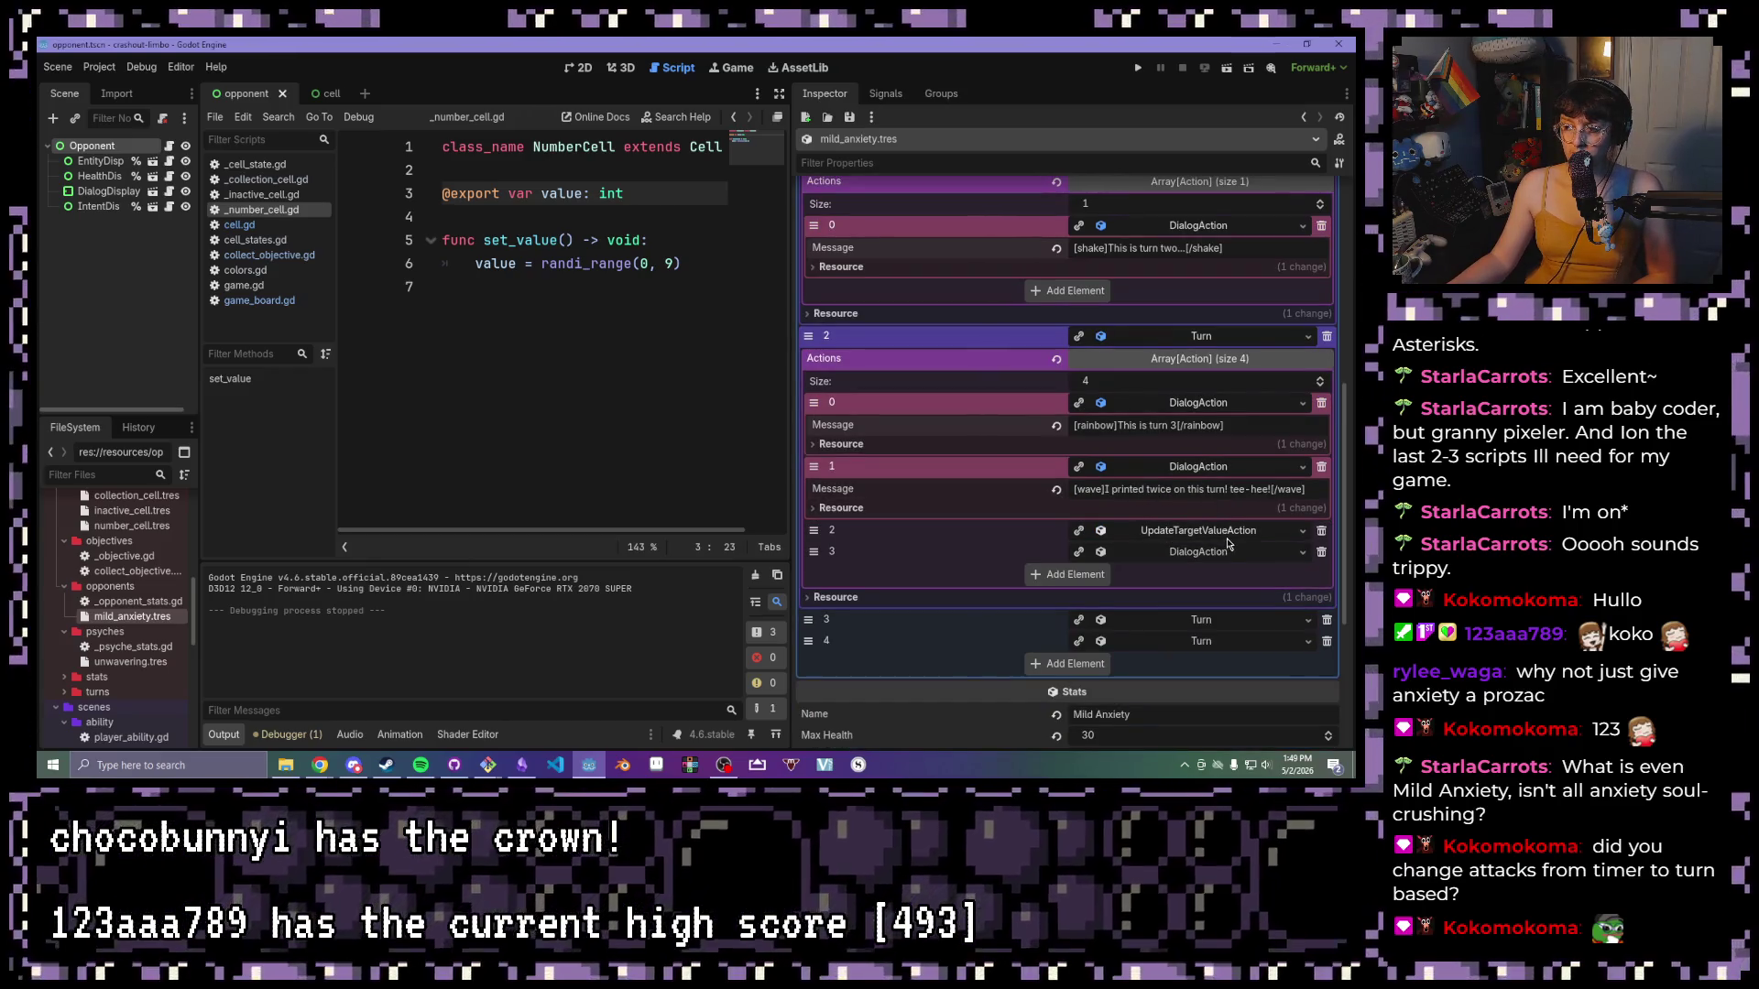
- Set turn 2's UpdateTargetValueAction New Target Value to 15
left_click(1219, 539)
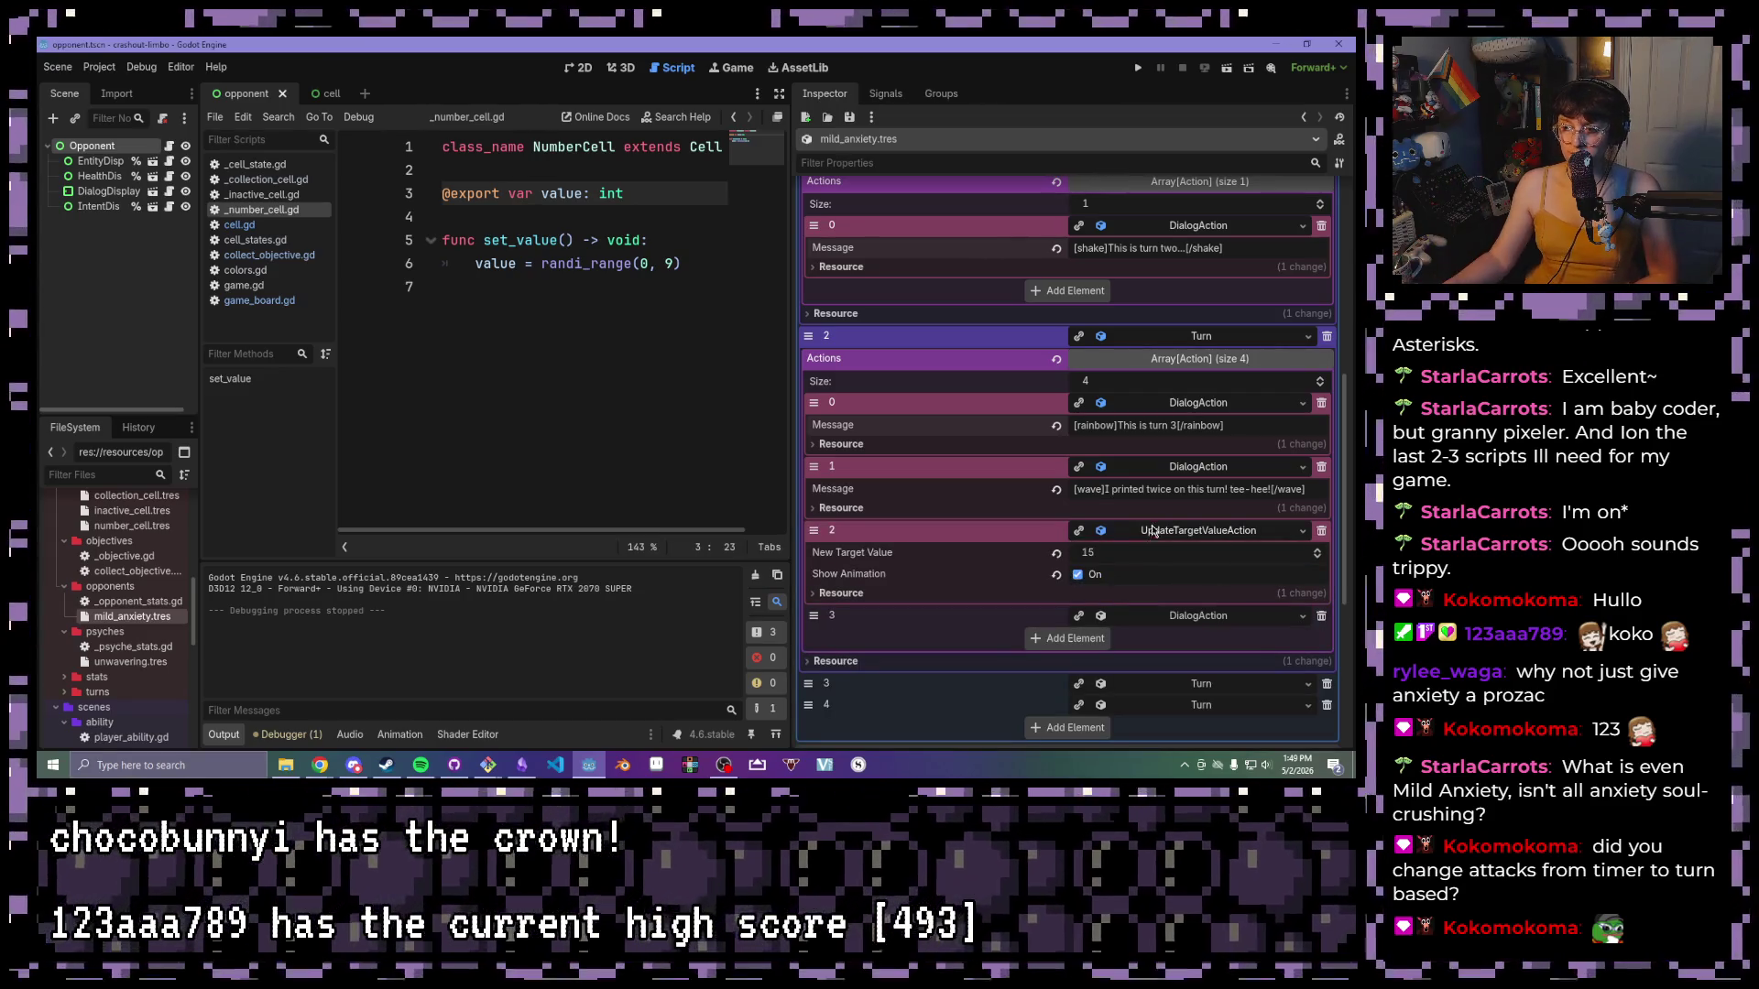
left_click_drag(1191, 553, 1191, 552)
left_click(1191, 554)
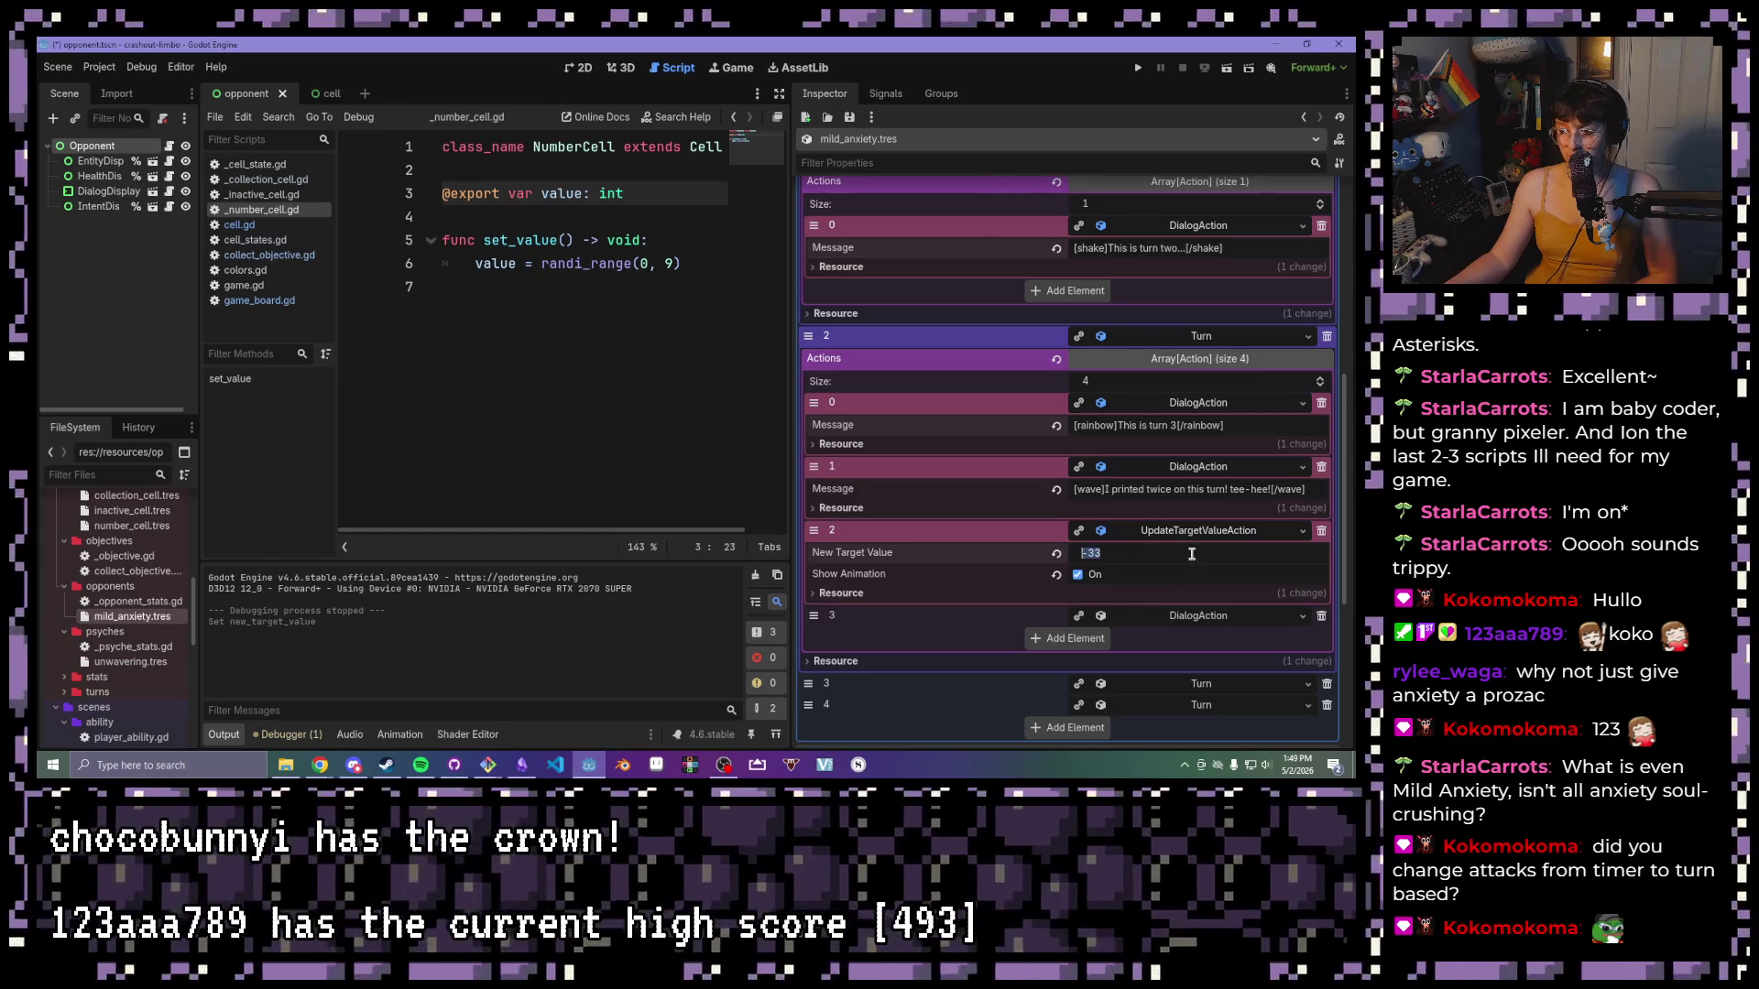
type("15")
key("Return")
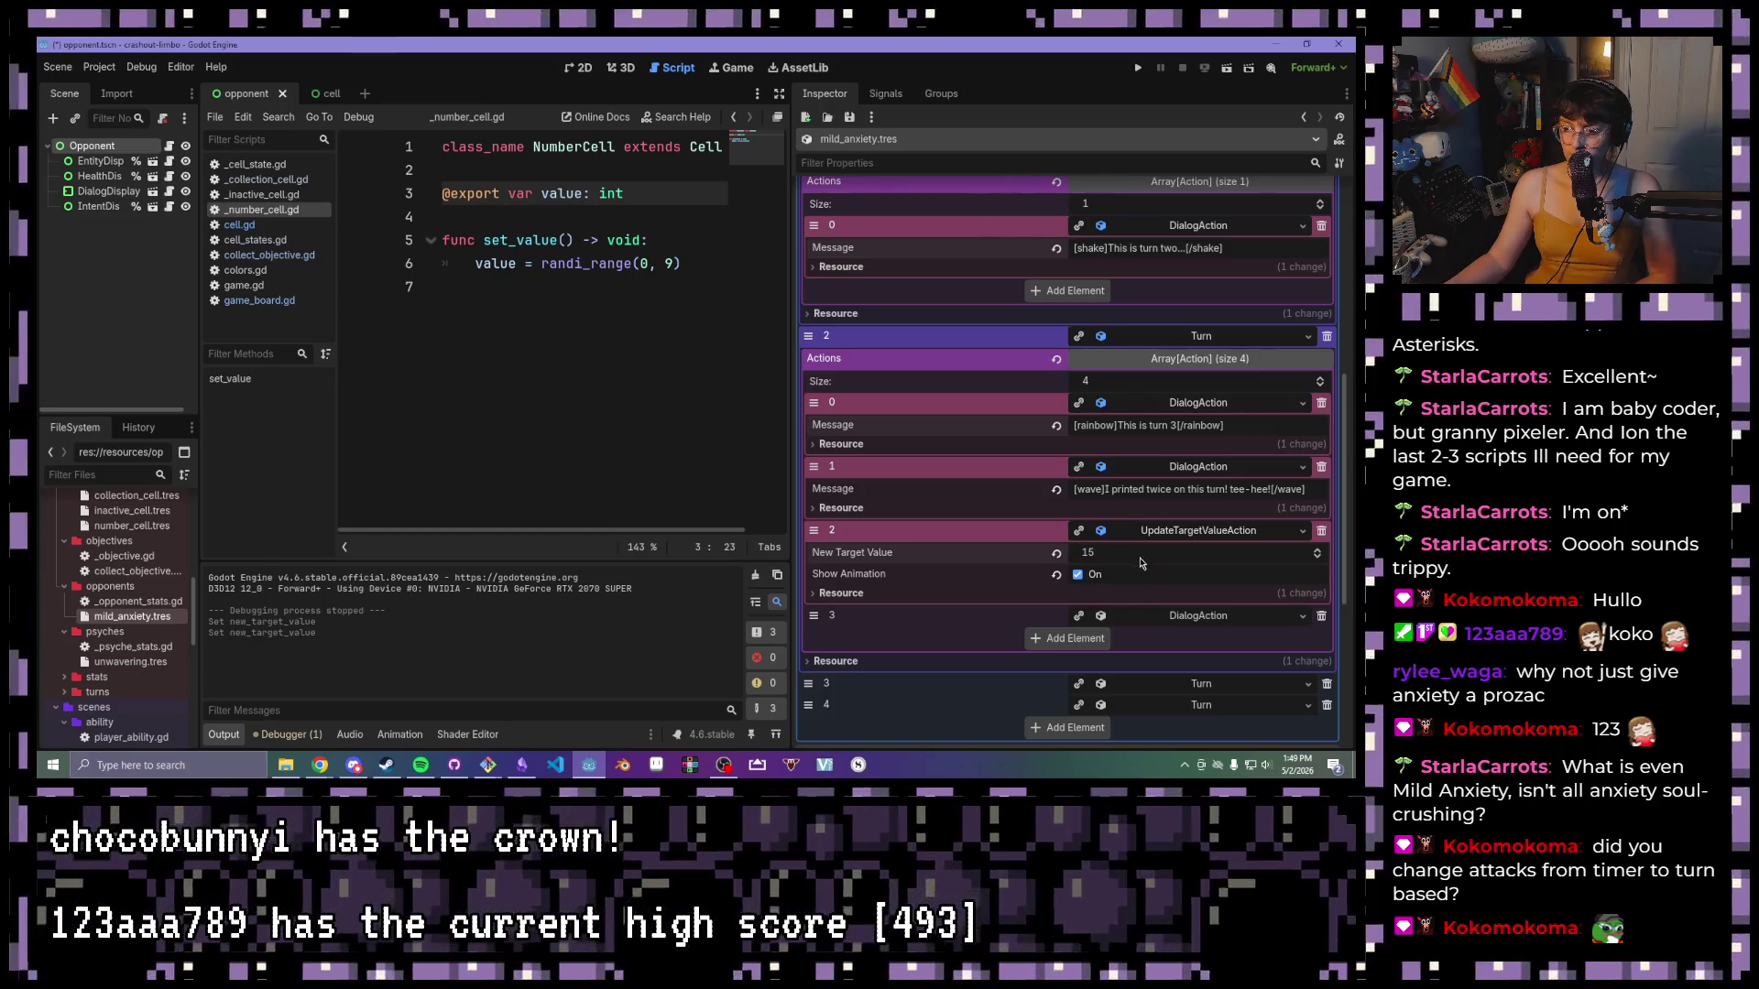
scroll(1132, 548, "down", 2)
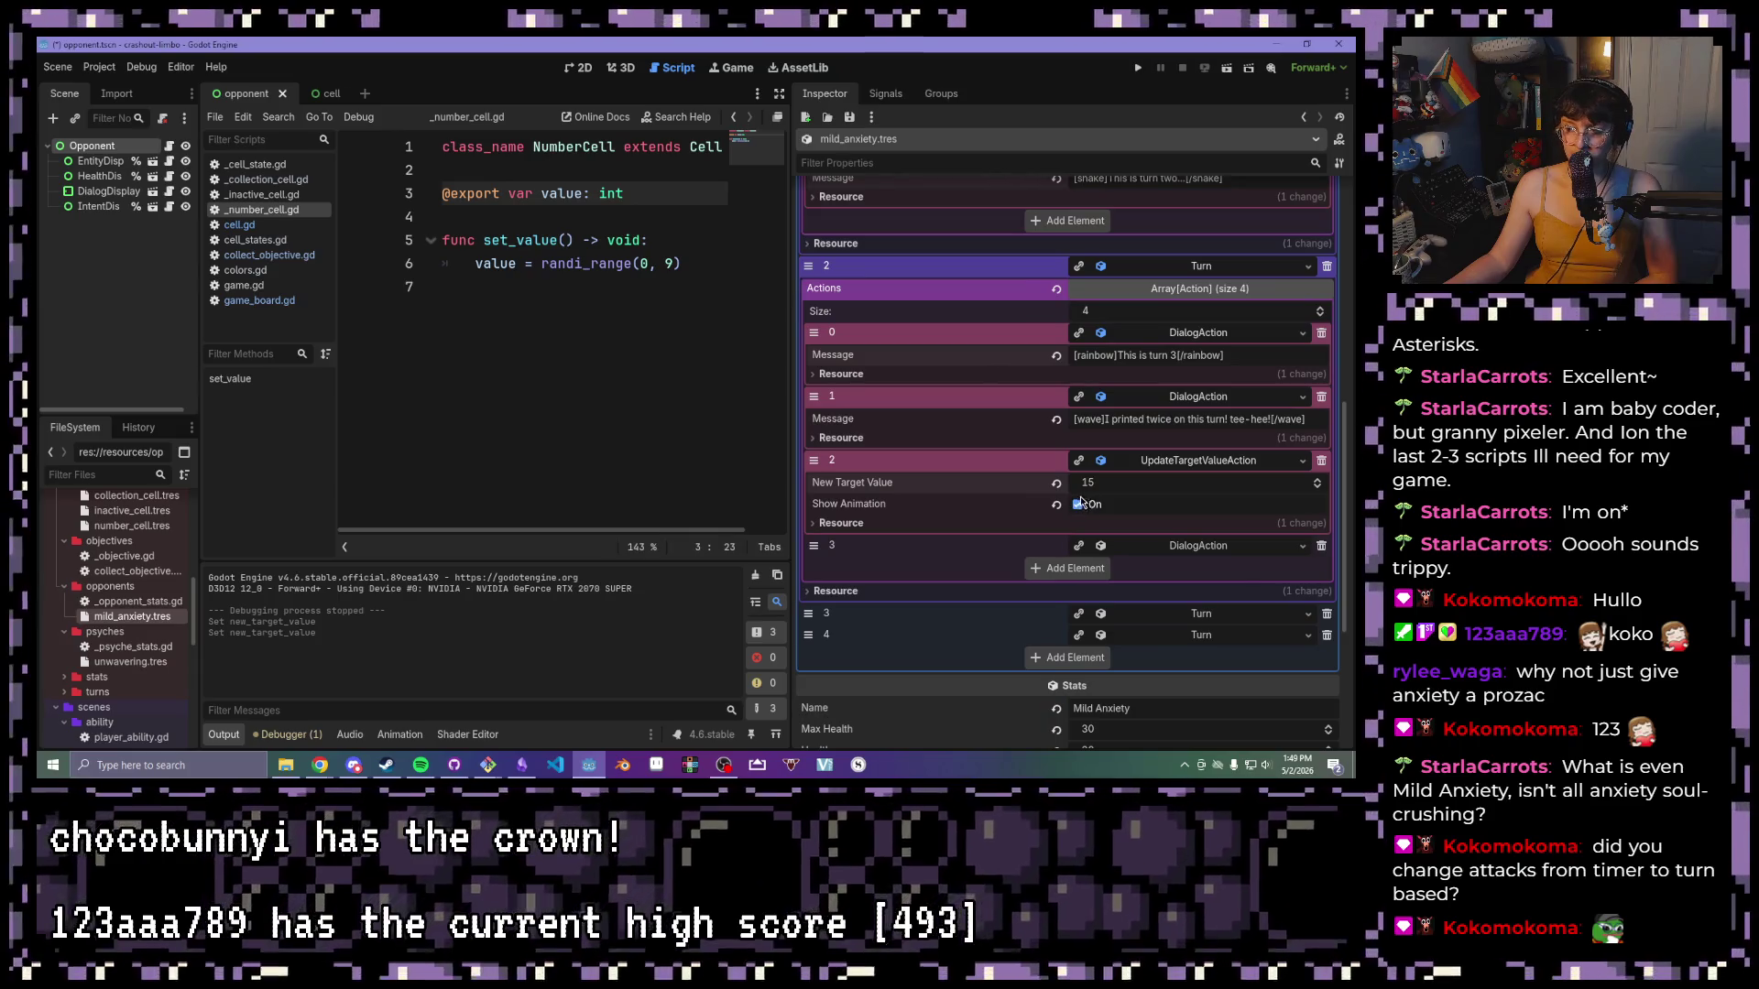
- Review turn 2's last message and expand turns 3 and 4, showing turn 4's target update of 10
left_click(1100, 547)
scroll(1104, 476, "down", 4)
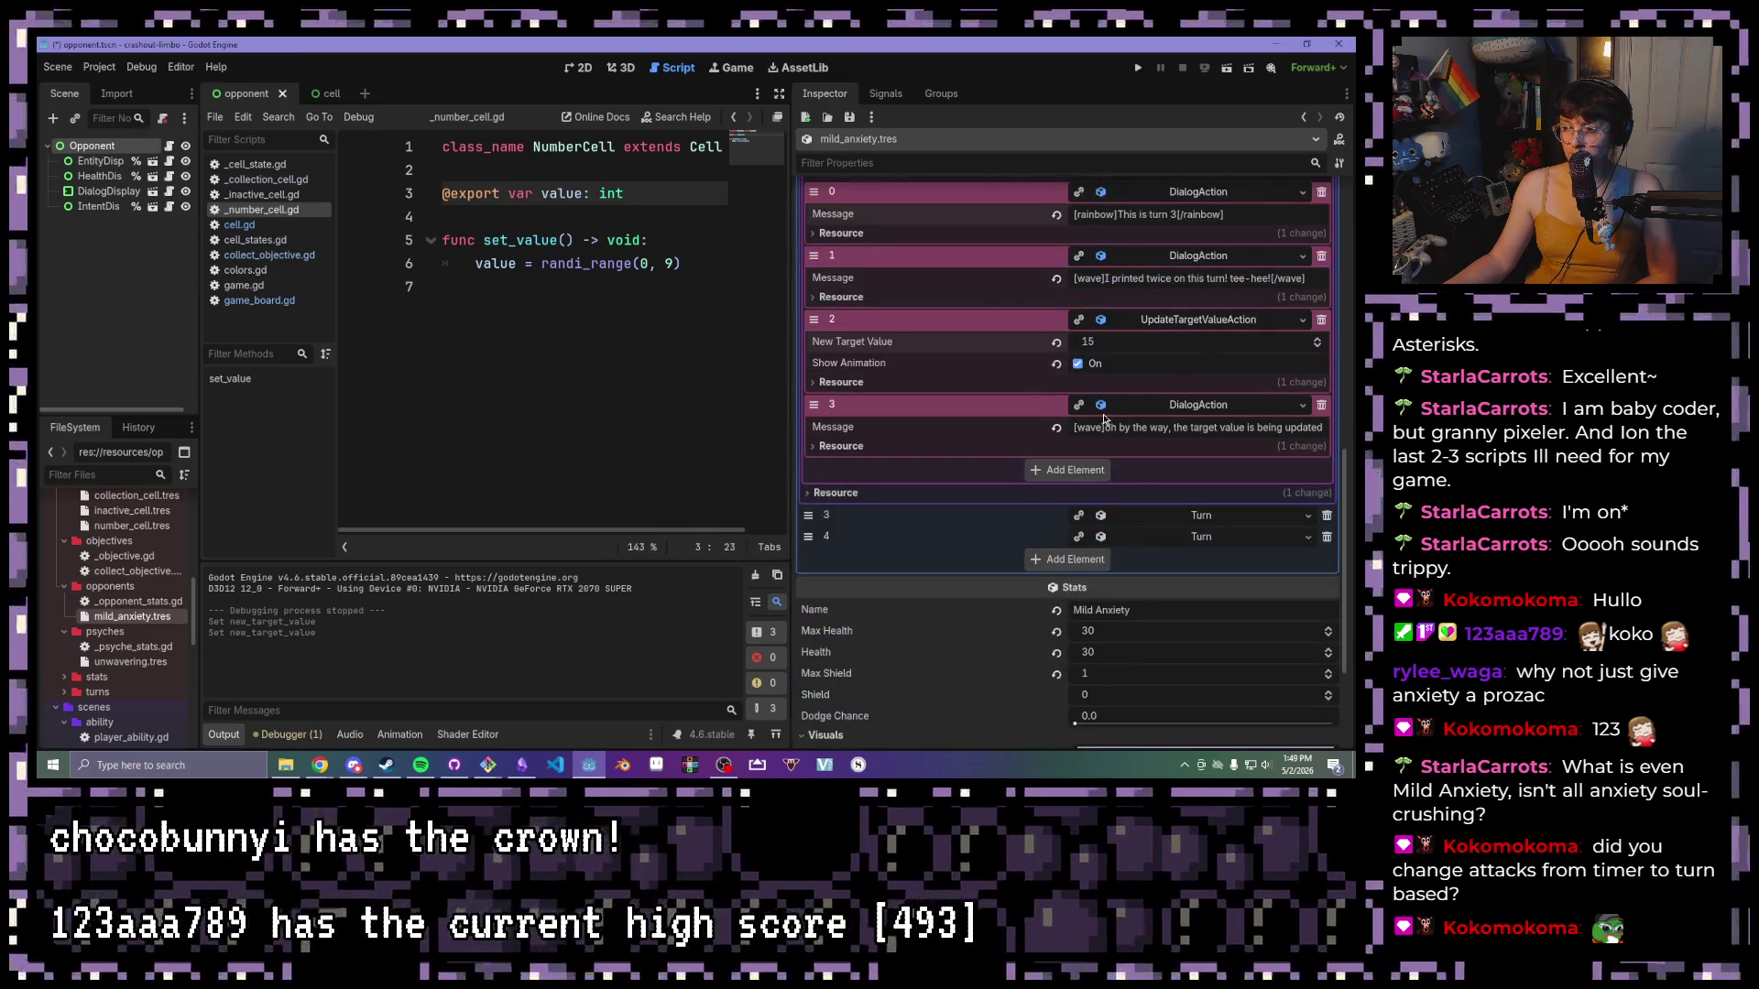
left_click(1237, 516)
scroll(1233, 517, "down", 2)
left_click(1200, 468)
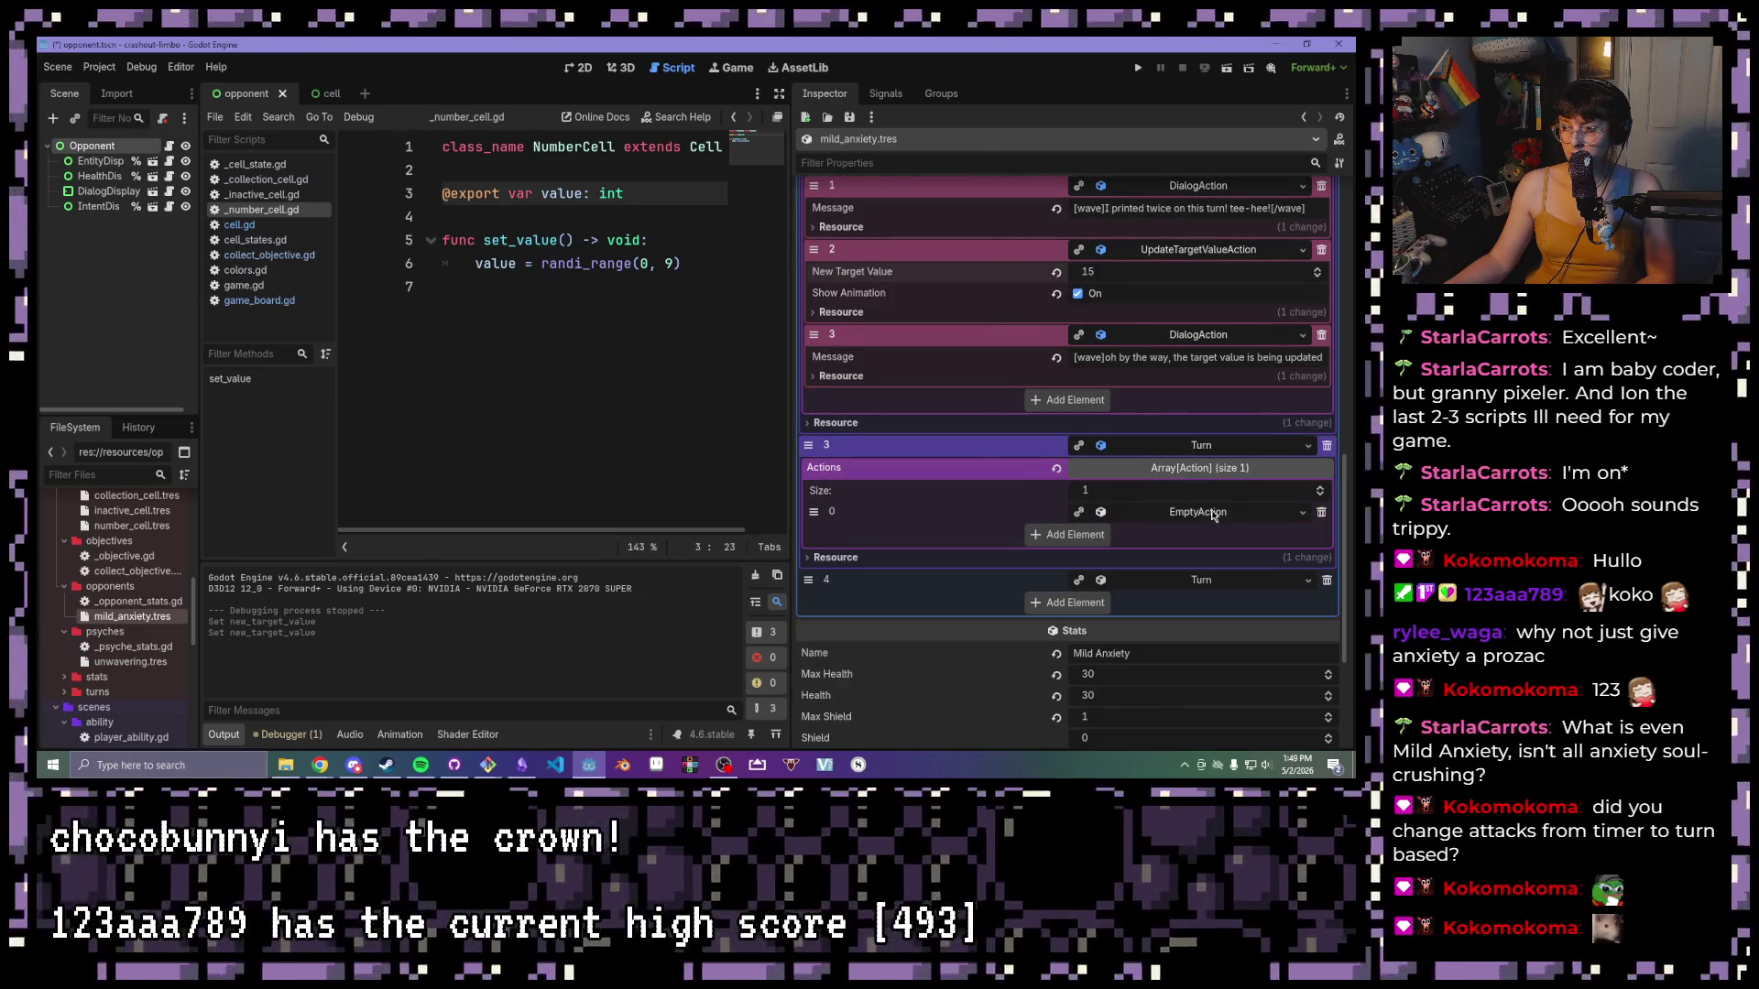
scroll(1243, 480, "down", 2)
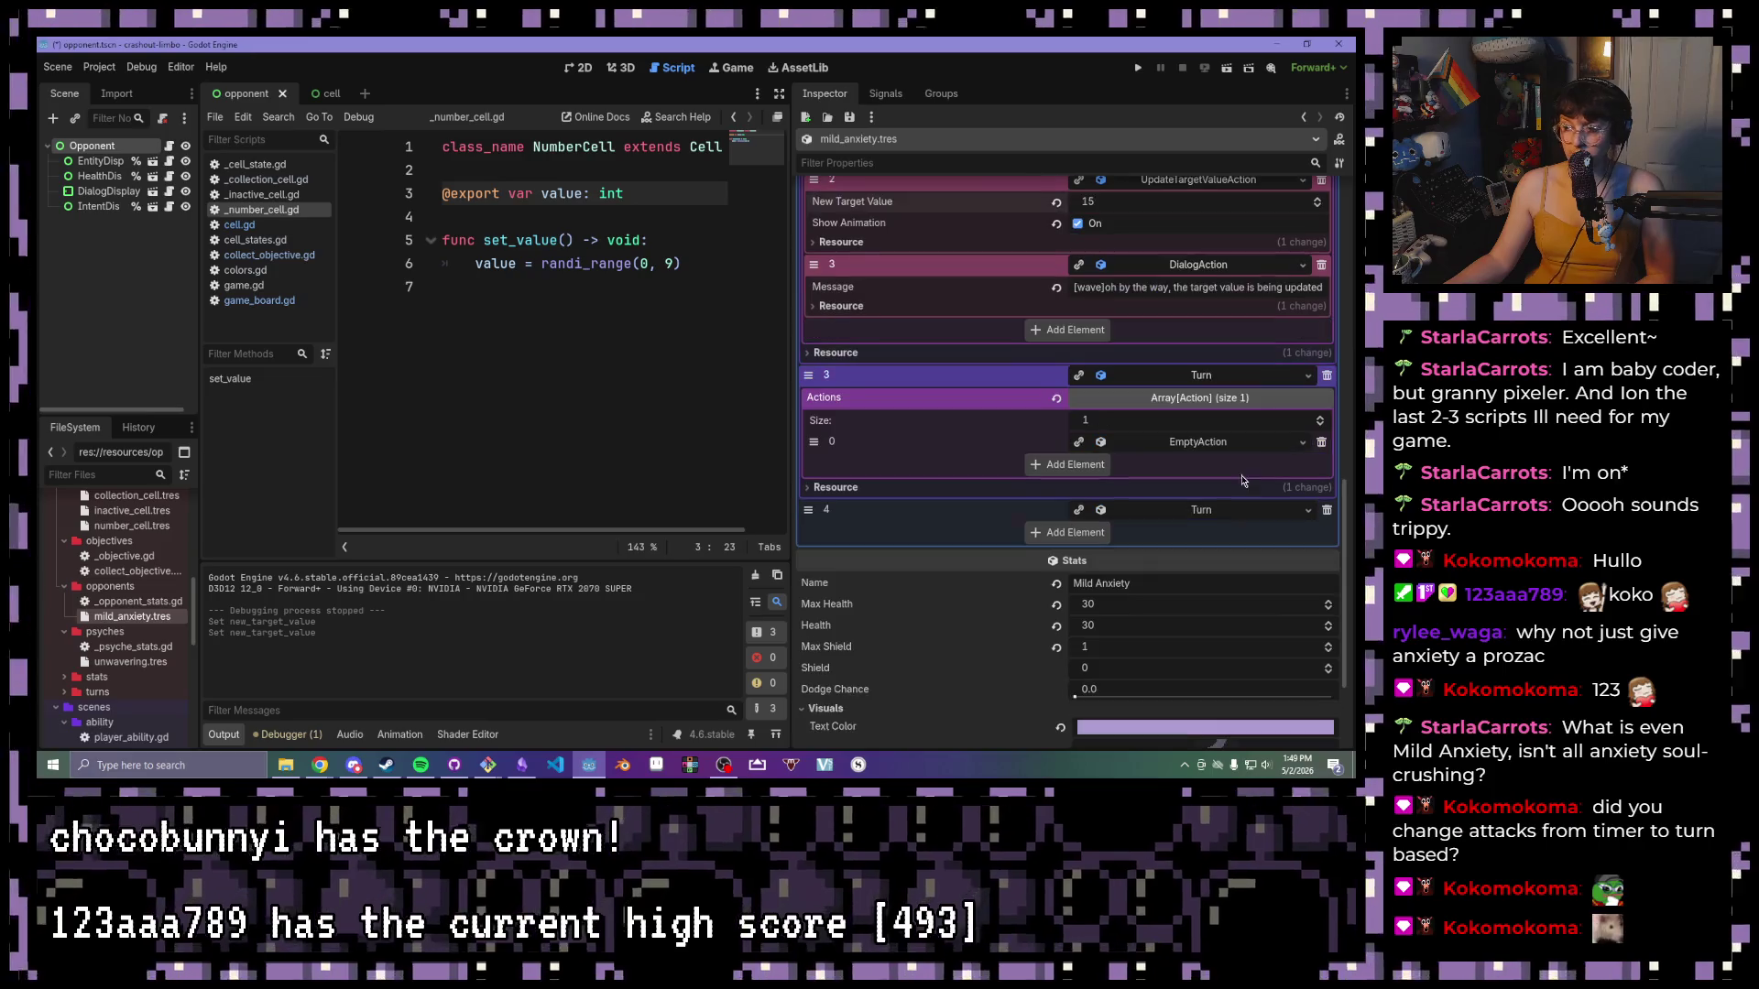
left_click(1202, 514)
scroll(1196, 513, "down", 2)
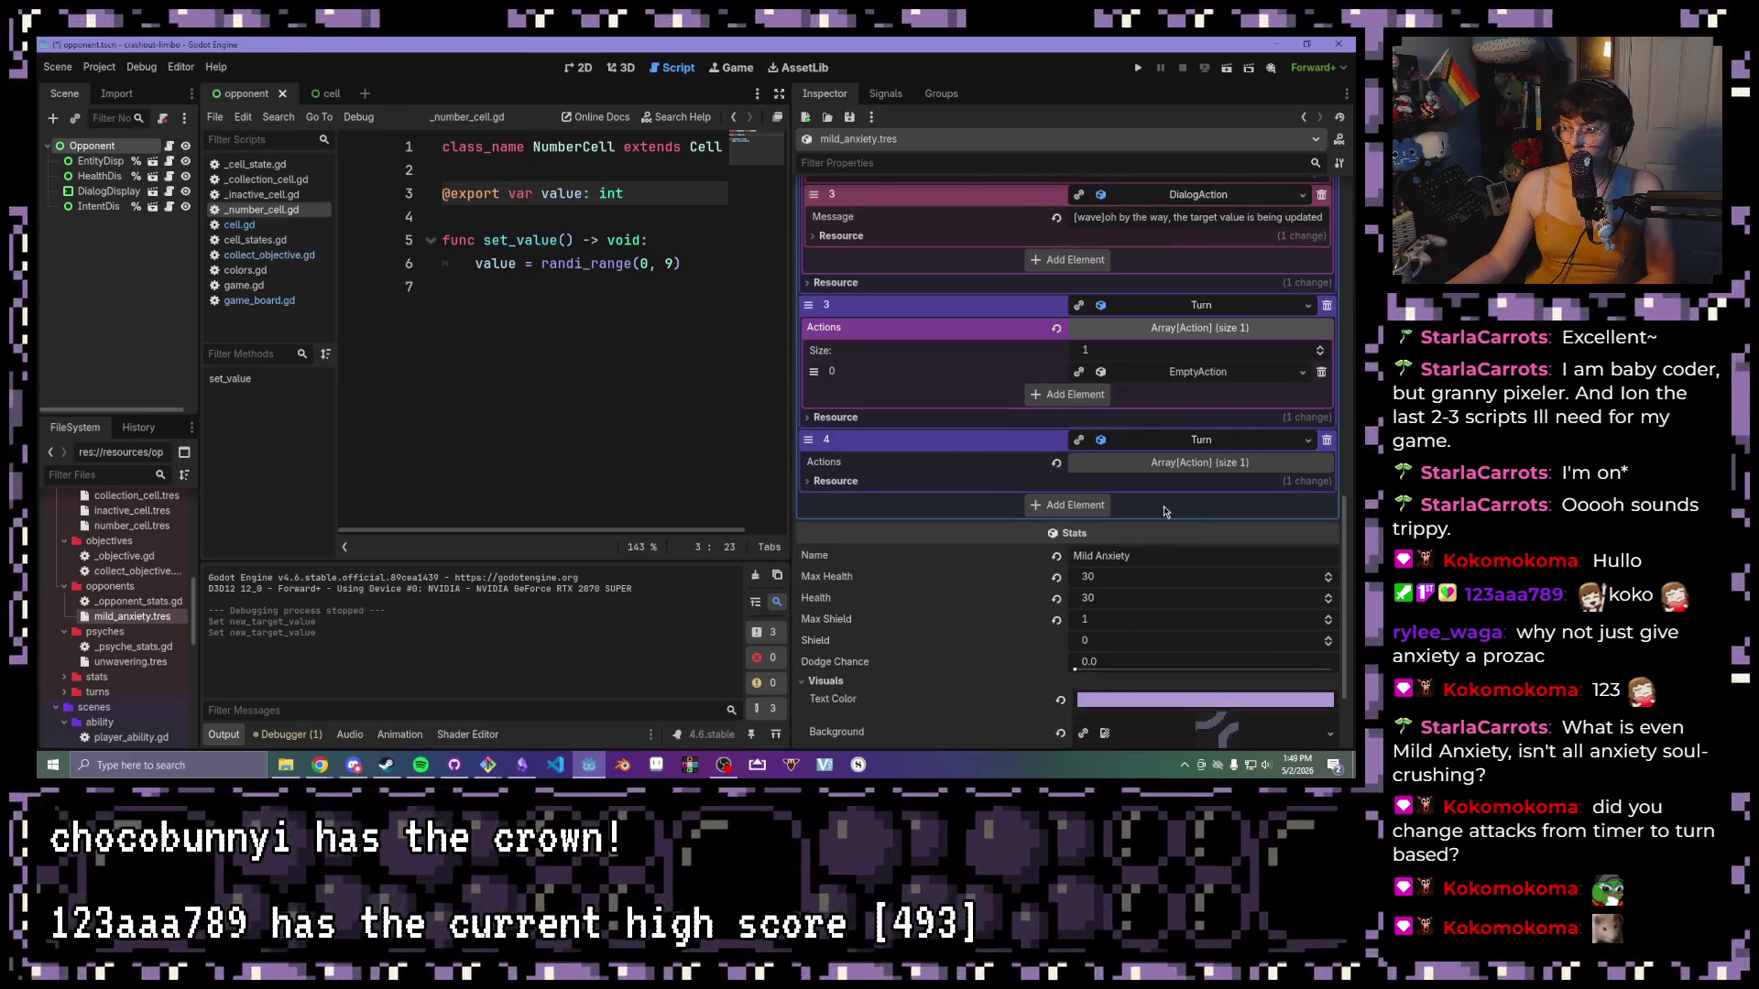
left_click(1181, 463)
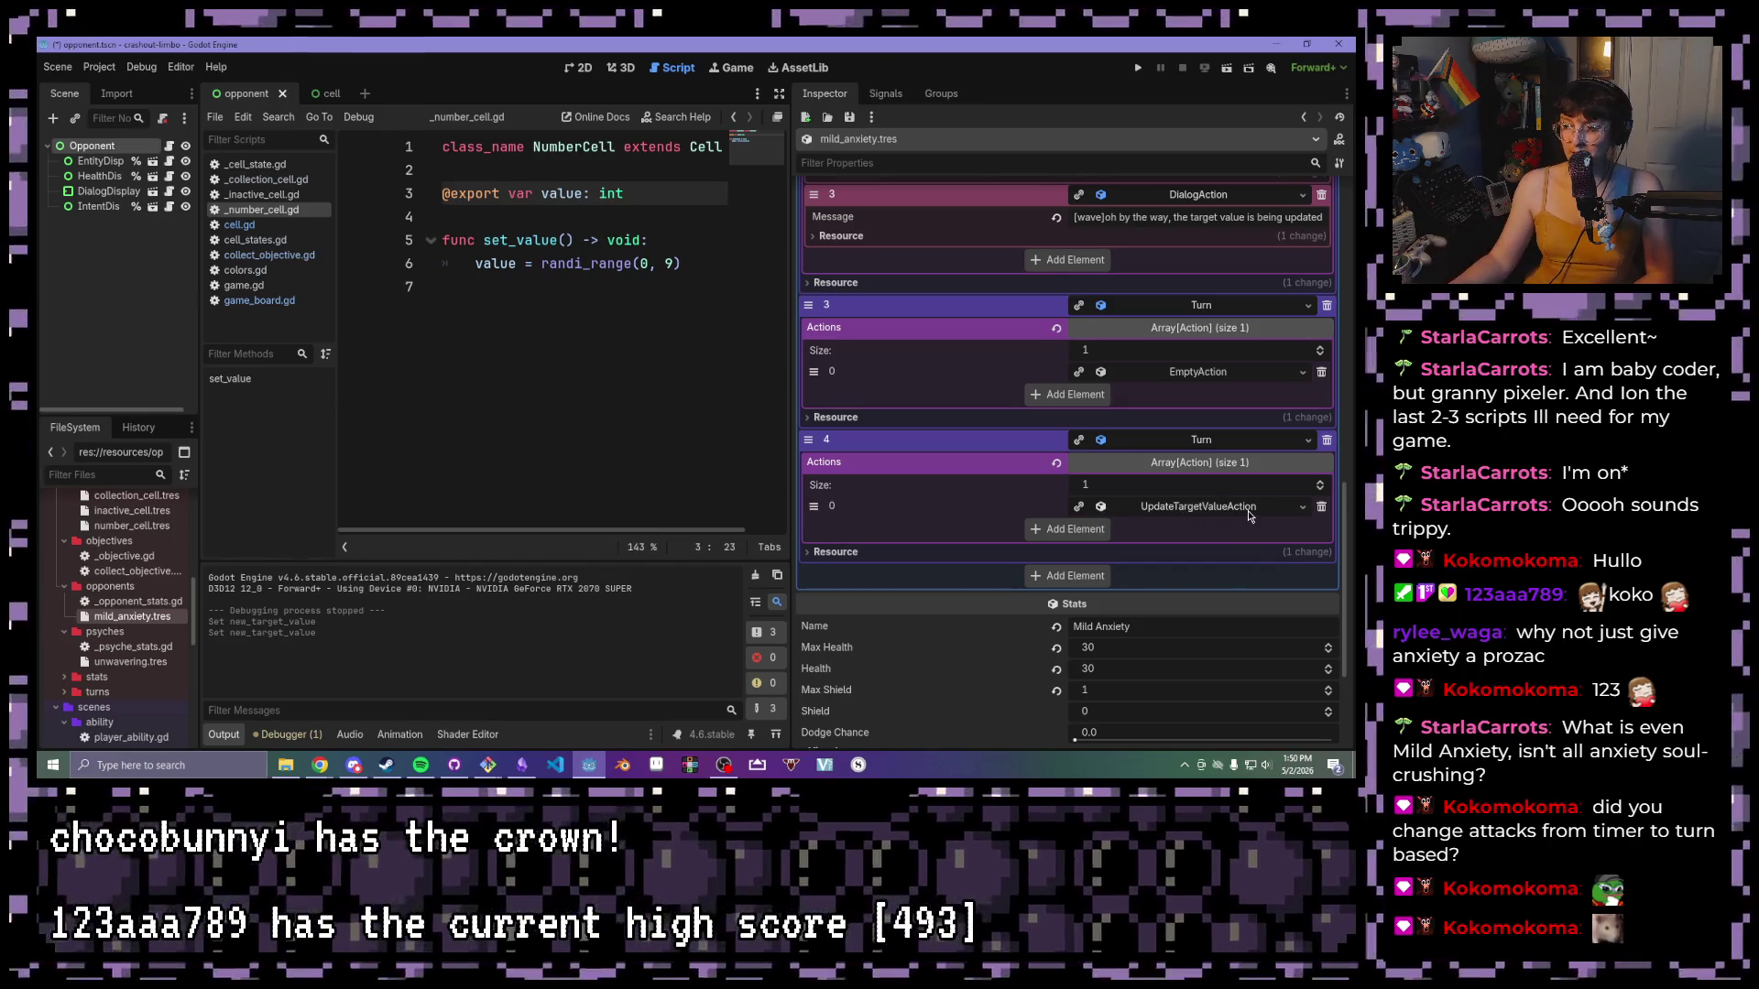
left_click(1249, 513)
scroll(1021, 450, "down", 1)
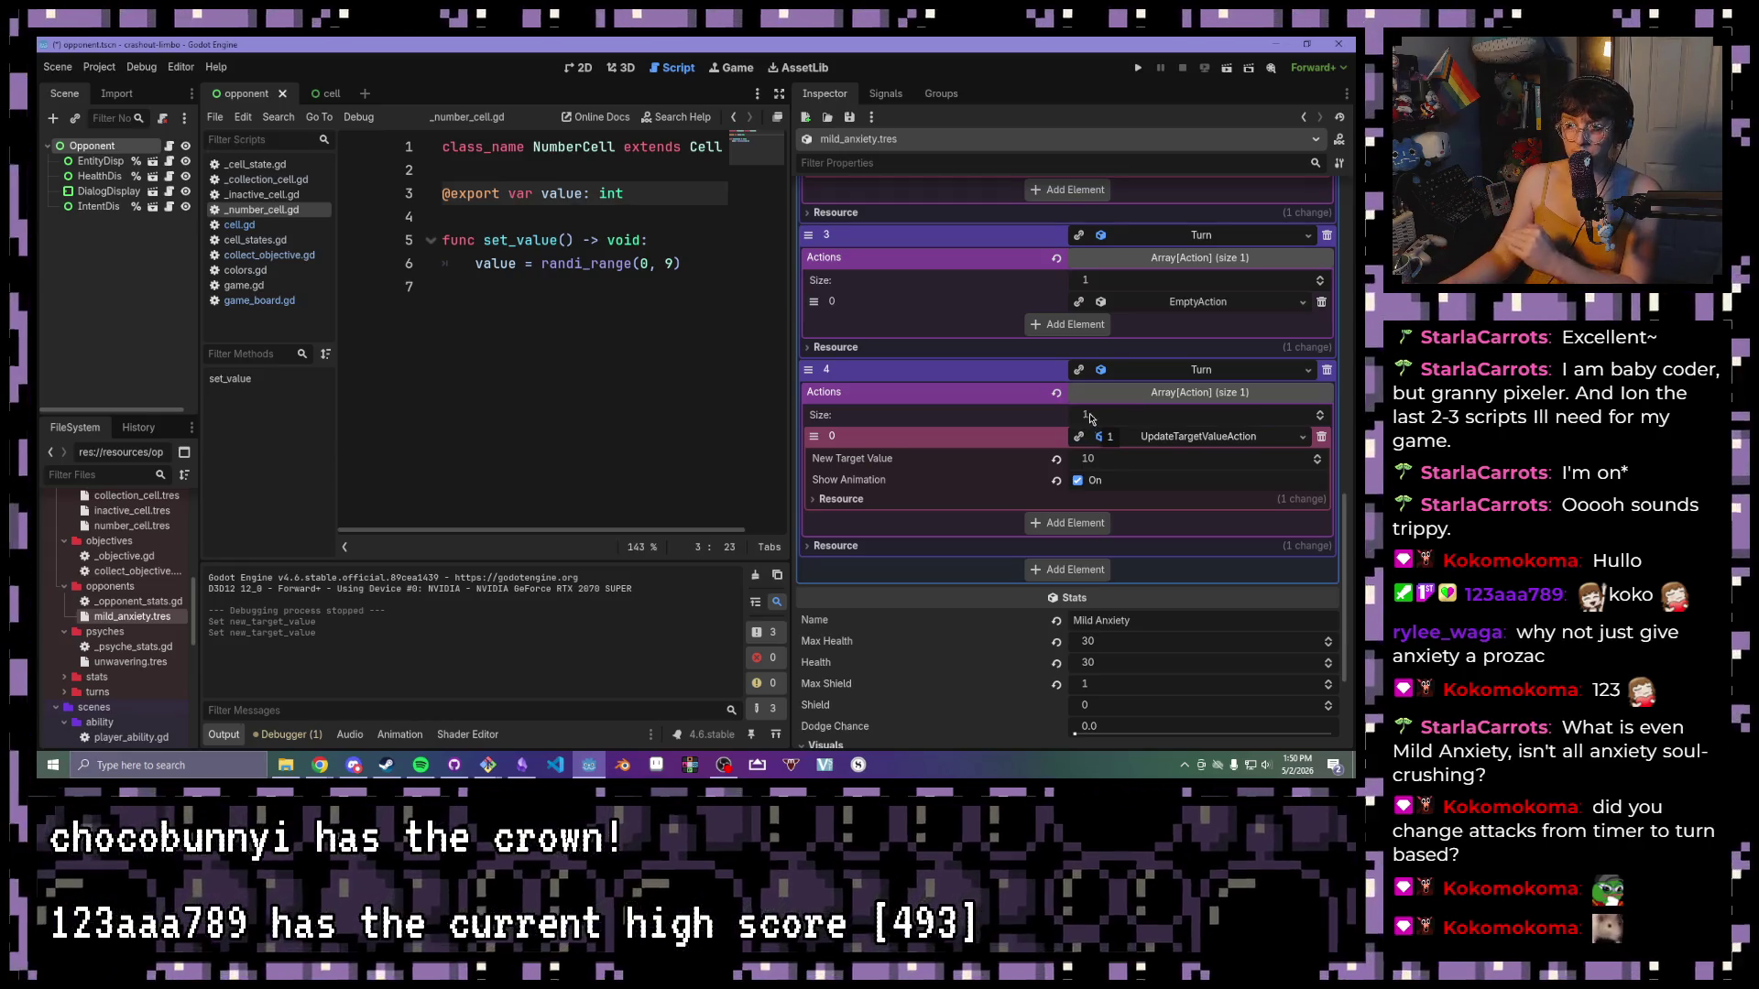
scroll(1090, 418, "up", 5)
scroll(1205, 366, "up", 7)
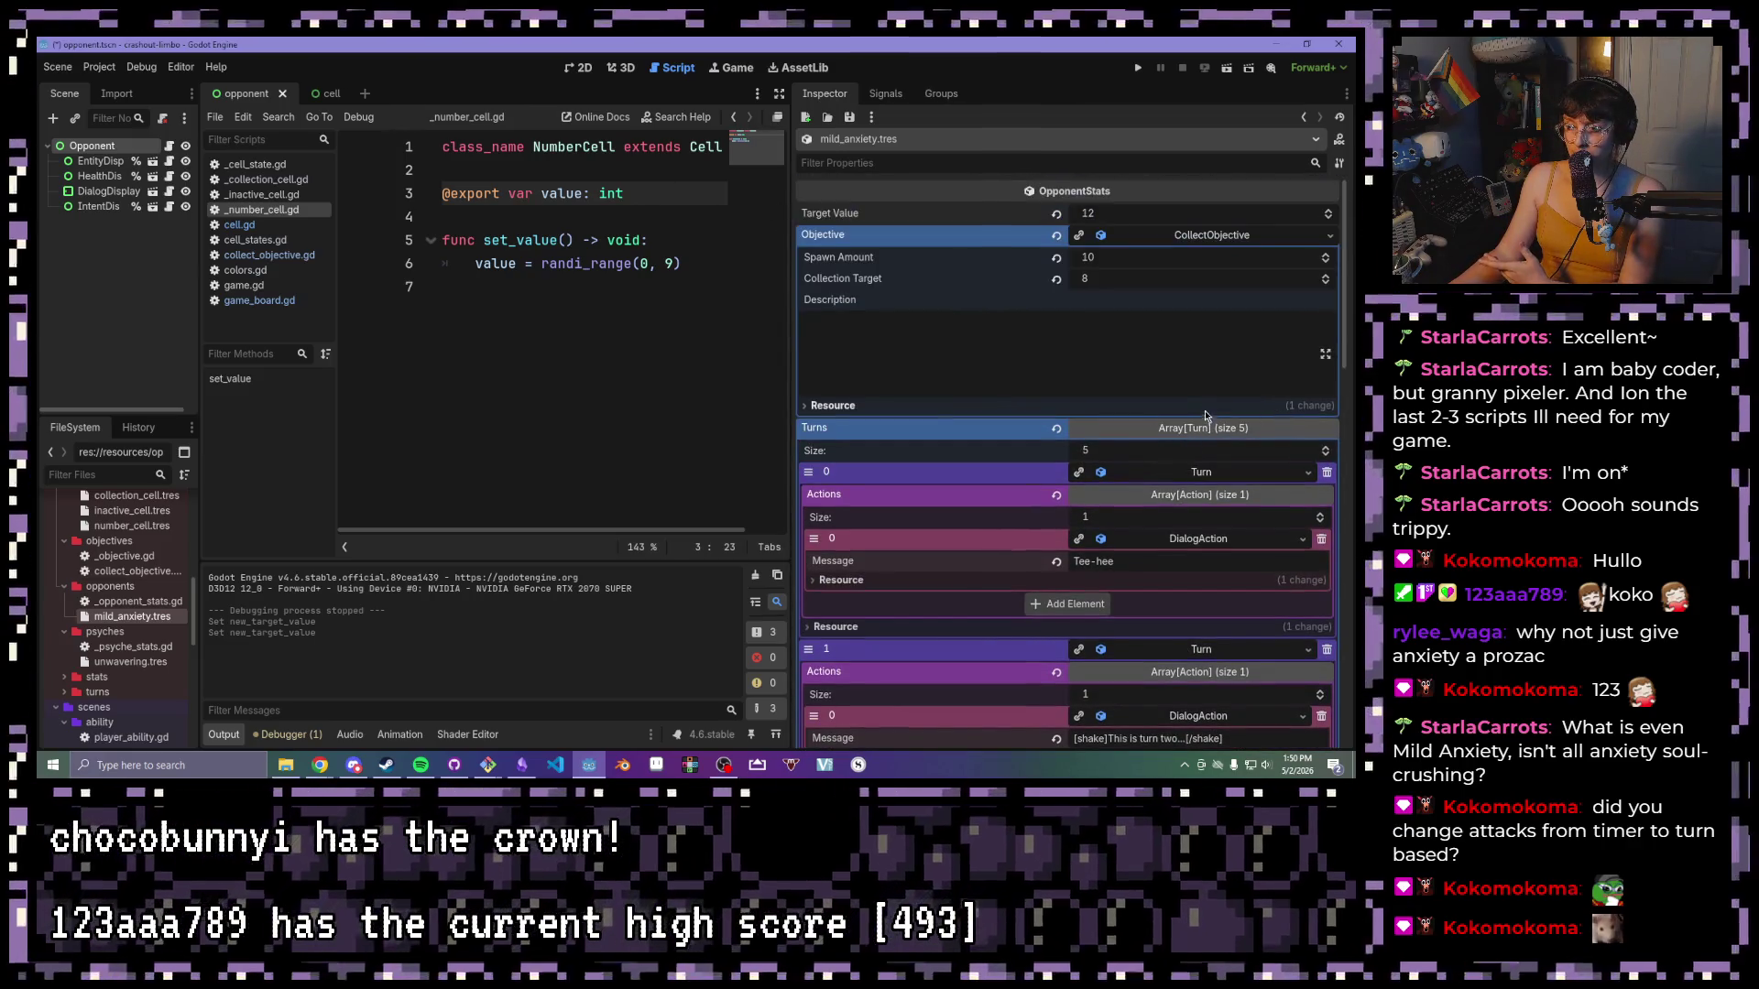
scroll(1228, 550, "down", 2)
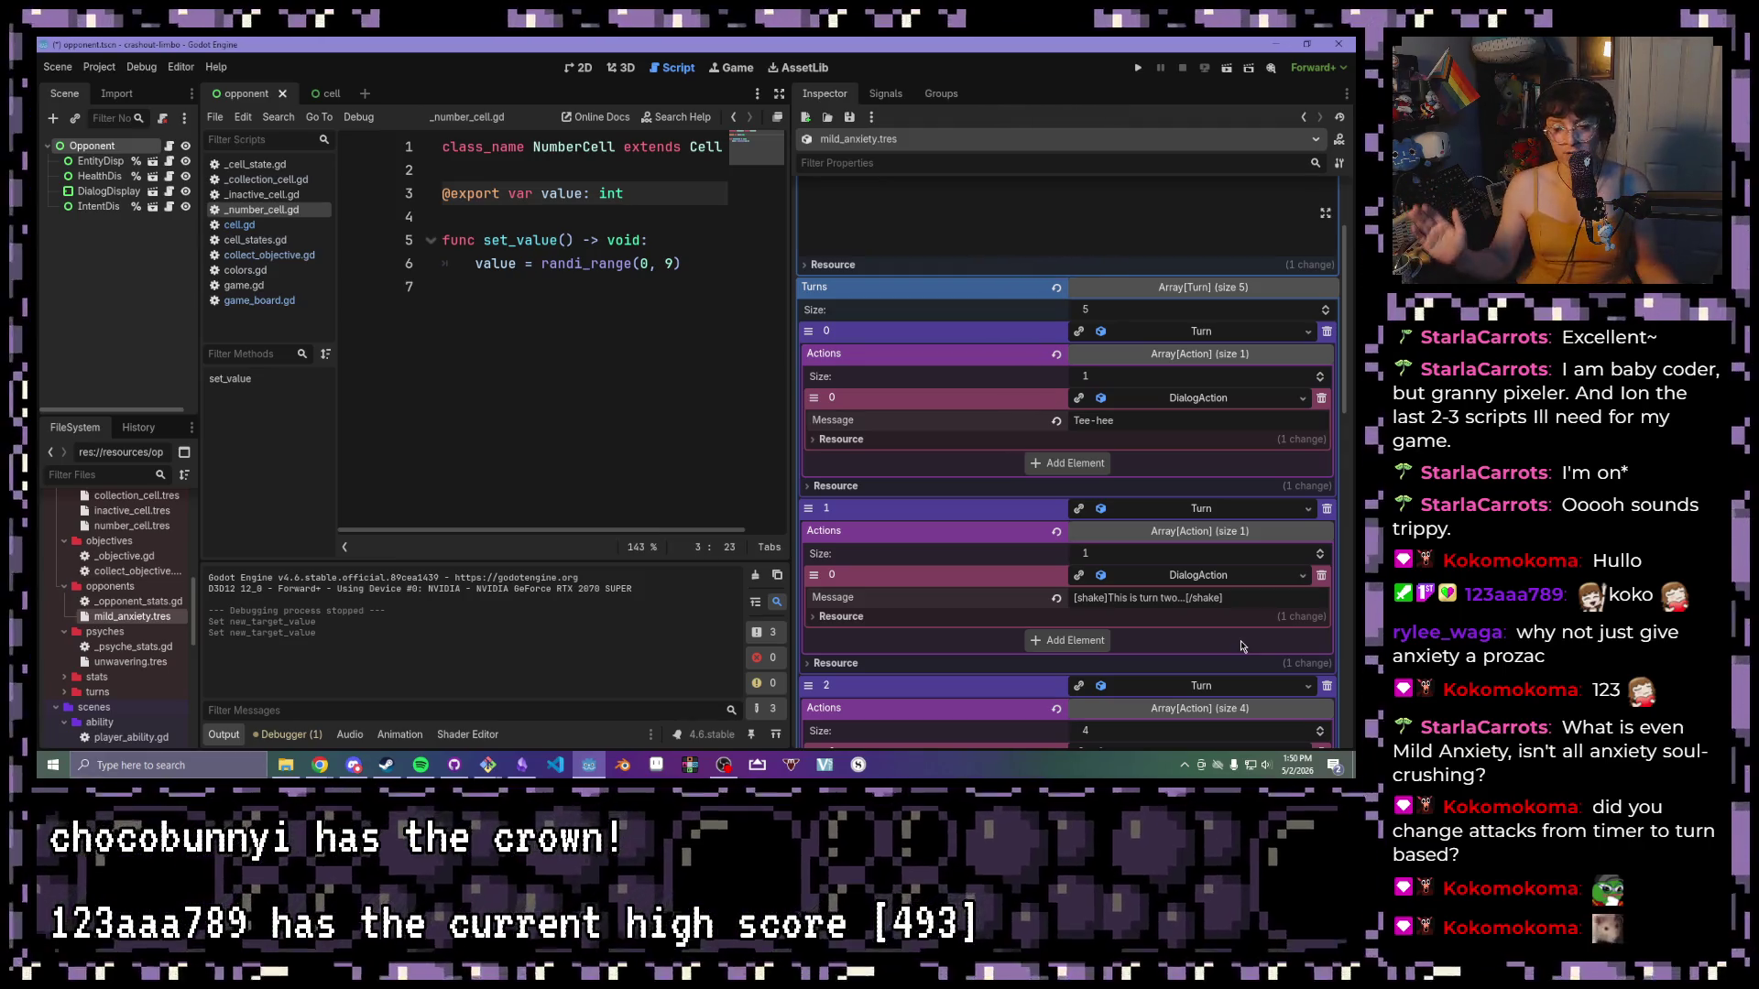
scroll(1241, 641, "down", 10)
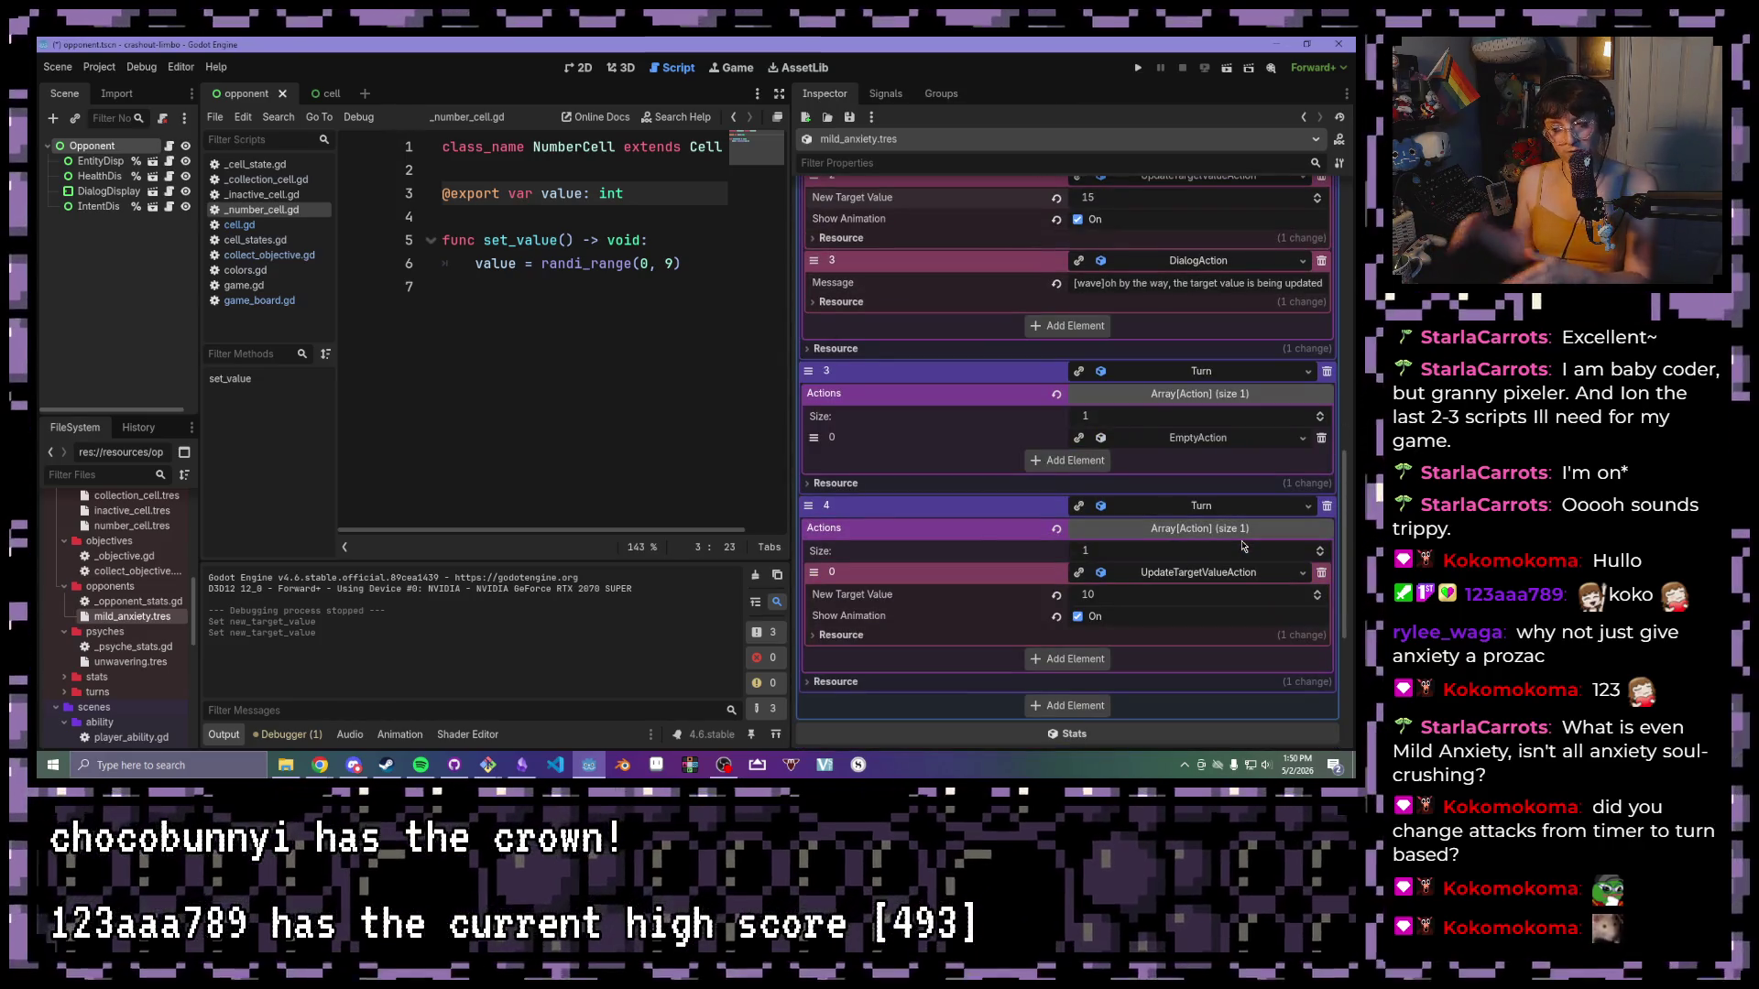
scroll(981, 444, "up", 10)
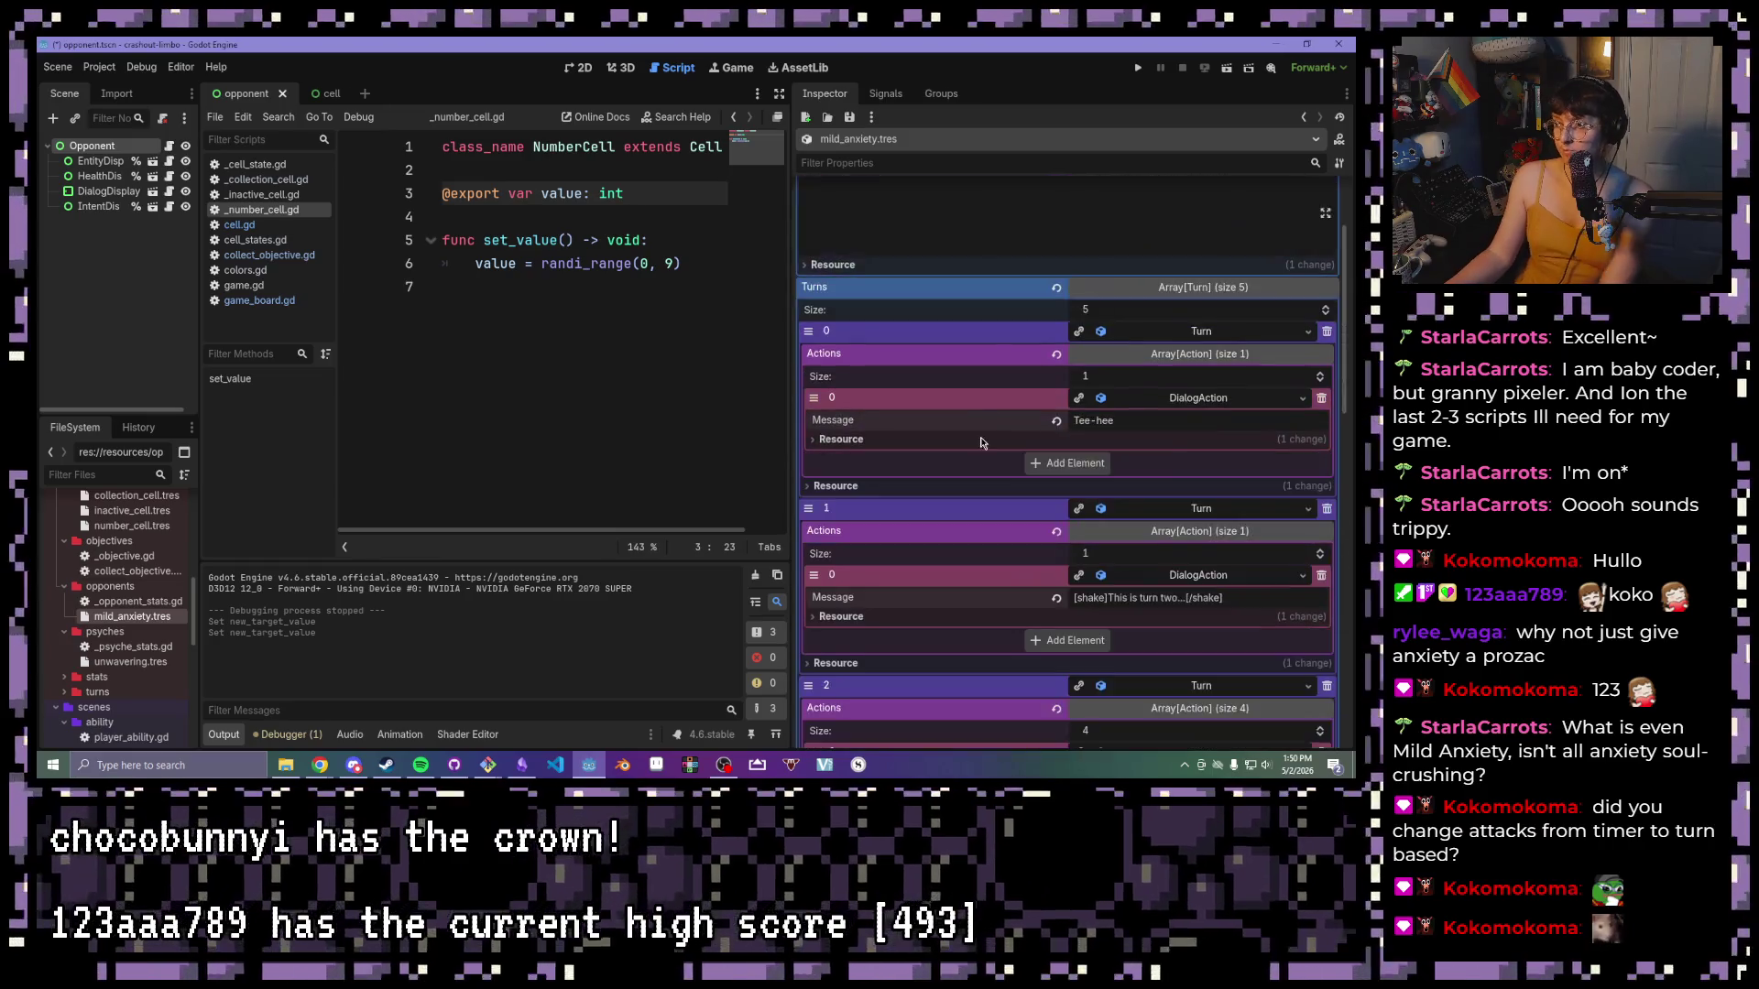
scroll(981, 444, "up", 1)
scroll(1322, 531, "down", 1)
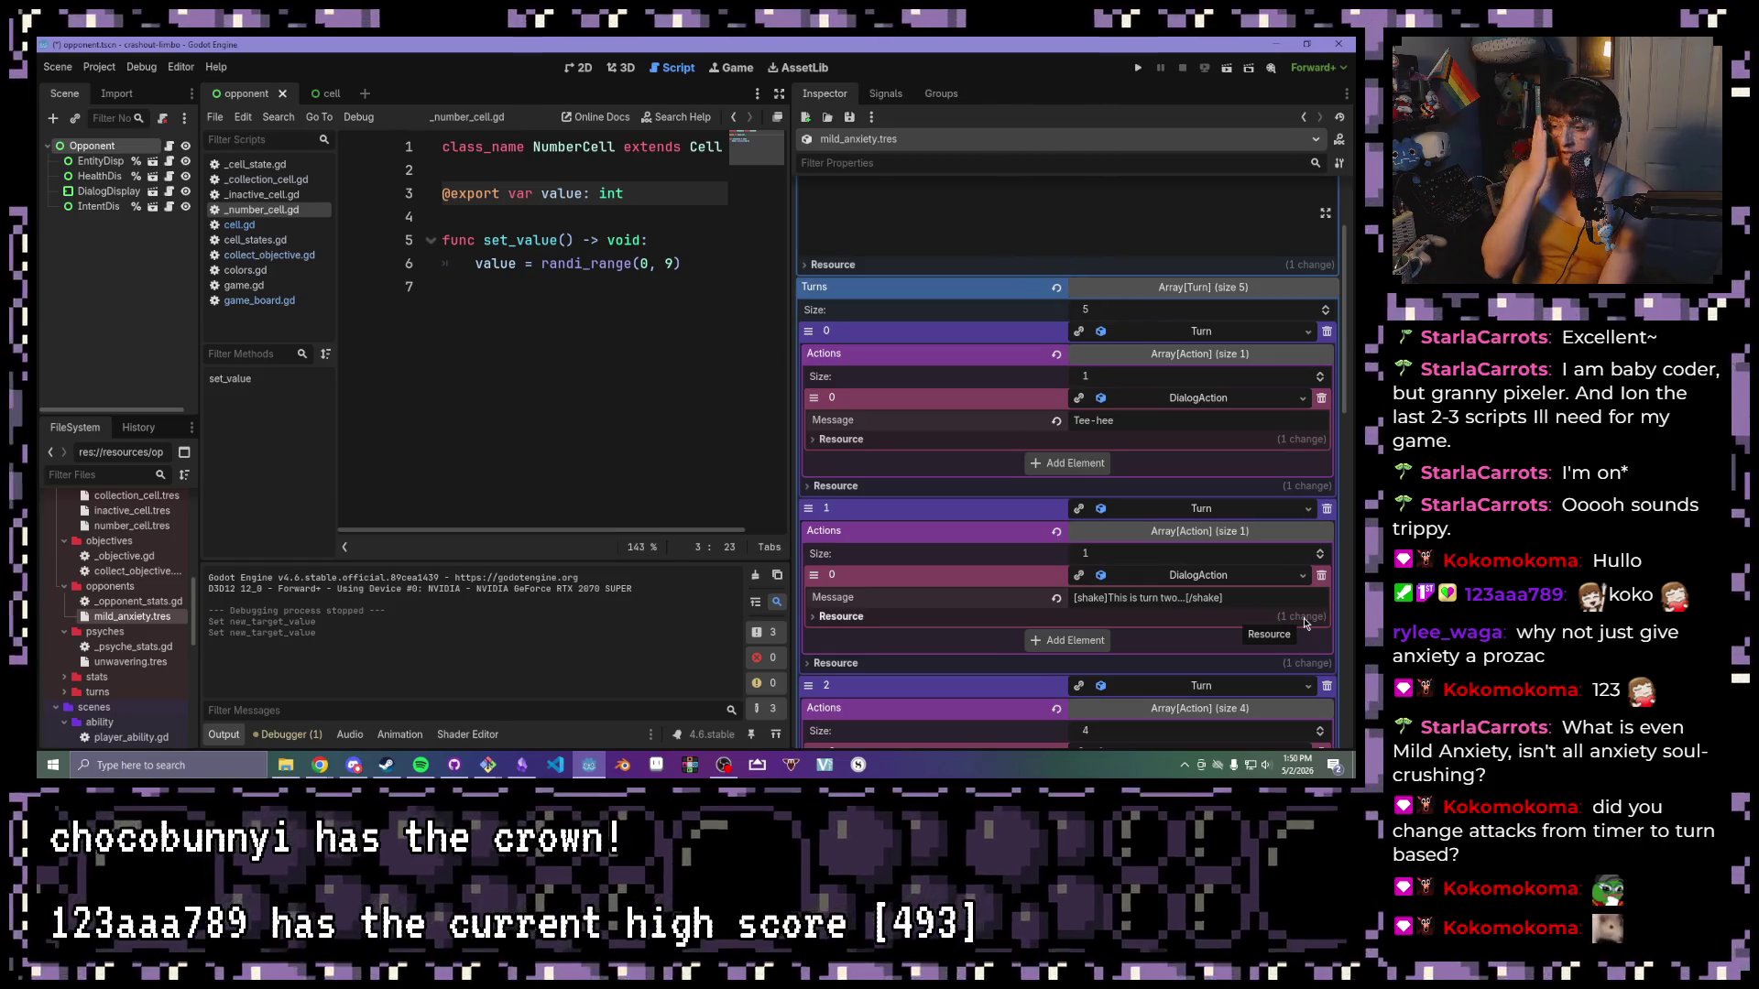
scroll(1307, 623, "up", 2)
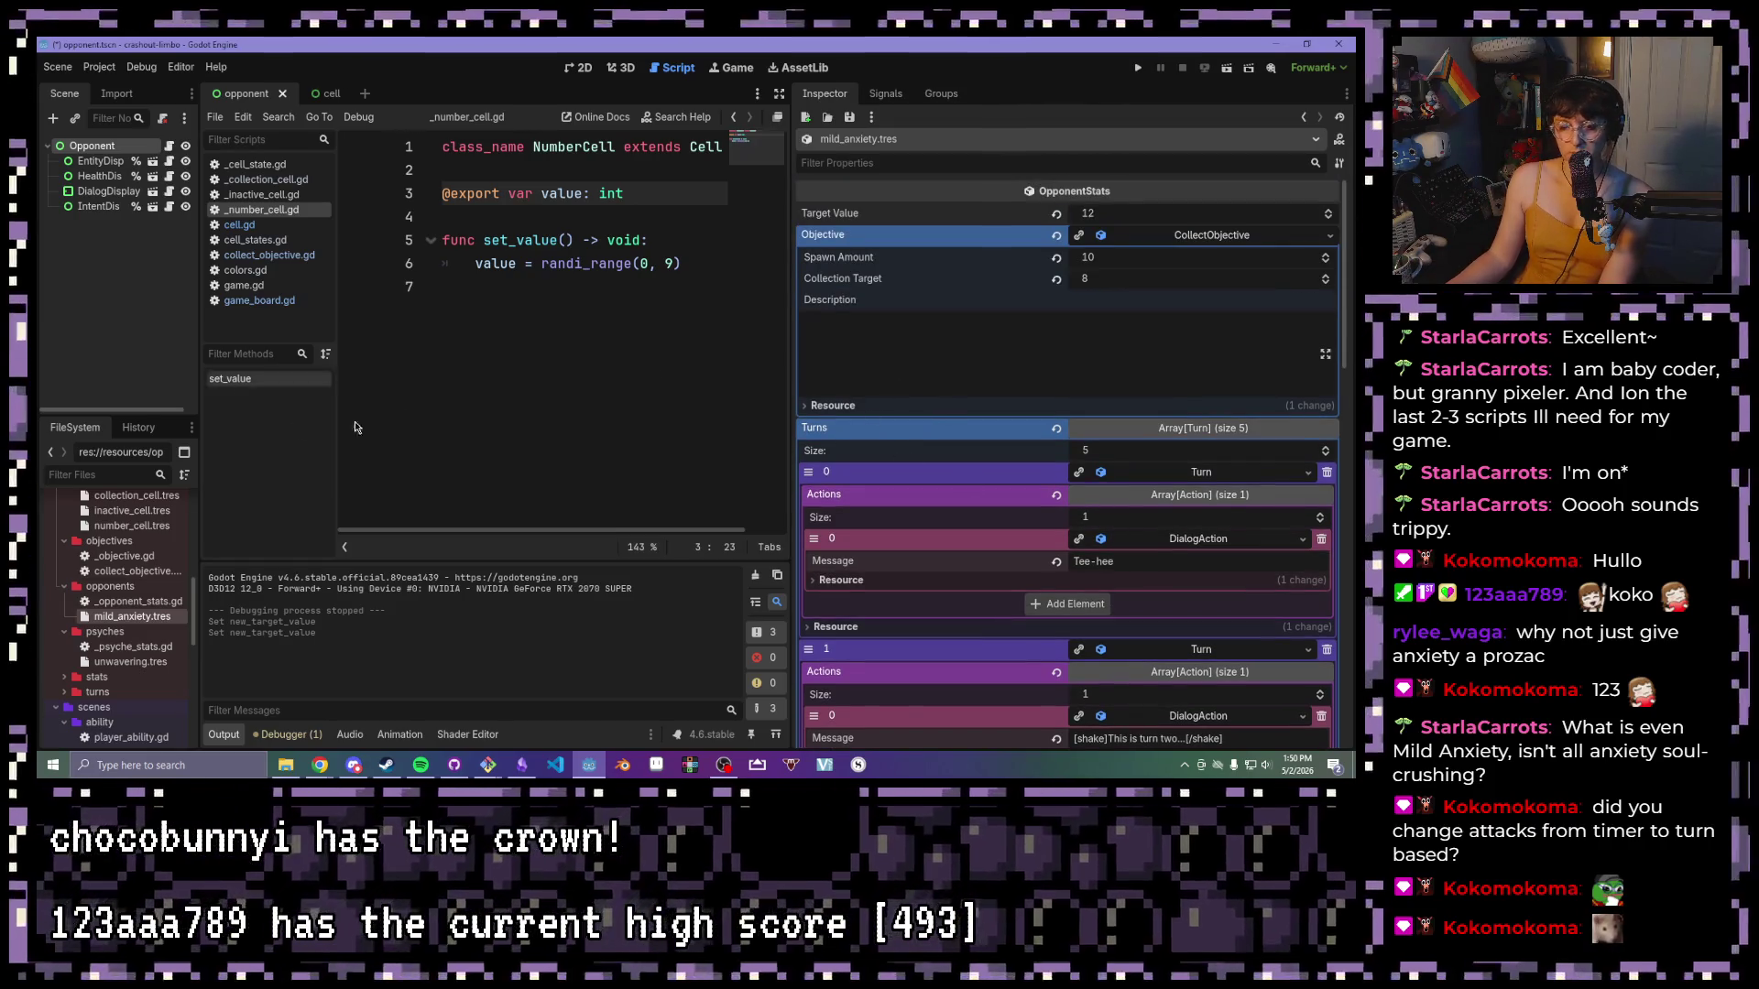
scroll(91, 596, "up", 5)
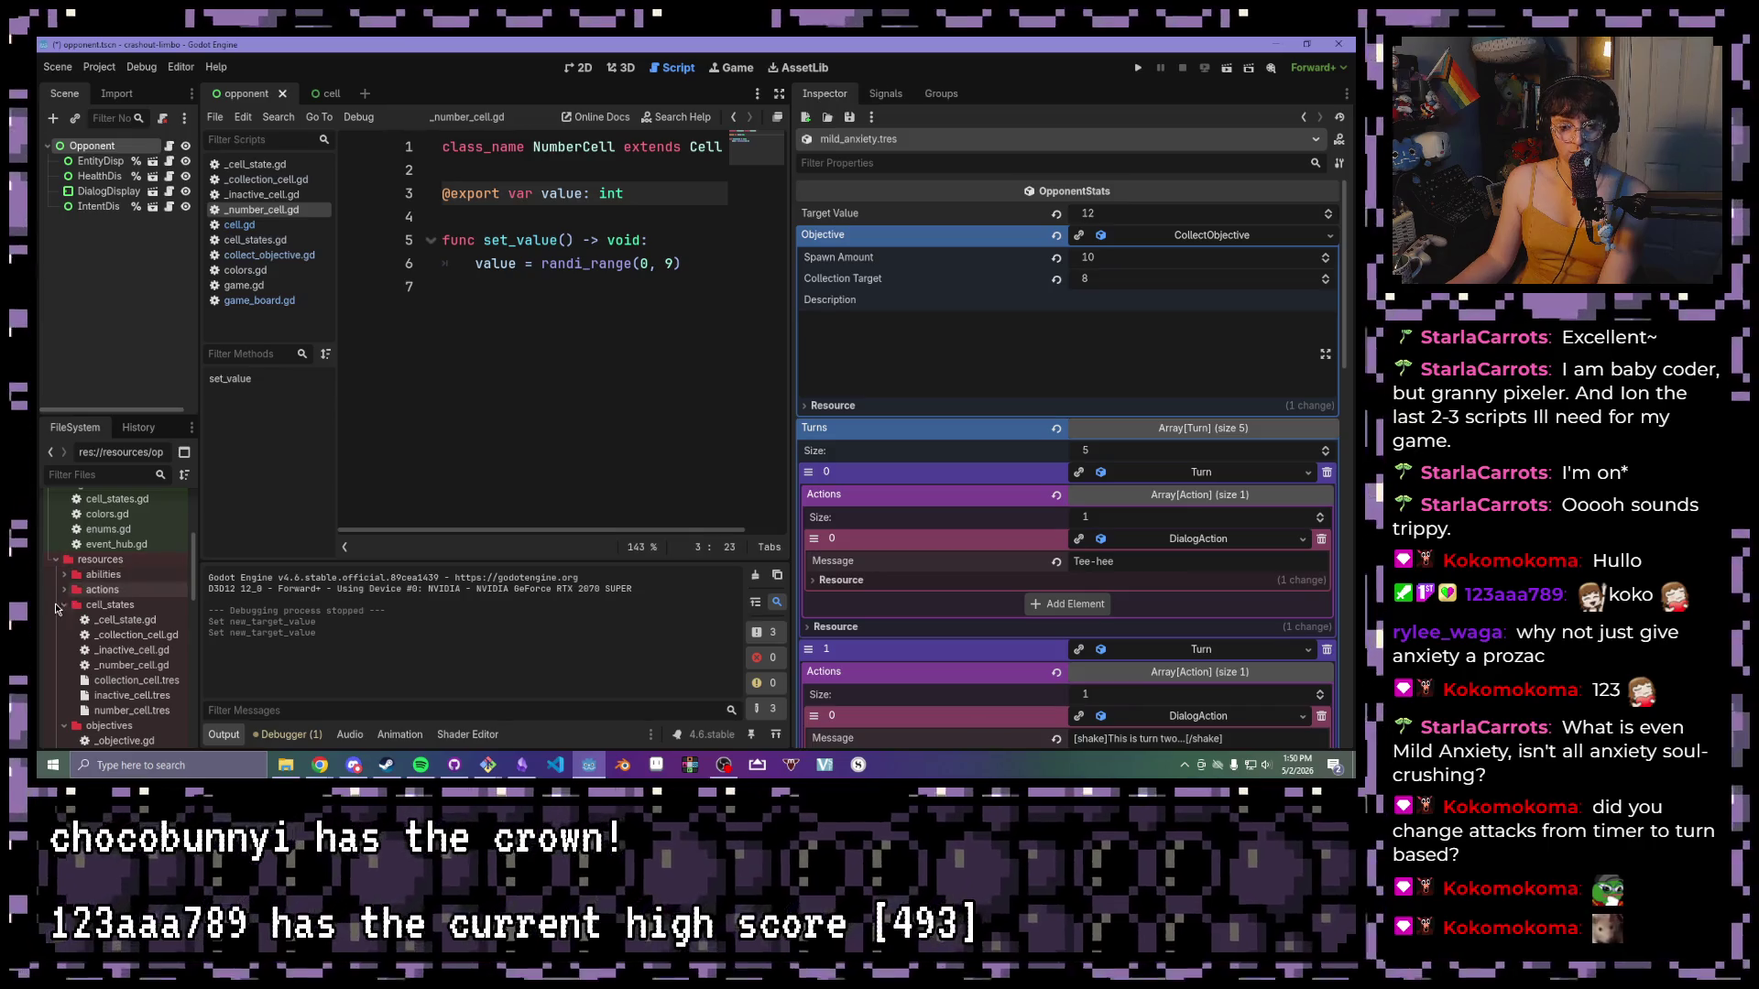
- Collapse cell_states, expand actions, narrow the Inspector, and show the opponent scene in 2D
left_click(64, 605)
left_click(64, 589)
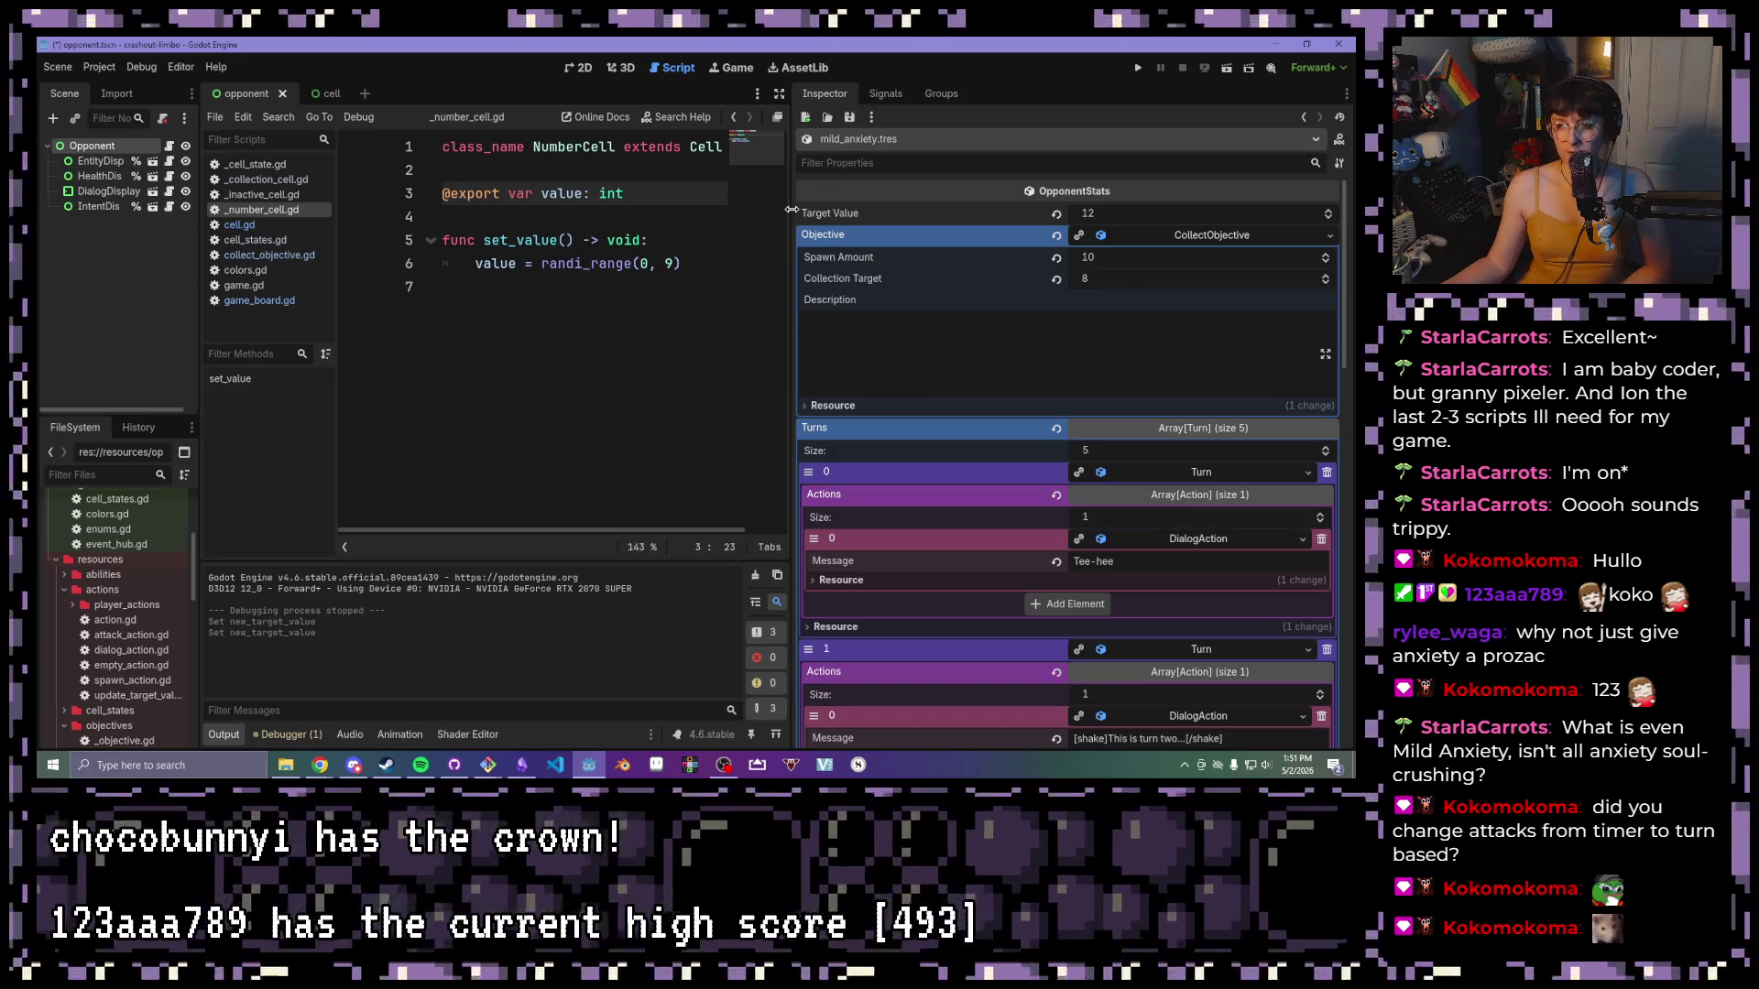
left_click_drag(793, 214, 943, 232)
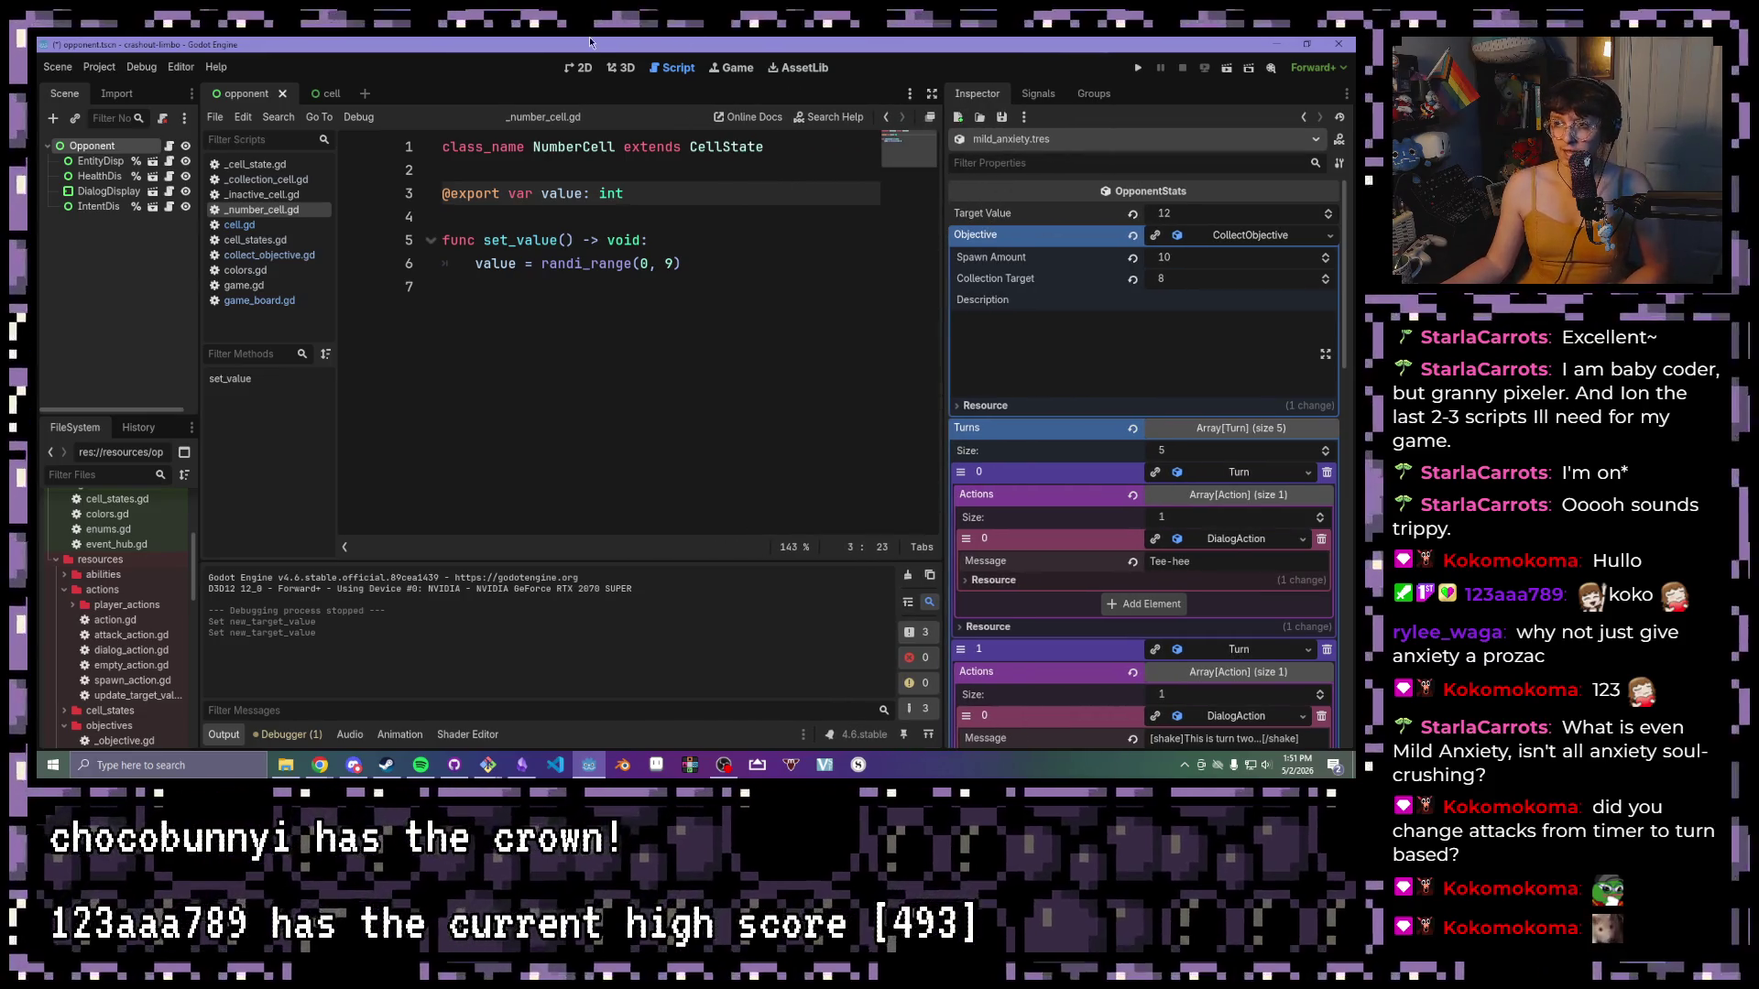
left_click(581, 73)
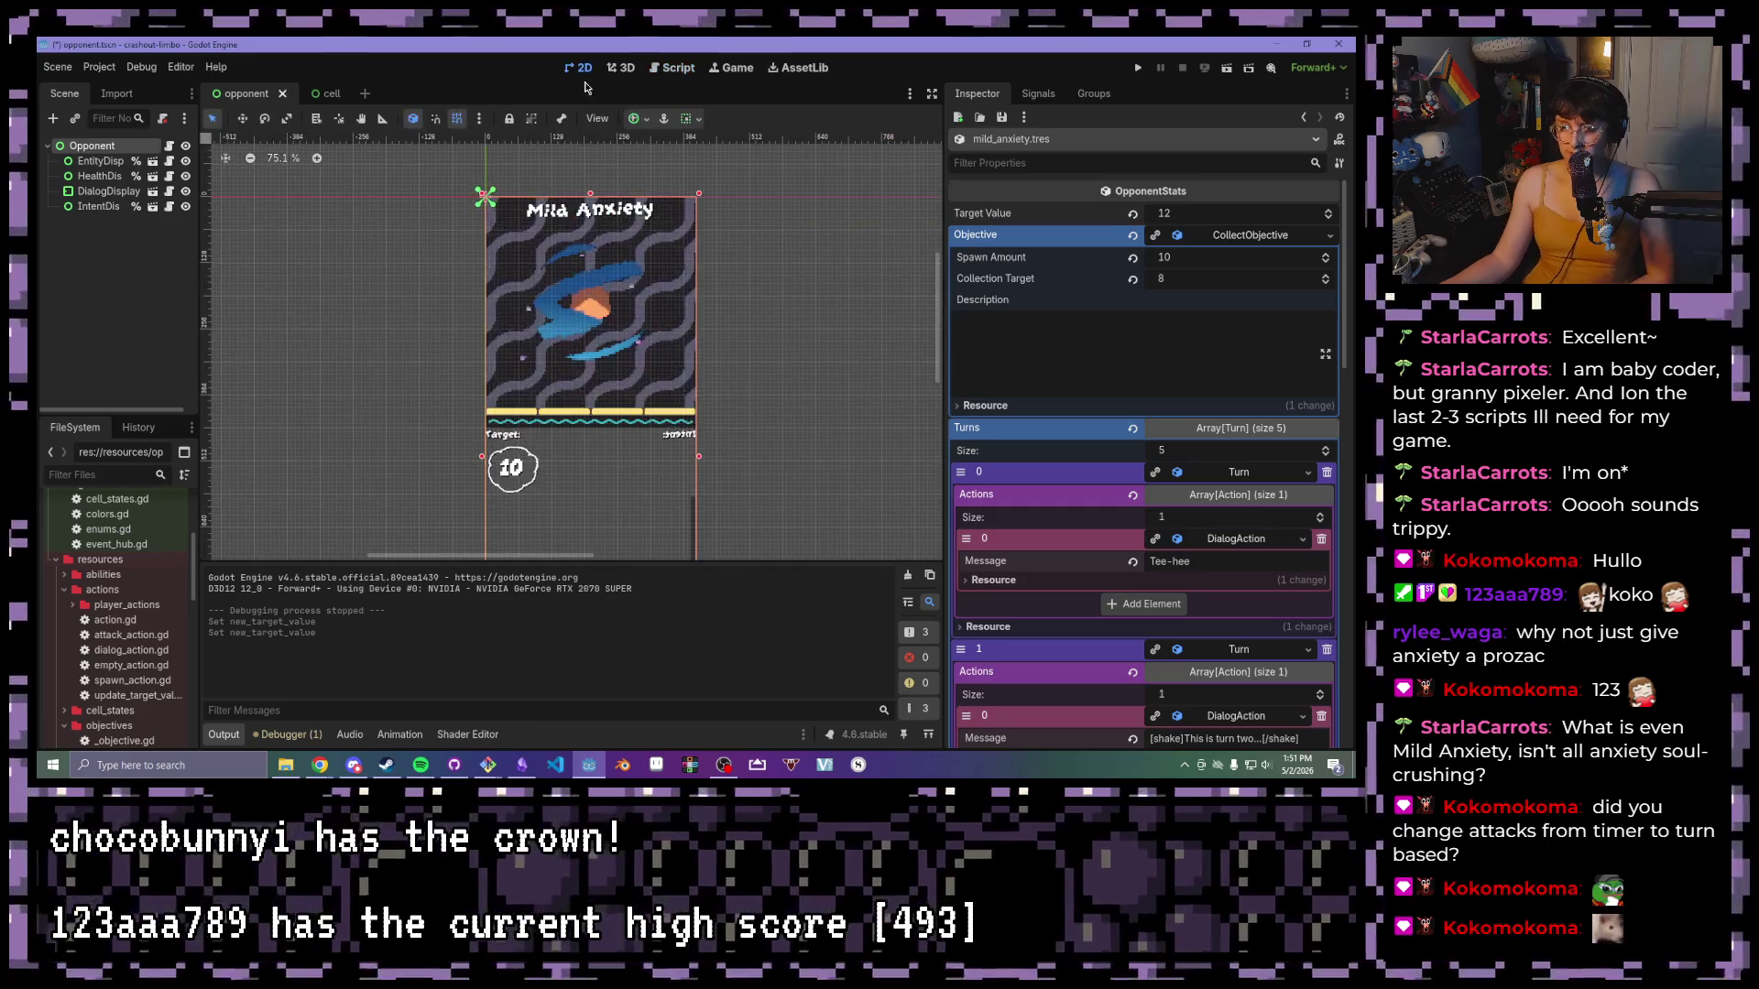
- Run the project to play the board against Mild Anxiety
left_click(1136, 67)
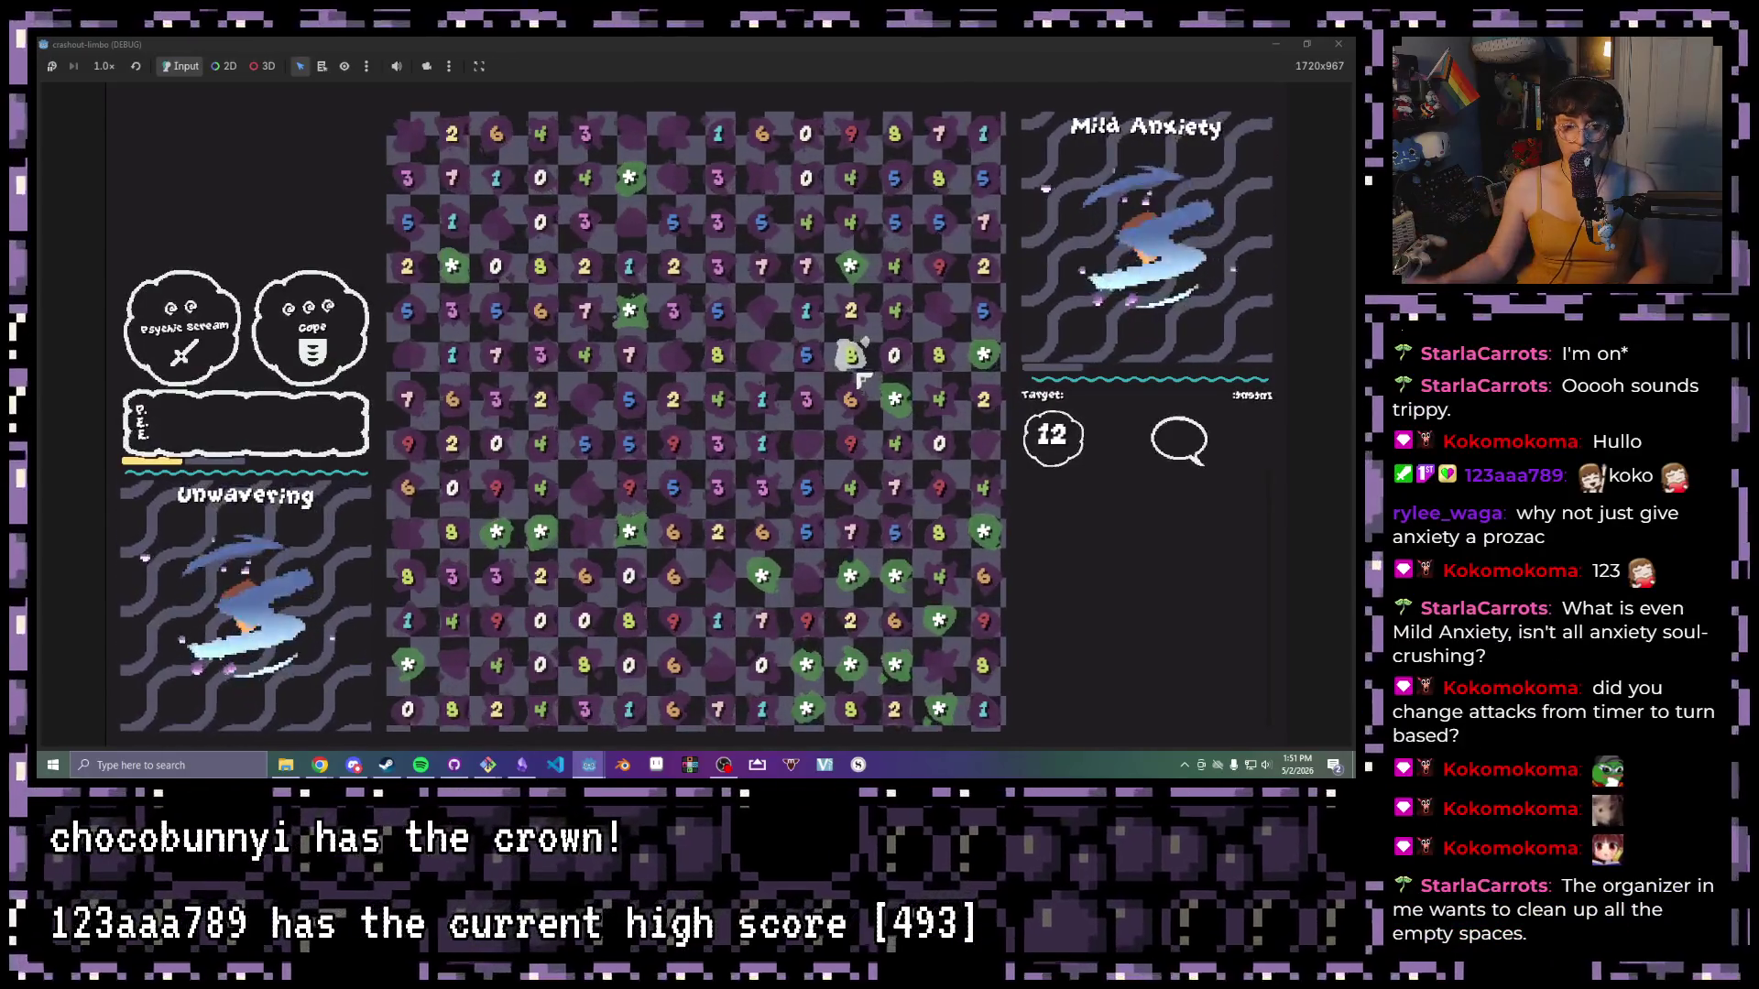
- Select board cells and clear a tile to end the first turn, logging Tee-hee
mouse_move(361, 133)
left_mouse_down()
mouse_move(431, 641)
mouse_move(989, 714)
mouse_move(879, 568)
mouse_move(619, 424)
left_mouse_up()
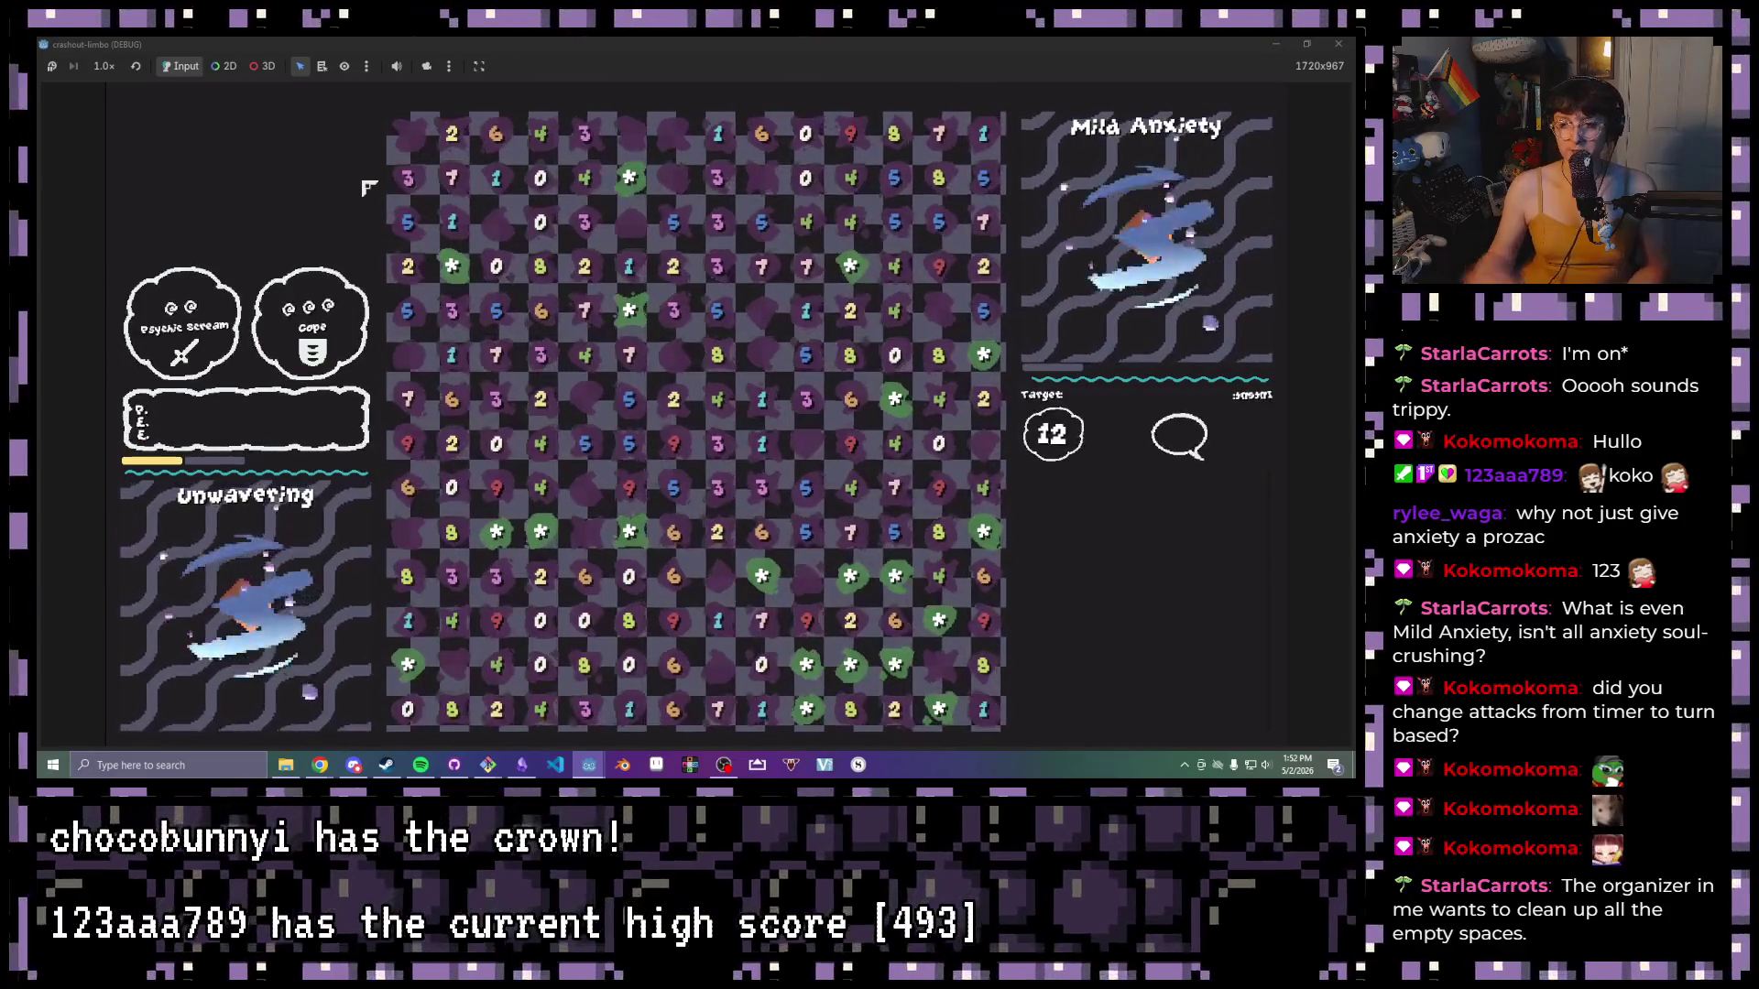
mouse_move(409, 139)
left_mouse_down()
mouse_move(962, 275)
mouse_move(777, 392)
mouse_move(951, 385)
mouse_move(403, 455)
left_mouse_up()
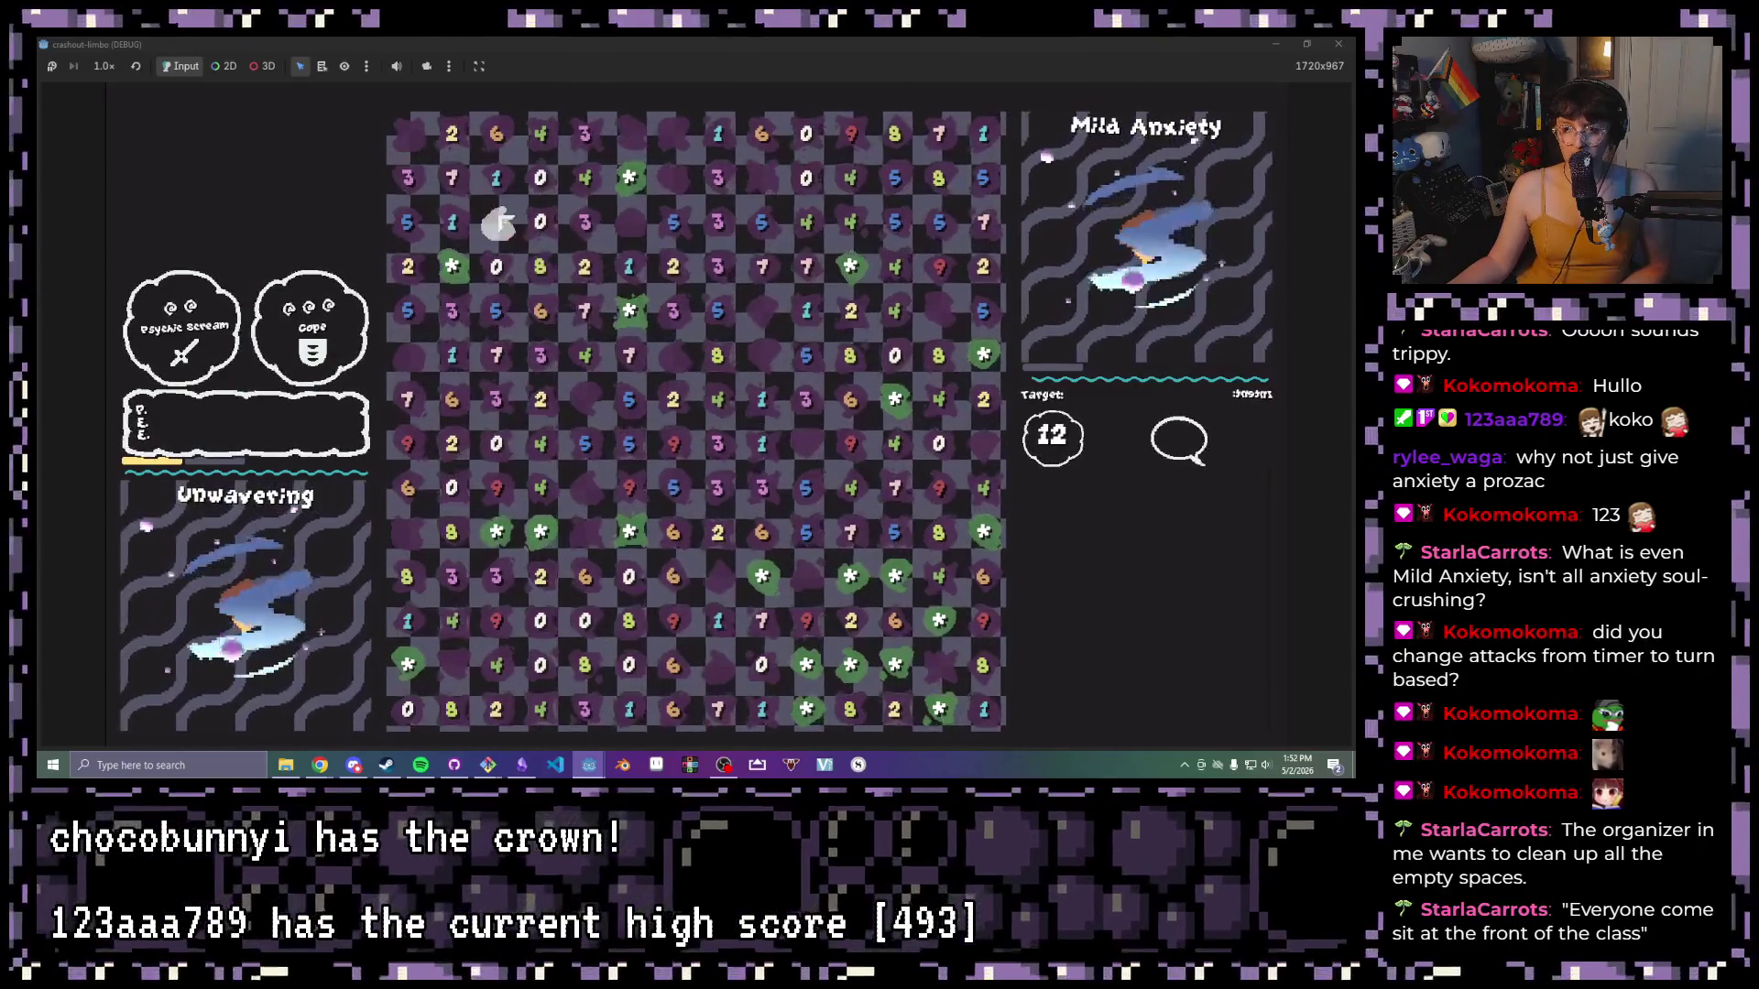
left_click(496, 222)
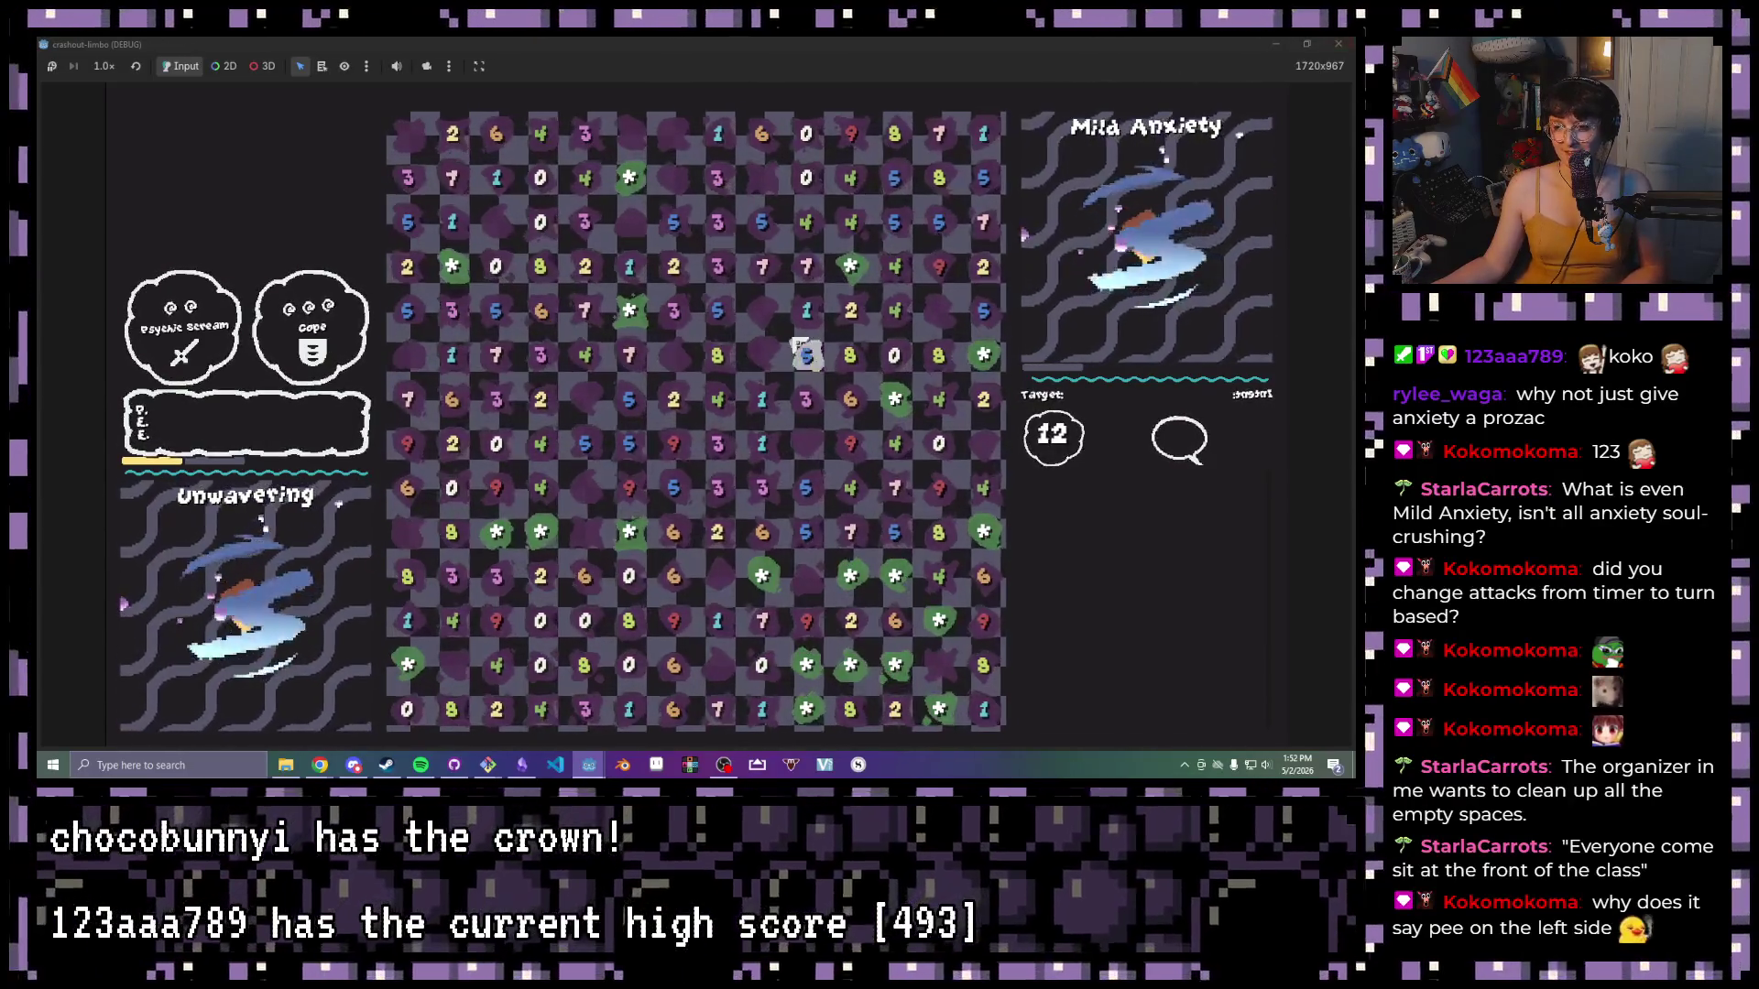
left_click(717, 355)
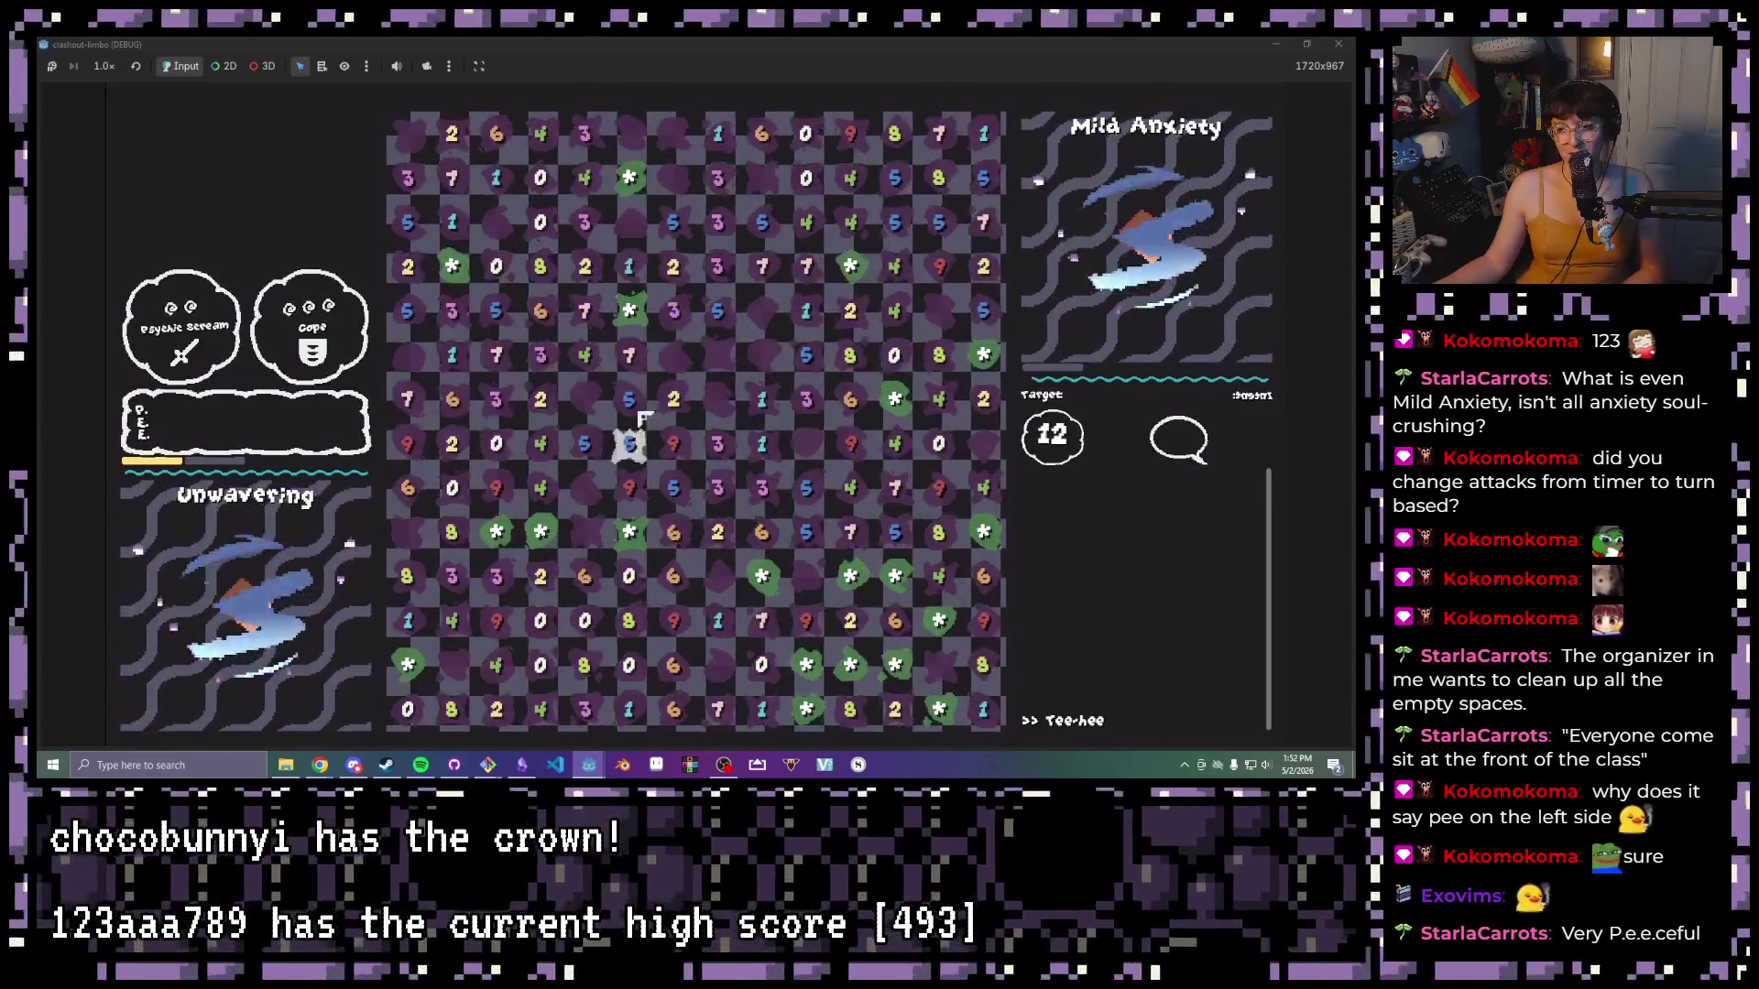
- Clear the 5 tile and chain three cells down a column to advance to turn 3
left_click(631, 398)
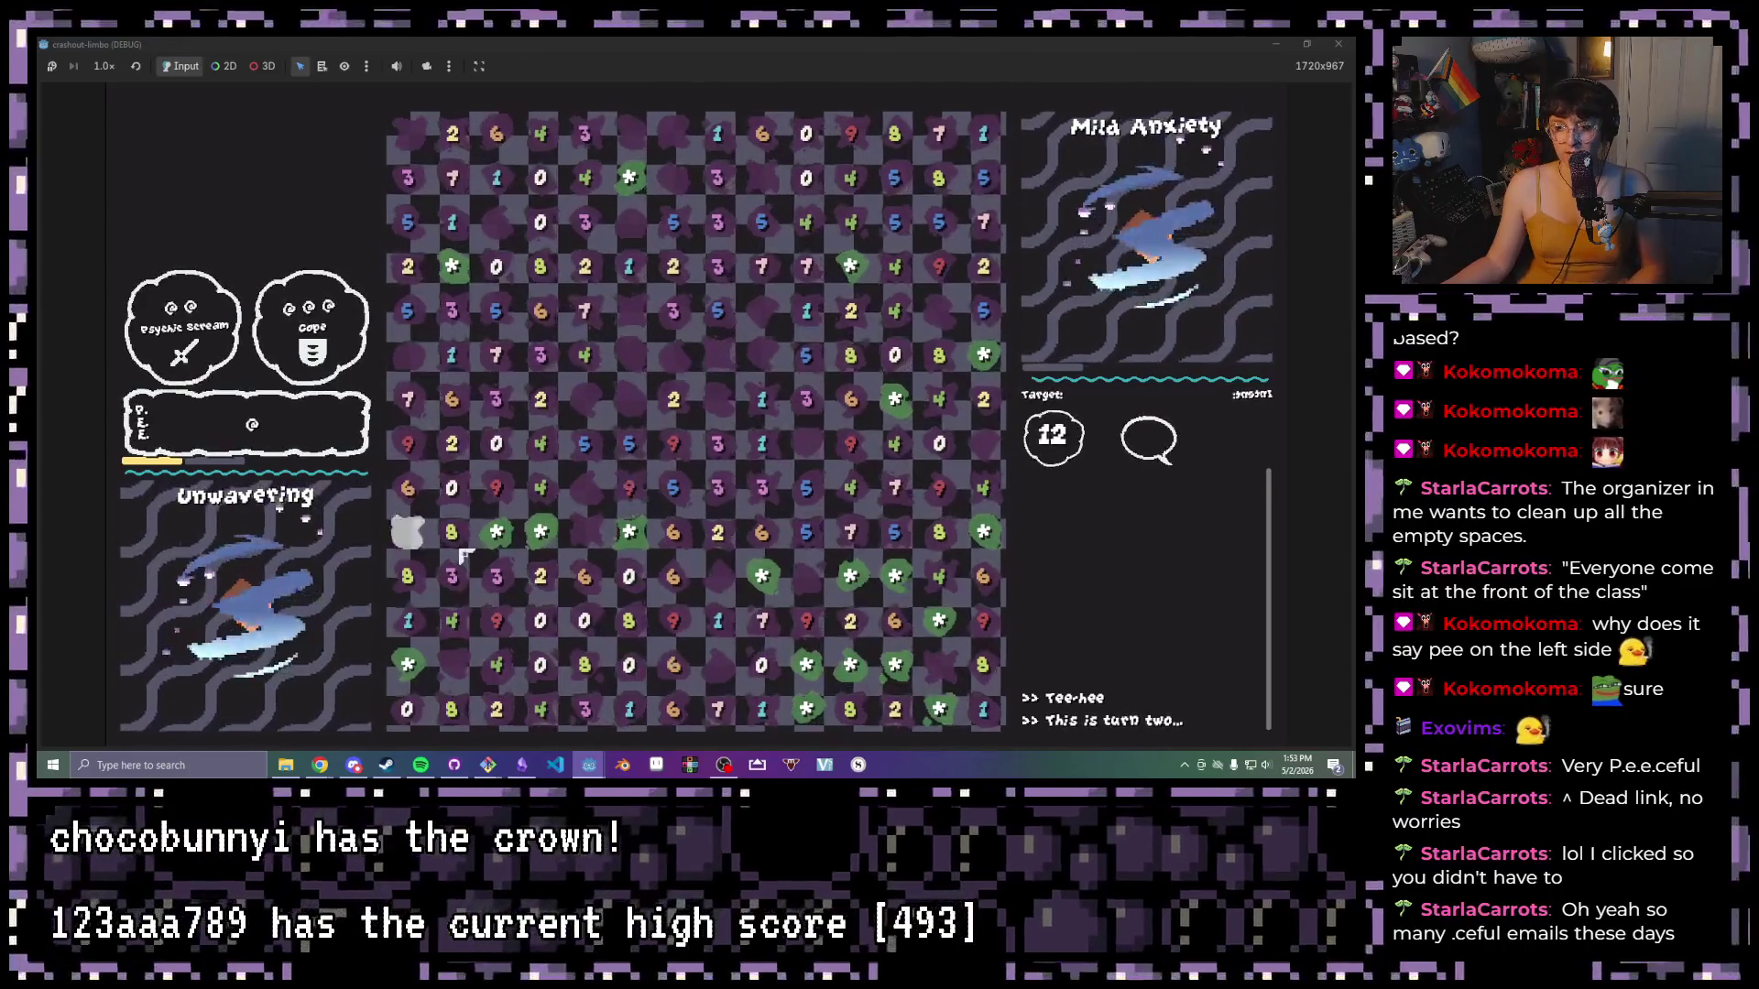
left_click_drag(495, 500, 499, 576)
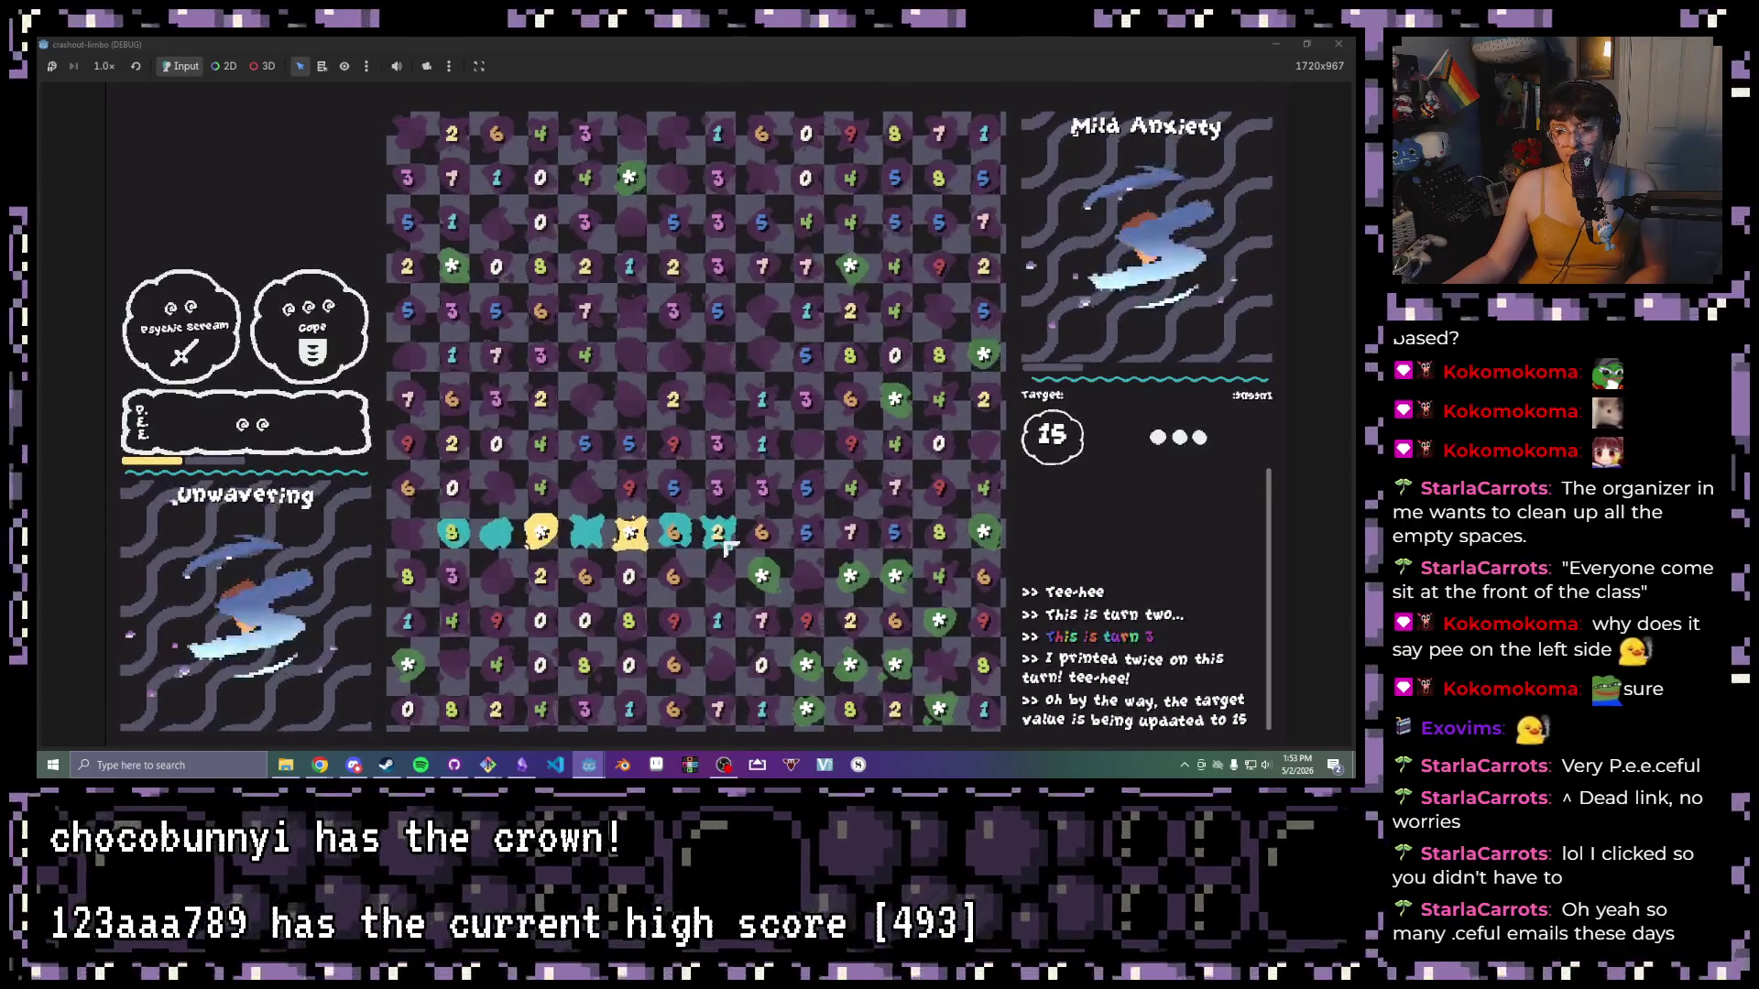
- Play several more turns clearing cell chains while watching the log, then close the running game
left_click_drag(726, 547, 472, 530)
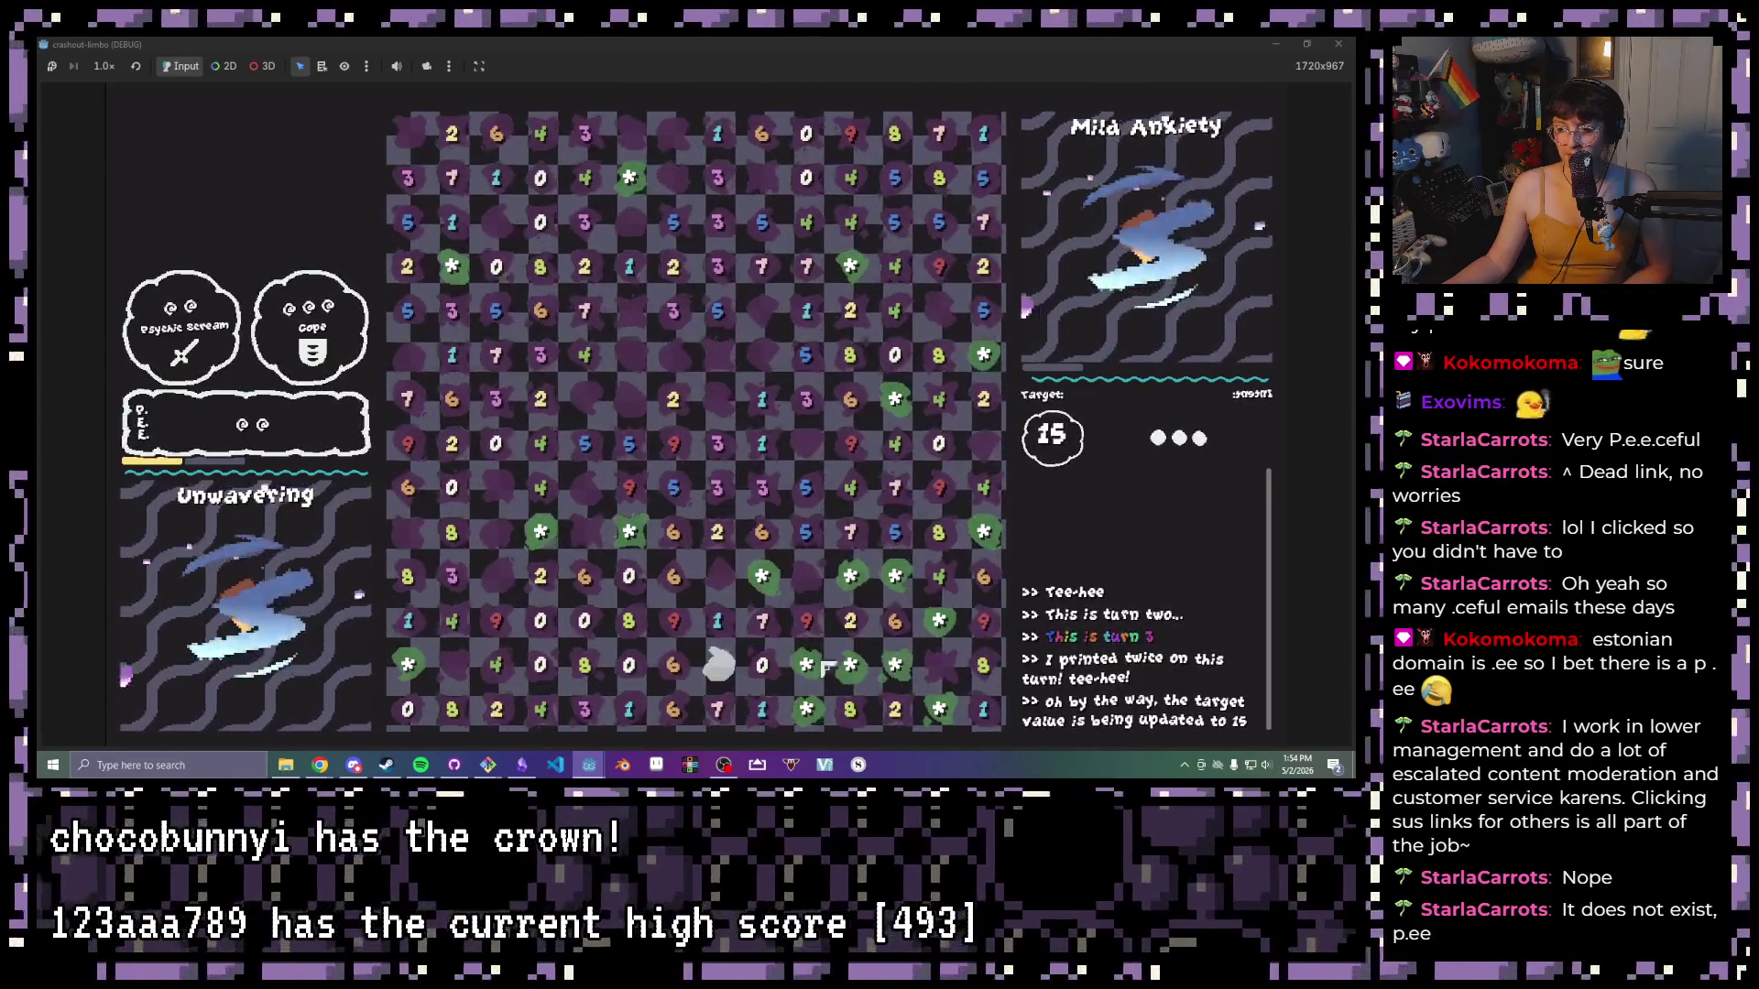
mouse_move(985, 667)
left_mouse_down()
mouse_move(753, 671)
mouse_move(957, 674)
left_mouse_up()
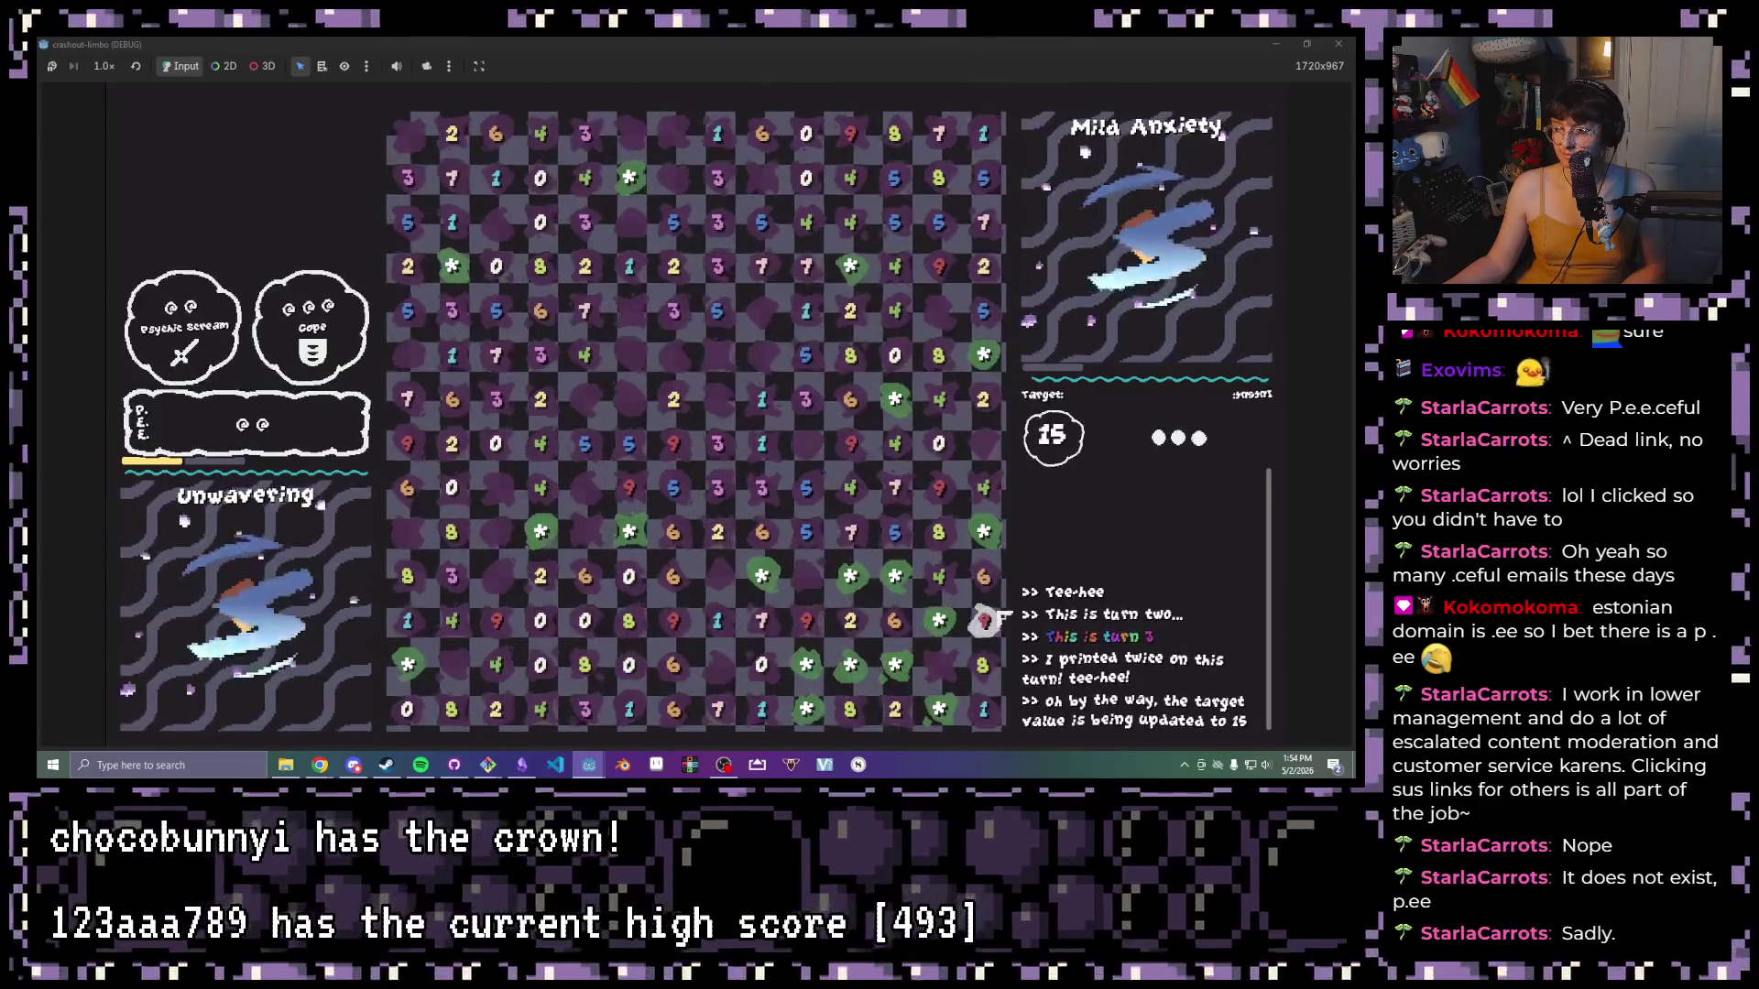
left_click(985, 621)
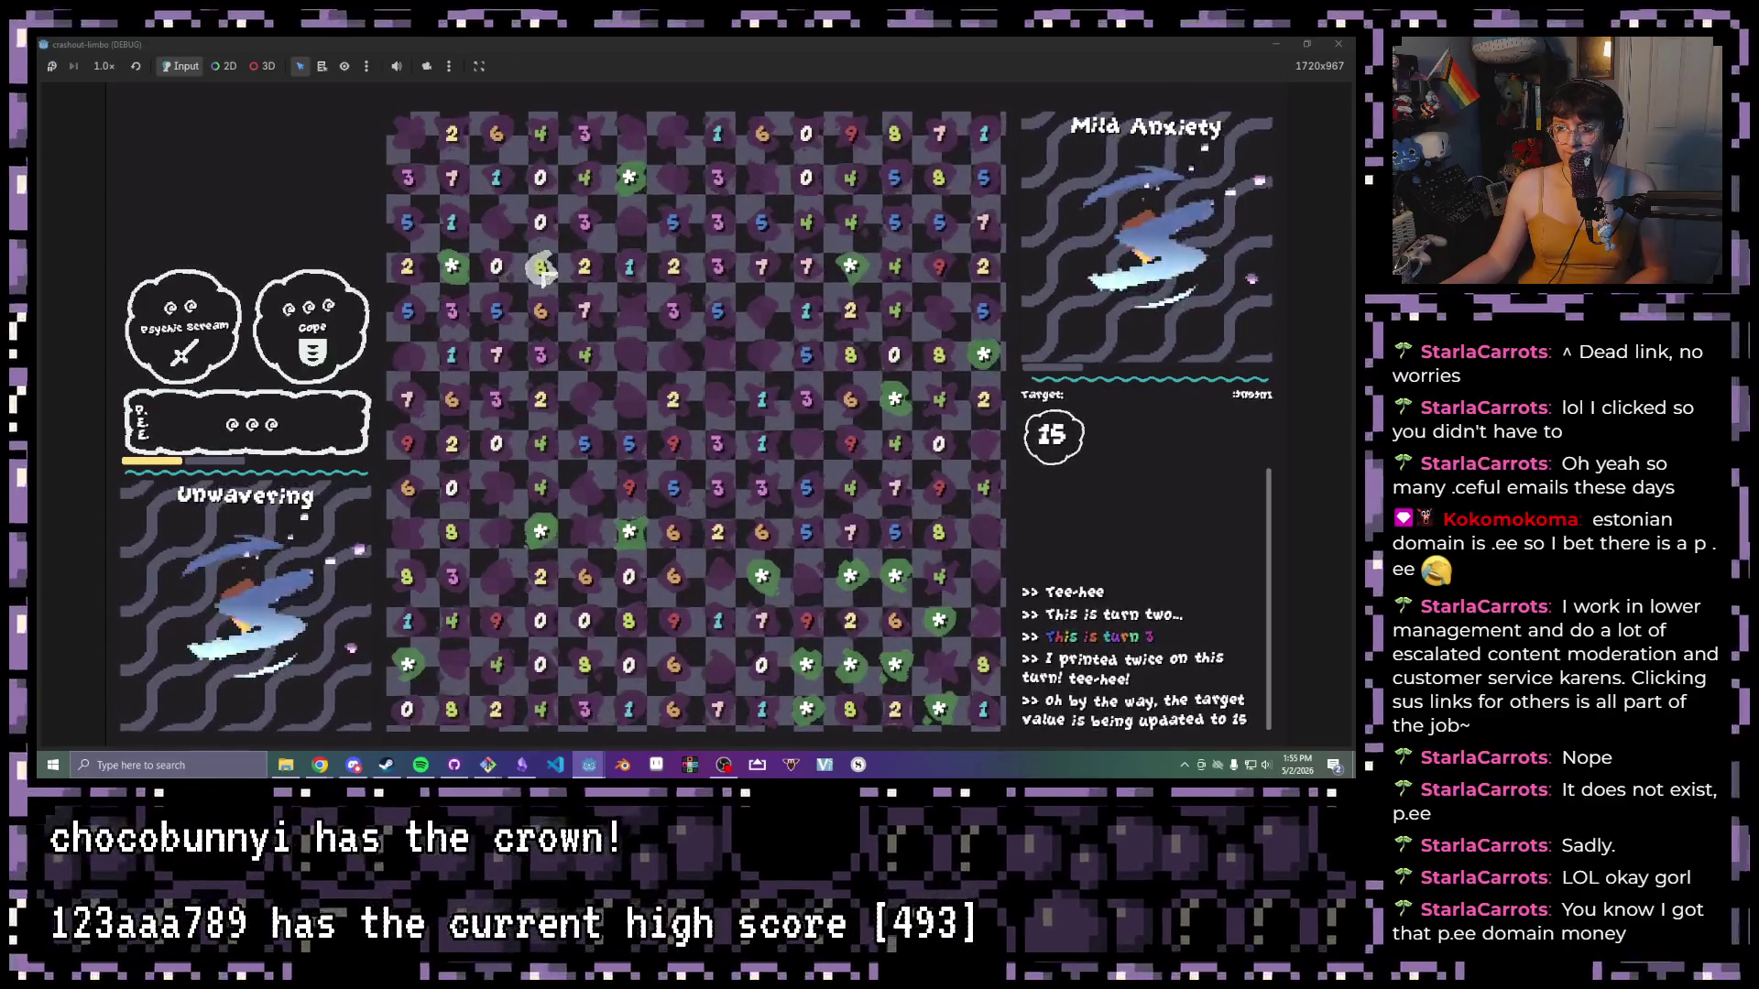
mouse_move(540, 269)
left_mouse_down()
mouse_move(407, 267)
mouse_move(674, 270)
left_mouse_up()
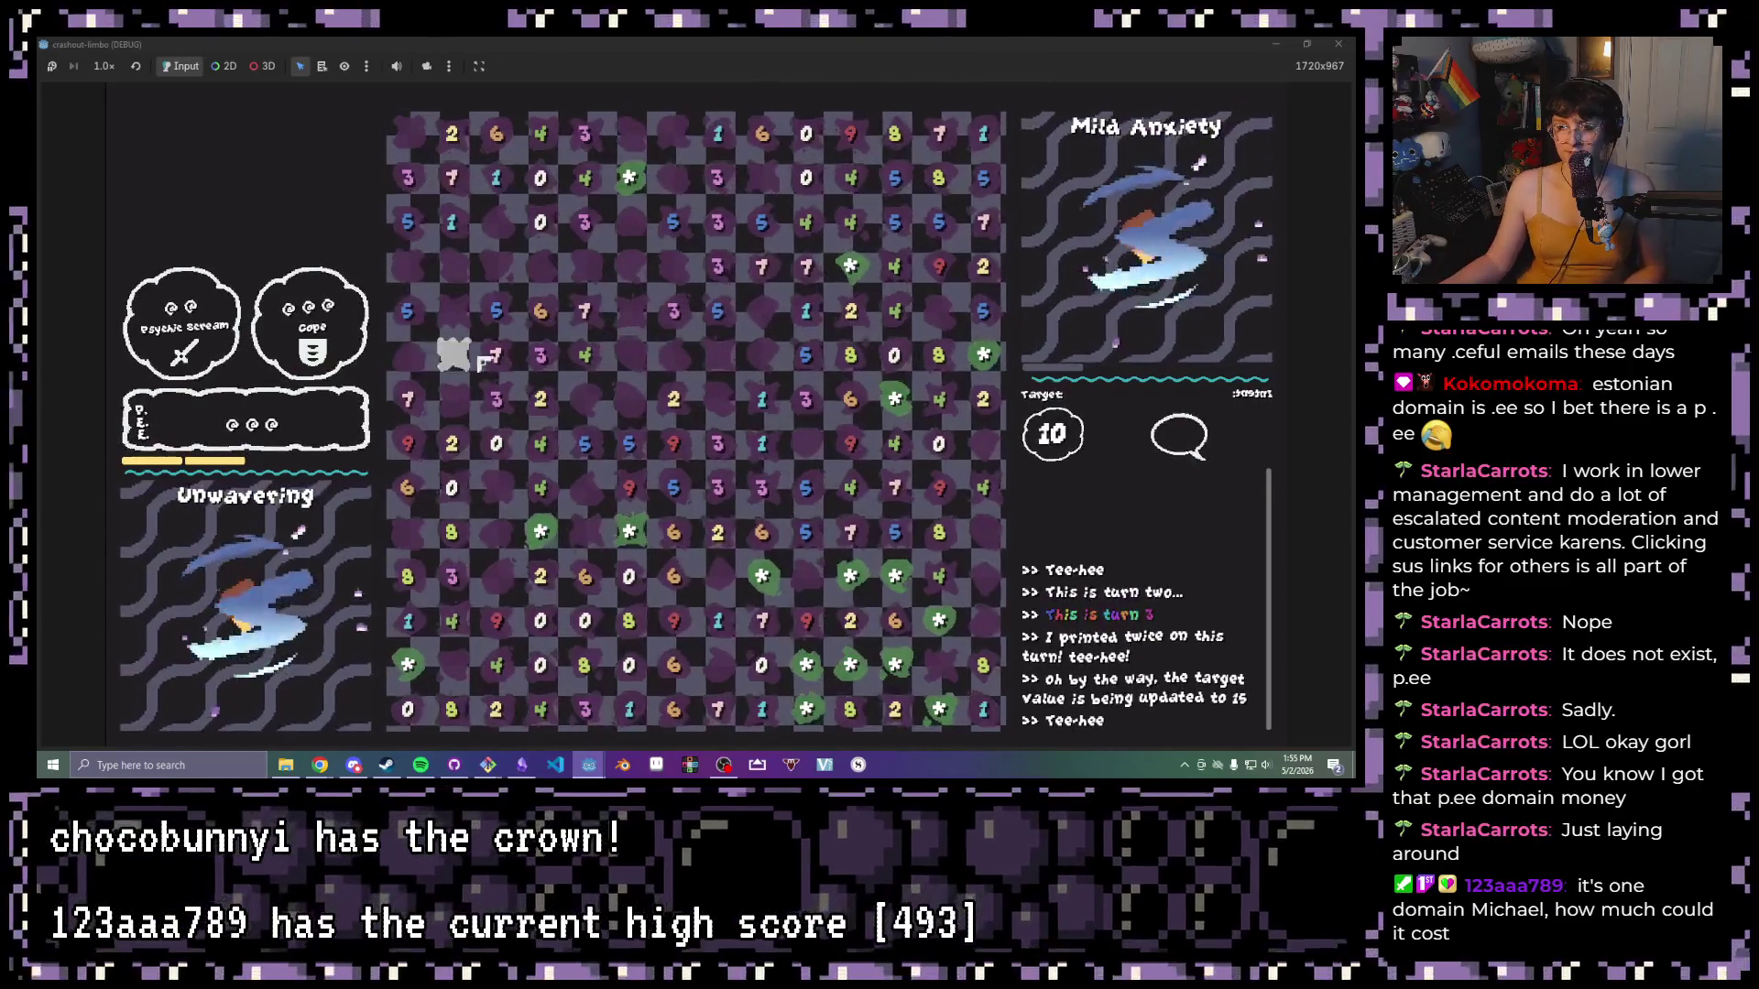
left_click_drag(495, 356, 541, 356)
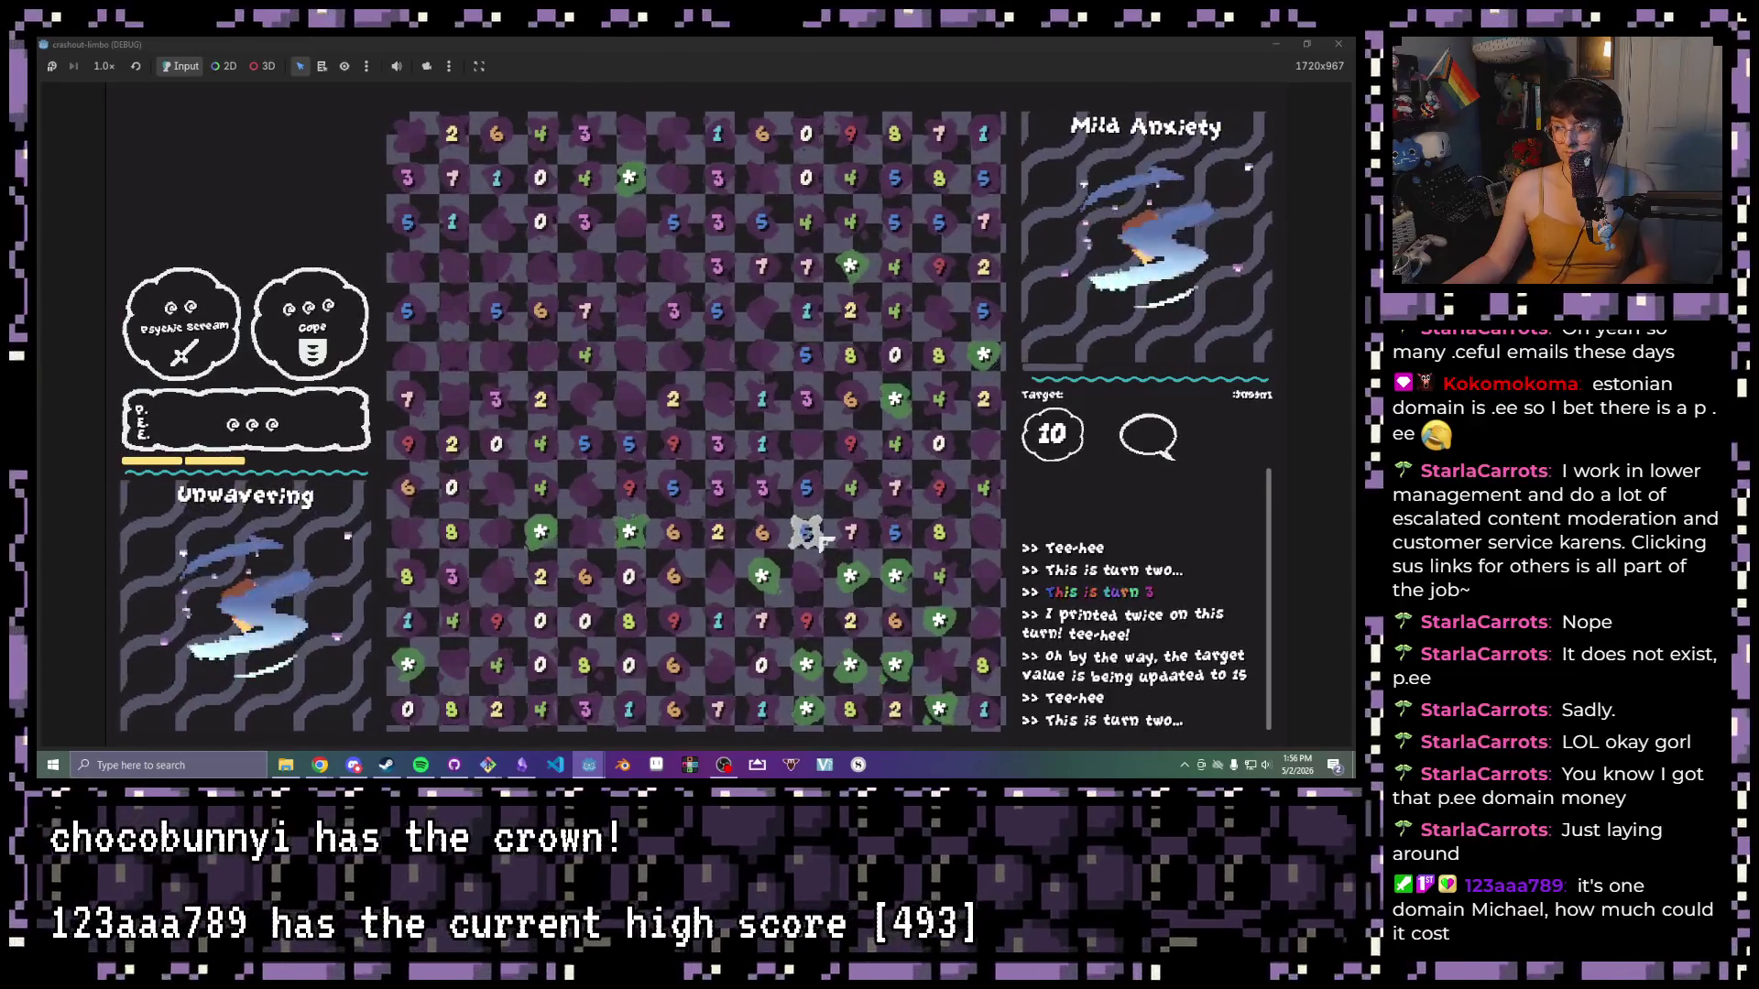
left_click_drag(850, 178, 854, 311)
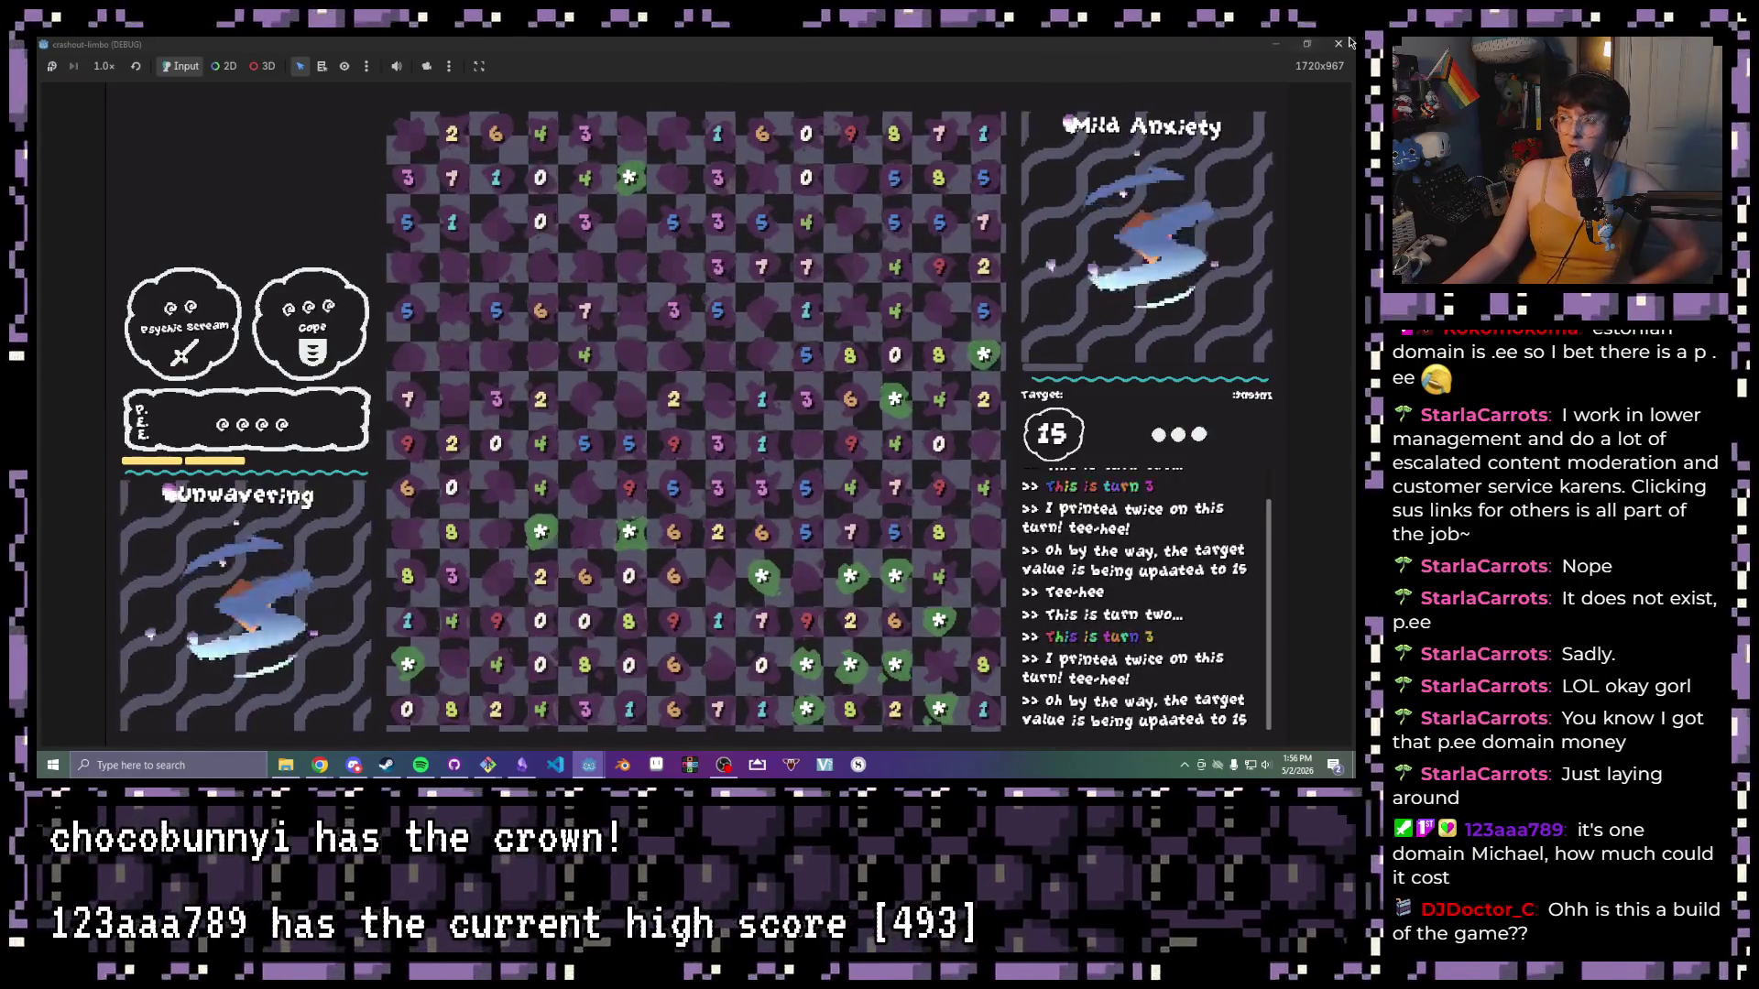
left_click(1339, 43)
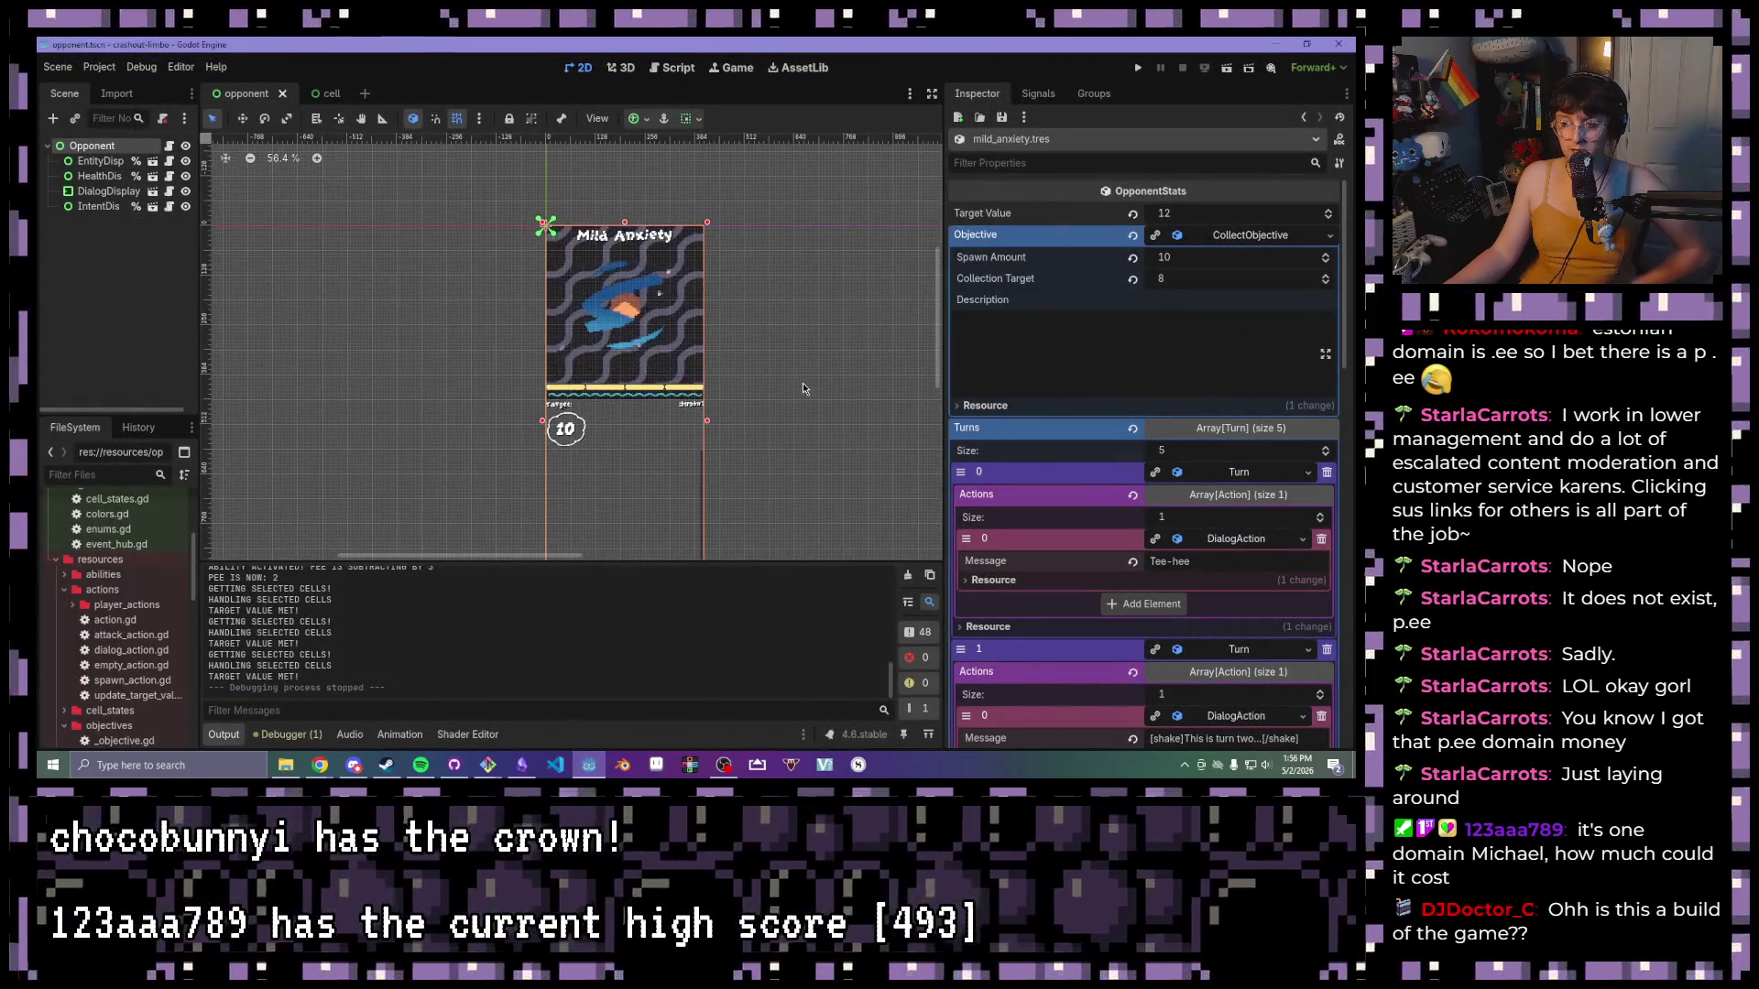